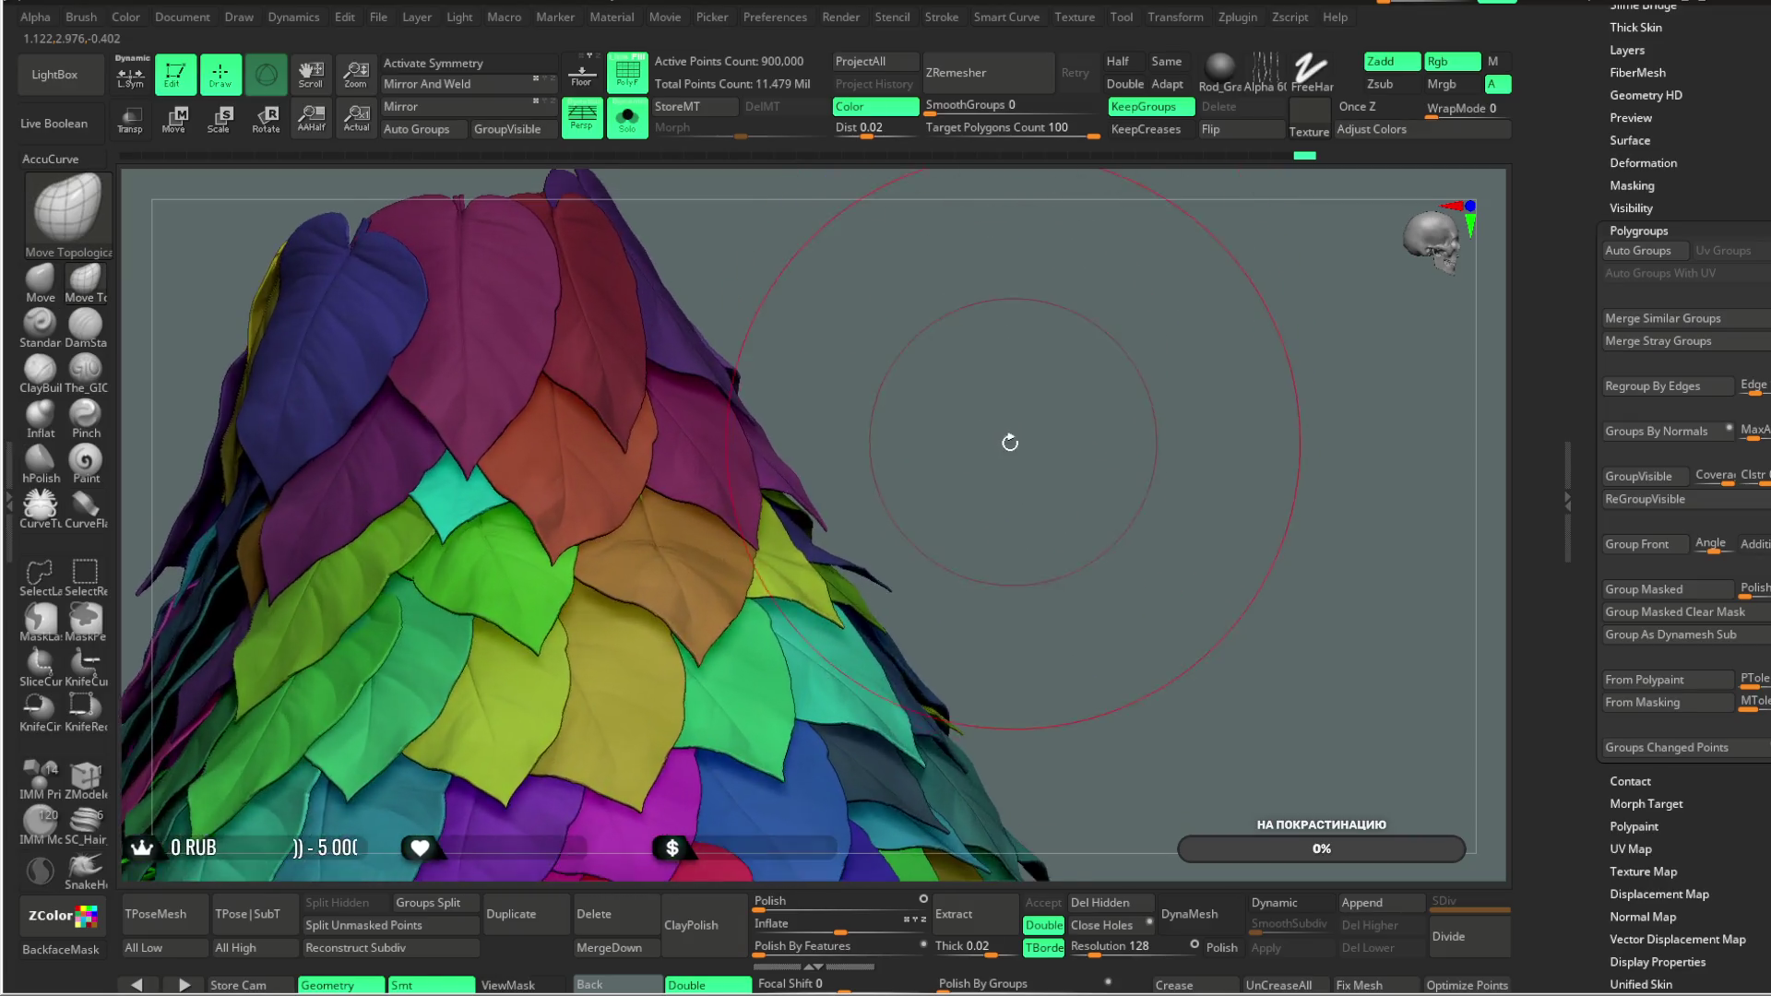
Step: Orbit around the soloed polygroup-coloured leaf skirt to inspect it from several sides
mouse_move(1010, 442)
left_mouse_down()
mouse_move(995, 406)
mouse_move(1042, 297)
mouse_move(1028, 284)
left_mouse_up()
scroll(846, 584, "up", 8)
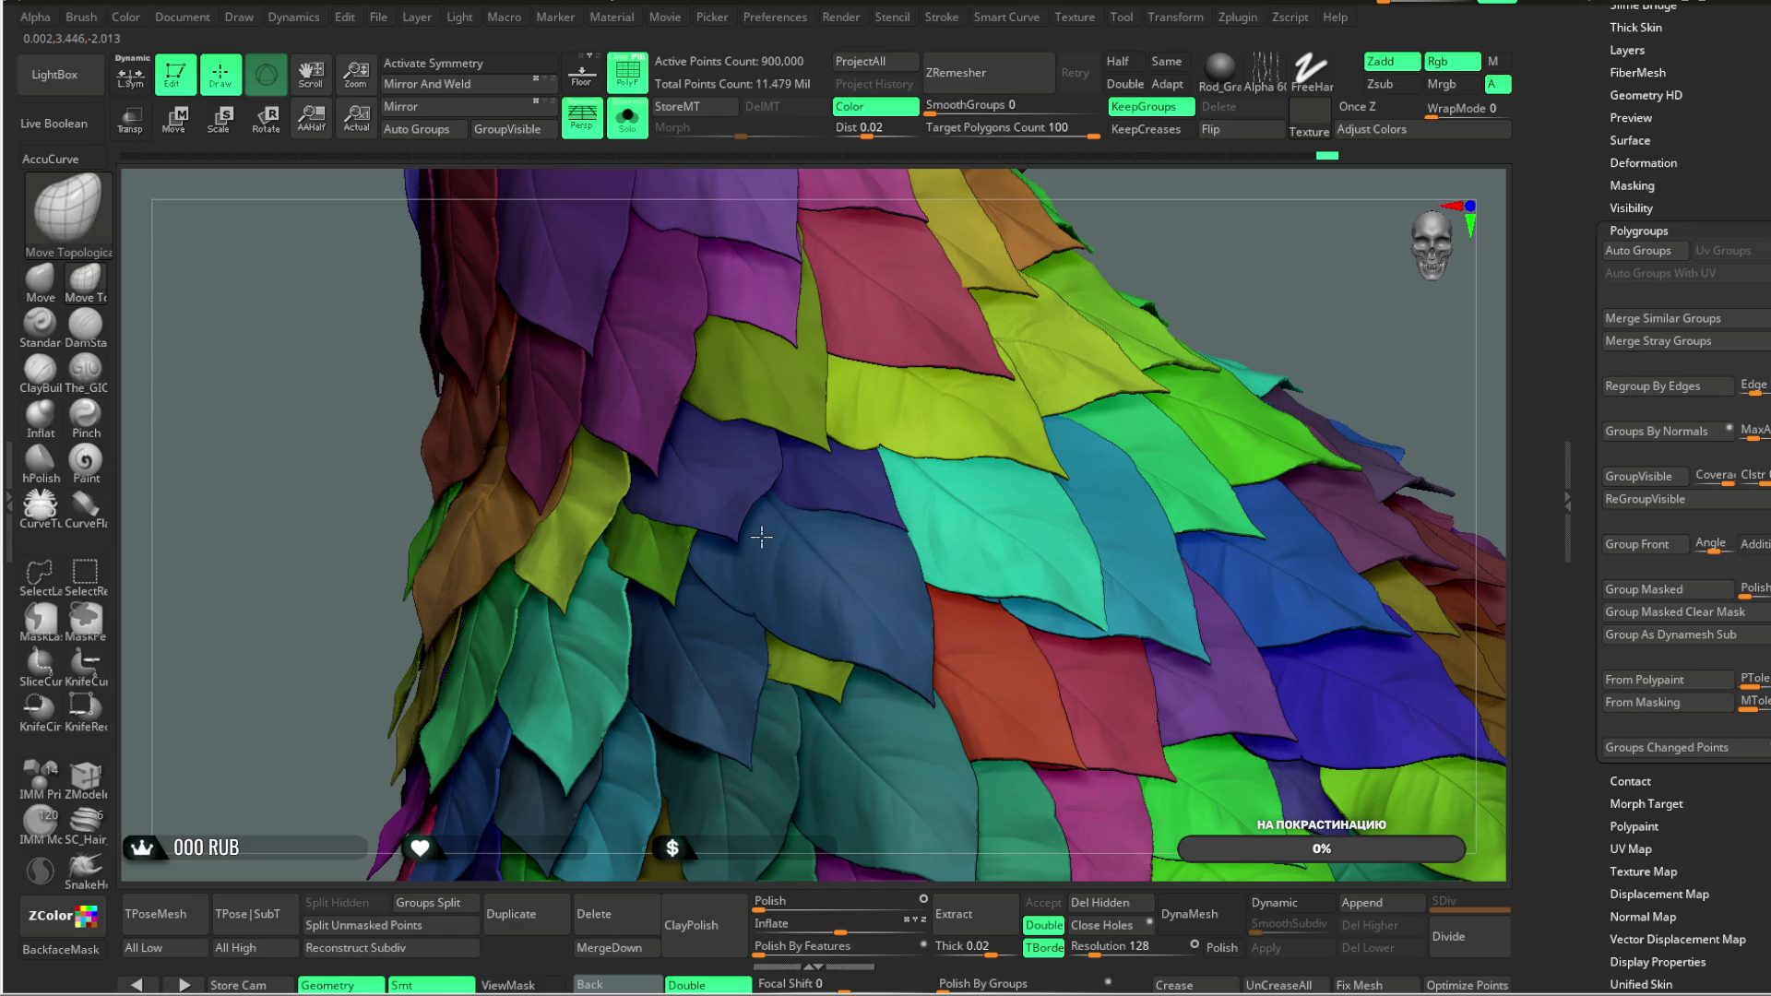
right_click_drag(757, 538, 703, 534)
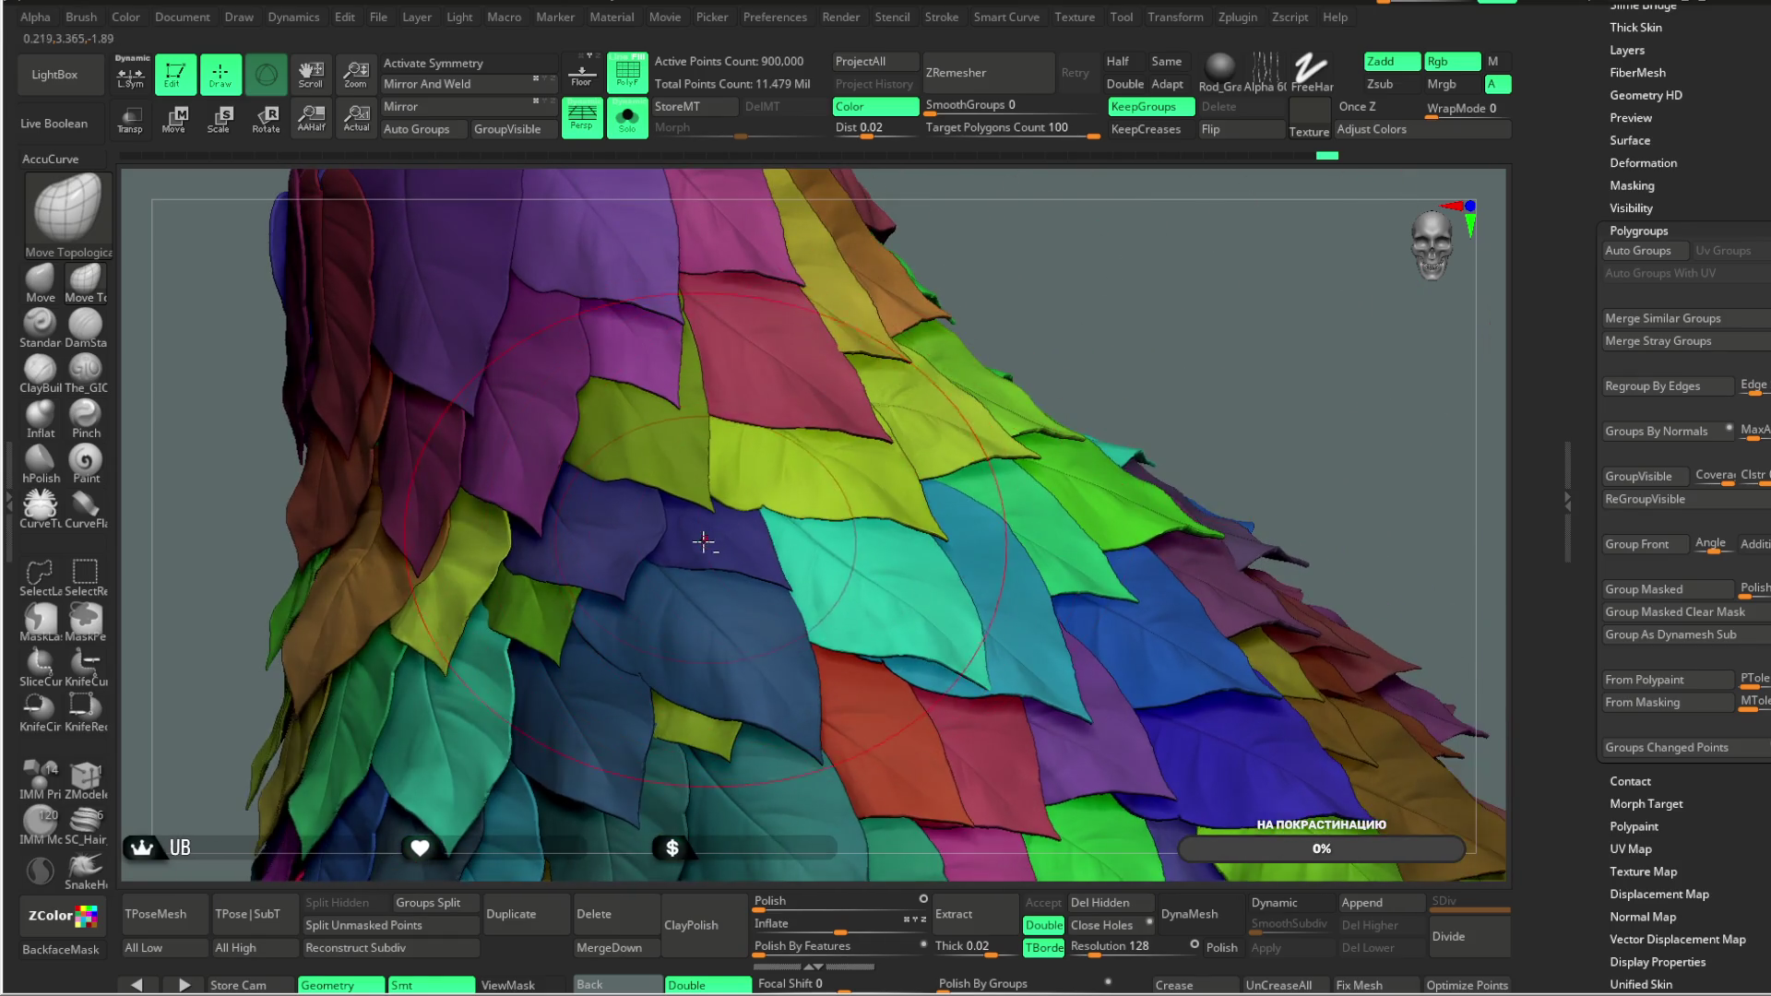
mouse_move(1104, 254)
right_mouse_down()
mouse_move(754, 503)
mouse_move(1051, 312)
mouse_move(689, 493)
right_mouse_up()
mouse_move(1143, 246)
right_mouse_down()
mouse_move(713, 506)
mouse_move(1107, 295)
mouse_move(955, 401)
mouse_move(1042, 343)
mouse_move(1122, 320)
mouse_move(751, 633)
right_mouse_up()
Step: Turn Solo off to reveal the whole fairy, then orbit so the skirt fills the centre
left_click(627, 134)
mouse_move(1039, 600)
right_mouse_down()
mouse_move(1000, 542)
mouse_move(915, 554)
right_mouse_up()
right_click(915, 554)
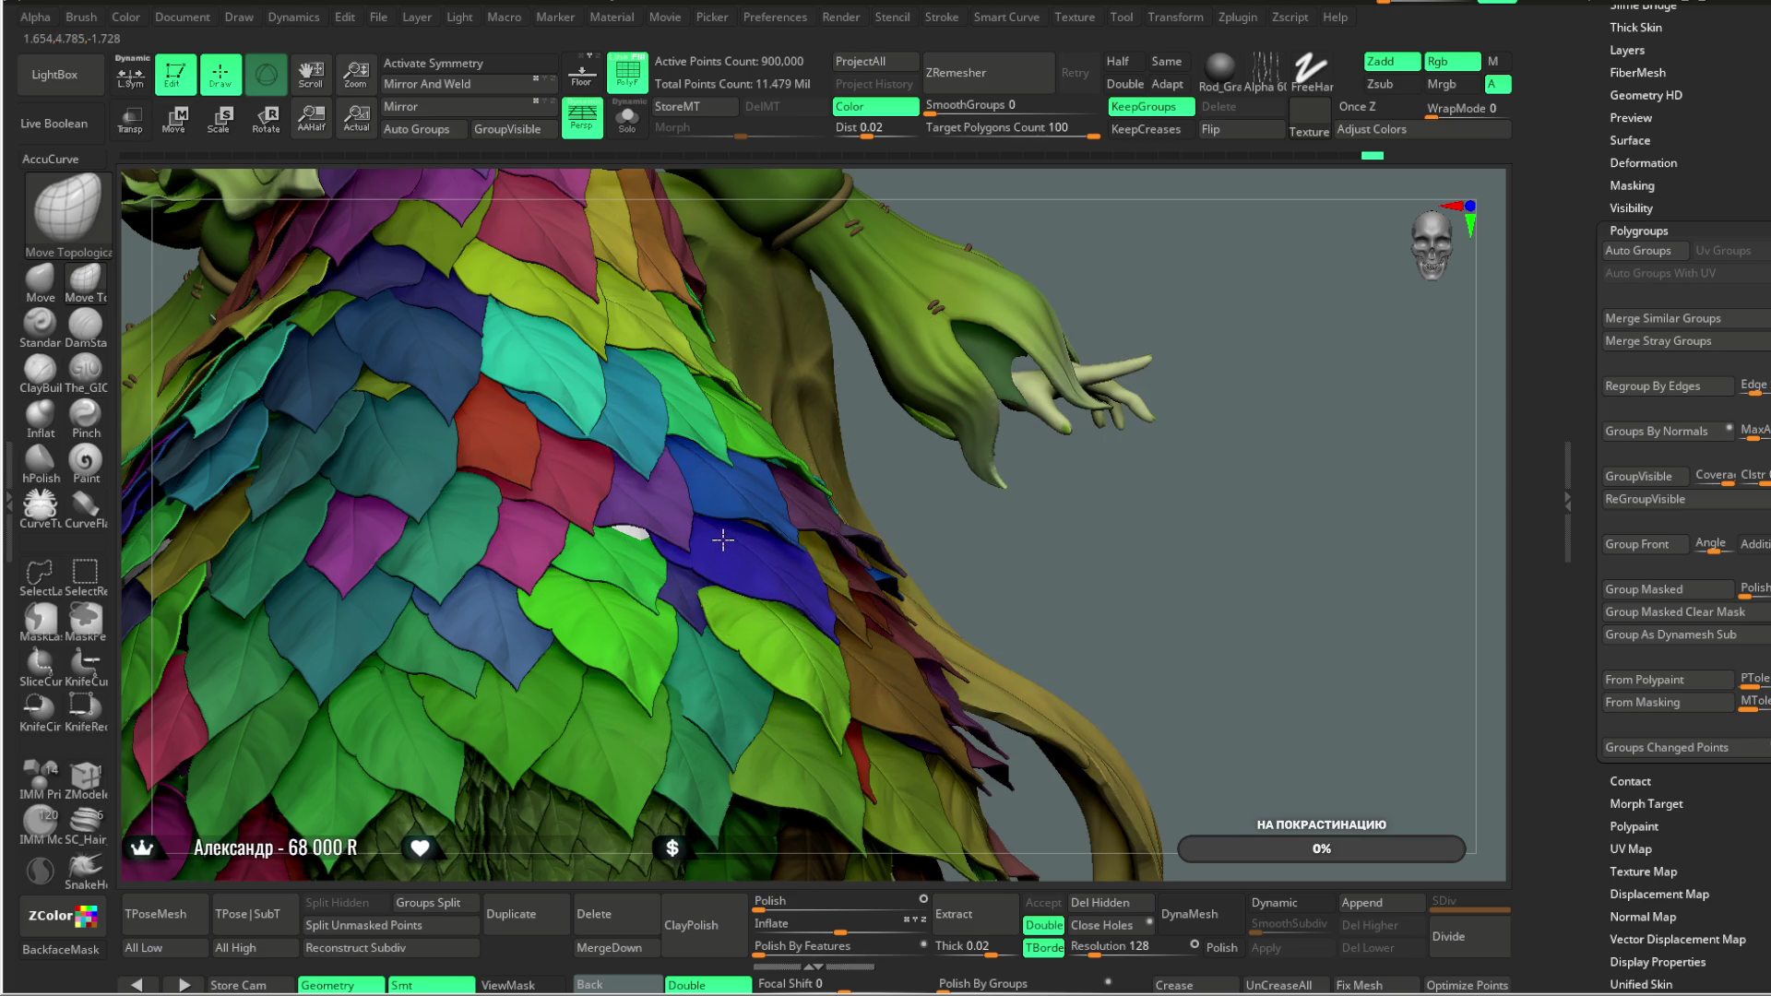
right_click_drag(998, 518, 919, 526)
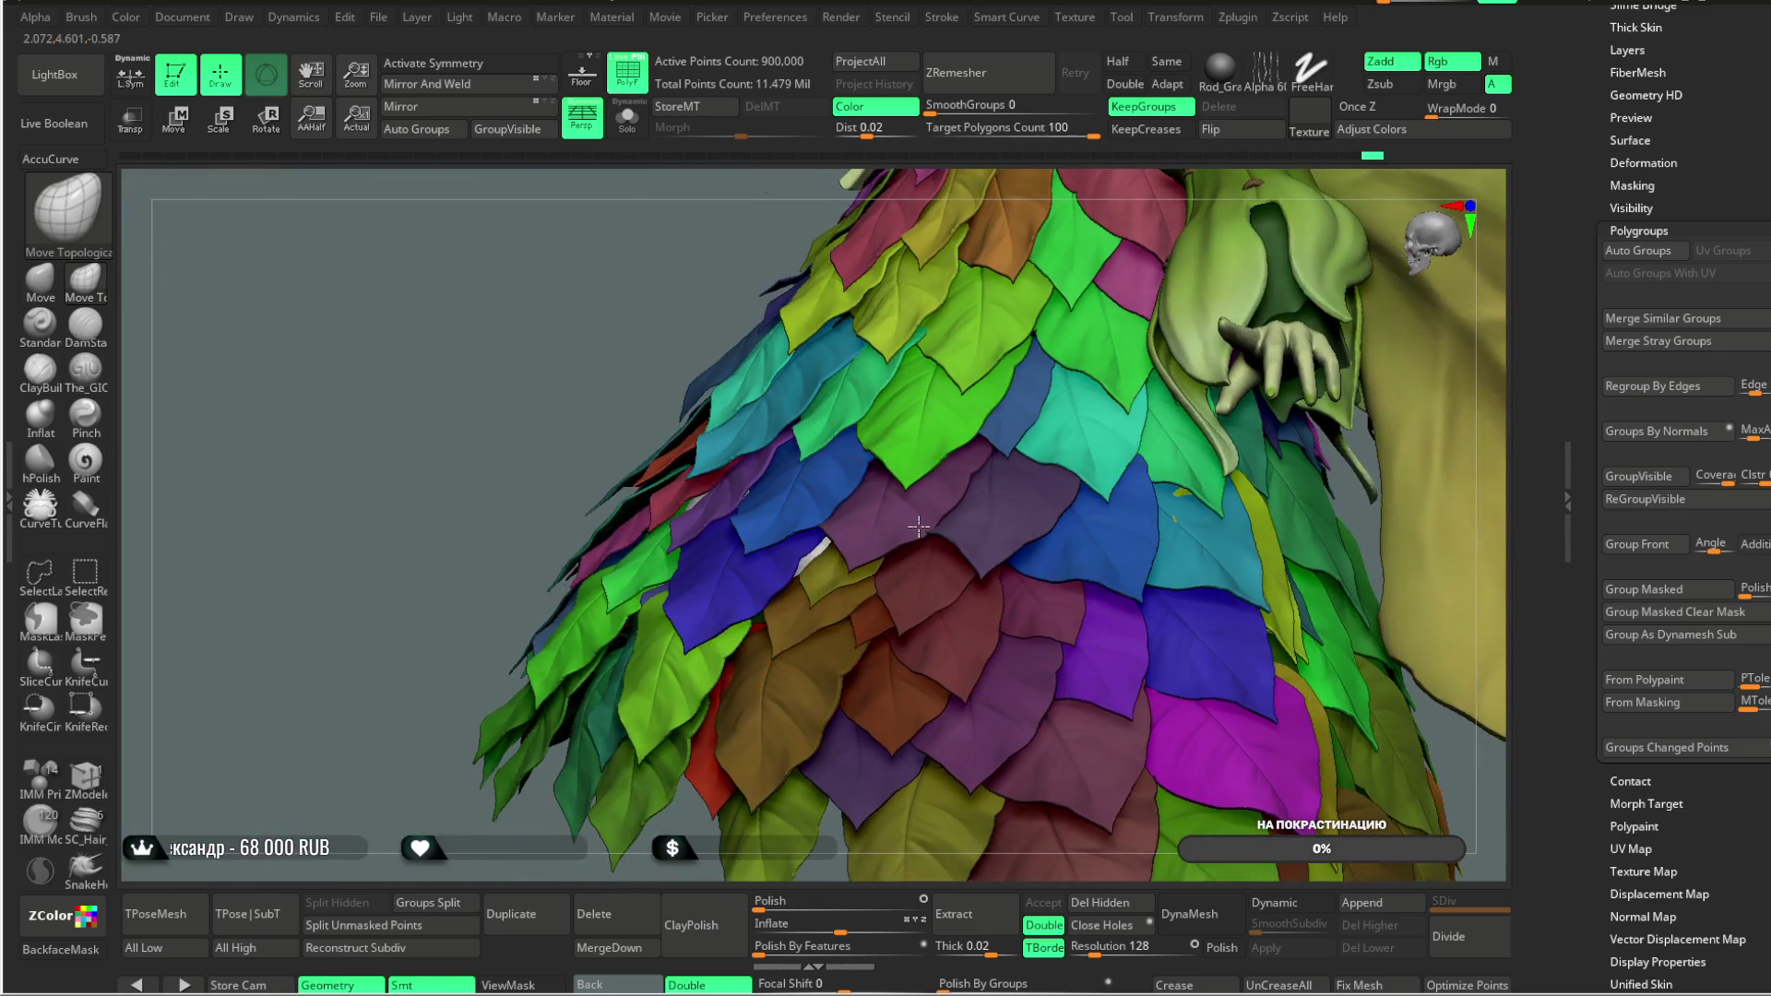
right_click_drag(578, 875, 865, 535)
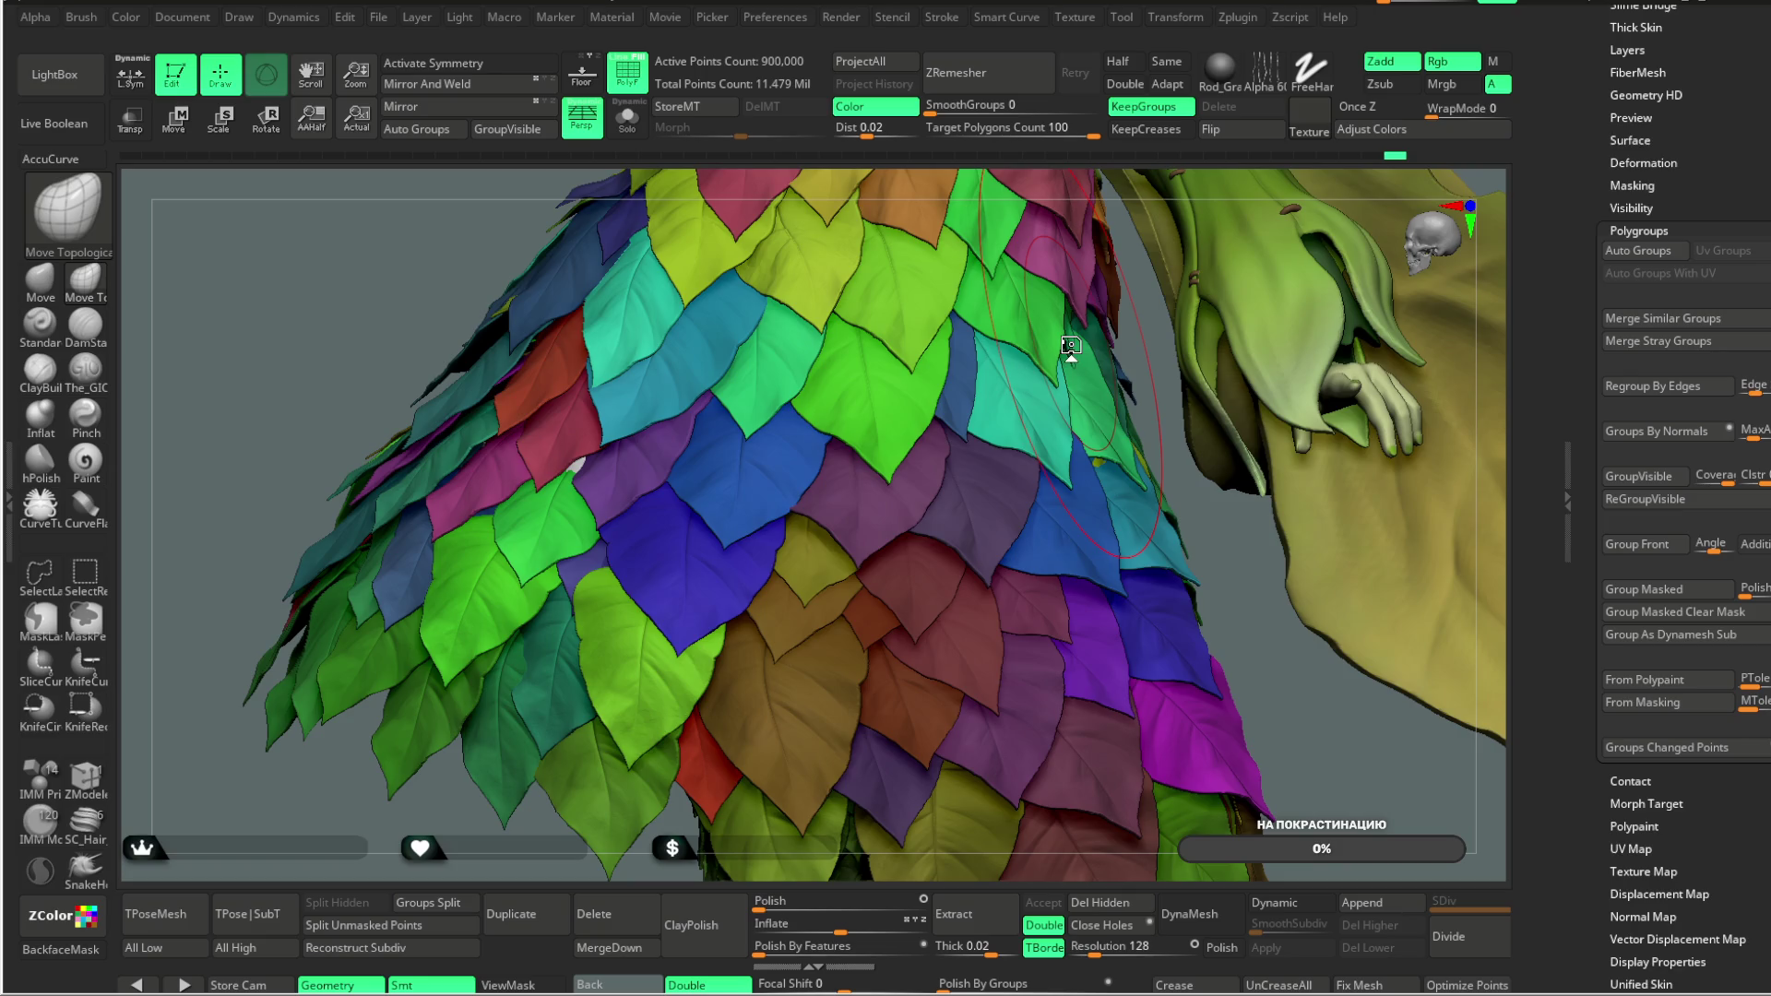
Step: Fine-tune the Draw Size up then slightly down and frame a low side view of the skirt
right_click_drag(627, 687, 1185, 502)
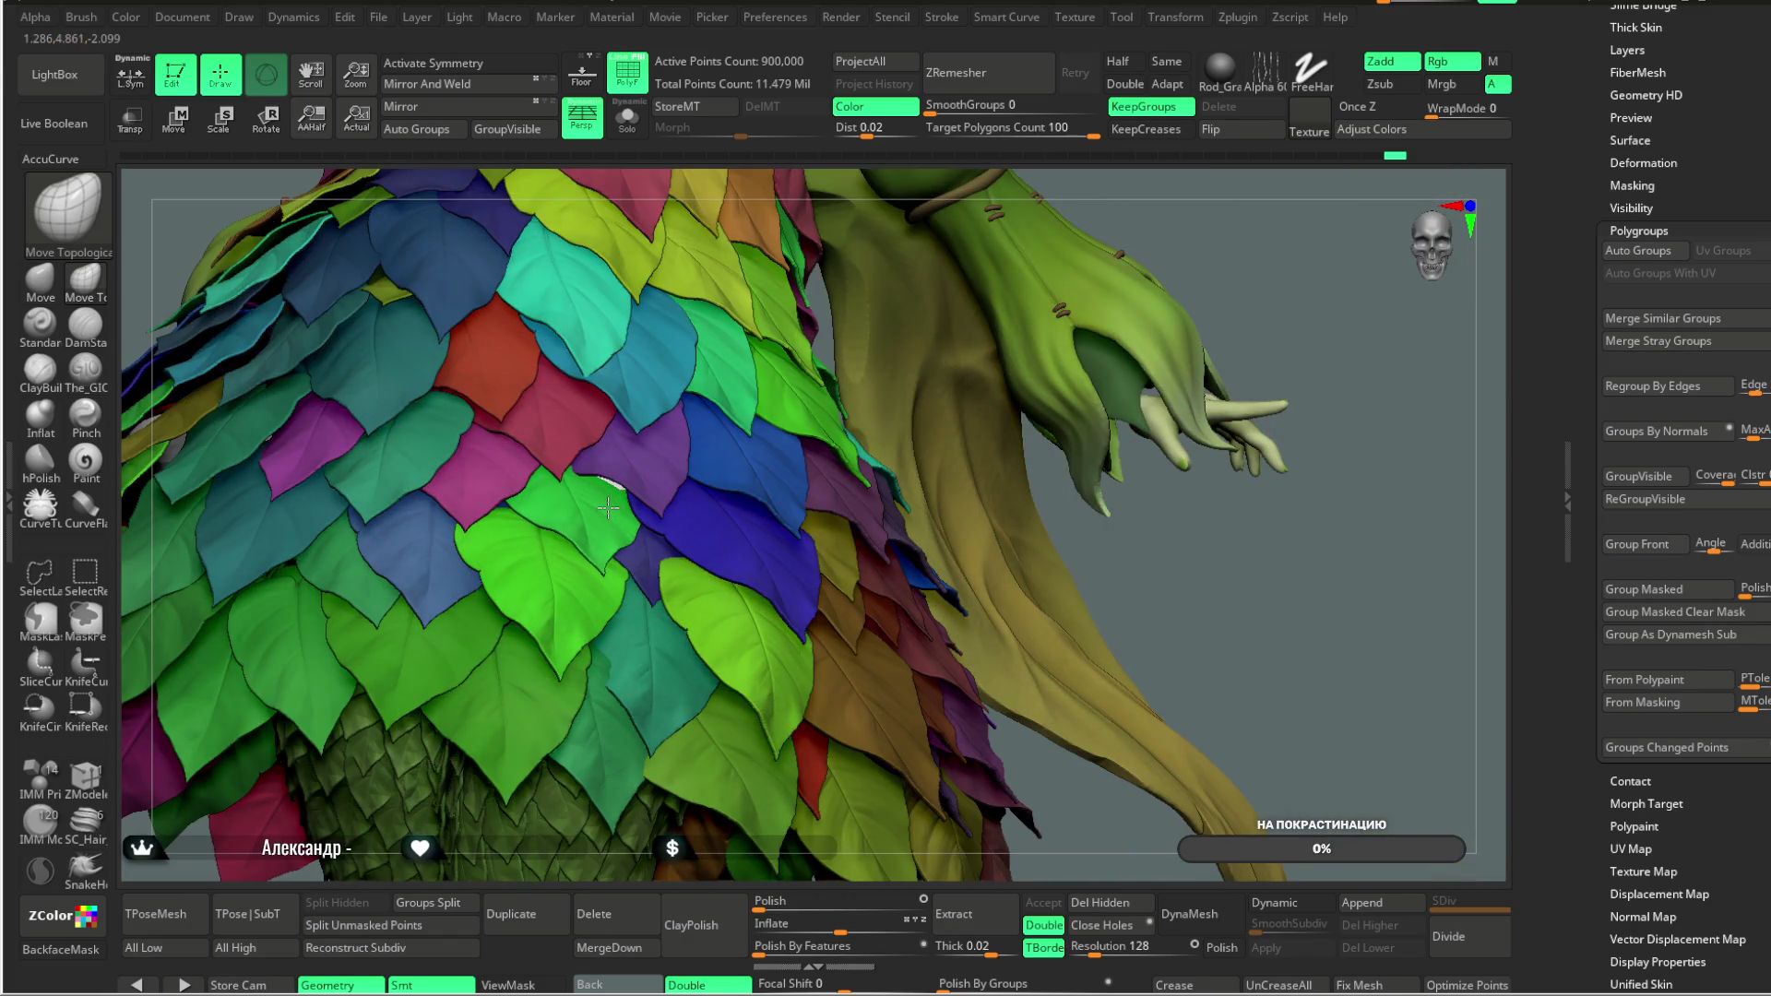
mouse_move(1195, 570)
right_mouse_down()
mouse_move(1216, 578)
mouse_move(780, 541)
right_mouse_up()
key("space")
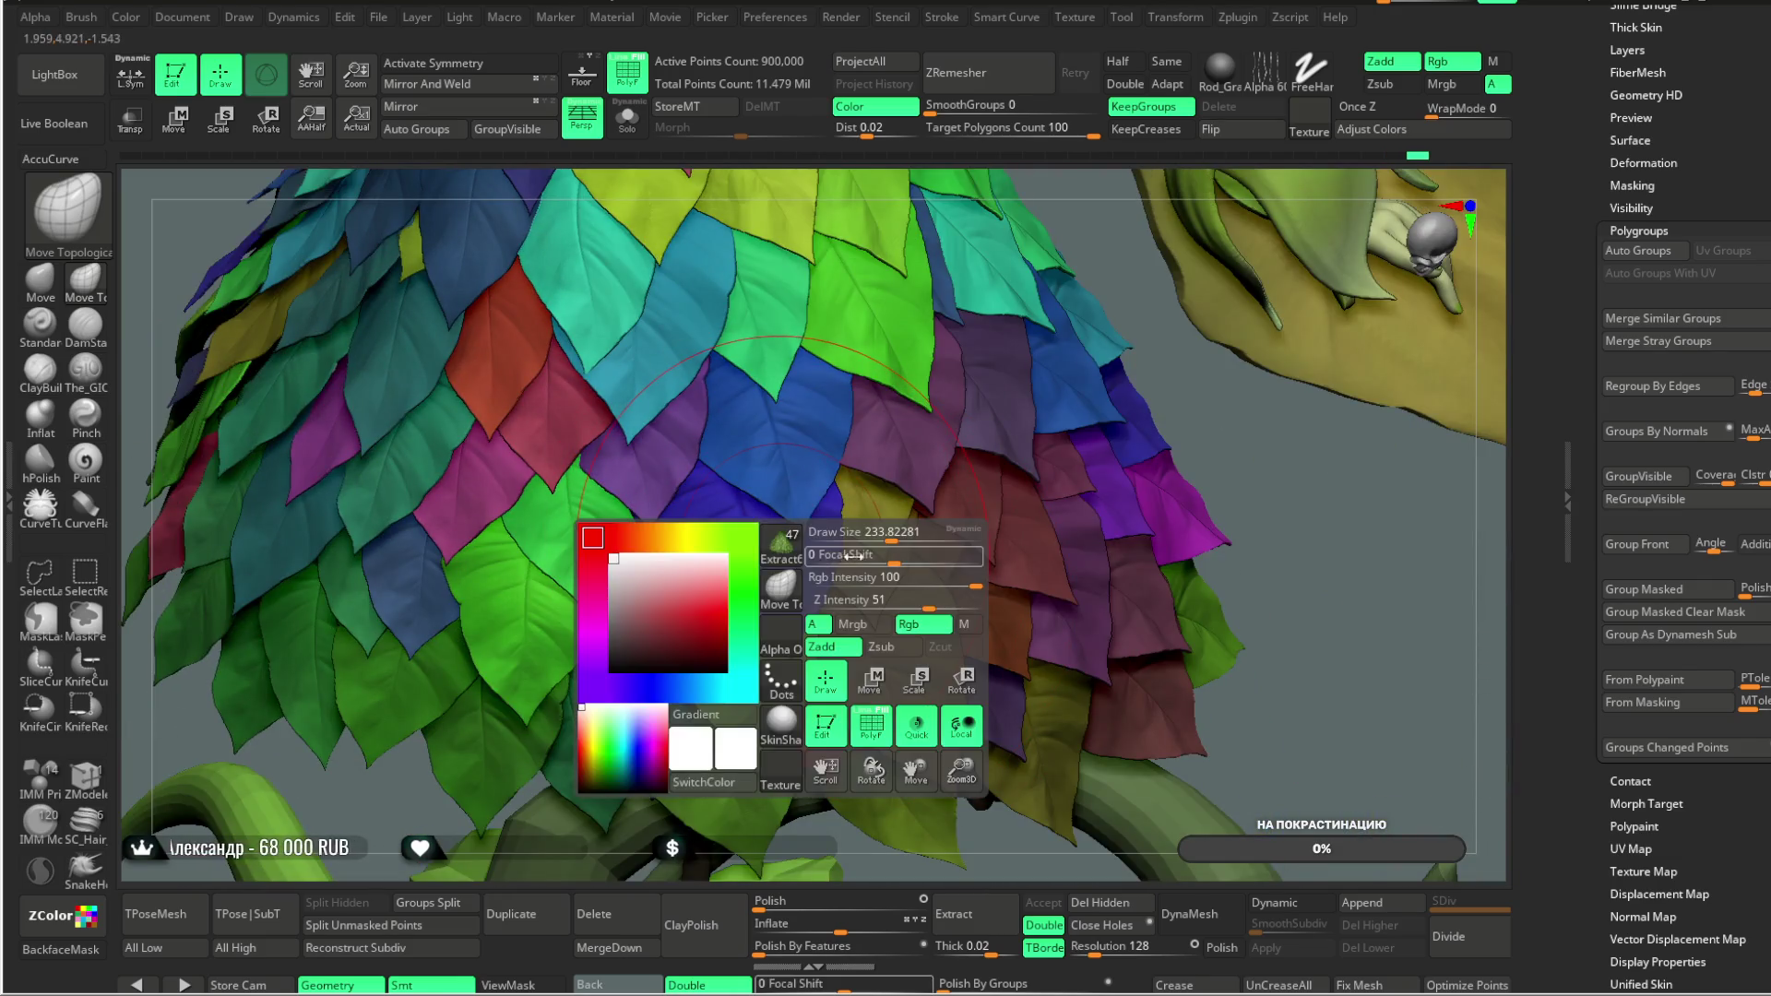
left_click_drag(885, 532, 893, 532)
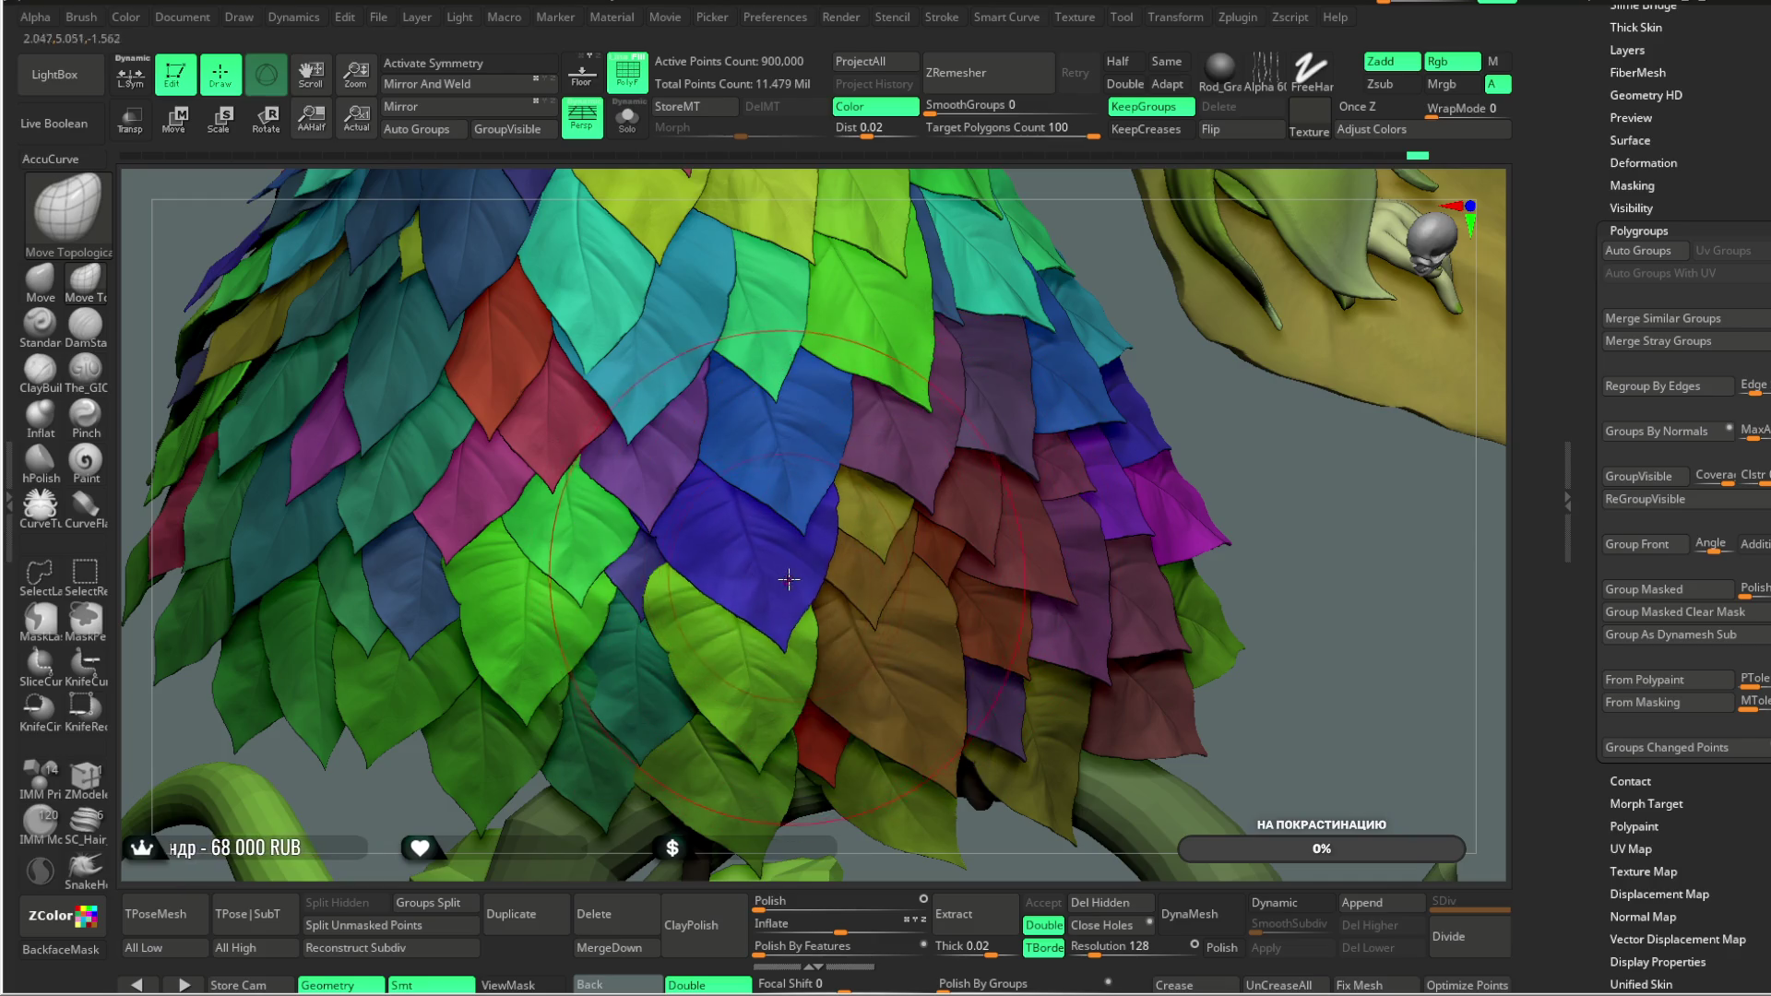
right_click_drag(1144, 520, 899, 561)
key("space")
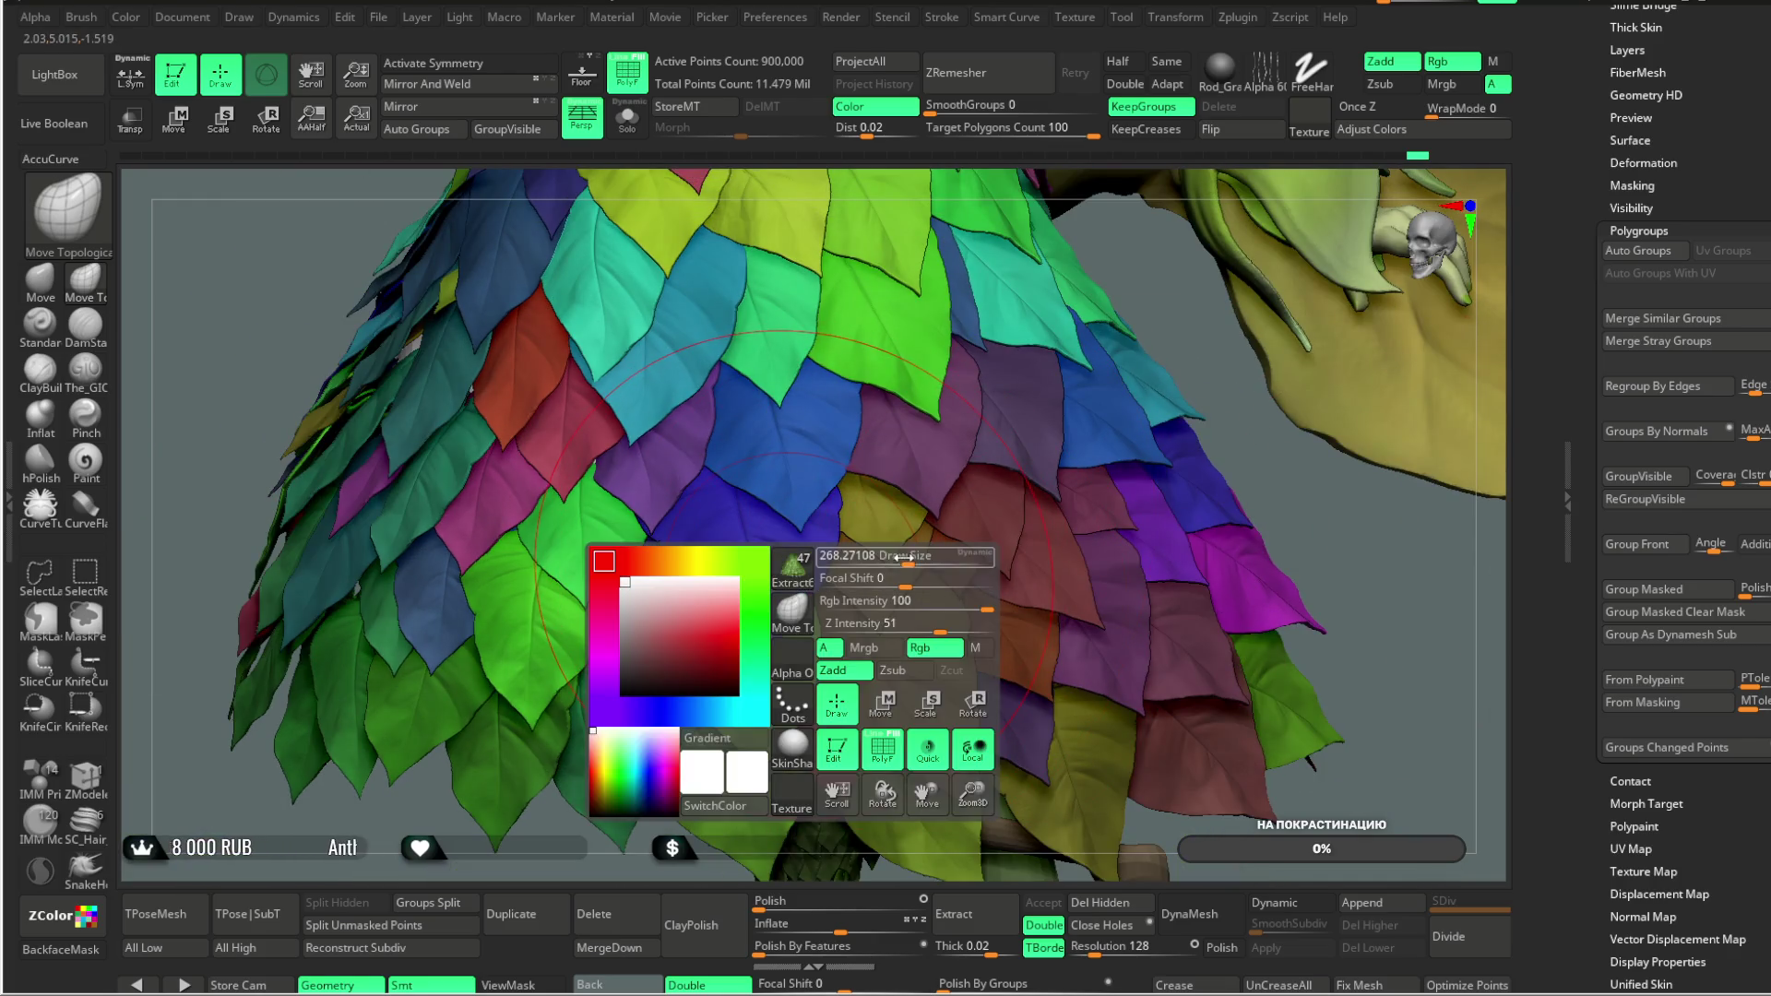
left_click_drag(893, 563, 871, 563)
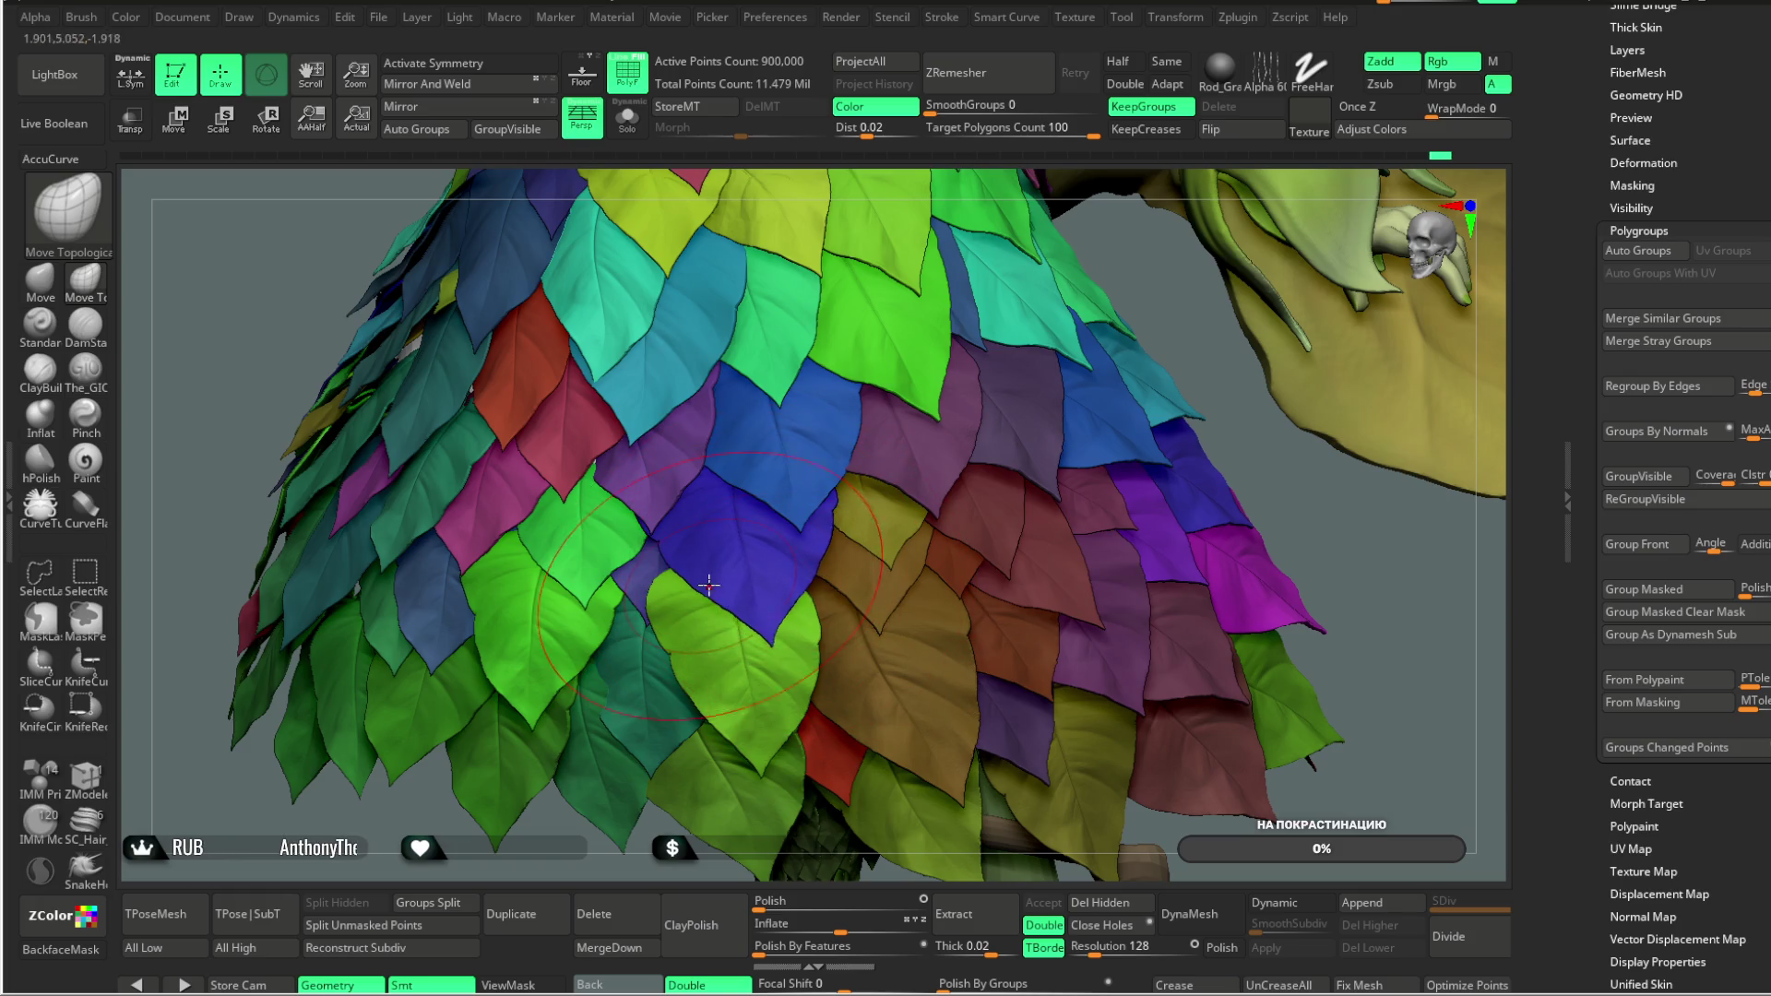
key("f")
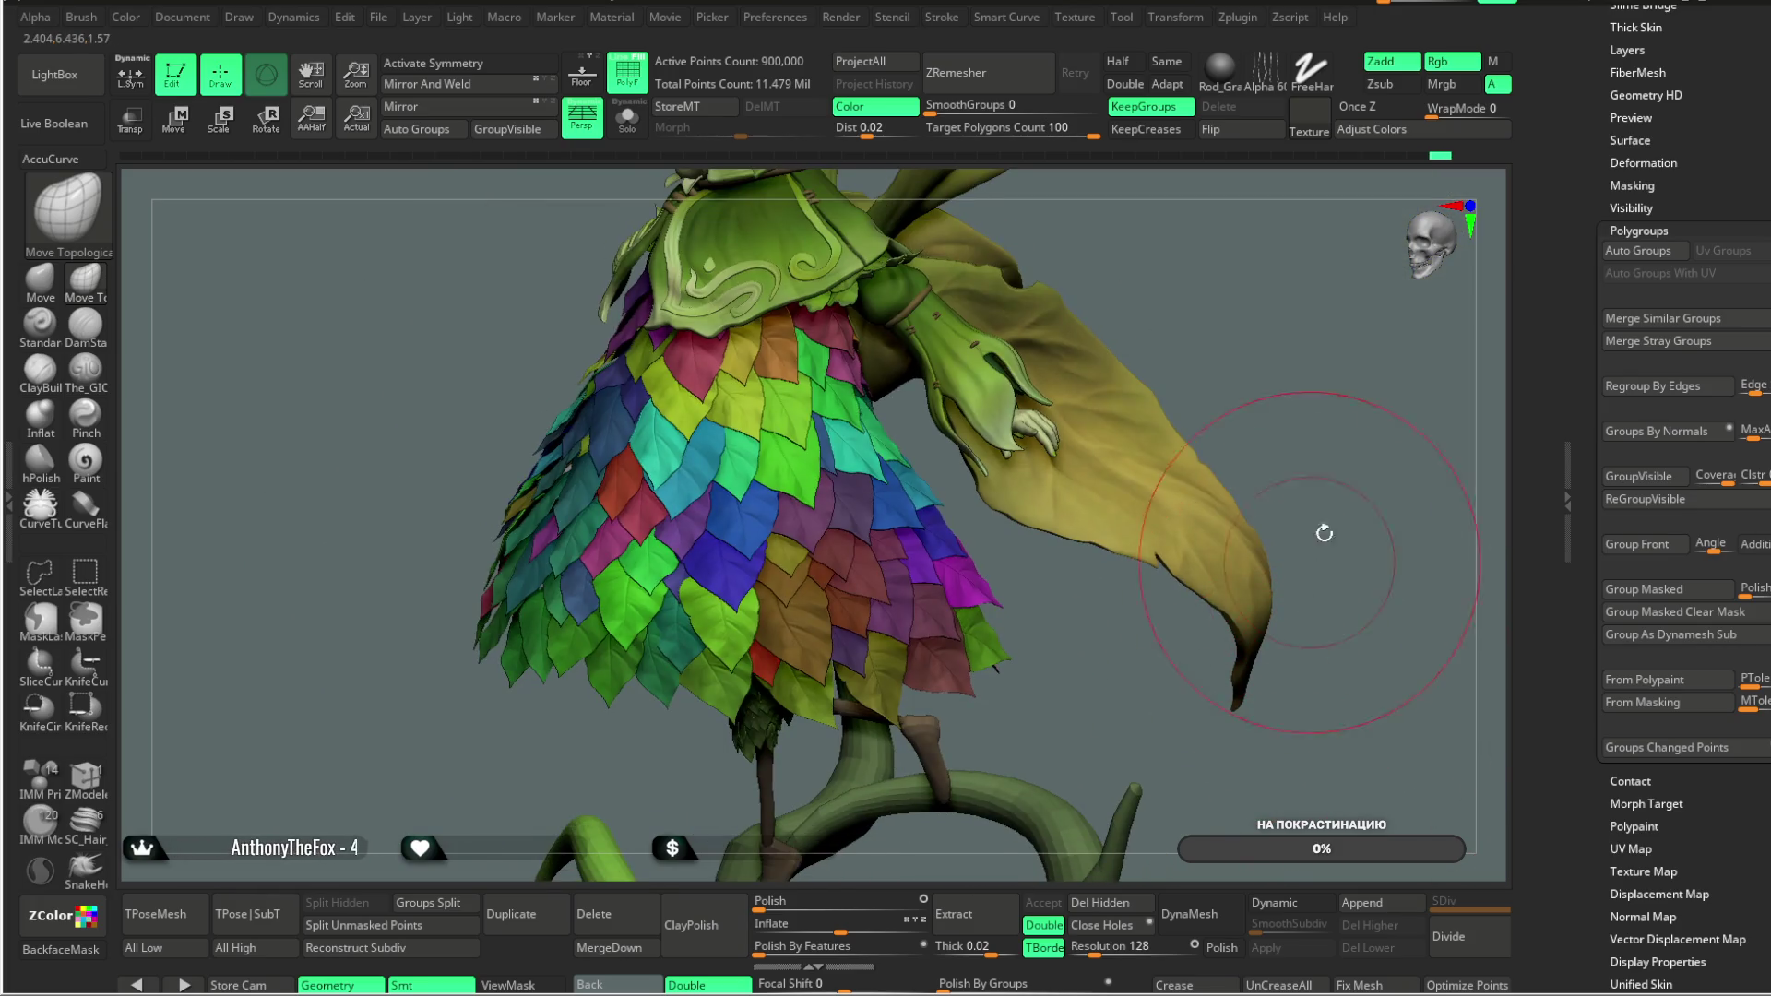
mouse_move(1313, 442)
right_mouse_down()
mouse_move(1144, 691)
mouse_move(1118, 679)
mouse_move(1114, 631)
right_mouse_up()
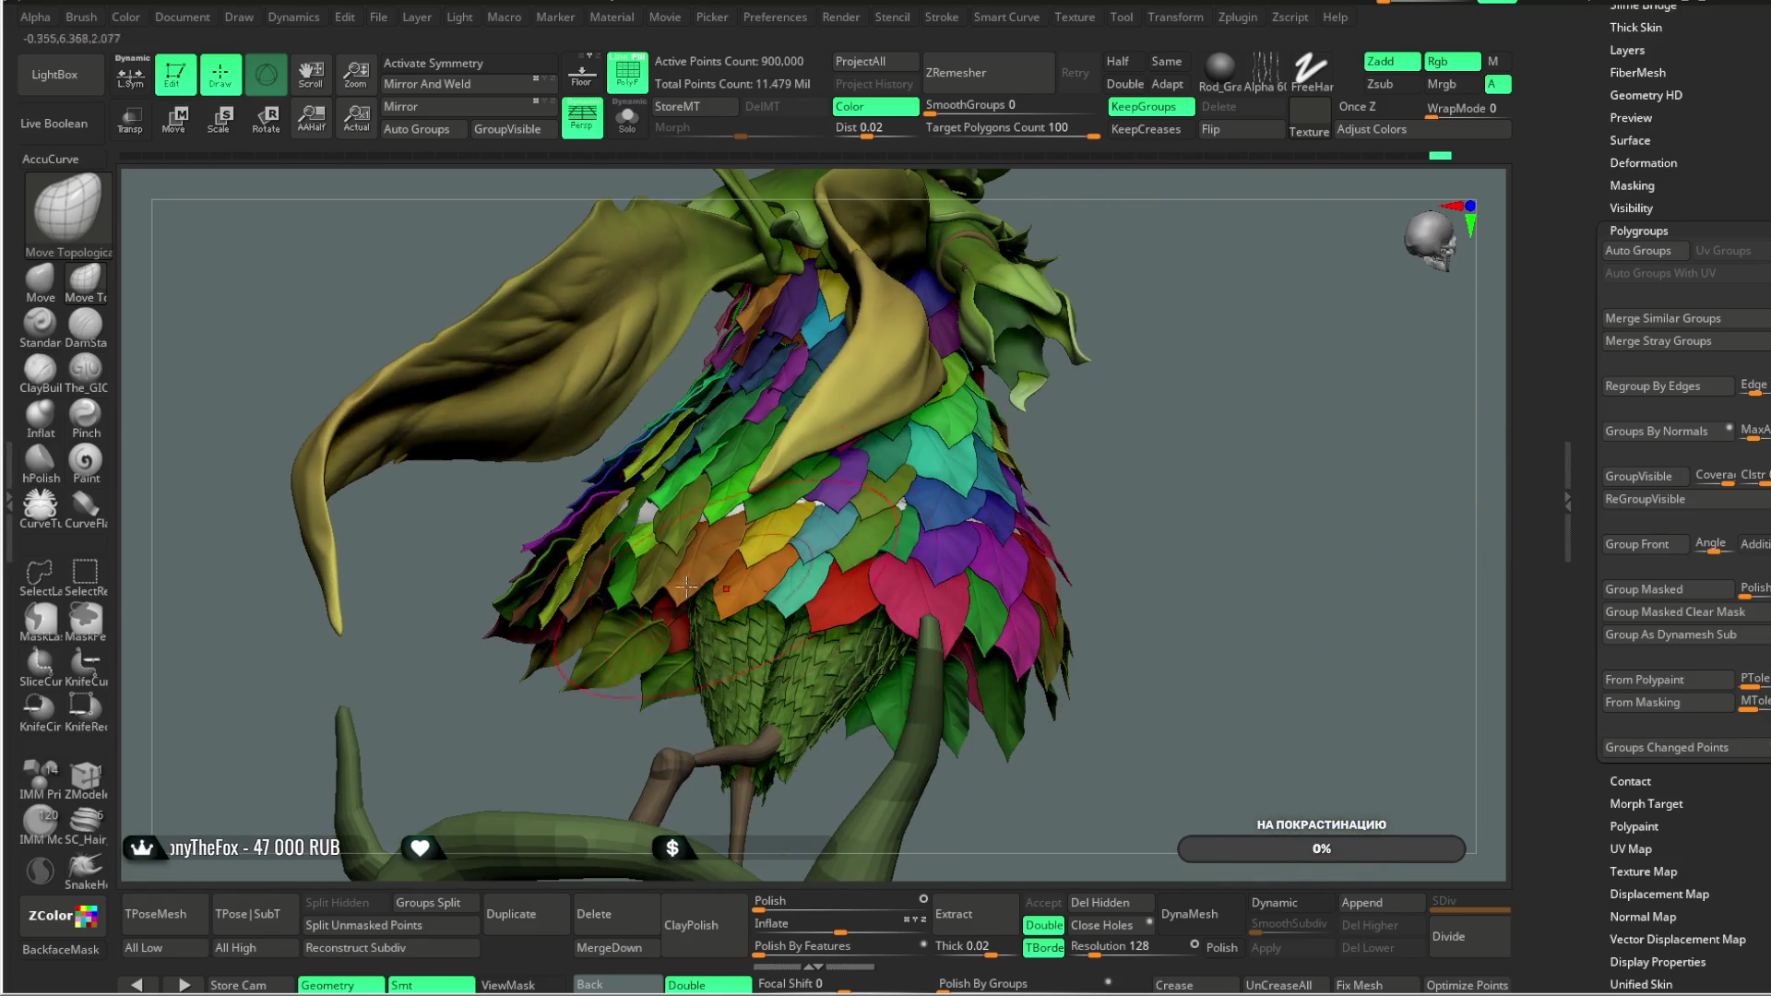
Step: Select the standard Move brush with the B, M, V shortcut and zoom onto the skirt
key("b")
key("m")
key("v")
right_click_drag(612, 632, 753, 495)
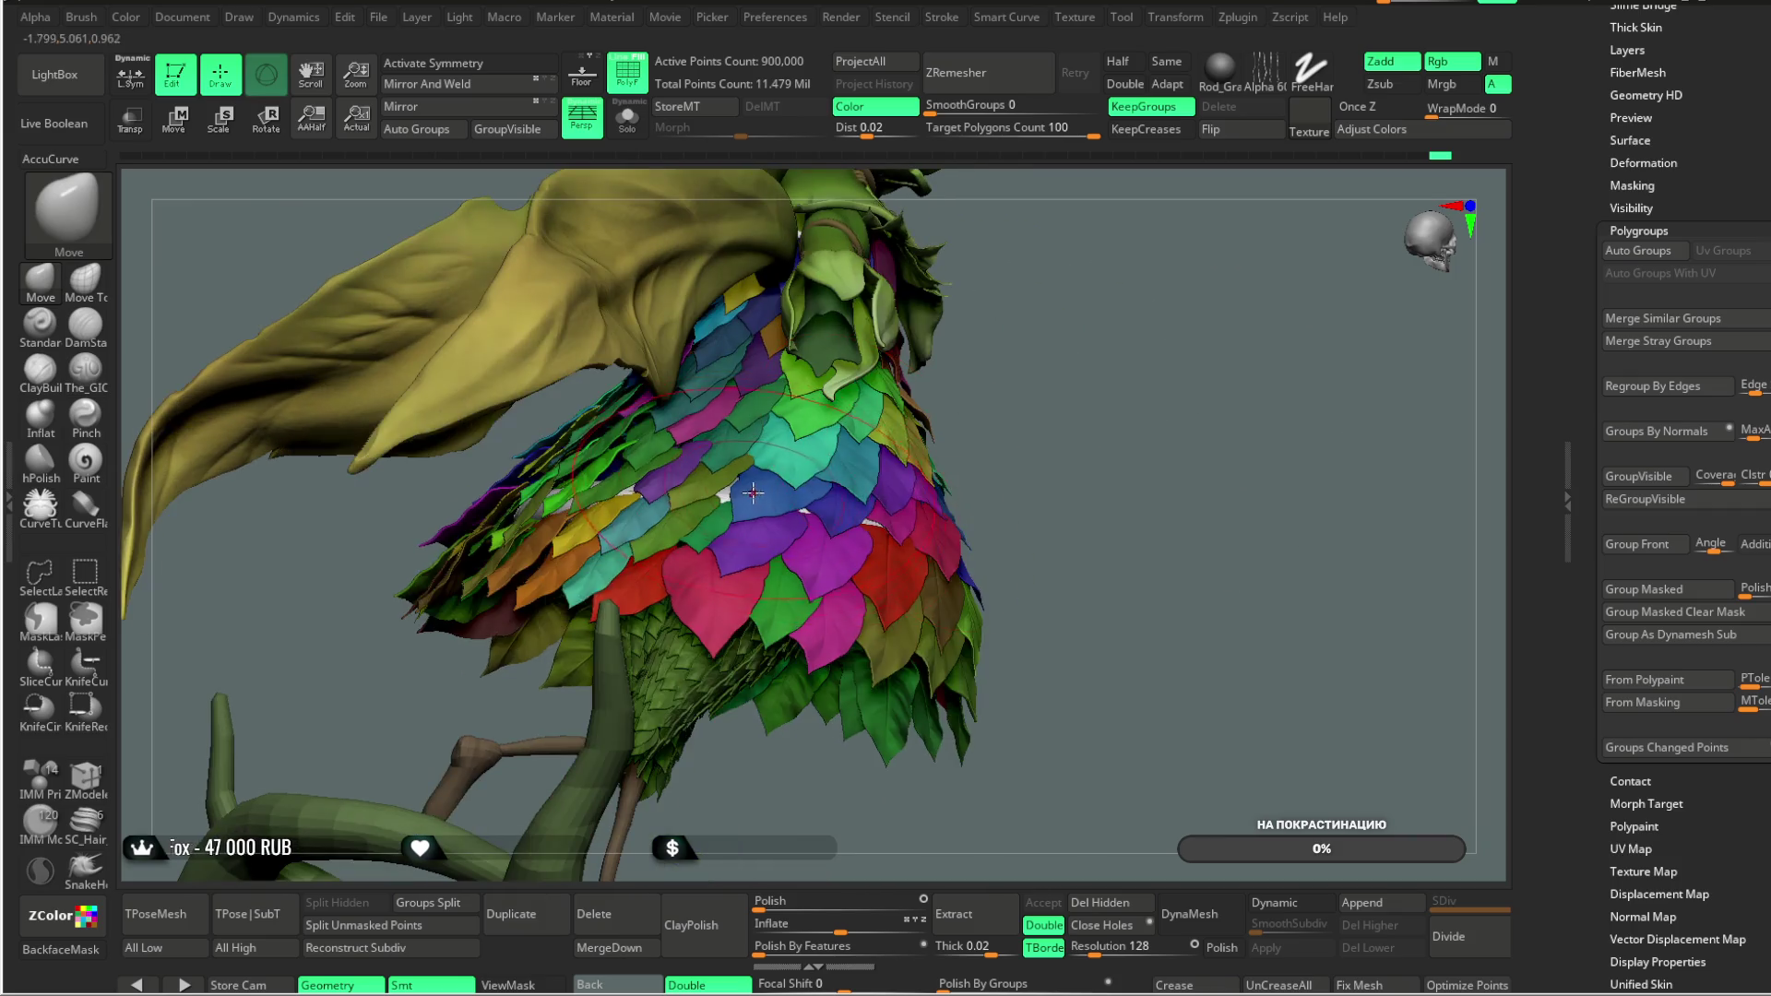
right_click(753, 495)
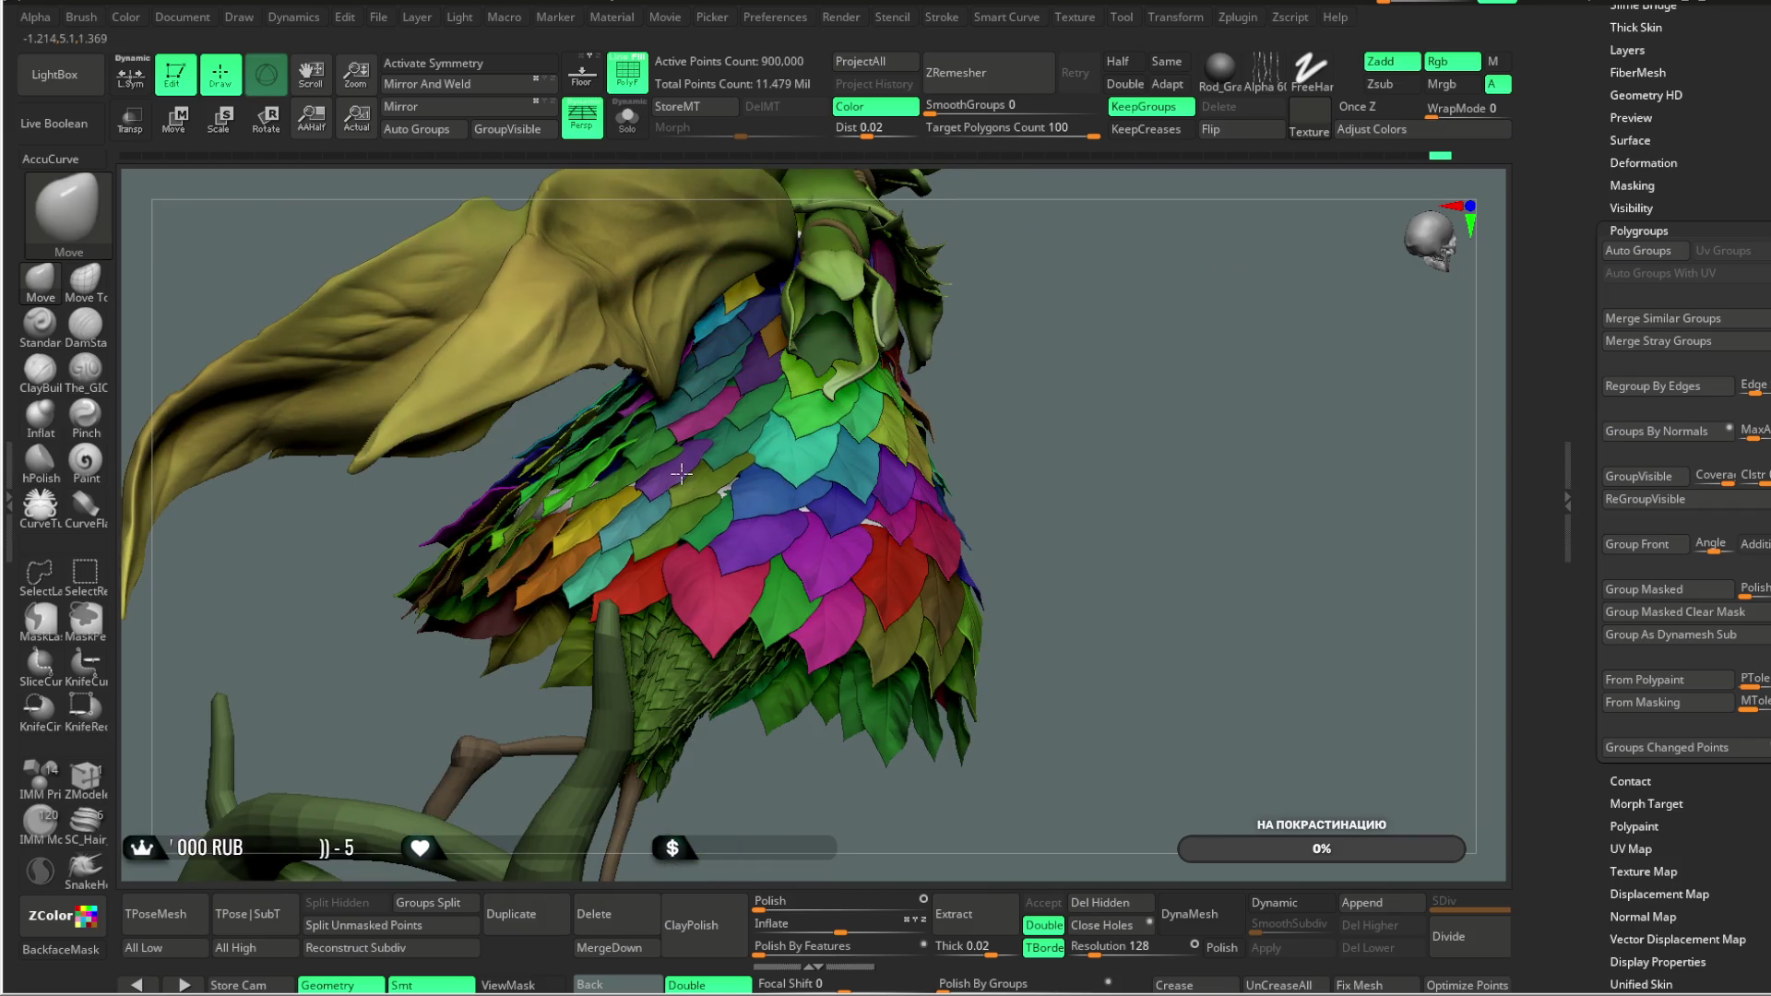
right_click_drag(636, 478, 665, 490)
mouse_move(922, 432)
right_mouse_down()
mouse_move(1013, 413)
mouse_move(1043, 315)
mouse_move(946, 332)
mouse_move(985, 338)
right_mouse_up()
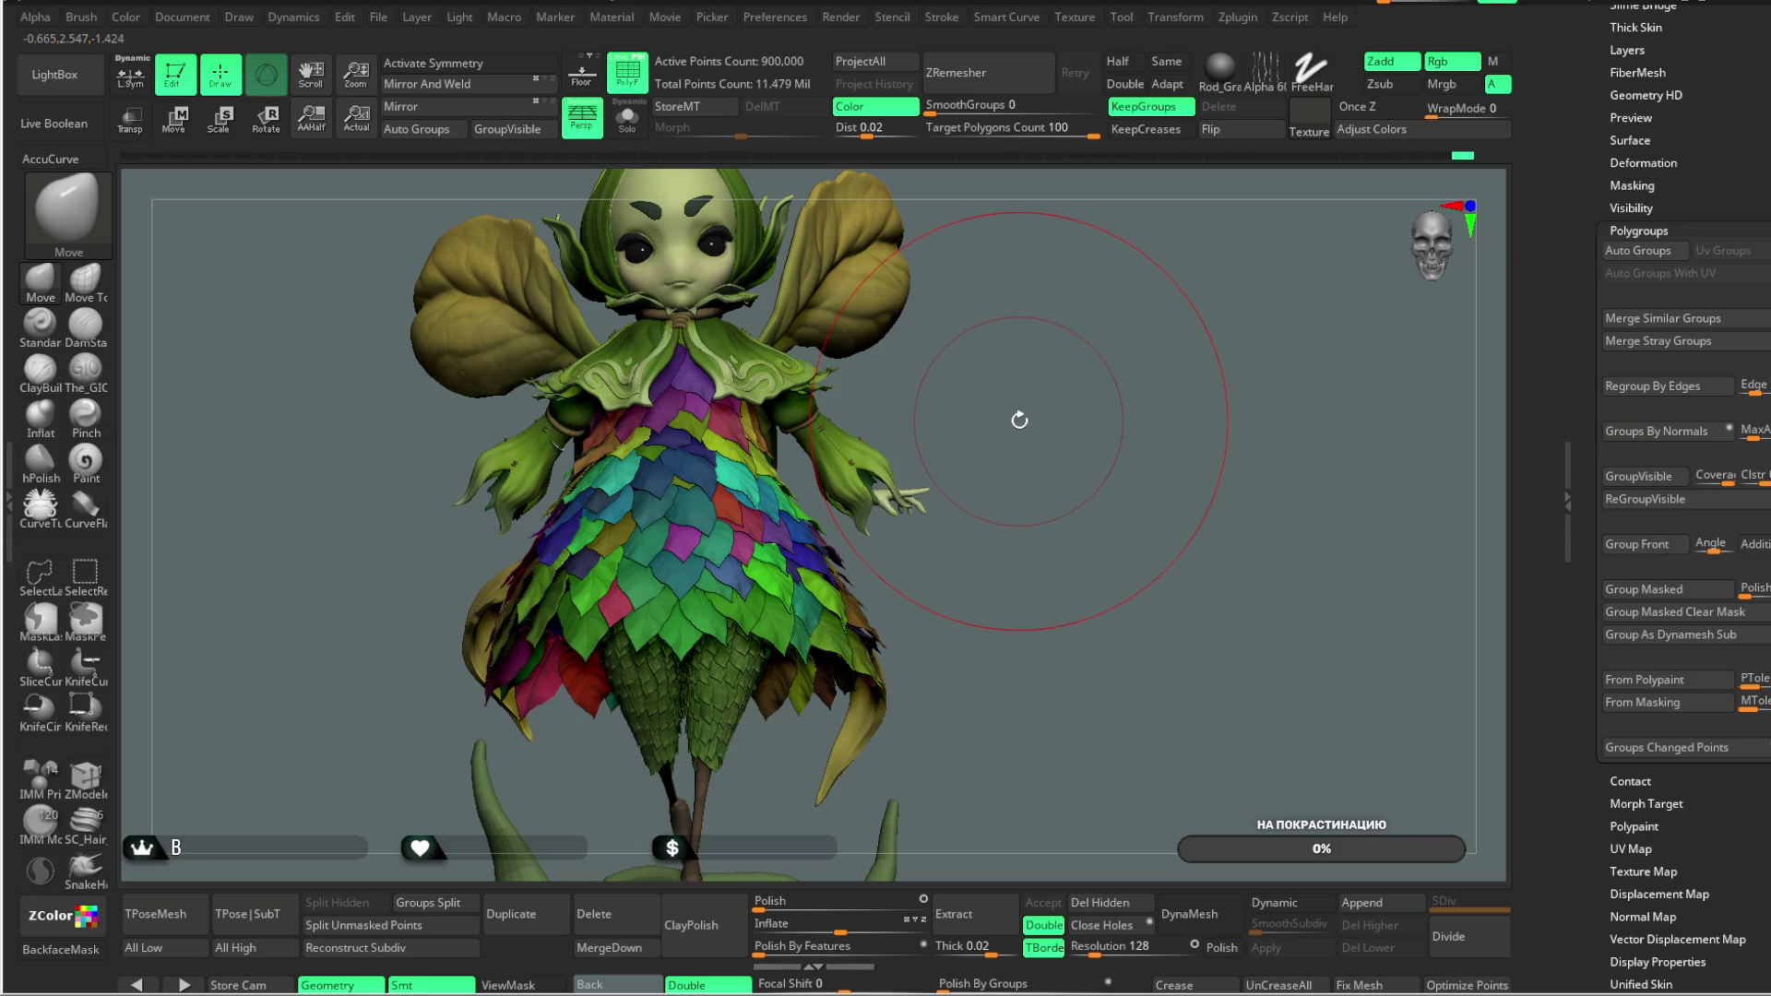
mouse_move(998, 367)
right_mouse_down()
mouse_move(968, 366)
mouse_move(996, 382)
mouse_move(954, 371)
mouse_move(1001, 356)
mouse_move(1010, 371)
mouse_move(949, 337)
mouse_move(853, 507)
right_mouse_up()
Step: Turn off PolyF to show the plain green leaves, then shrink the brush Draw Size
left_click(627, 72)
right_click(853, 508)
left_click_drag(887, 504, 862, 507)
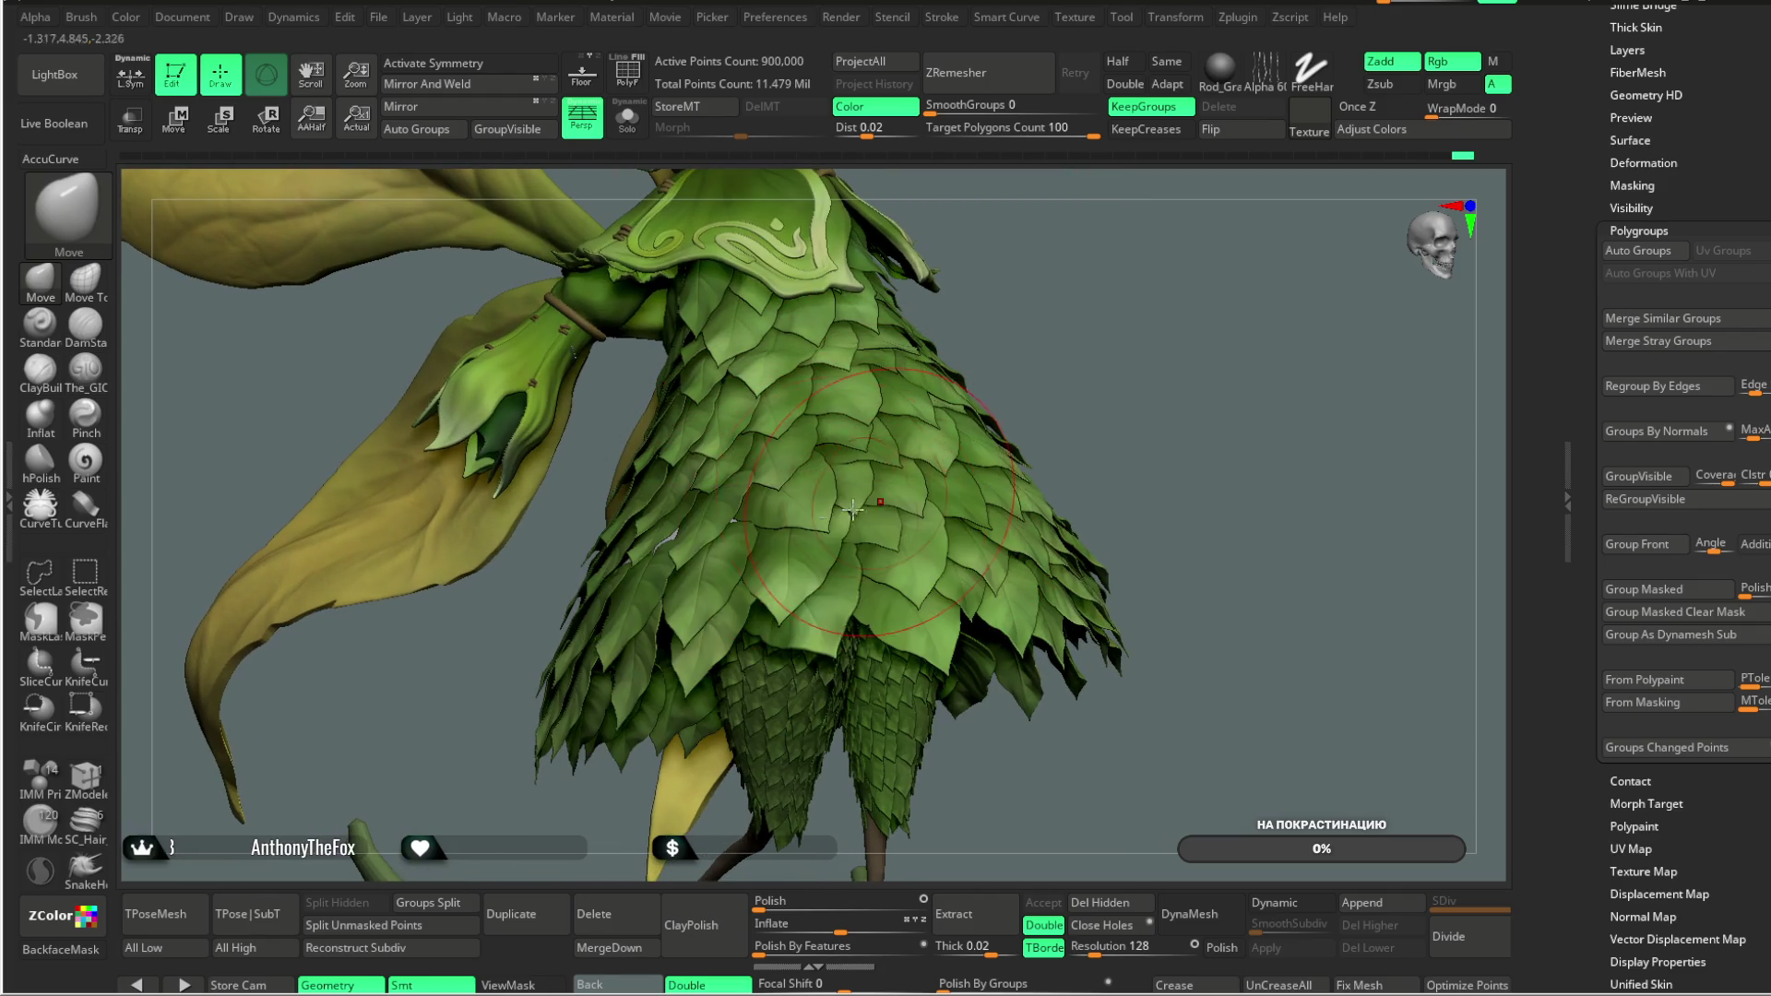
mouse_move(1020, 308)
right_mouse_down("alt")
mouse_move(1008, 347)
mouse_move(1020, 313)
mouse_move(1000, 277)
mouse_move(1002, 359)
mouse_move(1027, 363)
mouse_move(973, 358)
mouse_move(383, 589)
mouse_move(369, 544)
mouse_move(505, 538)
right_mouse_up("alt")
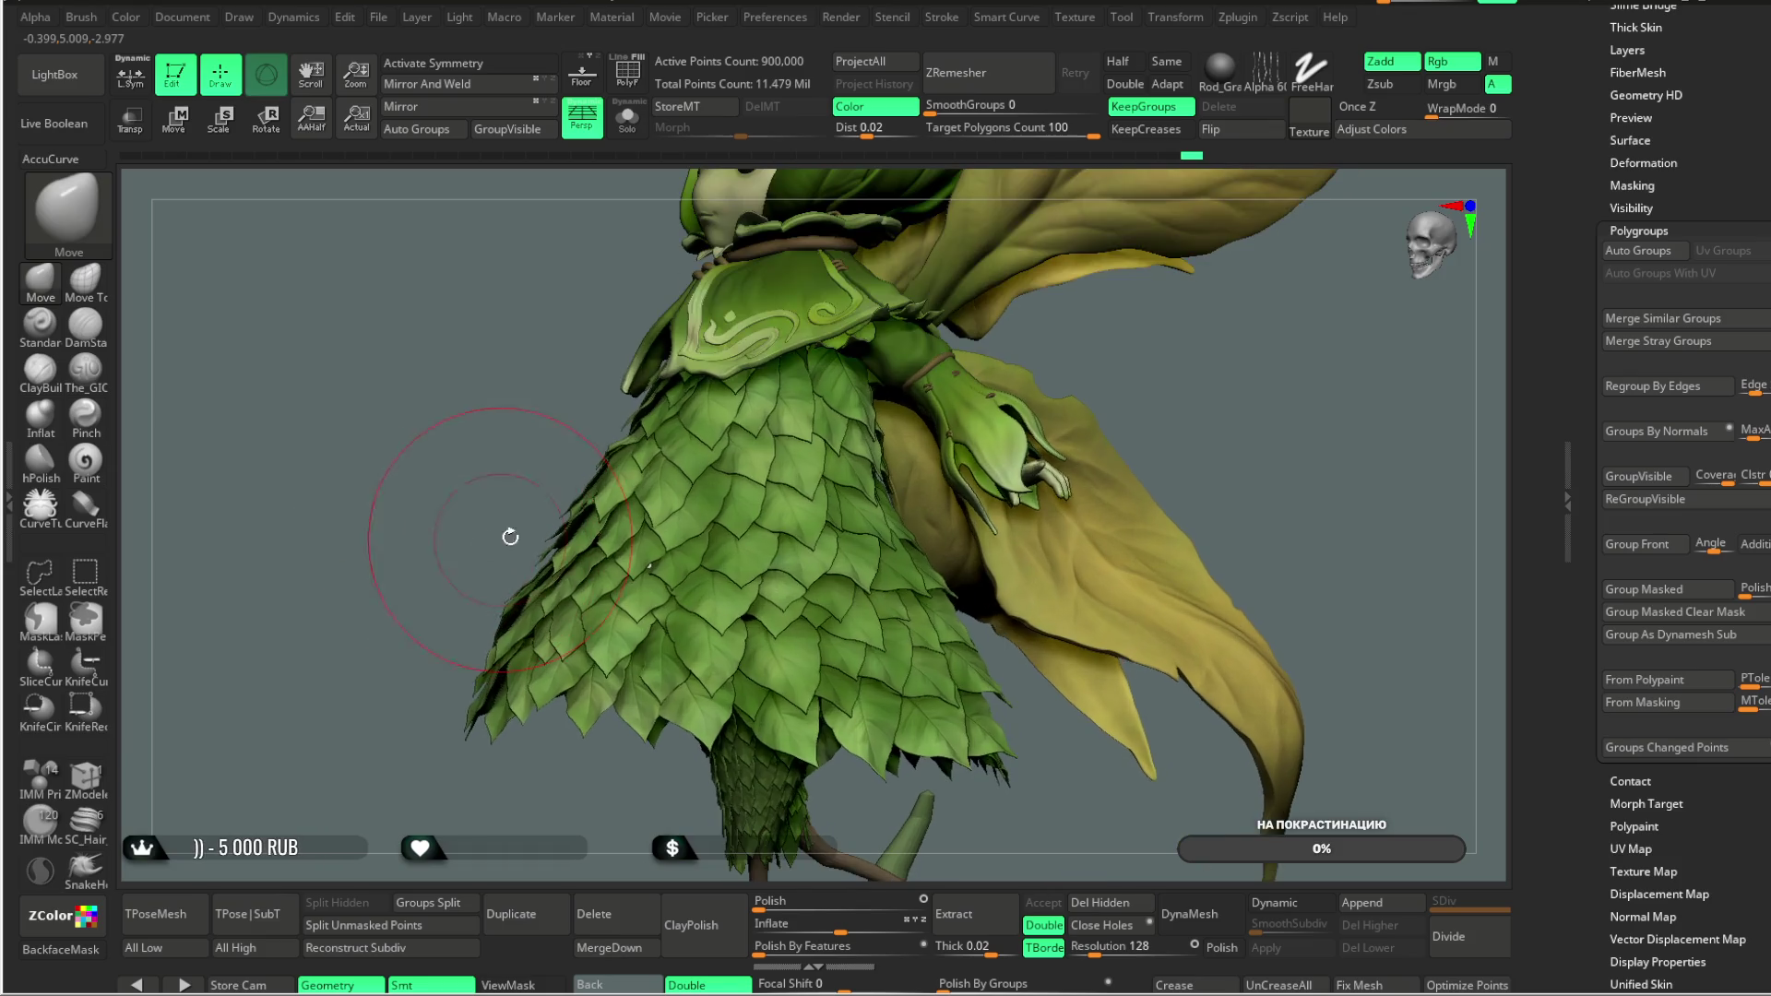
Step: Drag leaves along the skirt's side and front edge with the Move brush, then frame the model
right_click(587, 476)
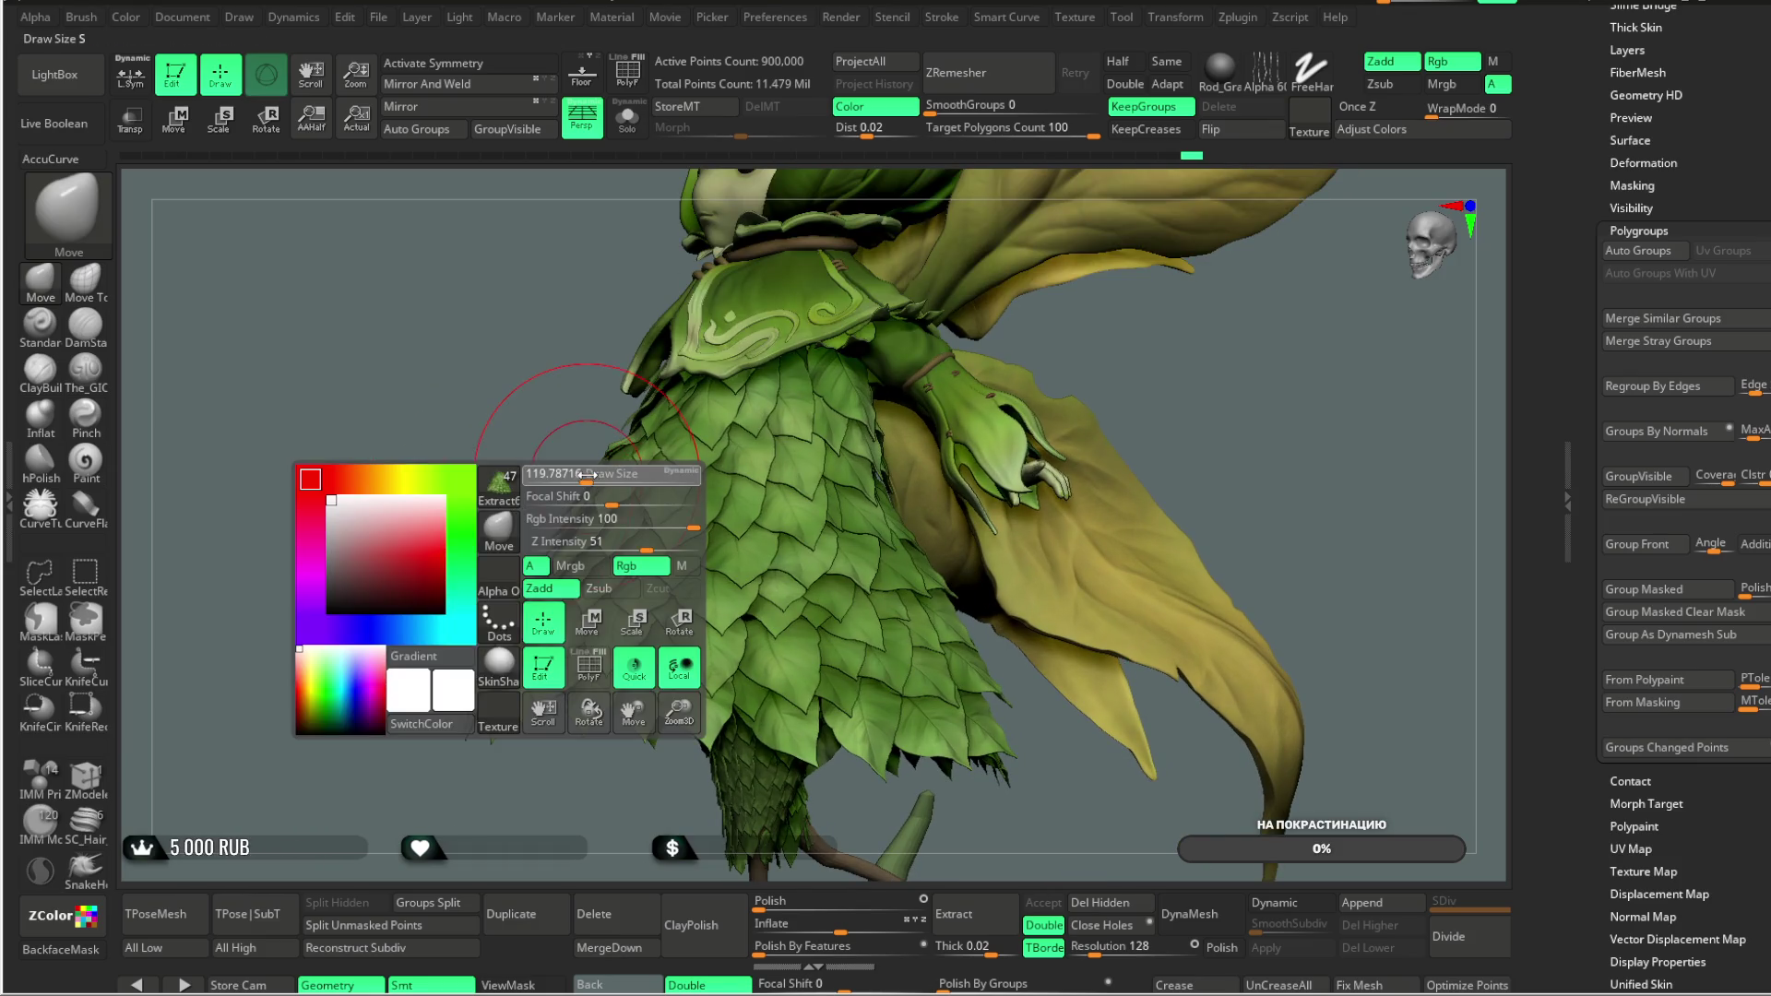
left_click_drag(594, 474, 553, 541)
left_click_drag(593, 449, 651, 461)
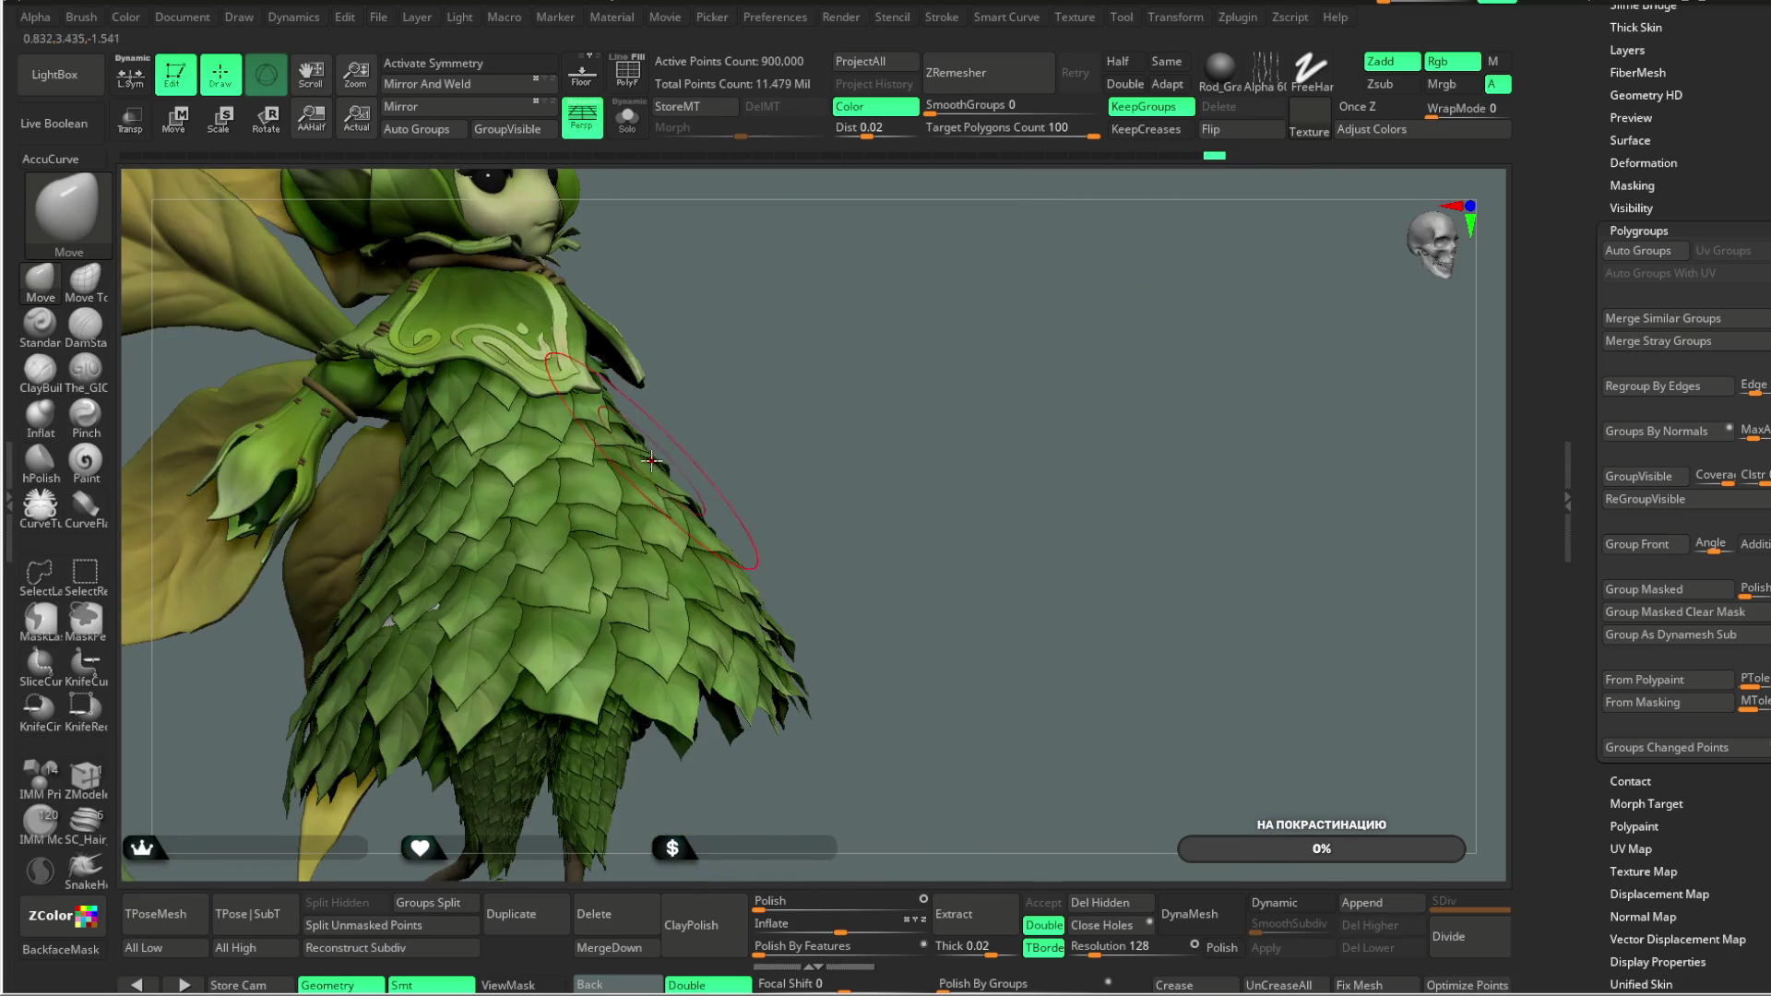
right_click_drag(649, 463, 661, 472)
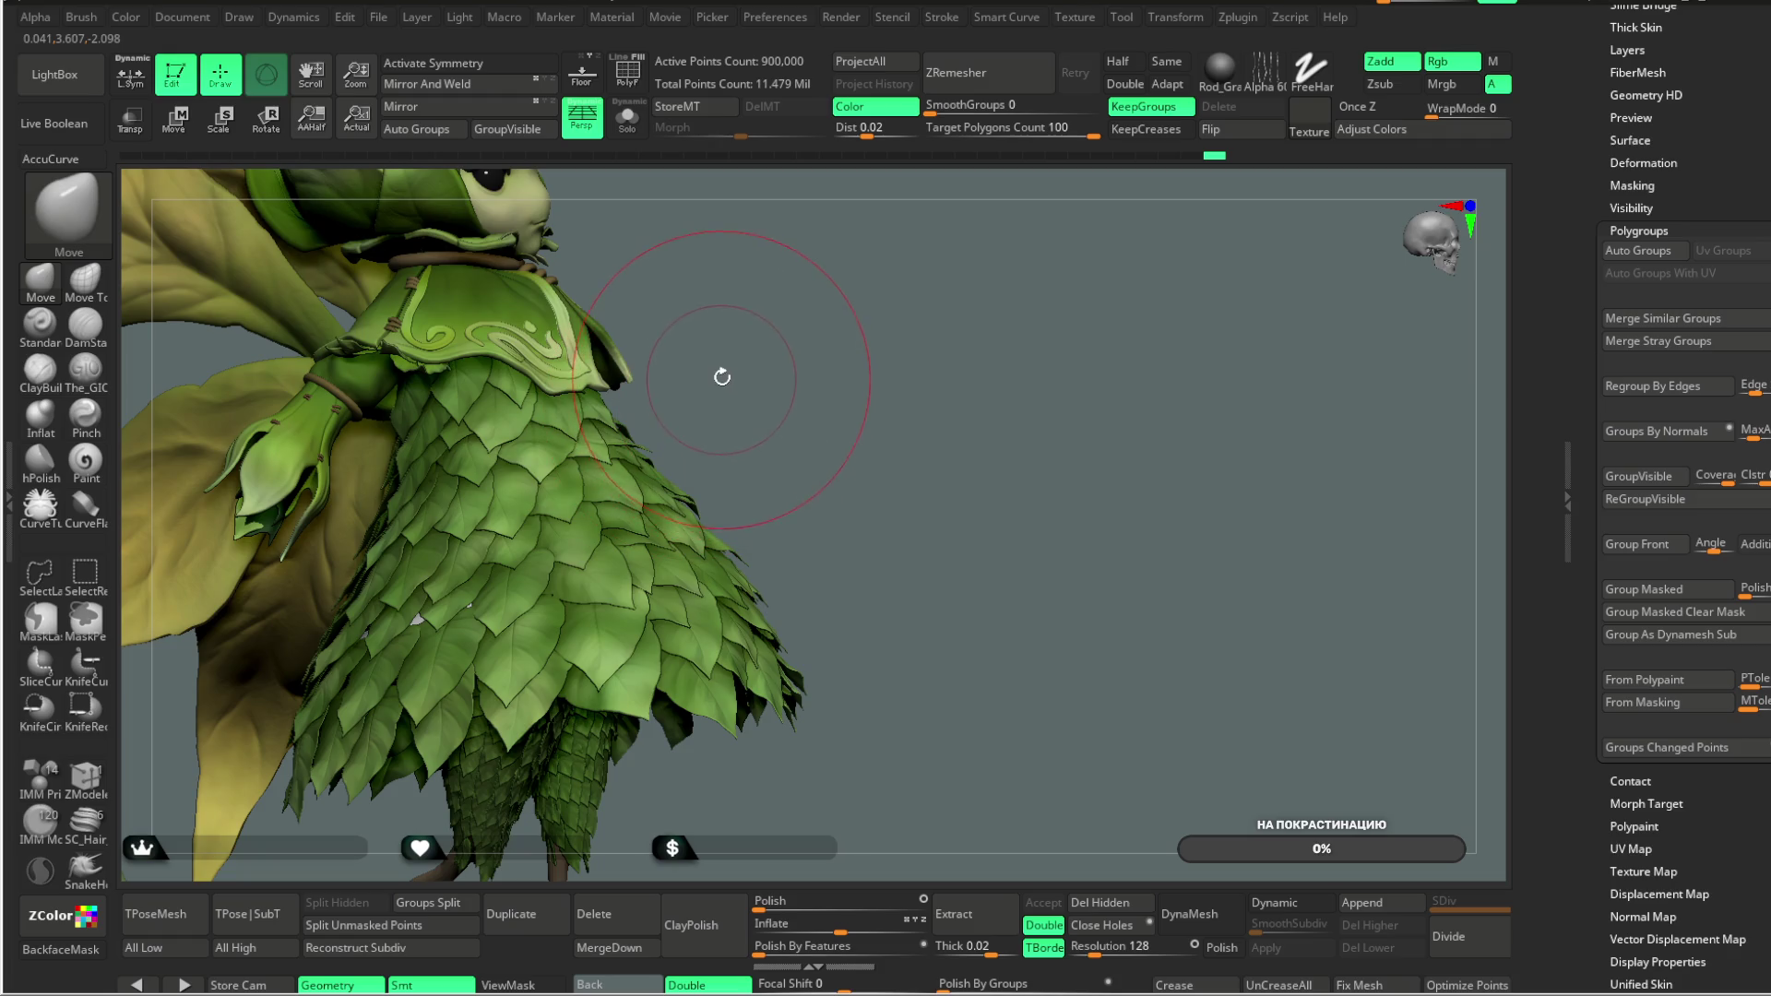
left_click_drag(722, 377, 601, 416)
left_click_drag(688, 320, 658, 356)
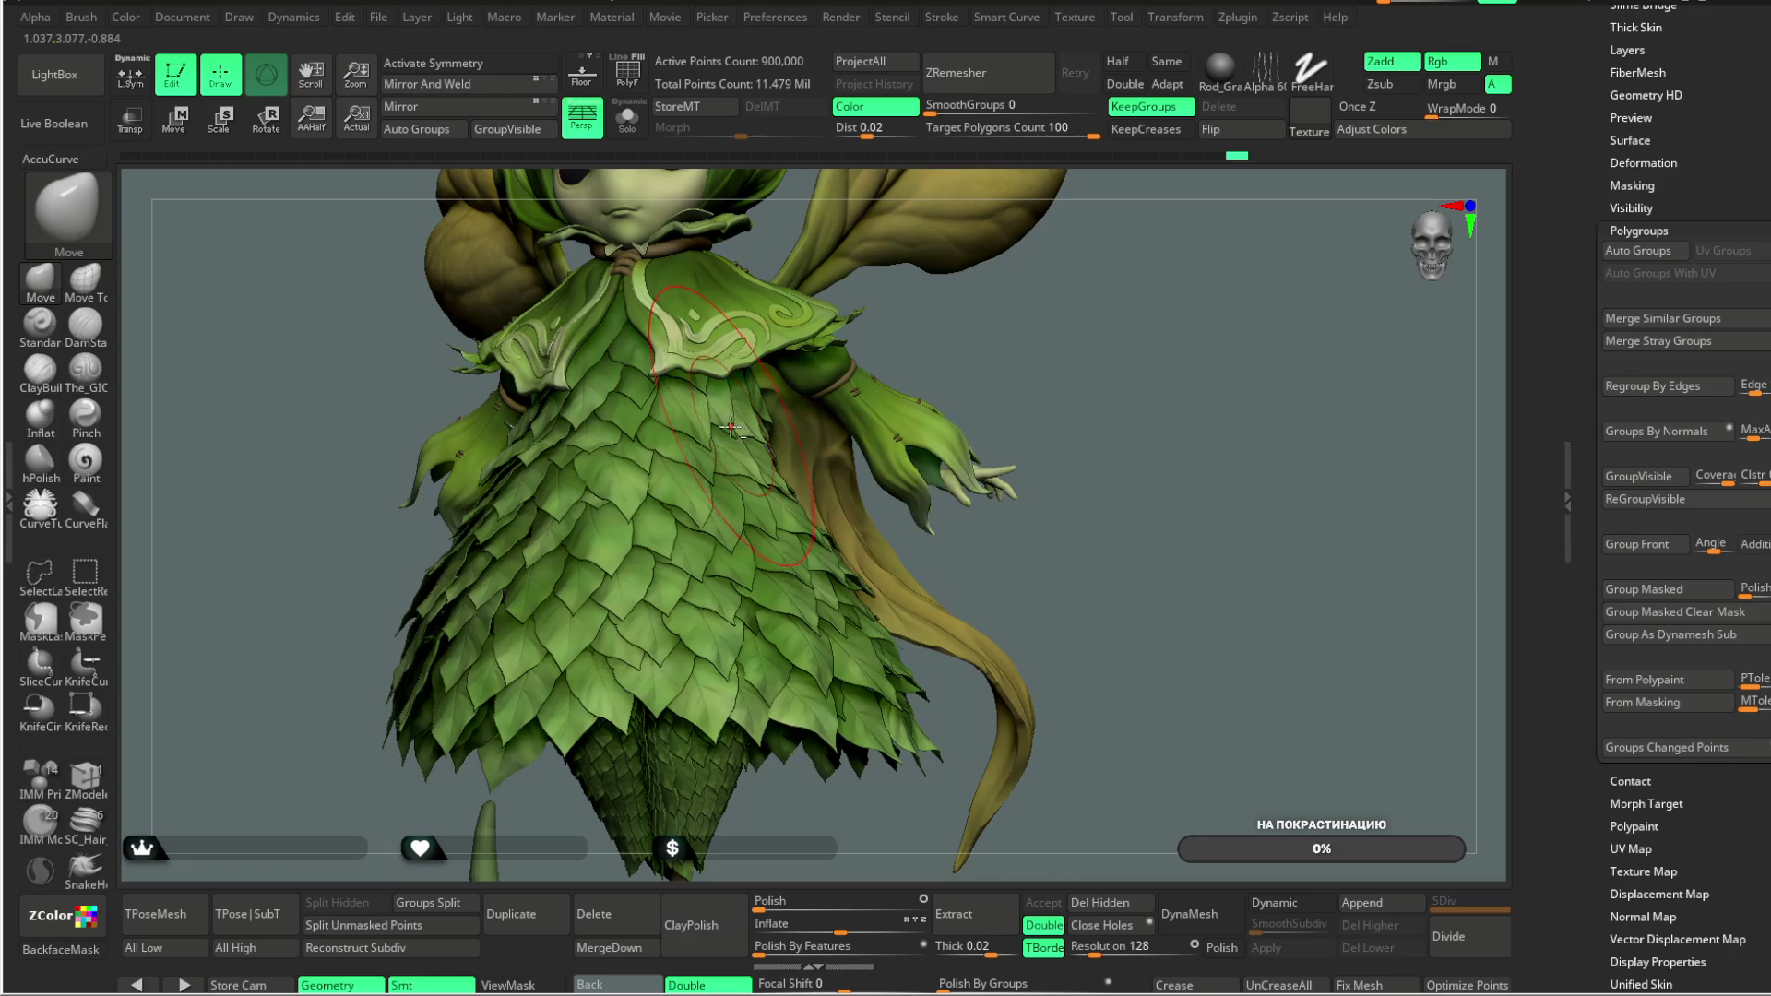
key("f")
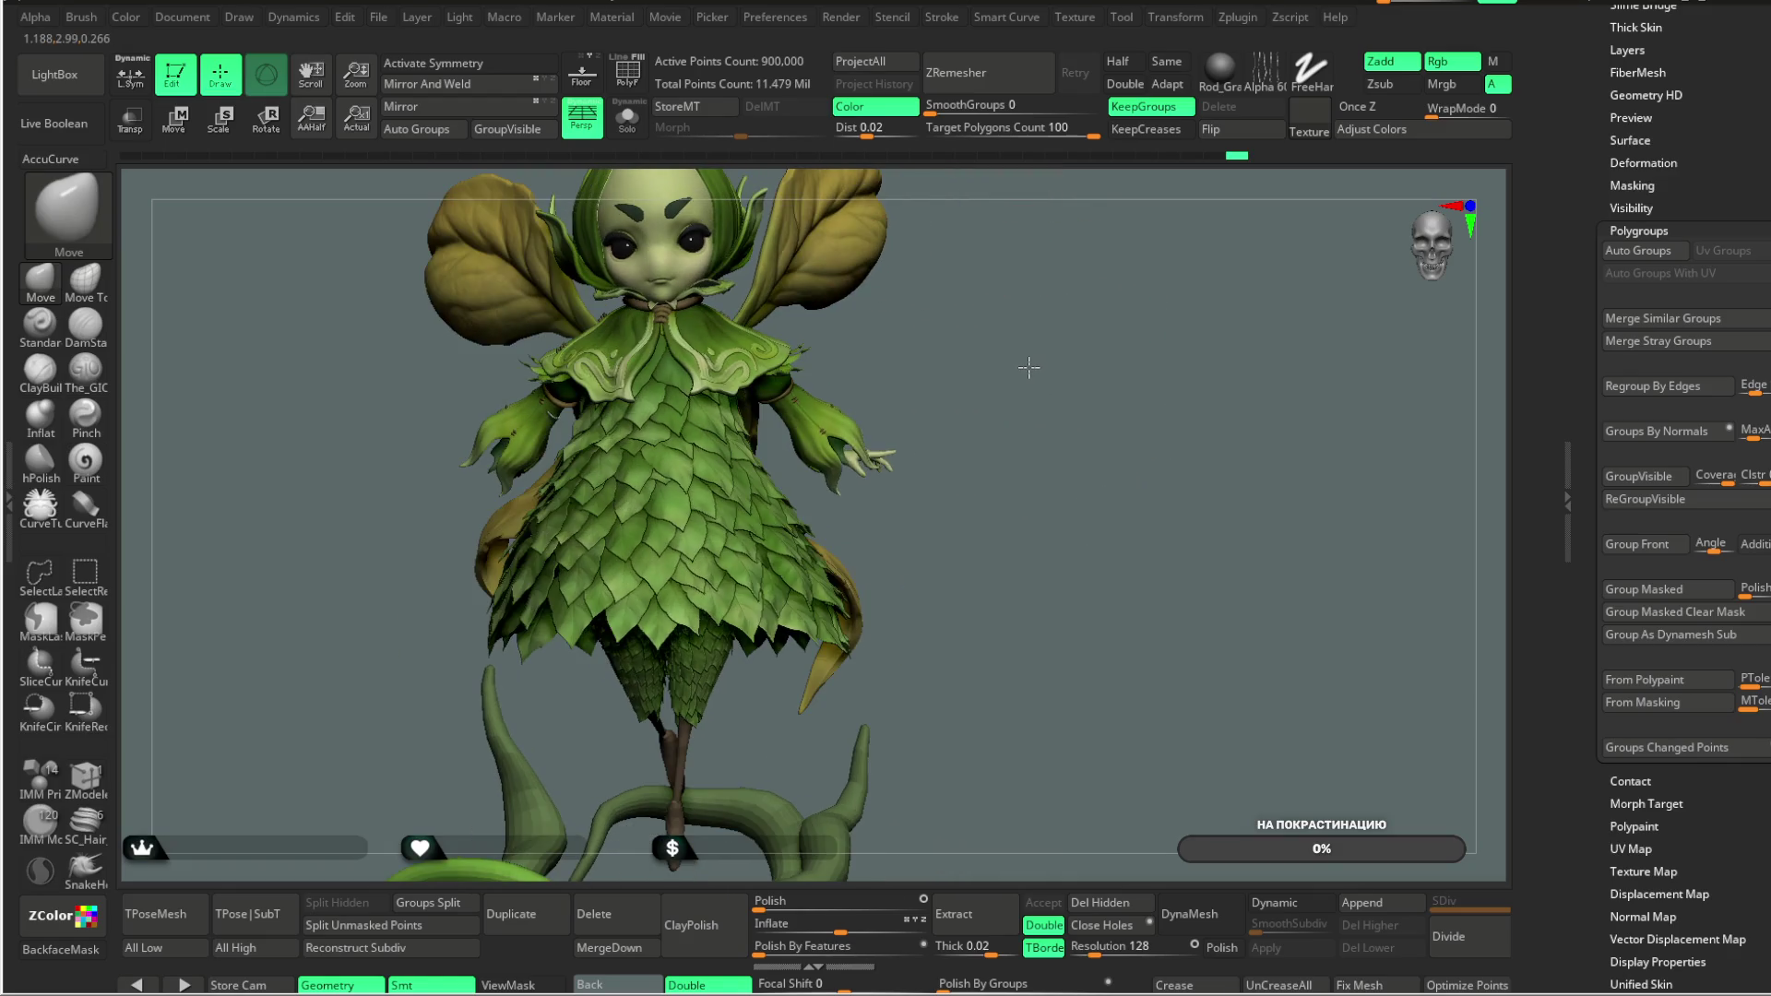
mouse_move(947, 385)
left_mouse_down()
mouse_move(636, 581)
mouse_move(720, 592)
mouse_move(981, 379)
mouse_move(981, 356)
mouse_move(753, 266)
mouse_move(876, 350)
mouse_move(920, 423)
mouse_move(927, 519)
left_mouse_up()
Step: Solo the leaf skirt, save the project with Ctrl+S, and turn it to show the top rim
left_click(627, 117)
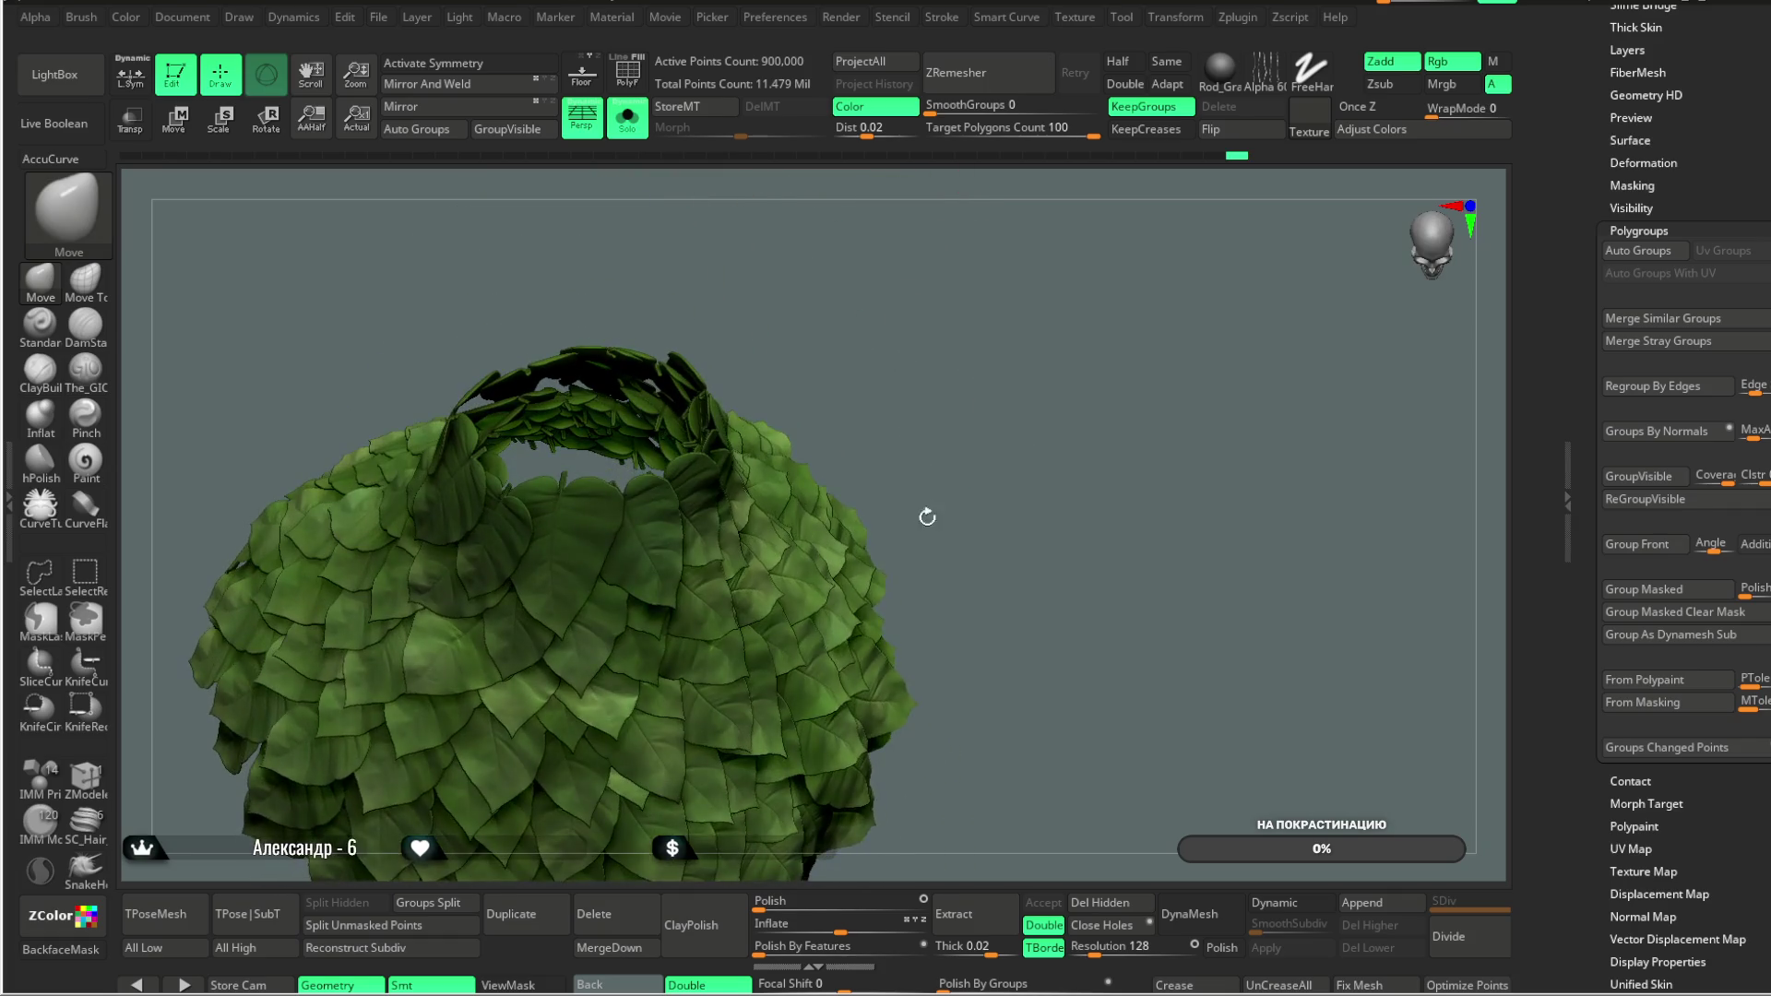
left_click(378, 17)
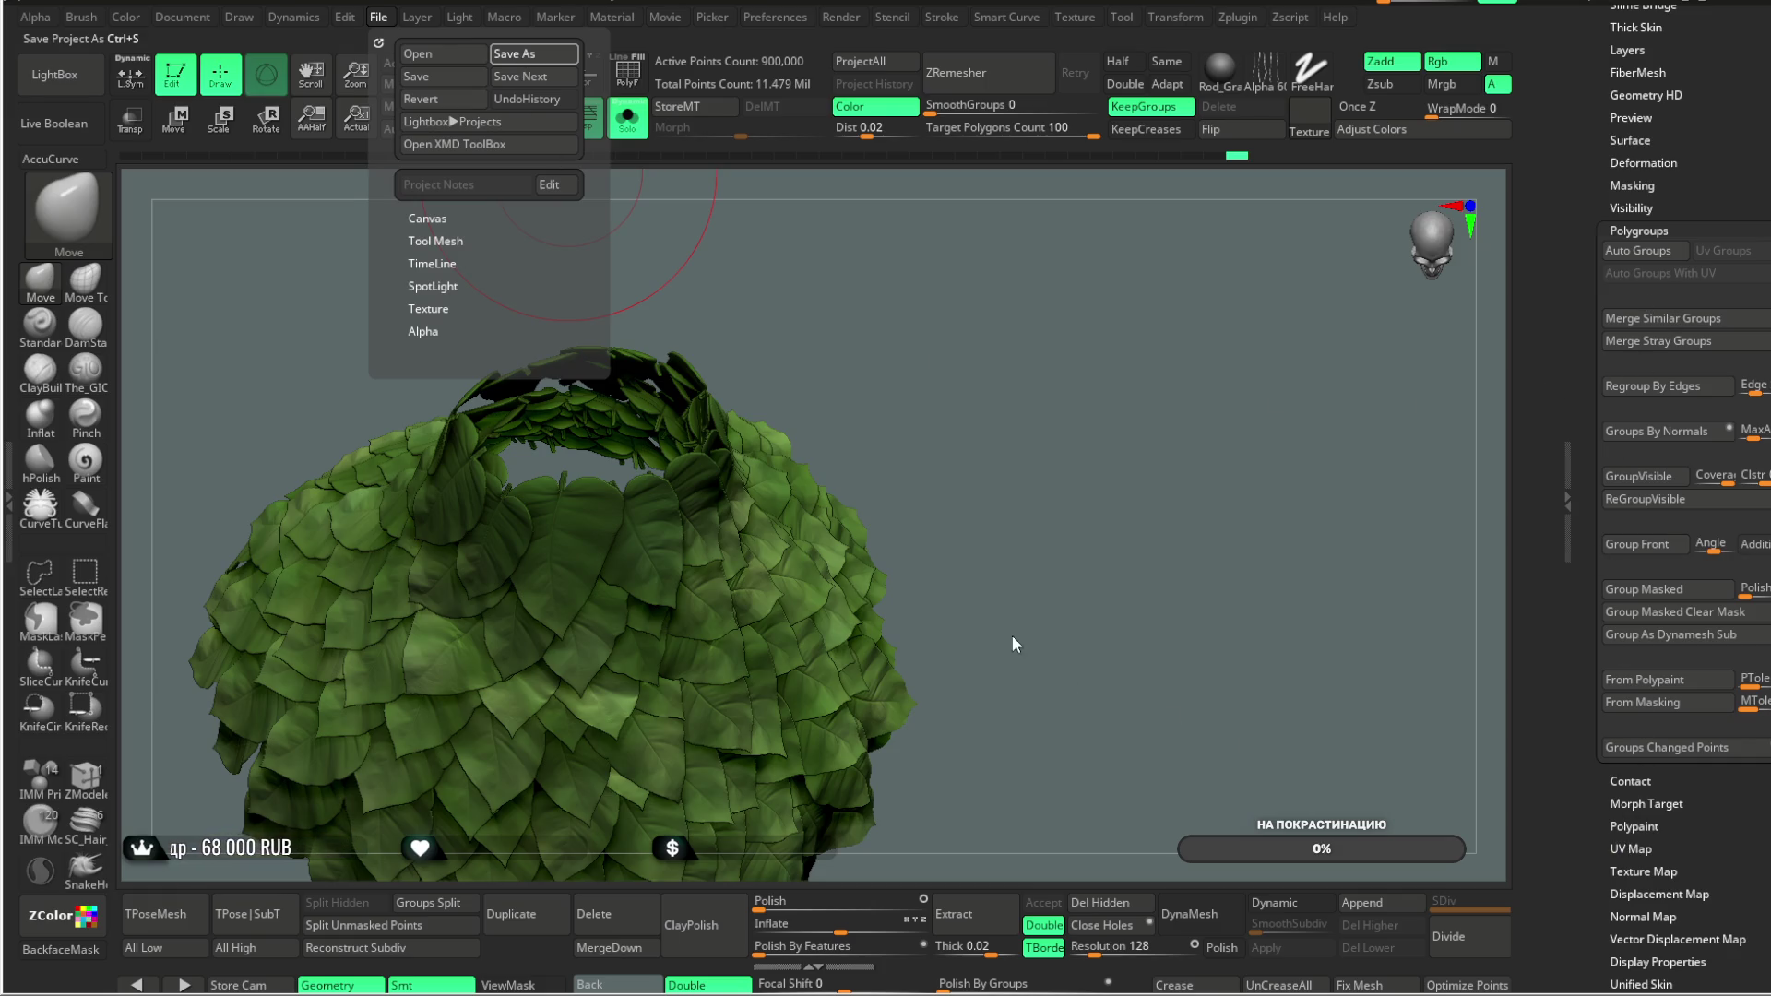
key("ctrl+s")
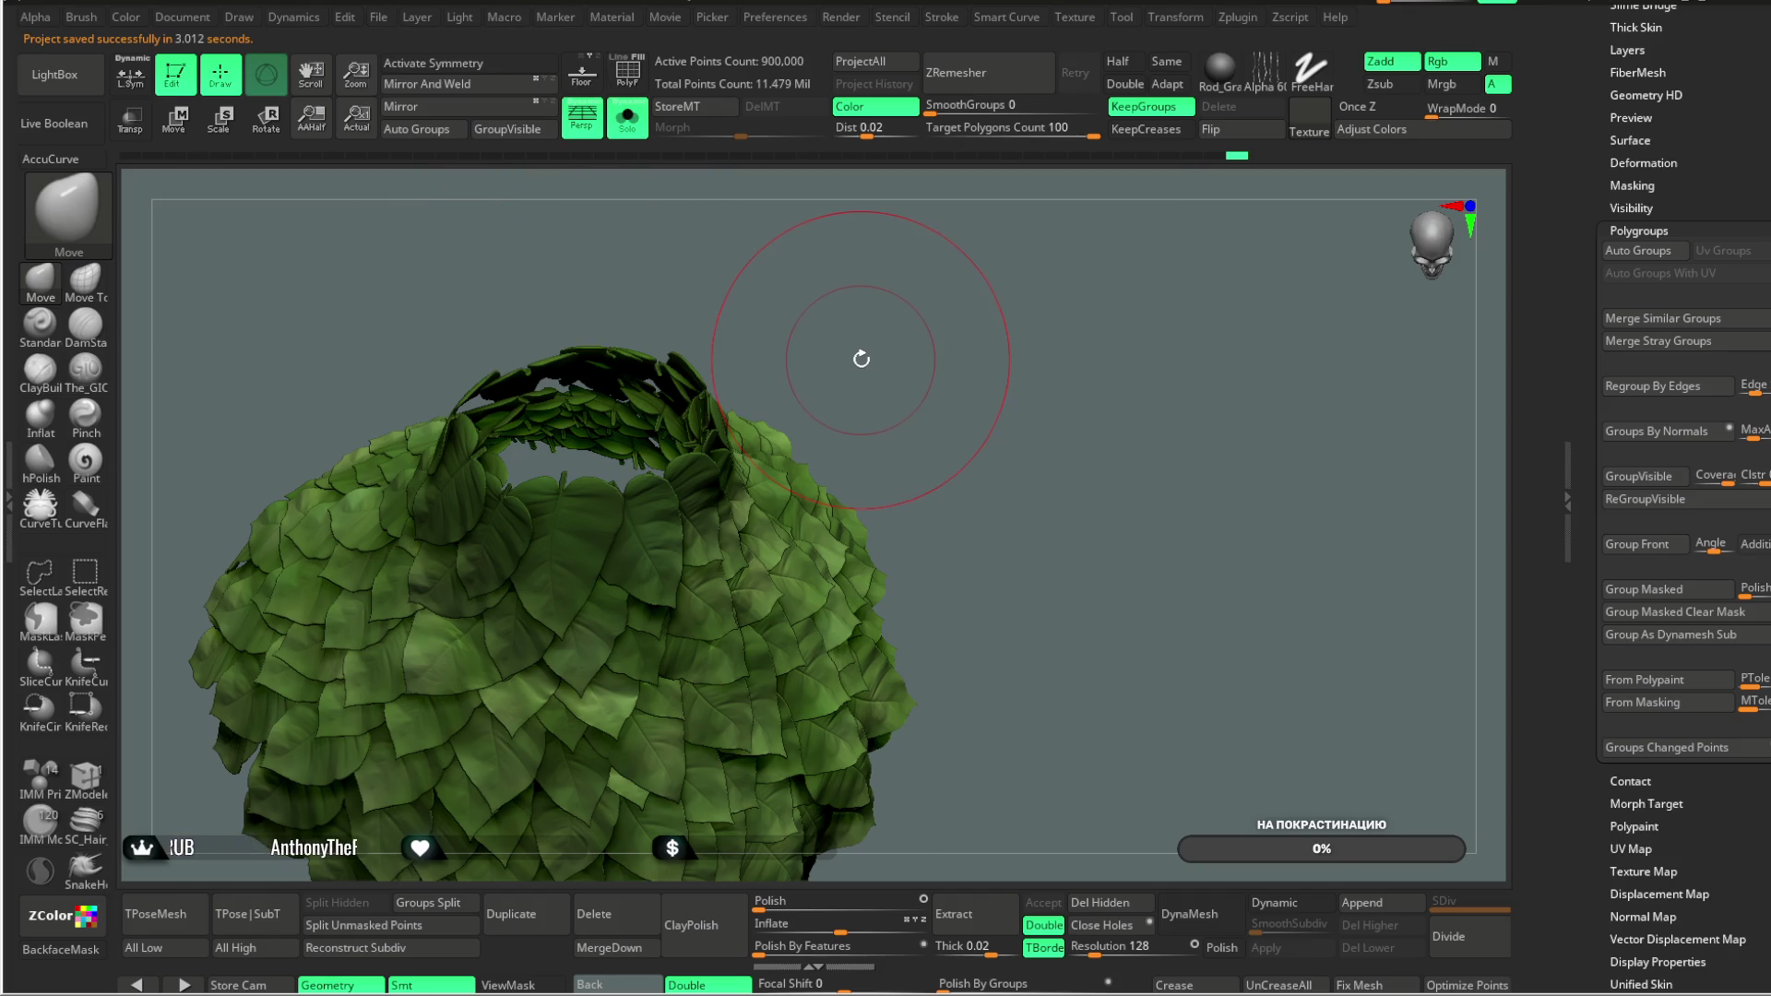
mouse_move(890, 329)
left_mouse_down()
mouse_move(868, 387)
mouse_move(938, 347)
mouse_move(923, 310)
mouse_move(913, 347)
left_mouse_up()
Step: Move in close on the upper leaves and raise the Move Topological Draw Size to about 186
mouse_move(335, 498)
left_mouse_down()
mouse_move(690, 321)
mouse_move(675, 303)
mouse_move(873, 326)
mouse_move(873, 368)
mouse_move(806, 332)
mouse_move(734, 549)
left_mouse_up()
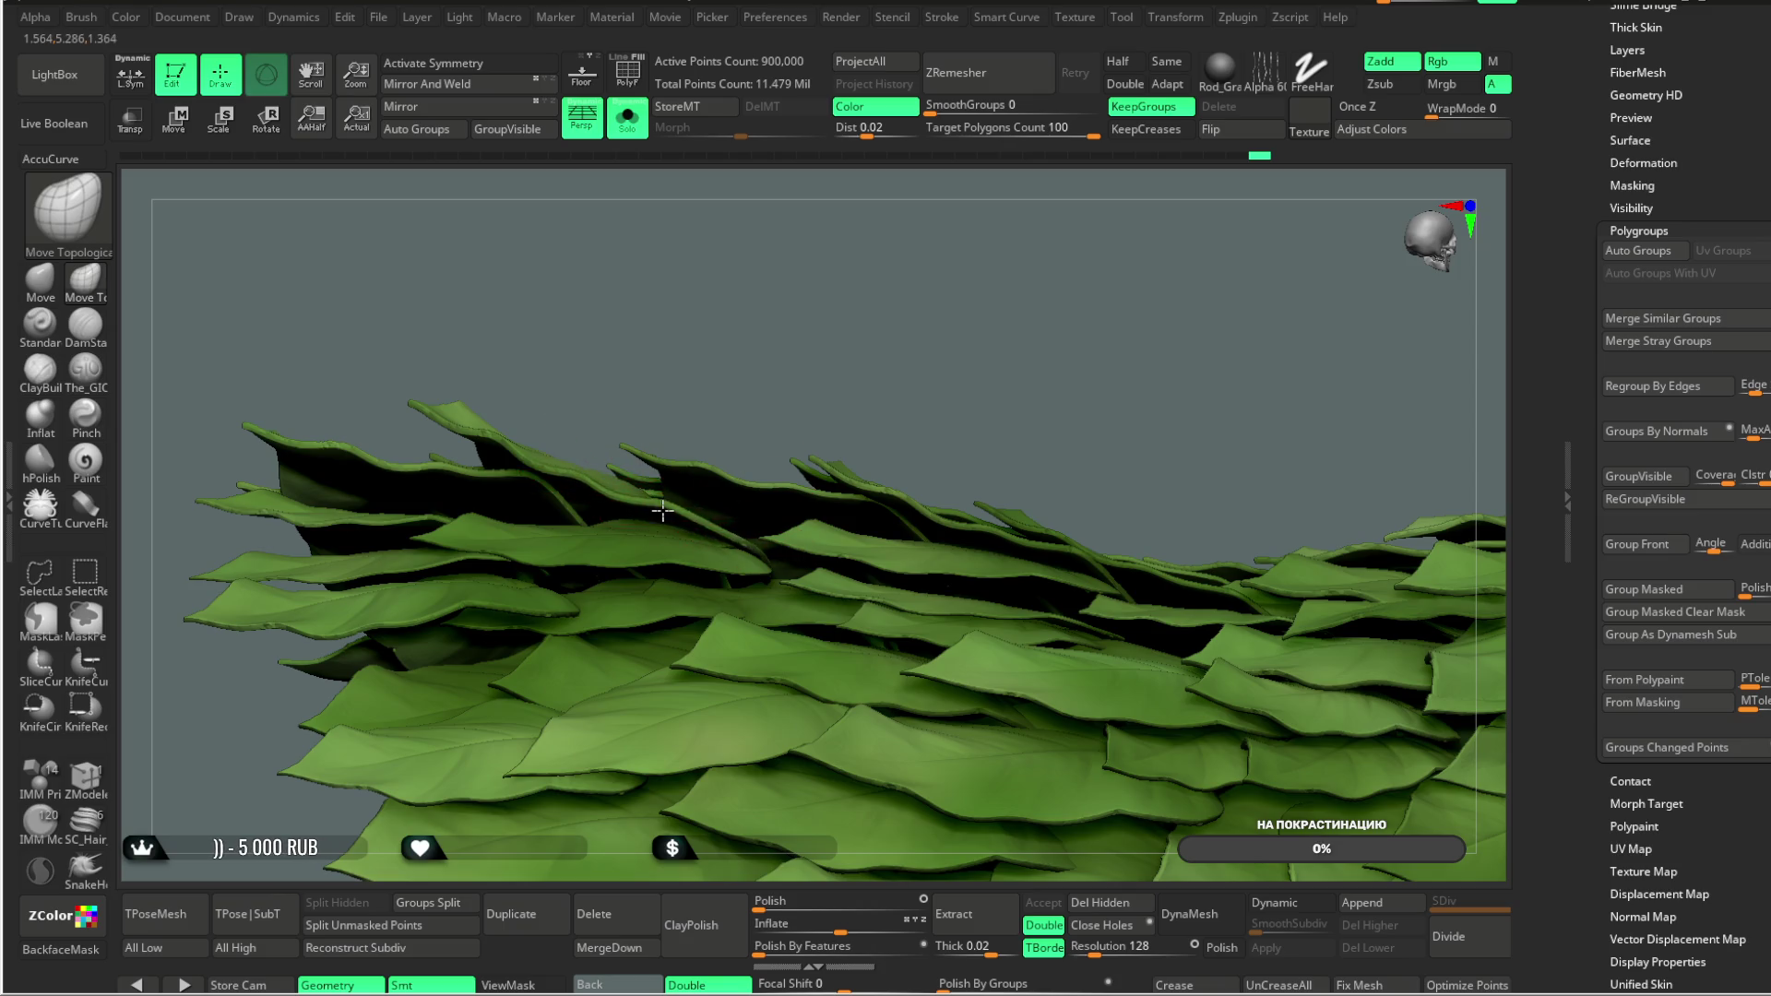
left_click_drag(663, 523, 766, 432)
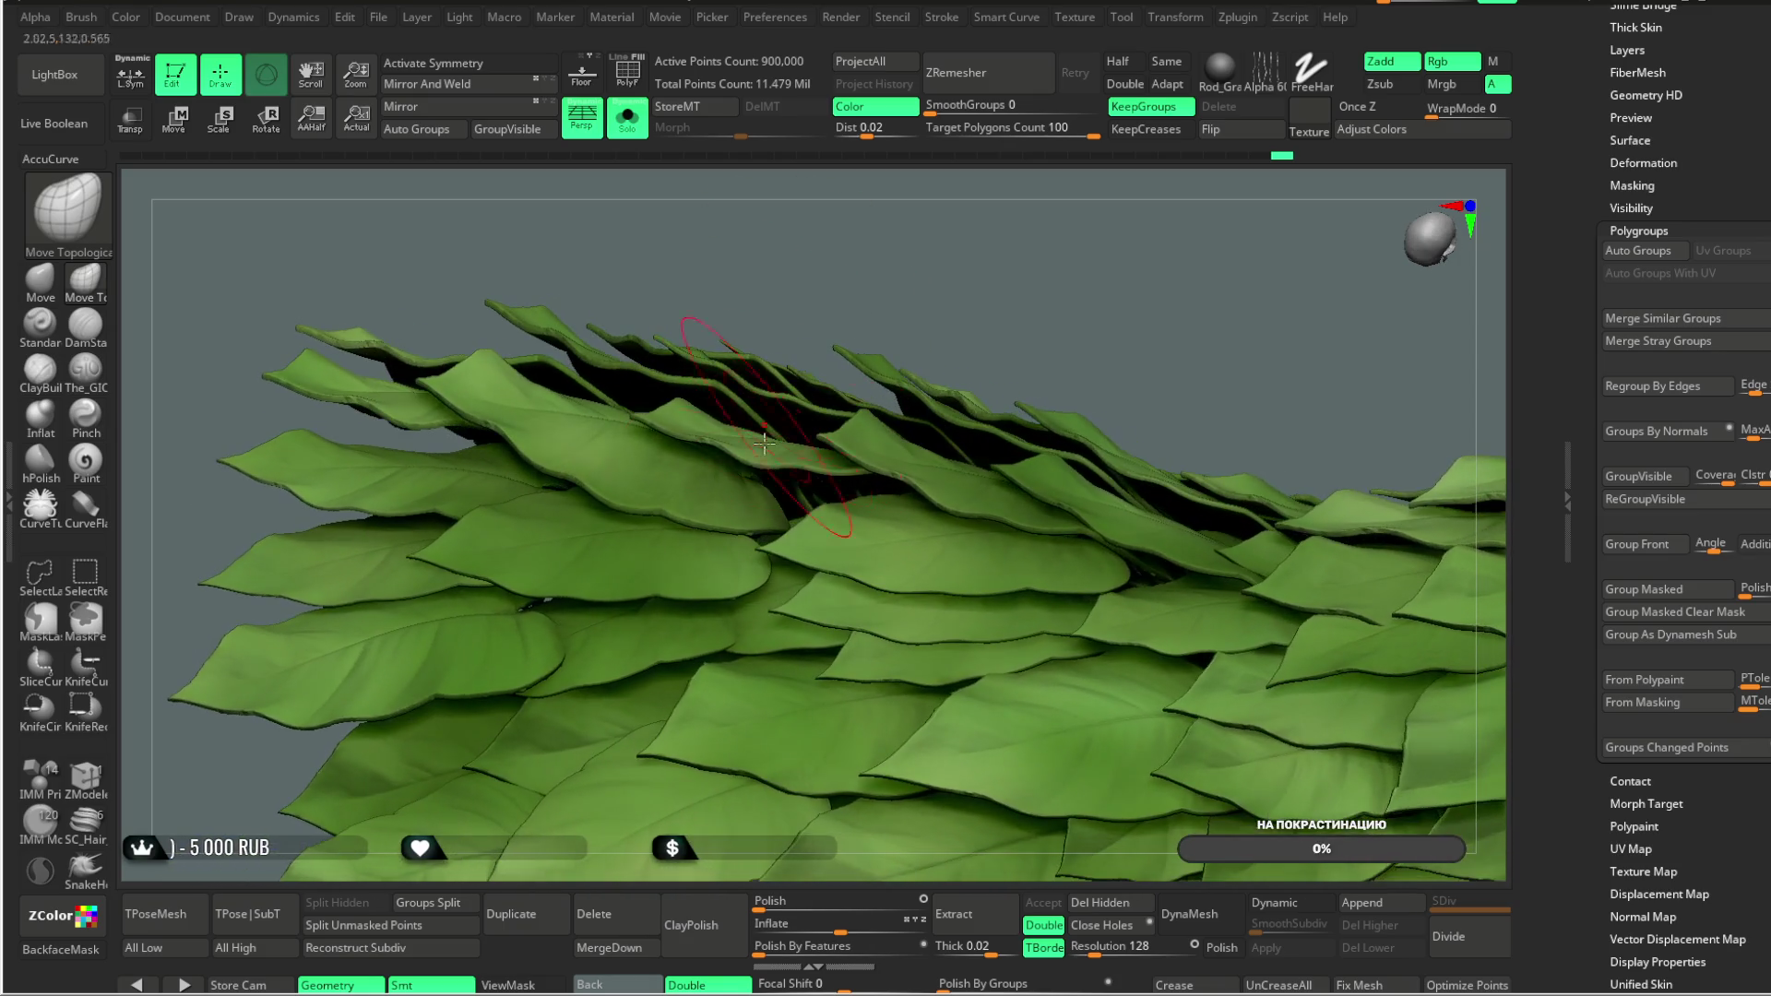
left_click_drag(766, 503, 877, 473)
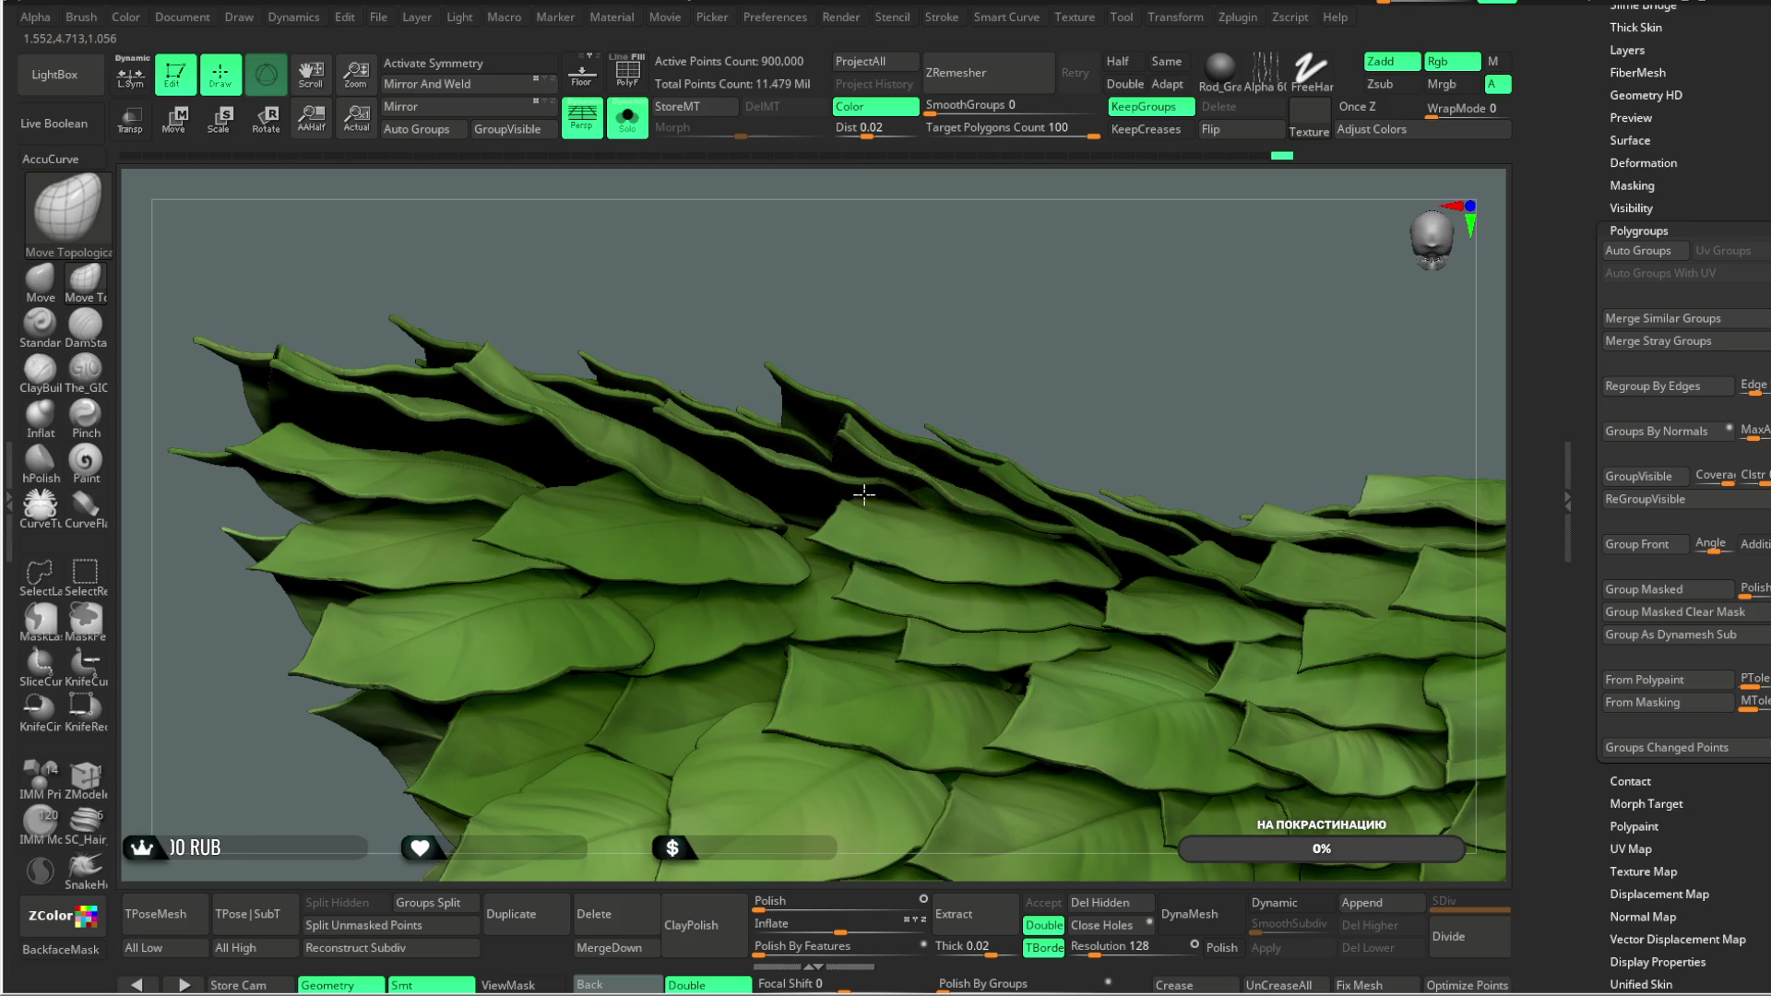
mouse_move(967, 295)
left_mouse_down()
mouse_move(826, 451)
mouse_move(949, 277)
mouse_move(917, 449)
left_mouse_up()
mouse_move(953, 294)
left_mouse_down()
mouse_move(889, 304)
mouse_move(810, 484)
left_mouse_up()
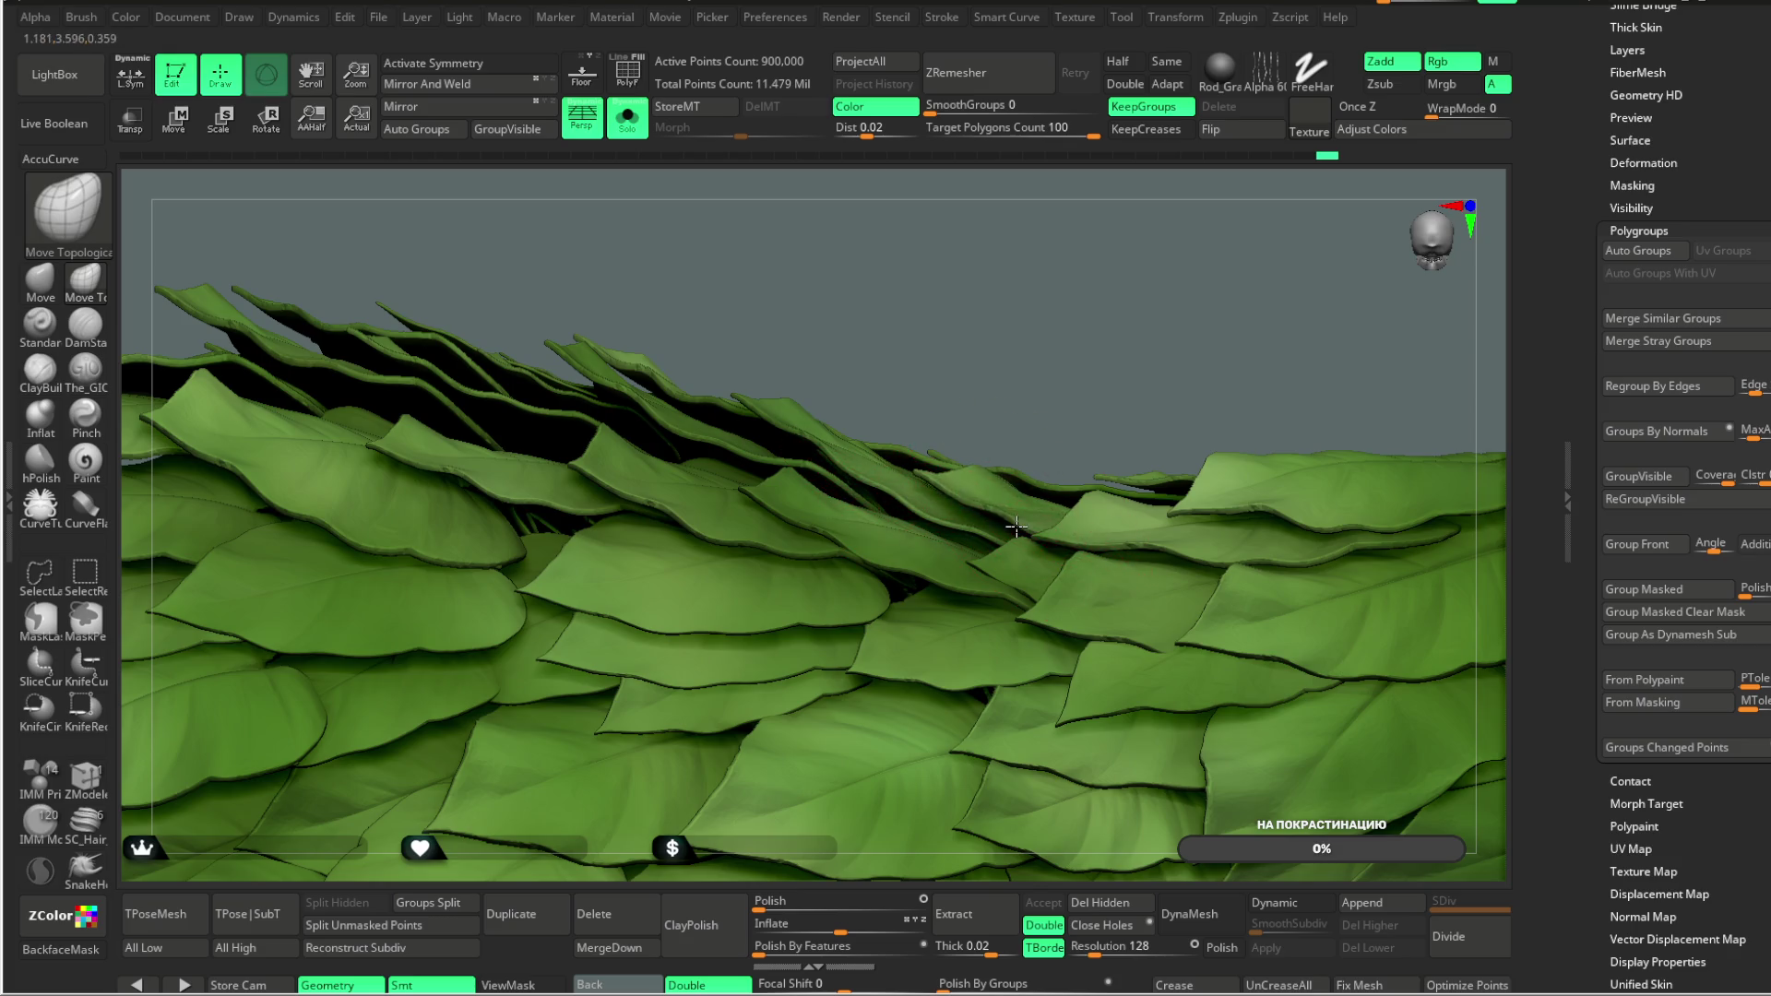
left_click_drag(1142, 368, 869, 396)
key("space")
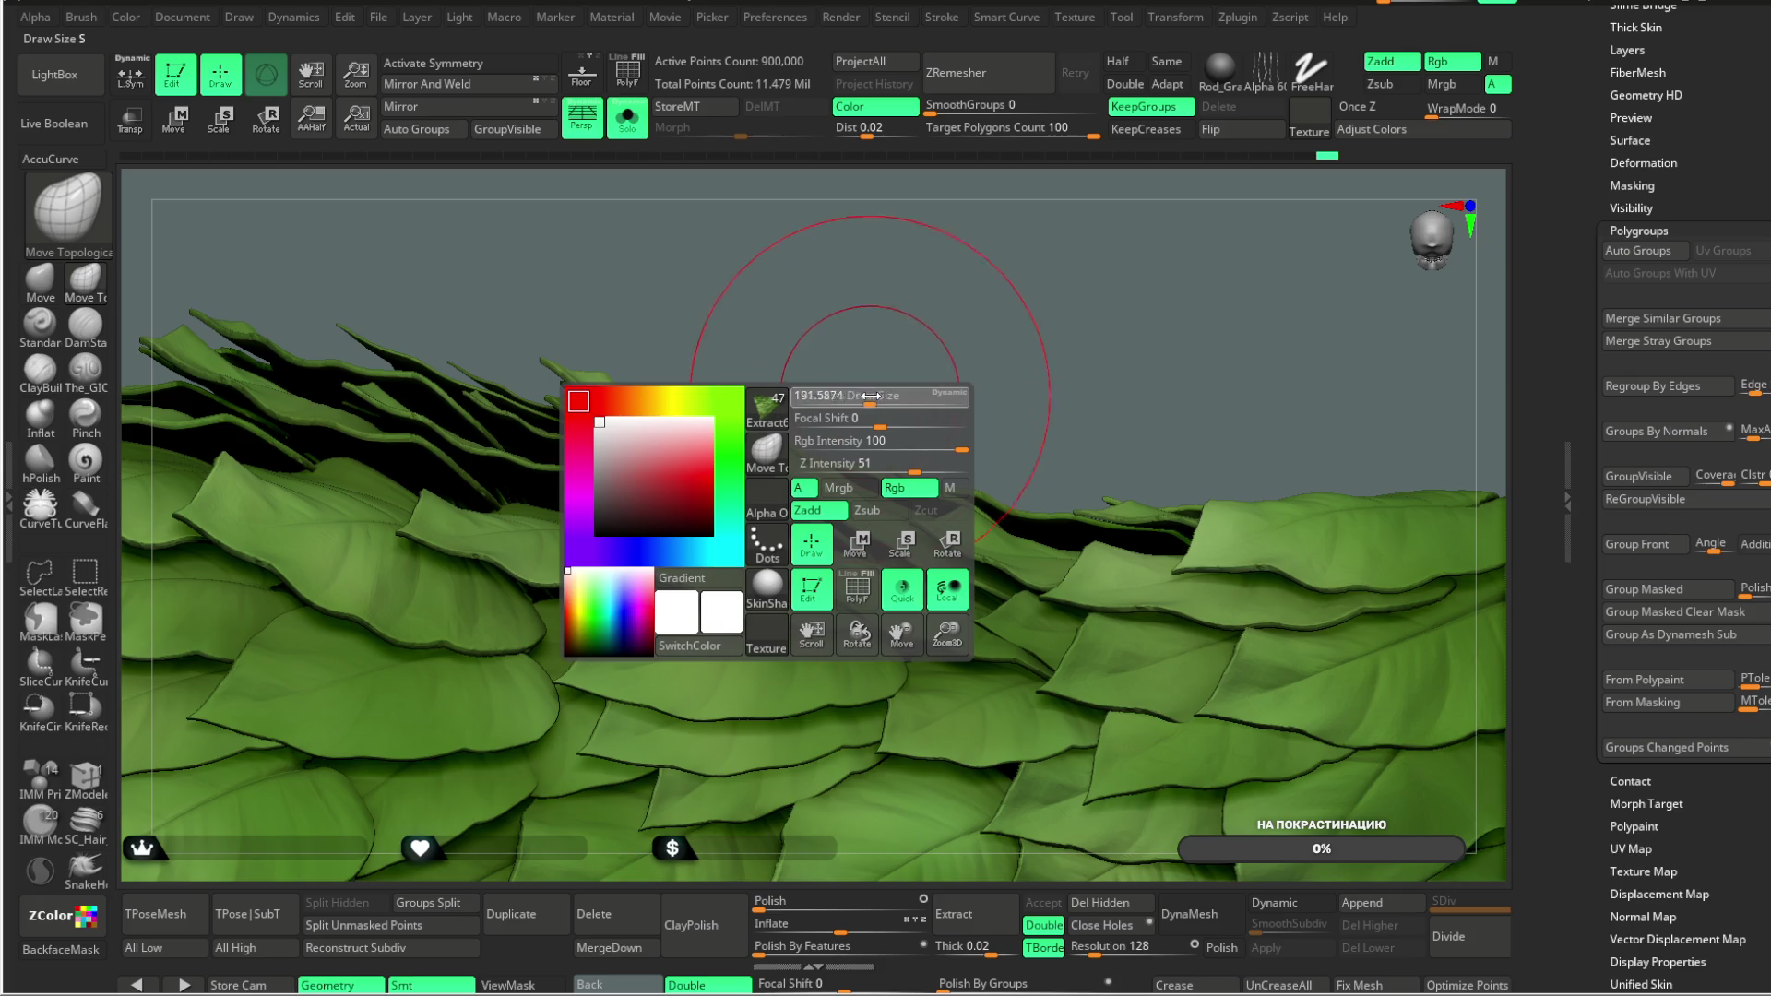
Step: Pull overlapping leaf edges apart section by section along the skirt's top rim
mouse_move(545, 443)
left_mouse_down()
mouse_move(950, 323)
mouse_move(948, 284)
mouse_move(948, 307)
mouse_move(824, 417)
left_mouse_up()
left_click_drag(959, 237, 778, 519)
mouse_move(944, 287)
left_mouse_down()
mouse_move(947, 249)
mouse_move(833, 437)
left_mouse_up()
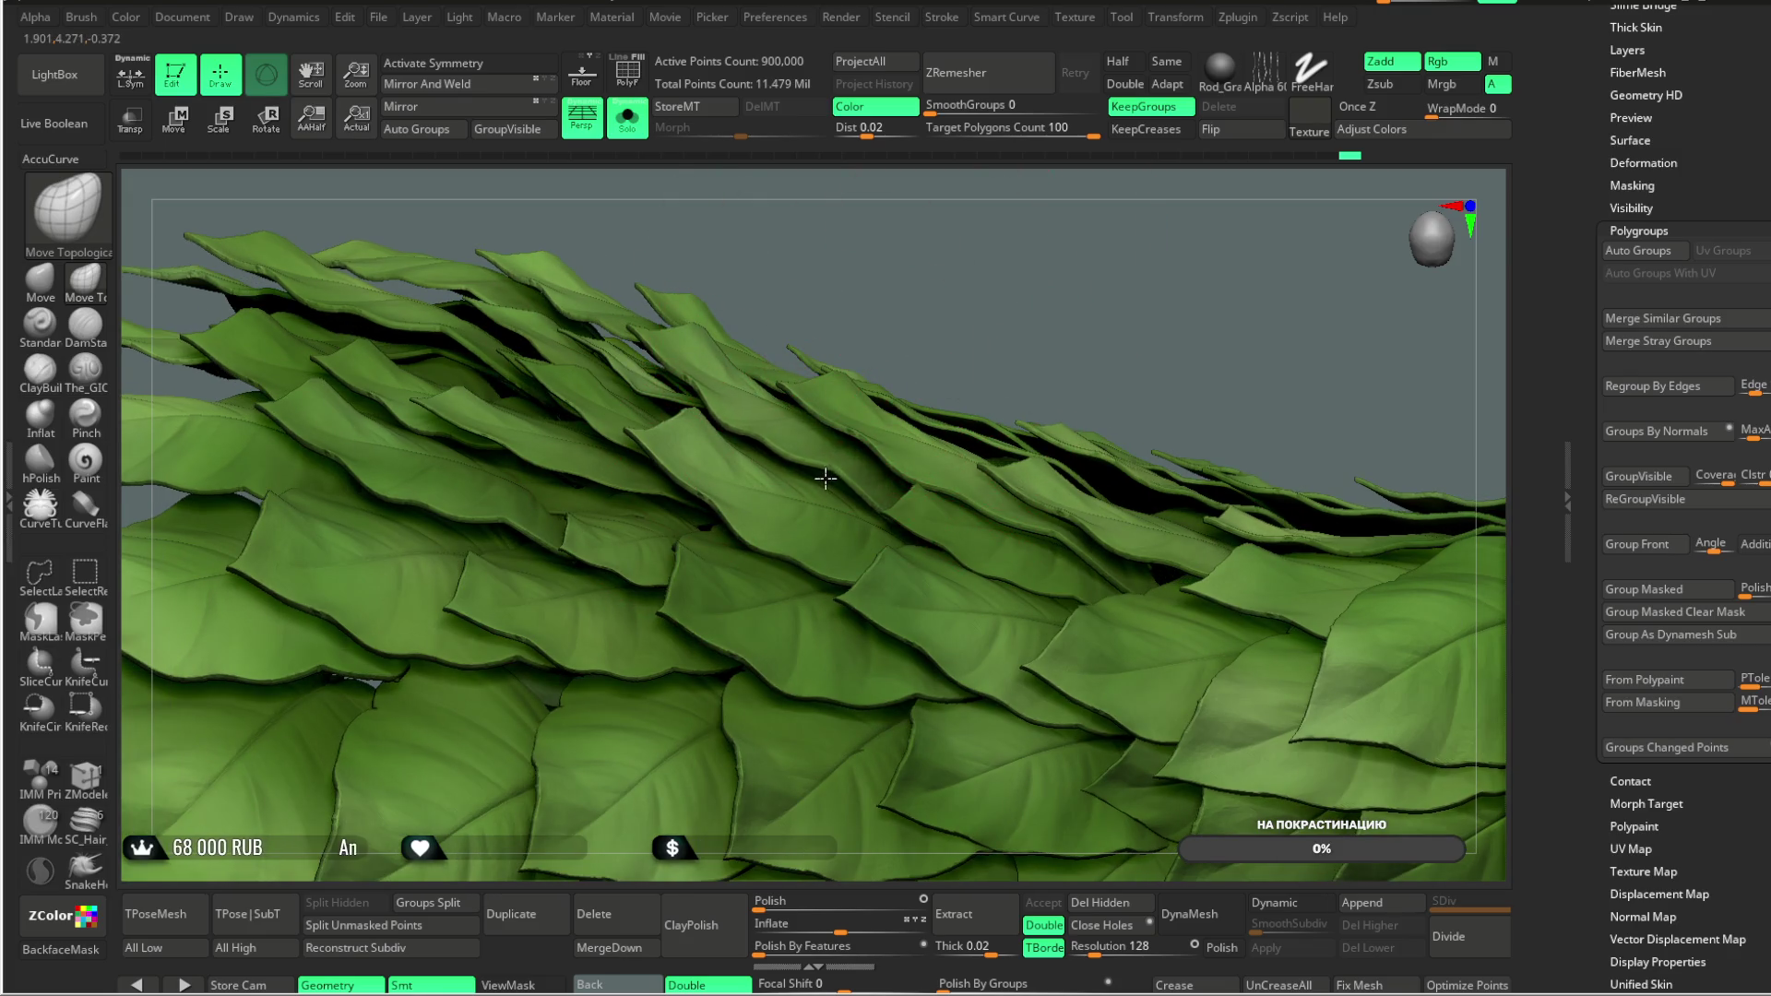
mouse_move(842, 226)
left_mouse_down()
mouse_move(860, 295)
mouse_move(751, 501)
left_mouse_up()
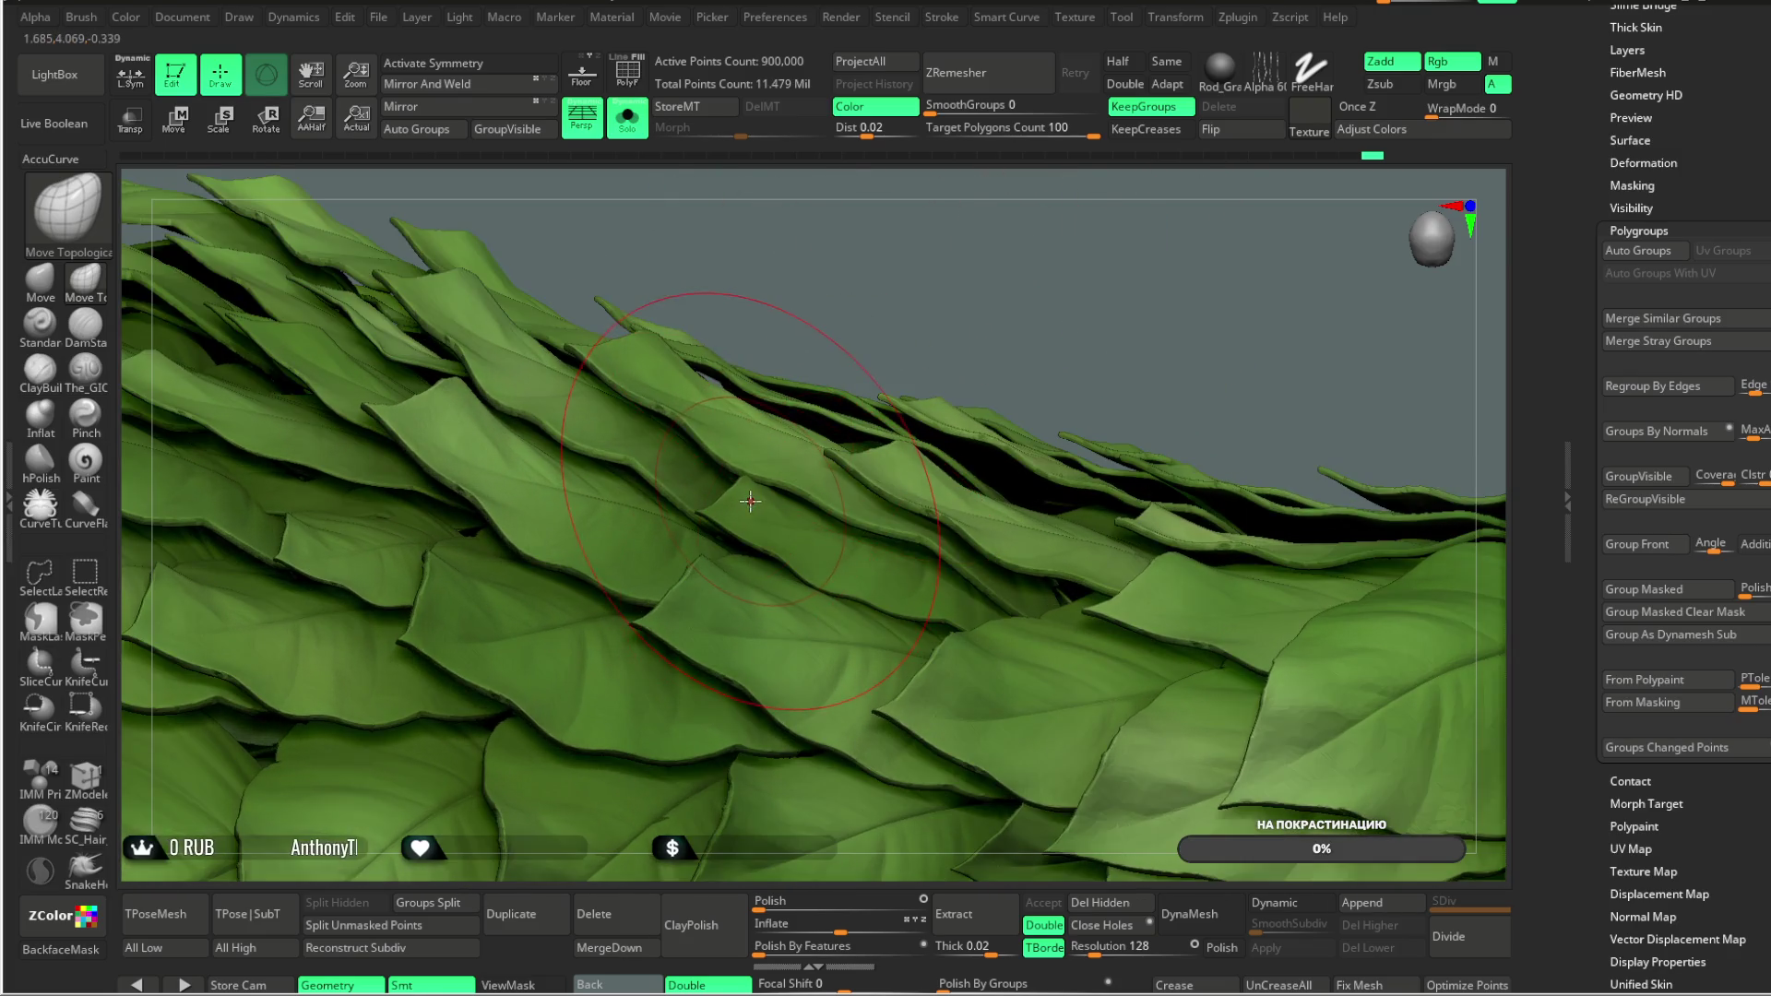
mouse_move(918, 294)
left_mouse_down()
mouse_move(984, 277)
mouse_move(959, 295)
mouse_move(972, 308)
mouse_move(935, 383)
left_mouse_up()
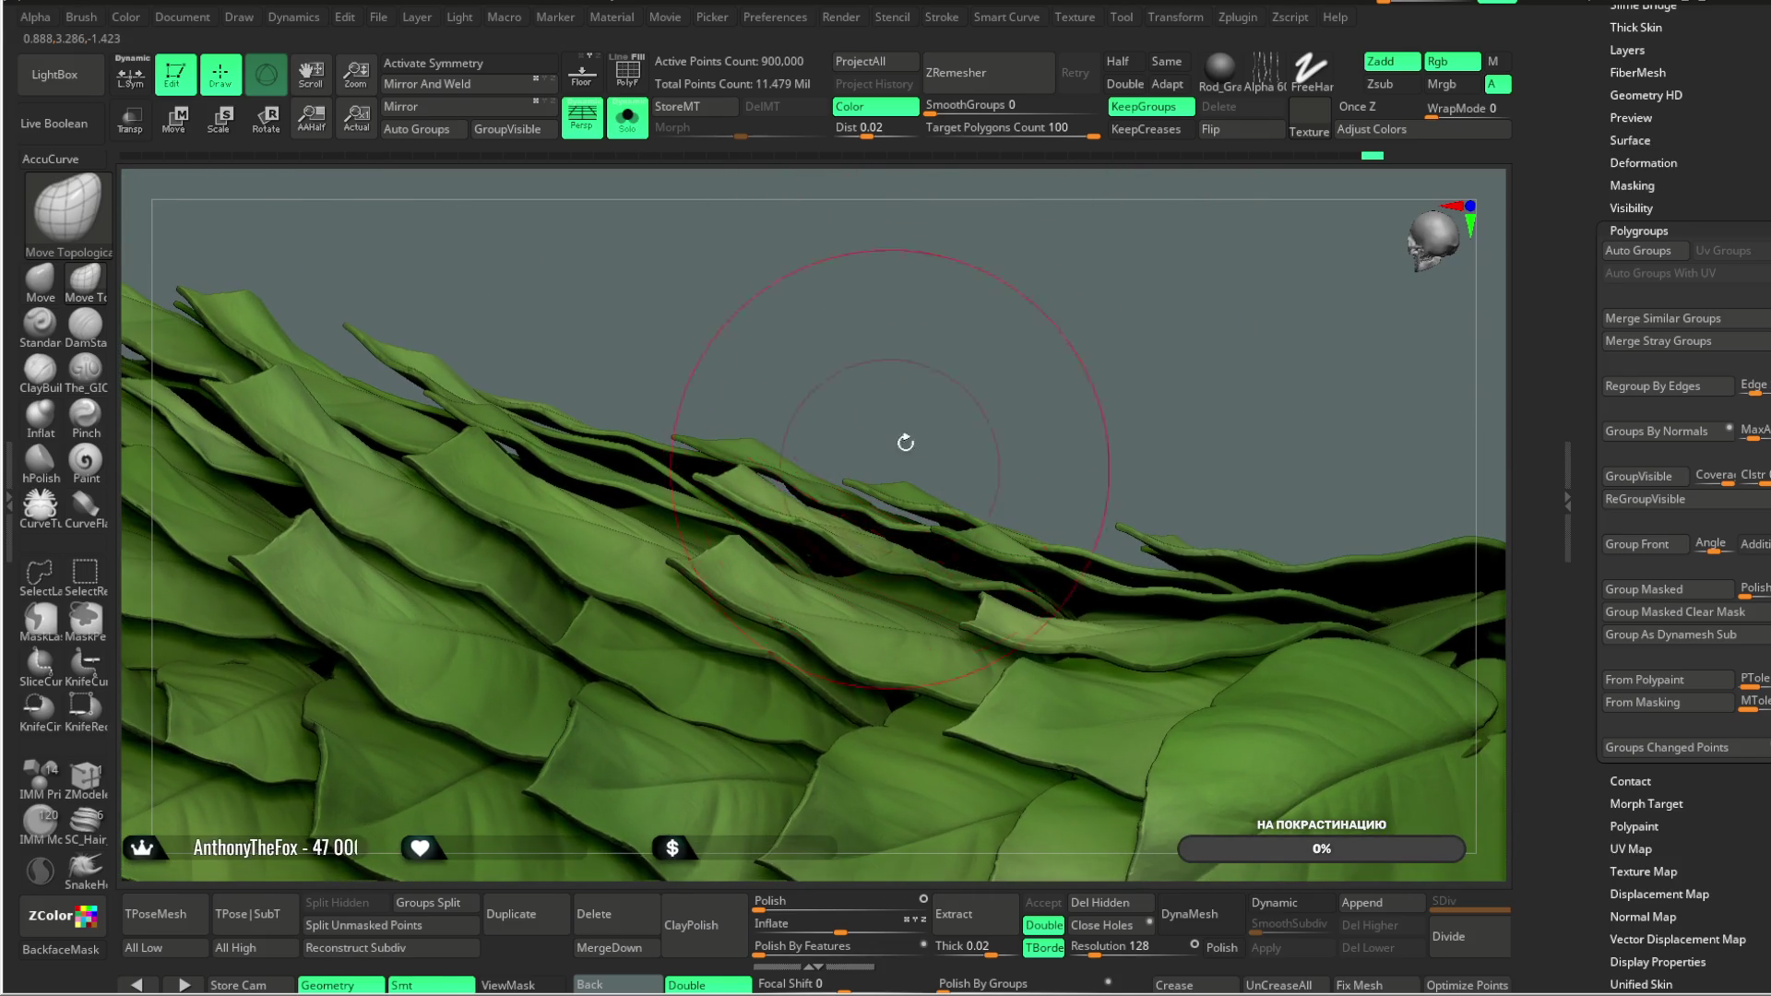
left_click_drag(892, 464, 904, 459)
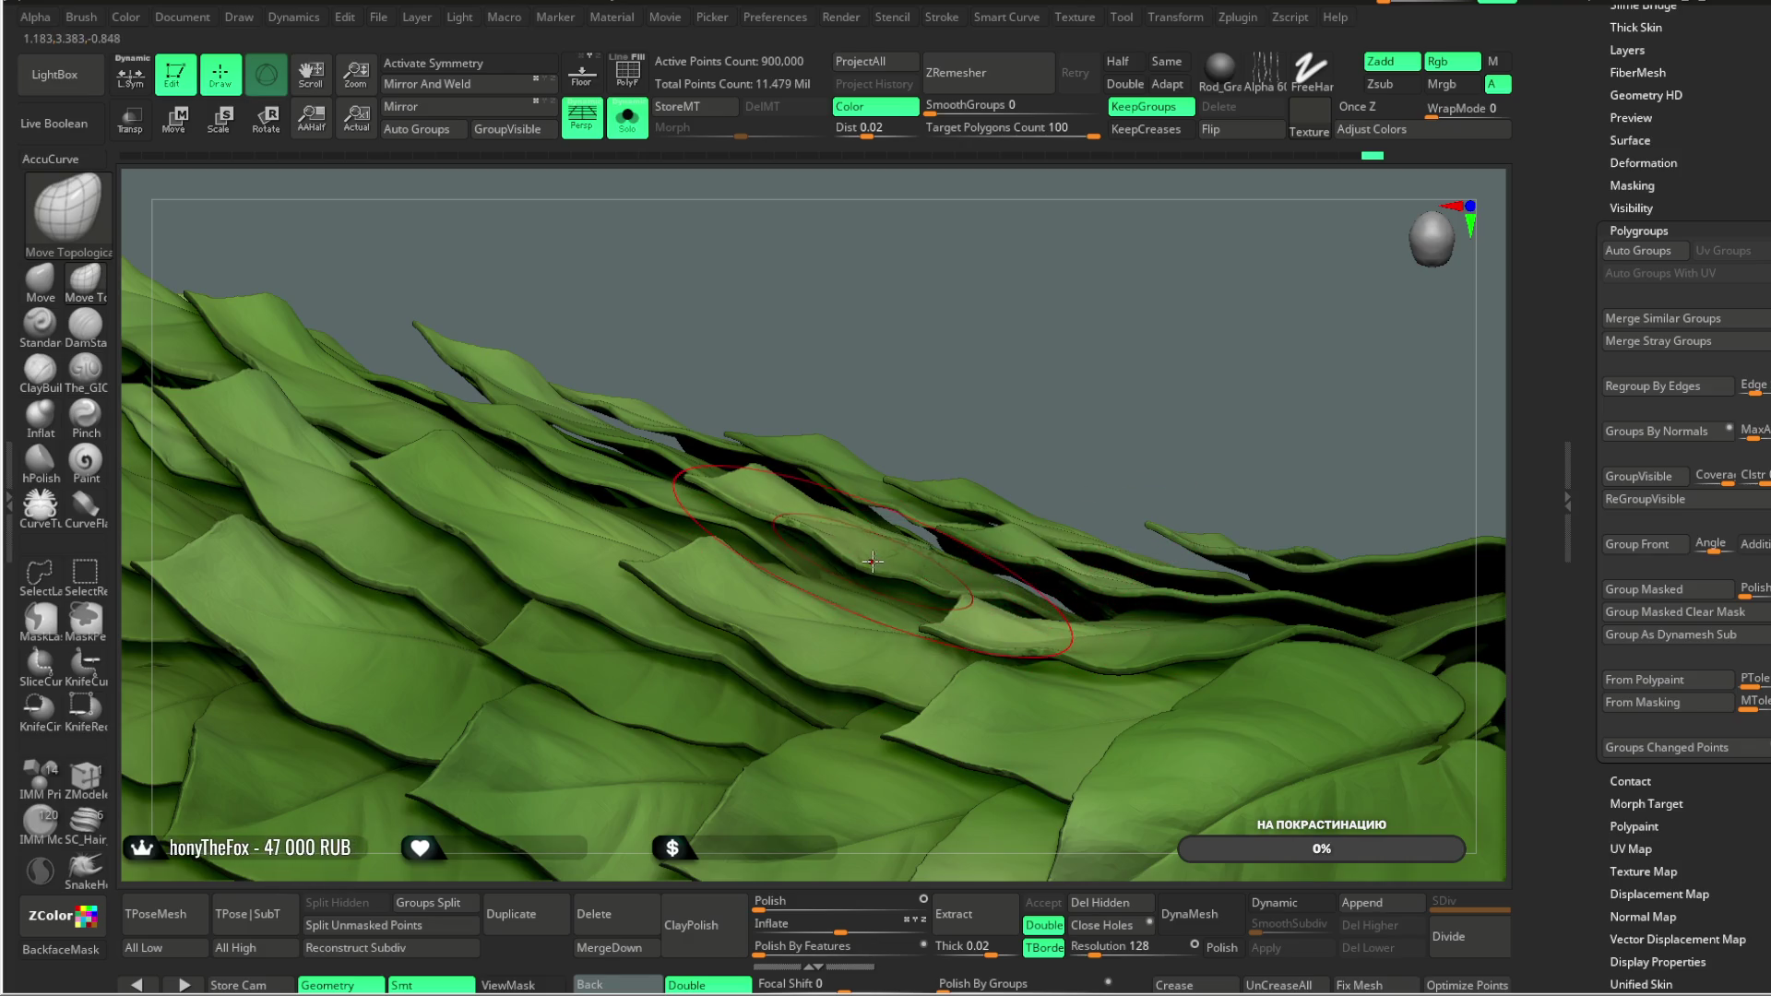
mouse_move(873, 332)
left_mouse_down()
mouse_move(765, 525)
mouse_move(754, 501)
left_mouse_up()
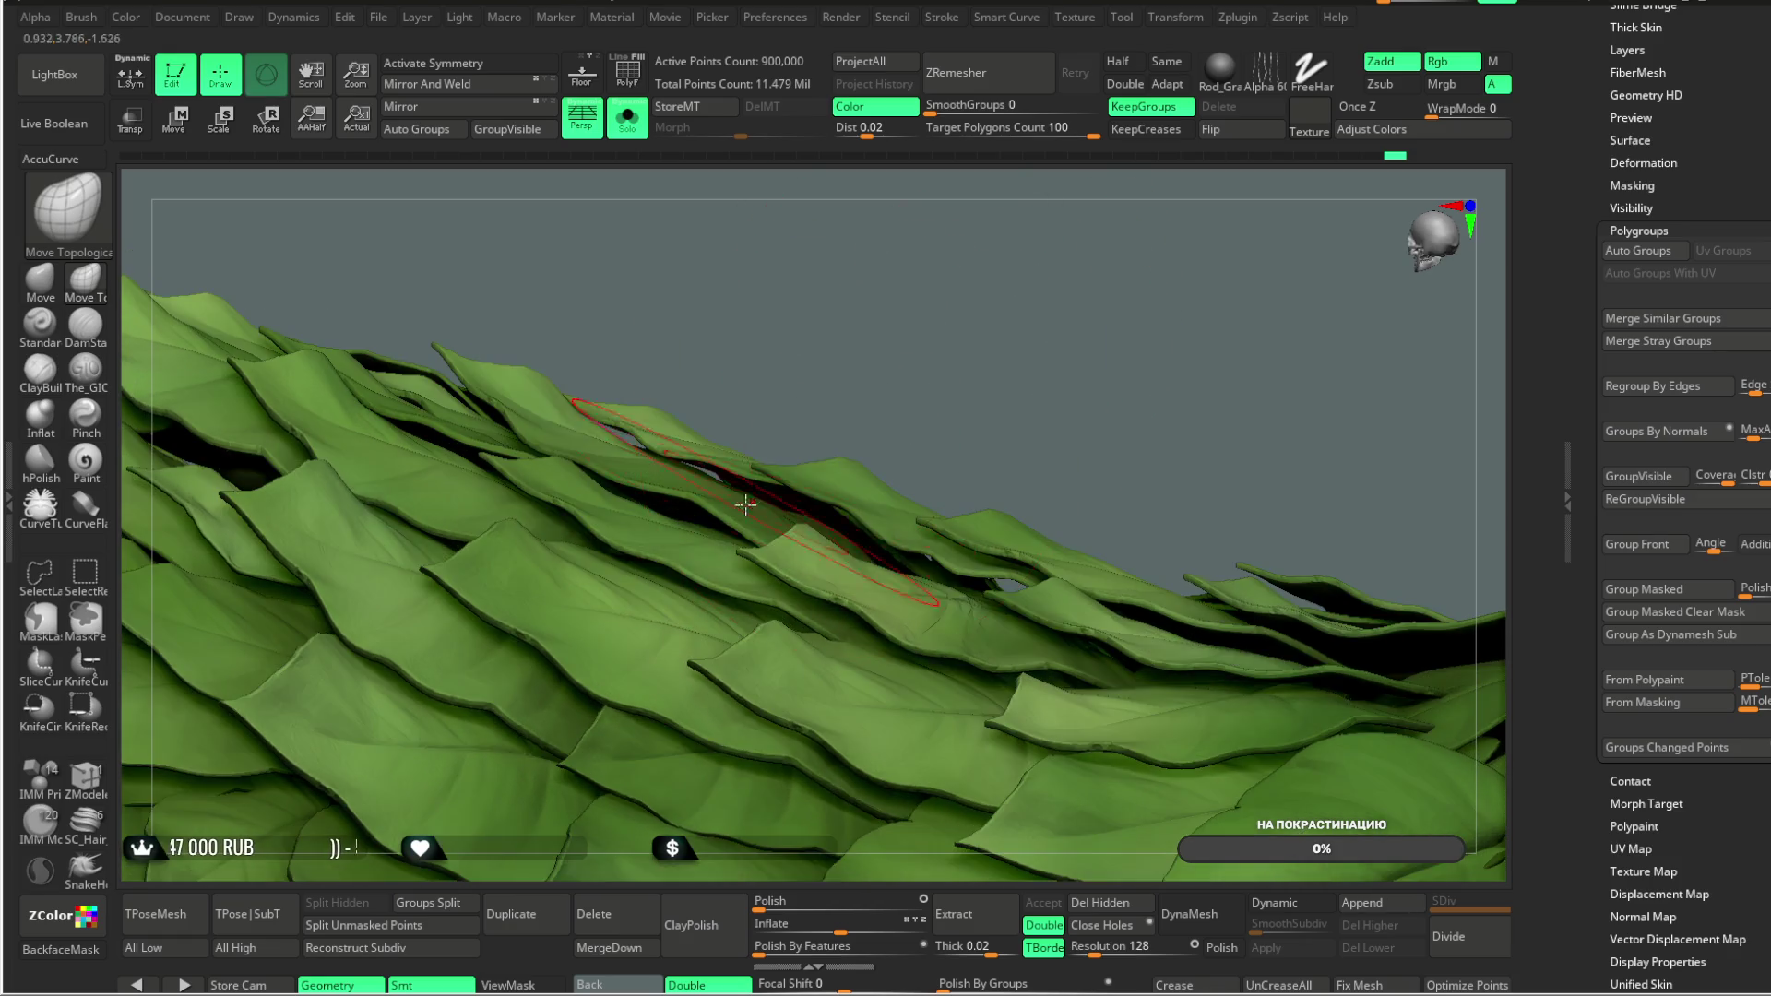
mouse_move(879, 397)
left_mouse_down()
mouse_move(960, 412)
mouse_move(900, 493)
mouse_move(898, 437)
left_mouse_up()
key("space")
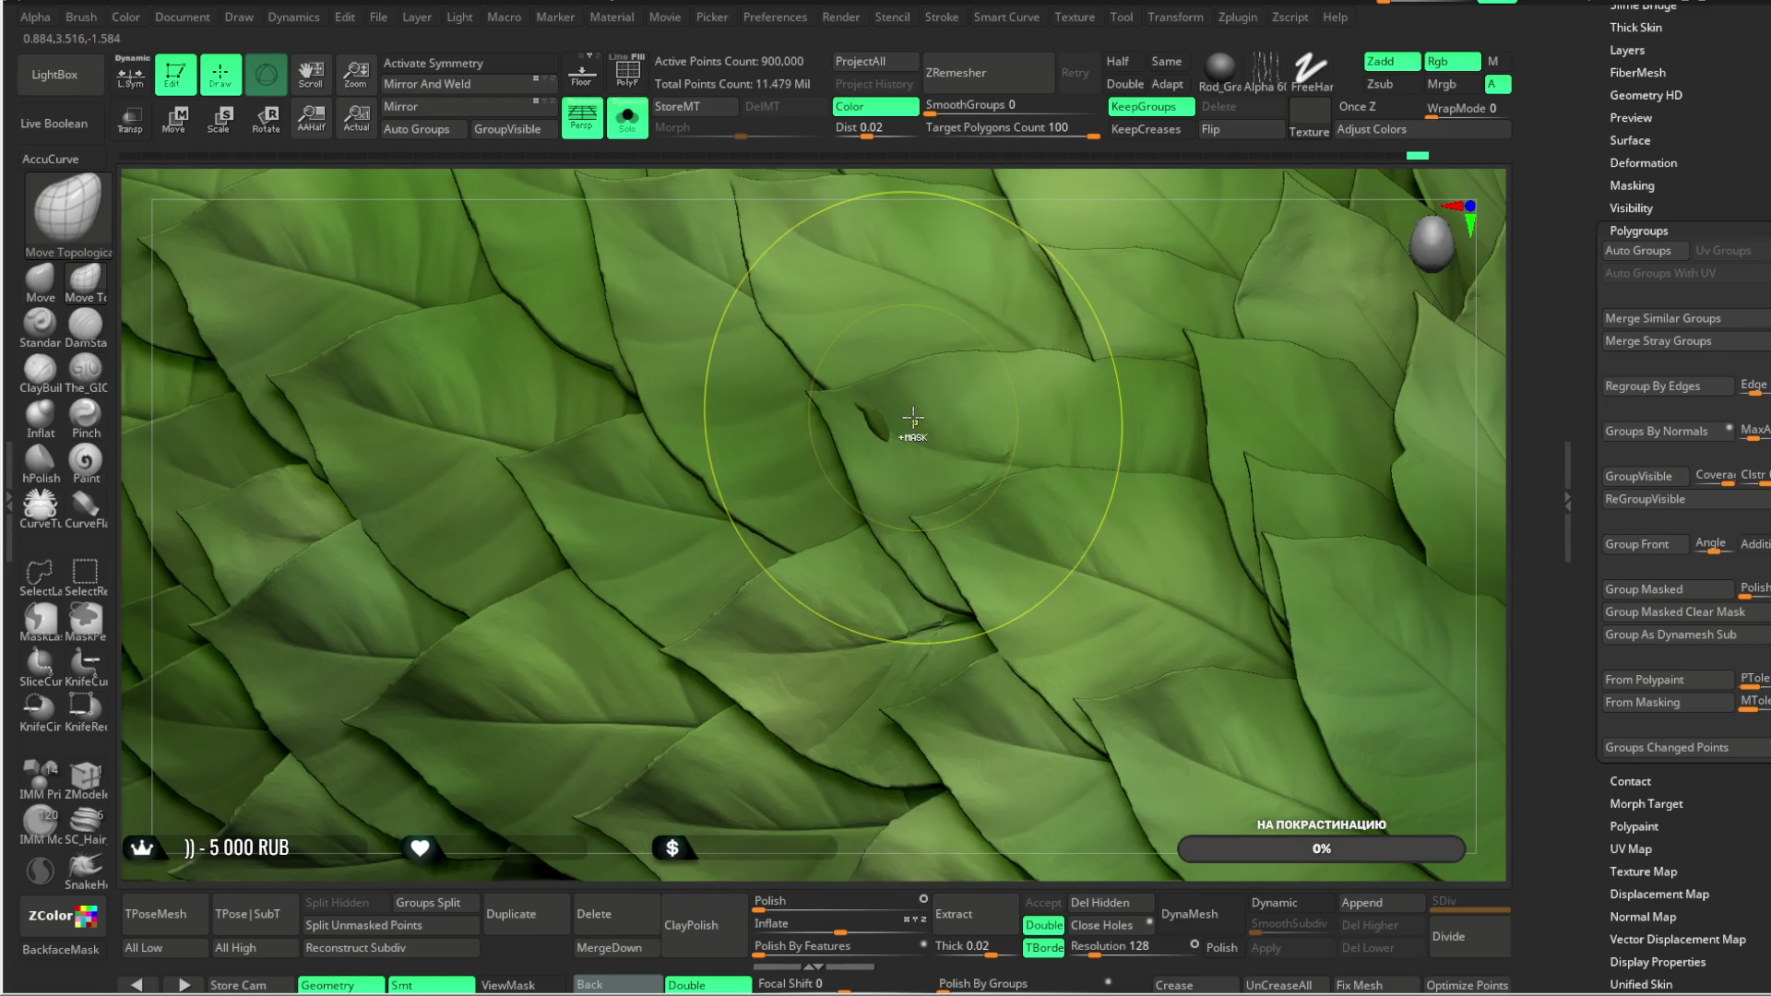
Step: Work around the skirt's side, nudging overlapping leaf edges apart with Move Topological
left_click_drag(1005, 351, 1071, 282)
left_click_drag(1133, 346, 1041, 579)
mouse_move(1276, 423)
left_mouse_down()
mouse_move(1230, 332)
mouse_move(1149, 580)
mouse_move(1199, 443)
mouse_move(1162, 491)
left_mouse_up()
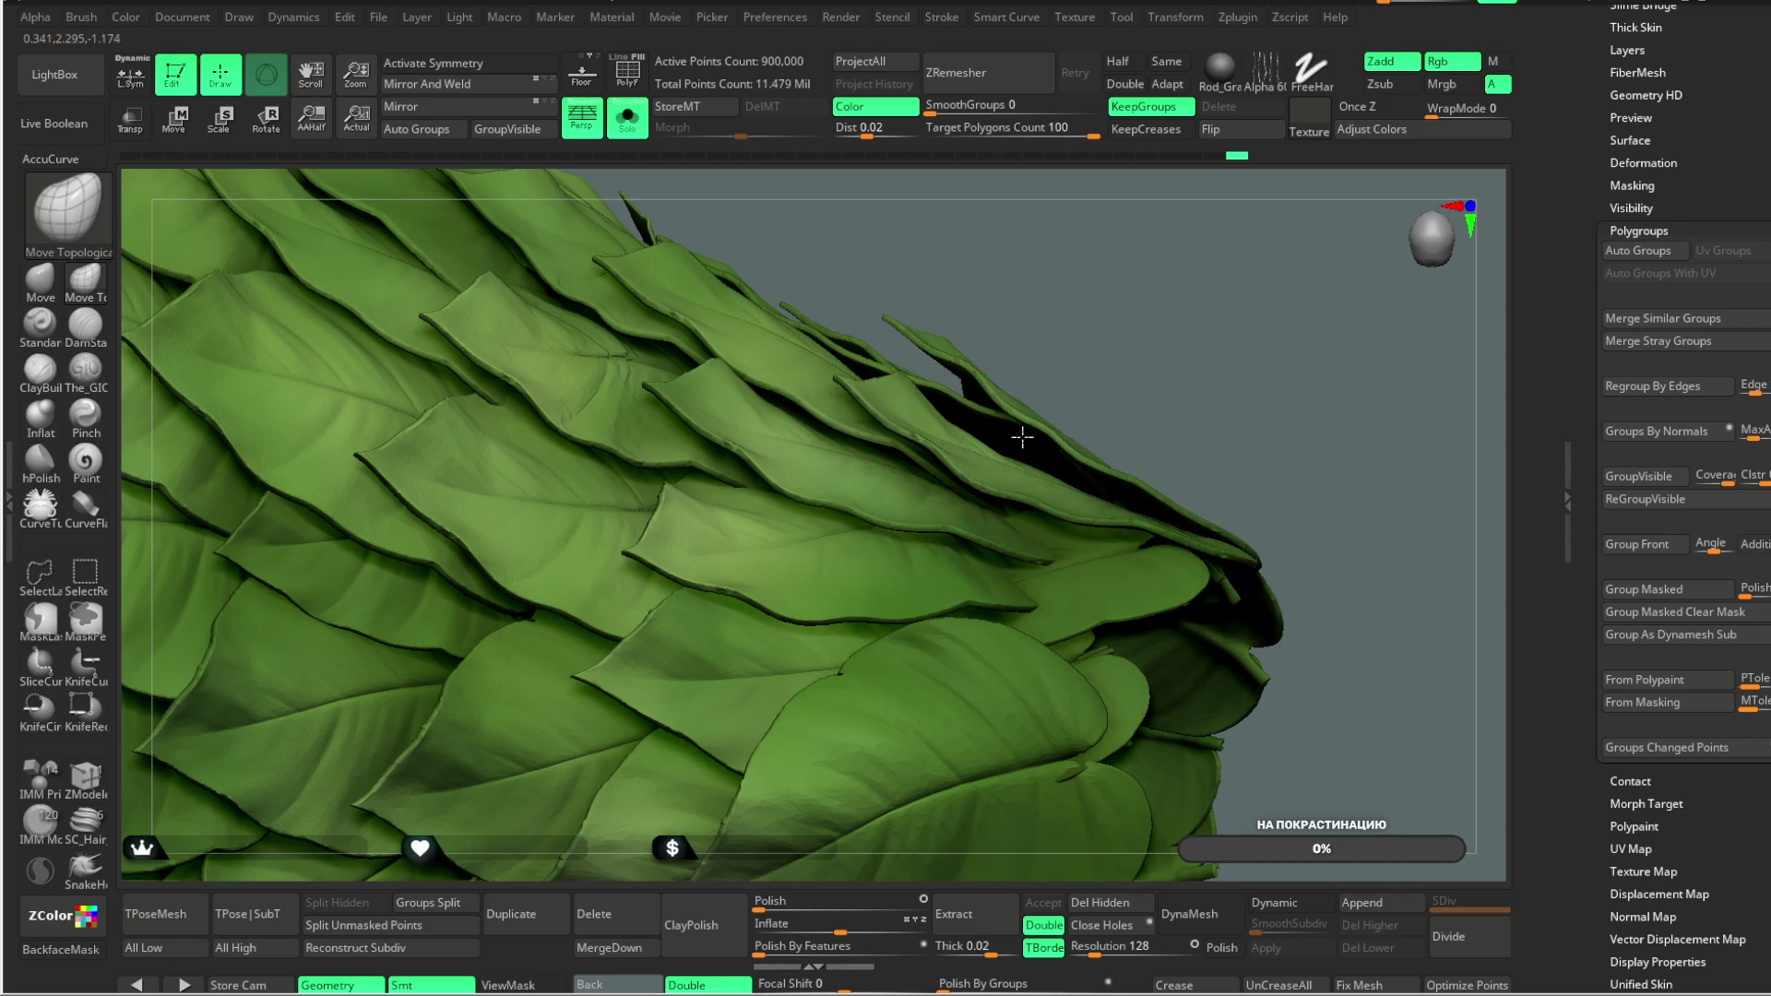
left_click_drag(1135, 335, 917, 511)
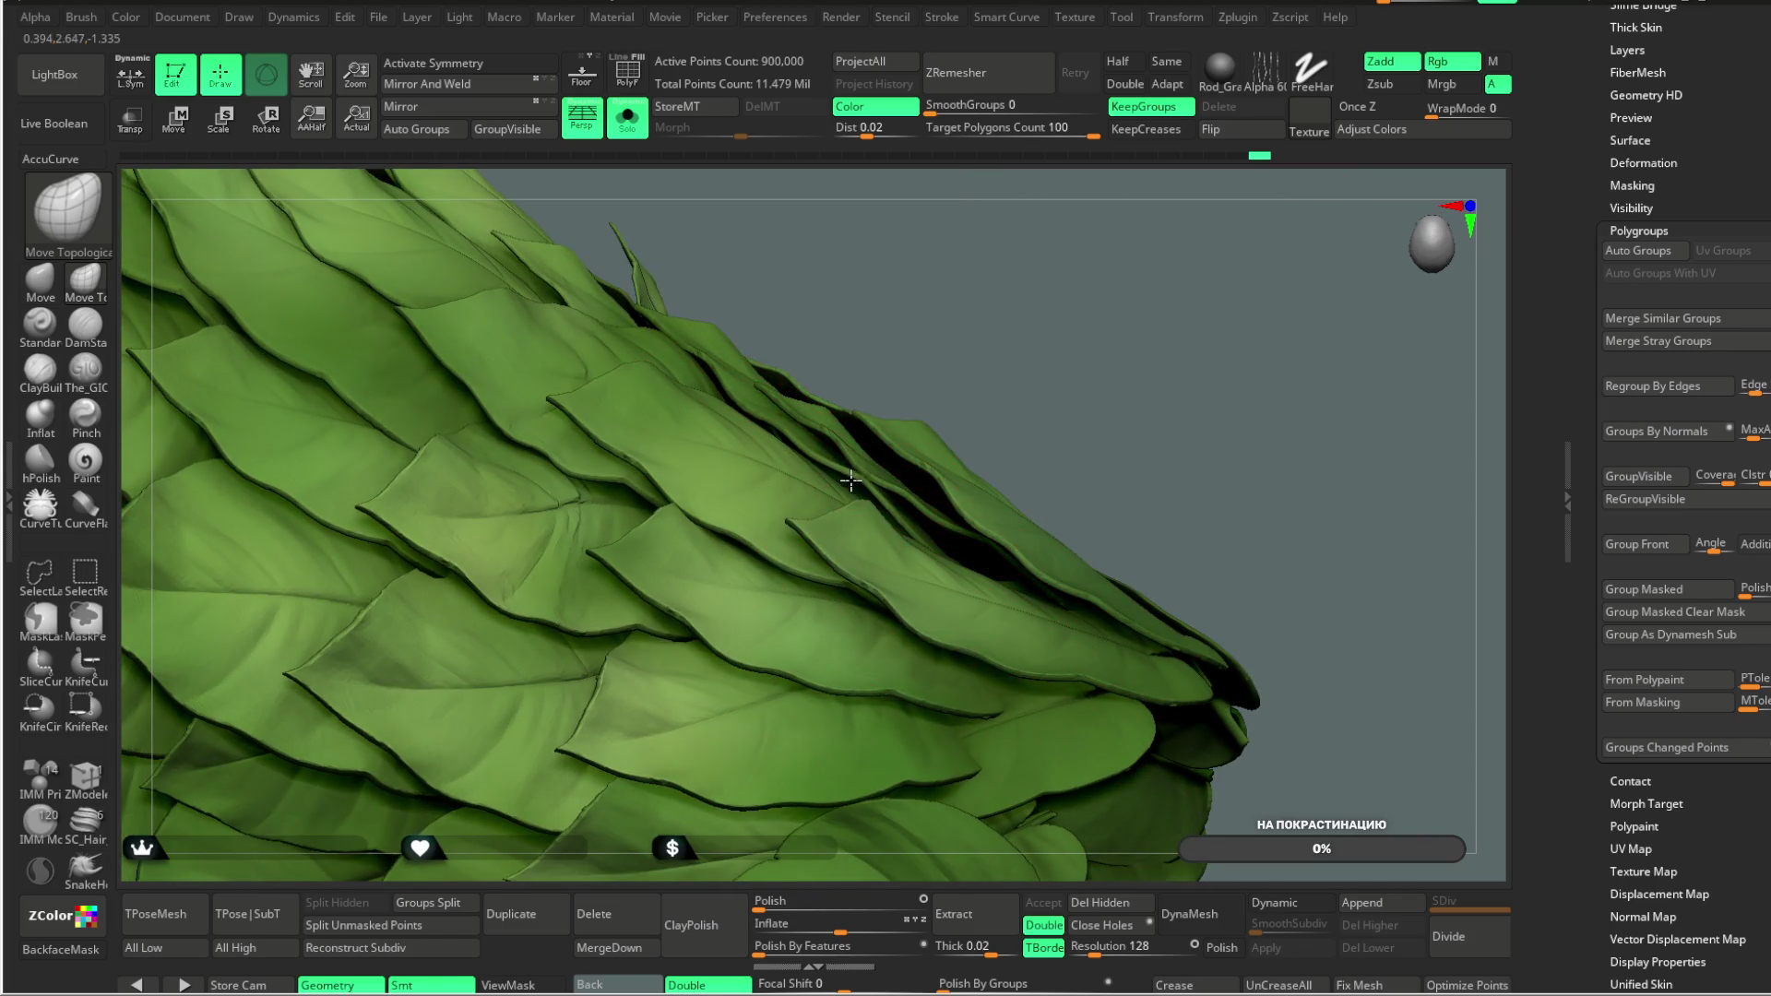
mouse_move(897, 475)
left_mouse_down()
mouse_move(1015, 452)
mouse_move(1151, 467)
mouse_move(1086, 452)
mouse_move(1075, 495)
left_mouse_up()
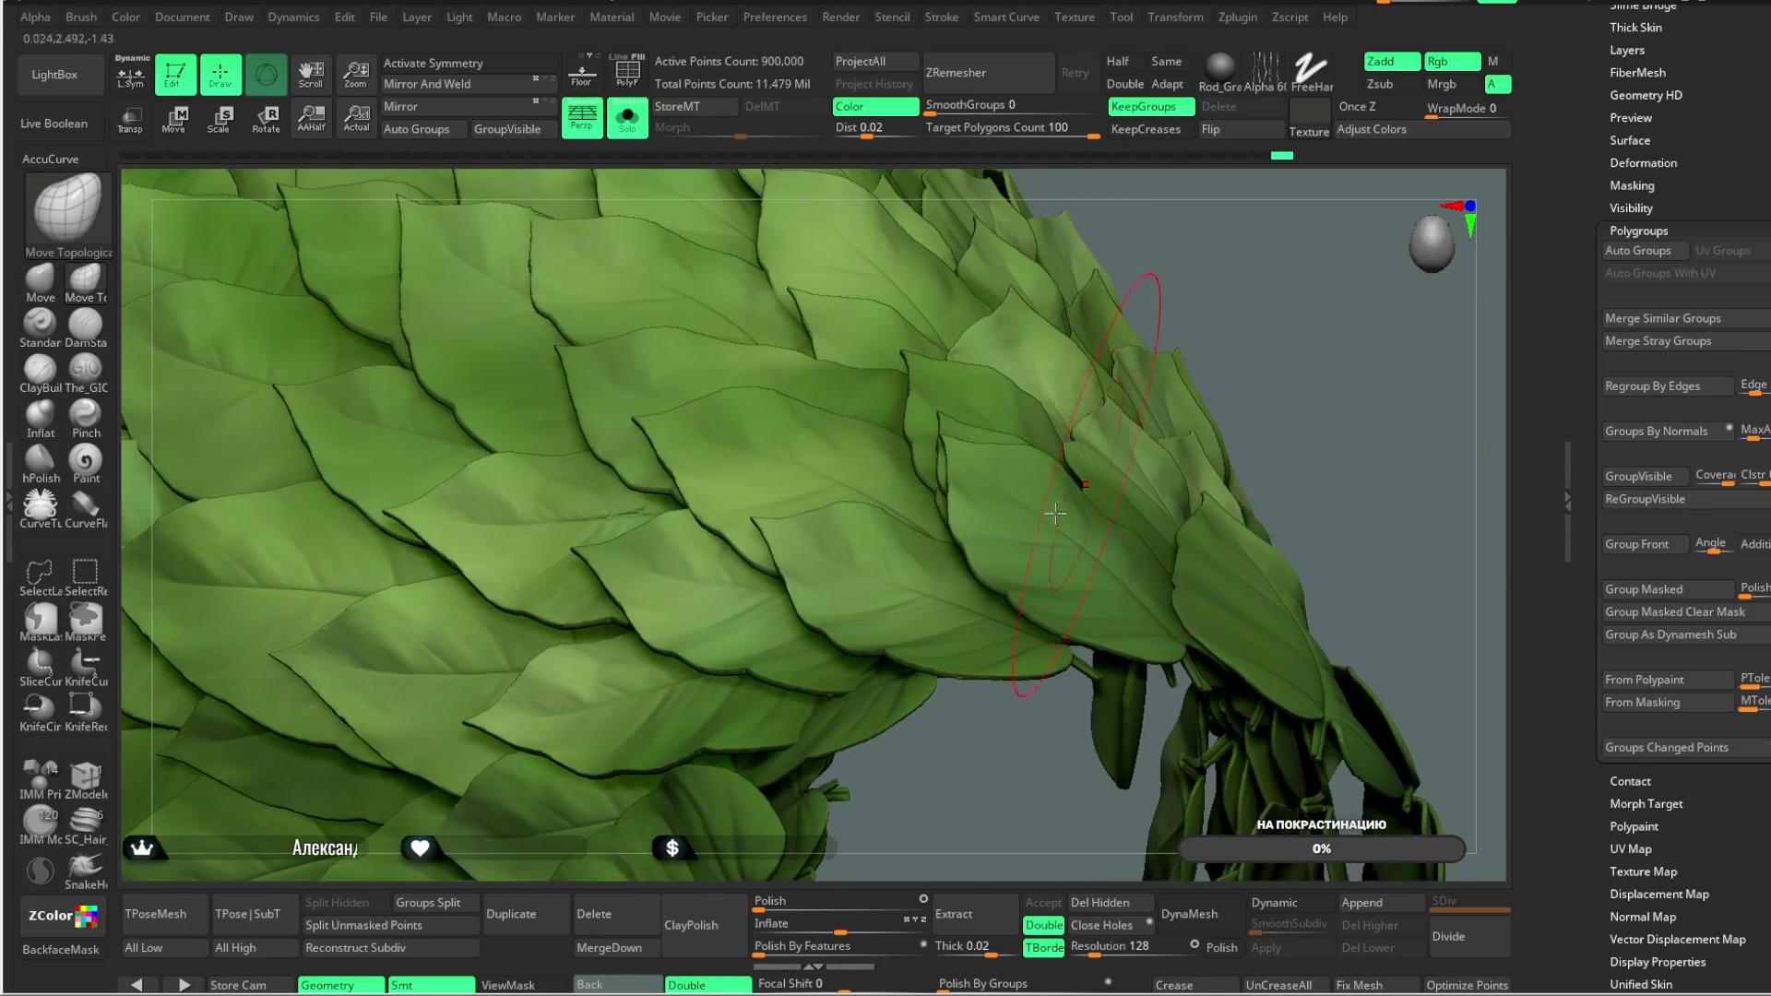
mouse_move(986, 559)
left_mouse_down()
mouse_move(1254, 329)
mouse_move(958, 578)
mouse_move(1063, 588)
left_mouse_up()
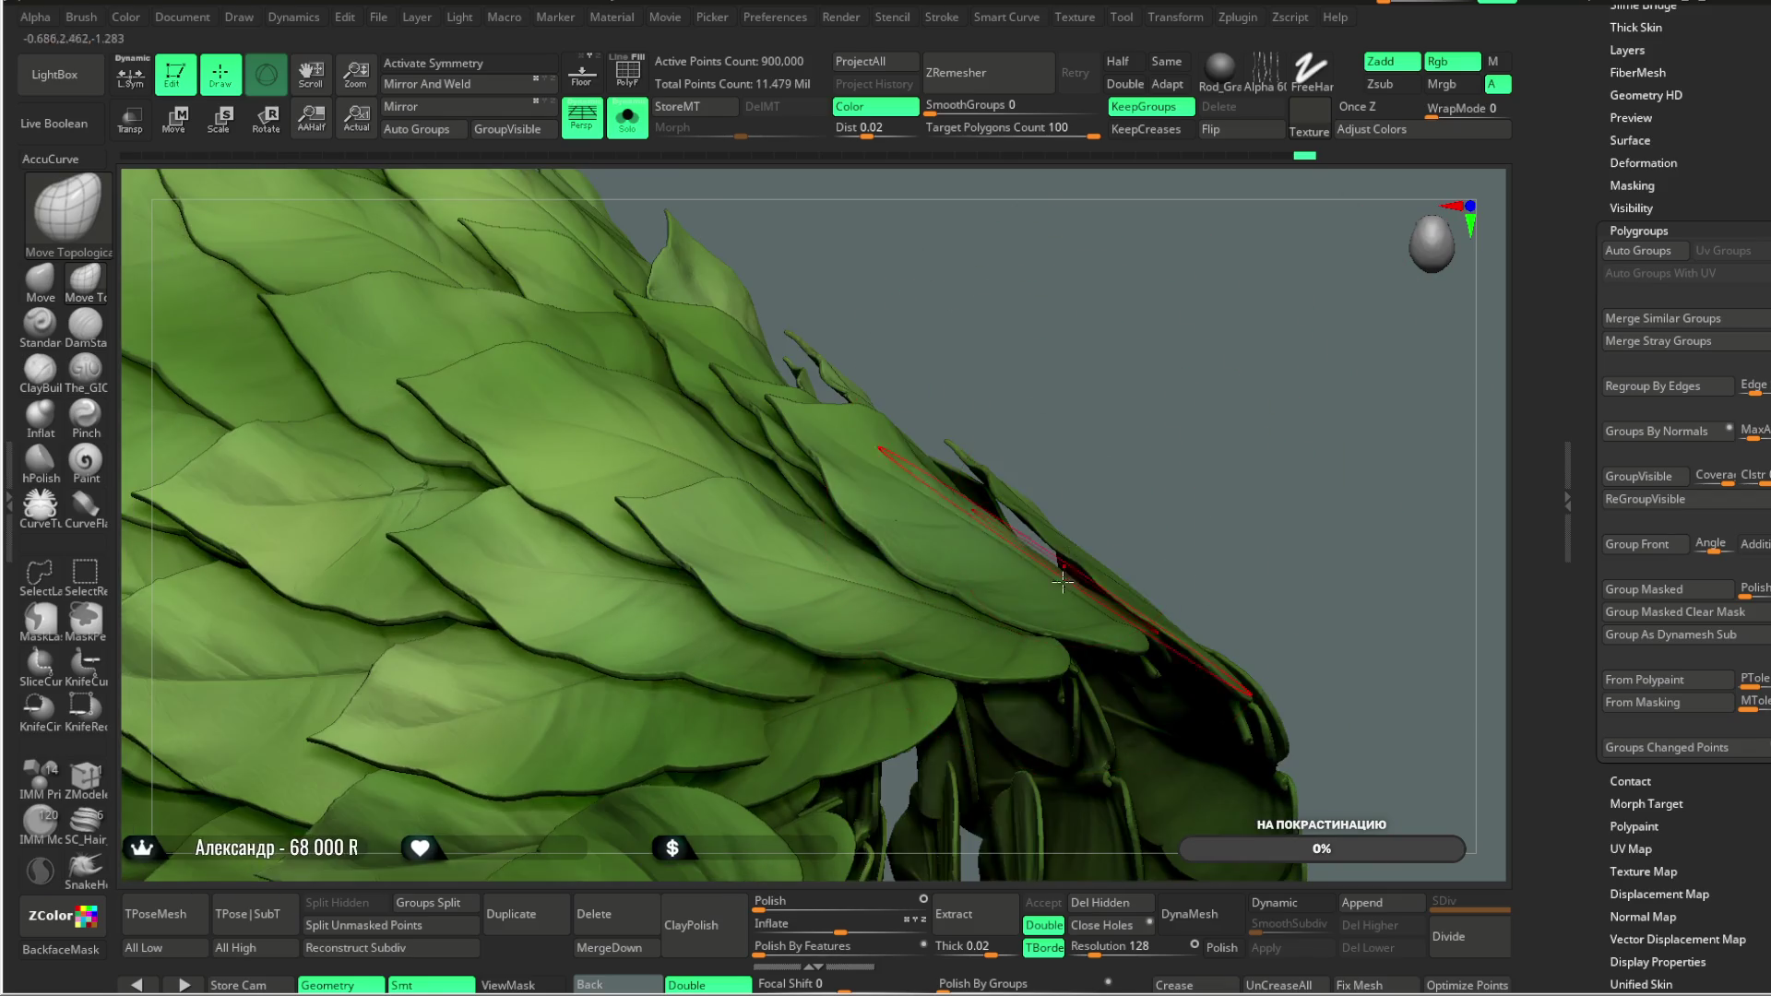
mouse_move(1131, 455)
left_mouse_down()
mouse_move(1142, 415)
mouse_move(962, 525)
left_mouse_up()
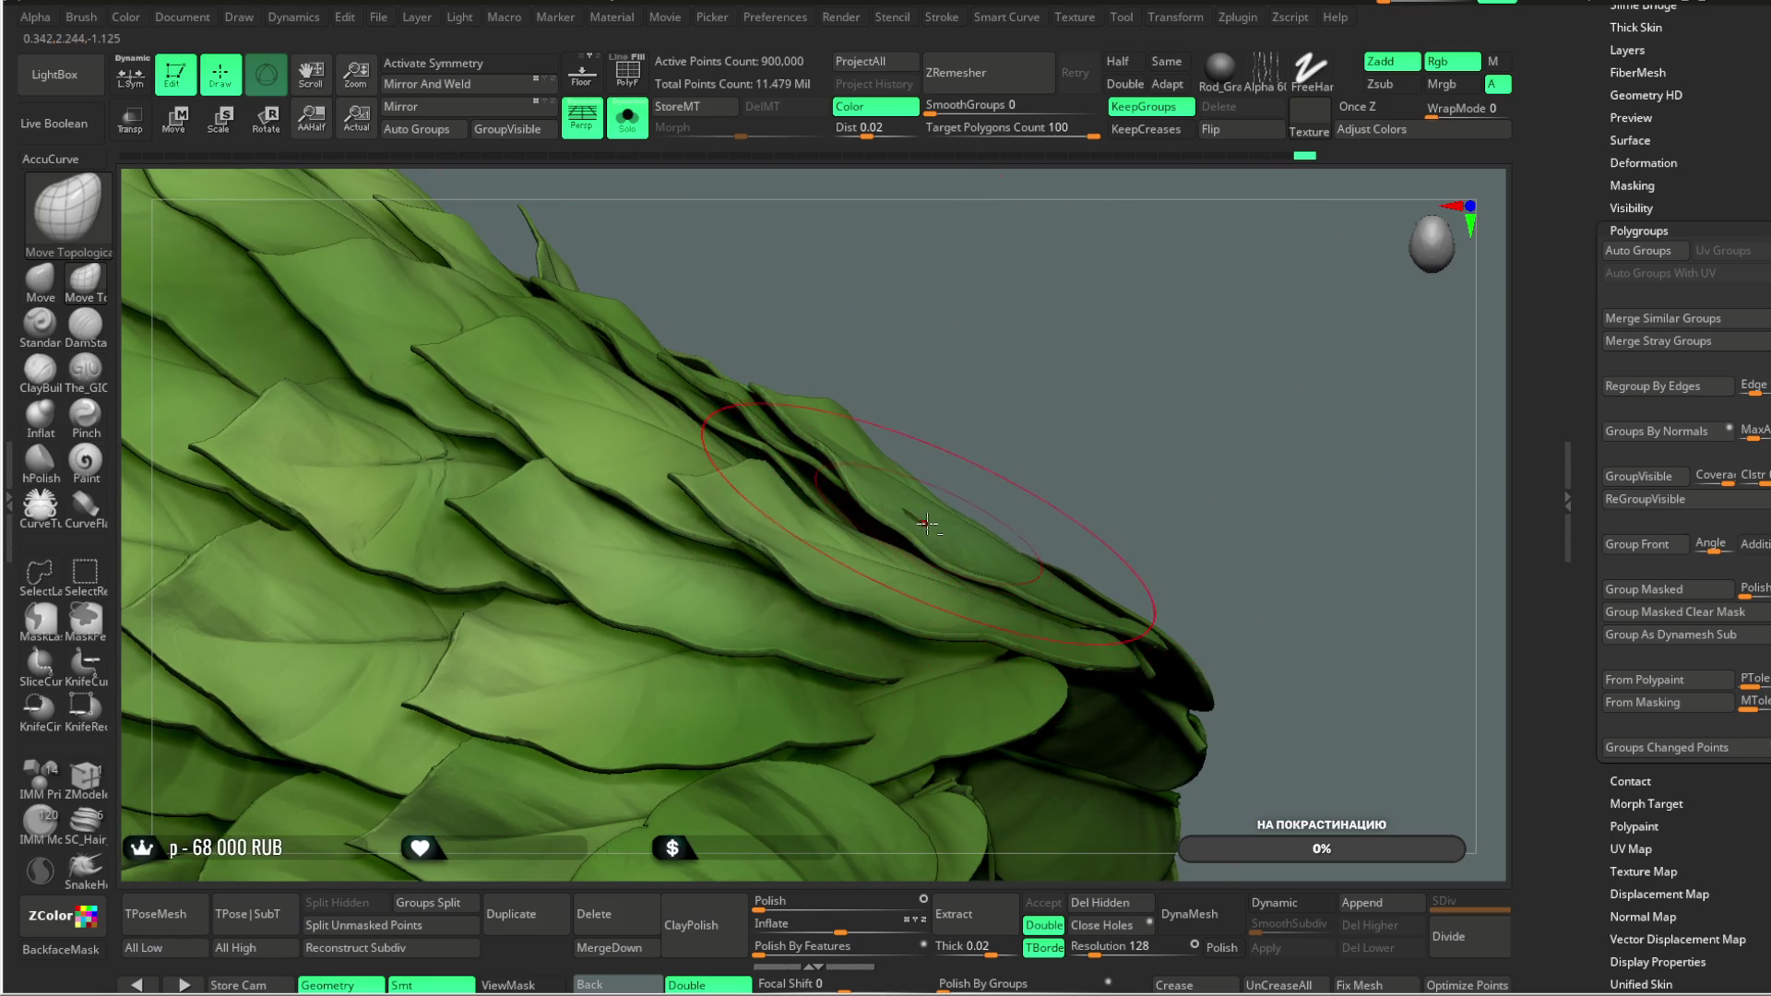
mouse_move(1119, 466)
left_mouse_down()
mouse_move(1055, 462)
mouse_move(1155, 405)
mouse_move(1178, 498)
mouse_move(1154, 403)
mouse_move(1171, 549)
mouse_move(1141, 388)
mouse_move(1144, 330)
mouse_move(1166, 317)
mouse_move(553, 530)
left_mouse_up()
Step: Rotate to the upper skirt's left flank and isolate a single leaf there
left_click_drag(792, 252, 536, 599)
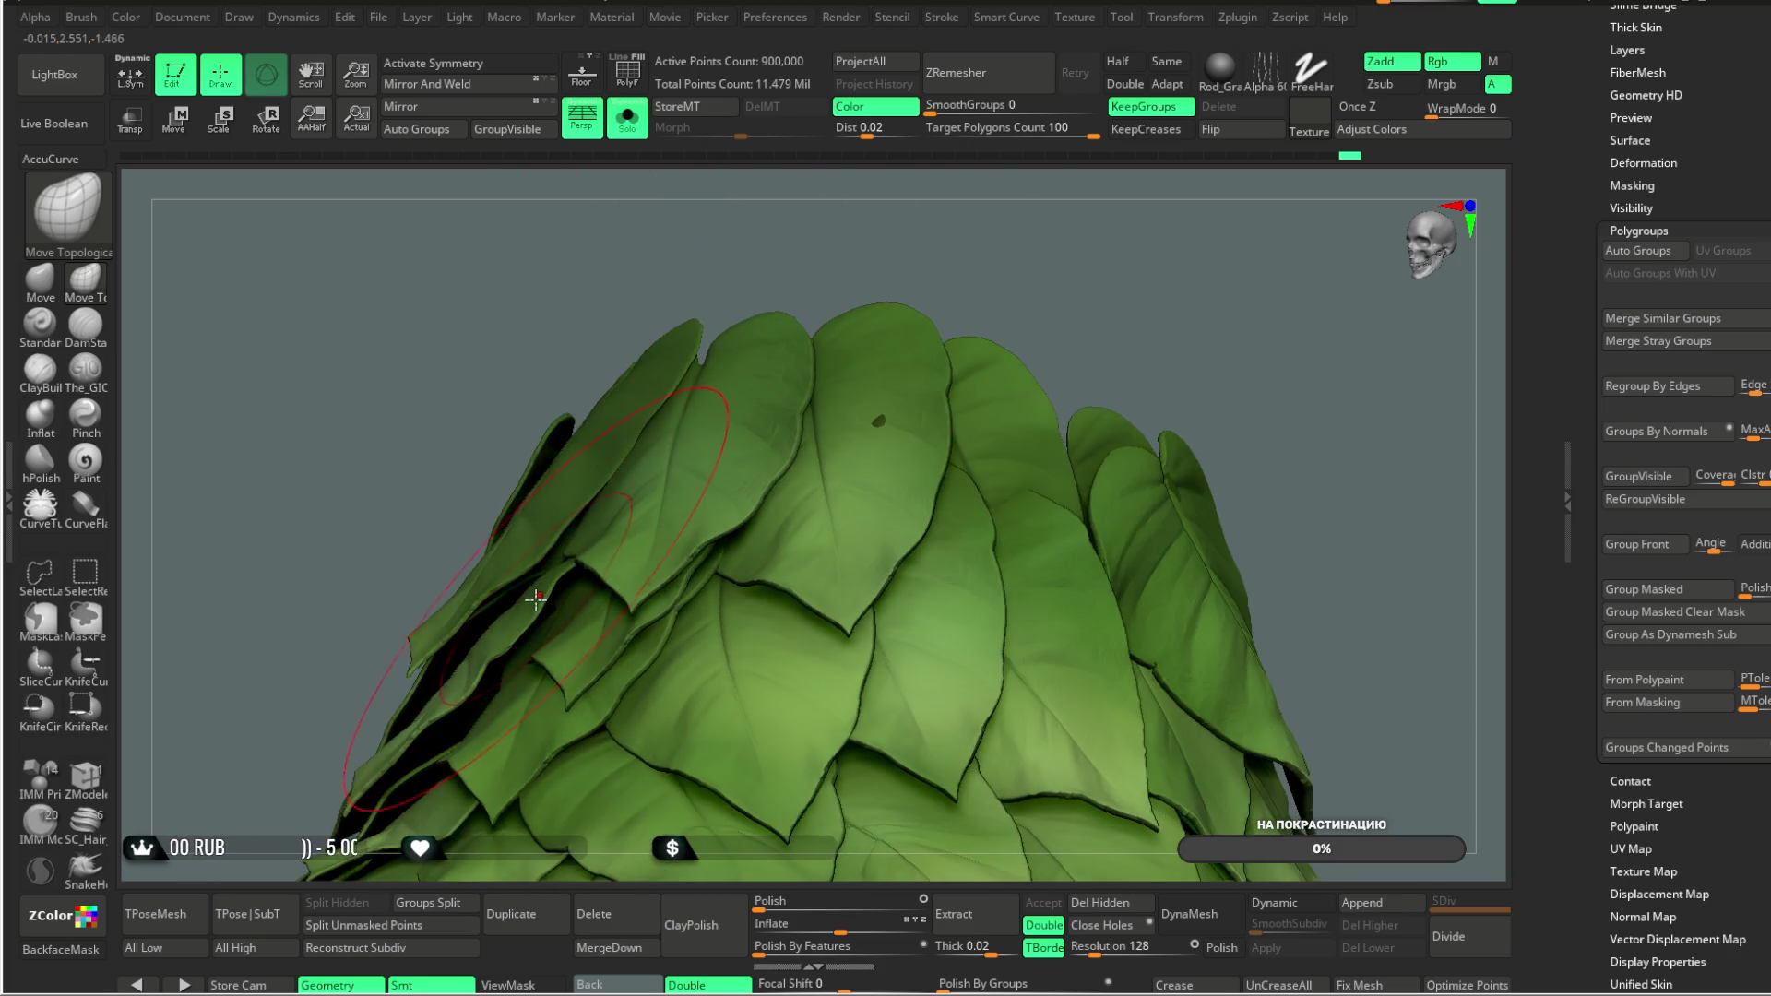
mouse_move(752, 270)
left_mouse_down()
mouse_move(508, 603)
mouse_move(488, 688)
left_mouse_up()
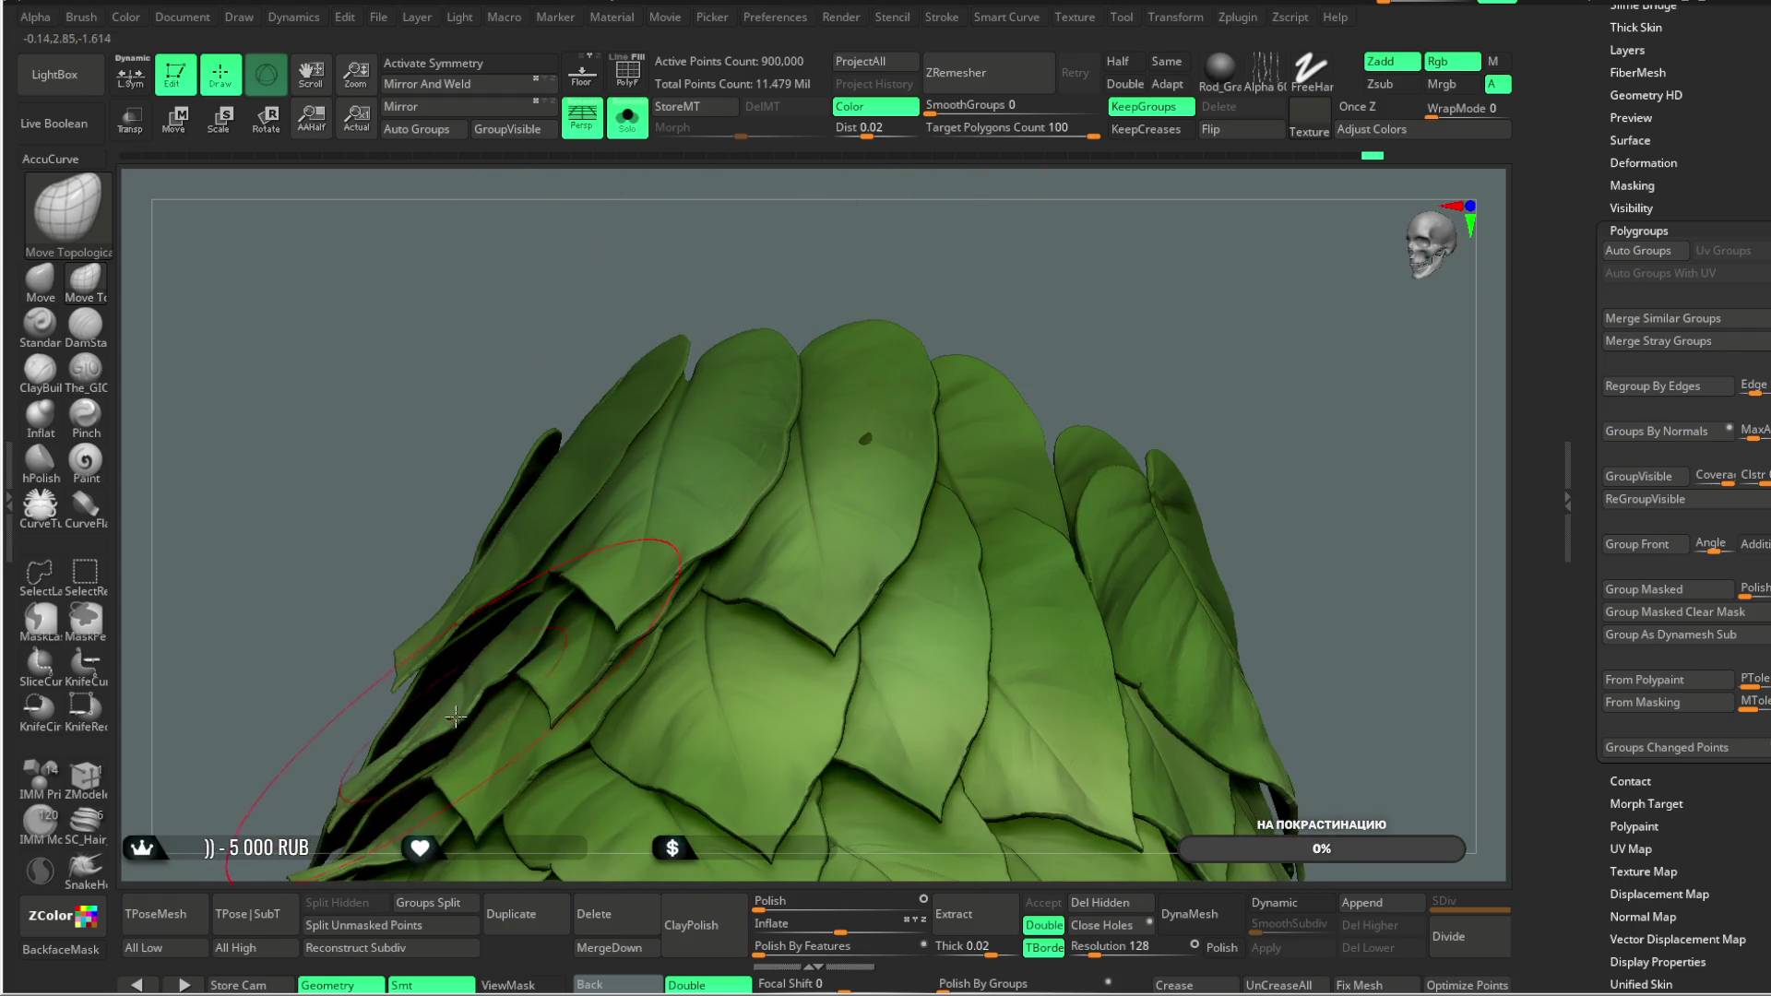
mouse_move(858, 302)
left_mouse_down()
mouse_move(847, 264)
mouse_move(905, 297)
mouse_move(680, 538)
left_mouse_up()
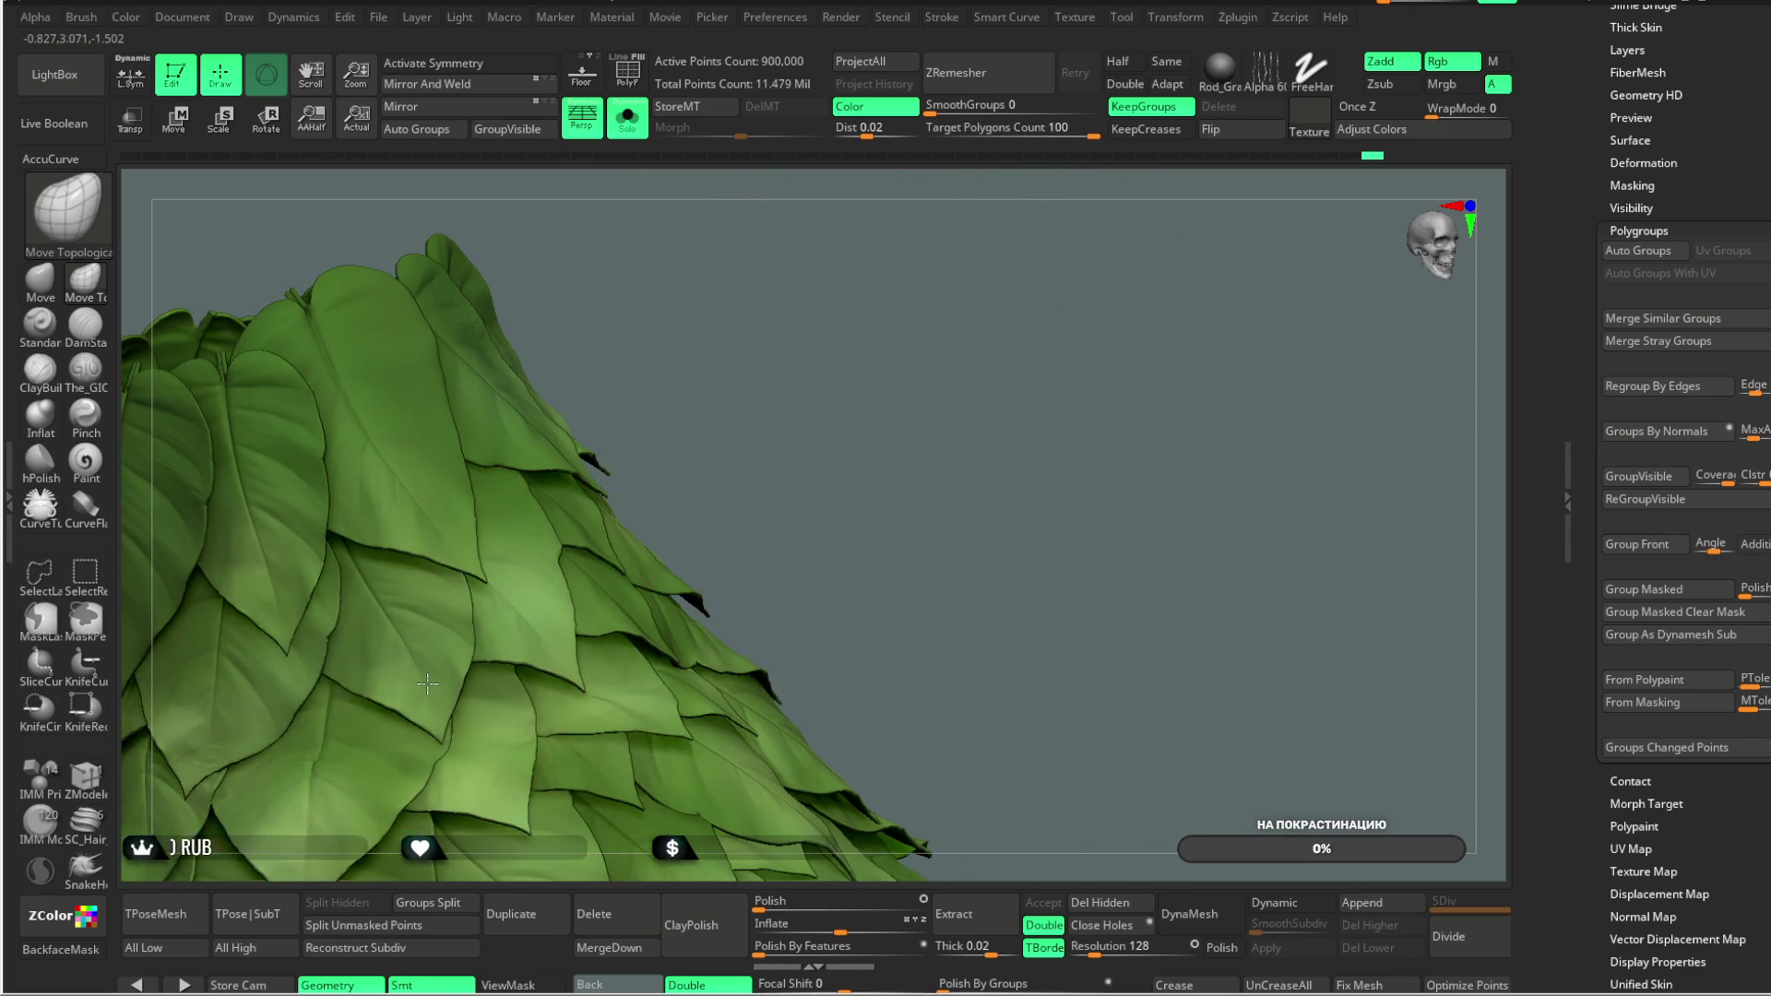
mouse_move(803, 350)
left_mouse_down()
mouse_move(811, 268)
mouse_move(827, 269)
mouse_move(827, 320)
mouse_move(765, 334)
left_mouse_up()
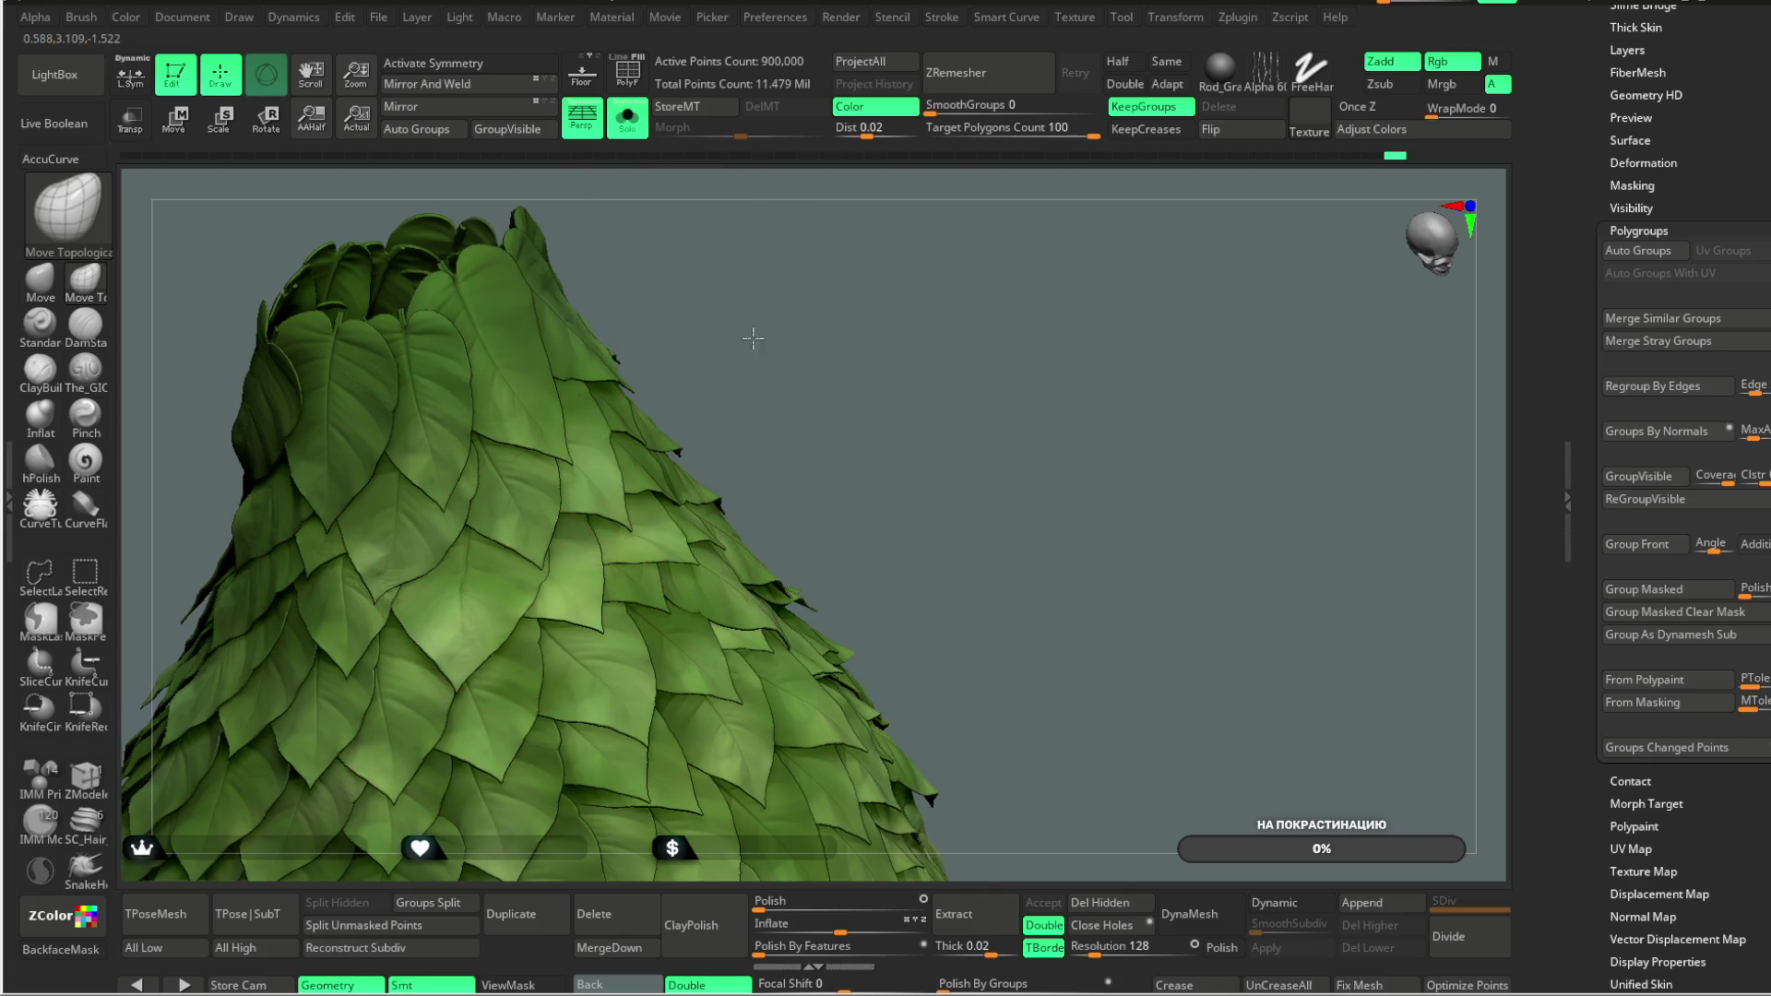
left_click(513, 517, "ctrl+shift")
Step: Mask the isolated leaf, unhide all, invert the mask, and centre the Transpose pivot on it
left_click(755, 348, "ctrl")
left_click(758, 348, "ctrl+shift")
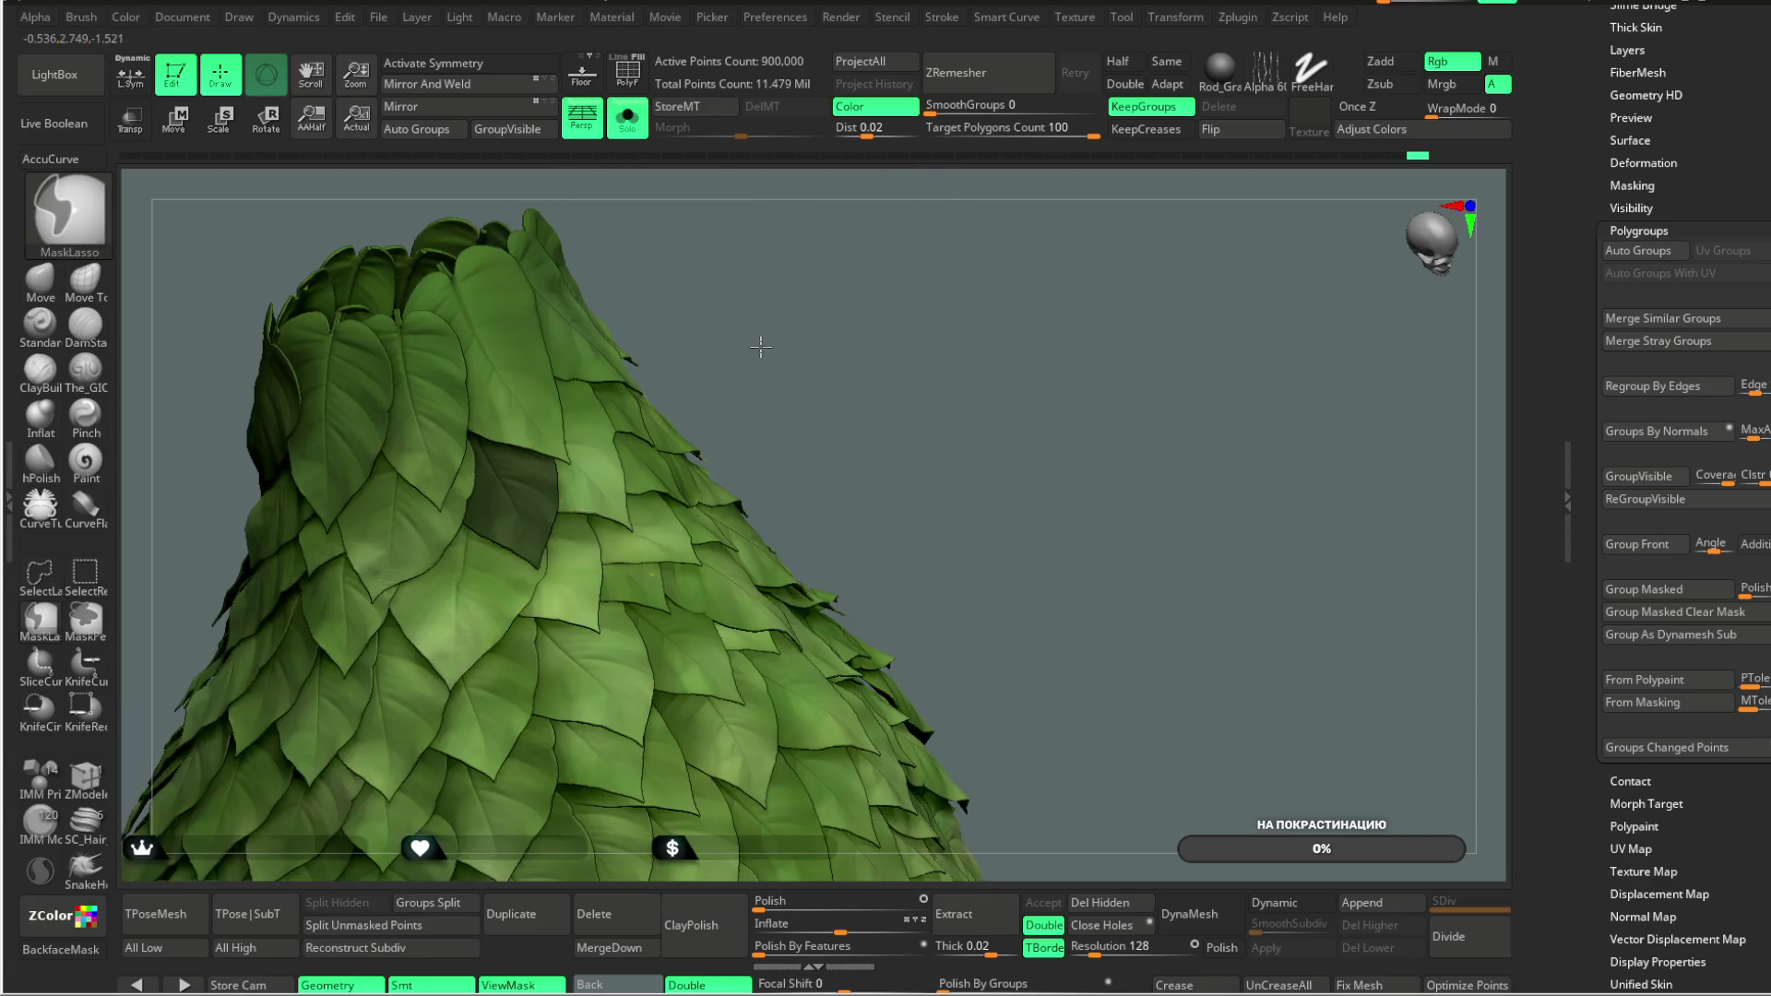
left_click(742, 366, "ctrl")
key("w")
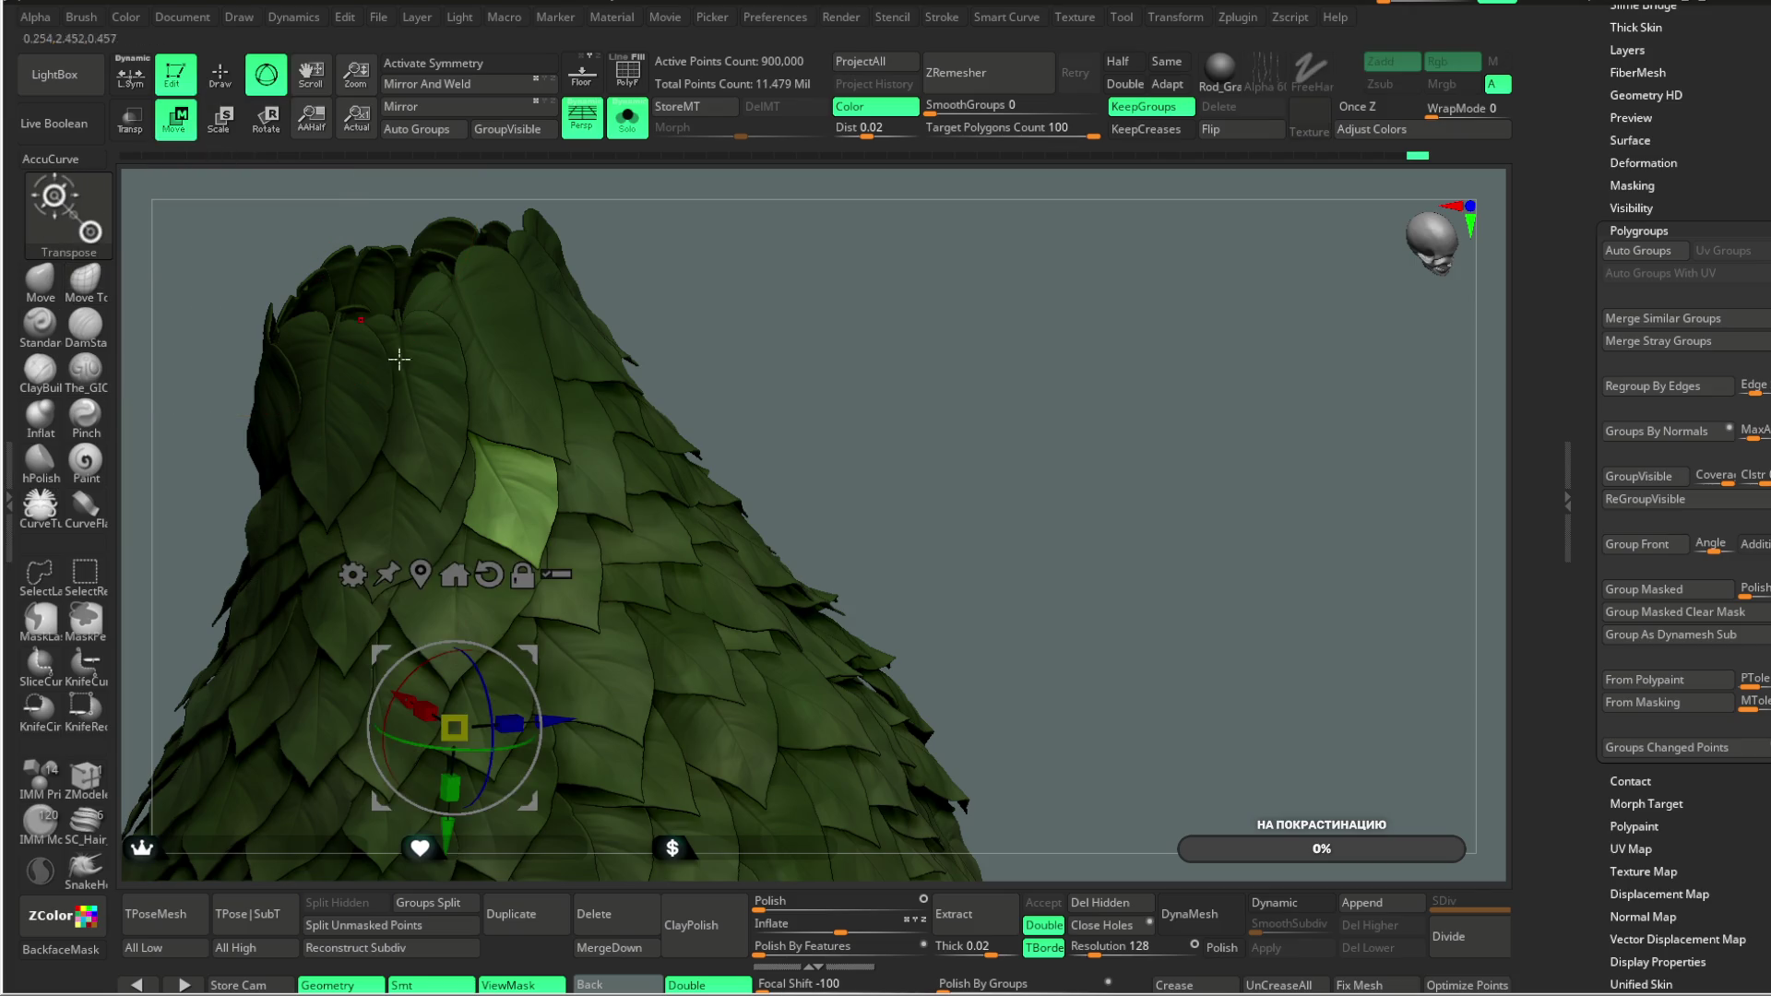
left_click(430, 571)
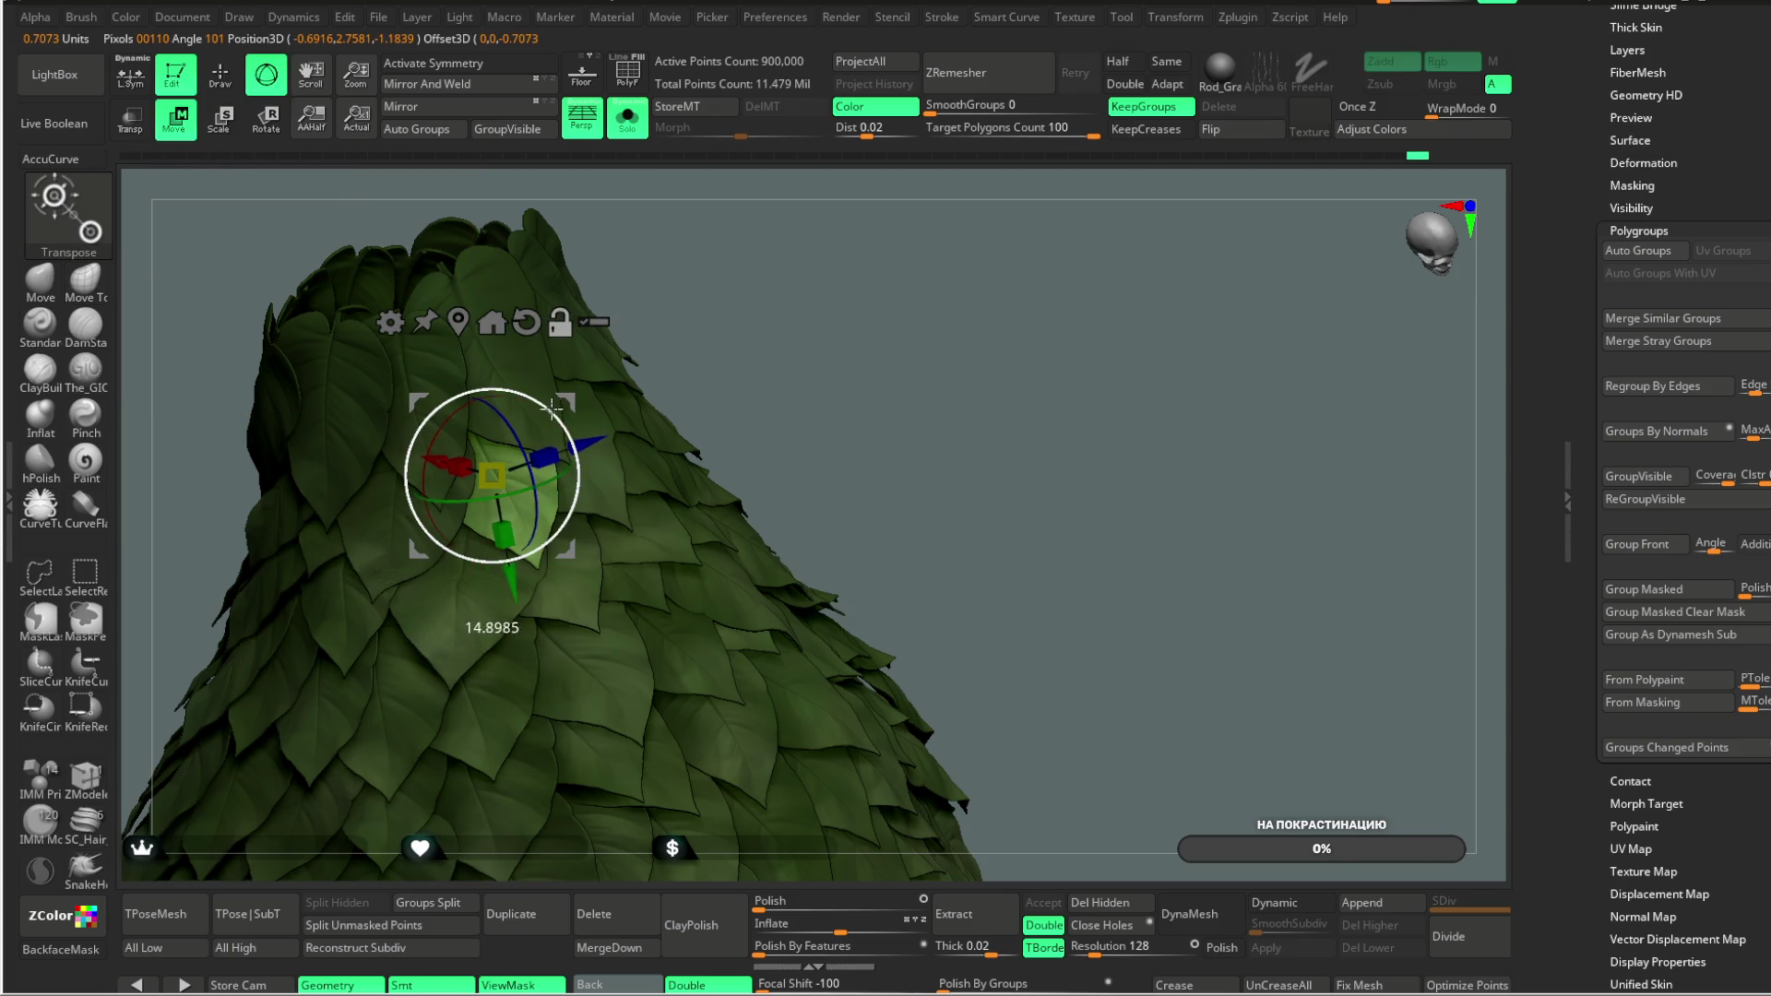
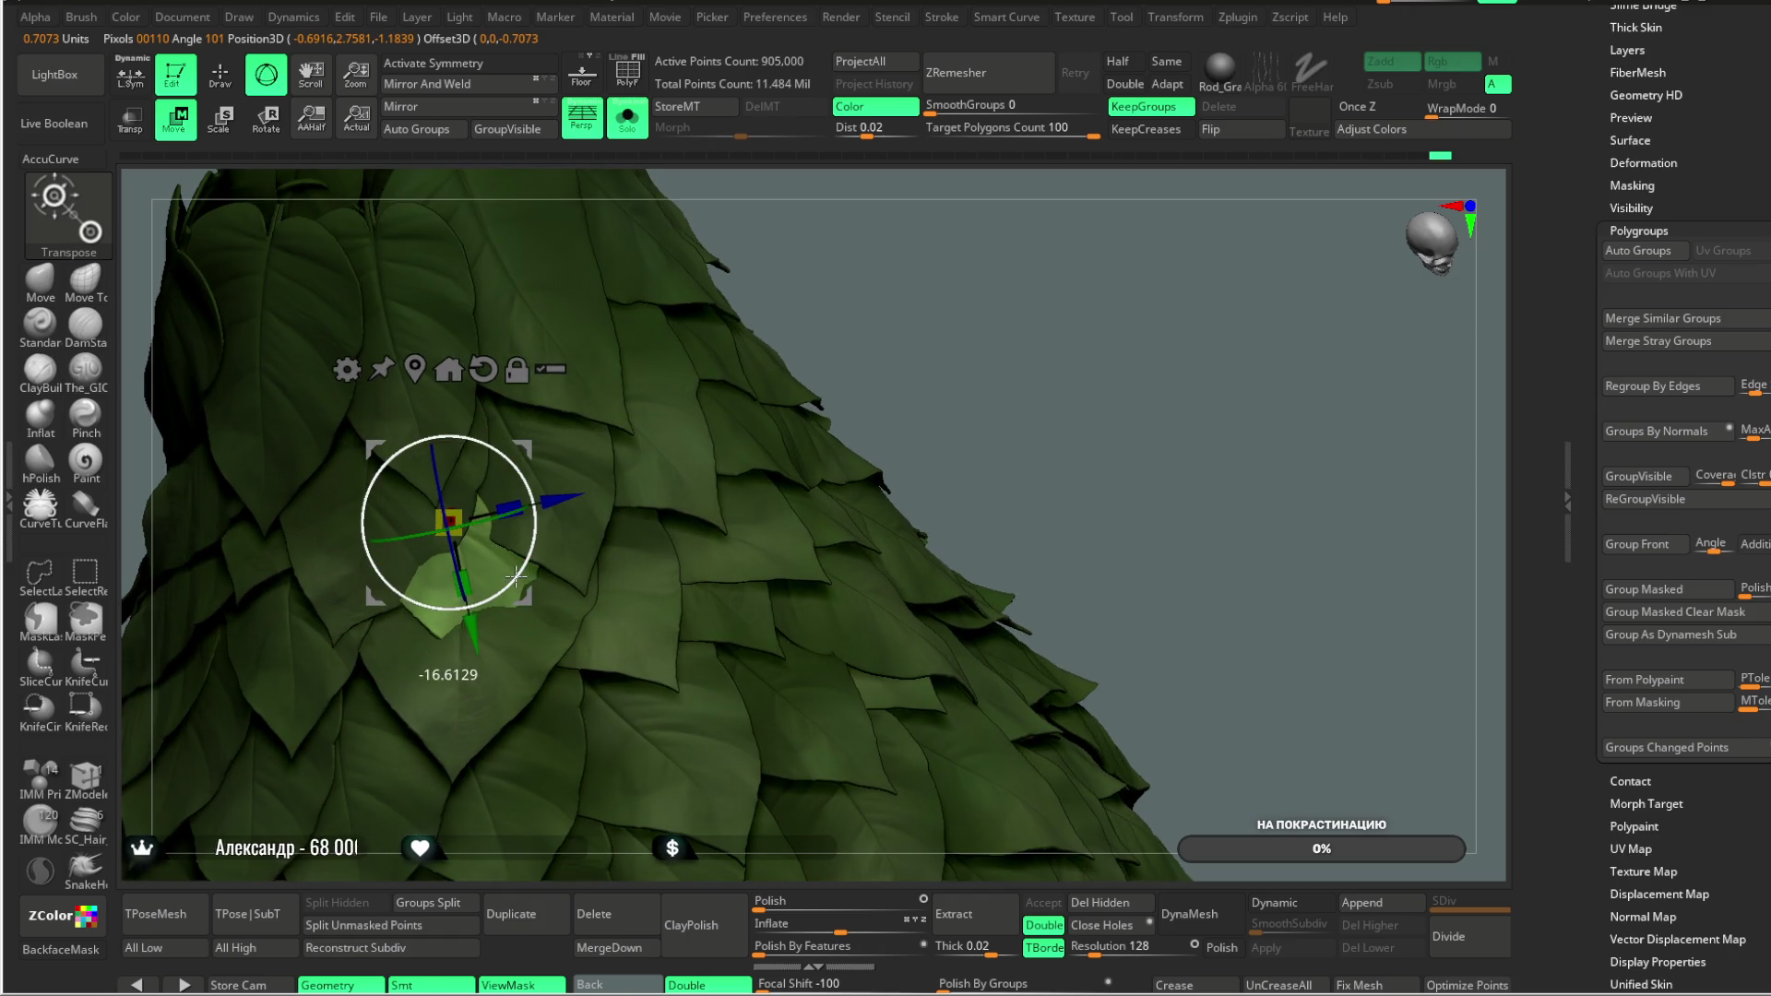
Step: Rotate and nudge the unmasked leaf with the Transpose gizmo so it tucks among the overlapping skirt leaves
mouse_move(475, 486)
left_mouse_down()
mouse_move(503, 492)
mouse_move(480, 475)
mouse_move(532, 454)
left_mouse_up()
mouse_move(531, 454)
right_mouse_down()
mouse_move(777, 261)
mouse_move(646, 387)
right_mouse_up()
left_click_drag(454, 487, 434, 499)
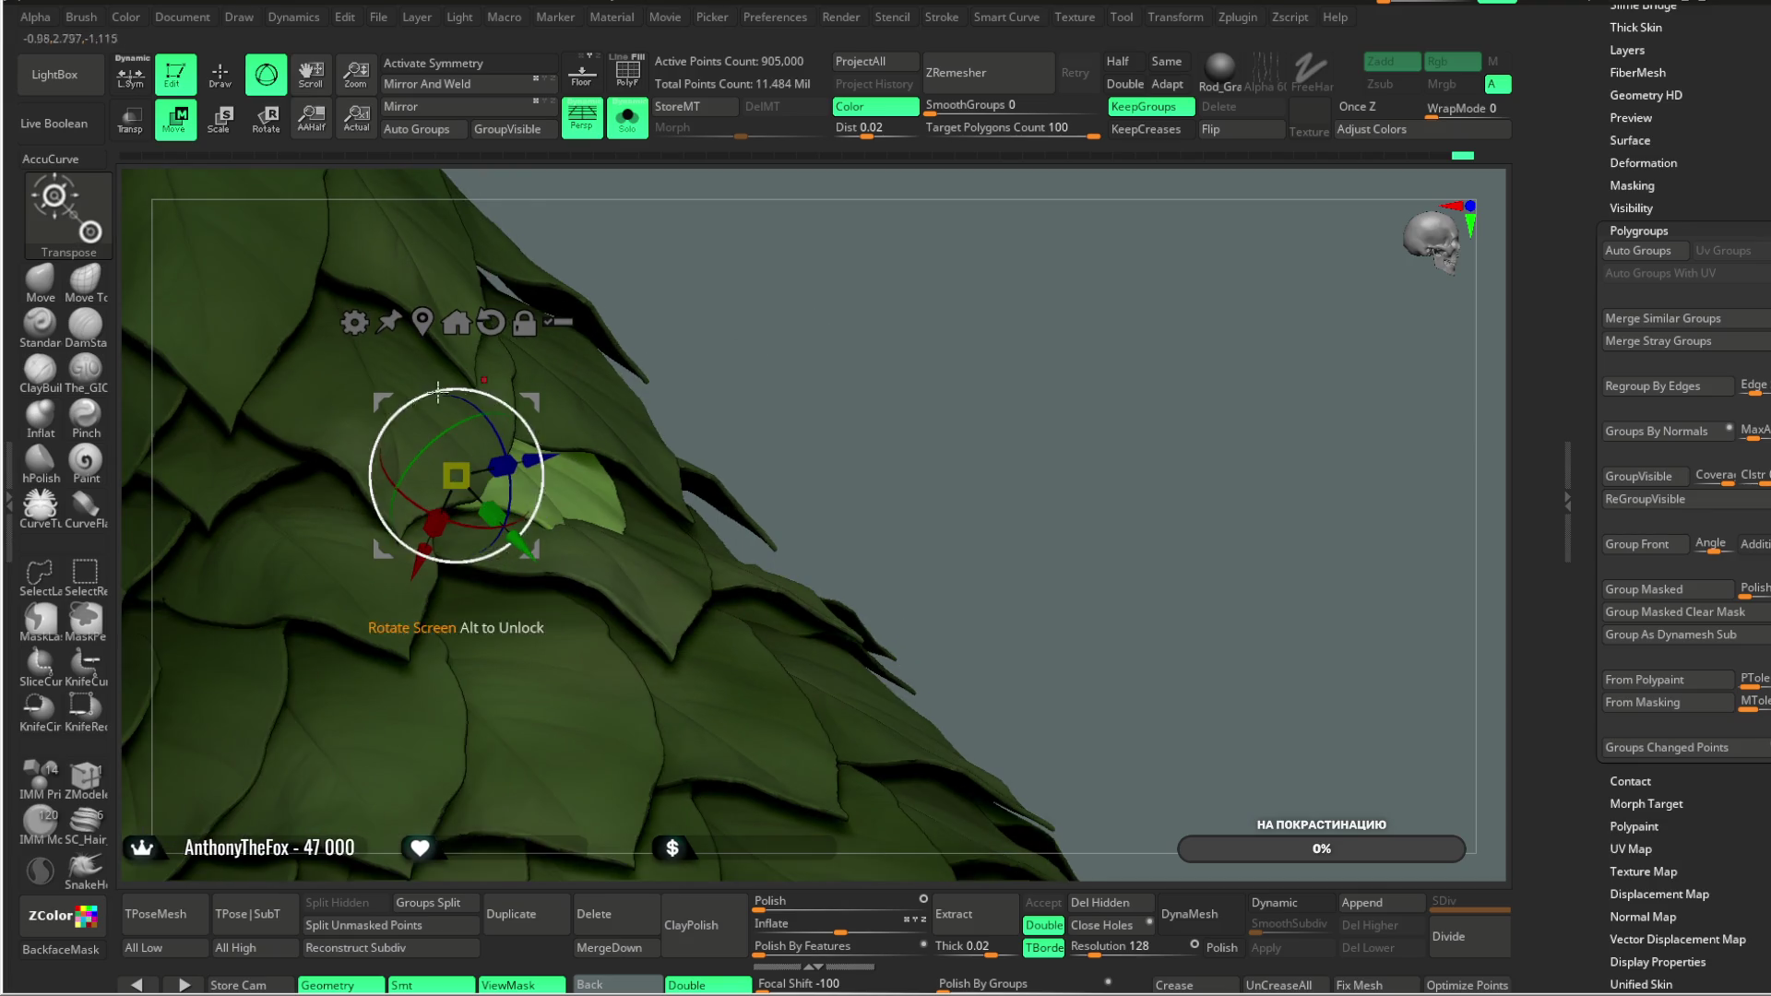
left_click(40, 279)
mouse_move(607, 573)
right_mouse_down()
mouse_move(736, 419)
mouse_move(665, 524)
right_mouse_up()
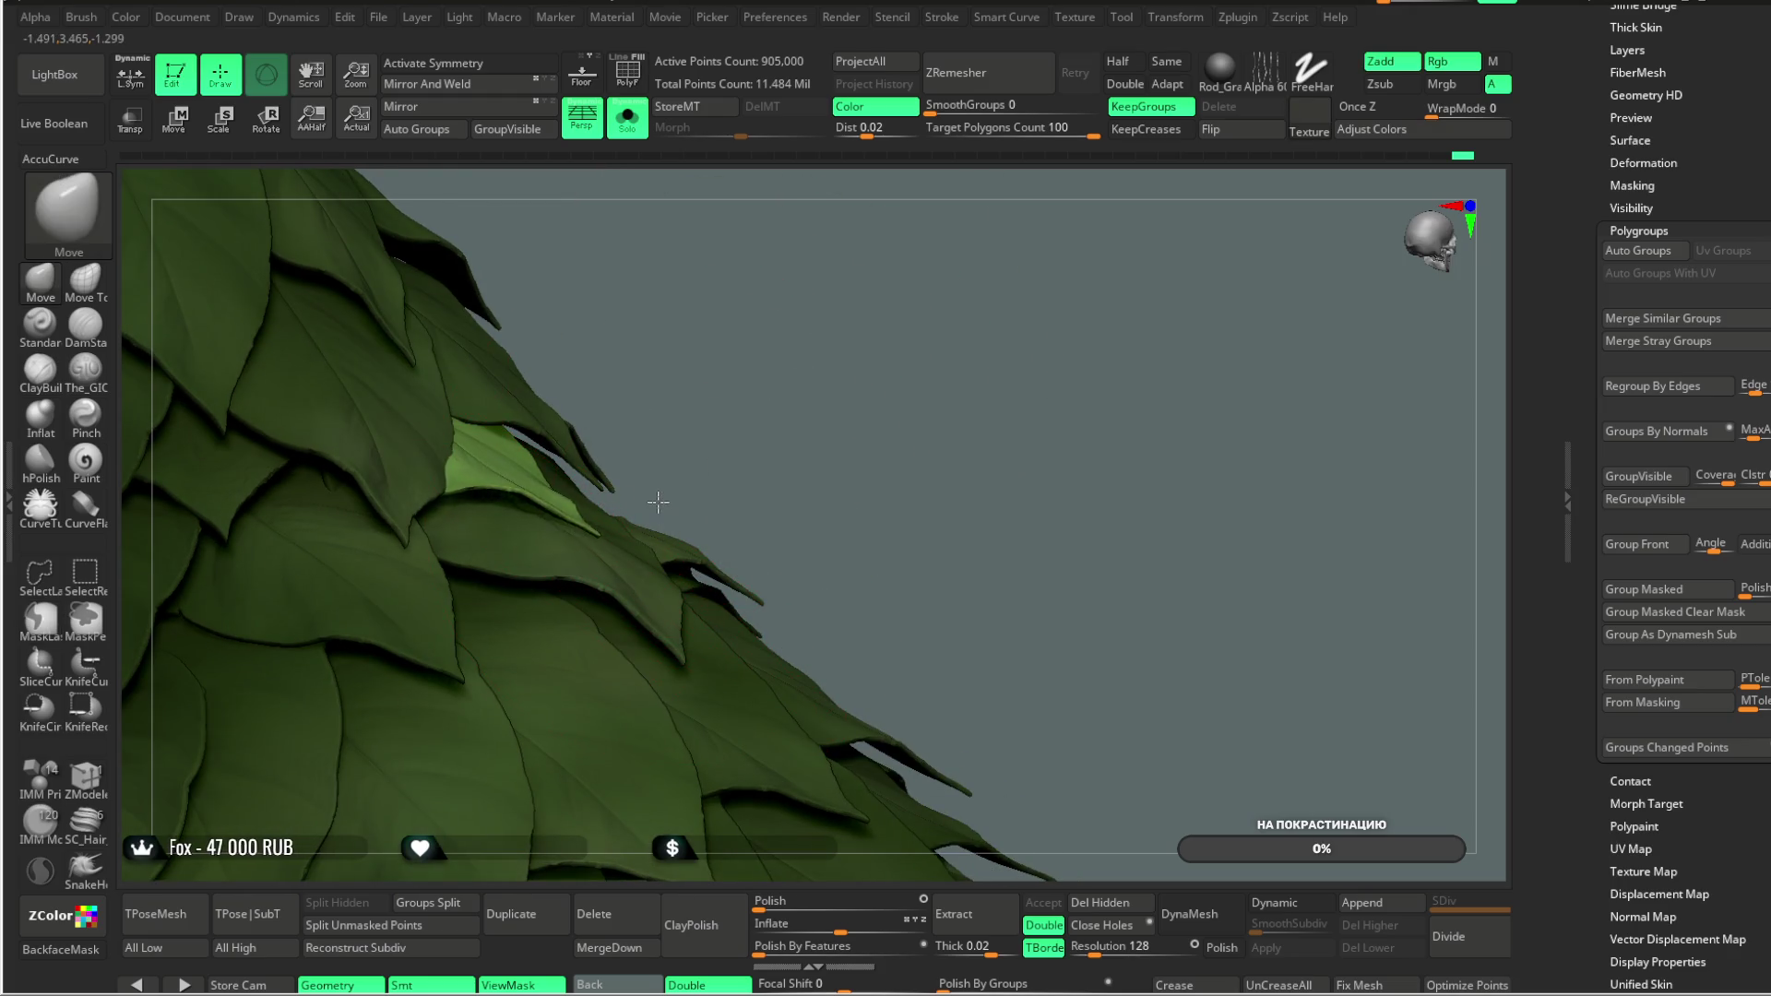
Step: Unmask every skirt leaf, then orbit and zoom out to review the whole leaf cone
right_click_drag(751, 374, 636, 516)
right_click(636, 517)
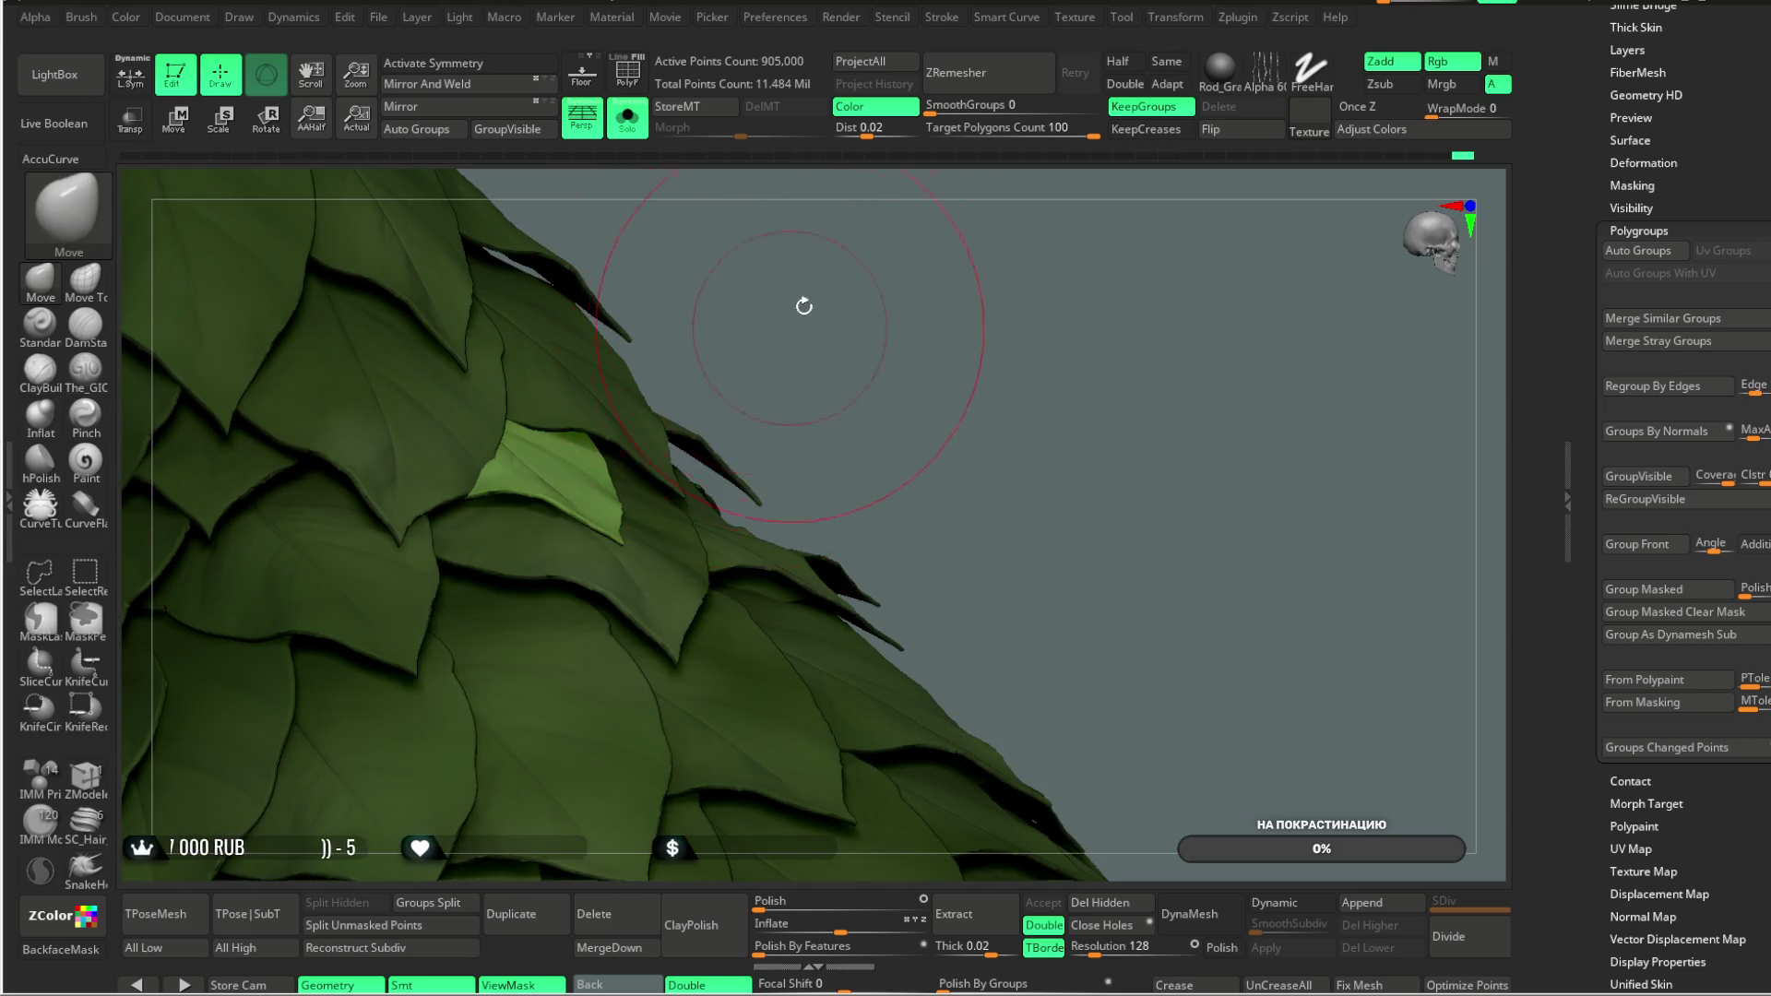
right_click_drag(799, 316, 587, 453)
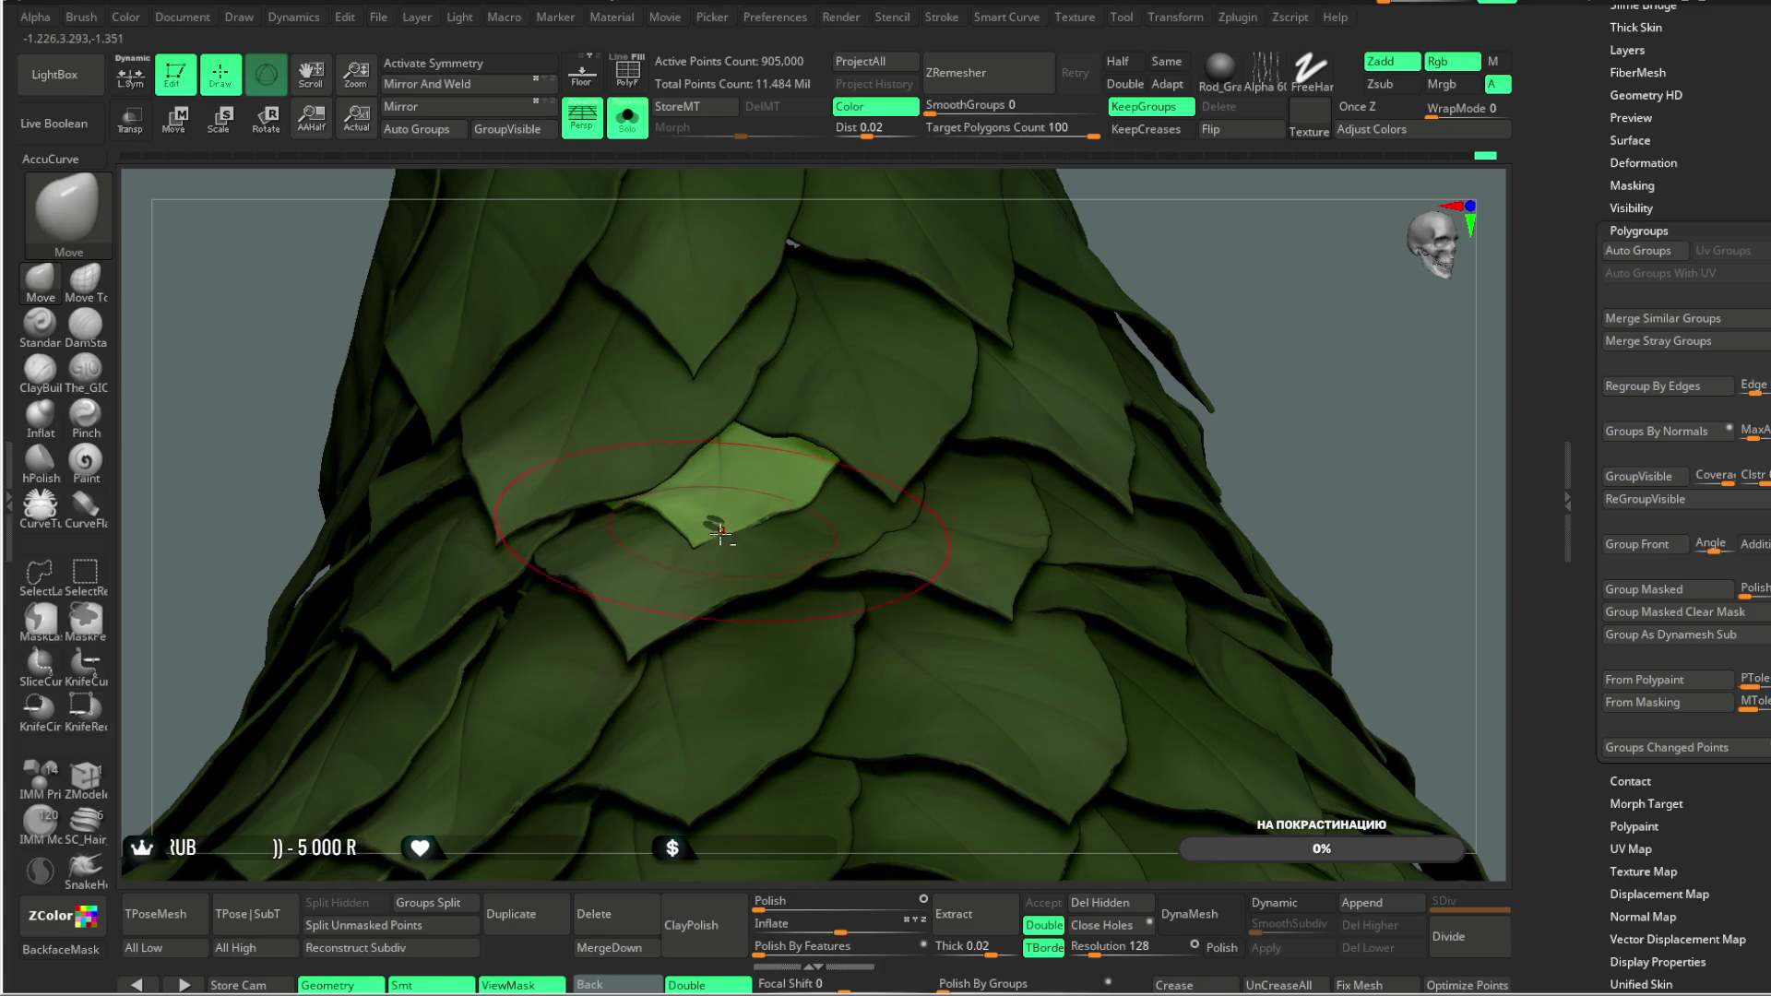
right_click_drag(810, 415, 225, 591)
right_click_drag(225, 344, 396, 478)
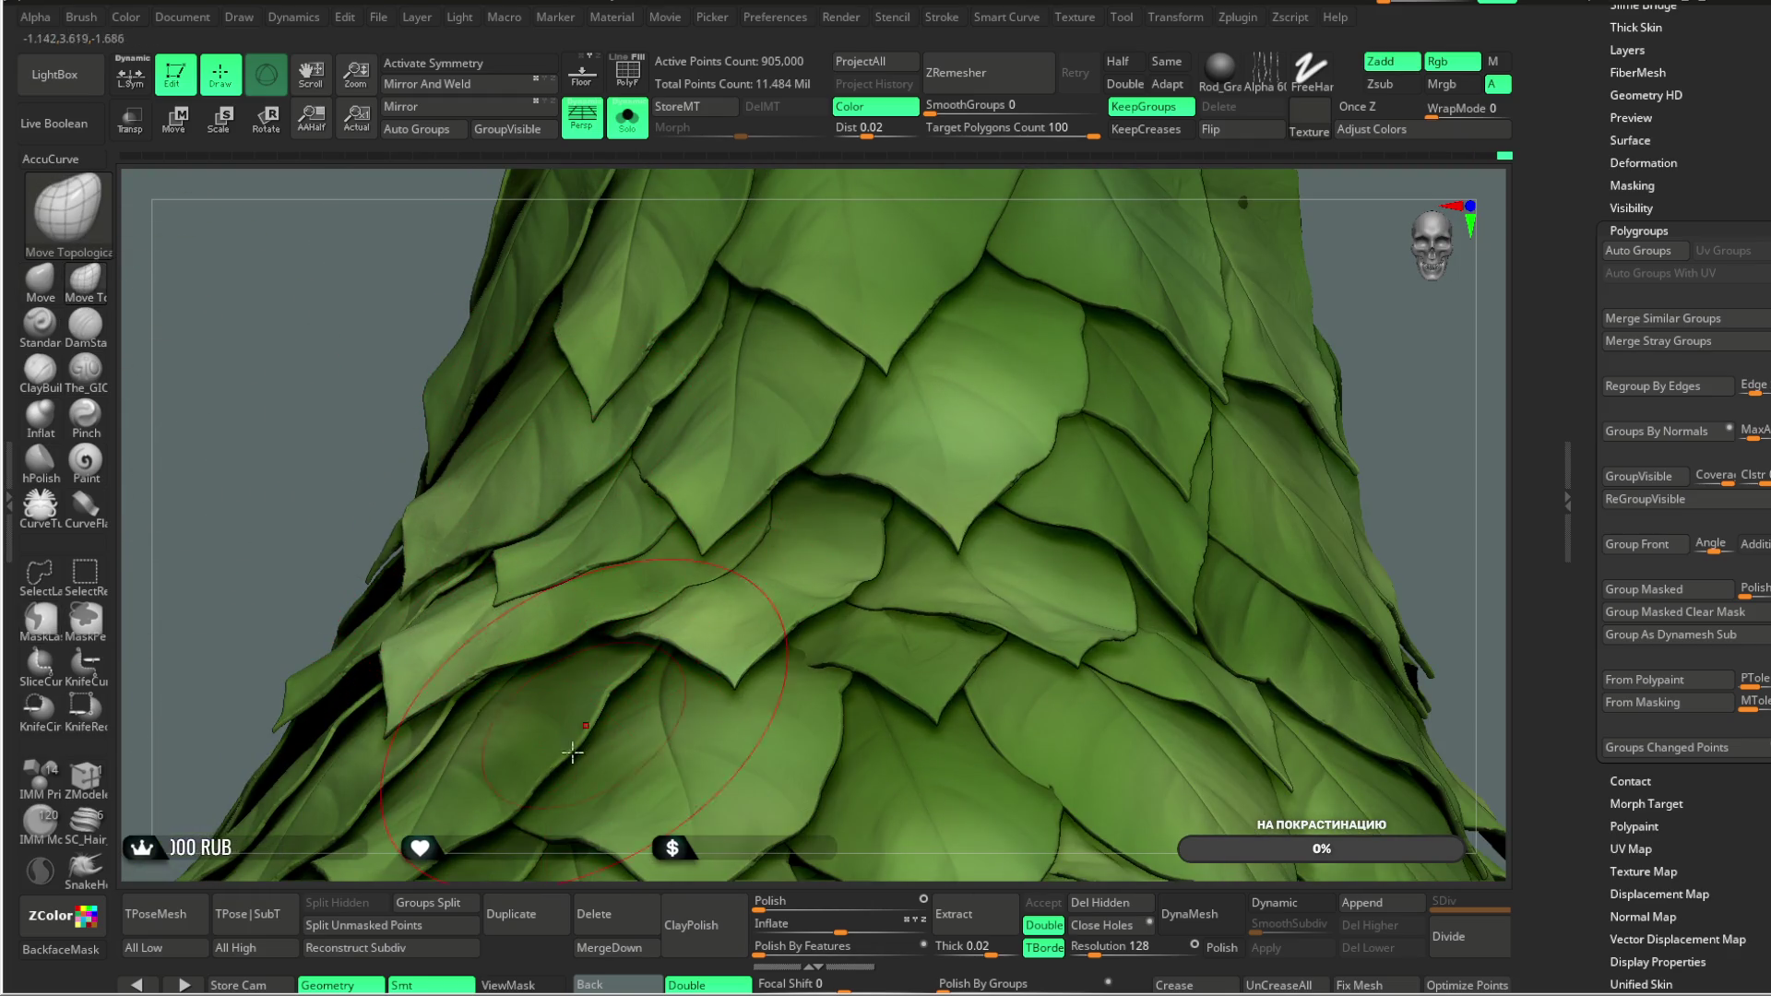
right_click_drag(570, 527, 606, 574)
mouse_move(1186, 323)
right_mouse_down()
mouse_move(1147, 237)
mouse_move(1035, 427)
mouse_move(911, 421)
right_mouse_up()
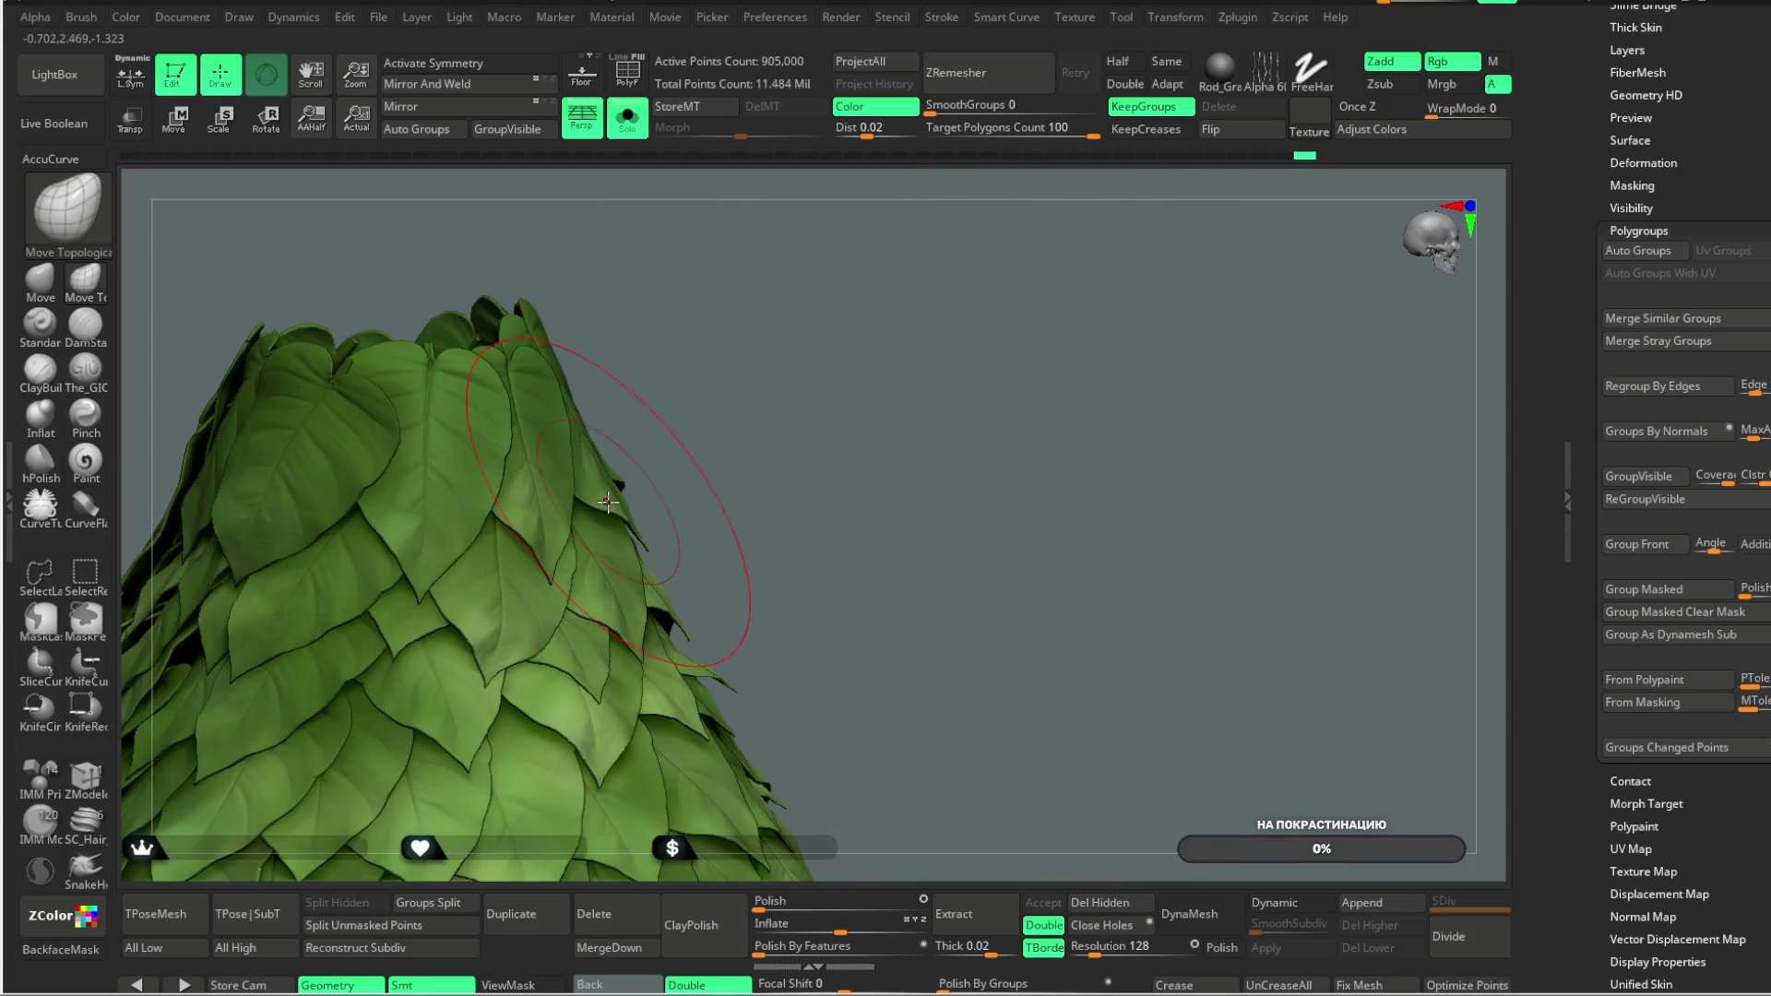
mouse_move(605, 508)
right_mouse_down()
mouse_move(672, 403)
mouse_move(1004, 368)
mouse_move(849, 356)
mouse_move(878, 316)
mouse_move(900, 470)
mouse_move(877, 433)
mouse_move(931, 332)
mouse_move(1008, 273)
mouse_move(682, 406)
mouse_move(784, 397)
mouse_move(701, 451)
right_mouse_up()
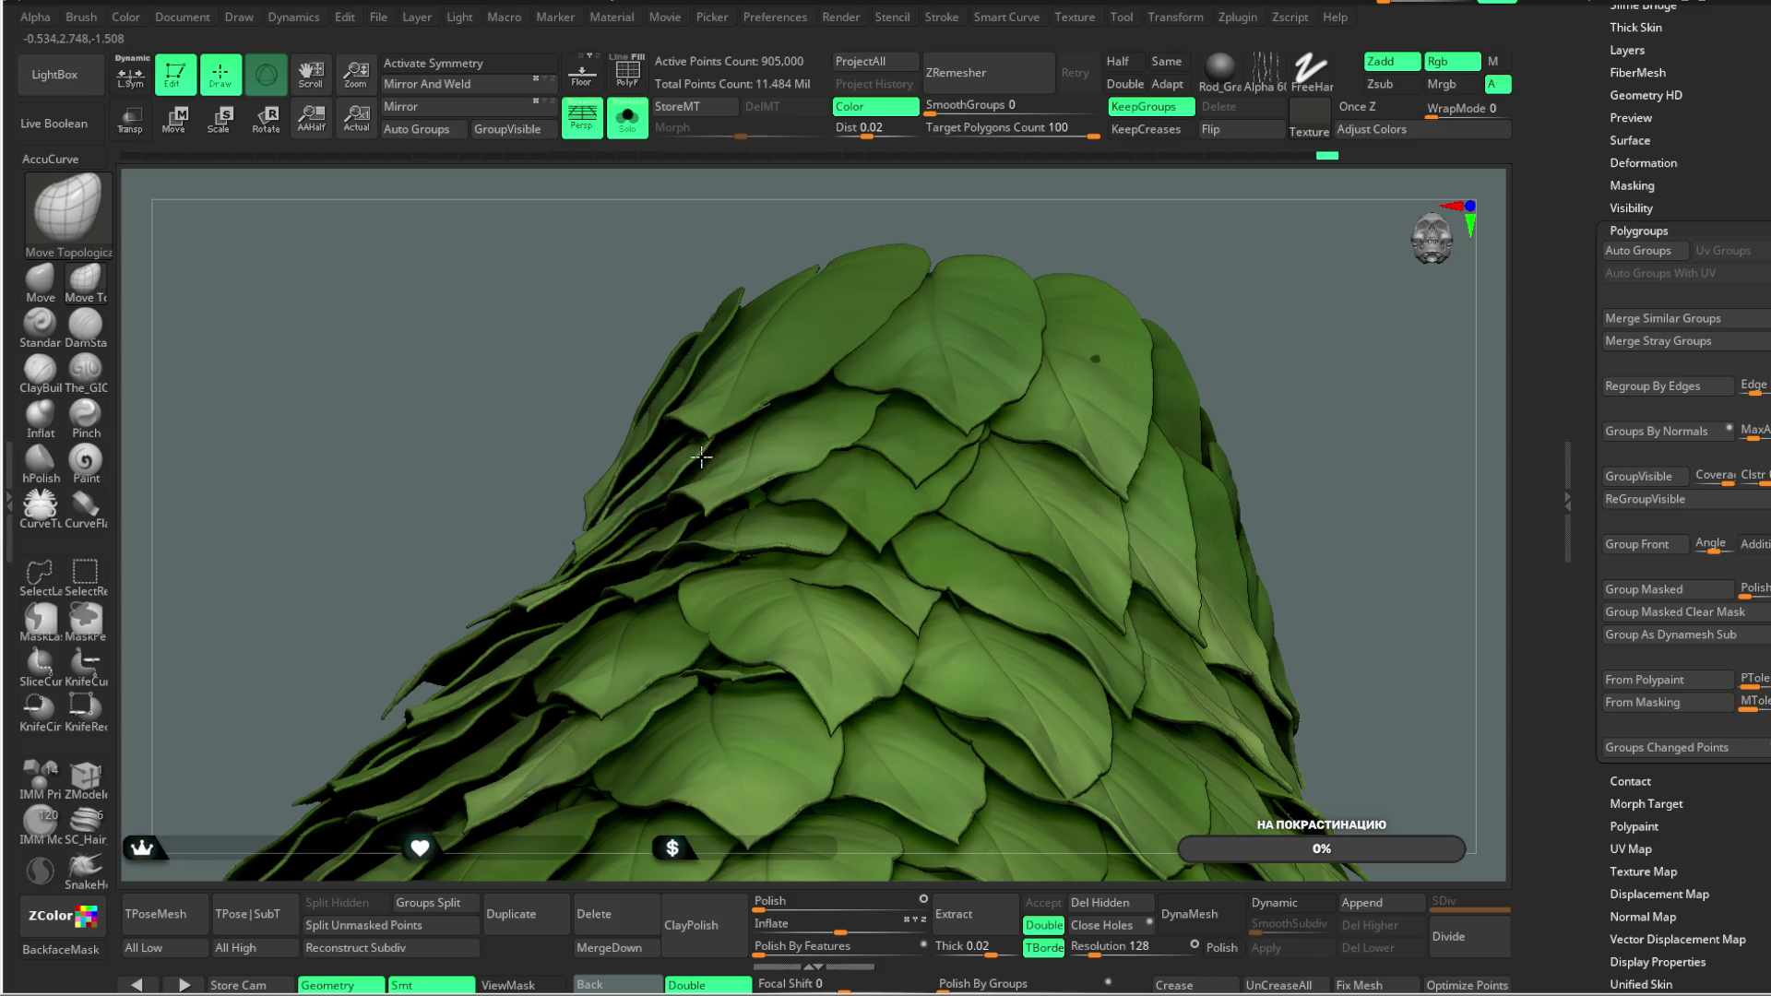
right_click_drag(705, 378, 740, 392)
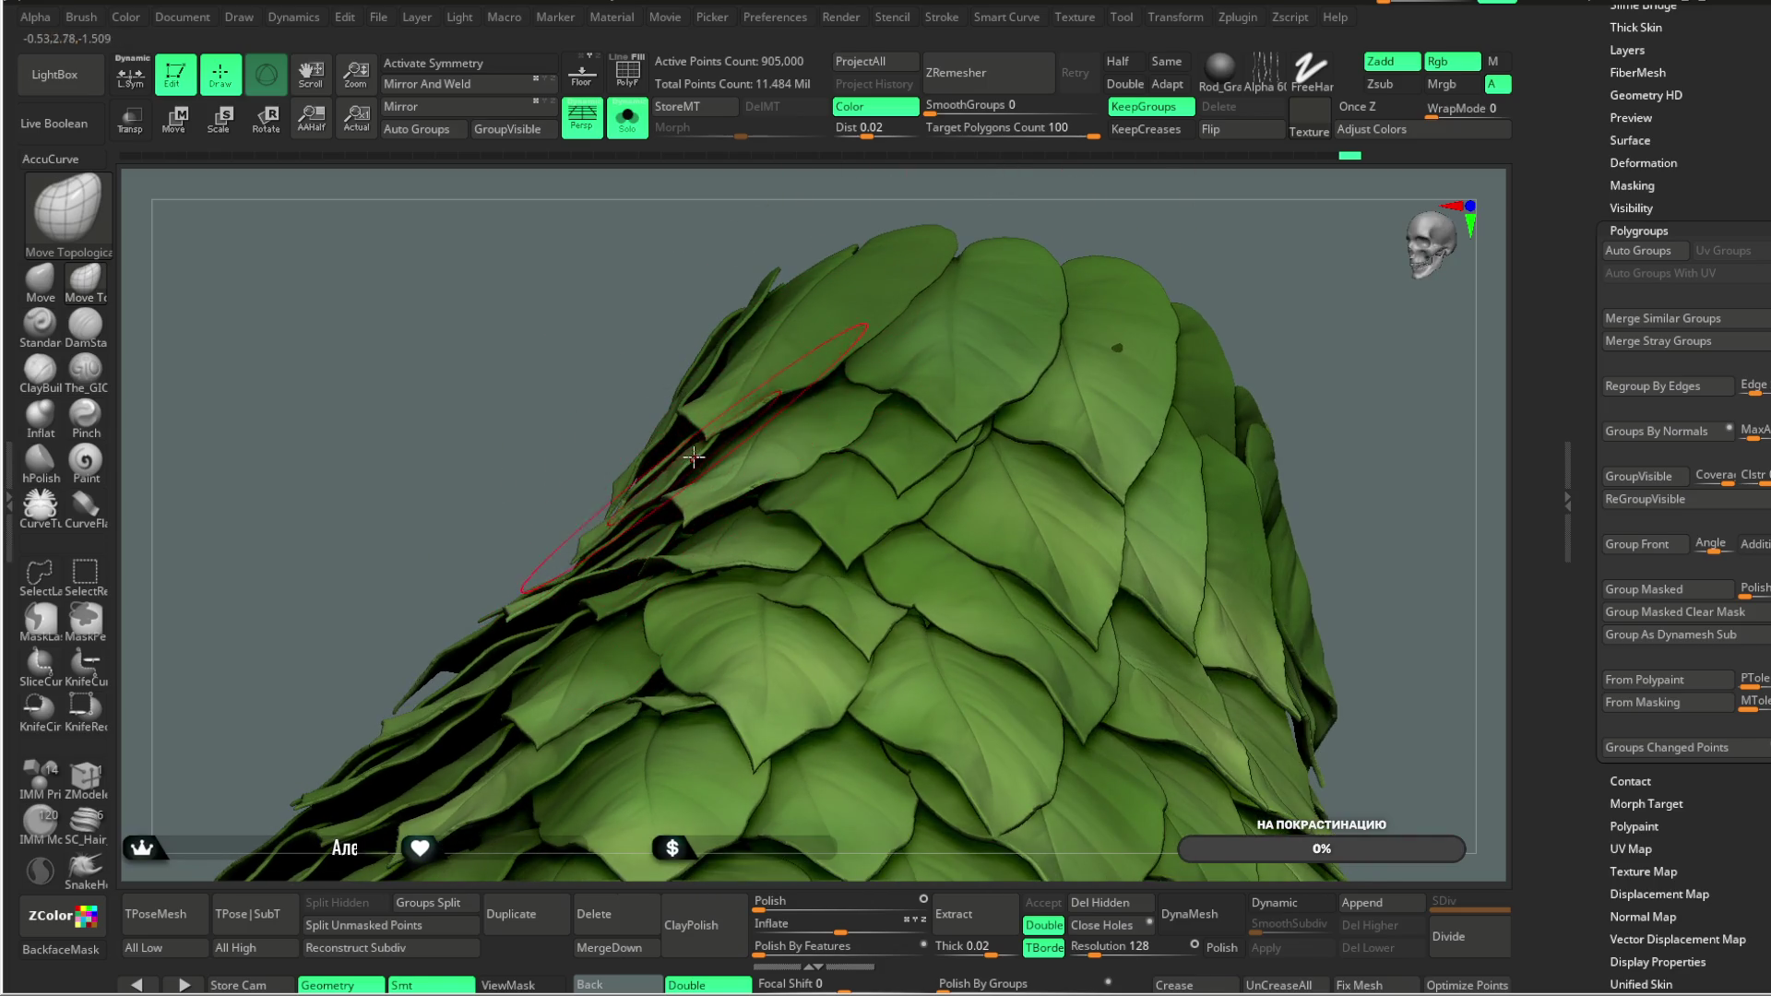
mouse_move(1067, 206)
right_mouse_down()
mouse_move(1039, 213)
mouse_move(1054, 329)
mouse_move(1029, 279)
mouse_move(1099, 332)
mouse_move(984, 329)
mouse_move(999, 336)
mouse_move(1000, 289)
mouse_move(923, 279)
mouse_move(992, 264)
right_mouse_up()
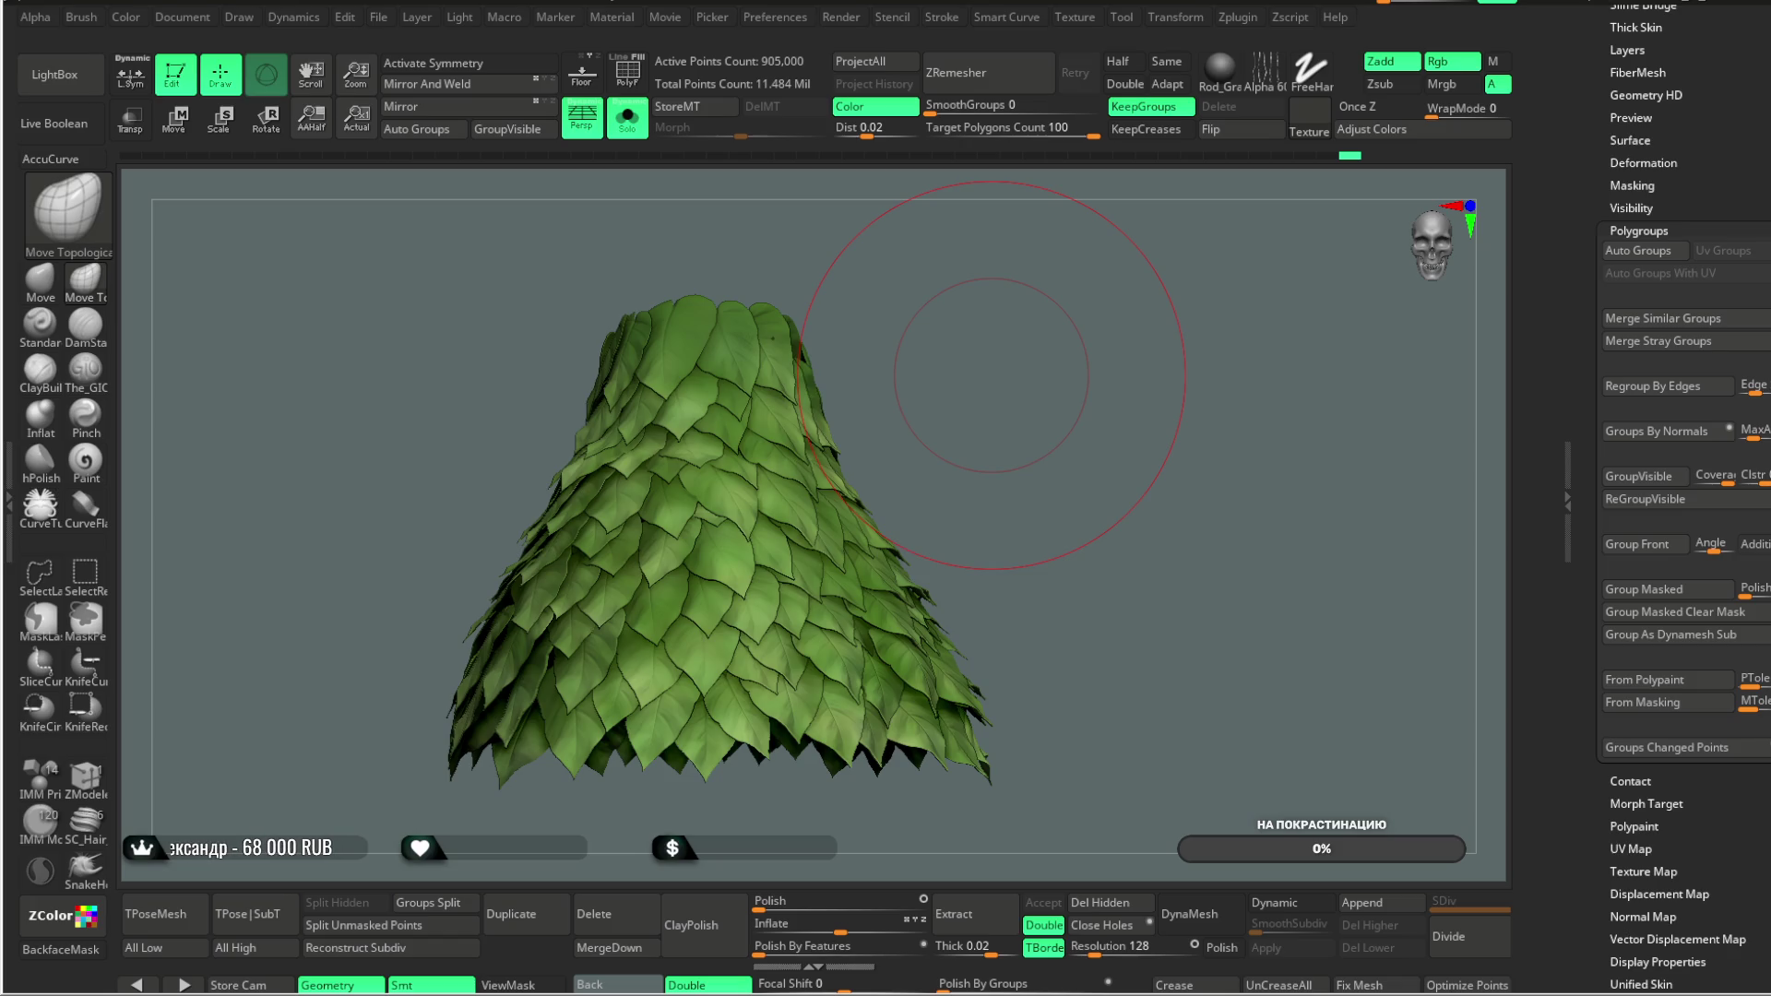
left_click_drag(992, 375, 1156, 414)
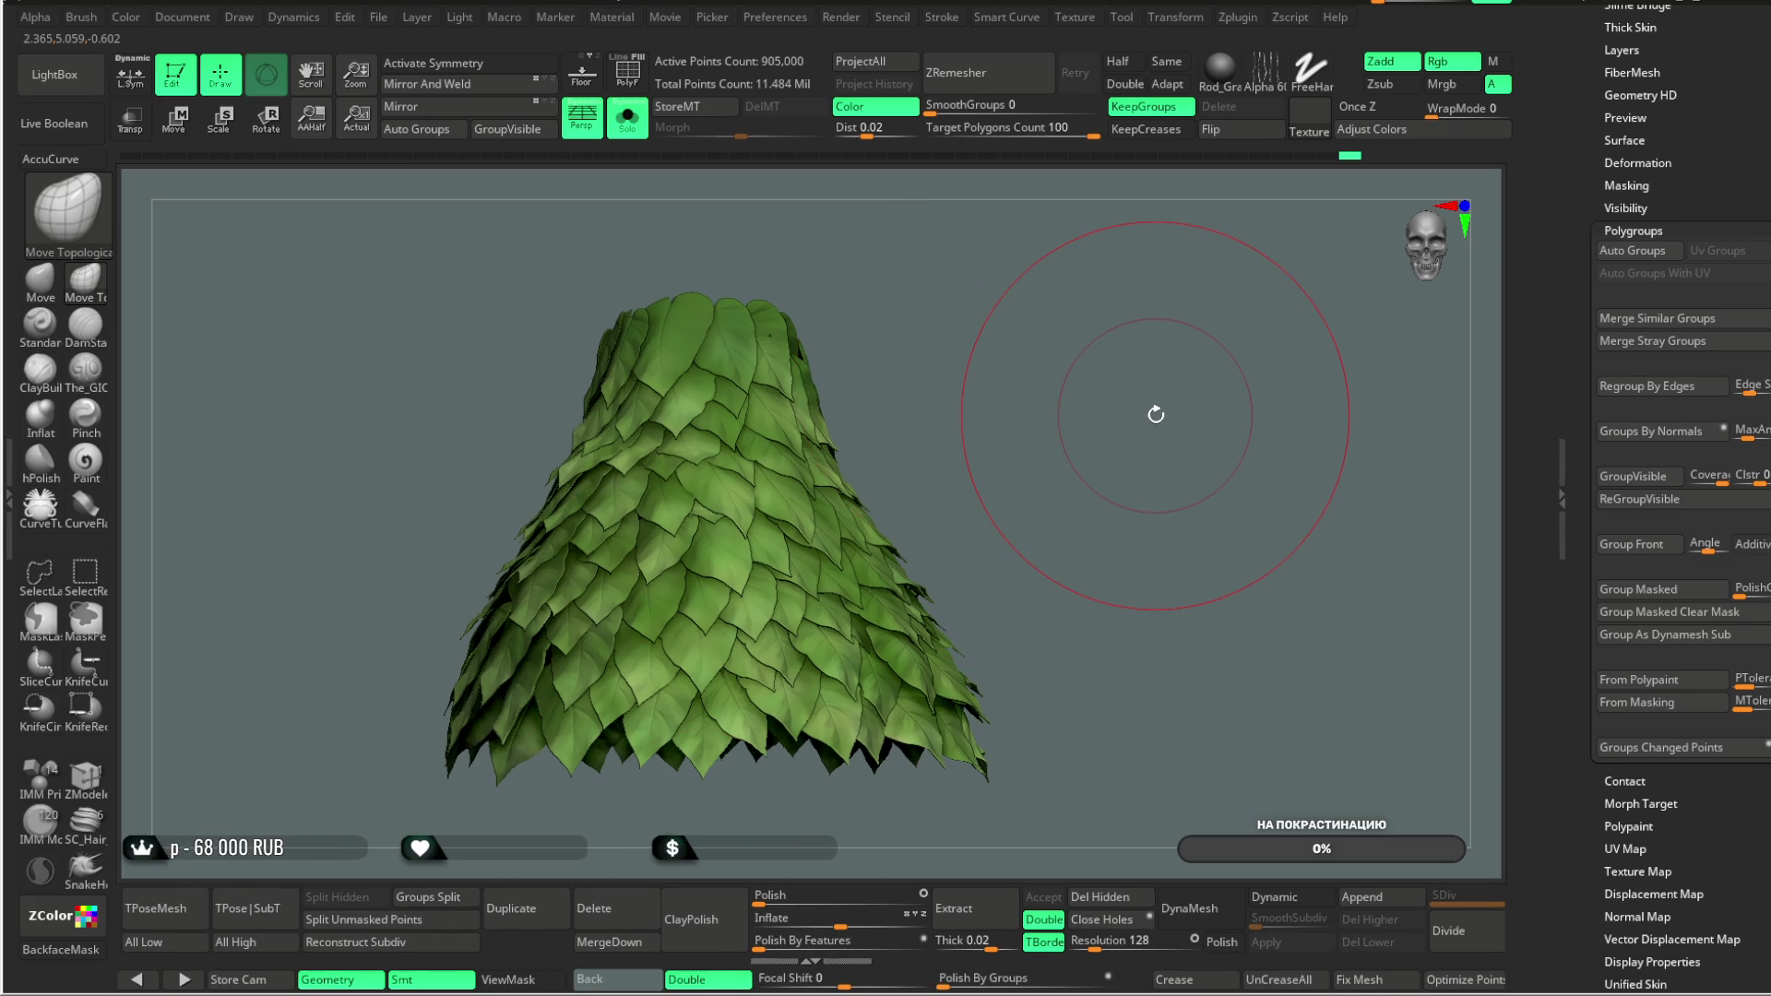
mouse_move(1000, 332)
left_mouse_down("alt")
mouse_move(1059, 332)
mouse_move(1046, 402)
mouse_move(1061, 364)
mouse_move(1065, 396)
mouse_move(1036, 308)
mouse_move(1015, 332)
left_mouse_up("alt")
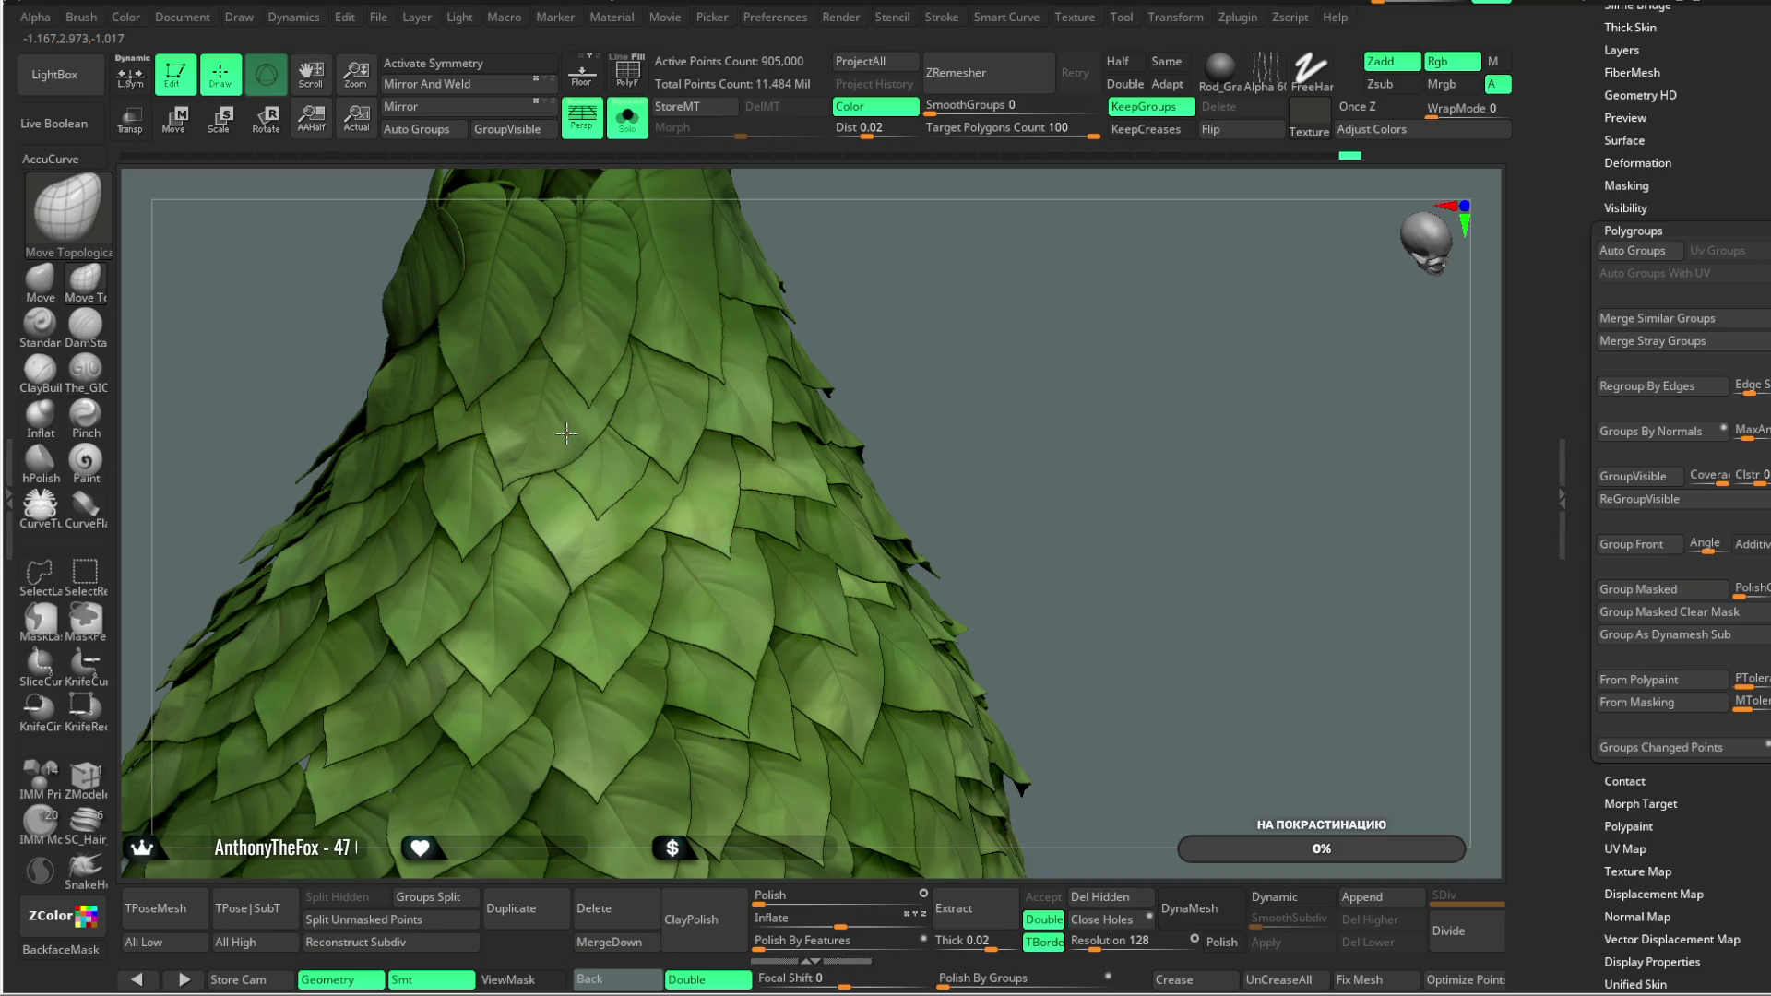
mouse_move(889, 191)
left_mouse_down()
mouse_move(850, 228)
mouse_move(573, 336)
left_mouse_up()
mouse_move(909, 217)
left_mouse_down()
mouse_move(962, 185)
mouse_move(673, 415)
left_mouse_up()
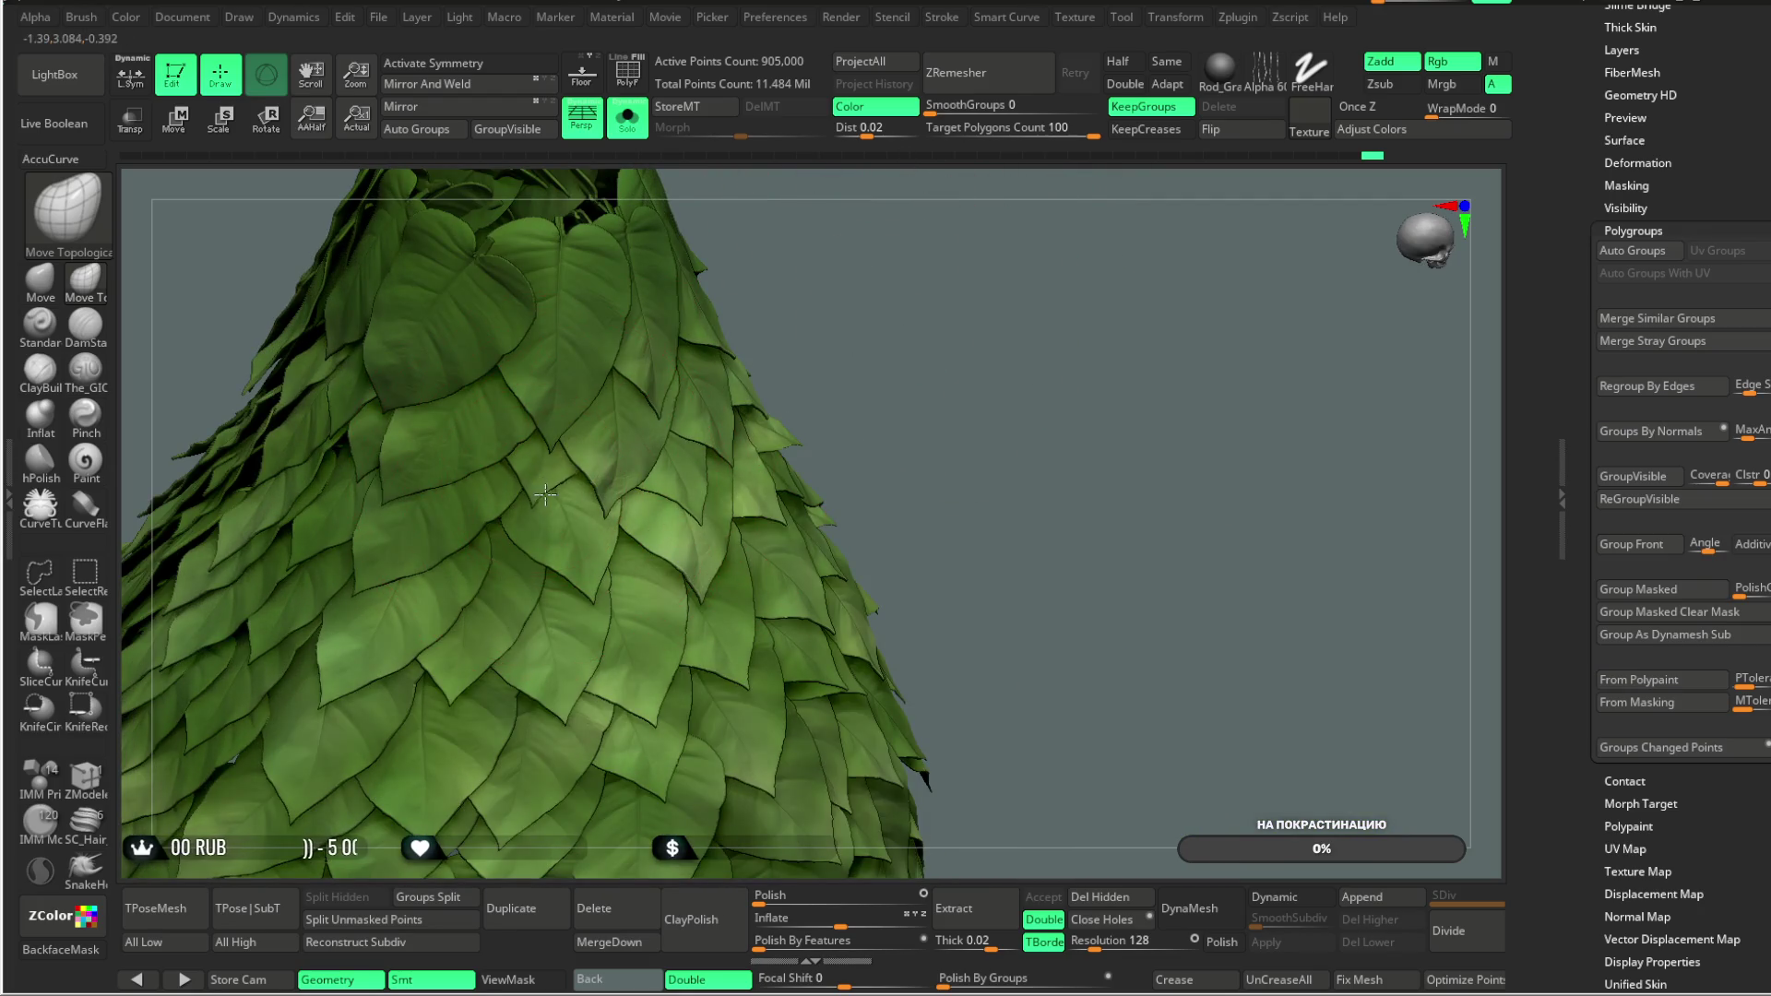
mouse_move(886, 317)
left_mouse_down("alt")
mouse_move(861, 268)
mouse_move(838, 332)
mouse_move(881, 344)
mouse_move(739, 376)
left_mouse_up("alt")
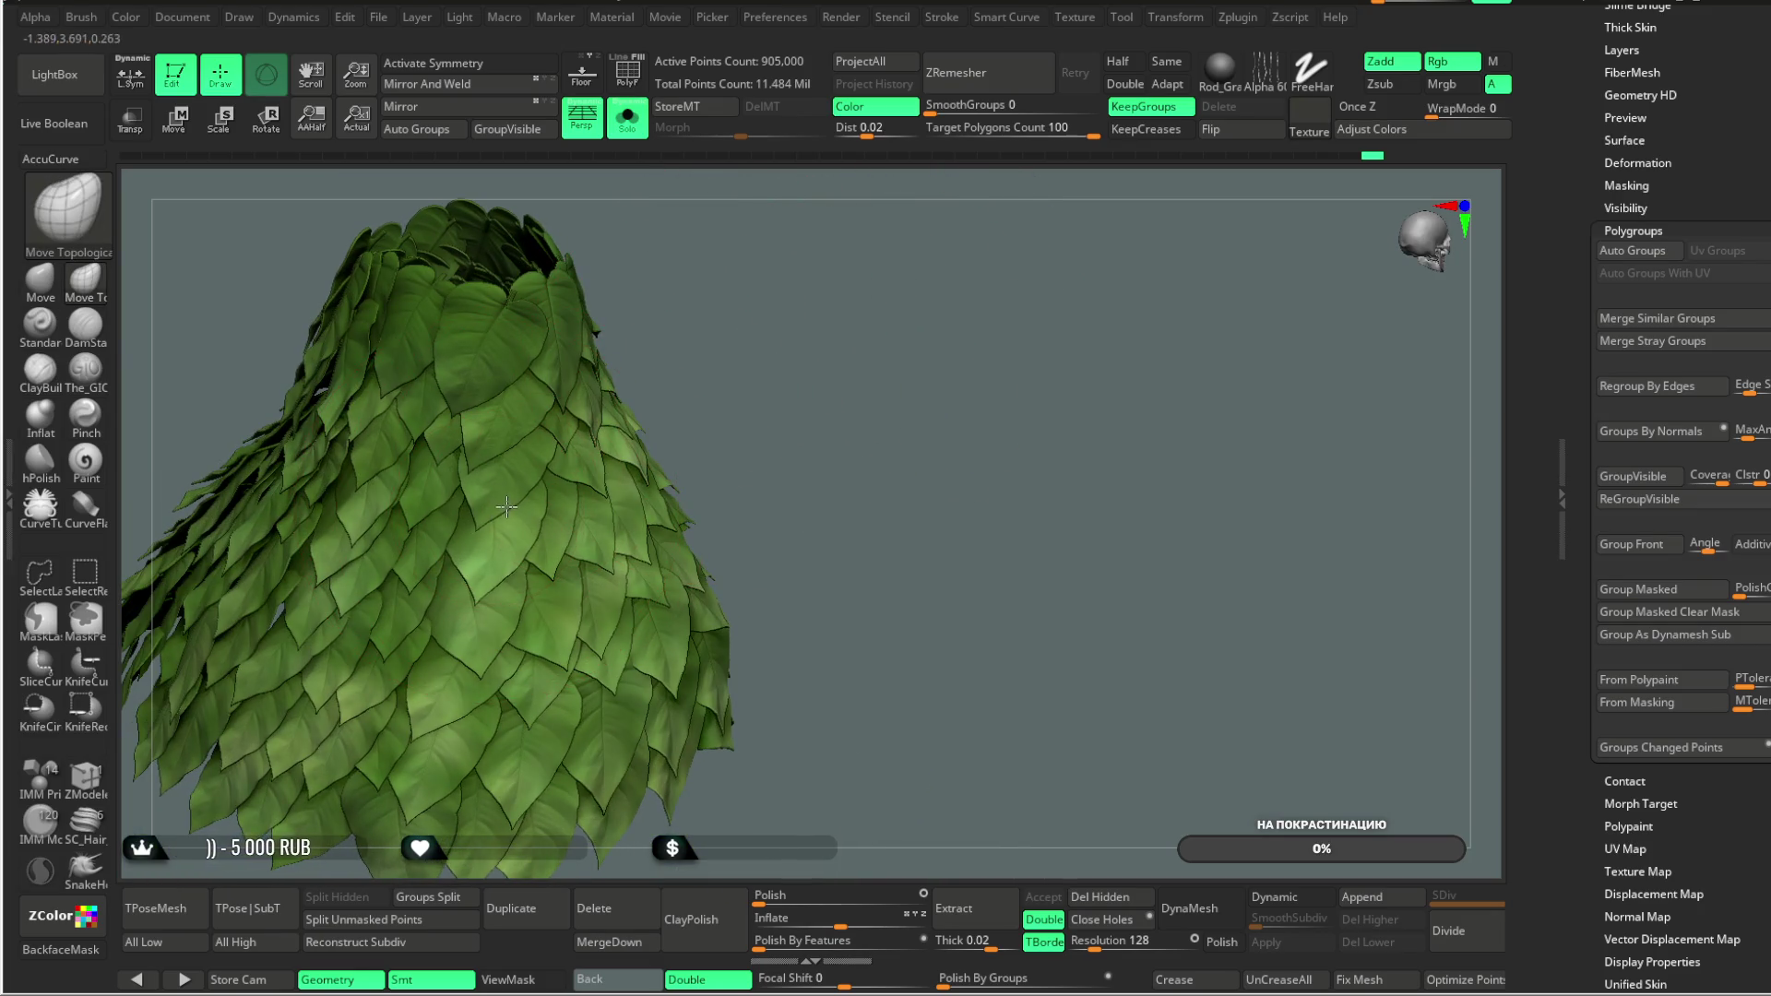
mouse_move(744, 289)
left_mouse_down("alt")
mouse_move(710, 362)
mouse_move(472, 481)
left_mouse_up("alt")
mouse_move(692, 348)
left_mouse_down()
mouse_move(739, 376)
mouse_move(569, 533)
mouse_move(516, 539)
left_mouse_up()
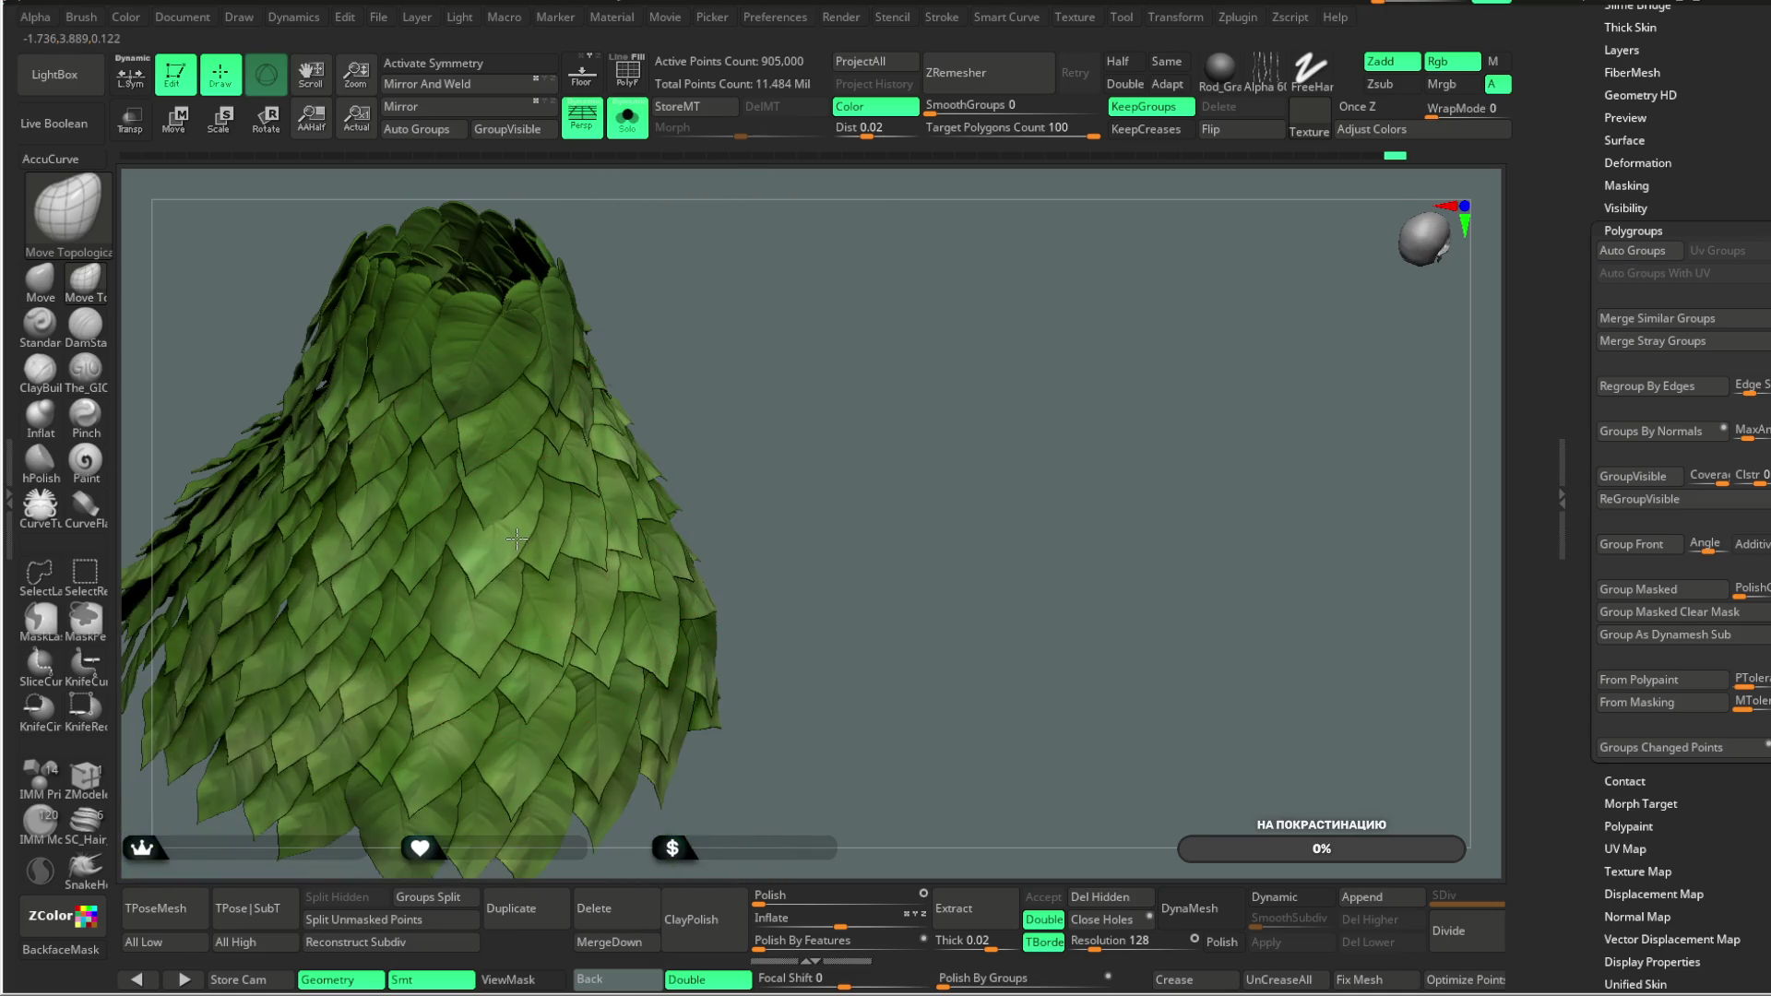
left_click_drag(574, 476, 498, 496)
mouse_move(608, 415)
left_mouse_down()
mouse_move(830, 265)
mouse_move(795, 289)
mouse_move(794, 316)
mouse_move(816, 312)
mouse_move(803, 332)
mouse_move(775, 242)
mouse_move(499, 554)
left_mouse_up()
mouse_move(905, 356)
left_mouse_down()
mouse_move(960, 285)
mouse_move(910, 265)
mouse_move(701, 424)
left_mouse_up()
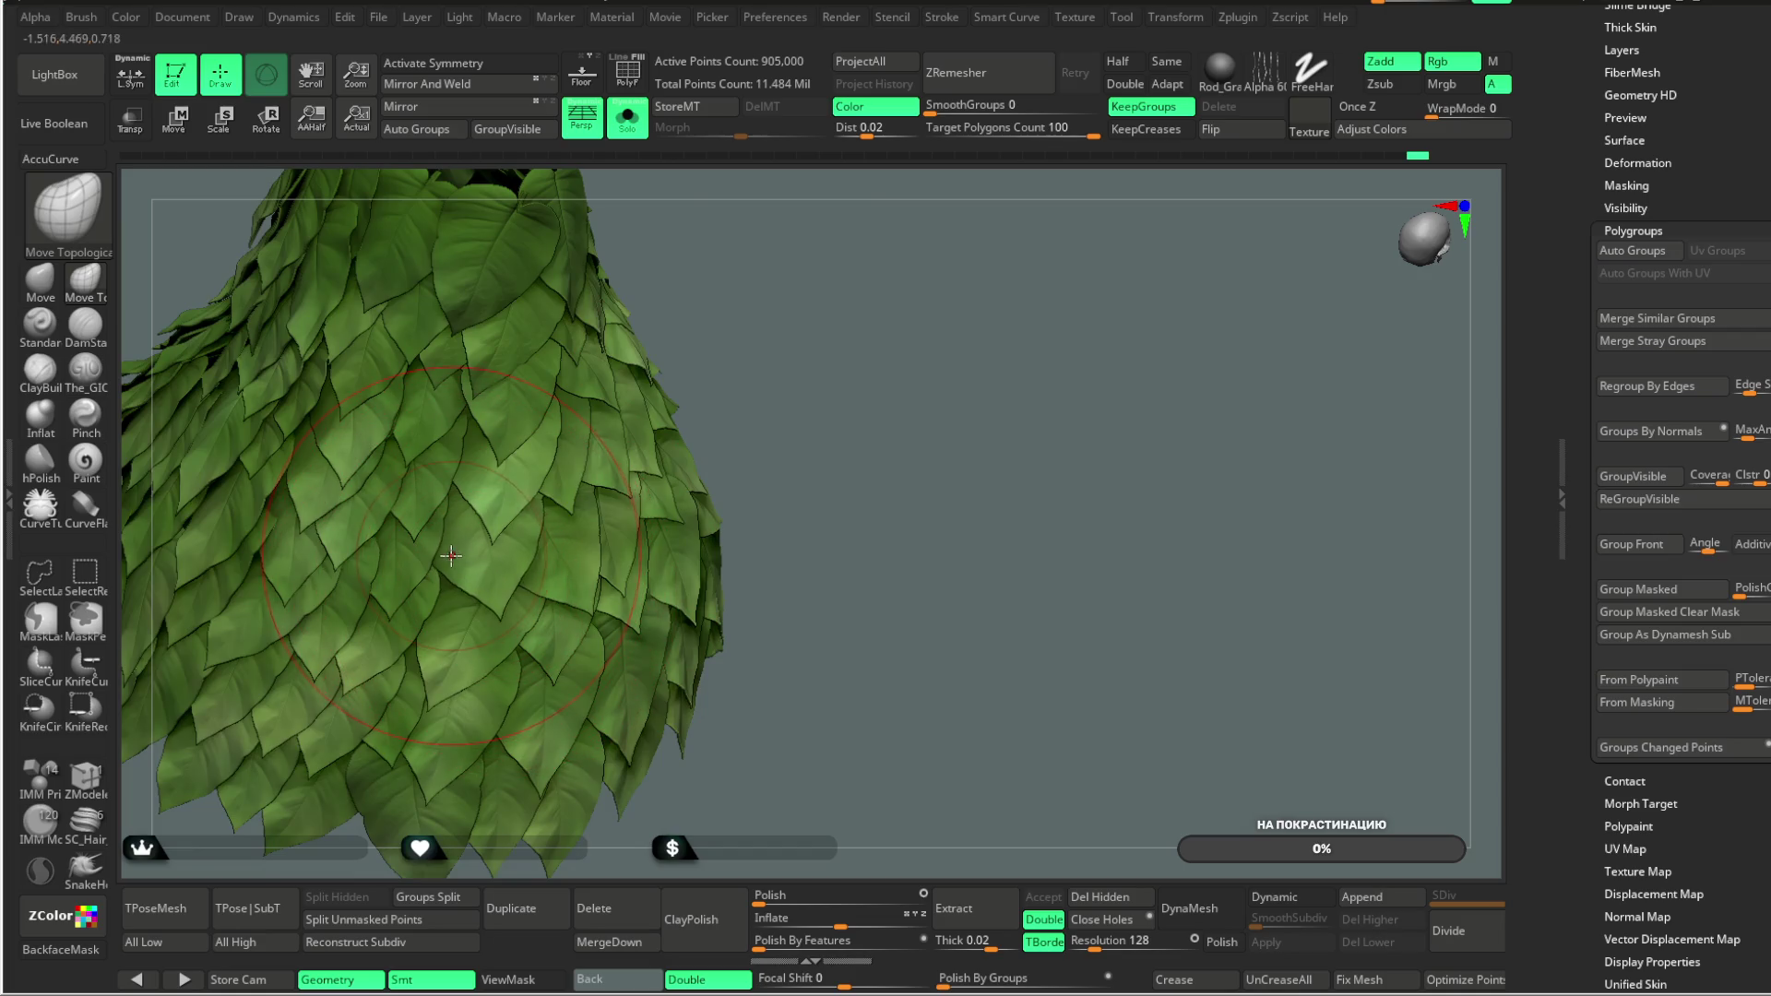
mouse_move(794, 321)
left_mouse_down()
mouse_move(763, 268)
mouse_move(803, 316)
mouse_move(763, 341)
mouse_move(840, 320)
left_mouse_up()
Step: Mask the entire skirt except one chosen leaf
key("space")
left_click(470, 406, "ctrl+shift")
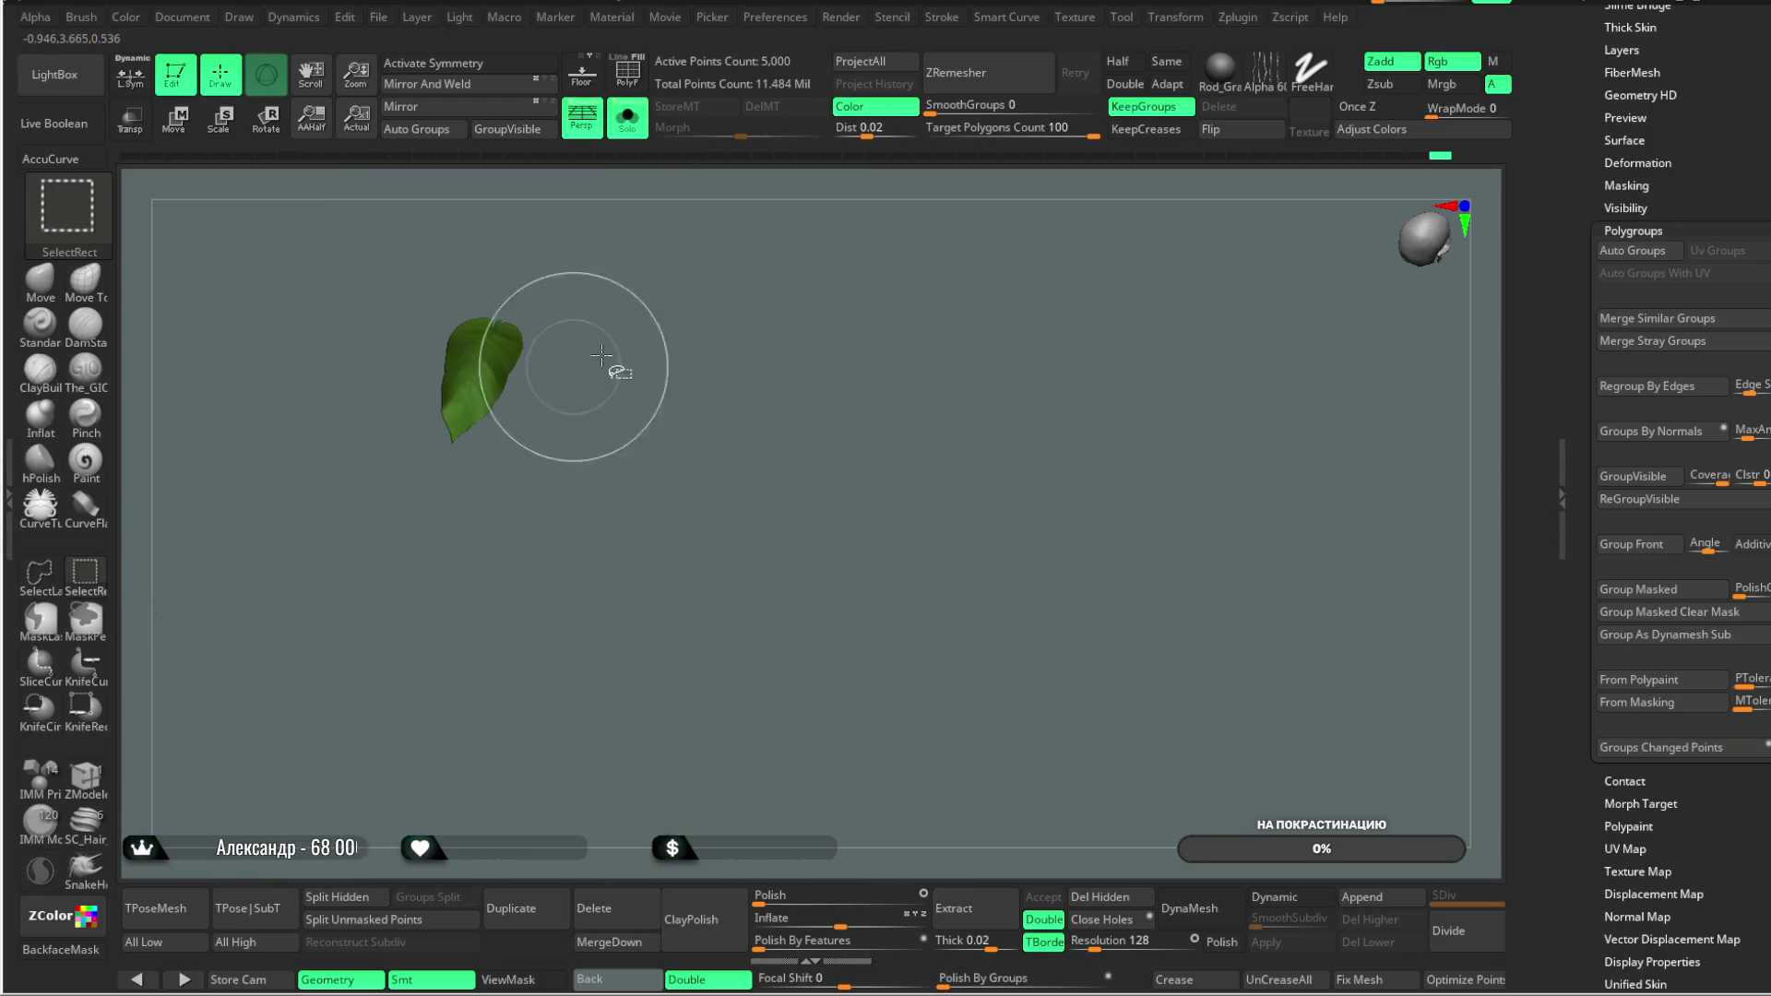
left_click(763, 289, "ctrl")
left_click(767, 292, "ctrl+shift")
left_click(767, 291, "ctrl")
Step: Rotate the unmasked leaf with the Transpose gizmo to a new angle among its neighbours
key("w")
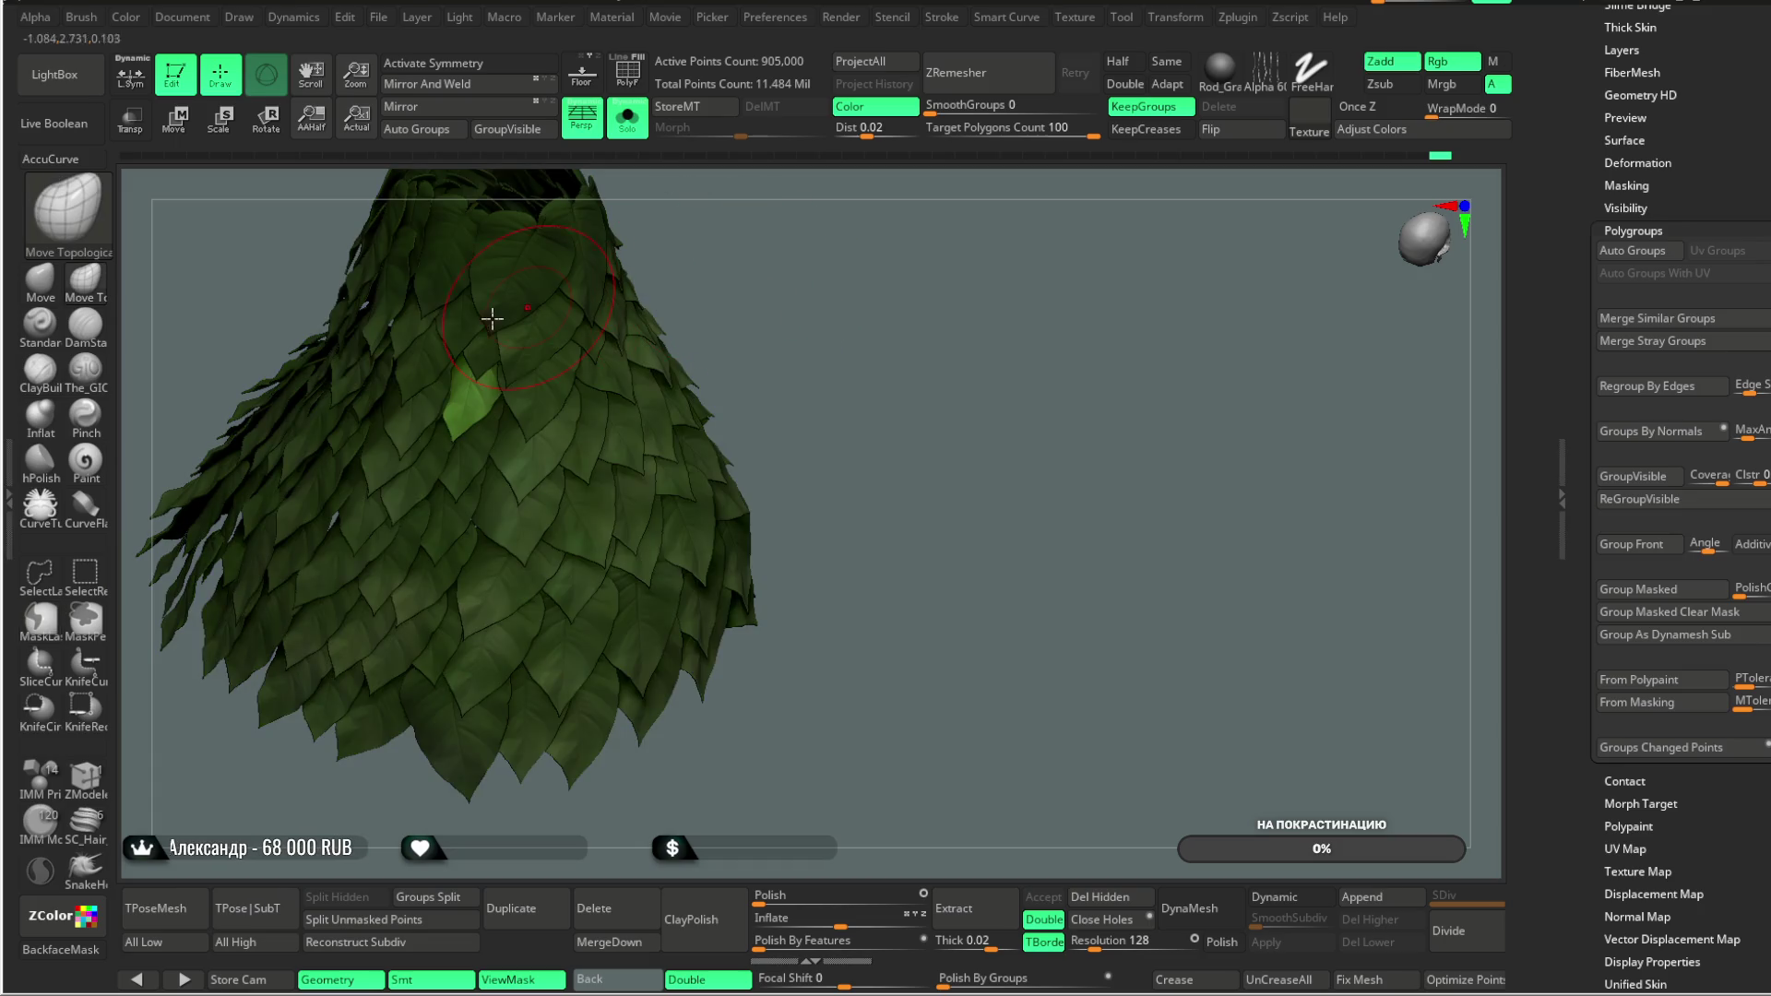
mouse_move(779, 277)
left_mouse_down()
mouse_move(796, 320)
mouse_move(618, 452)
mouse_move(591, 505)
mouse_move(618, 562)
mouse_move(553, 538)
mouse_move(516, 637)
mouse_move(530, 627)
left_mouse_up()
mouse_move(922, 295)
left_mouse_down()
mouse_move(974, 241)
mouse_move(903, 305)
left_mouse_up()
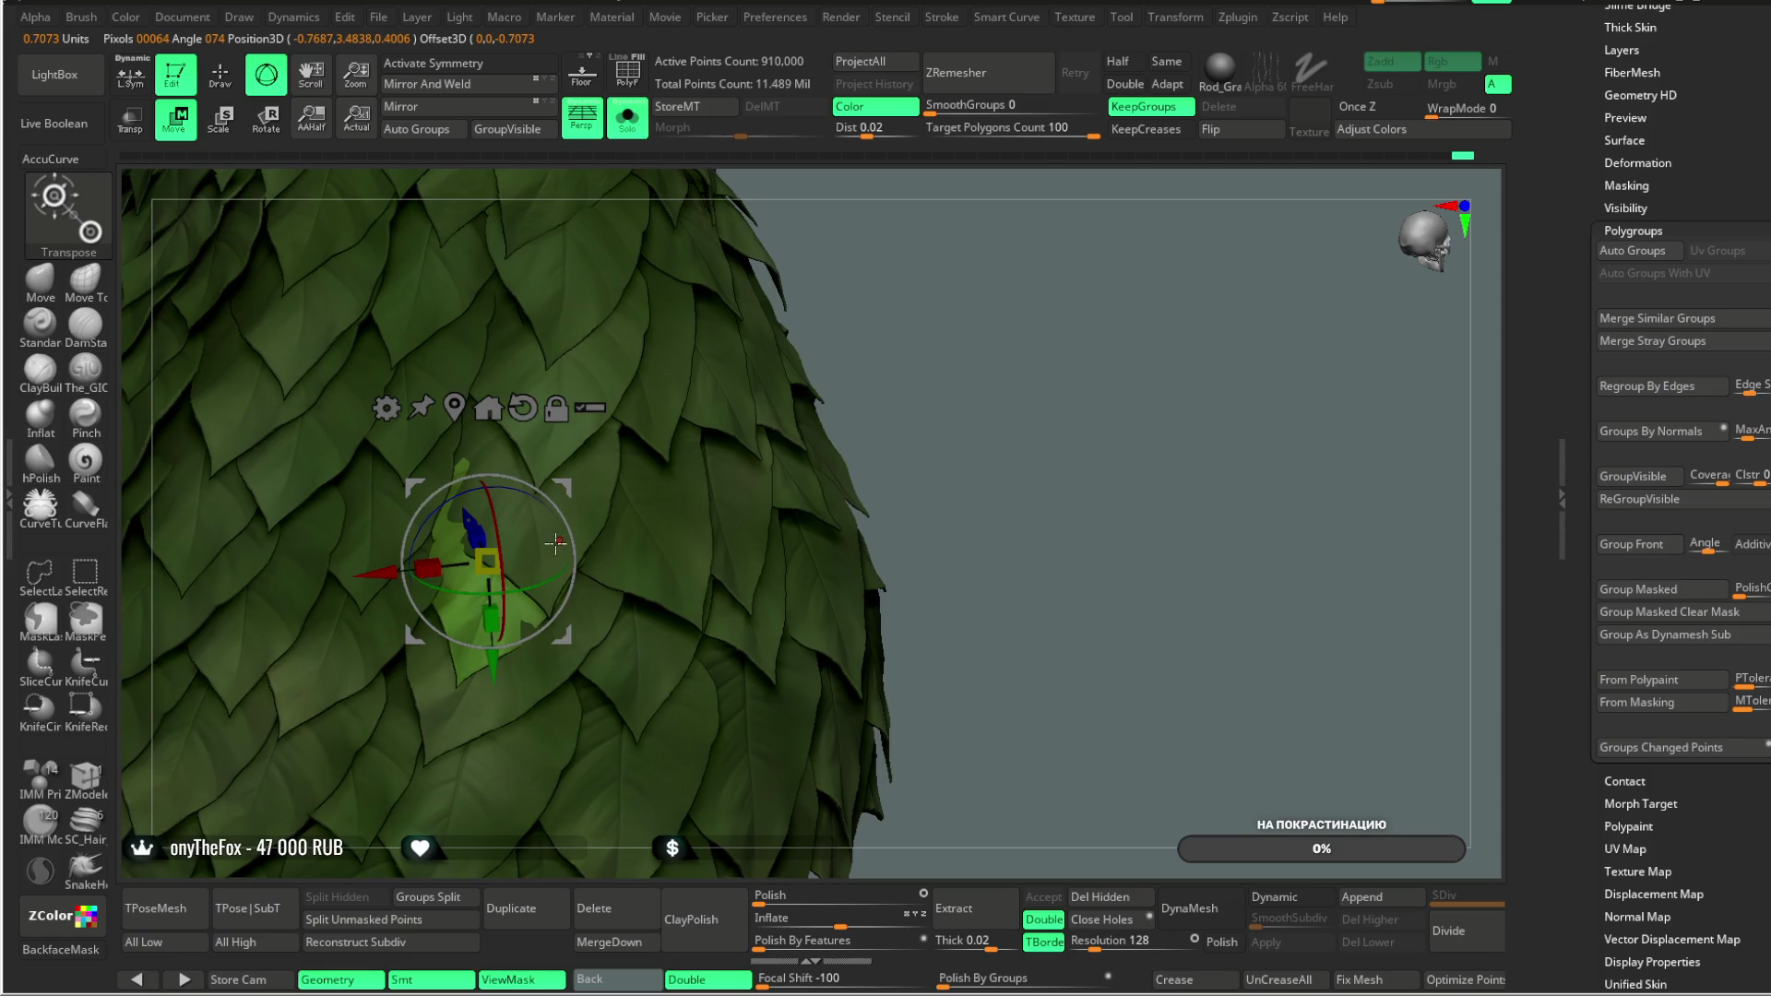
left_click_drag(524, 542, 565, 588)
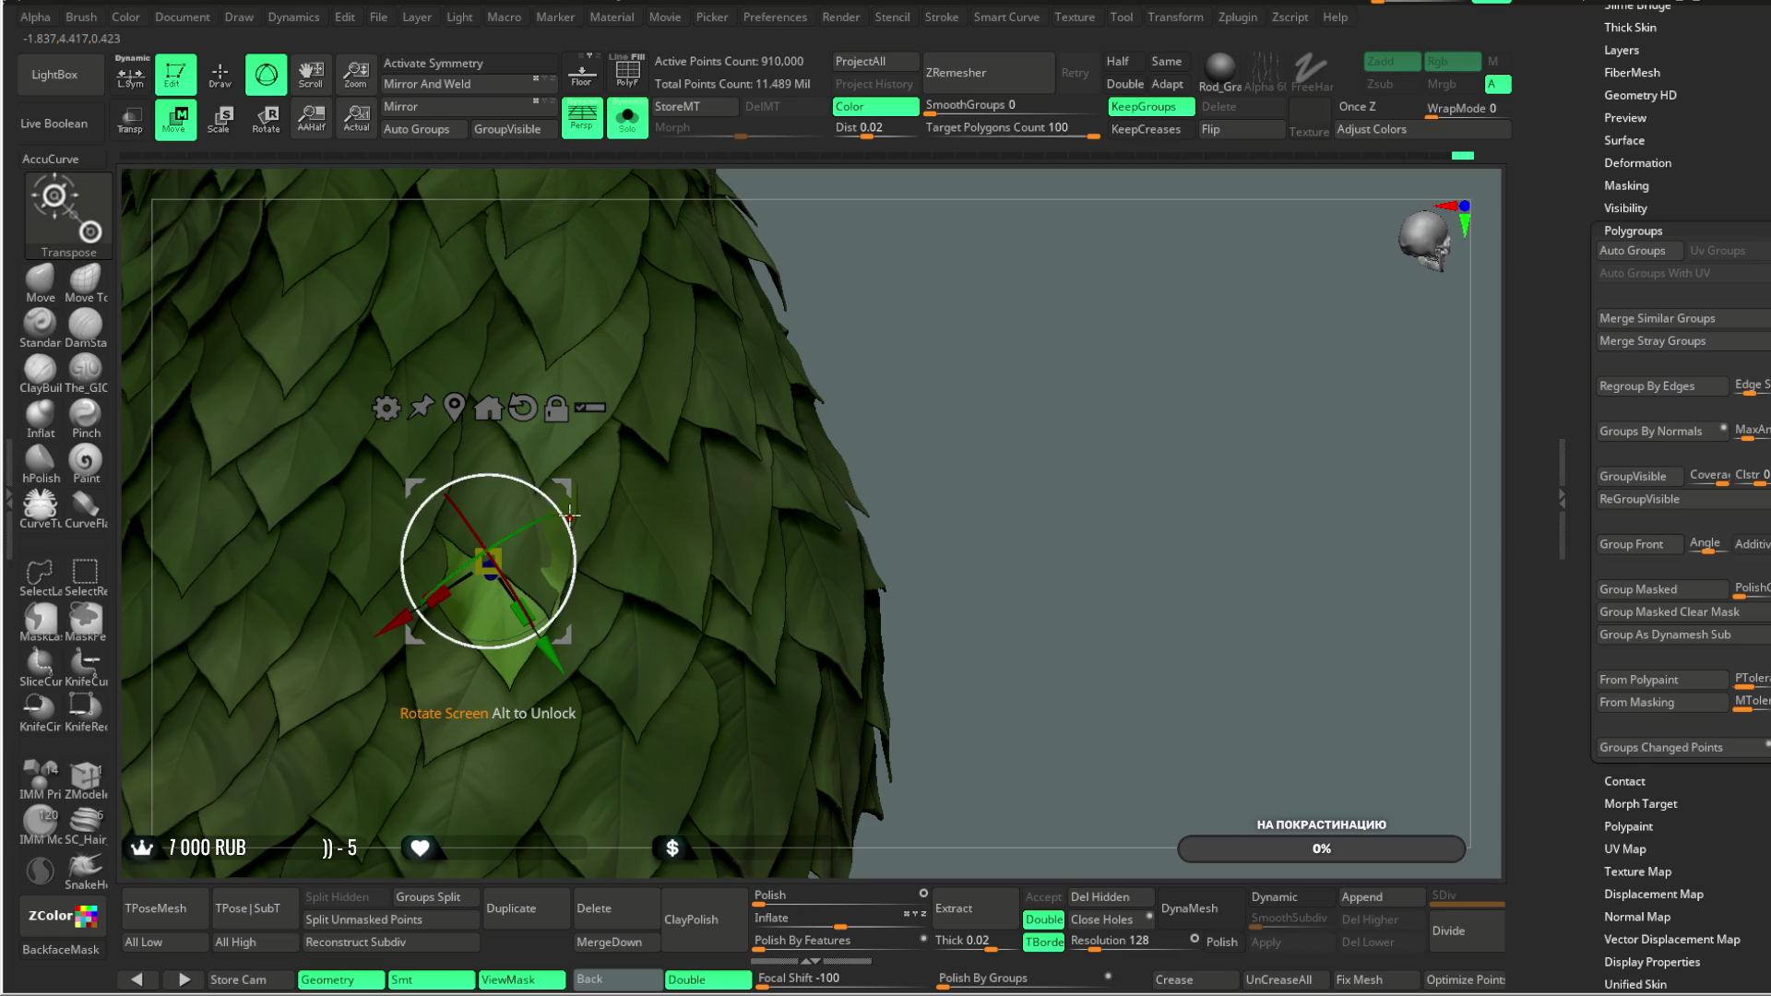
mouse_move(899, 244)
left_mouse_down()
mouse_move(924, 211)
mouse_move(873, 281)
mouse_move(900, 310)
left_mouse_up()
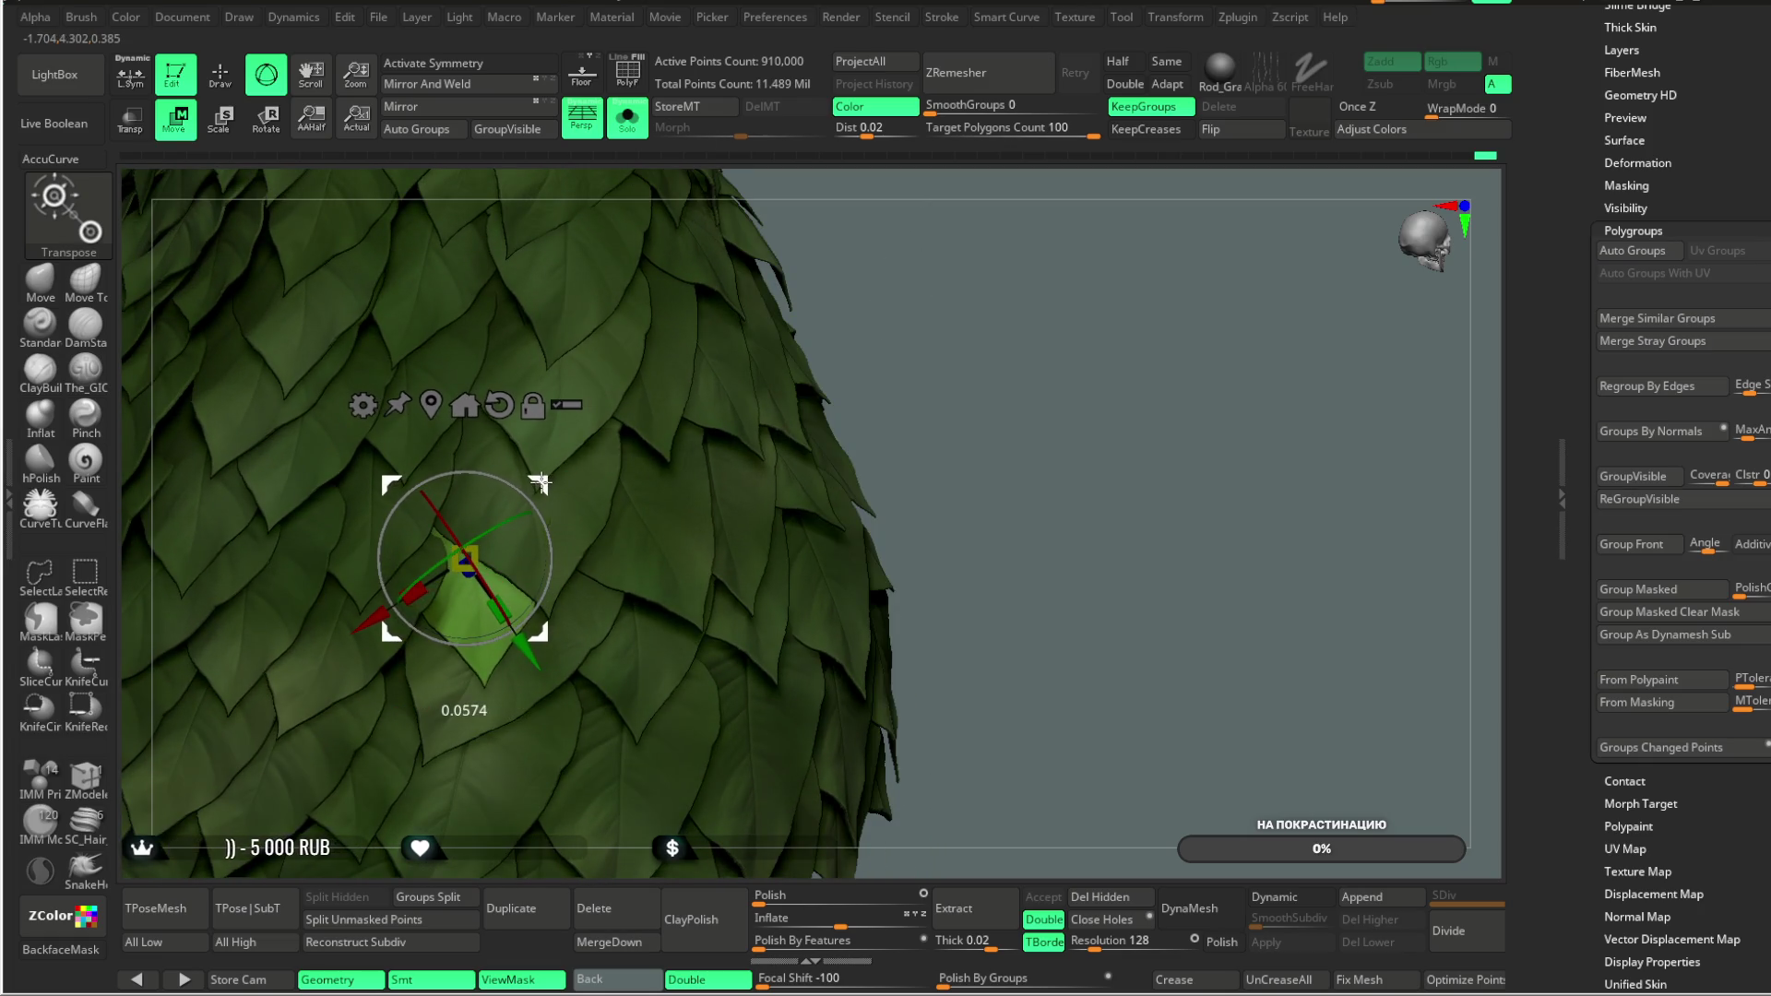
Step: Return to sculpting and choose the Move Topological brush while viewing the cone from below
key("q")
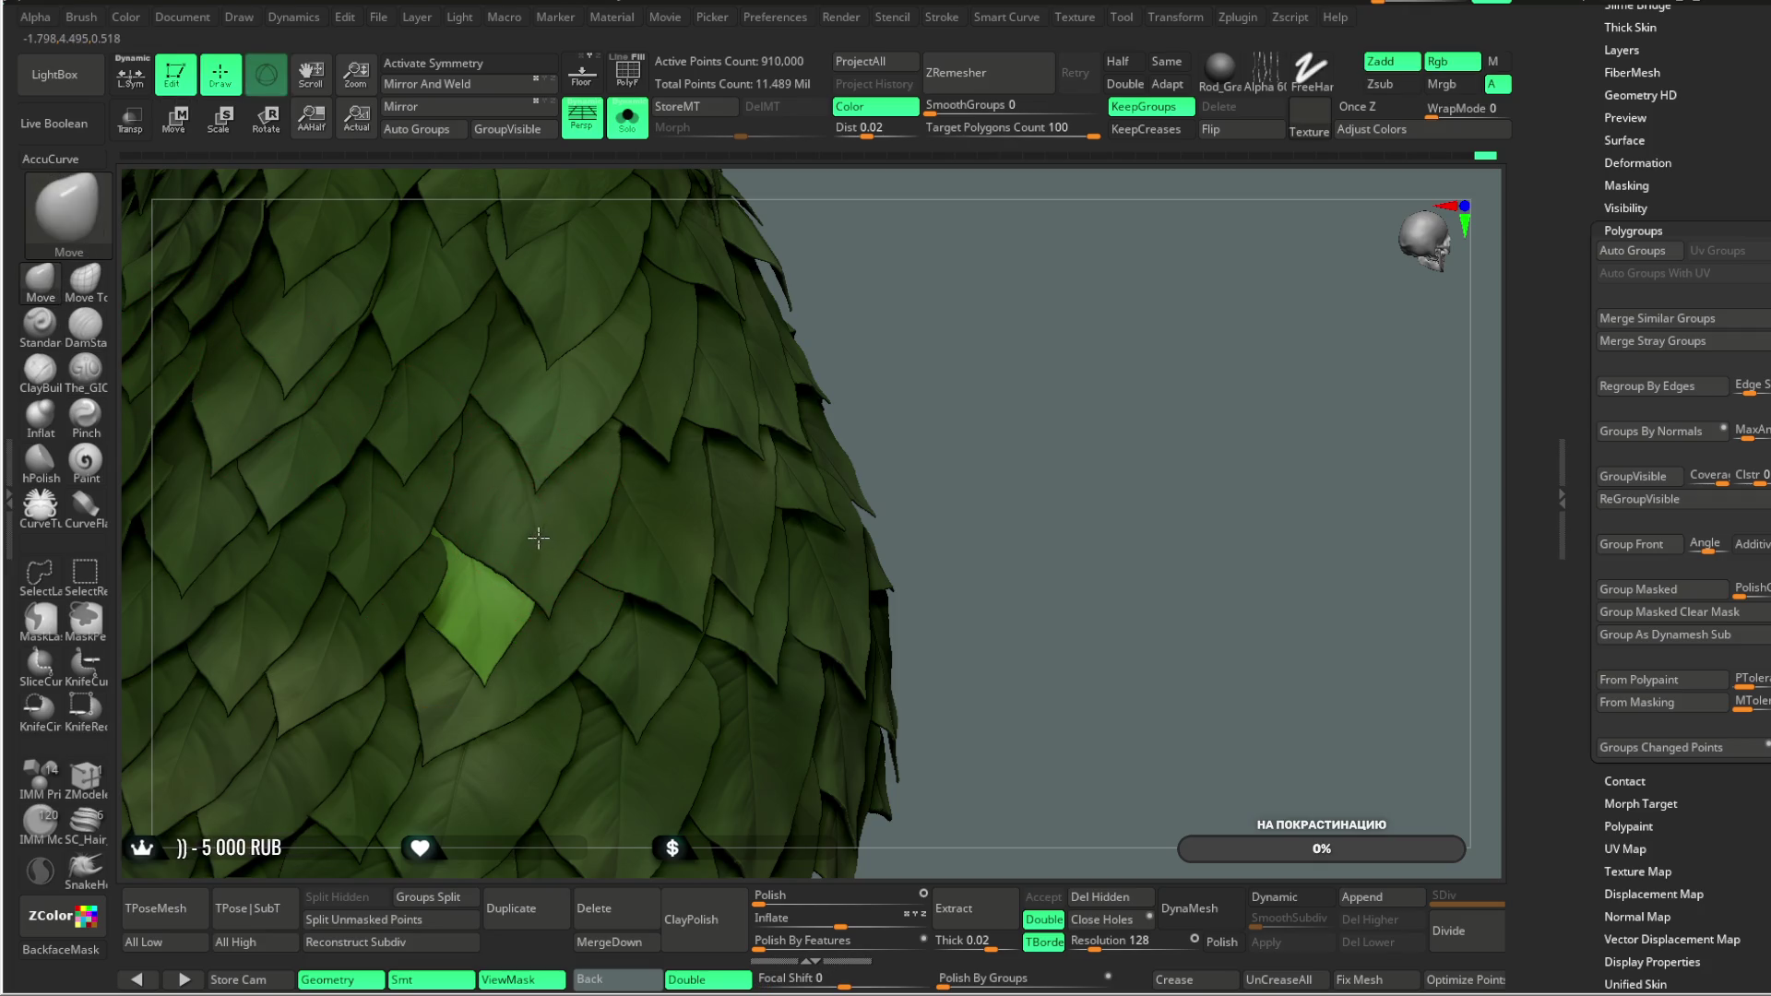
mouse_move(831, 277)
left_mouse_down()
mouse_move(862, 225)
mouse_move(830, 317)
left_mouse_up()
scroll(425, 541, "up", 4)
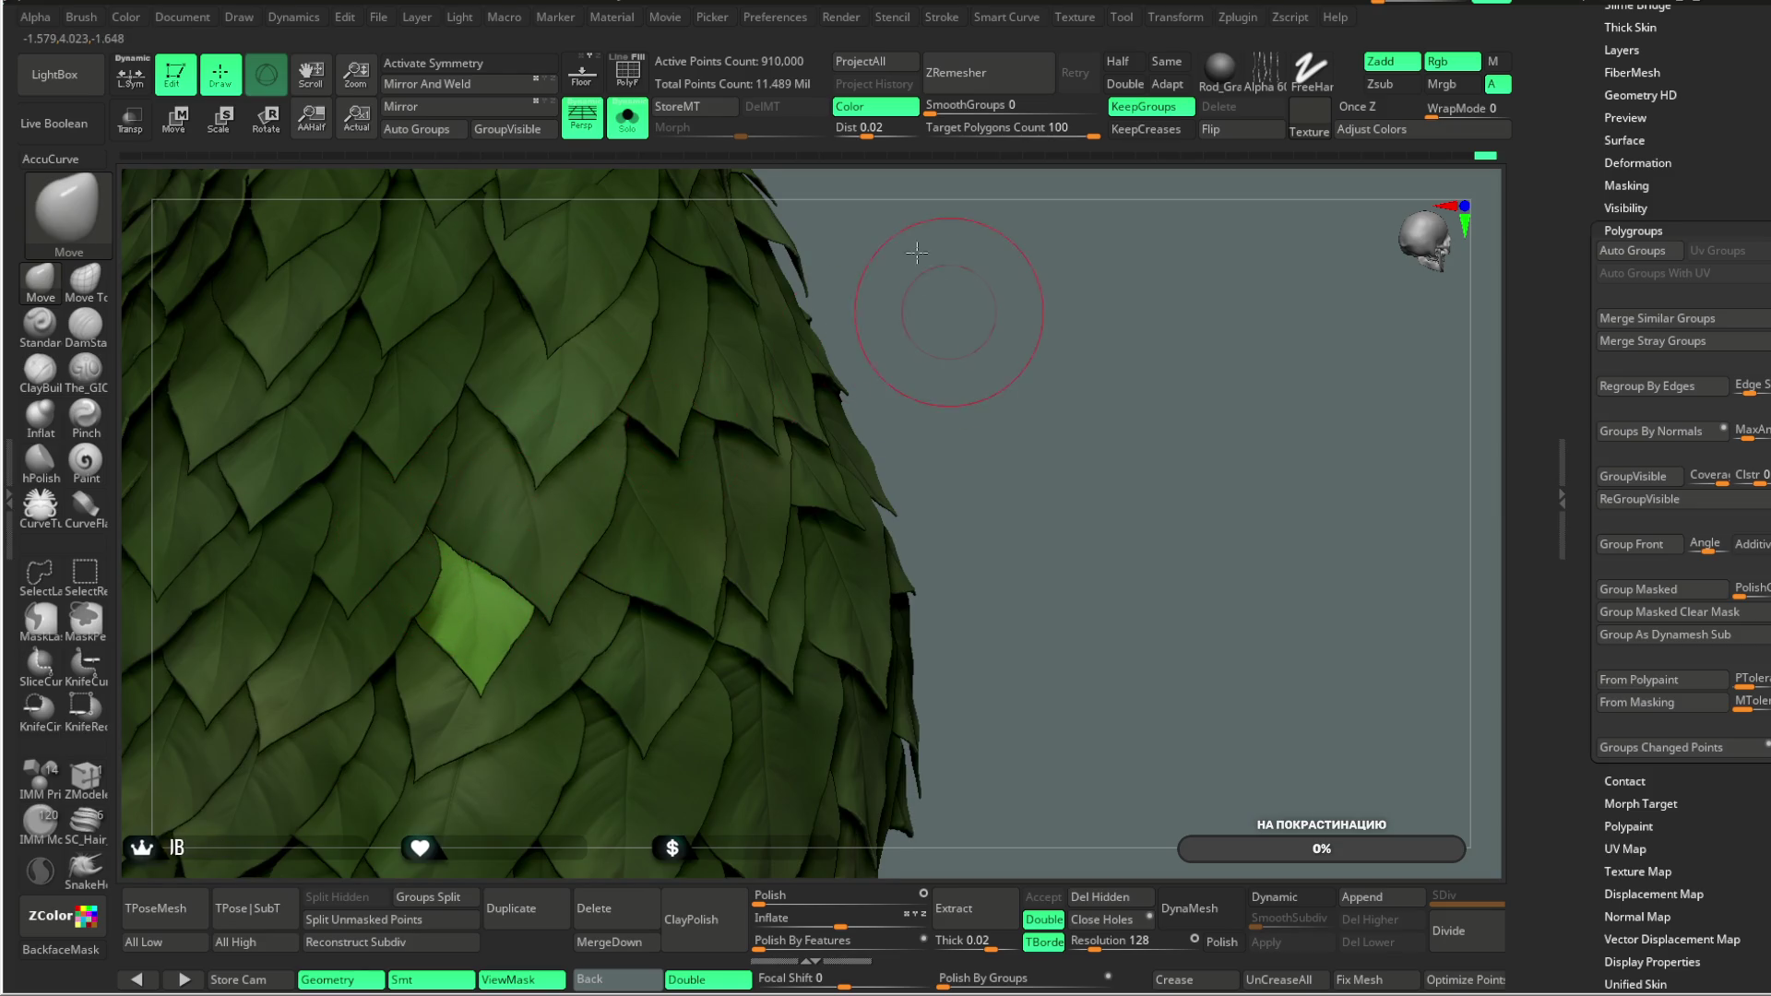
scroll(910, 269, "down", 5)
mouse_move(777, 299)
left_mouse_down()
mouse_move(811, 305)
mouse_move(704, 296)
mouse_move(816, 317)
left_mouse_up()
scroll(816, 317, "up", 5)
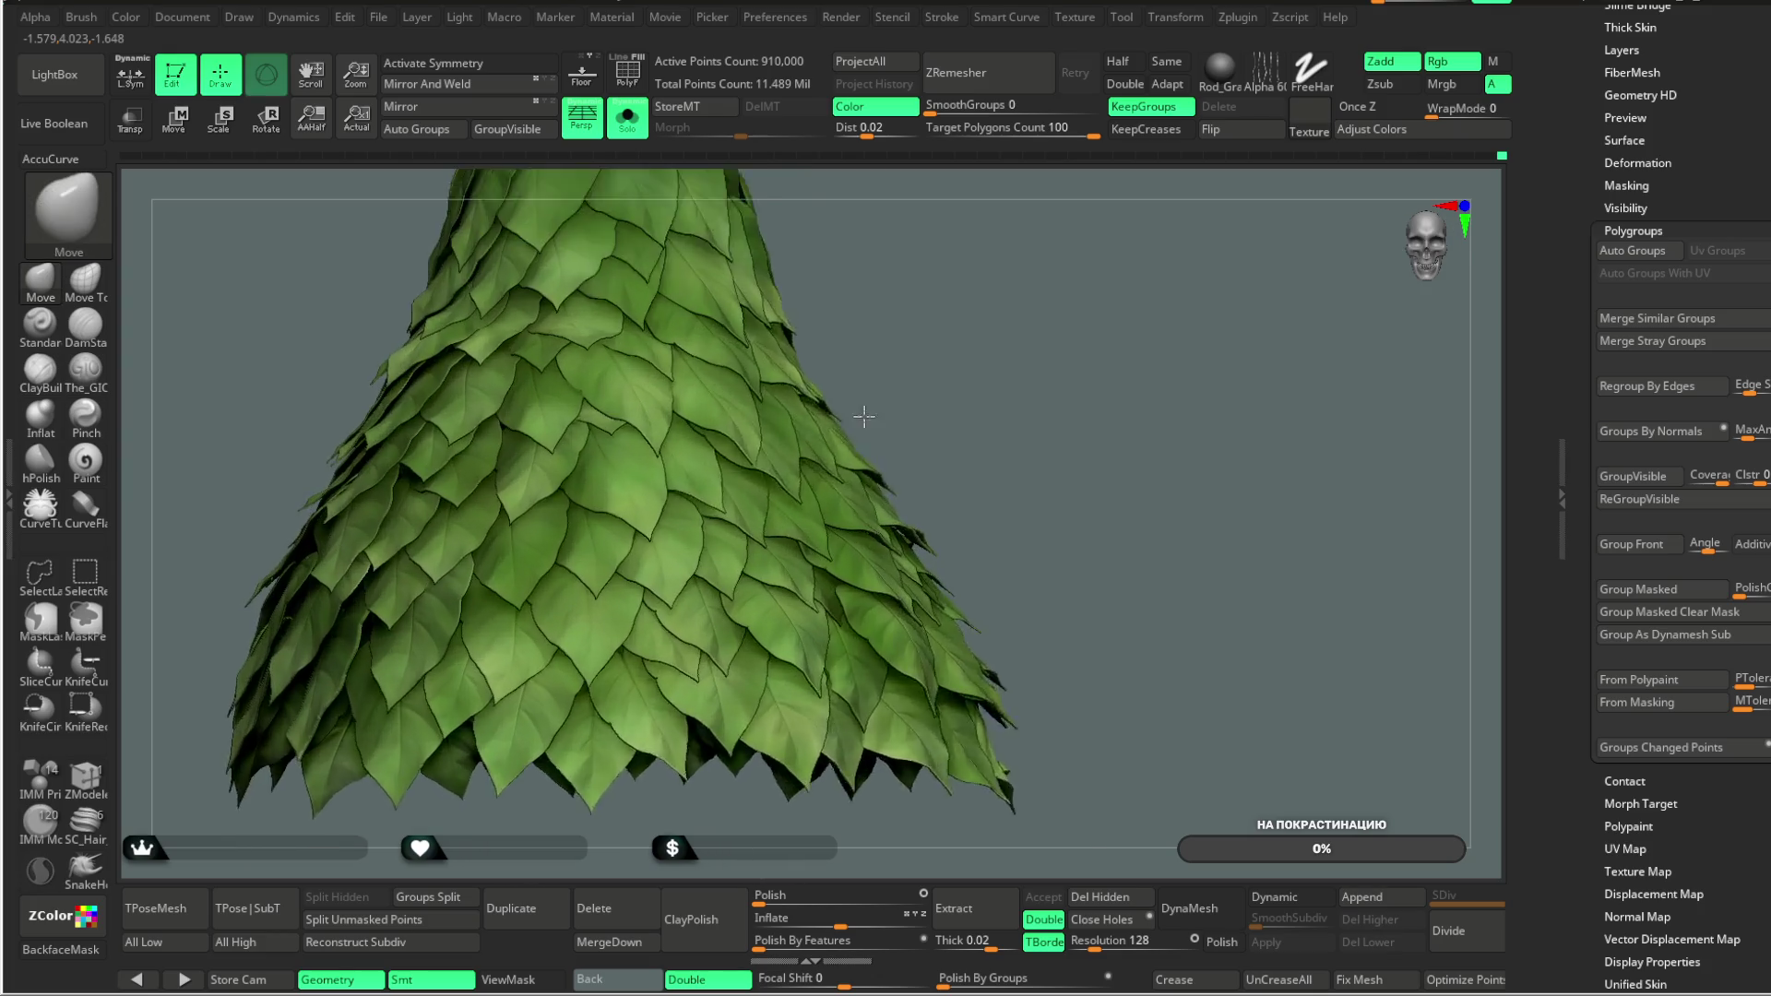
right_click(819, 472)
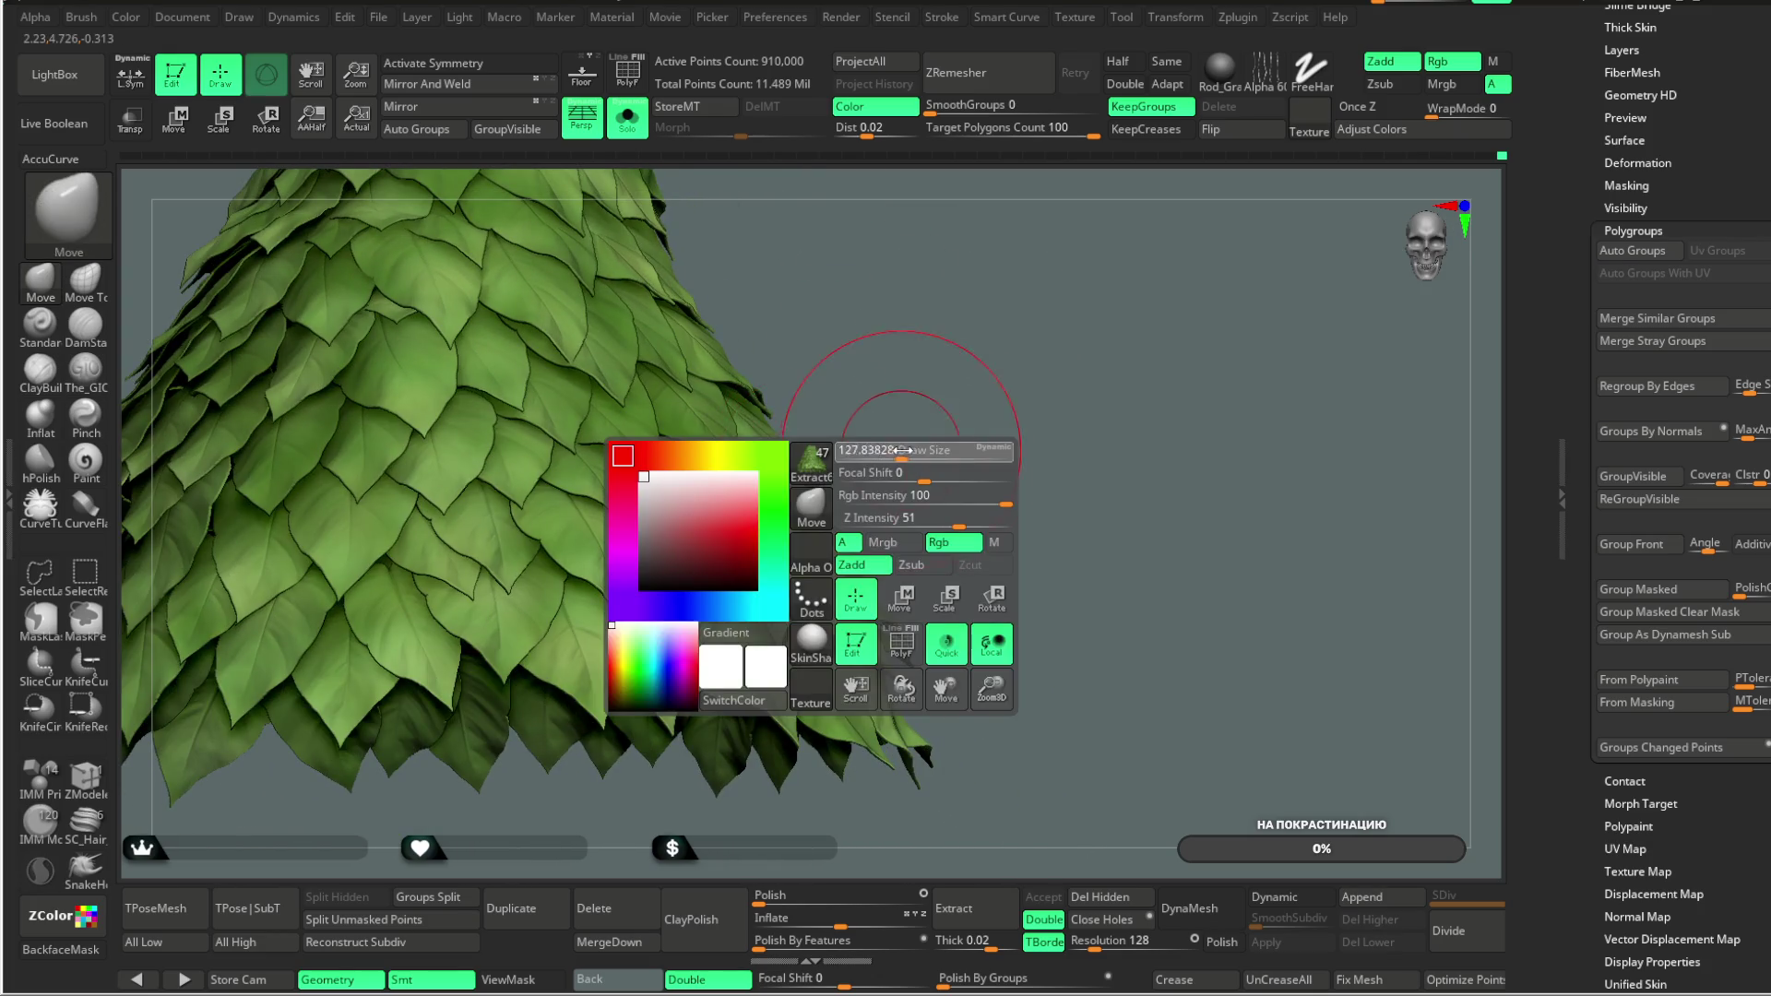
left_click(84, 281)
Step: Orbit to the cone's left side and tuck a stray leaf tip against the skirt
scroll(765, 297, "up", 3)
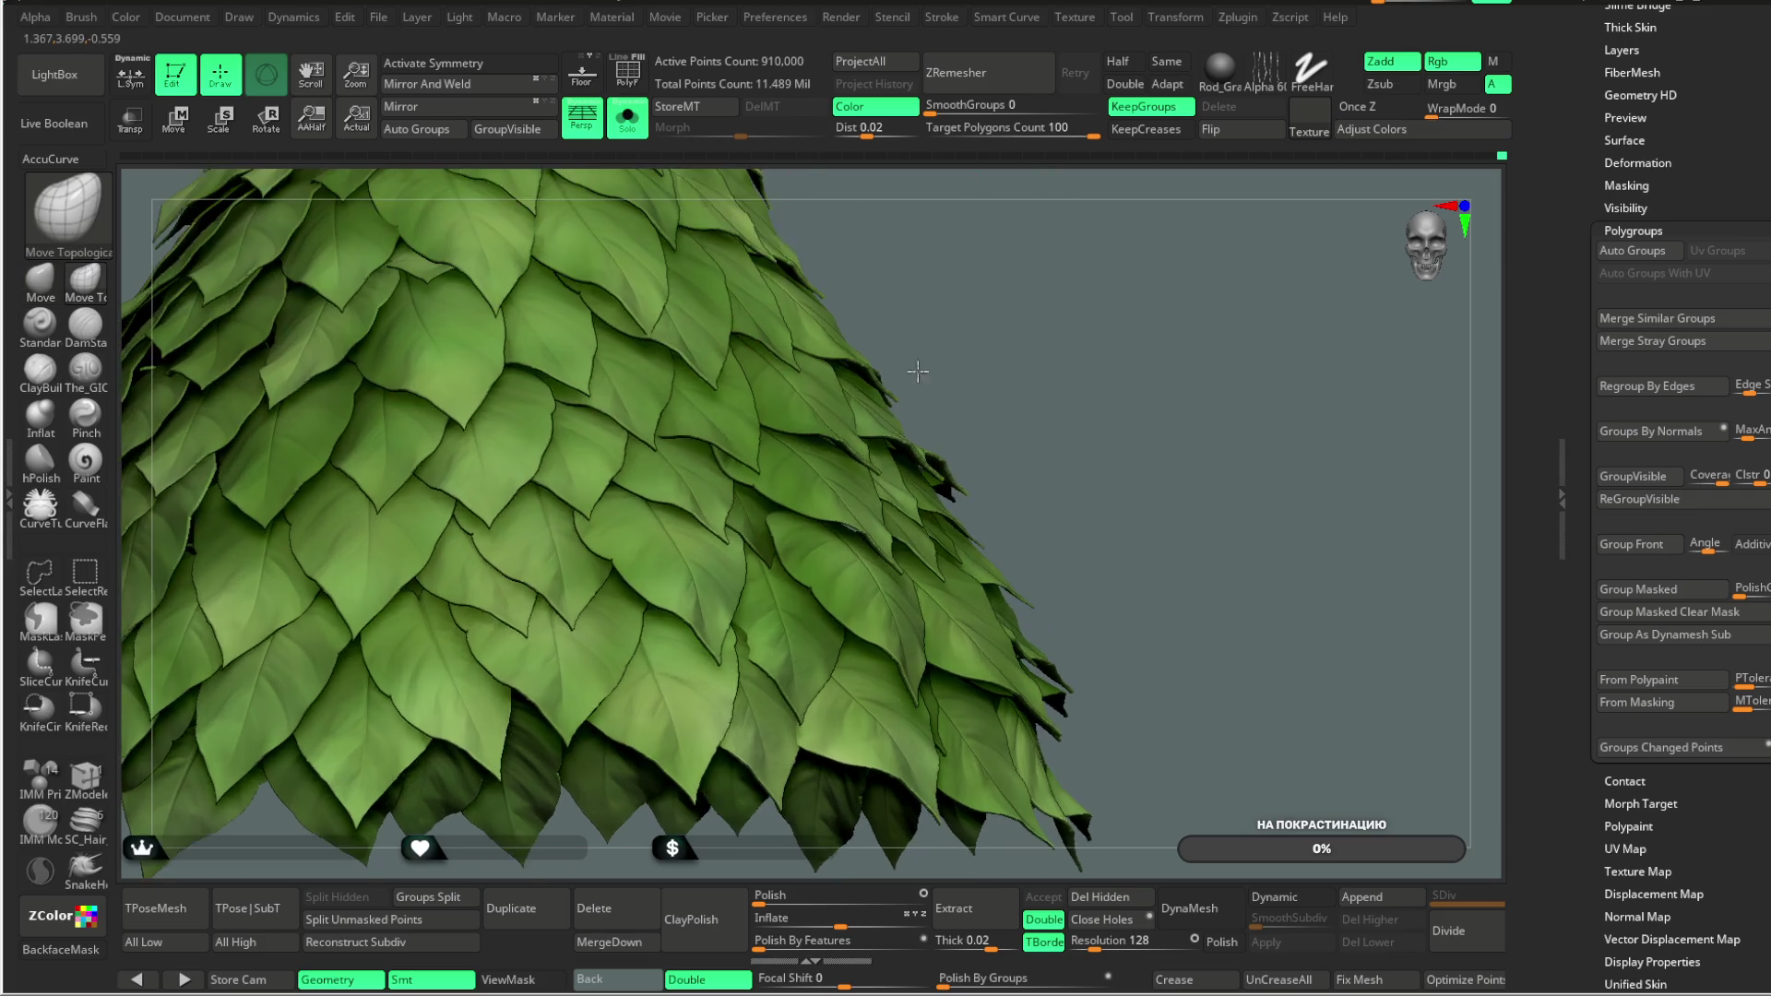
scroll(1026, 288, "up", 2)
left_click_drag(1025, 288, 853, 524)
left_click_drag(818, 394, 876, 465)
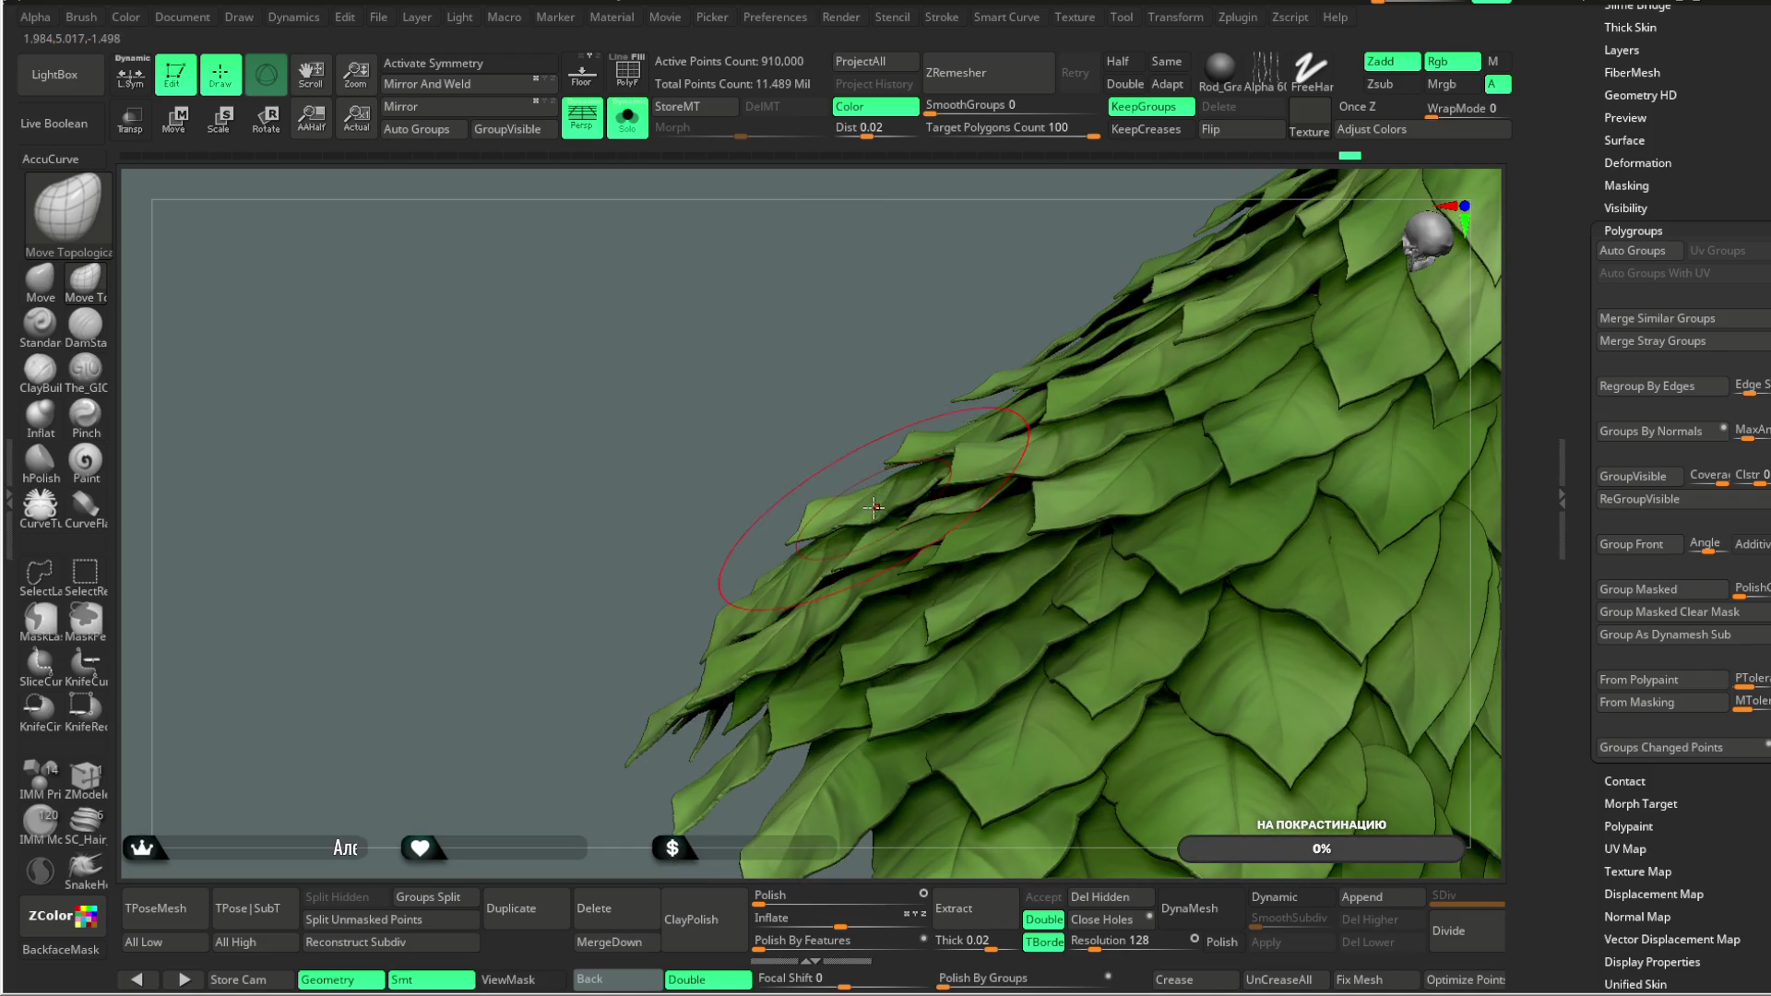
left_click_drag(843, 391, 923, 480)
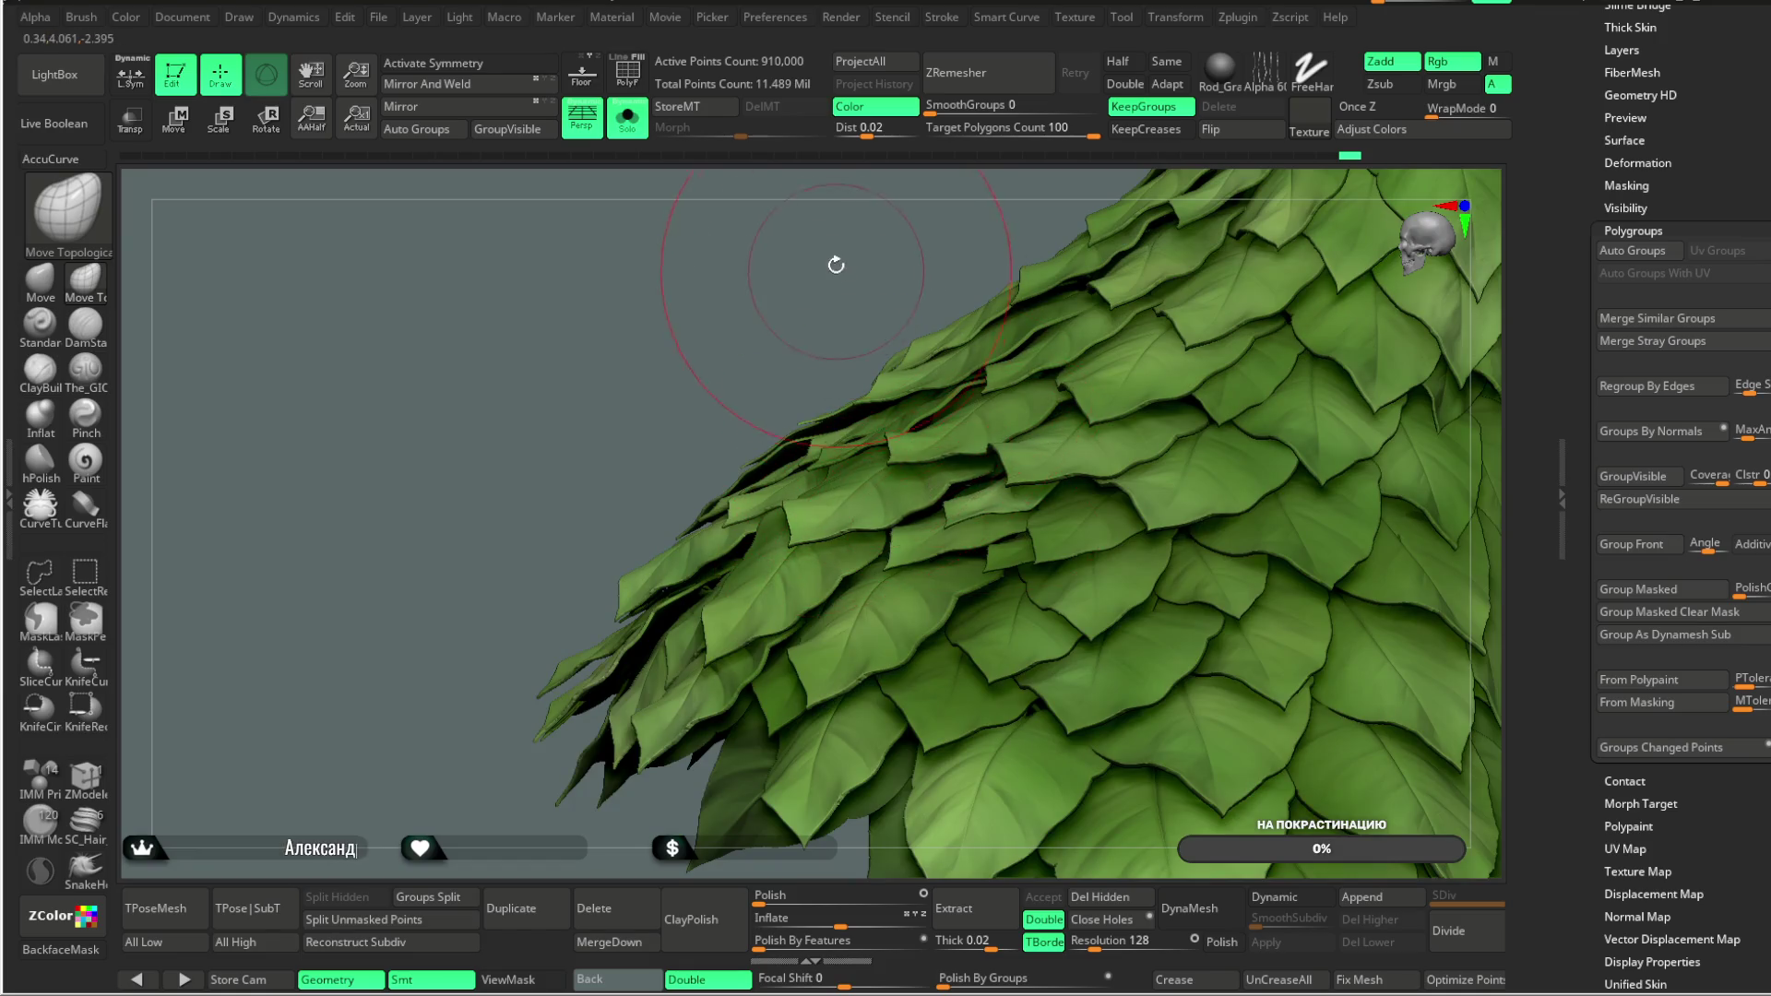
left_click_drag(837, 268, 786, 383)
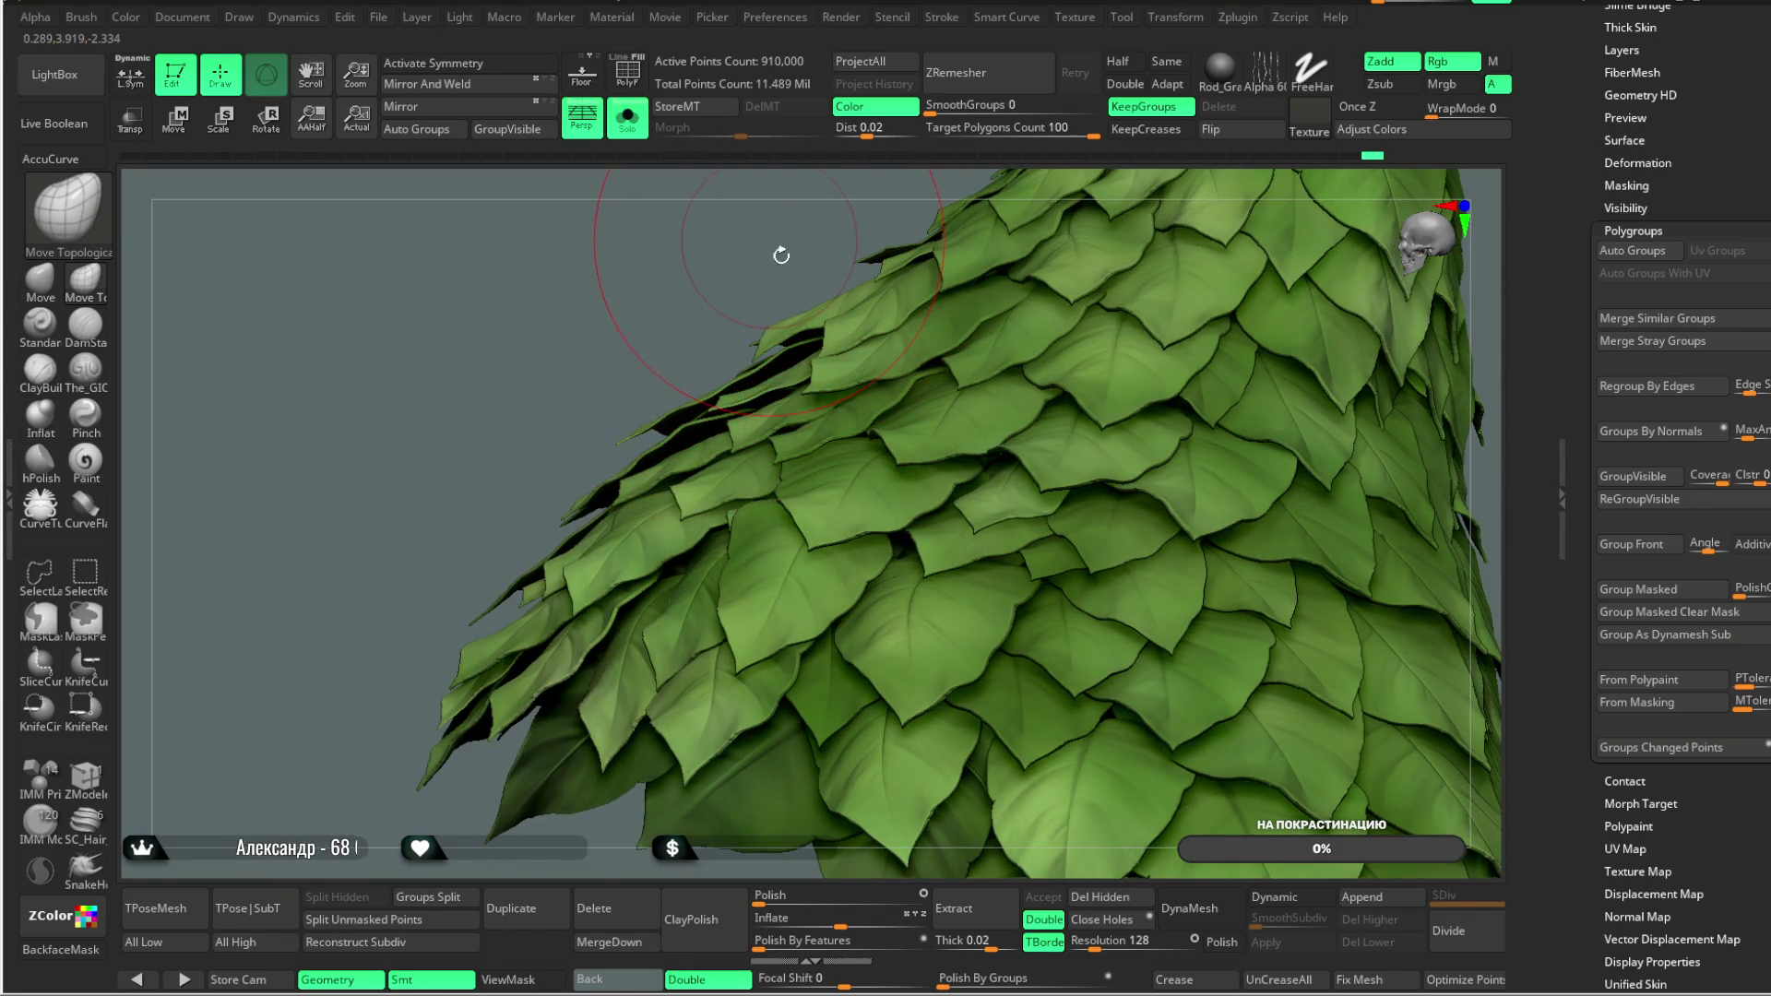
left_click_drag(775, 243, 786, 382)
mouse_move(679, 341)
left_mouse_down()
mouse_move(689, 318)
mouse_move(719, 400)
left_mouse_up()
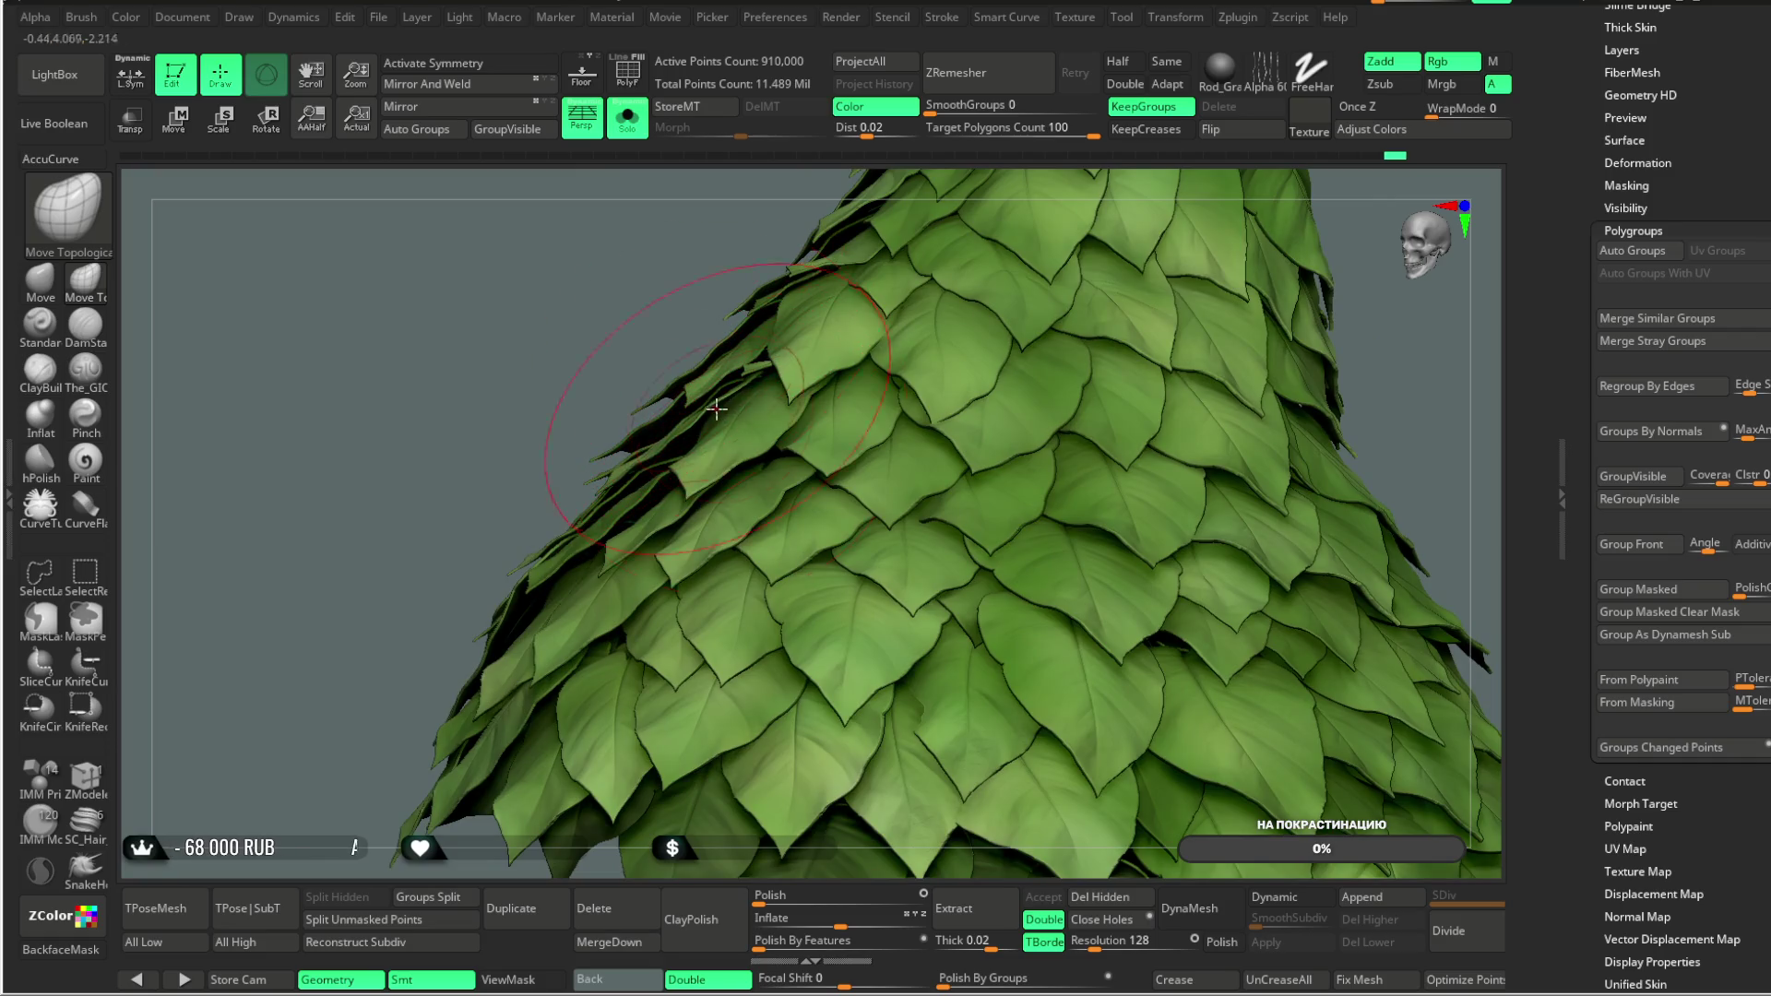
left_click_drag(690, 323, 727, 382)
mouse_move(1149, 206)
left_mouse_down()
mouse_move(658, 444)
mouse_move(613, 316)
mouse_move(1036, 328)
mouse_move(1004, 292)
mouse_move(1040, 269)
mouse_move(932, 312)
mouse_move(960, 317)
mouse_move(959, 416)
mouse_move(902, 361)
mouse_move(795, 395)
mouse_move(717, 451)
mouse_move(664, 419)
mouse_move(713, 508)
left_mouse_up()
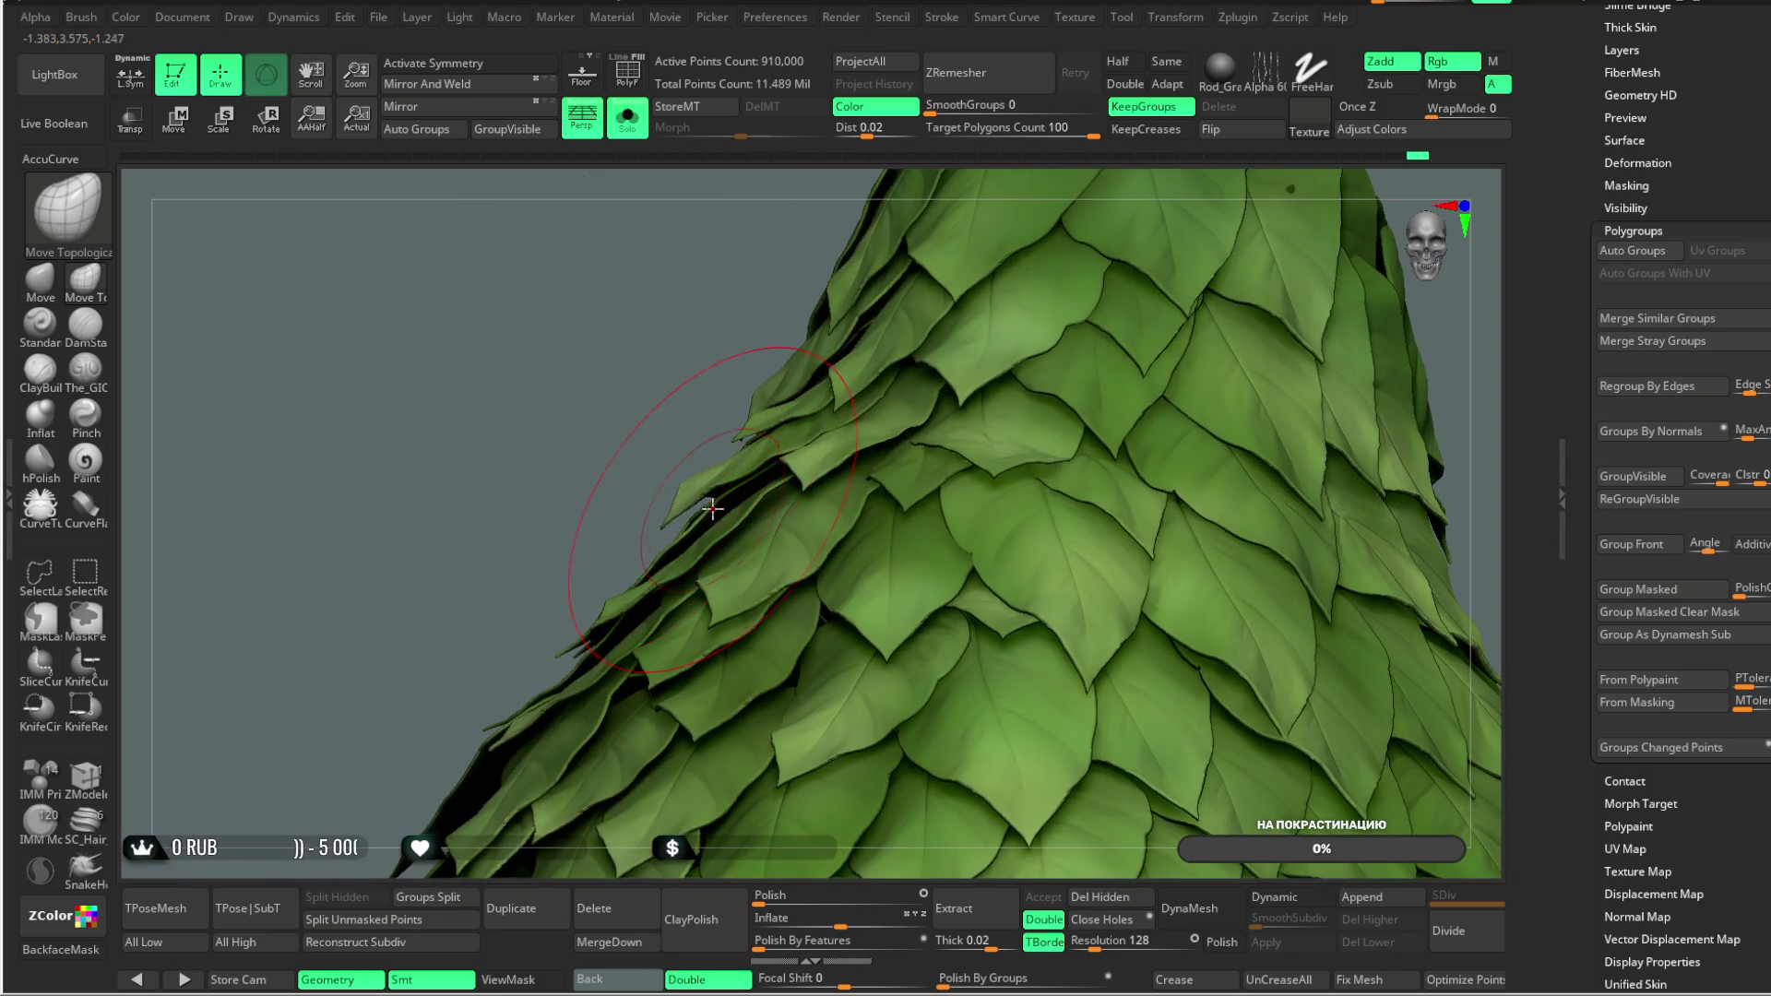
left_click_drag(654, 432, 699, 478)
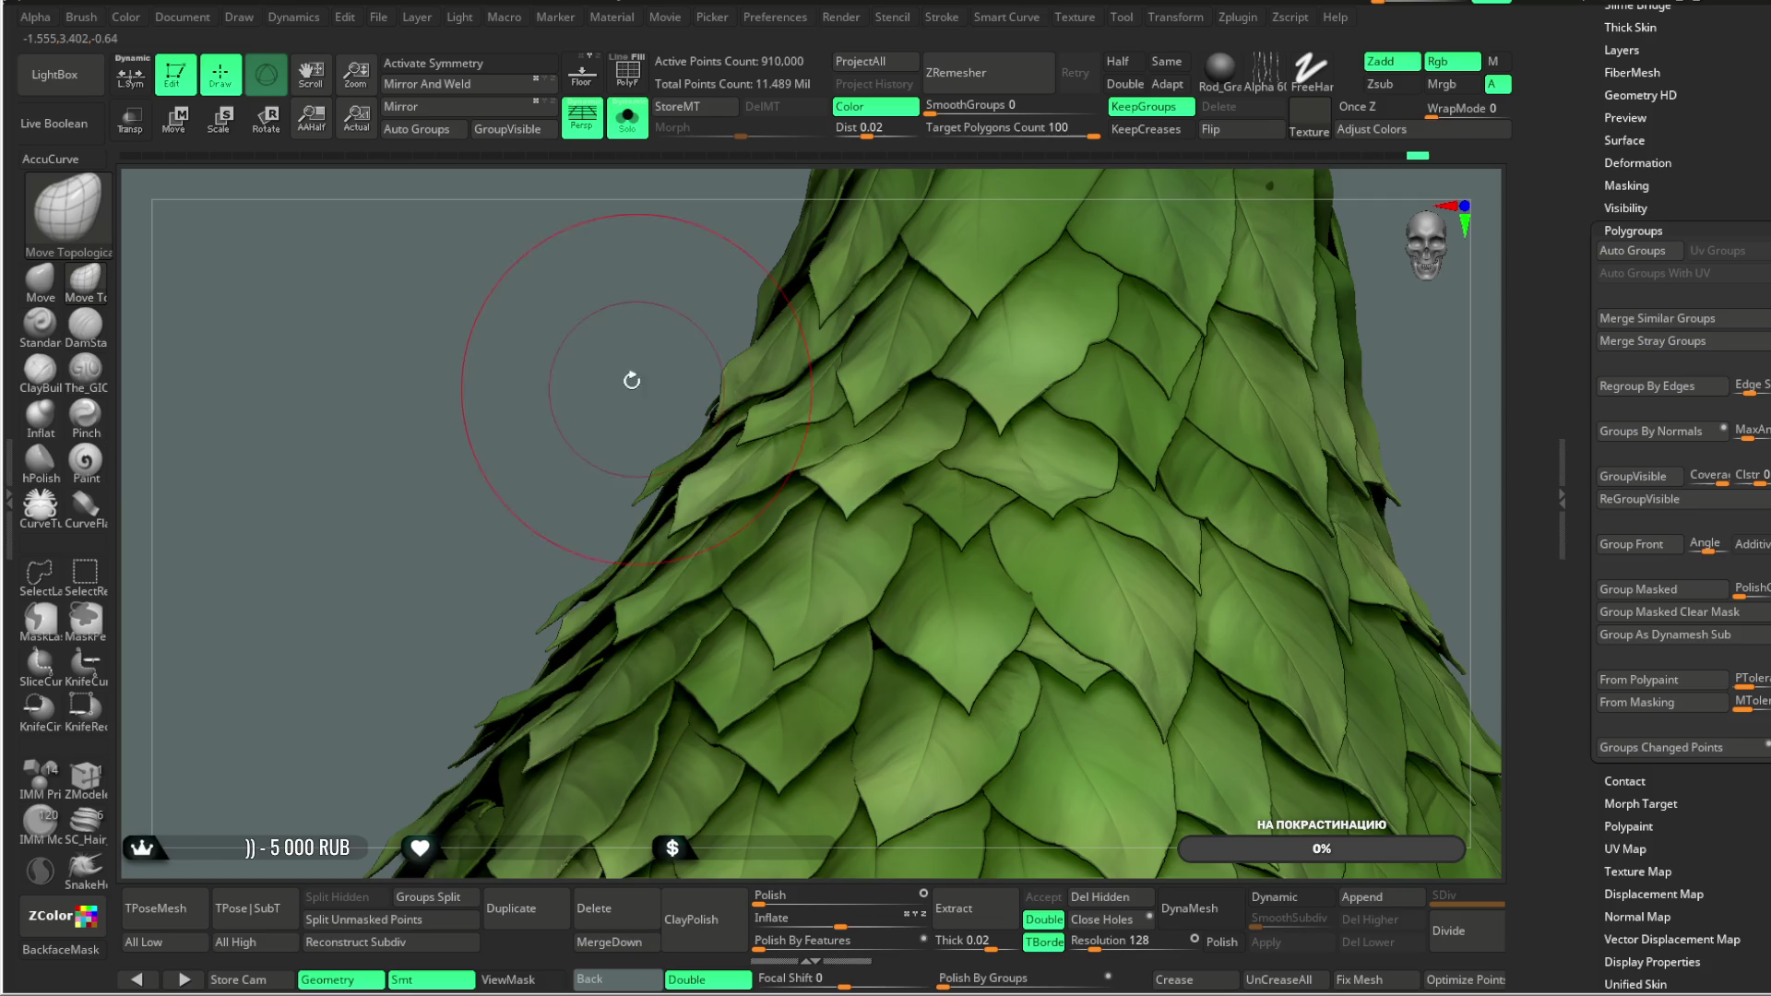
Step: Dismiss the undo-history memory notice and tuck another protruding leaf edge into the skirt
left_click_drag(635, 383, 699, 461)
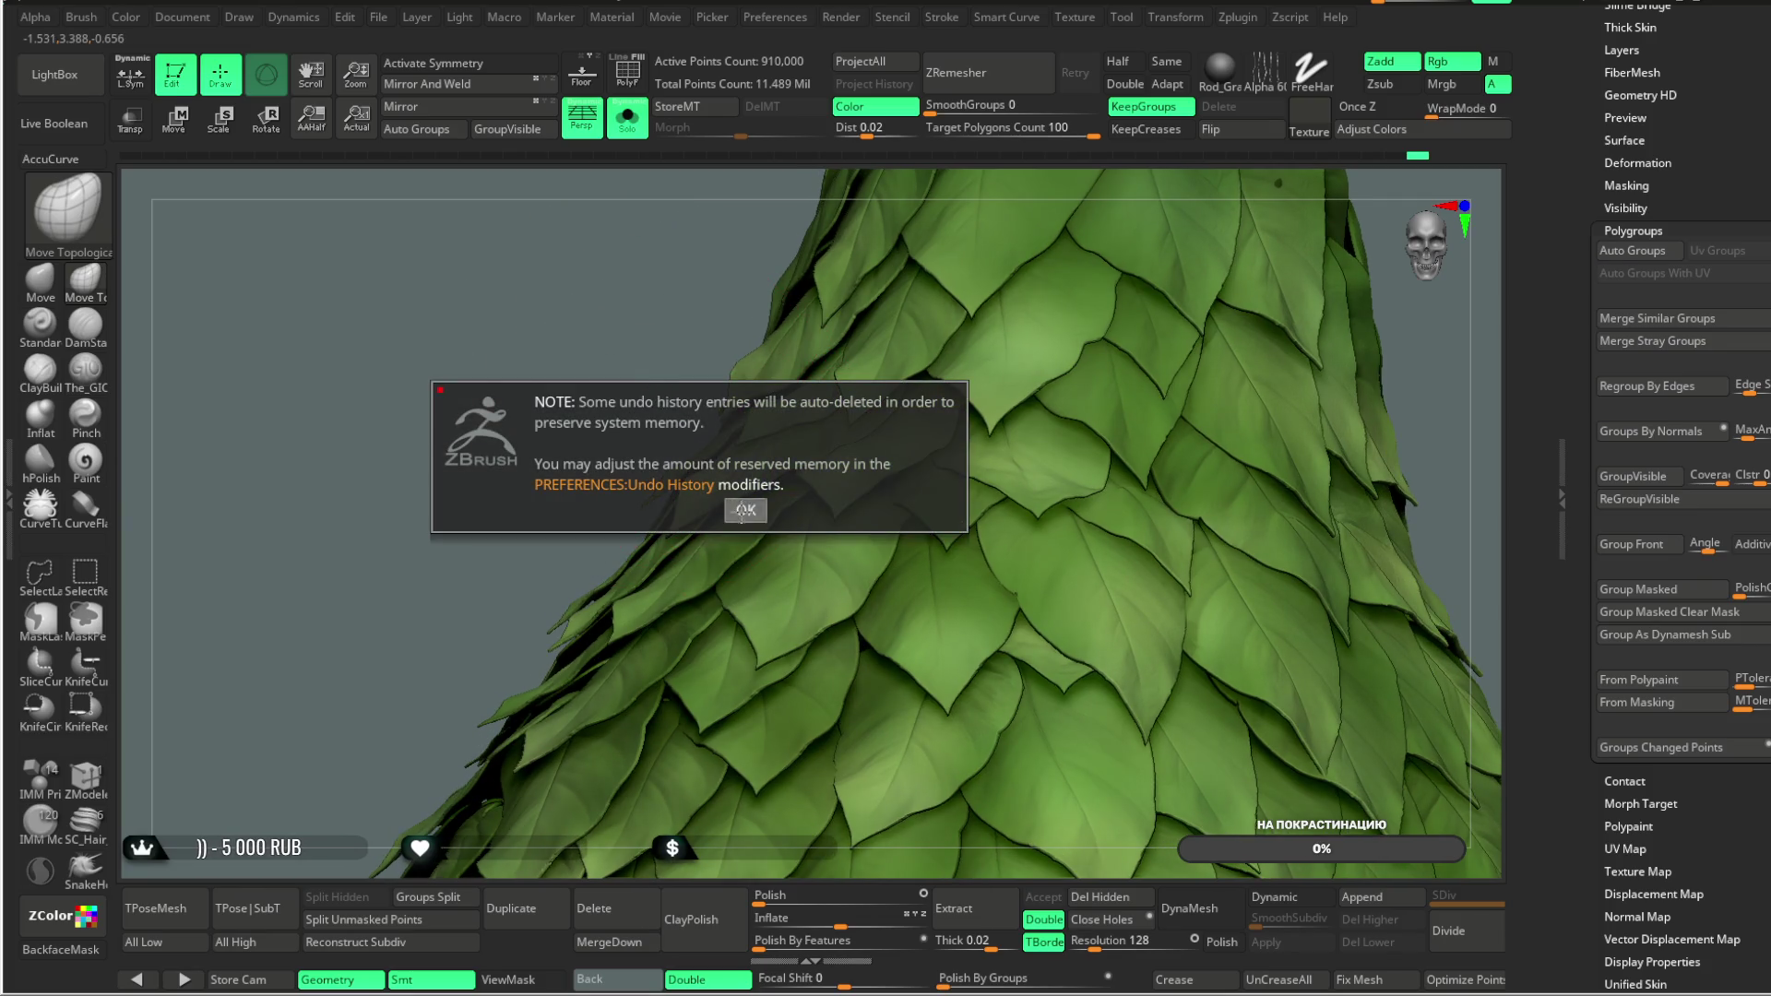
left_click(742, 510)
left_click_drag(566, 463, 646, 581)
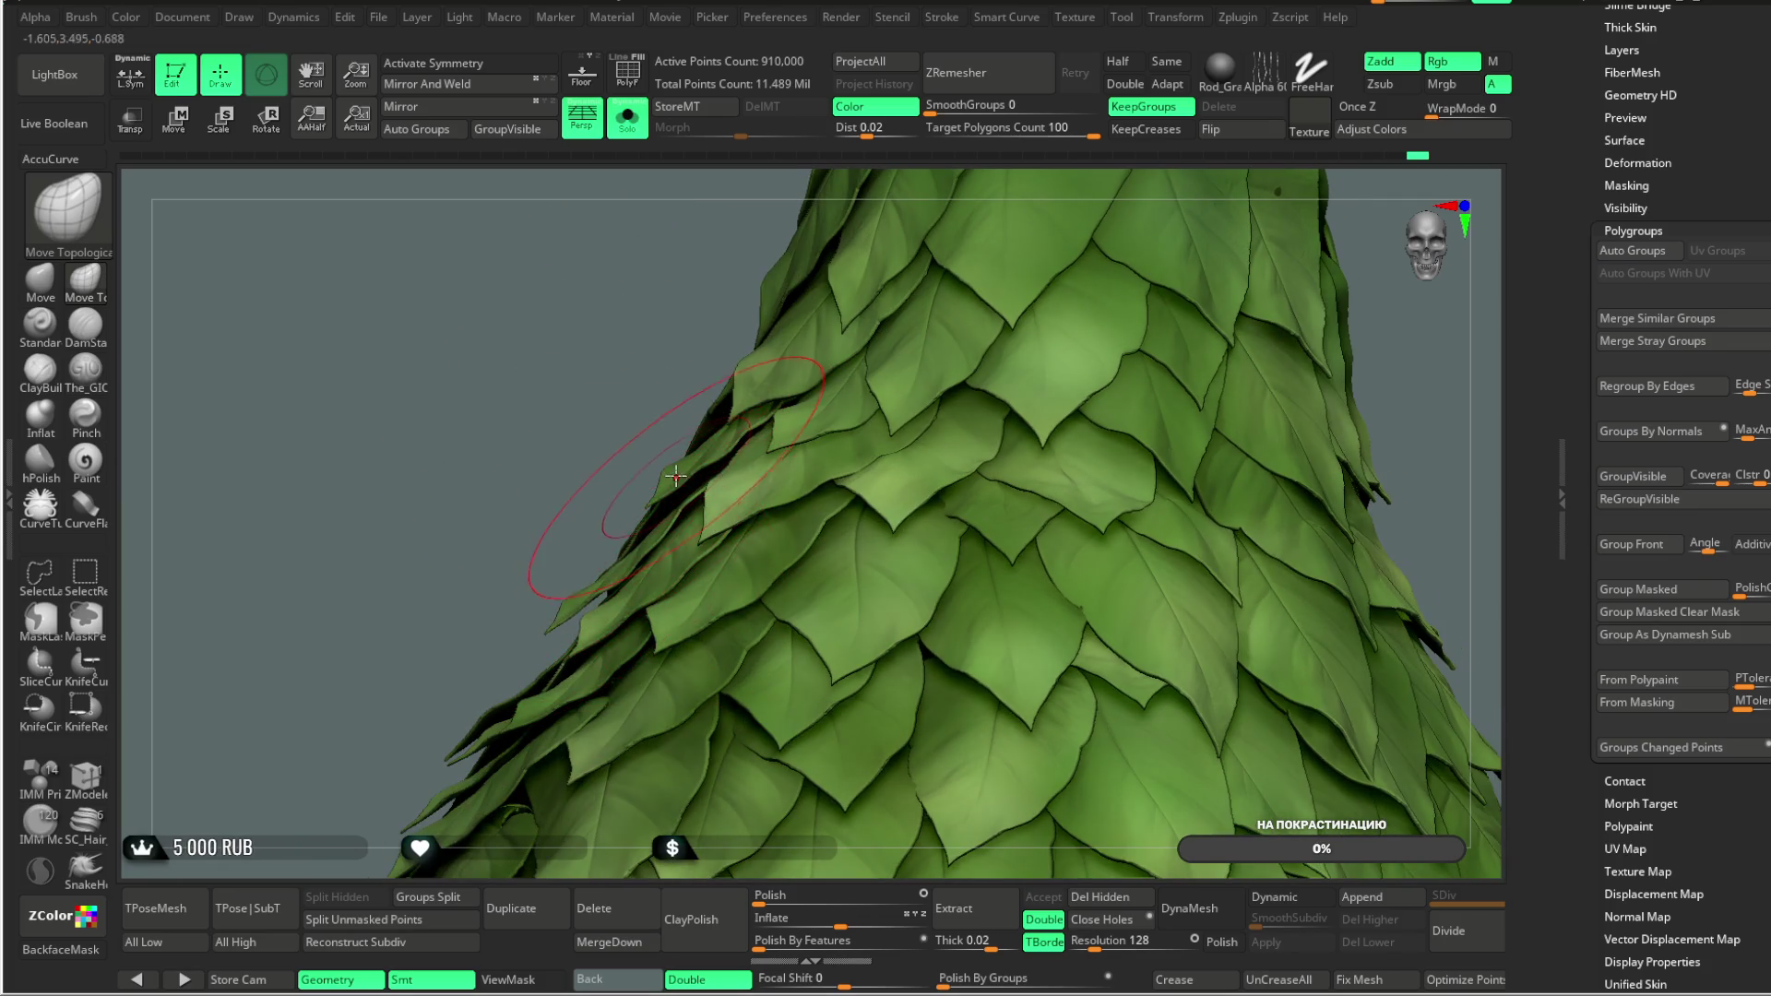
mouse_move(688, 473)
left_mouse_down()
mouse_move(660, 419)
mouse_move(634, 463)
left_mouse_up()
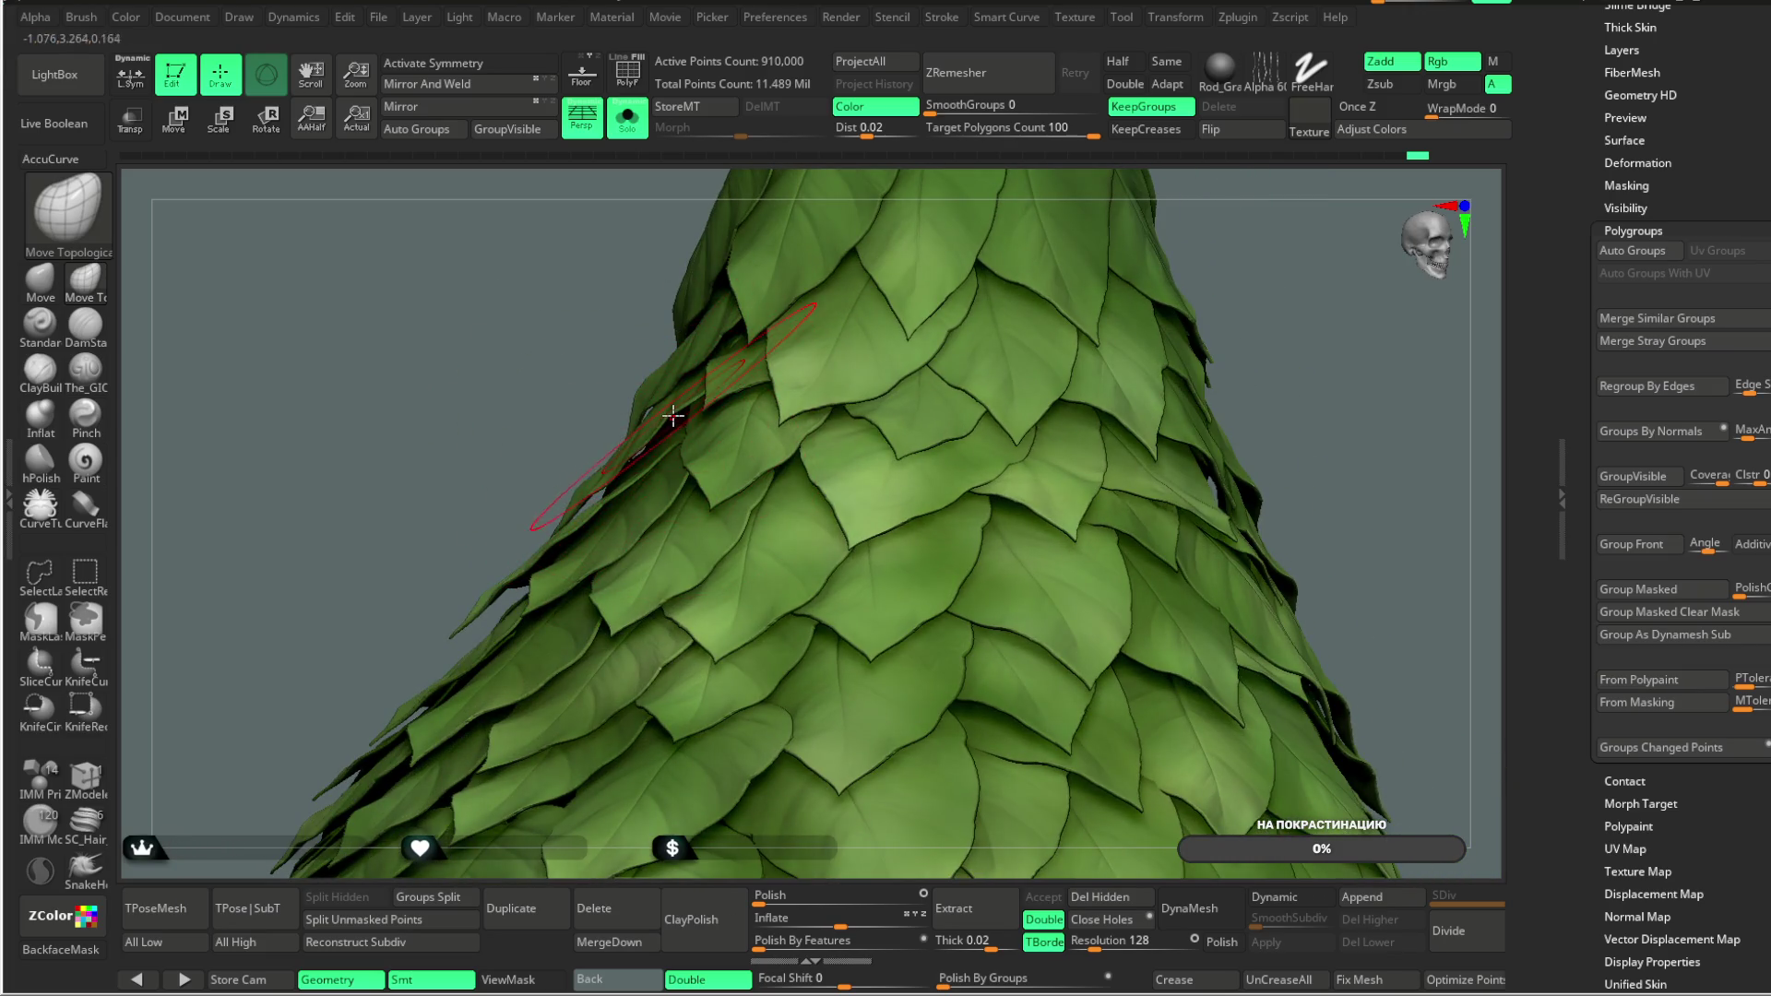
Step: Flatten stray leaves along the cone's left silhouette against the skirt
left_click_drag(561, 457, 588, 528)
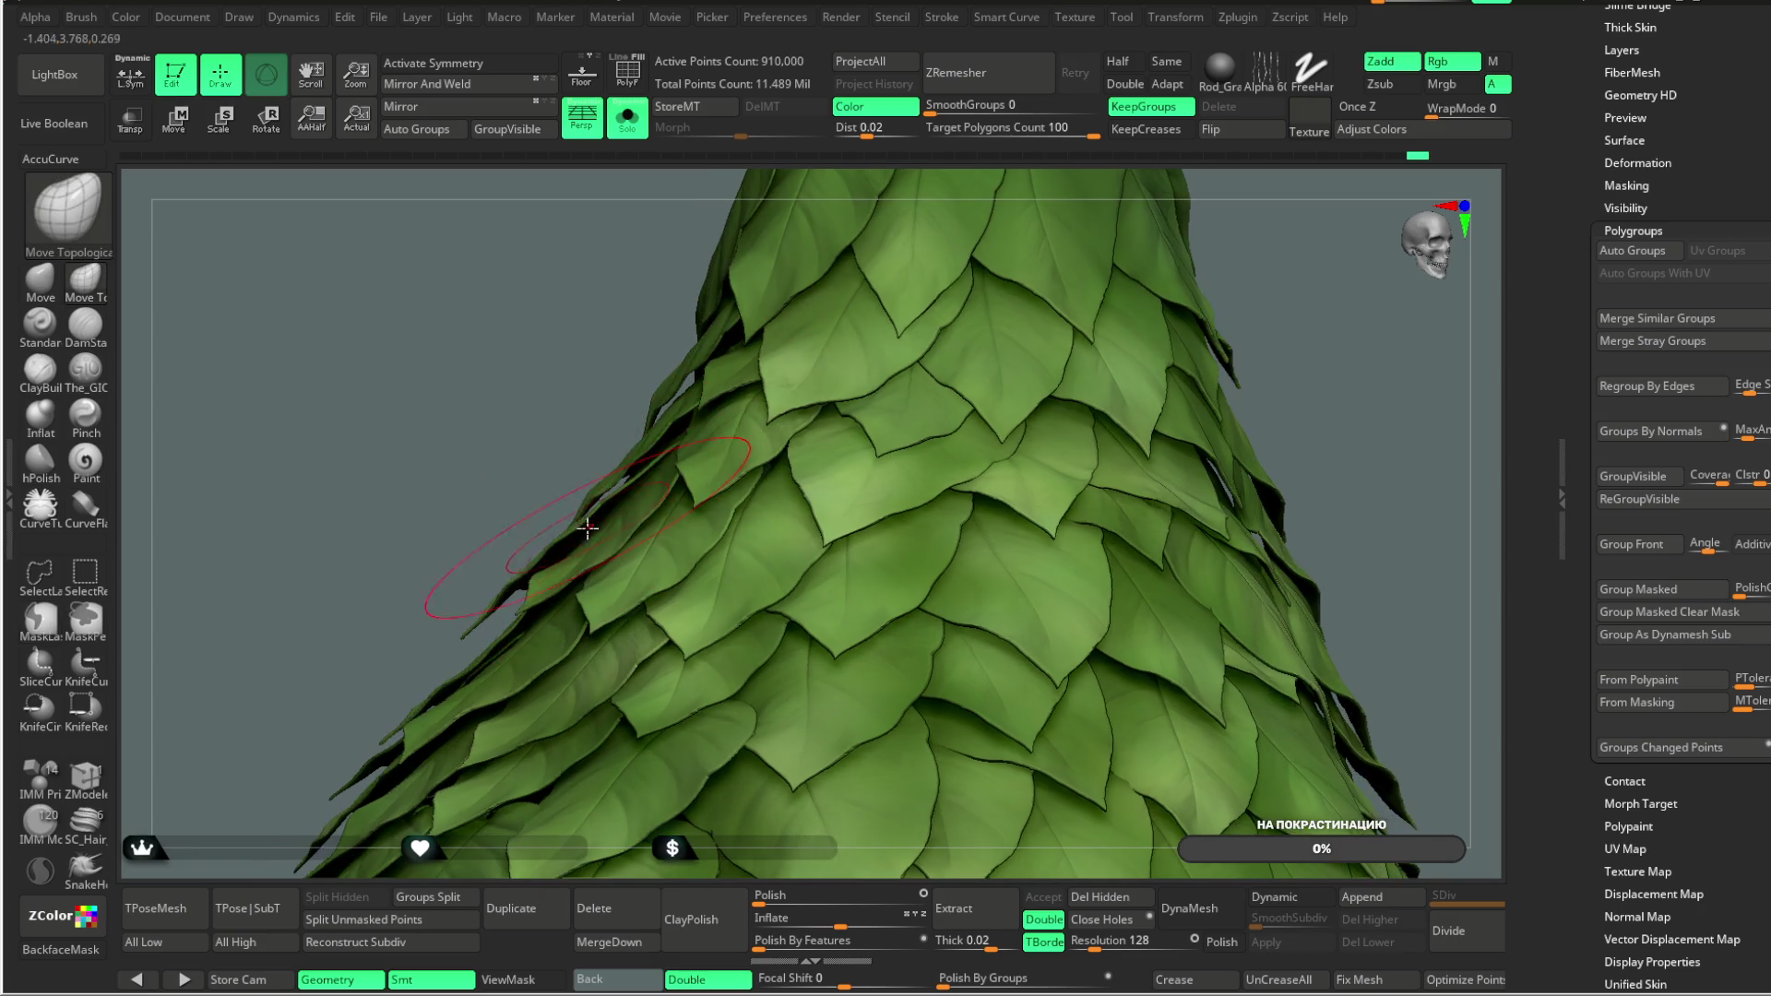
left_click_drag(543, 467, 705, 344)
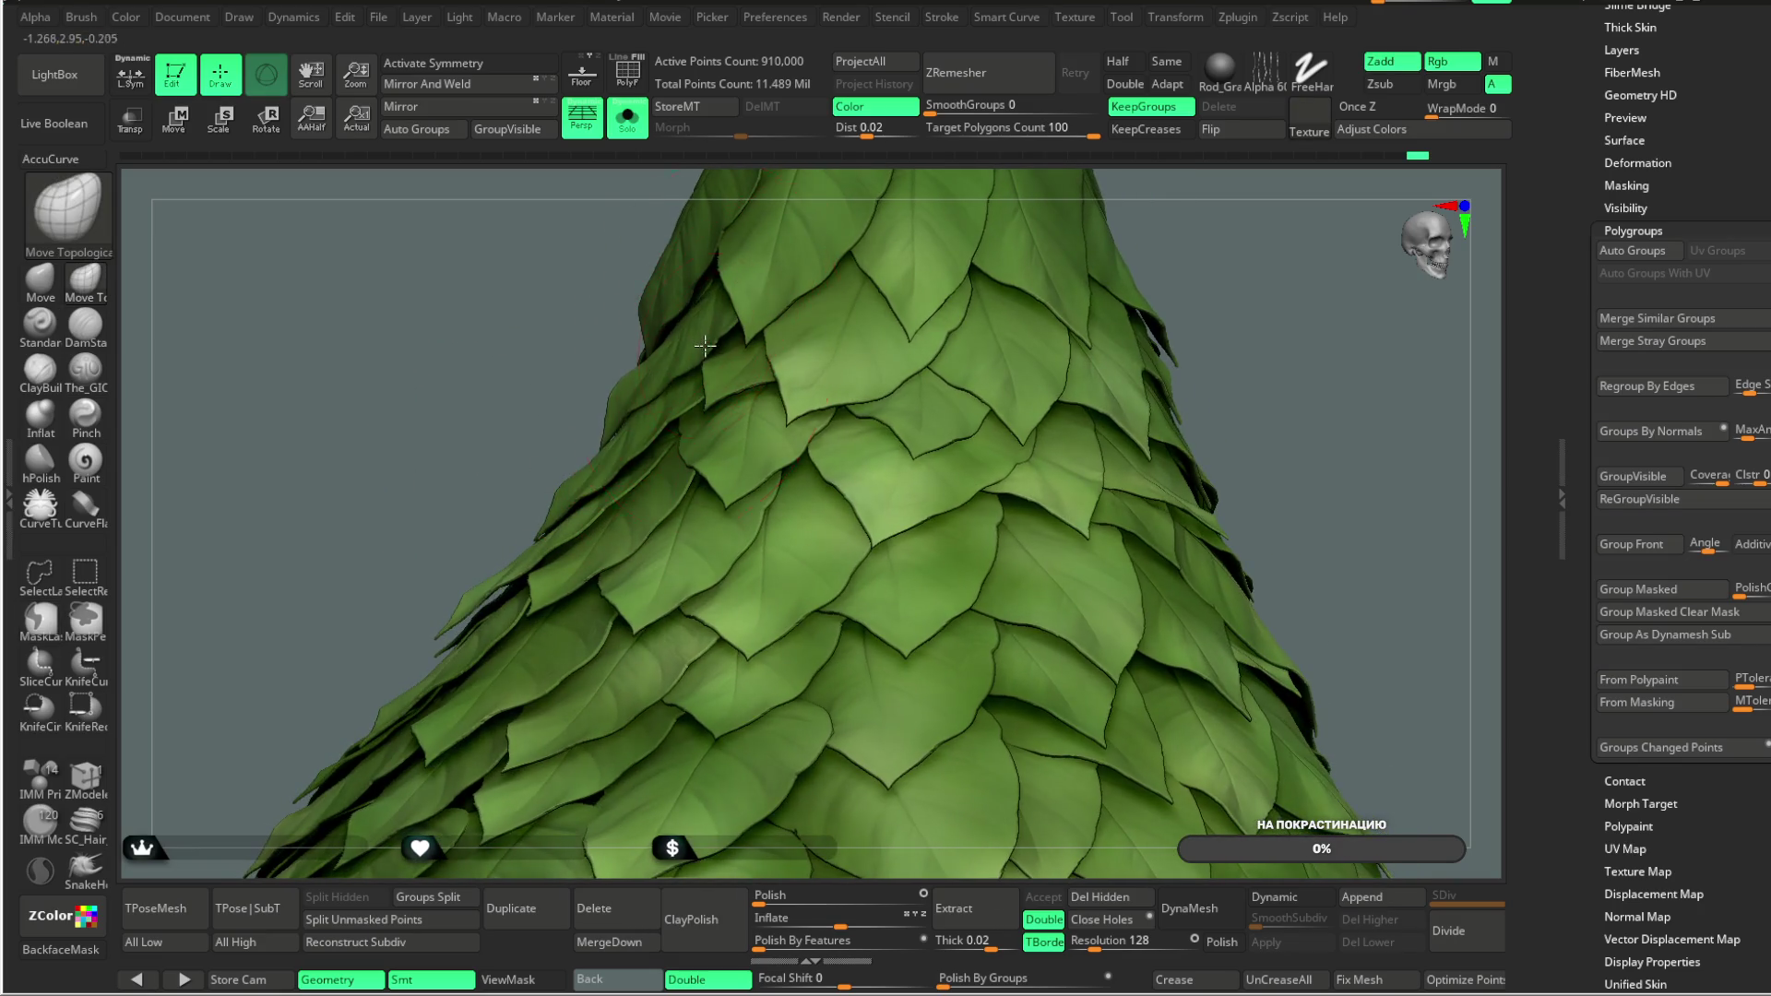
mouse_move(568, 421)
left_mouse_down()
mouse_move(523, 515)
mouse_move(690, 422)
left_mouse_up()
mouse_move(471, 591)
left_mouse_down()
mouse_move(633, 476)
mouse_move(617, 468)
left_mouse_up()
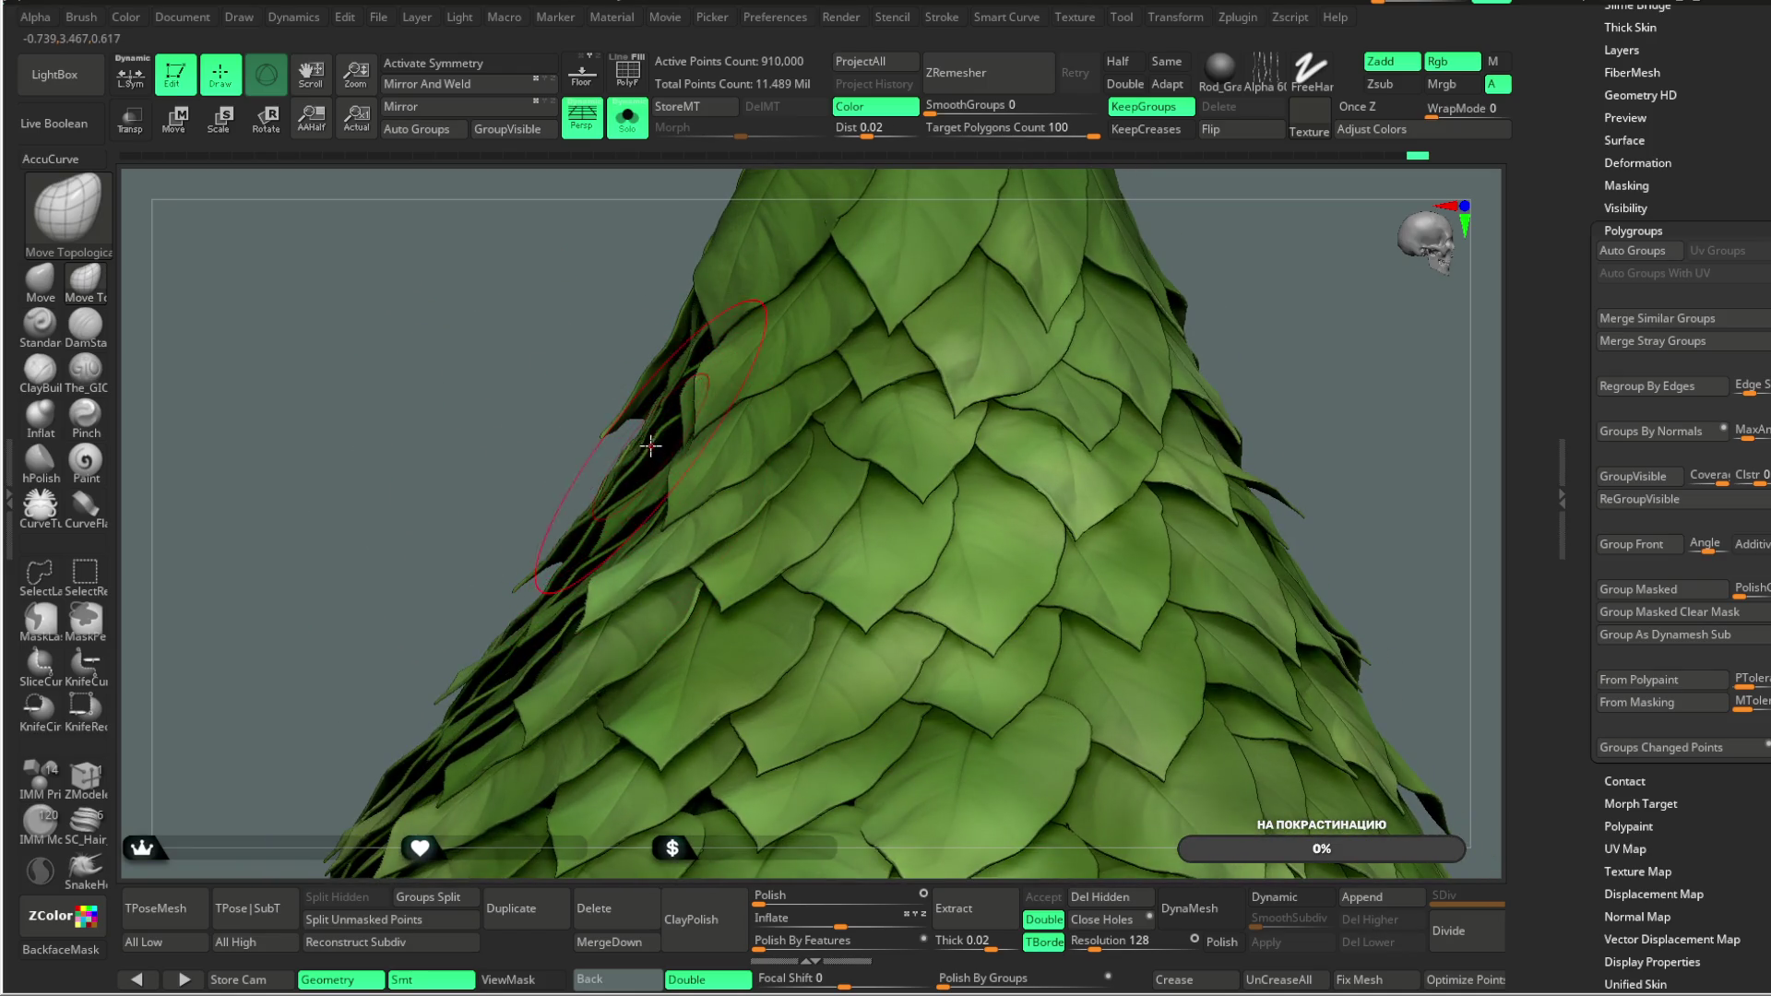
left_click_drag(516, 512, 601, 500)
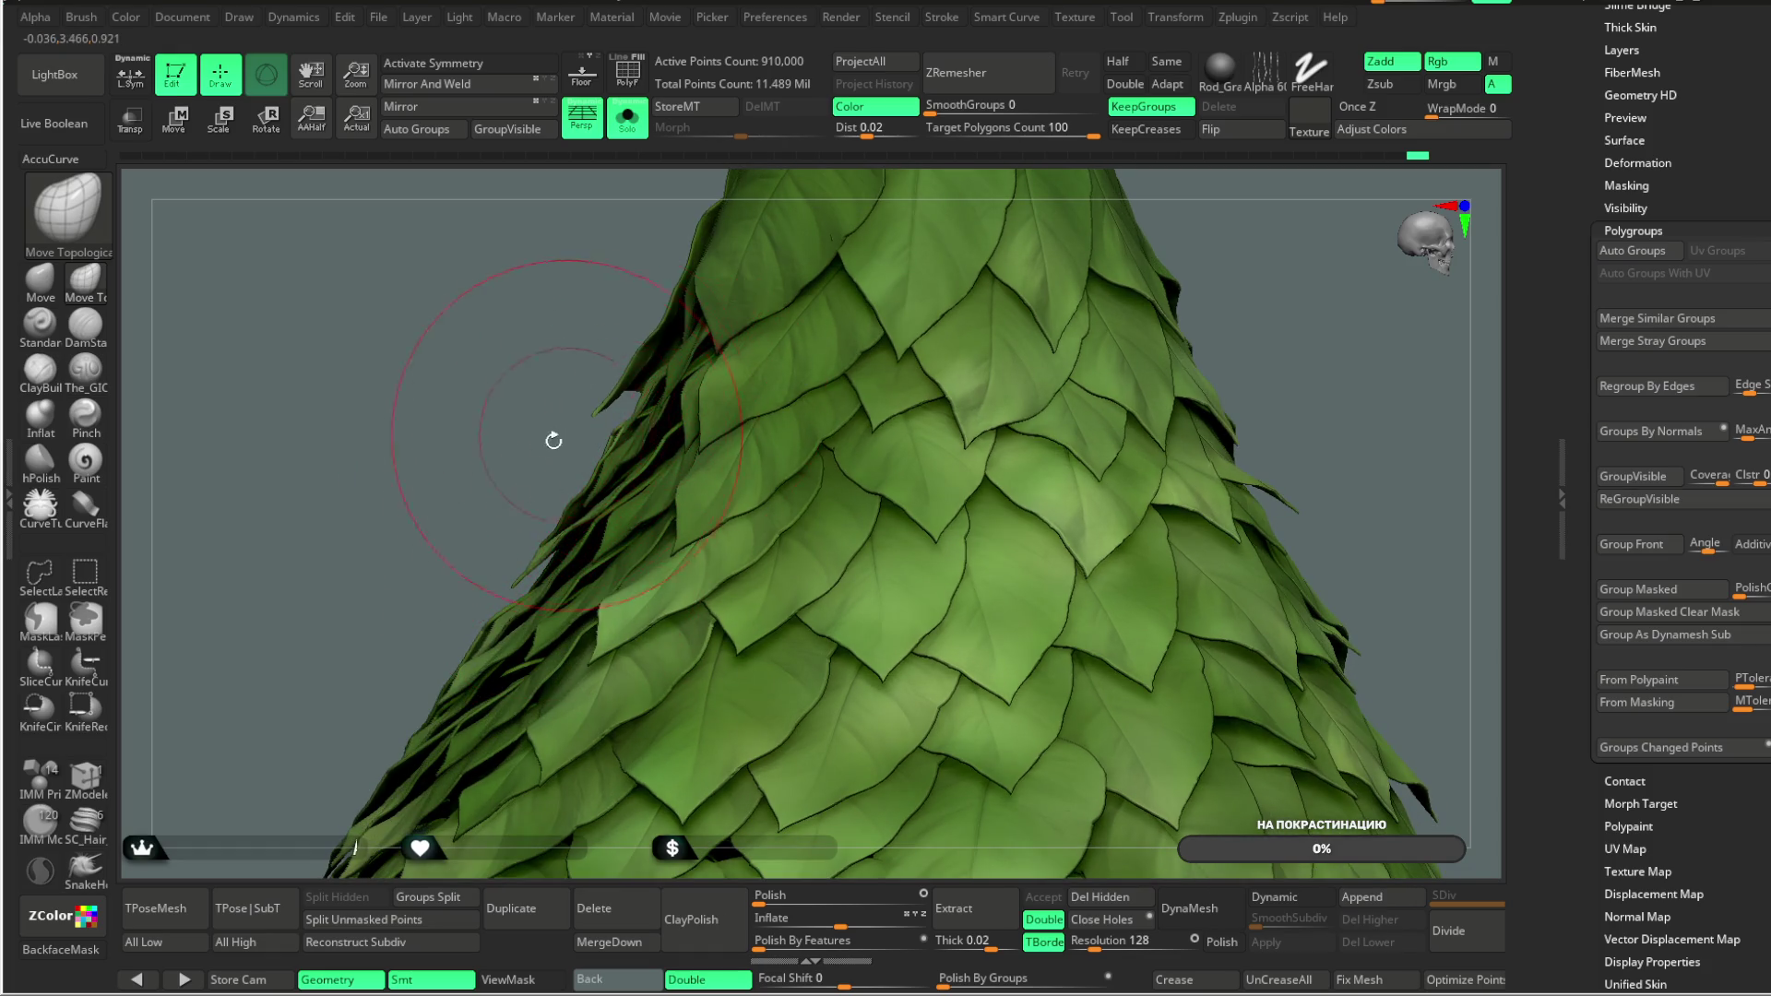
Step: Inspect the leaf layout from several angles and tuck a stray leaf into the cone's edge
left_click_drag(563, 437, 633, 429)
mouse_move(467, 493)
left_mouse_down()
mouse_move(423, 510)
mouse_move(494, 558)
left_mouse_up()
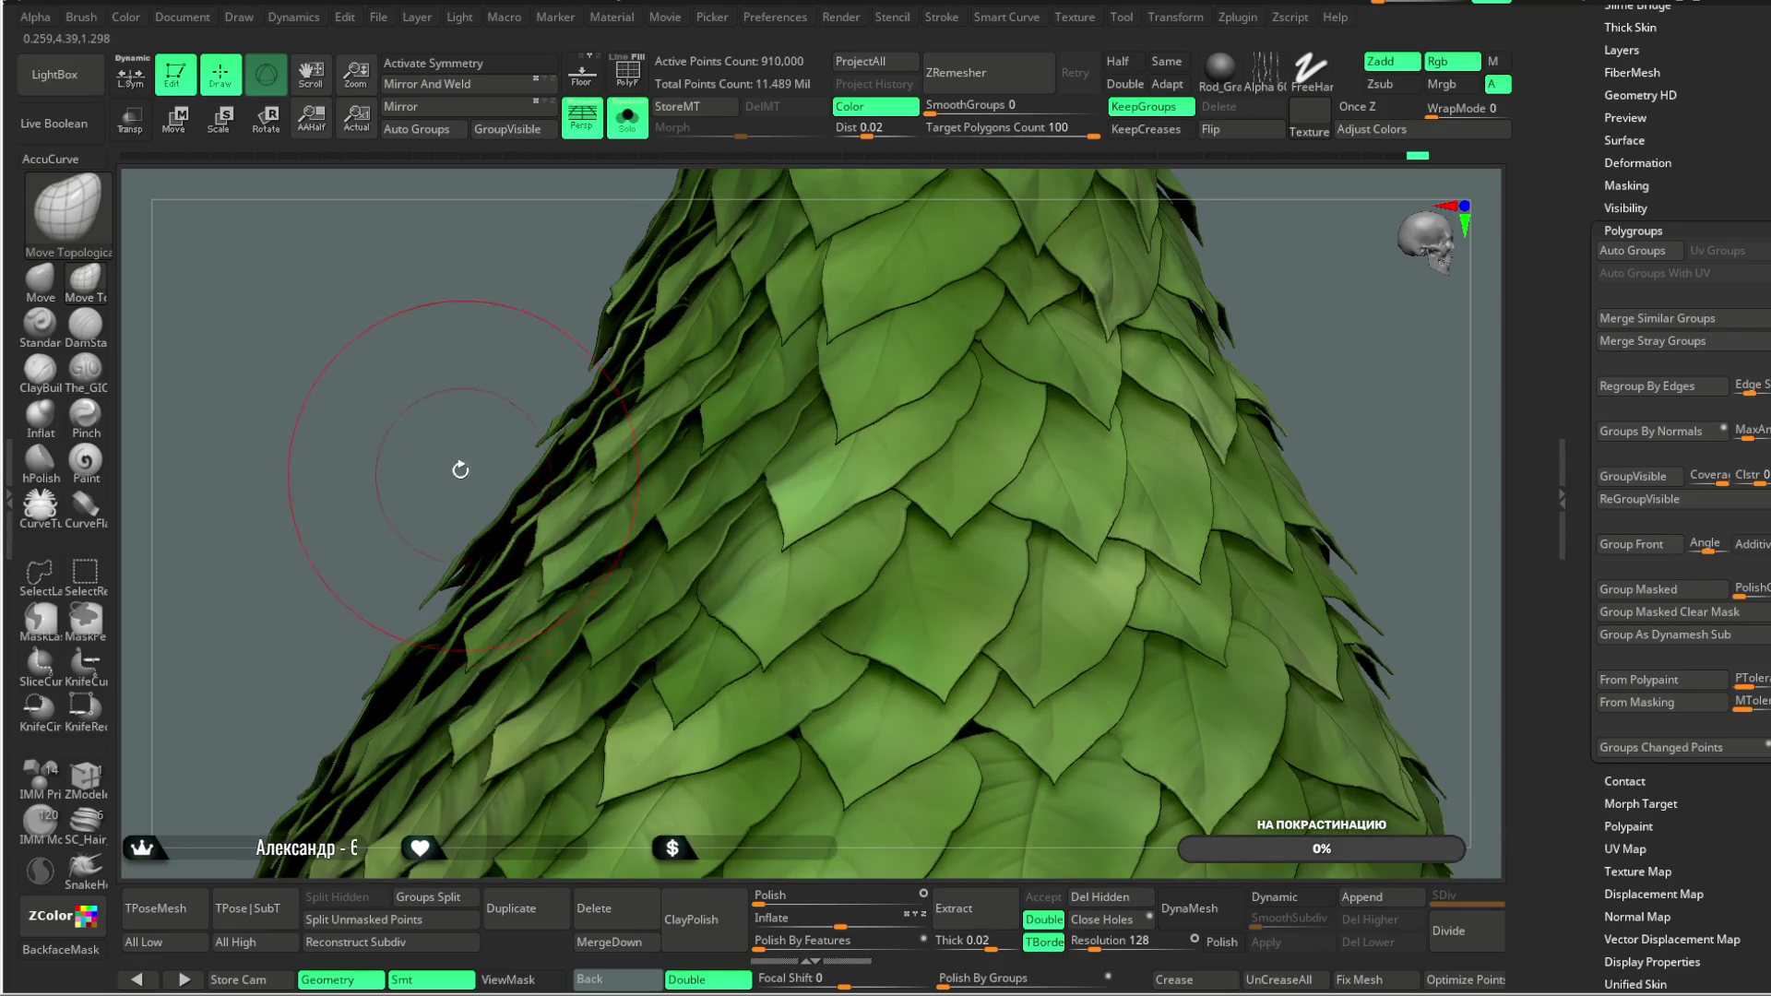
left_click_drag(464, 475, 496, 523)
left_click_drag(461, 413, 523, 529)
left_click_drag(481, 422, 474, 495)
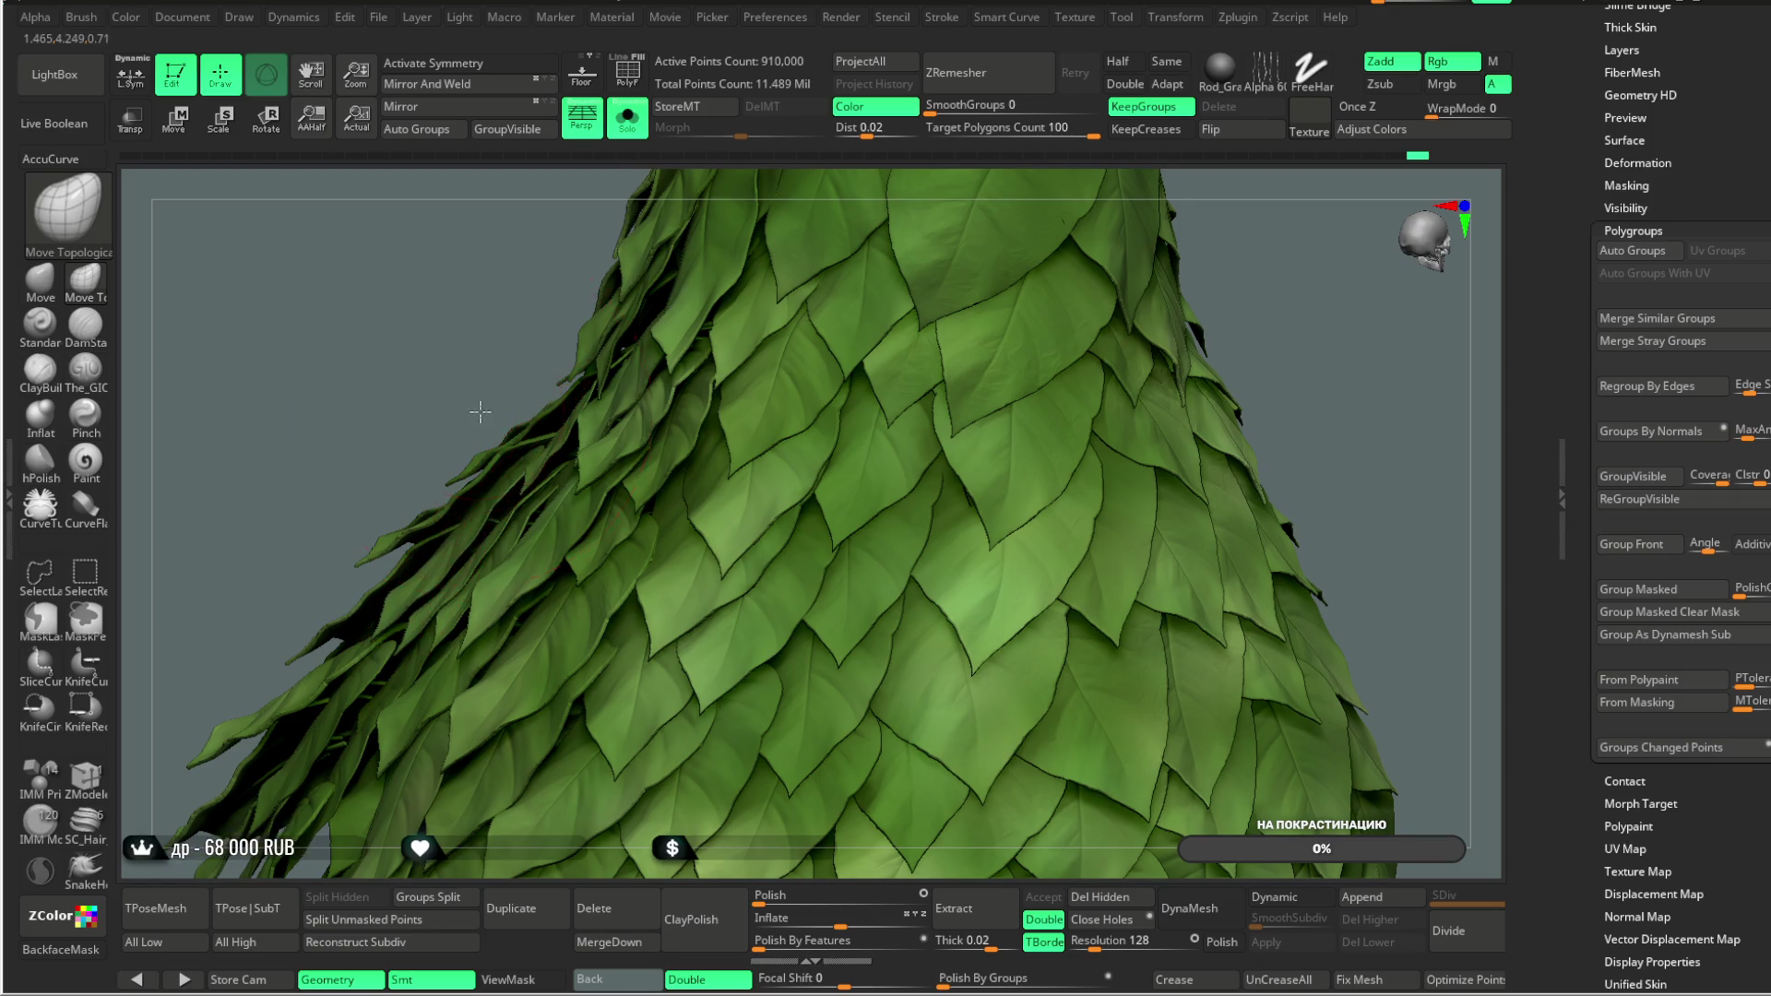
left_click_drag(478, 411, 555, 456)
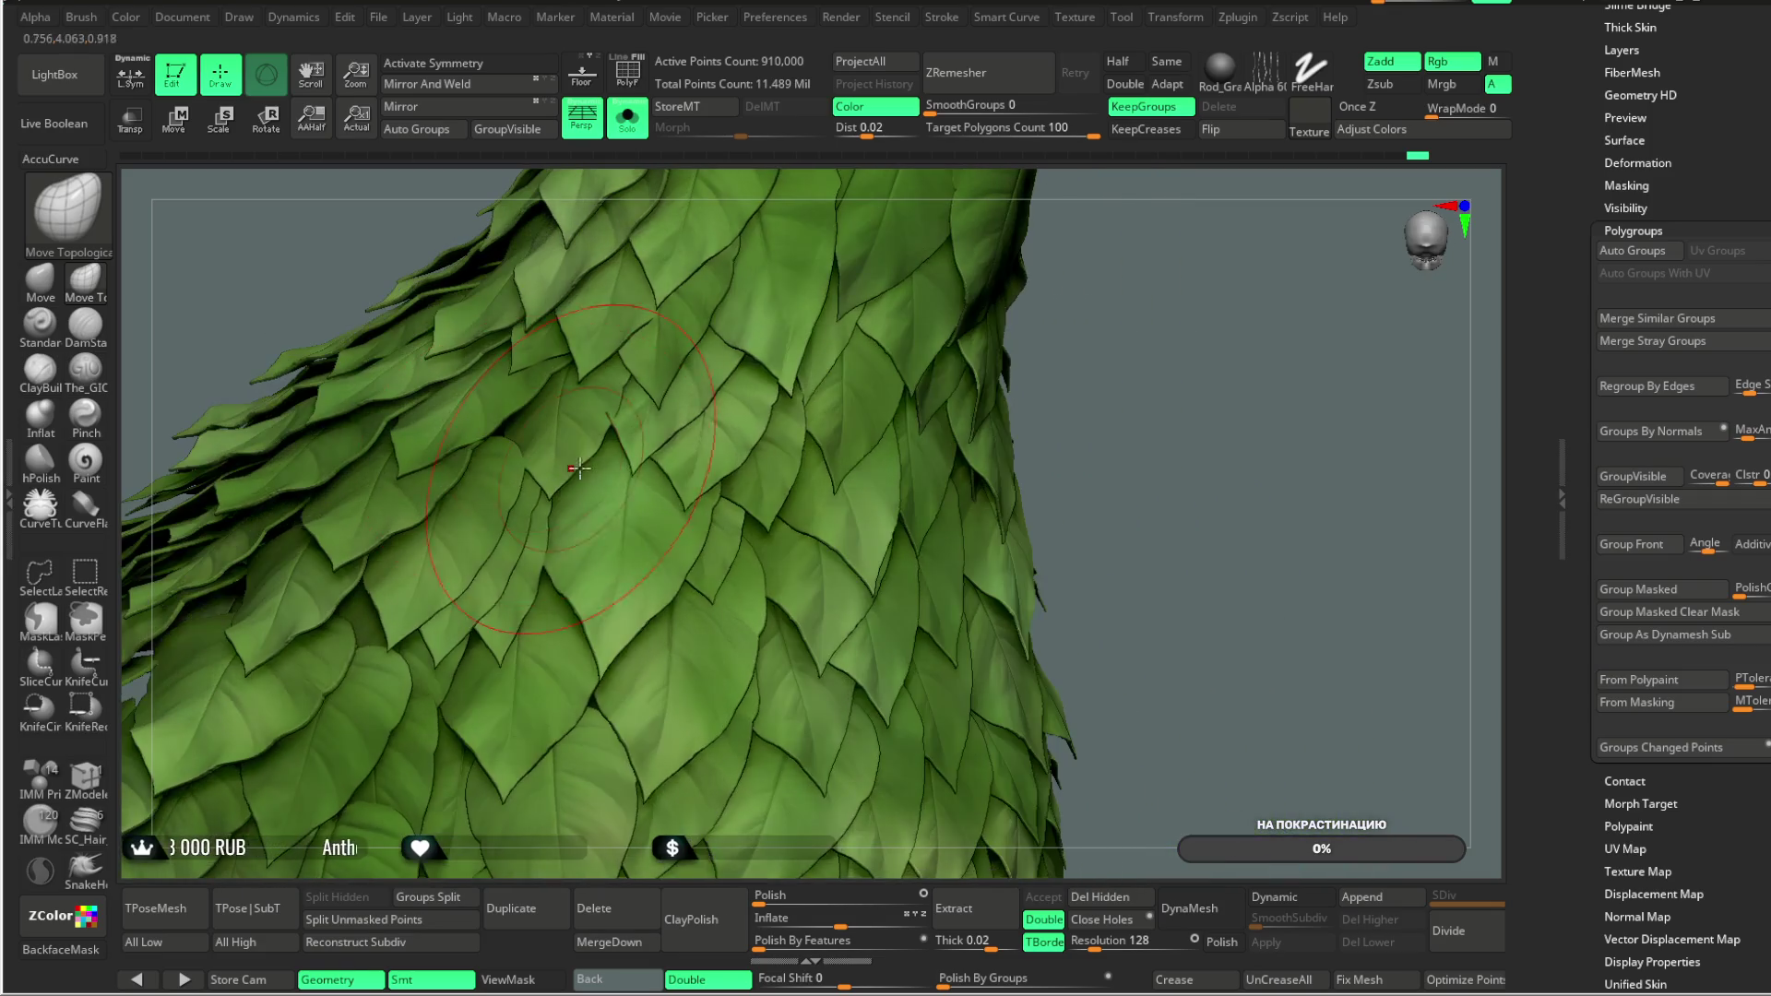
mouse_move(1131, 530)
left_mouse_down("alt")
mouse_move(1126, 399)
mouse_move(1027, 316)
mouse_move(1047, 316)
mouse_move(407, 400)
mouse_move(463, 495)
mouse_move(447, 384)
mouse_move(498, 268)
mouse_move(512, 498)
left_mouse_up("alt")
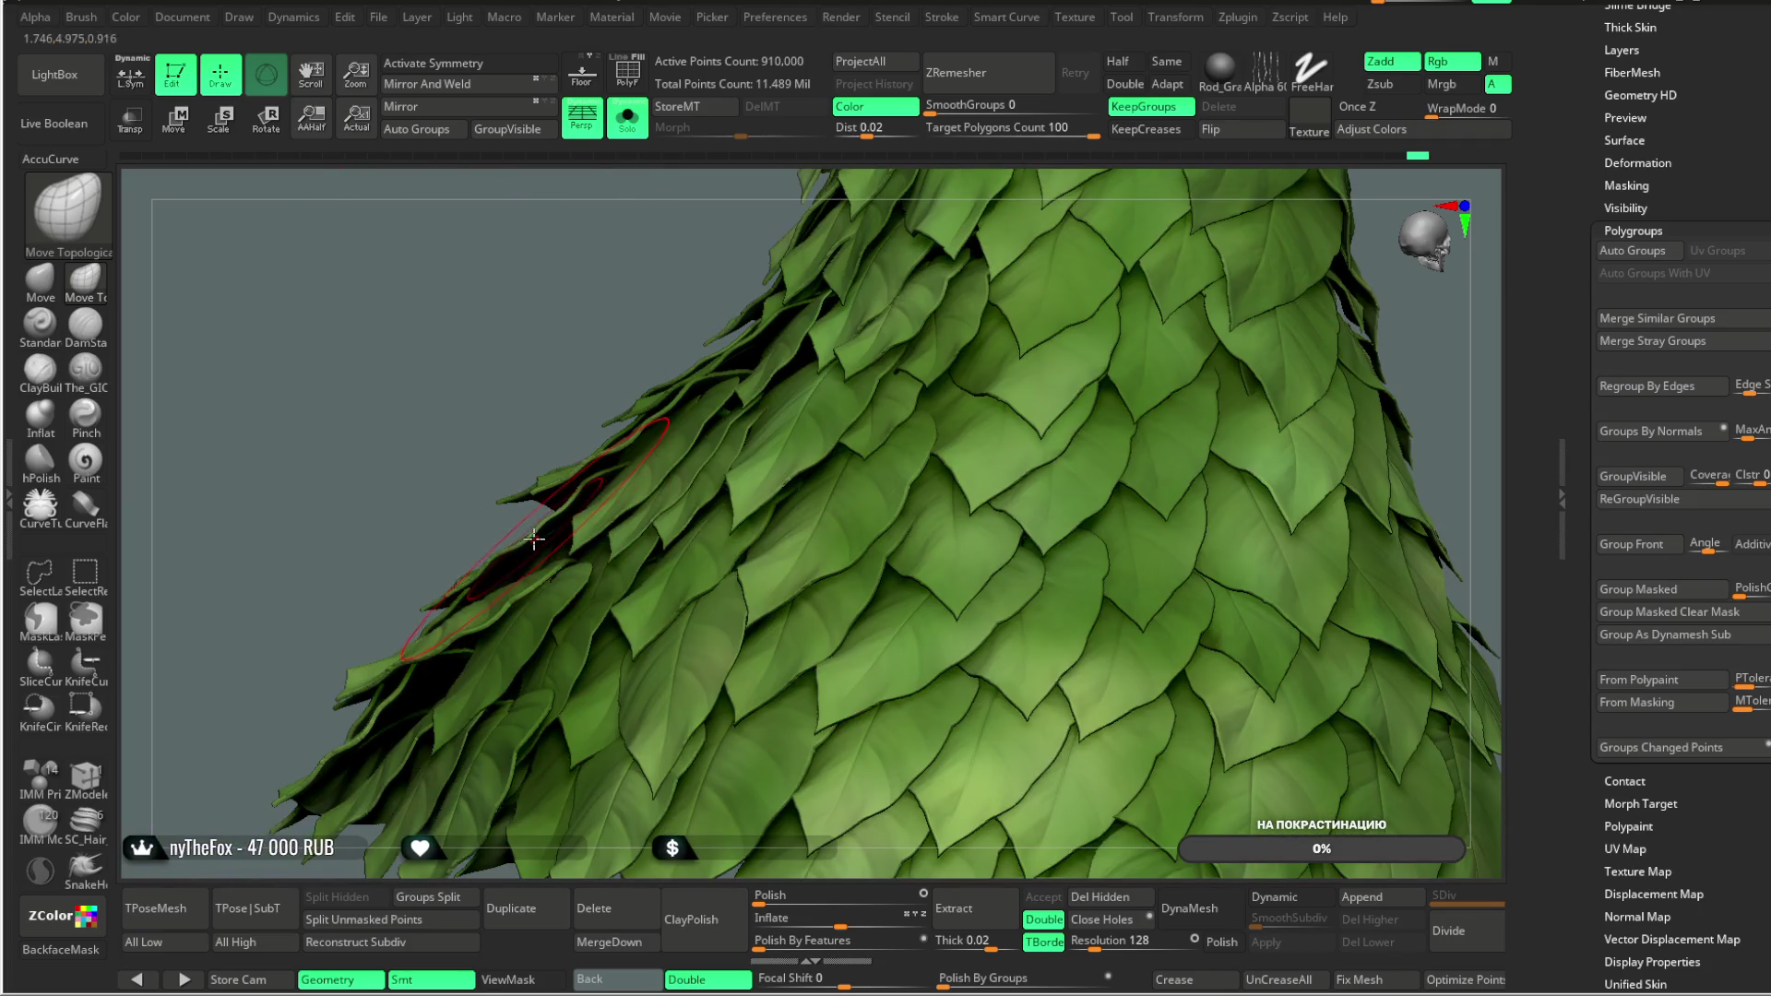
mouse_move(455, 443)
left_mouse_down()
mouse_move(443, 394)
mouse_move(450, 567)
left_mouse_up()
Step: Press the lower-left leaves and left-flank strays flat against the skirt
key("space")
mouse_move(422, 477)
left_mouse_down()
mouse_move(441, 593)
mouse_move(435, 463)
mouse_move(419, 615)
mouse_move(431, 520)
left_mouse_up()
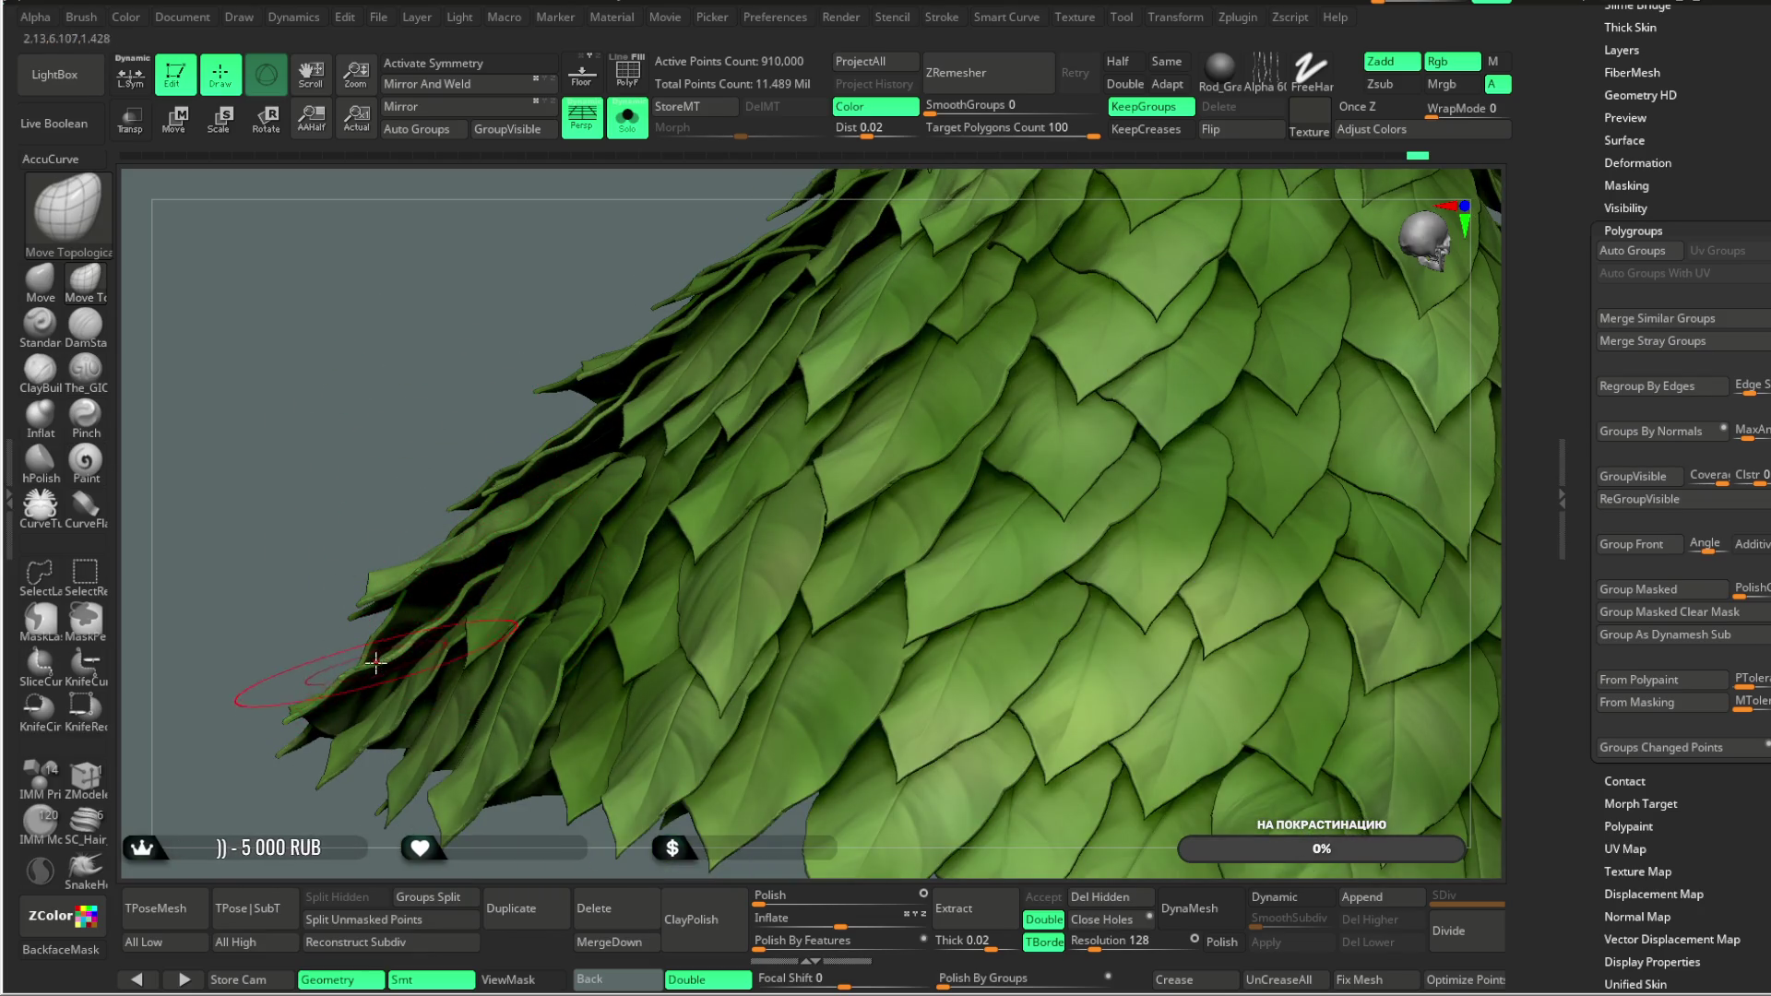
left_click_drag(348, 593, 368, 614)
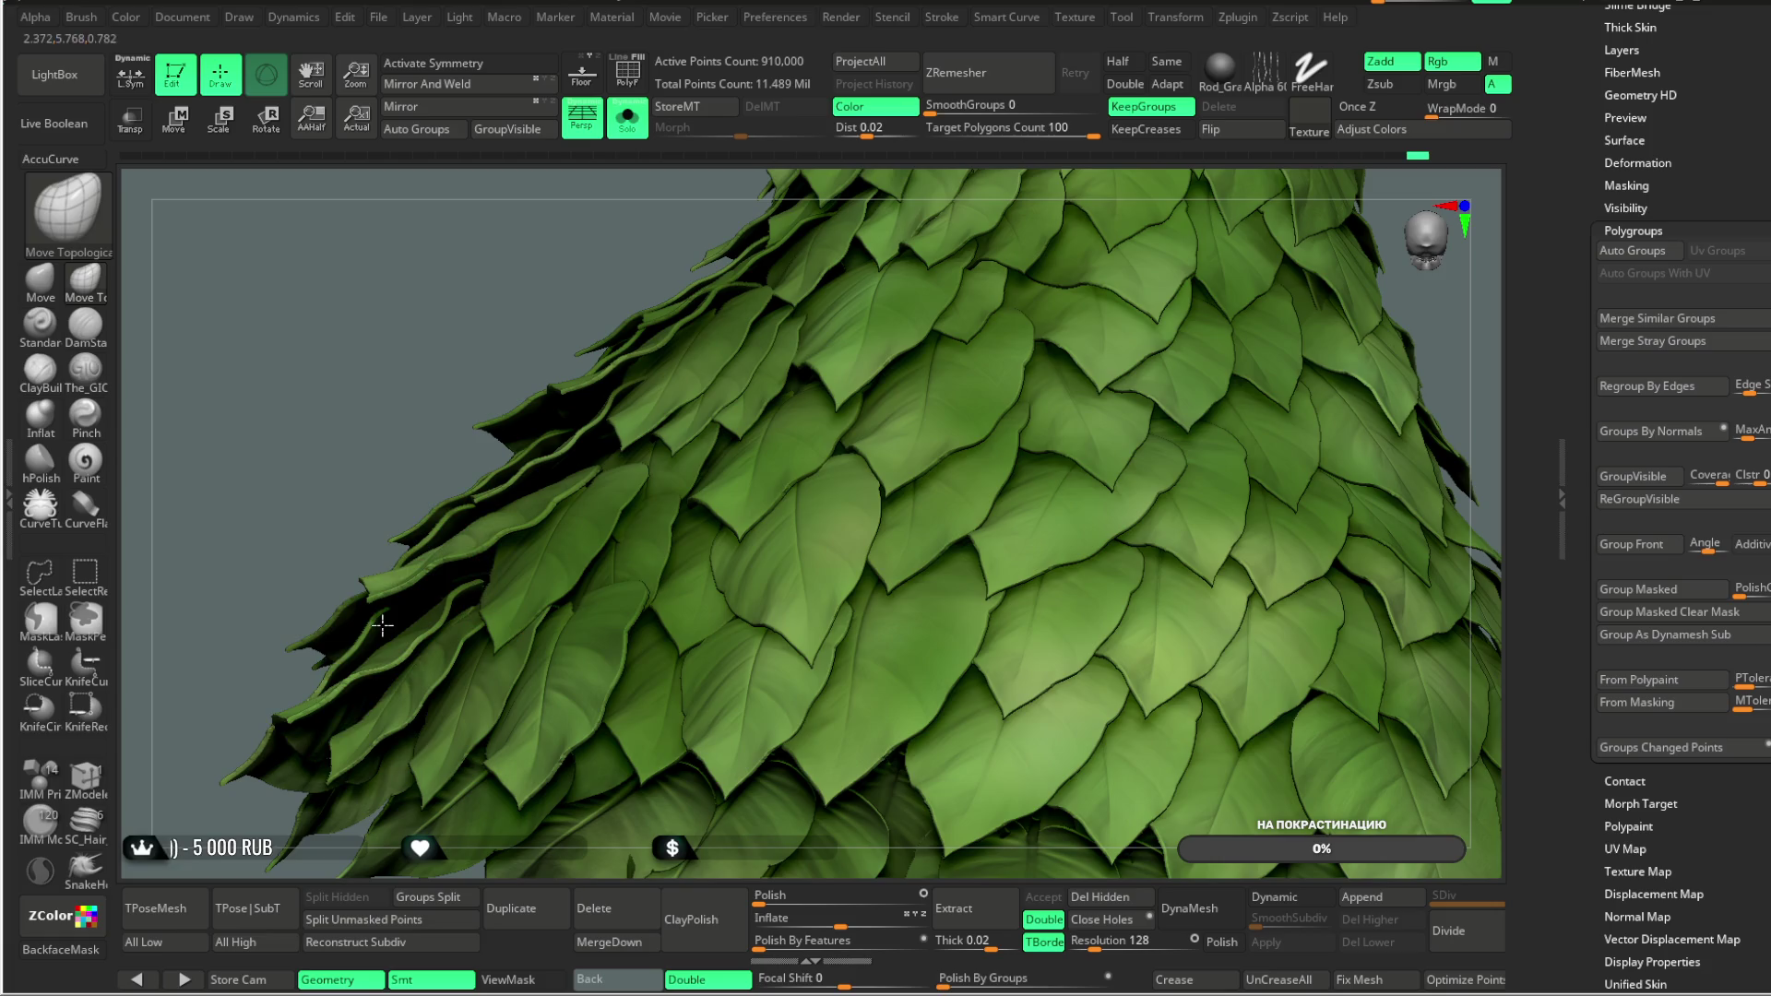
mouse_move(348, 513)
left_mouse_down()
mouse_move(392, 578)
mouse_move(516, 544)
mouse_move(600, 489)
left_mouse_up()
key("space")
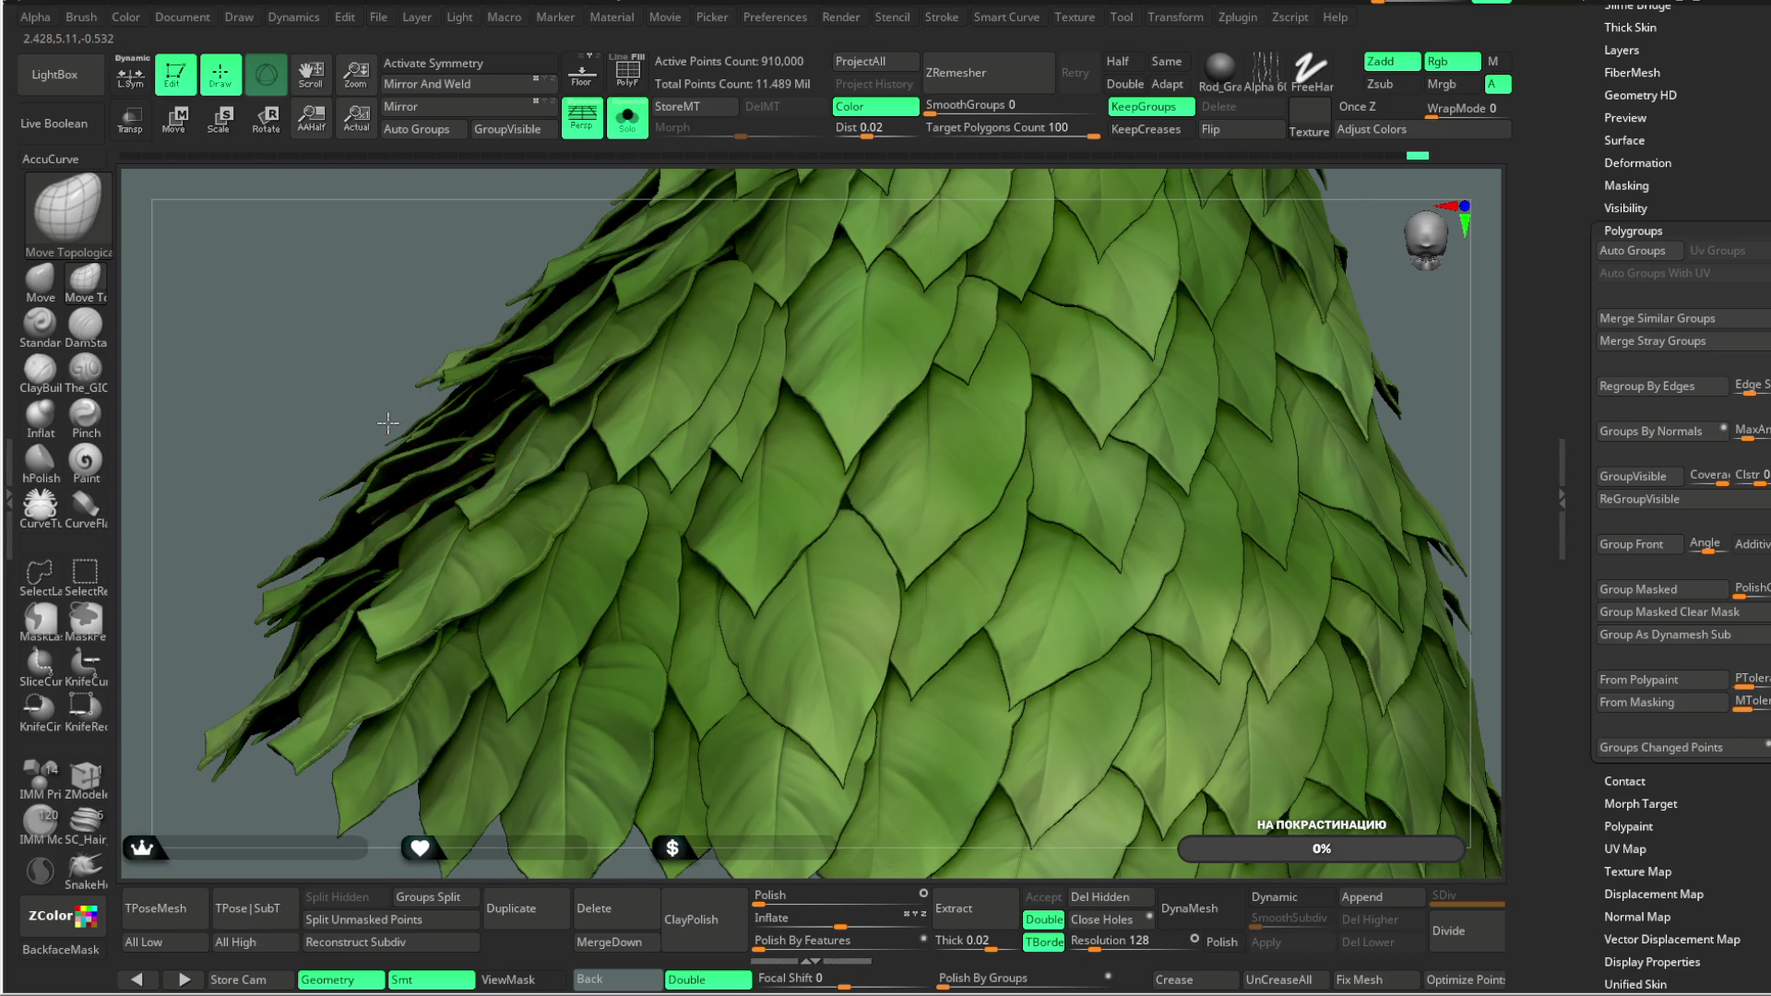
left_click_drag(386, 422, 393, 550)
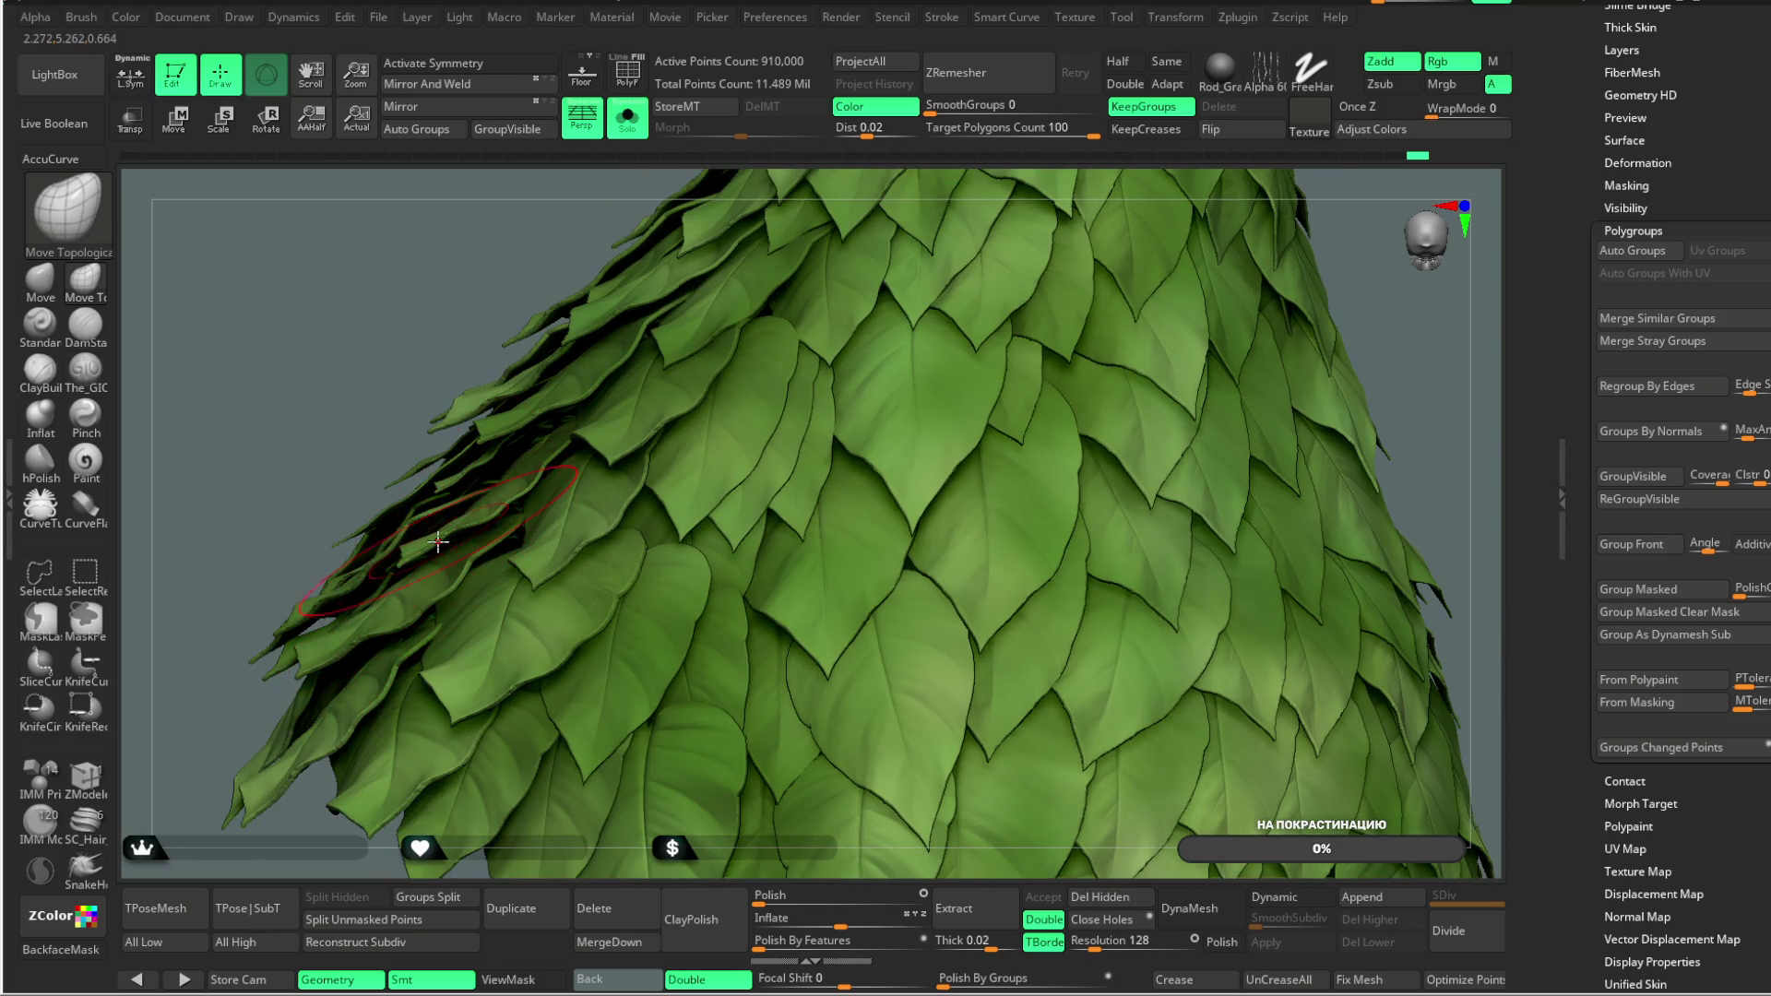
left_click_drag(375, 423, 478, 460)
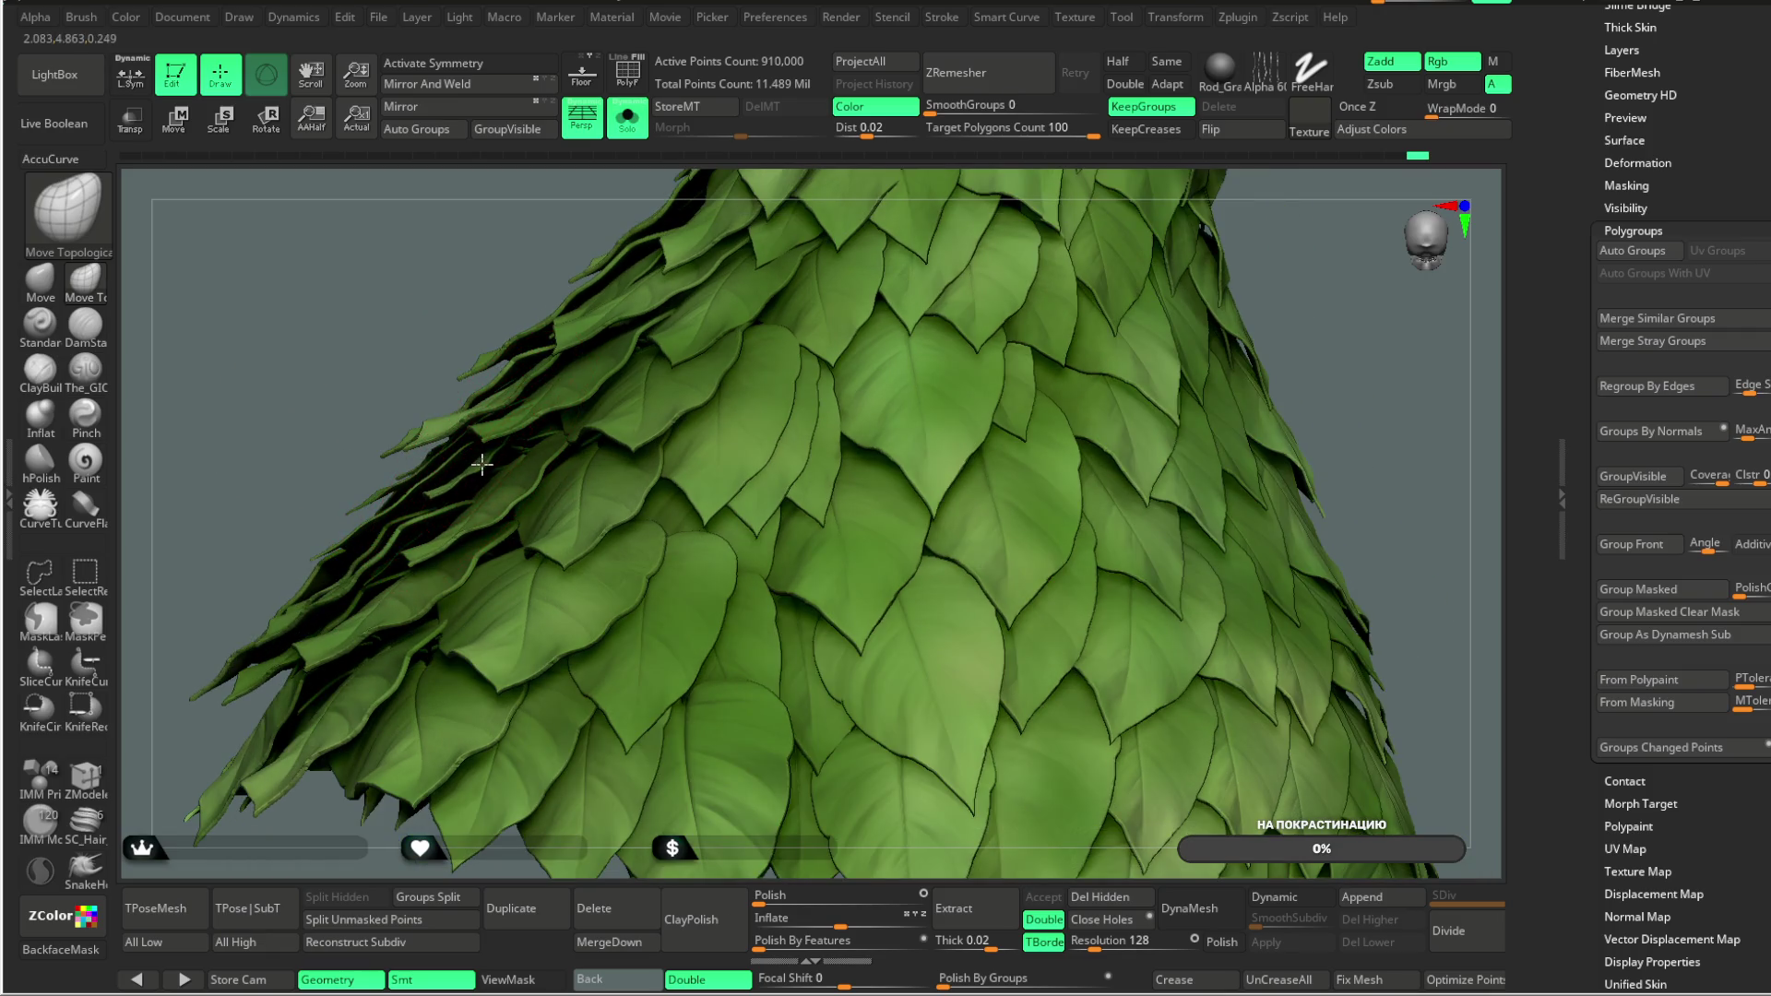
Step: Flatten lifted leaves along the left flank and zoom out to review the whole cone
mouse_move(376, 386)
left_mouse_down()
mouse_move(494, 465)
mouse_move(435, 452)
mouse_move(442, 468)
left_mouse_up()
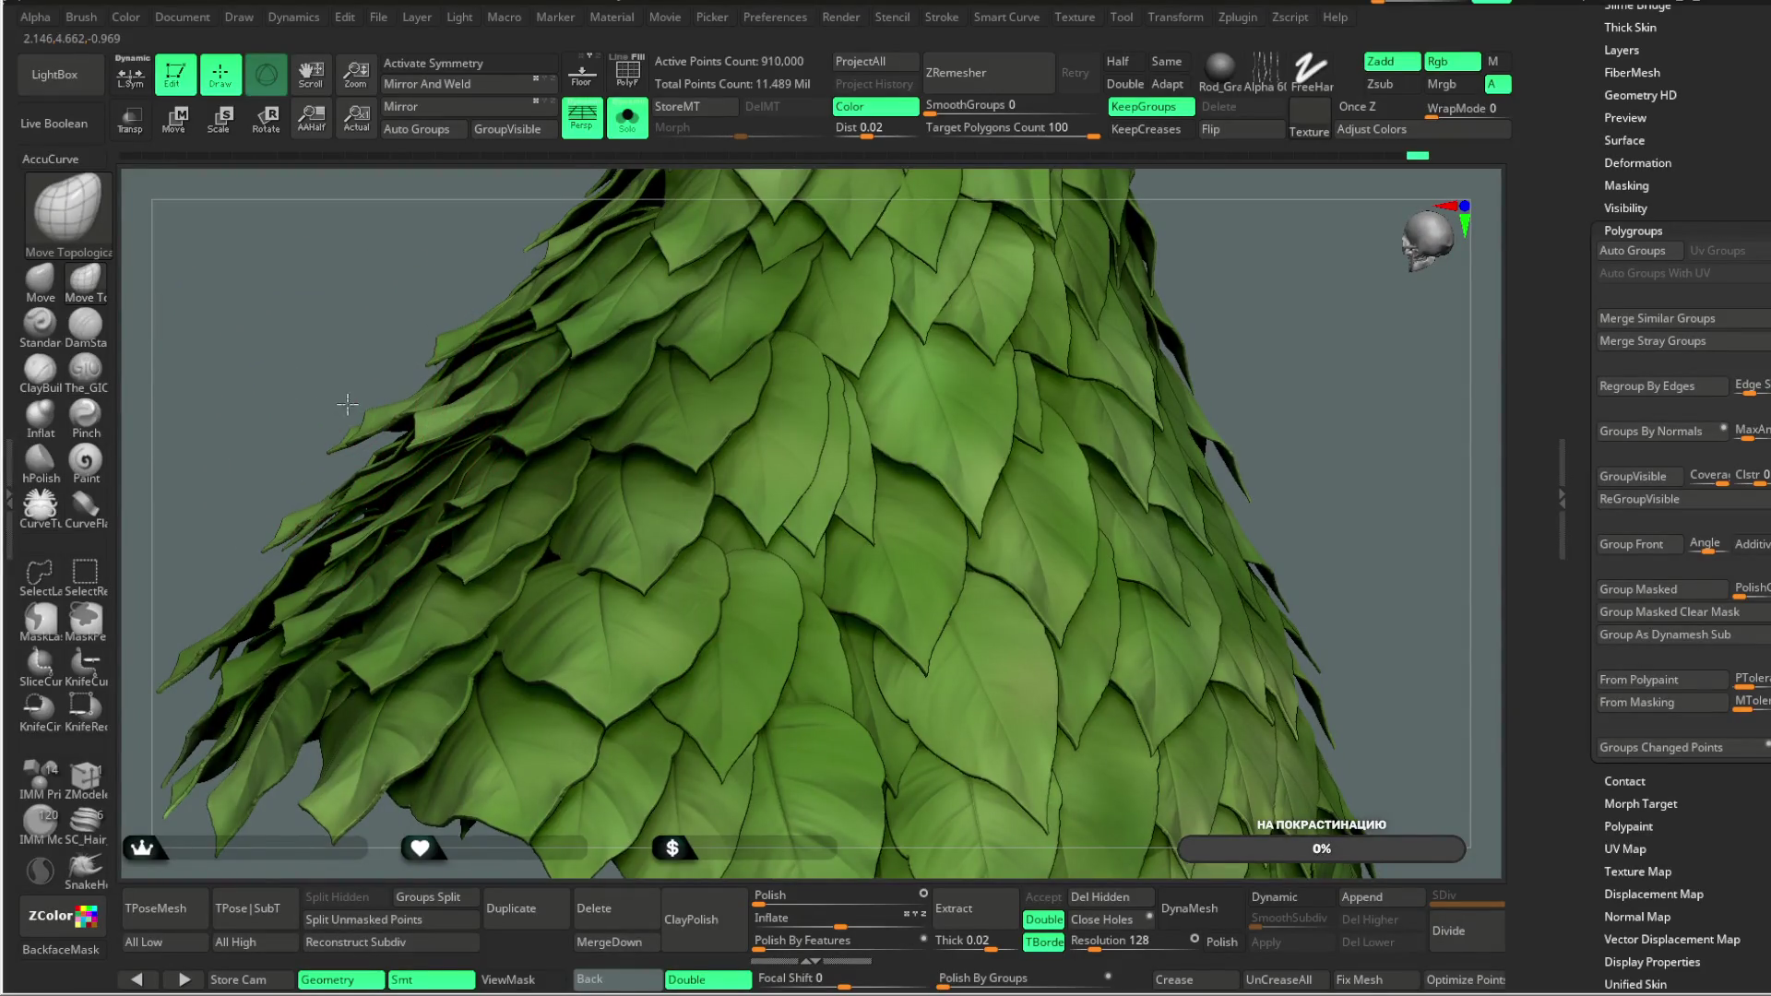
left_click_drag(366, 412, 460, 606)
mouse_move(381, 408)
left_mouse_down()
mouse_move(375, 309)
mouse_move(459, 475)
left_mouse_up()
left_click_drag(850, 277, 401, 540)
mouse_move(378, 477)
left_mouse_down()
mouse_move(370, 443)
mouse_move(407, 391)
mouse_move(400, 574)
left_mouse_up()
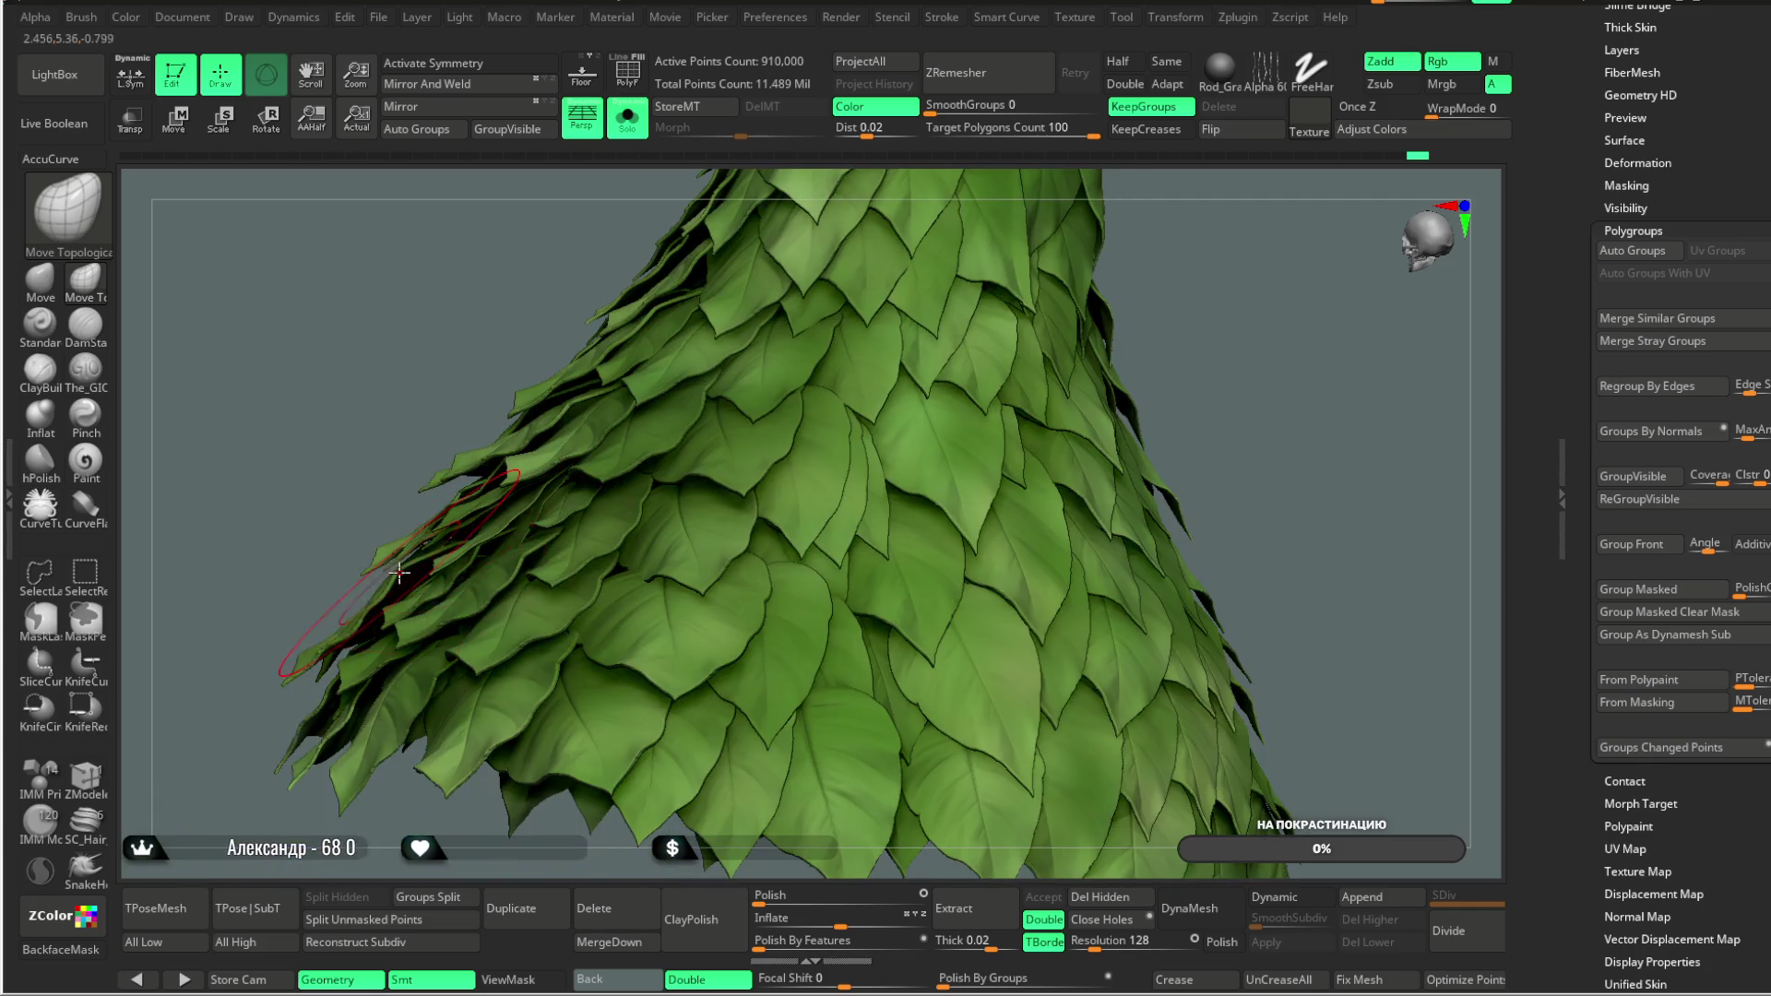
mouse_move(360, 461)
left_mouse_down()
mouse_move(347, 427)
mouse_move(364, 462)
mouse_move(230, 646)
left_mouse_up()
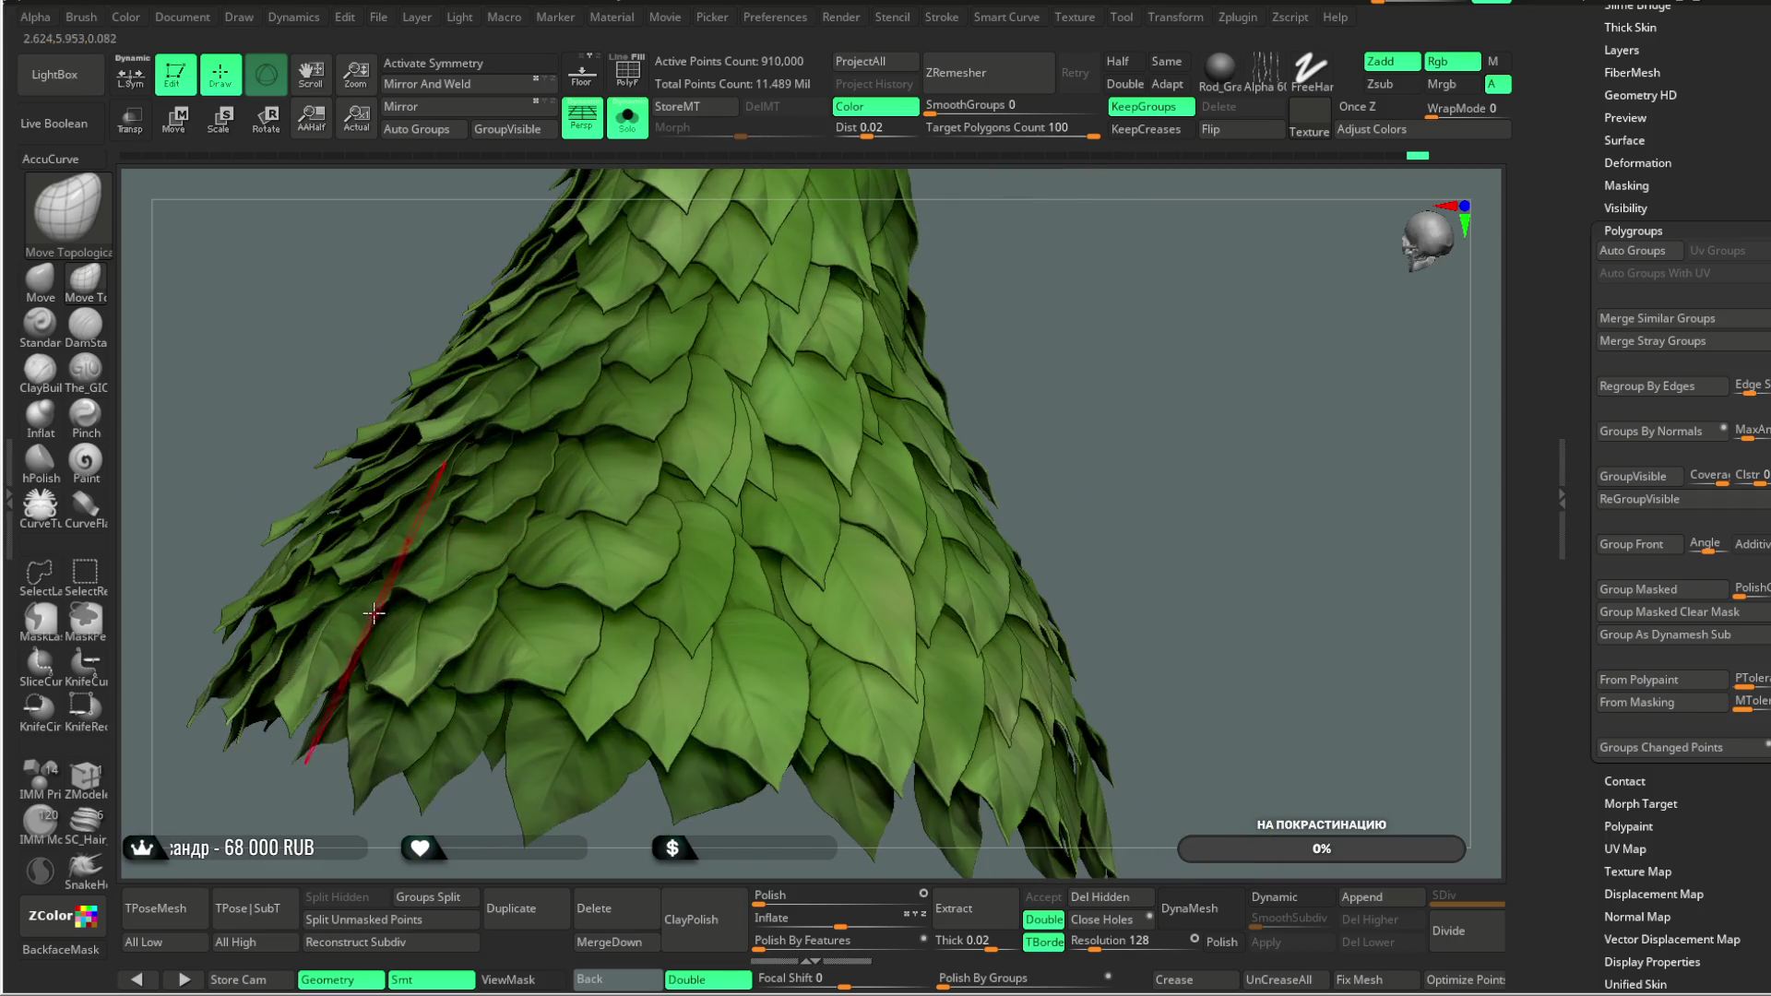
mouse_move(1071, 316)
left_mouse_down()
mouse_move(1061, 373)
mouse_move(971, 423)
mouse_move(965, 454)
mouse_move(953, 424)
mouse_move(937, 454)
left_mouse_up()
Step: Check the skirt beneath the cloak and arms on the full character, then solo the skirt again
left_click(627, 115)
mouse_move(834, 375)
left_mouse_down()
mouse_move(935, 363)
mouse_move(910, 360)
mouse_move(914, 384)
mouse_move(890, 368)
mouse_move(932, 361)
mouse_move(905, 360)
mouse_move(909, 407)
mouse_move(932, 336)
mouse_move(876, 388)
mouse_move(675, 449)
left_mouse_up()
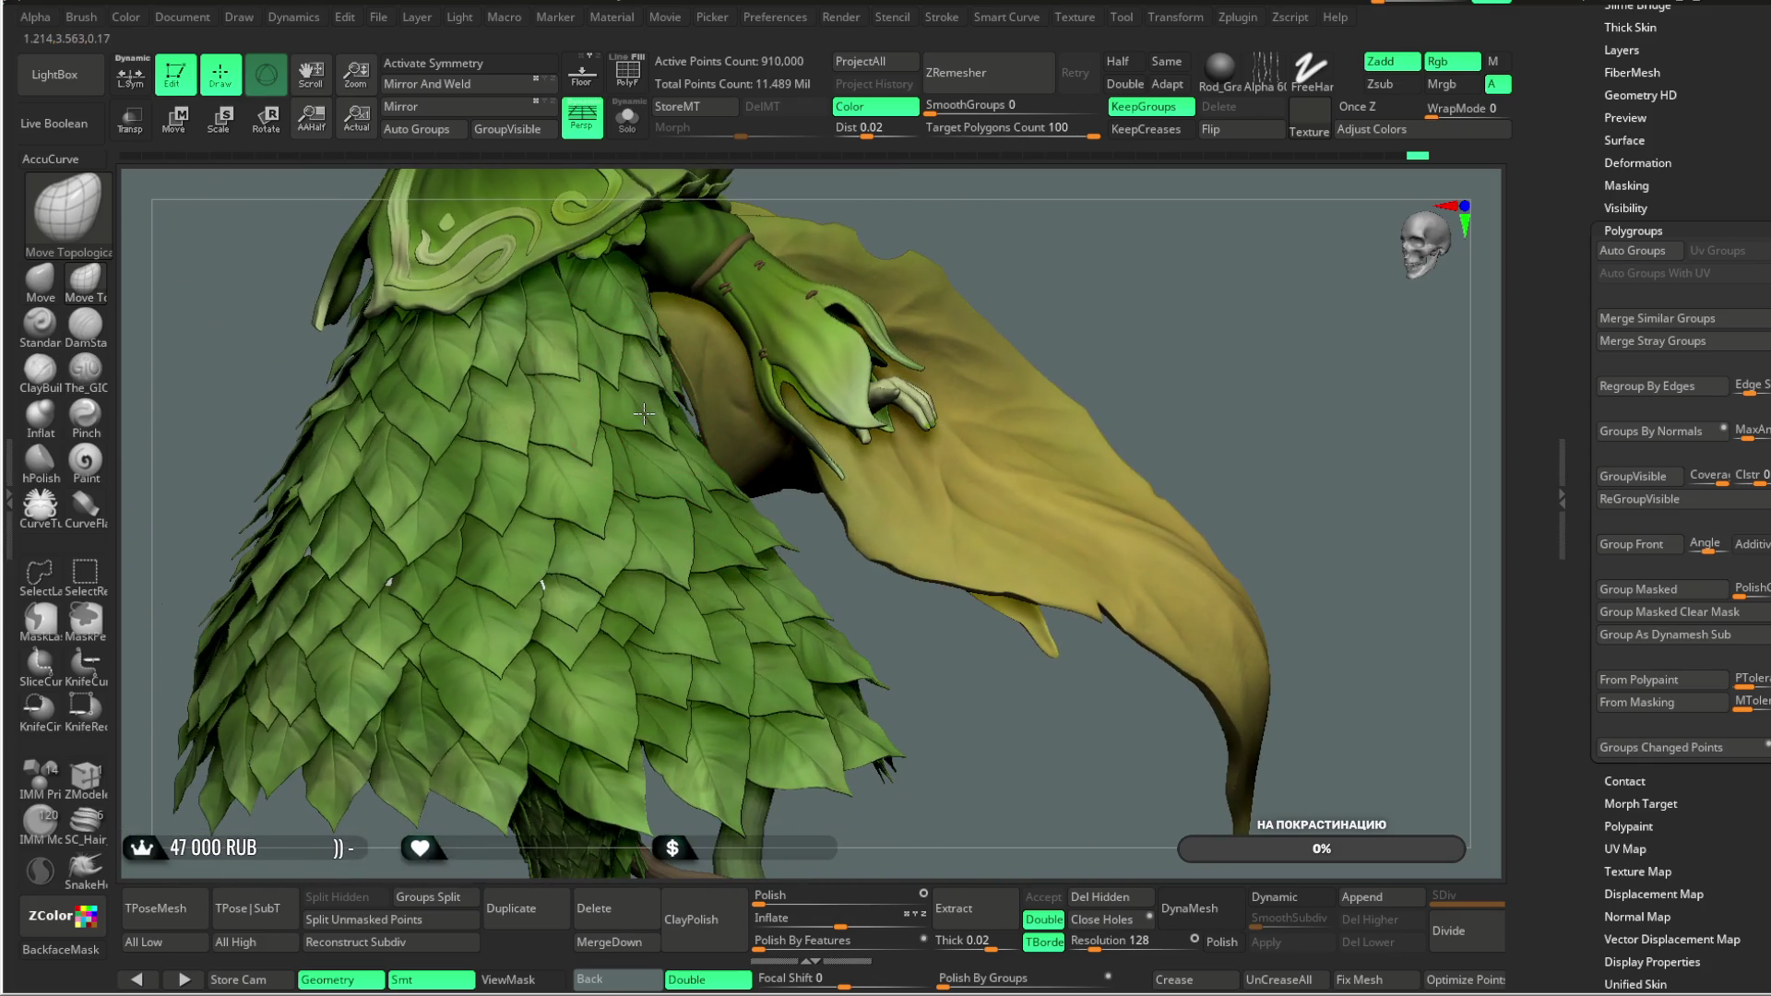
mouse_move(999, 246)
left_mouse_down()
mouse_move(959, 272)
mouse_move(1020, 265)
mouse_move(1056, 323)
mouse_move(723, 540)
left_mouse_up()
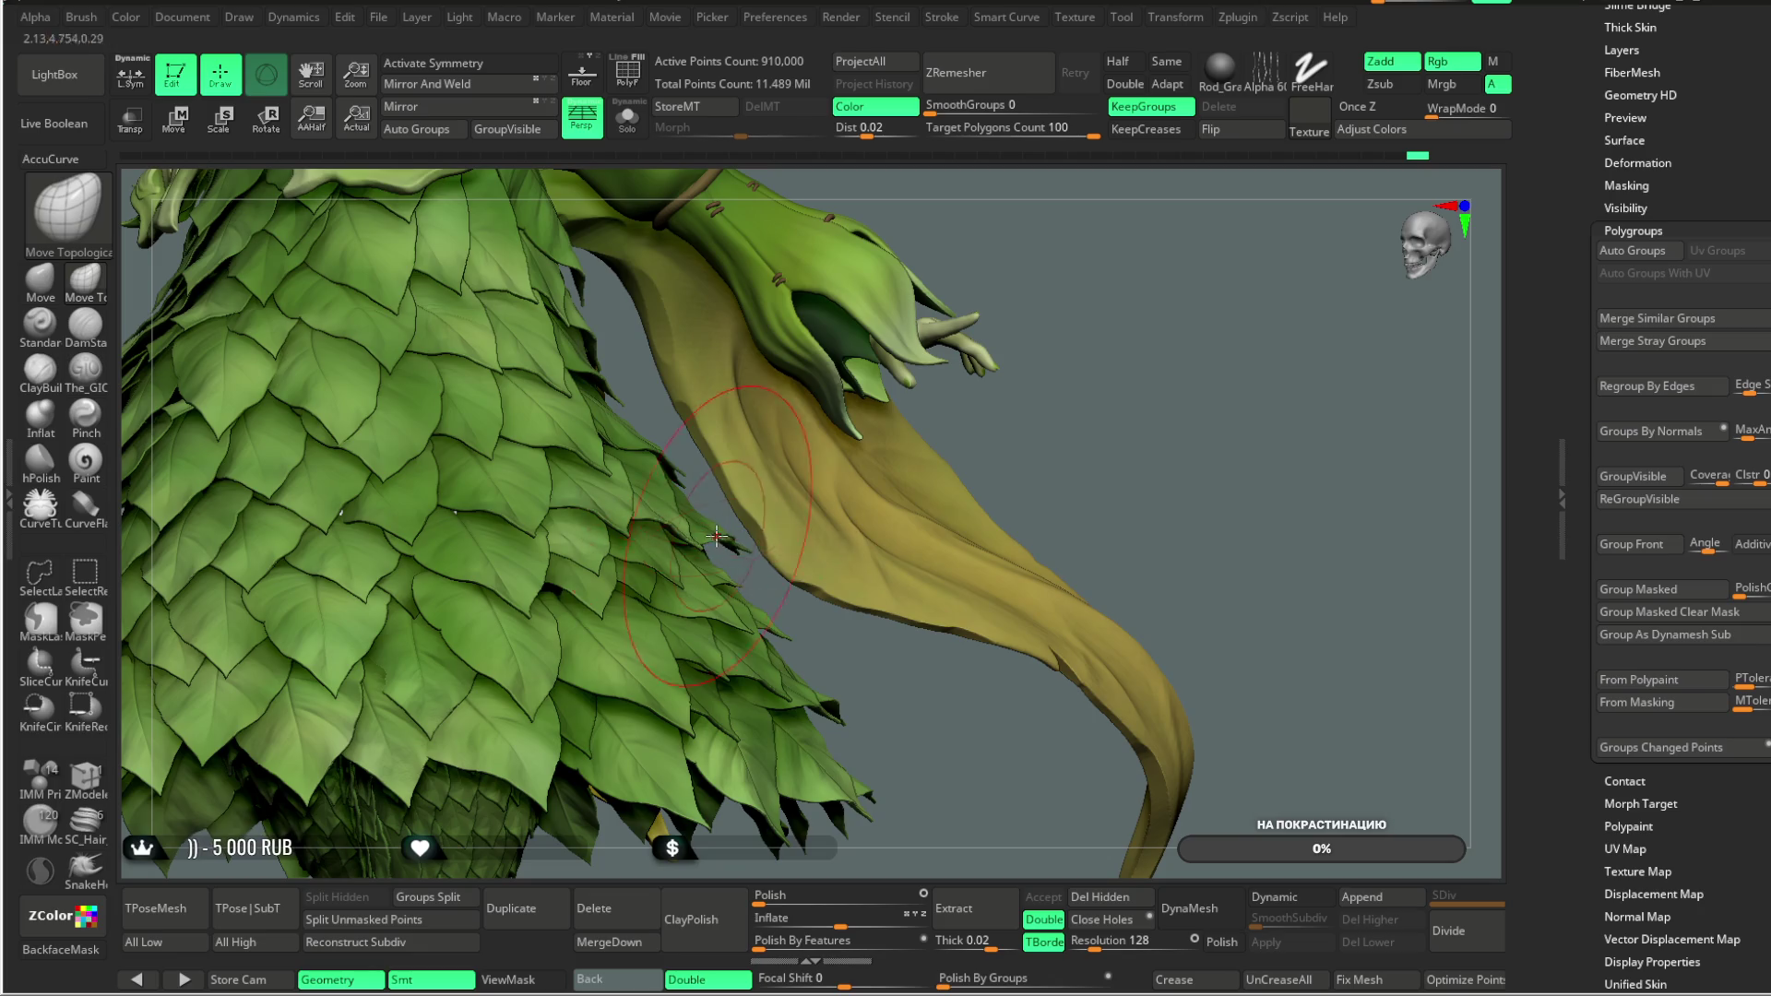
mouse_move(1027, 384)
left_mouse_down()
mouse_move(753, 529)
mouse_move(793, 510)
left_mouse_up()
key("space")
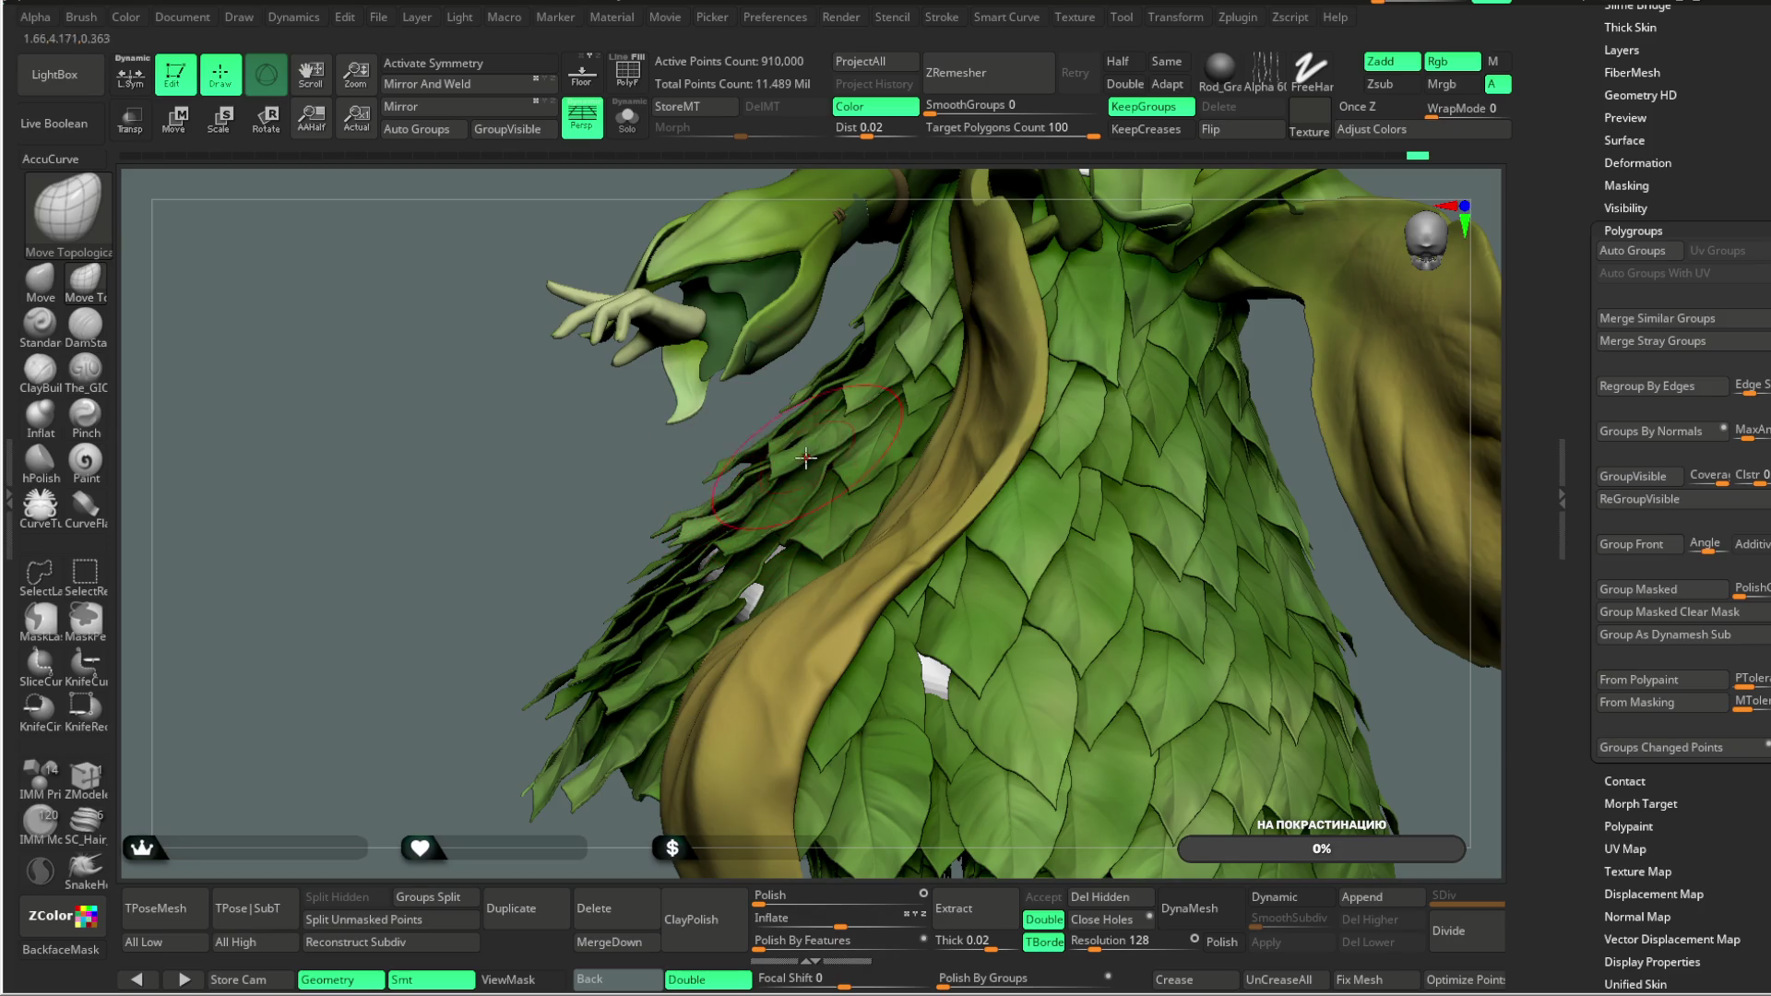
left_click_drag(758, 430, 708, 457)
mouse_move(574, 445)
left_mouse_down()
mouse_move(625, 522)
mouse_move(811, 397)
mouse_move(1208, 250)
left_mouse_up()
mouse_move(1166, 191)
left_mouse_down()
mouse_move(1091, 225)
mouse_move(1095, 323)
mouse_move(1068, 270)
mouse_move(900, 422)
mouse_move(917, 300)
left_mouse_up()
left_click(627, 117)
Step: Display polygroups and merge all skirt leaves into one teal polygroup with GroupVisible
mouse_move(800, 388)
left_mouse_down("alt")
mouse_move(867, 333)
mouse_move(885, 277)
mouse_move(793, 230)
left_mouse_up("alt")
left_click(628, 72)
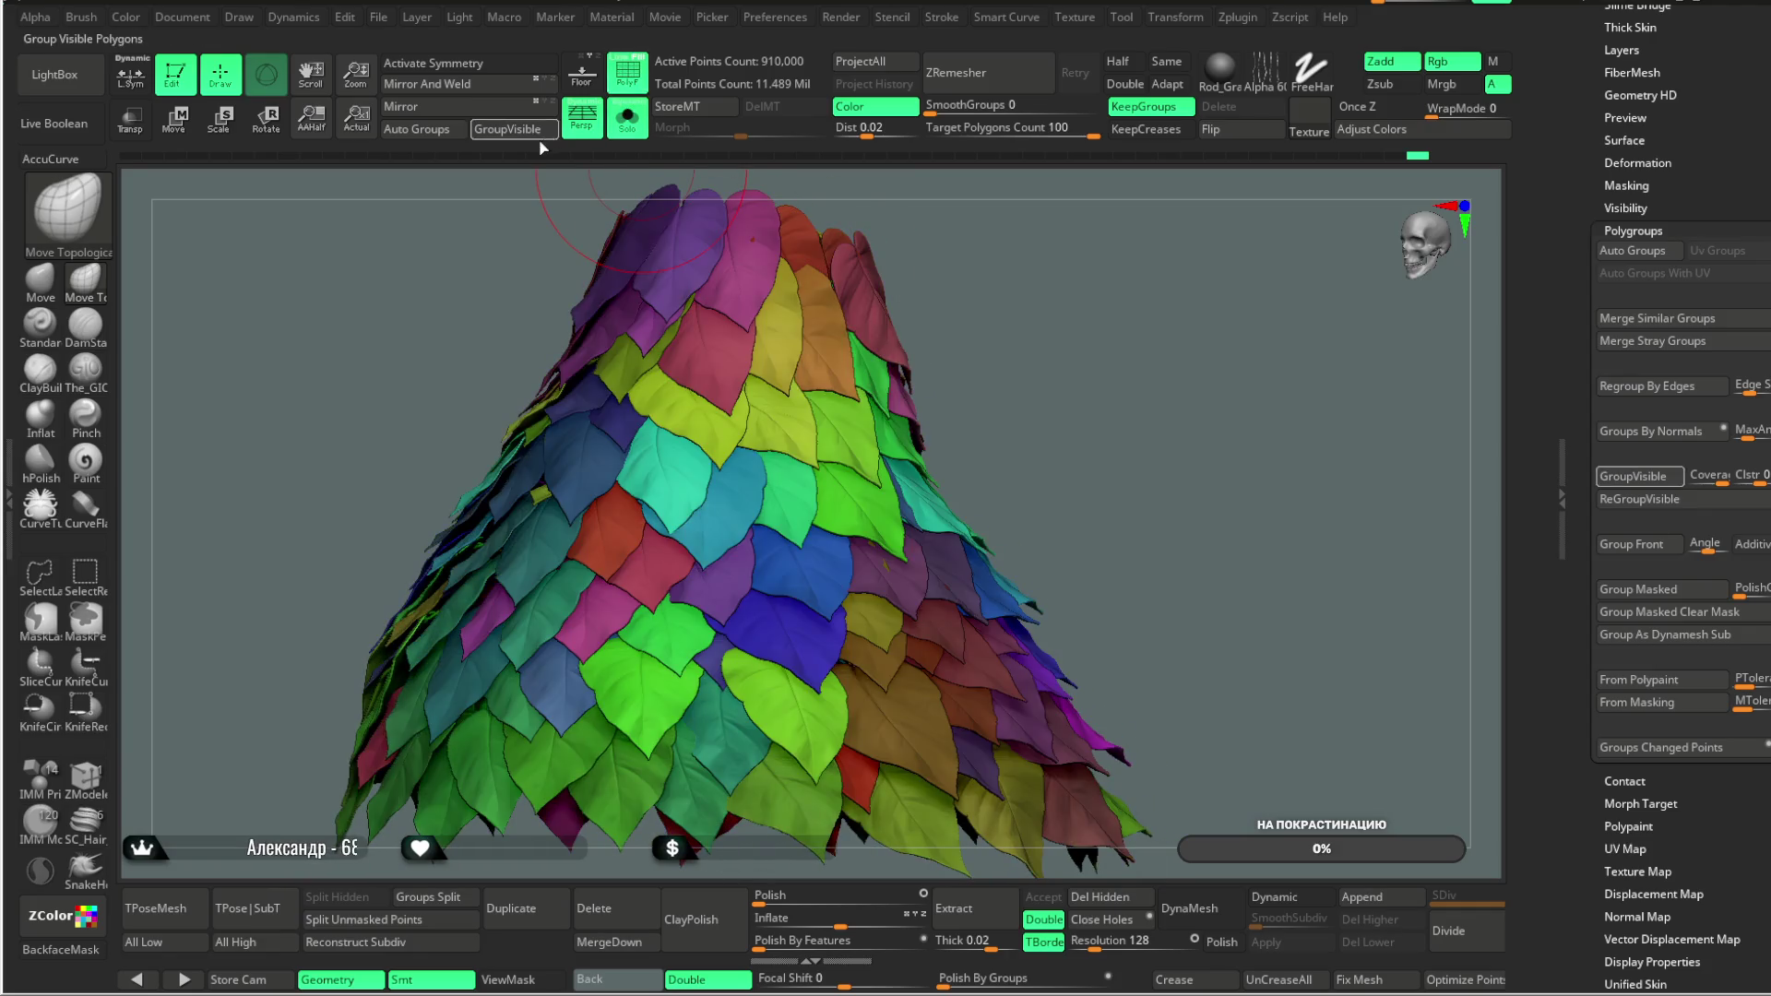
left_click(533, 134)
mouse_move(1024, 287)
left_mouse_down("alt")
mouse_move(908, 295)
mouse_move(863, 373)
mouse_move(953, 312)
mouse_move(973, 323)
mouse_move(902, 295)
mouse_move(816, 438)
left_mouse_up("alt")
left_click(524, 134)
left_click(524, 134)
key("space")
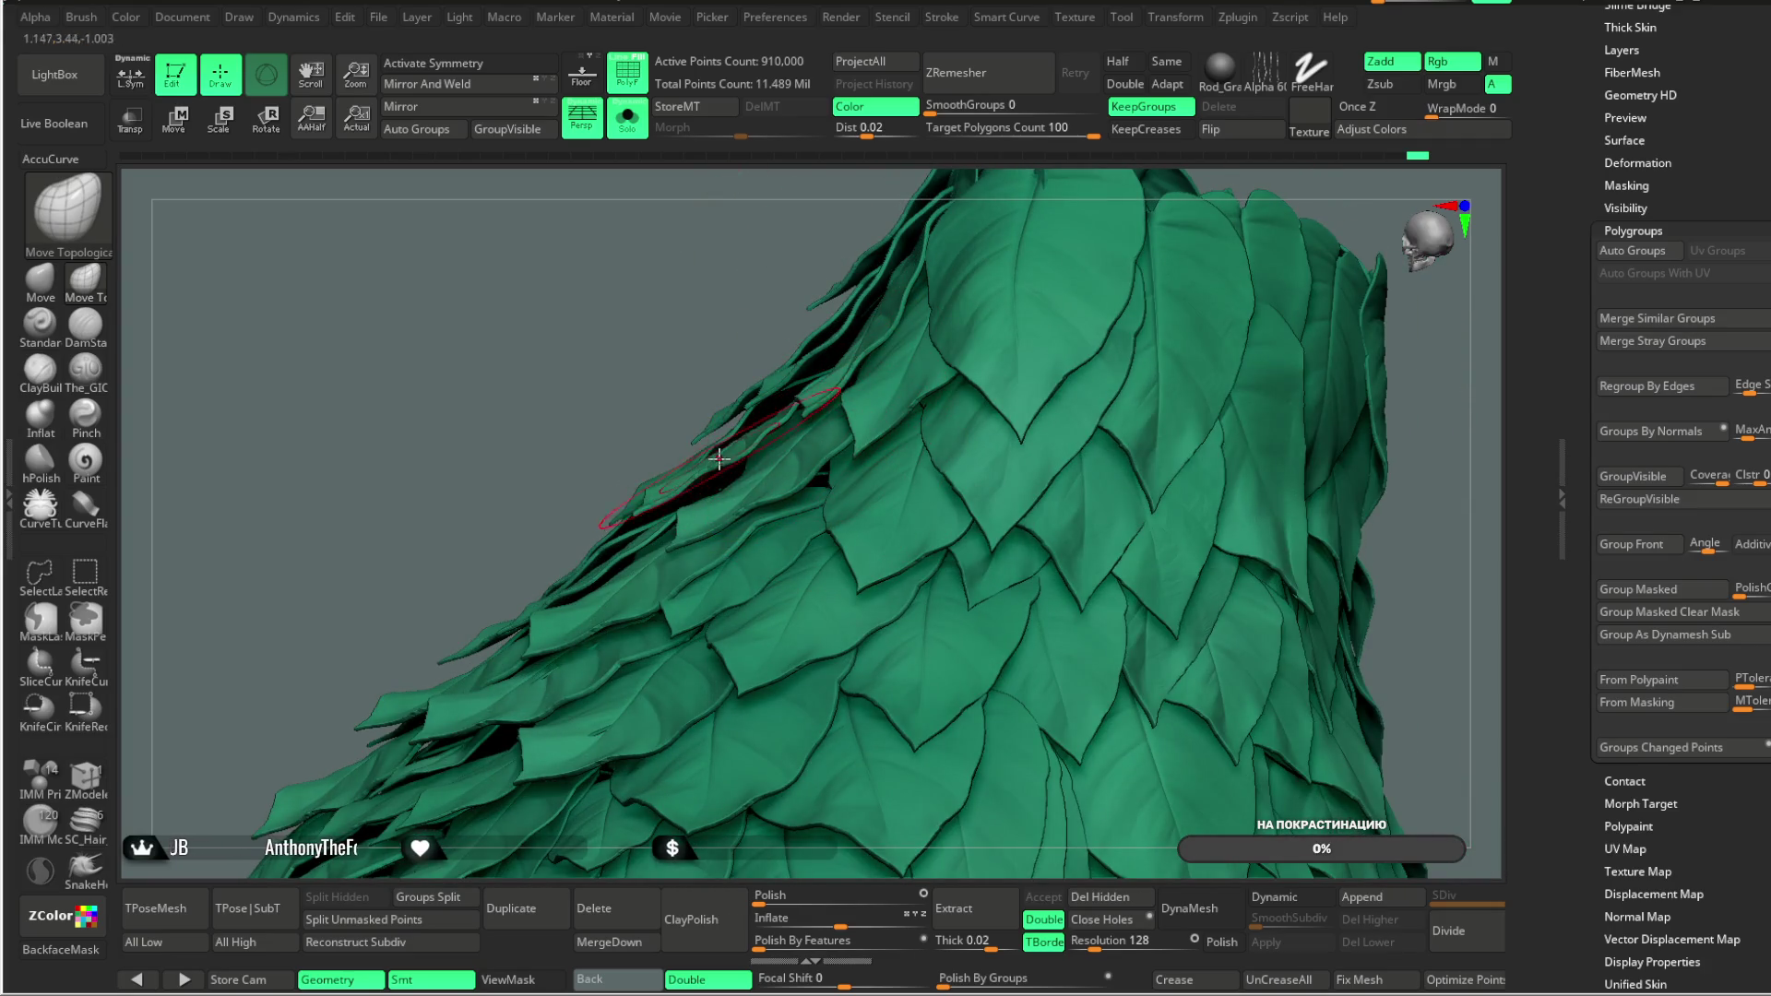
Step: Tuck a stray edge leaf and the lifted leaves along the cone's slope into place
mouse_move(703, 471)
right_mouse_down()
mouse_move(648, 514)
mouse_move(635, 565)
right_mouse_up()
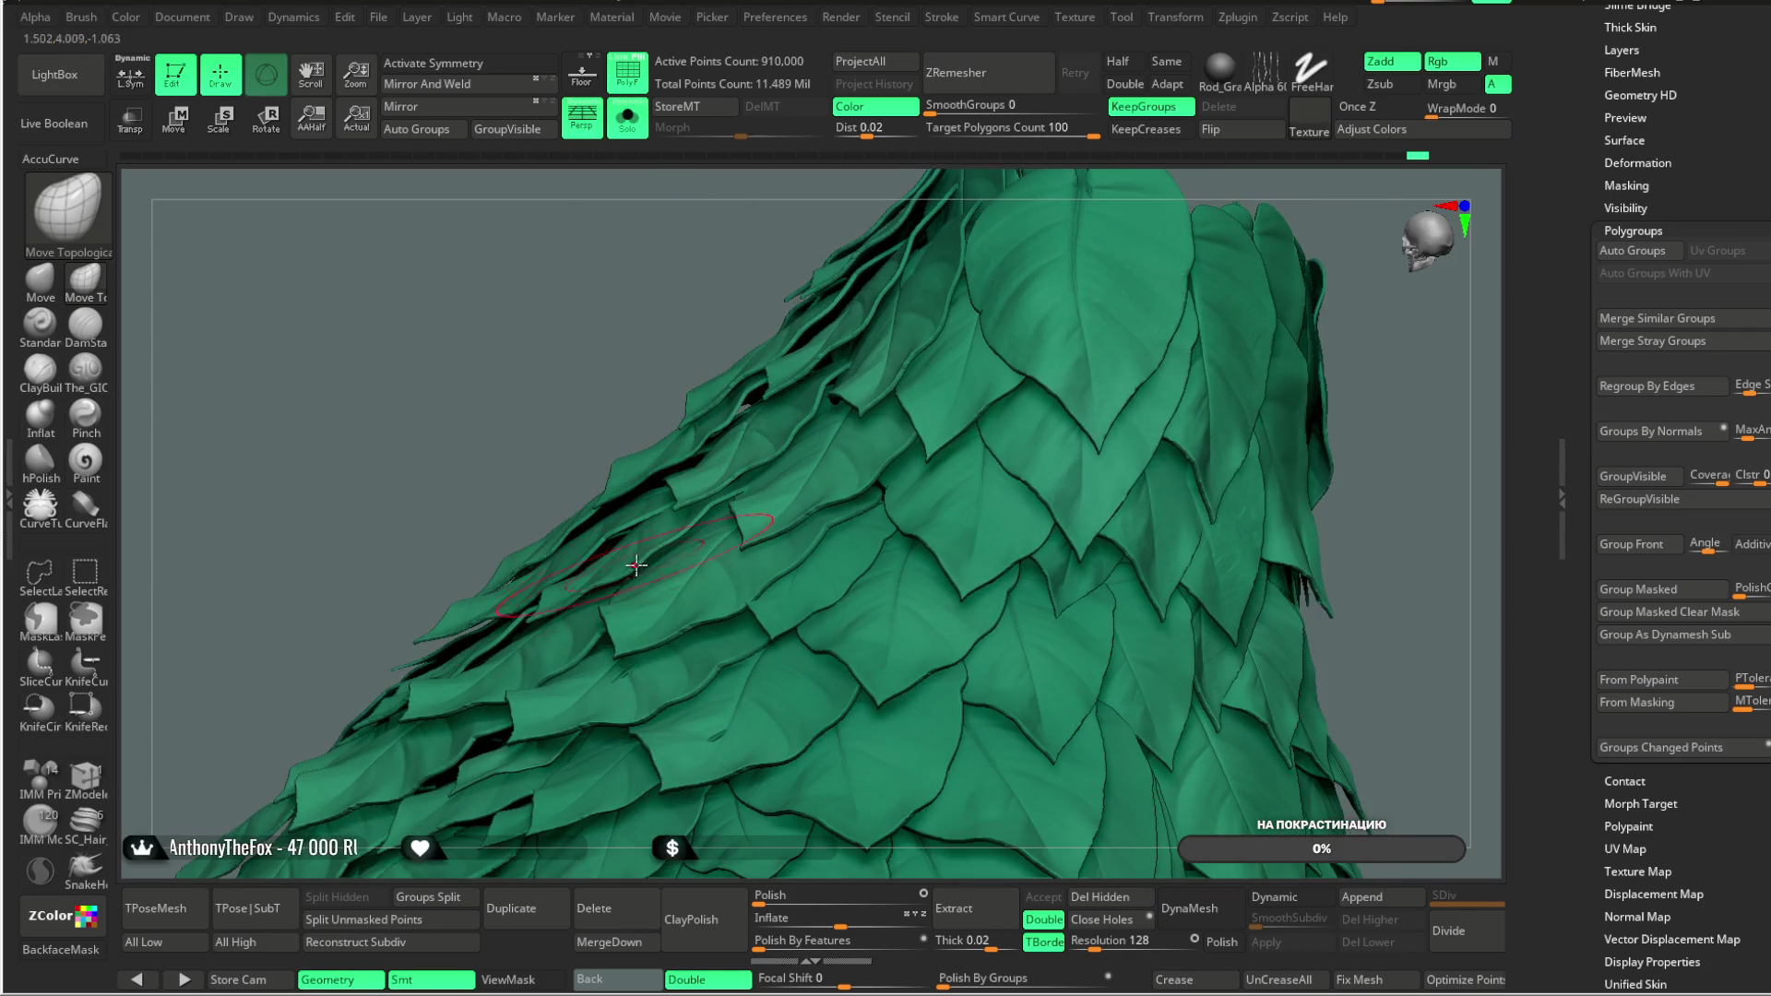
left_click_drag(617, 419, 638, 455)
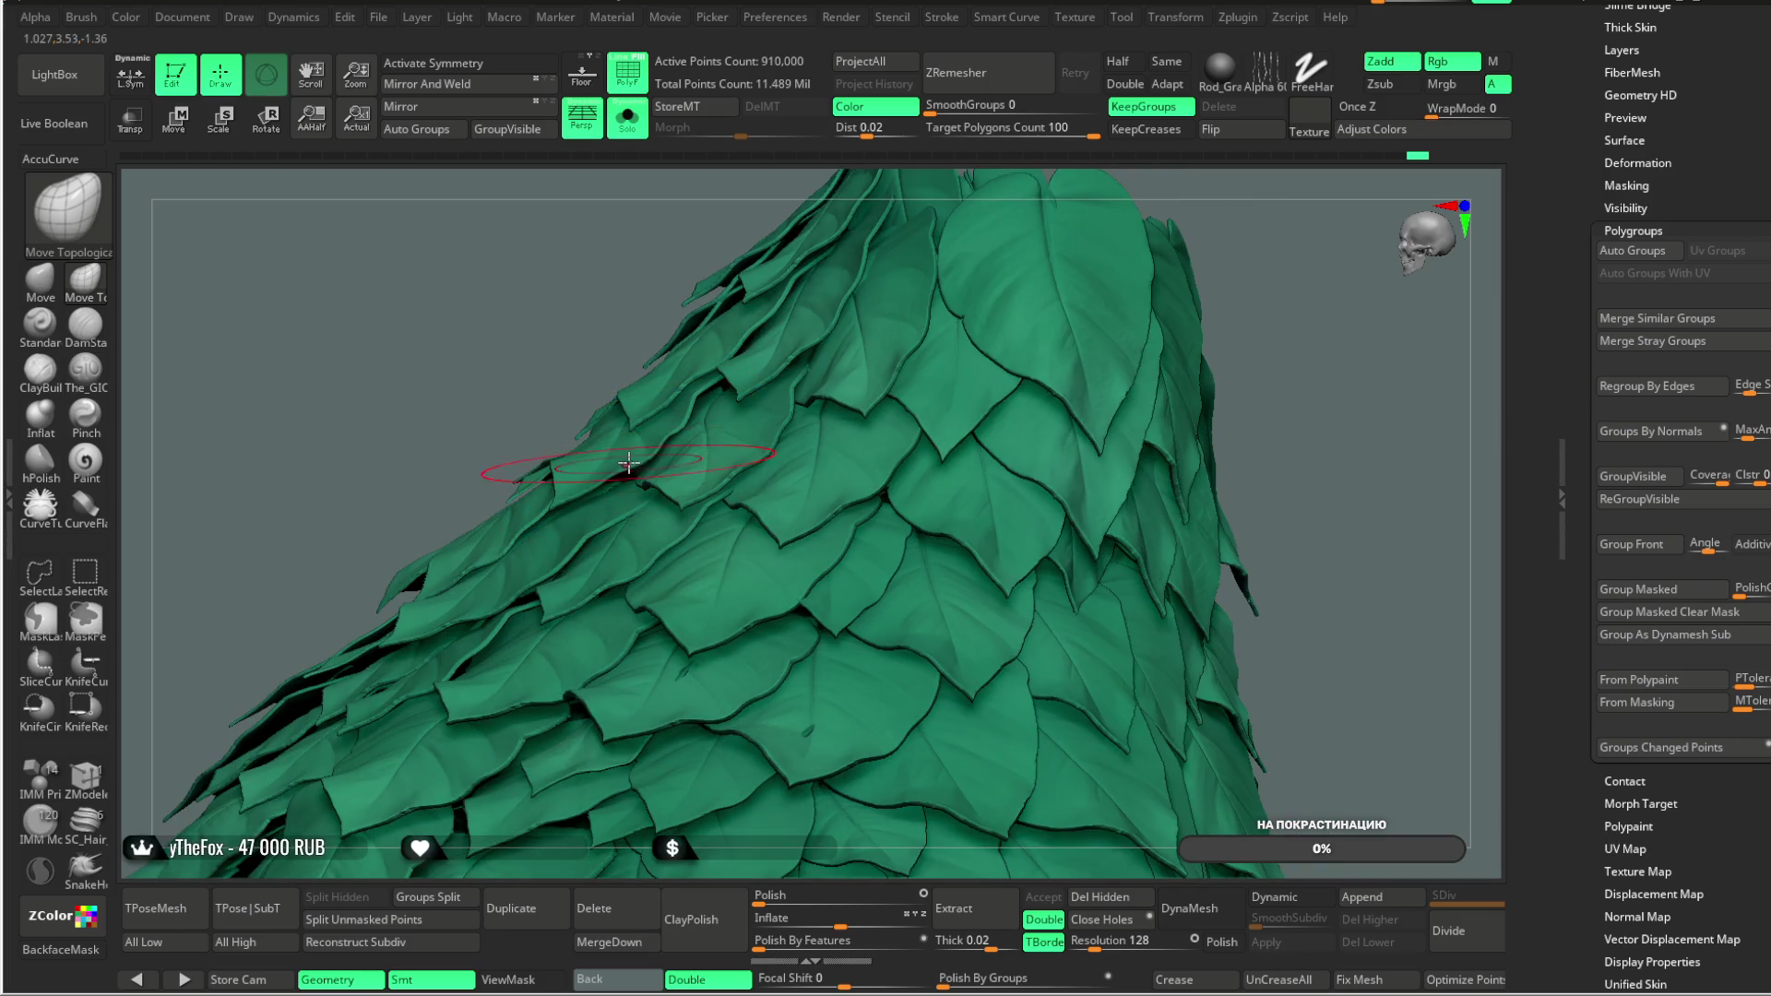
mouse_move(624, 407)
right_mouse_down()
mouse_move(1090, 277)
mouse_move(1093, 447)
mouse_move(996, 308)
mouse_move(914, 427)
right_mouse_up()
mouse_move(987, 351)
right_mouse_down()
mouse_move(817, 314)
mouse_move(902, 446)
right_mouse_up()
right_click_drag(743, 395, 673, 548)
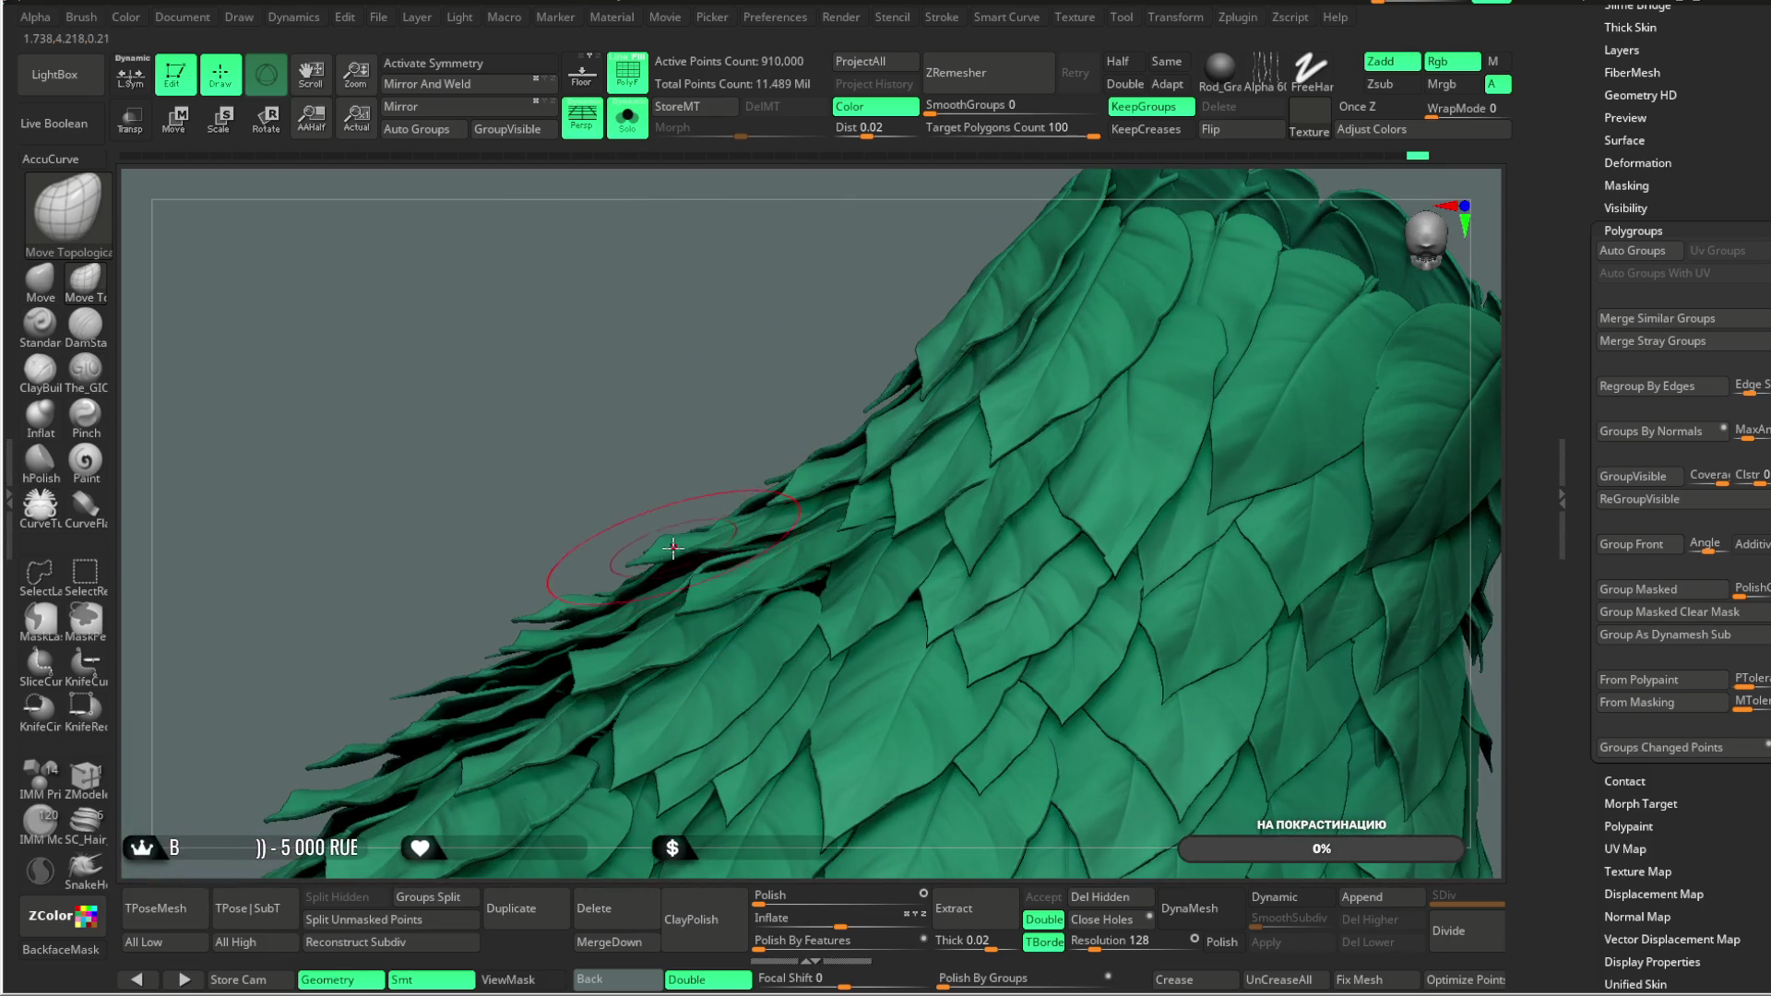
mouse_move(635, 453)
right_mouse_down()
mouse_move(720, 316)
mouse_move(553, 480)
right_mouse_up()
key("space")
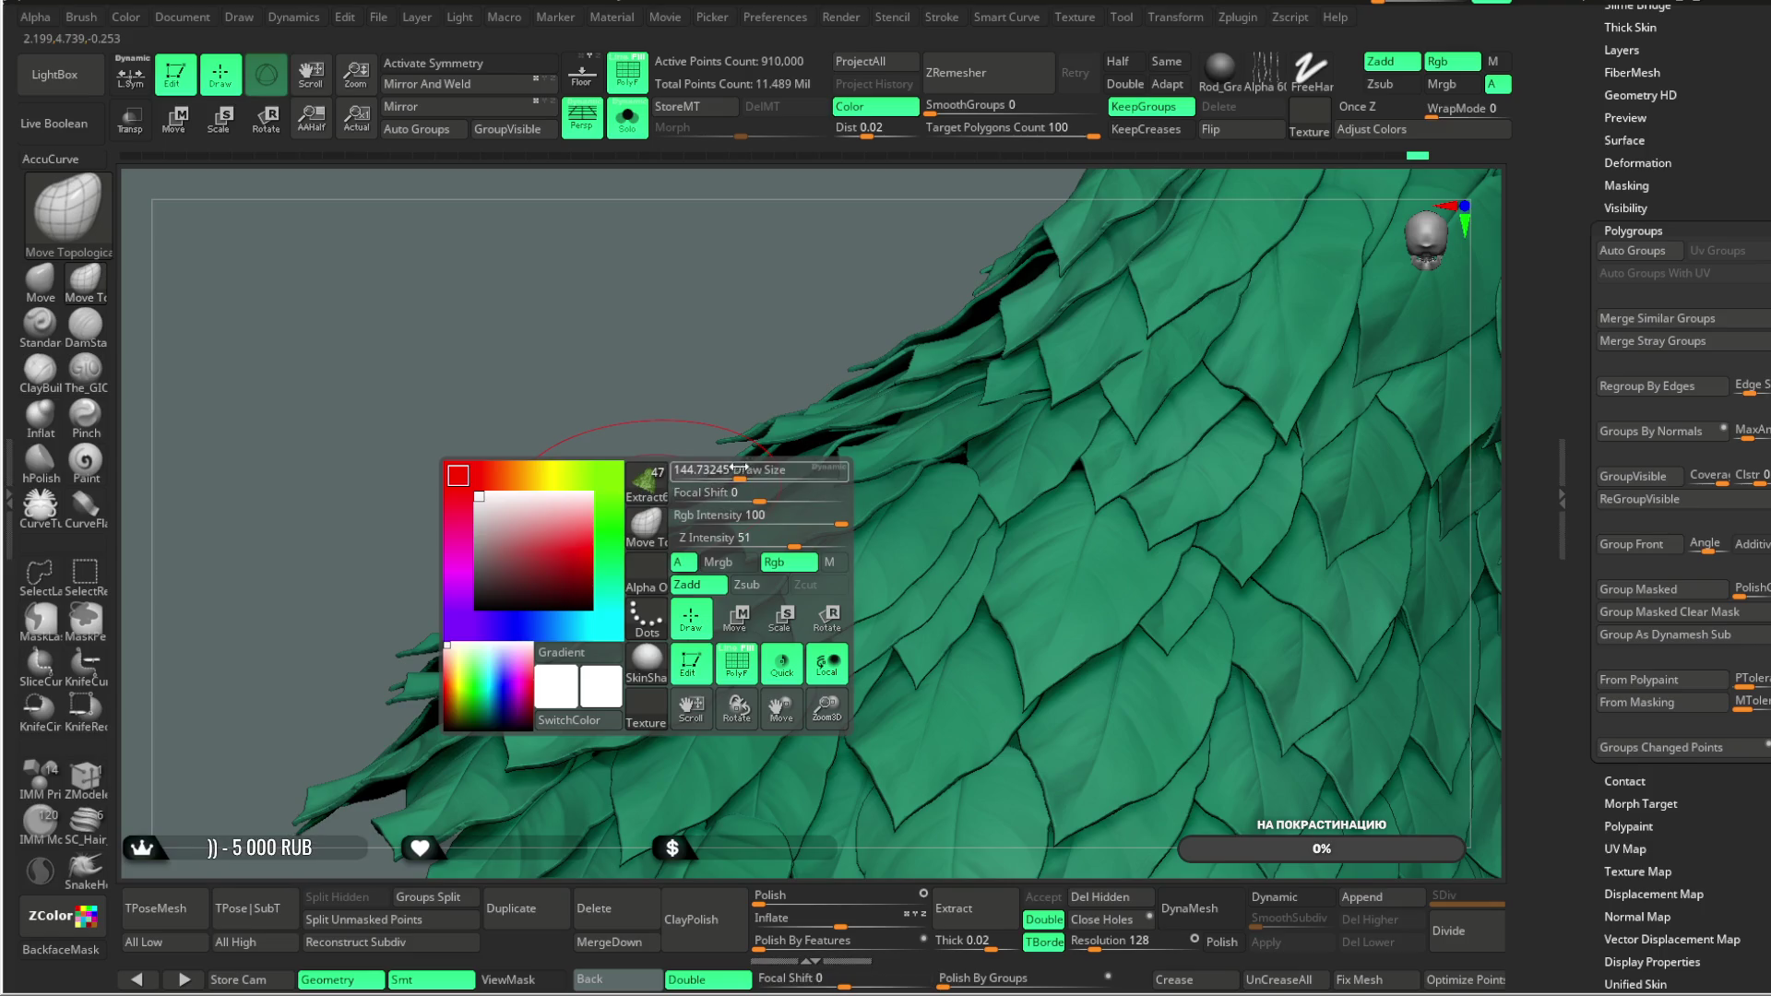
Step: Orbit around the skirt to inspect leaf layers and gaps, then zoom back out
mouse_move(701, 558)
right_mouse_down()
mouse_move(751, 316)
mouse_move(735, 466)
right_mouse_up()
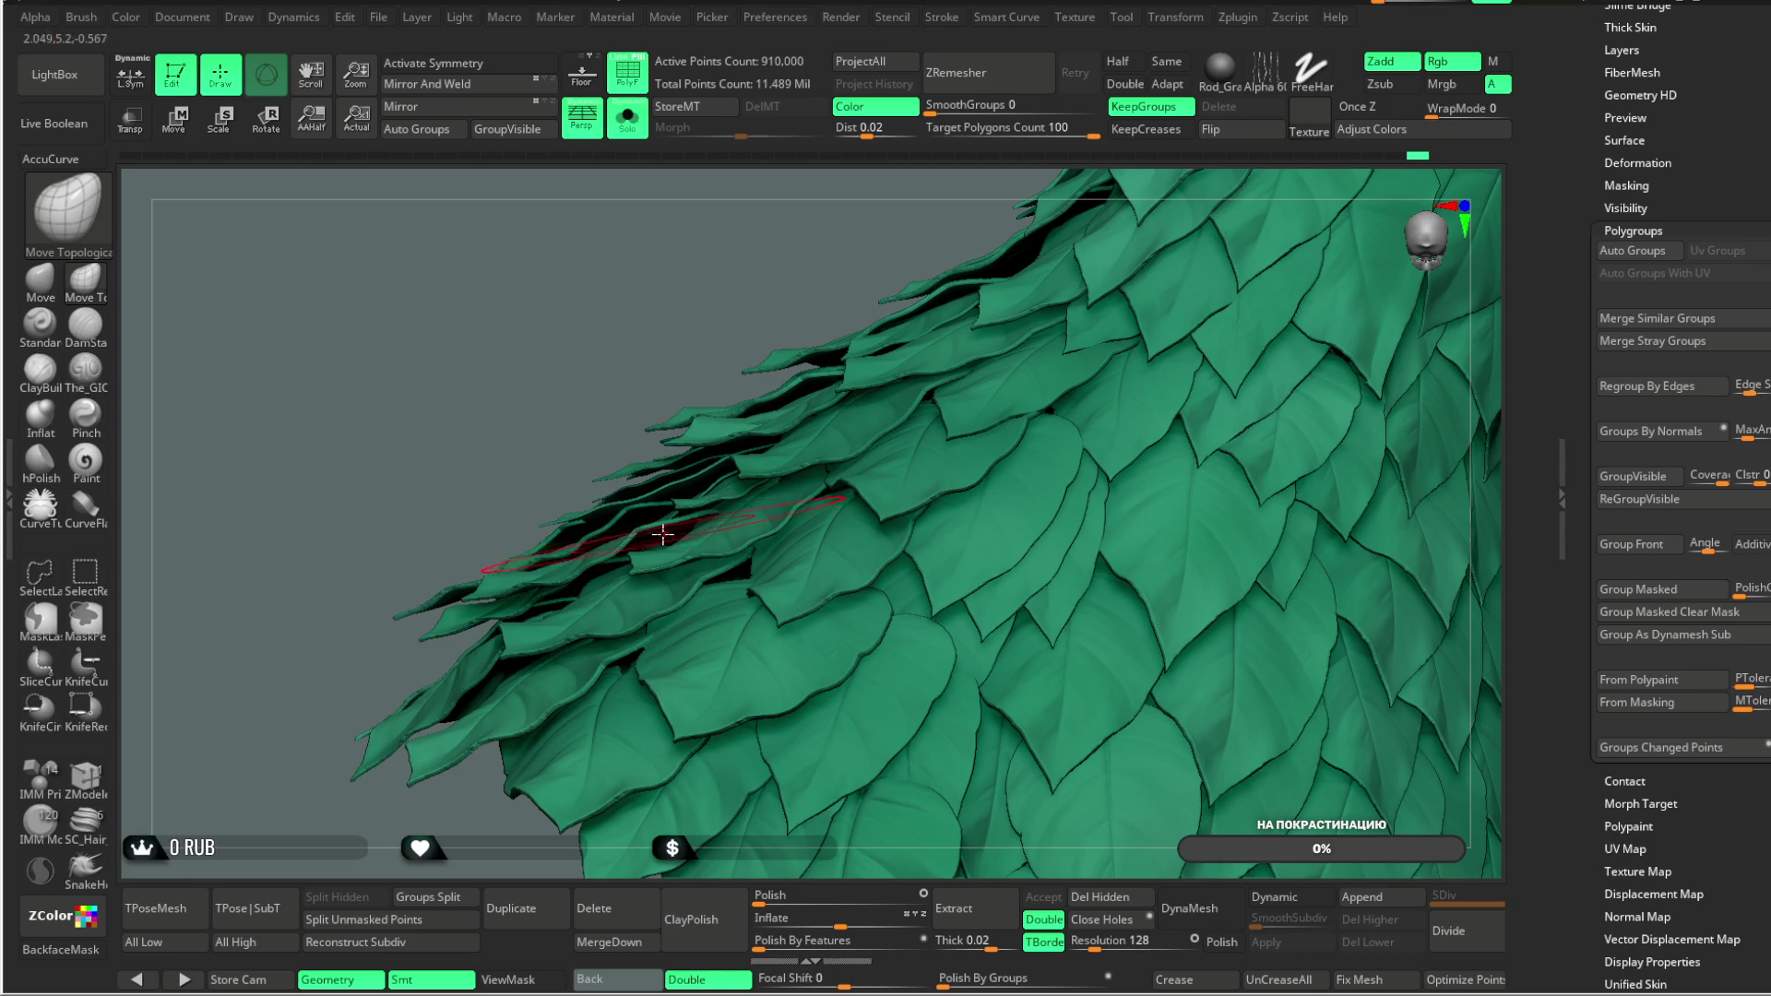
mouse_move(605, 399)
right_mouse_down()
mouse_move(652, 301)
mouse_move(653, 448)
mouse_move(708, 576)
mouse_move(707, 415)
mouse_move(590, 435)
mouse_move(582, 596)
mouse_move(655, 541)
mouse_move(624, 412)
mouse_move(650, 482)
mouse_move(679, 384)
mouse_move(726, 464)
right_mouse_up()
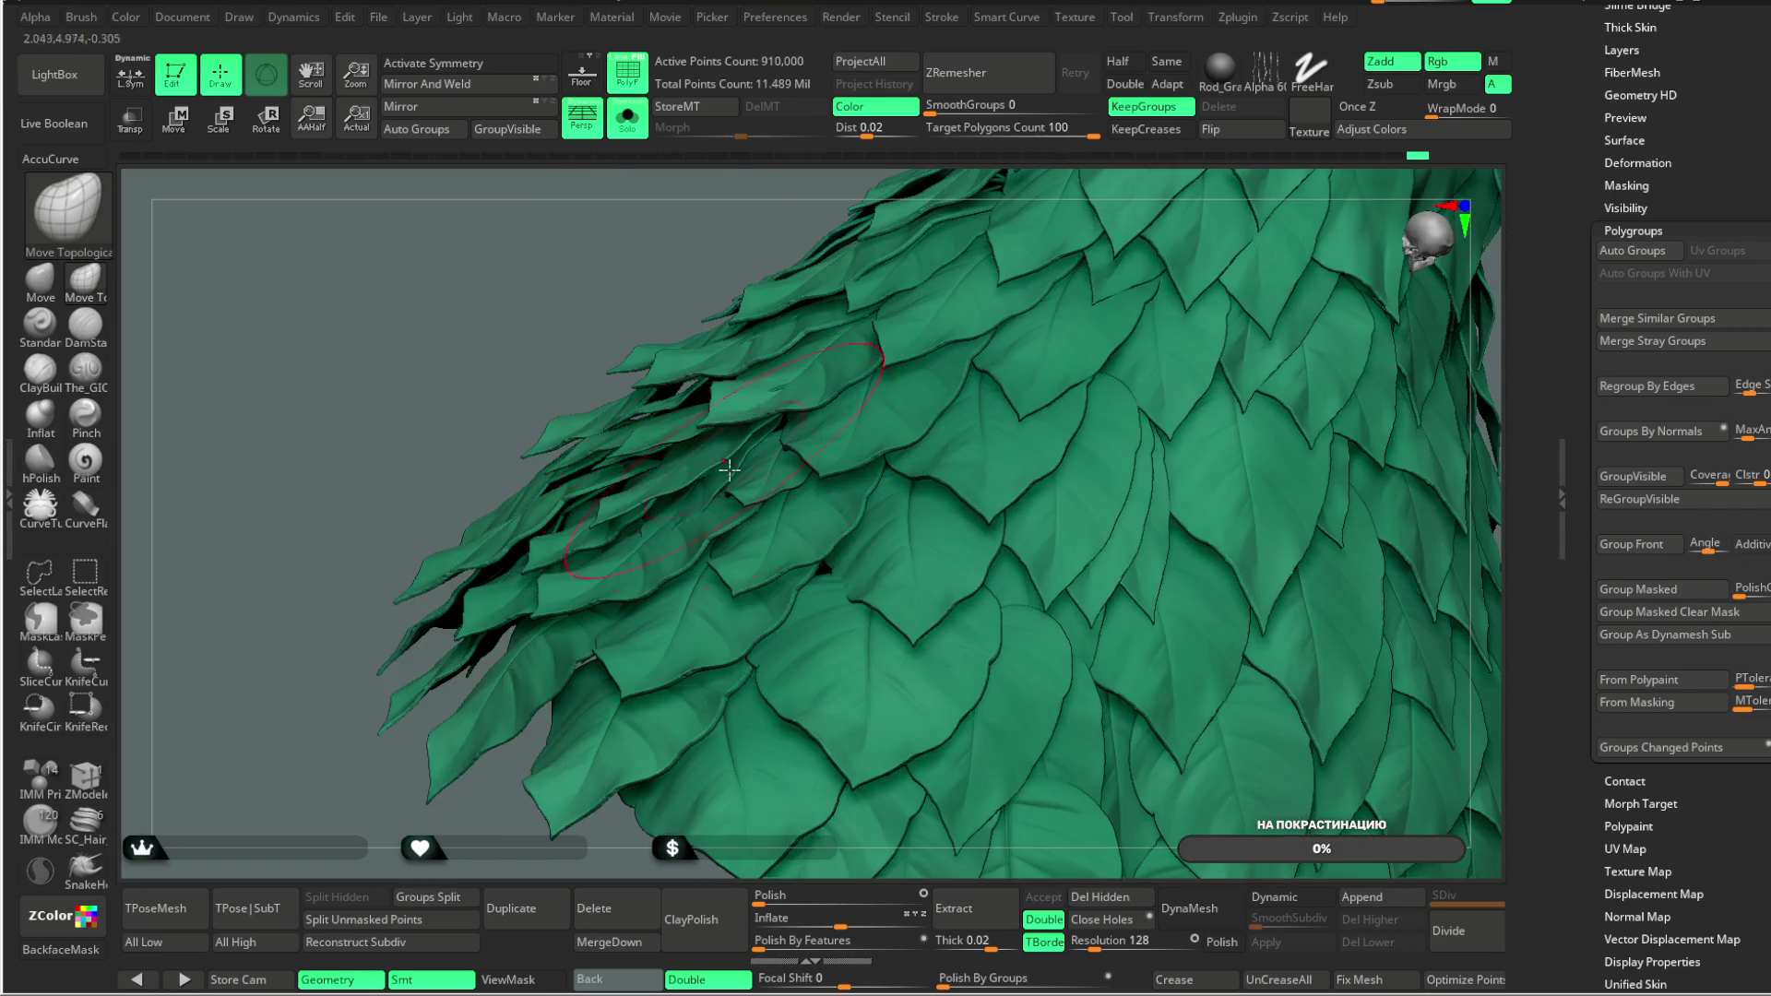
right_click_drag(643, 298, 702, 452)
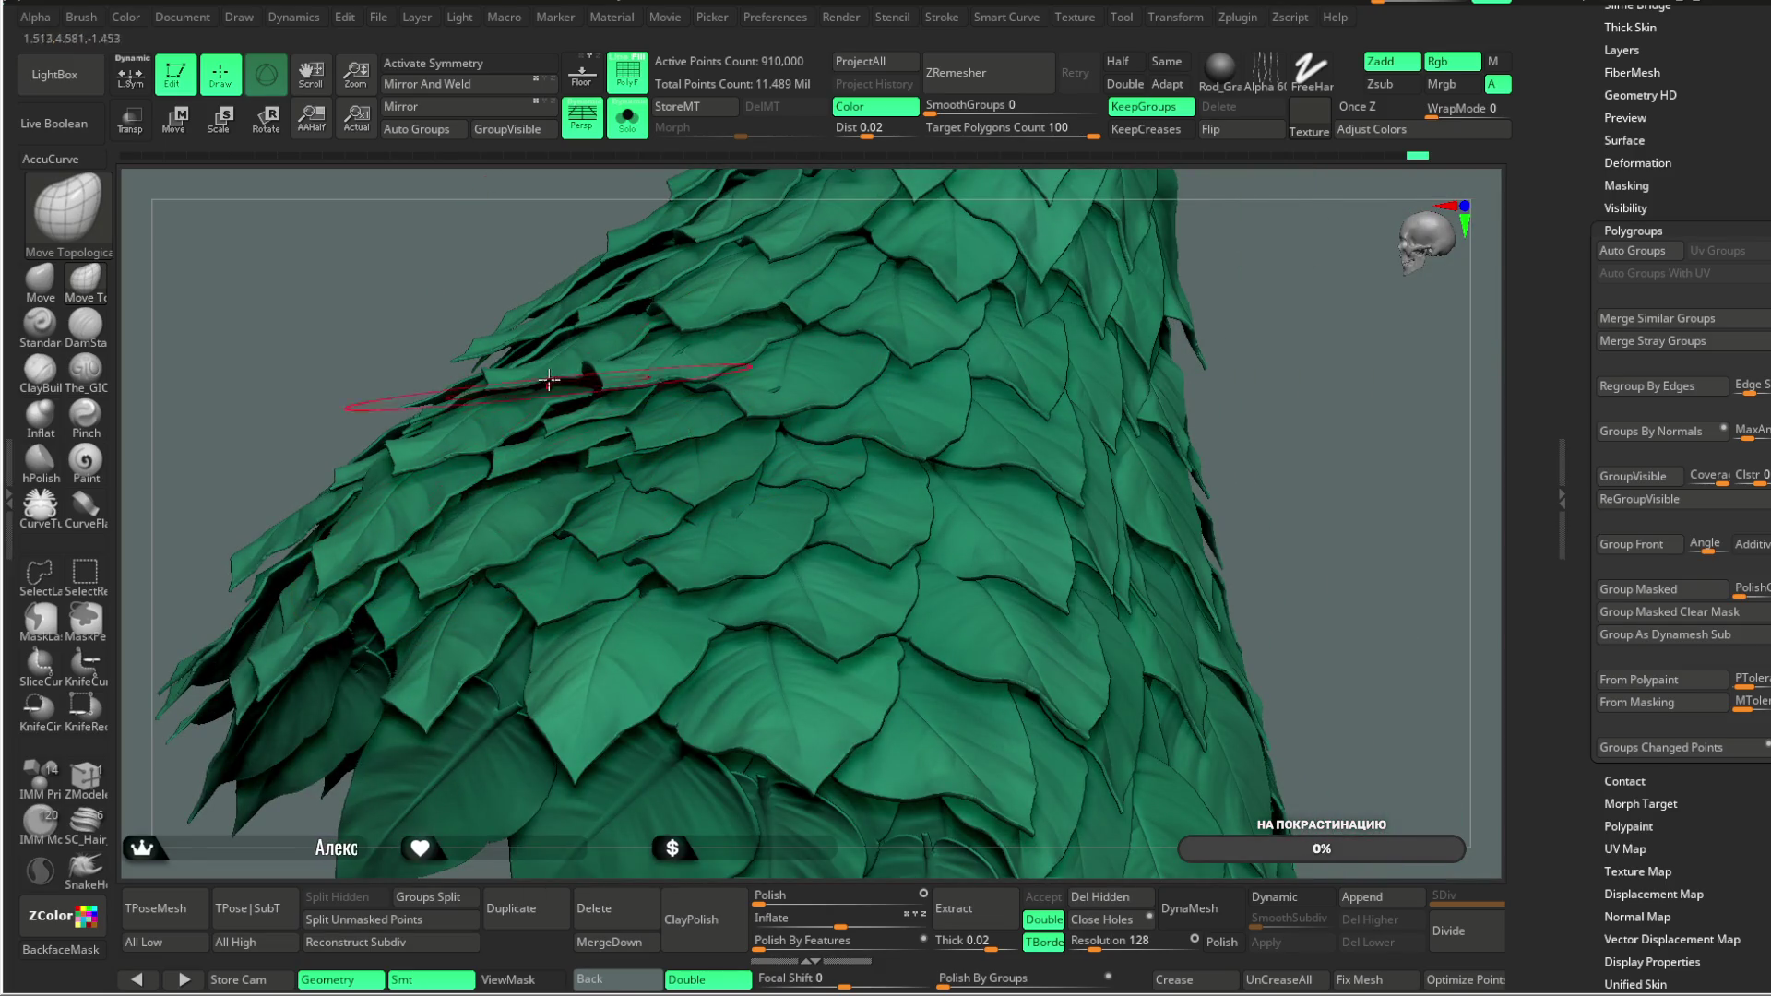
left_click_drag(414, 304, 540, 506)
key("space")
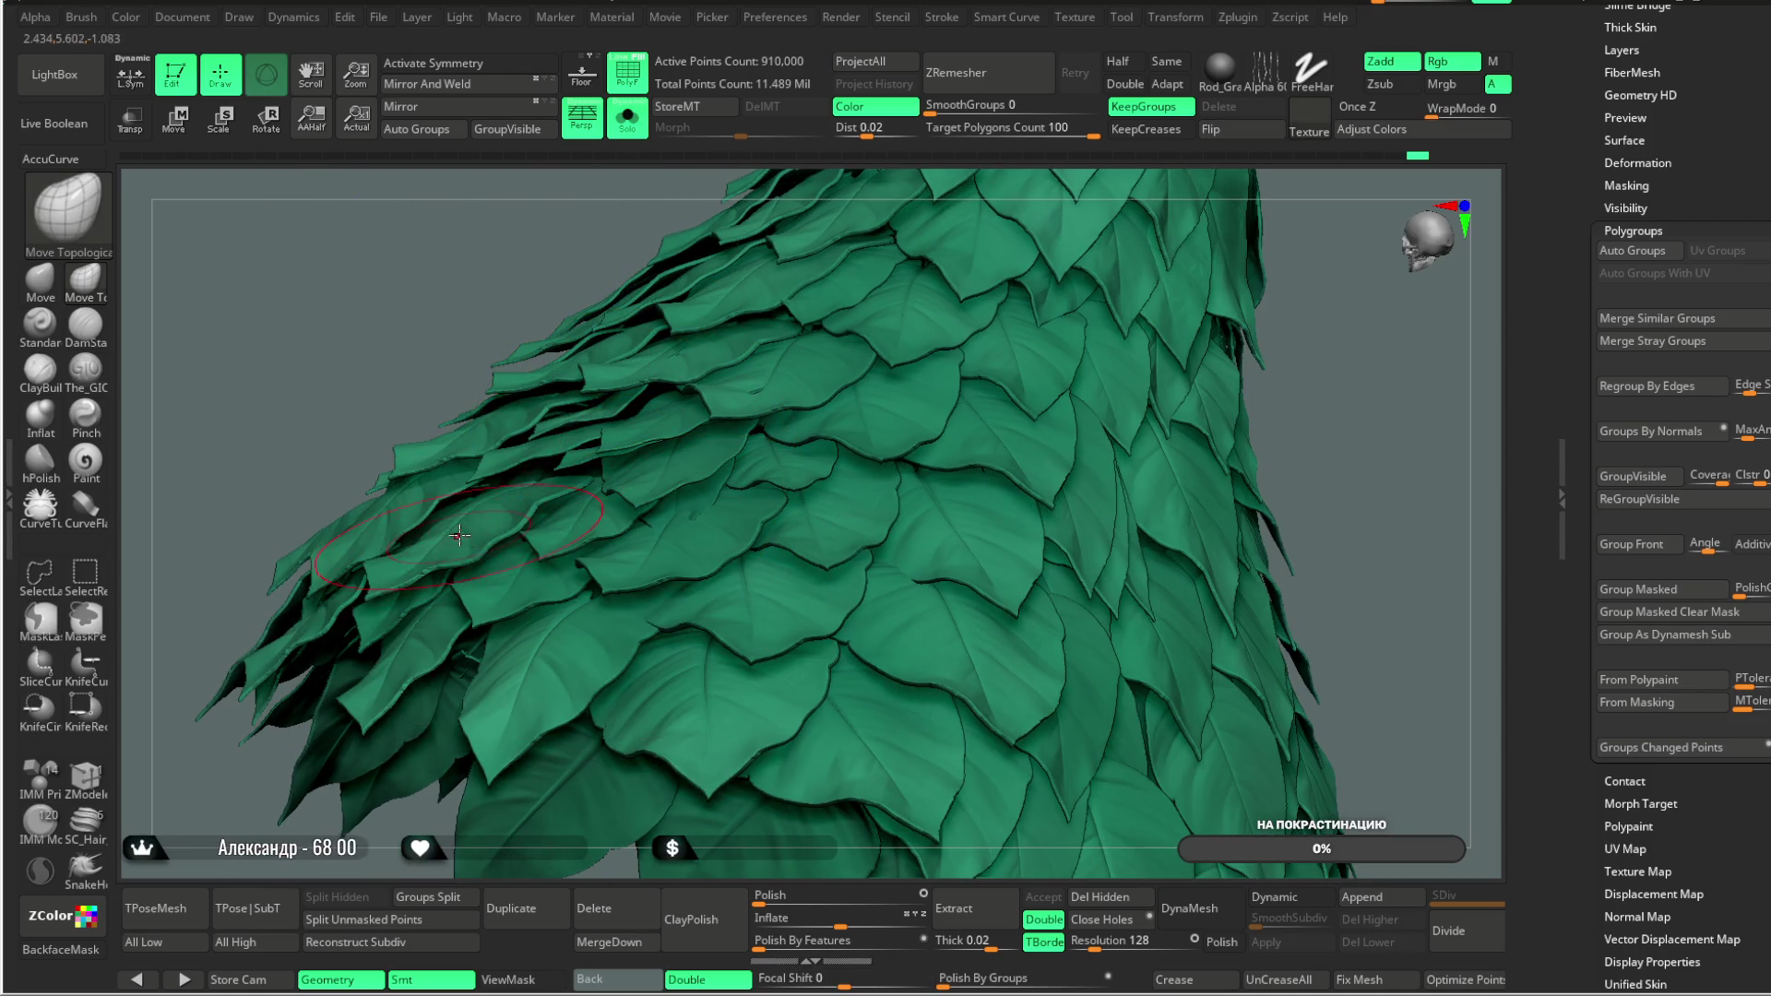
mouse_move(466, 337)
left_mouse_down()
mouse_move(504, 476)
mouse_move(645, 369)
mouse_move(783, 323)
mouse_move(552, 545)
left_mouse_up()
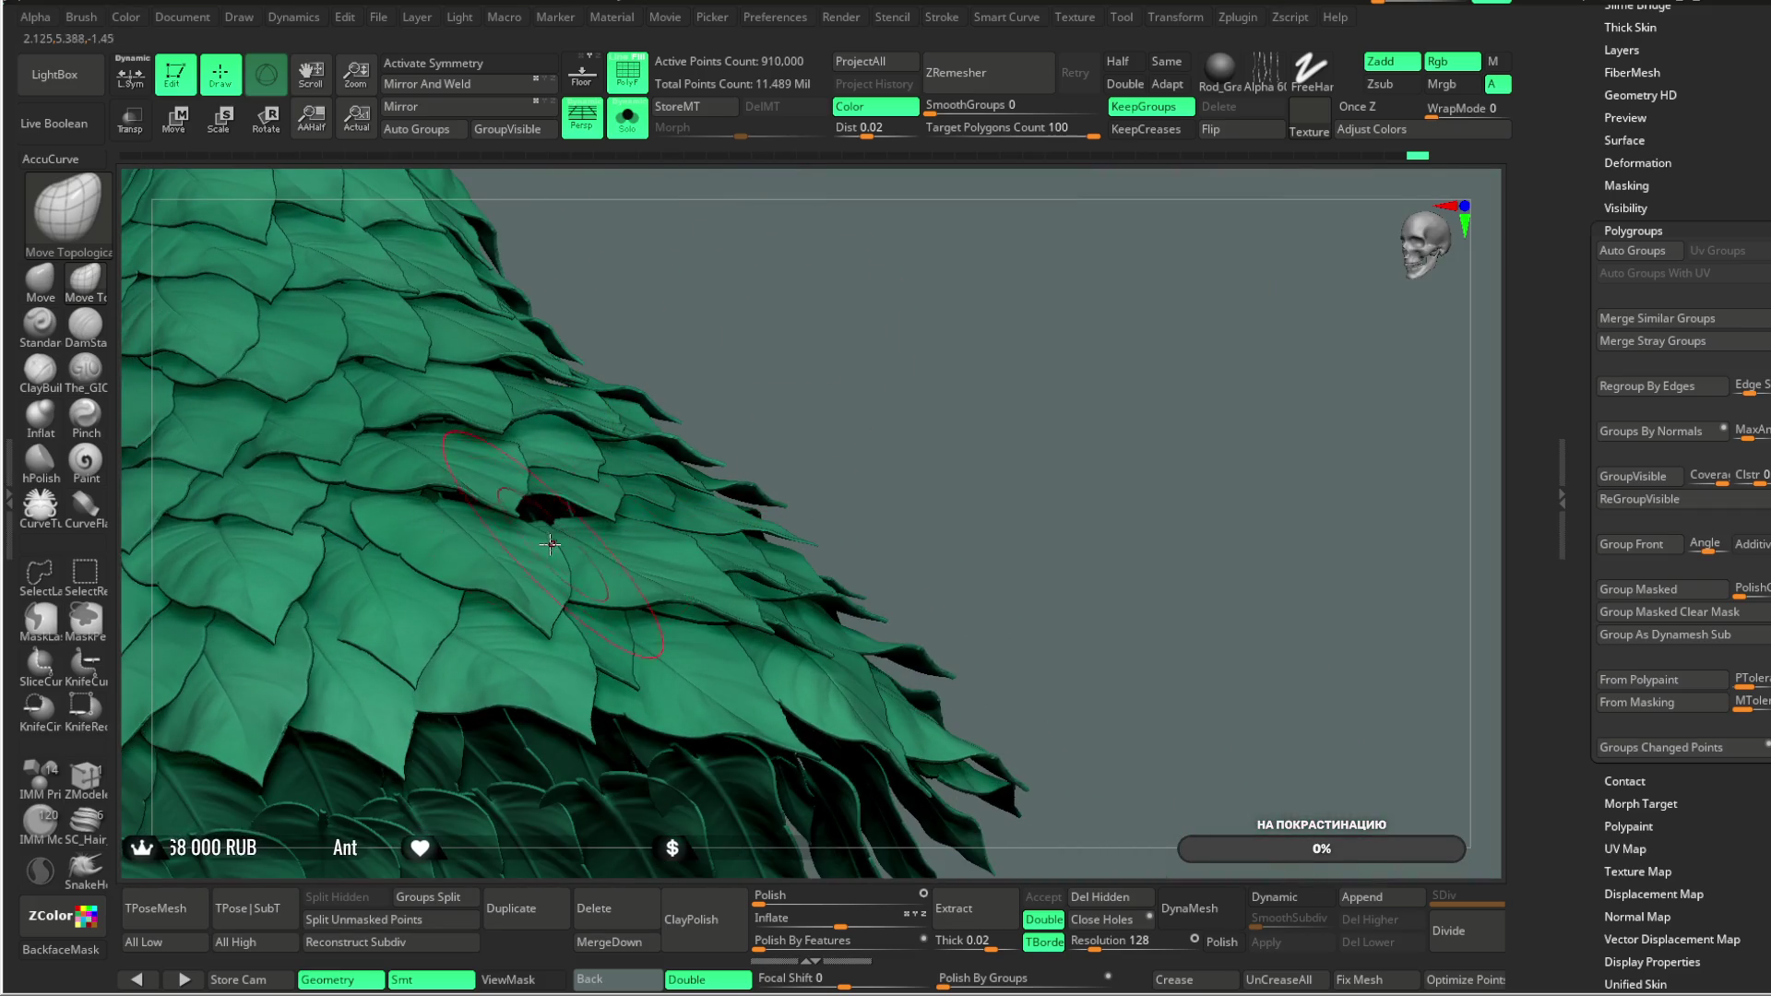
mouse_move(811, 351)
left_mouse_down()
mouse_move(791, 296)
mouse_move(812, 301)
mouse_move(473, 506)
mouse_move(633, 348)
mouse_move(562, 597)
left_mouse_up()
mouse_move(800, 364)
left_mouse_down()
mouse_move(842, 256)
mouse_move(842, 395)
mouse_move(842, 331)
mouse_move(813, 329)
mouse_move(586, 598)
left_mouse_up()
key("space")
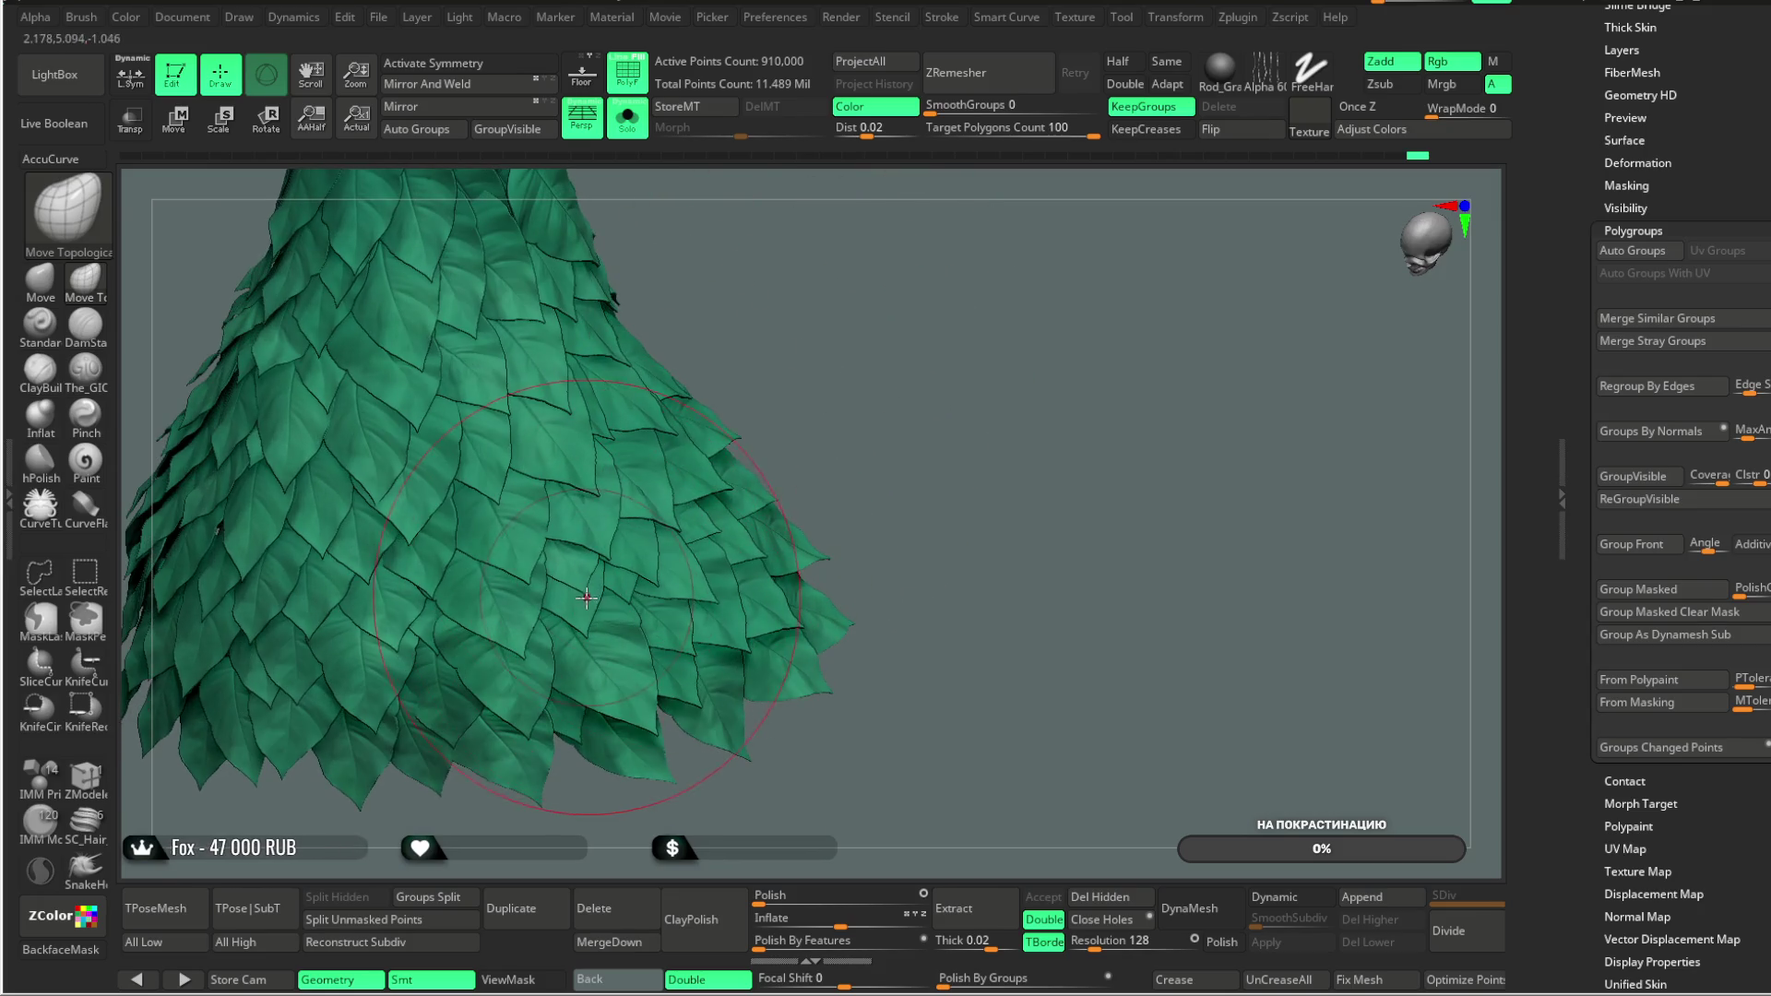
mouse_move(813, 318)
left_mouse_down()
mouse_move(806, 289)
mouse_move(803, 332)
mouse_move(590, 559)
mouse_move(645, 535)
mouse_move(703, 473)
left_mouse_up()
mouse_move(573, 375)
left_mouse_down()
mouse_move(1095, 249)
mouse_move(680, 521)
left_mouse_up()
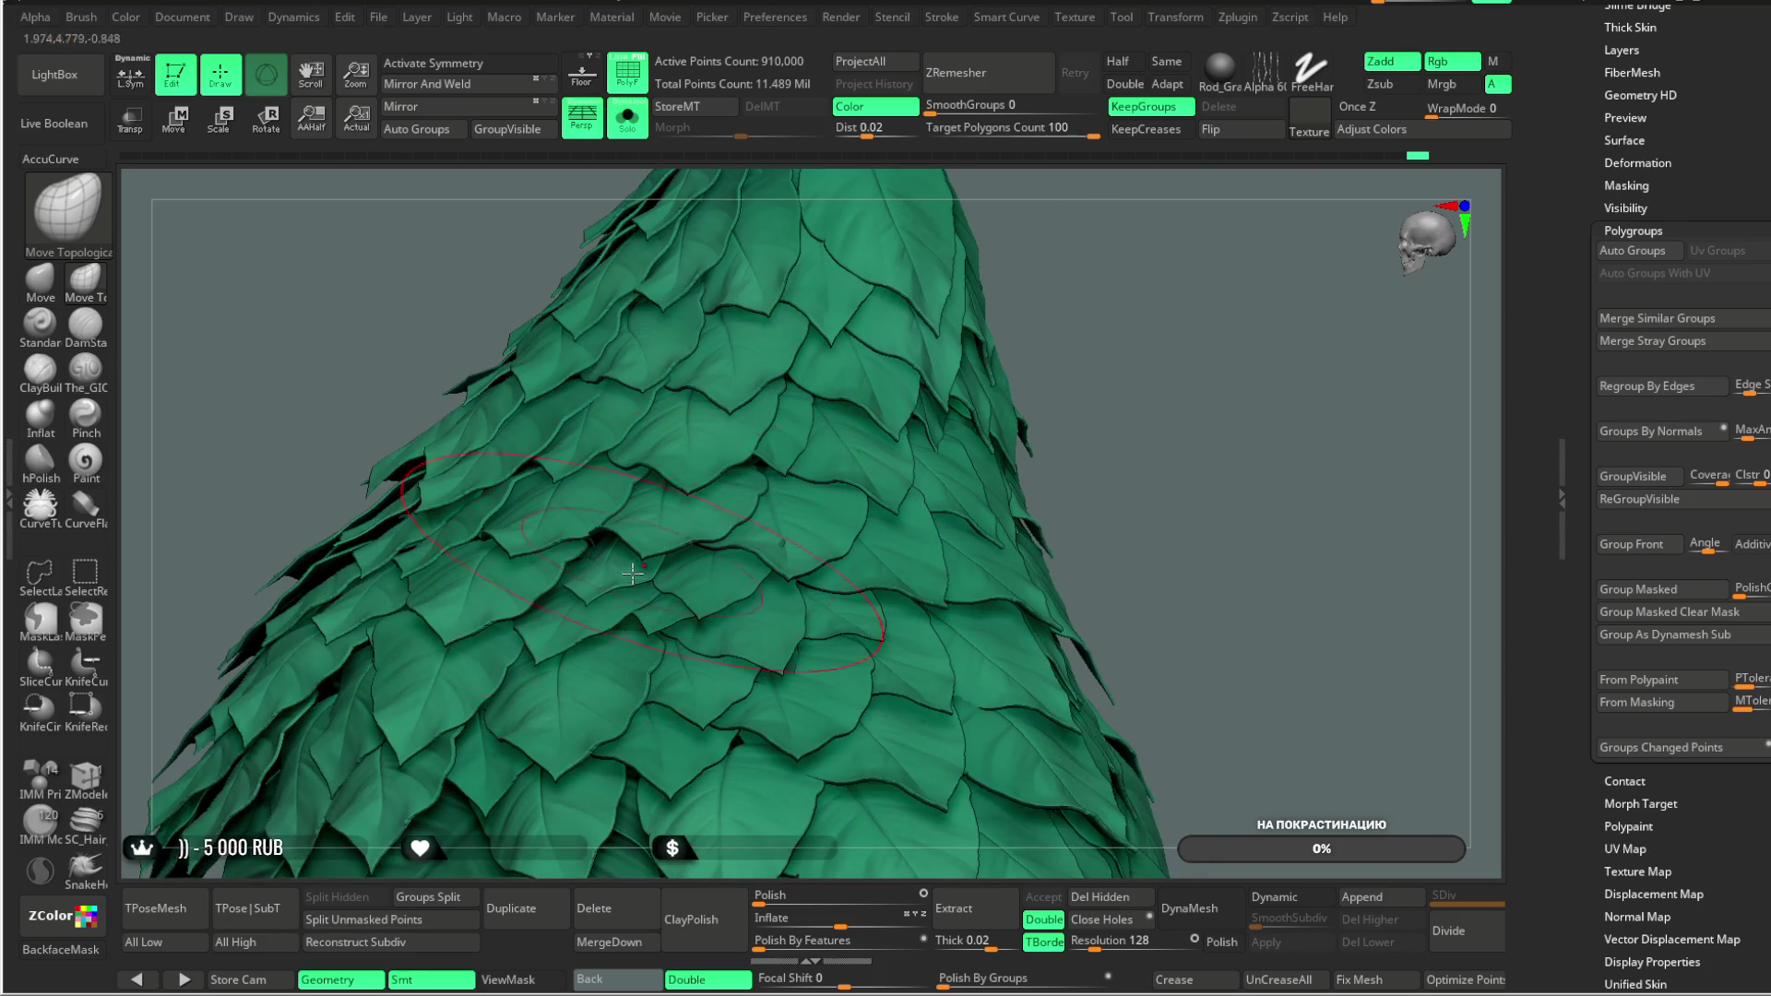
mouse_move(1103, 304)
left_mouse_down()
mouse_move(1030, 234)
mouse_move(949, 296)
mouse_move(960, 423)
mouse_move(766, 532)
mouse_move(951, 379)
mouse_move(814, 293)
mouse_move(699, 261)
left_mouse_up()
Step: Show the full plant-girl character in a three-quarter view and select the Move brush
left_click(627, 115)
mouse_move(964, 321)
left_mouse_down()
mouse_move(873, 335)
mouse_move(997, 321)
mouse_move(945, 357)
mouse_move(932, 338)
mouse_move(962, 335)
mouse_move(941, 415)
mouse_move(949, 364)
mouse_move(950, 397)
left_mouse_up()
left_click(39, 277)
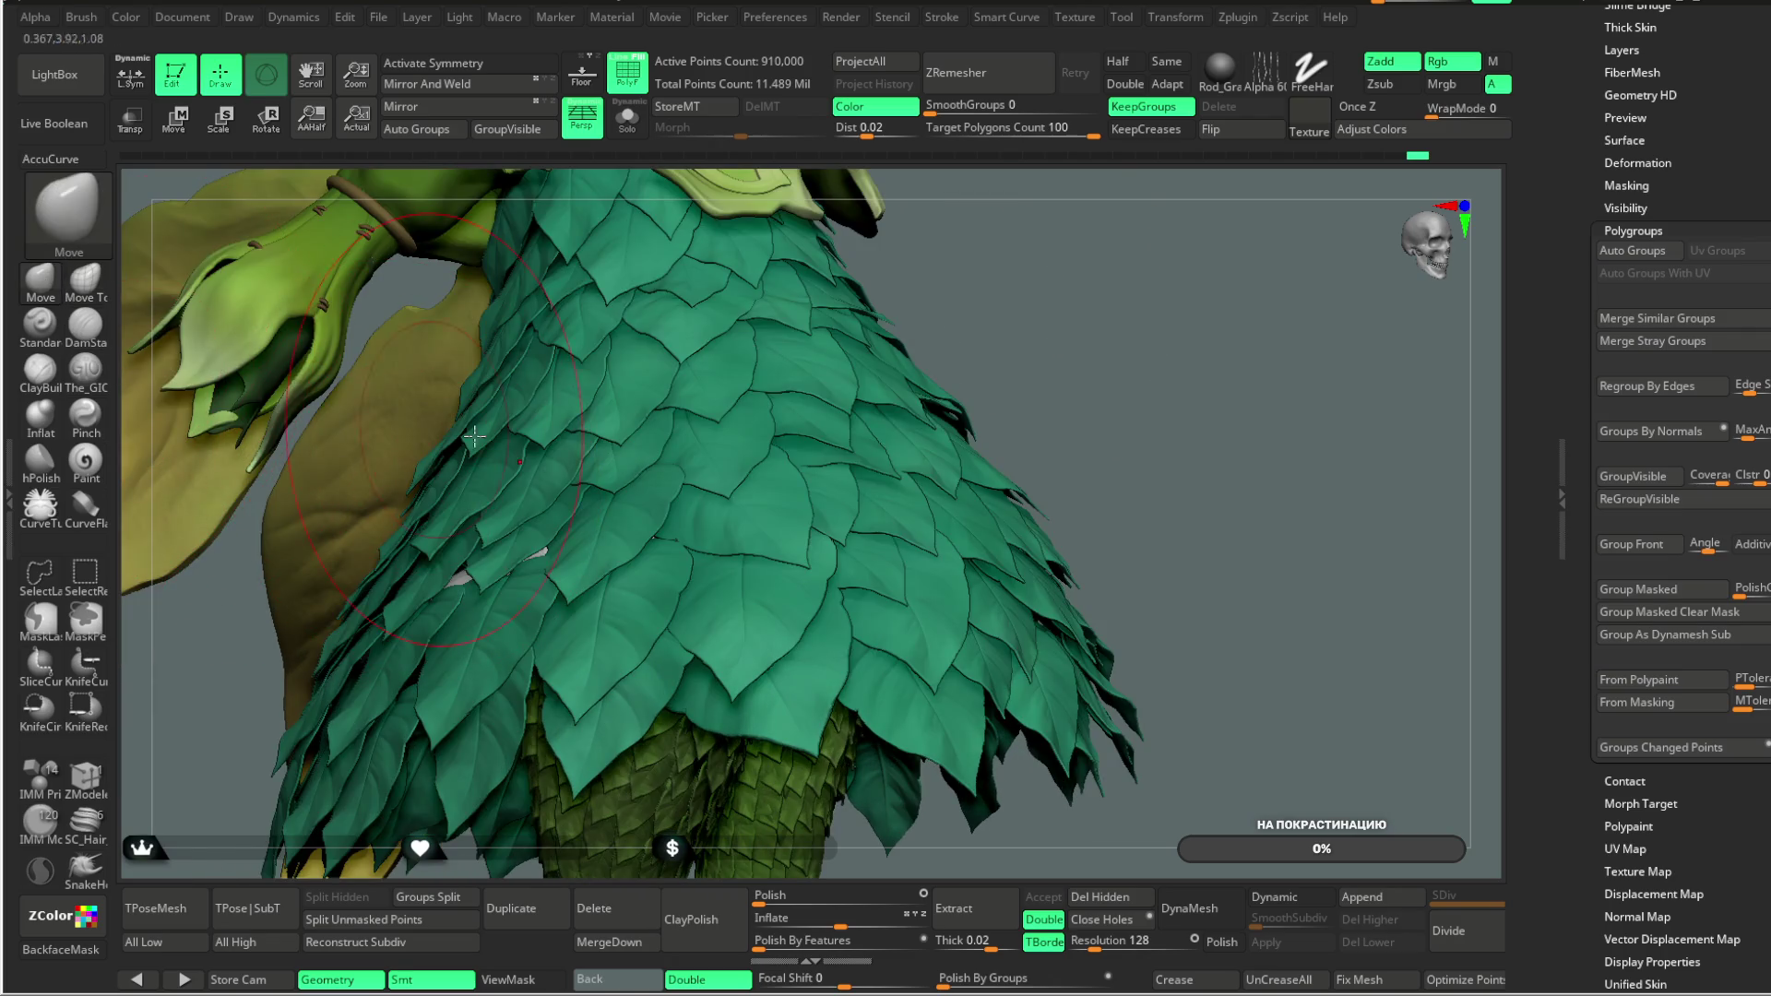
left_click_drag(1199, 462, 481, 540)
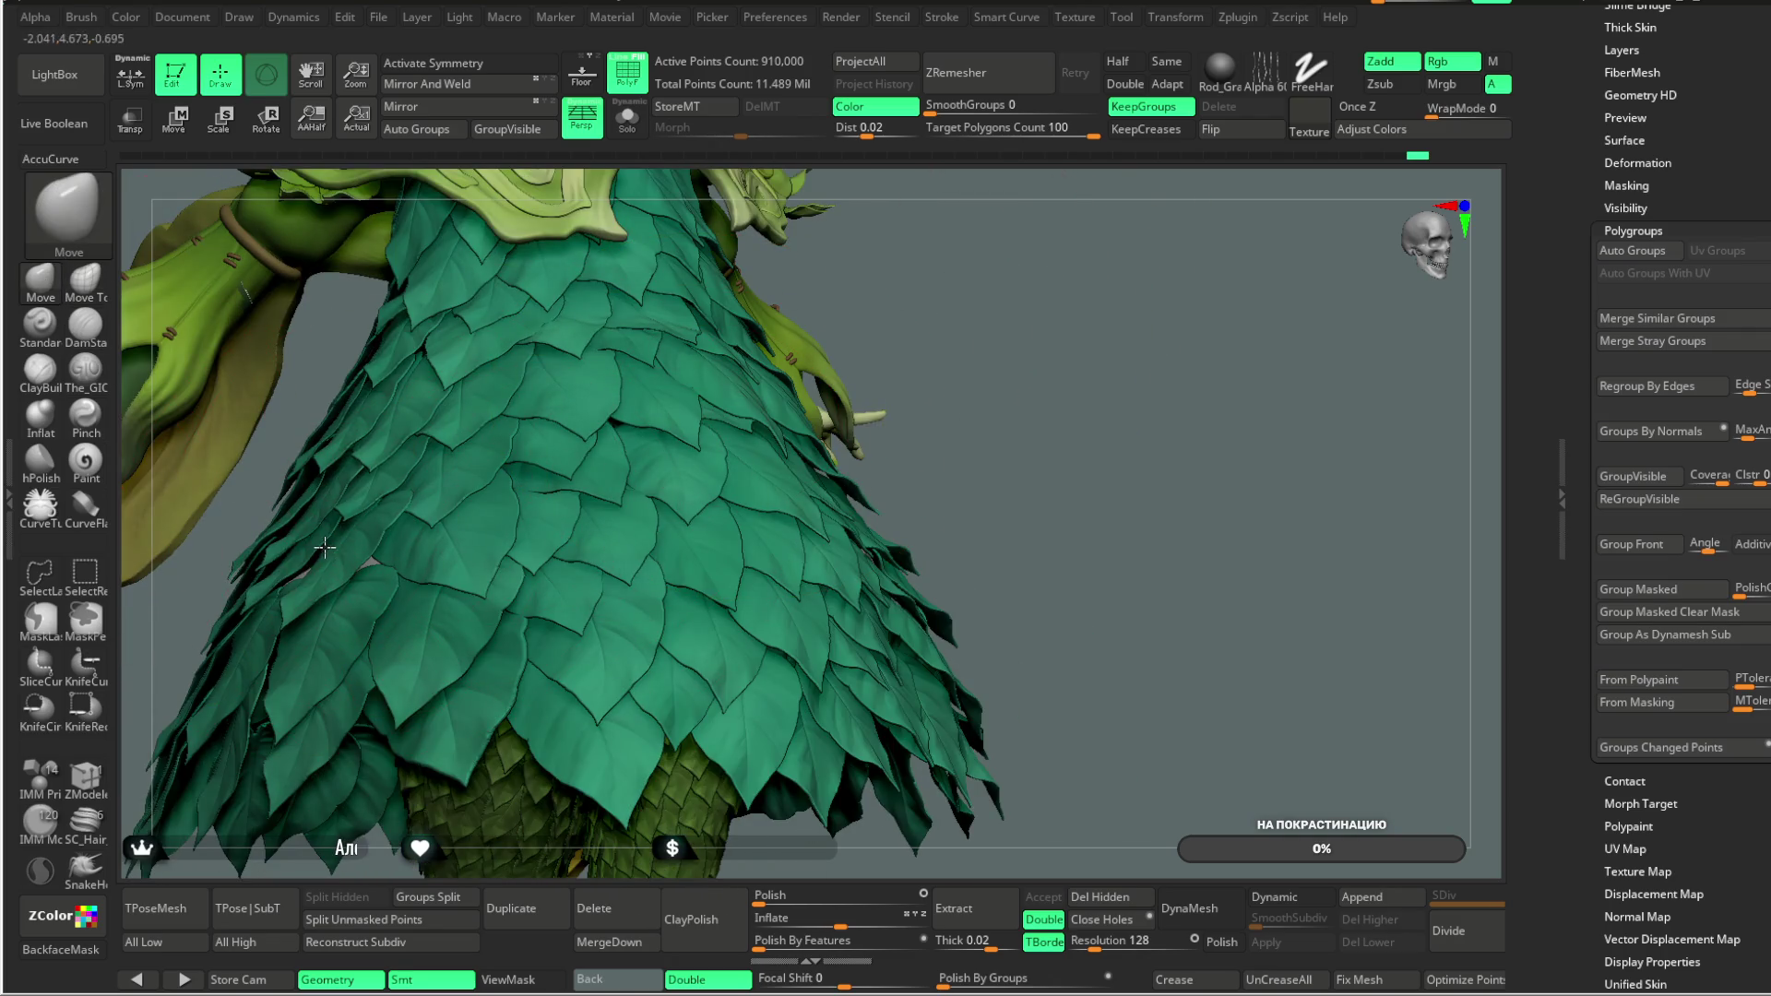
Step: View the character from the side, then solo the skirt for a closer frontal look
mouse_move(994, 367)
left_mouse_down("alt")
mouse_move(960, 318)
mouse_move(784, 387)
mouse_move(600, 516)
left_mouse_up("alt")
left_click_drag(1147, 350, 777, 503)
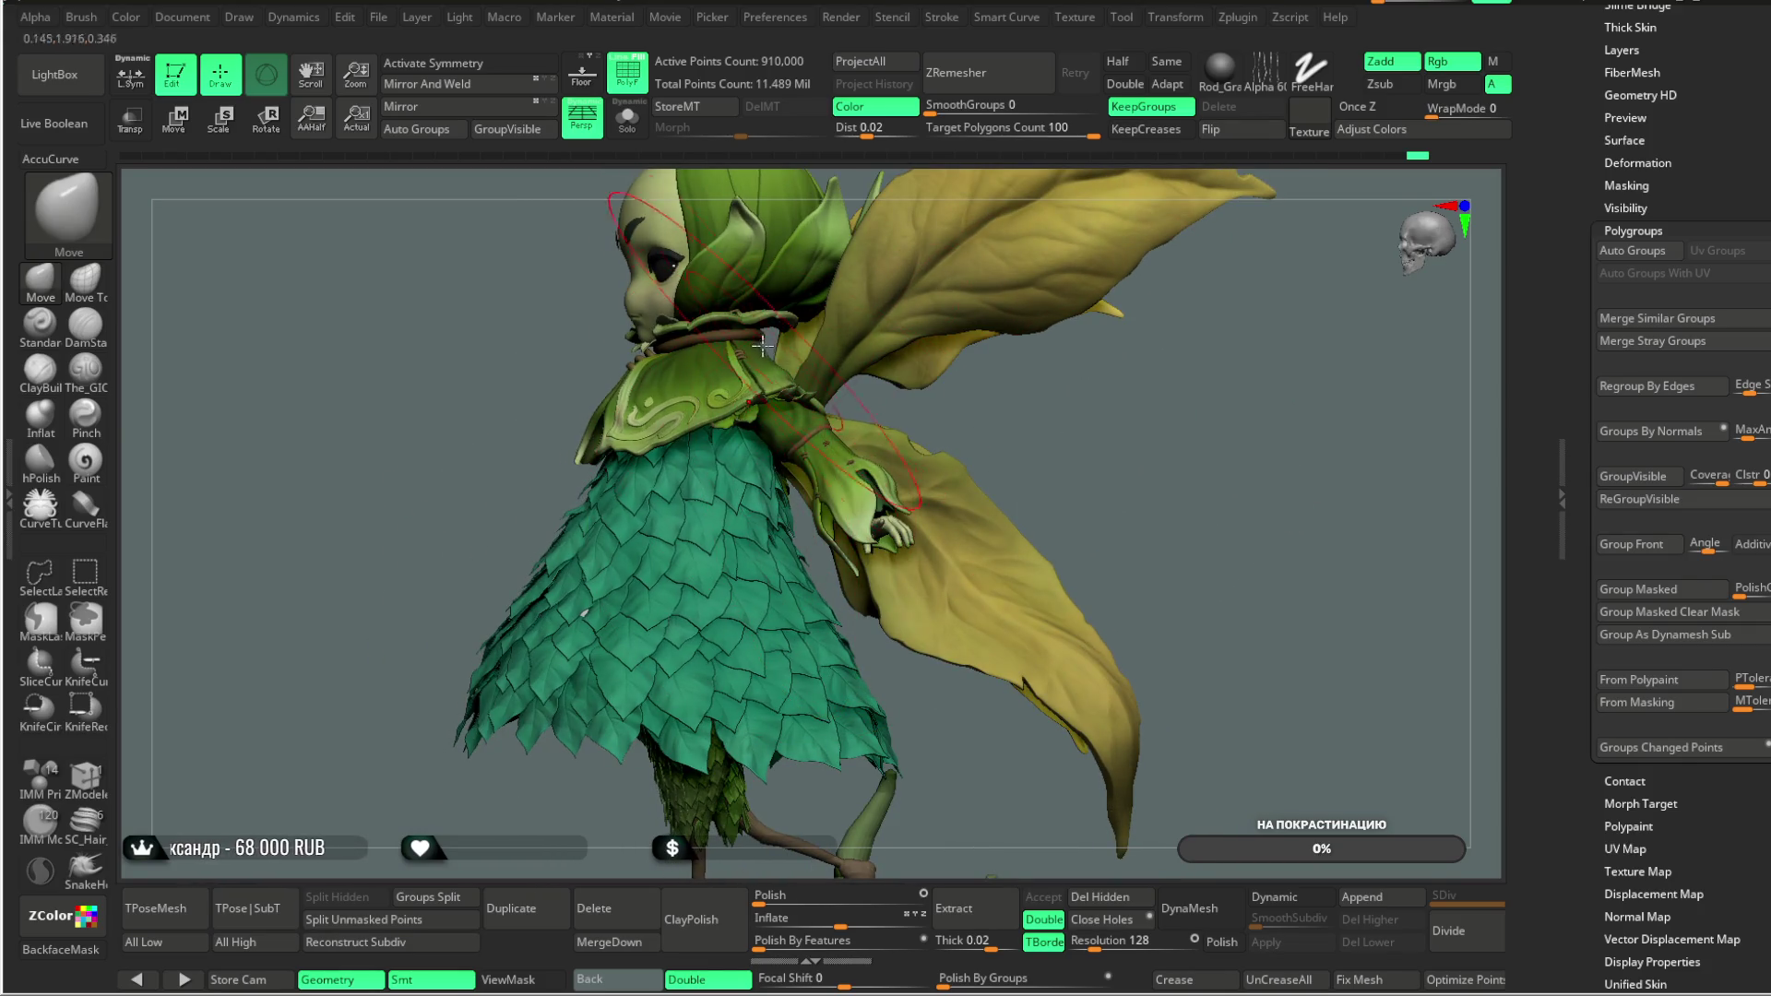
left_click(627, 118)
key("space")
mouse_move(886, 432)
left_mouse_down()
mouse_move(909, 434)
mouse_move(788, 489)
mouse_move(705, 435)
mouse_move(728, 465)
left_mouse_up()
left_click_drag(968, 305, 1021, 283)
Step: Show the full character from front and three-quarter views and open the File menu
key("shift+ctrl+s")
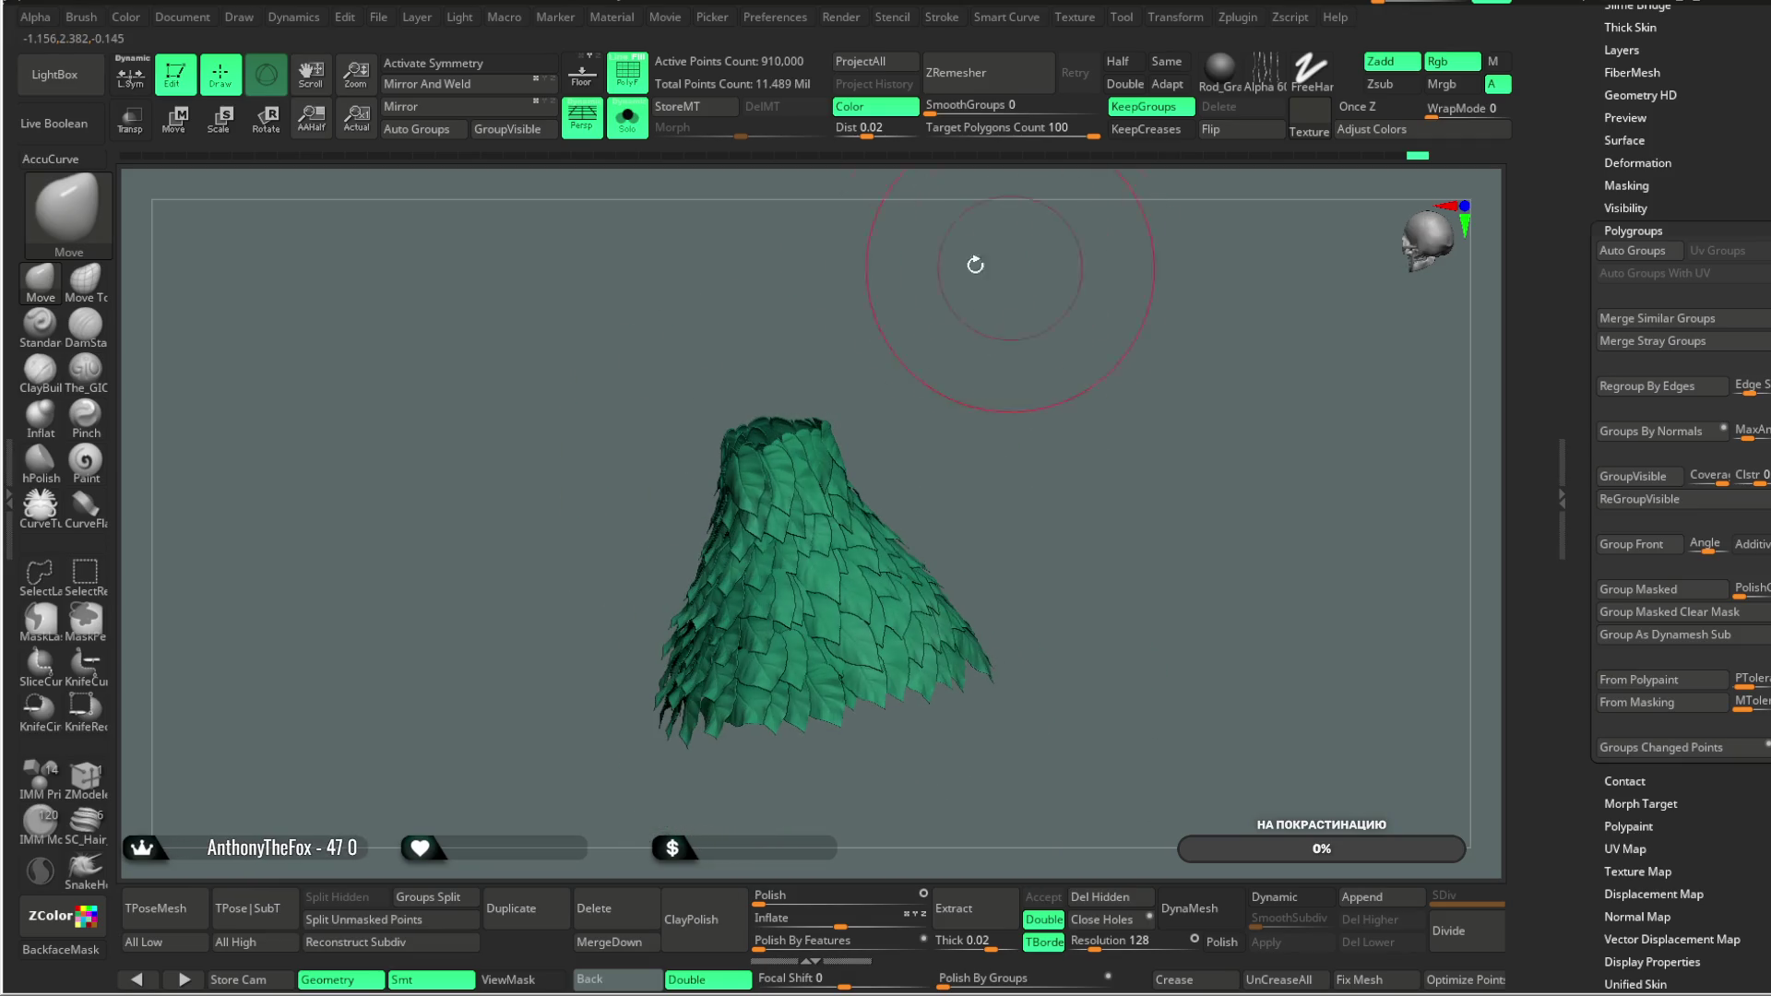
mouse_move(1106, 380)
left_mouse_down()
mouse_move(1178, 332)
mouse_move(1048, 407)
mouse_move(1055, 357)
mouse_move(849, 268)
left_mouse_up()
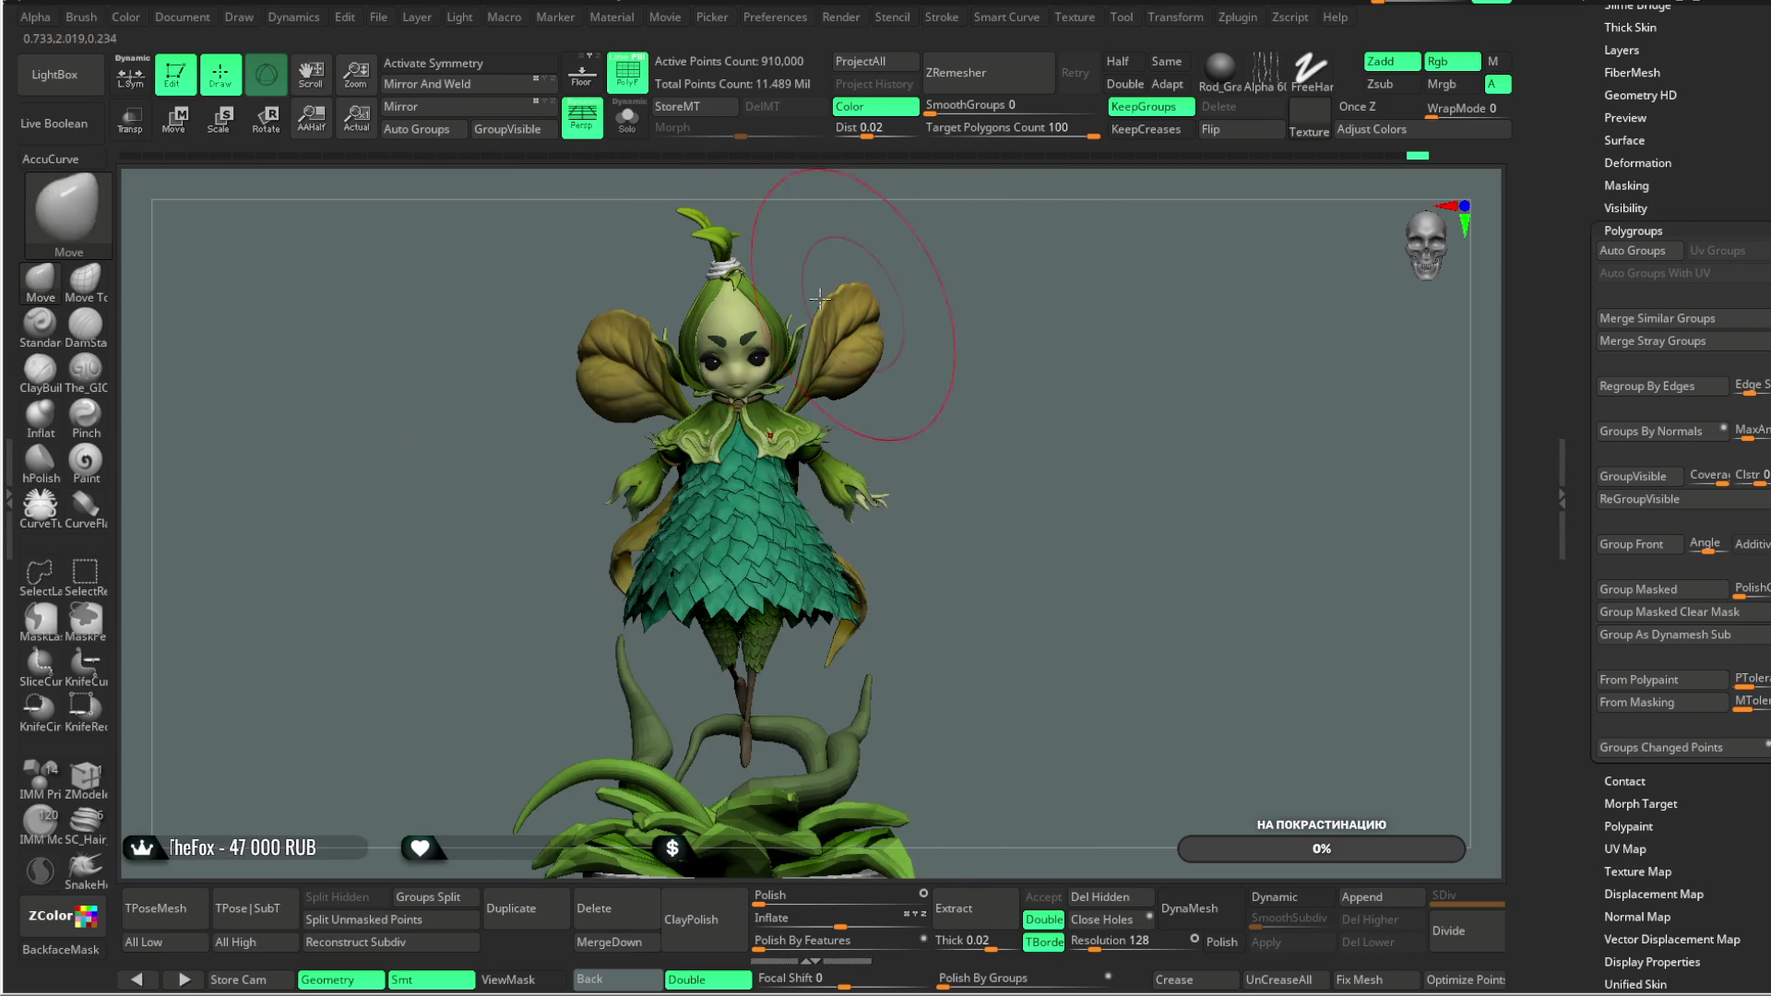
mouse_move(1015, 341)
left_mouse_down()
mouse_move(957, 344)
mouse_move(1079, 465)
left_mouse_up()
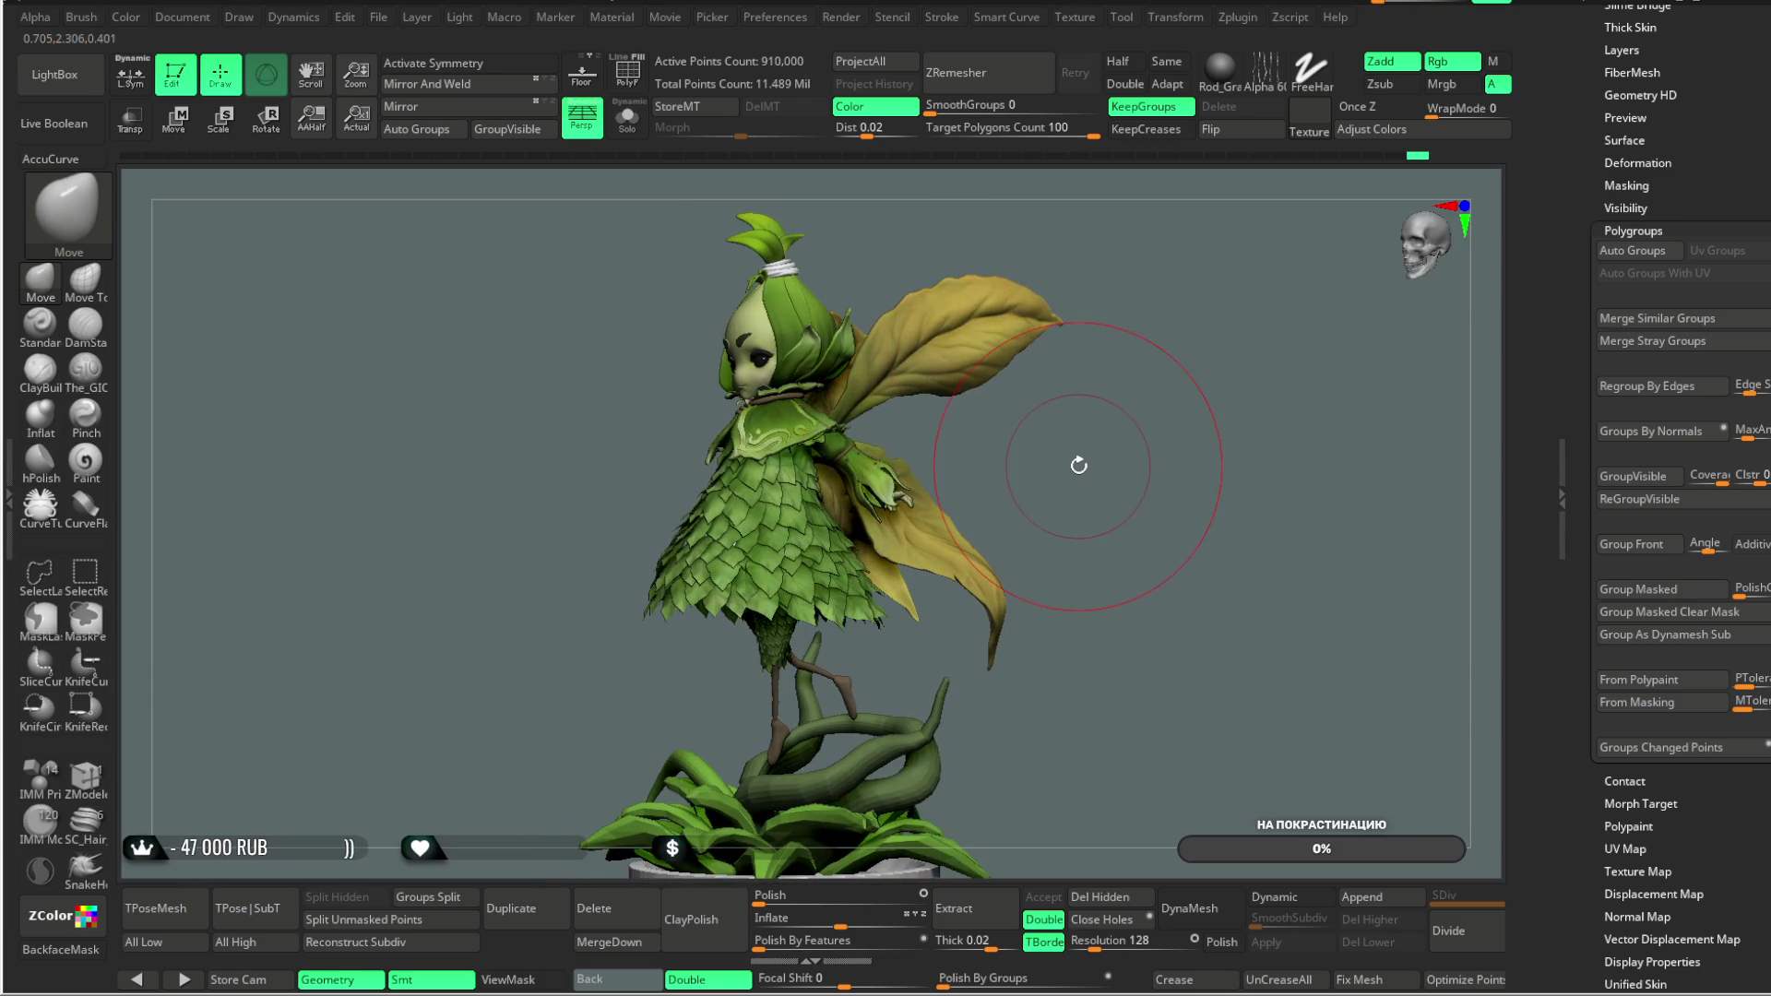
left_click(379, 17)
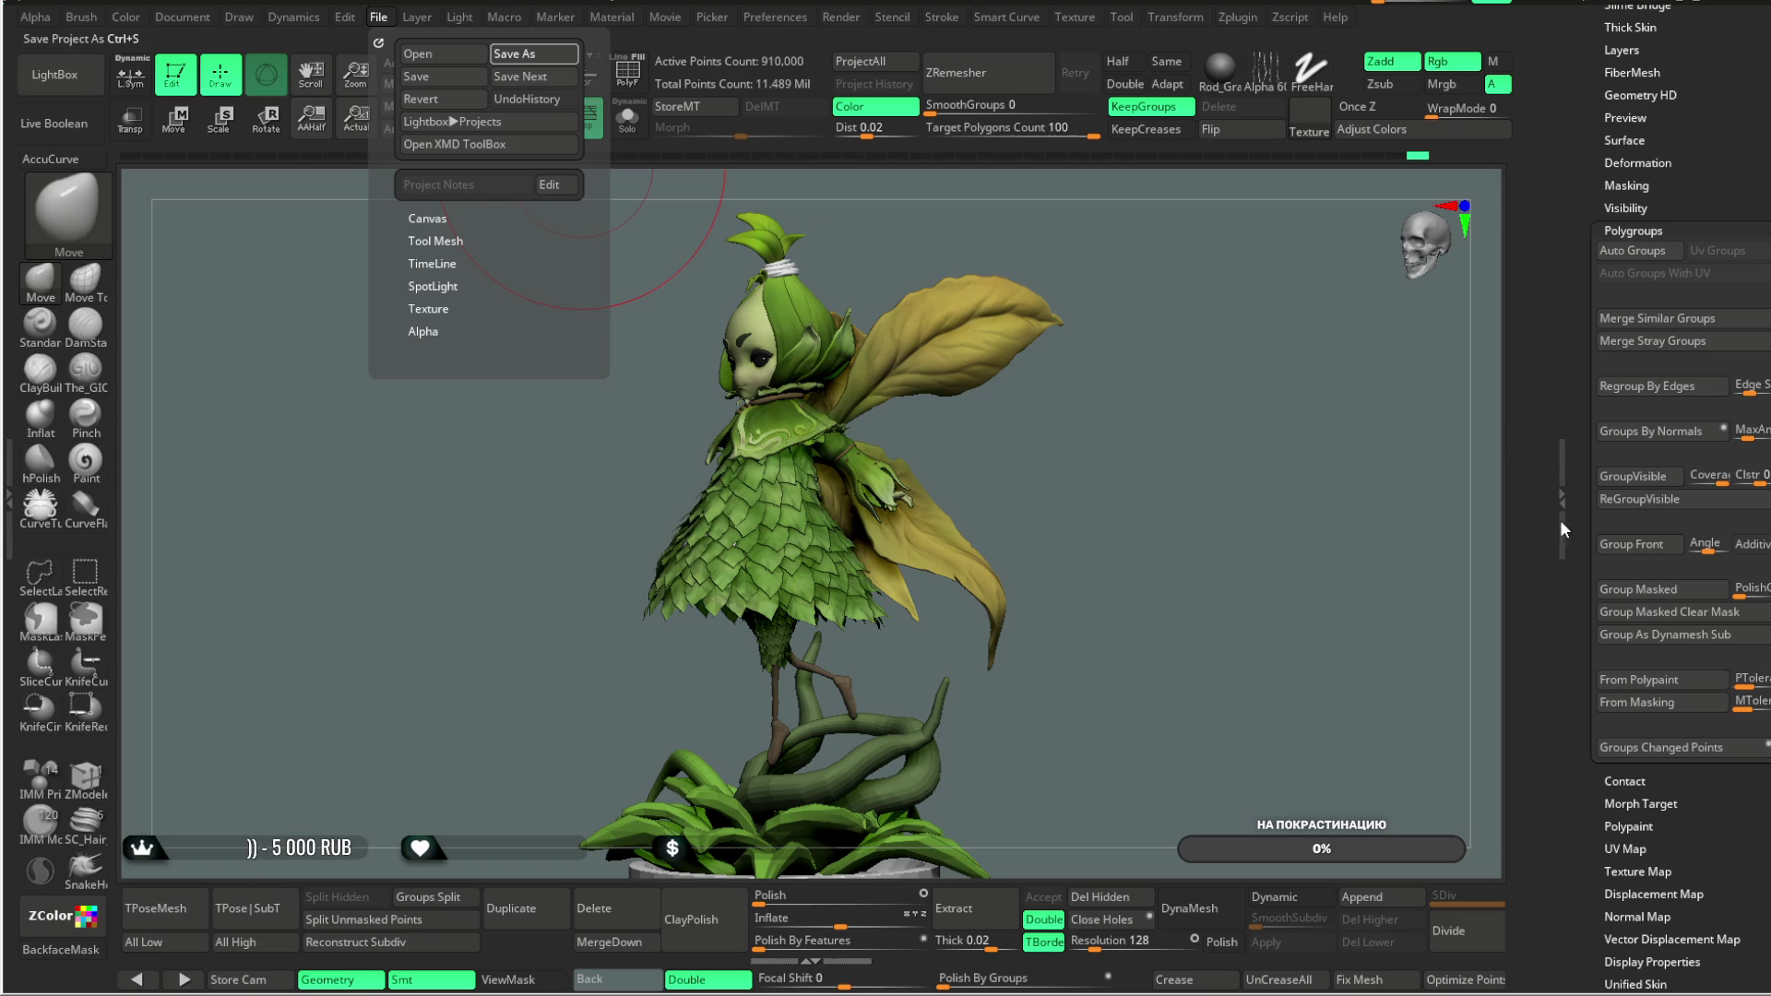
Step: Save the plant-girl character project file with Ctrl+S
key("ctrl+s")
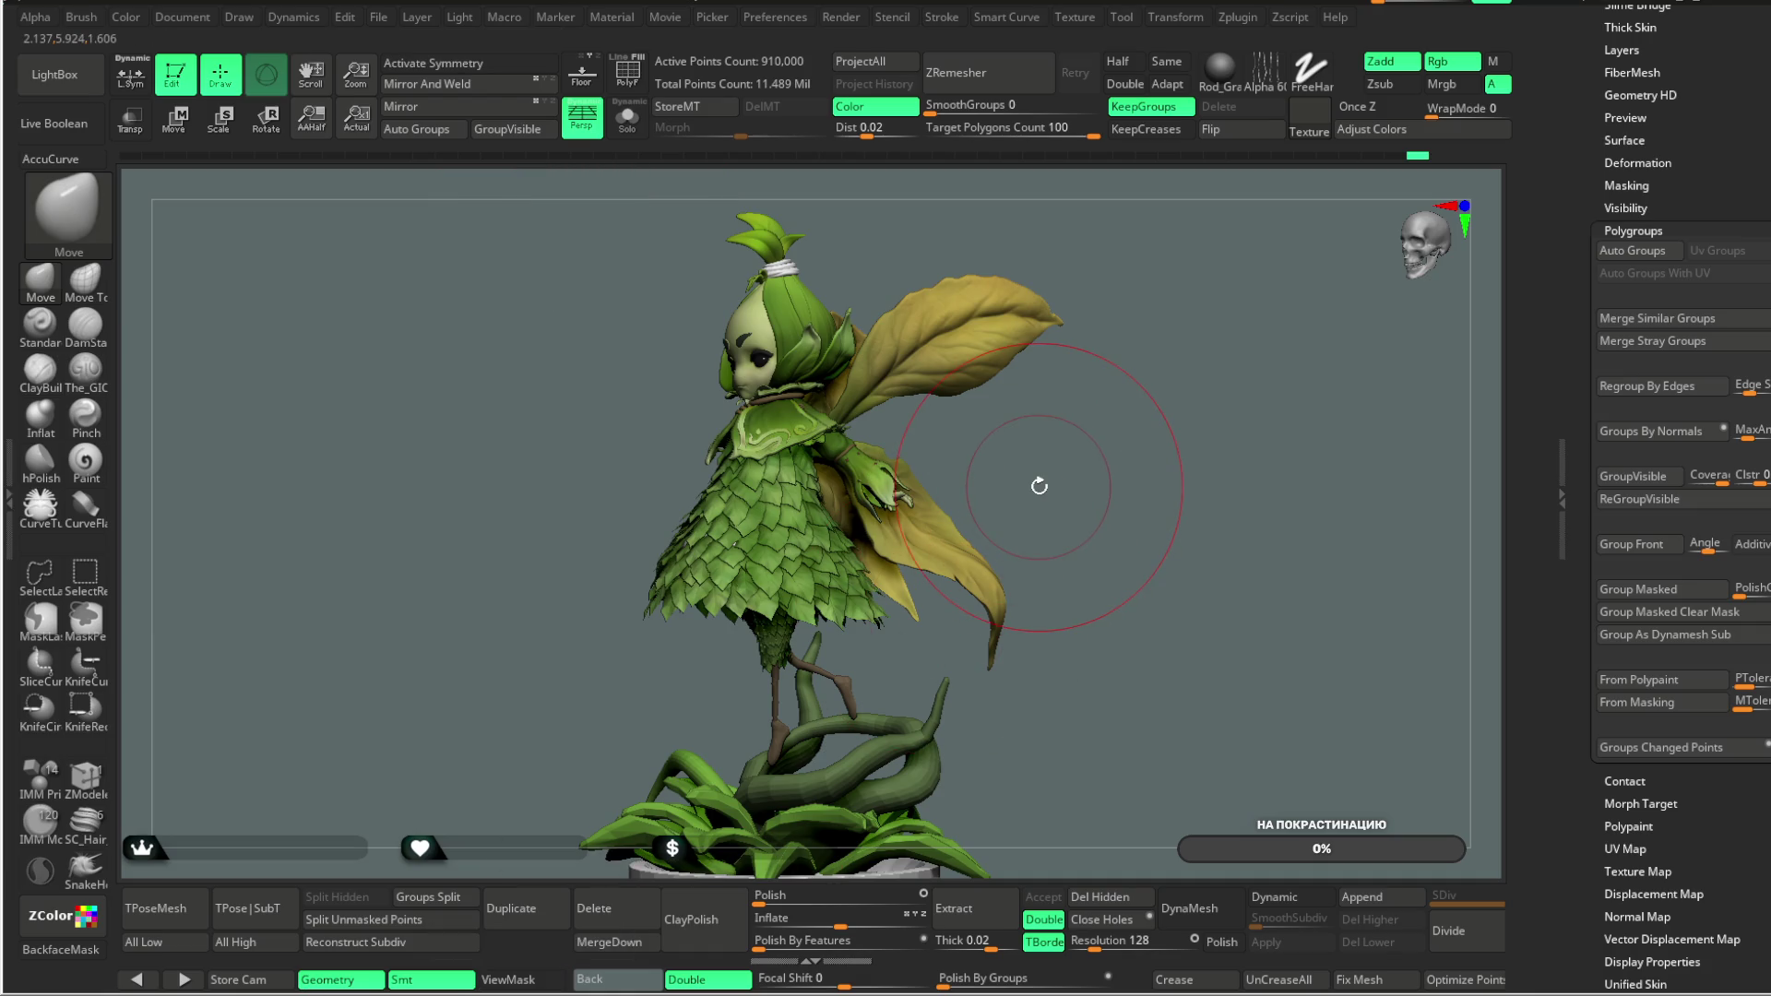
Step: Turn the character to face front, isolate the leaf skirt with Solo, and zoom in
mouse_move(1107, 517)
left_mouse_down()
mouse_move(1143, 495)
mouse_move(1020, 441)
mouse_move(1028, 542)
mouse_move(1104, 368)
mouse_move(1099, 419)
mouse_move(1096, 399)
left_mouse_up()
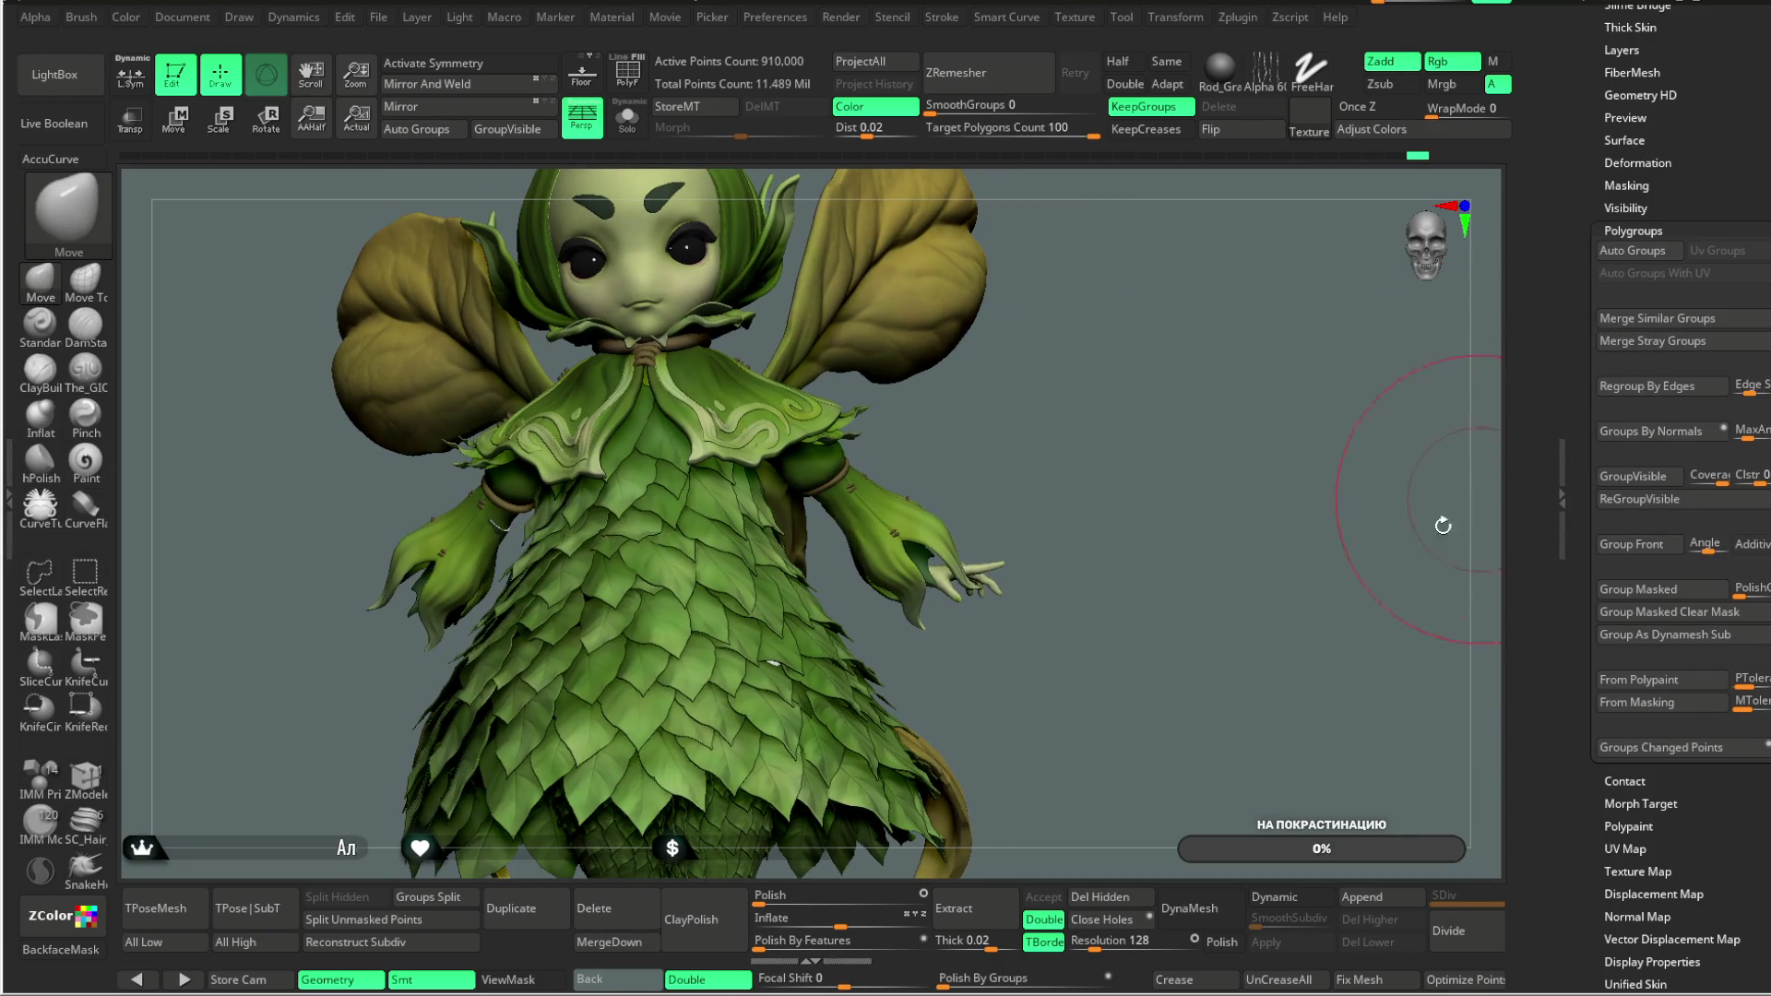
left_click(627, 118)
left_click_drag(1047, 396, 1028, 434)
key("space")
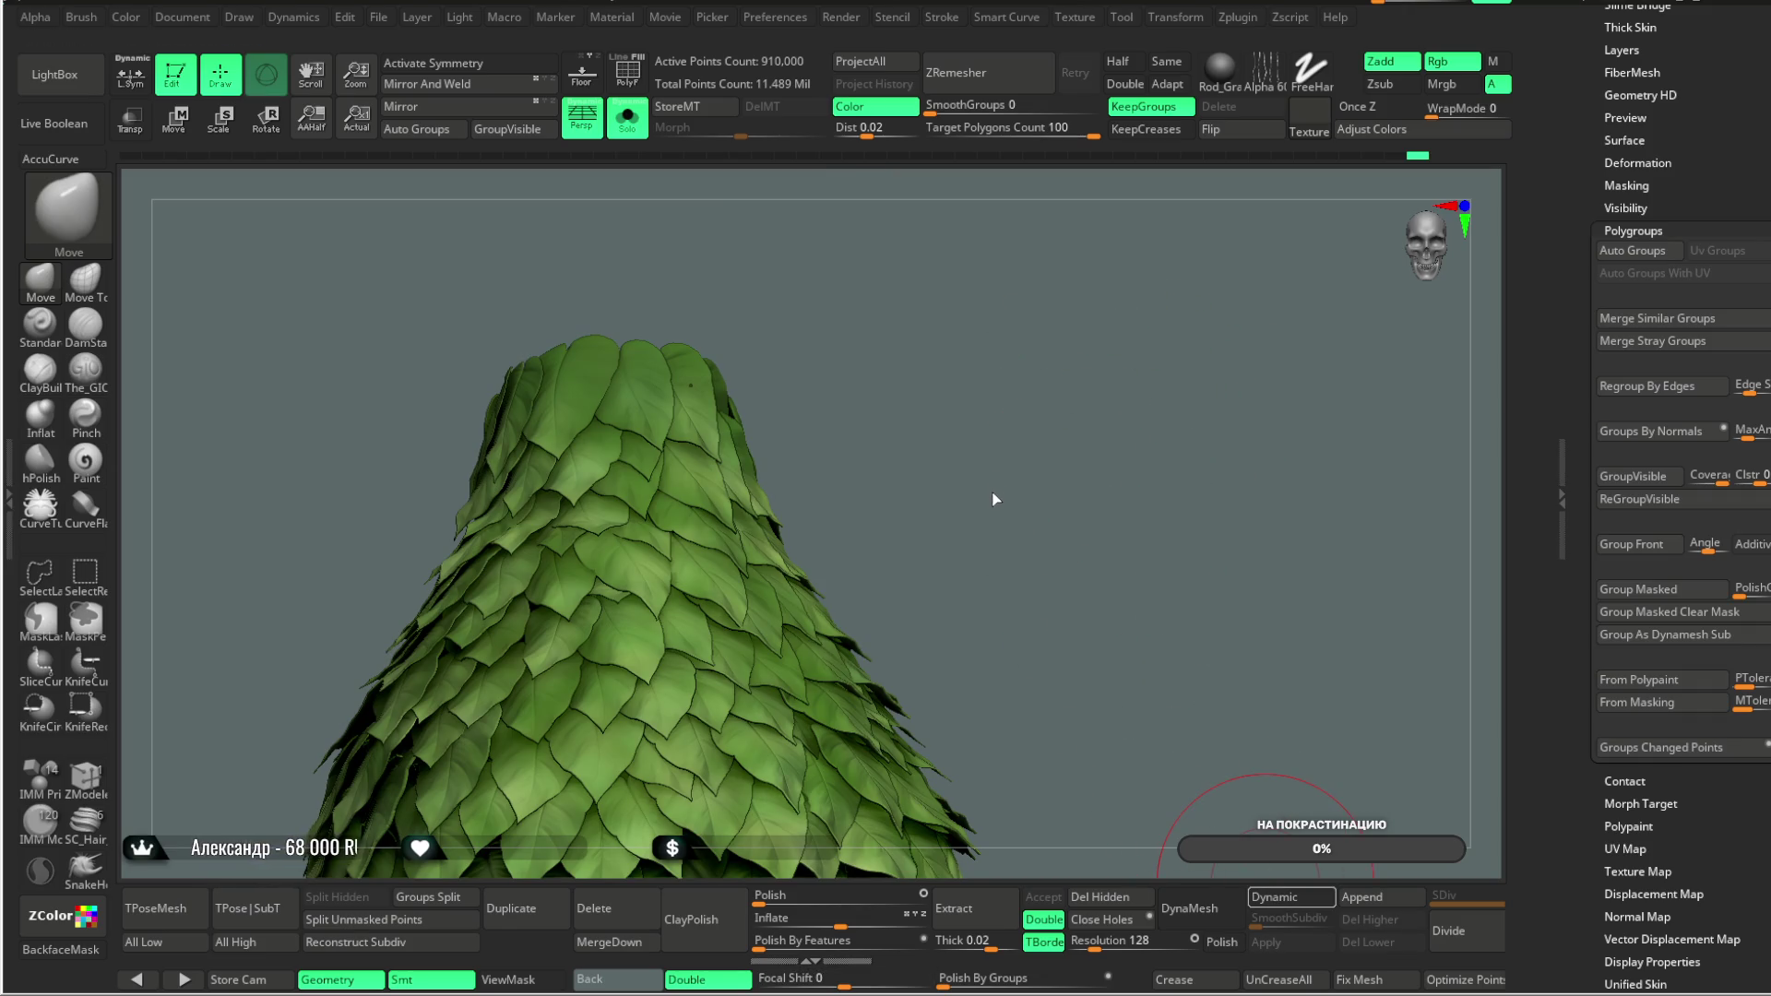
Step: Preview the skirt with Dynamic Subdiv and expand its Tool > Geometry settings
key("d")
scroll(1001, 480, "up", 10)
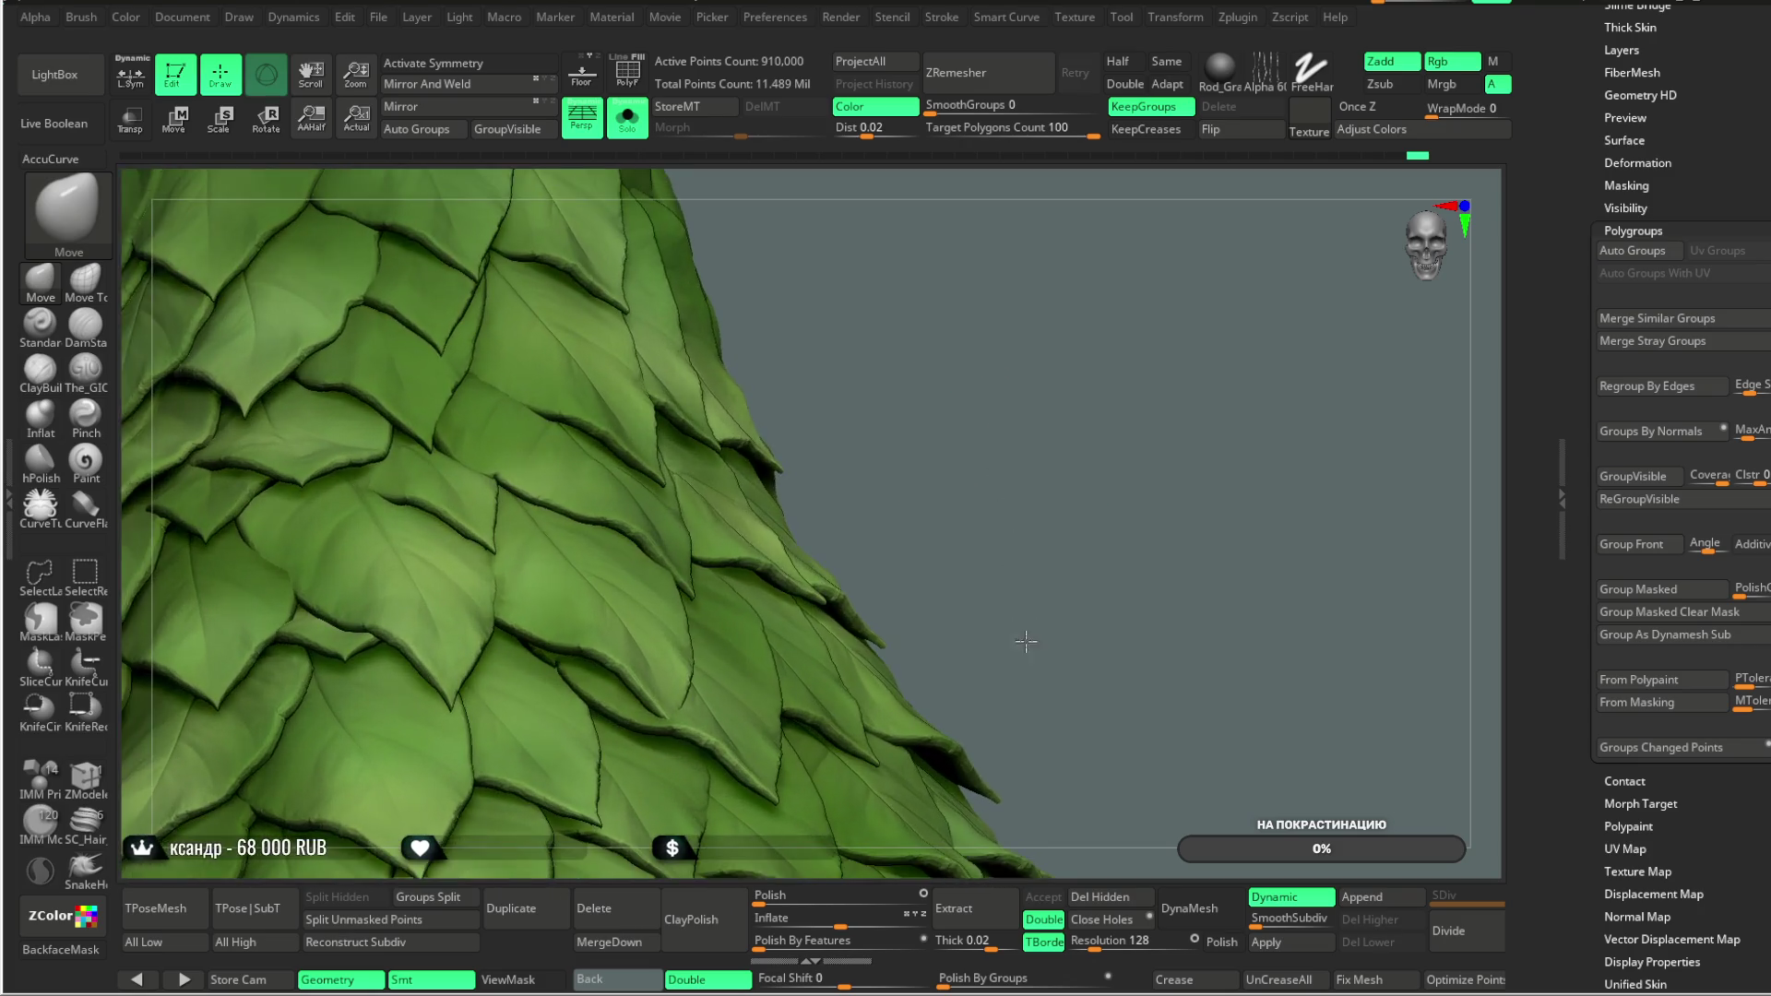
scroll(995, 475, "up", 1)
left_click_drag(1699, 98, 1699, 287)
left_click(1651, 219)
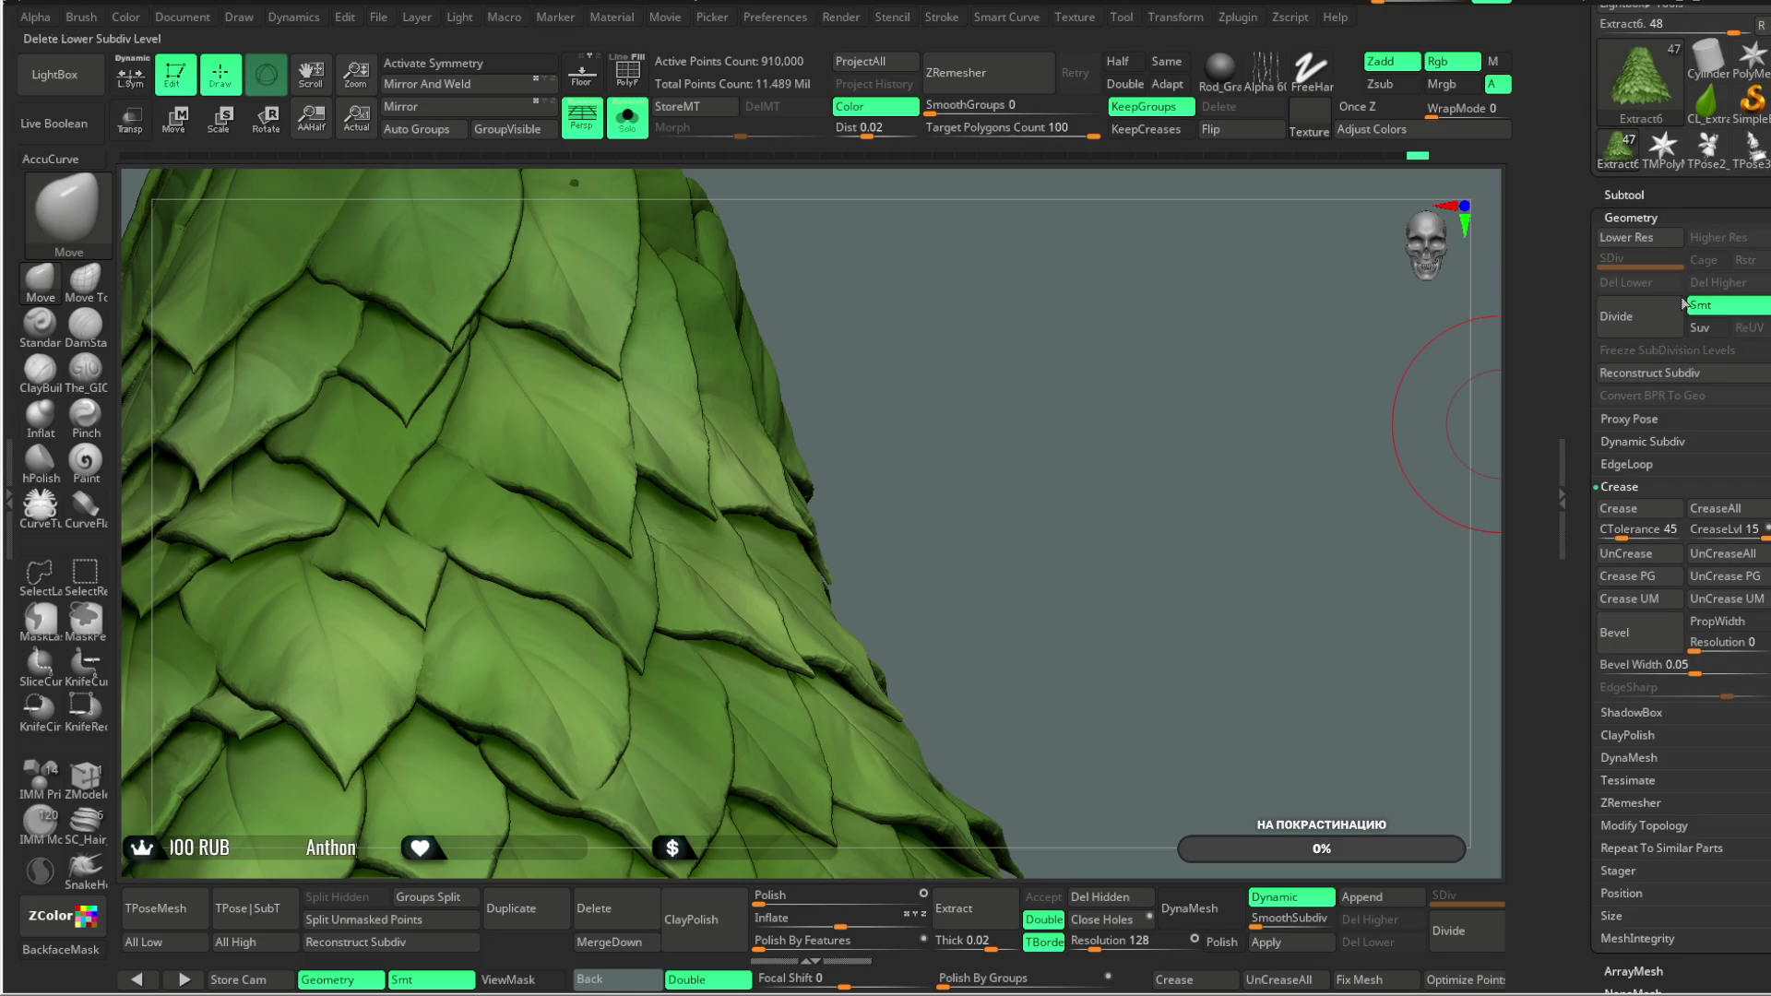
Step: Expand Dynamic Subdiv and test Smoothness at 0 before restoring it to 100
left_click(1651, 442)
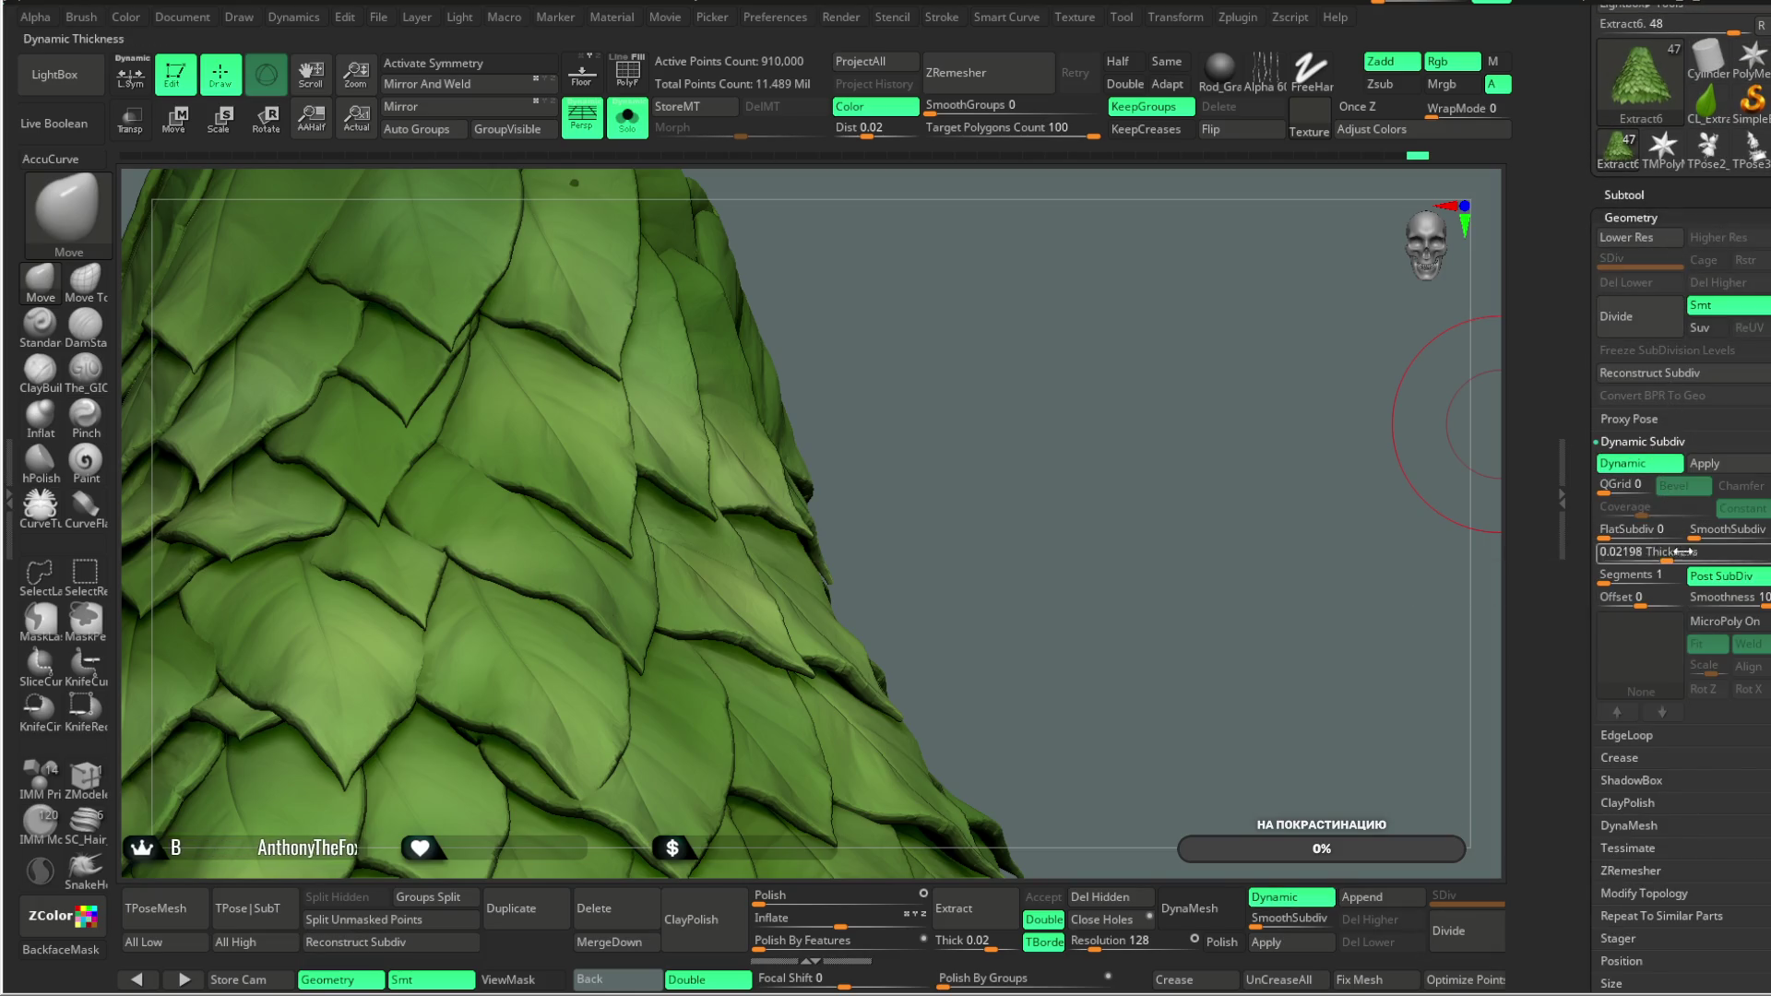
left_click_drag(1751, 599, 1674, 600)
key("ctrl+z")
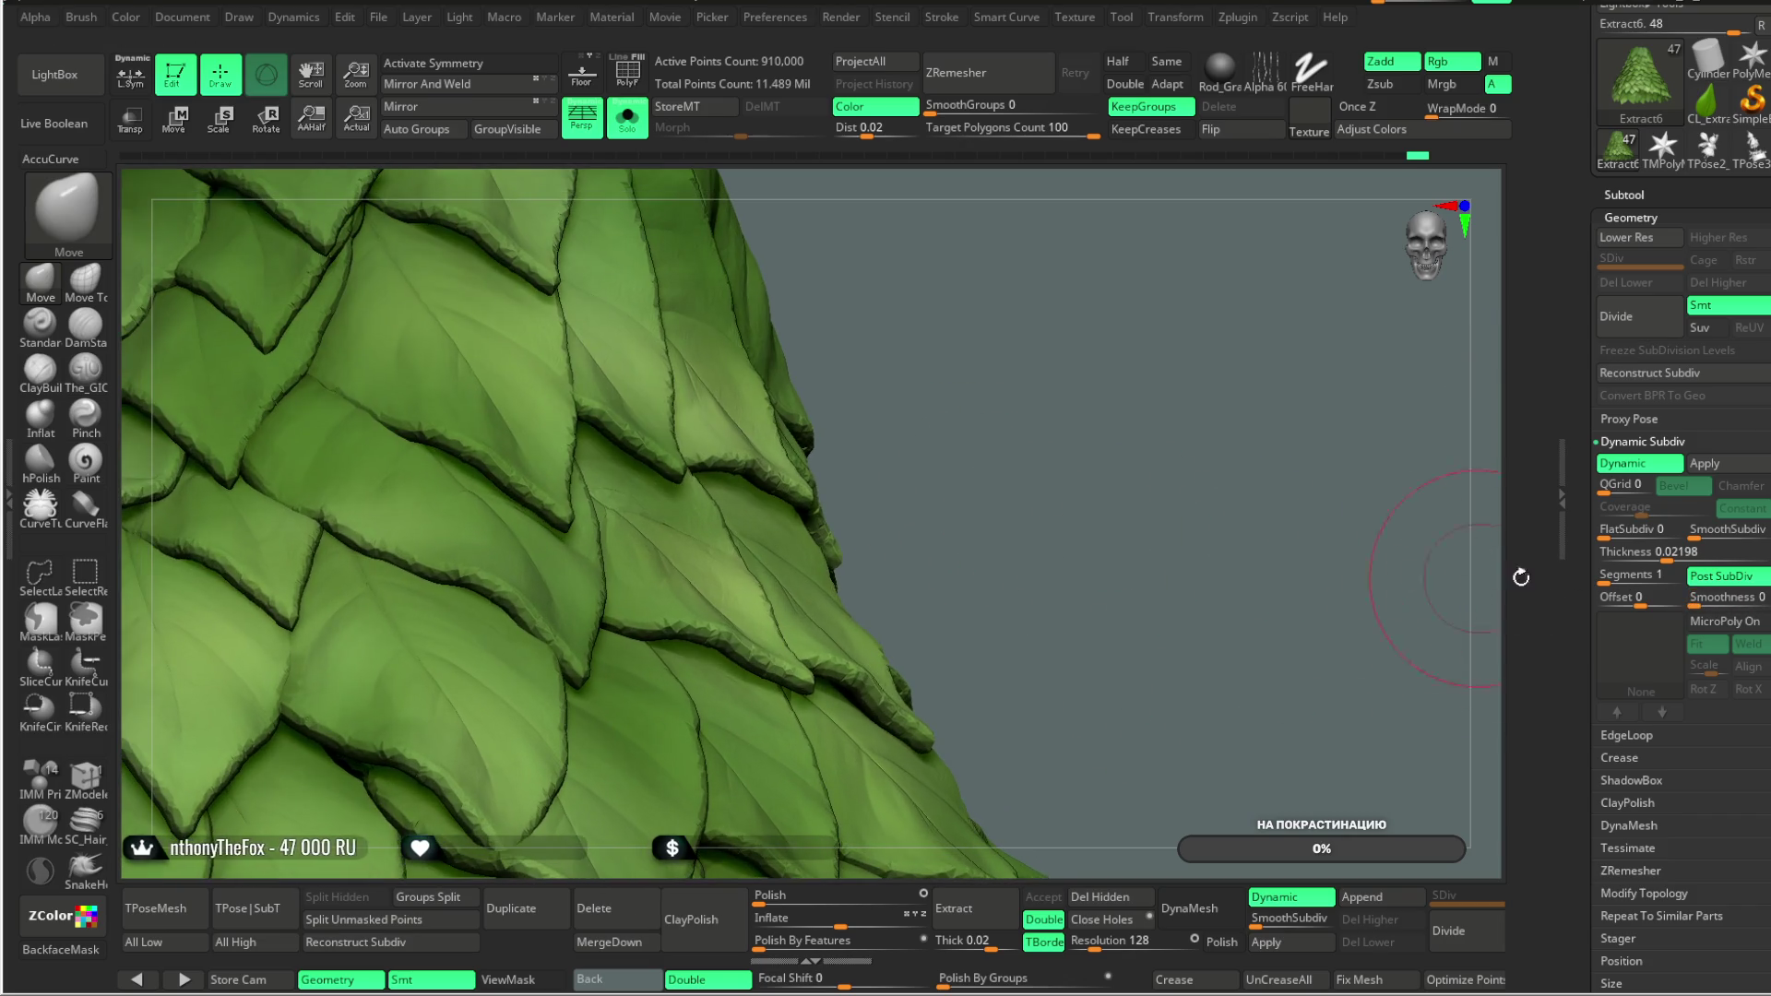
Step: Set dynamic Thickness to 0.01413, keep Offset at 0, then turn the preview off
left_click(1672, 553)
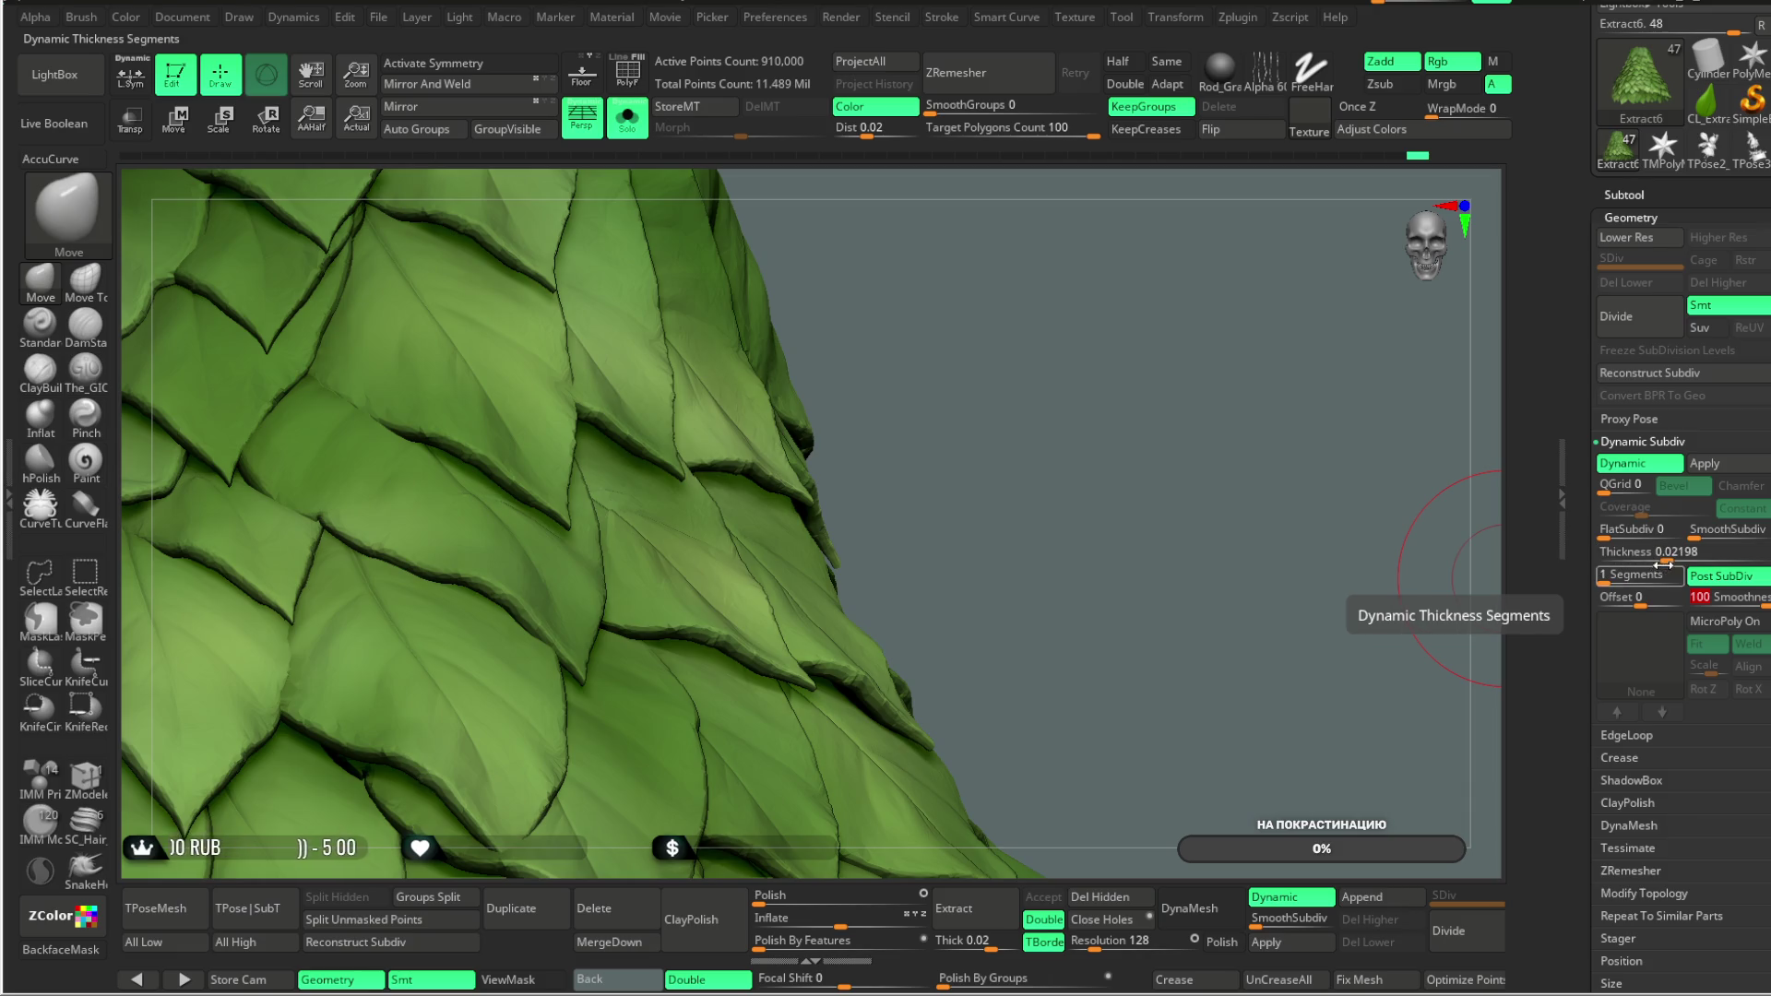
left_click_drag(1677, 552, 1660, 564)
mouse_move(1016, 553)
left_mouse_down()
mouse_move(948, 411)
mouse_move(960, 379)
mouse_move(950, 514)
mouse_move(981, 407)
mouse_move(998, 467)
mouse_move(983, 452)
left_mouse_up()
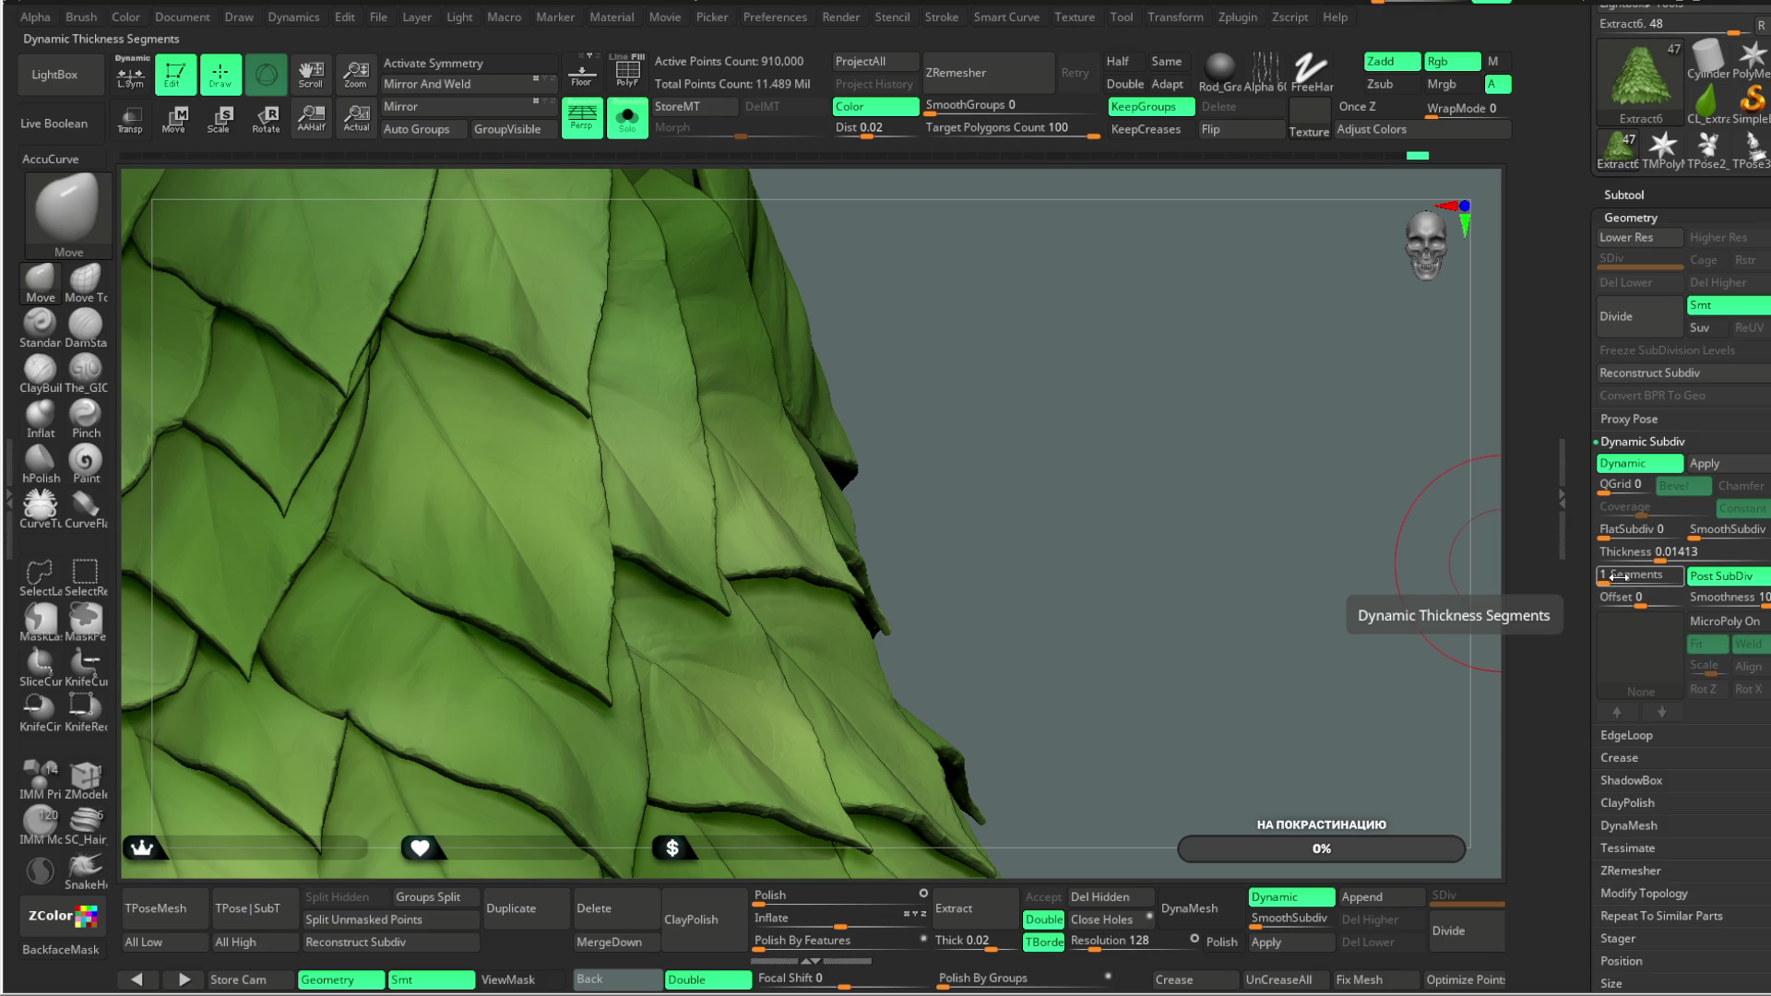
left_click_drag(1639, 598, 1623, 601)
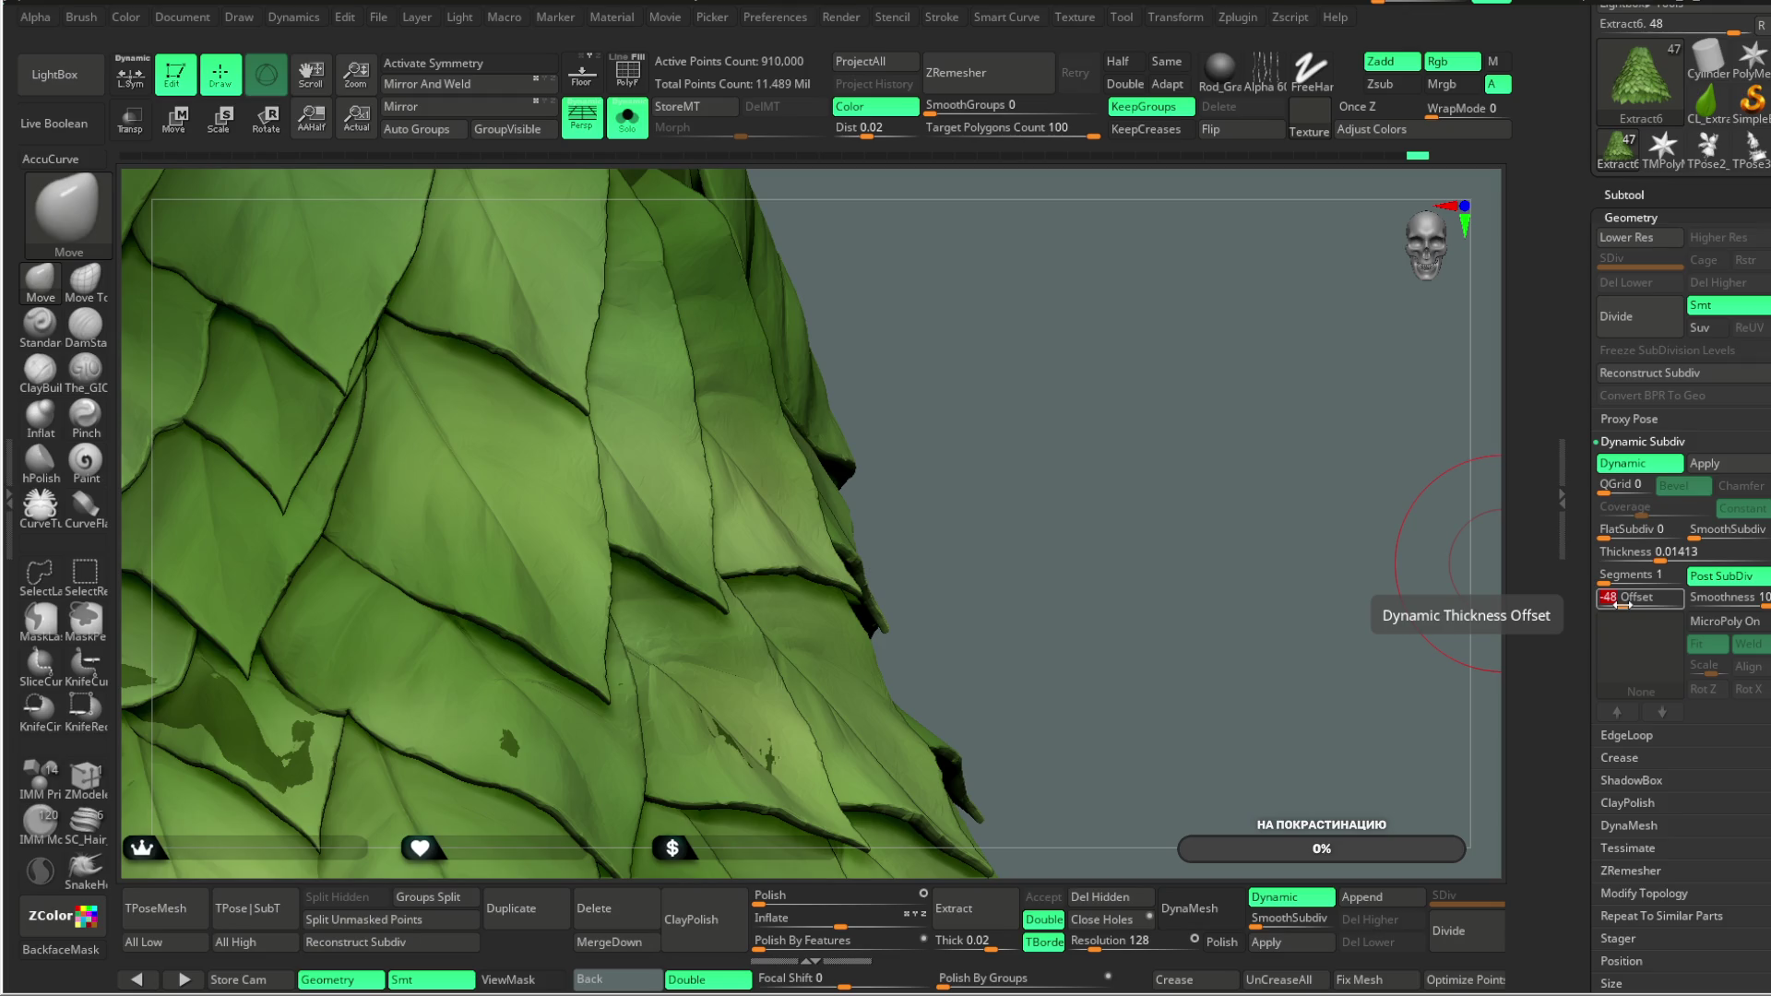
left_click_drag(1621, 604, 1640, 601)
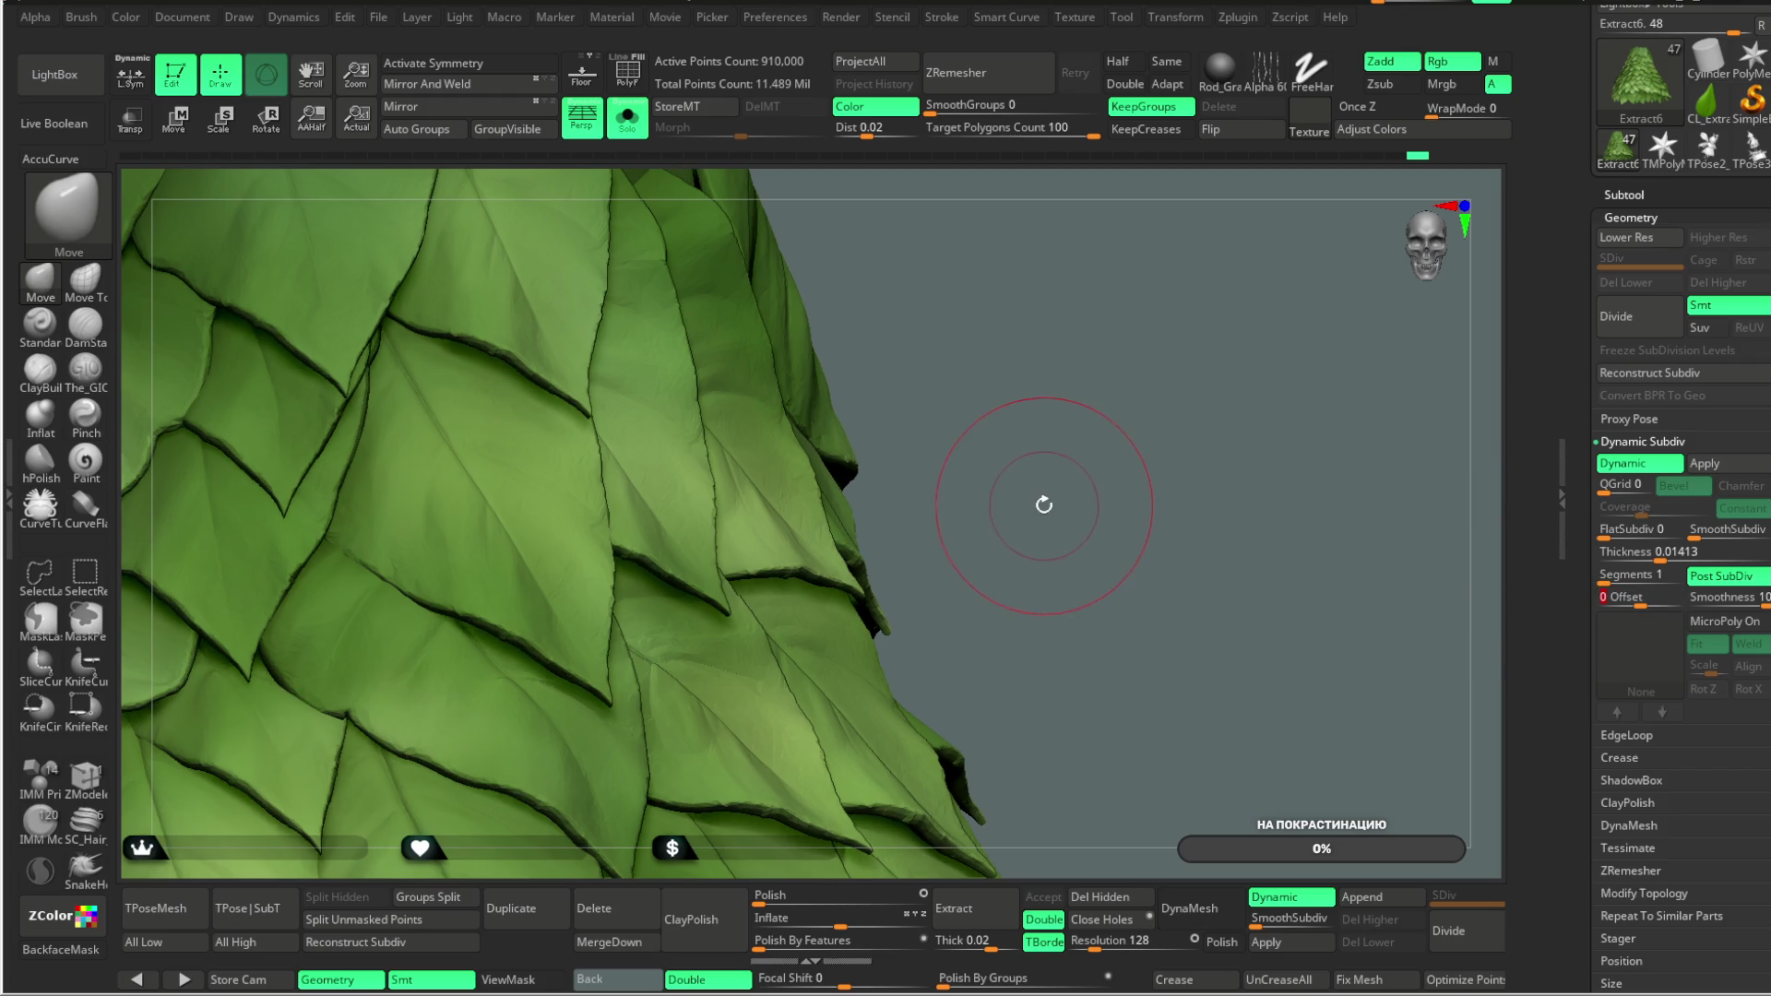
mouse_move(1024, 482)
left_mouse_down("alt")
mouse_move(1014, 350)
mouse_move(1055, 366)
mouse_move(1052, 318)
mouse_move(1054, 446)
left_mouse_up("alt")
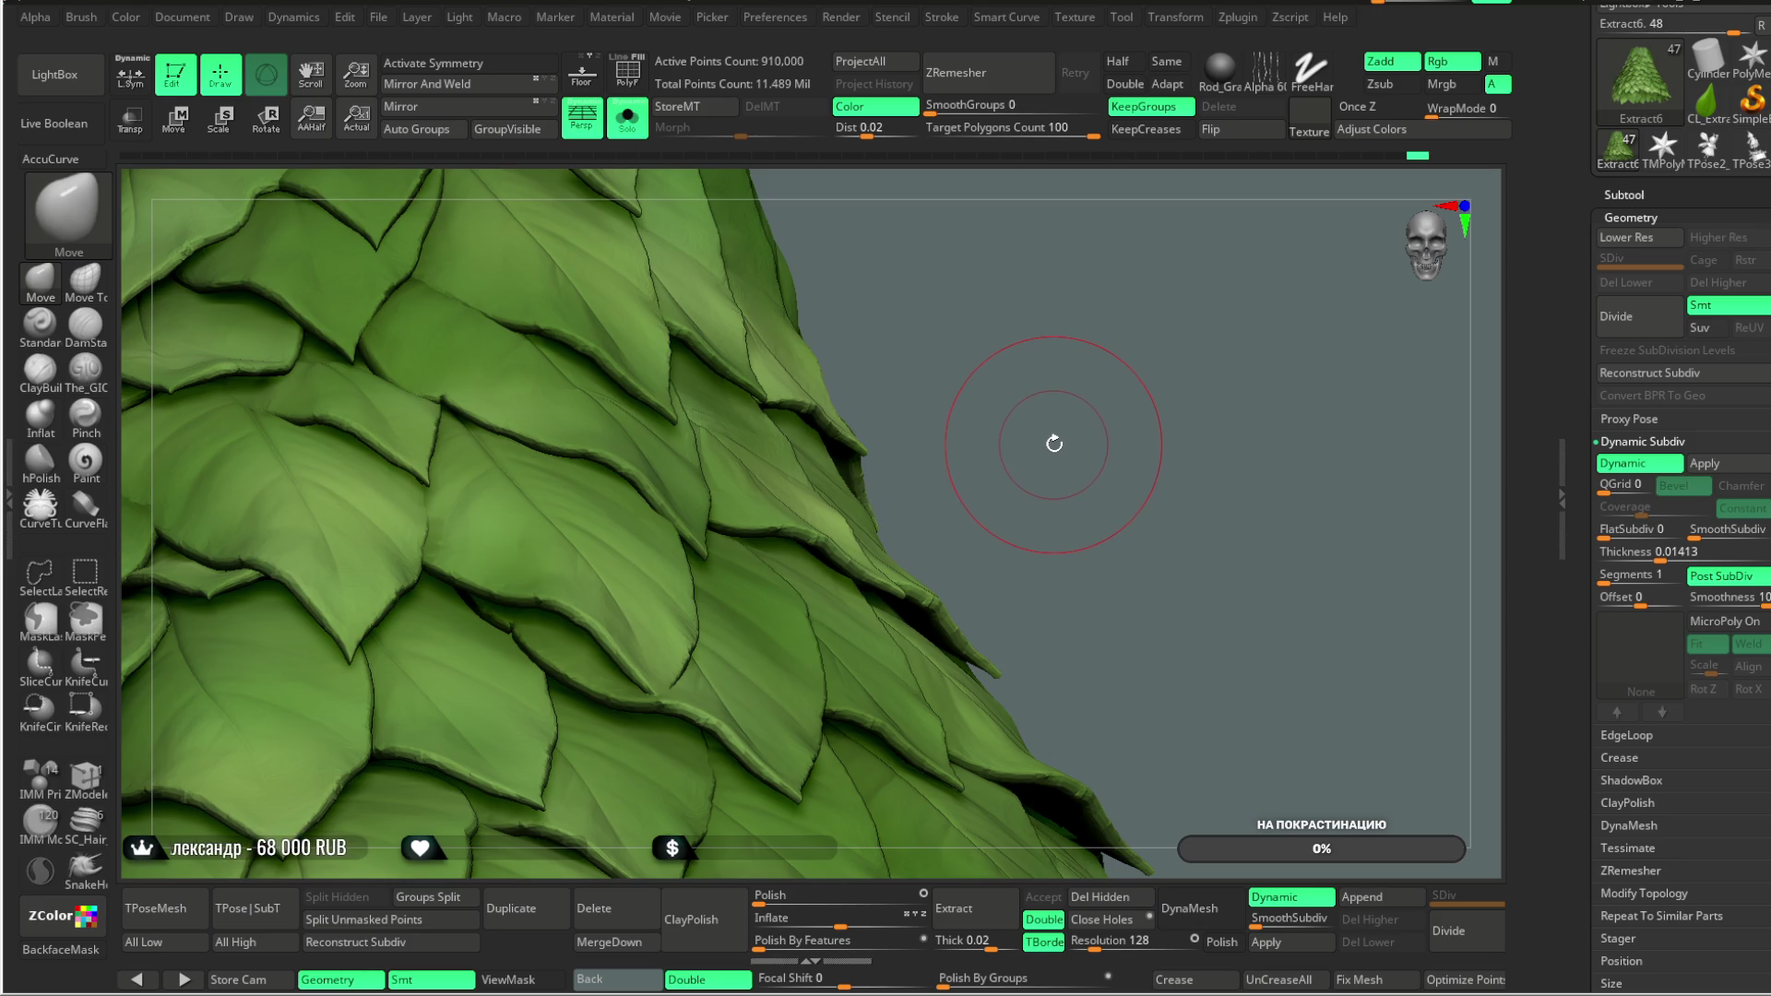
key("shift+d")
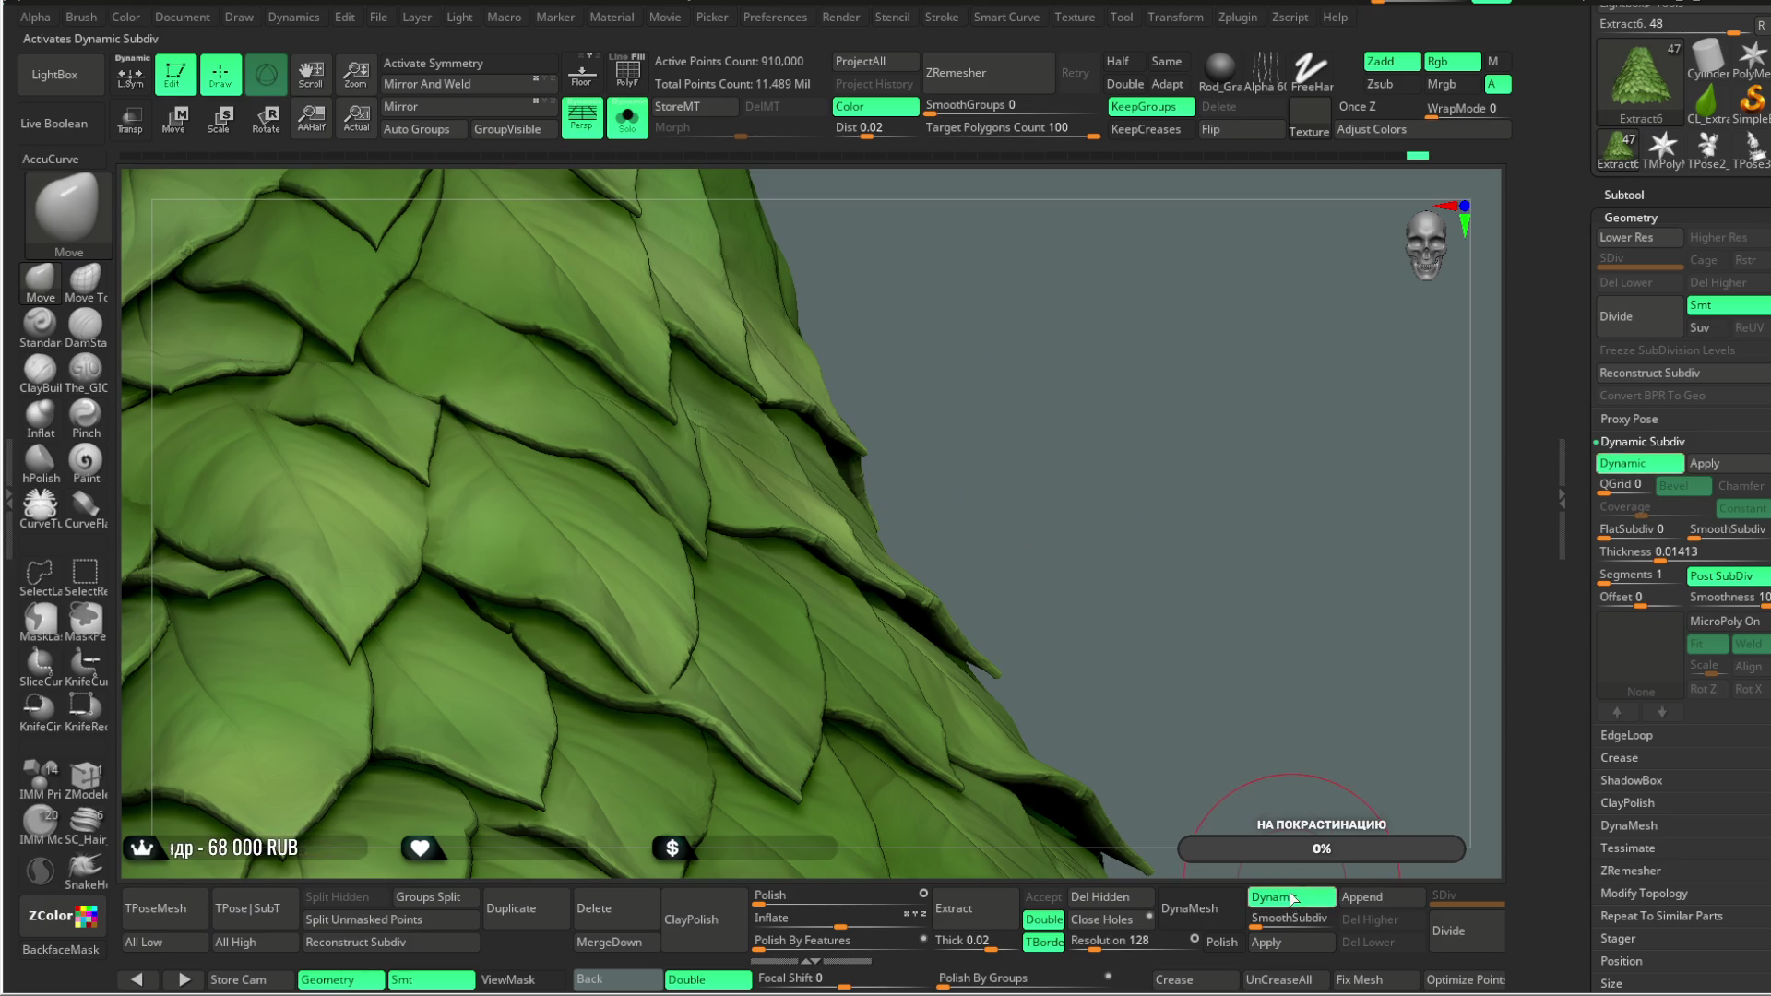
Step: Show the PolyF wireframe and select the Move Topological brush with focal shift 0
left_click(628, 70)
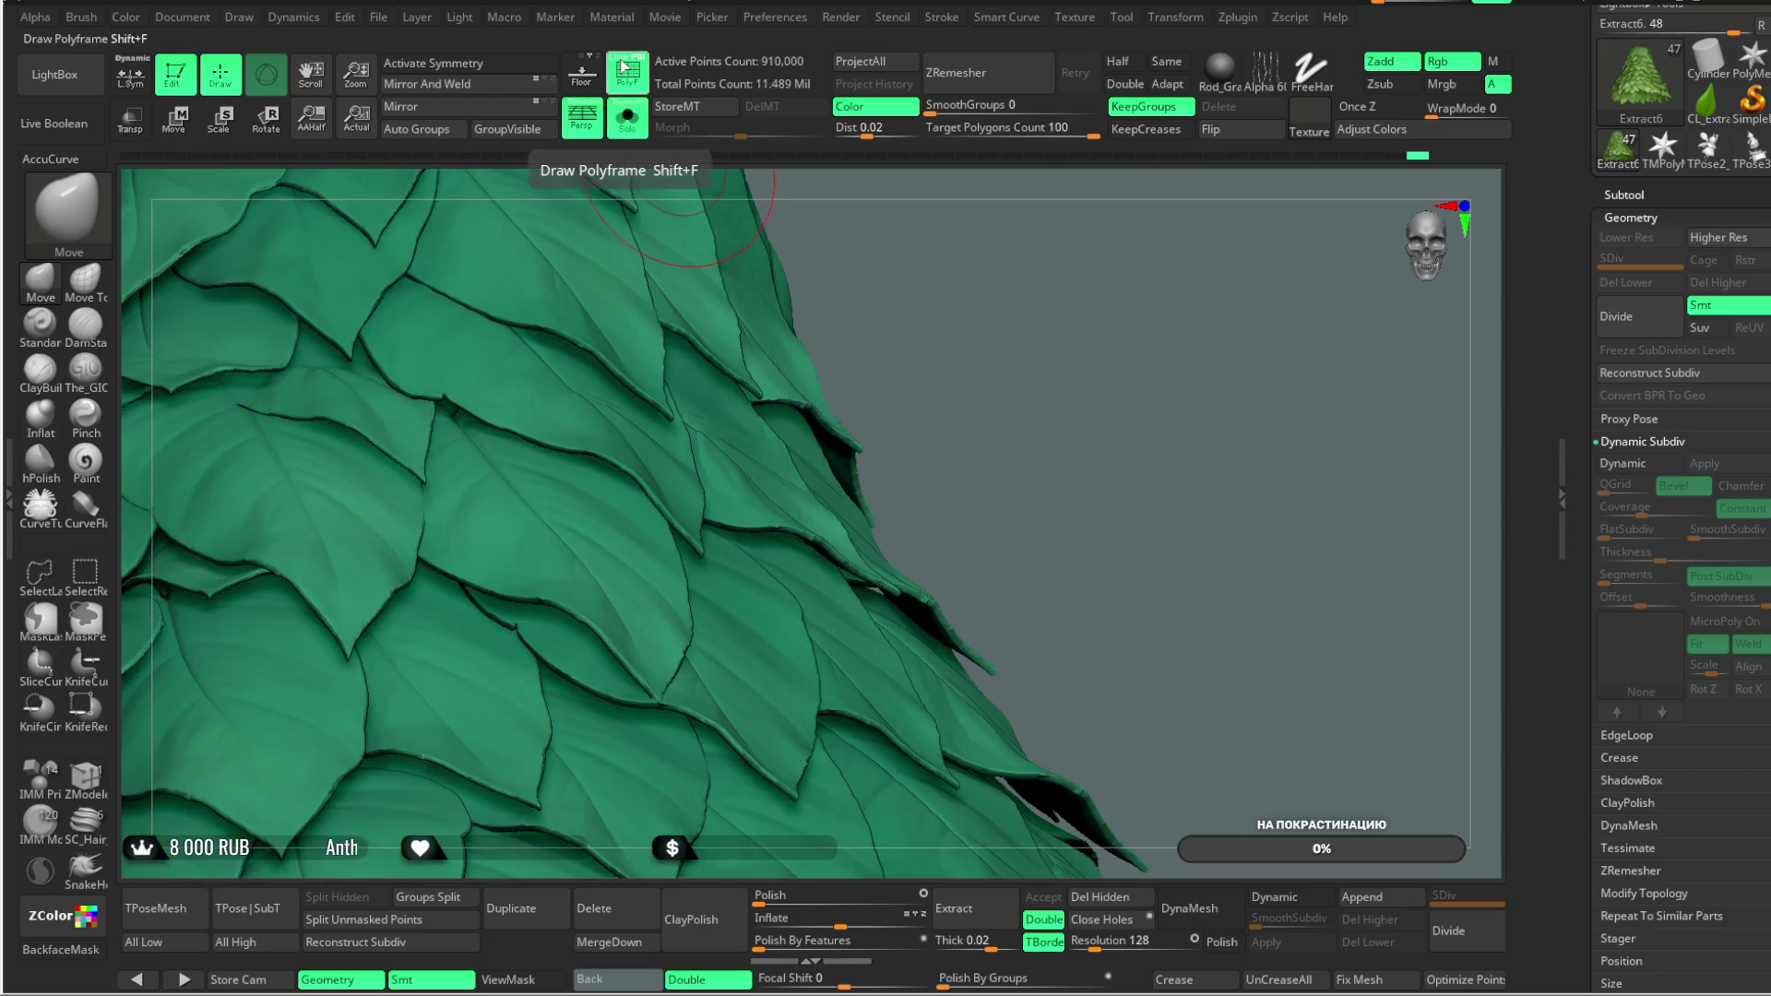
mouse_move(894, 268)
left_mouse_down()
mouse_move(981, 394)
mouse_move(961, 263)
mouse_move(977, 324)
mouse_move(932, 323)
mouse_move(978, 277)
mouse_move(939, 338)
left_mouse_up()
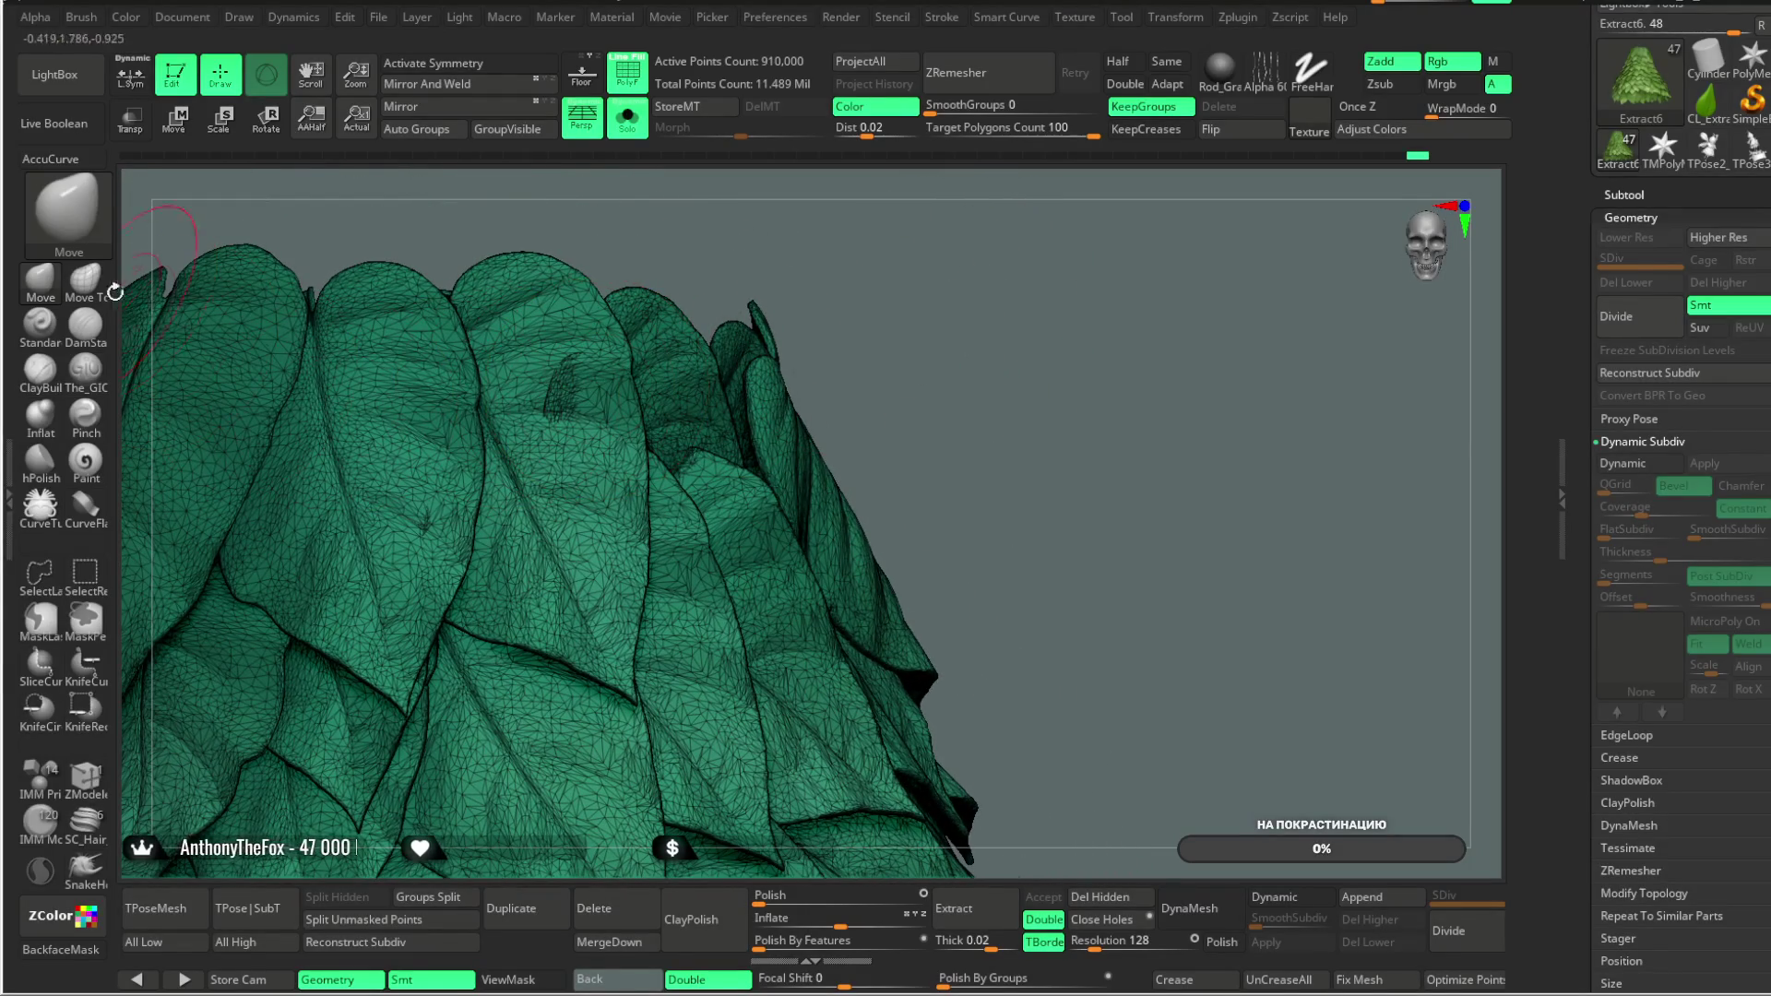
left_click(85, 277)
key("space")
key("Return")
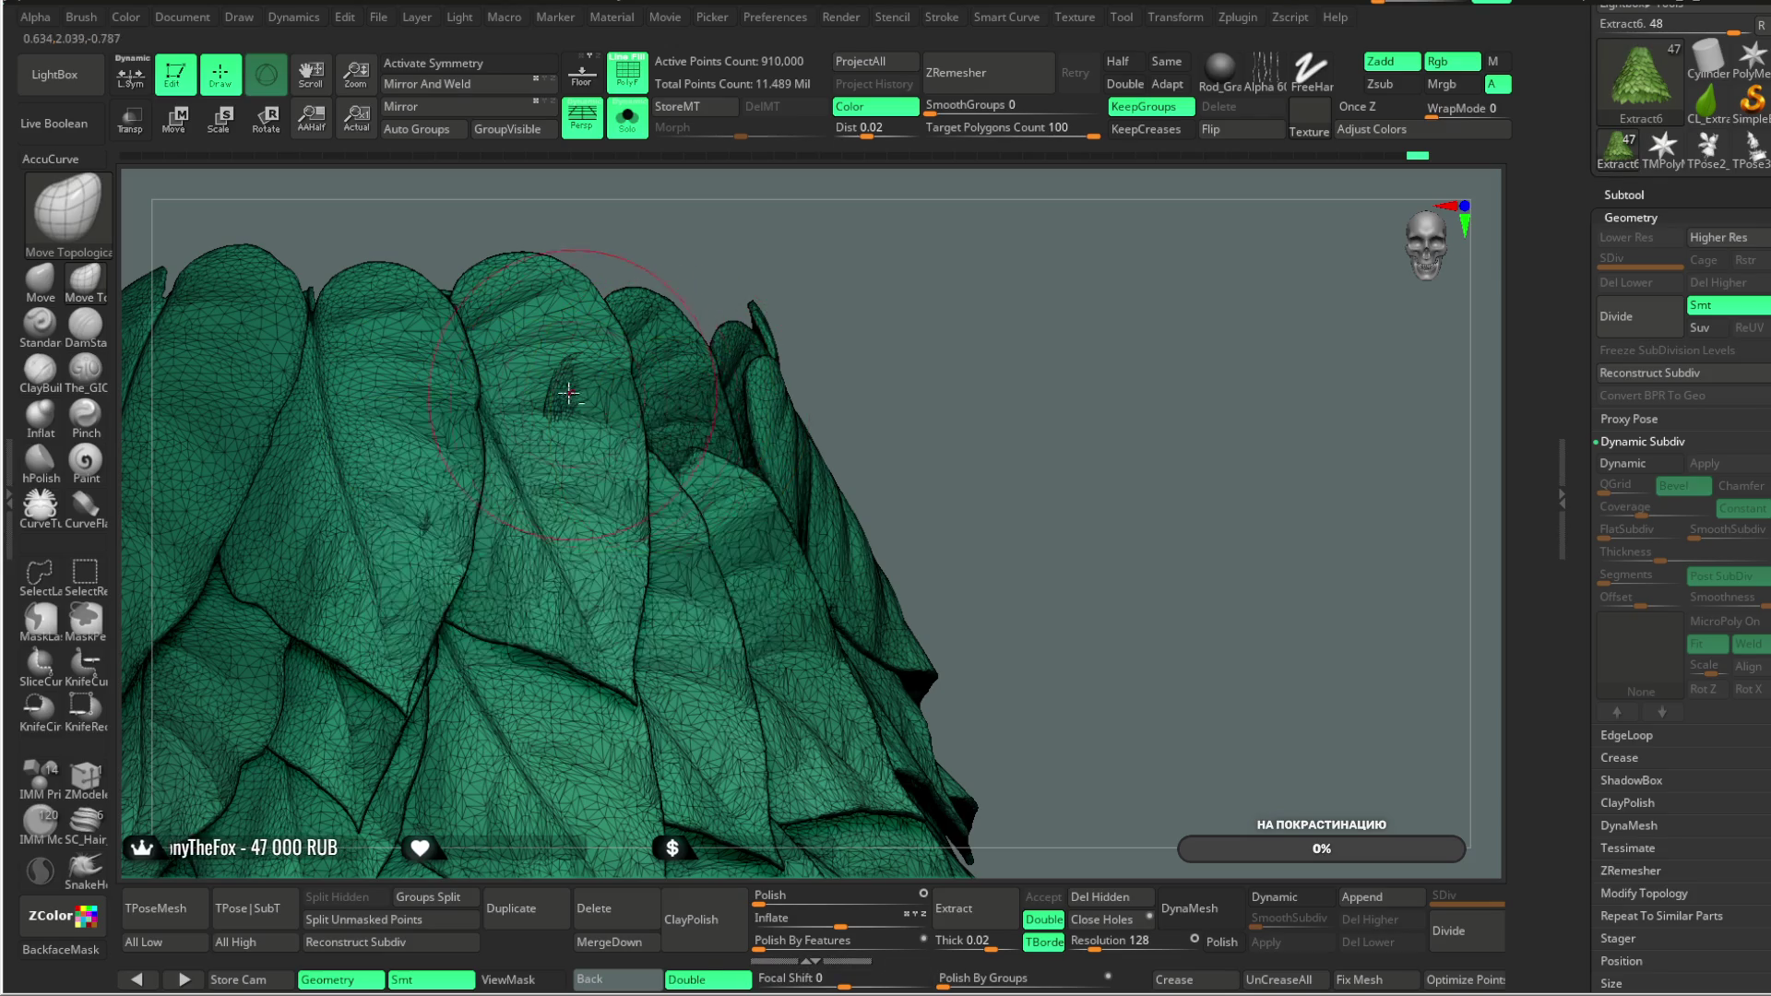
Step: Frame the whole leaf cone in a cone view and hide the wireframe
key("f")
mouse_move(858, 314)
left_mouse_down()
mouse_move(828, 267)
mouse_move(744, 270)
mouse_move(765, 277)
mouse_move(802, 238)
left_mouse_up()
key("shift+f")
left_click(1166, 61)
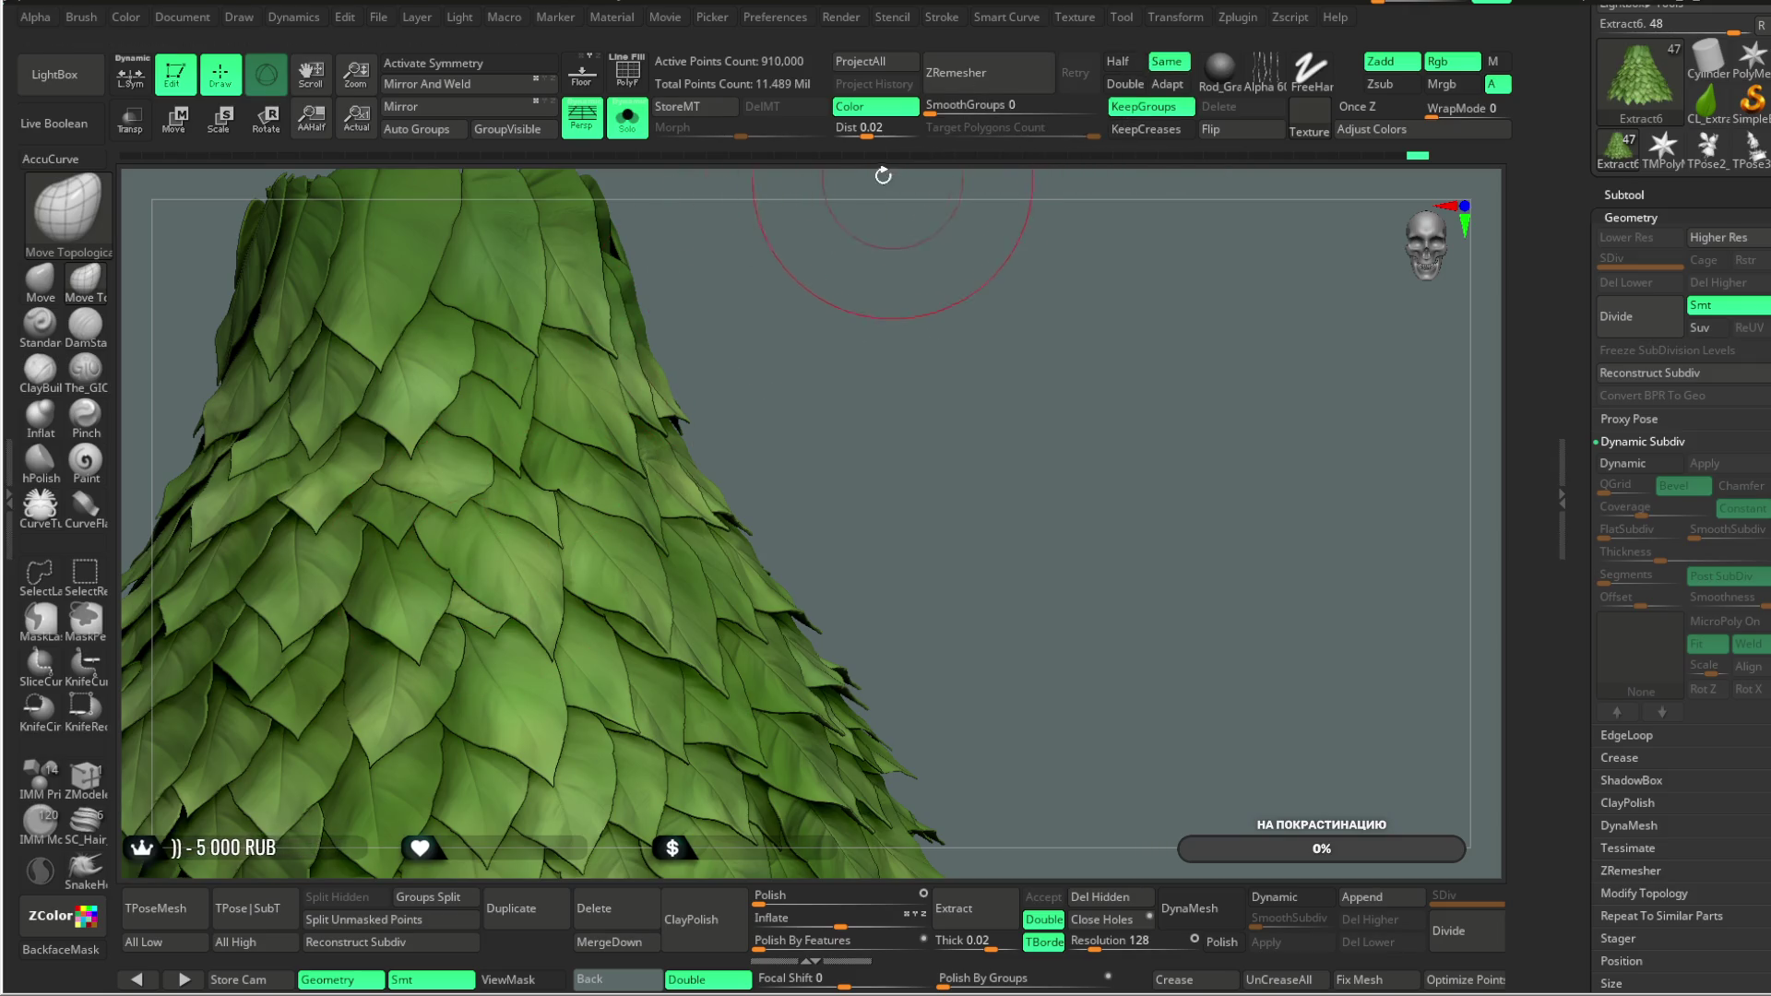
left_click(970, 79)
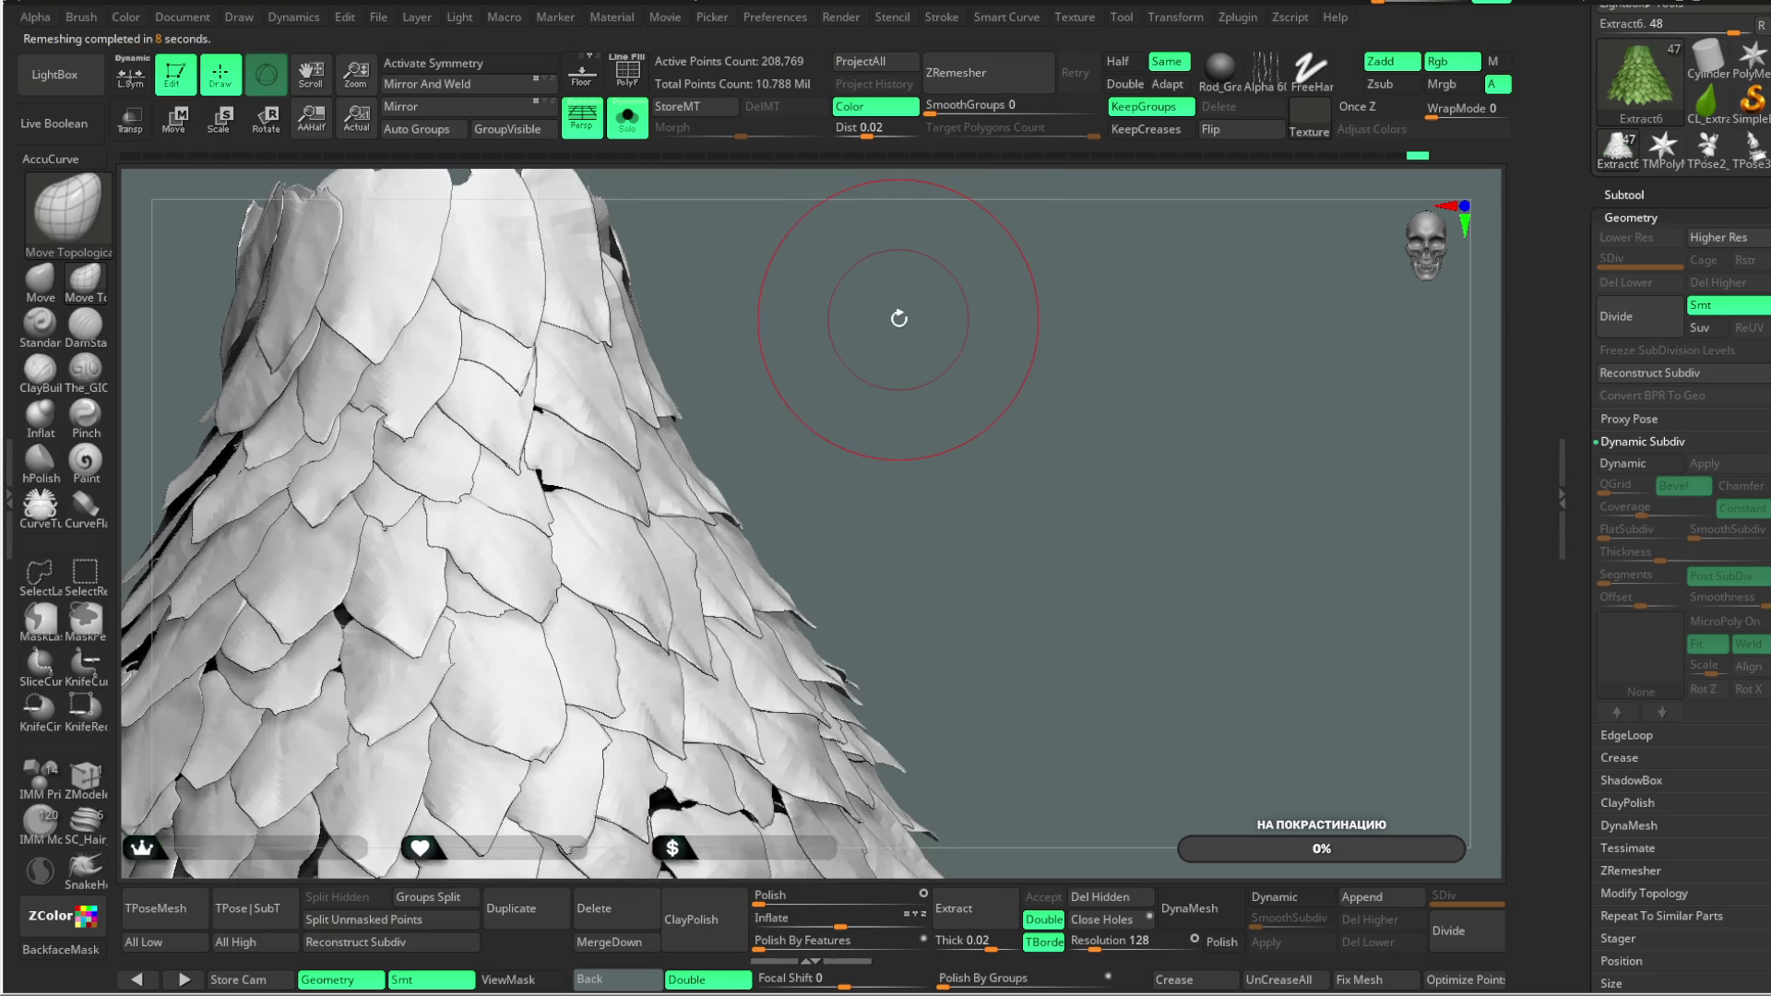
key("ctrl+z")
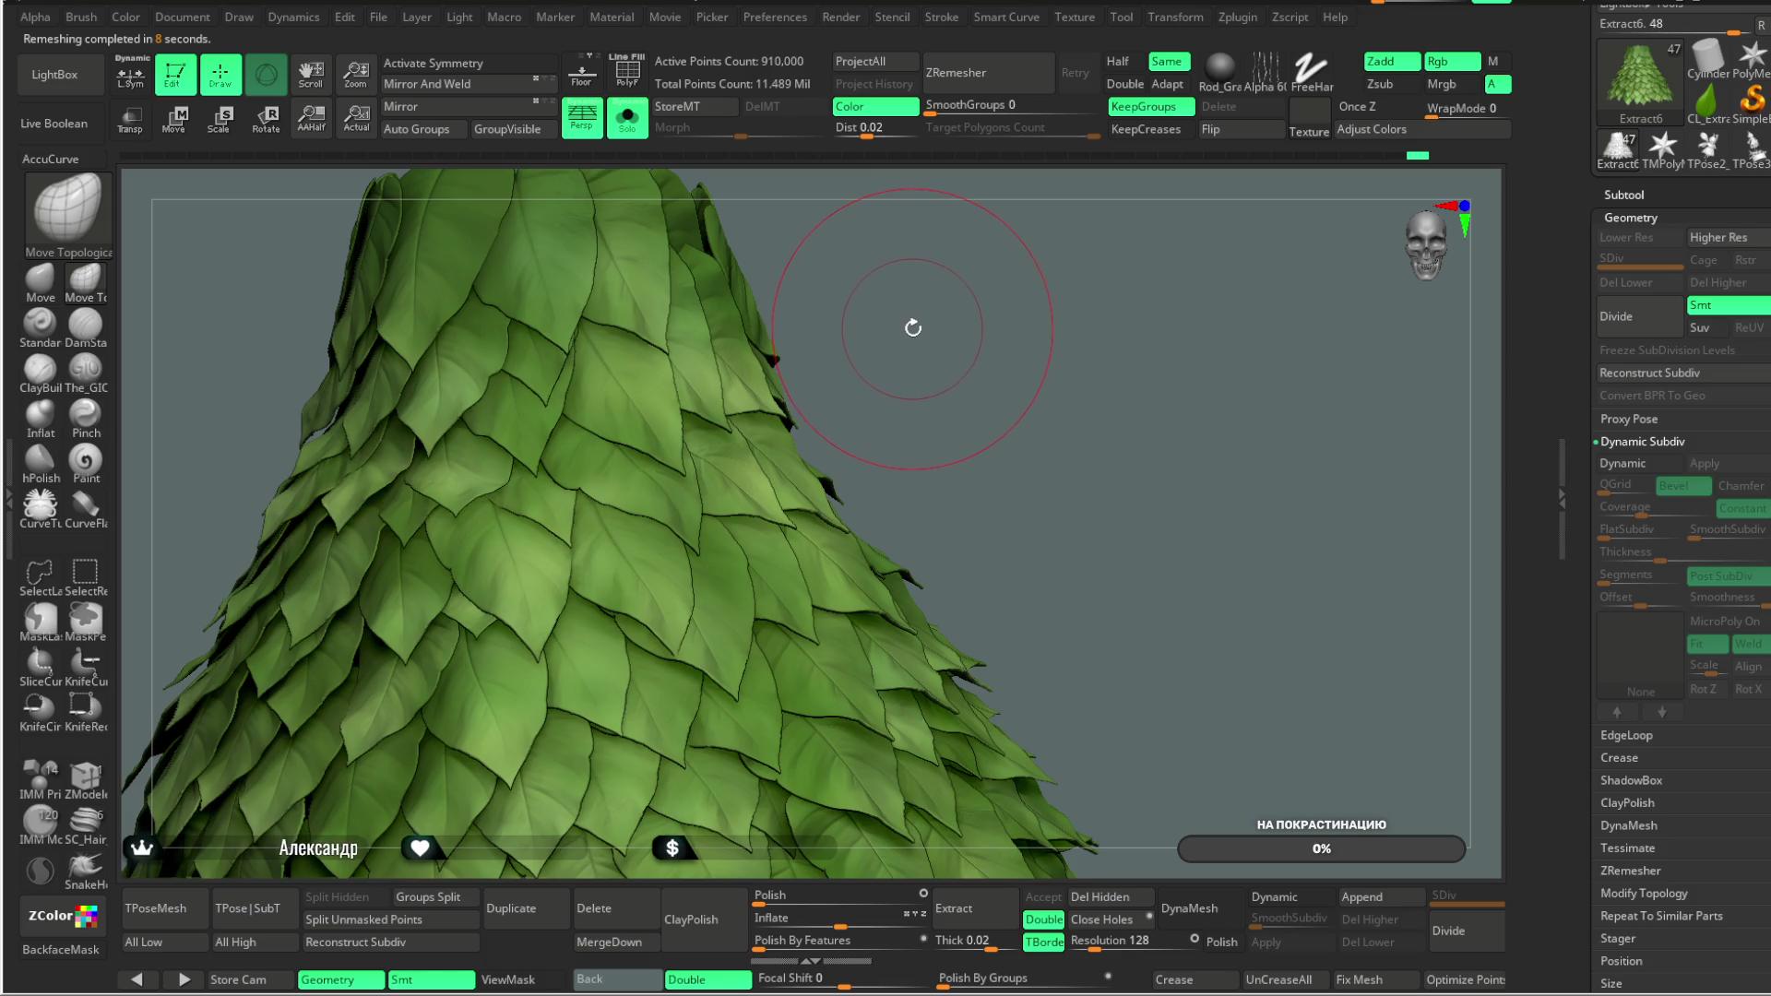
mouse_move(916, 316)
left_mouse_down()
mouse_move(933, 314)
mouse_move(809, 284)
mouse_move(897, 288)
left_mouse_up()
mouse_move(939, 233)
left_mouse_down()
mouse_move(953, 249)
mouse_move(931, 258)
mouse_move(952, 249)
left_mouse_up()
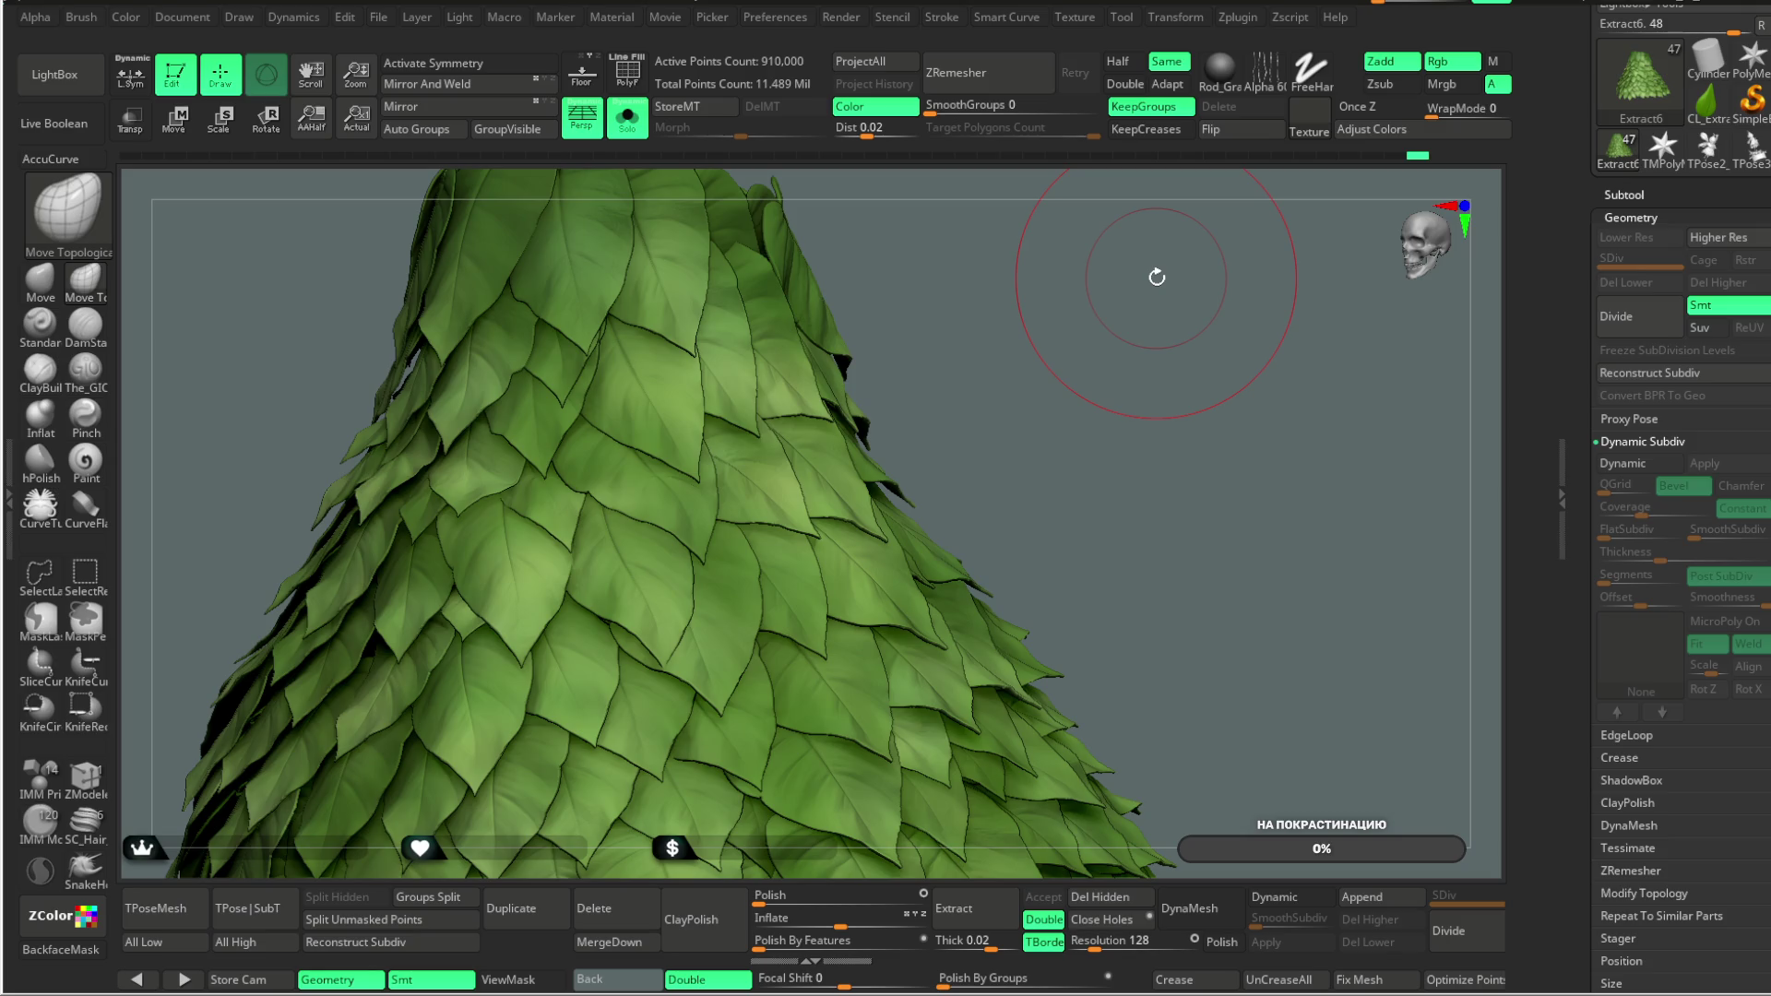
mouse_move(1013, 343)
left_mouse_down()
mouse_move(932, 351)
mouse_move(1153, 549)
mouse_move(976, 385)
mouse_move(968, 340)
left_mouse_up()
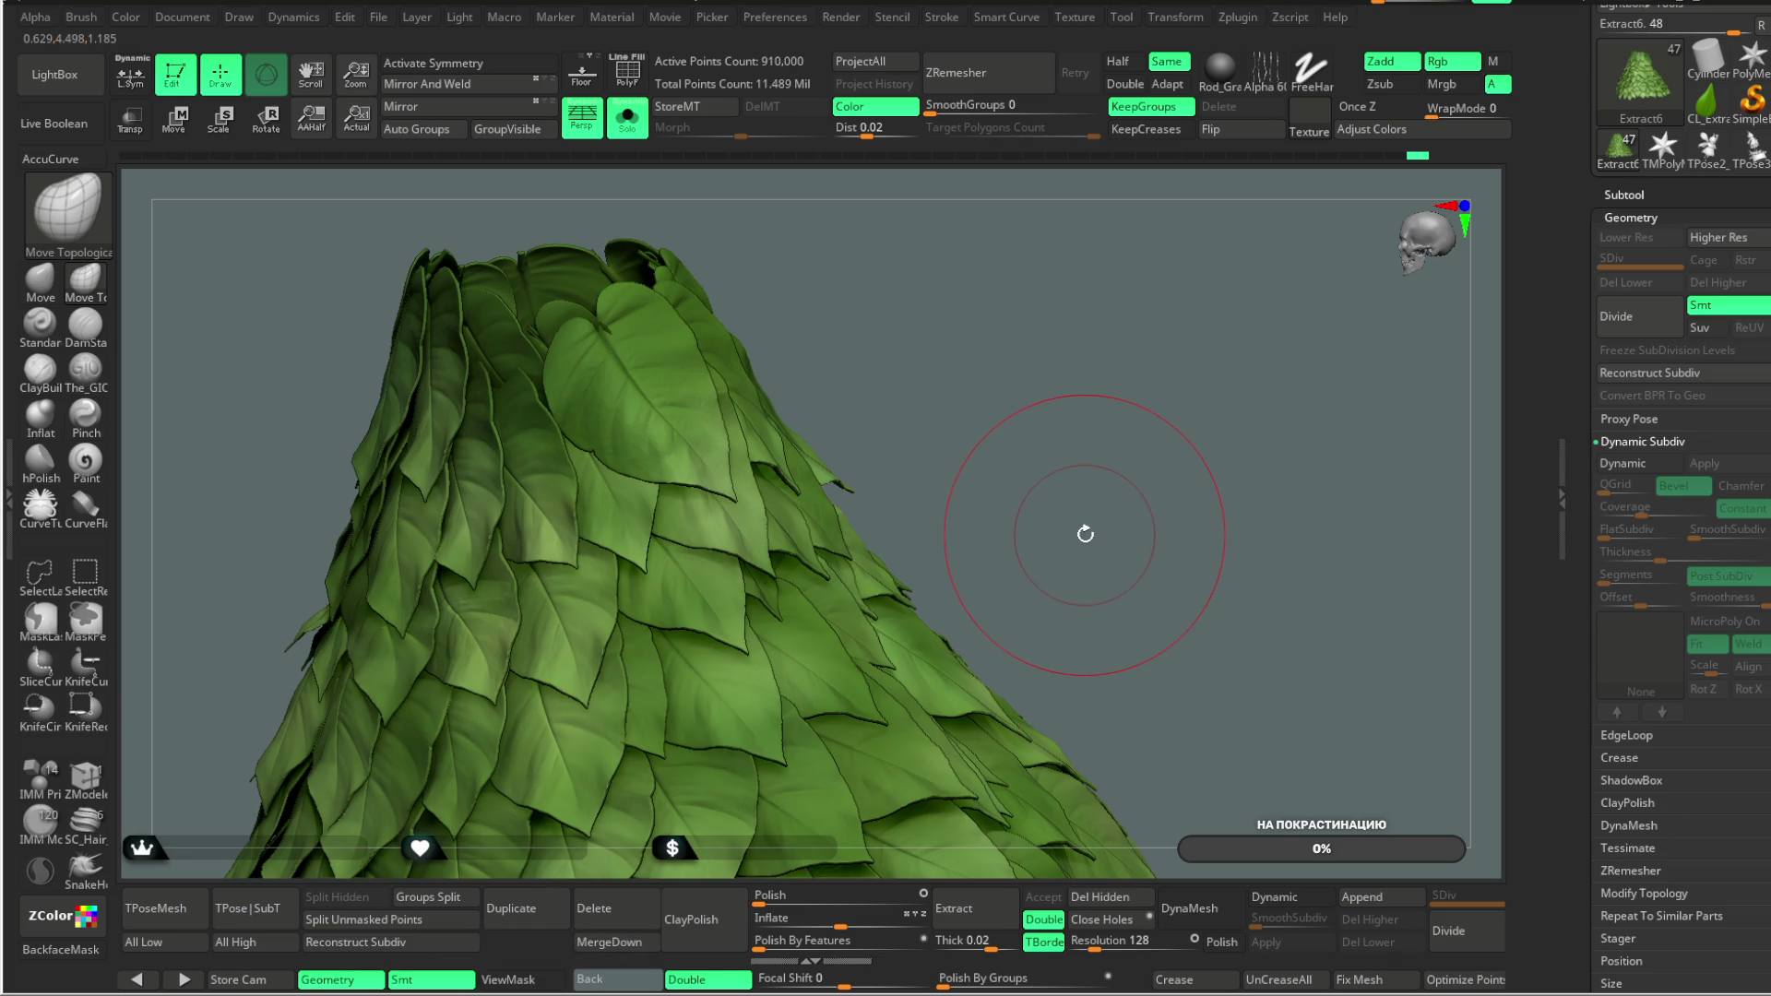
mouse_move(1015, 388)
left_mouse_down()
mouse_move(913, 372)
mouse_move(937, 411)
mouse_move(1015, 336)
mouse_move(1011, 362)
mouse_move(866, 399)
mouse_move(1006, 314)
mouse_move(1094, 224)
mouse_move(952, 363)
left_mouse_up()
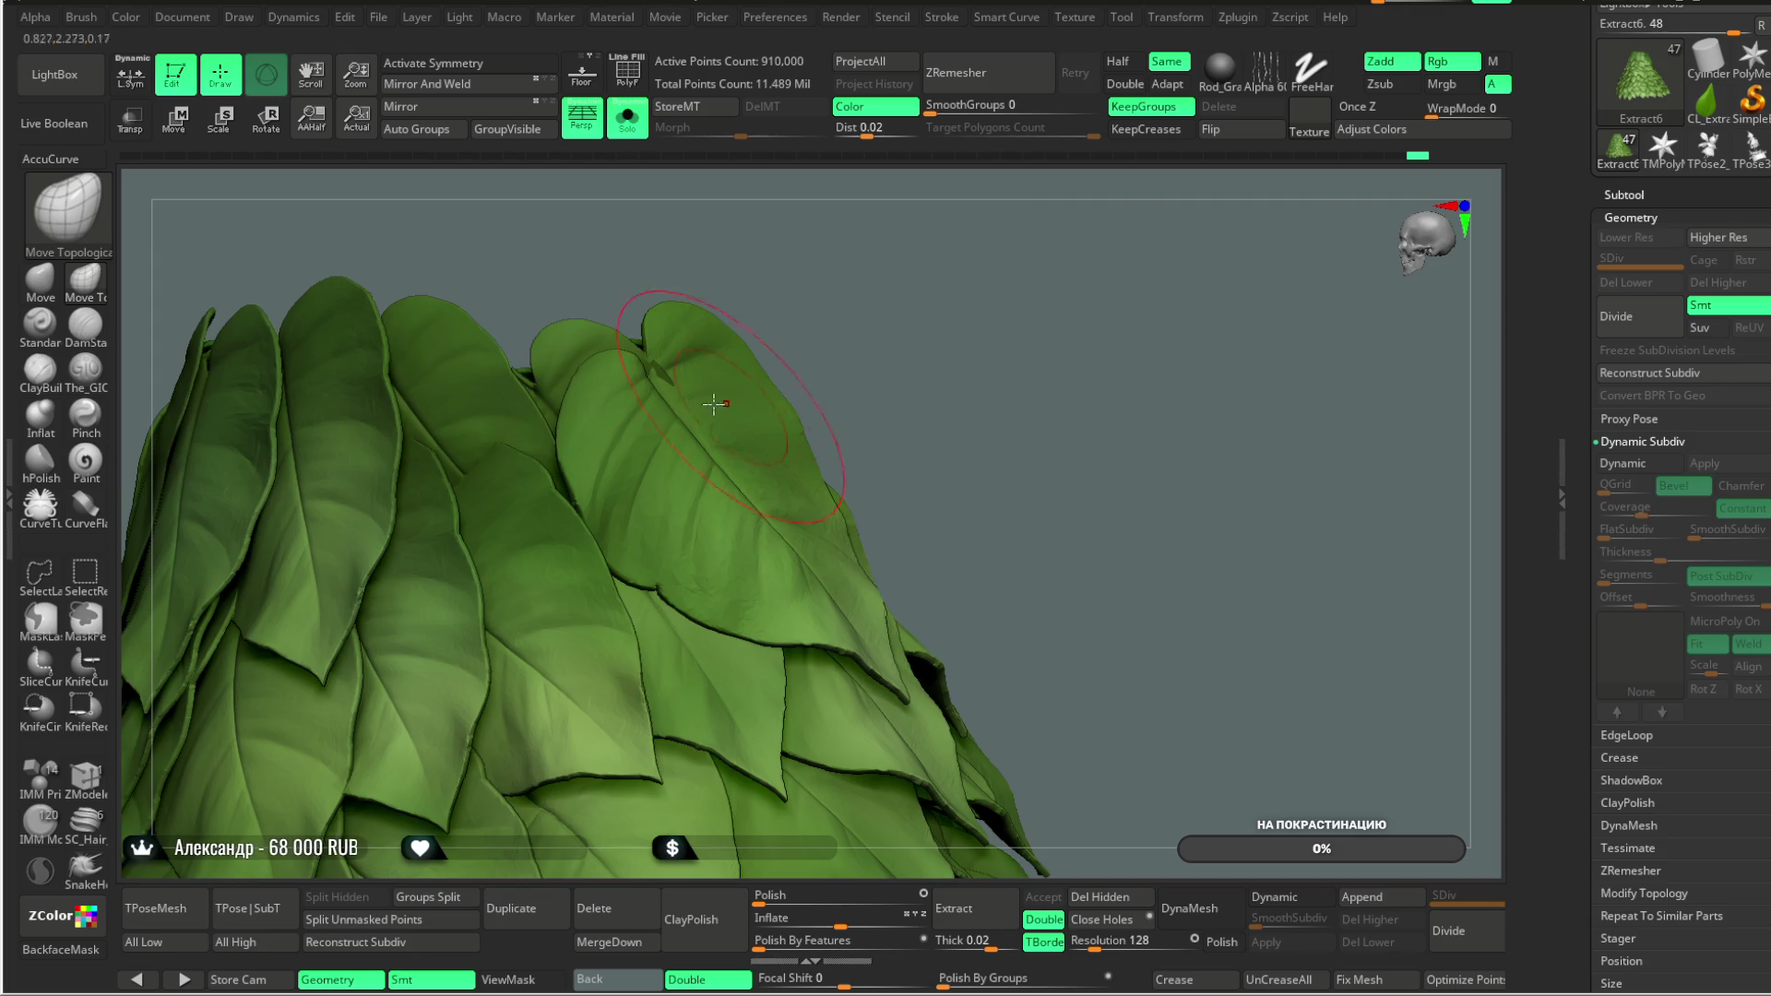
right_click_drag(602, 339, 648, 391)
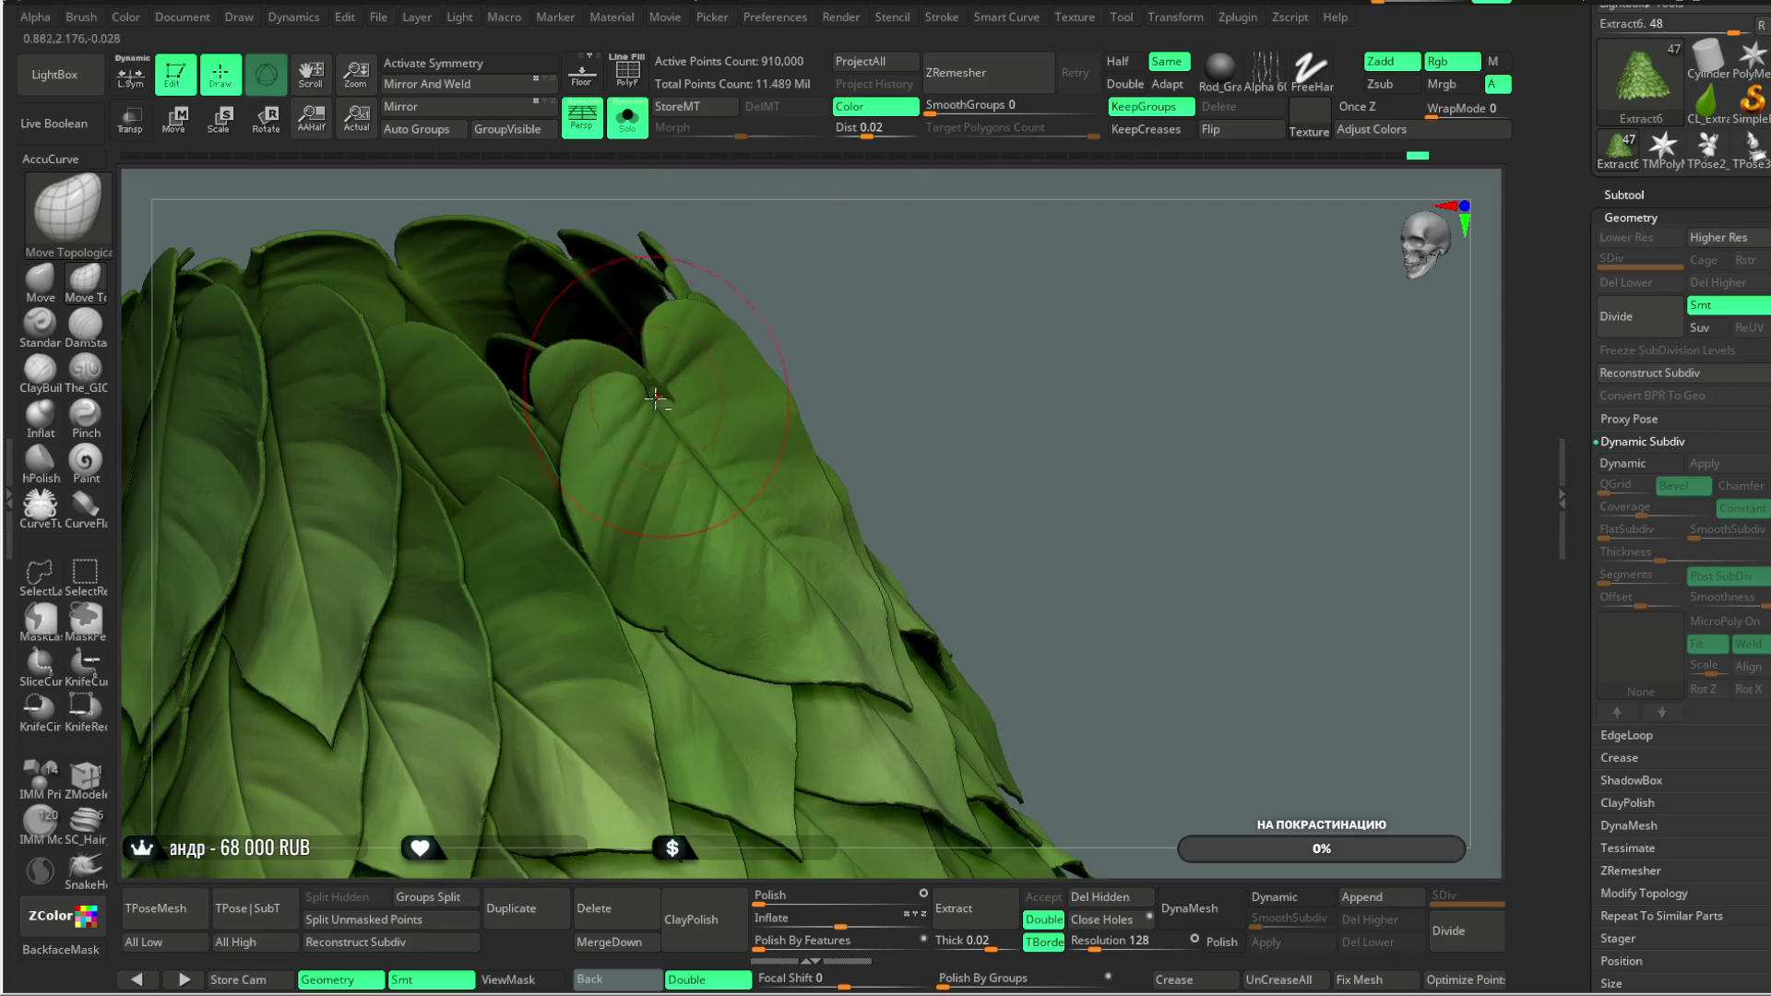
right_click_drag(839, 333, 842, 526)
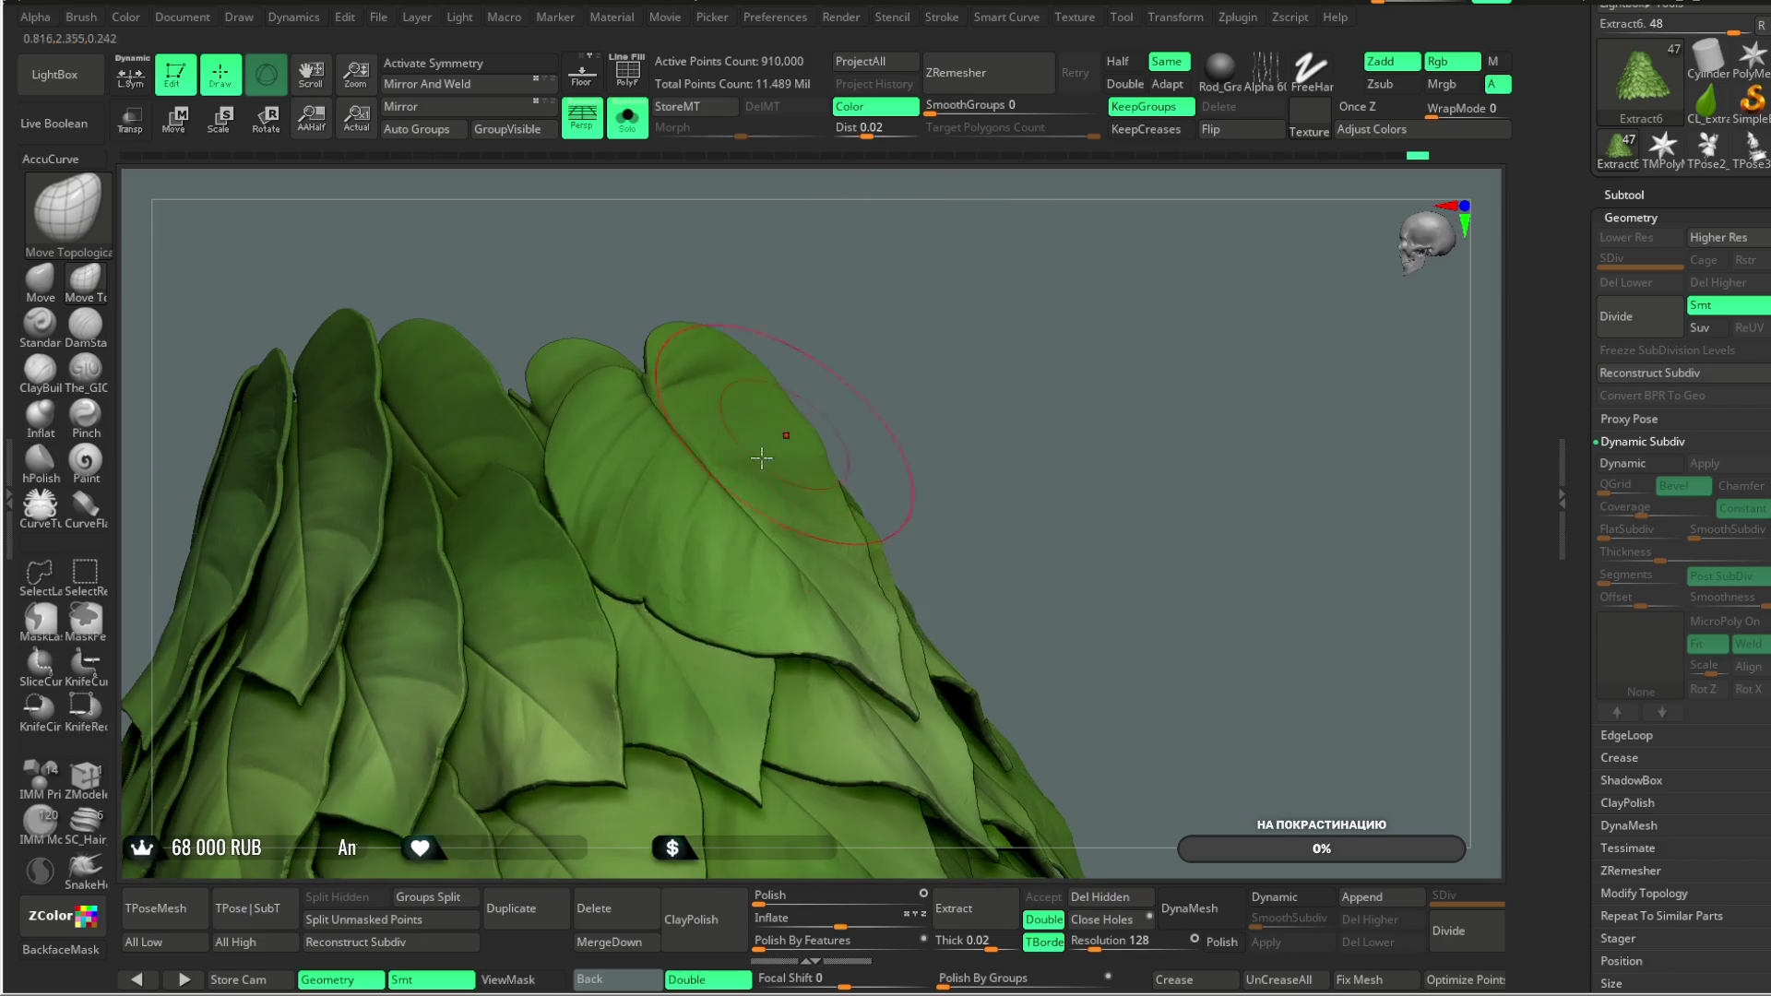
key("space")
left_click_drag(812, 451, 845, 449)
right_click_drag(845, 450, 729, 295)
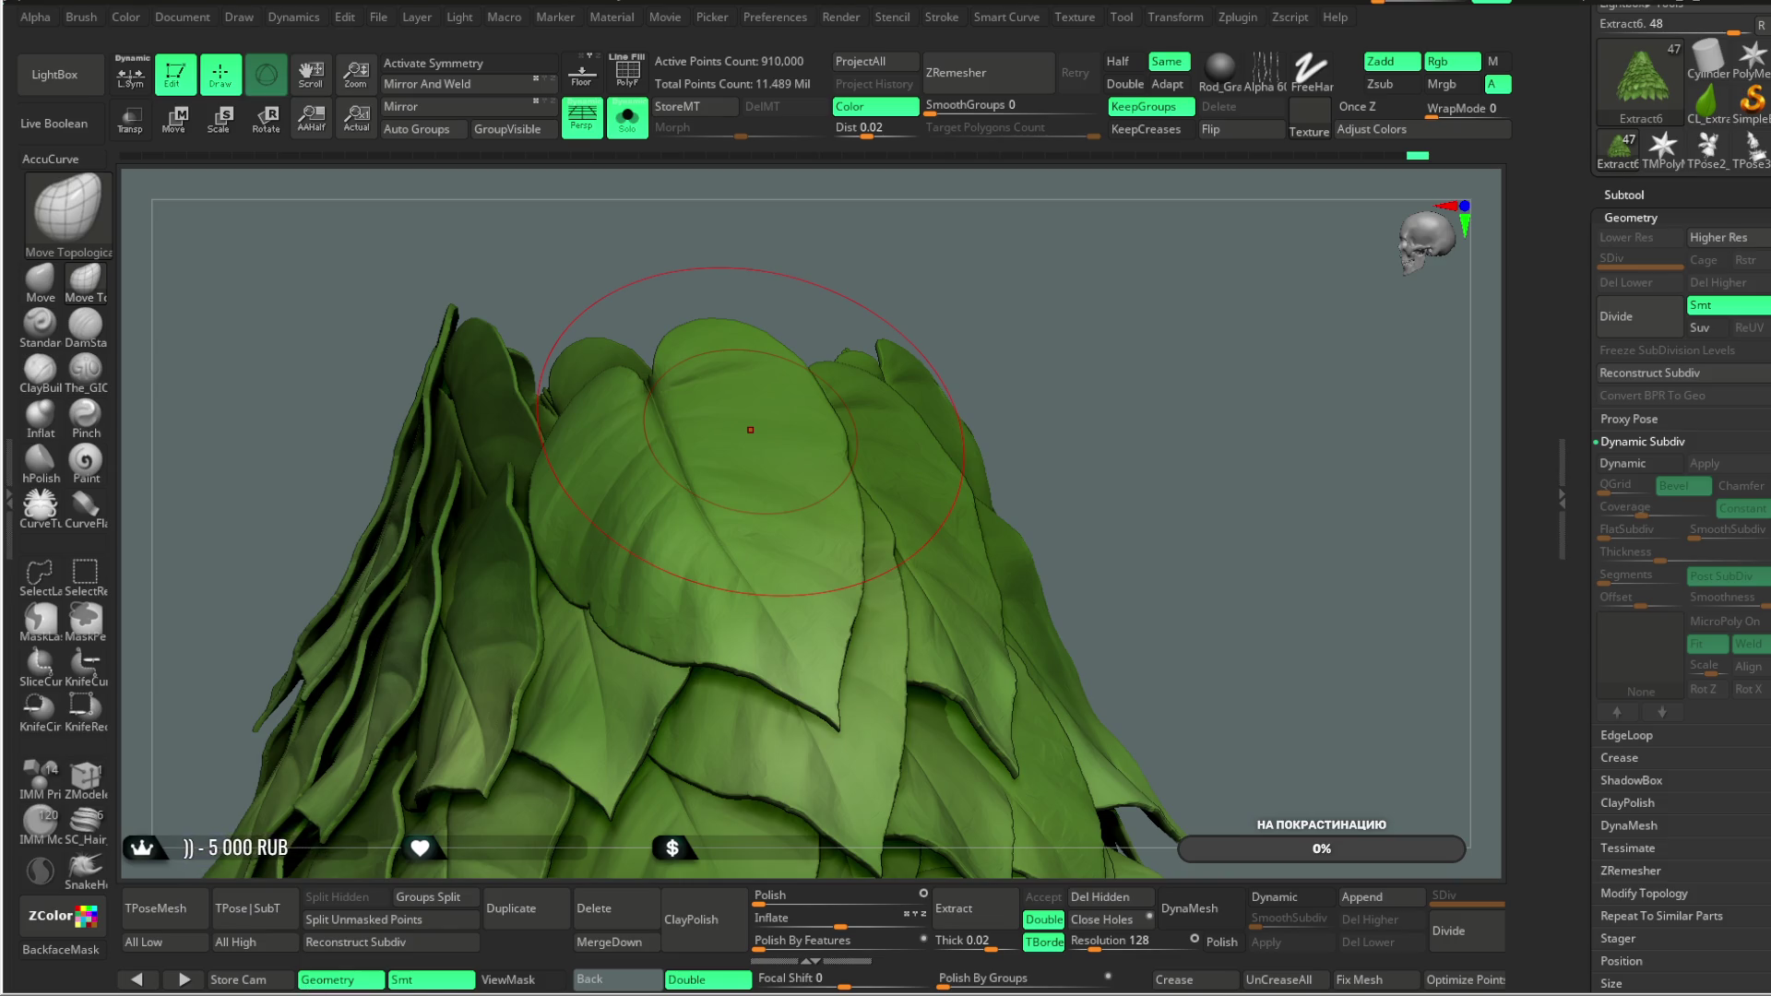
mouse_move(1036, 304)
left_mouse_down()
mouse_move(1071, 348)
mouse_move(1099, 288)
mouse_move(823, 546)
mouse_move(844, 474)
left_mouse_up()
left_click_drag(874, 393, 637, 613)
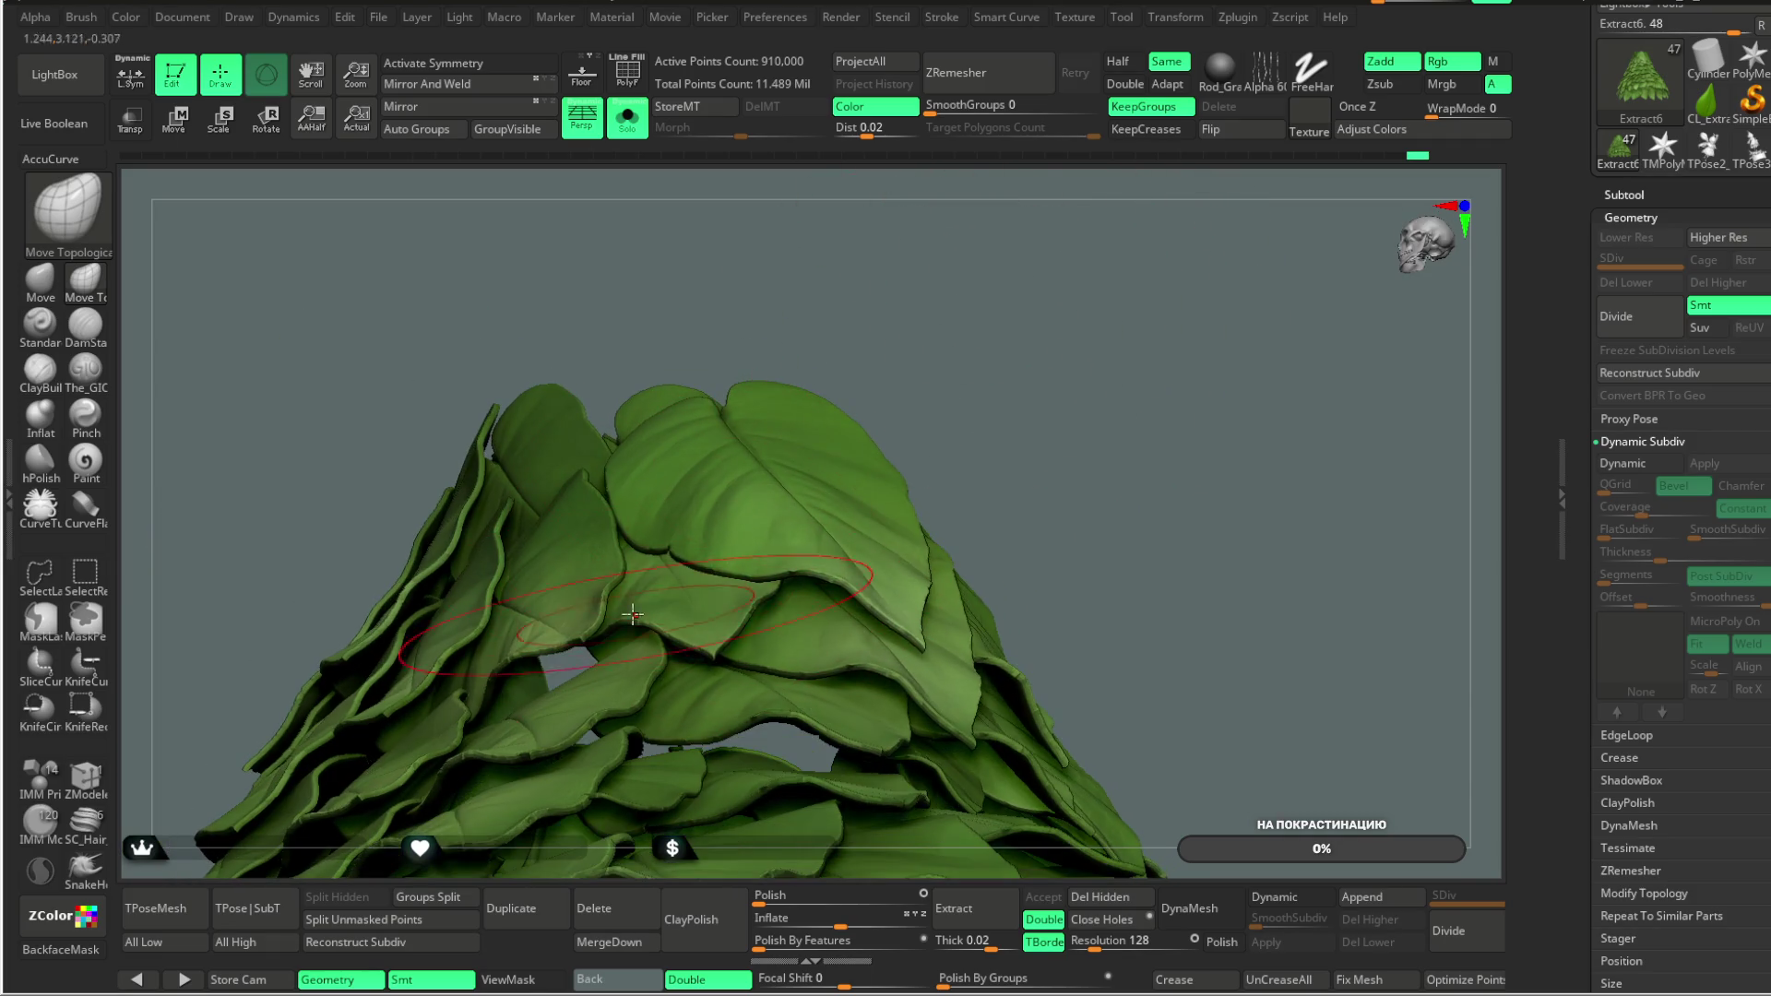
mouse_move(1060, 328)
left_mouse_down()
mouse_move(1079, 320)
mouse_move(1078, 281)
left_mouse_up()
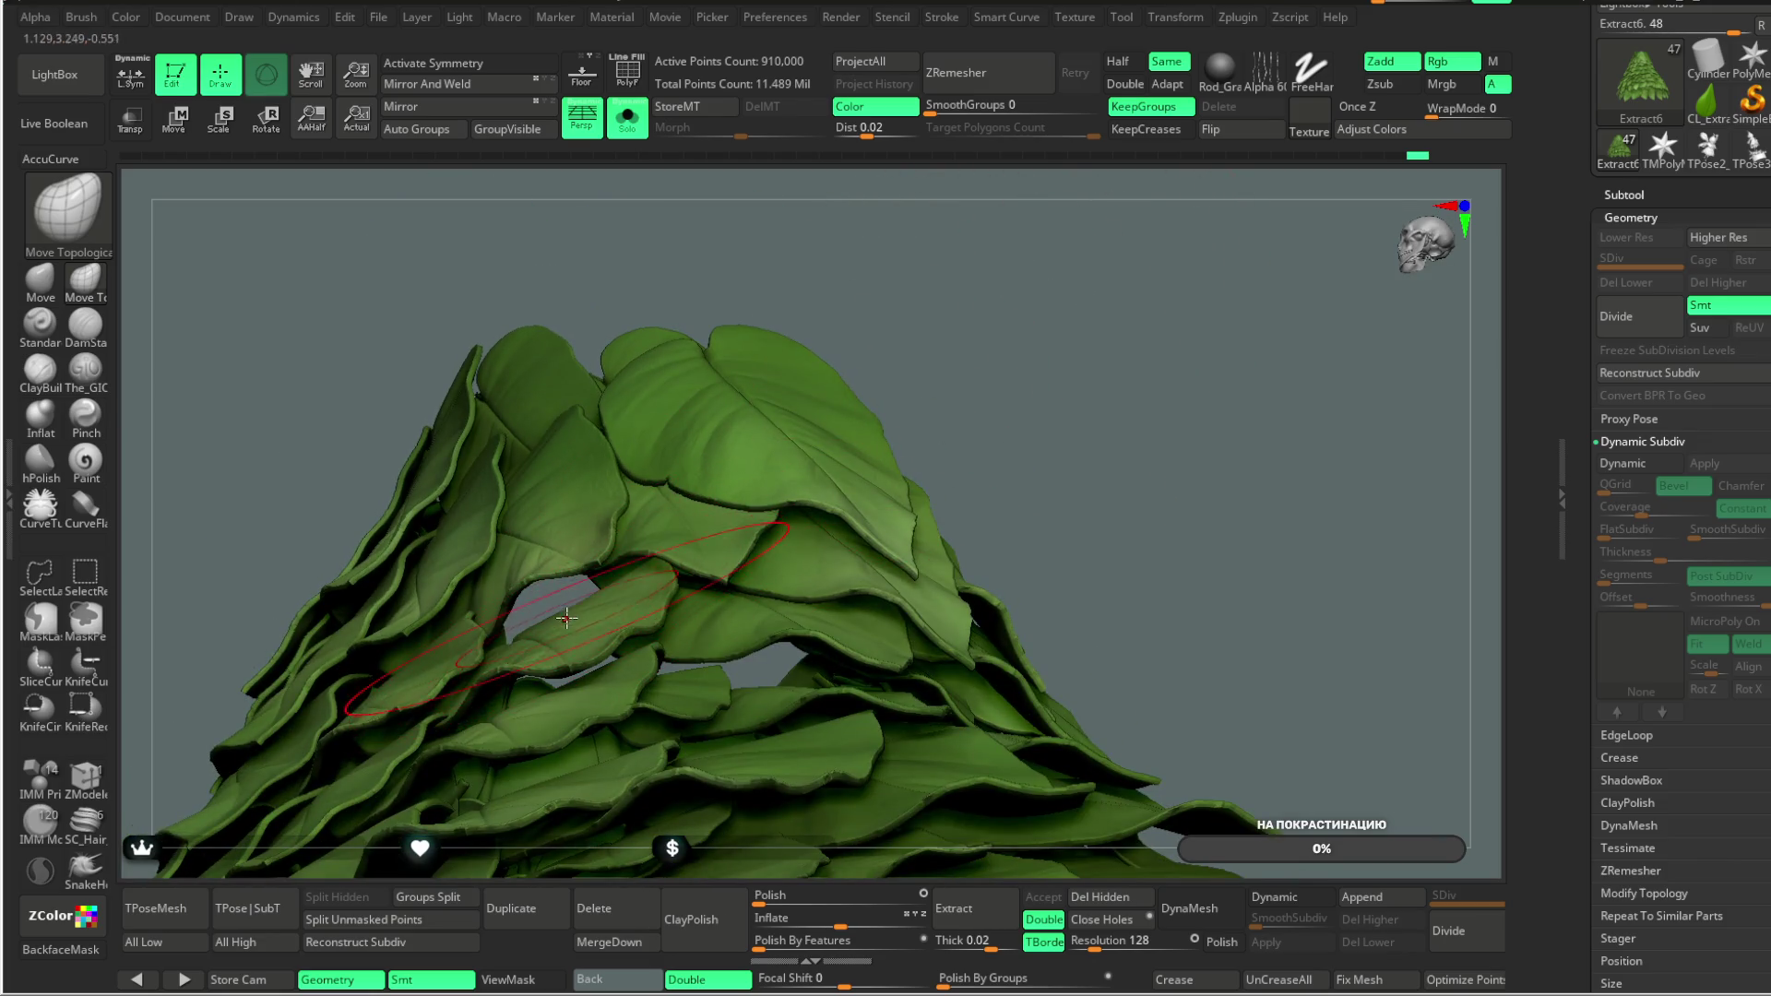
mouse_move(921, 197)
left_mouse_down()
mouse_move(922, 231)
mouse_move(859, 223)
left_mouse_up()
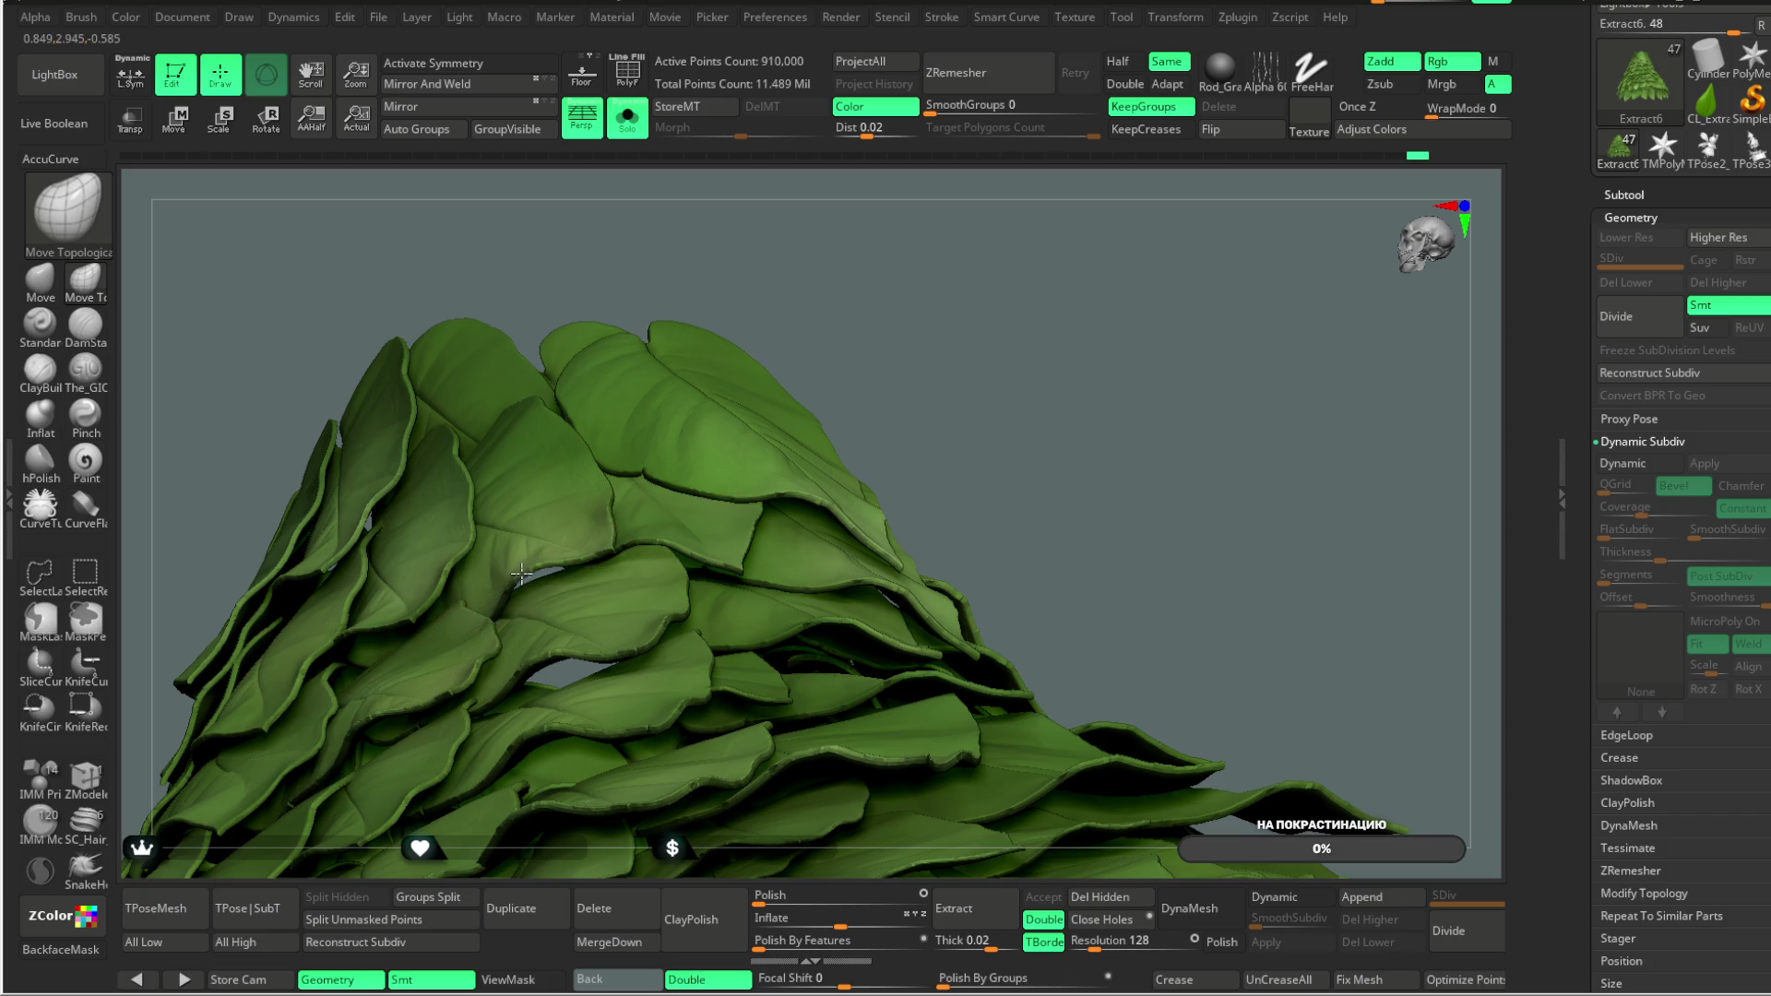
mouse_move(855, 257)
left_mouse_down()
mouse_move(826, 237)
mouse_move(783, 289)
mouse_move(839, 245)
mouse_move(830, 341)
mouse_move(1003, 277)
mouse_move(917, 317)
mouse_move(830, 443)
mouse_move(632, 579)
left_mouse_up()
left_click_drag(988, 227, 659, 561)
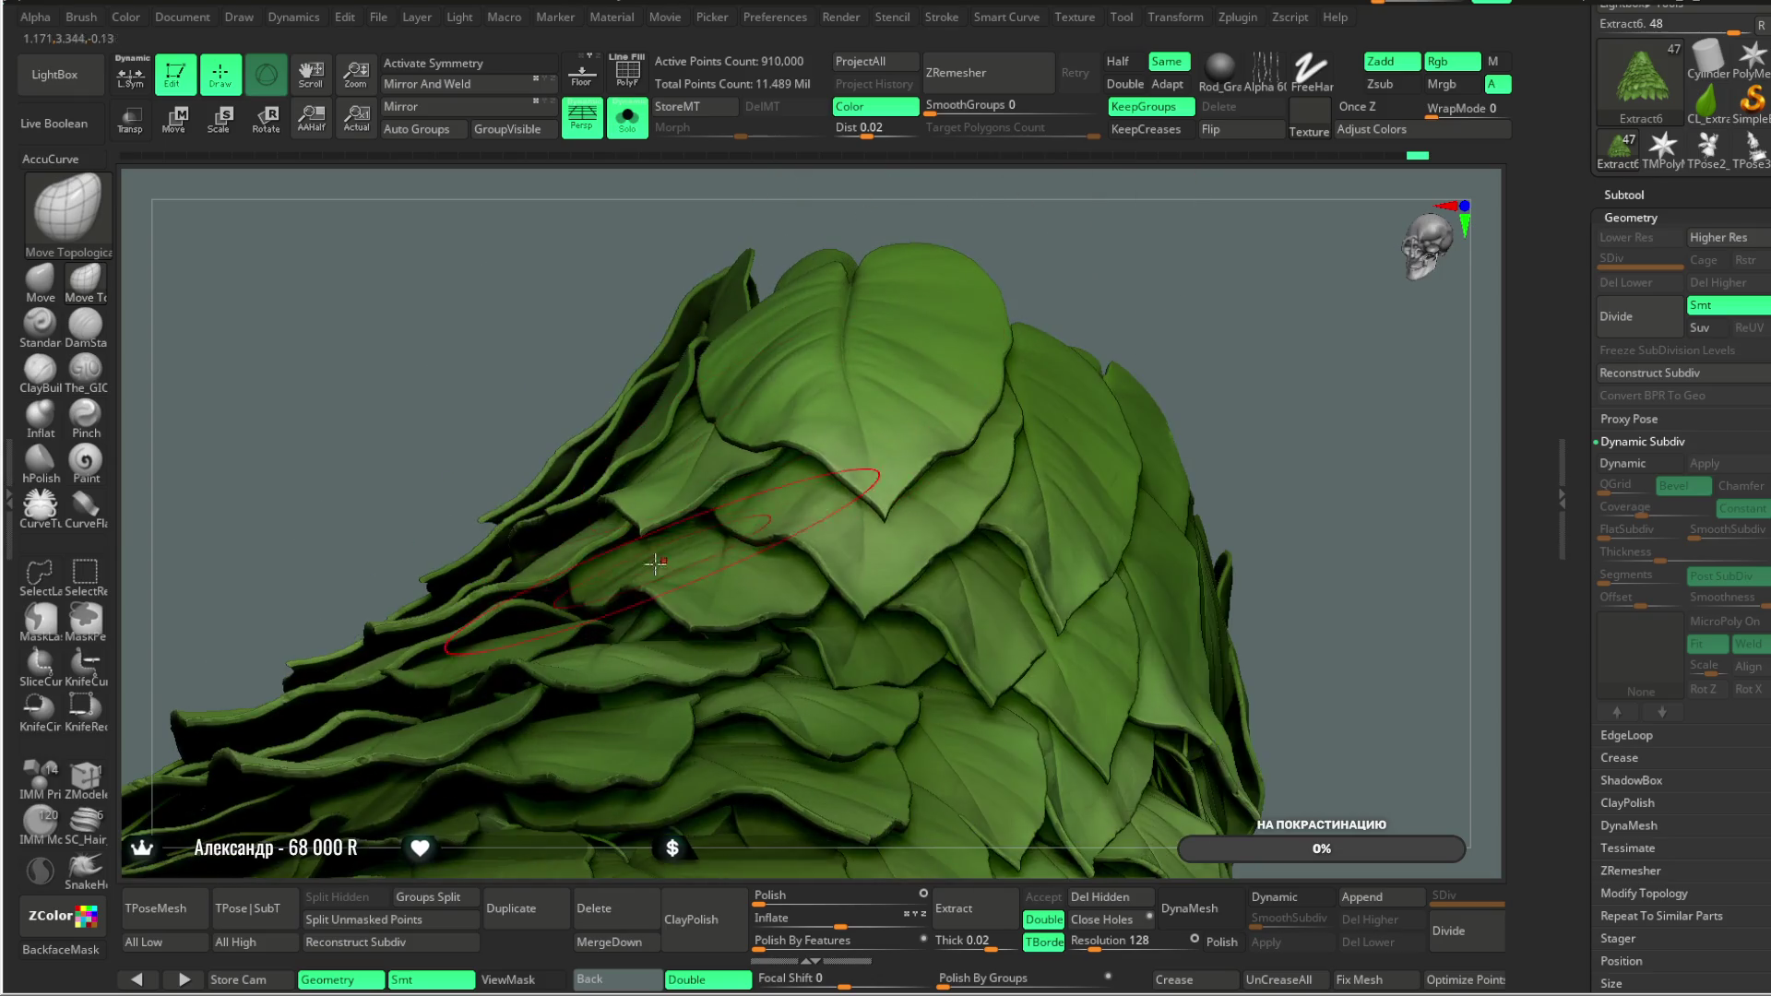
left_click_drag(1043, 178, 900, 314)
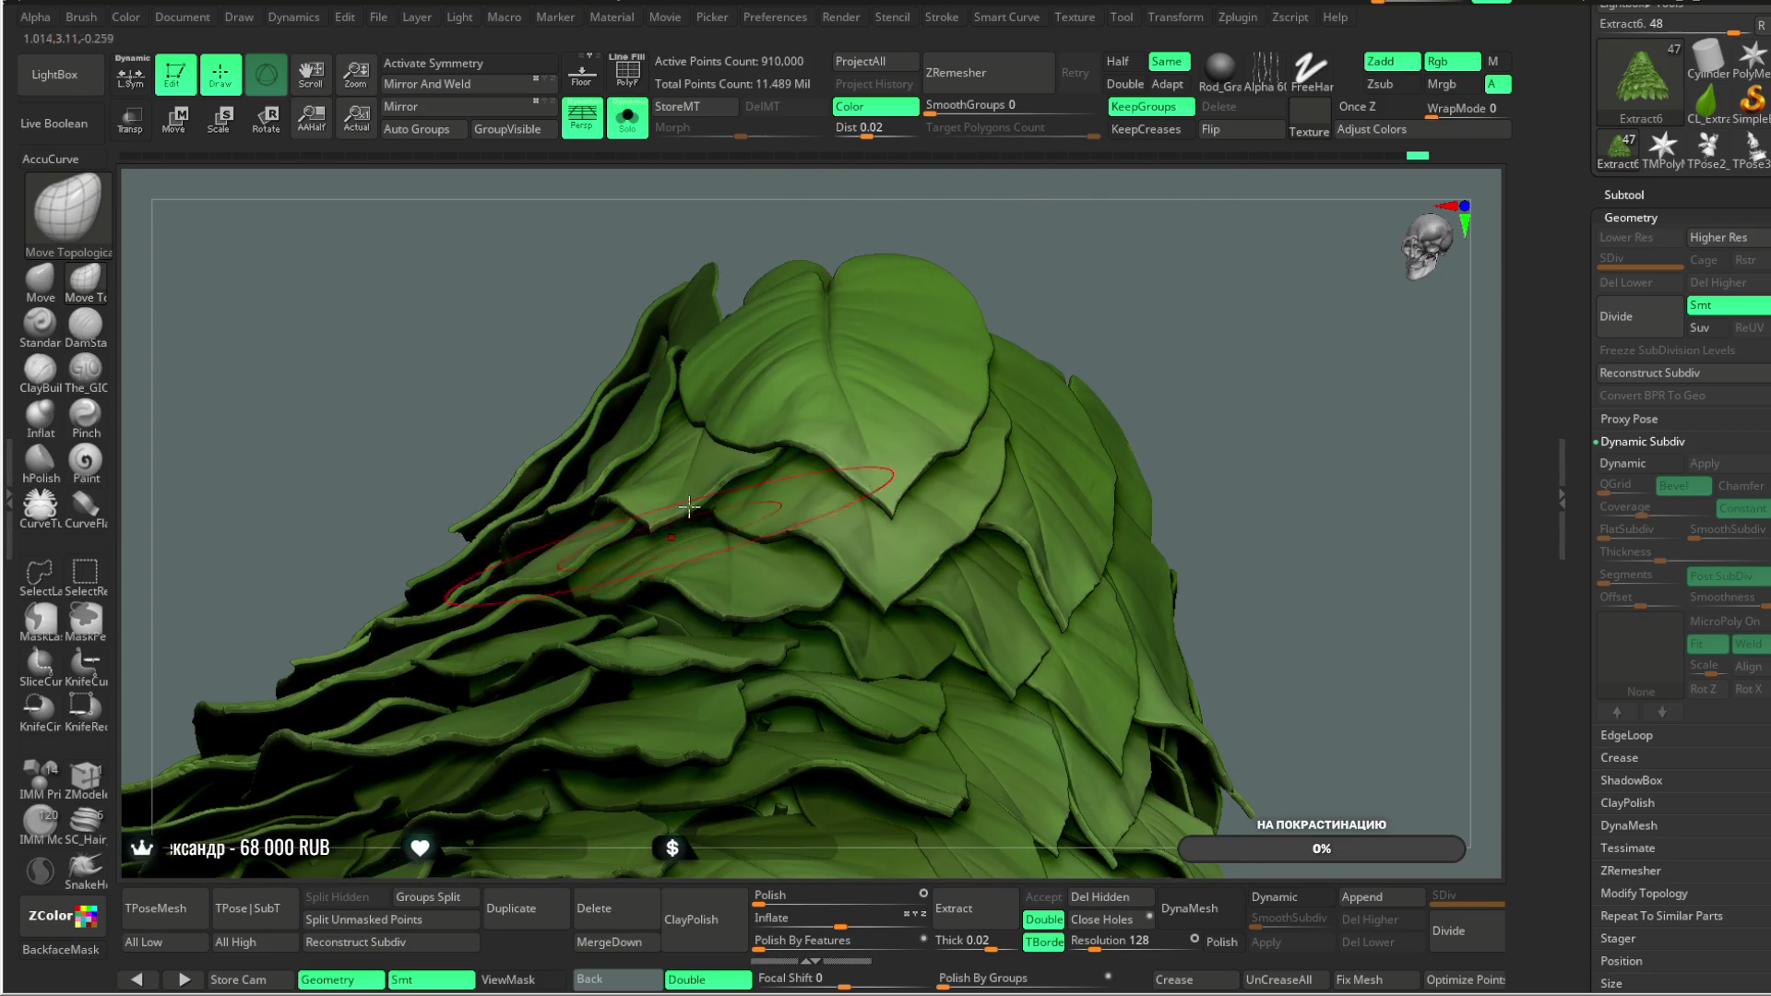
left_click_drag(1039, 215, 991, 208)
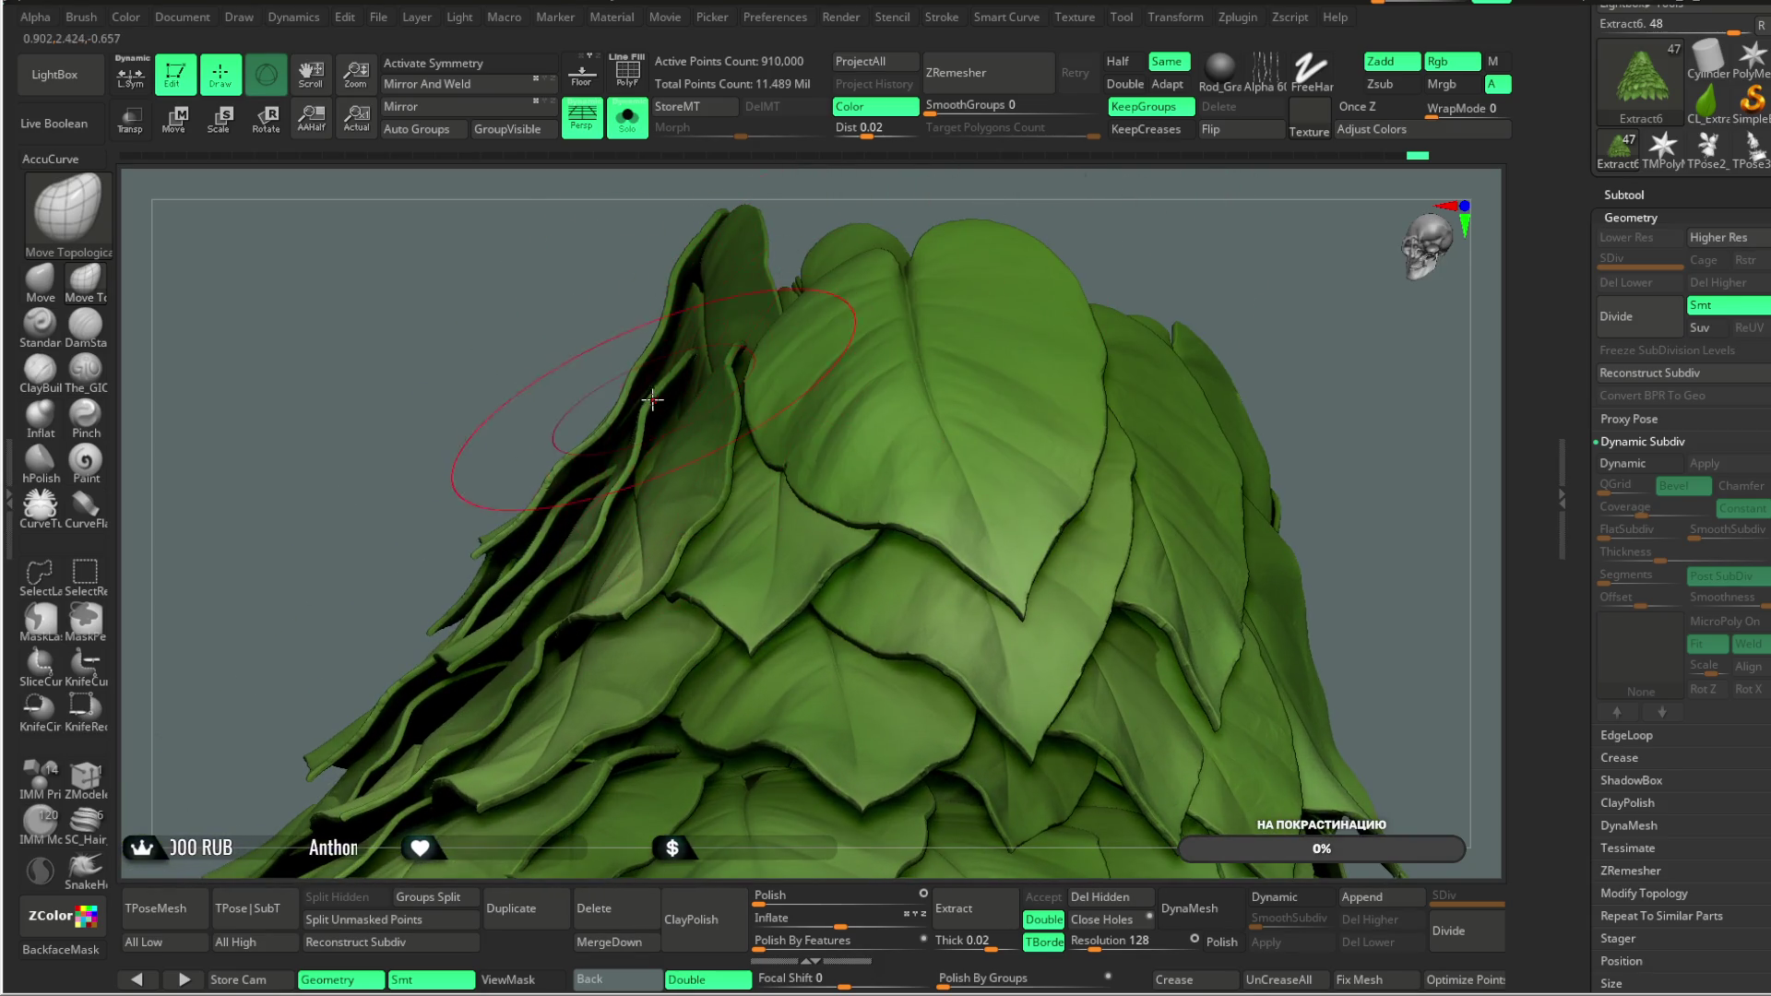
left_click_drag(831, 226, 668, 391)
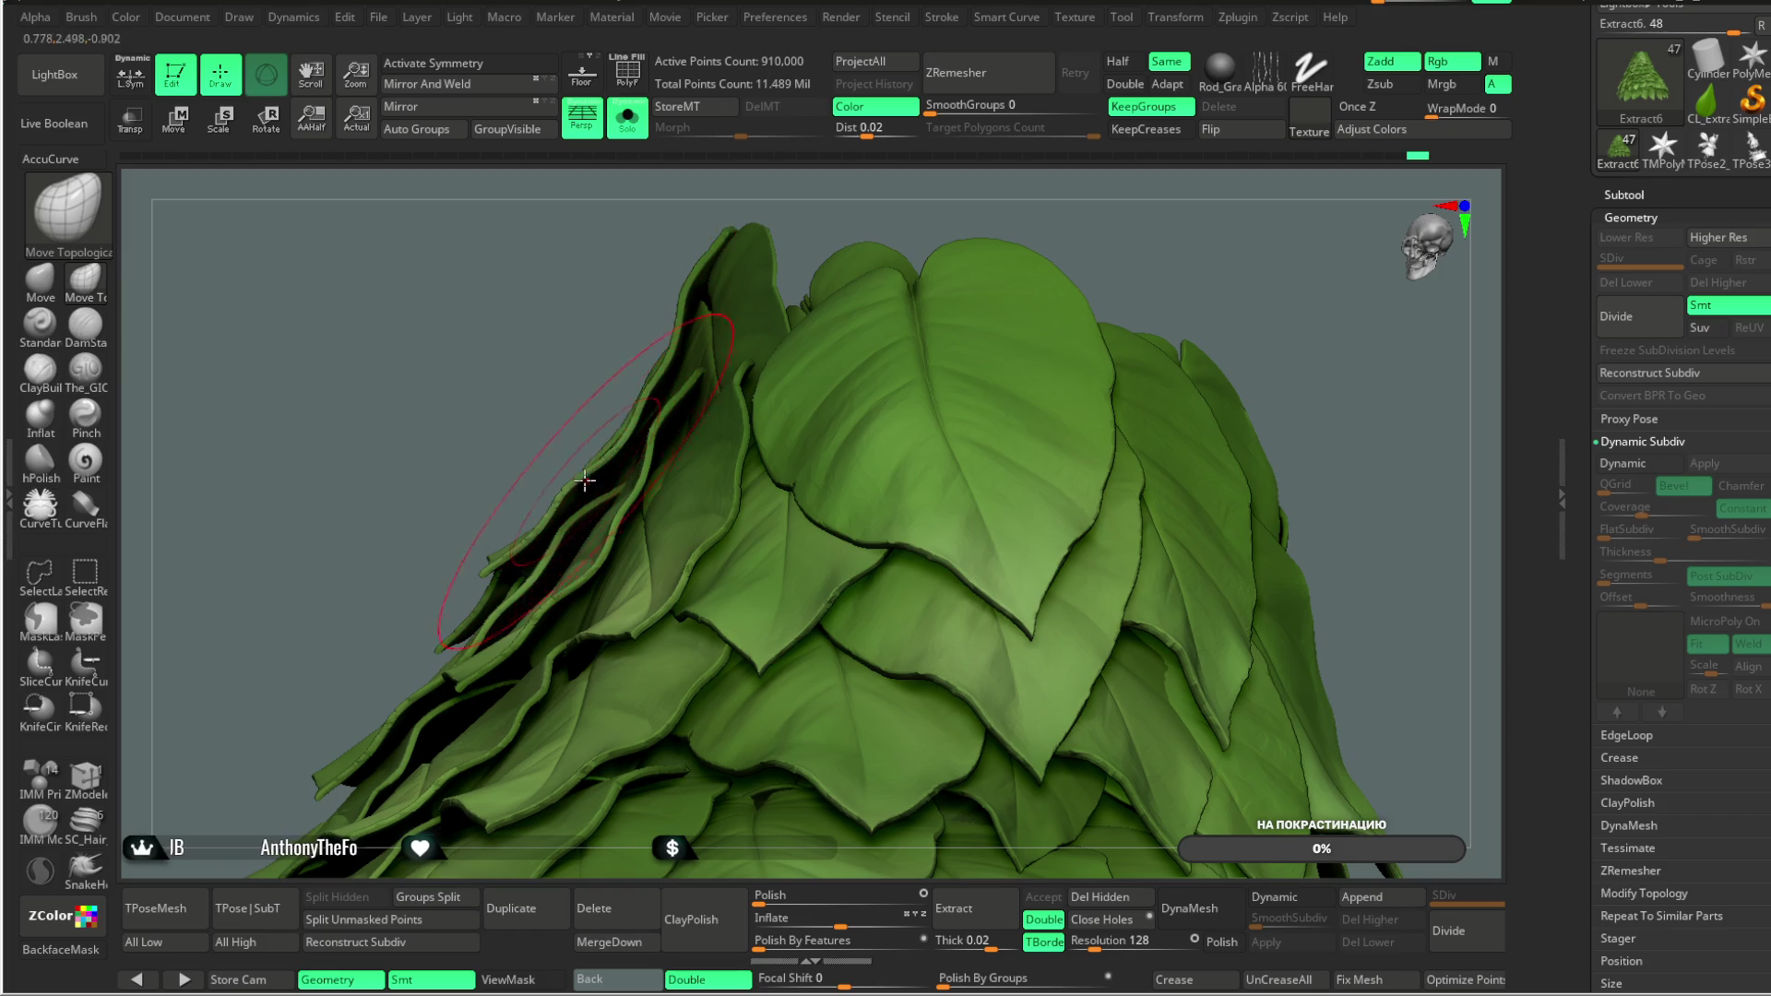
left_click_drag(525, 417, 540, 609)
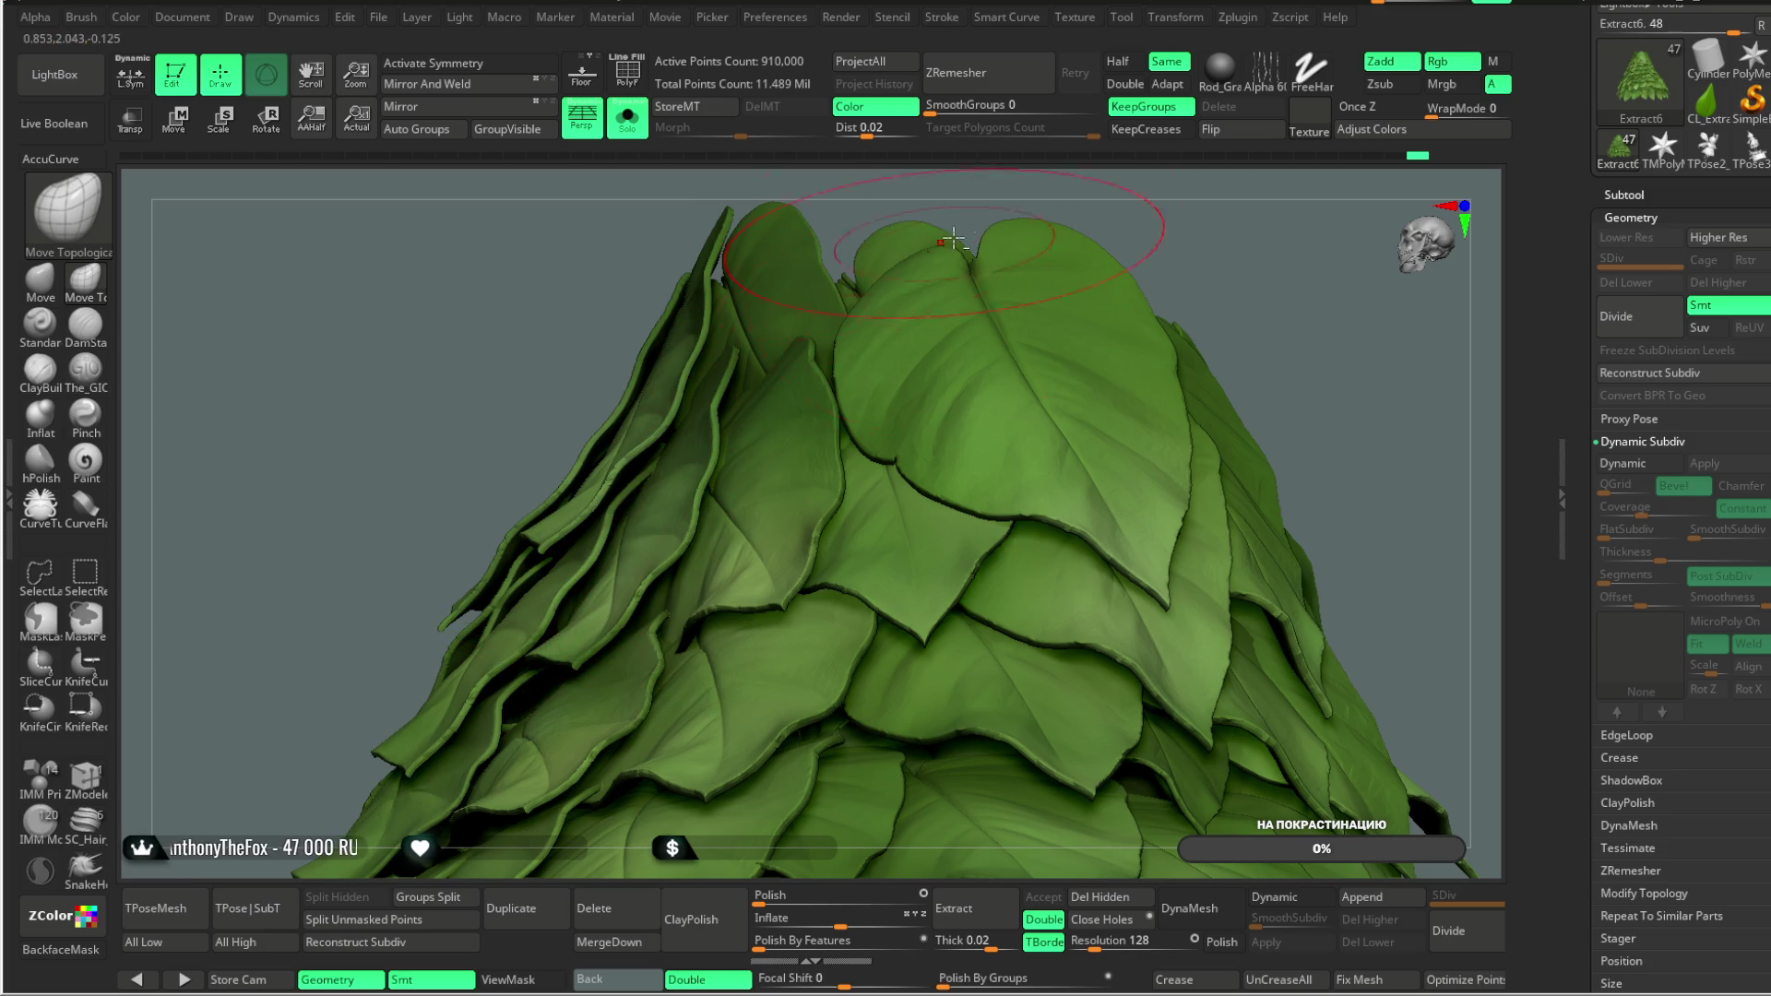
mouse_move(945, 195)
left_mouse_down()
mouse_move(901, 218)
mouse_move(911, 234)
mouse_move(981, 170)
mouse_move(922, 273)
left_mouse_up()
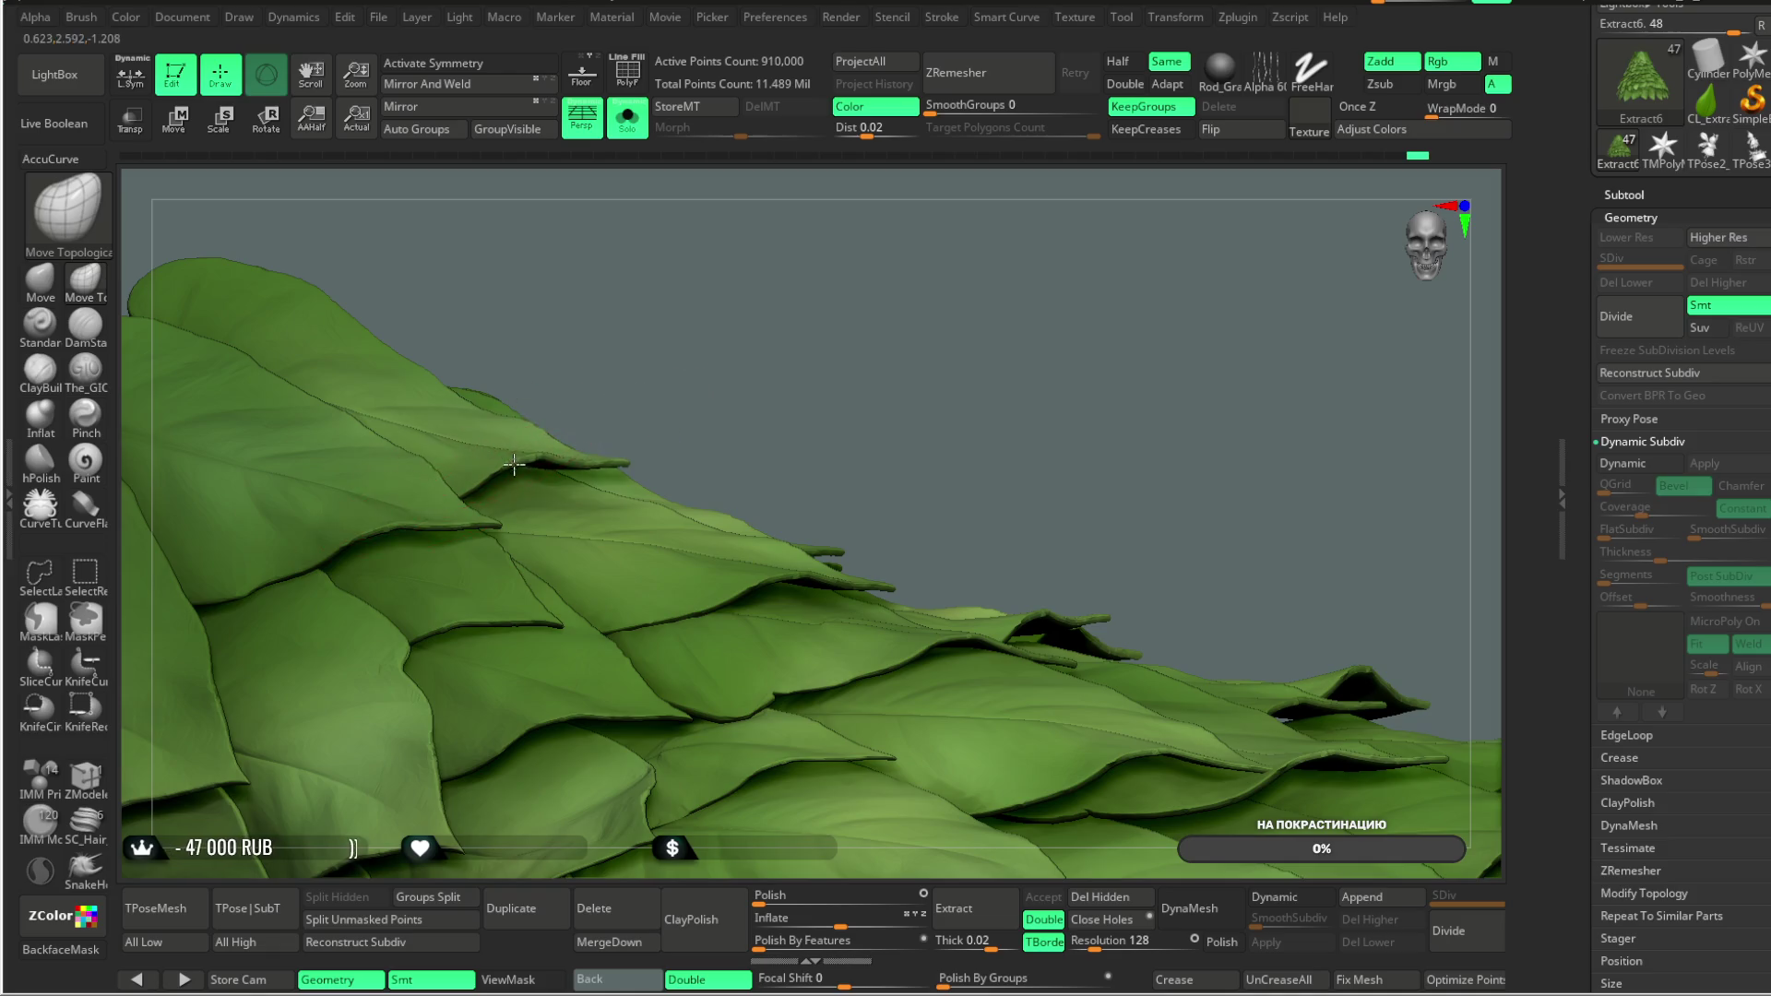
left_click_drag(753, 344, 850, 297)
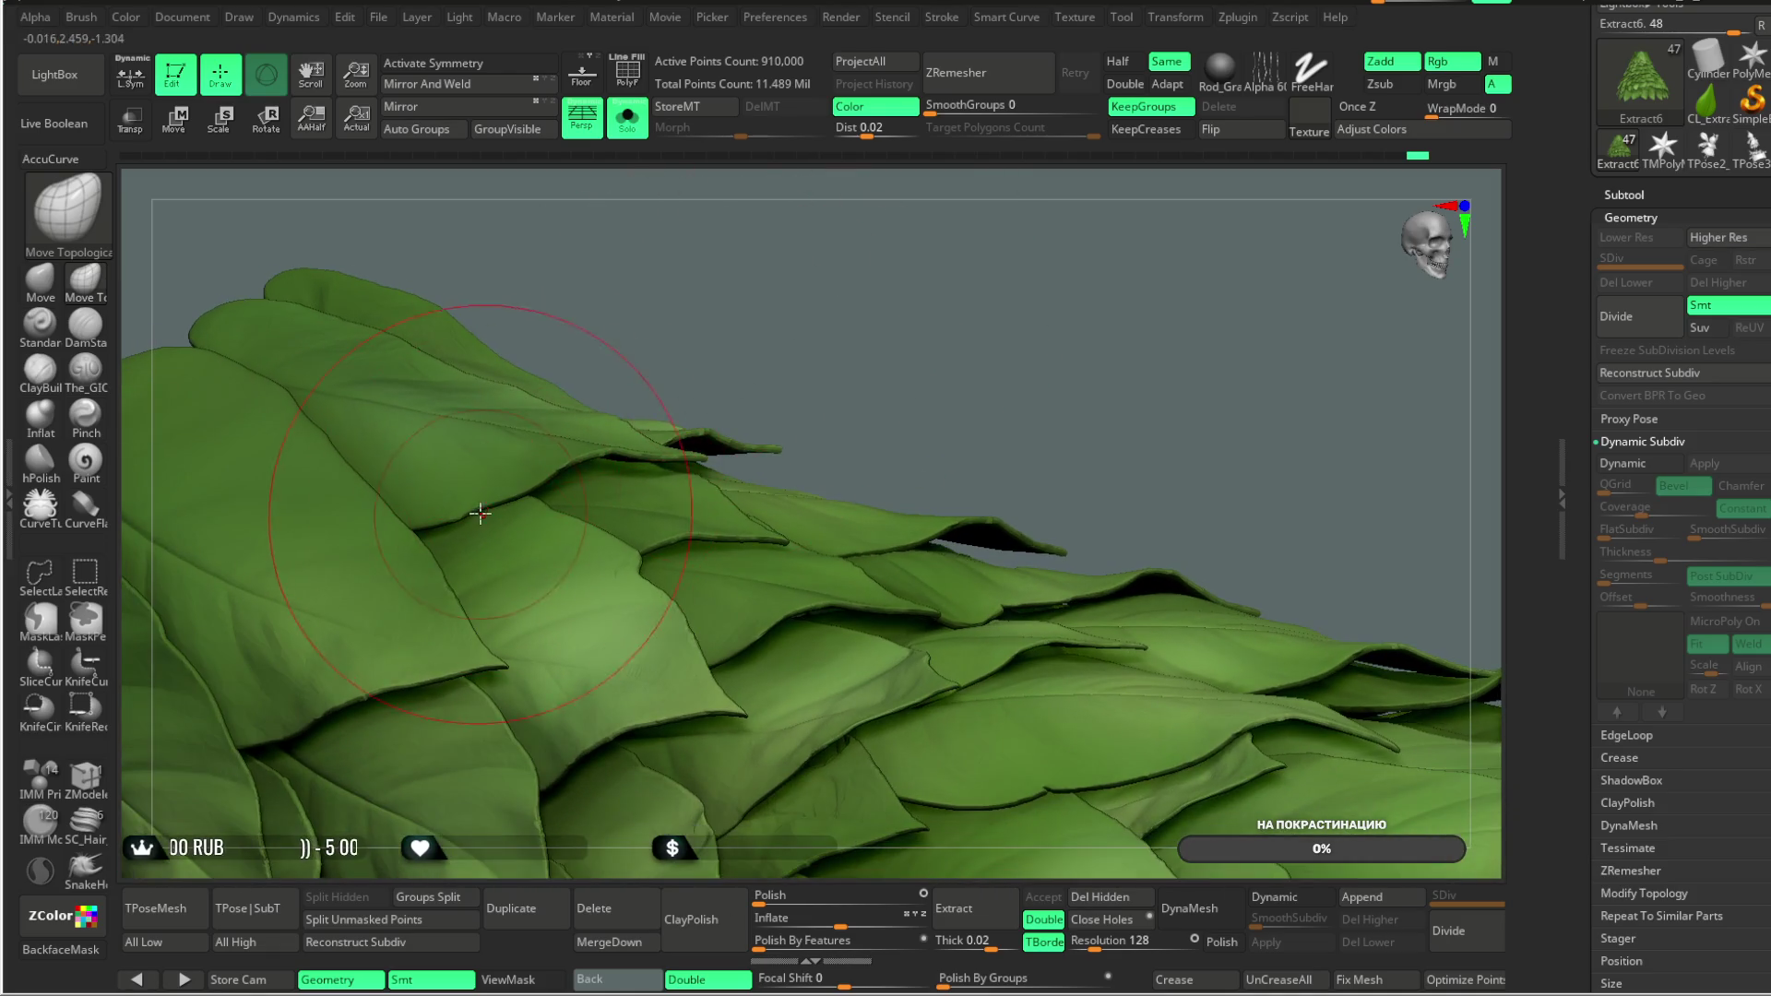
mouse_move(646, 369)
left_mouse_down()
mouse_move(605, 292)
mouse_move(572, 314)
left_mouse_up()
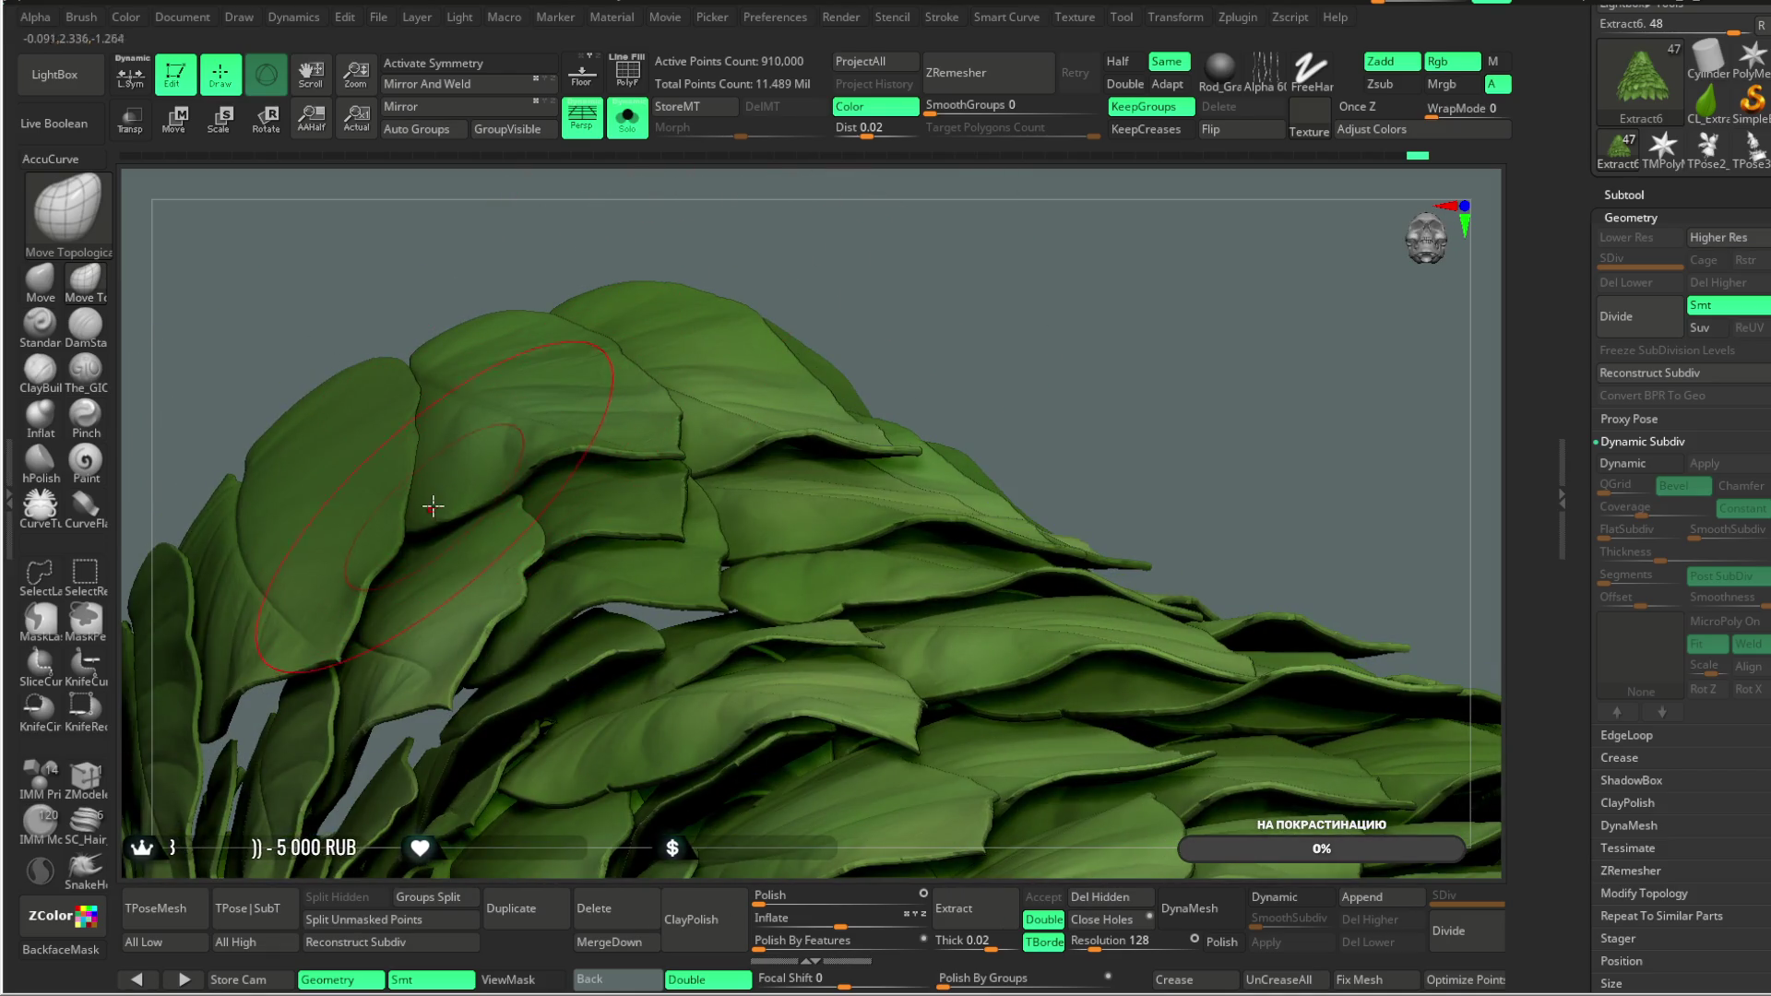
left_click_drag(676, 197, 387, 304)
mouse_move(598, 252)
left_mouse_down()
mouse_move(636, 277)
mouse_move(585, 301)
mouse_move(468, 645)
left_mouse_up()
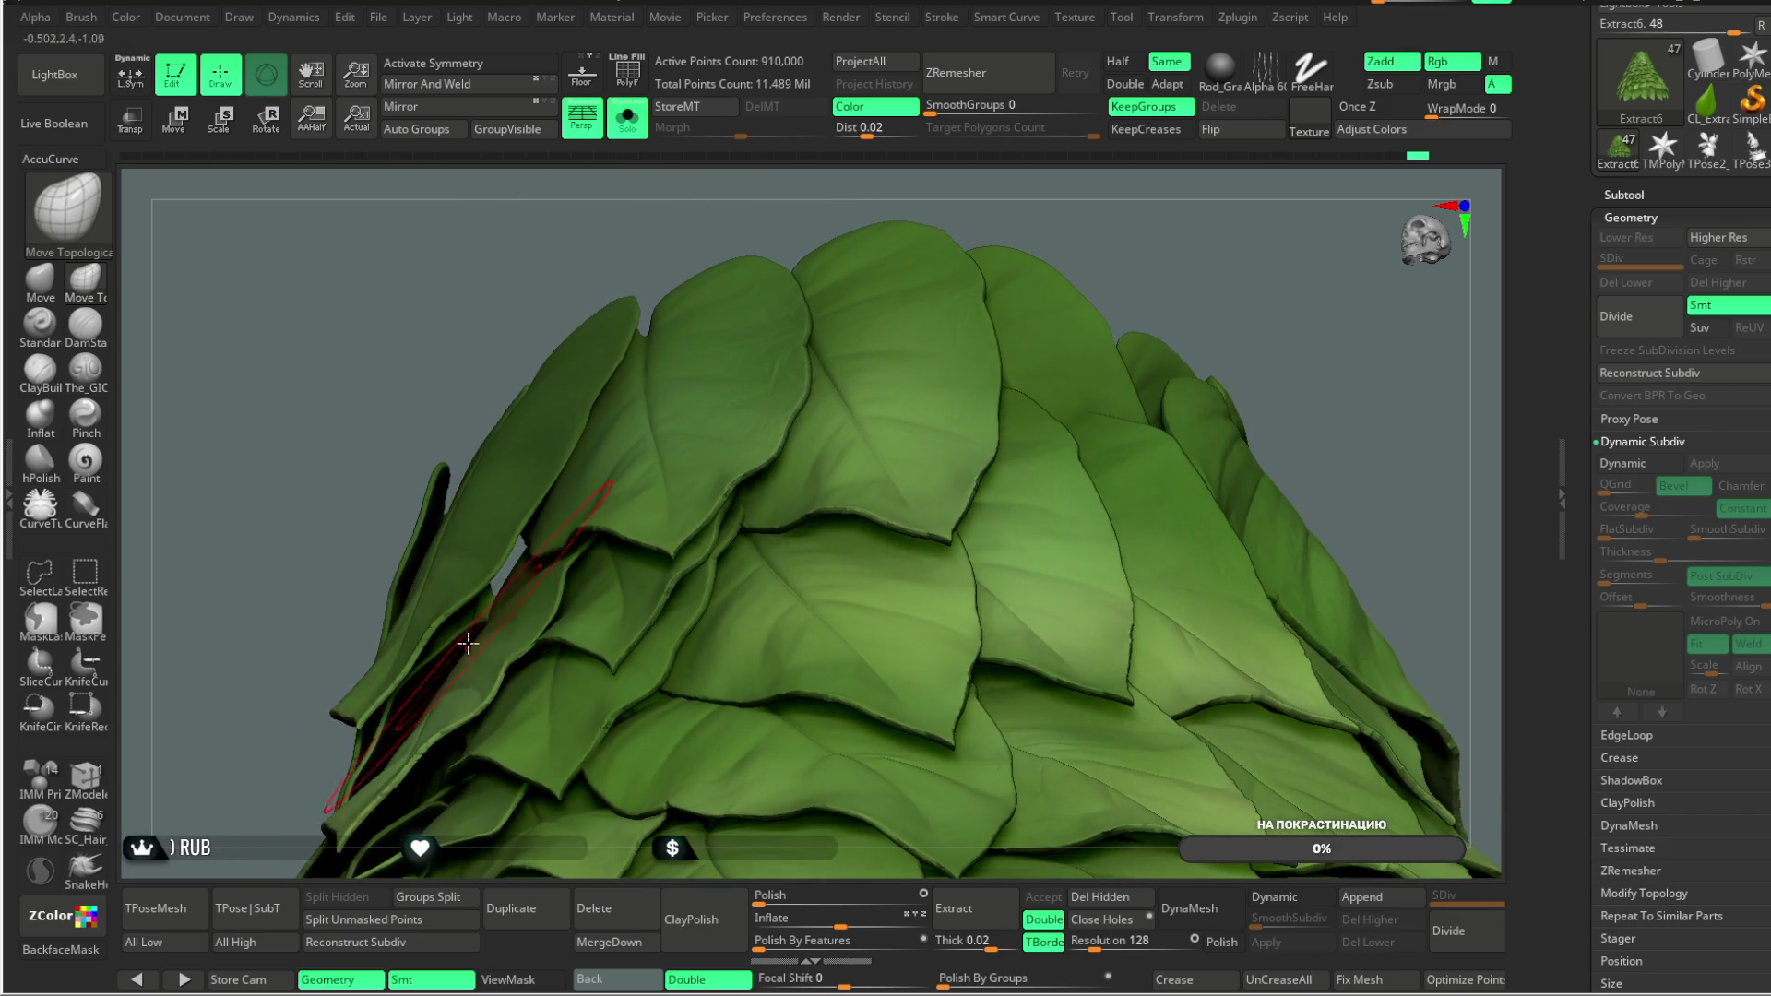
mouse_move(854, 210)
left_mouse_down()
mouse_move(845, 159)
mouse_move(996, 217)
mouse_move(984, 268)
mouse_move(986, 217)
mouse_move(922, 289)
mouse_move(935, 369)
mouse_move(1055, 174)
mouse_move(965, 467)
mouse_move(822, 421)
left_mouse_up()
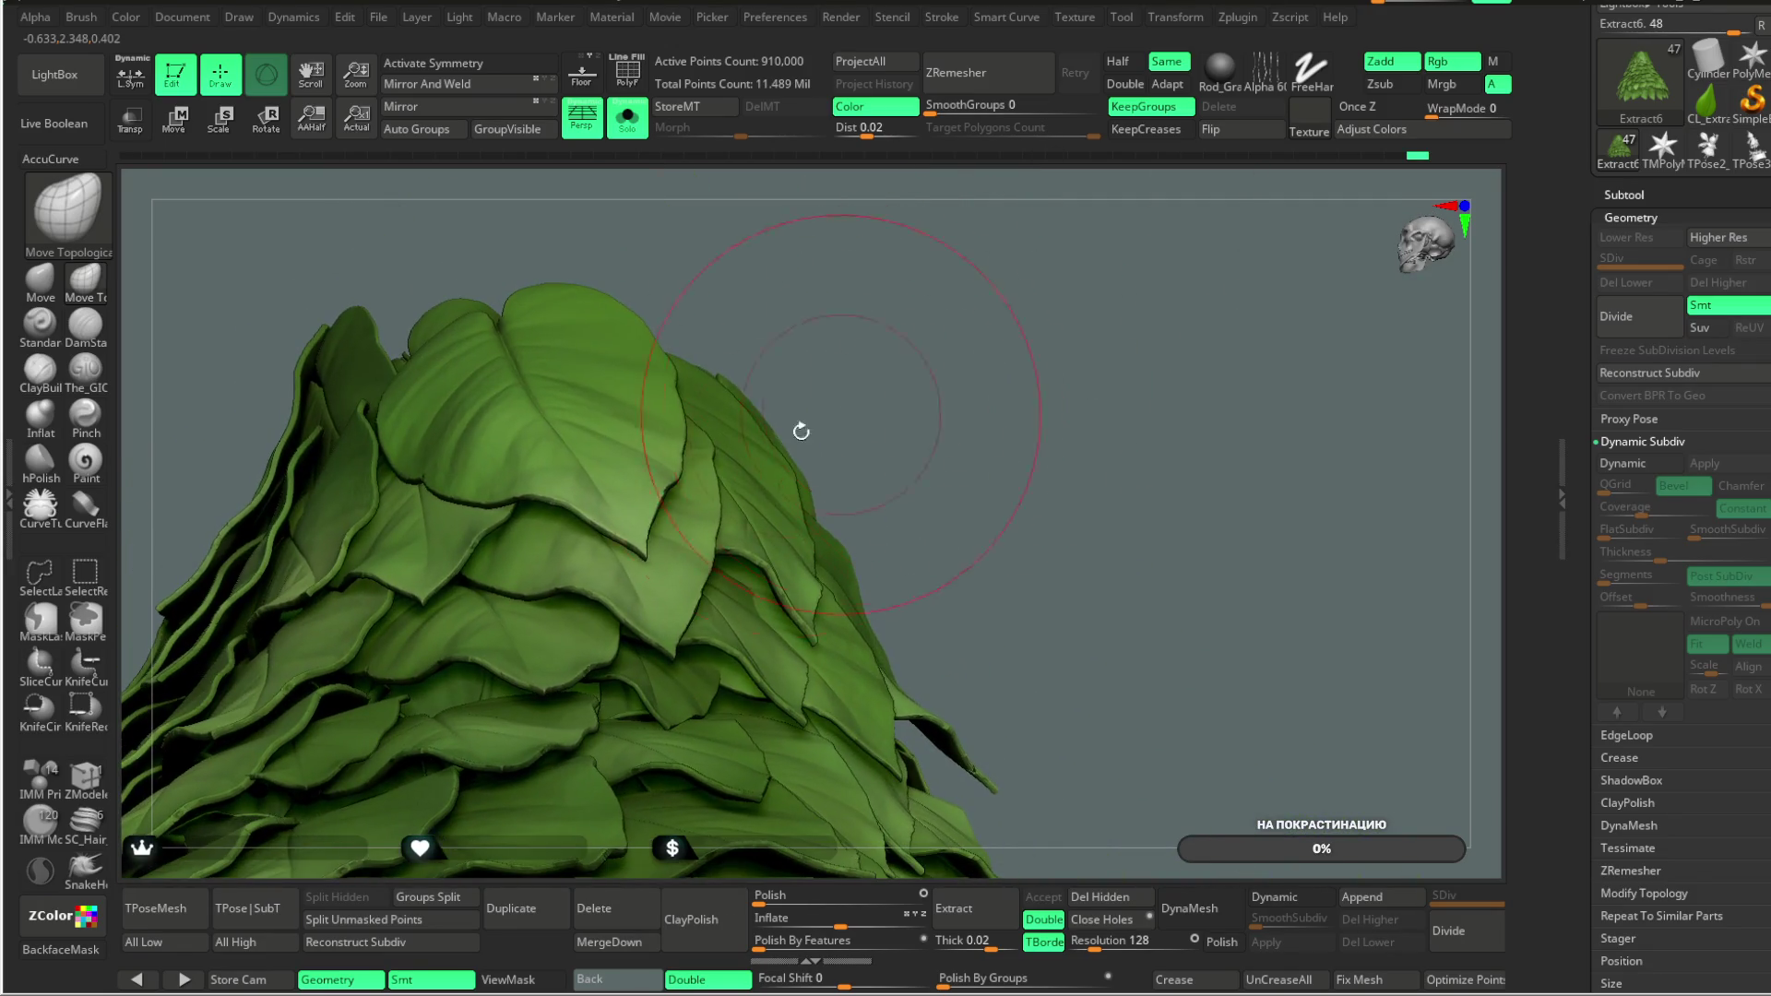
mouse_move(795, 335)
left_mouse_down()
mouse_move(761, 296)
mouse_move(787, 365)
left_mouse_up()
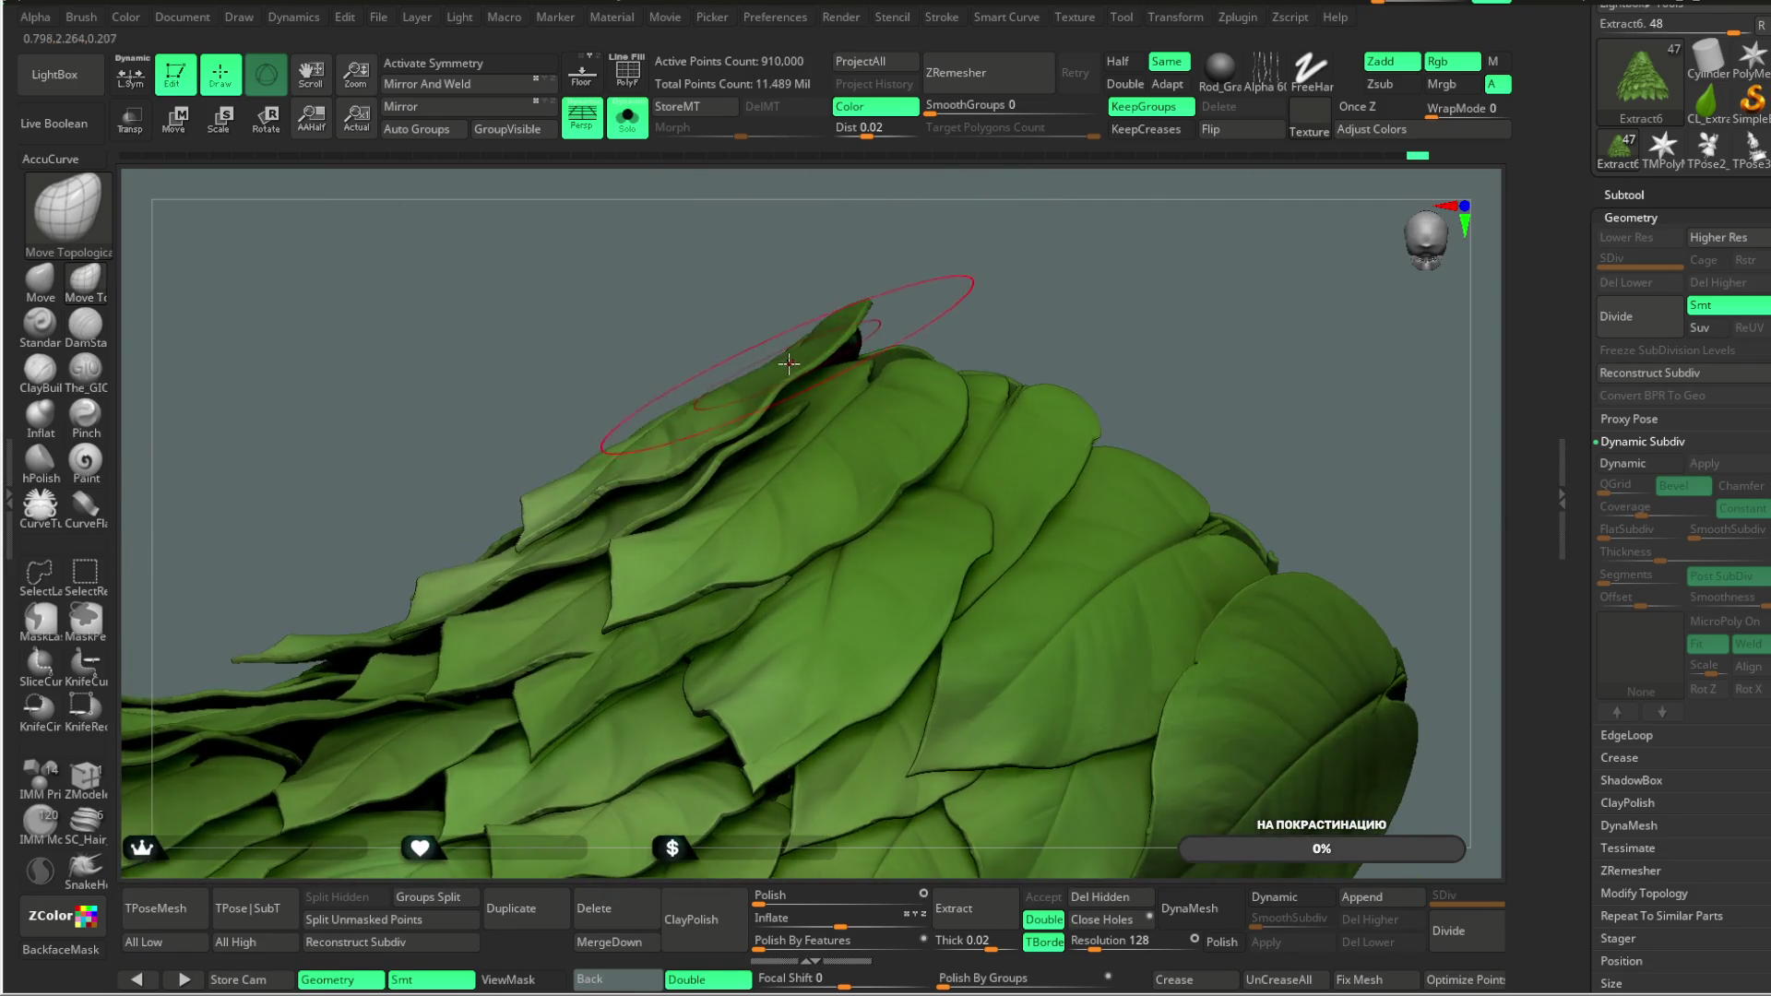
left_click_drag(921, 256, 514, 474)
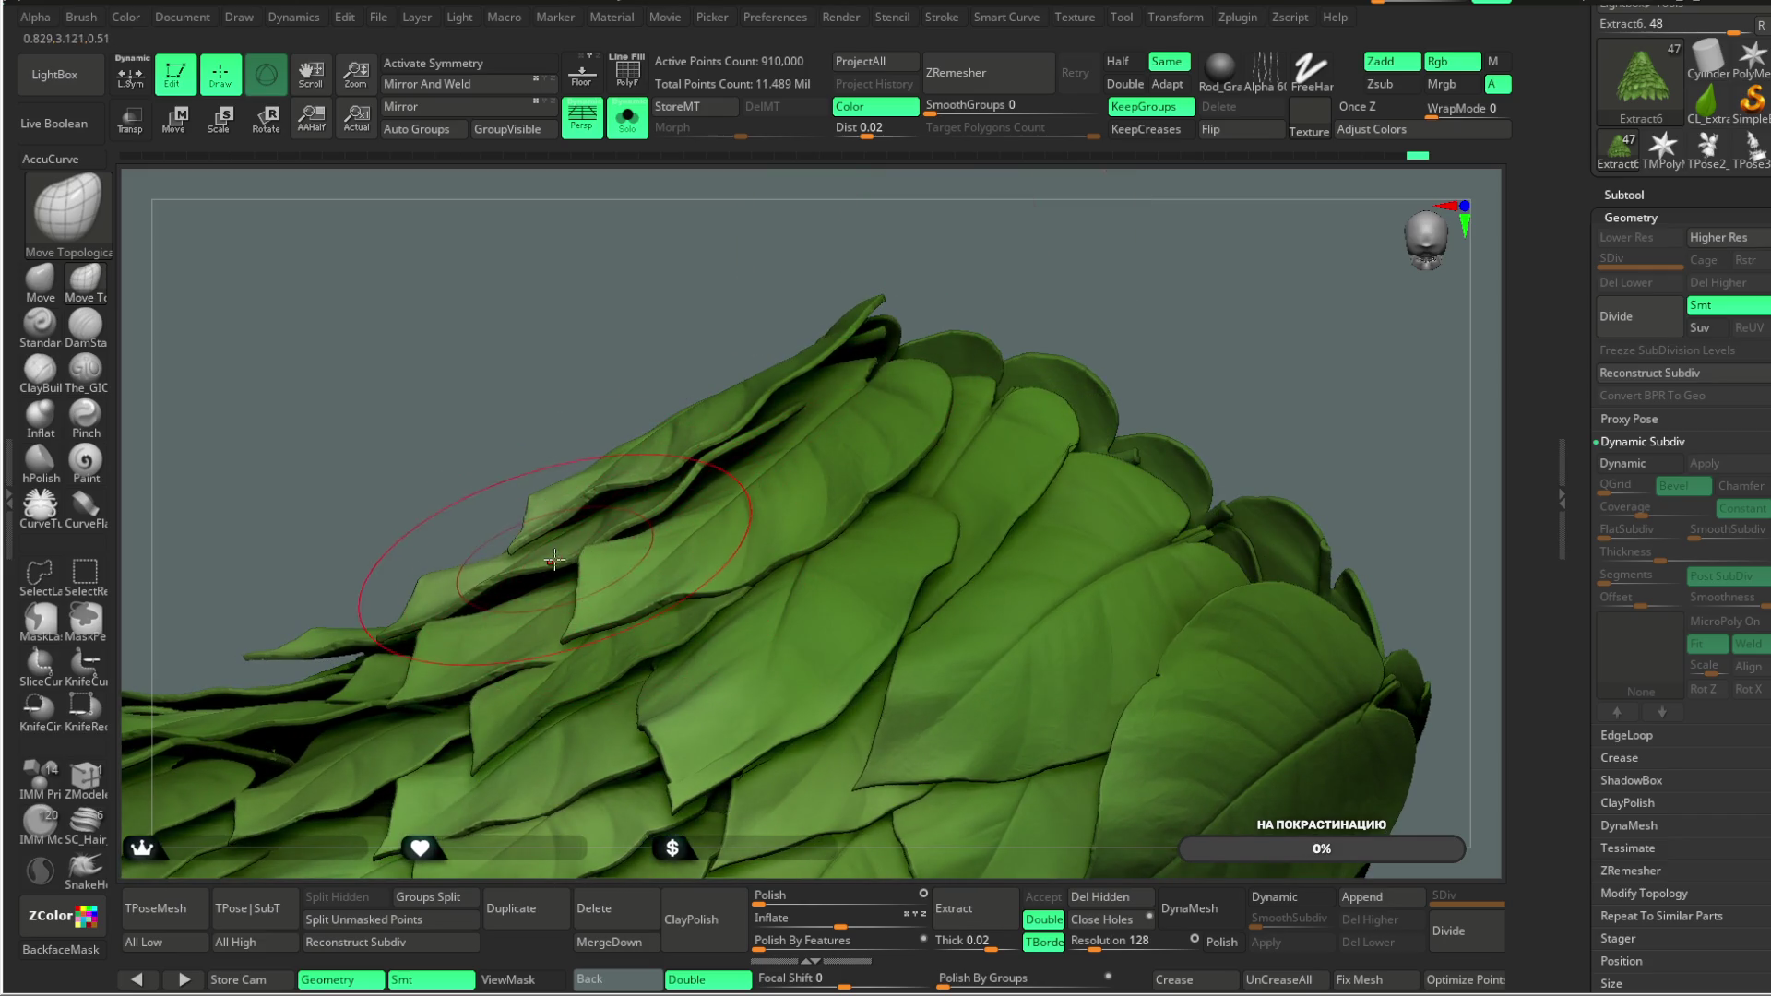
mouse_move(551, 548)
left_mouse_down()
mouse_move(633, 316)
mouse_move(455, 593)
left_mouse_up()
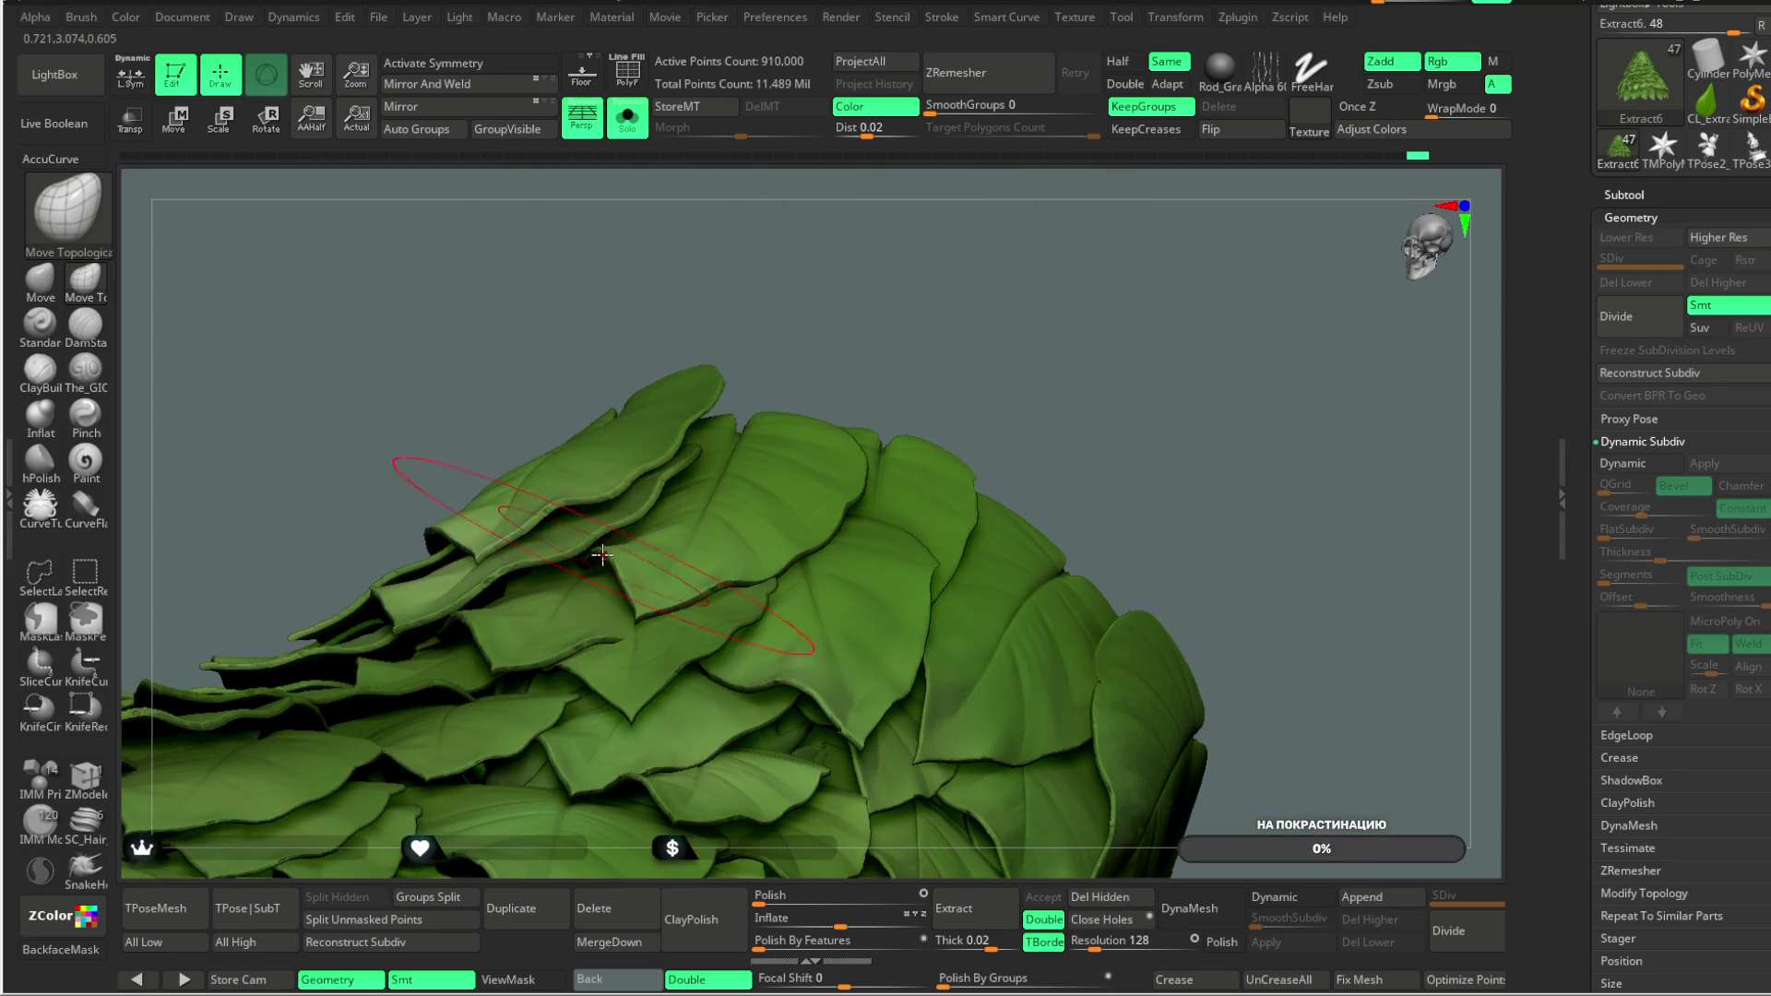
left_click_drag(918, 285, 803, 407)
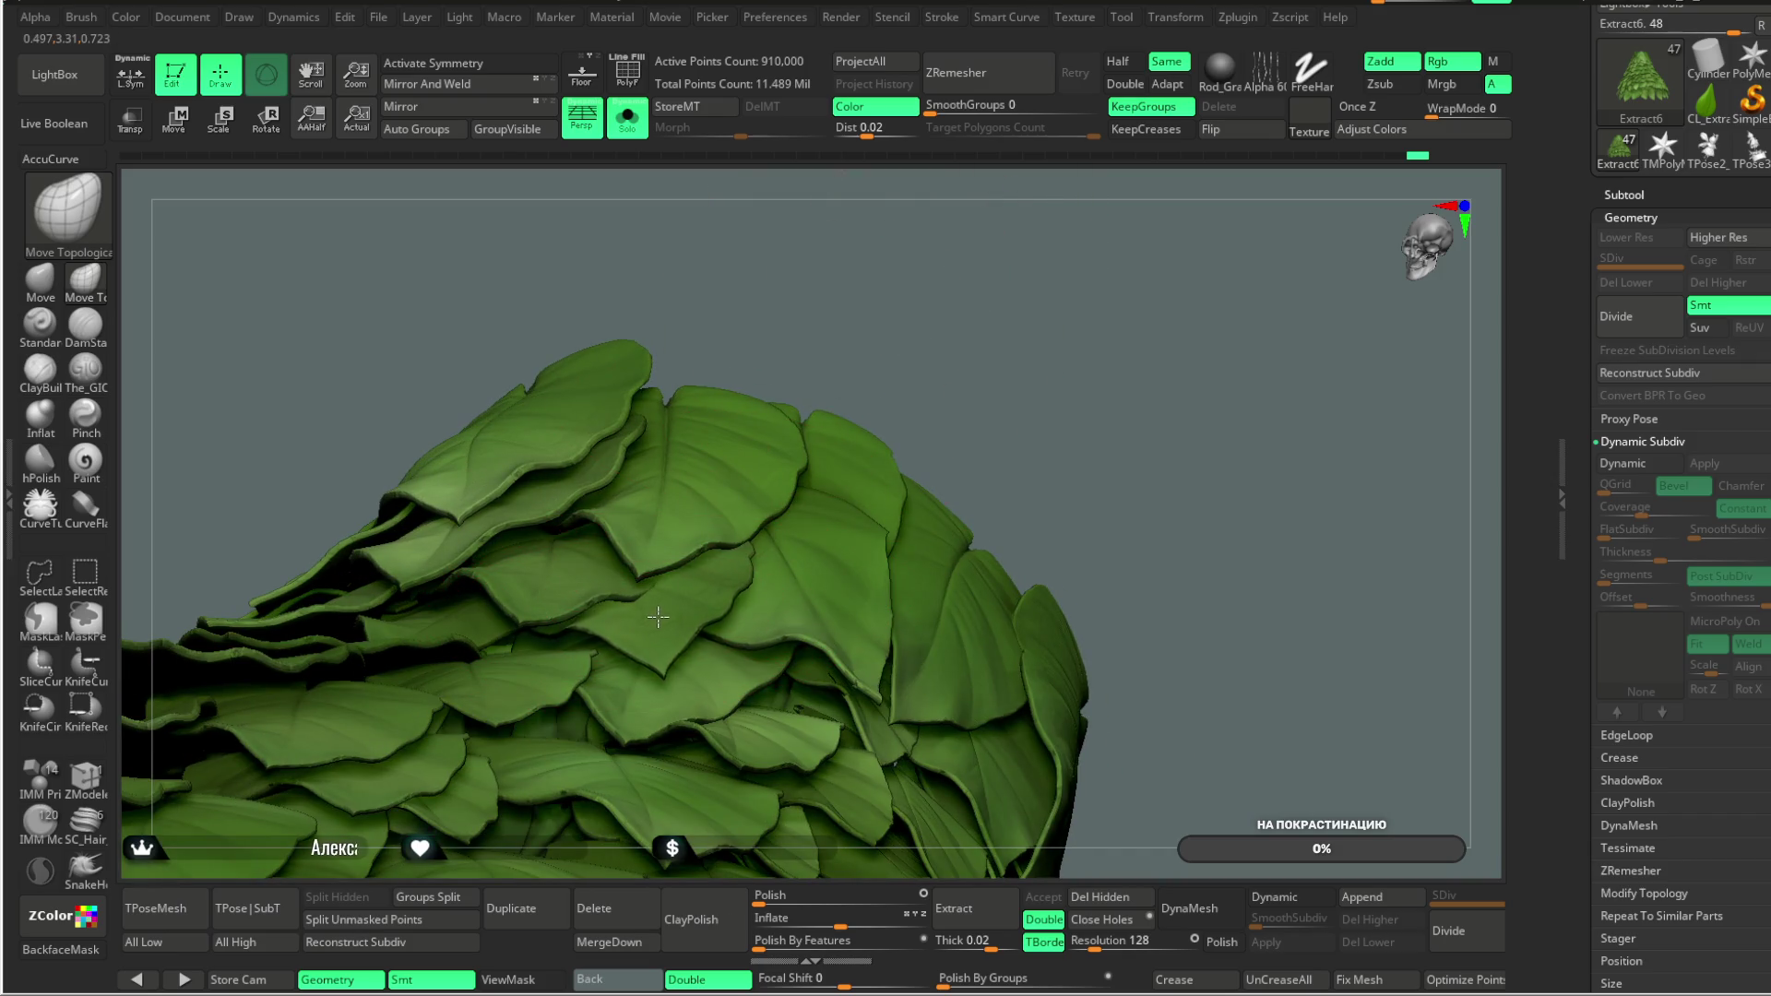
left_click_drag(897, 268, 747, 411)
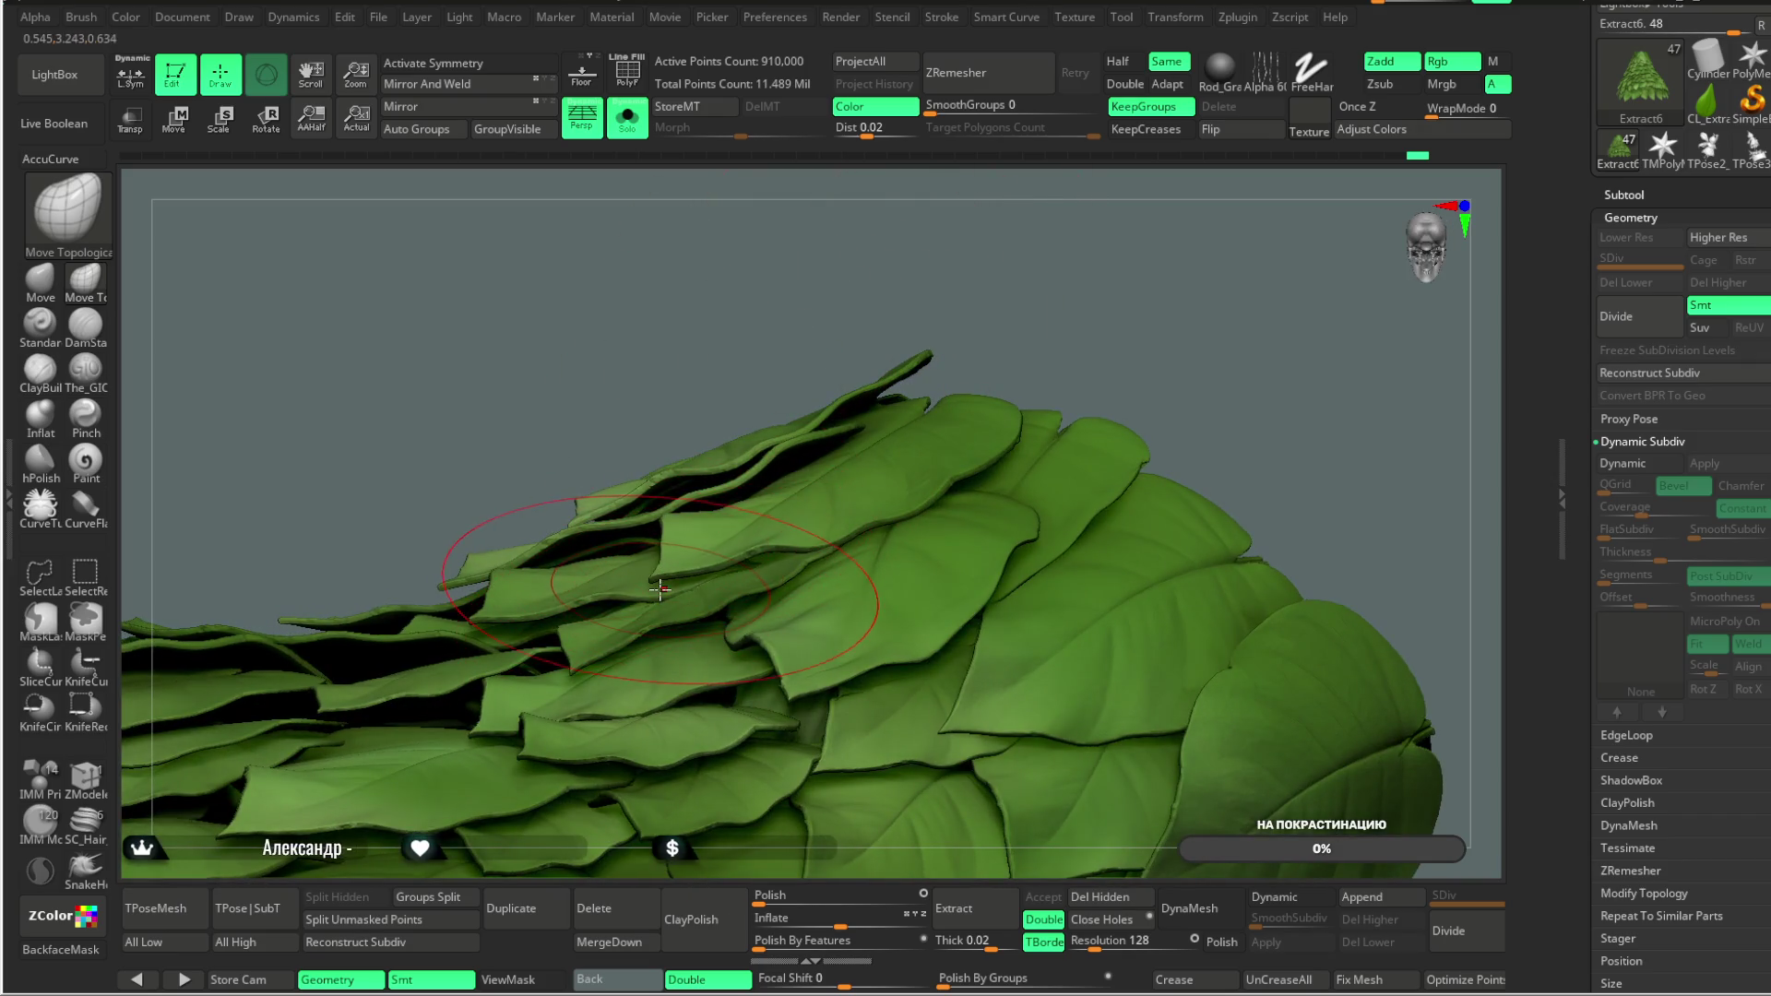
mouse_move(818, 269)
left_mouse_down()
mouse_move(862, 256)
mouse_move(855, 229)
left_mouse_up()
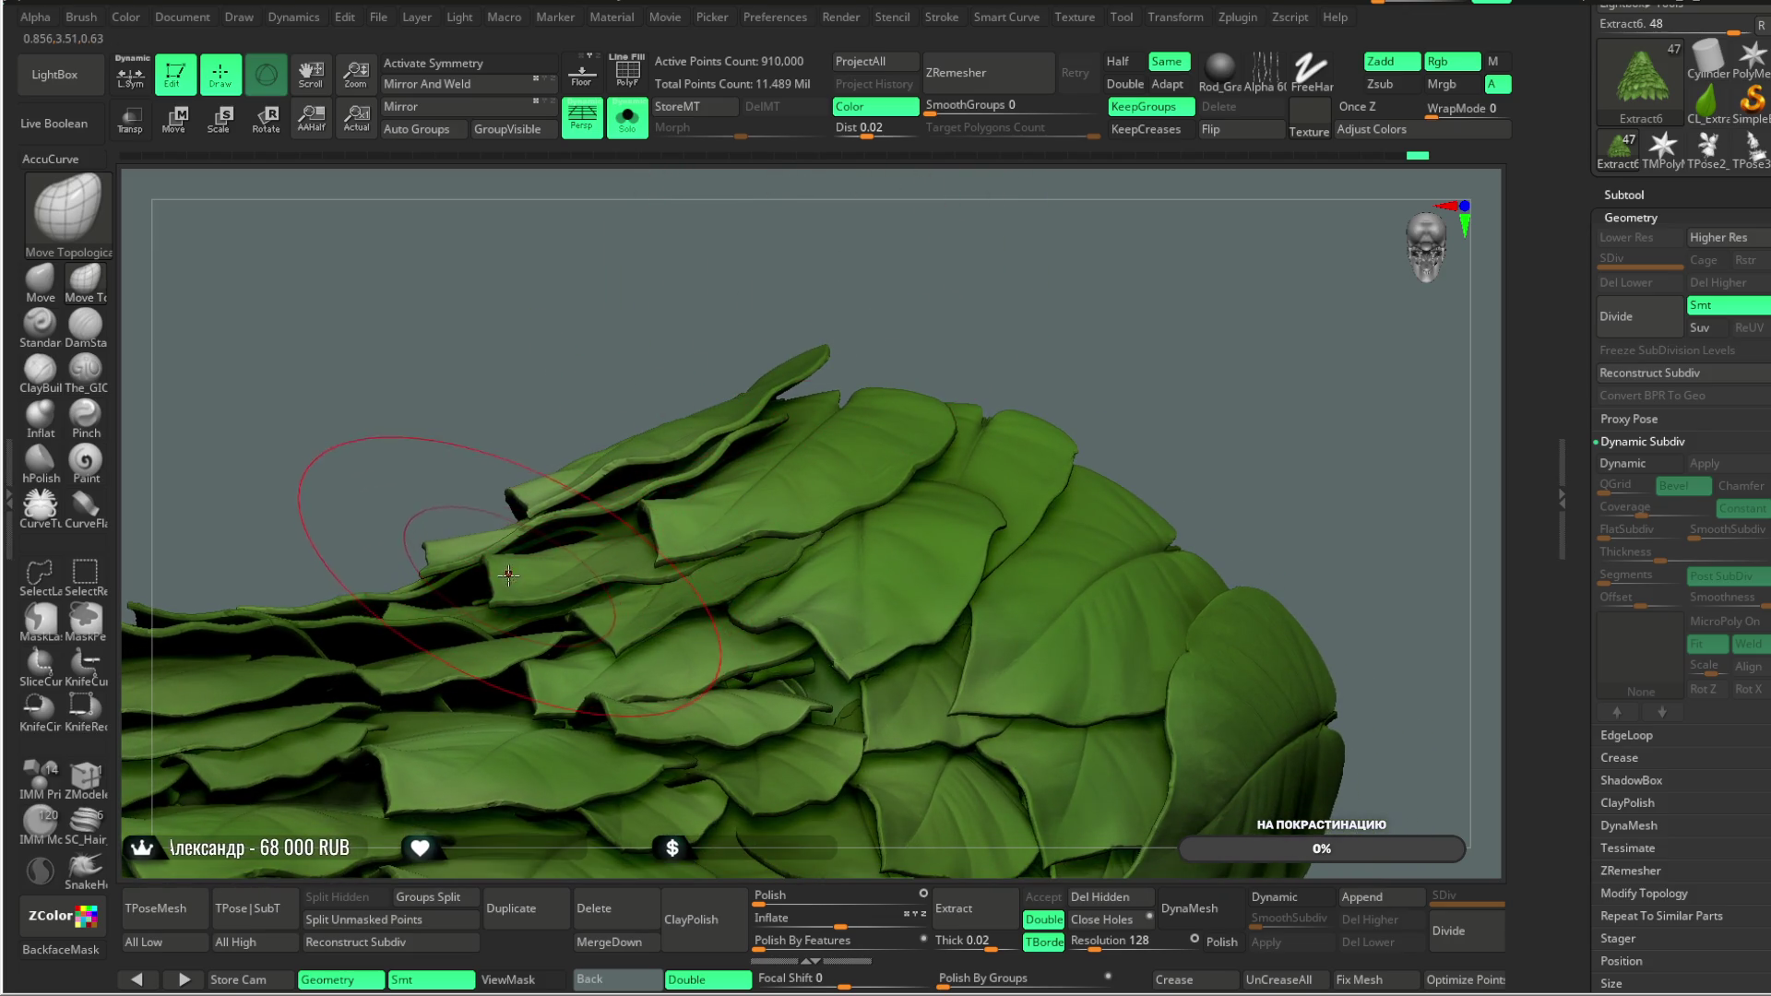
left_click_drag(550, 356, 606, 536)
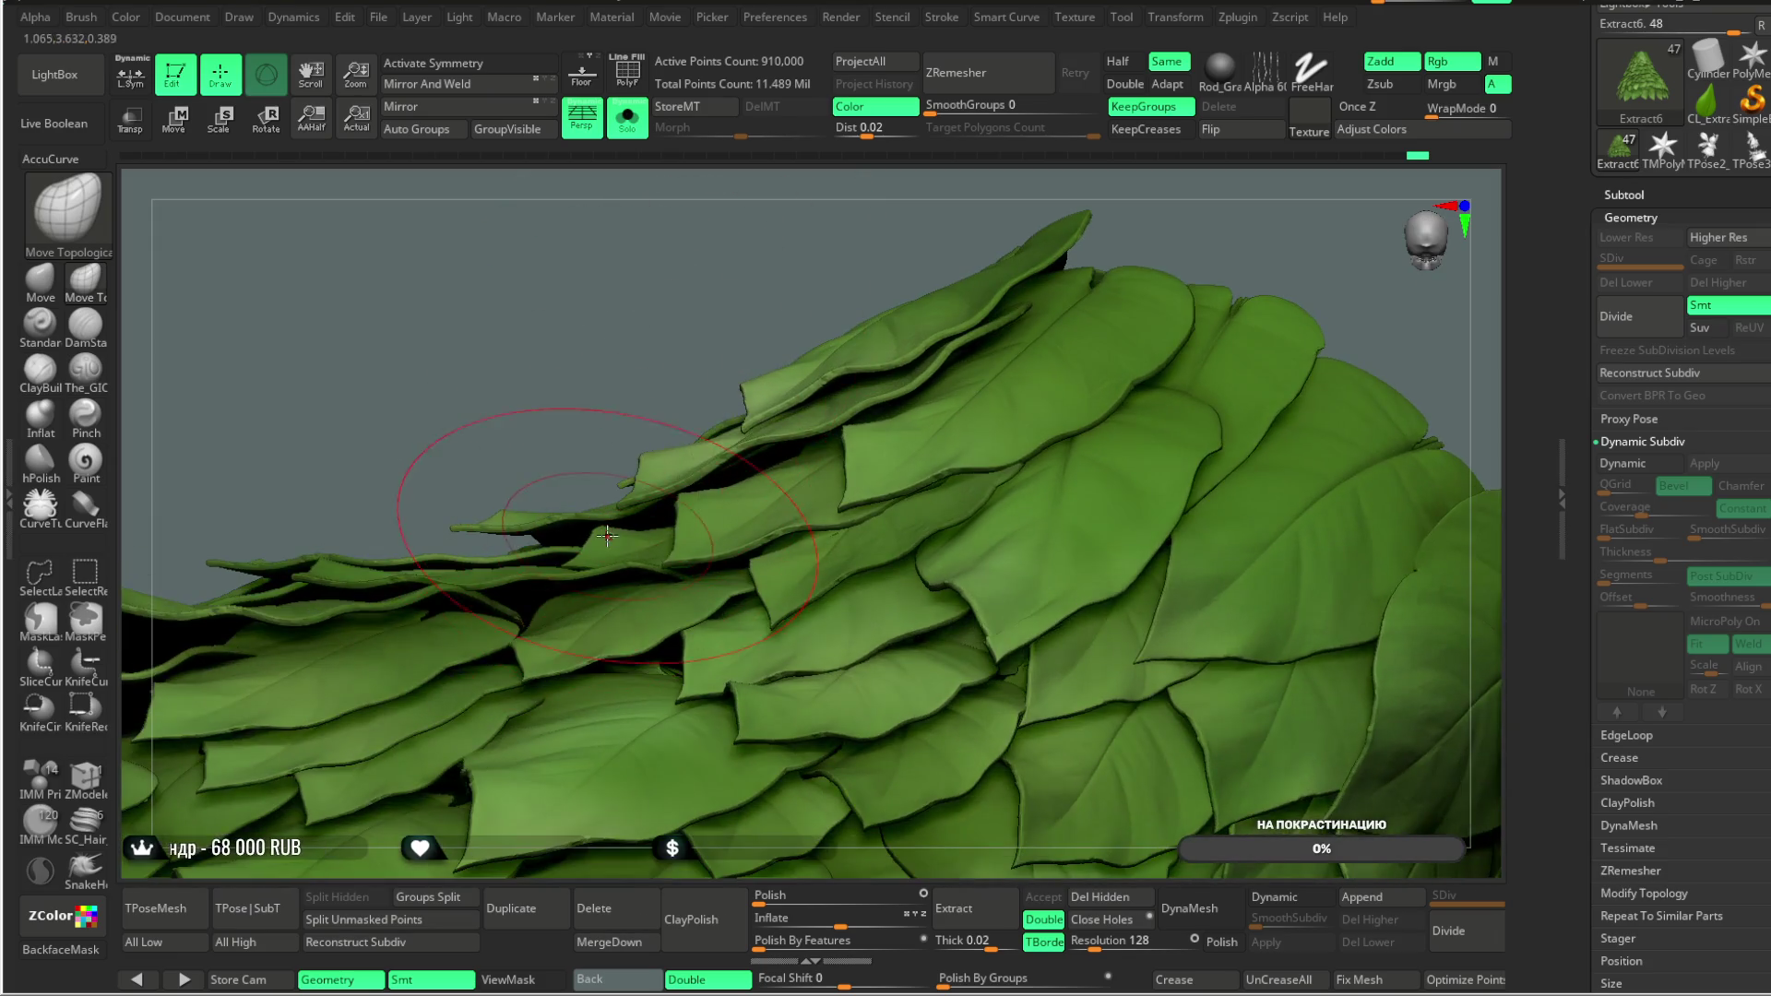
mouse_move(586, 437)
left_mouse_down()
mouse_move(672, 363)
mouse_move(637, 516)
left_mouse_up()
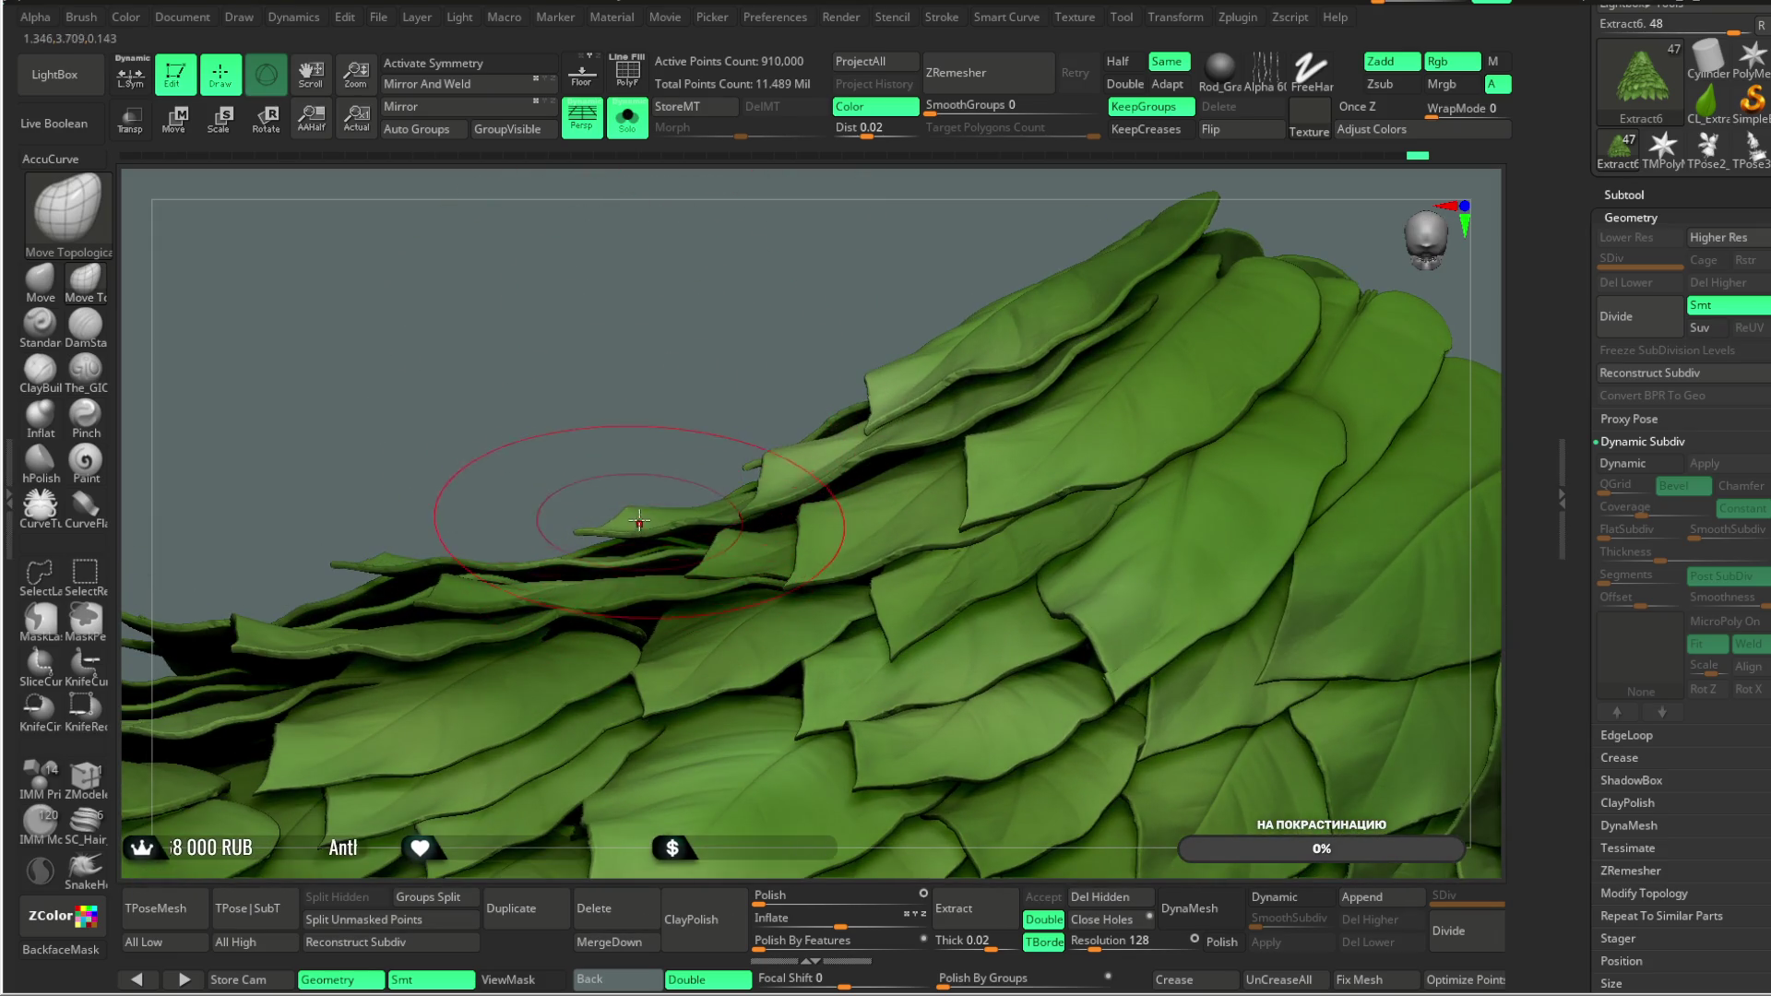
mouse_move(645, 410)
left_mouse_down()
mouse_move(443, 384)
mouse_move(591, 334)
mouse_move(593, 412)
left_mouse_up()
key("space")
Step: Set brush draw size to 162.68 and reshape a stray leaf edge on the skirt's side
mouse_move(738, 407)
left_mouse_down()
mouse_move(711, 407)
mouse_move(677, 481)
left_mouse_up()
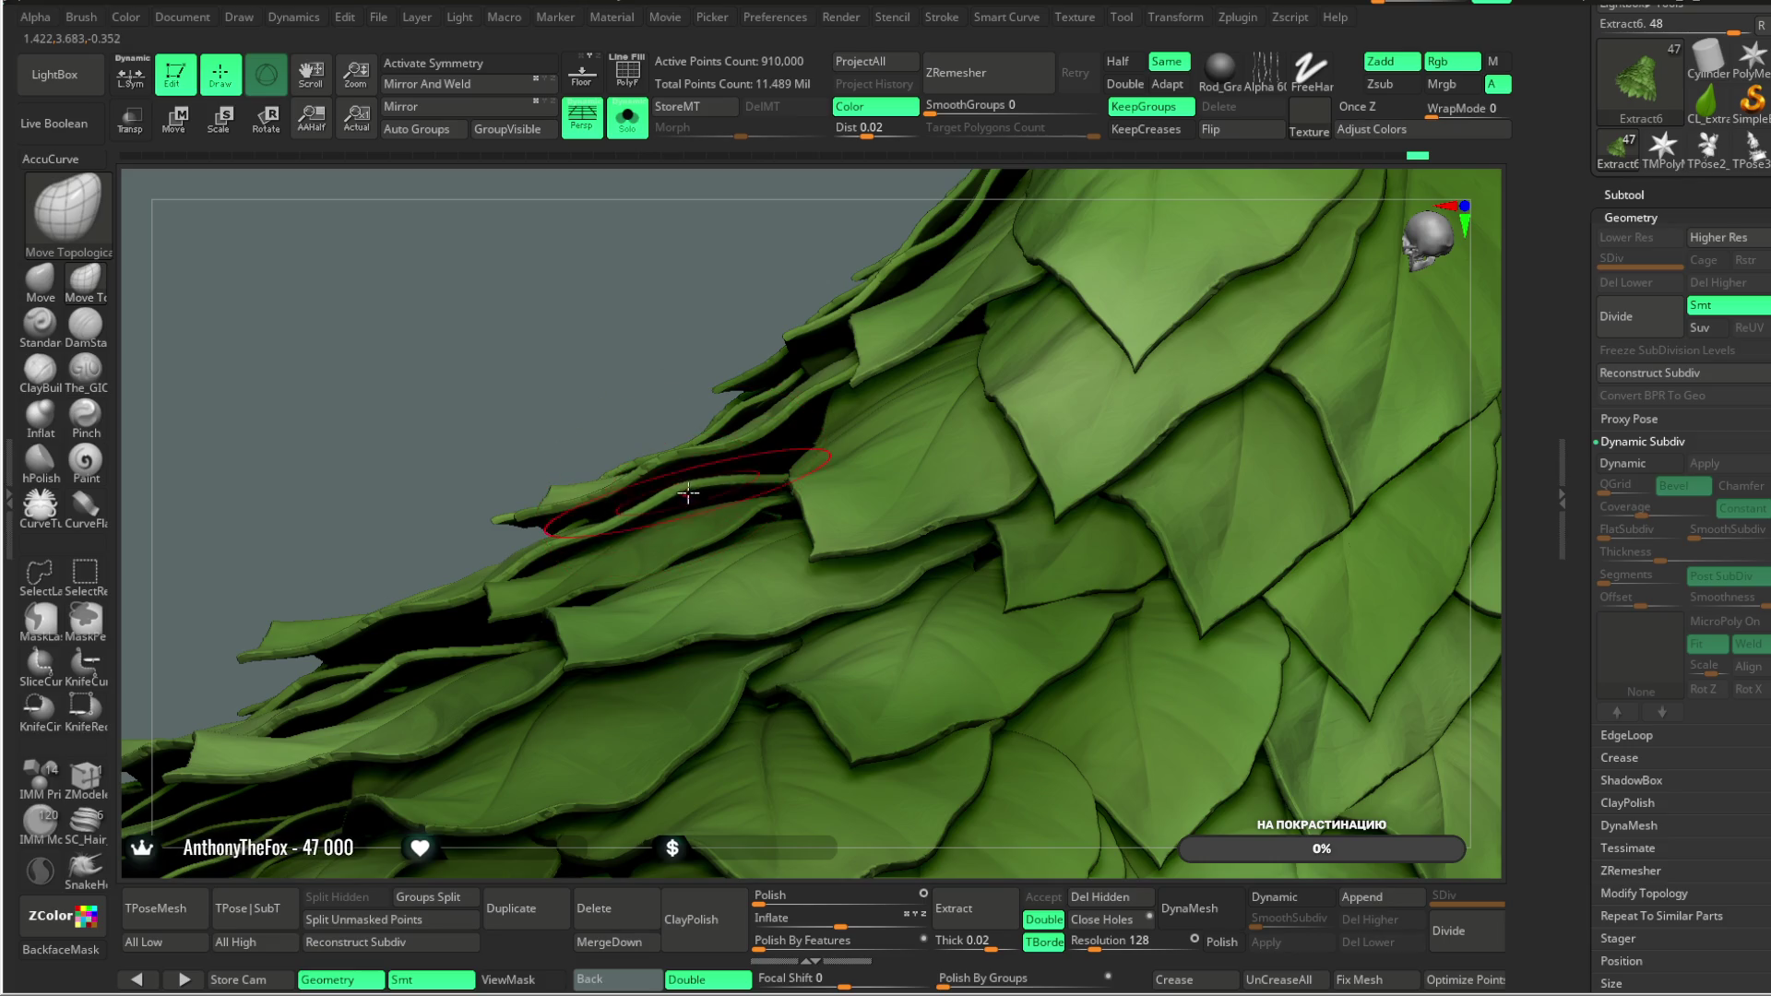
right_click_drag(707, 491, 696, 483)
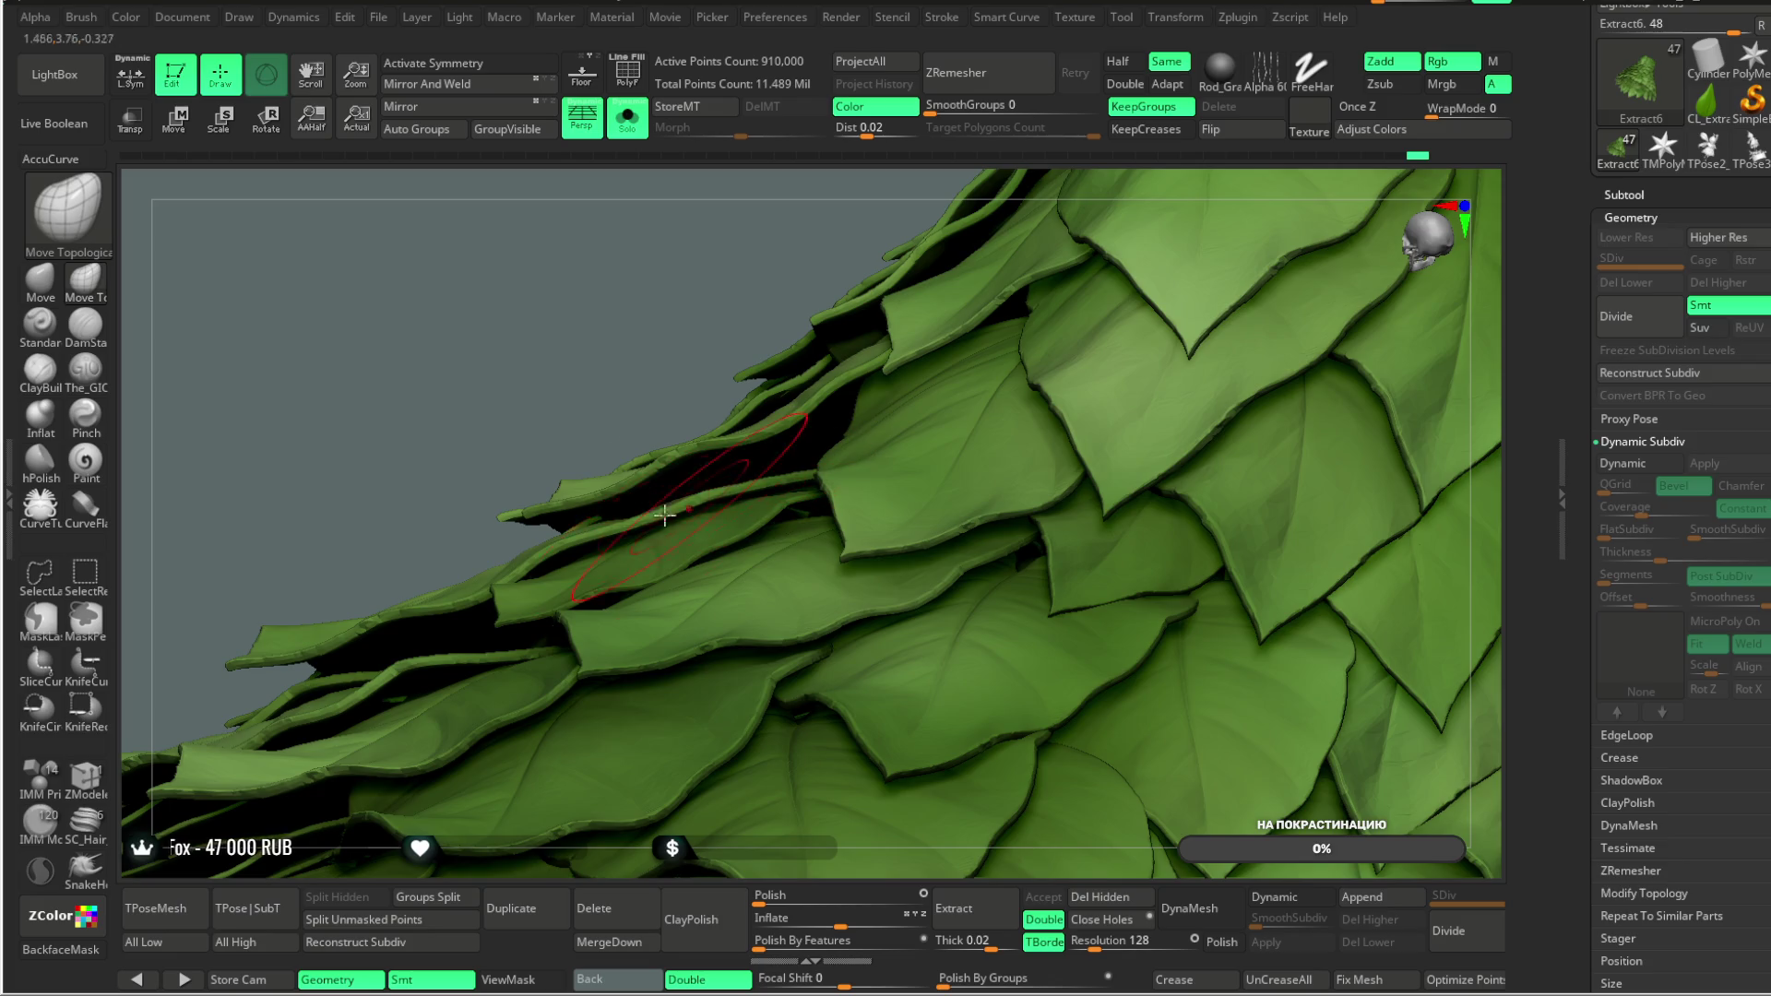
right_click_drag(551, 384, 504, 597)
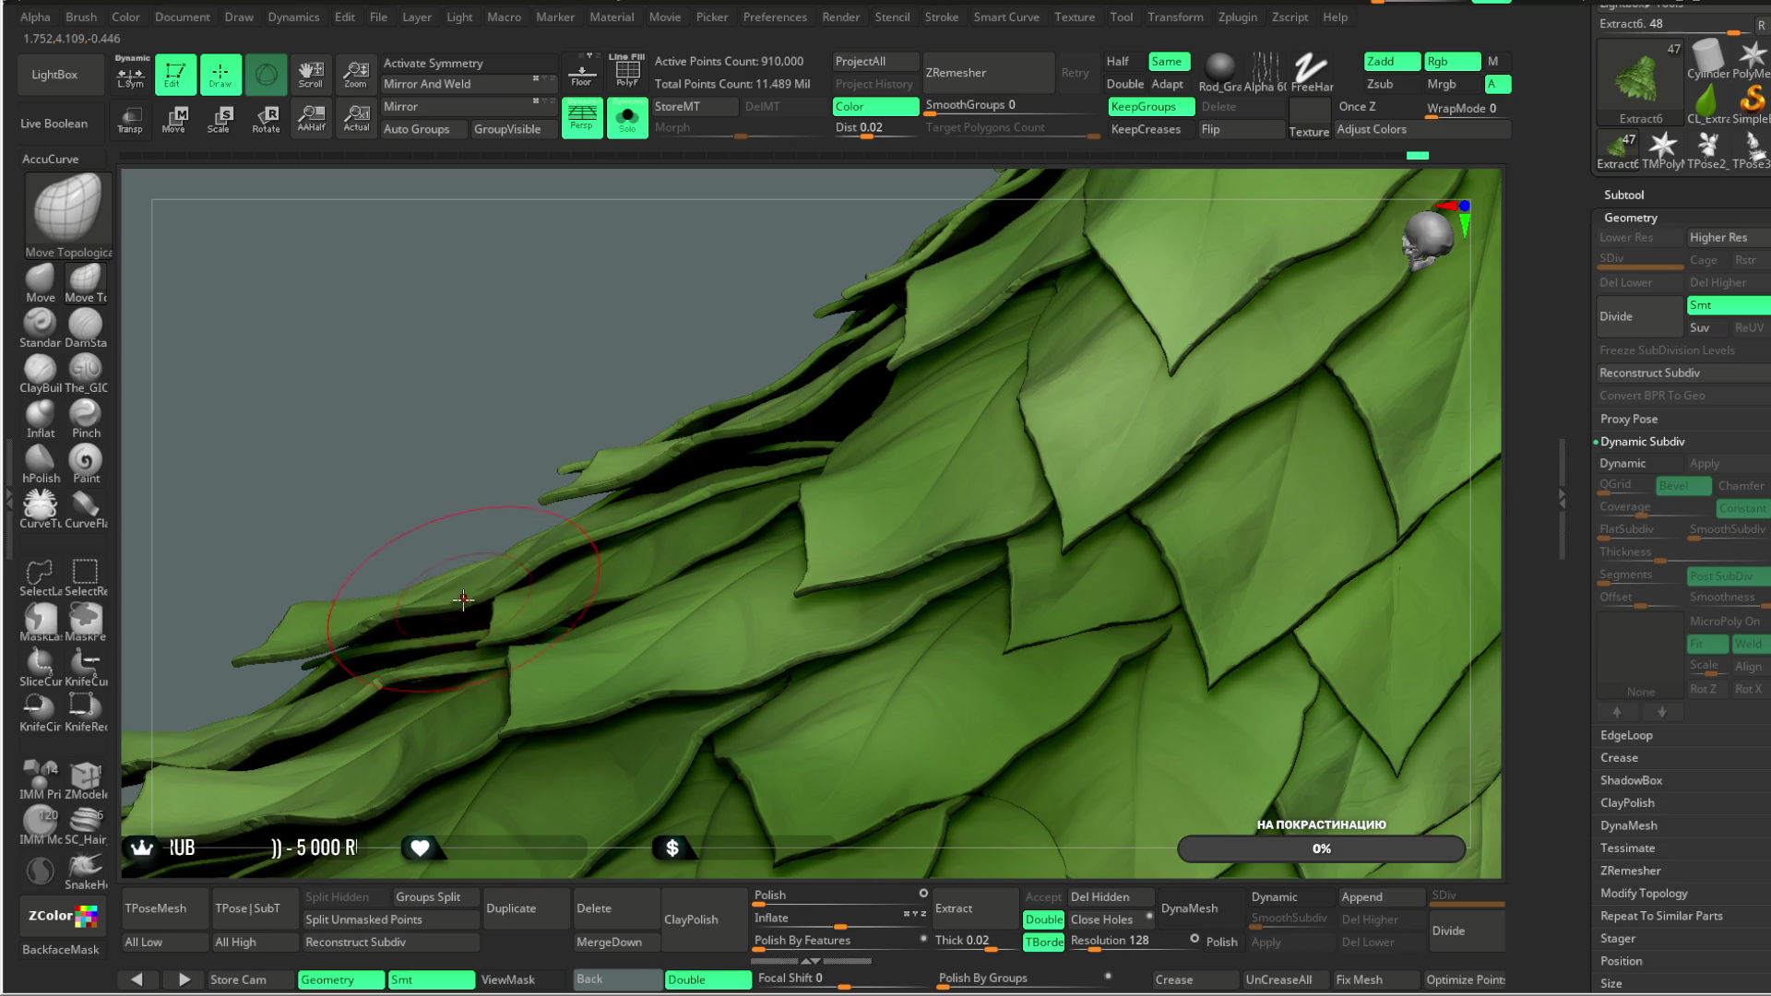
right_click_drag(573, 374, 554, 561)
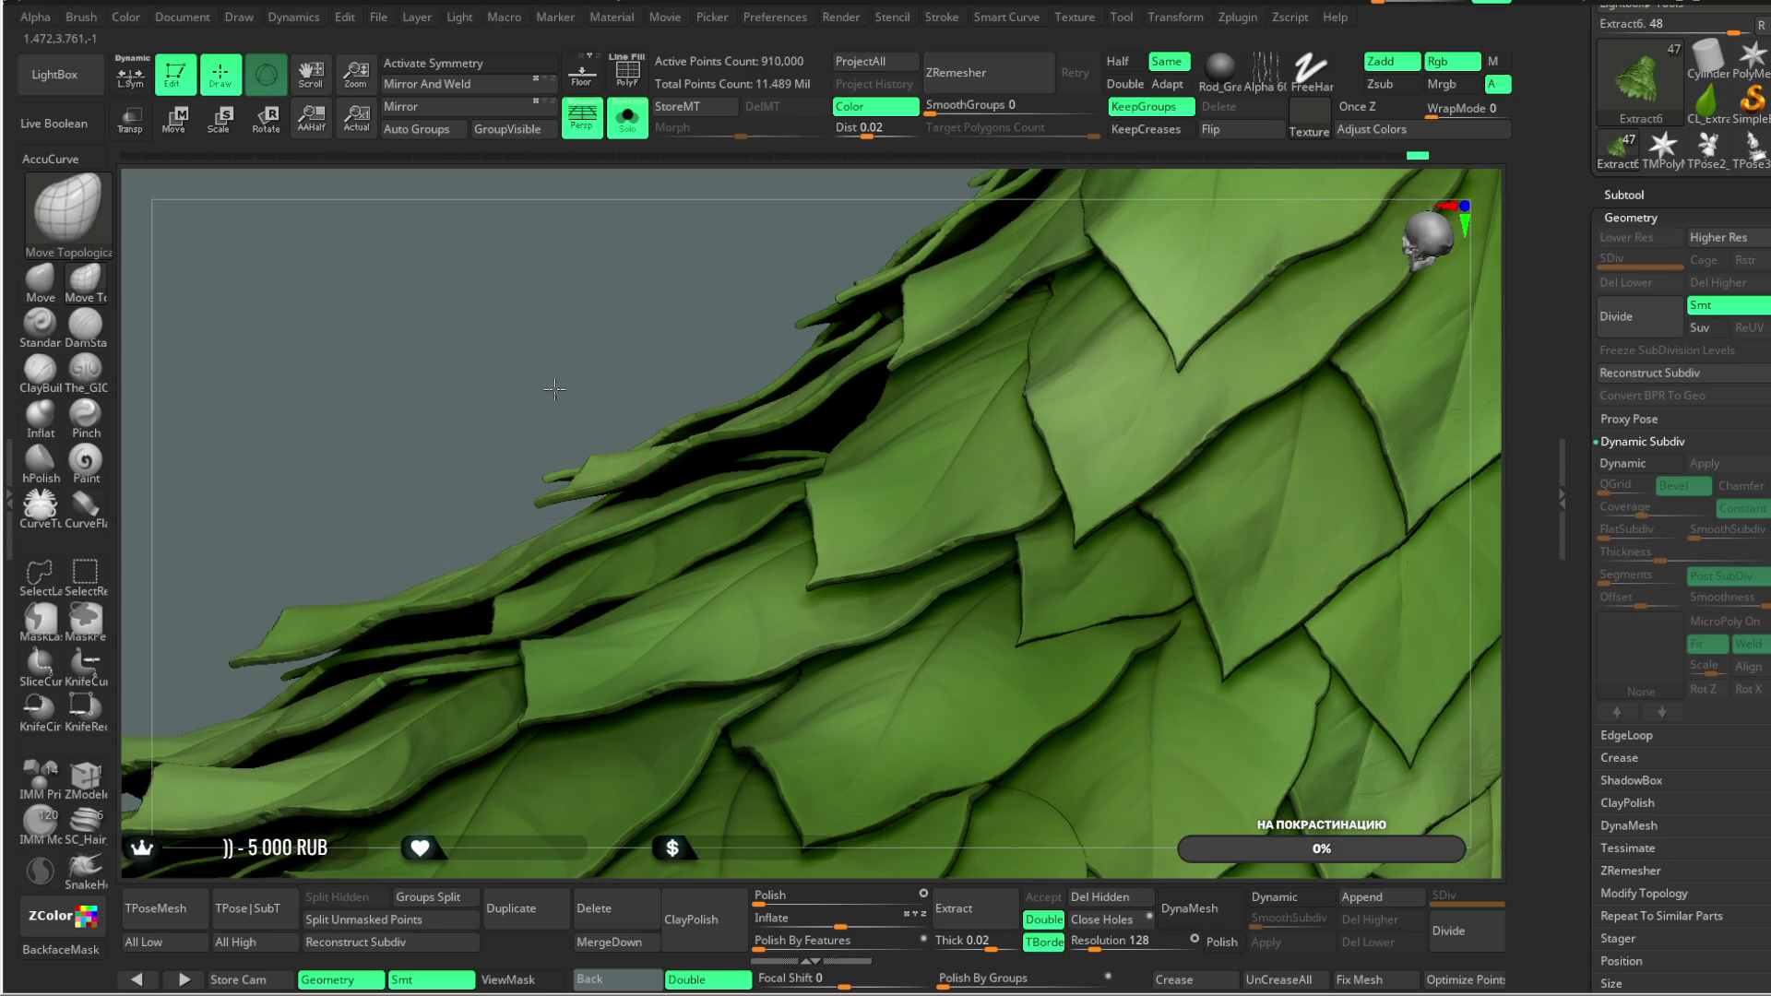
right_click_drag(548, 387, 377, 577)
mouse_move(809, 194)
right_mouse_down()
mouse_move(823, 187)
mouse_move(634, 454)
right_mouse_up()
mouse_move(593, 371)
right_mouse_down()
mouse_move(688, 319)
mouse_move(449, 533)
right_mouse_up()
Step: Inspect the cone's peak, large leaves and upper edge, then enable BackfaceMask
key("space")
mouse_move(1265, 408)
right_mouse_down()
mouse_move(1309, 343)
mouse_move(1218, 545)
mouse_move(1188, 405)
mouse_move(1164, 432)
right_mouse_up()
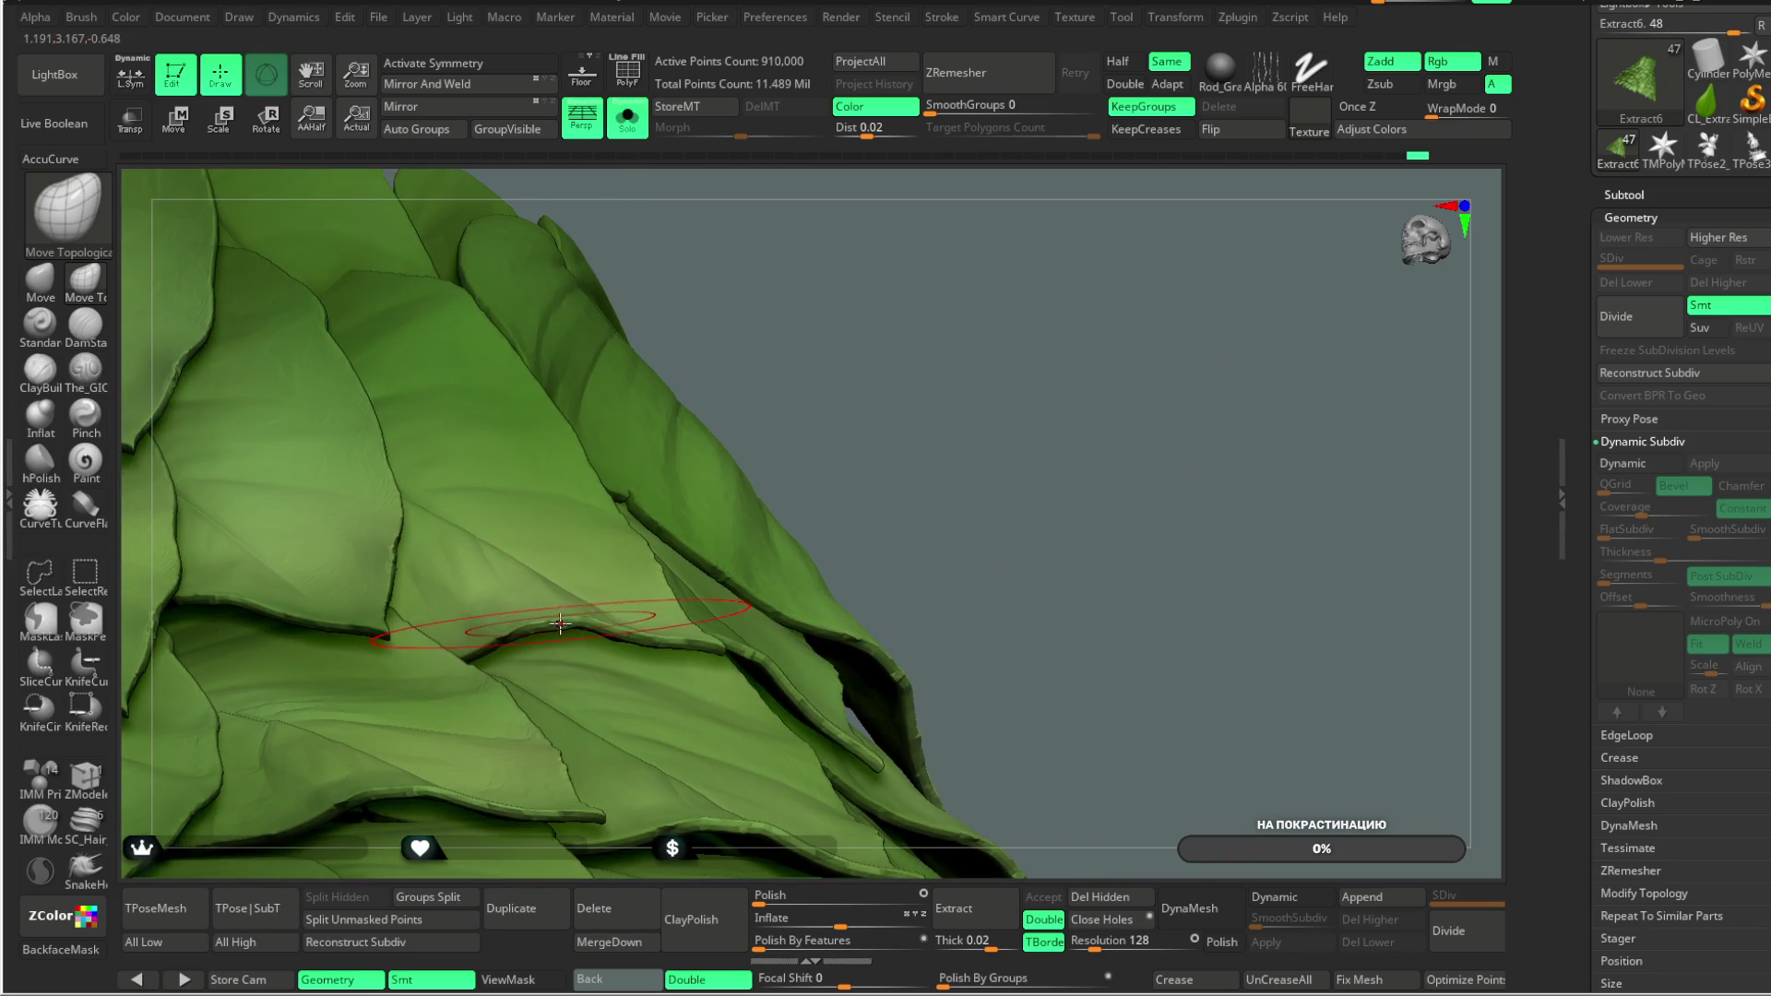
mouse_move(647, 569)
right_mouse_down()
mouse_move(803, 356)
mouse_move(532, 630)
right_mouse_up()
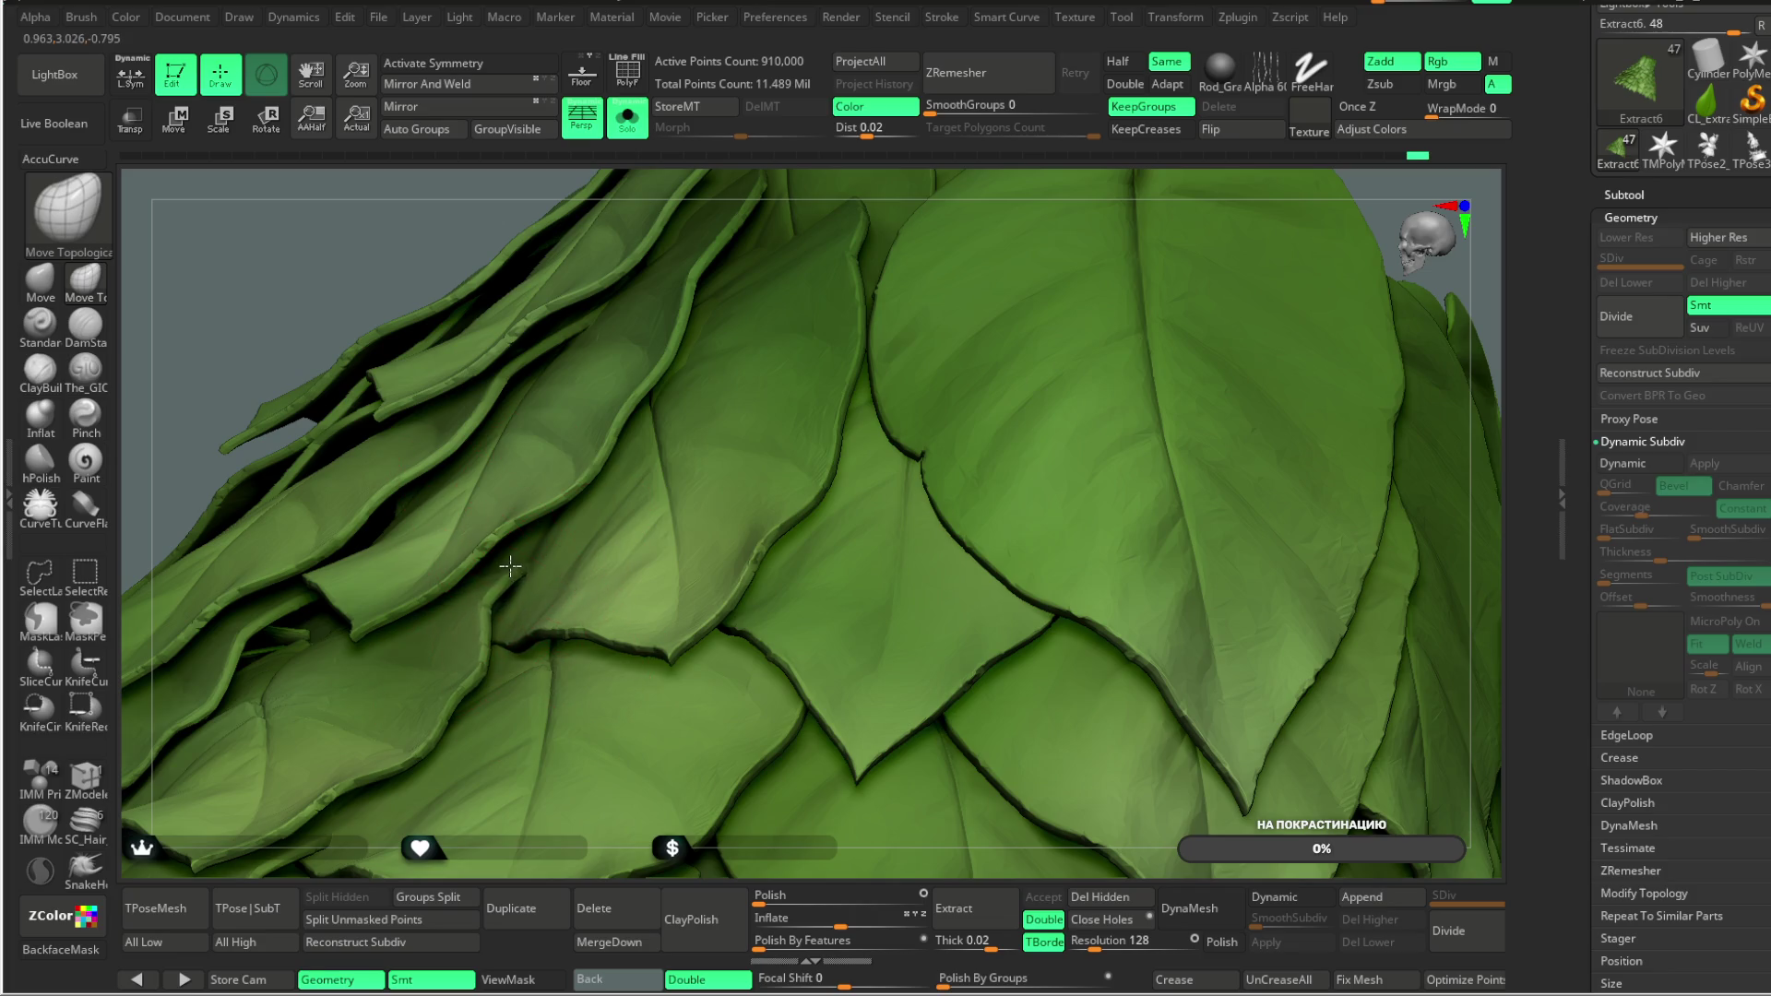
mouse_move(889, 178)
right_mouse_down()
mouse_move(854, 178)
mouse_move(845, 202)
right_mouse_up()
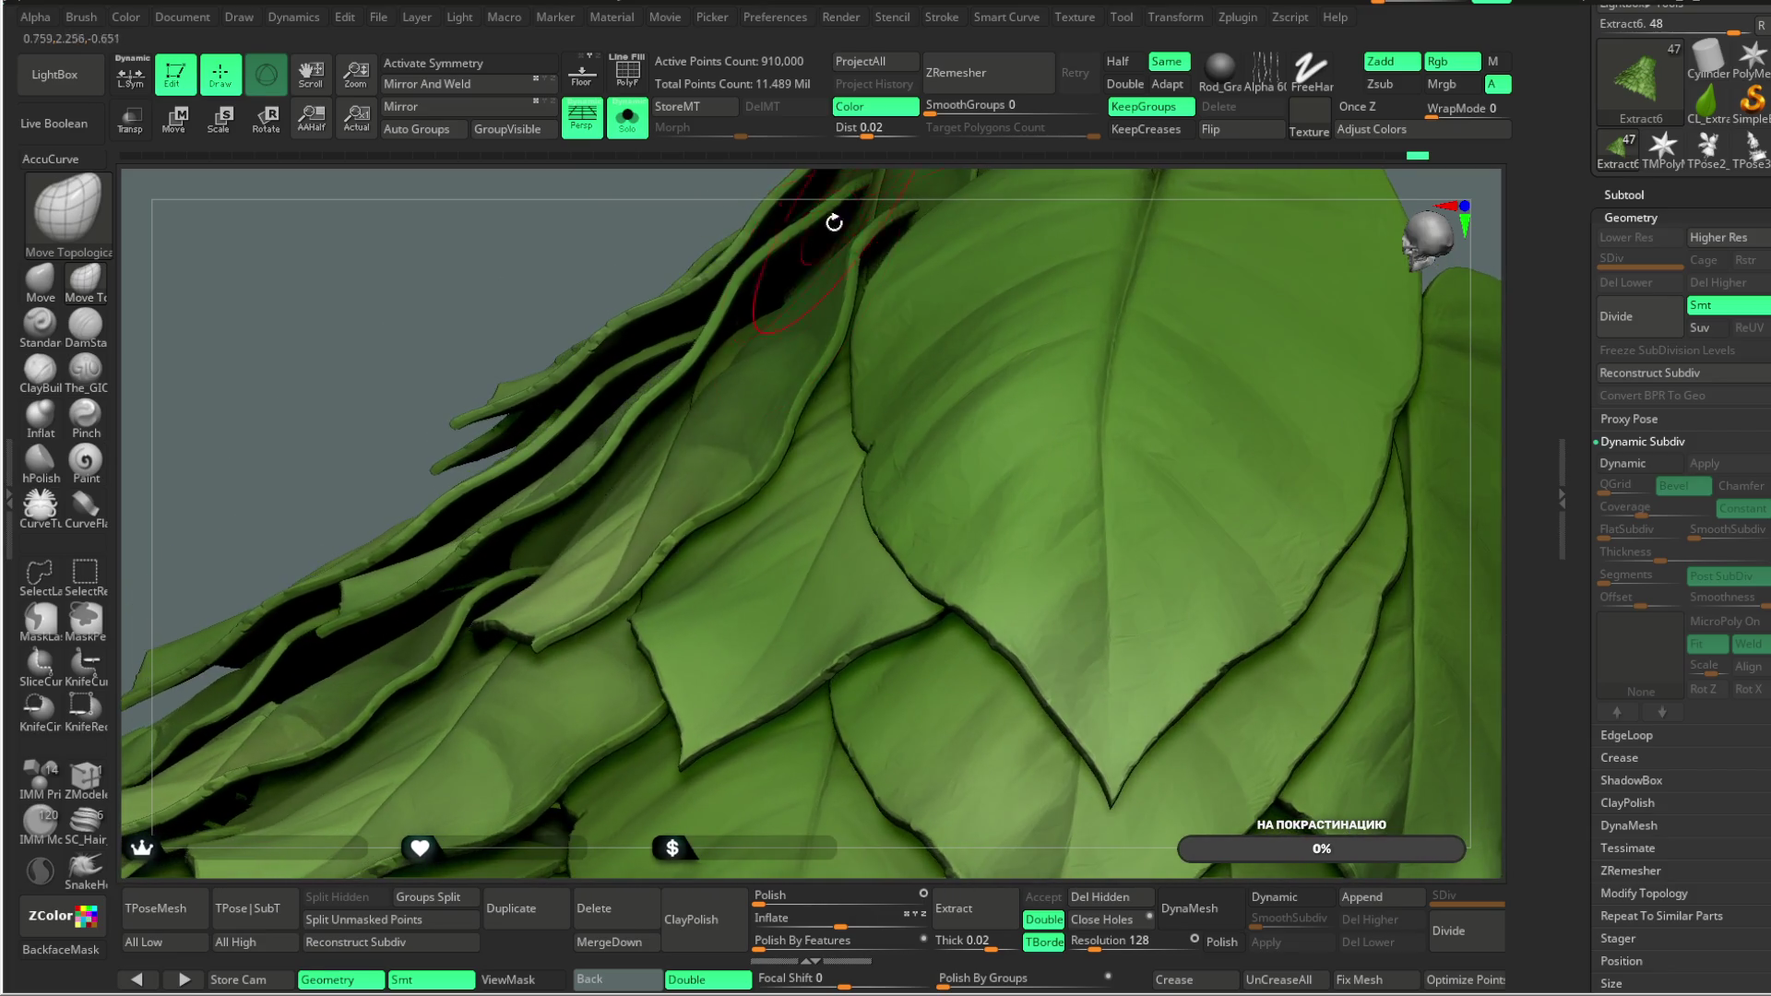
mouse_move(609, 863)
right_mouse_down()
mouse_move(573, 652)
mouse_move(803, 277)
mouse_move(830, 324)
mouse_move(906, 320)
mouse_move(818, 308)
mouse_move(794, 371)
mouse_move(803, 323)
mouse_move(822, 514)
mouse_move(861, 399)
mouse_move(831, 424)
right_mouse_up()
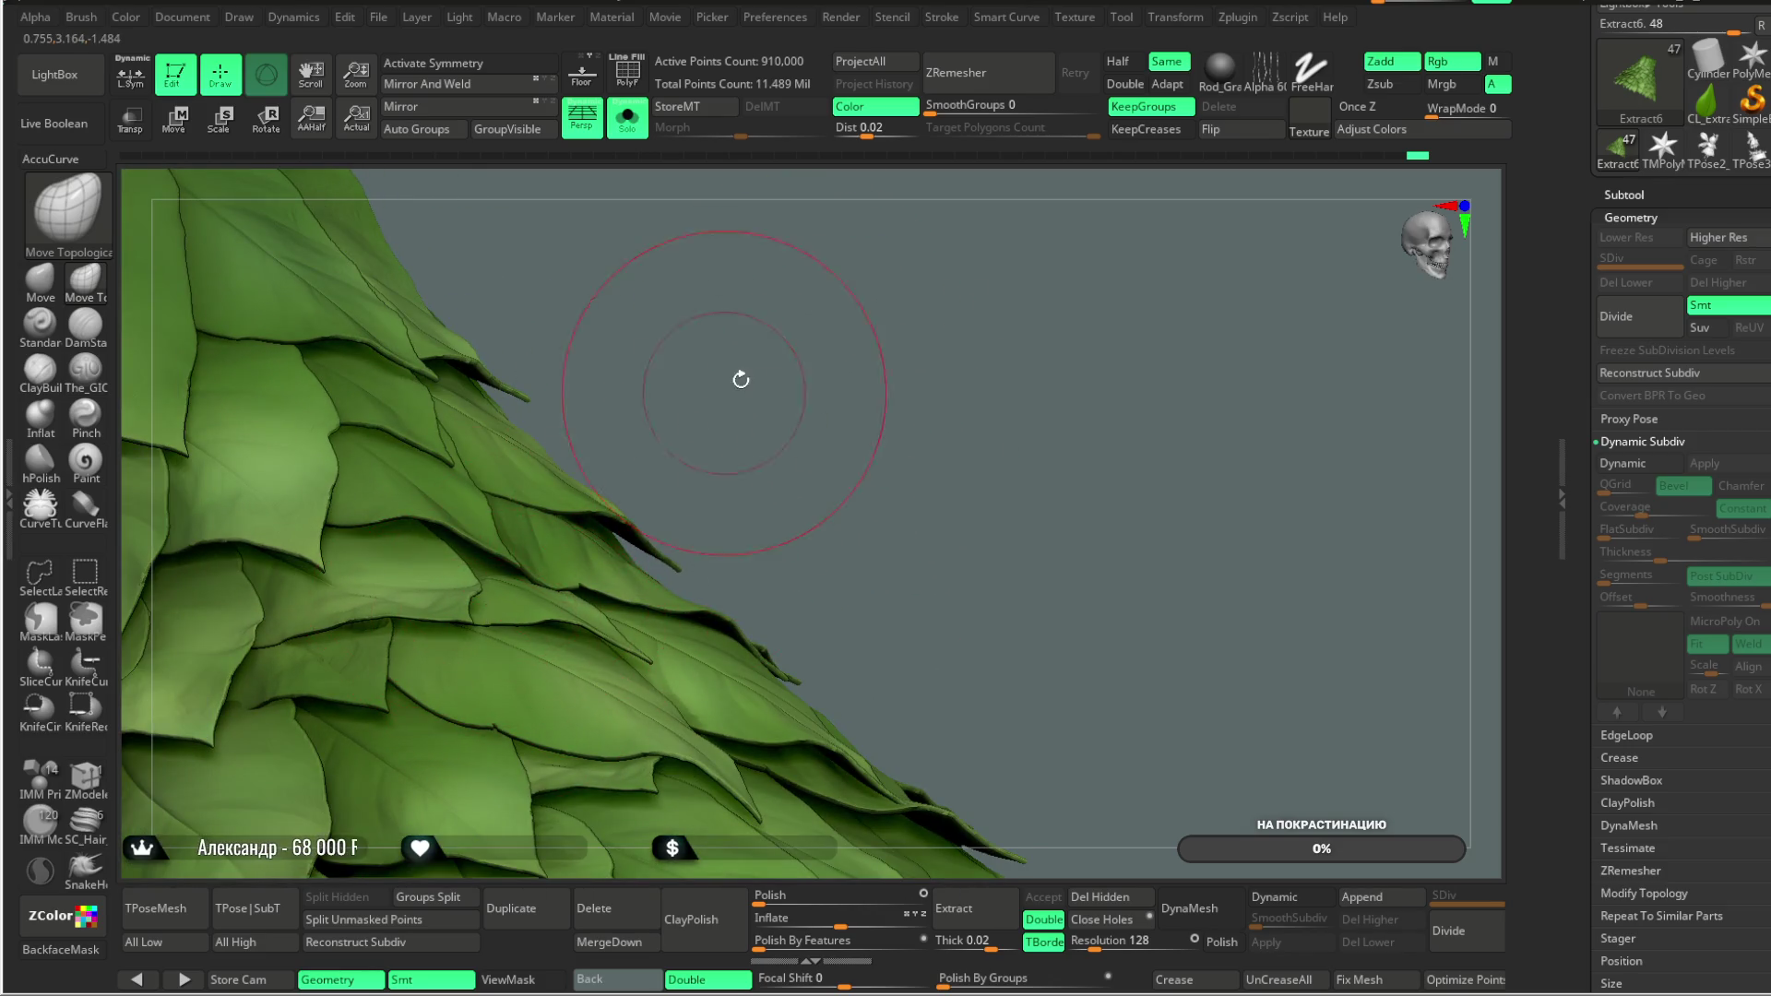
right_click_drag(743, 379, 707, 340)
left_click_drag(754, 356, 422, 585, "alt")
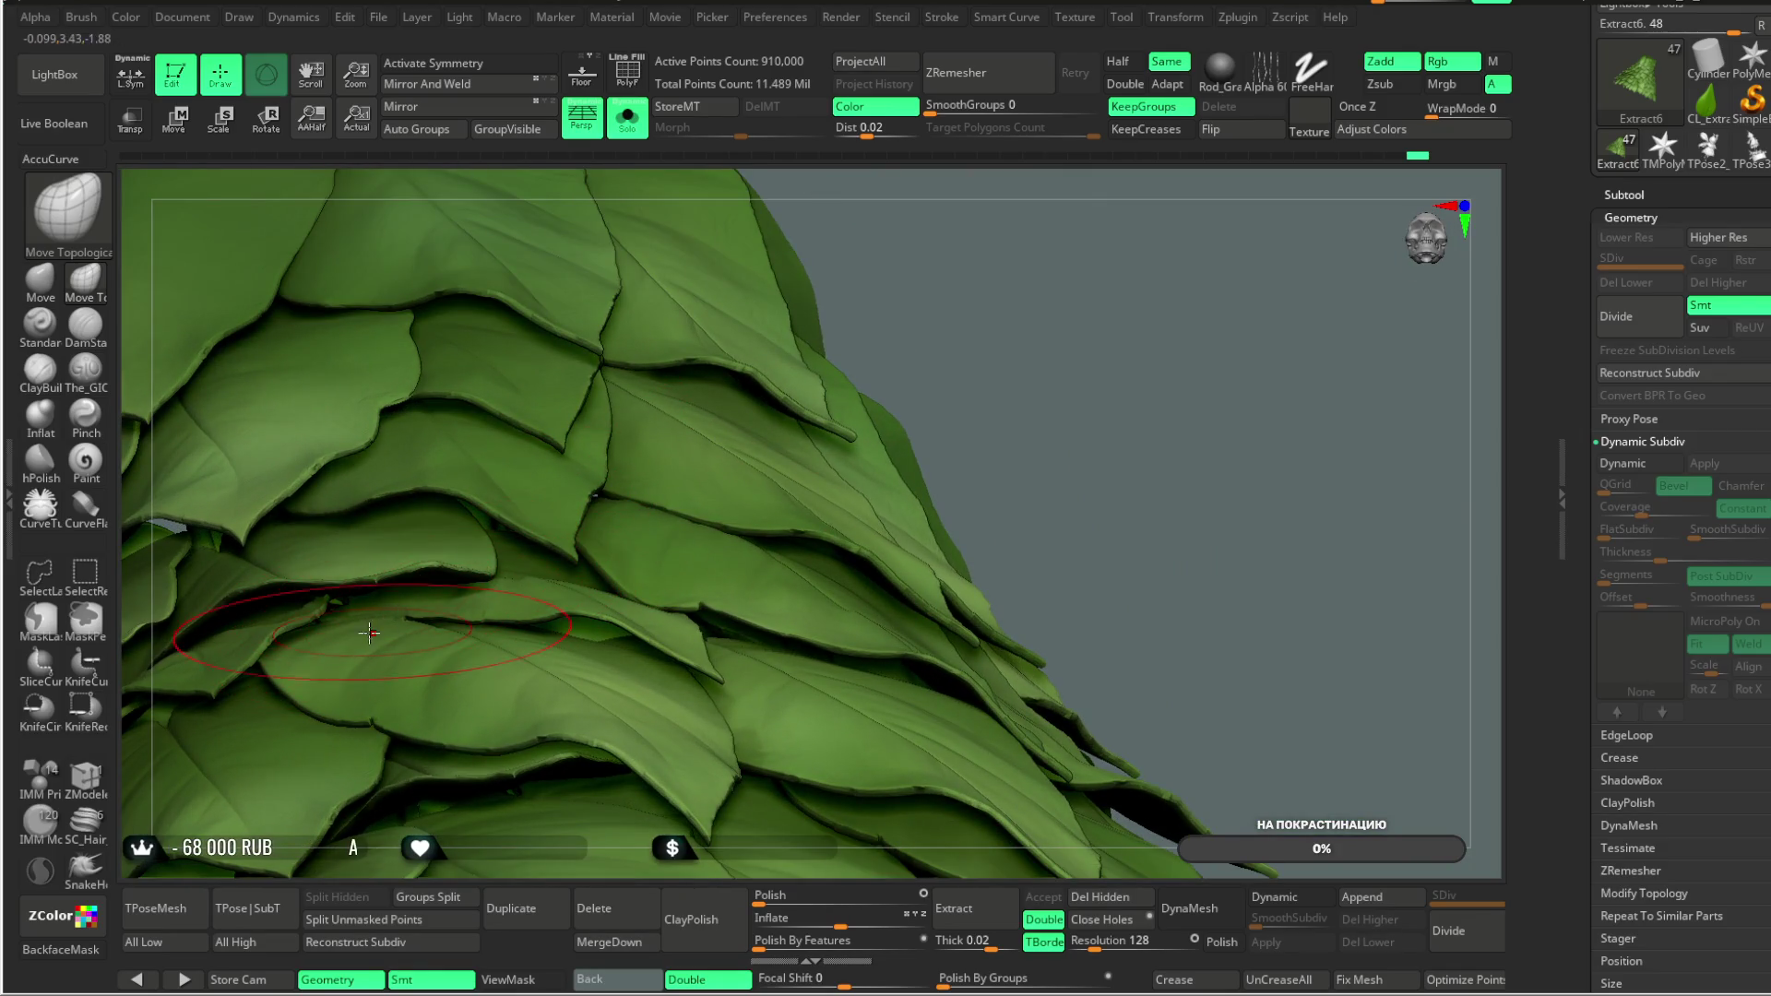
mouse_move(955, 254)
left_mouse_down()
mouse_move(927, 248)
mouse_move(519, 591)
left_mouse_up()
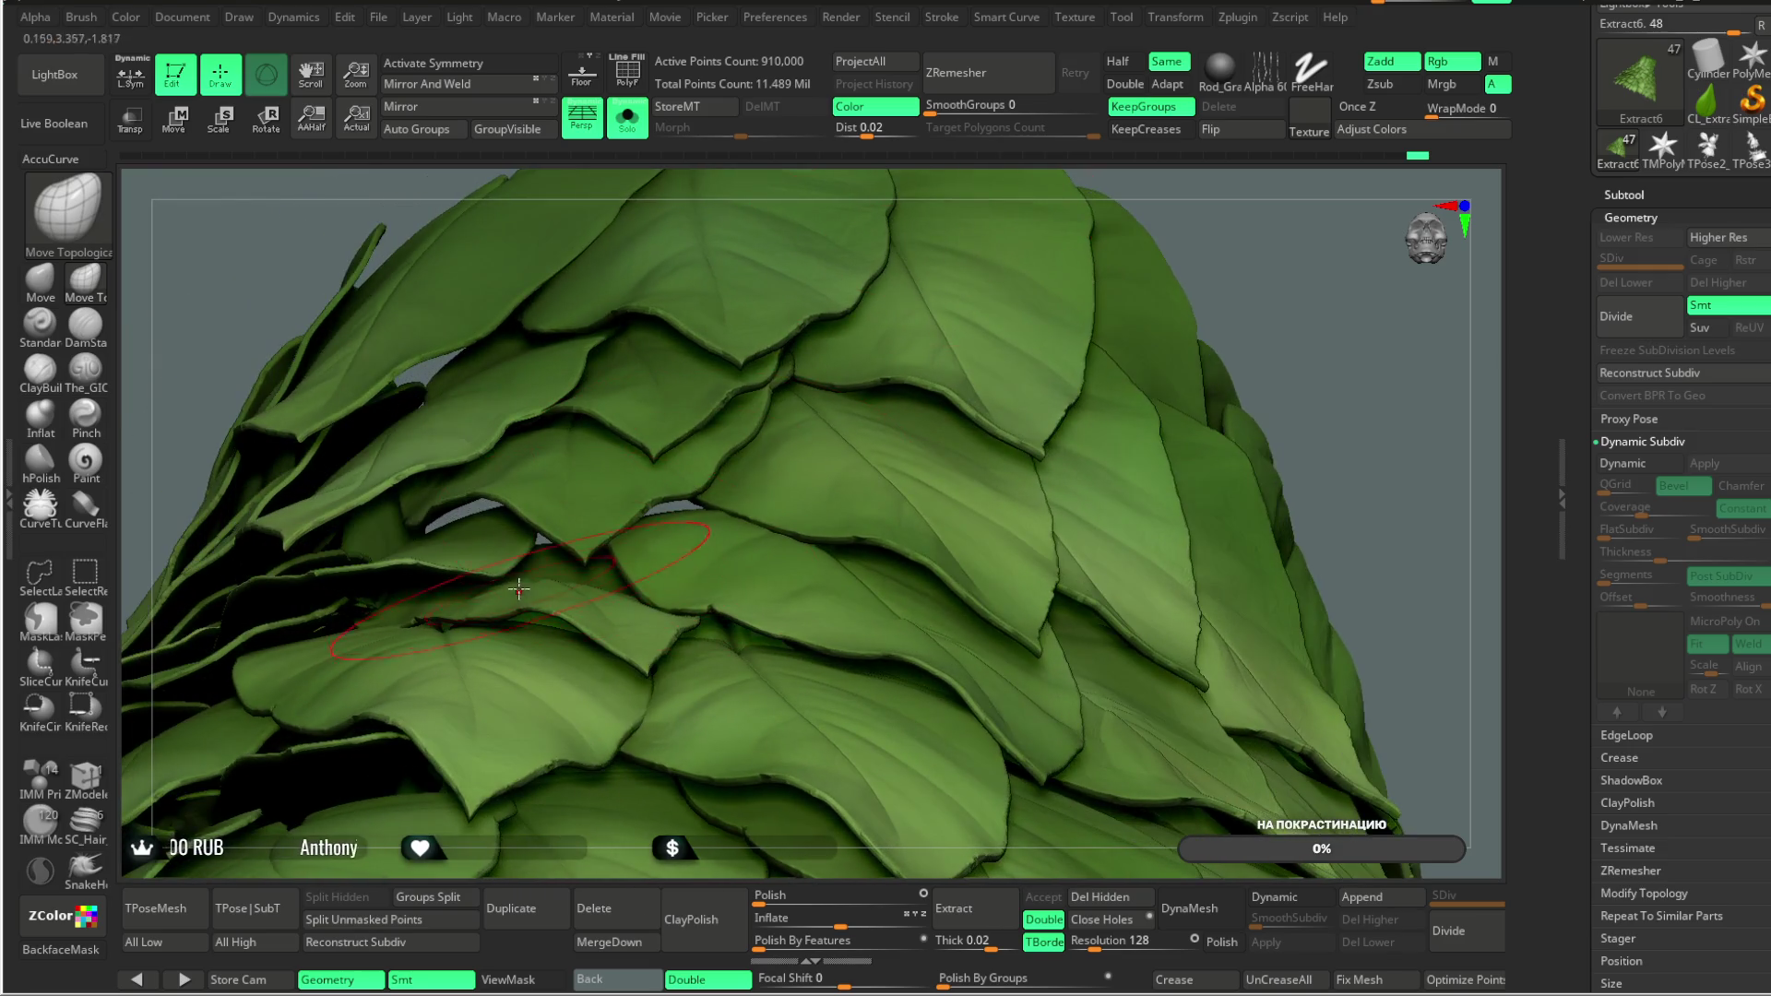
mouse_move(807, 182)
left_mouse_down()
mouse_move(779, 175)
mouse_move(561, 550)
left_mouse_up()
mouse_move(550, 285)
left_mouse_down()
mouse_move(612, 246)
mouse_move(514, 374)
mouse_move(534, 308)
mouse_move(558, 461)
left_mouse_up()
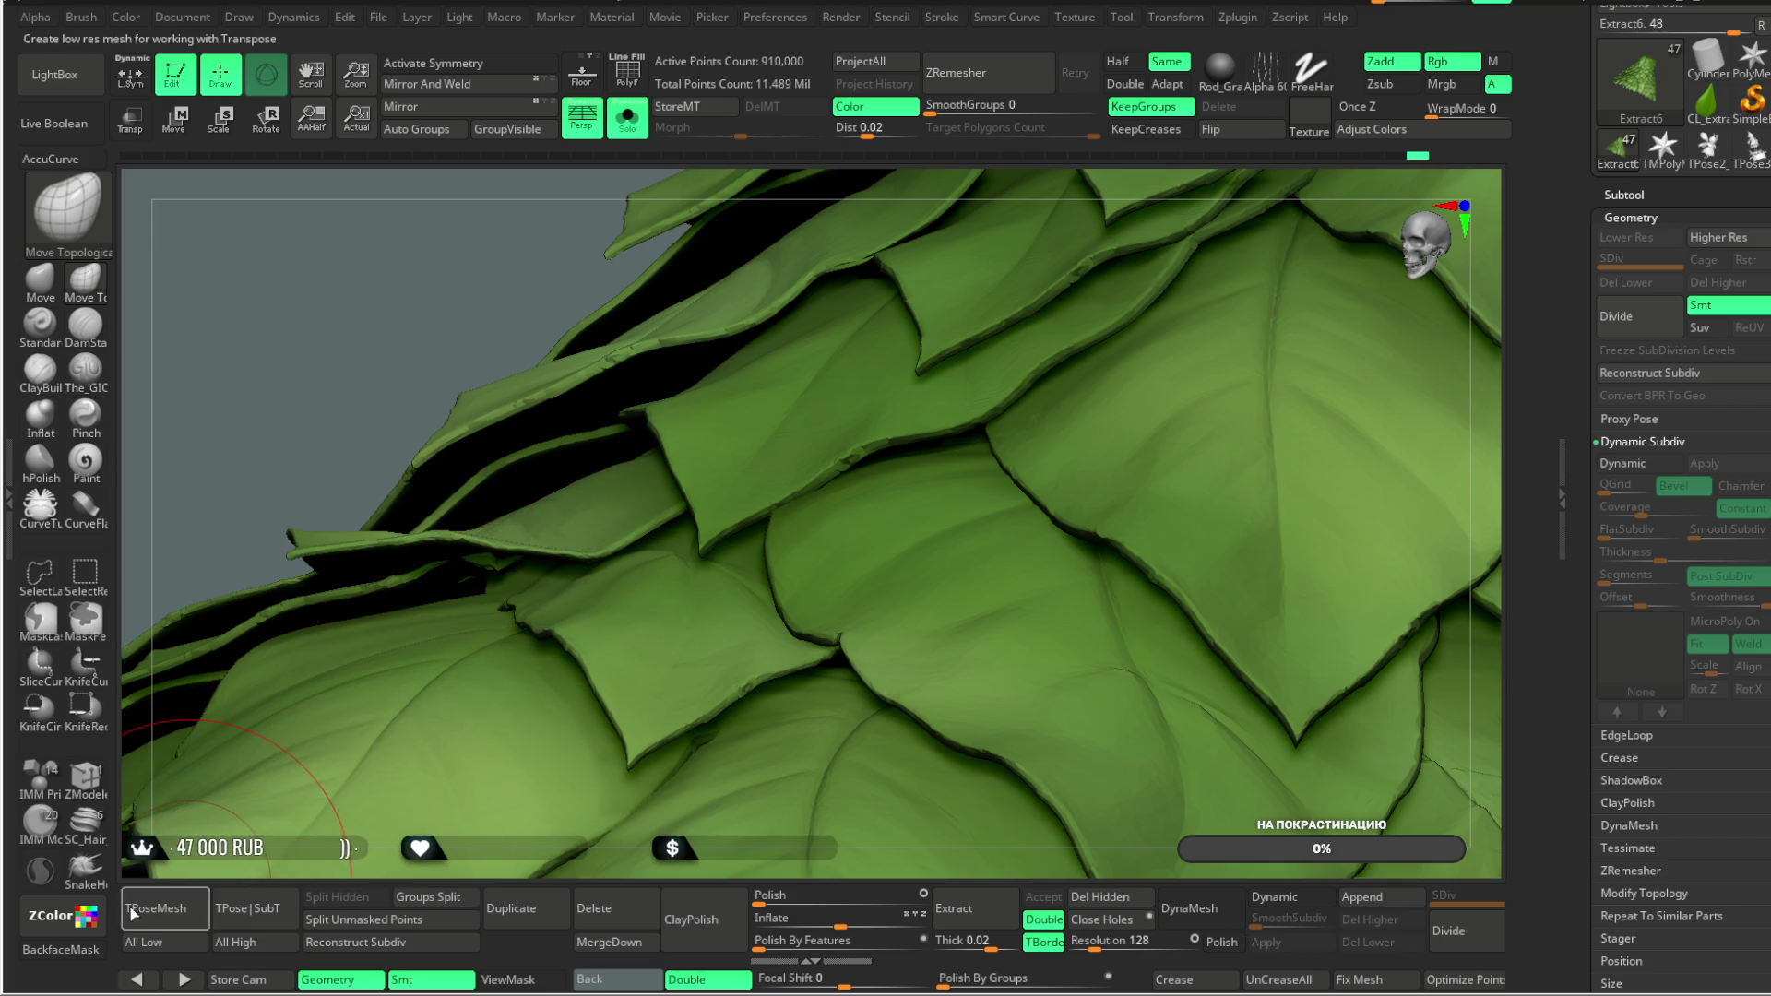
left_click(61, 949)
right_click(548, 423)
Step: Press a lifted leaf tip near the cone's upper leaves flat against its neighbours
mouse_move(732, 277)
left_mouse_down()
mouse_move(502, 347)
mouse_move(475, 535)
left_mouse_up()
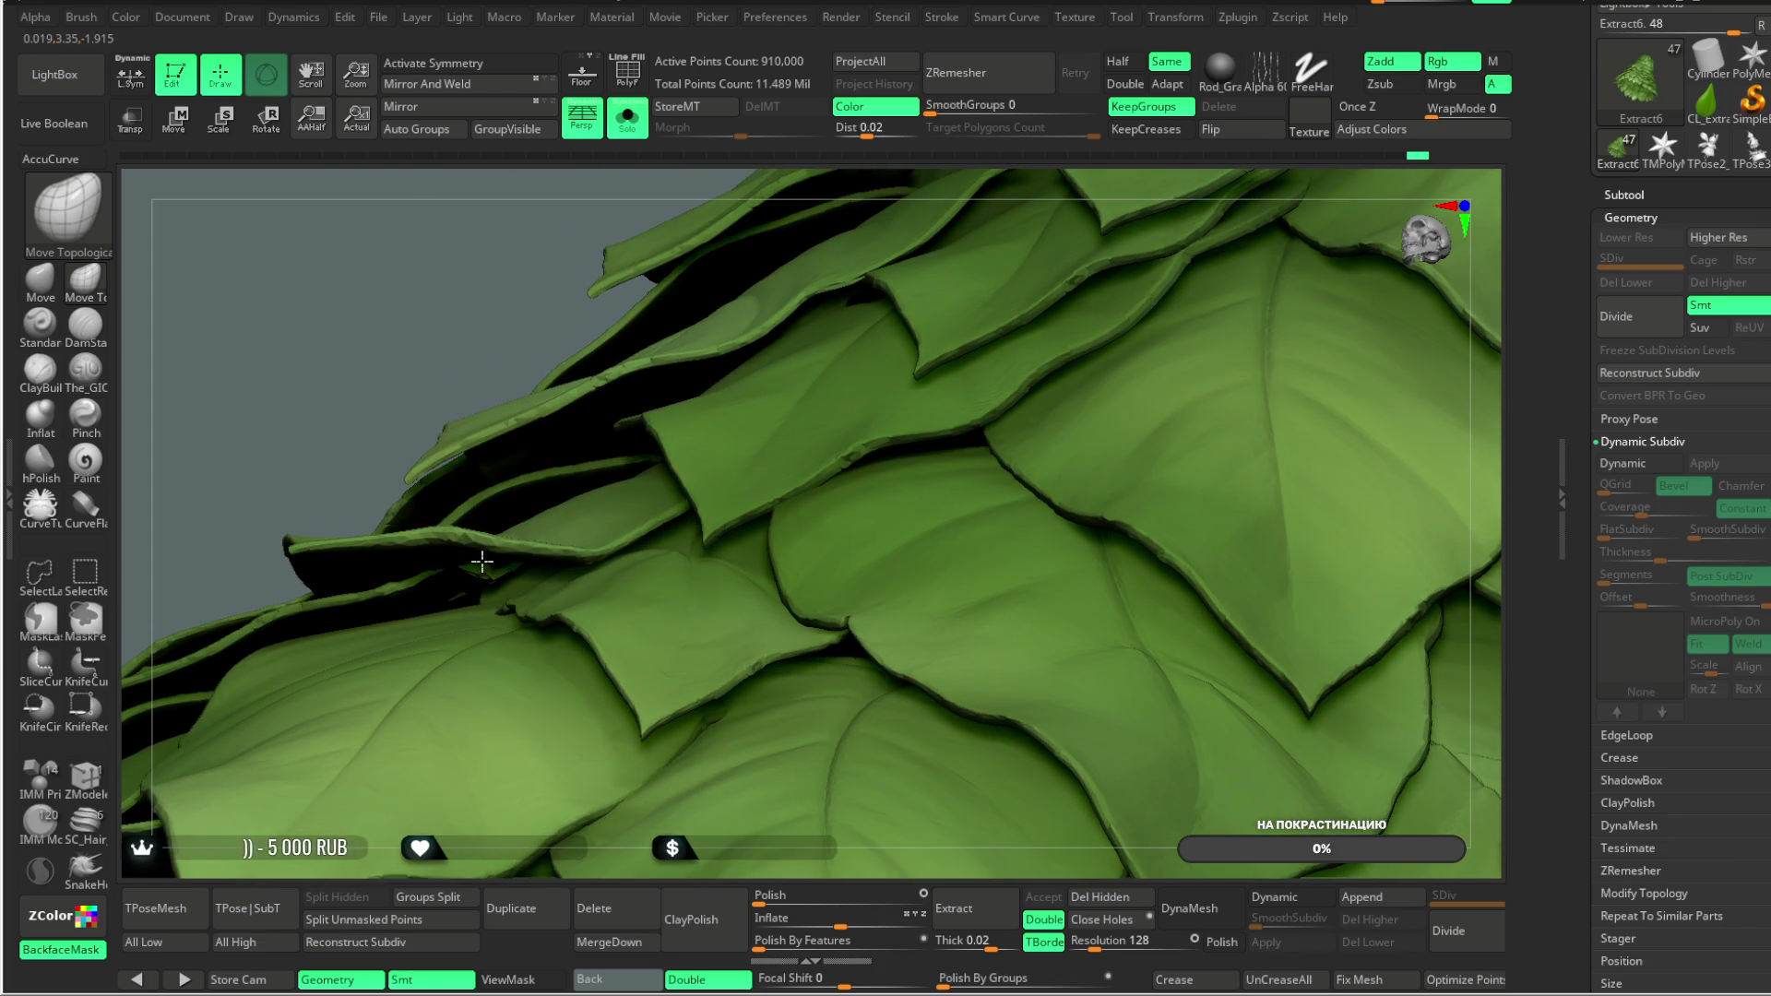
left_click_drag(423, 384, 526, 344)
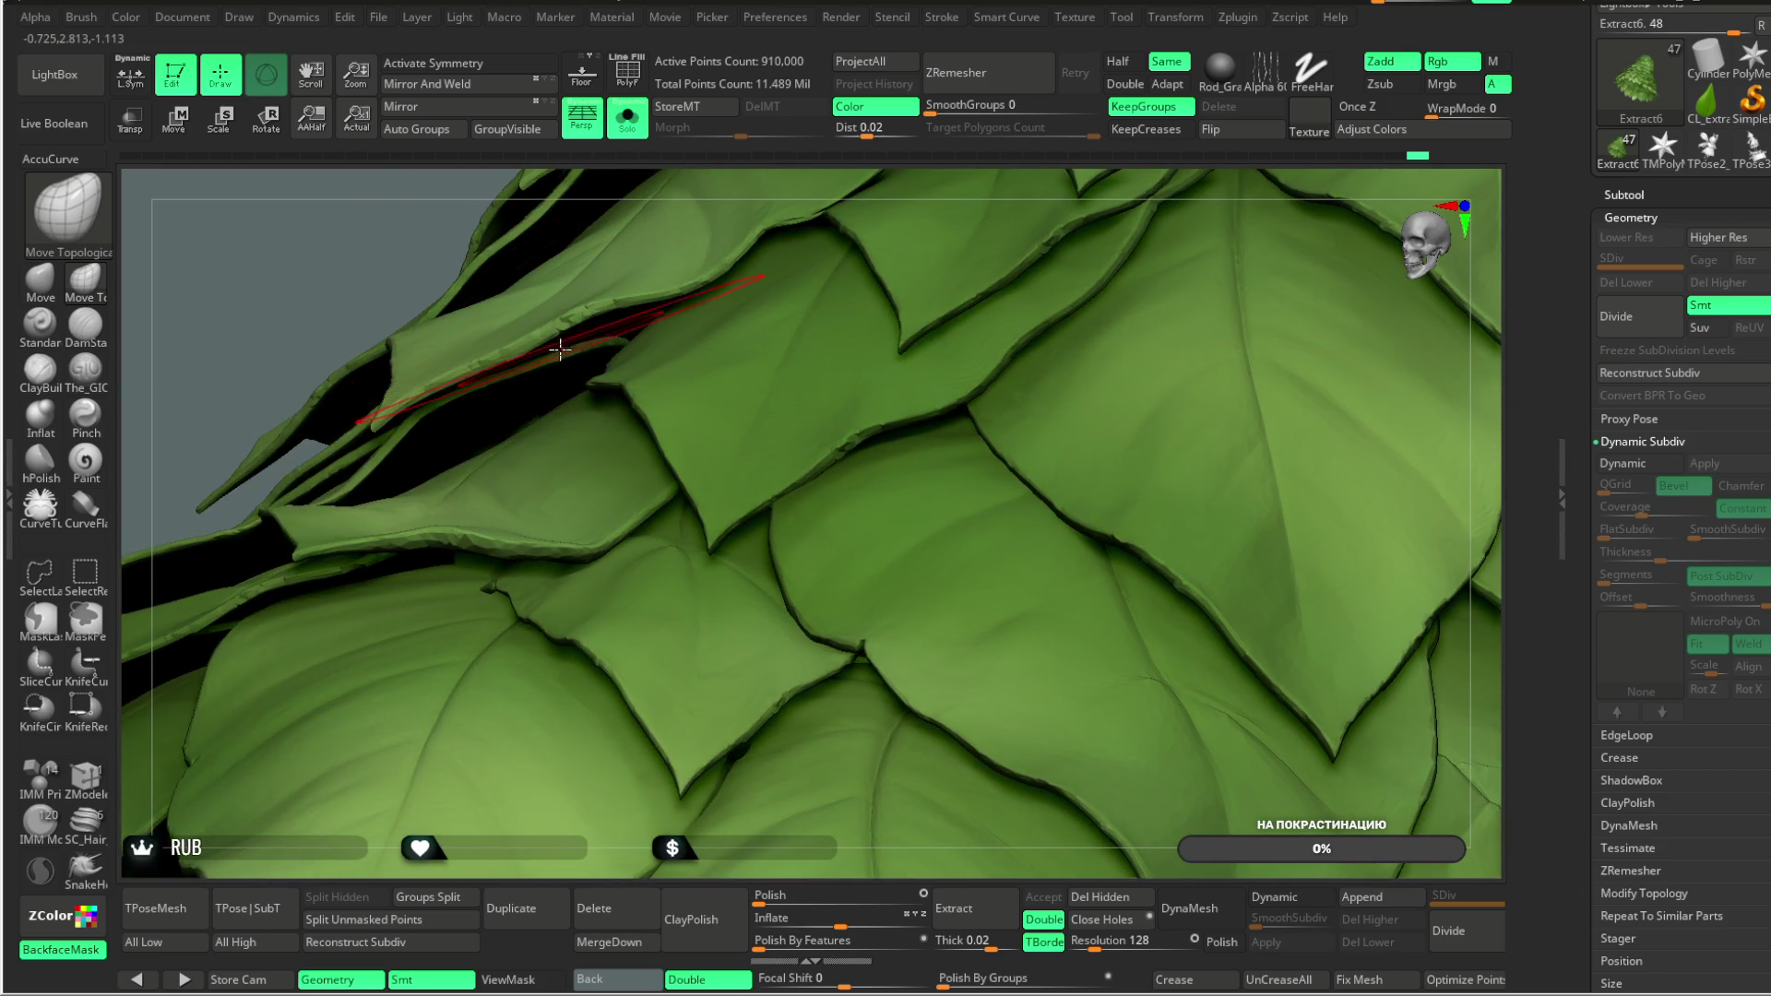
left_click_drag(791, 174, 756, 199)
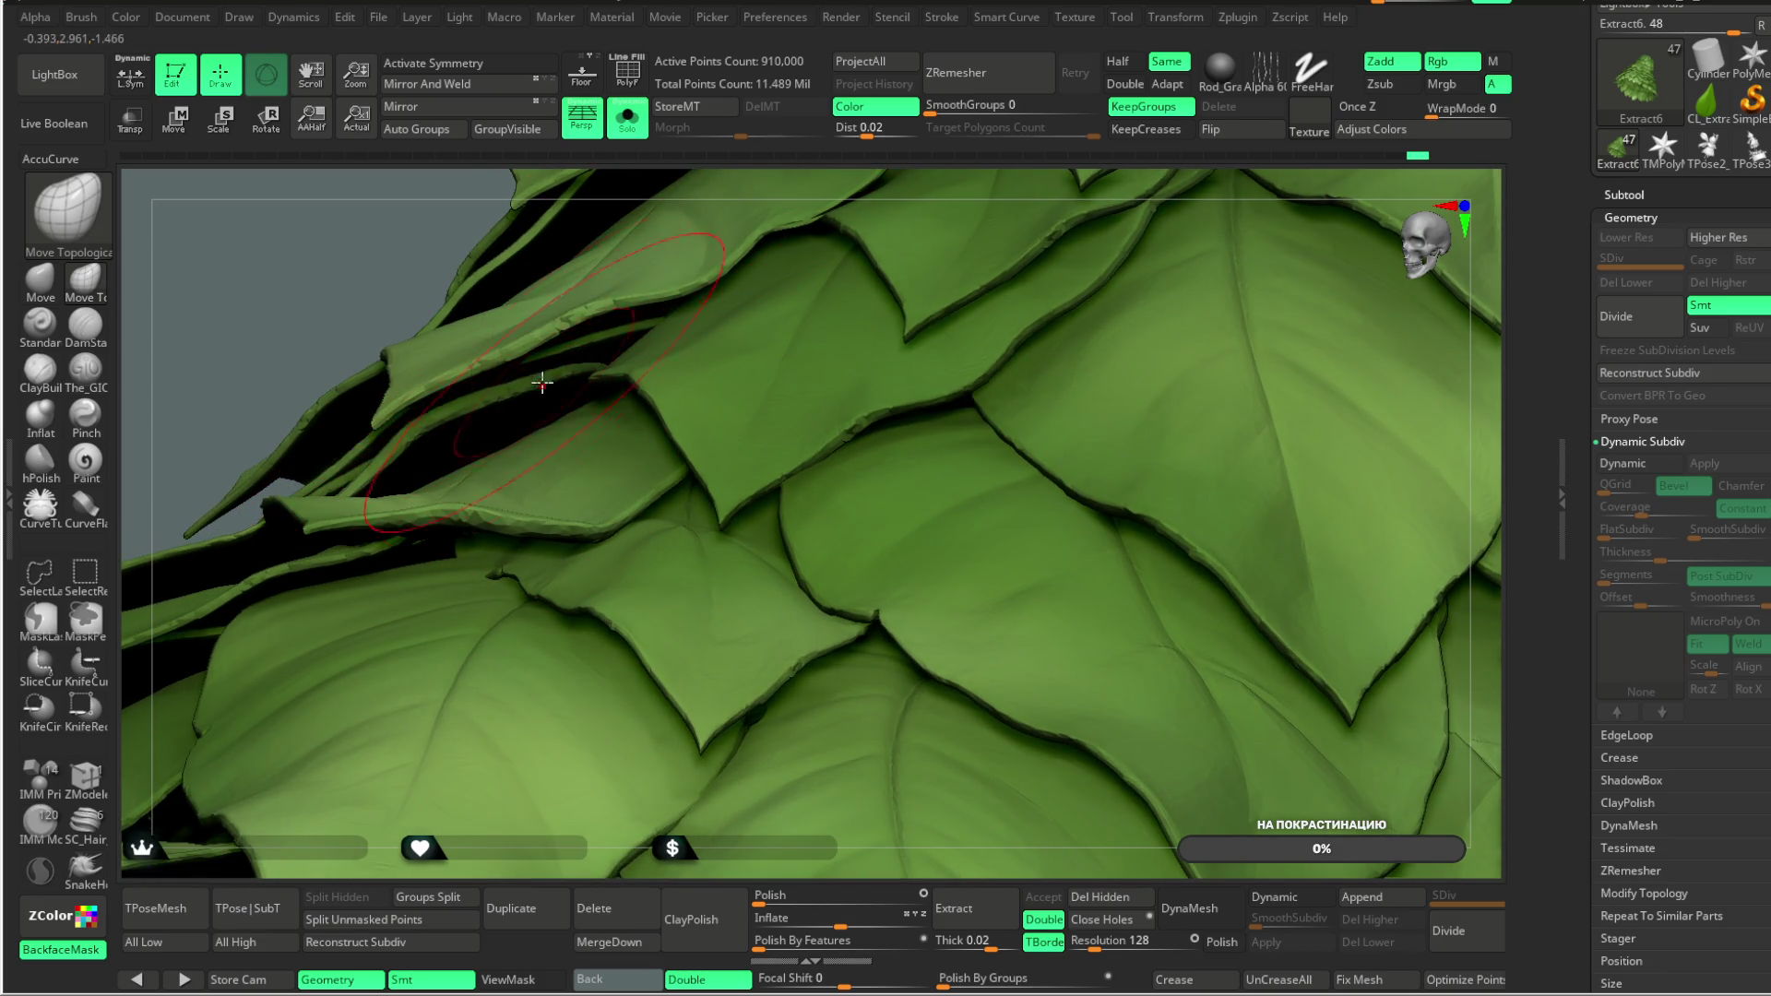
mouse_move(300, 276)
left_mouse_down()
mouse_move(394, 262)
mouse_move(462, 347)
left_mouse_up()
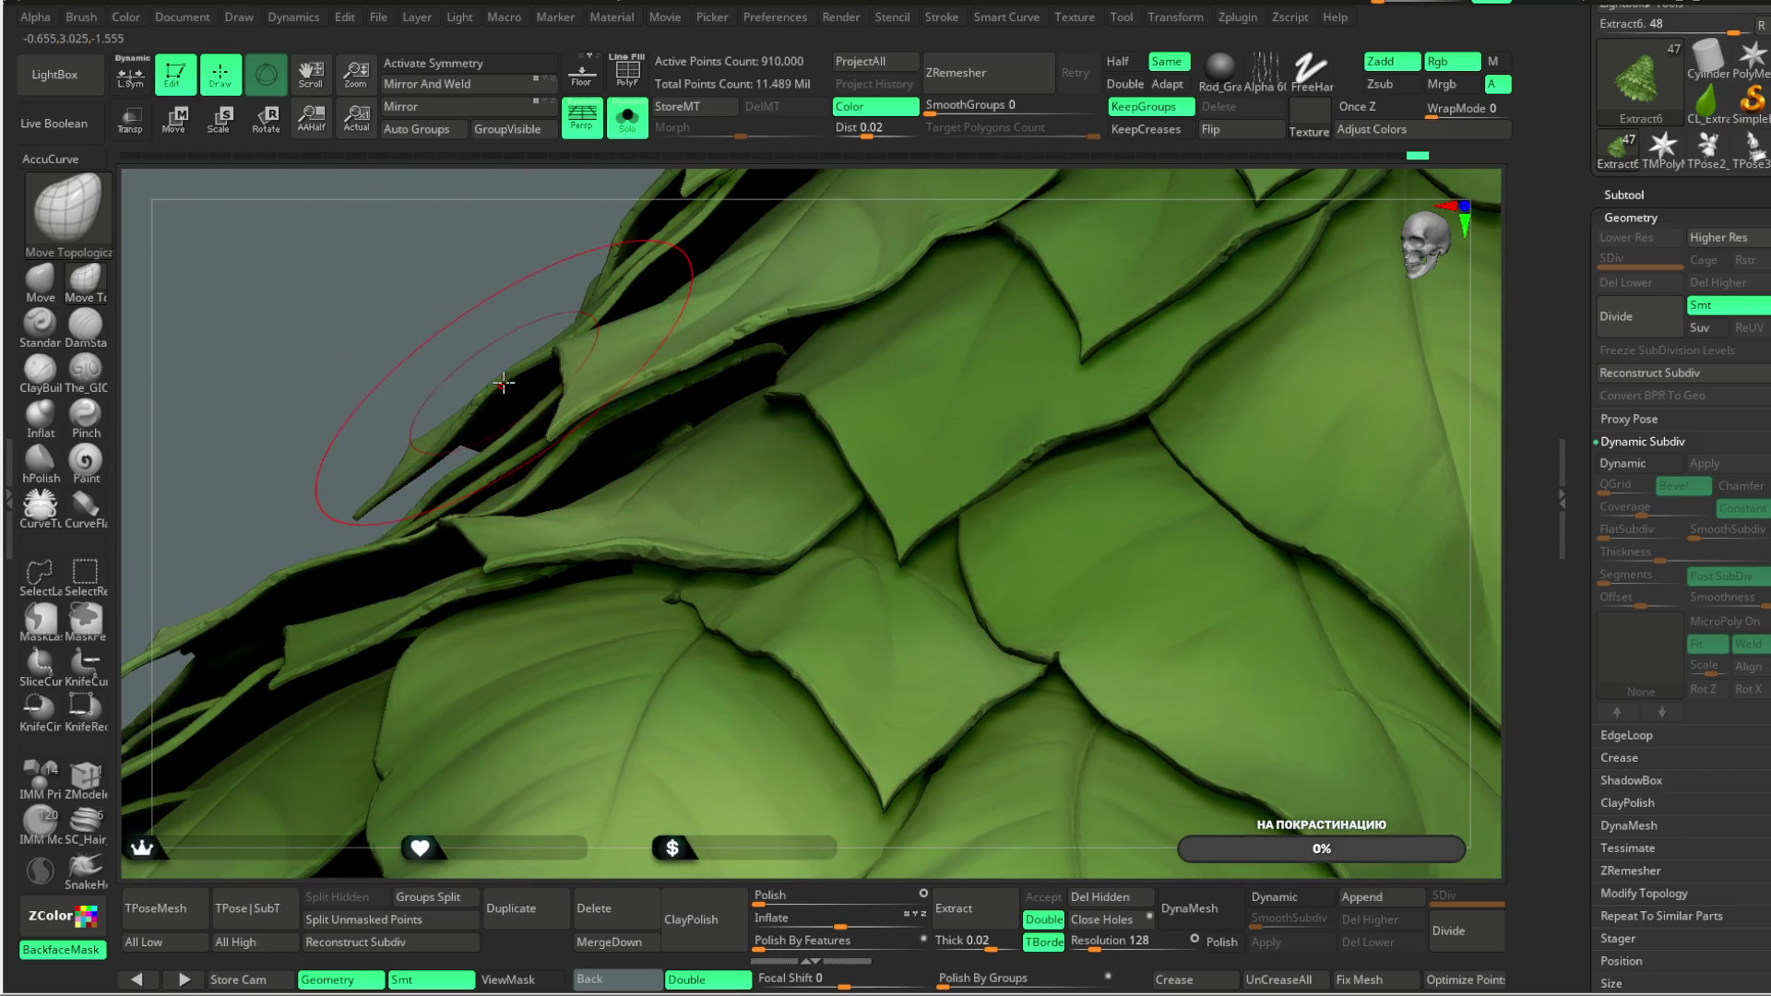
left_click_drag(432, 274, 514, 403)
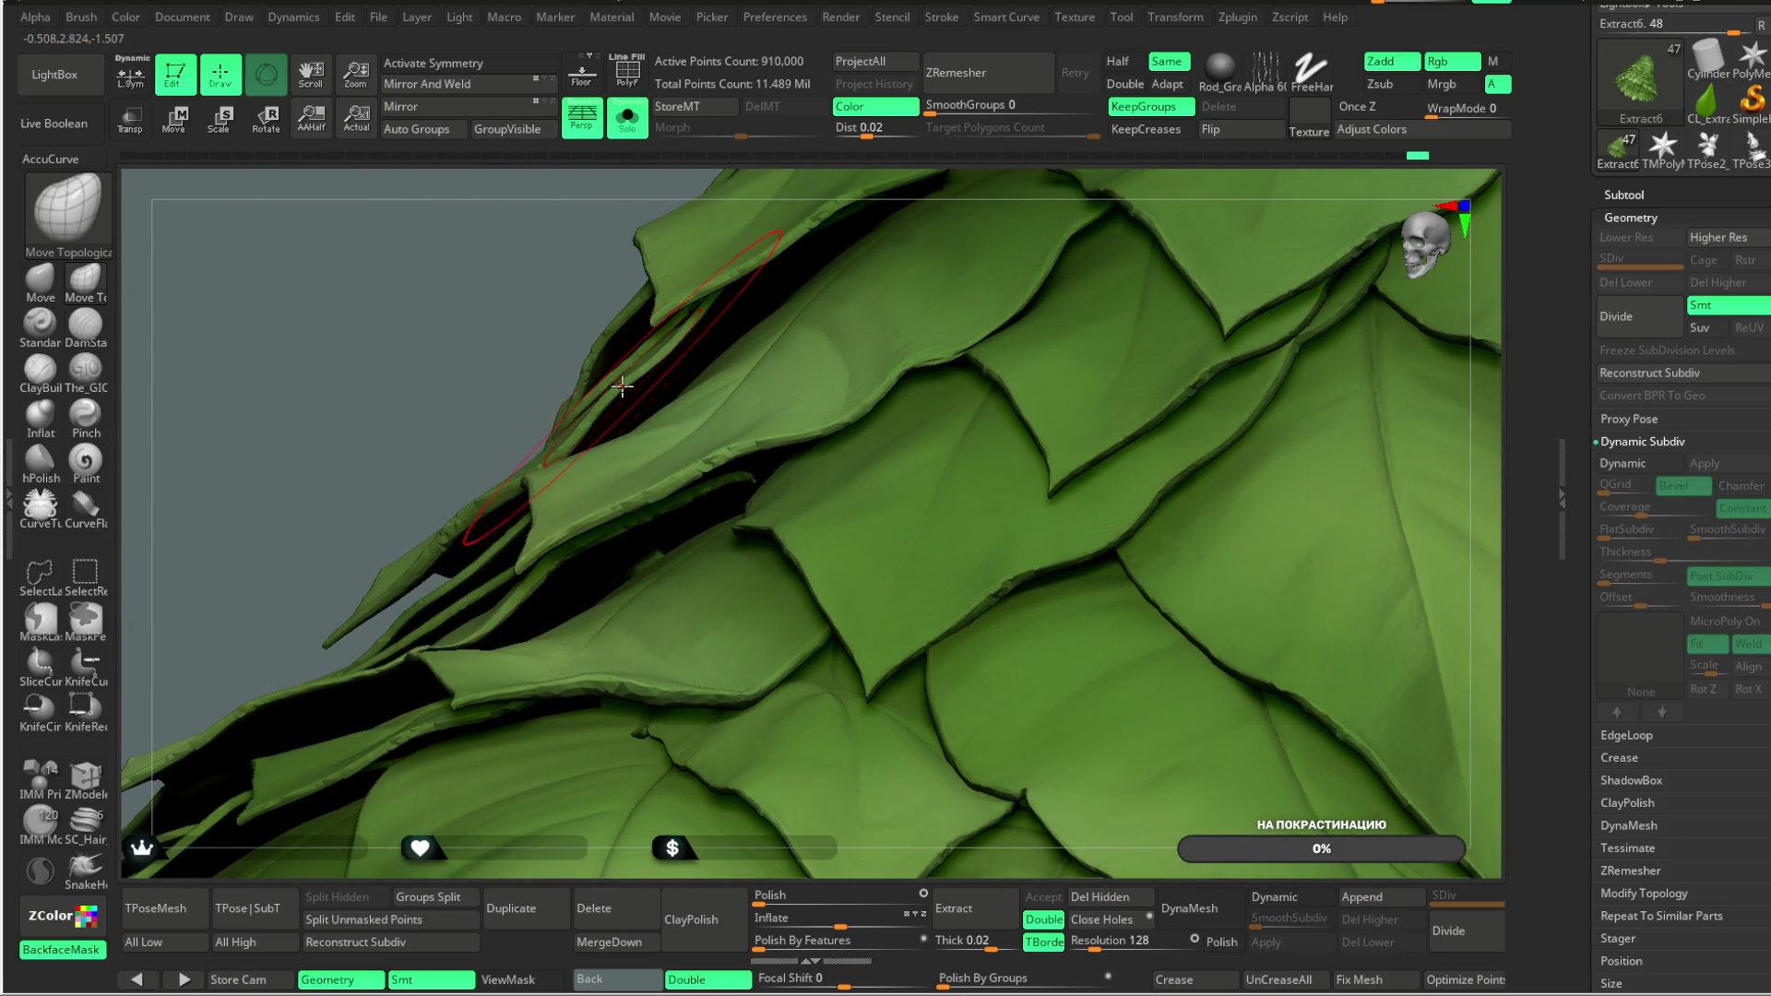
mouse_move(482, 321)
left_mouse_down()
mouse_move(687, 355)
mouse_move(647, 321)
mouse_move(901, 340)
mouse_move(620, 359)
mouse_move(862, 324)
left_mouse_up()
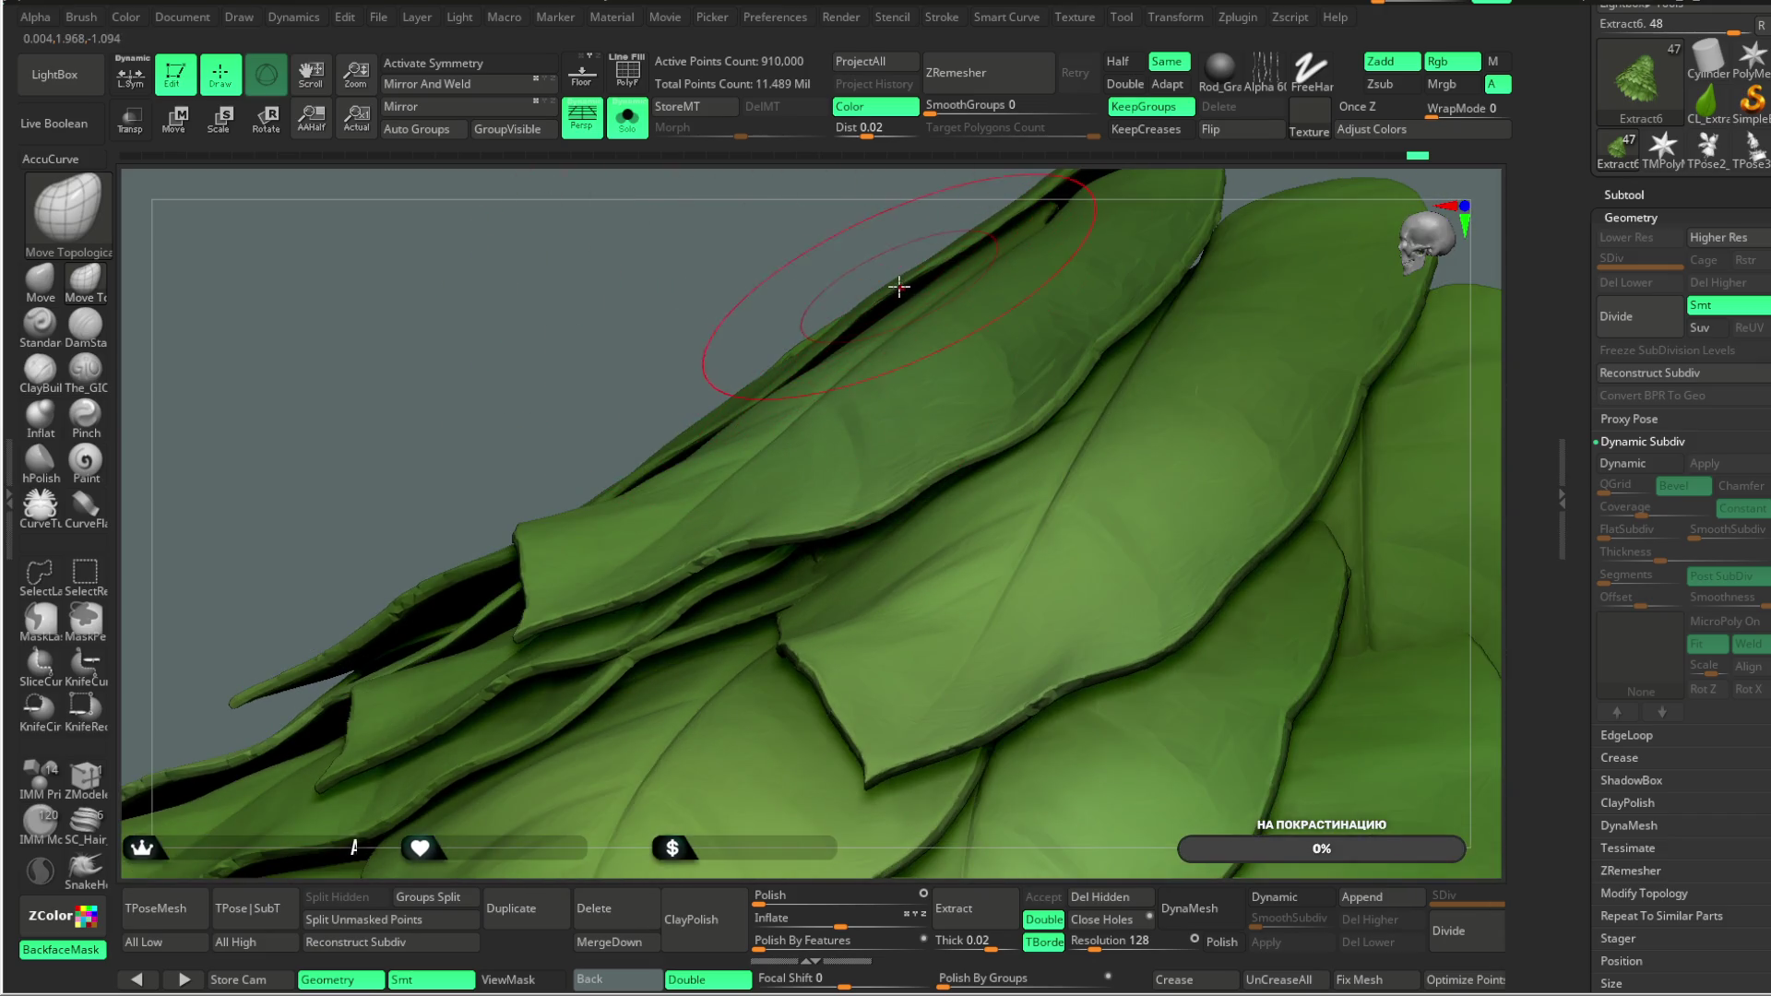
left_click_drag(858, 222, 968, 254)
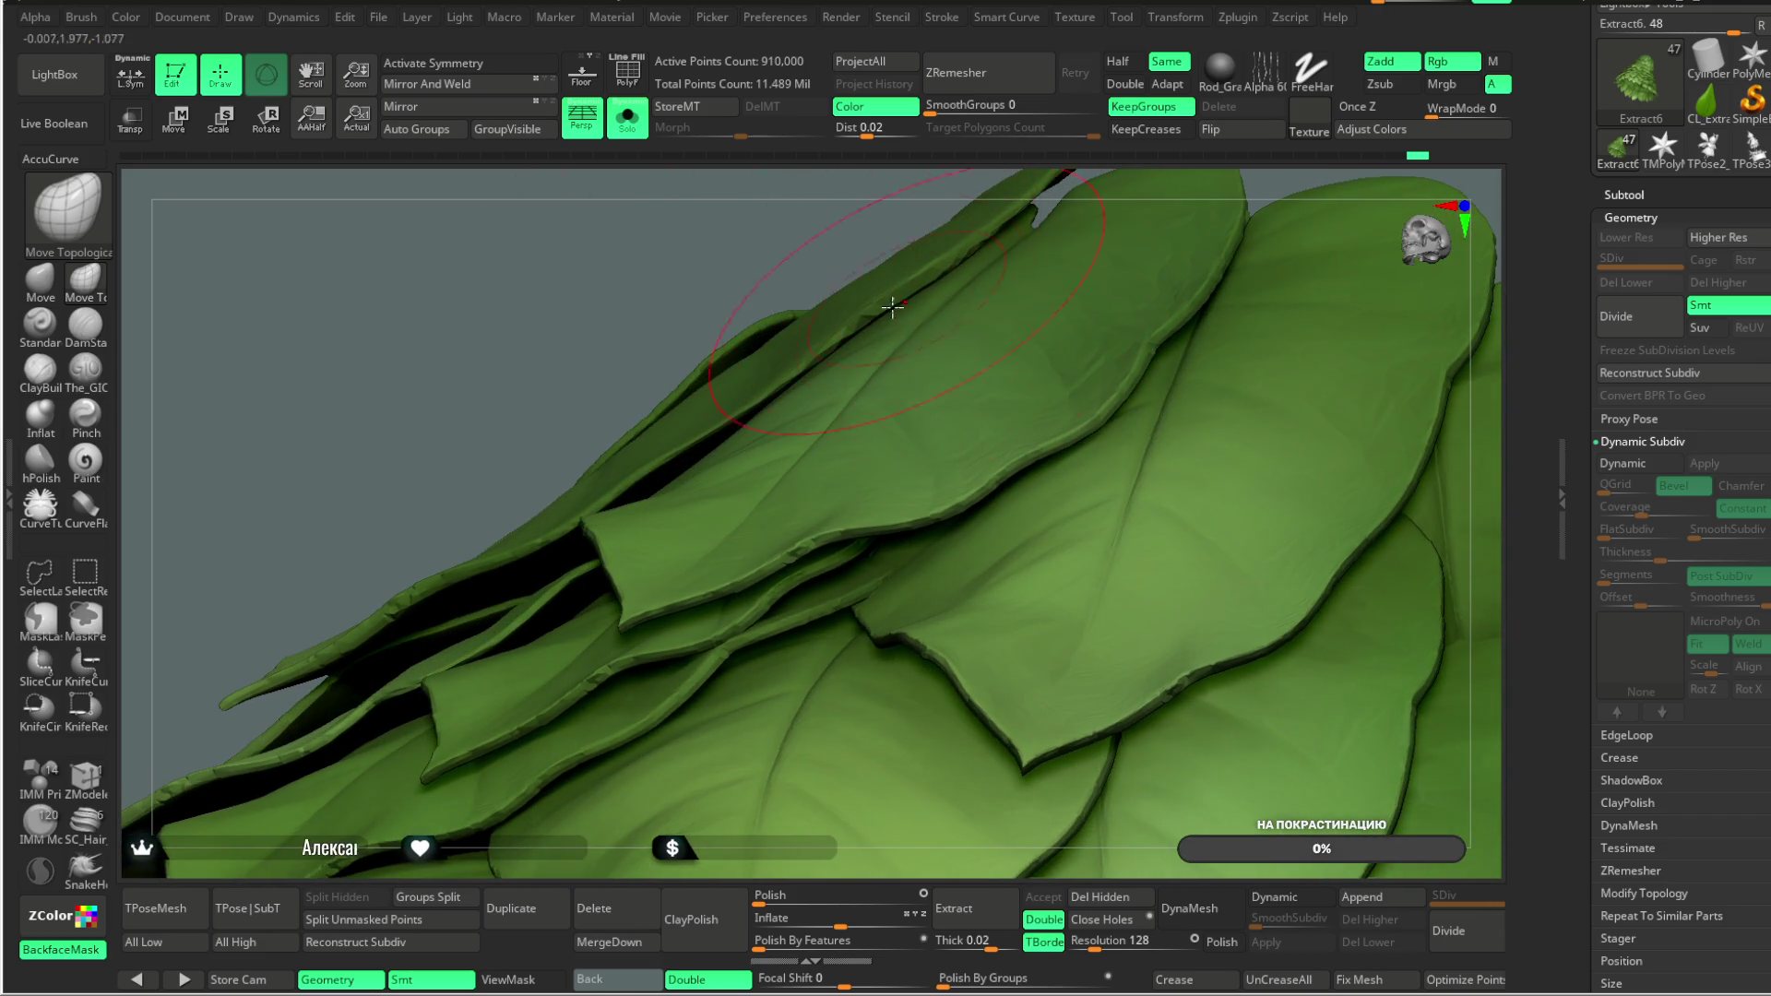
left_click_drag(765, 264, 669, 516)
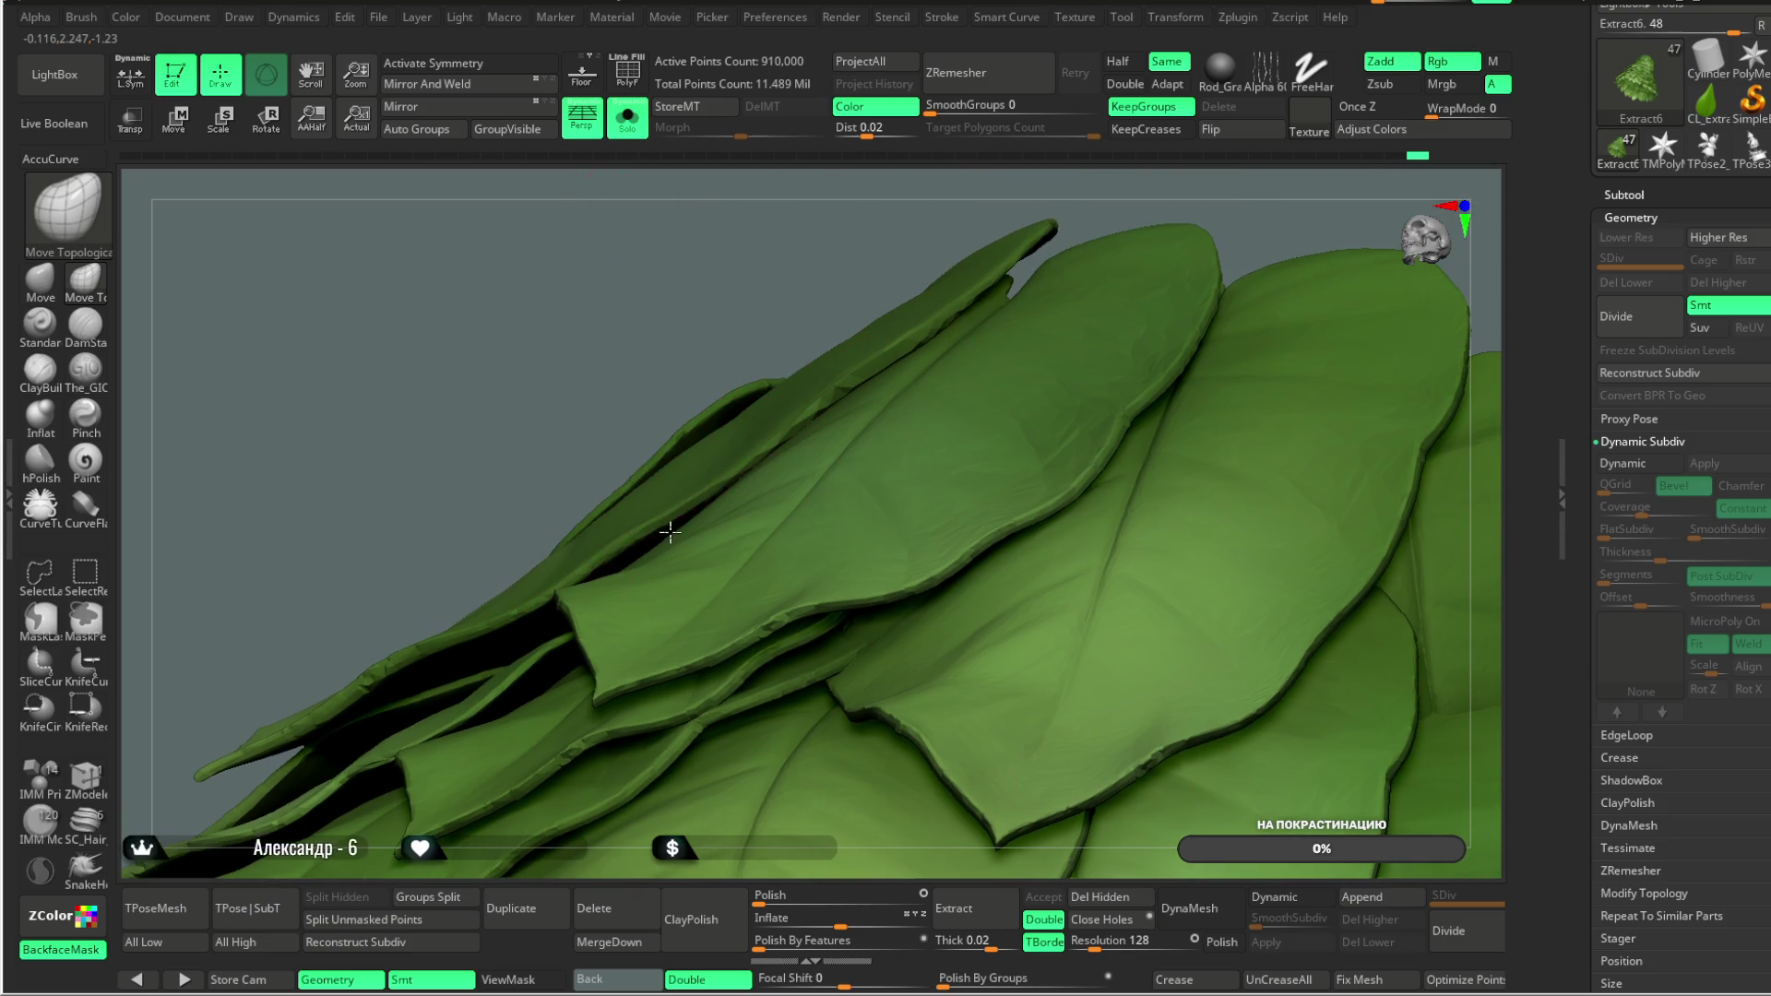
mouse_move(910, 324)
left_mouse_down()
mouse_move(998, 400)
mouse_move(1035, 269)
mouse_move(1012, 399)
mouse_move(1014, 369)
left_mouse_up()
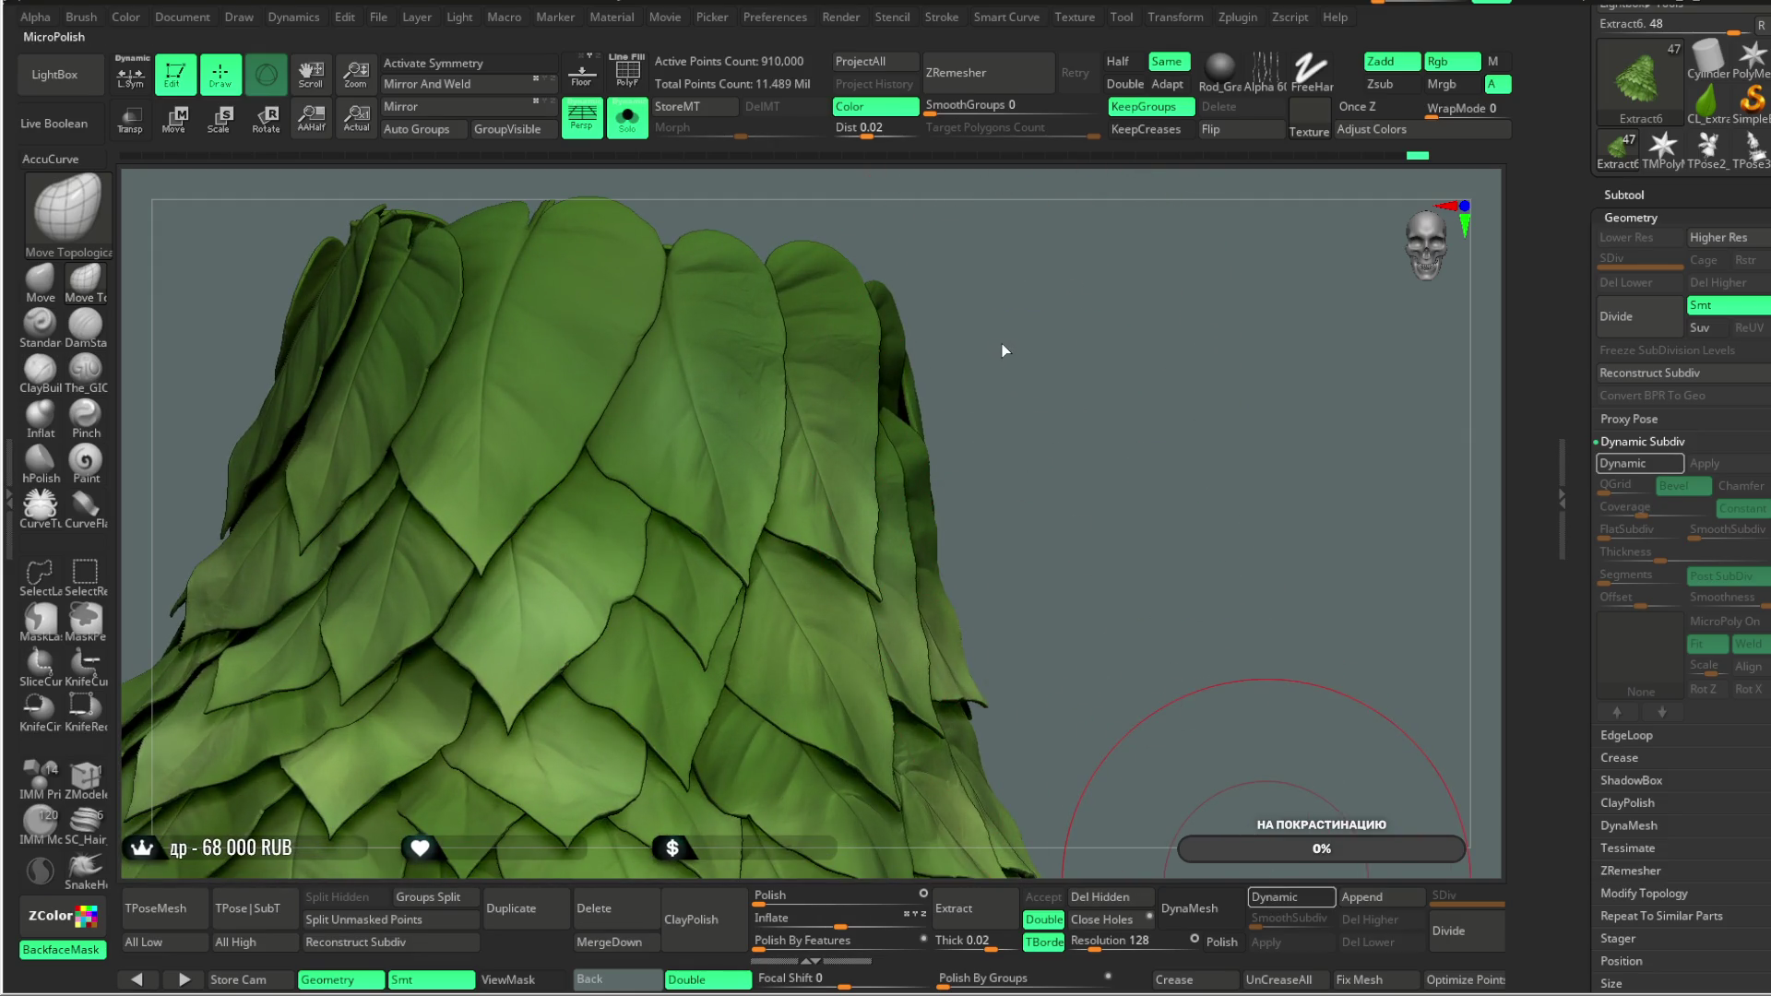
Step: Enable the Dynamic Subdiv preview, turn BackfaceMask off, and adjust the Smoothness slider
key("d")
mouse_move(1055, 340)
left_mouse_down()
mouse_move(968, 260)
mouse_move(1091, 292)
mouse_move(1067, 241)
mouse_move(1116, 277)
mouse_move(1033, 346)
mouse_move(1039, 447)
mouse_move(1060, 384)
mouse_move(1089, 367)
mouse_move(1023, 447)
mouse_move(1000, 324)
mouse_move(971, 398)
mouse_move(1036, 376)
mouse_move(968, 360)
mouse_move(969, 304)
mouse_move(1015, 316)
mouse_move(1028, 383)
mouse_move(1060, 346)
mouse_move(1031, 410)
mouse_move(1005, 355)
mouse_move(1018, 433)
mouse_move(1007, 335)
left_mouse_up()
key("space")
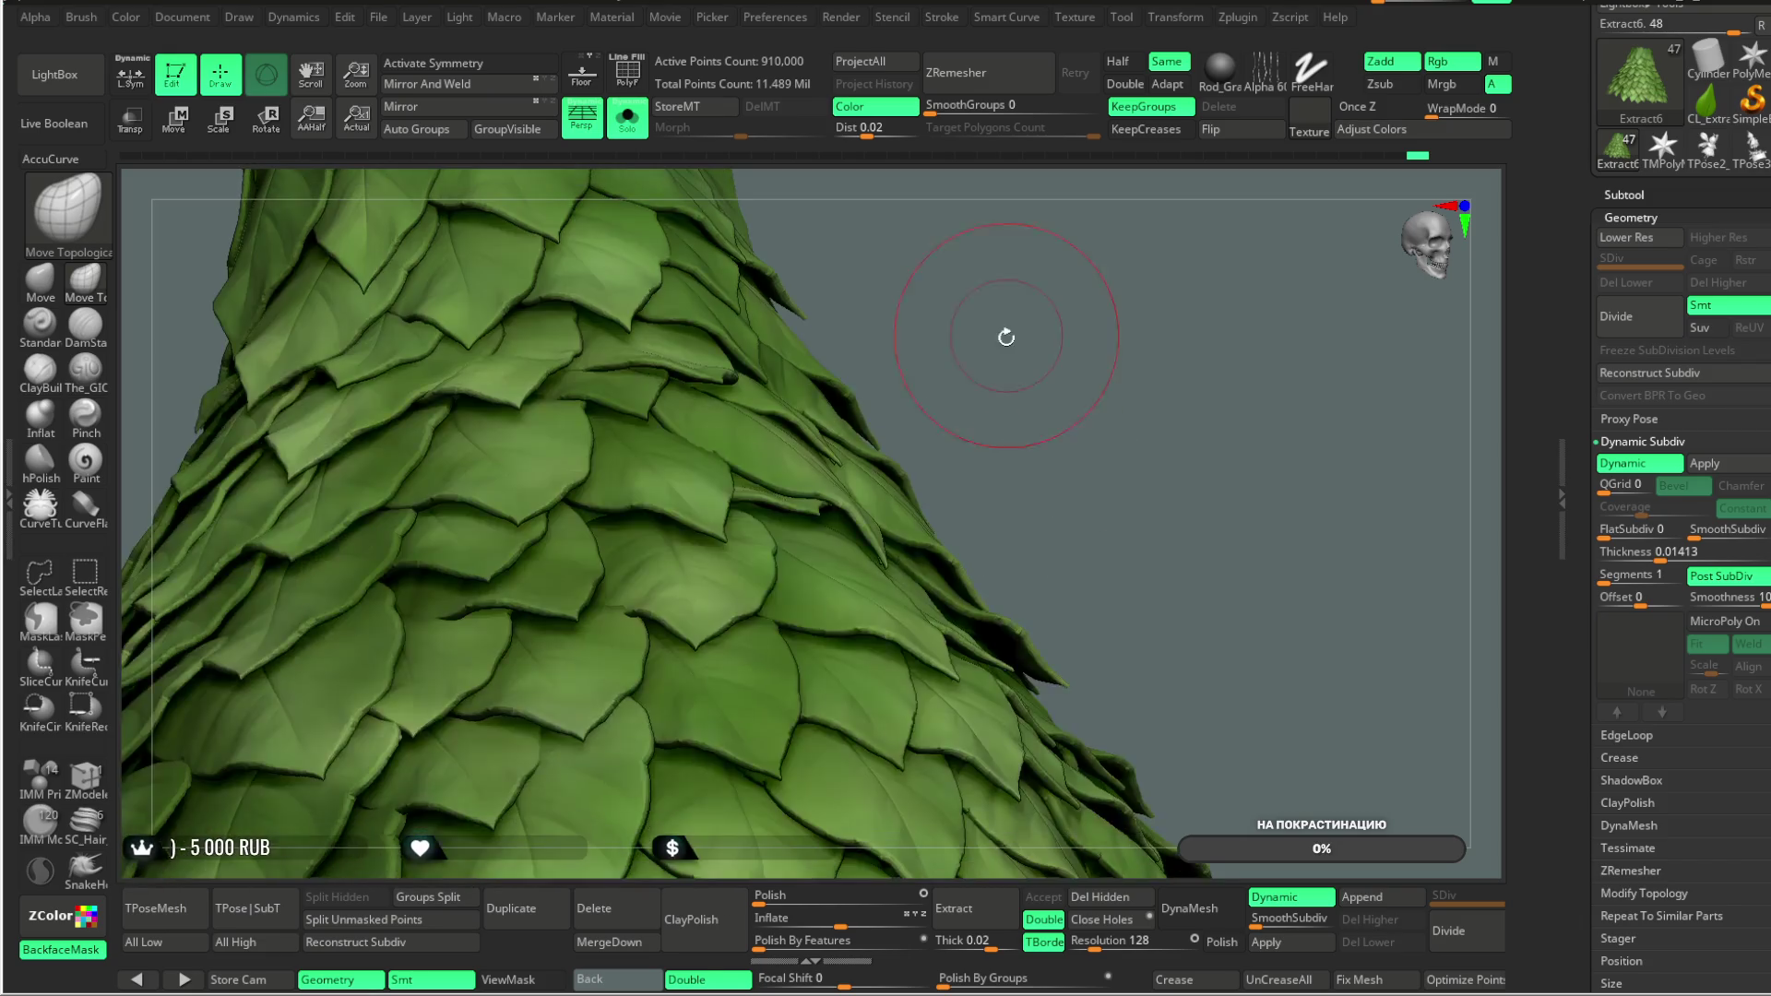
left_click(61, 950)
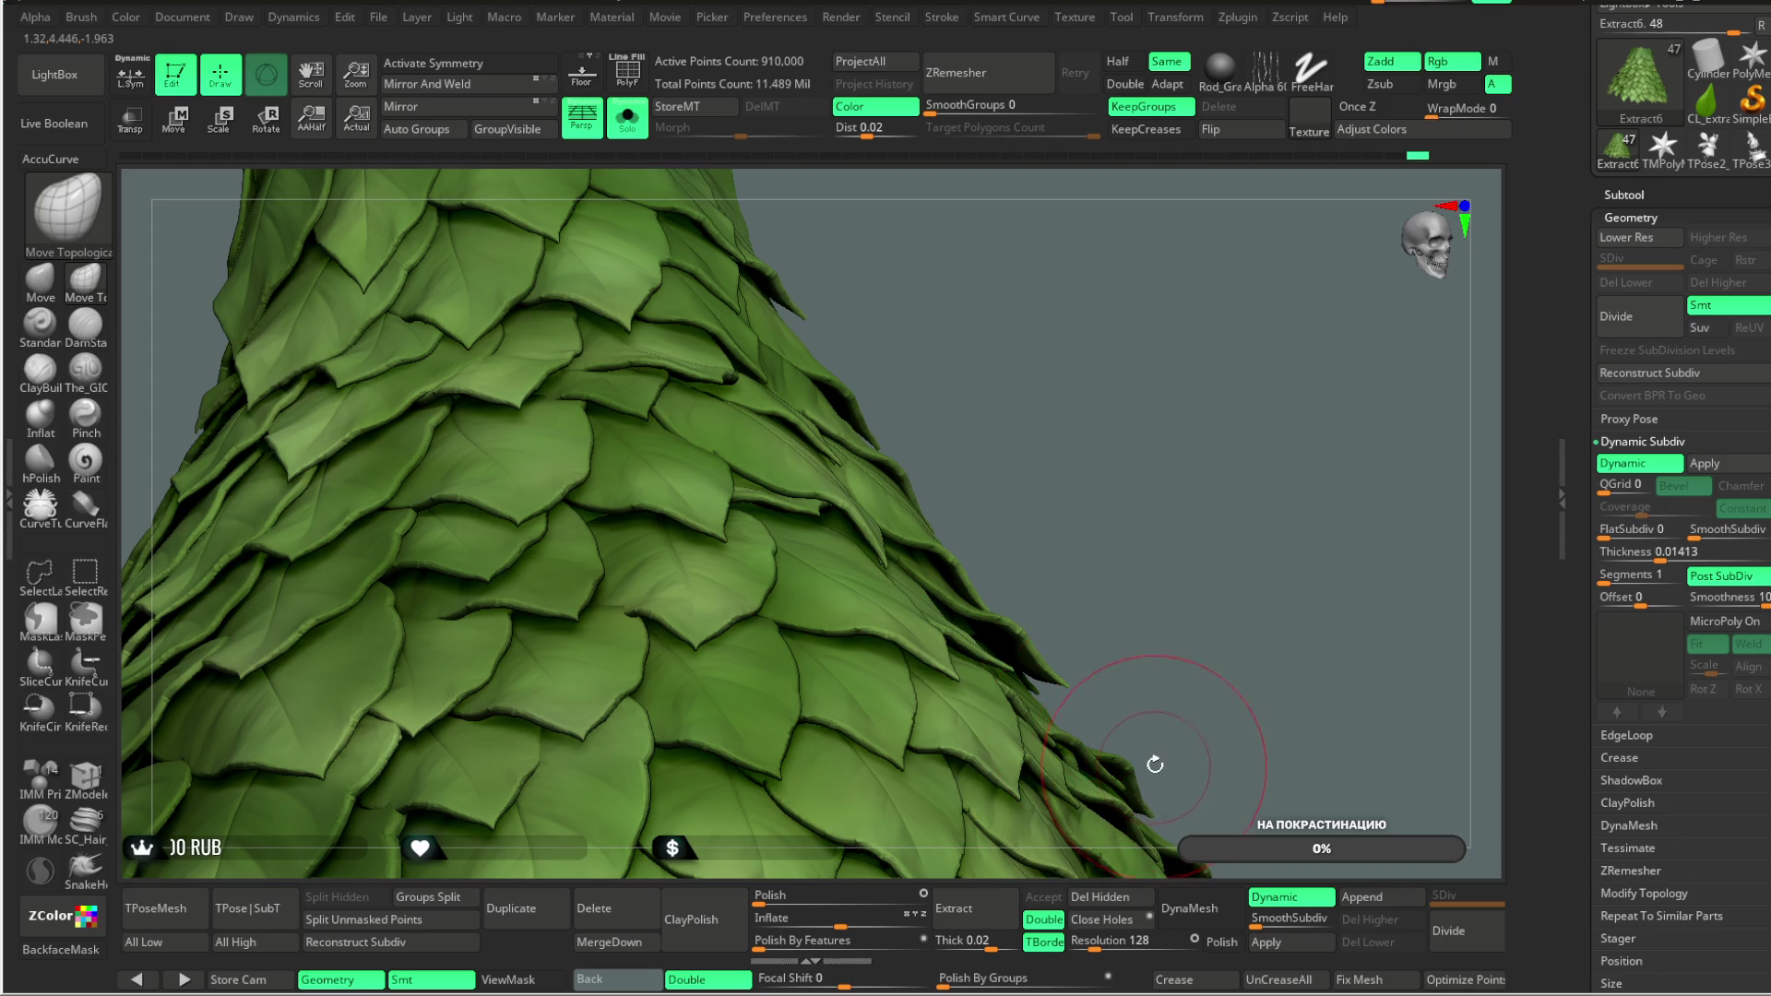
left_click_drag(1725, 598, 1763, 597)
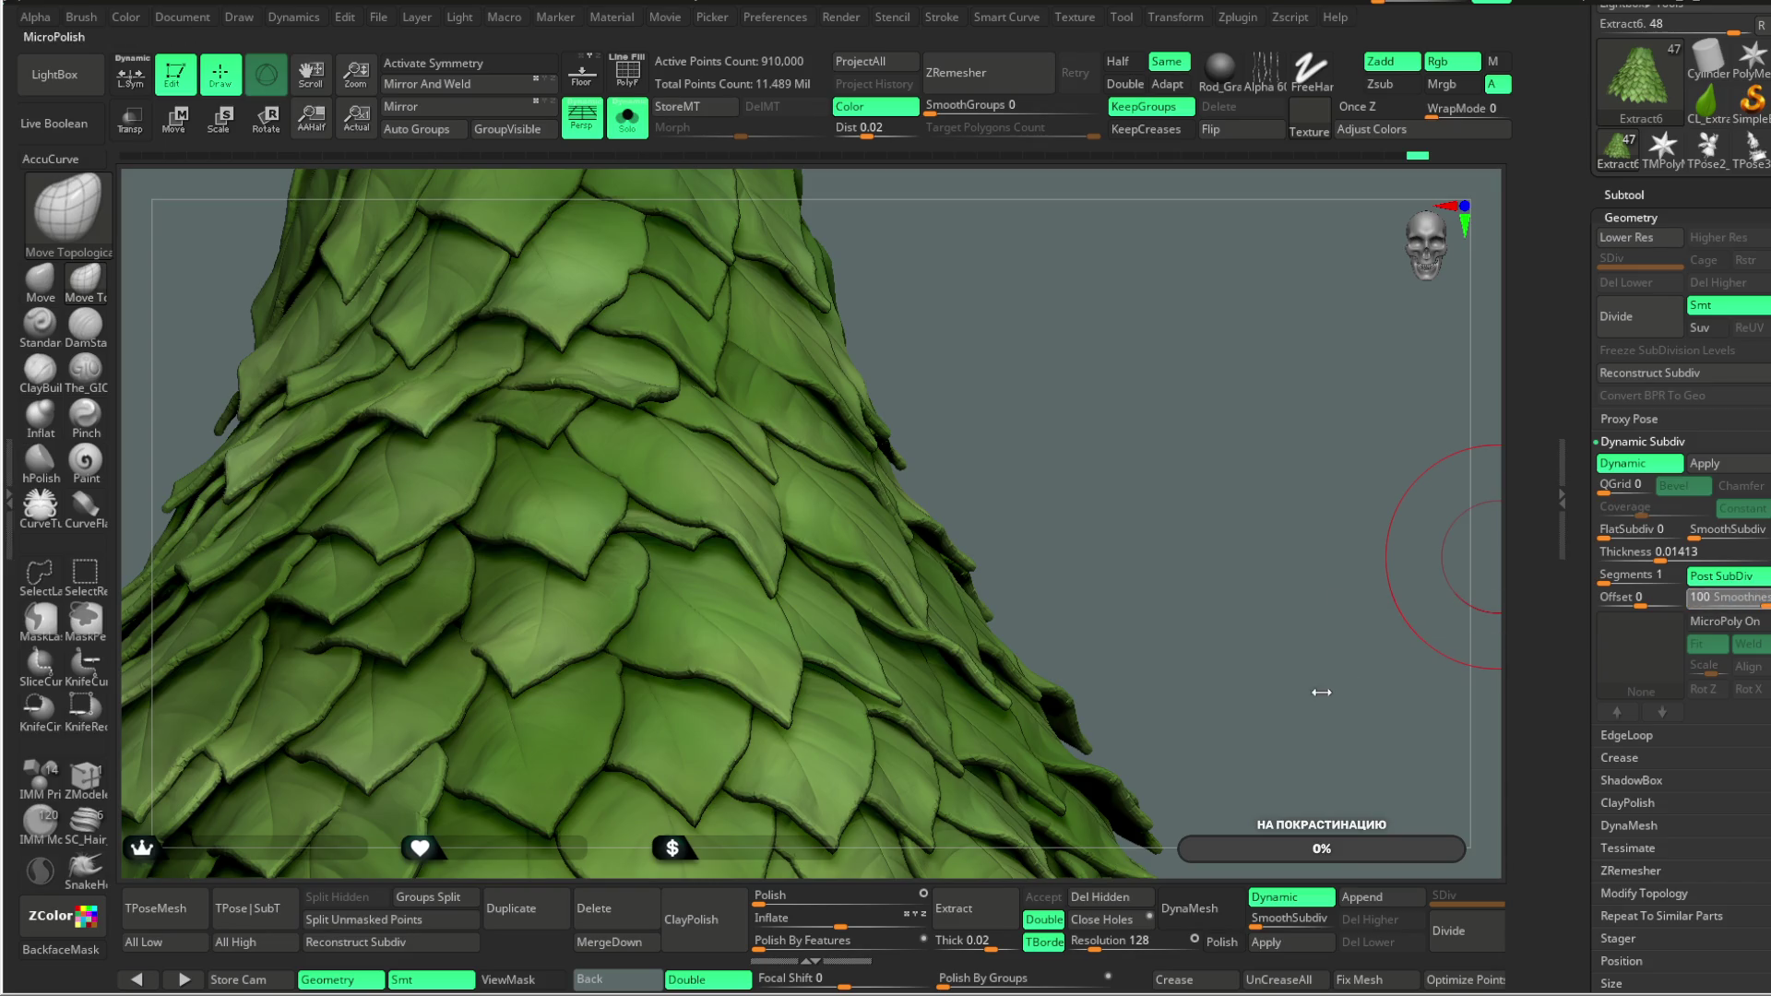
mouse_move(1207, 563)
left_mouse_down()
mouse_move(1202, 609)
mouse_move(1174, 600)
mouse_move(1150, 671)
left_mouse_up()
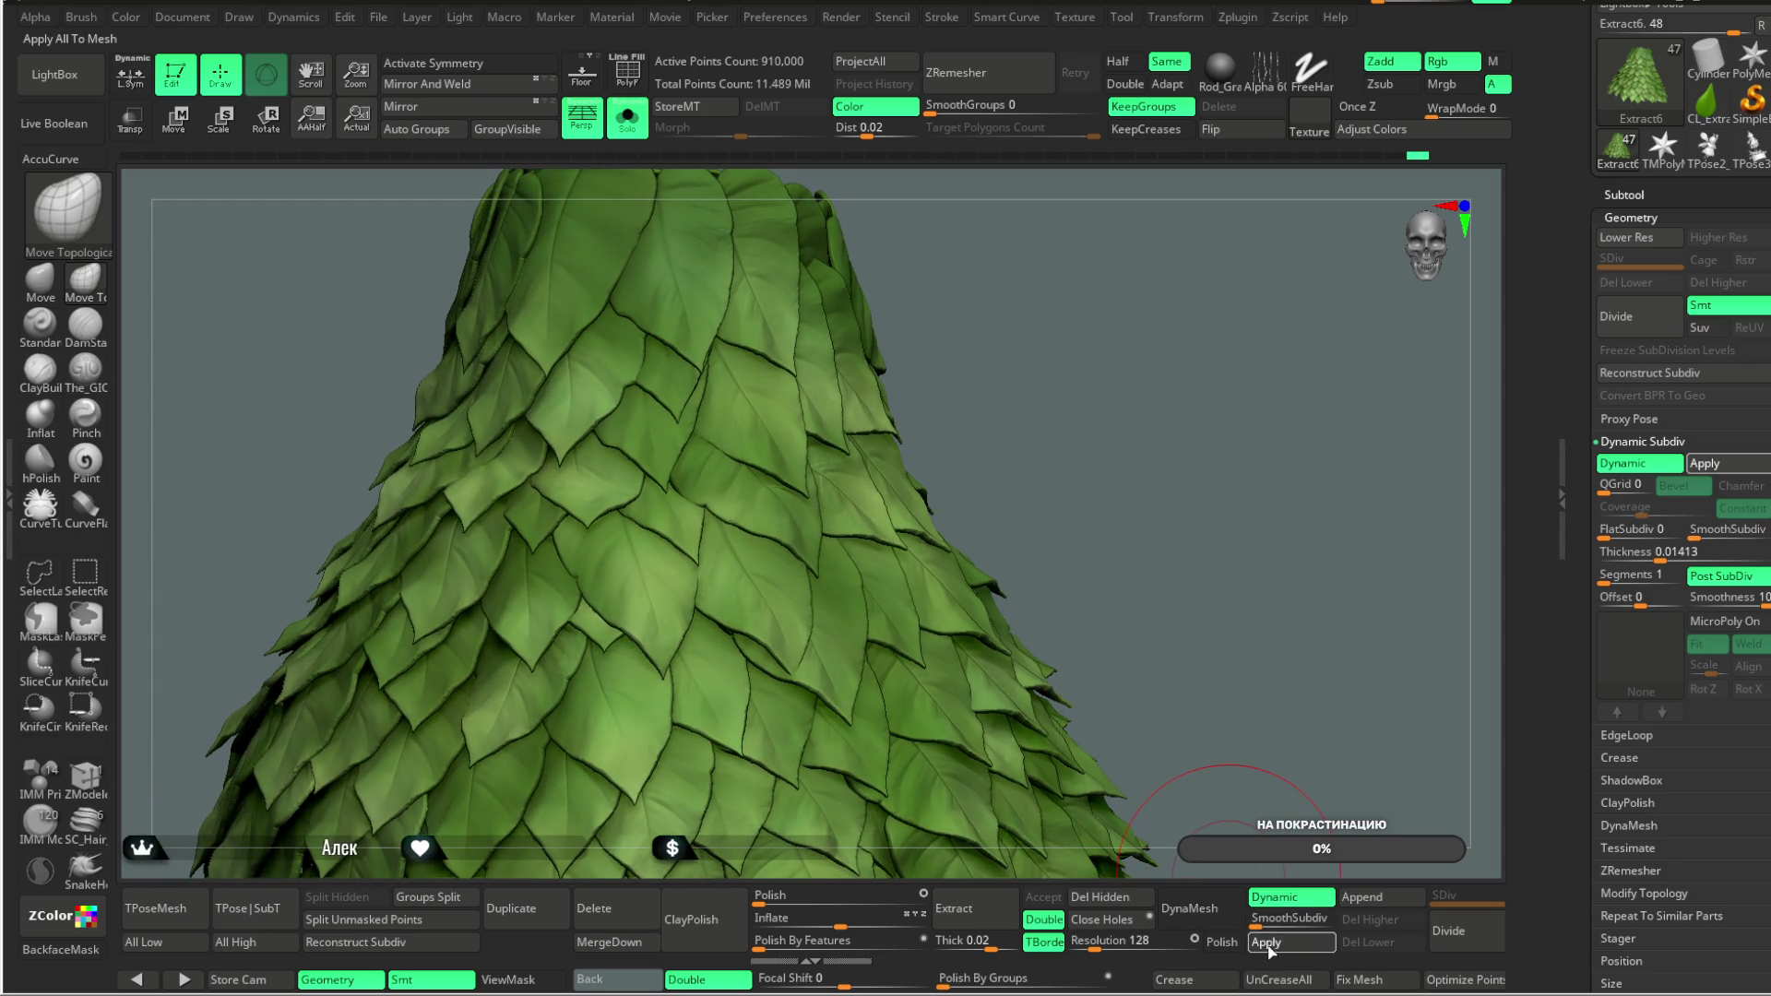
Step: Zoom and orbit around the subdivided leaf cone to inspect its crisp, overlapping leaves
mouse_move(1005, 356)
left_mouse_down("alt")
mouse_move(978, 422)
mouse_move(772, 539)
left_mouse_up("alt")
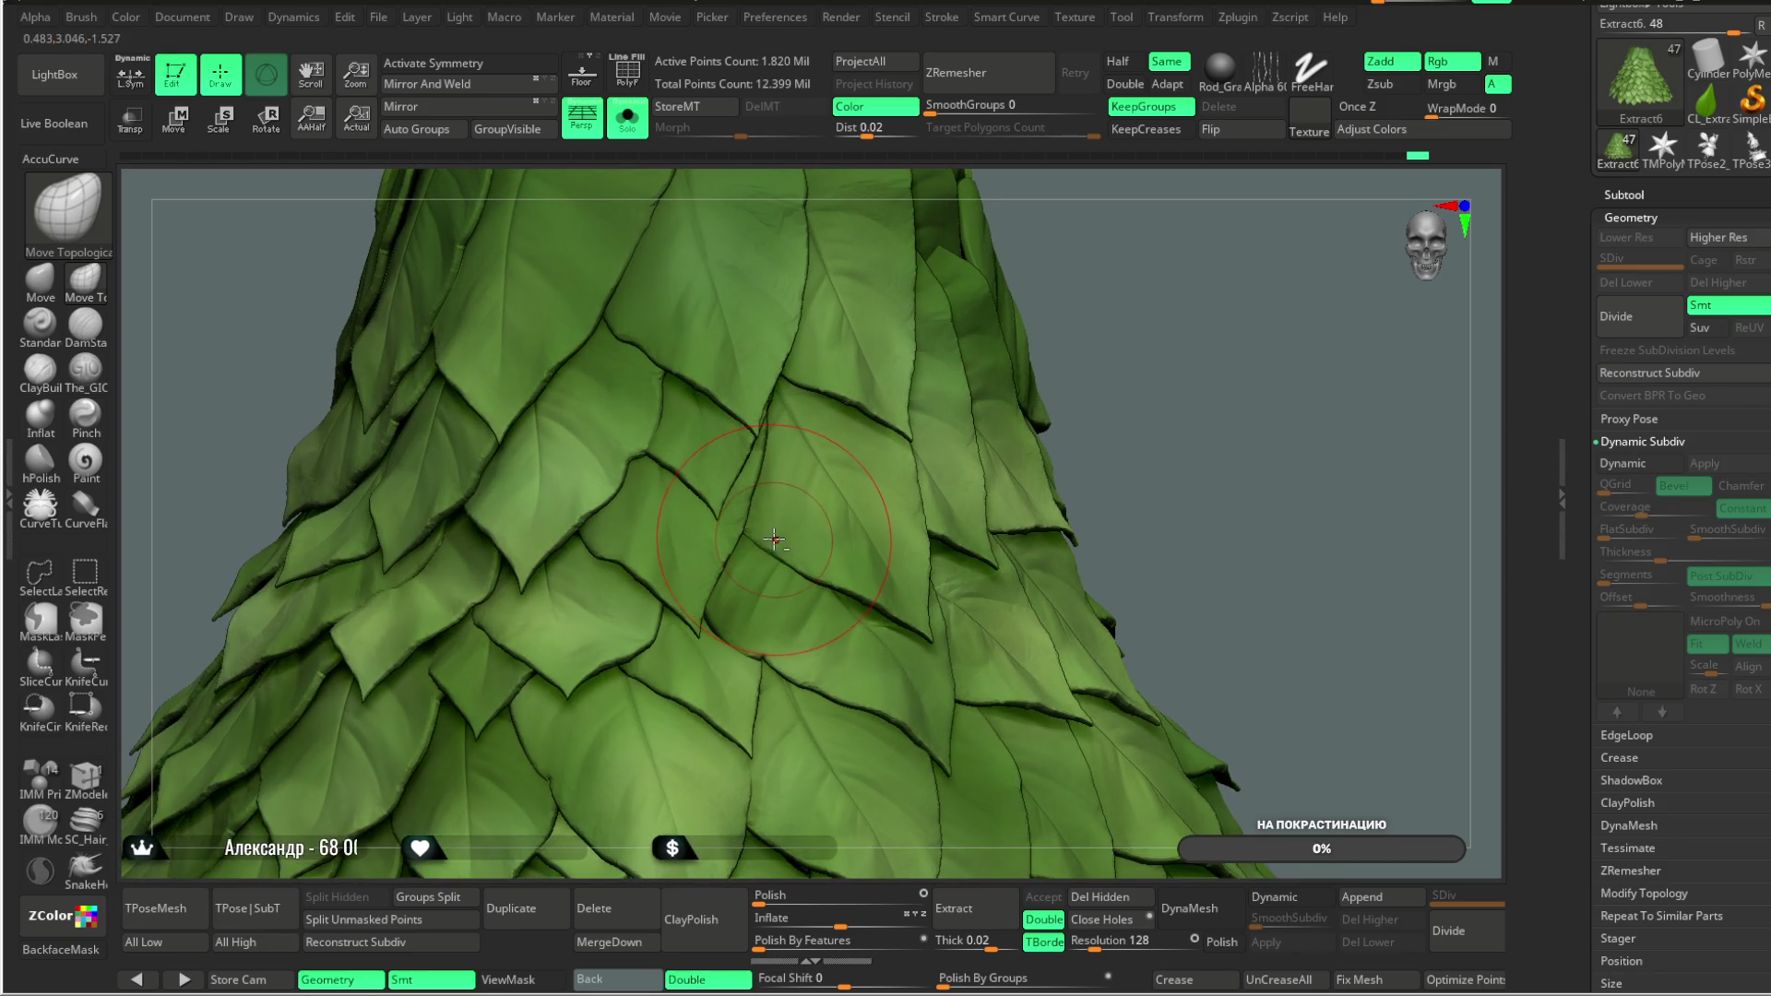
left_click_drag(1163, 284, 765, 545)
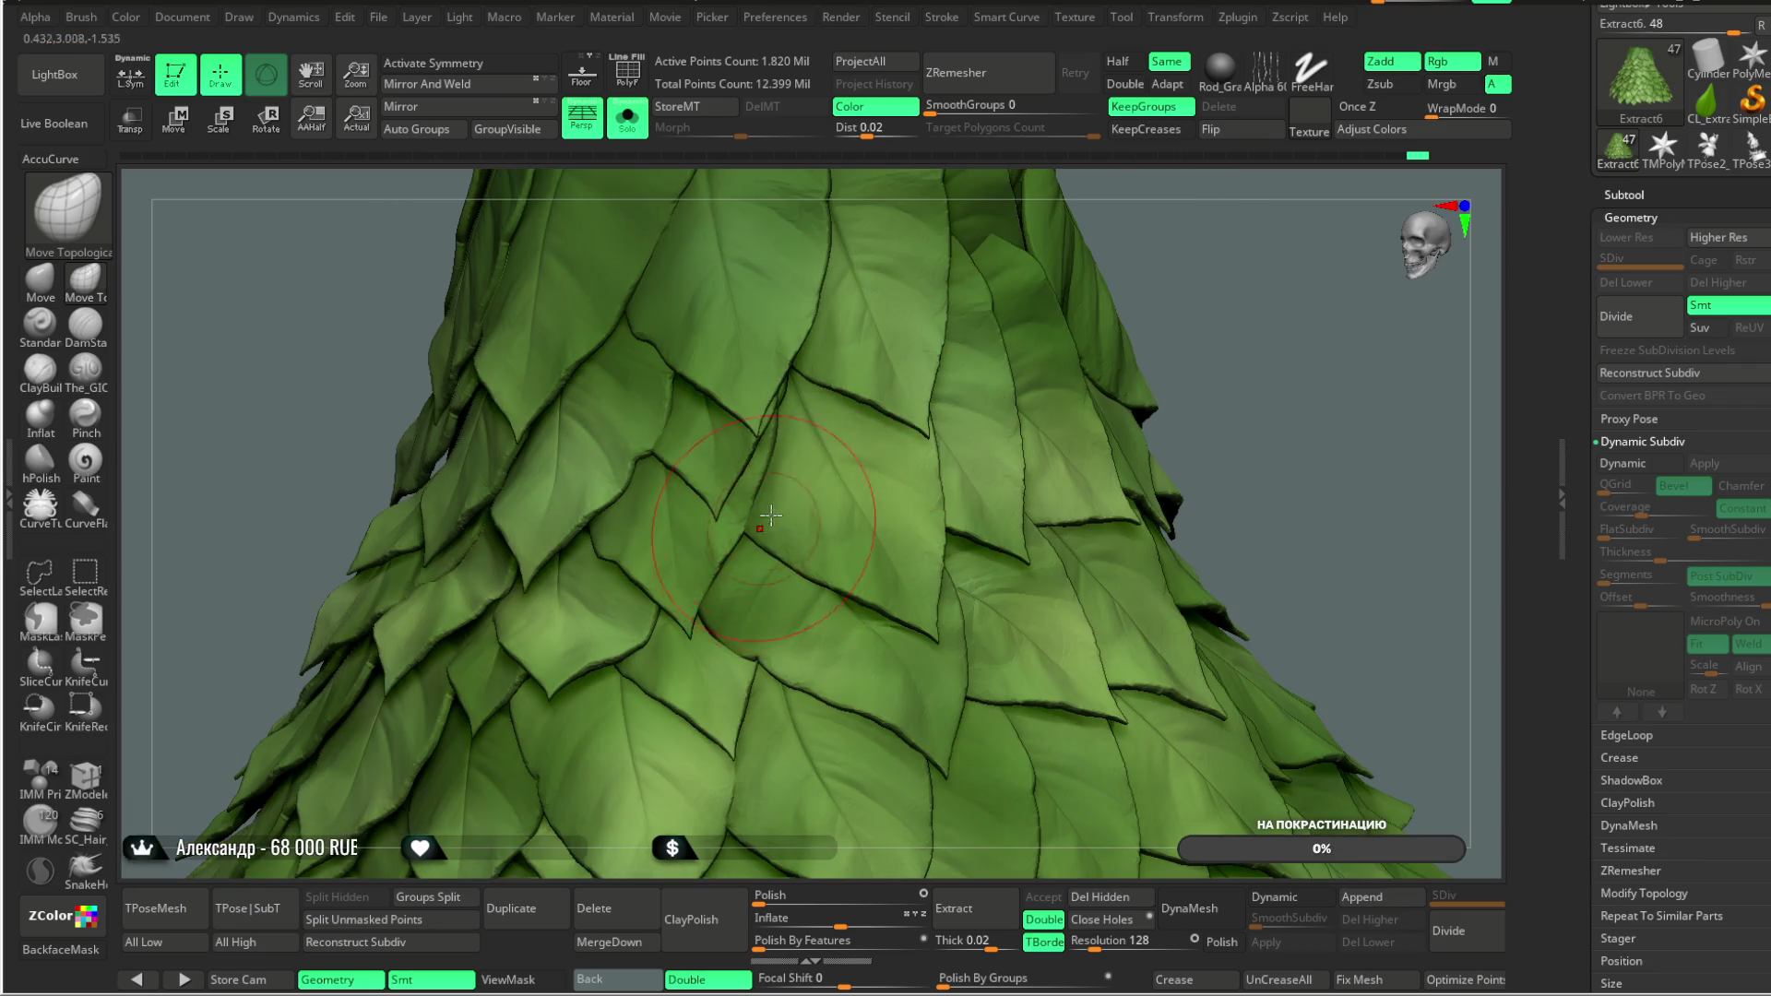
mouse_move(1178, 265)
left_mouse_down()
mouse_move(1146, 257)
mouse_move(609, 573)
left_mouse_up()
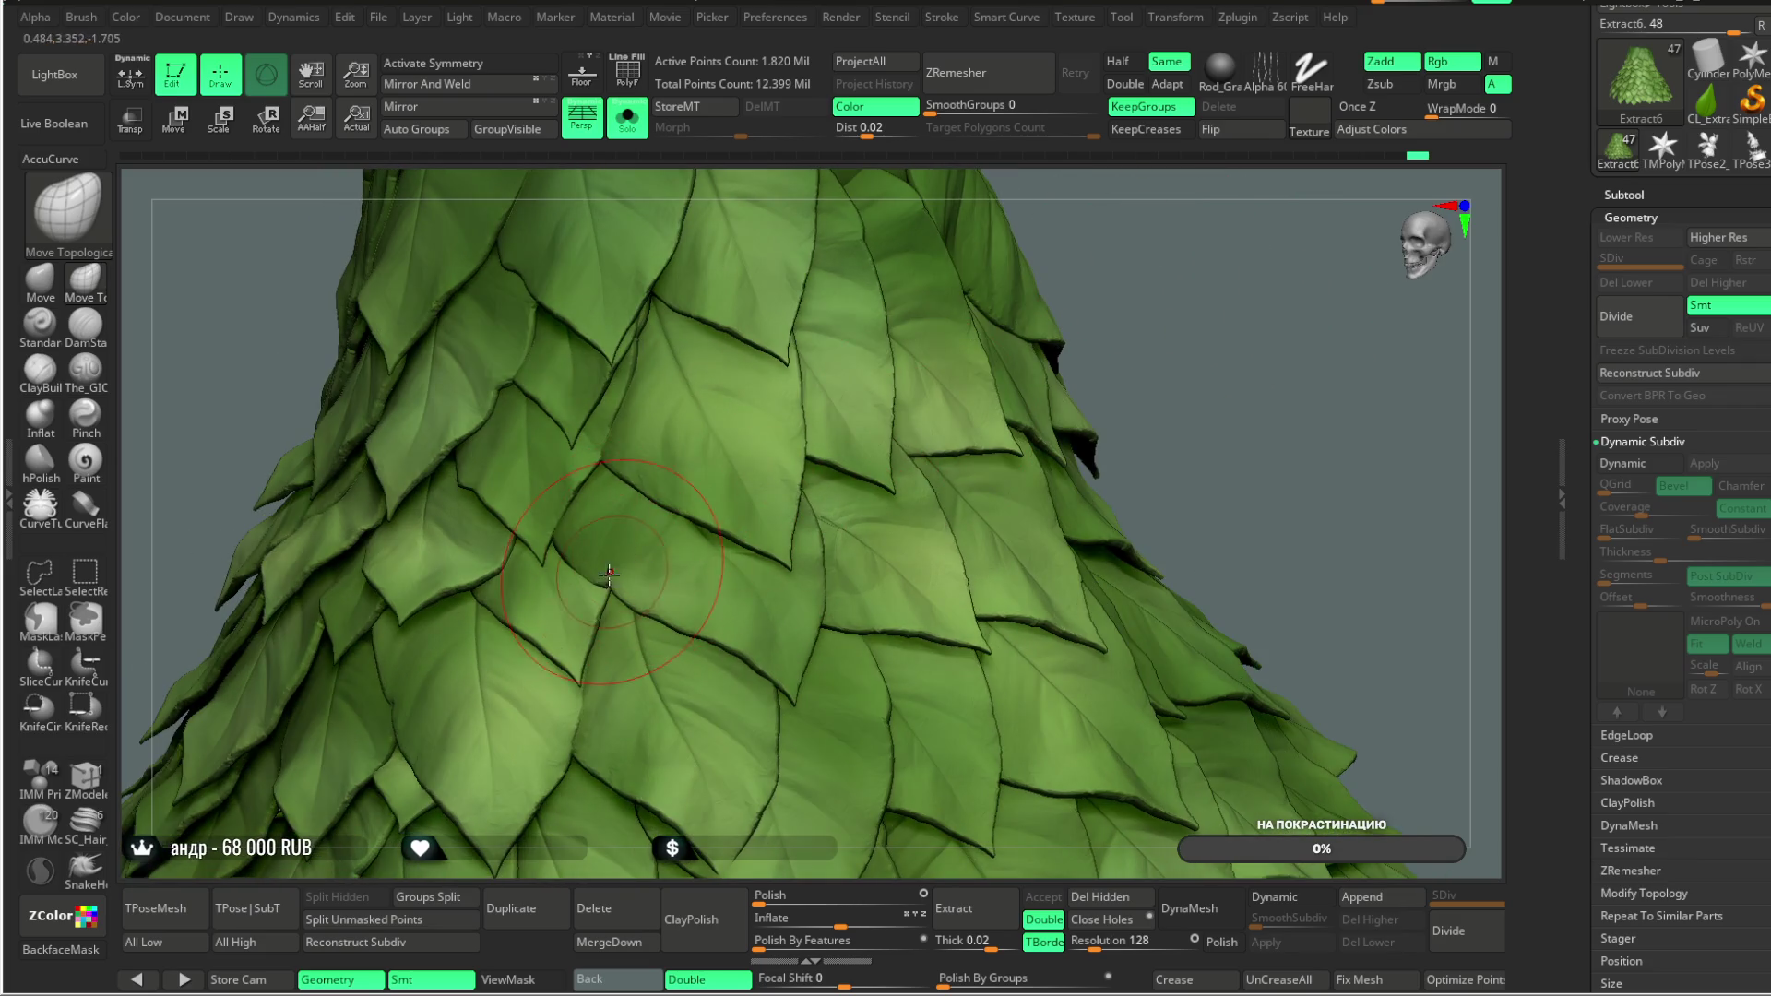
mouse_move(1190, 313)
left_mouse_down()
mouse_move(1166, 241)
mouse_move(900, 421)
left_mouse_up()
left_click_drag(1212, 262, 951, 287)
mouse_move(1255, 222)
left_mouse_down()
mouse_move(1119, 265)
mouse_move(1122, 161)
mouse_move(1078, 332)
mouse_move(1060, 308)
mouse_move(716, 441)
left_mouse_up()
Step: Orbit and zoom in on the leaves at the 910,000-point subdivision level
right_click(717, 441)
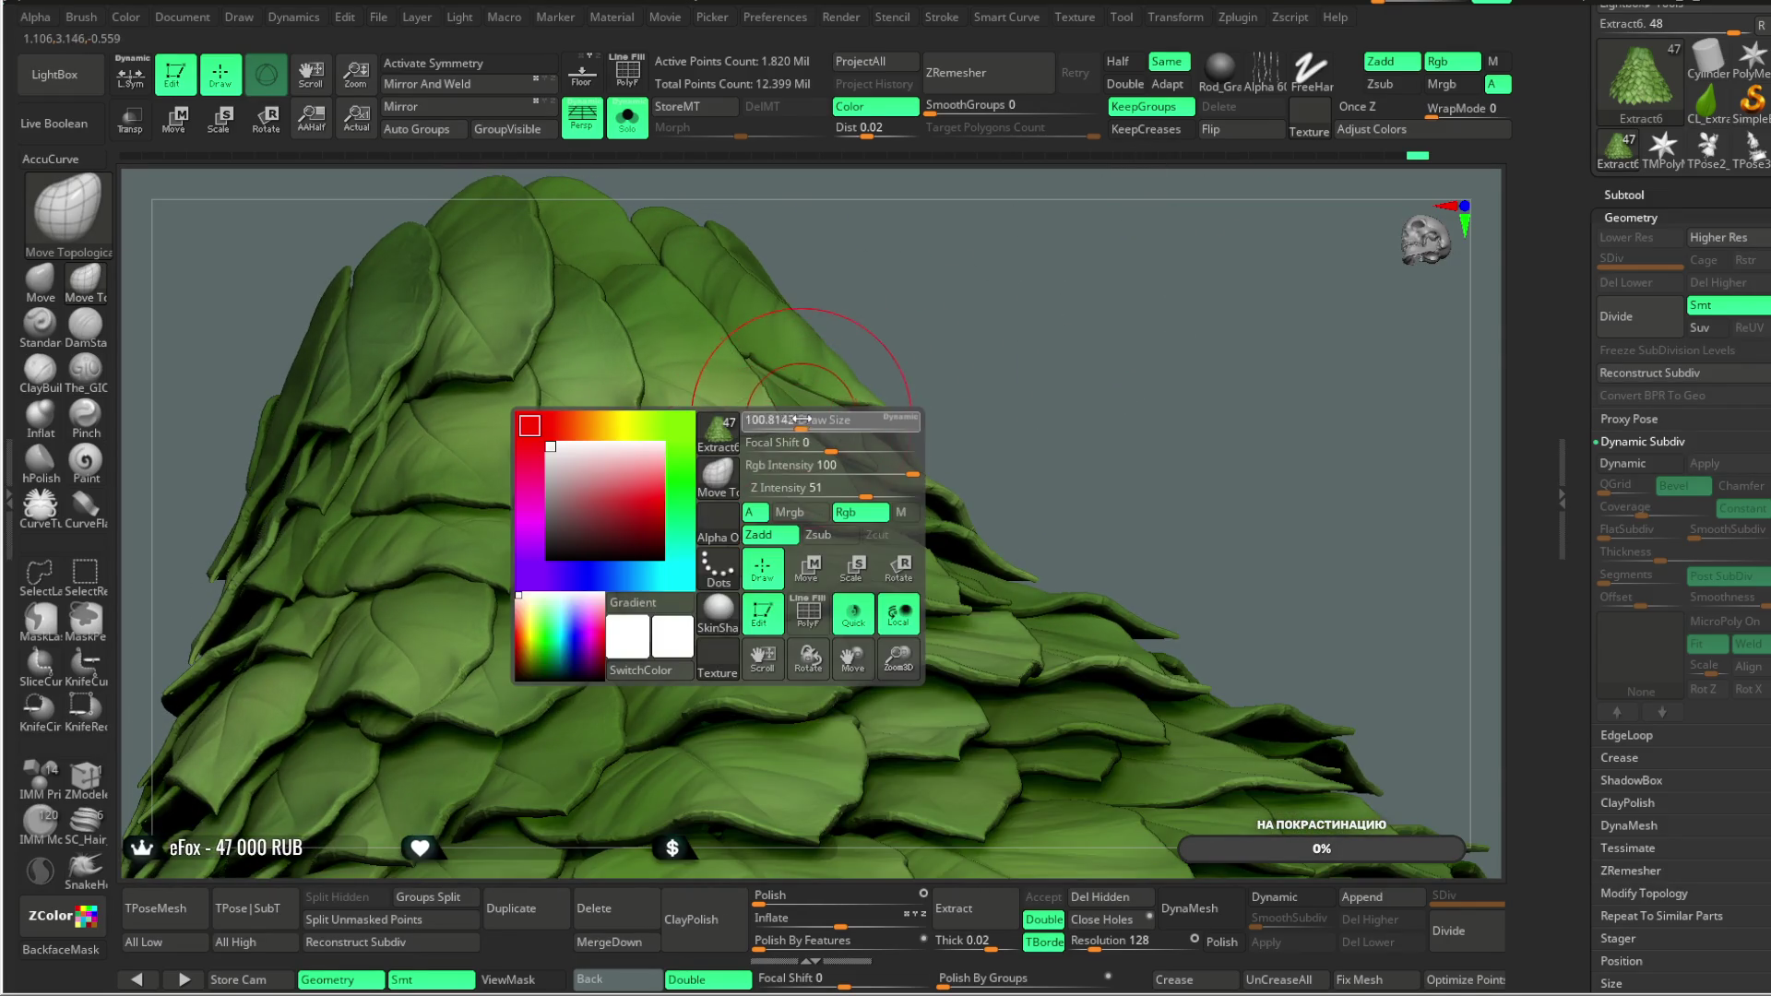
left_click_drag(946, 245, 614, 439)
mouse_move(849, 242)
left_mouse_down()
mouse_move(784, 415)
mouse_move(877, 425)
left_mouse_up()
right_click(876, 424)
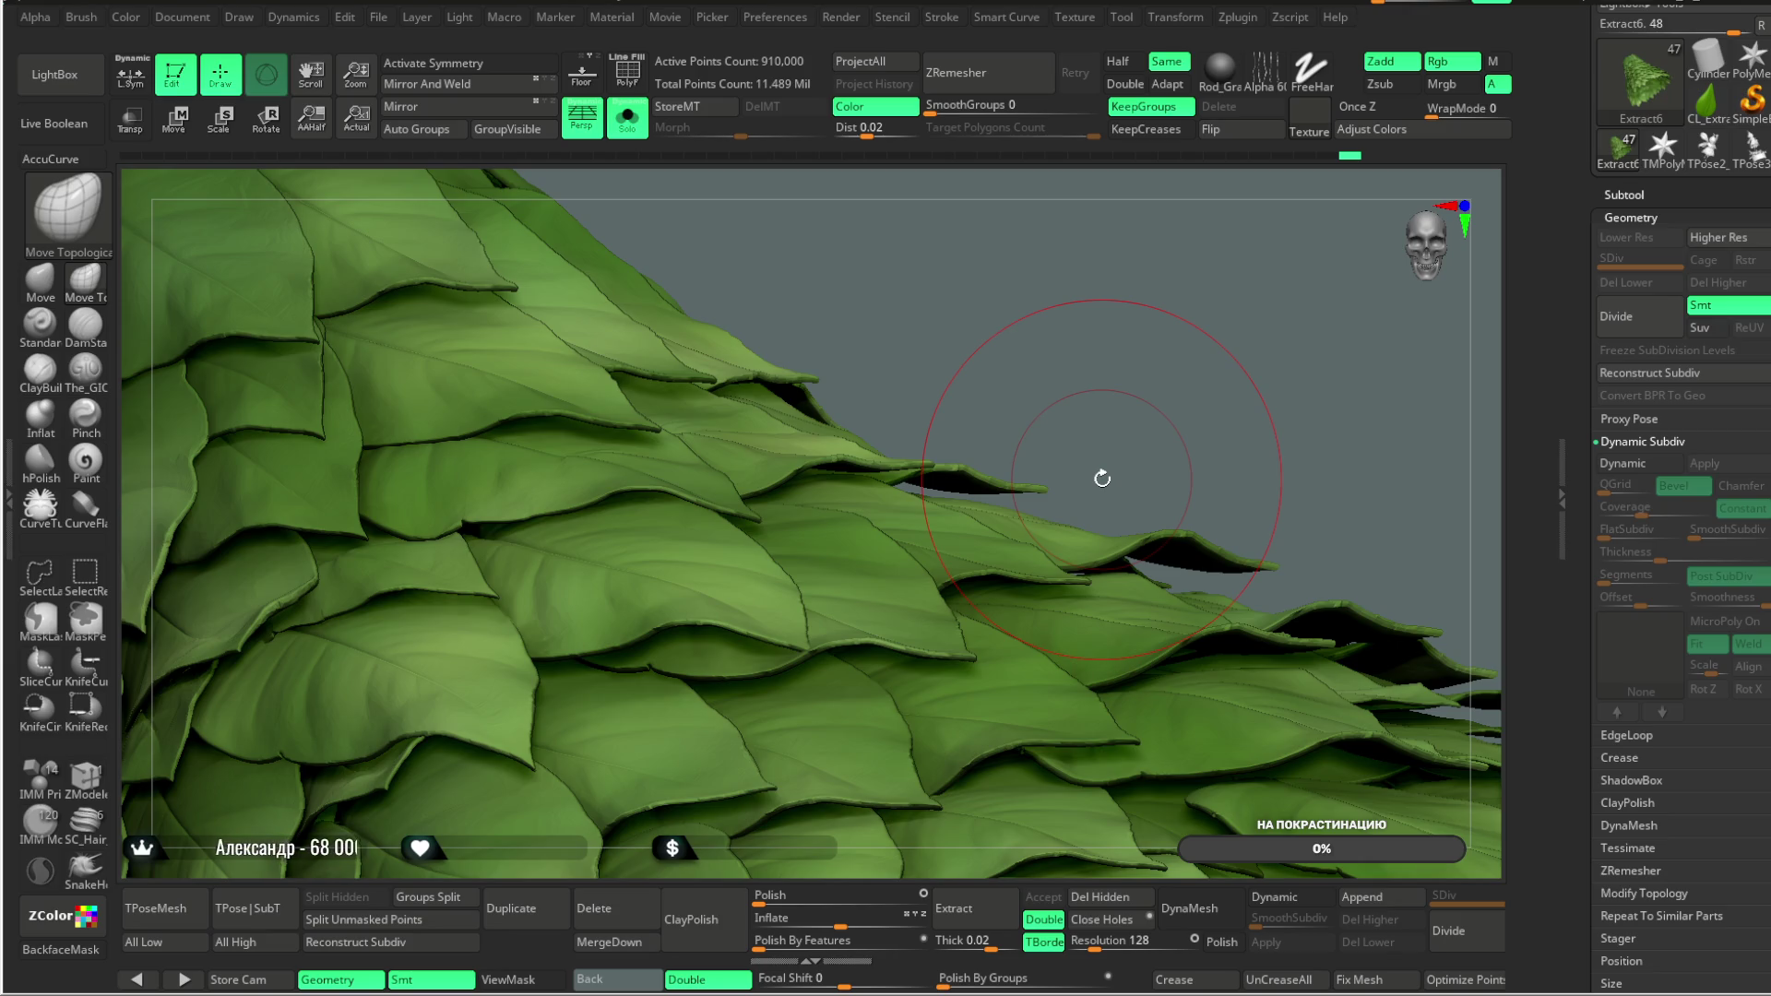
left_click_drag(988, 270, 599, 378)
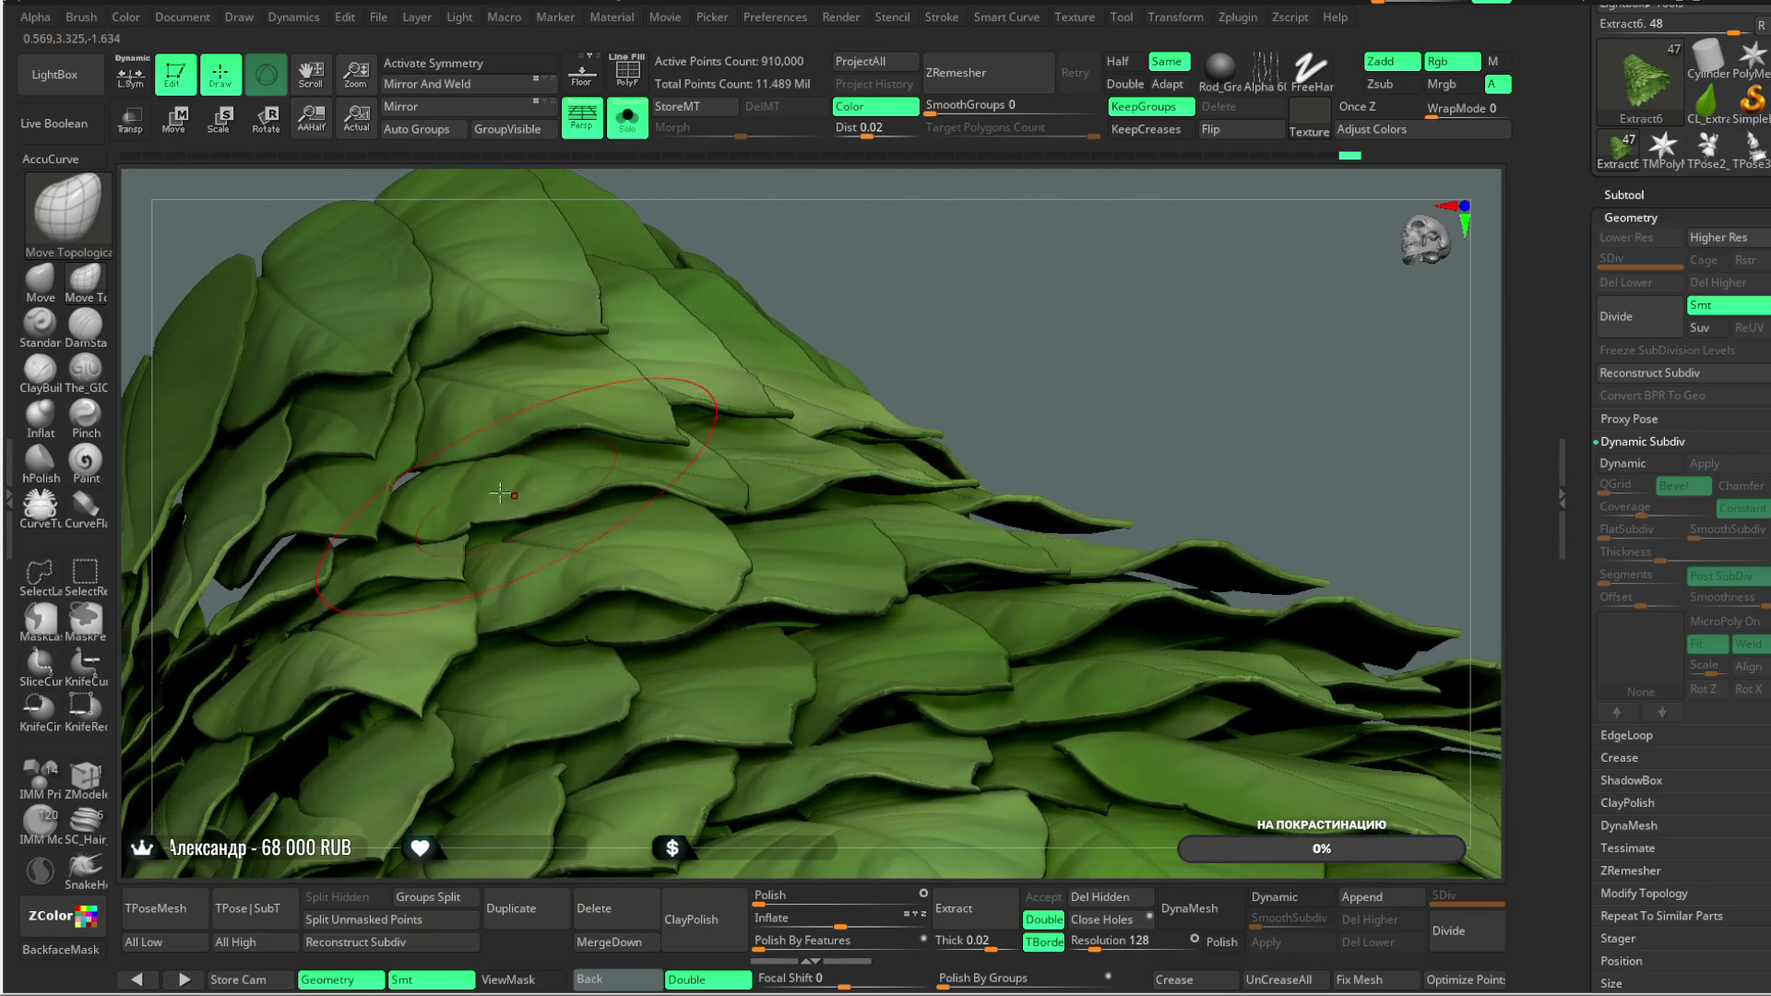
left_click_drag(755, 220, 687, 300)
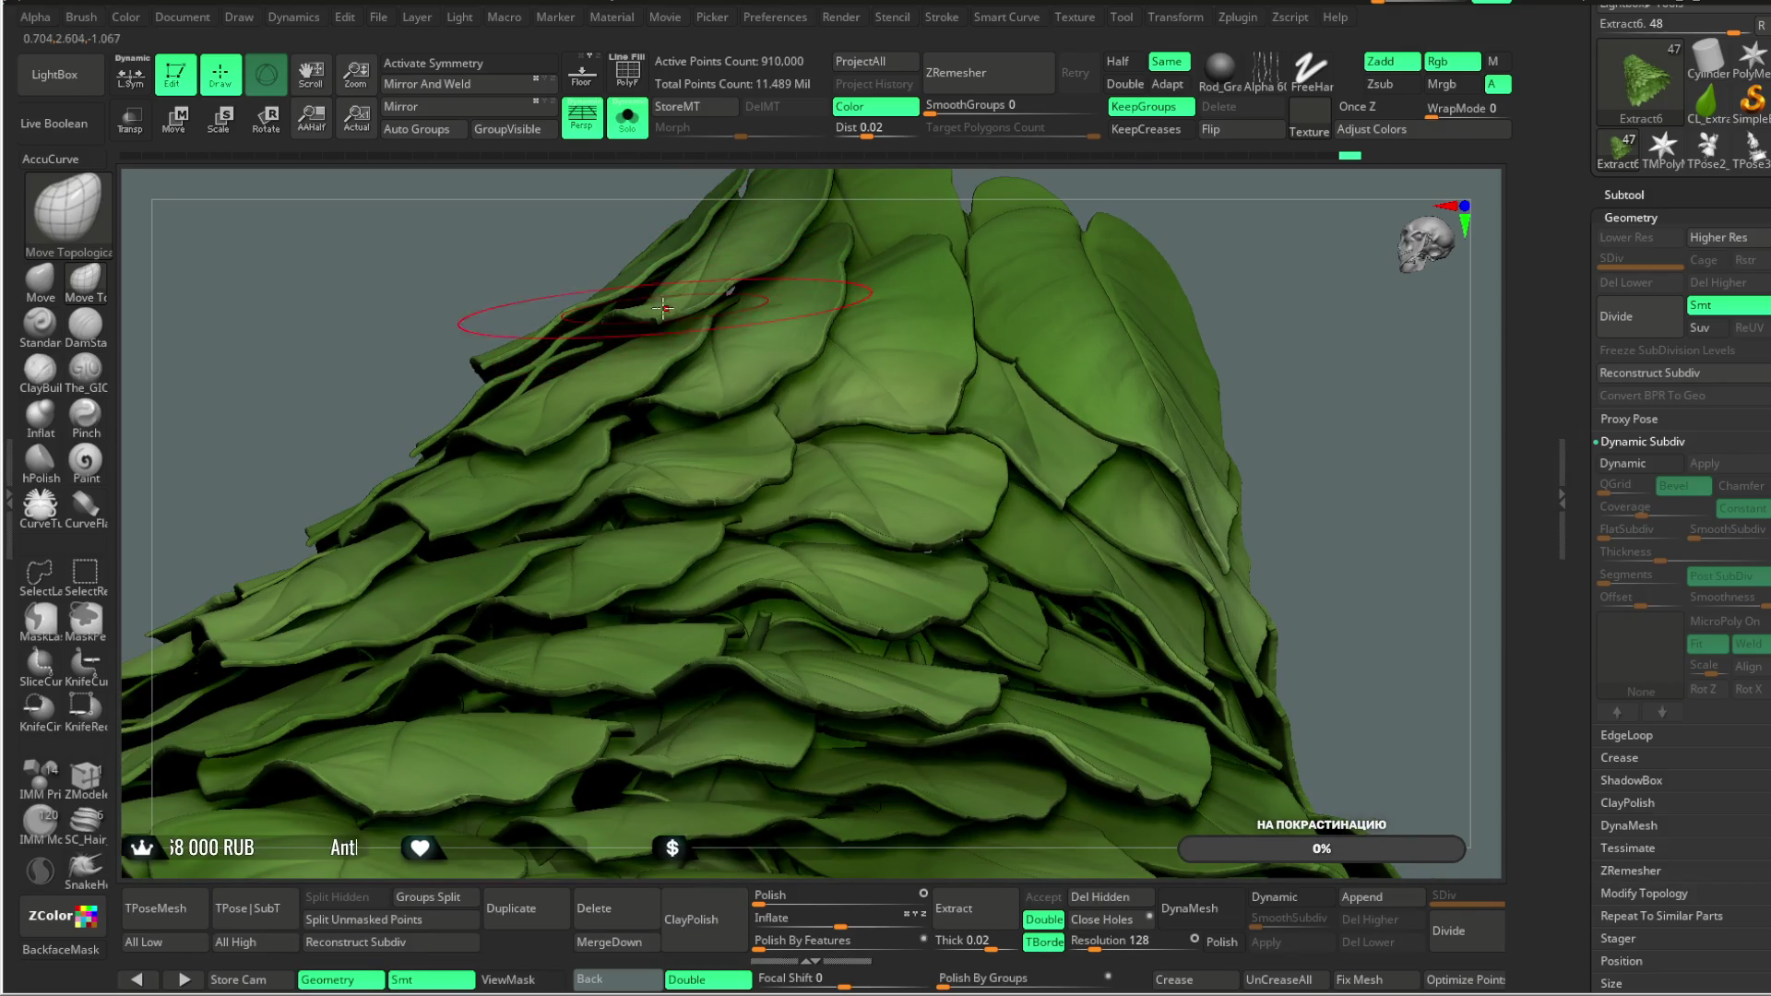
mouse_move(1249, 285)
left_mouse_down()
mouse_move(1237, 324)
mouse_move(793, 480)
left_mouse_up()
mouse_move(964, 201)
left_mouse_down()
mouse_move(901, 245)
mouse_move(752, 426)
left_mouse_up()
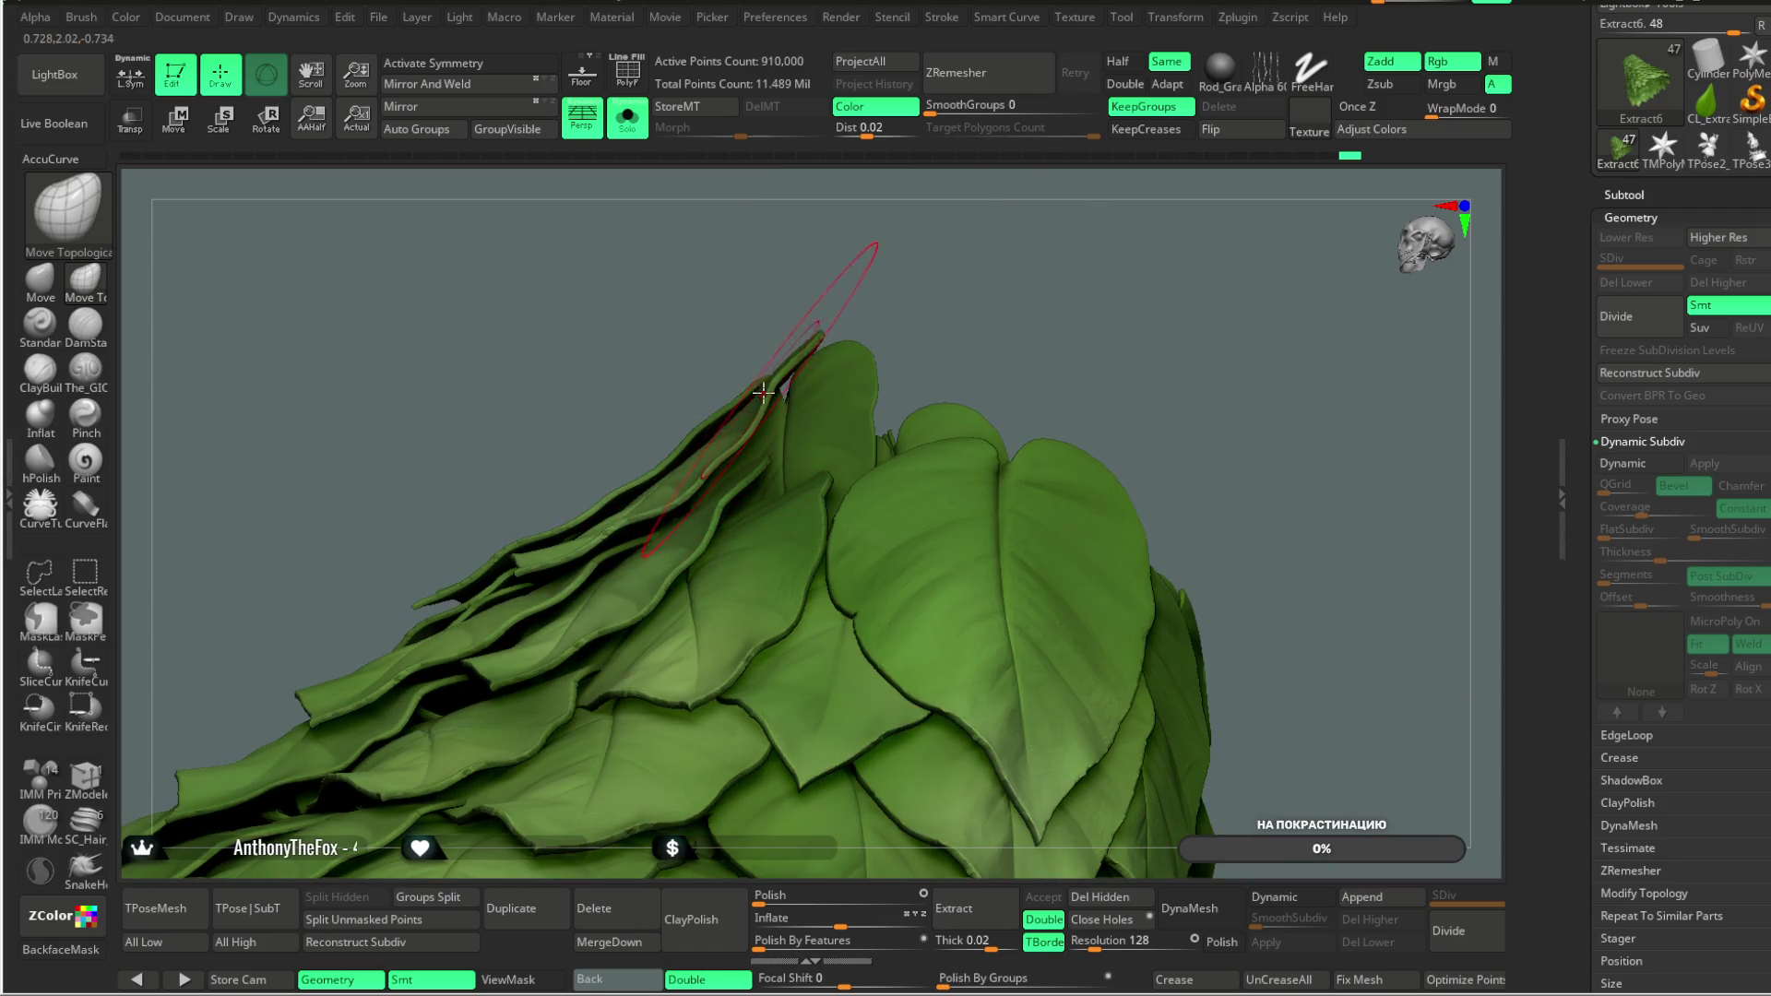
left_click_drag(850, 269, 731, 394)
left_click_drag(861, 292, 645, 420)
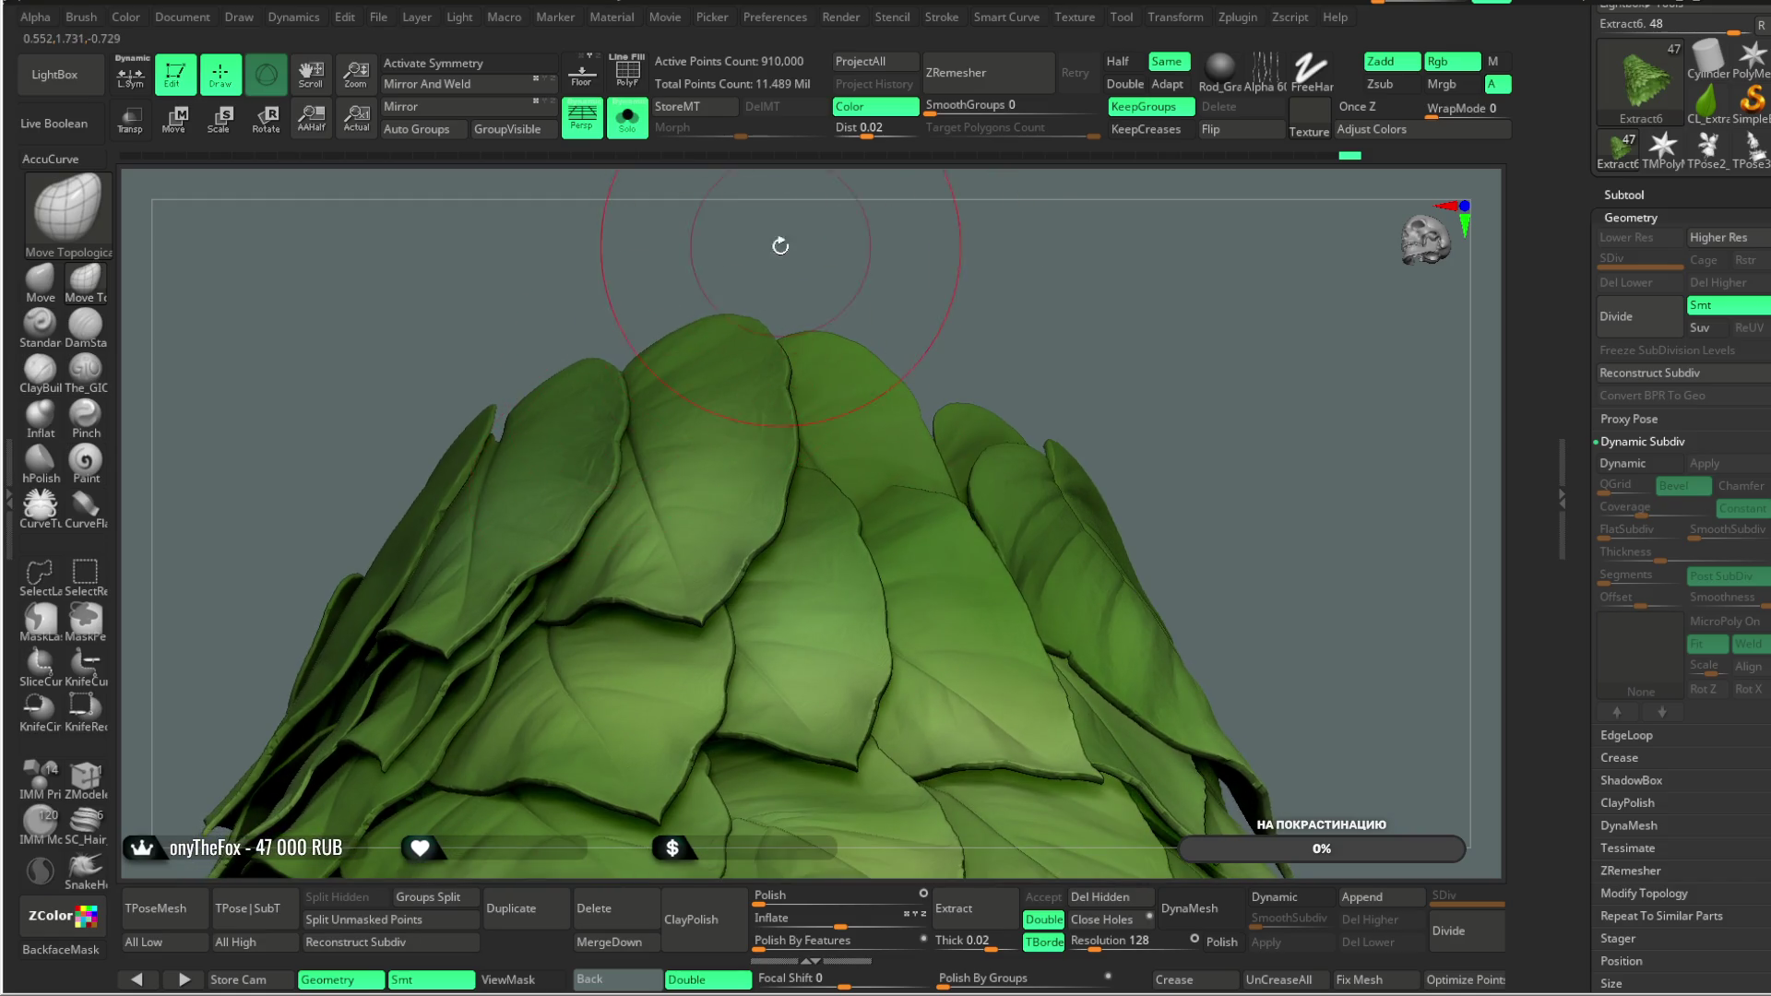
left_click_drag(781, 244, 659, 421)
left_click_drag(778, 269, 665, 419)
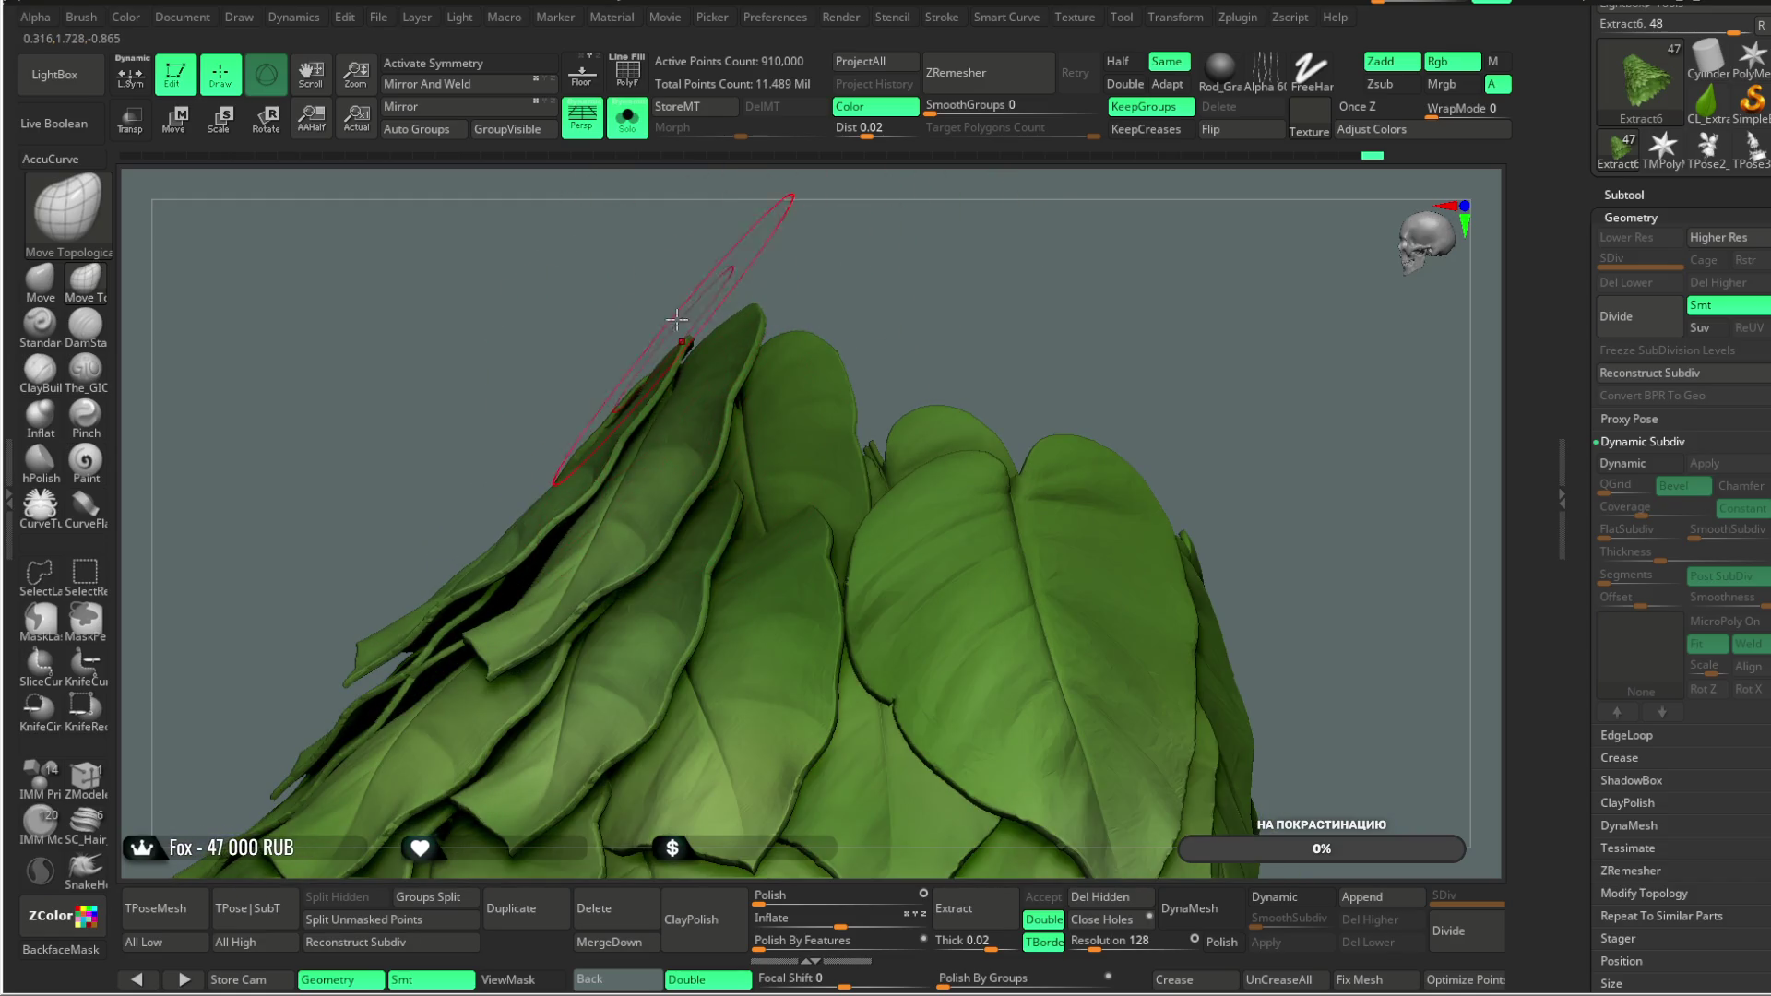
left_click_drag(616, 258, 607, 475)
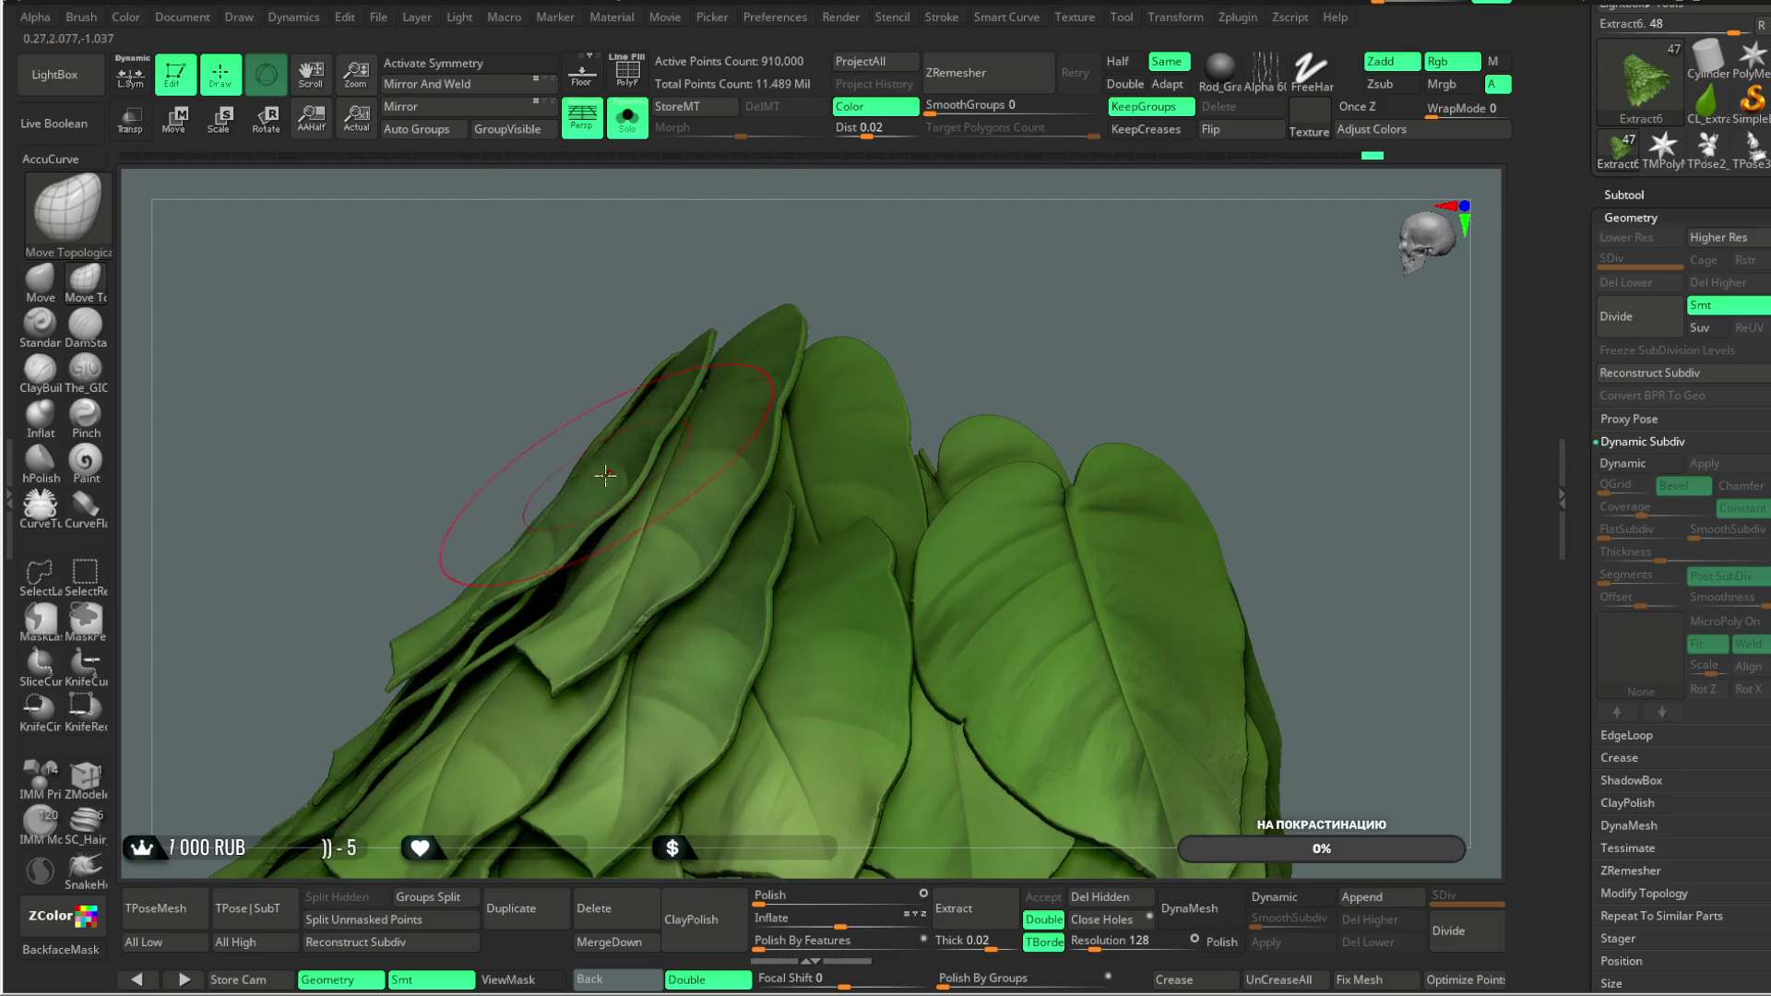
left_click_drag(544, 392, 510, 543)
mouse_move(693, 316)
left_mouse_down()
mouse_move(878, 237)
mouse_move(688, 381)
mouse_move(858, 197)
mouse_move(682, 408)
left_mouse_up()
mouse_move(1024, 196)
left_mouse_down()
mouse_move(1009, 166)
mouse_move(660, 482)
left_mouse_up()
left_click_drag(734, 395, 706, 481)
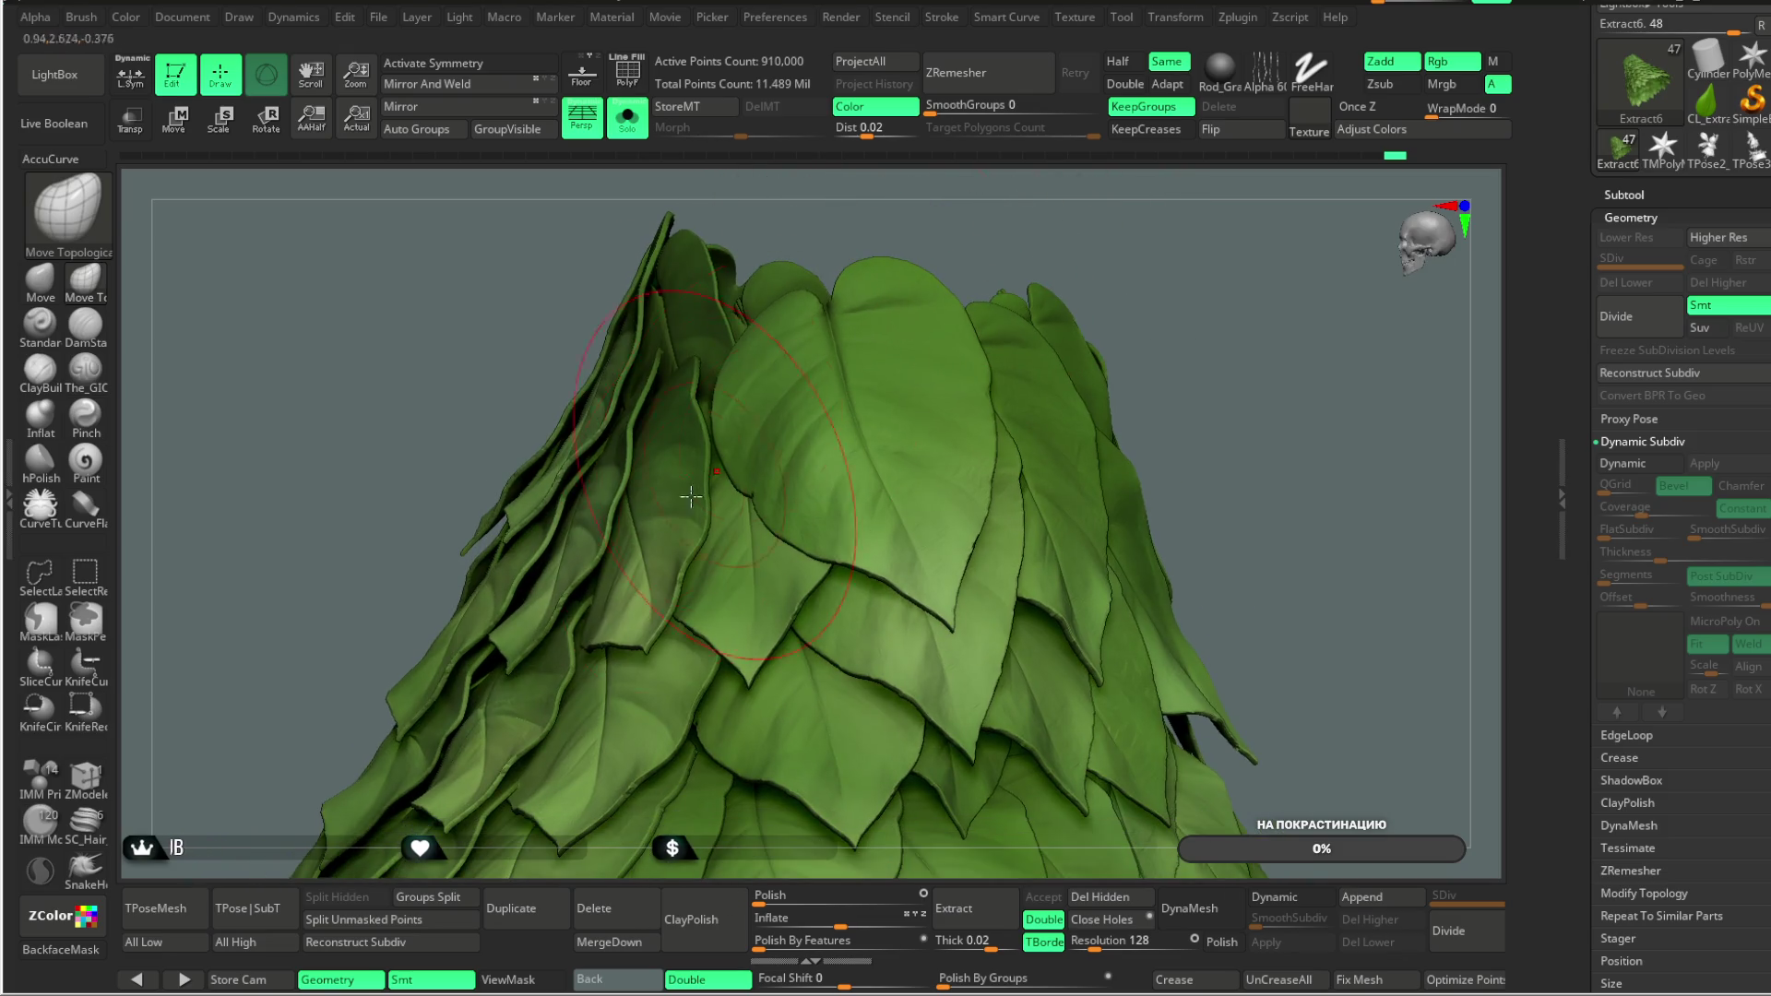
left_click_drag(1089, 238, 1118, 254)
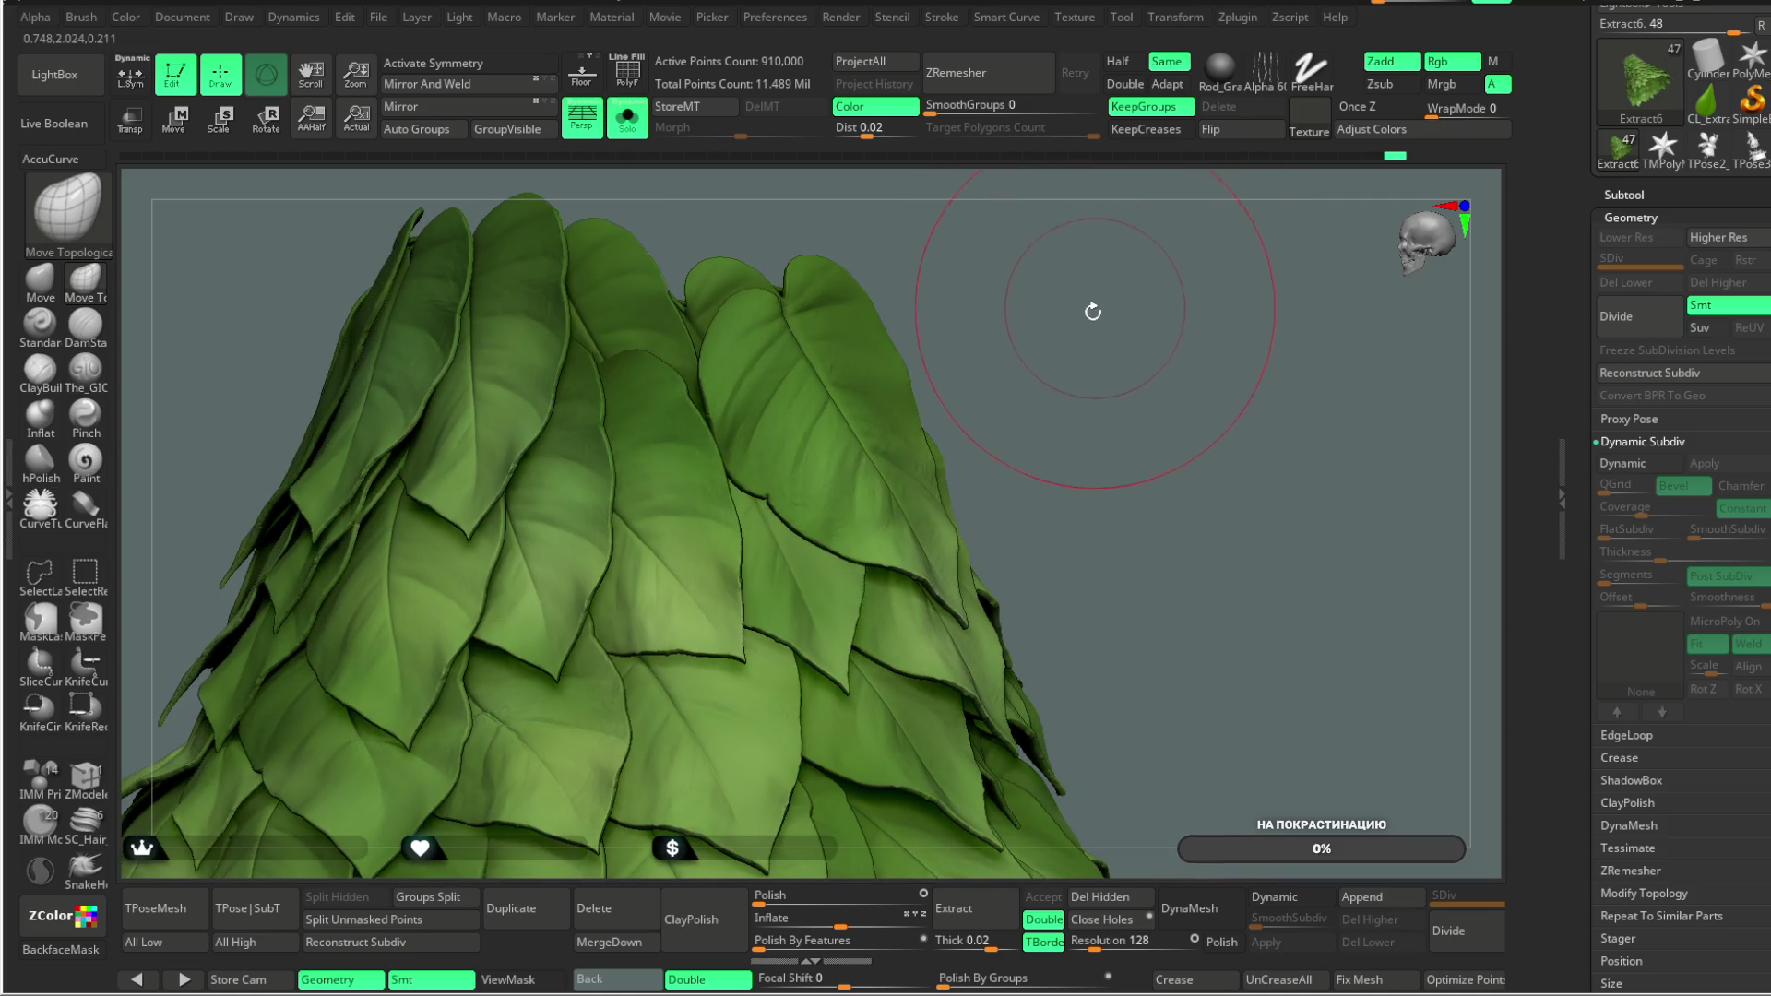
left_click_drag(1113, 392, 788, 520)
left_click_drag(1119, 273, 746, 344)
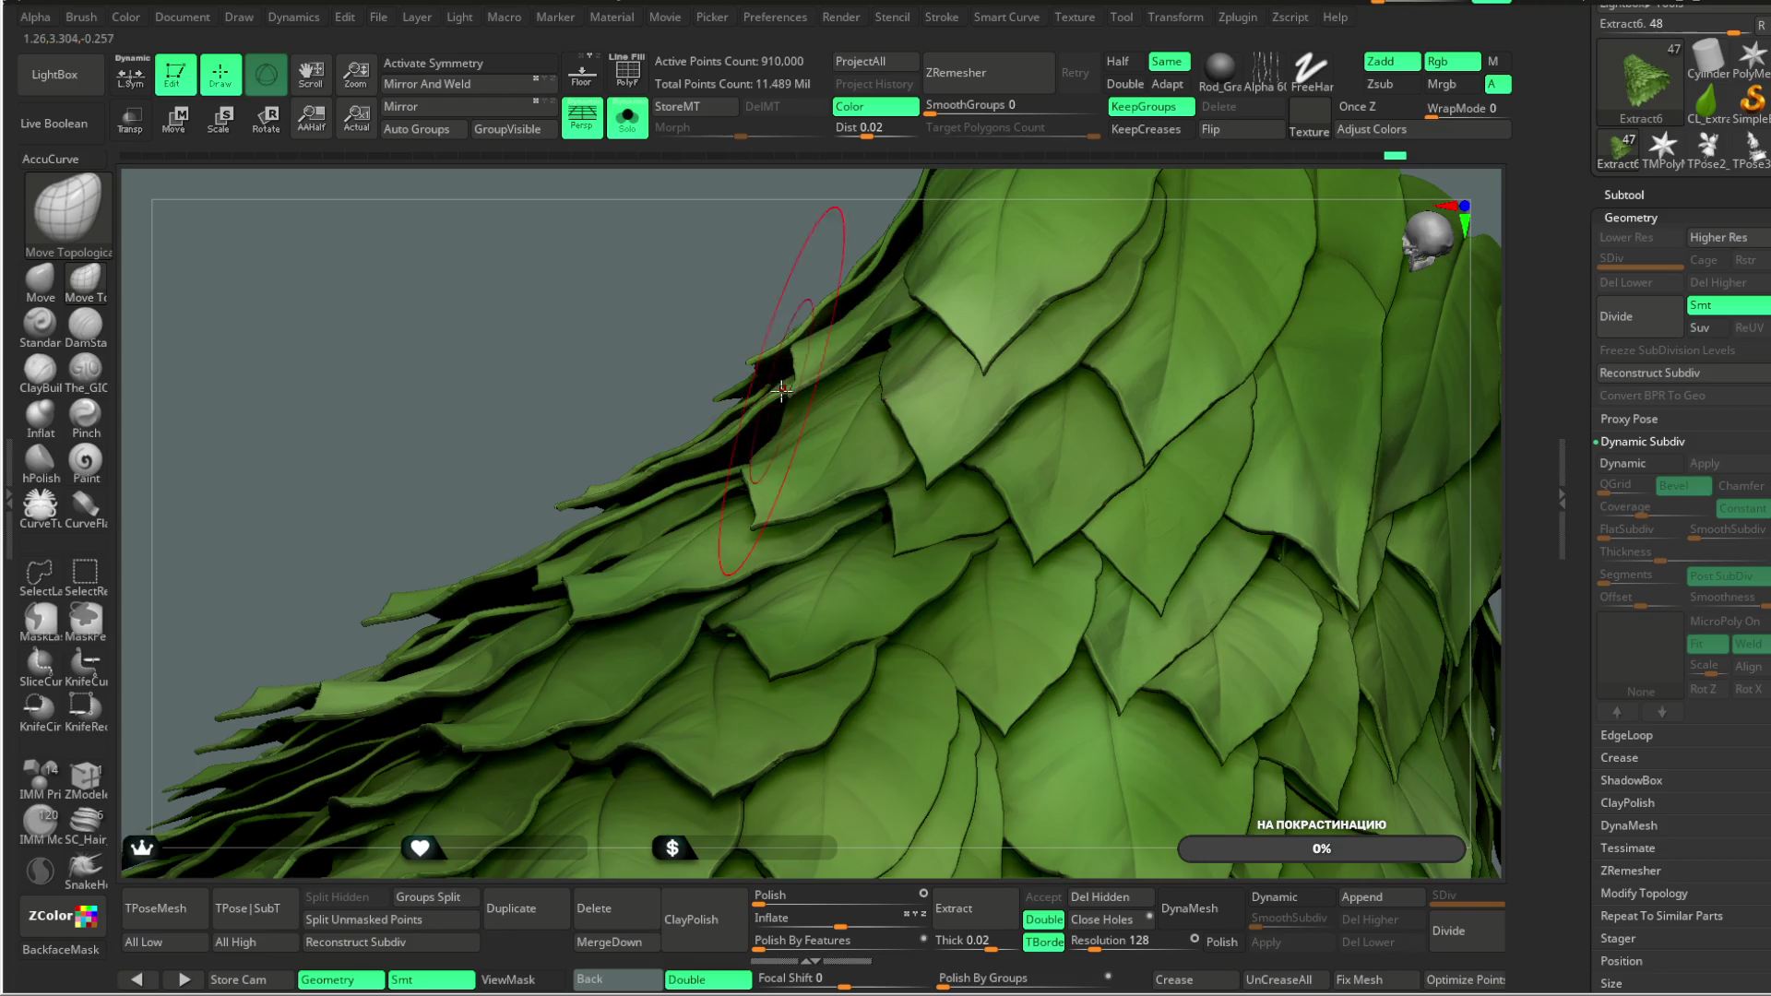
left_click_drag(723, 332, 706, 472)
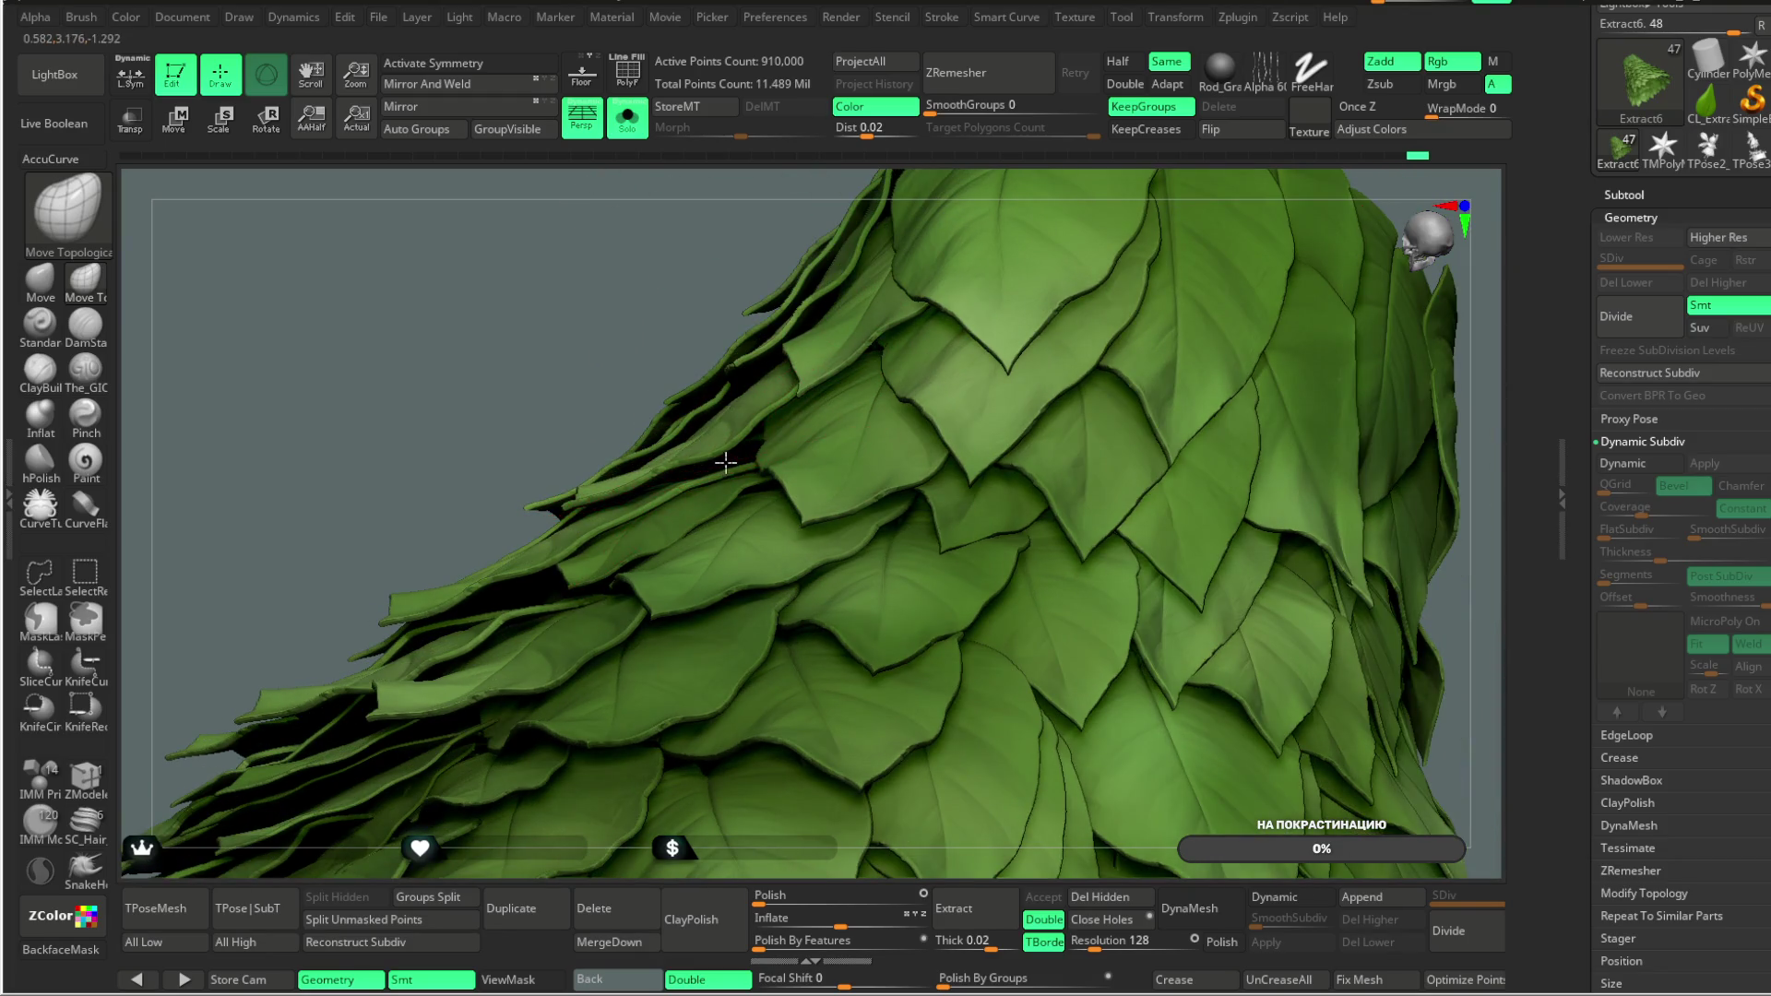
left_click_drag(666, 329, 959, 276)
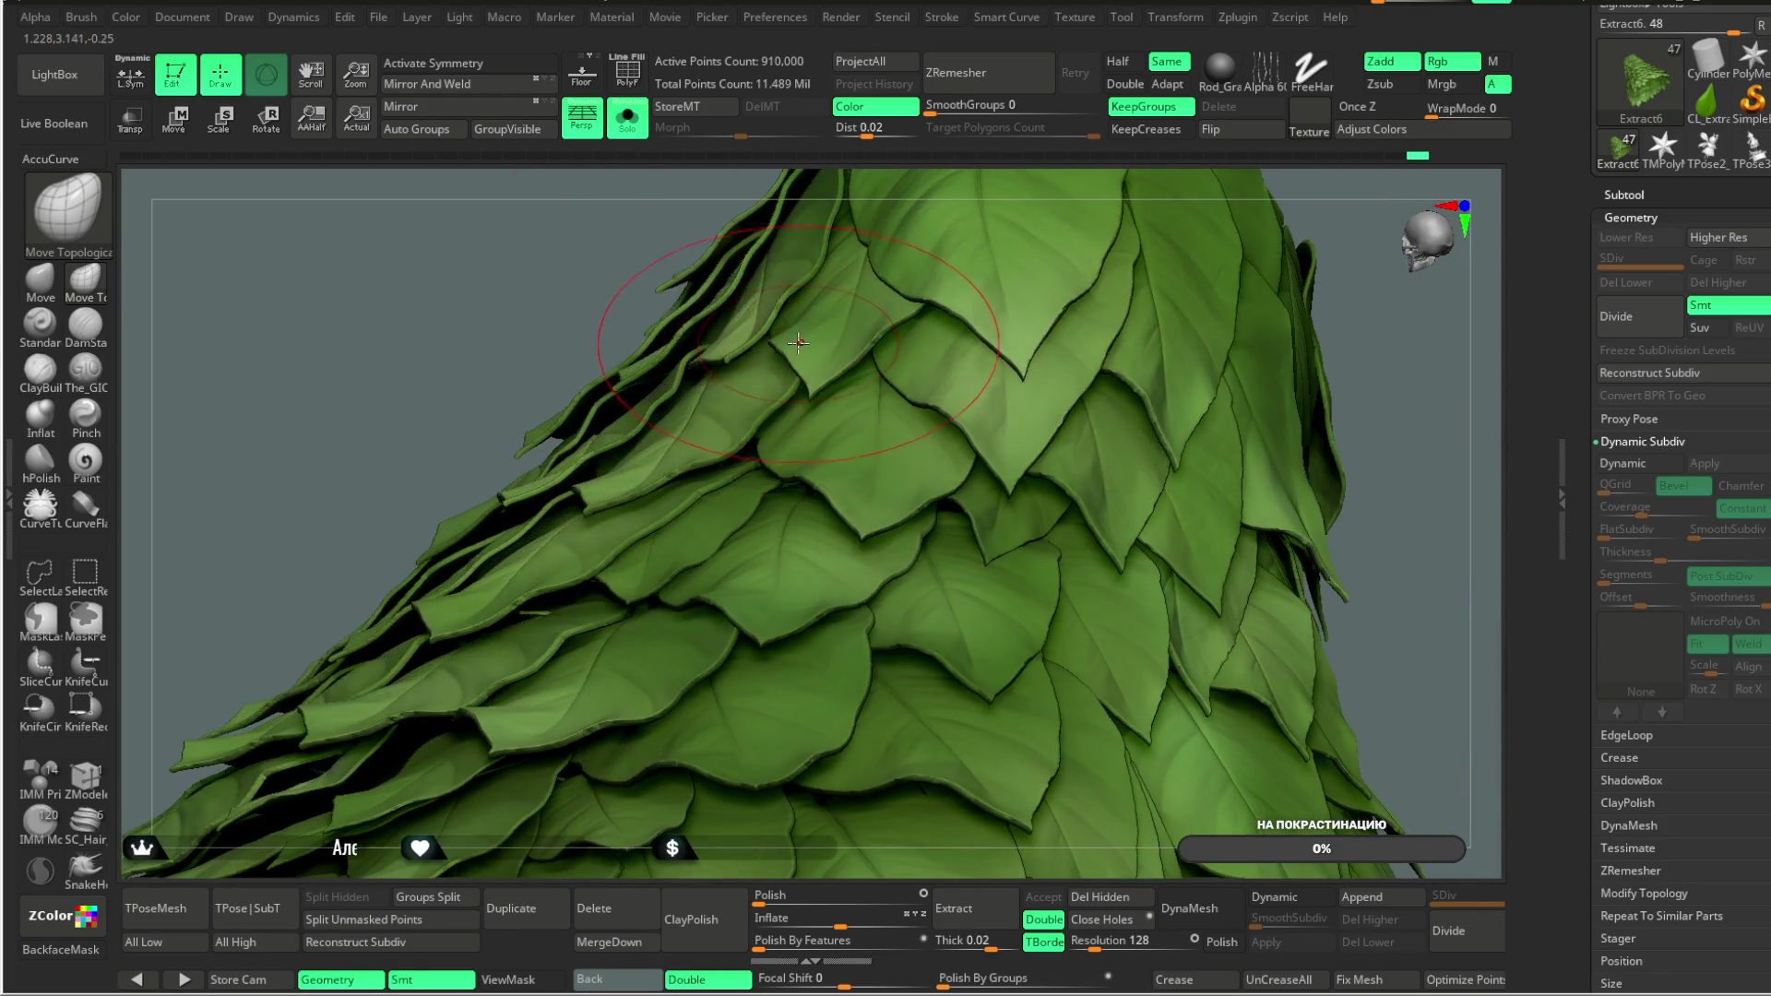
mouse_move(981, 208)
left_mouse_down()
mouse_move(1004, 169)
mouse_move(1014, 327)
left_mouse_up()
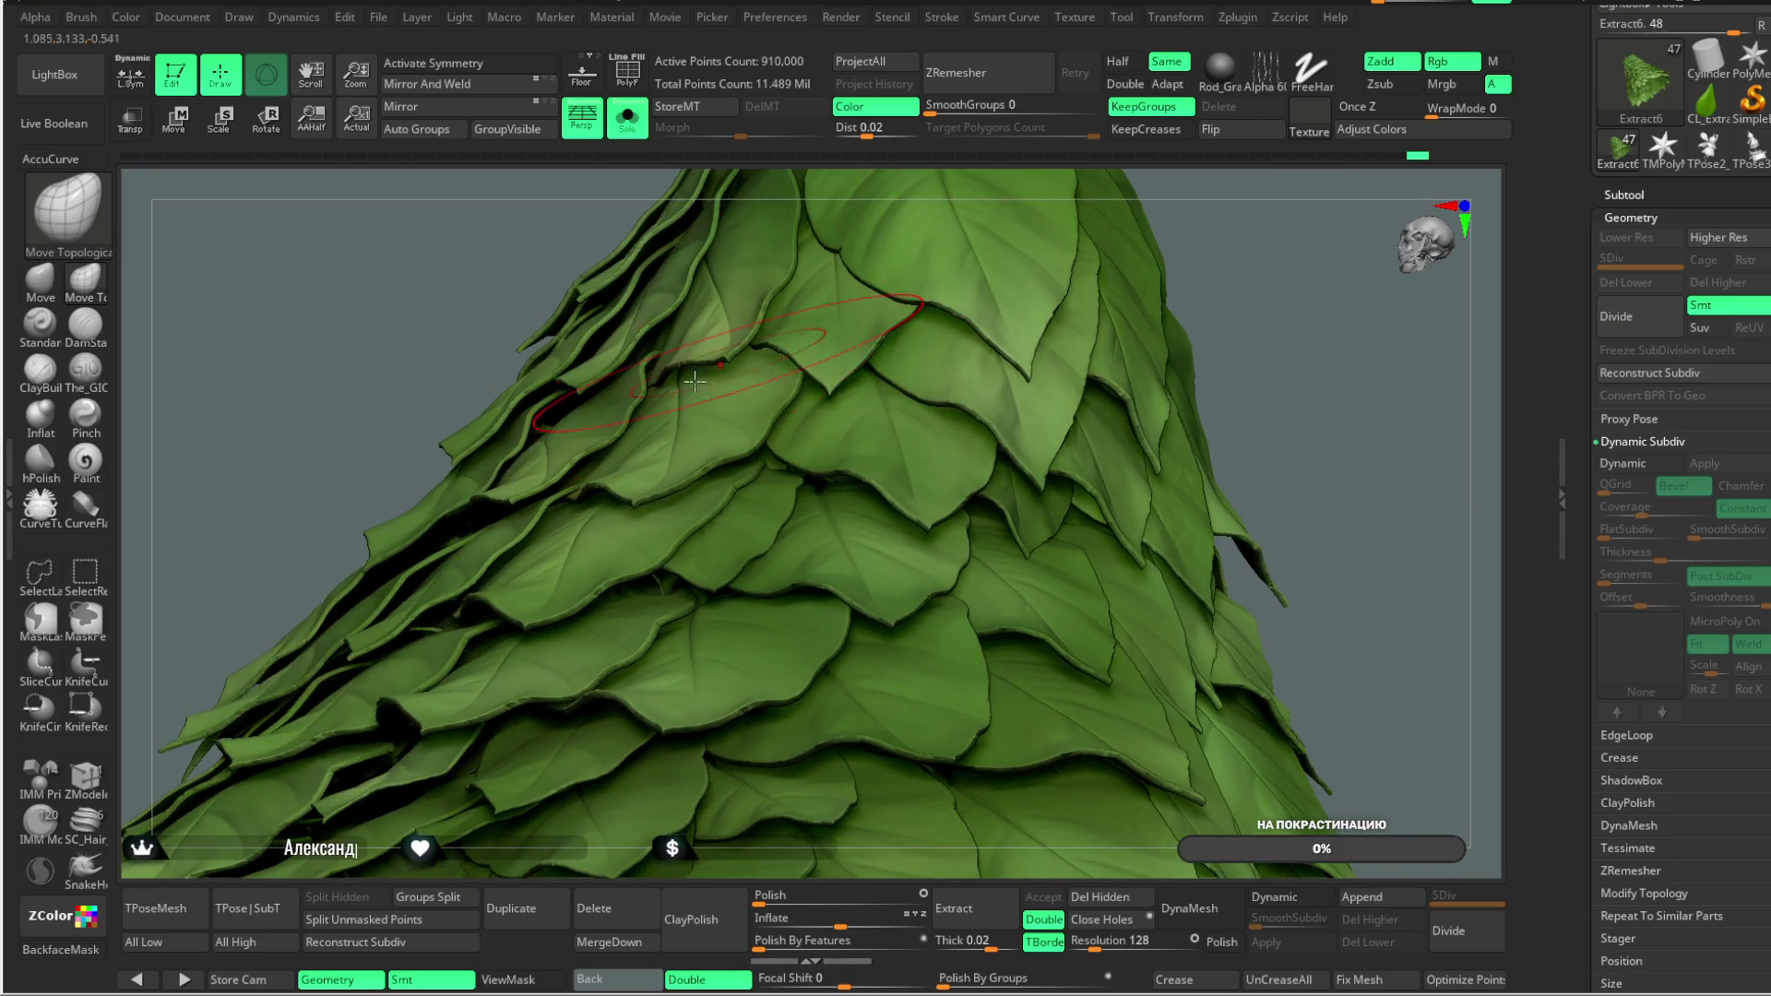
mouse_move(1221, 241)
left_mouse_down()
mouse_move(1135, 285)
mouse_move(1096, 341)
mouse_move(1171, 336)
mouse_move(1068, 296)
mouse_move(808, 432)
left_mouse_up()
mouse_move(1088, 304)
left_mouse_down()
mouse_move(1115, 247)
mouse_move(981, 380)
left_mouse_up()
mouse_move(800, 215)
left_mouse_down()
mouse_move(794, 308)
mouse_move(921, 197)
mouse_move(989, 388)
left_mouse_up()
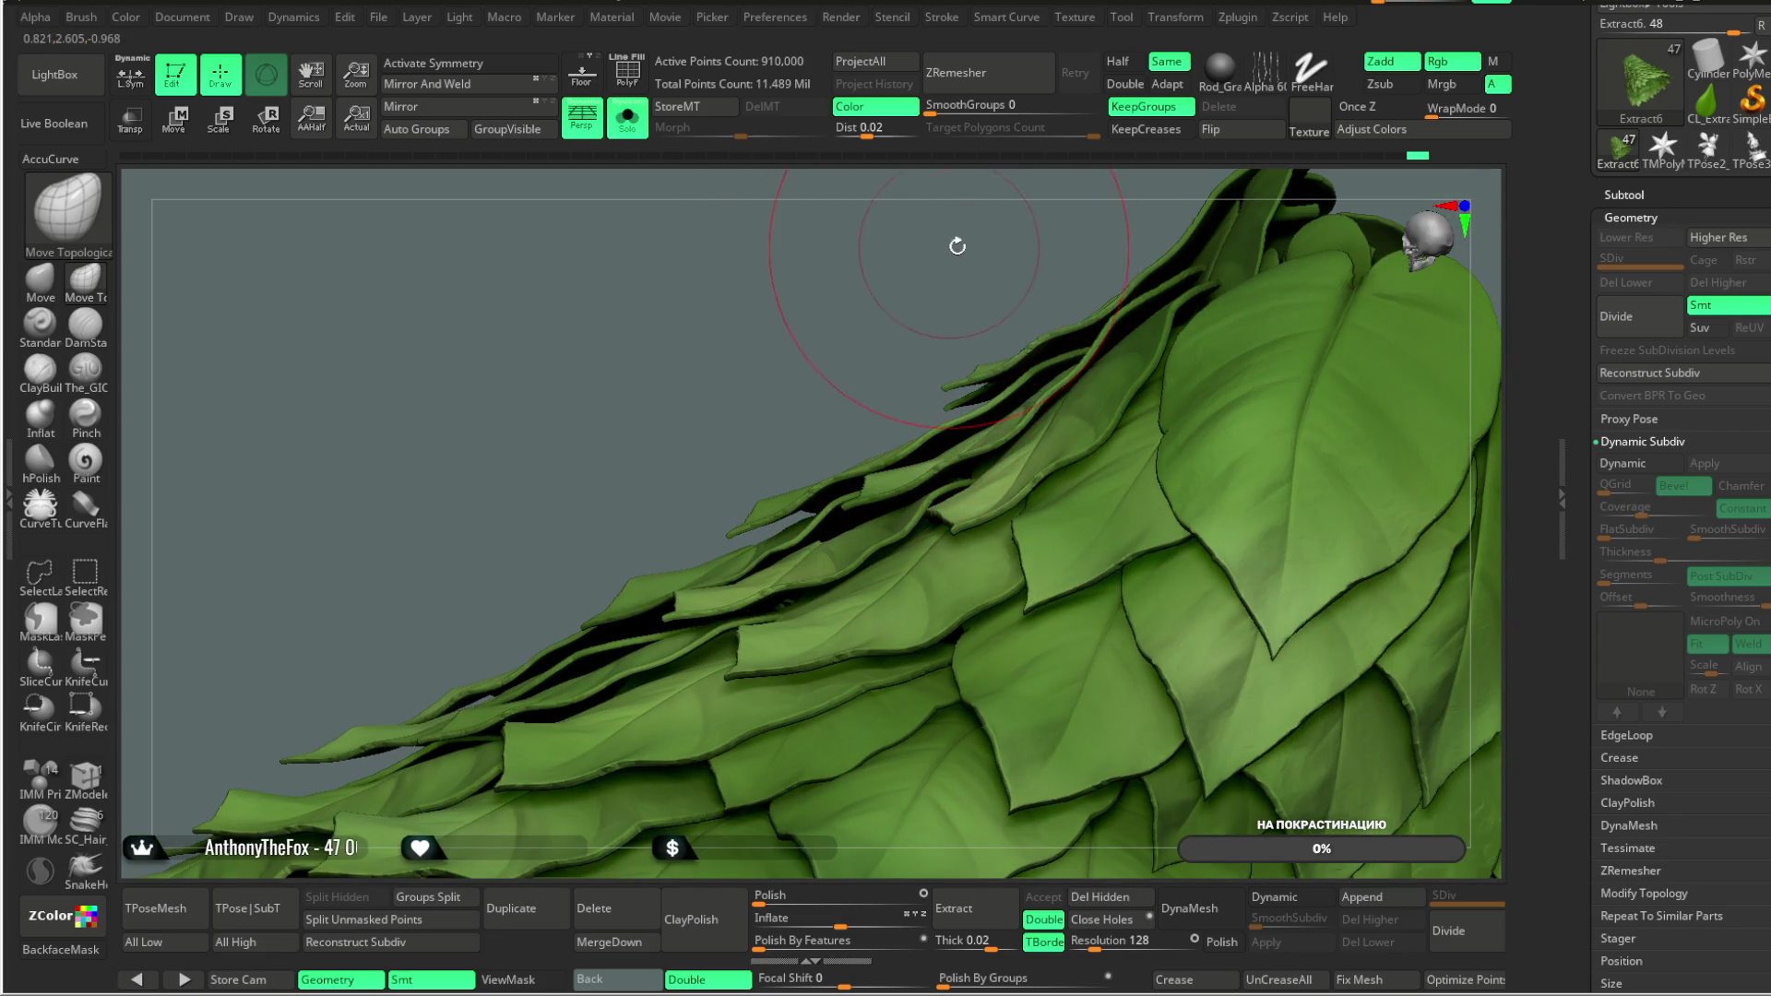
Step: Orbit around the leaf skirt to review the overlapping leaves from many angles
left_click_drag(953, 245, 880, 459)
mouse_move(834, 387)
left_mouse_down()
mouse_move(795, 499)
mouse_move(674, 539)
left_mouse_up()
mouse_move(664, 349)
left_mouse_down()
mouse_move(803, 344)
mouse_move(972, 265)
mouse_move(827, 551)
left_mouse_up()
mouse_move(960, 427)
left_mouse_down()
mouse_move(1008, 328)
mouse_move(1059, 296)
mouse_move(720, 509)
left_mouse_up()
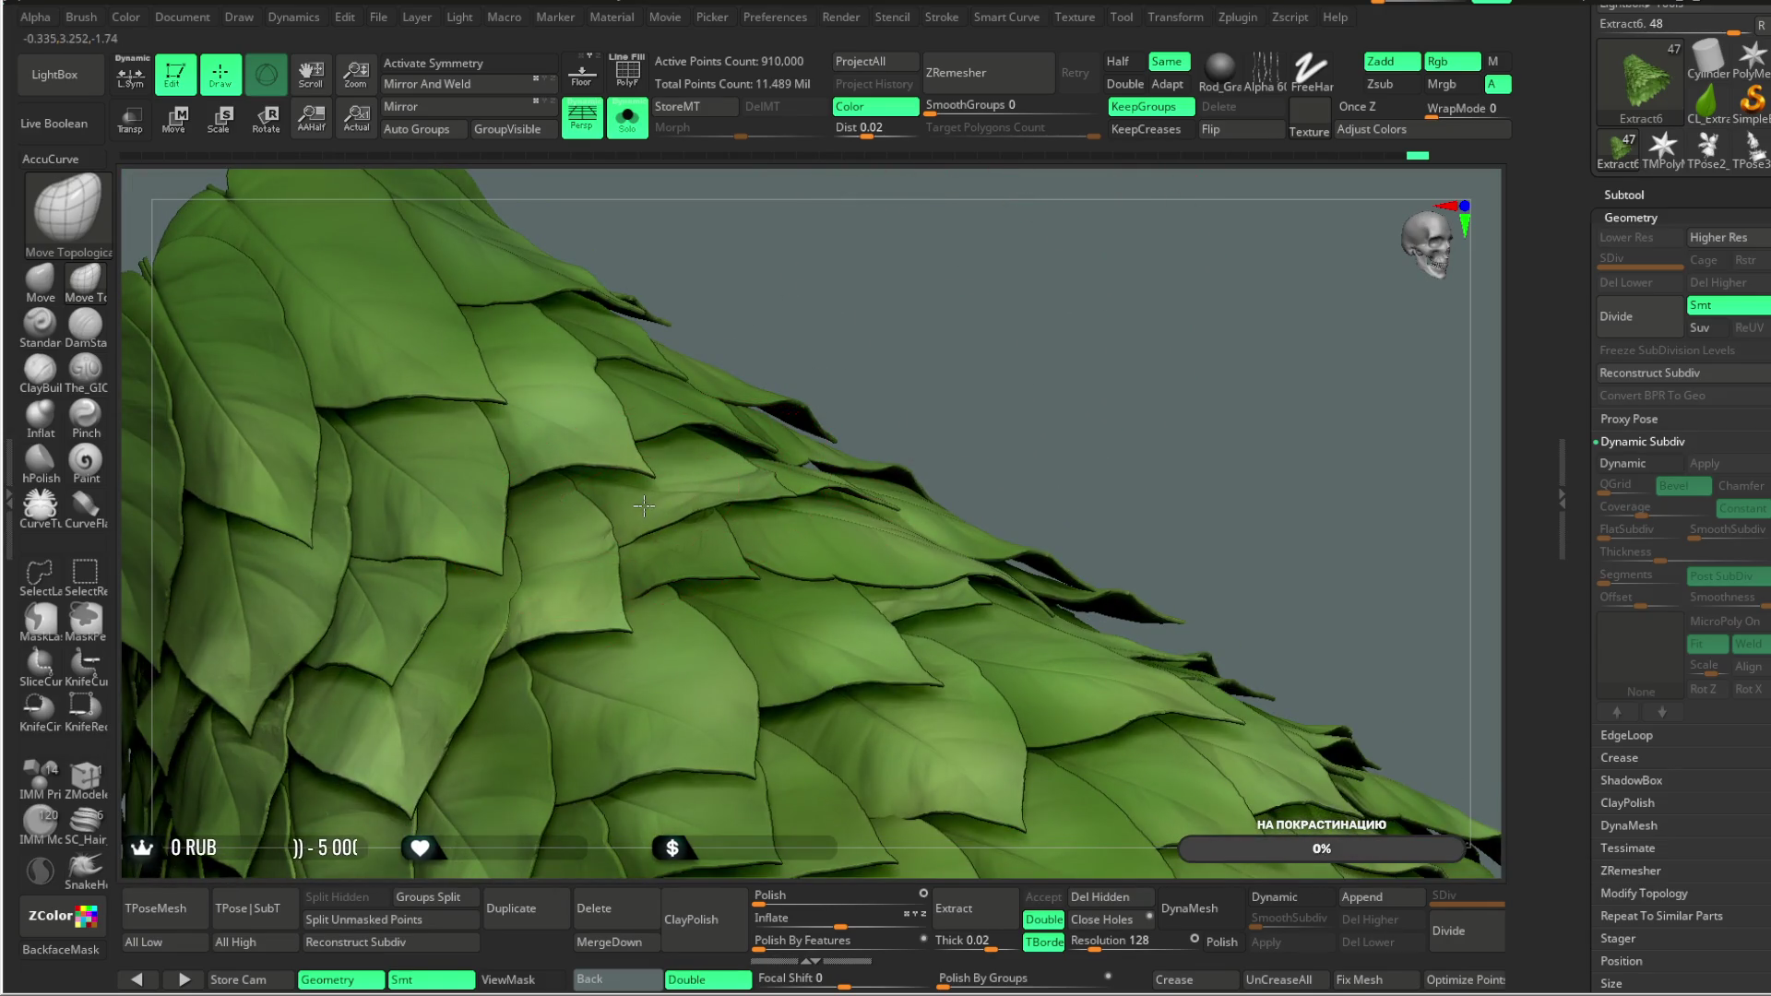
left_click_drag(894, 285, 585, 511)
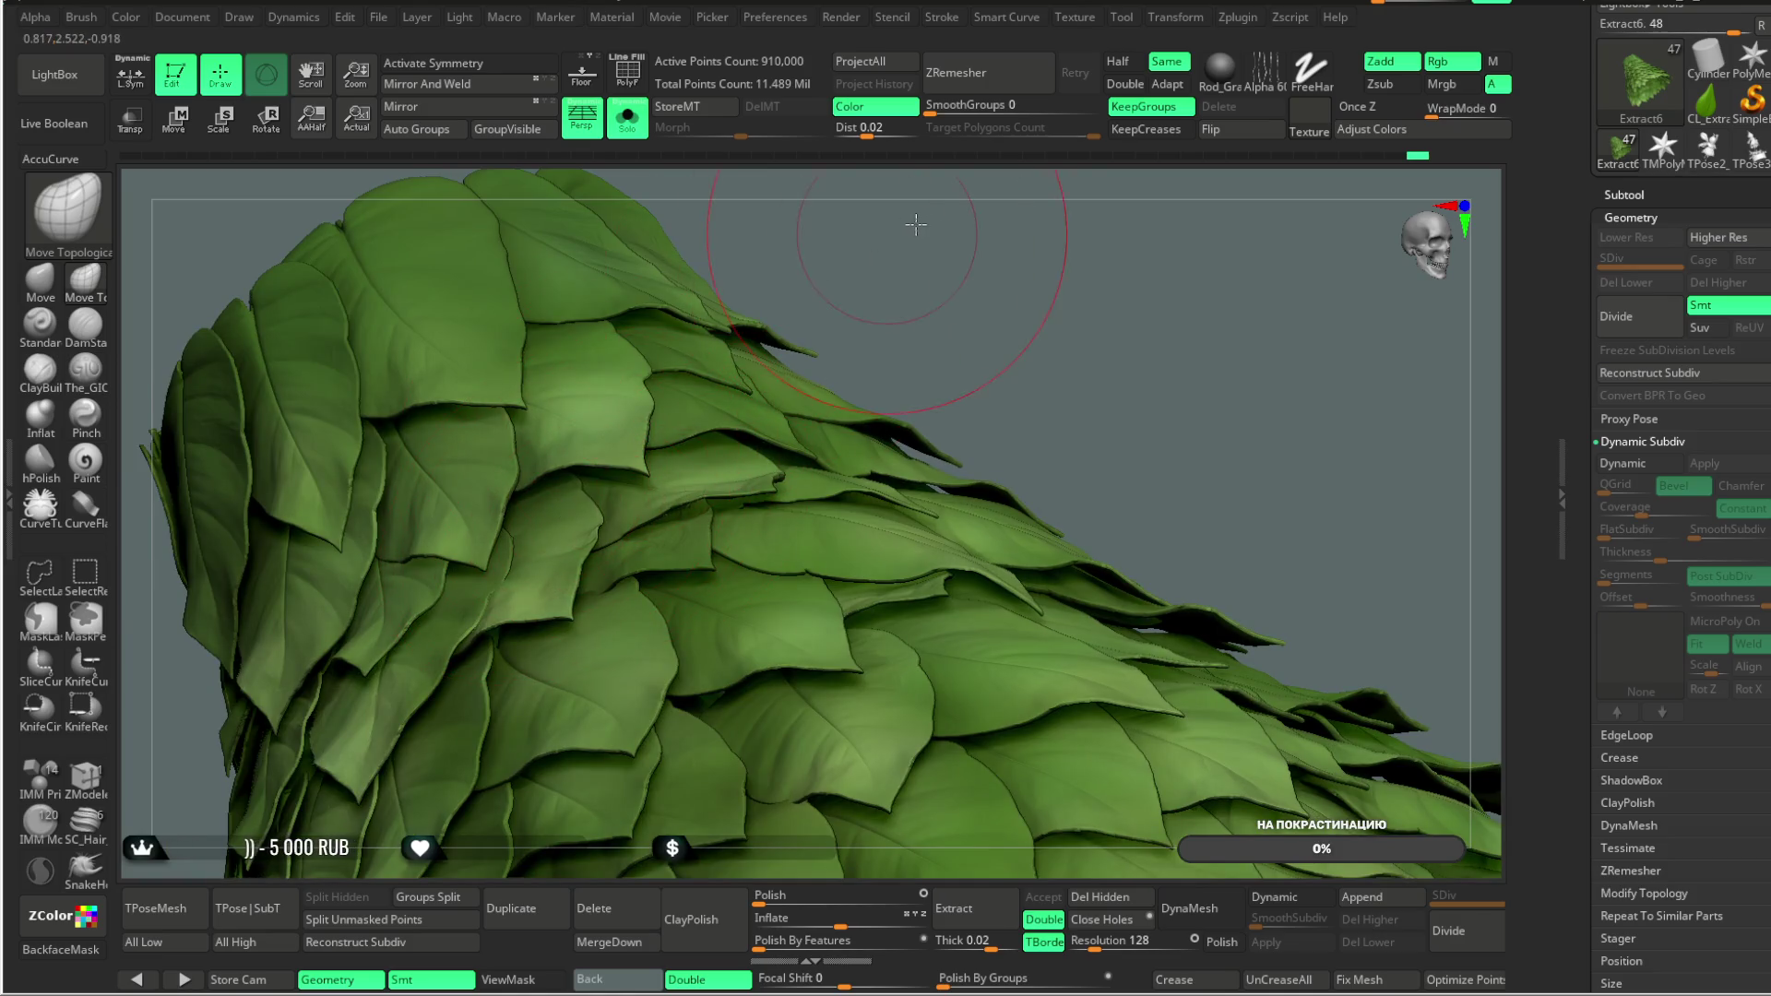
left_click_drag(908, 225, 802, 294)
left_click_drag(946, 211, 548, 454)
mouse_move(932, 193)
left_mouse_down()
mouse_move(984, 249)
mouse_move(924, 249)
left_mouse_up()
left_click_drag(700, 257, 537, 482)
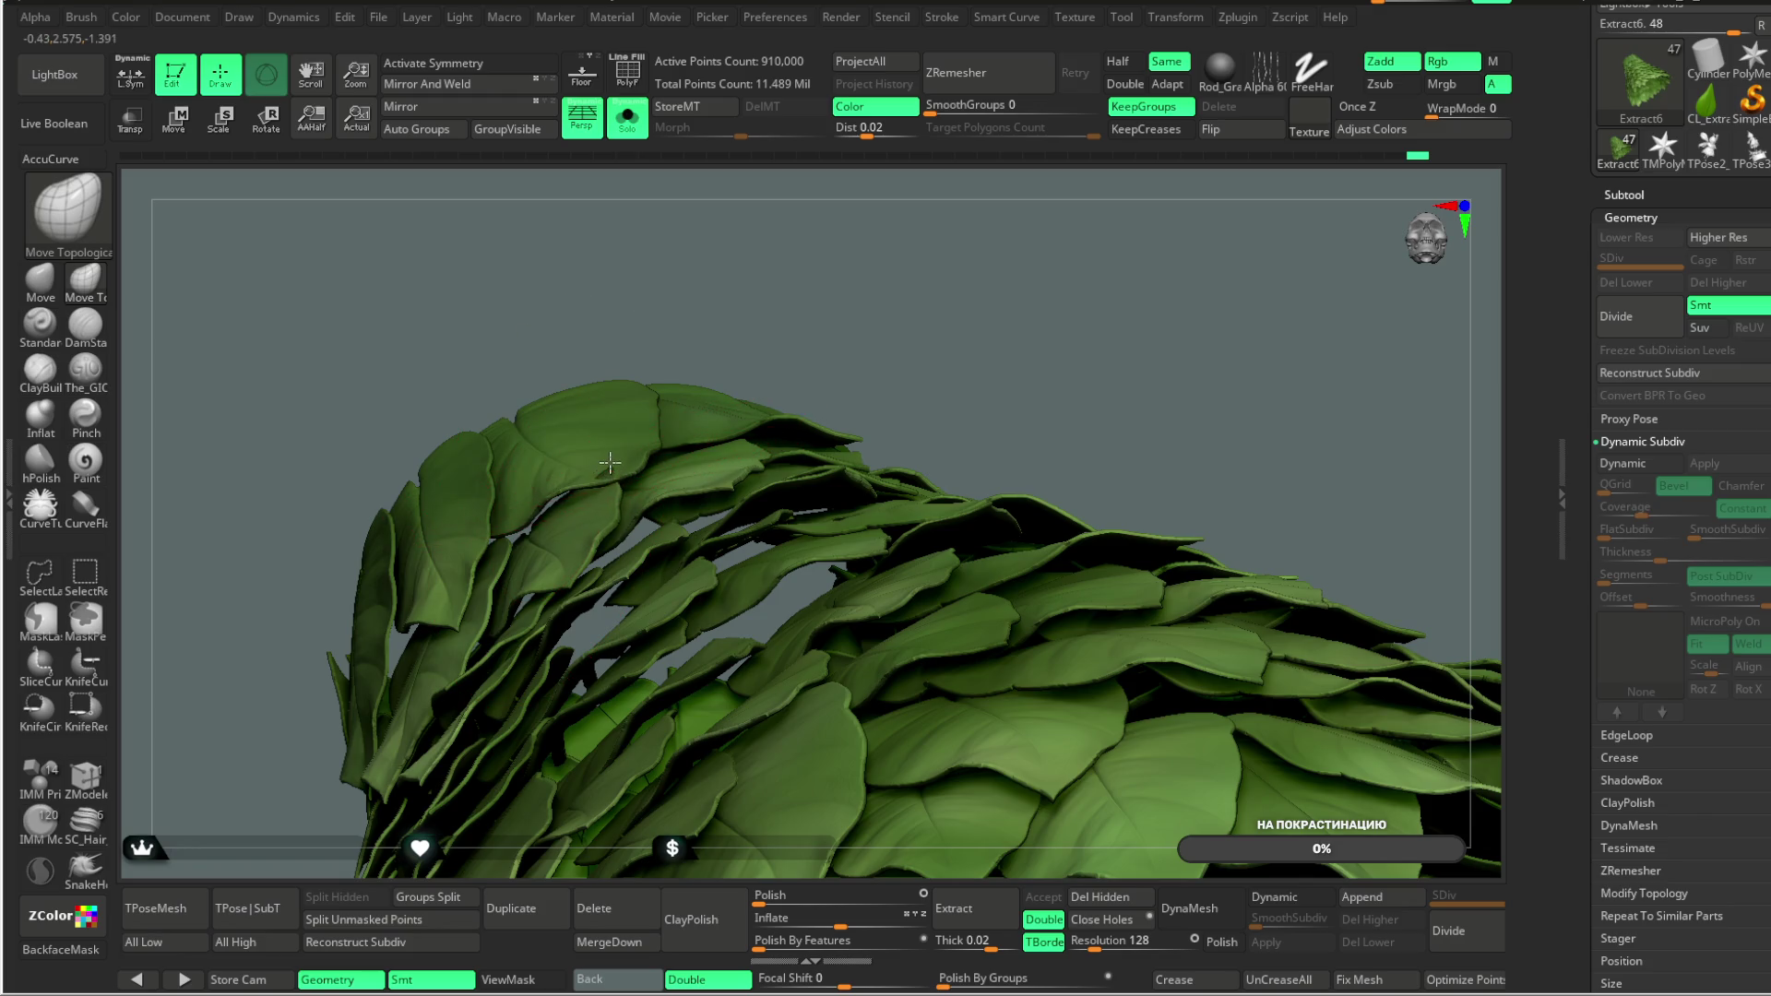
mouse_move(704, 343)
left_mouse_down()
mouse_move(751, 285)
mouse_move(724, 411)
left_mouse_up()
left_click_drag(719, 239, 597, 455)
mouse_move(624, 297)
left_mouse_down()
mouse_move(671, 296)
mouse_move(611, 458)
mouse_move(679, 249)
mouse_move(799, 225)
mouse_move(901, 276)
mouse_move(817, 492)
left_mouse_up()
Step: Set the brush draw size to about 124 and zoom in close on a leaf
key("space")
left_click_drag(1059, 206, 742, 530, "alt")
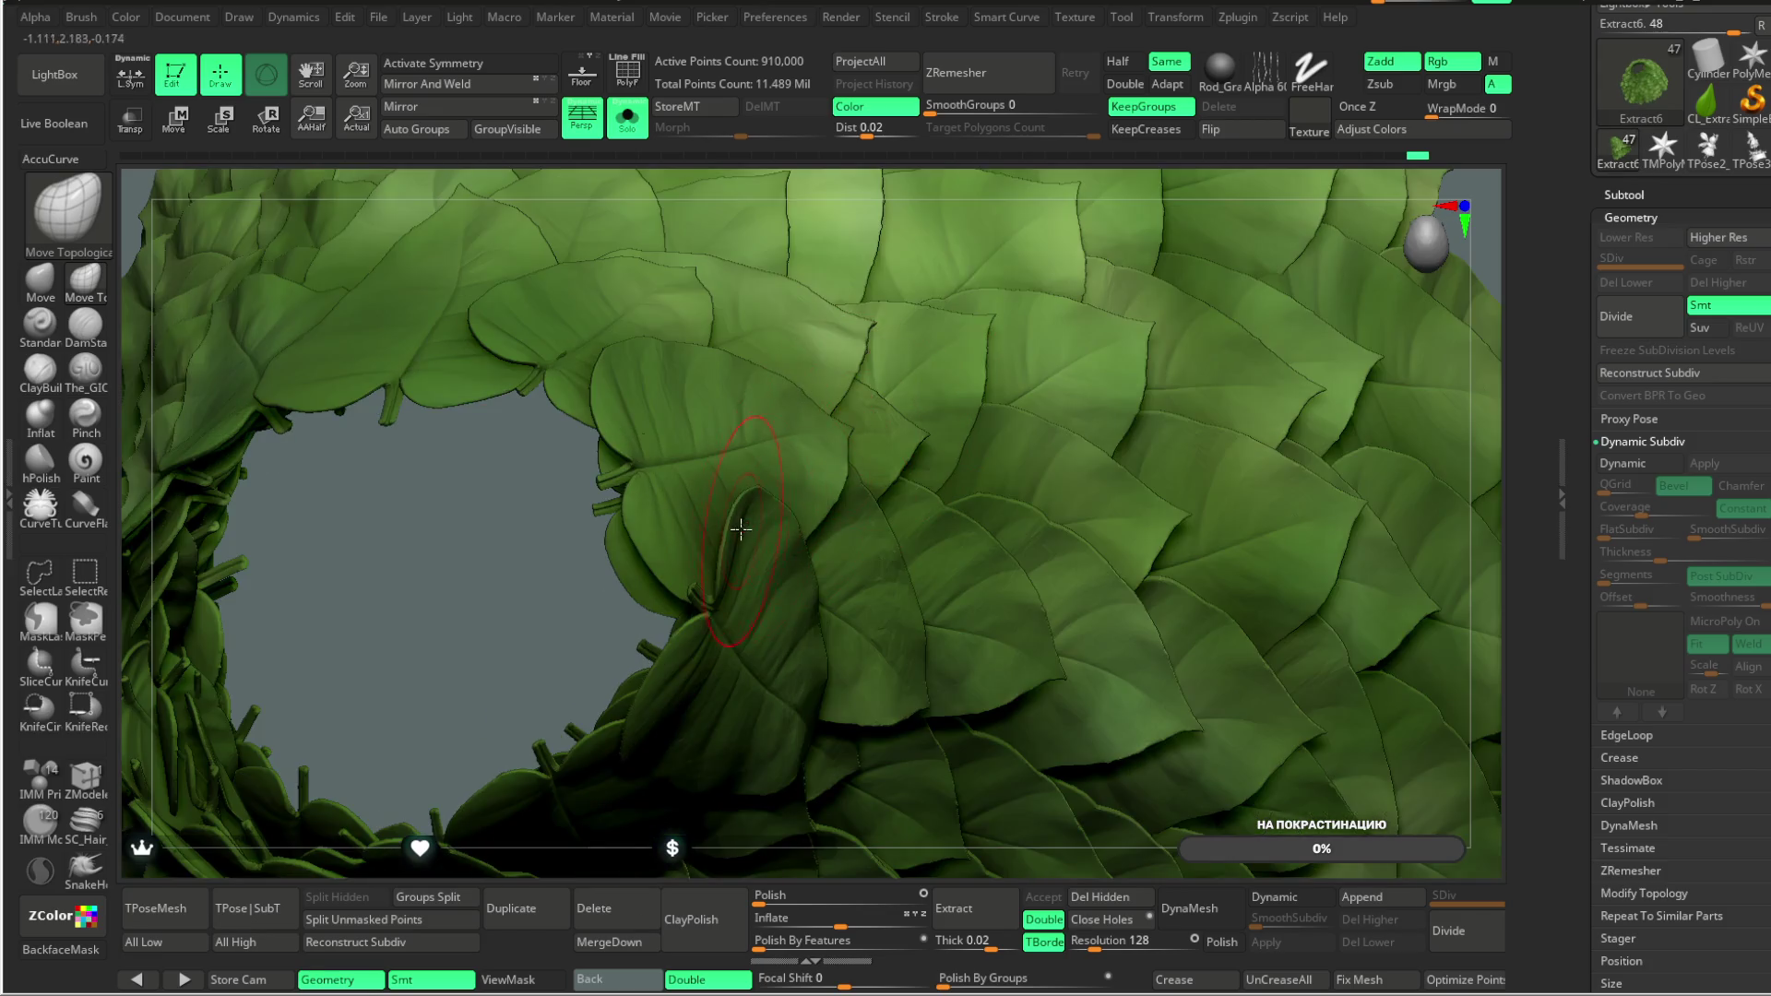
mouse_move(624, 735)
left_mouse_down()
mouse_move(609, 711)
mouse_move(850, 467)
mouse_move(687, 463)
mouse_move(756, 457)
left_mouse_up()
Step: Raise the brush Draw Size to about 202 and orbit to a frontal view of the leaf skirt
key("space")
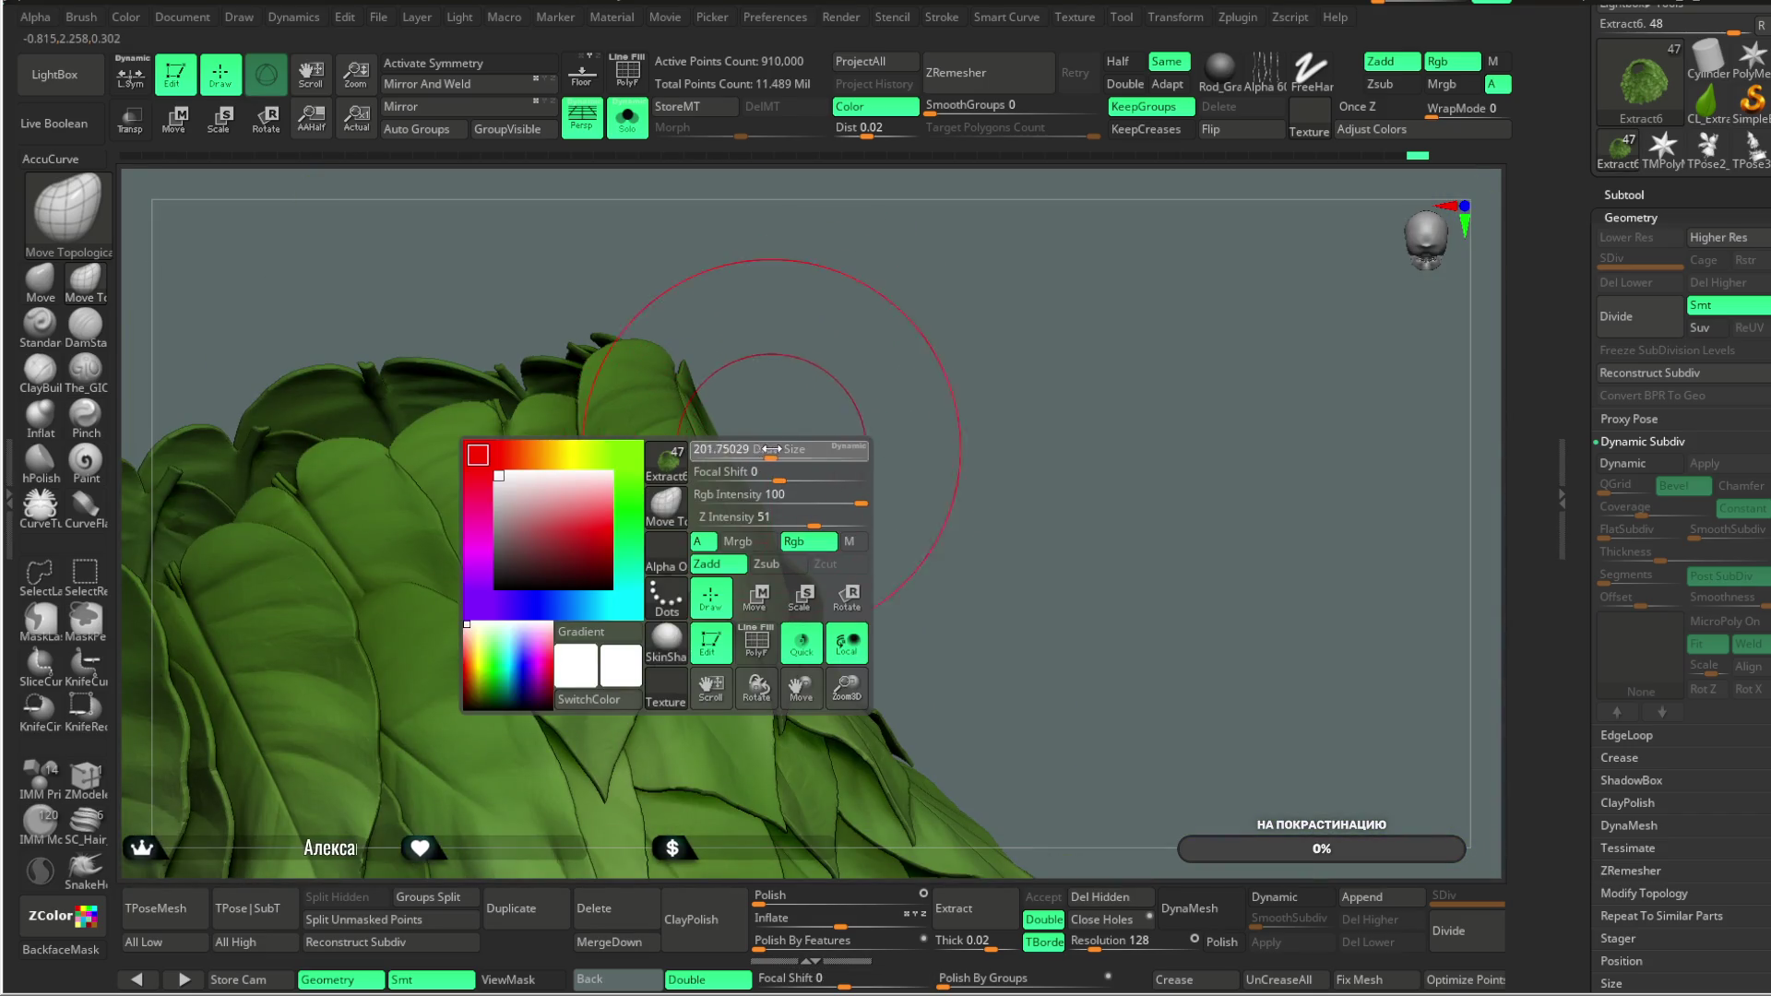
mouse_move(863, 442)
left_mouse_down()
mouse_move(830, 316)
mouse_move(850, 324)
mouse_move(865, 440)
left_mouse_up()
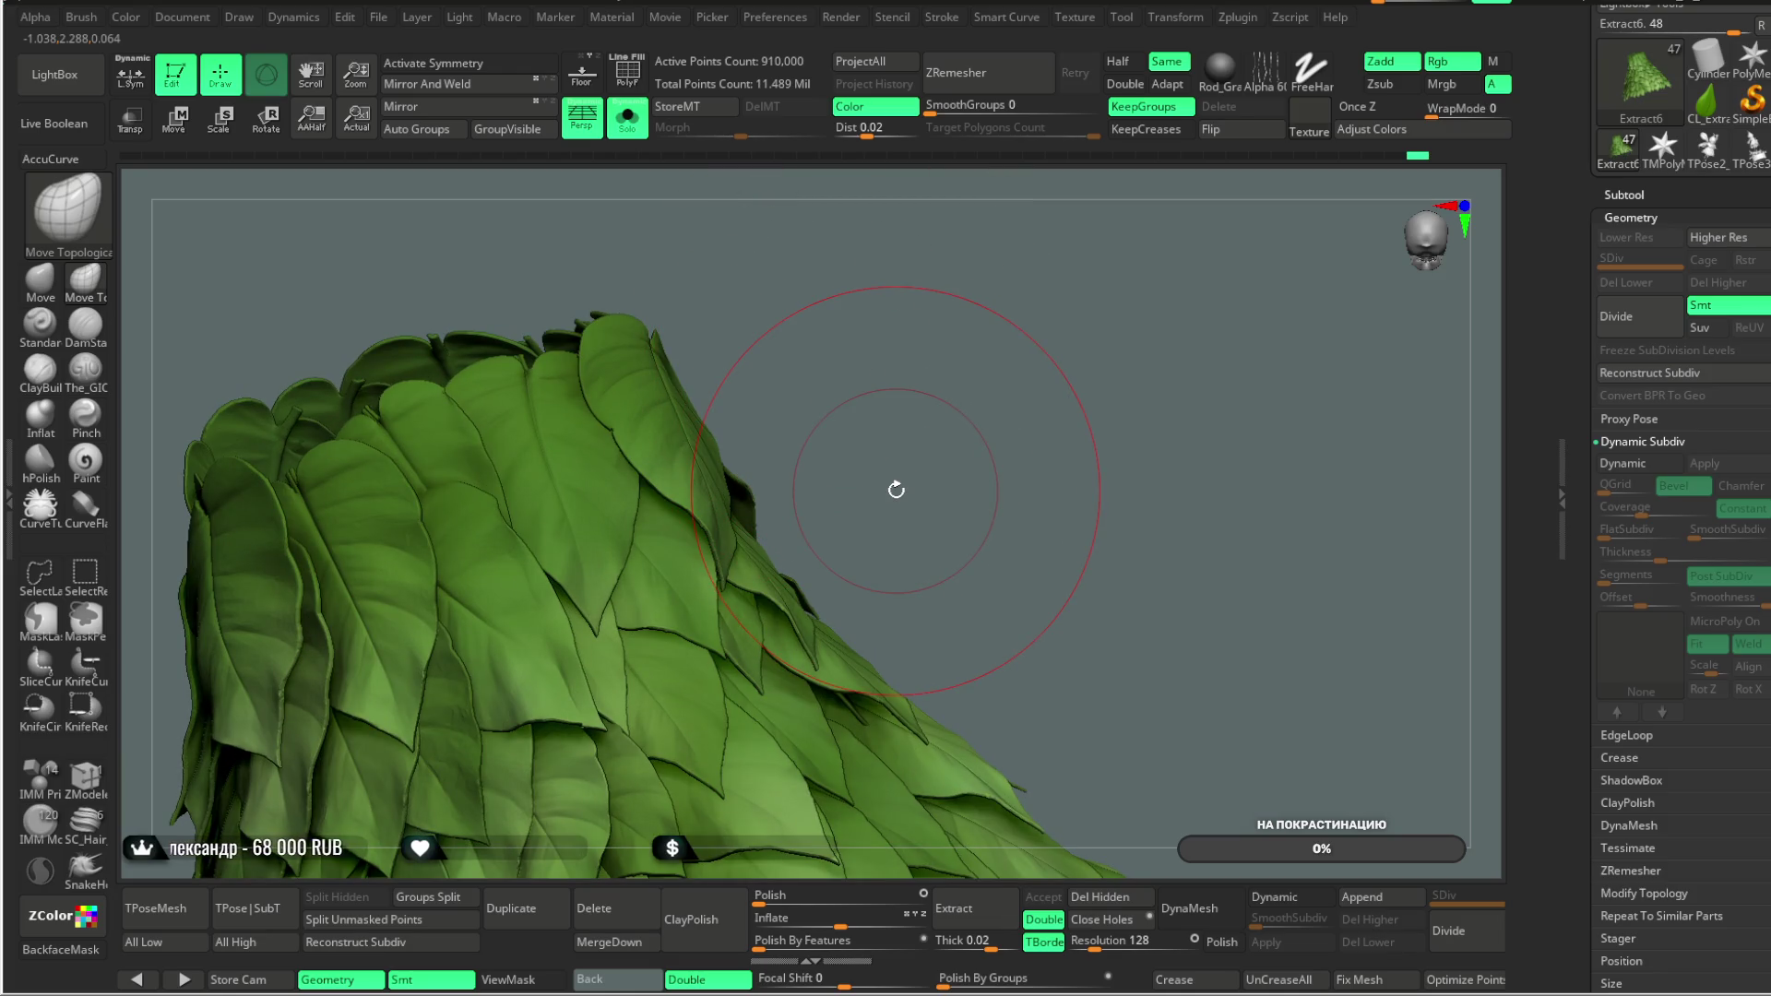
left_click_drag(900, 333, 836, 389)
mouse_move(696, 458)
left_mouse_down()
mouse_move(874, 323)
mouse_move(857, 387)
left_mouse_up()
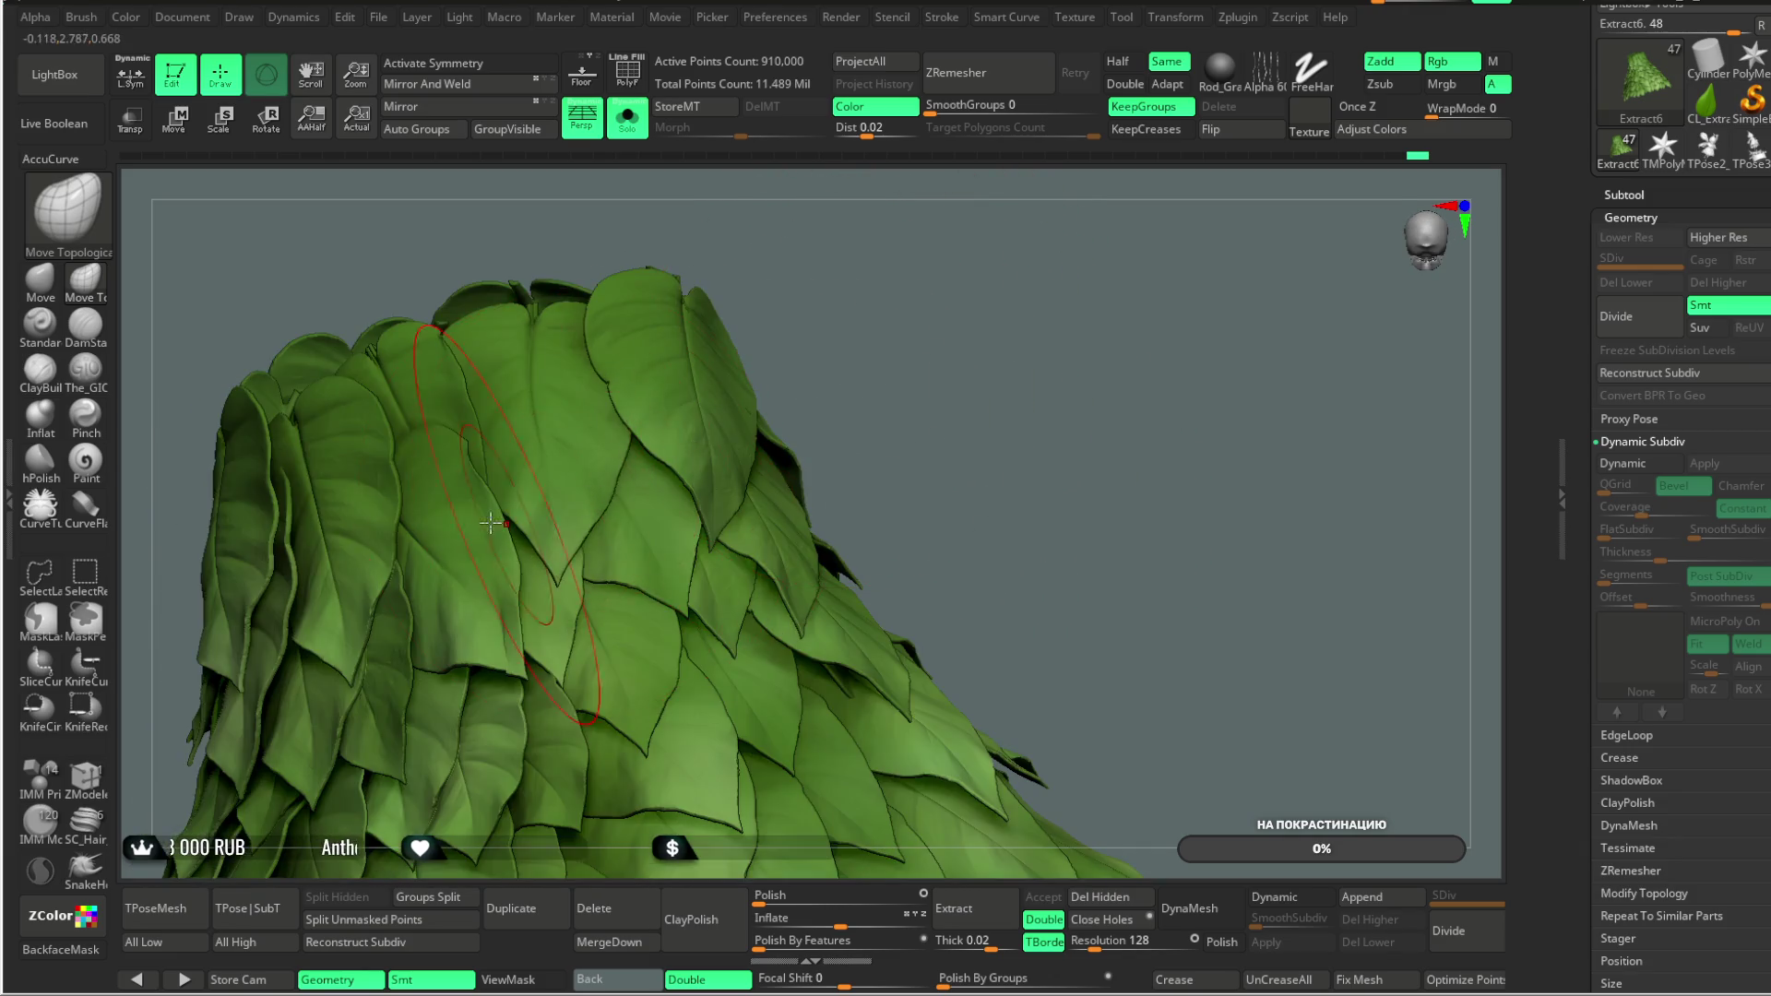
mouse_move(899, 269)
left_mouse_down()
mouse_move(407, 483)
mouse_move(419, 466)
mouse_move(467, 486)
mouse_move(482, 600)
left_mouse_up()
mouse_move(375, 621)
left_mouse_down()
mouse_move(462, 545)
mouse_move(454, 517)
mouse_move(433, 563)
left_mouse_up()
Step: Orbit and zoom in close on the leaf skirt, reorienting toward its upper-left leaves
mouse_move(1265, 340)
left_mouse_down()
mouse_move(1222, 329)
mouse_move(1197, 412)
mouse_move(963, 351)
mouse_move(1159, 308)
mouse_move(803, 520)
left_mouse_up()
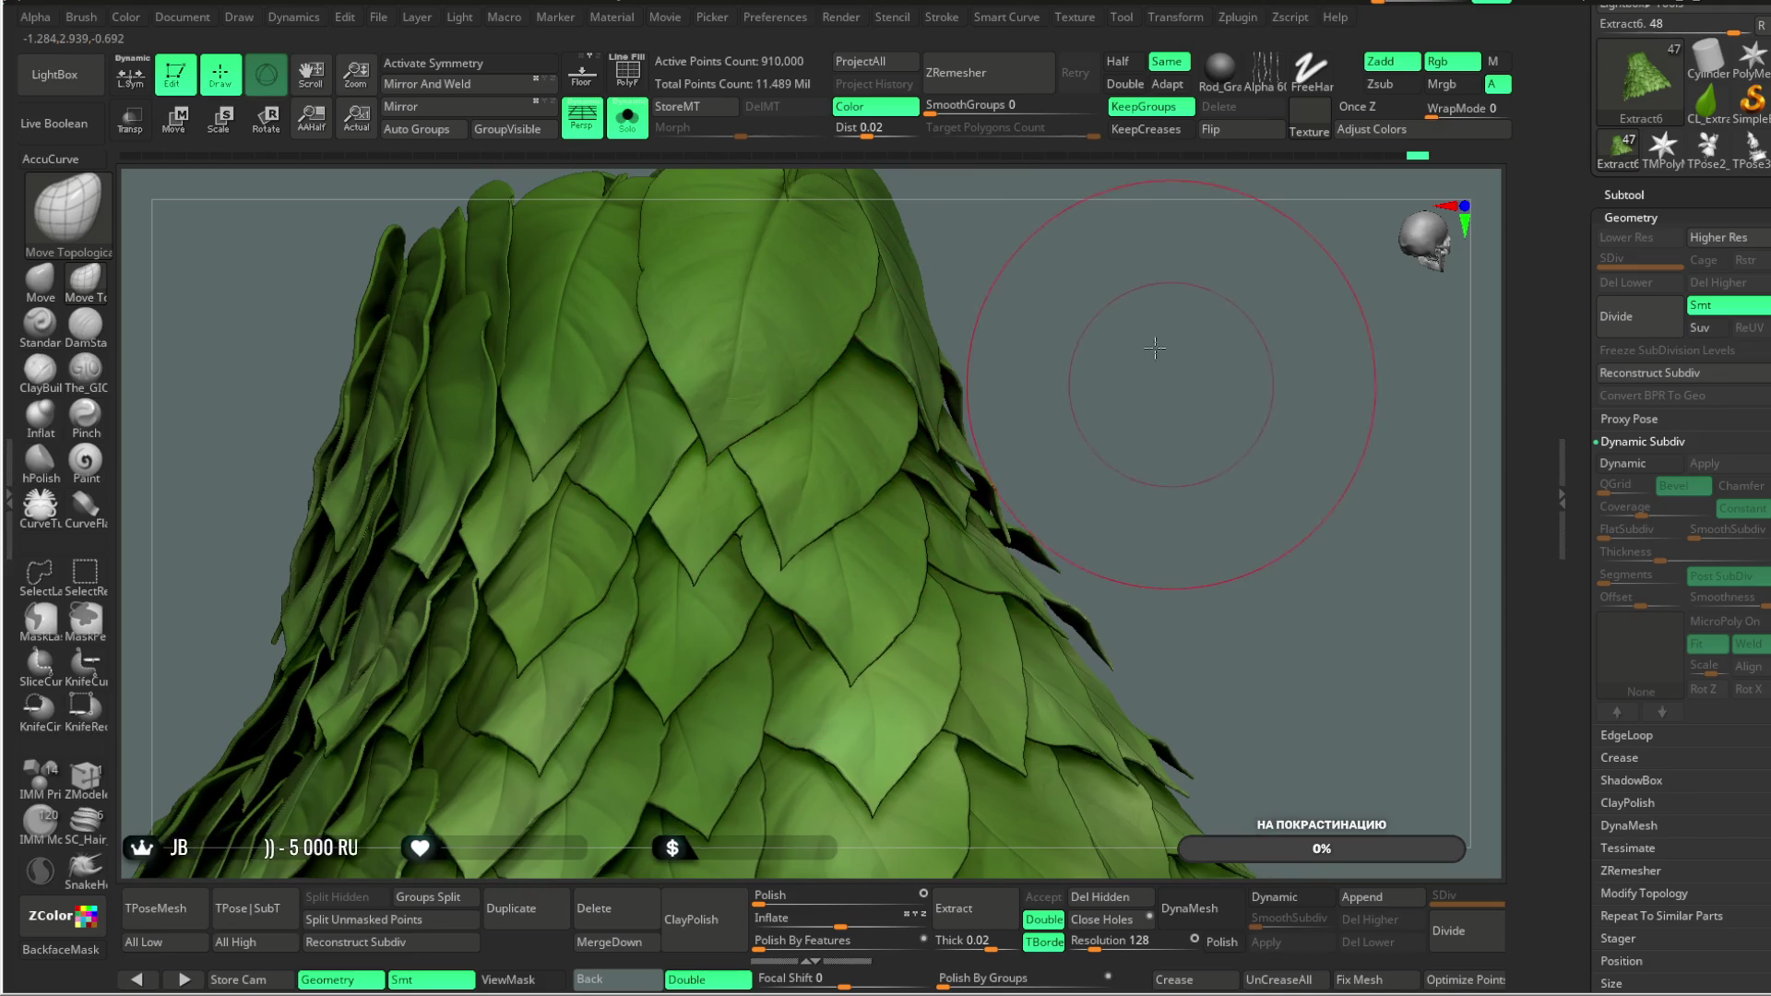
left_click_drag(1159, 358, 959, 515)
left_click_drag(1263, 311, 1008, 489)
mouse_move(899, 570)
left_mouse_down()
mouse_move(1084, 442)
mouse_move(1101, 383)
mouse_move(749, 605)
left_mouse_up()
mouse_move(740, 609)
right_mouse_down()
mouse_move(886, 514)
mouse_move(748, 634)
mouse_move(1036, 400)
mouse_move(696, 619)
right_mouse_up()
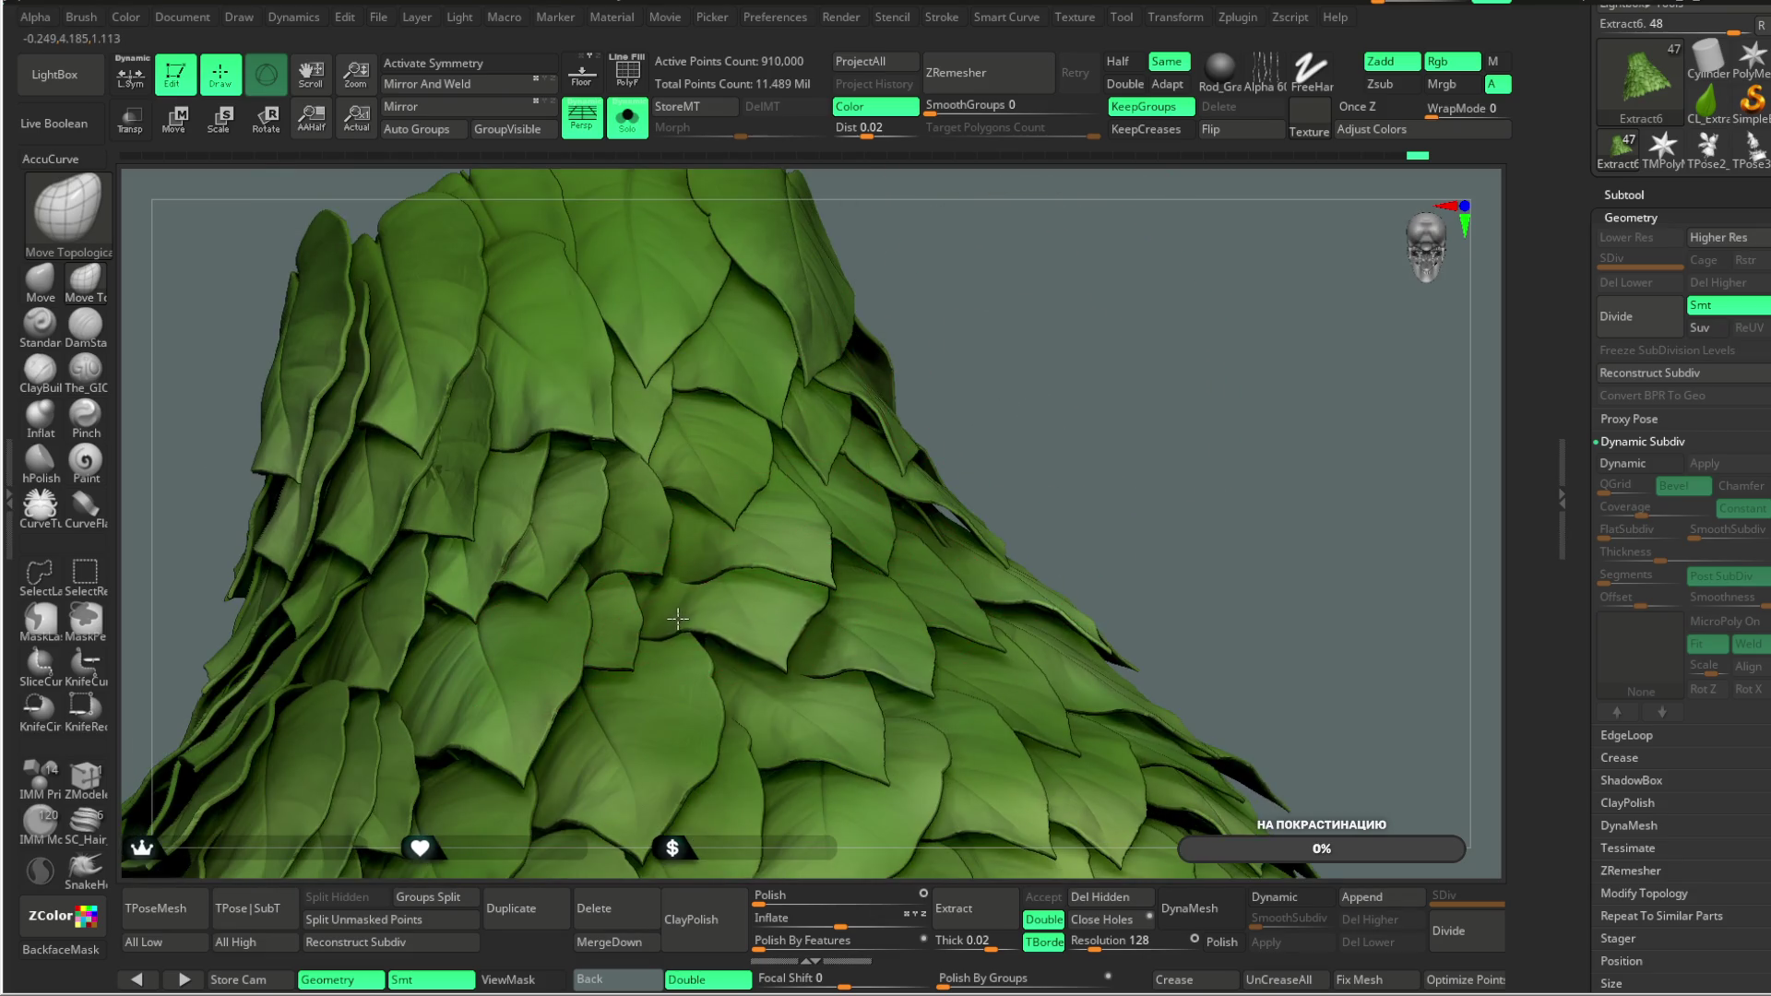
mouse_move(951, 416)
right_mouse_down()
mouse_move(738, 521)
mouse_move(656, 528)
right_mouse_up()
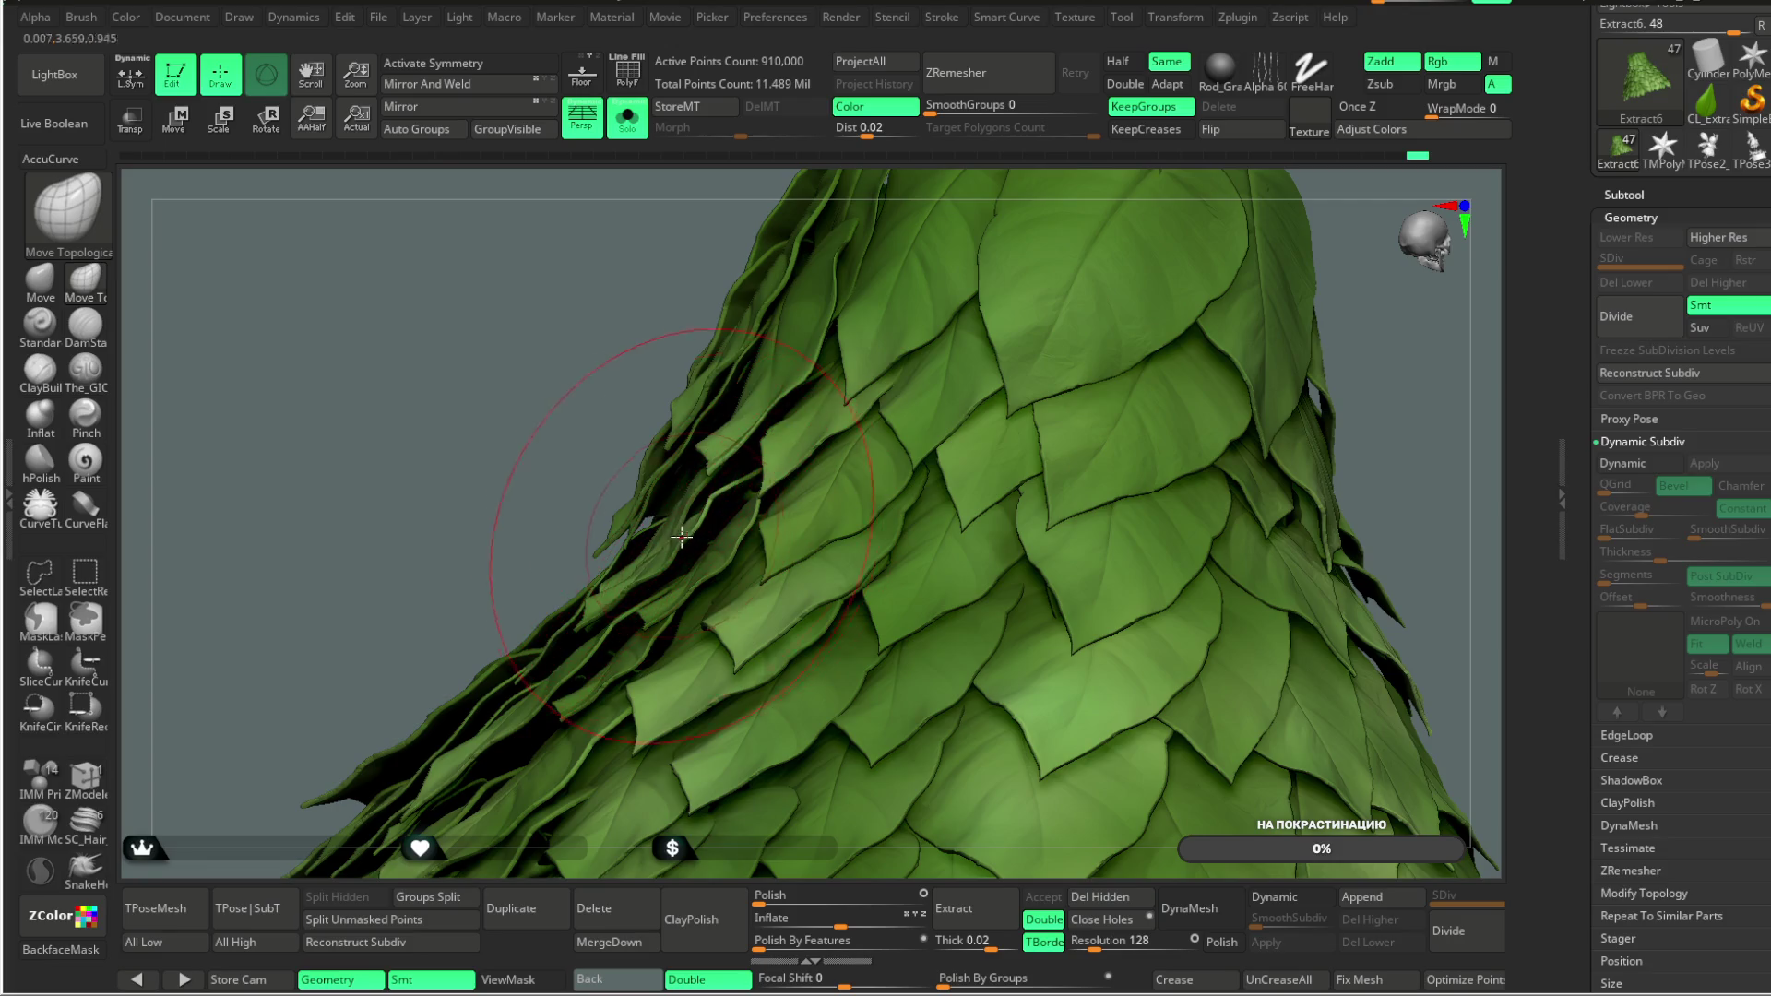
mouse_move(515, 499)
right_mouse_down()
mouse_move(624, 573)
mouse_move(490, 458)
mouse_move(578, 419)
mouse_move(548, 549)
mouse_move(593, 417)
mouse_move(653, 451)
right_mouse_up()
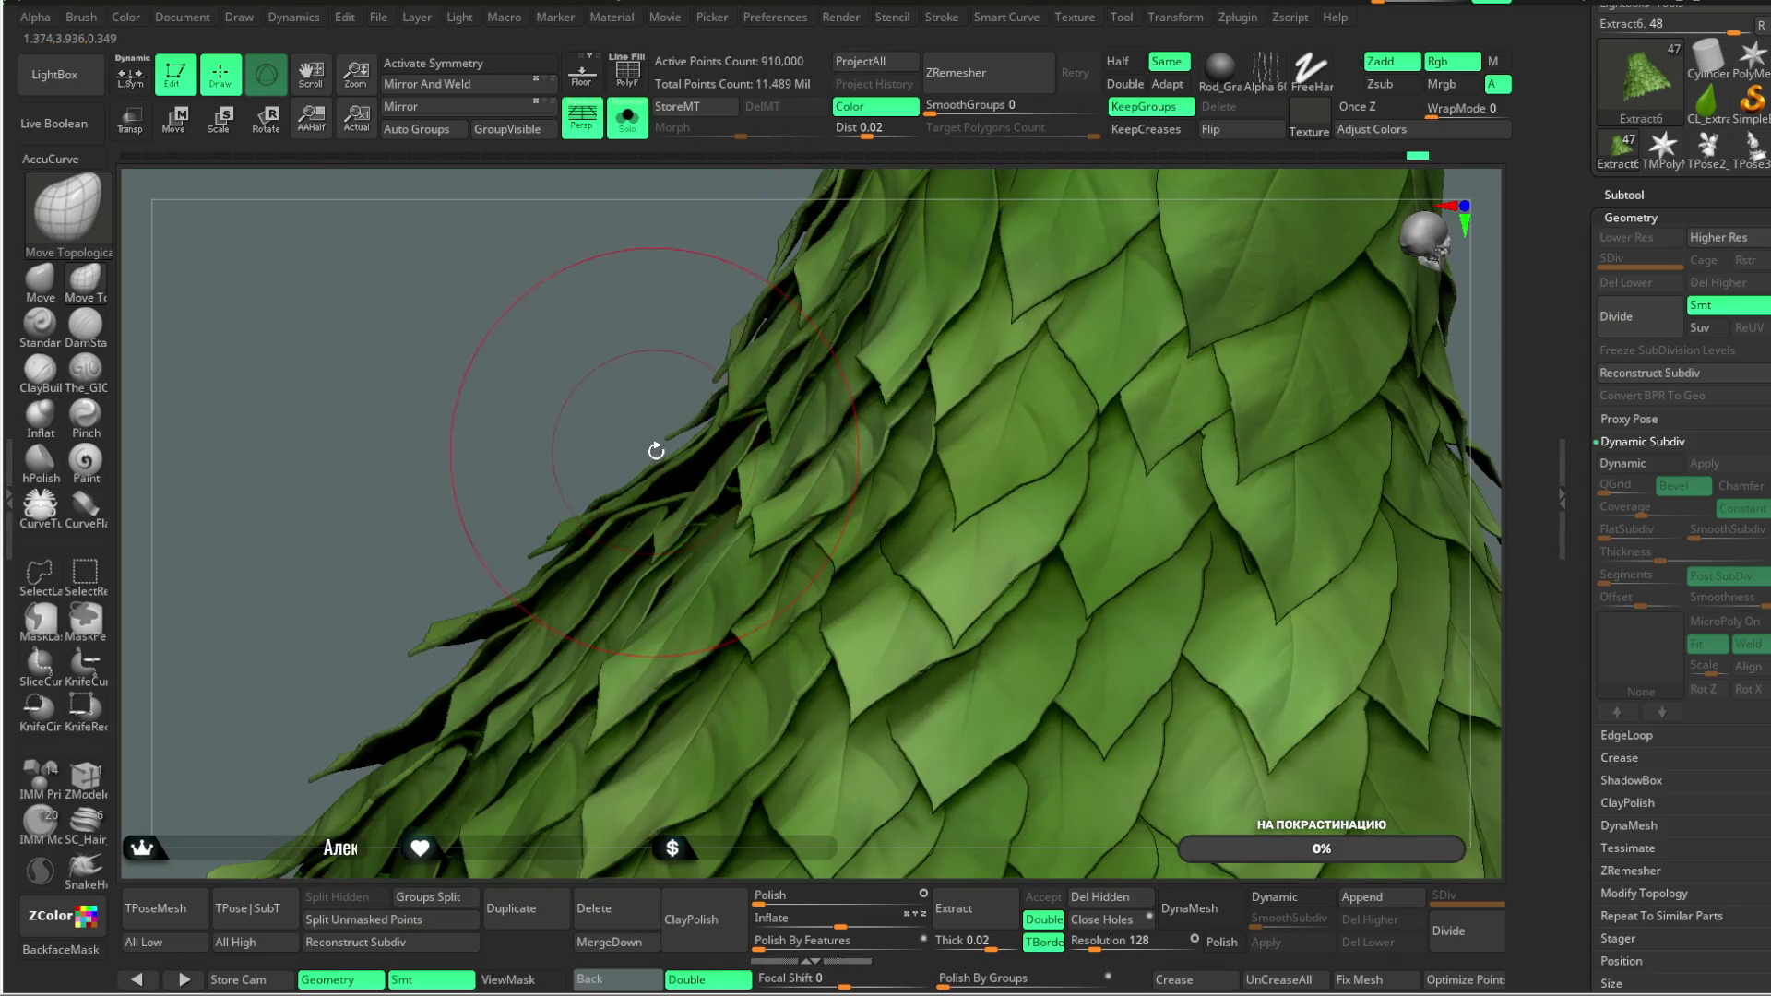
right_click_drag(591, 559, 740, 425)
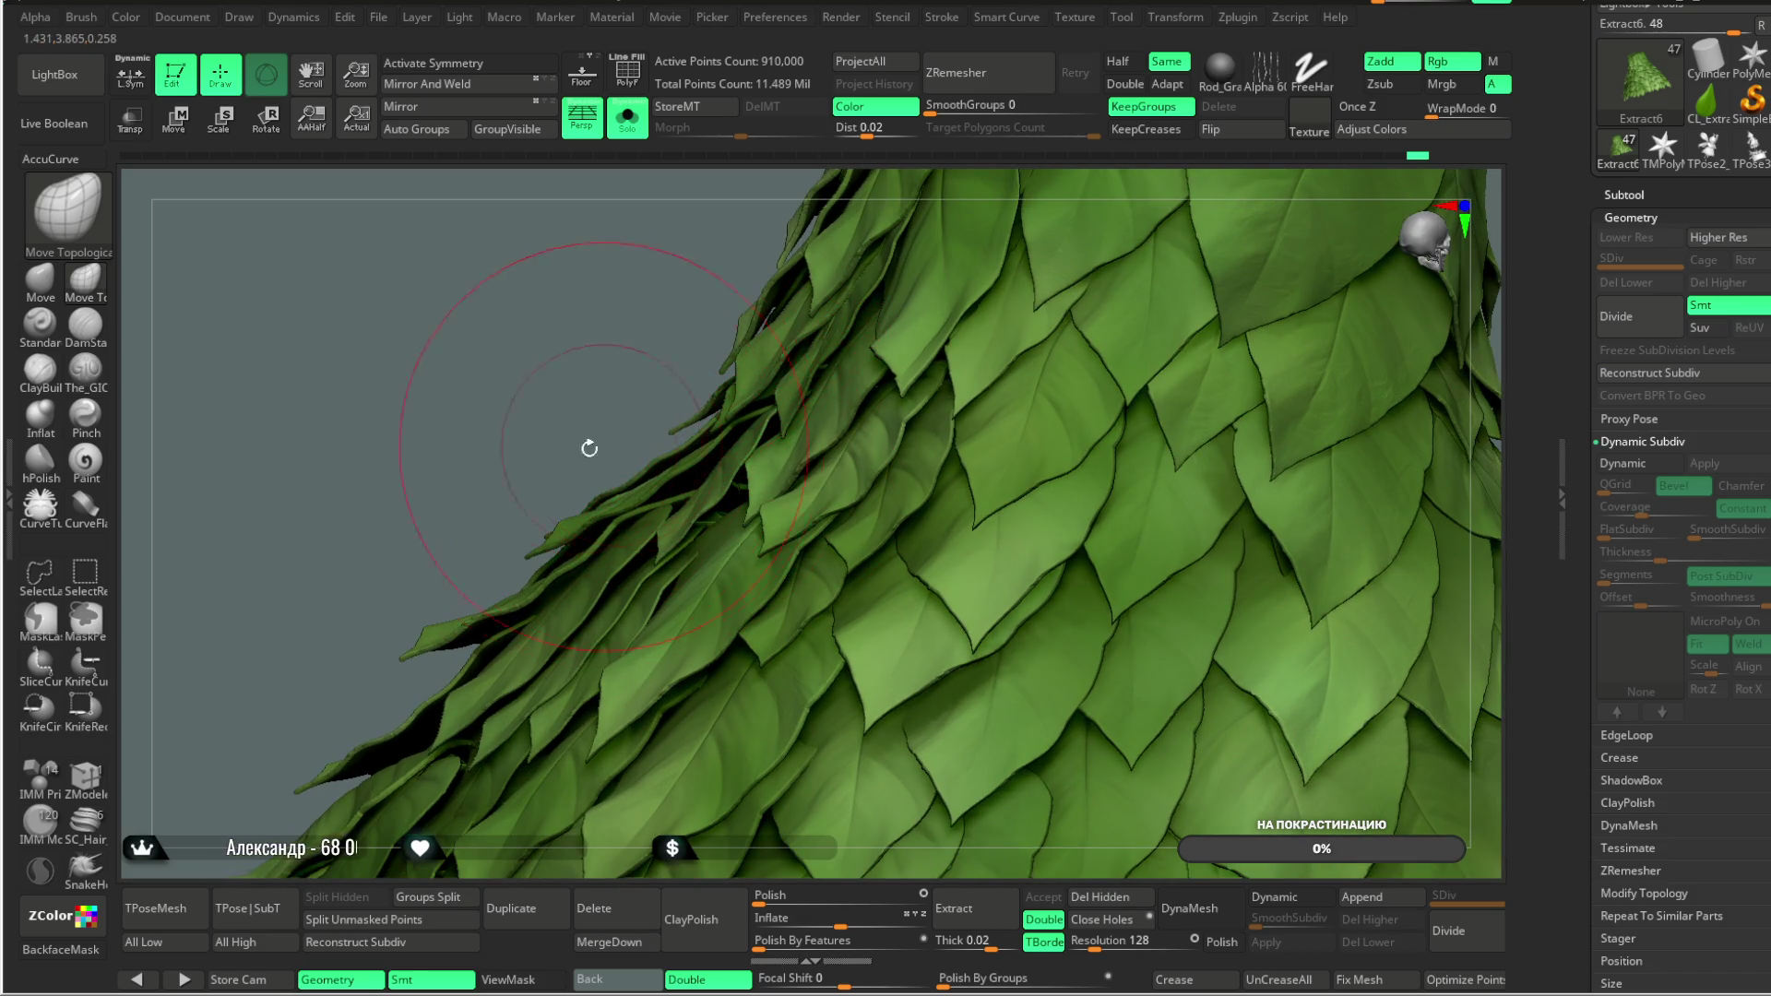
Step: Swing around the skirt, zooming out to its hem and back in to see the cone shape
right_click_drag(601, 446, 597, 412)
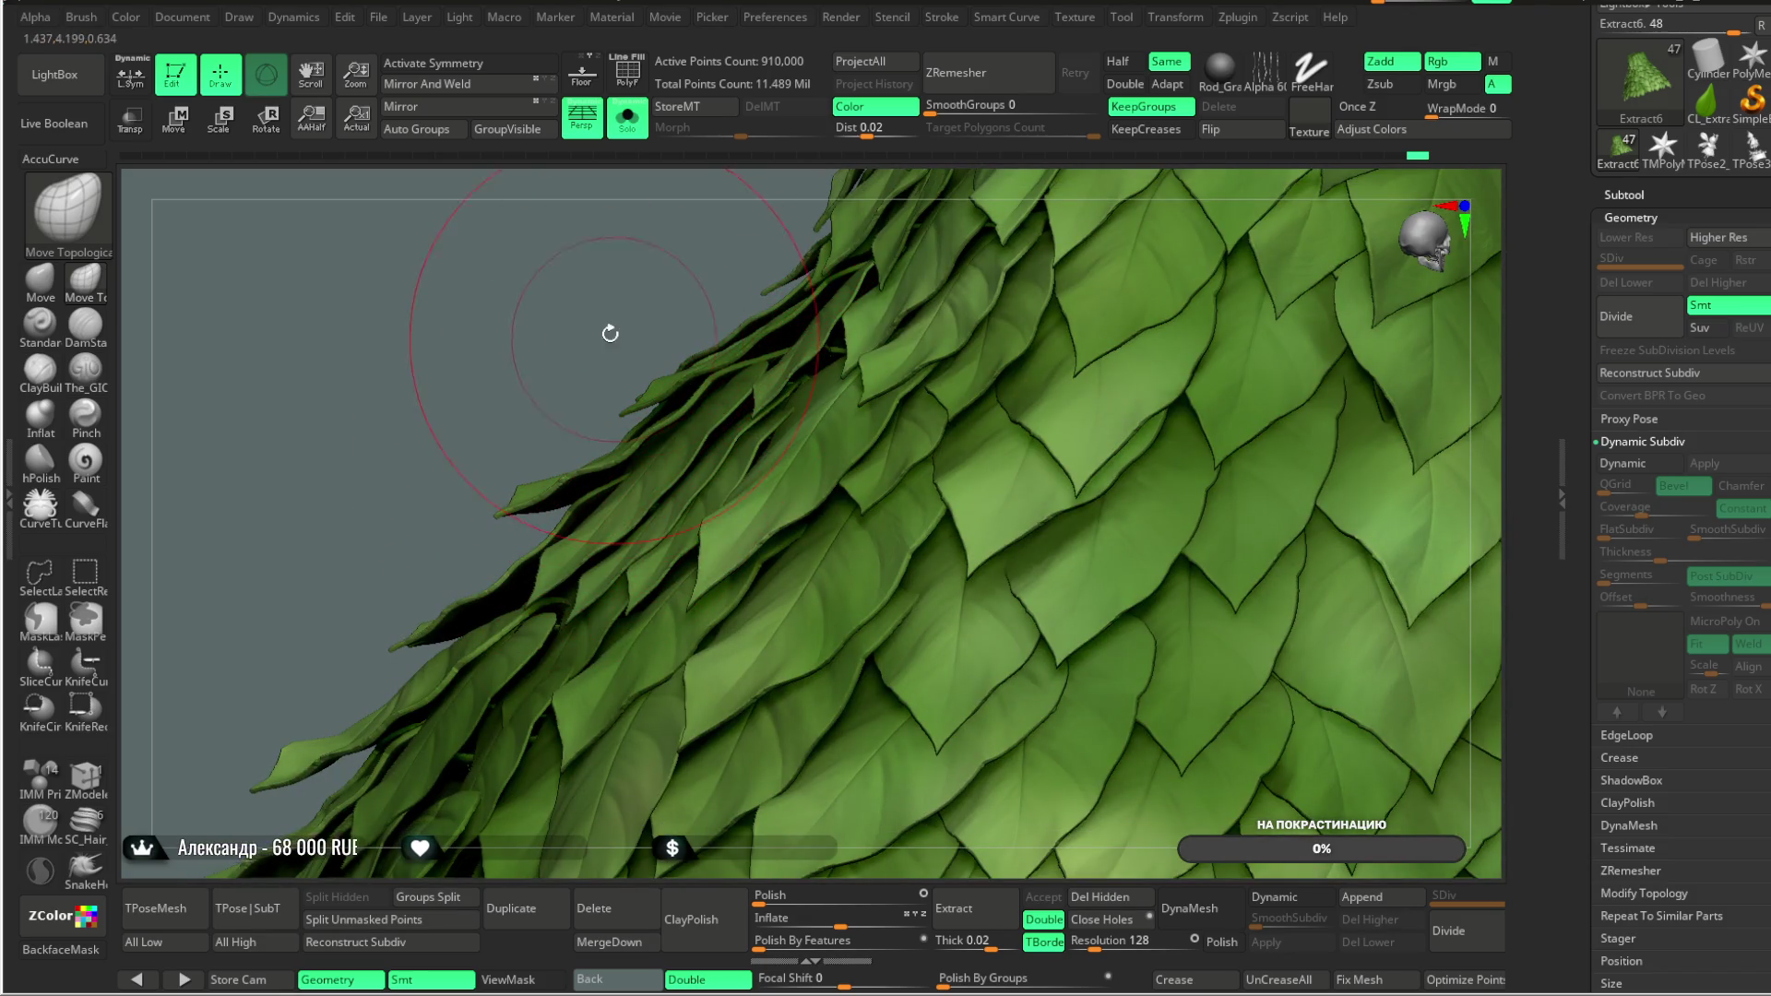
right_click_drag(613, 336, 503, 567)
mouse_move(410, 526)
right_mouse_down()
mouse_move(482, 427)
mouse_move(513, 474)
mouse_move(508, 549)
mouse_move(492, 477)
right_mouse_up()
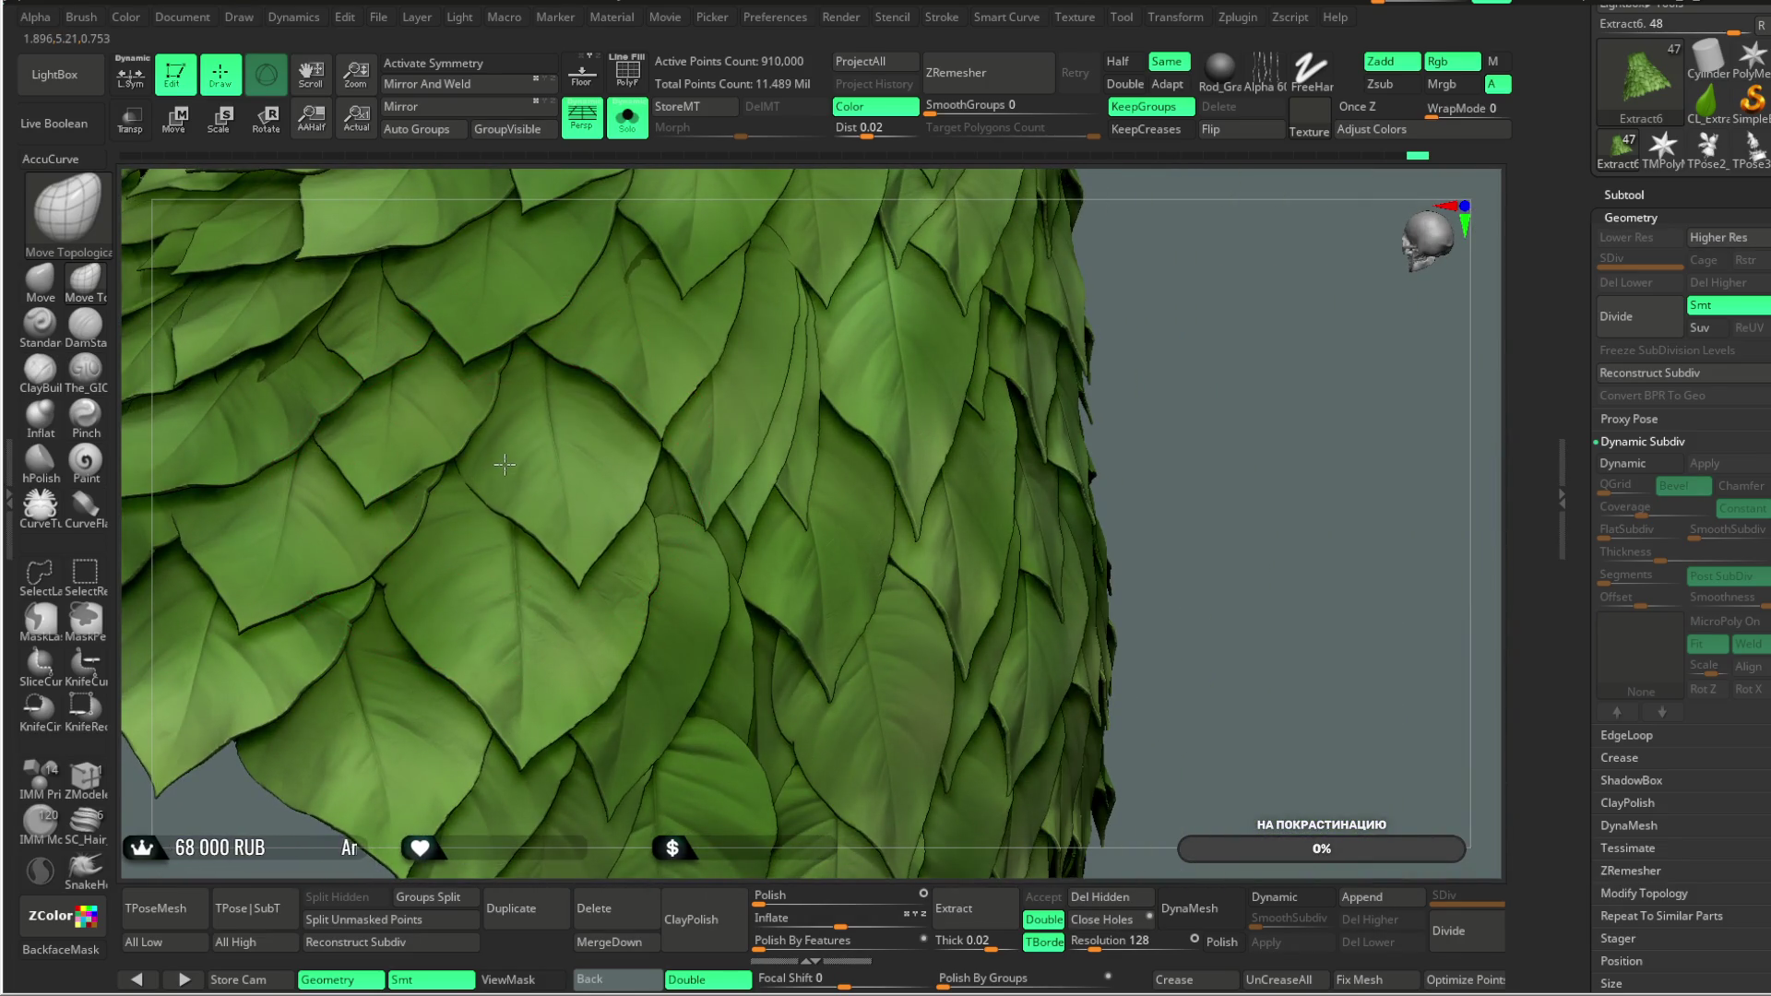
mouse_move(516, 464)
right_mouse_down()
mouse_move(1187, 231)
mouse_move(1138, 276)
mouse_move(722, 461)
right_mouse_up()
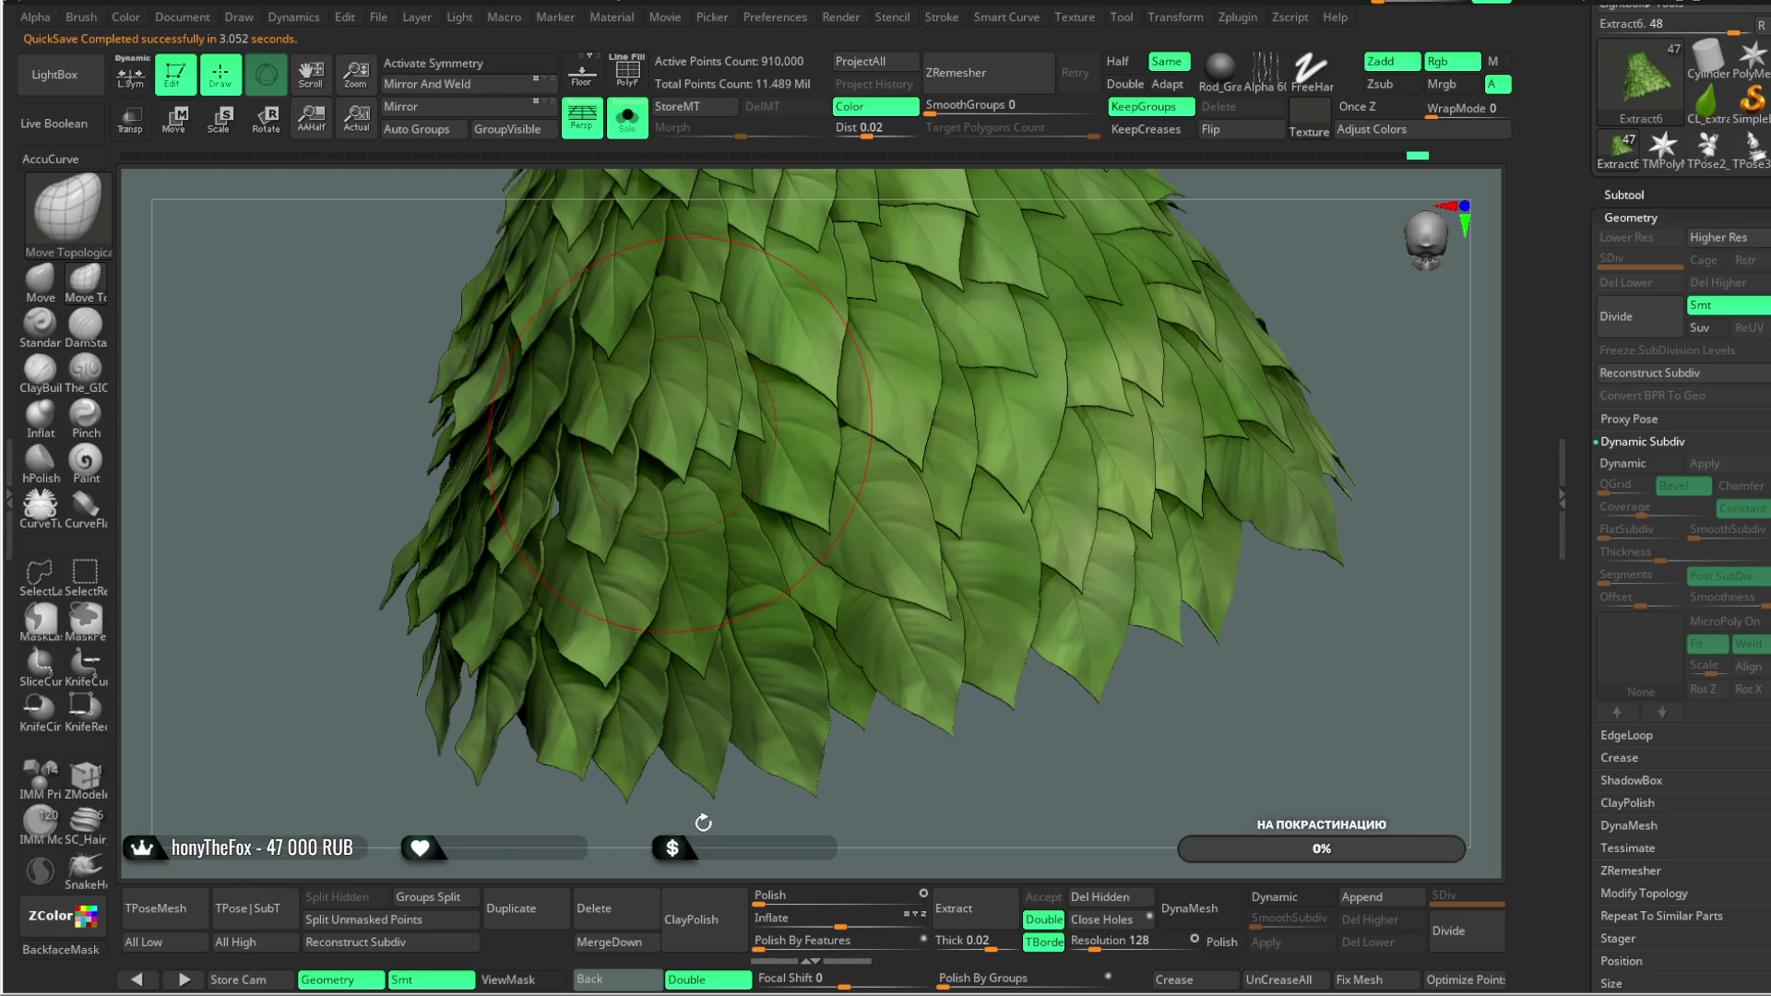
right_click_drag(707, 835, 738, 474)
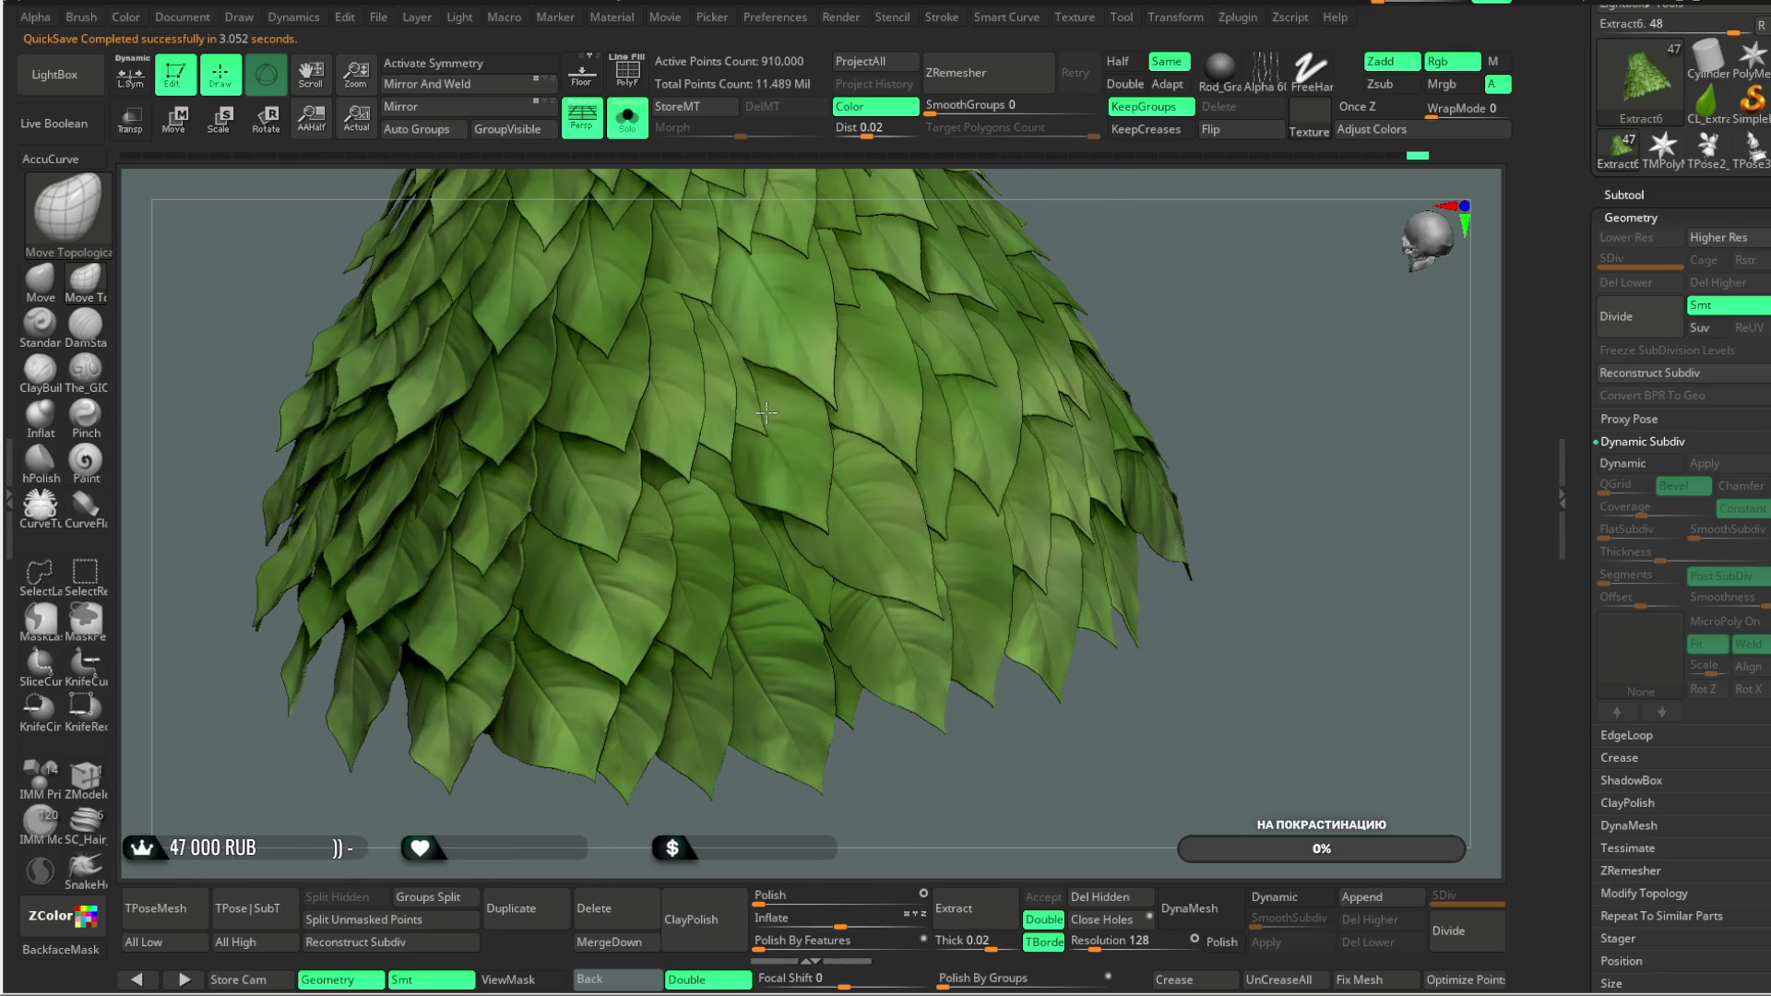
mouse_move(929, 313)
right_mouse_down("alt")
mouse_move(1091, 218)
mouse_move(1048, 237)
mouse_move(1053, 291)
mouse_move(733, 481)
right_mouse_up("alt")
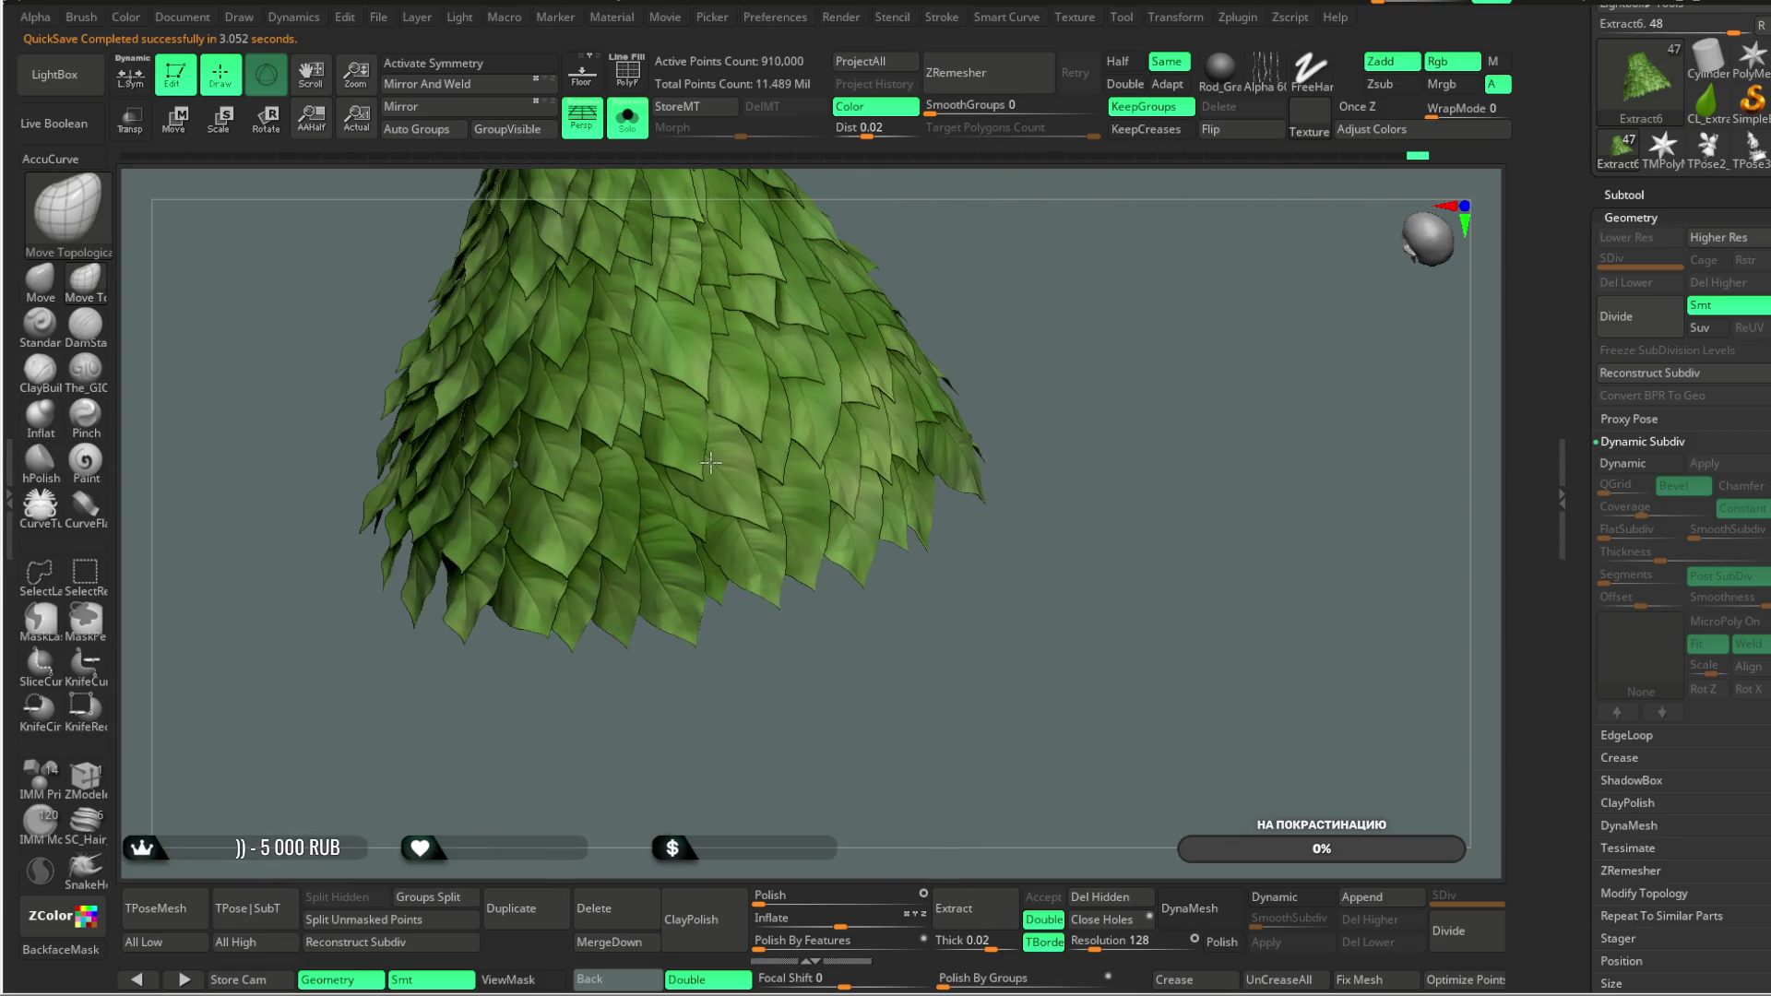
right_click_drag(1027, 229, 851, 464, "alt")
mouse_move(760, 540)
right_mouse_down()
mouse_move(1020, 237)
mouse_move(950, 314)
mouse_move(728, 352)
right_mouse_up()
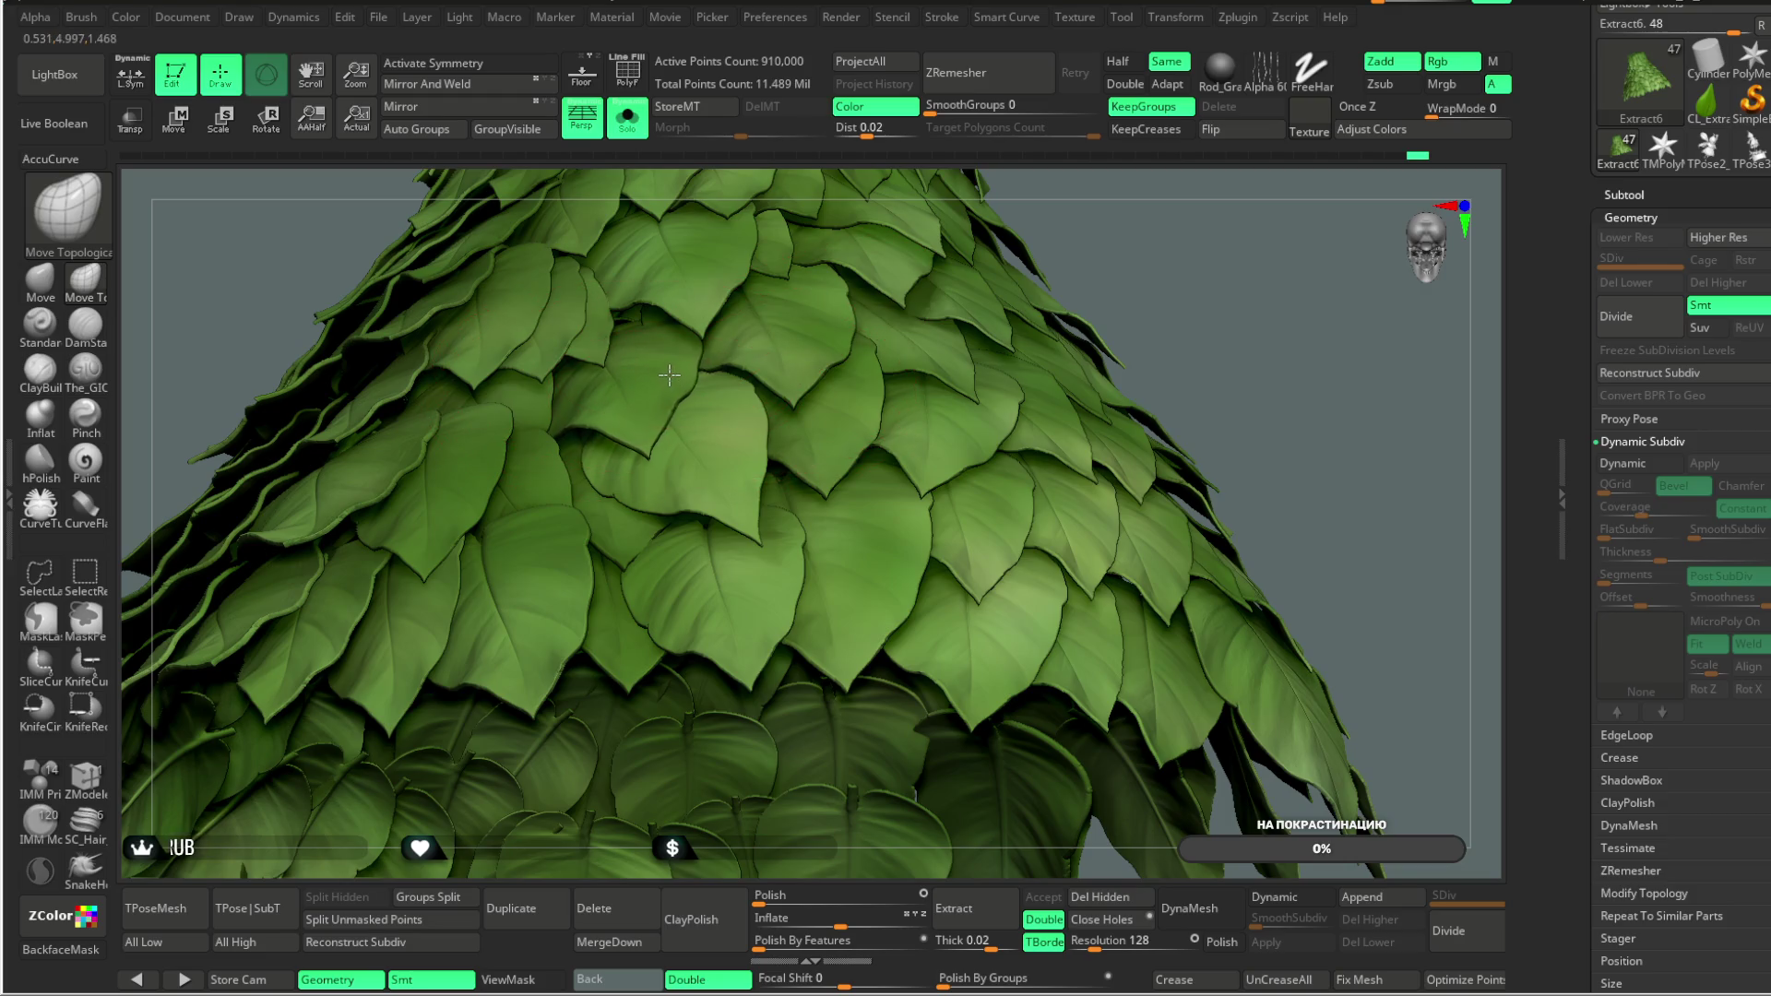
Step: Orbit the solo'd leaf cone to inspect its lower edge, leaf-layer gaps, profile and top
mouse_move(740, 326)
right_mouse_down()
mouse_move(1127, 230)
mouse_move(581, 399)
right_mouse_up()
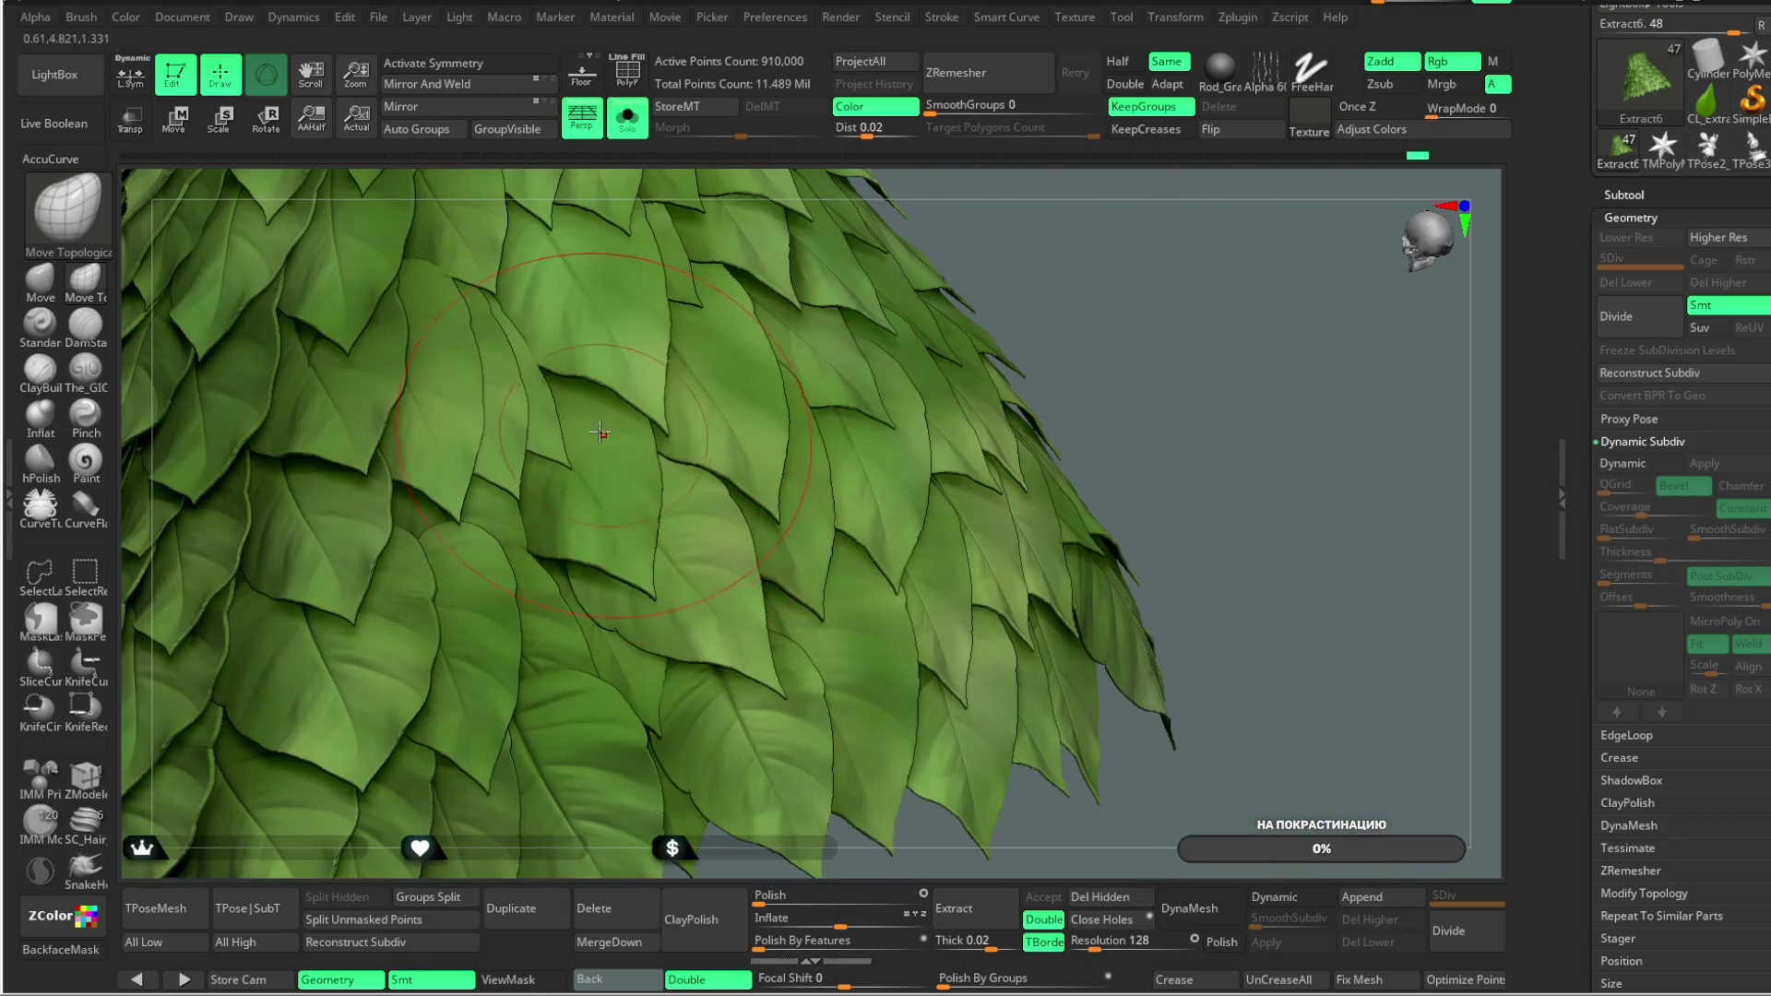
mouse_move(1135, 209)
right_mouse_down()
mouse_move(1059, 241)
mouse_move(720, 475)
mouse_move(643, 461)
mouse_move(612, 394)
mouse_move(681, 471)
mouse_move(729, 396)
mouse_move(592, 498)
right_mouse_up()
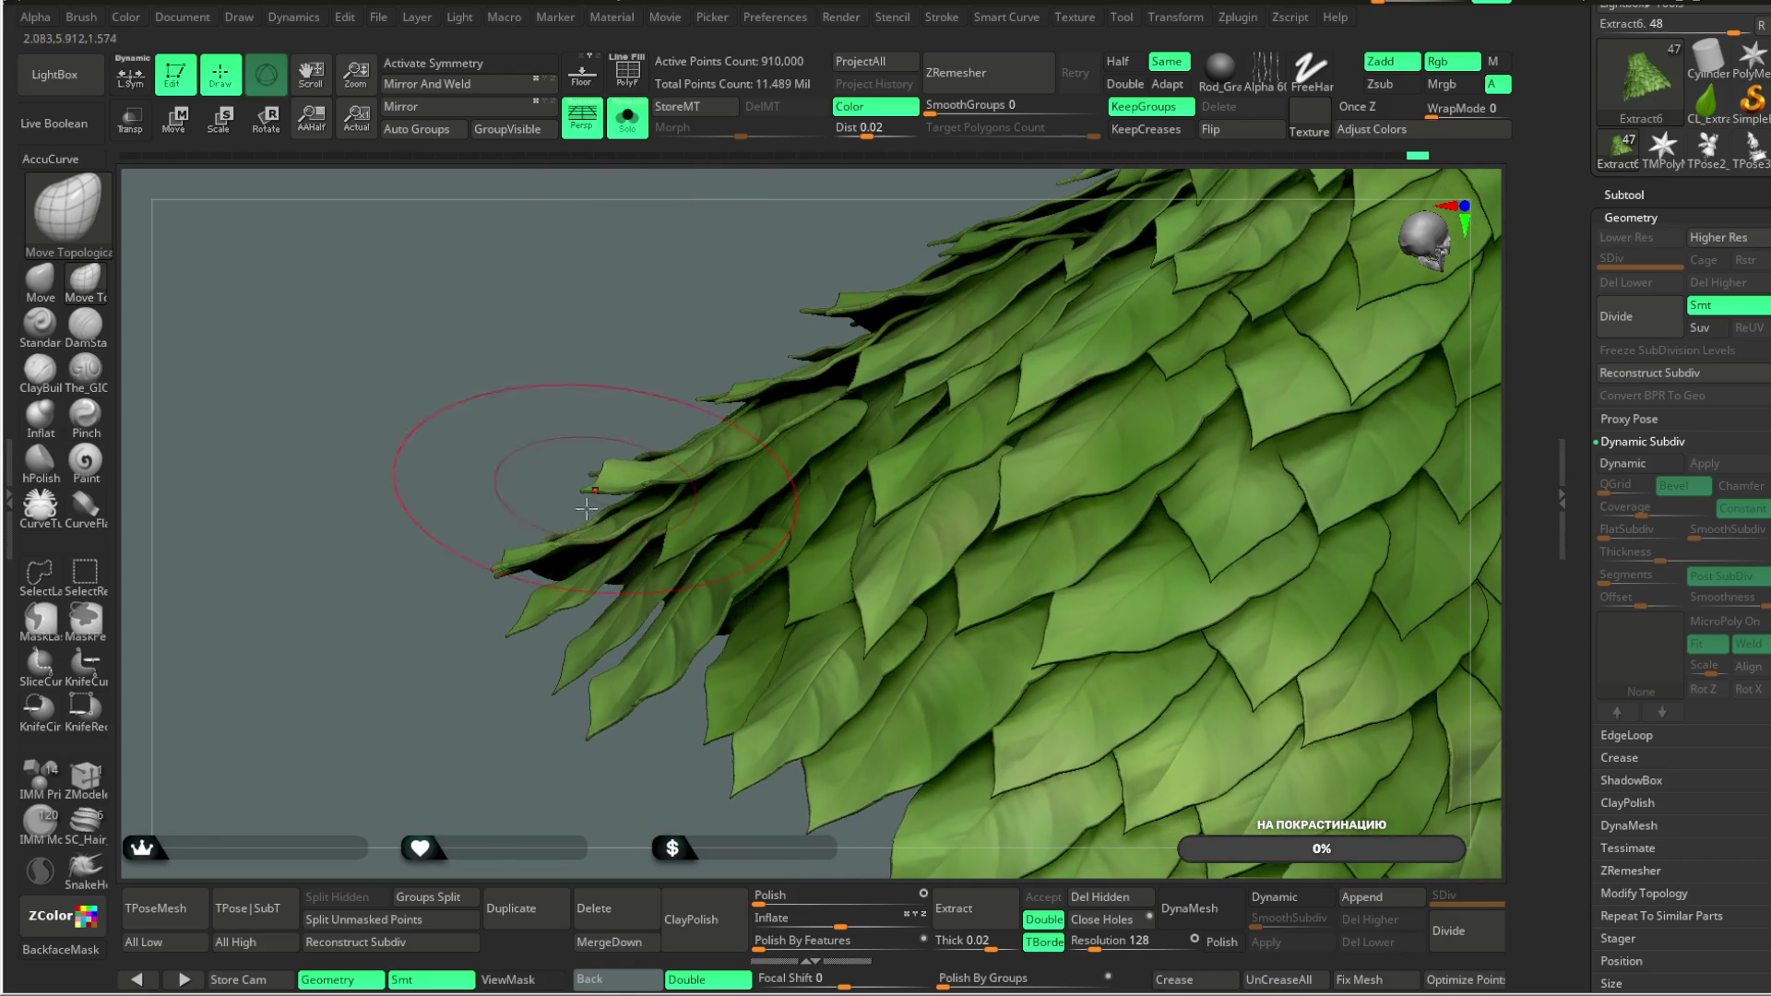
right_click_drag(563, 705, 683, 567)
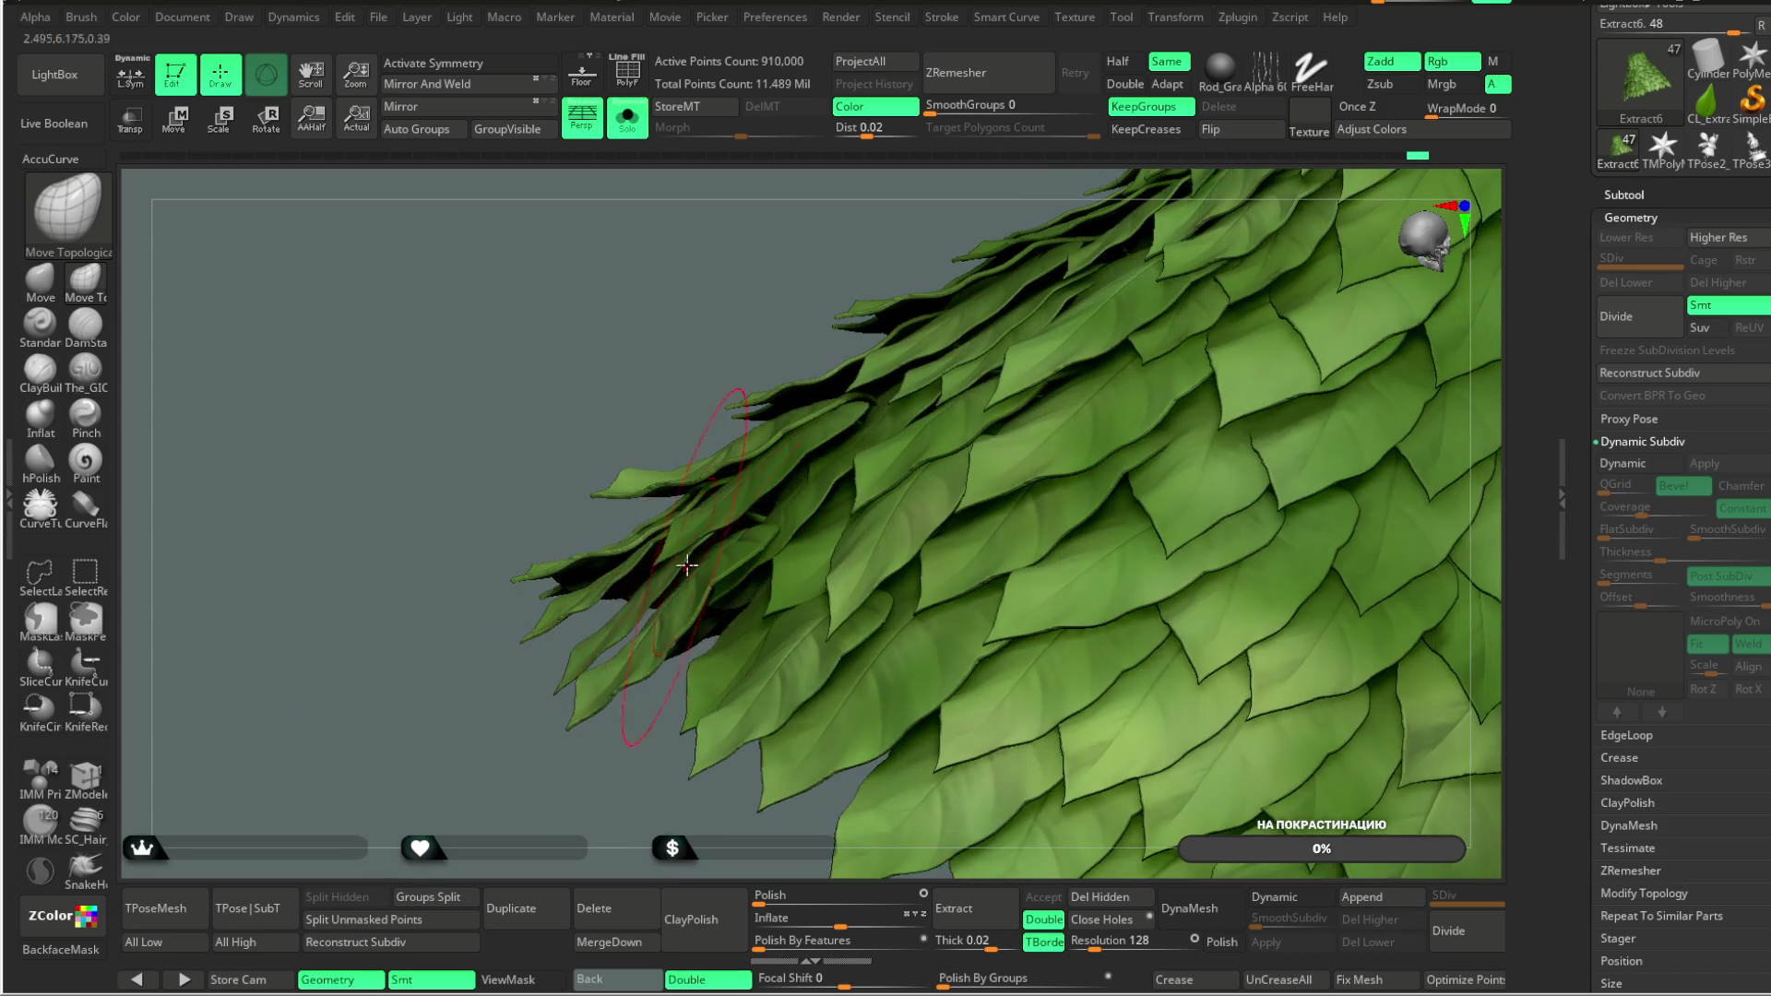
mouse_move(632, 777)
right_mouse_down()
mouse_move(600, 767)
mouse_move(782, 540)
right_mouse_up()
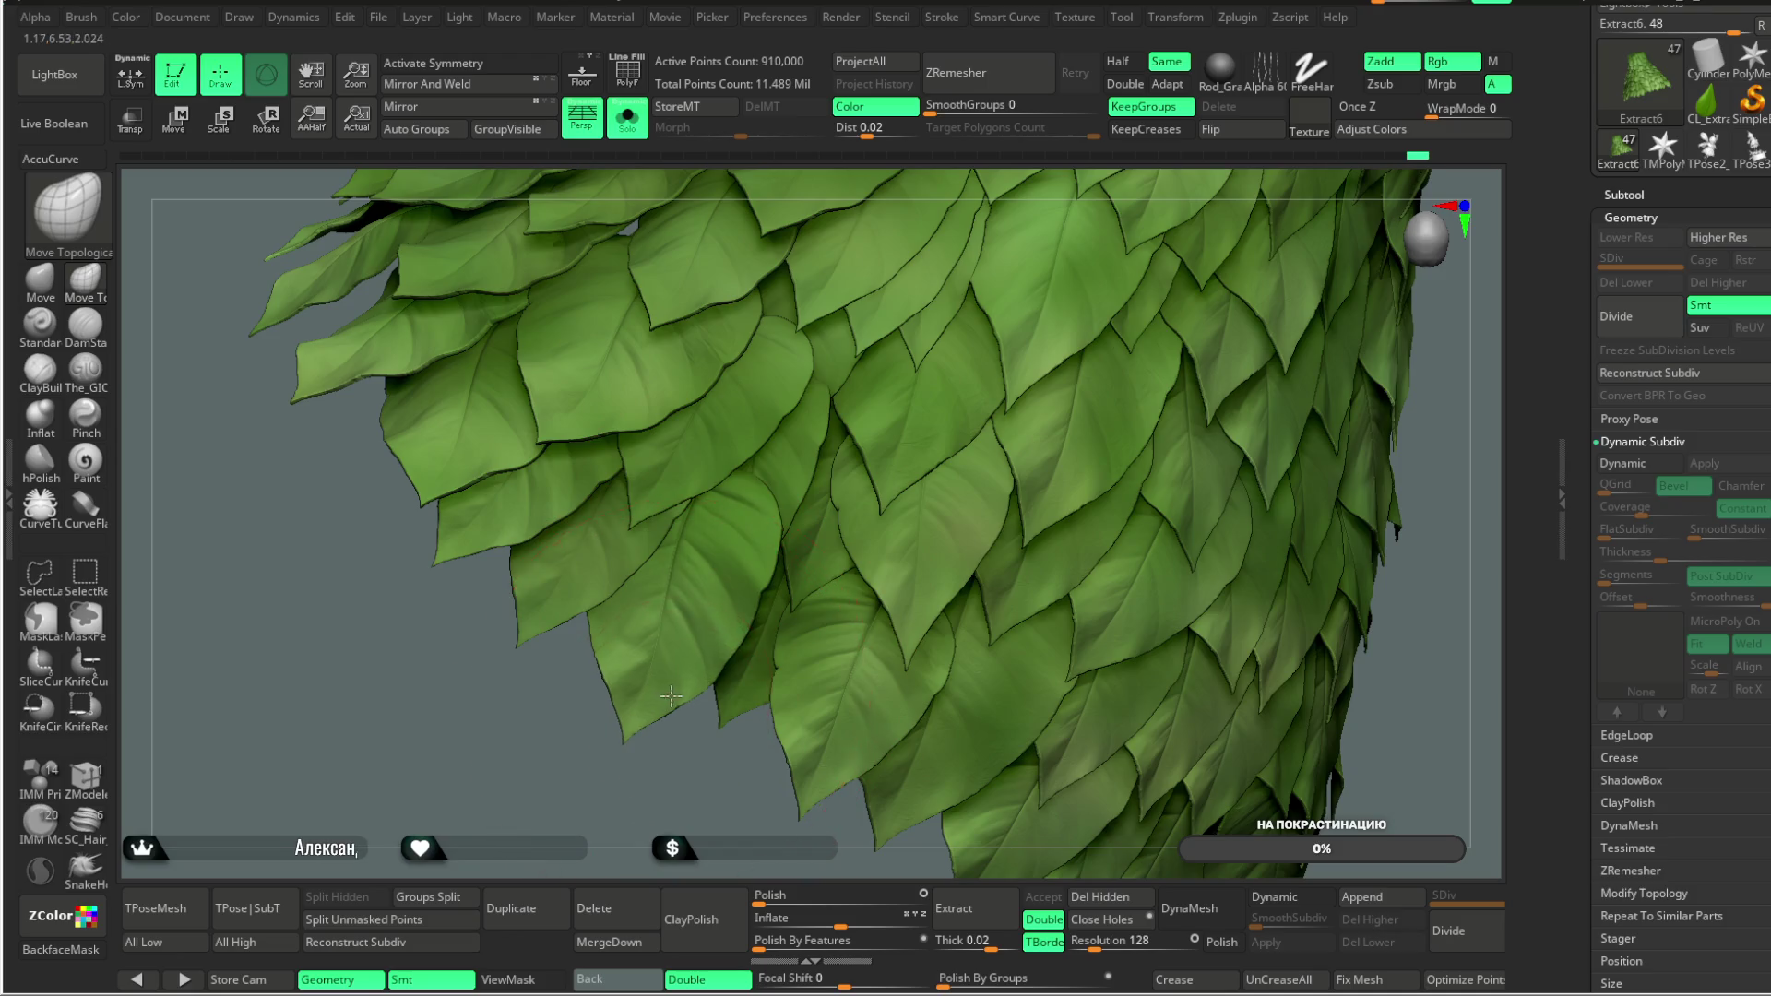
mouse_move(651, 680)
right_mouse_down()
mouse_move(731, 553)
mouse_move(1080, 427)
mouse_move(1036, 419)
mouse_move(1024, 324)
mouse_move(1028, 368)
mouse_move(969, 407)
mouse_move(960, 517)
mouse_move(1003, 475)
mouse_move(972, 379)
mouse_move(685, 605)
right_mouse_up()
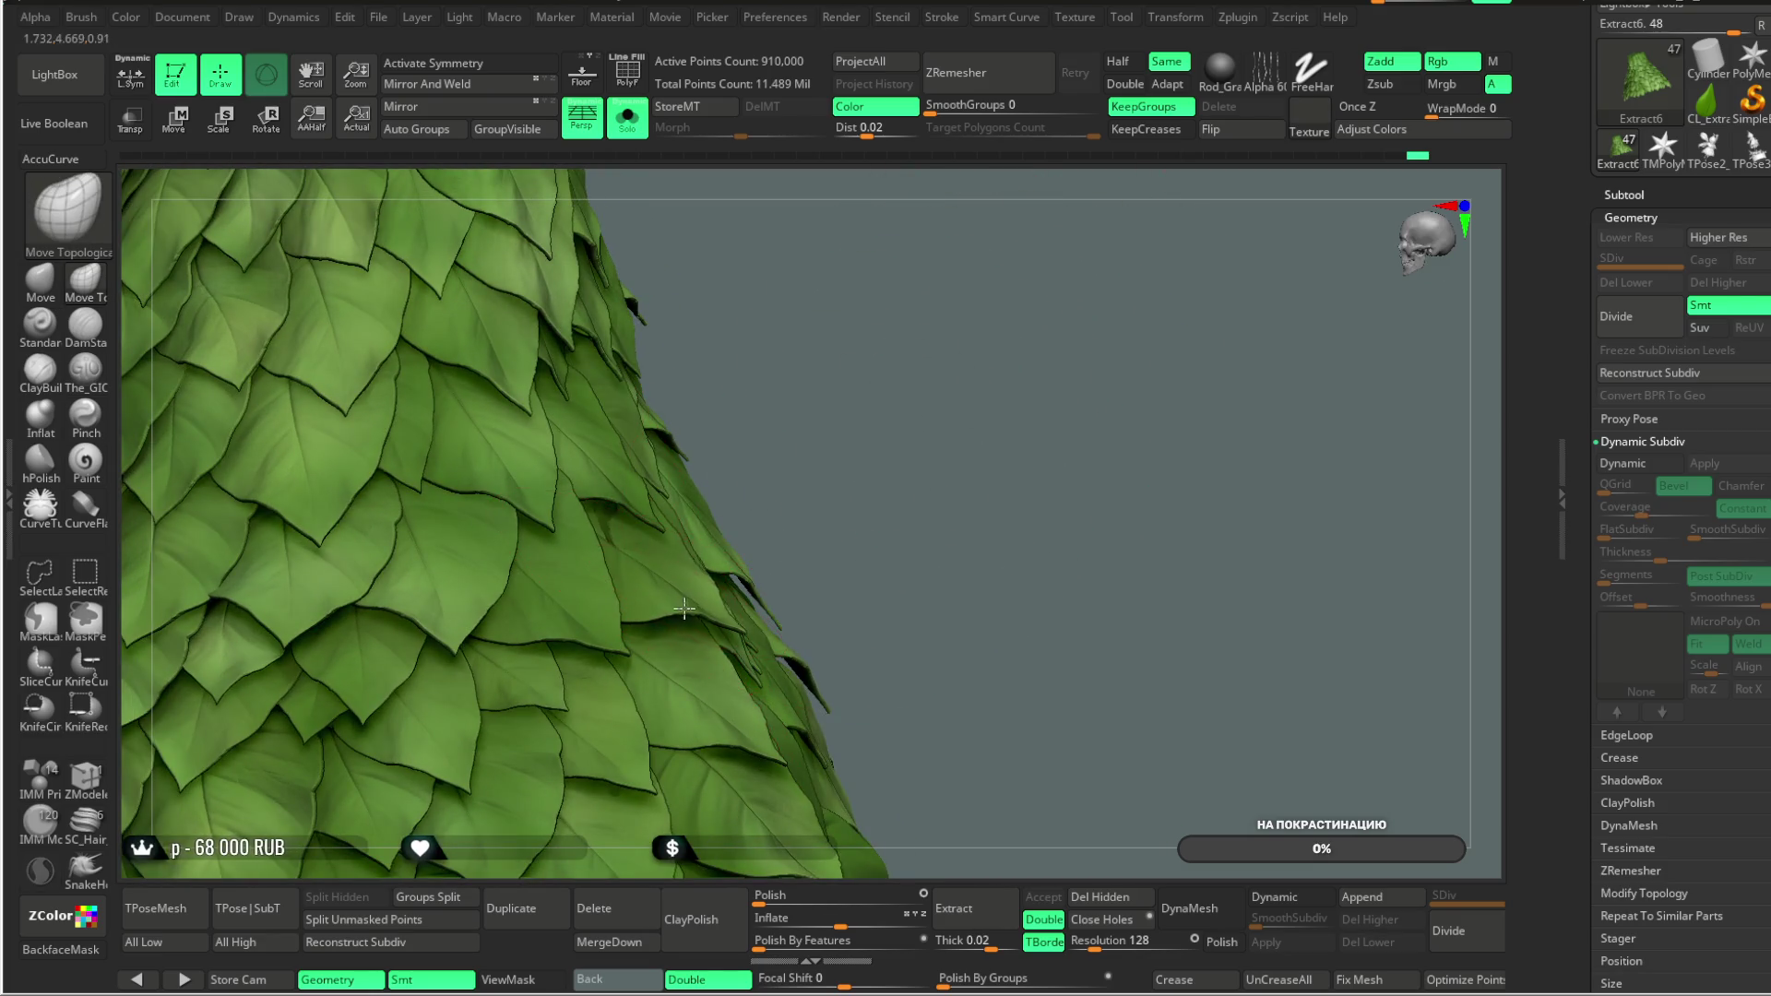
mouse_move(864, 449)
right_mouse_down()
mouse_move(724, 518)
mouse_move(1122, 277)
mouse_move(1079, 384)
mouse_move(654, 548)
right_mouse_up()
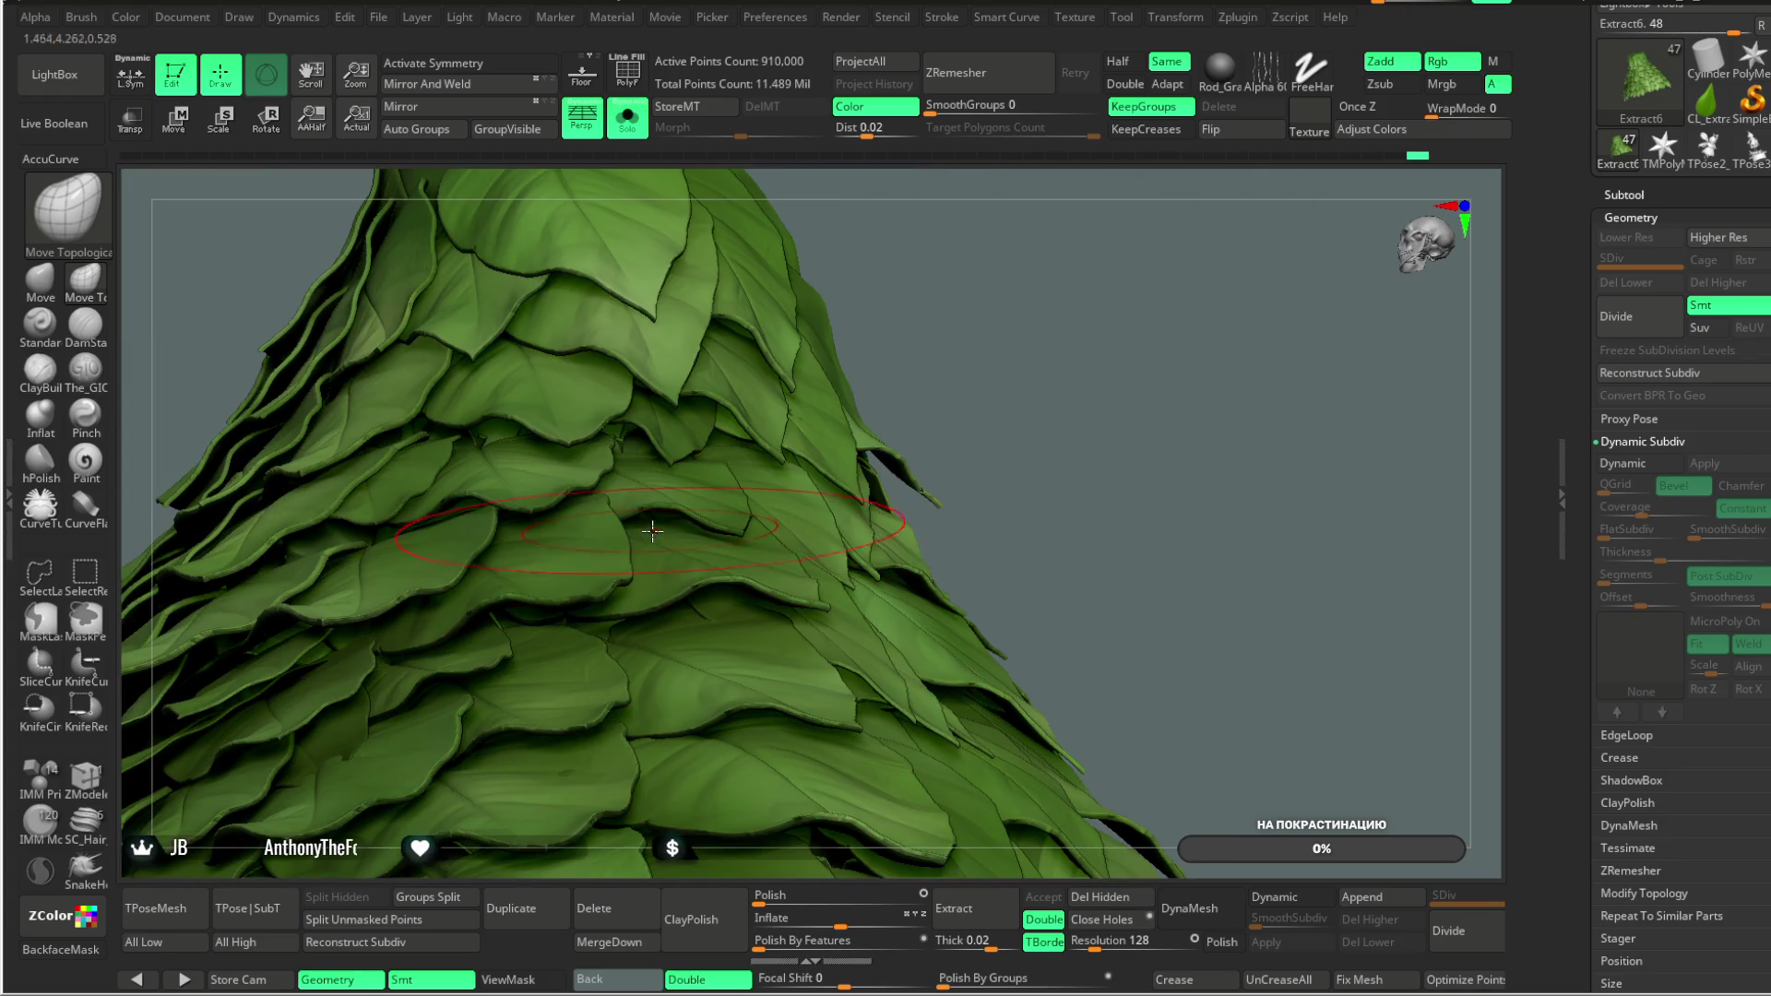
right_click_drag(753, 611, 777, 600)
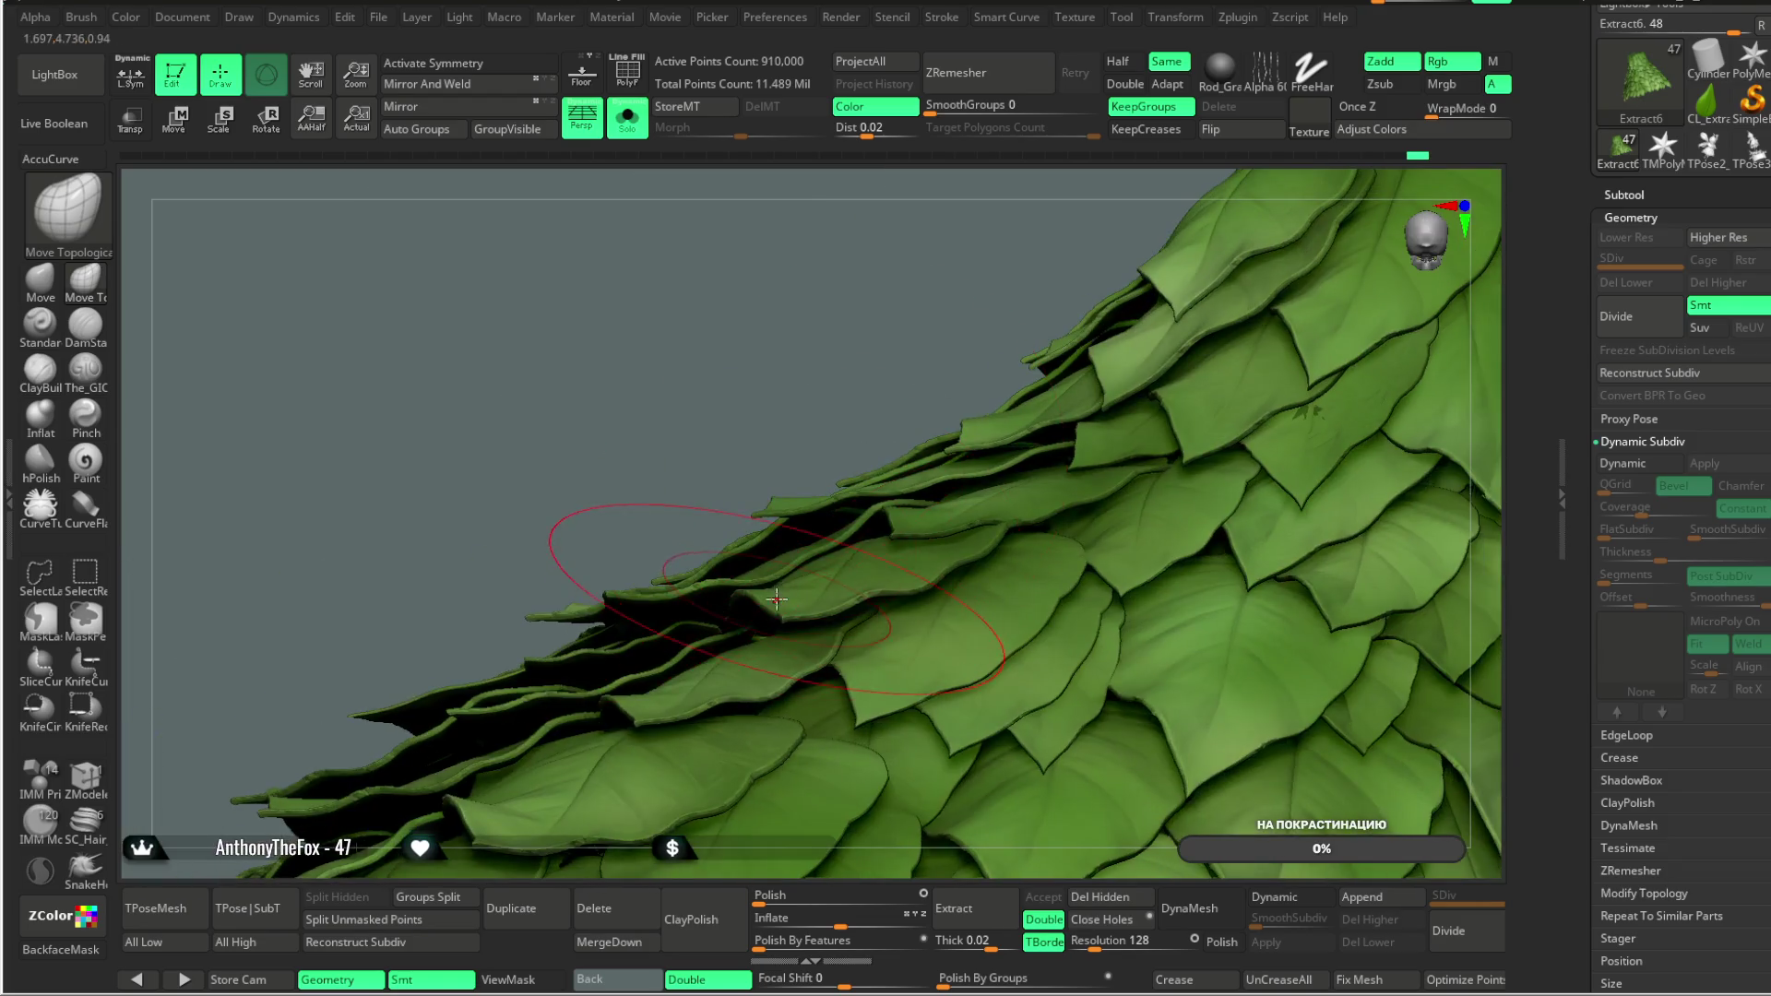
mouse_move(802, 387)
right_mouse_down()
mouse_move(969, 554)
mouse_move(870, 404)
mouse_move(938, 490)
right_mouse_up()
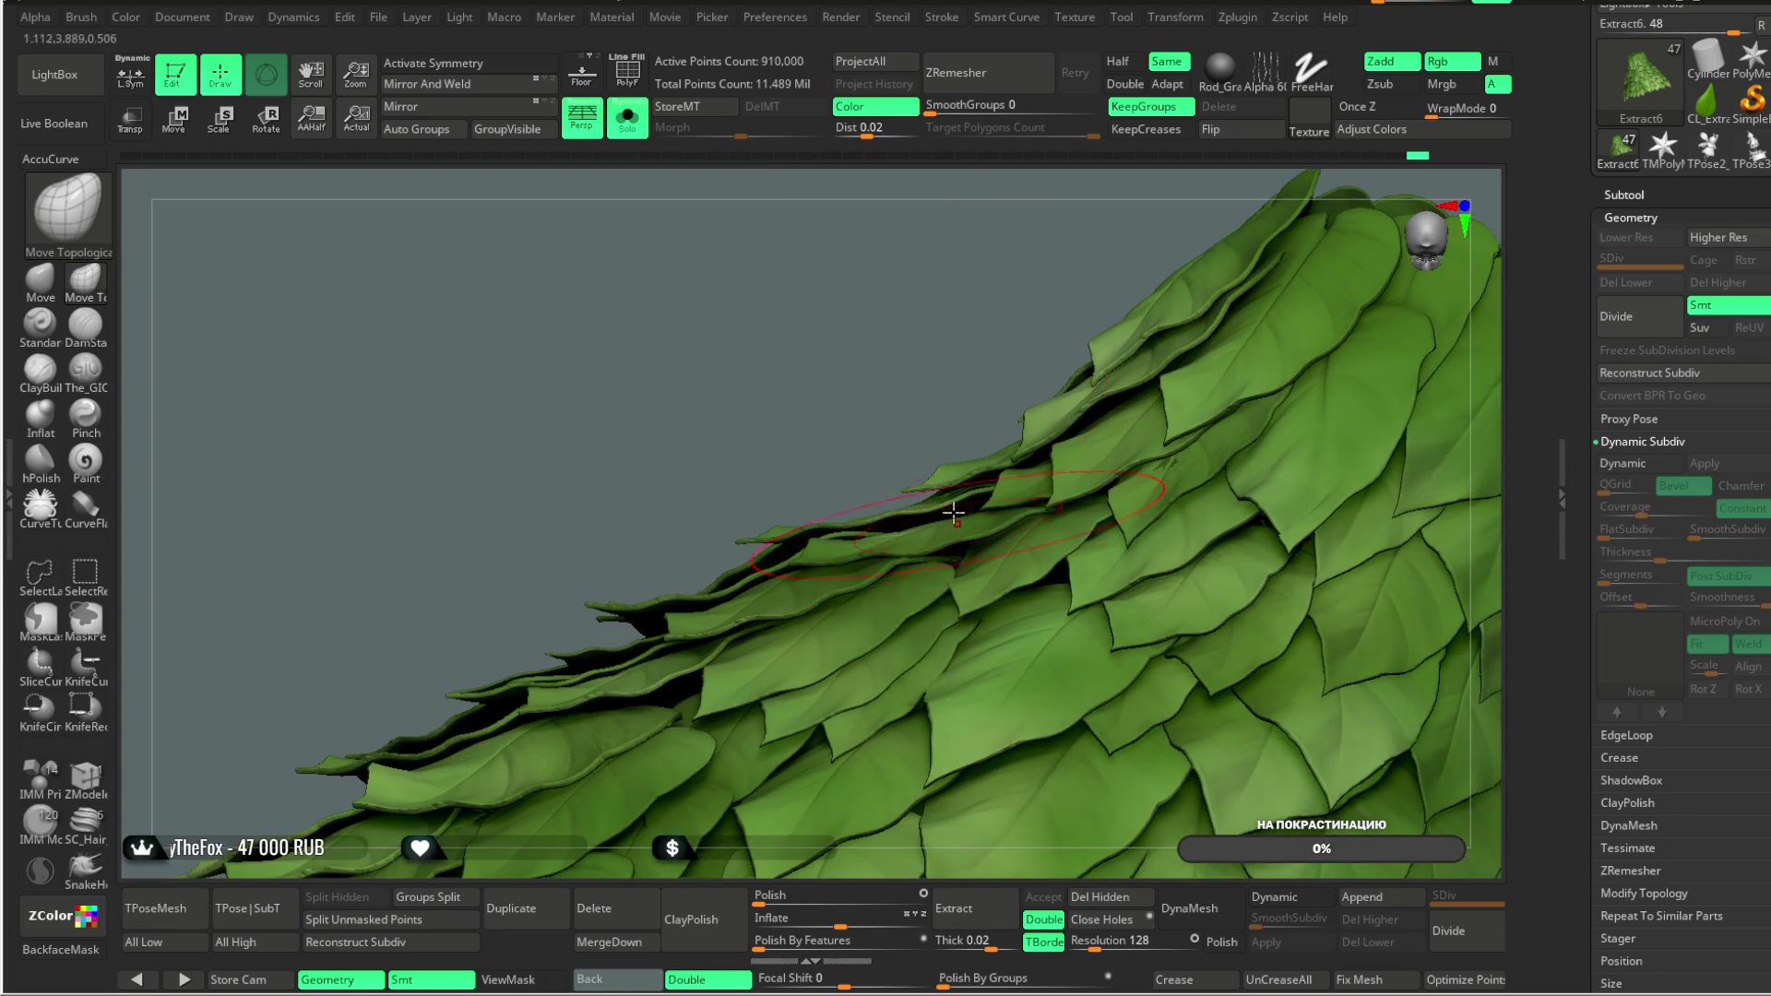
mouse_move(854, 411)
right_mouse_down()
mouse_move(727, 563)
mouse_move(791, 464)
right_mouse_up()
right_click_drag(776, 547, 658, 677)
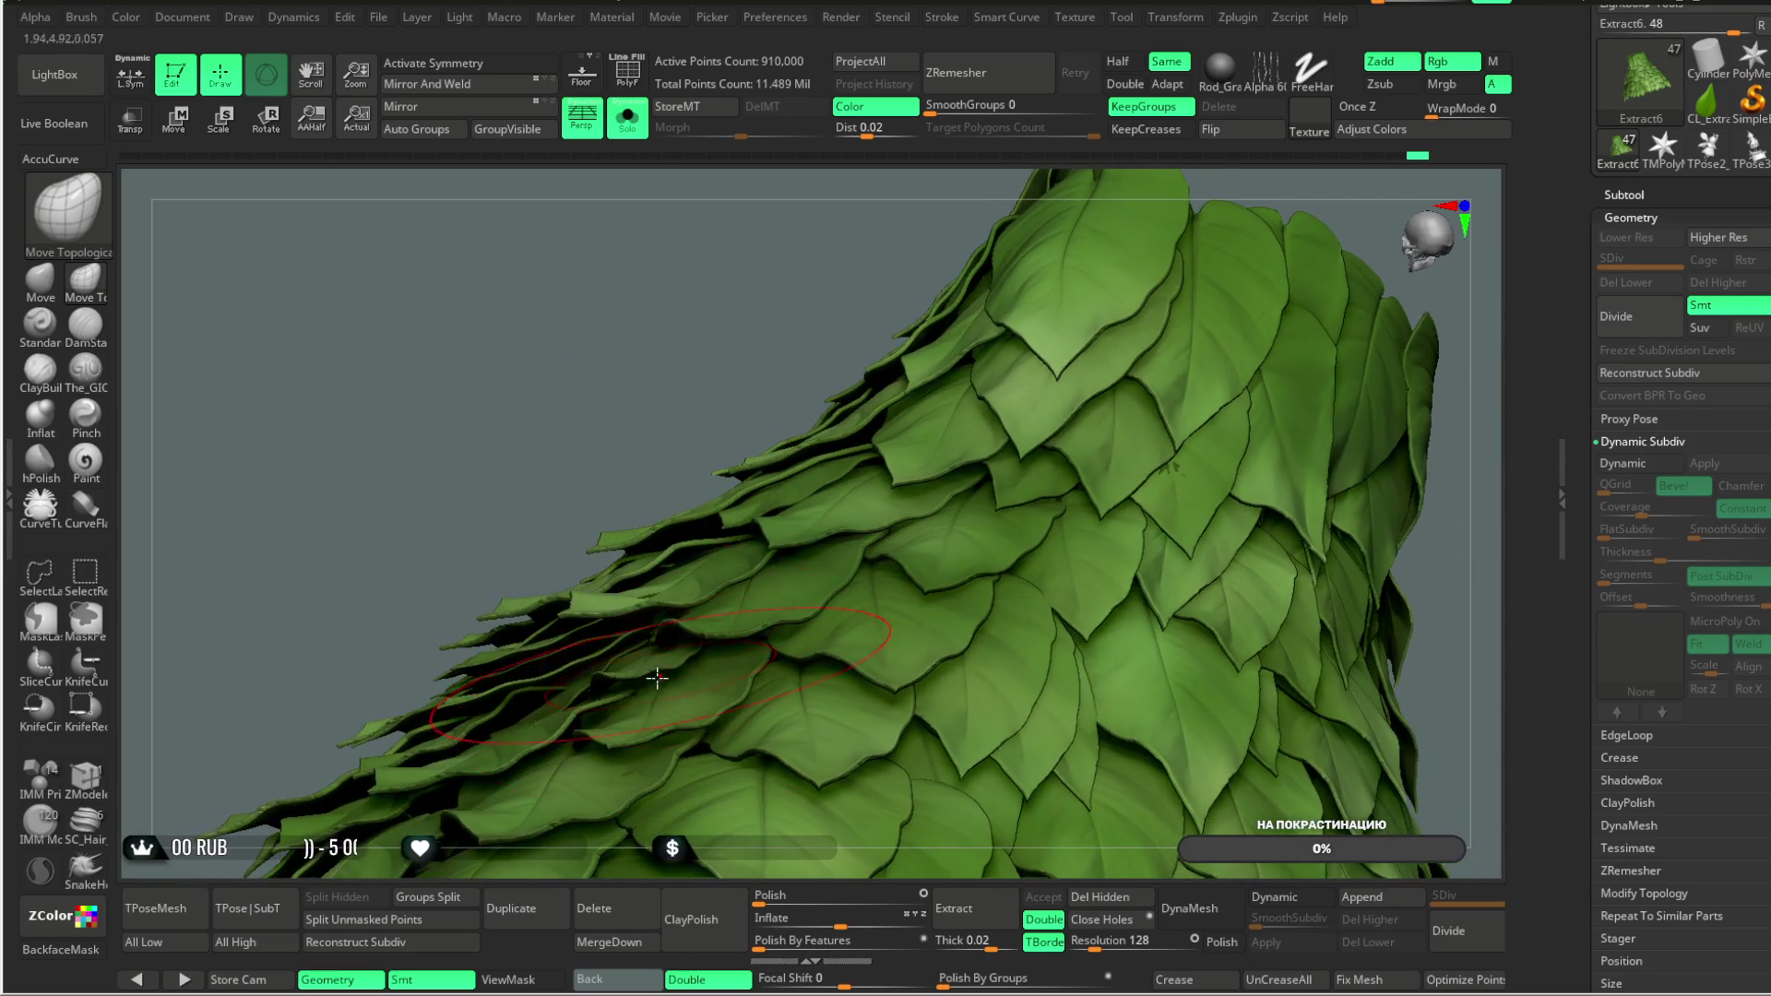
mouse_move(673, 416)
right_mouse_down()
mouse_move(680, 340)
mouse_move(869, 375)
mouse_move(937, 424)
mouse_move(917, 412)
mouse_move(952, 368)
mouse_move(923, 296)
mouse_move(1035, 324)
mouse_move(988, 296)
mouse_move(968, 395)
mouse_move(984, 335)
mouse_move(976, 541)
mouse_move(1076, 324)
mouse_move(637, 641)
right_mouse_up()
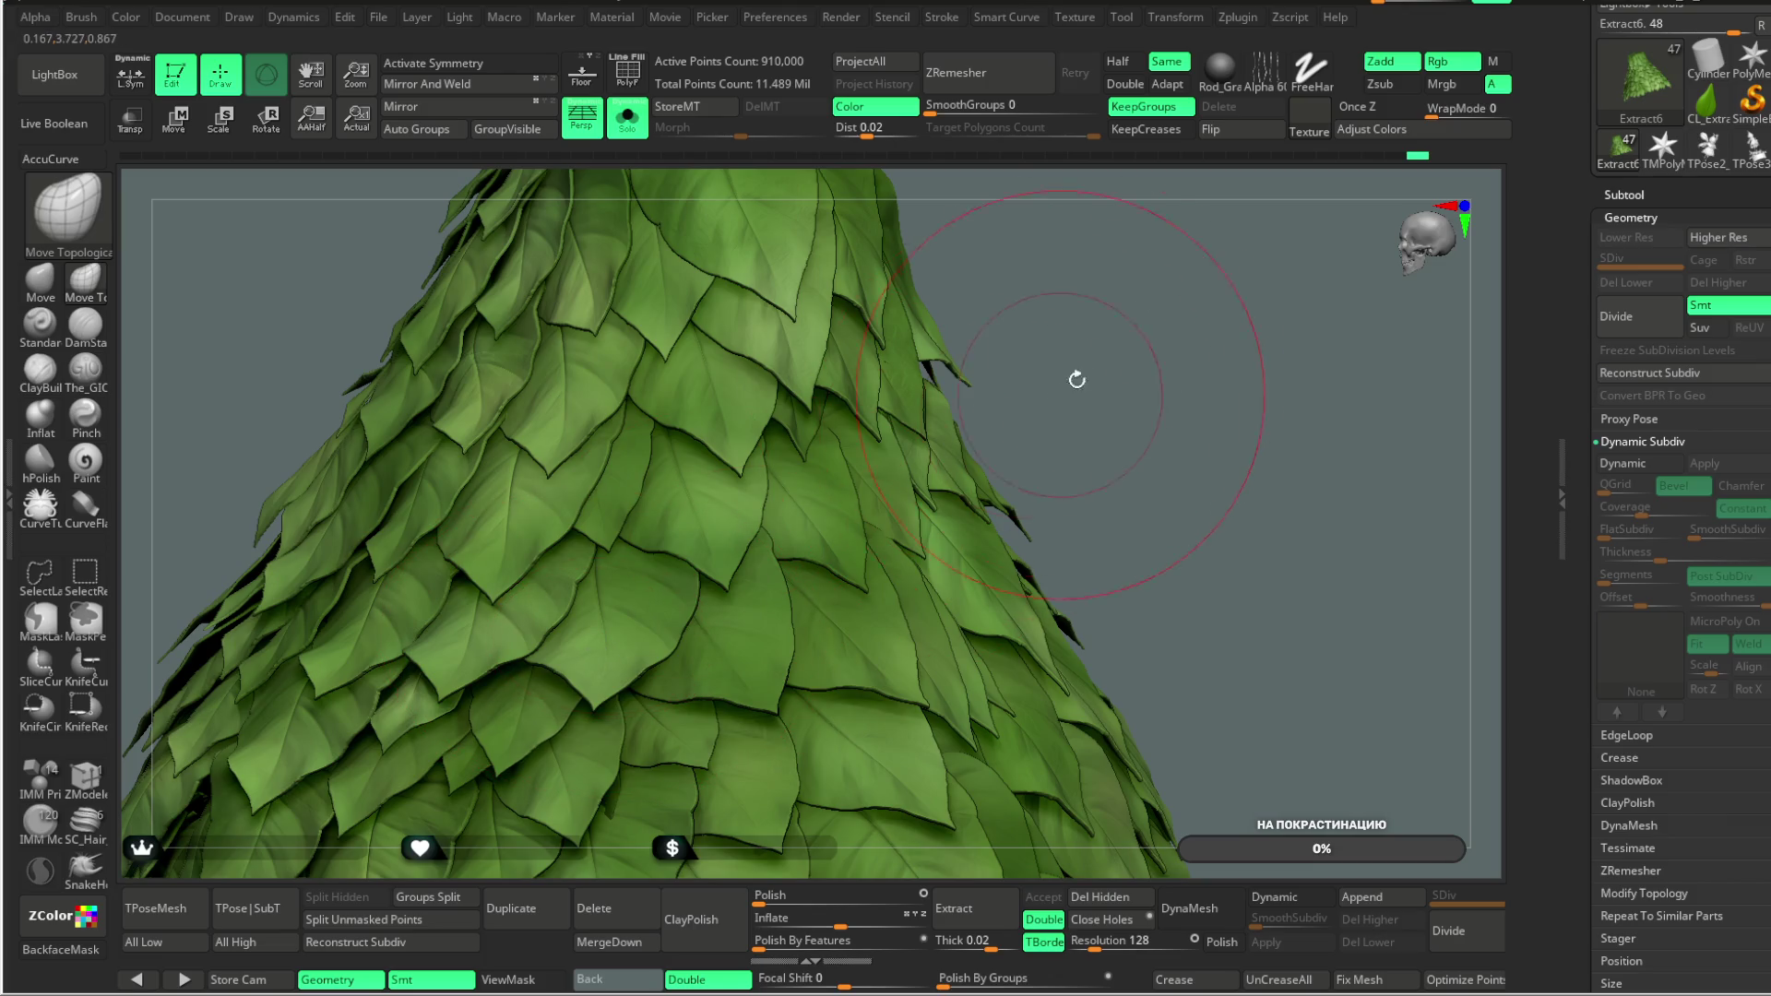
Step: Fit the leaf cone in view, then turn Solo off to show the whole plant-girl character
key("f")
mouse_move(1033, 341)
right_mouse_down()
mouse_move(1006, 301)
mouse_move(938, 324)
mouse_move(1139, 308)
mouse_move(862, 423)
mouse_move(674, 184)
right_mouse_up()
key("shift")
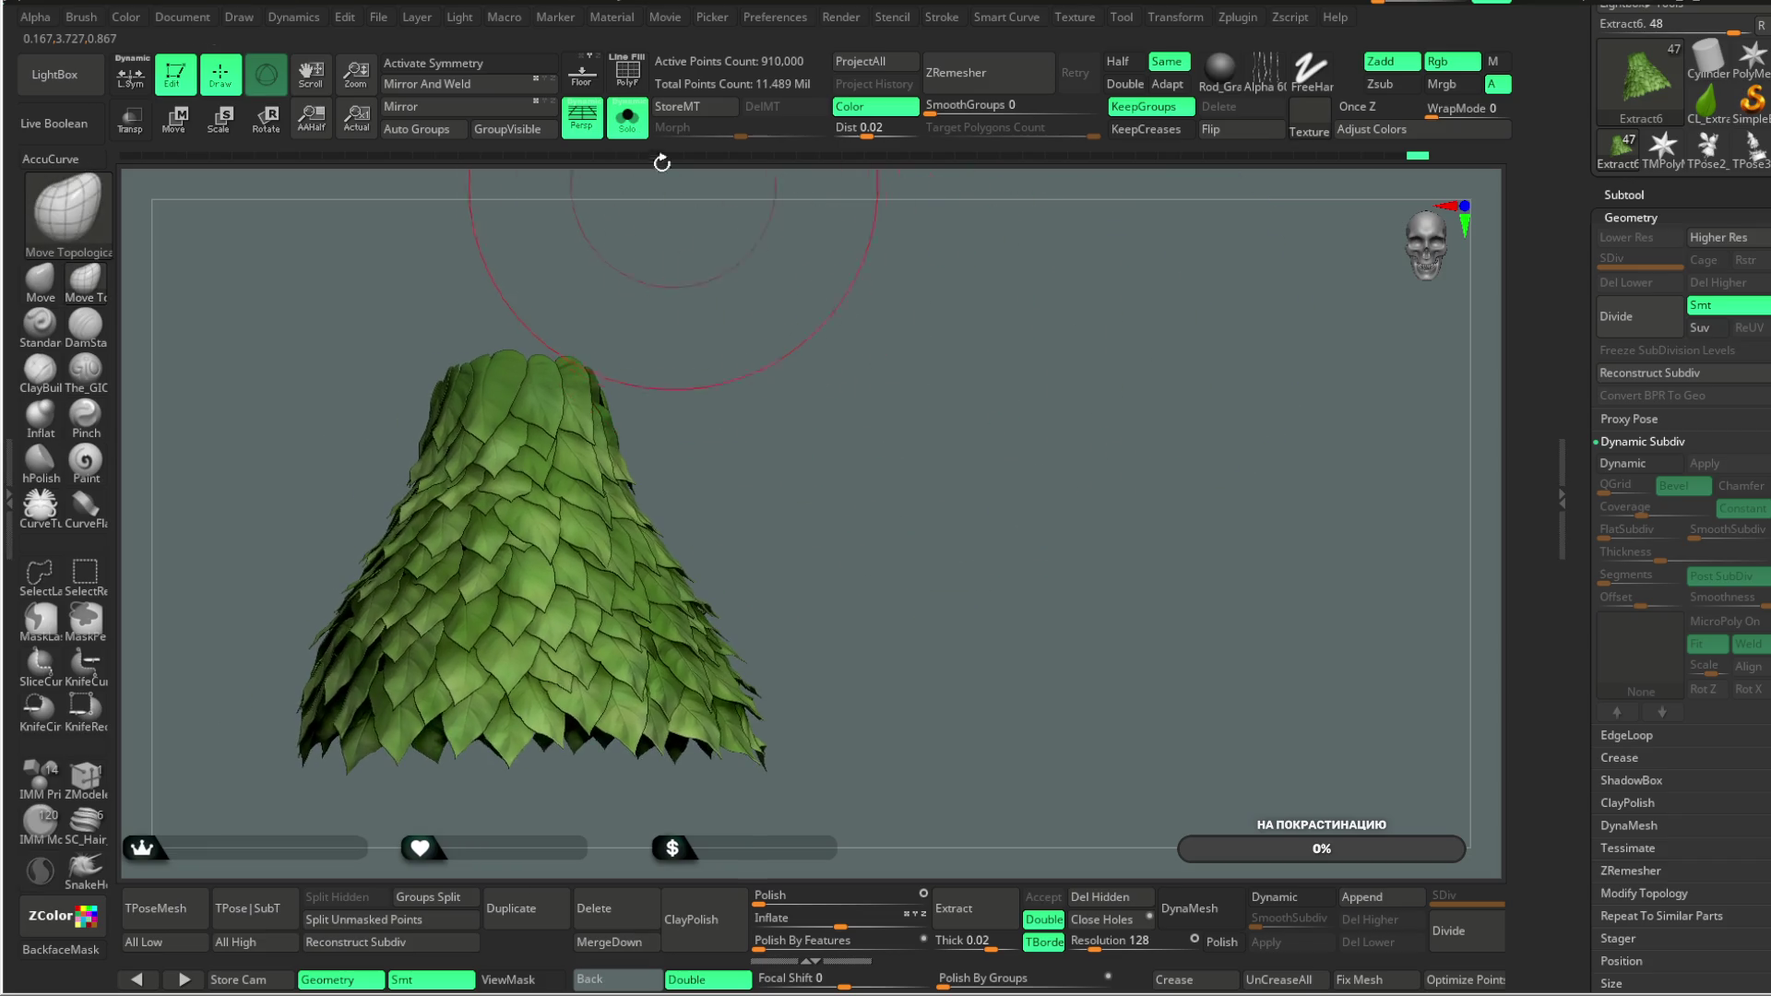
left_click(627, 118)
mouse_move(886, 399)
right_mouse_down("alt")
mouse_move(881, 434)
mouse_move(877, 321)
mouse_move(902, 296)
mouse_move(899, 380)
mouse_move(690, 277)
mouse_move(819, 356)
mouse_move(1036, 376)
mouse_move(718, 512)
right_mouse_up("alt")
key("space")
Step: Select the PolySphere eyebrow subtool, zoom in on the brow, and enable L.Sym
left_click(691, 277, "alt")
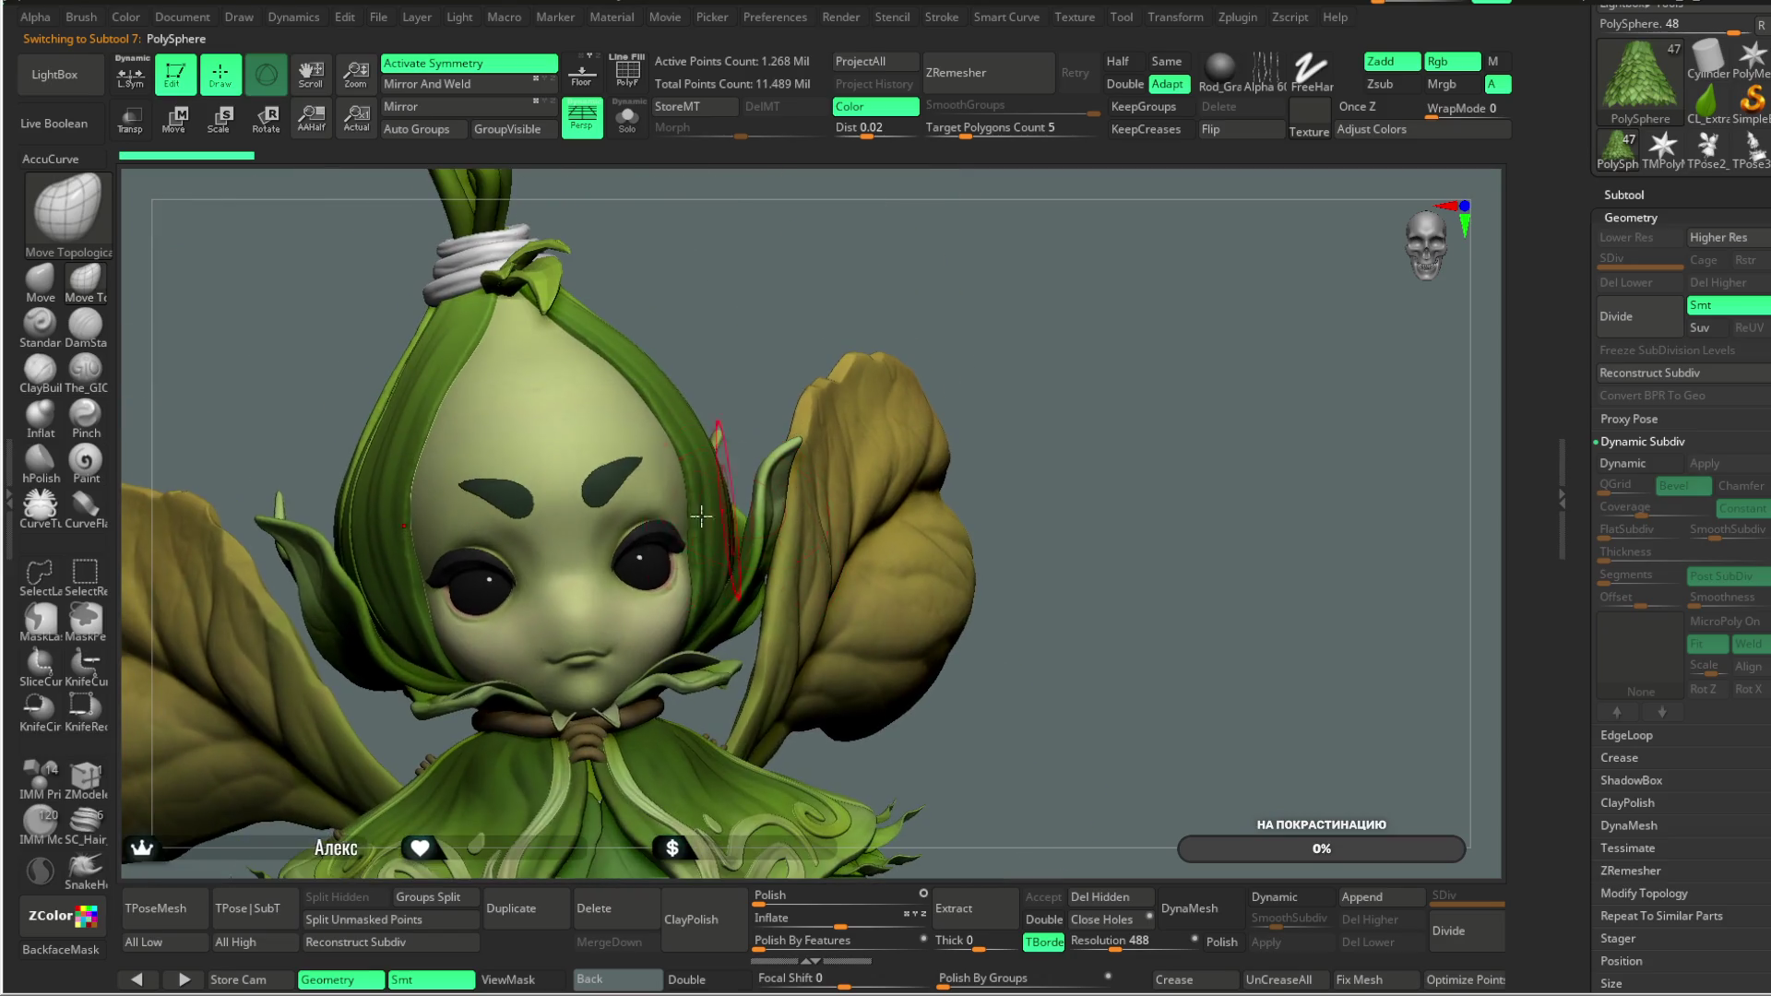
mouse_move(783, 354)
right_mouse_down()
mouse_move(790, 474)
mouse_move(602, 478)
right_mouse_up()
left_click(130, 74)
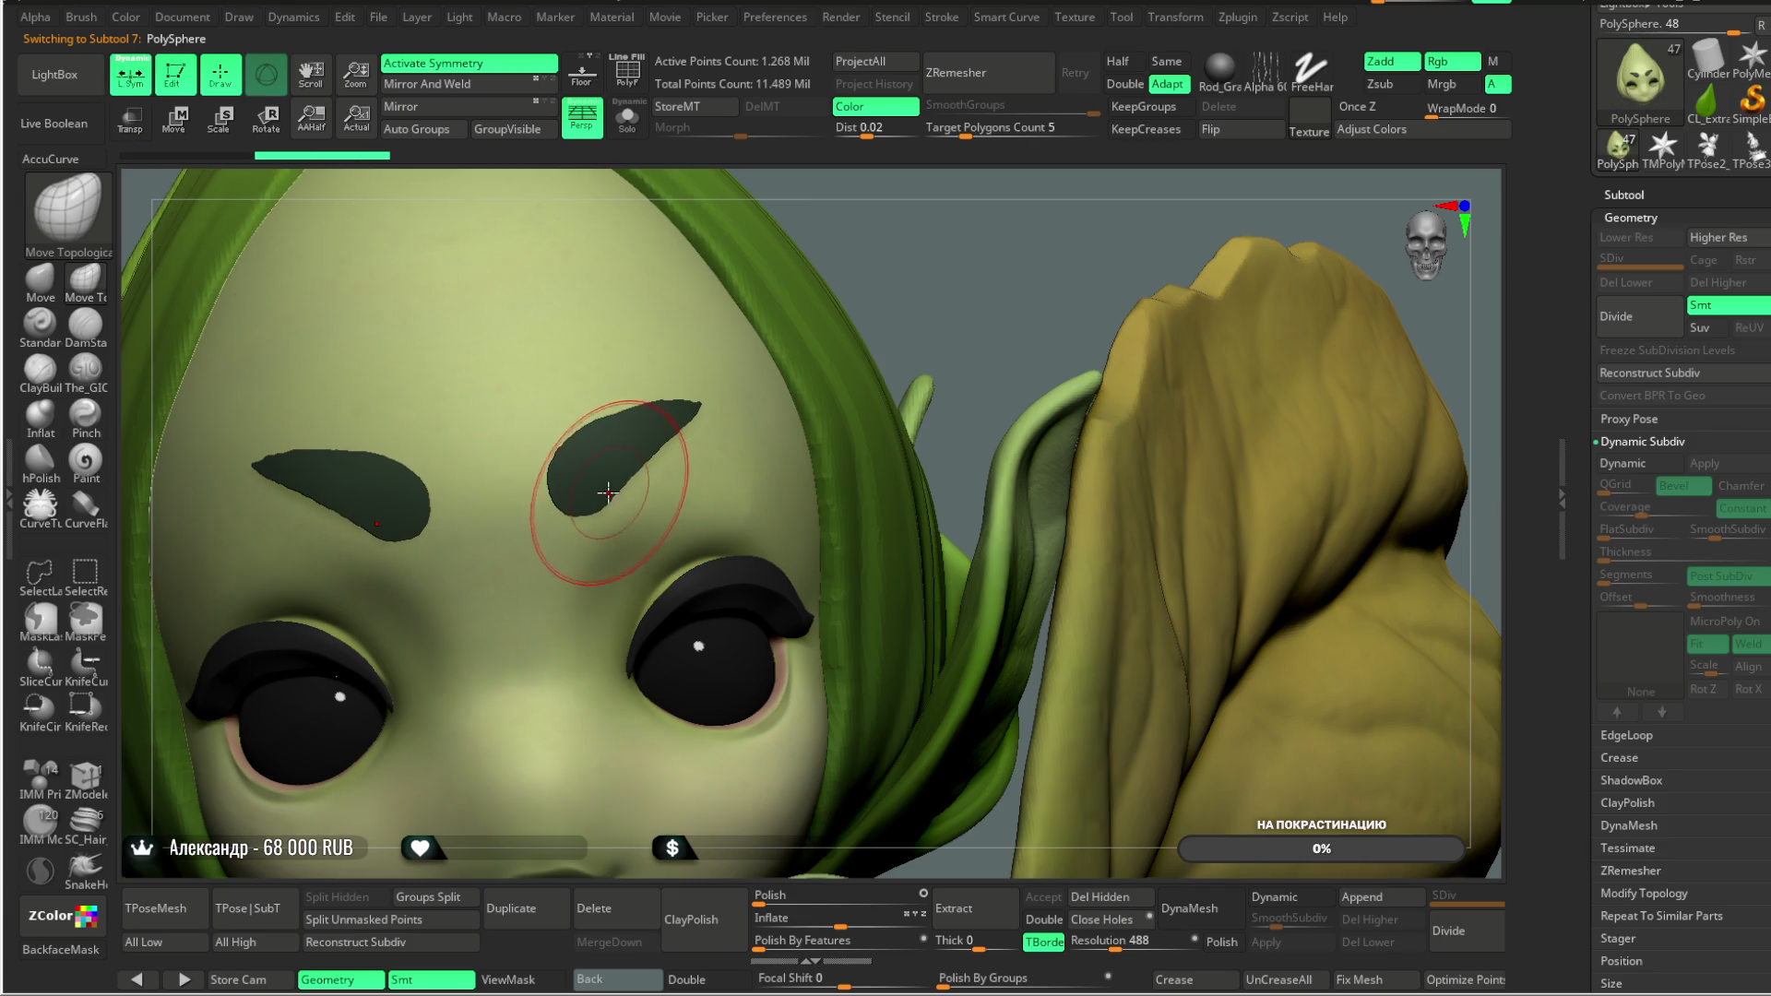
Step: Mask around the eyebrows, invert the mask so they are free, and switch to the Move brush
left_click(574, 467, "ctrl")
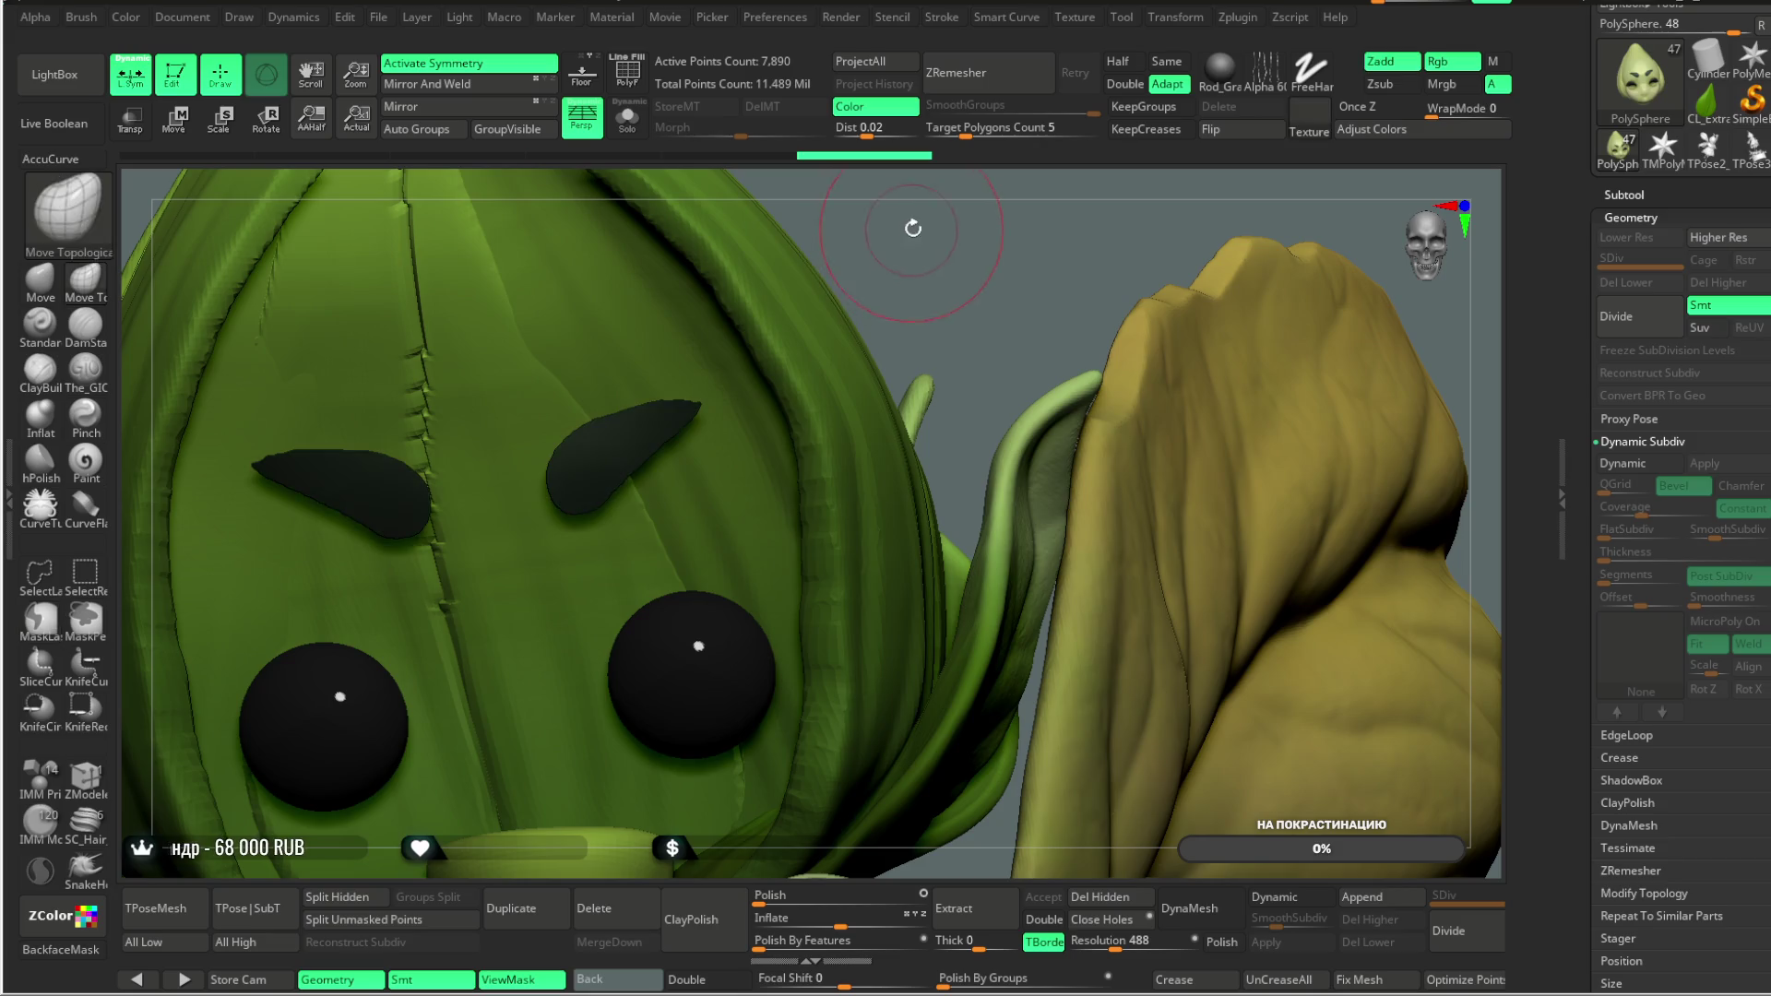
left_click(907, 230, "ctrl")
left_click(906, 230, "ctrl")
key("b")
key("m")
key("v")
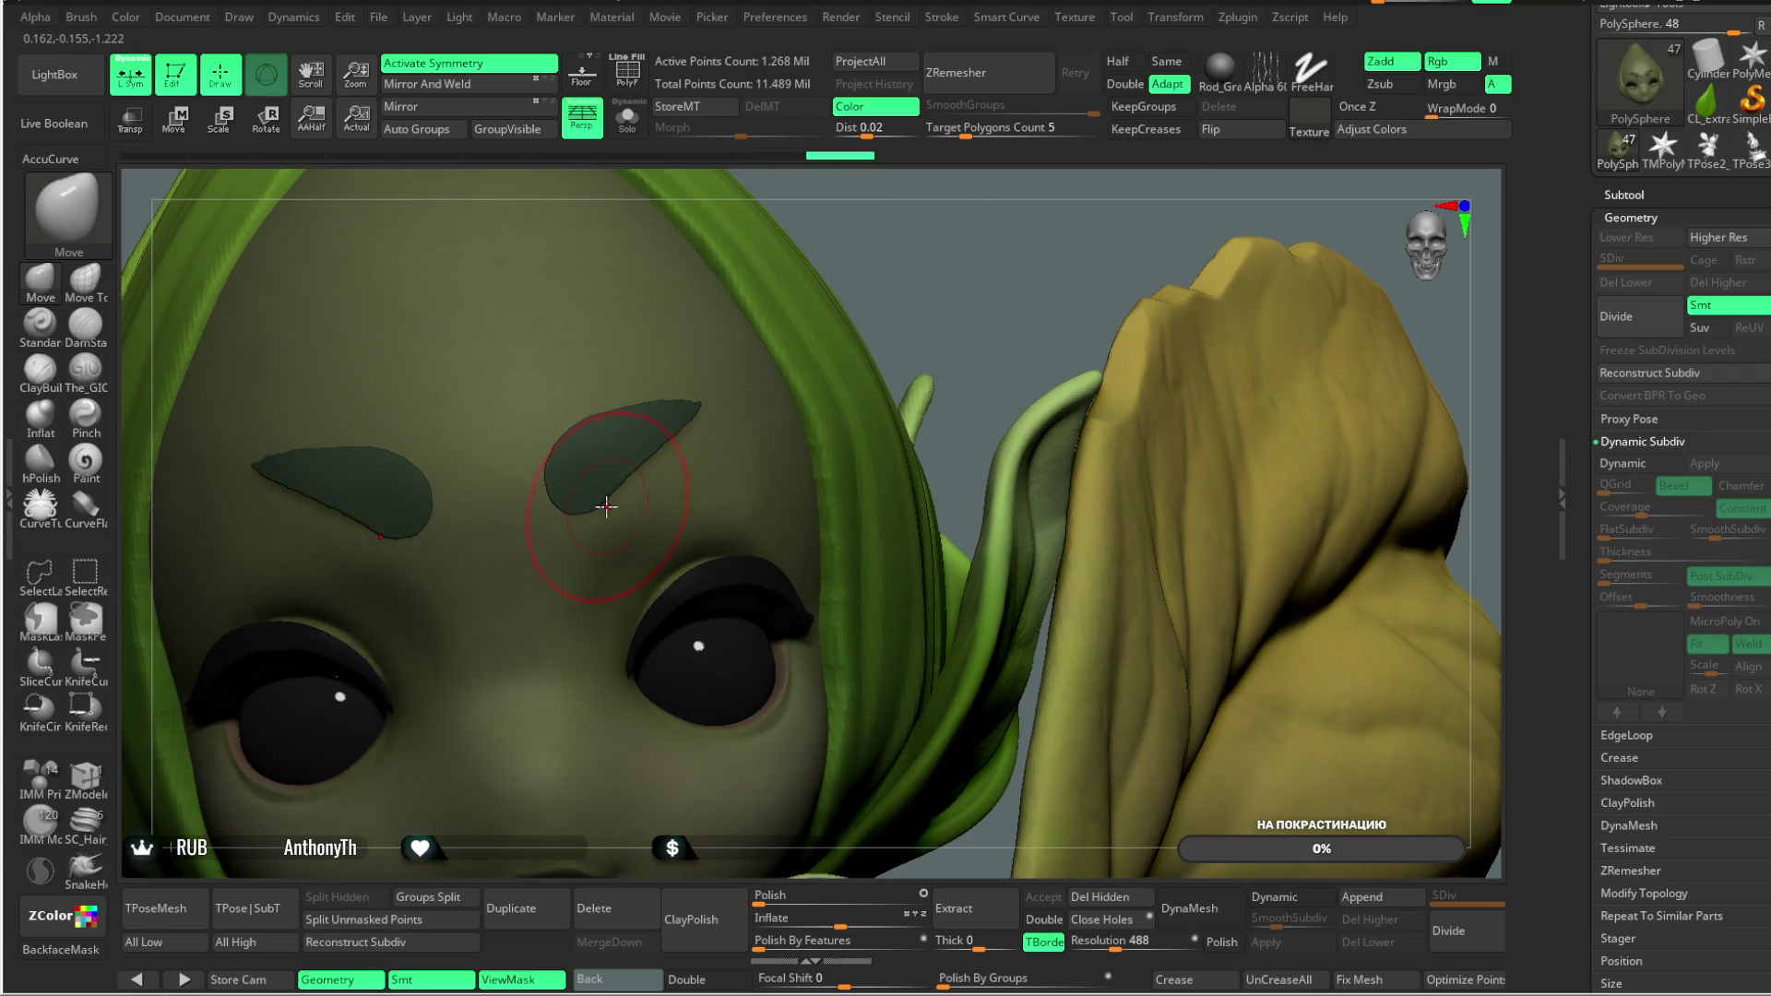
left_click_drag(909, 277, 909, 258)
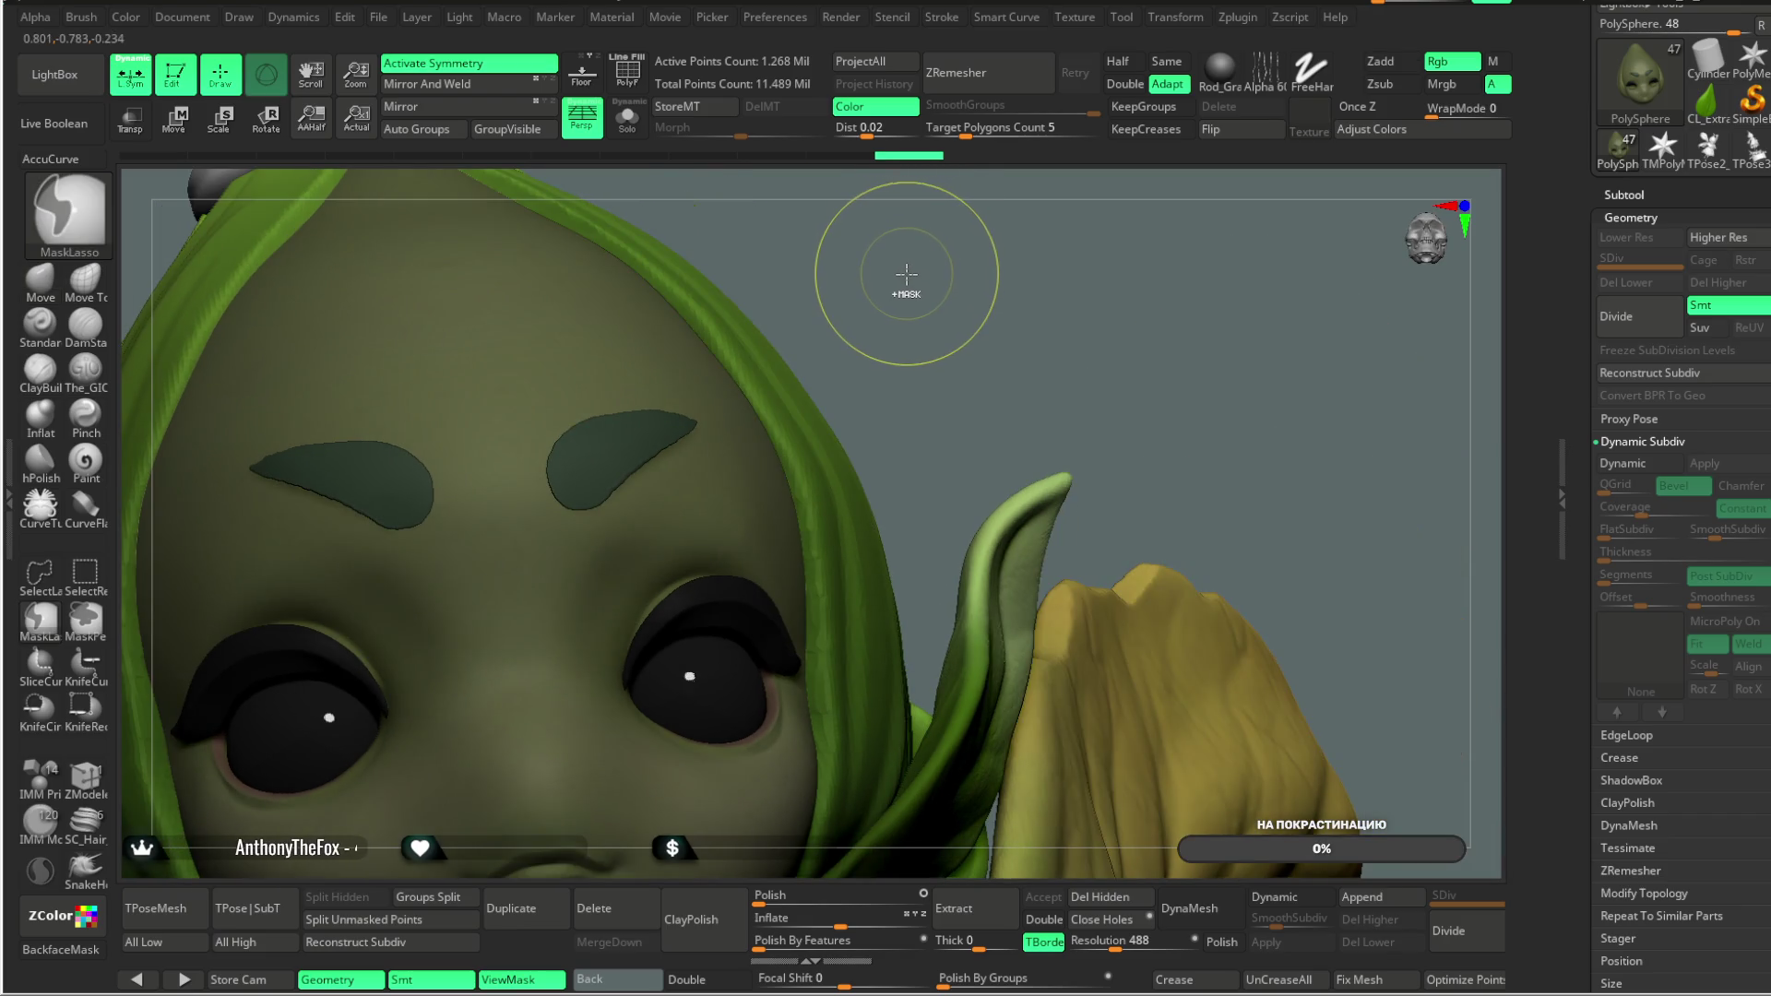
left_click(906, 273, "ctrl")
key("b")
key("m")
key("v")
Step: Frame the brow and hair, then pull the eyebrow's pointed tip upward into an arch
left_click(624, 446, "ctrl+alt+shift")
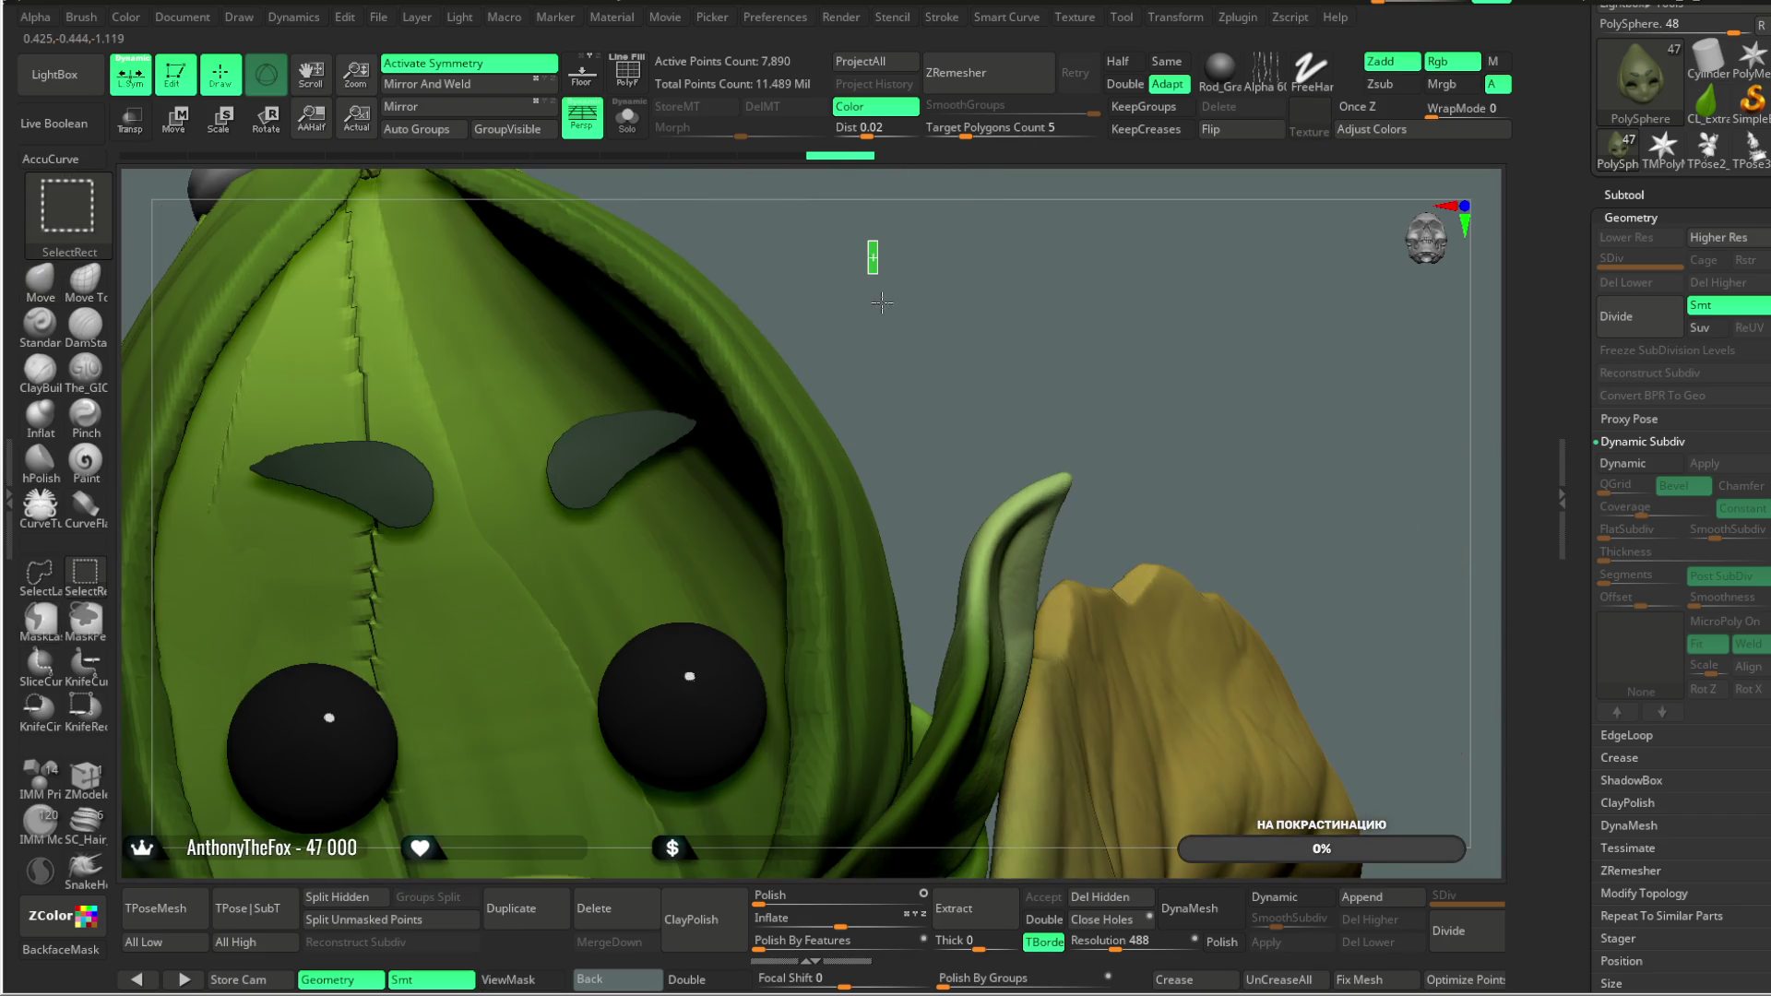
mouse_move(842, 258)
left_mouse_down()
mouse_move(886, 268)
mouse_move(869, 371)
mouse_move(679, 459)
mouse_move(651, 498)
left_mouse_up()
left_click(804, 366, "ctrl")
left_click(803, 366, "ctrl+shift")
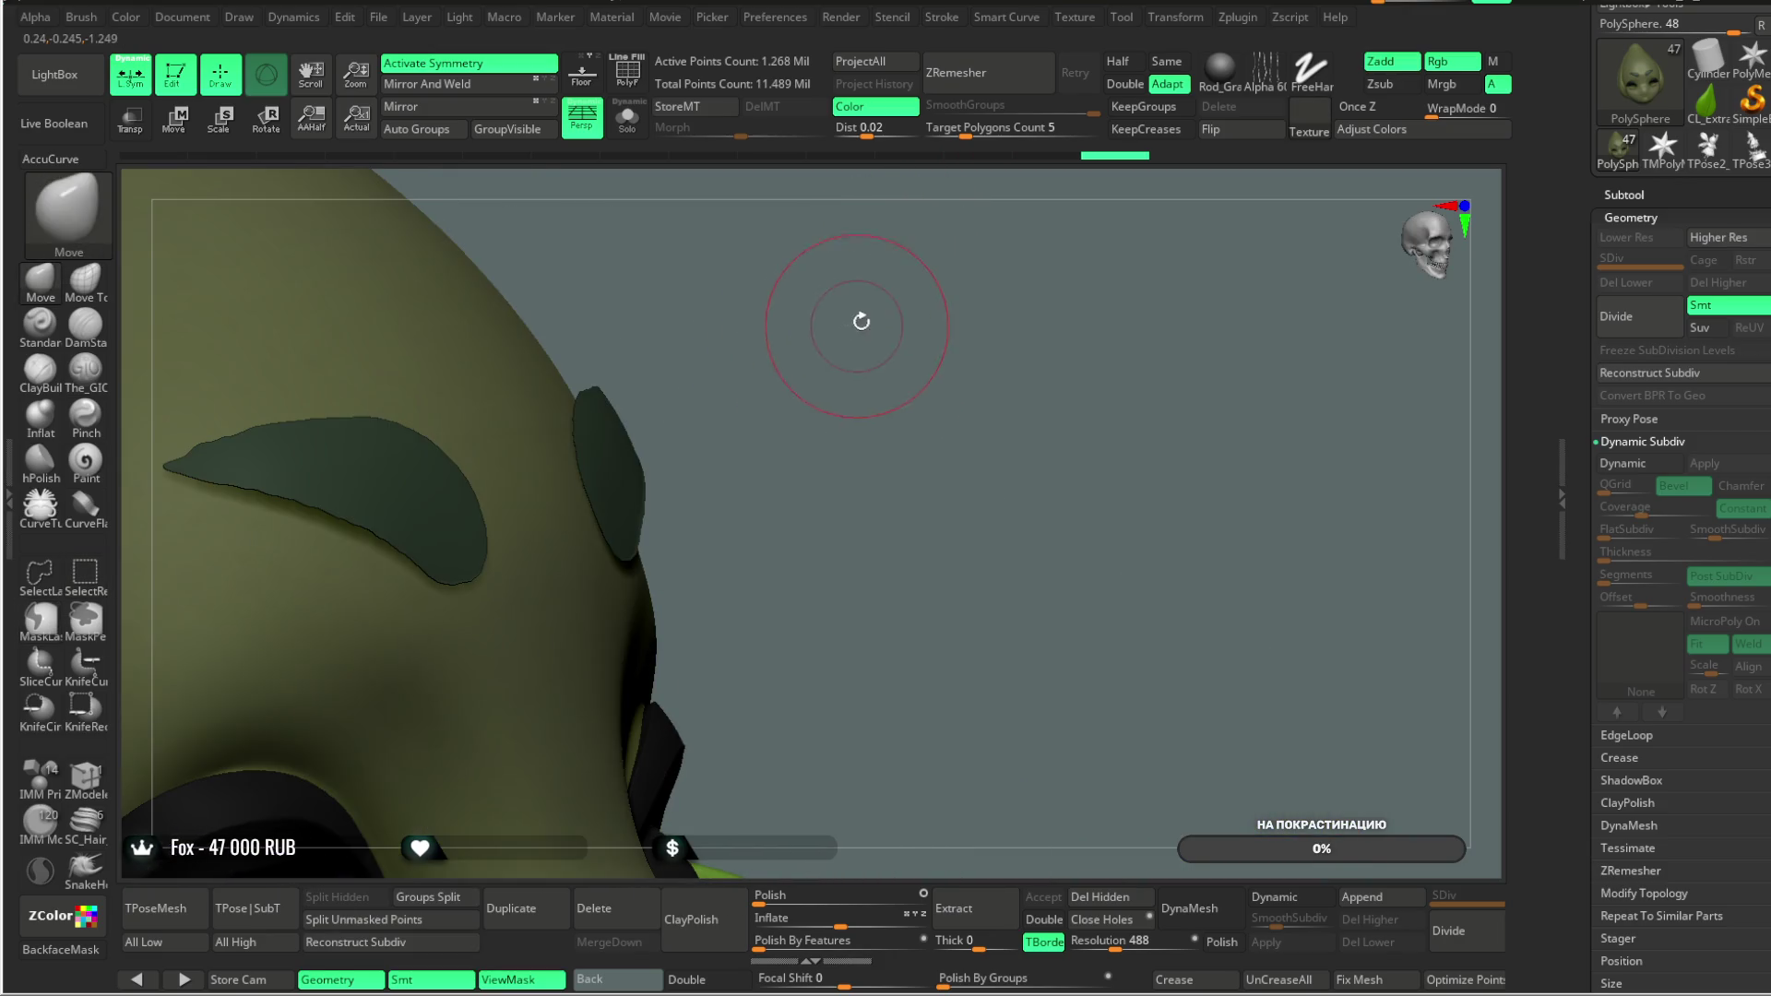
left_click_drag(859, 325, 681, 554)
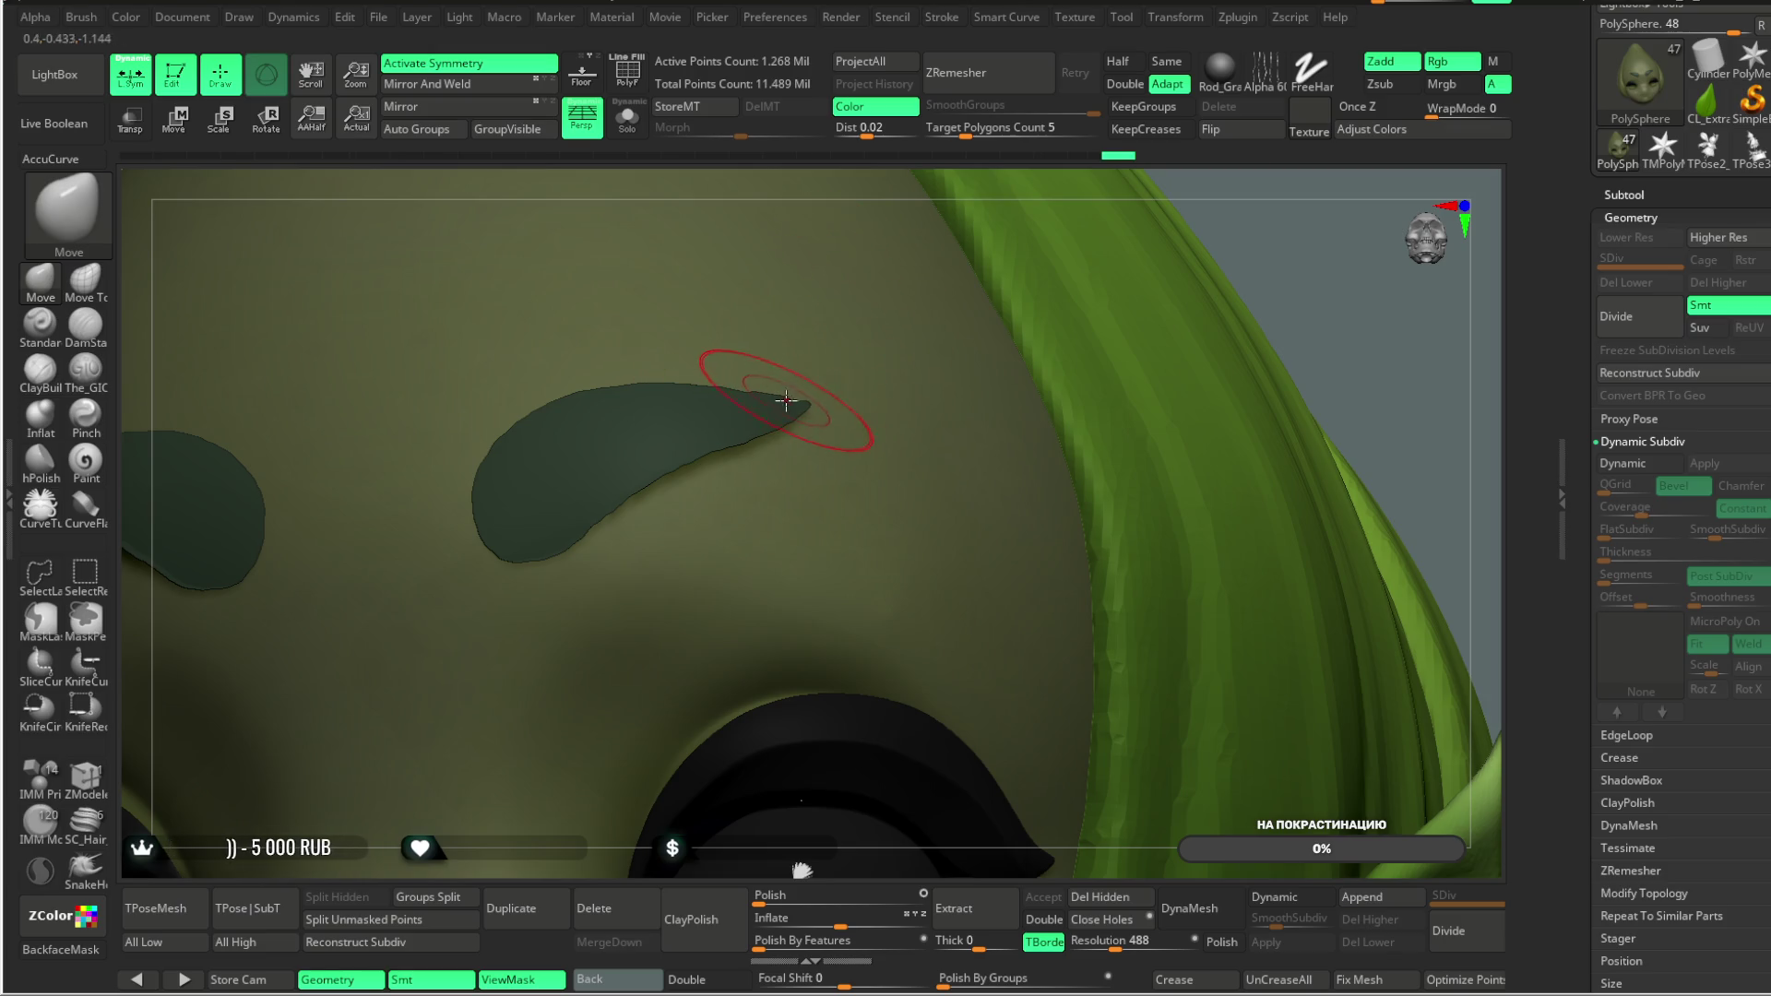
left_click_drag(809, 413, 822, 363)
scroll(953, 301, "down", 5)
scroll(1111, 270, "up", 5)
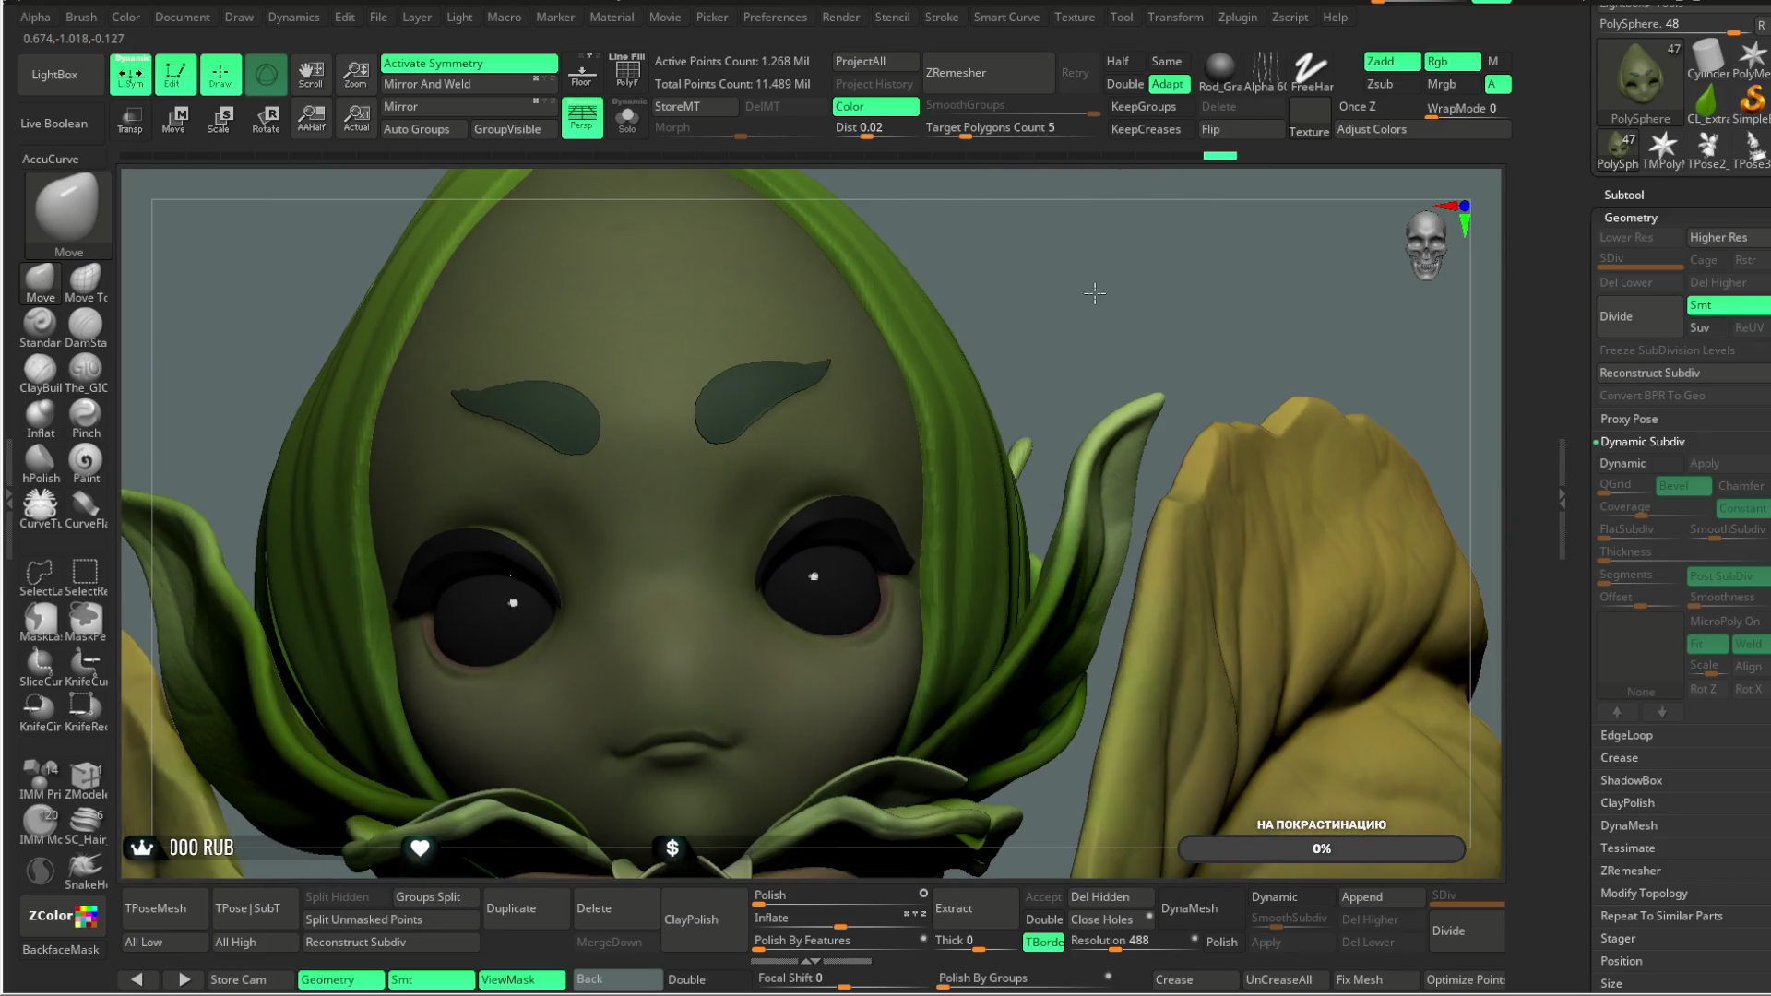
Step: Shrink the Draw Size, nudge the right brow tip into shape, and zoom out to the whole head
key("space")
left_click_drag(702, 439, 693, 439)
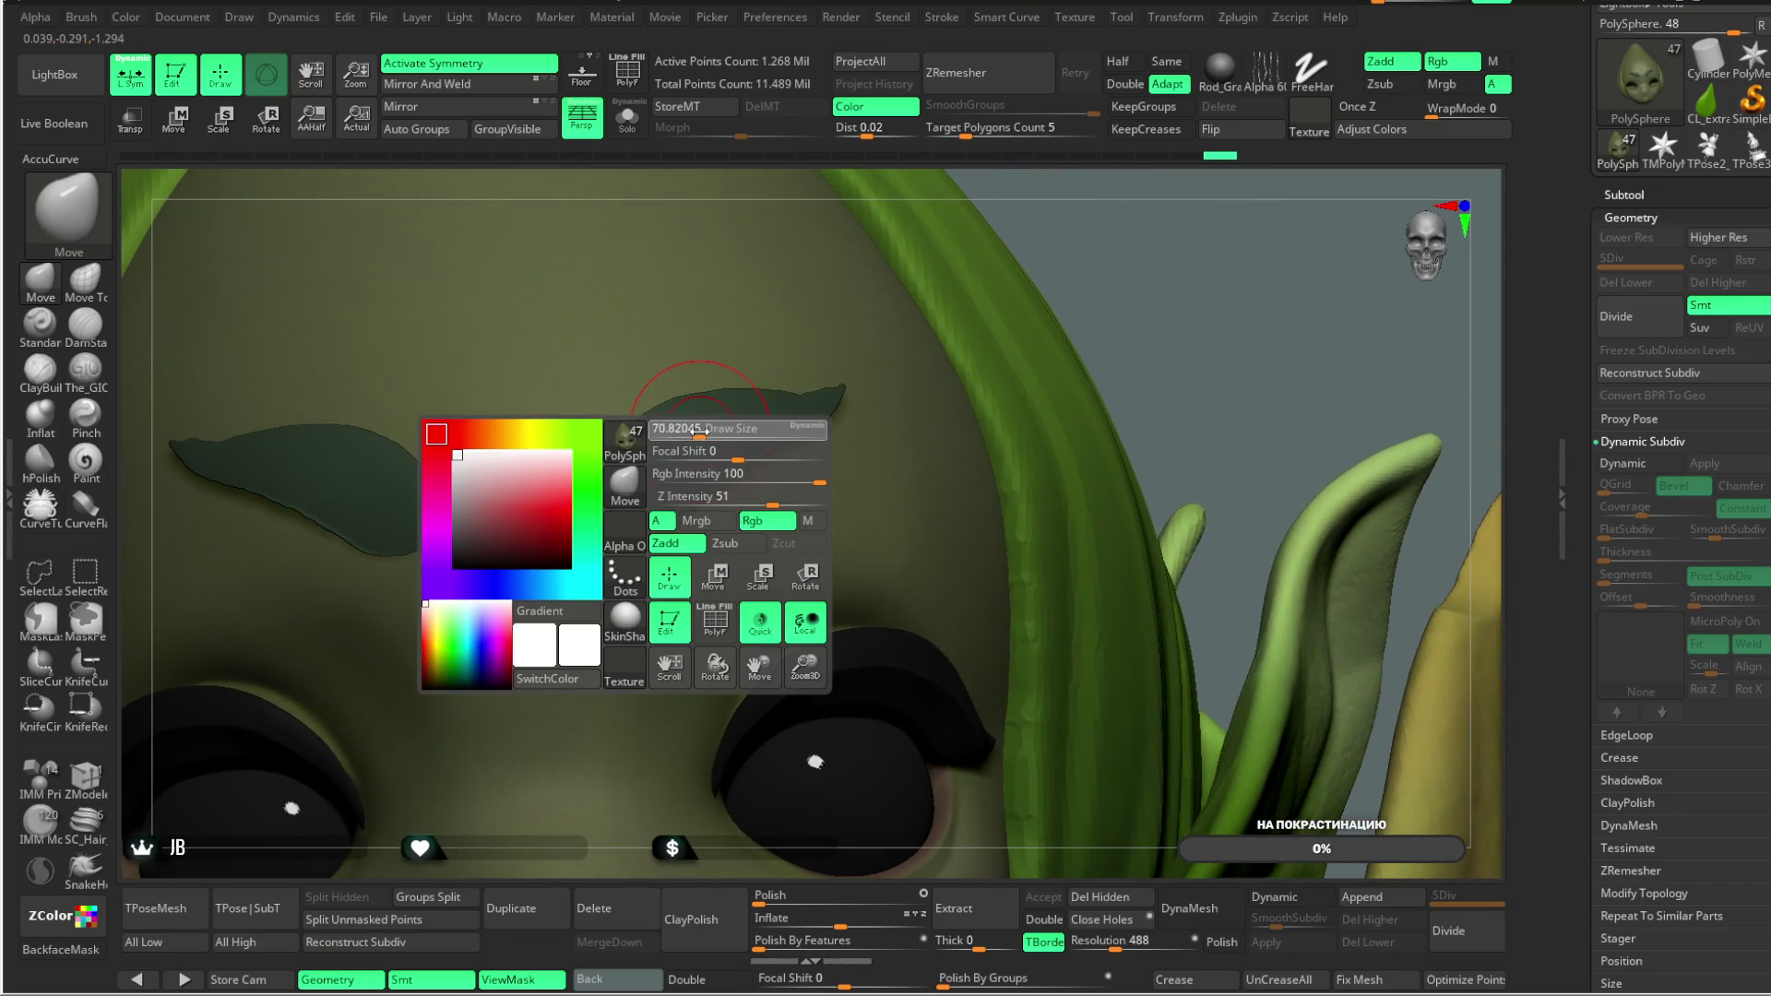
key("space")
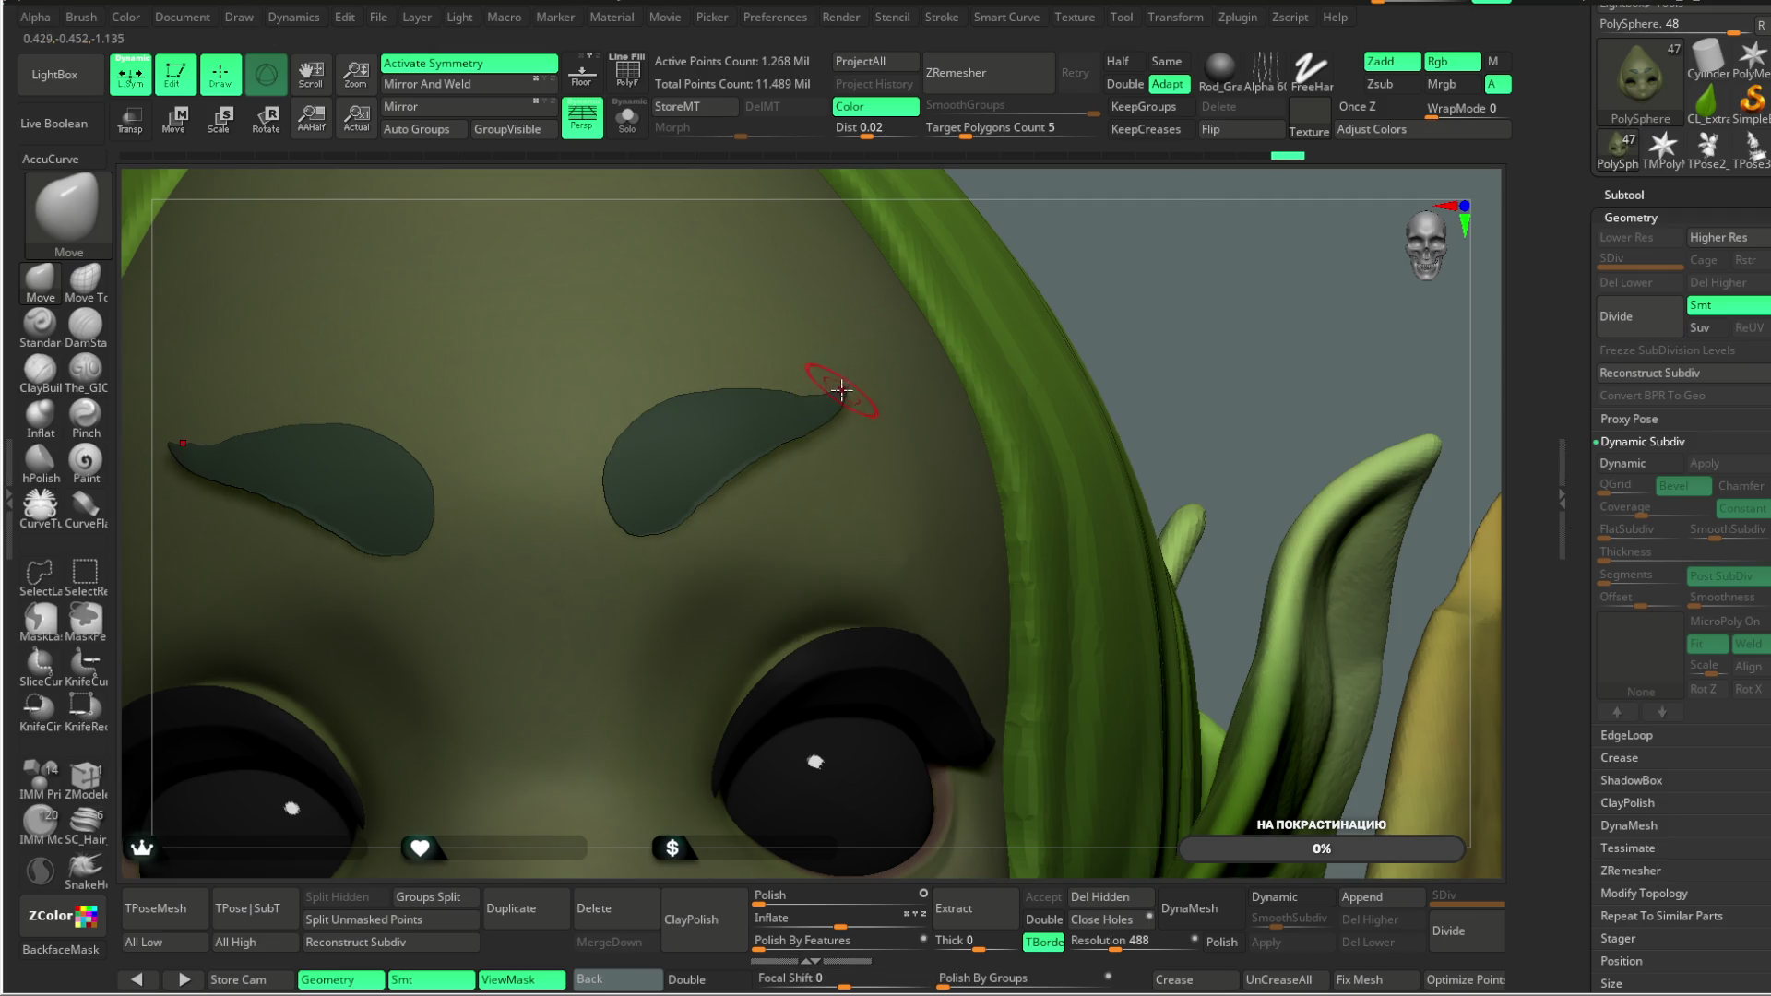
scroll(948, 276, "down", 5)
key("space")
scroll(971, 277, "up", 5)
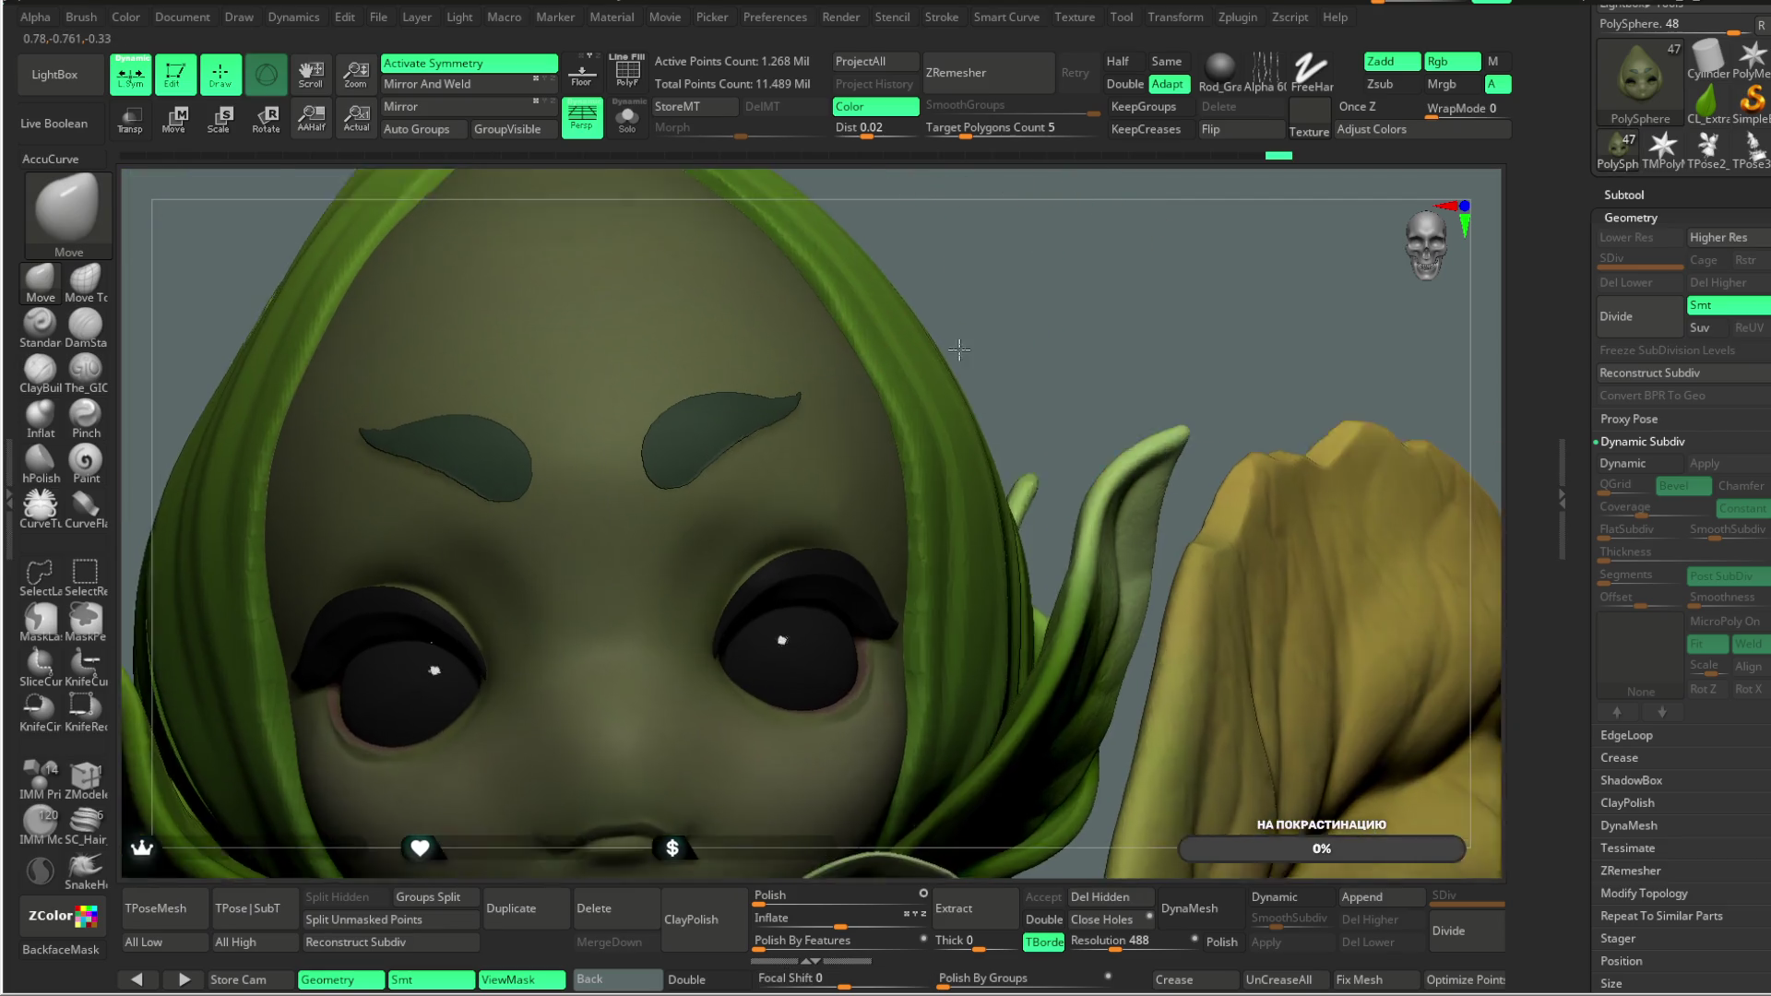
key("space")
left_click_drag(798, 459, 780, 459)
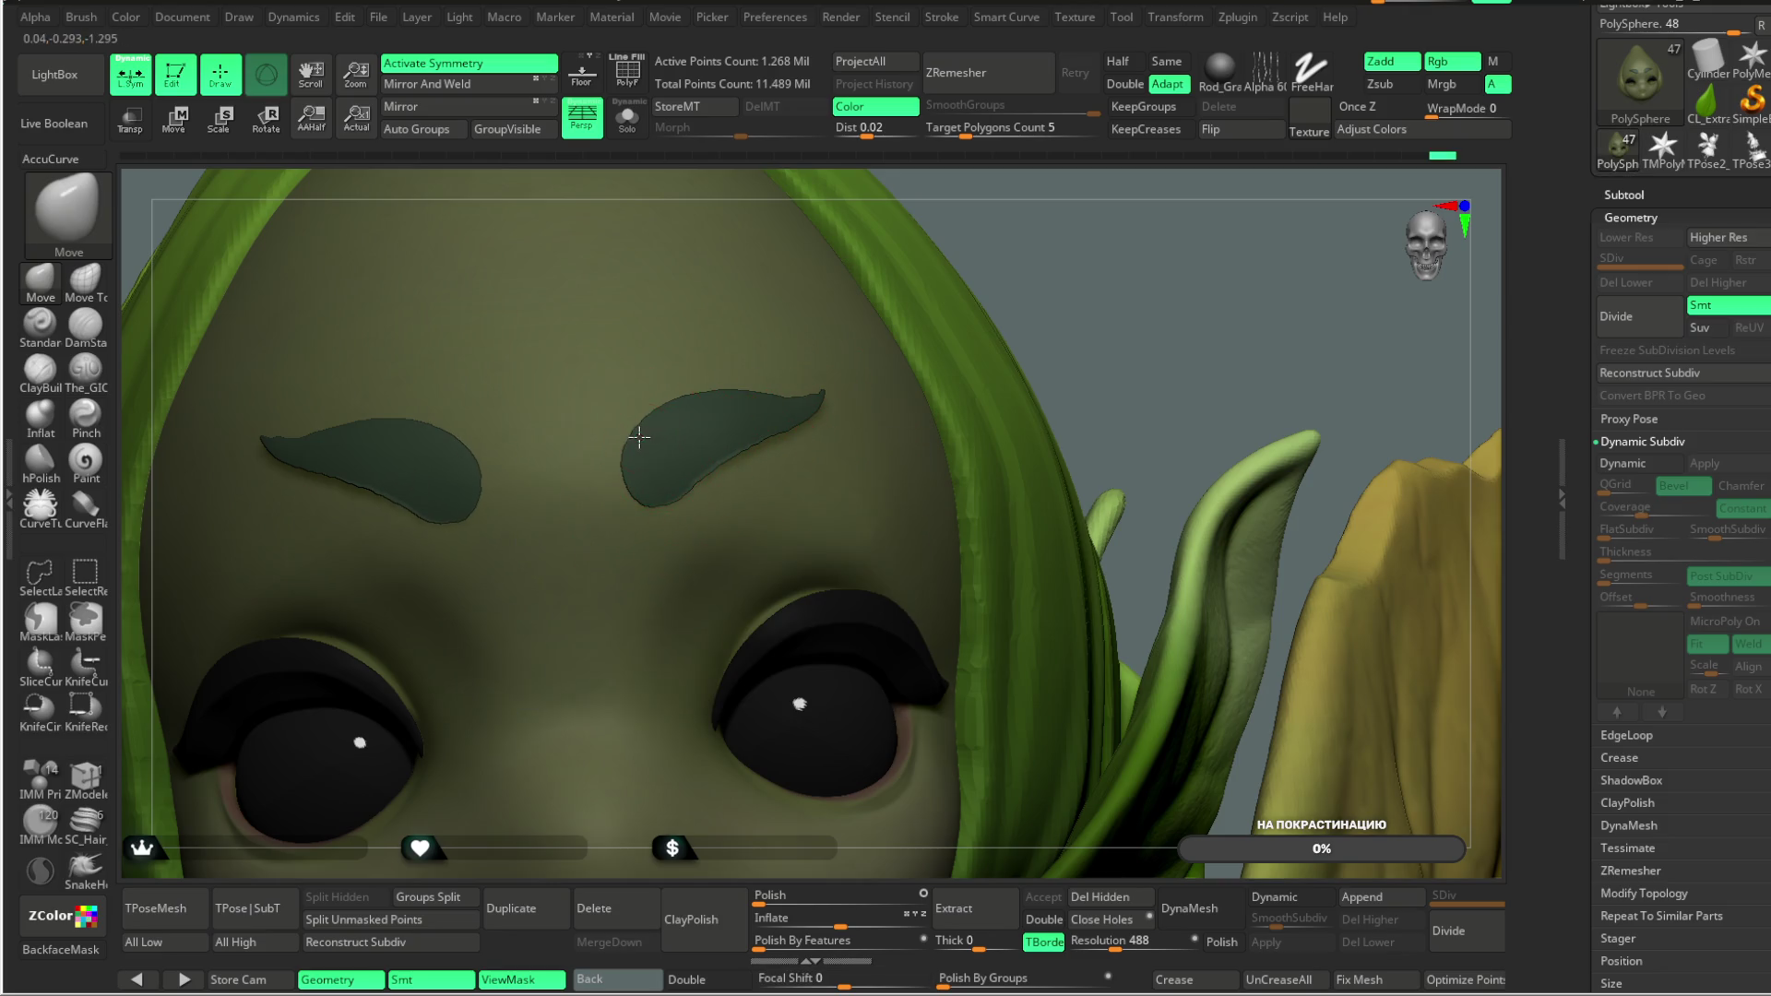
mouse_move(750, 411)
left_mouse_down()
mouse_move(790, 394)
mouse_move(810, 415)
left_mouse_up()
mouse_move(982, 315)
right_mouse_down()
mouse_move(1008, 276)
mouse_move(1026, 396)
right_mouse_up()
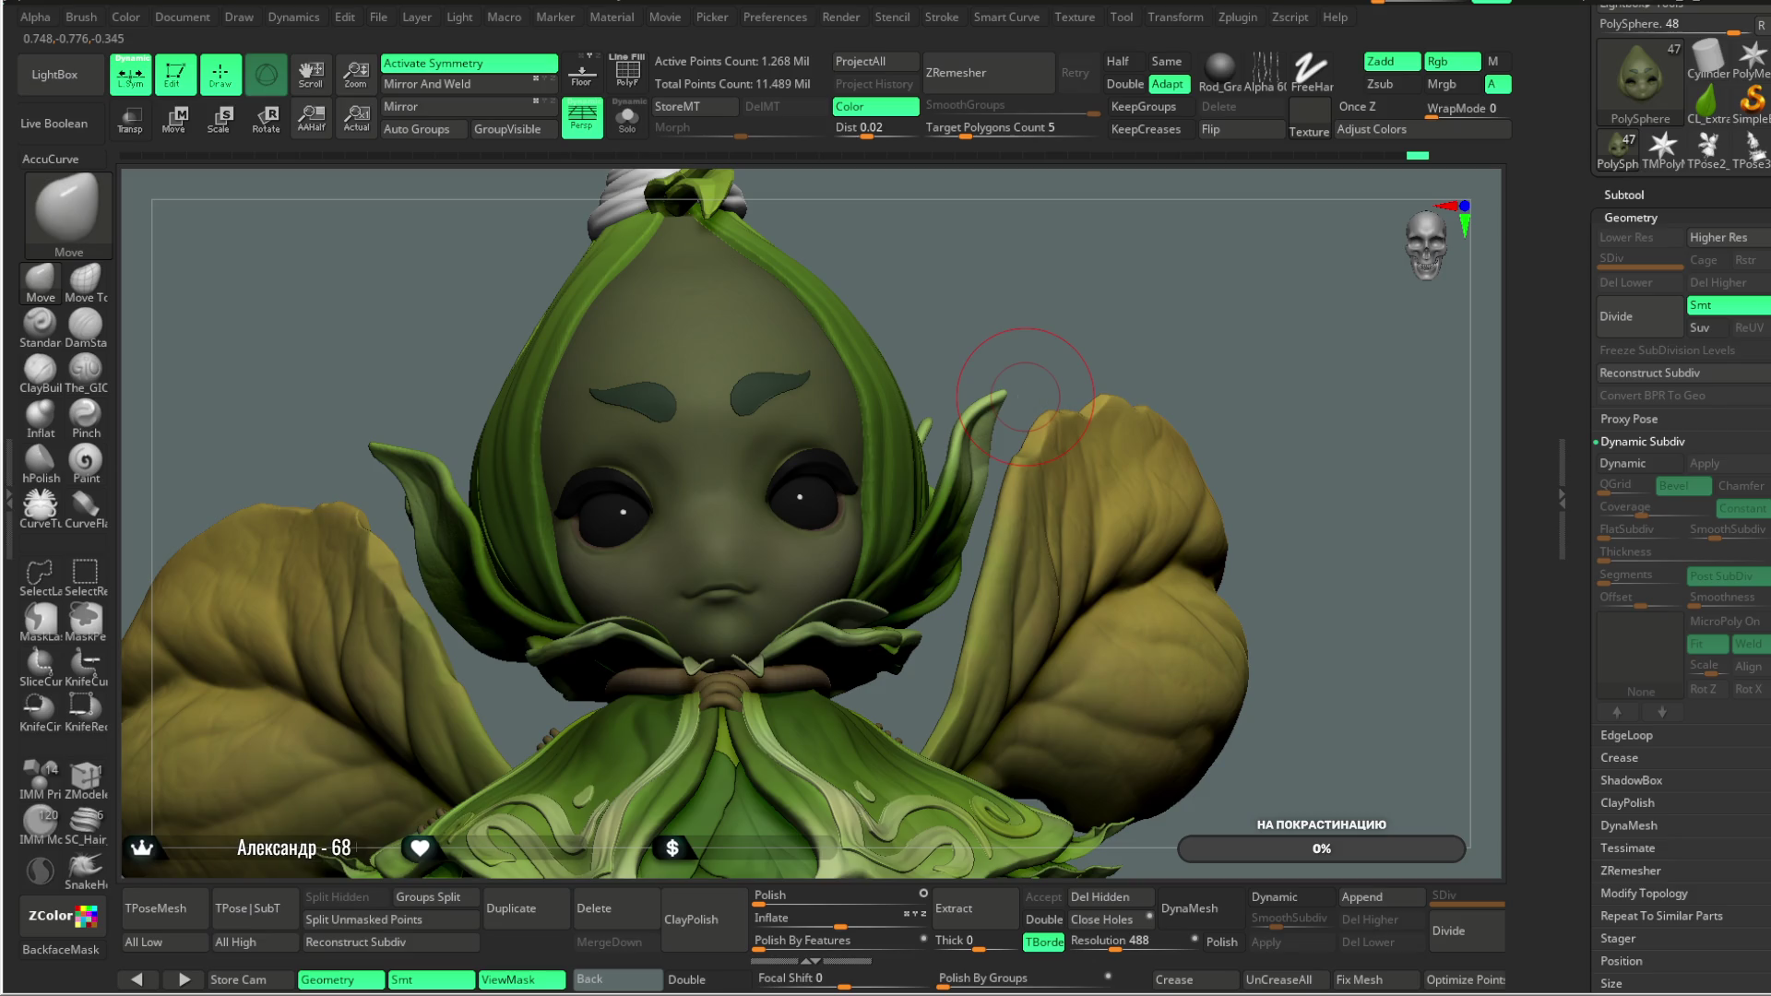
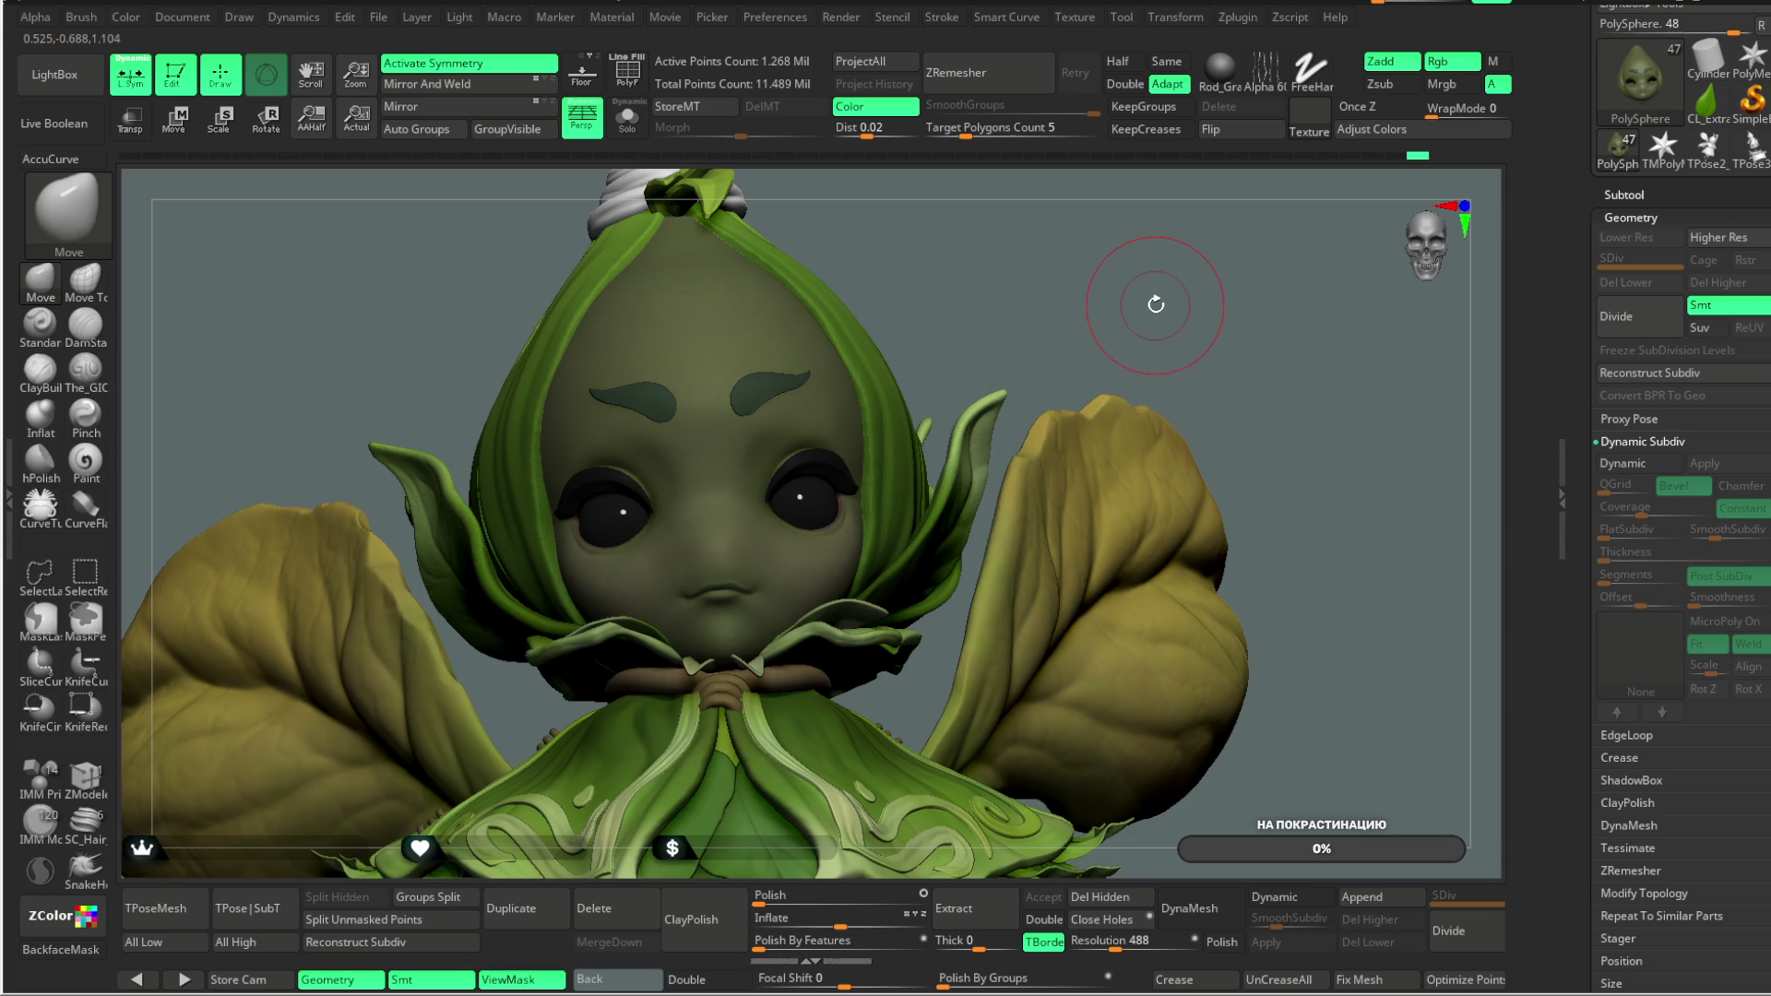
Step: Orbit around the head to view the left ear and shoulder, then frame the whole character
scroll(1023, 323, "up", 5)
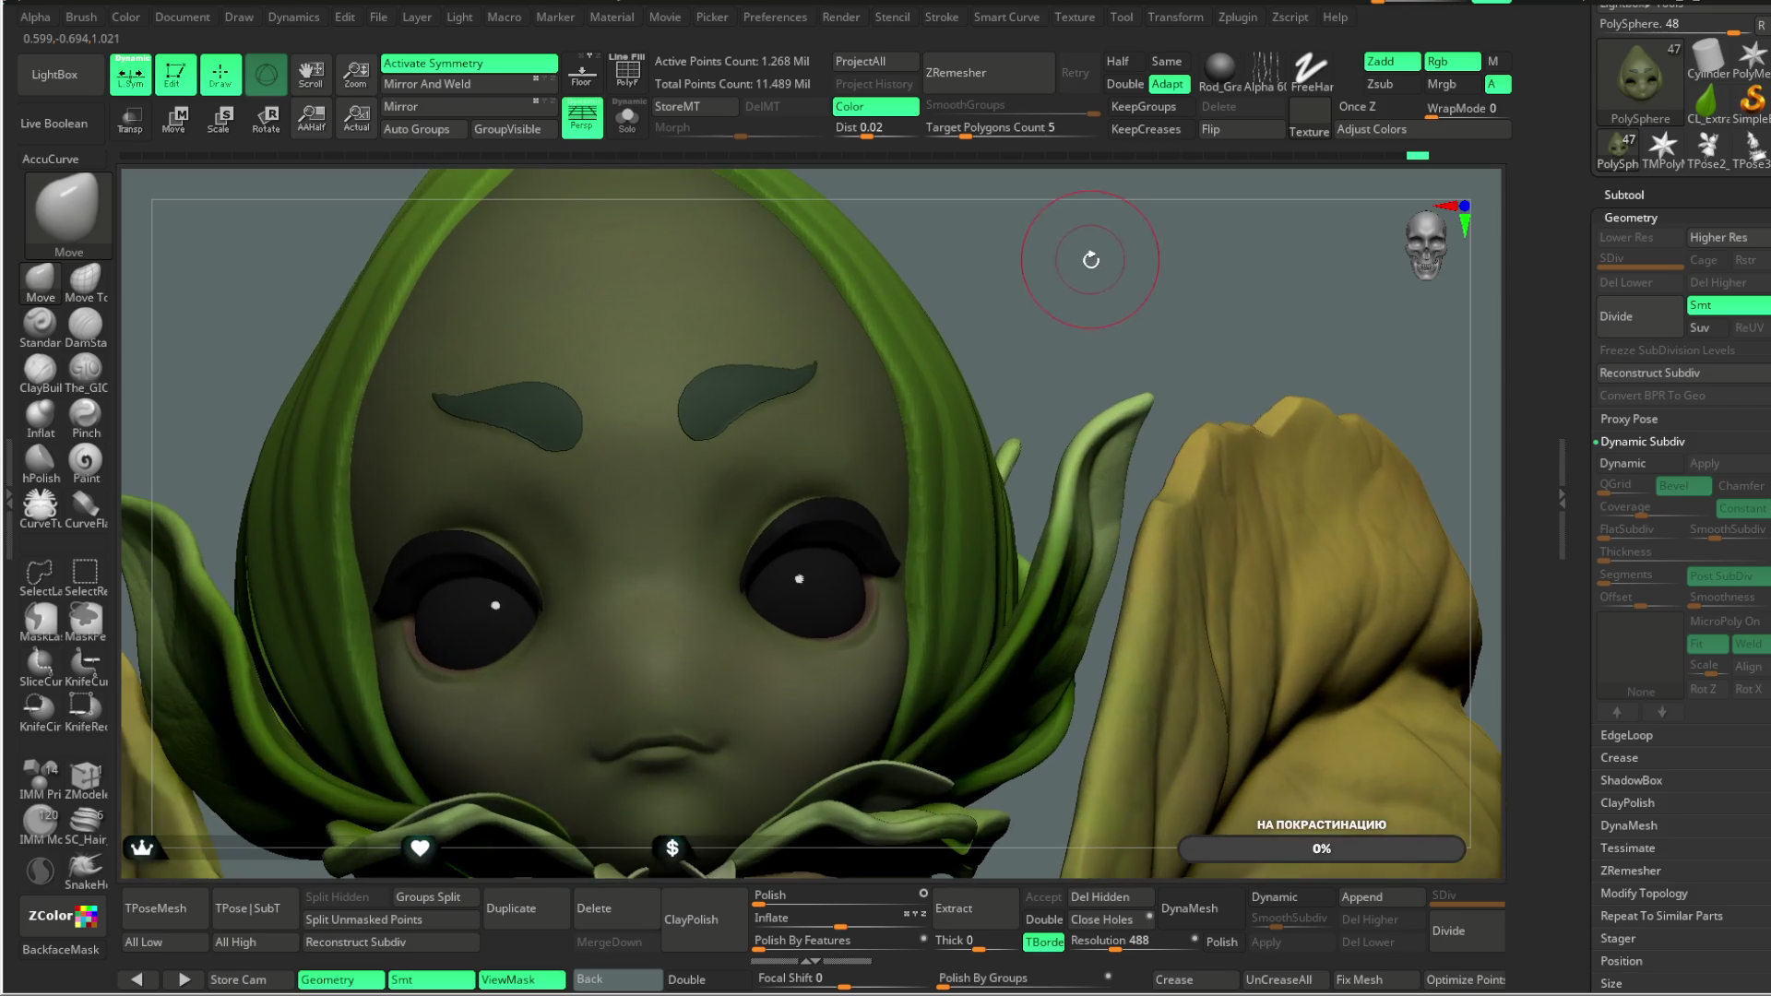
left_click_drag(972, 235, 695, 464)
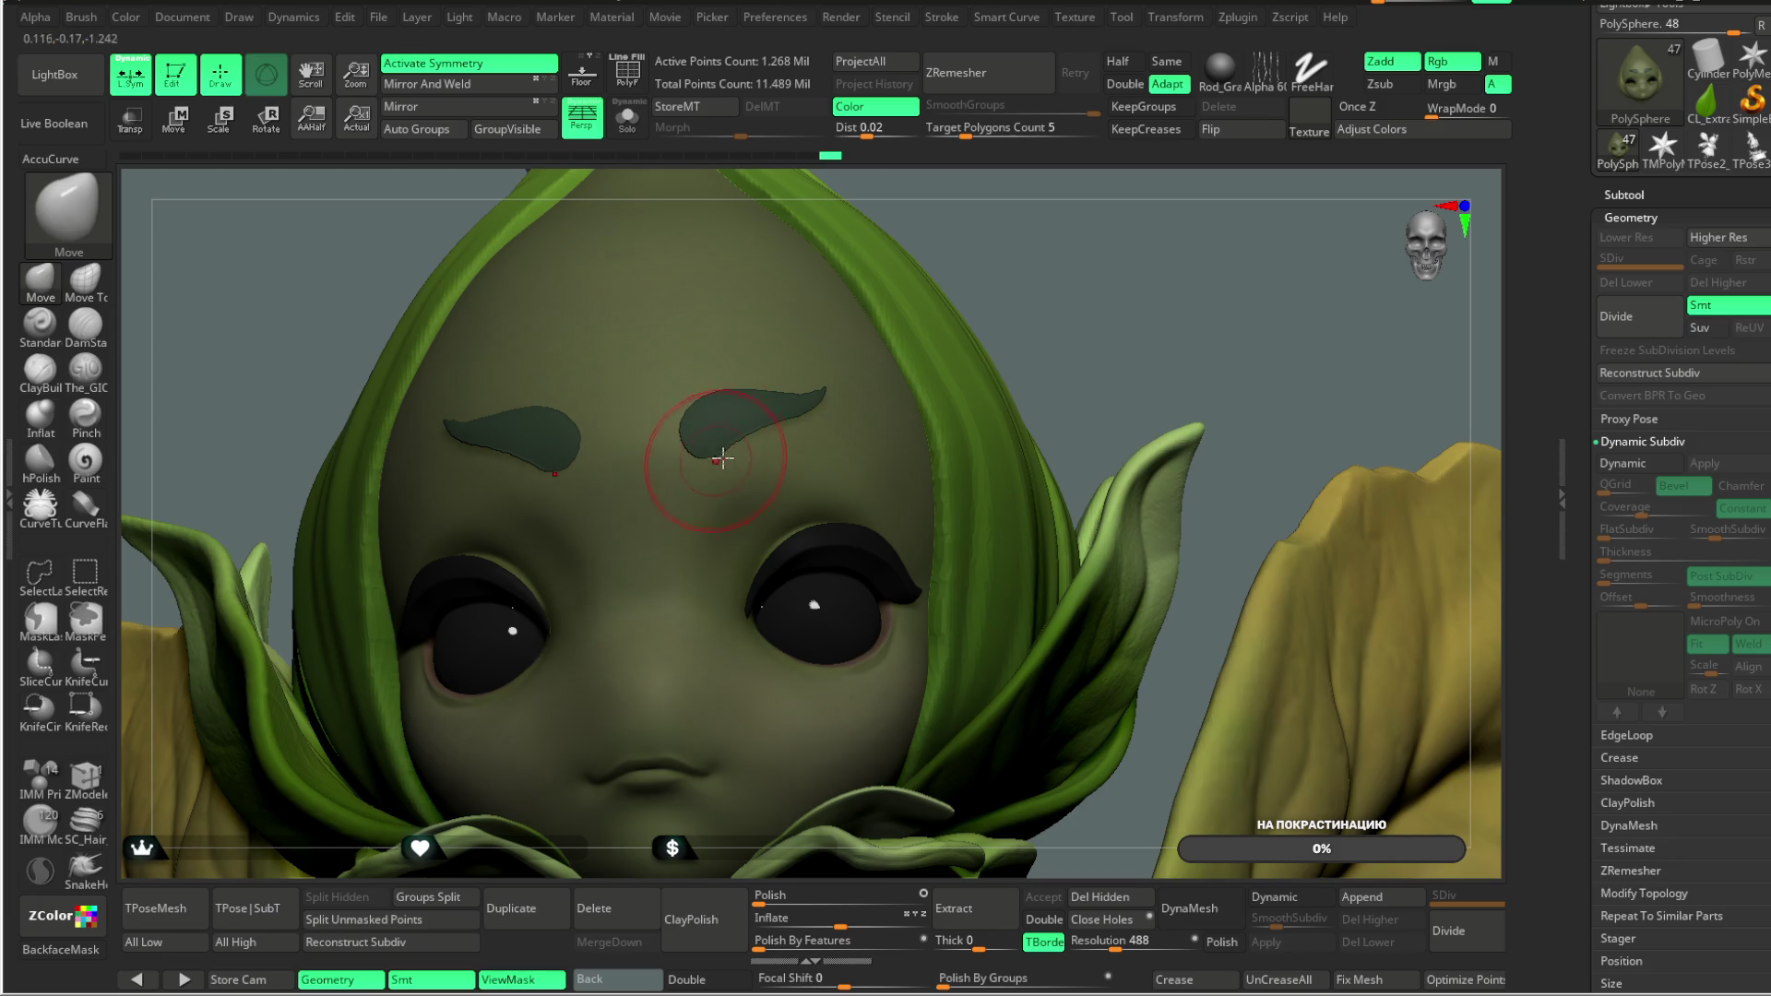
left_click_drag(1031, 248, 756, 434)
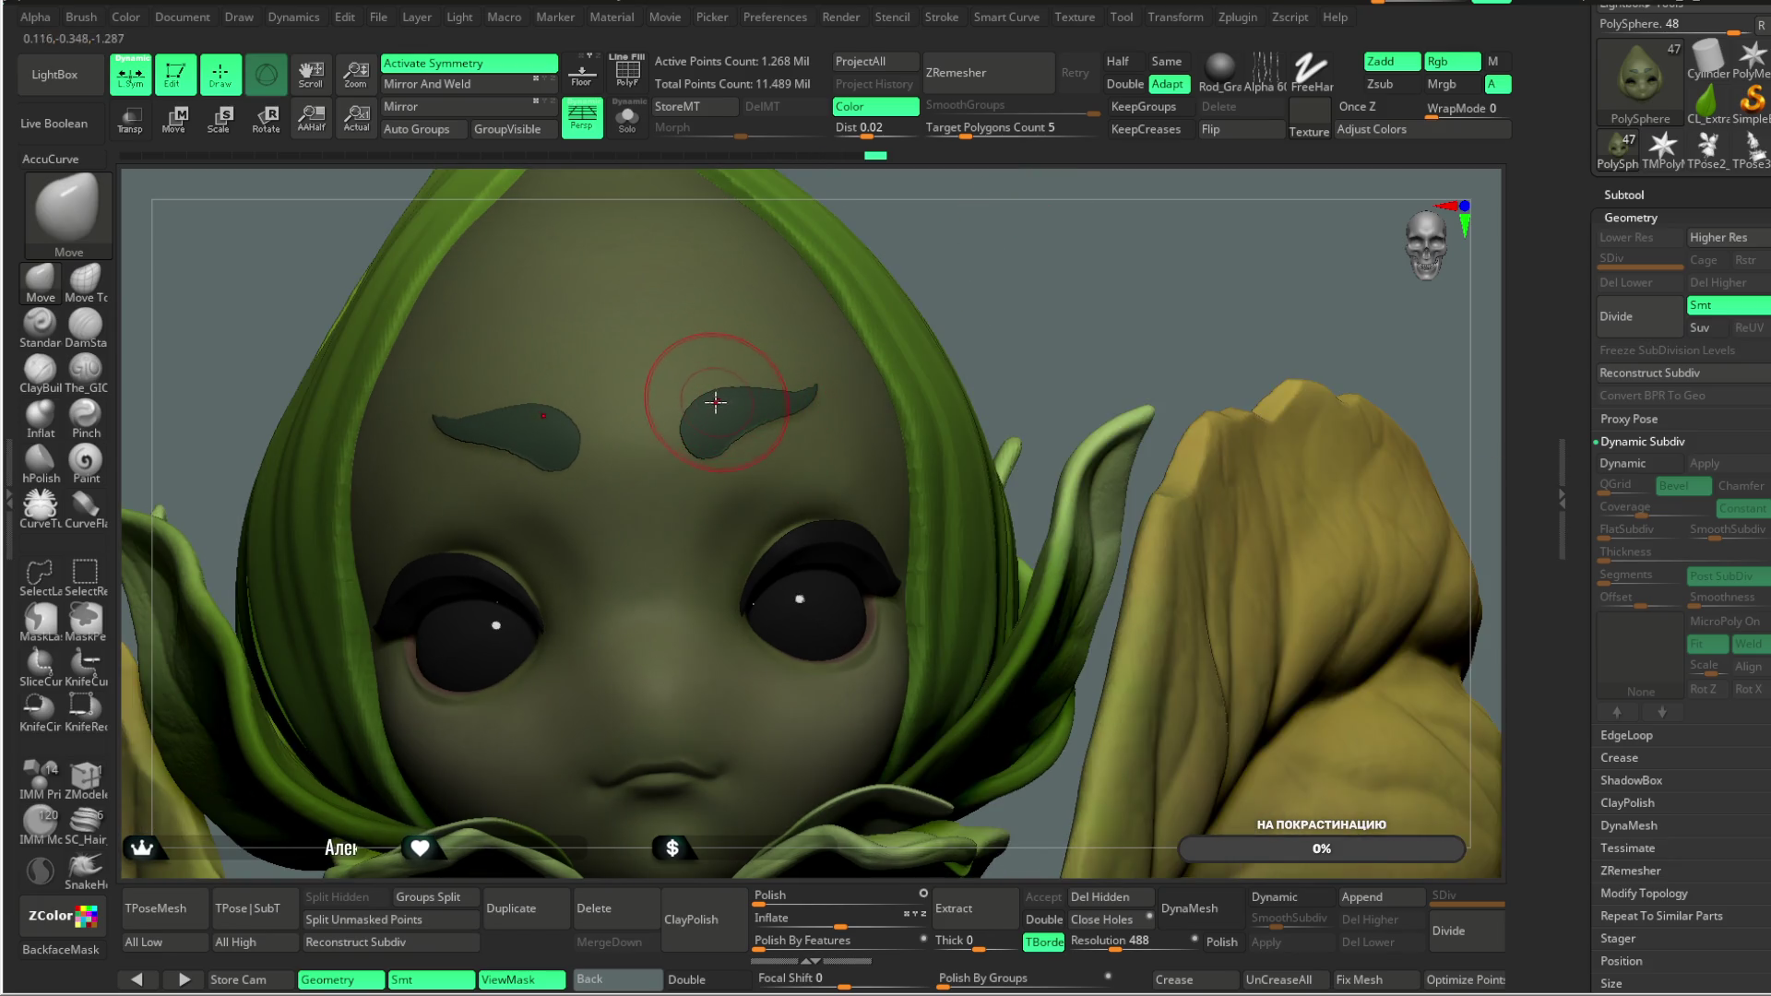
left_click_drag(959, 243, 752, 422)
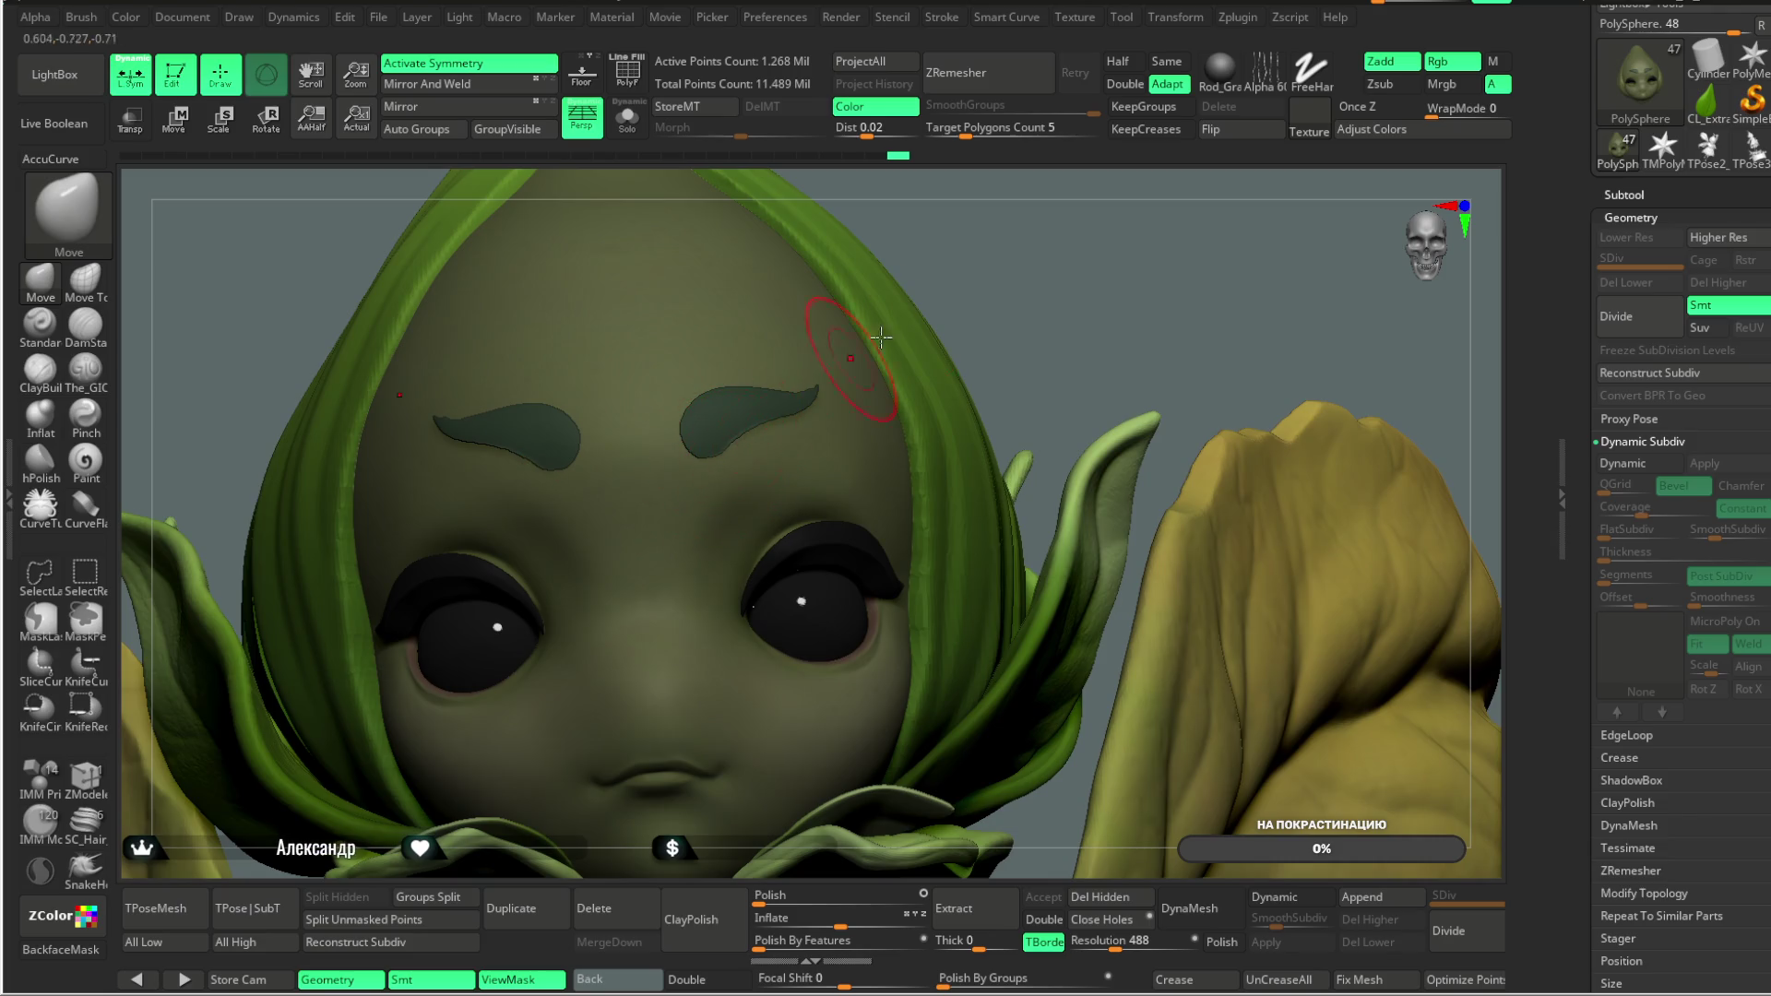
left_click_drag(976, 249, 803, 407)
mouse_move(1122, 218)
left_mouse_down()
mouse_move(1029, 276)
mouse_move(973, 282)
left_mouse_up()
scroll(969, 268, "up", 10)
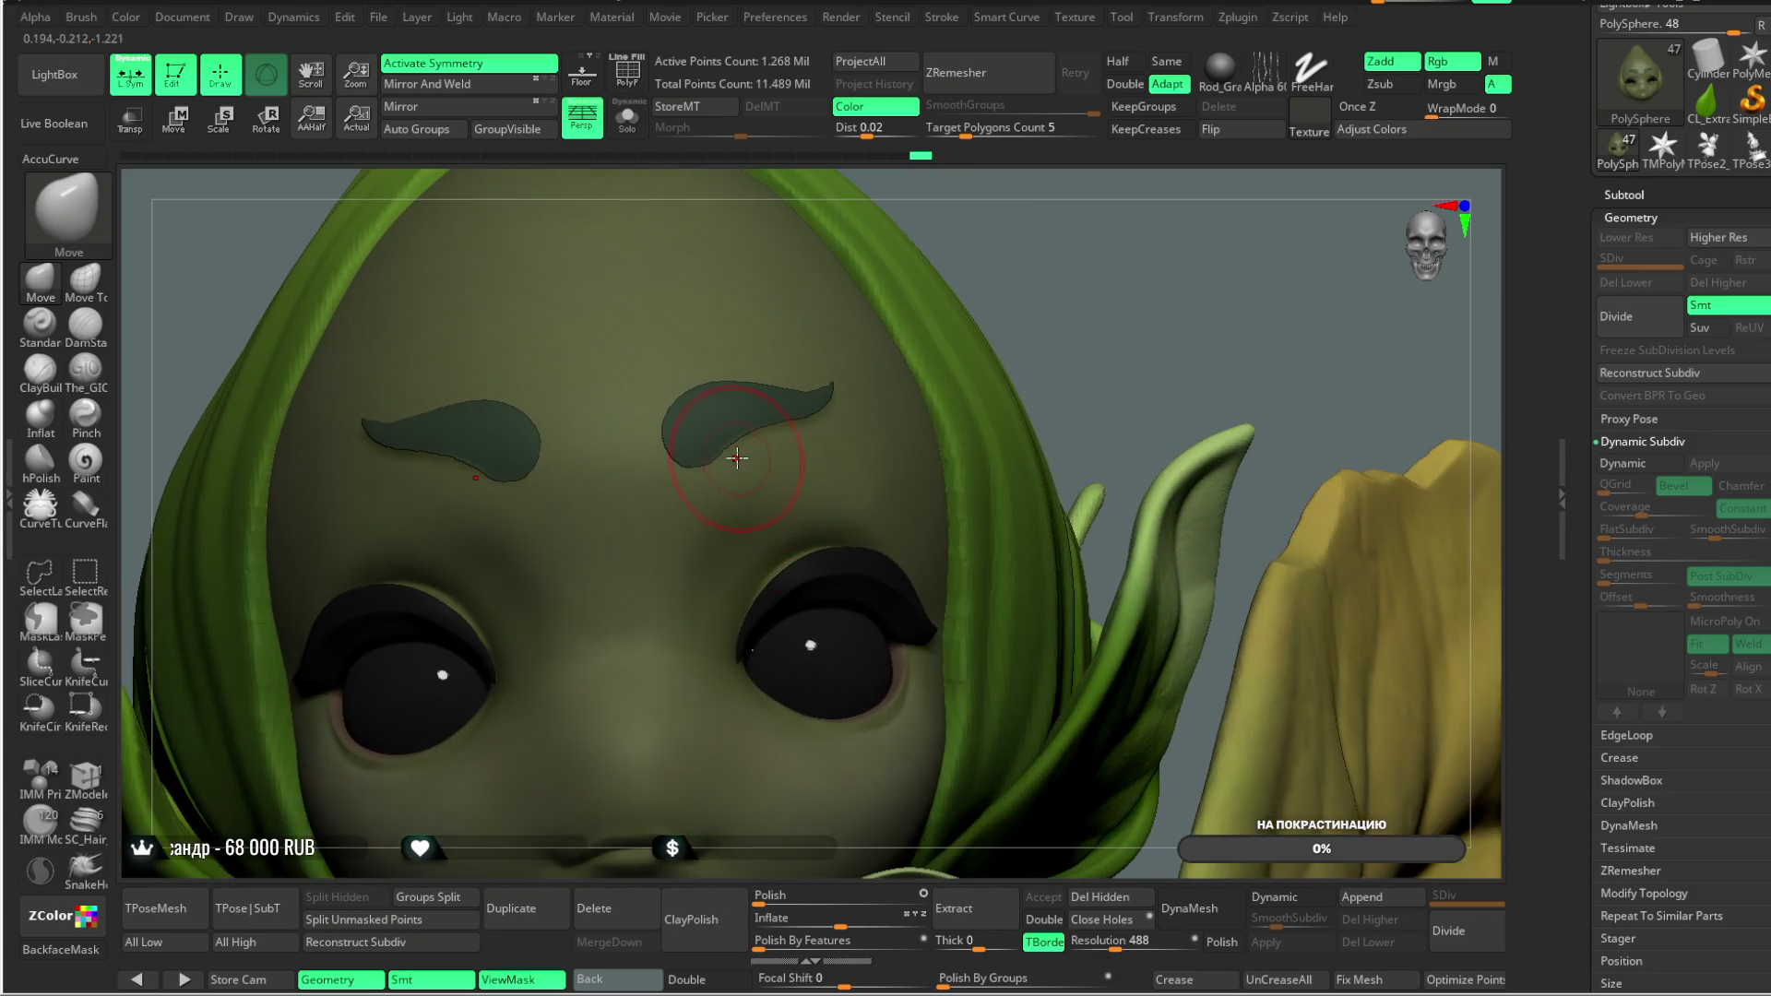
right_click(738, 442)
mouse_move(839, 404)
right_mouse_down()
mouse_move(981, 246)
mouse_move(742, 436)
right_mouse_up()
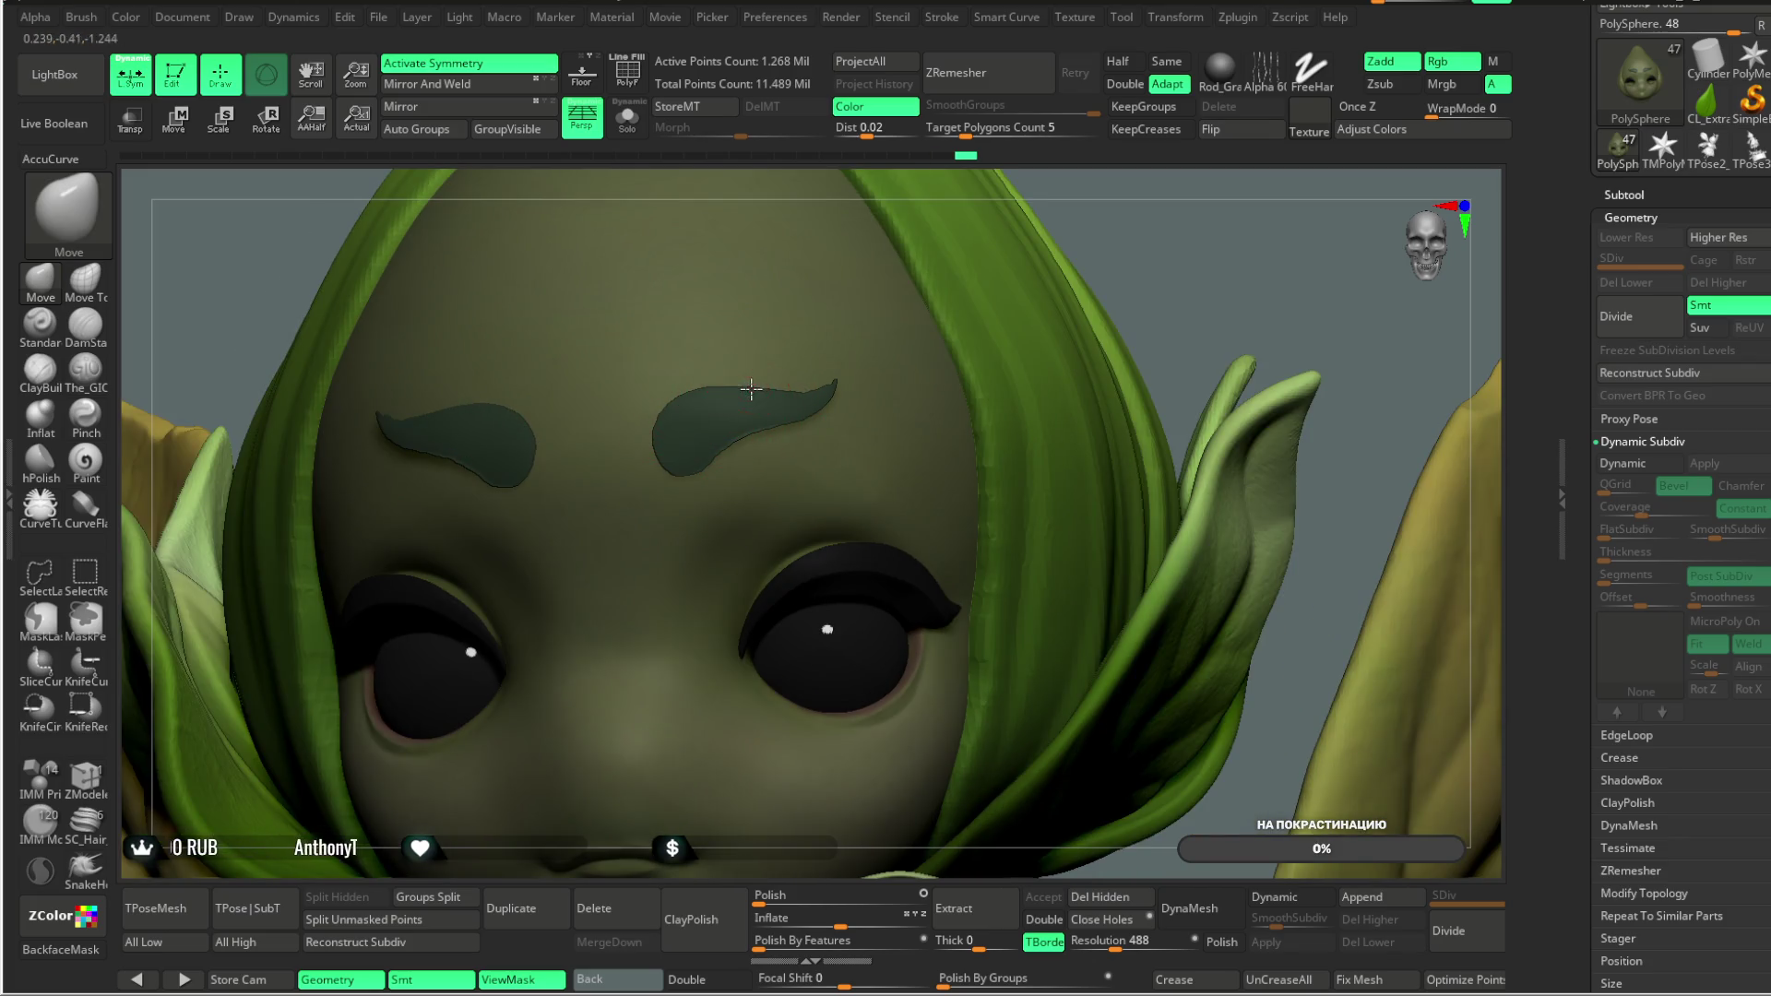
right_click_drag(775, 394, 780, 422)
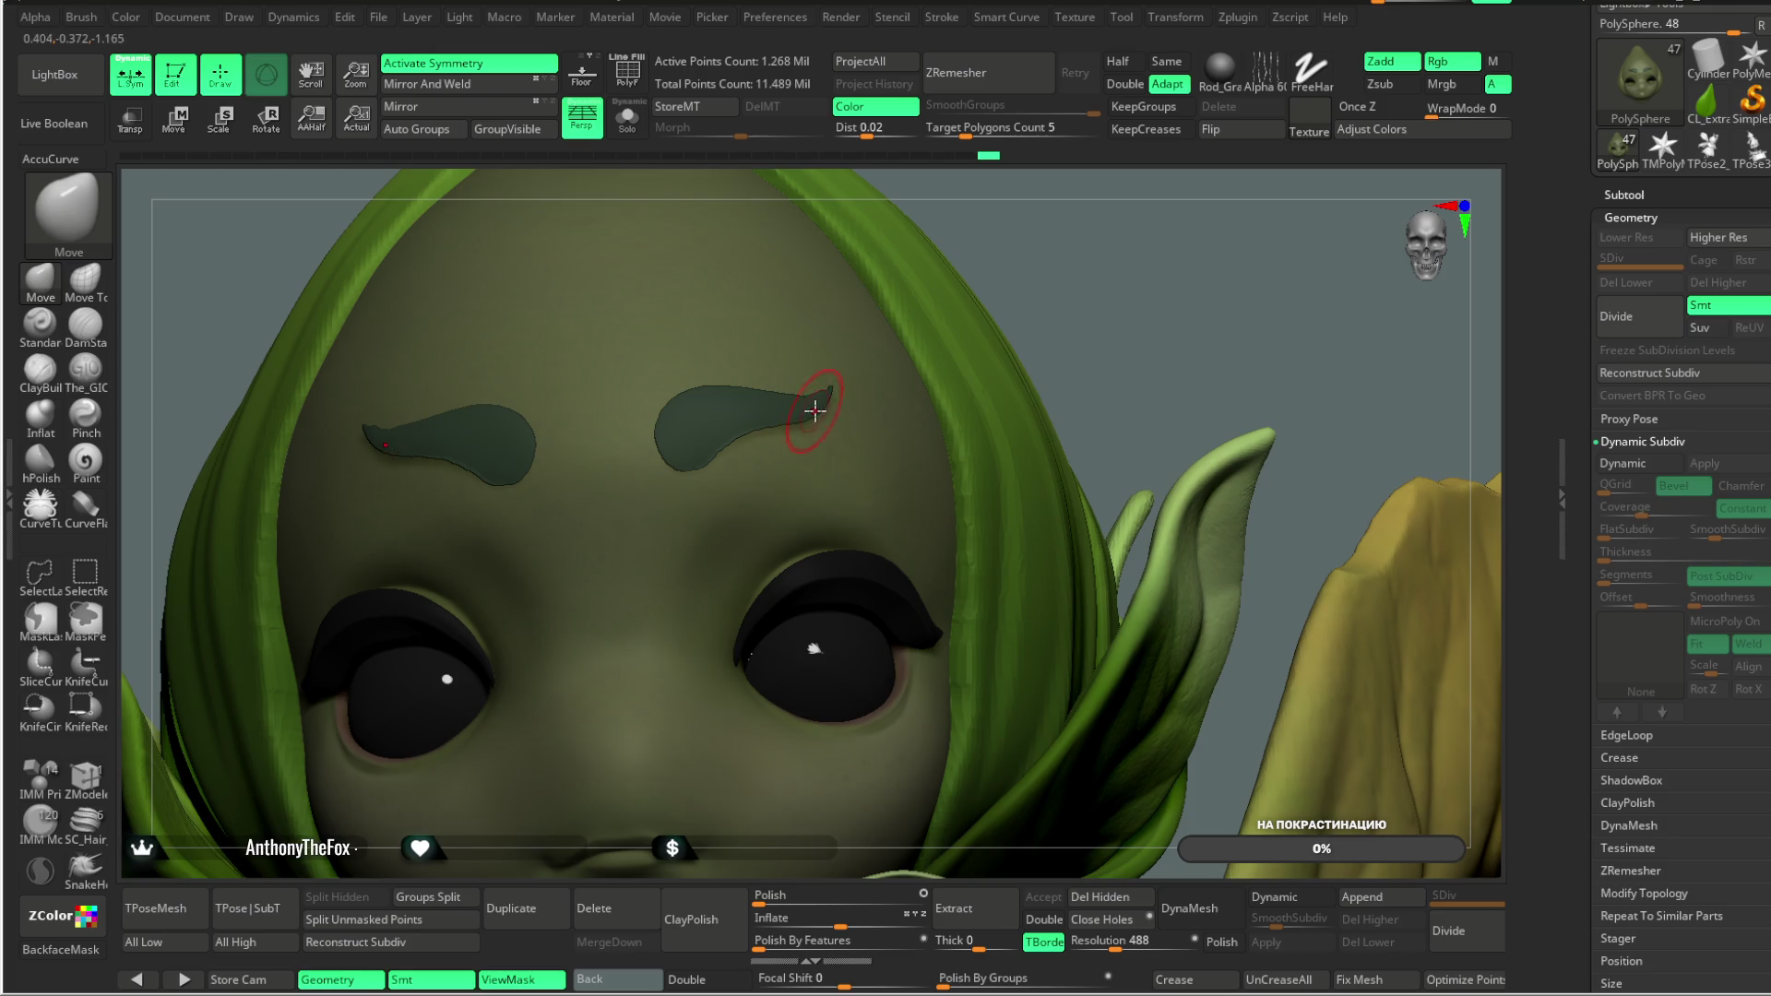
key("f")
mouse_move(1011, 277)
right_mouse_down("ctrl")
mouse_move(993, 192)
mouse_move(997, 268)
mouse_move(1015, 276)
mouse_move(931, 272)
mouse_move(1077, 266)
mouse_move(1060, 252)
right_mouse_up("ctrl")
key("f")
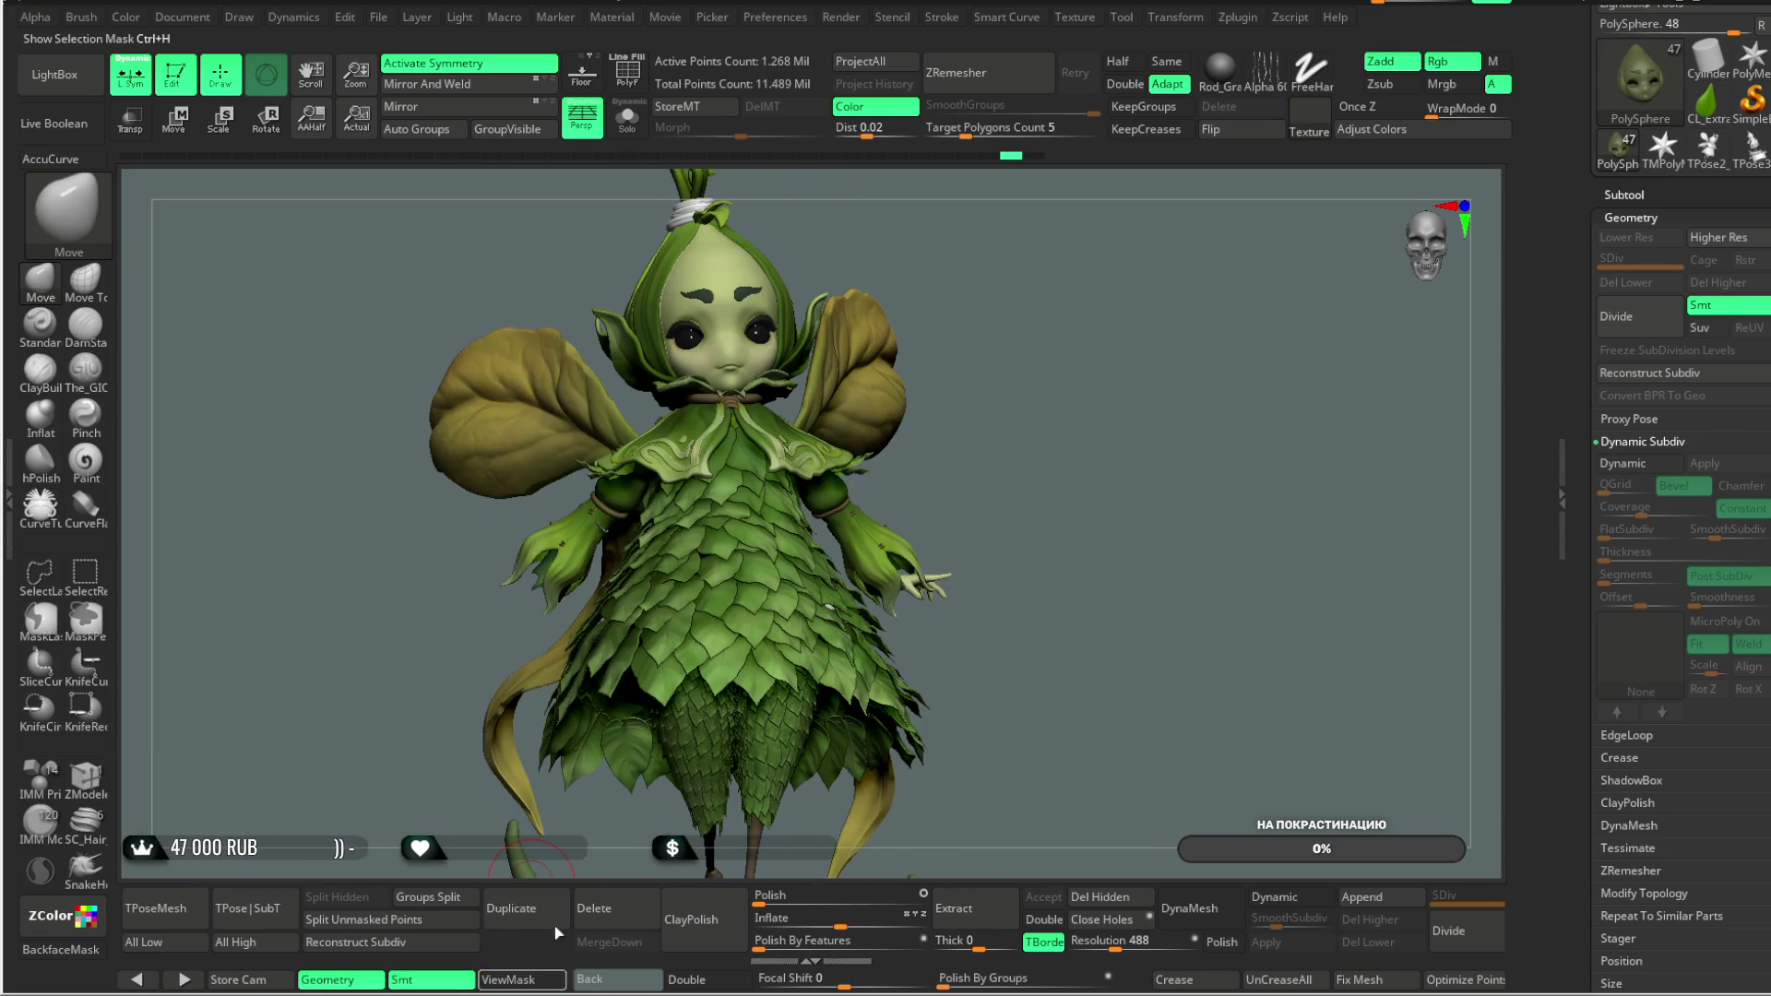
Step: Zoom close on the face and drag the right eyebrow tail thinner and lower
mouse_move(987, 157)
right_mouse_down("ctrl")
mouse_move(875, 475)
mouse_move(956, 296)
mouse_move(830, 415)
right_mouse_up("ctrl")
key("space")
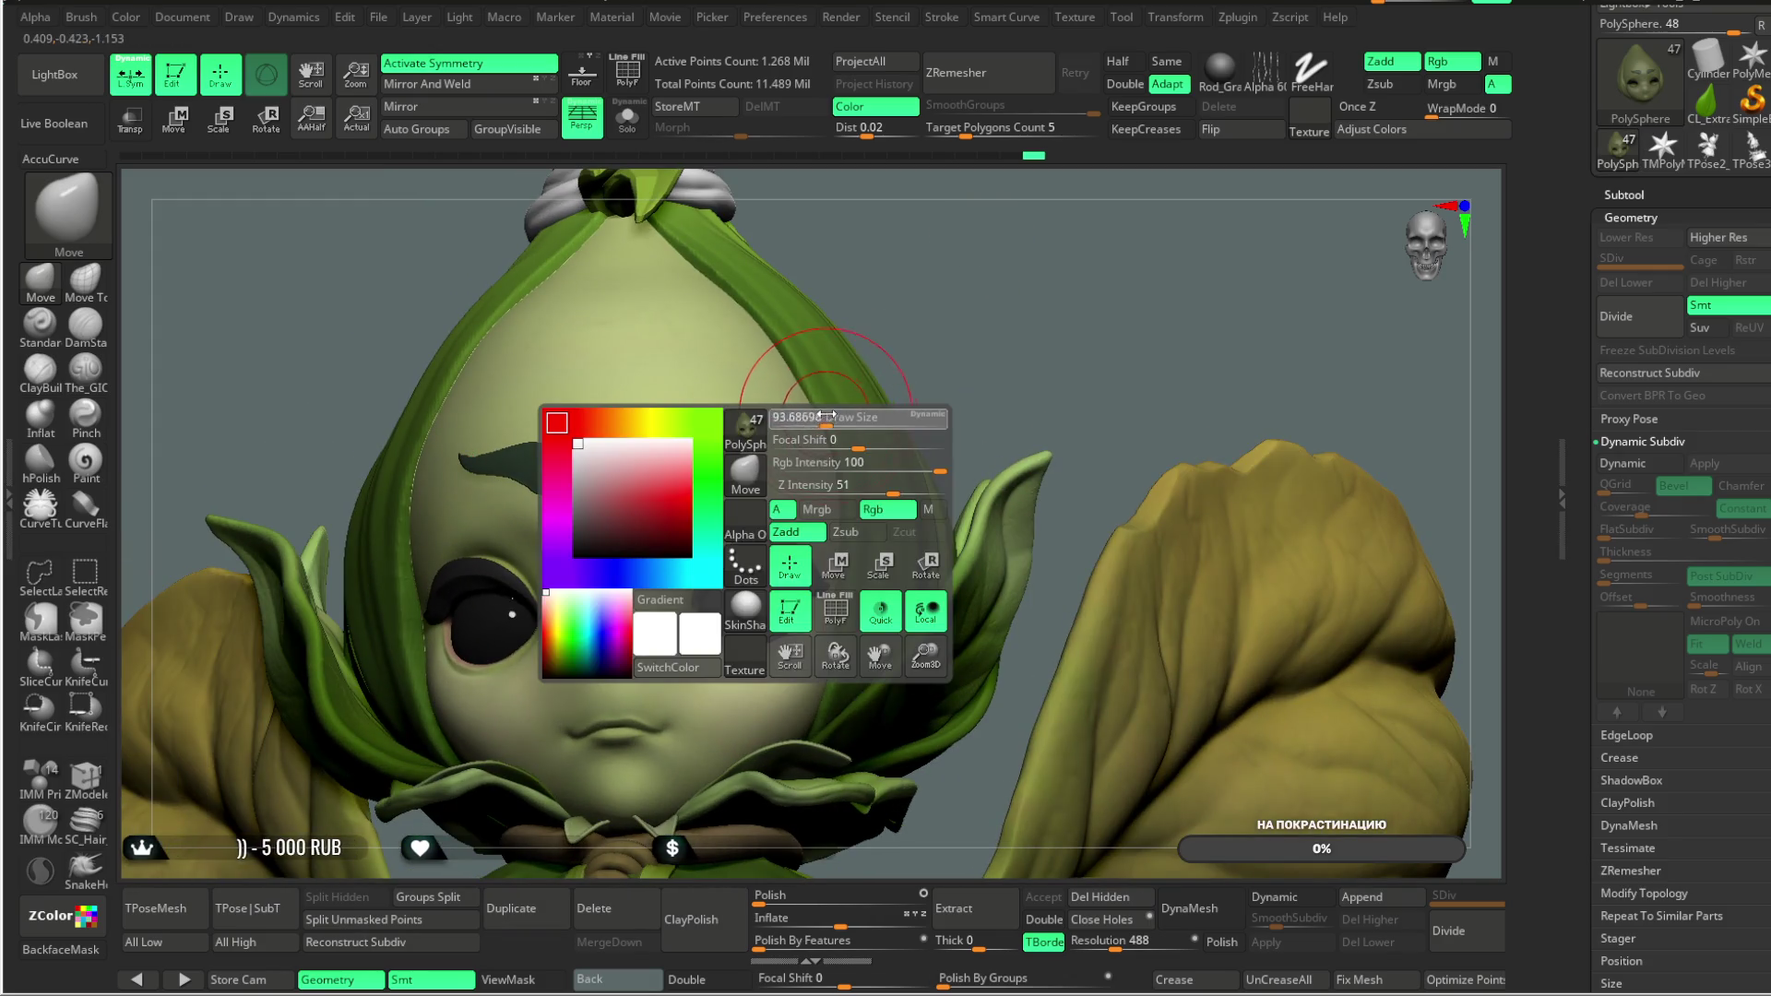
right_click_drag(936, 273, 818, 341)
left_click_drag(728, 438, 739, 430)
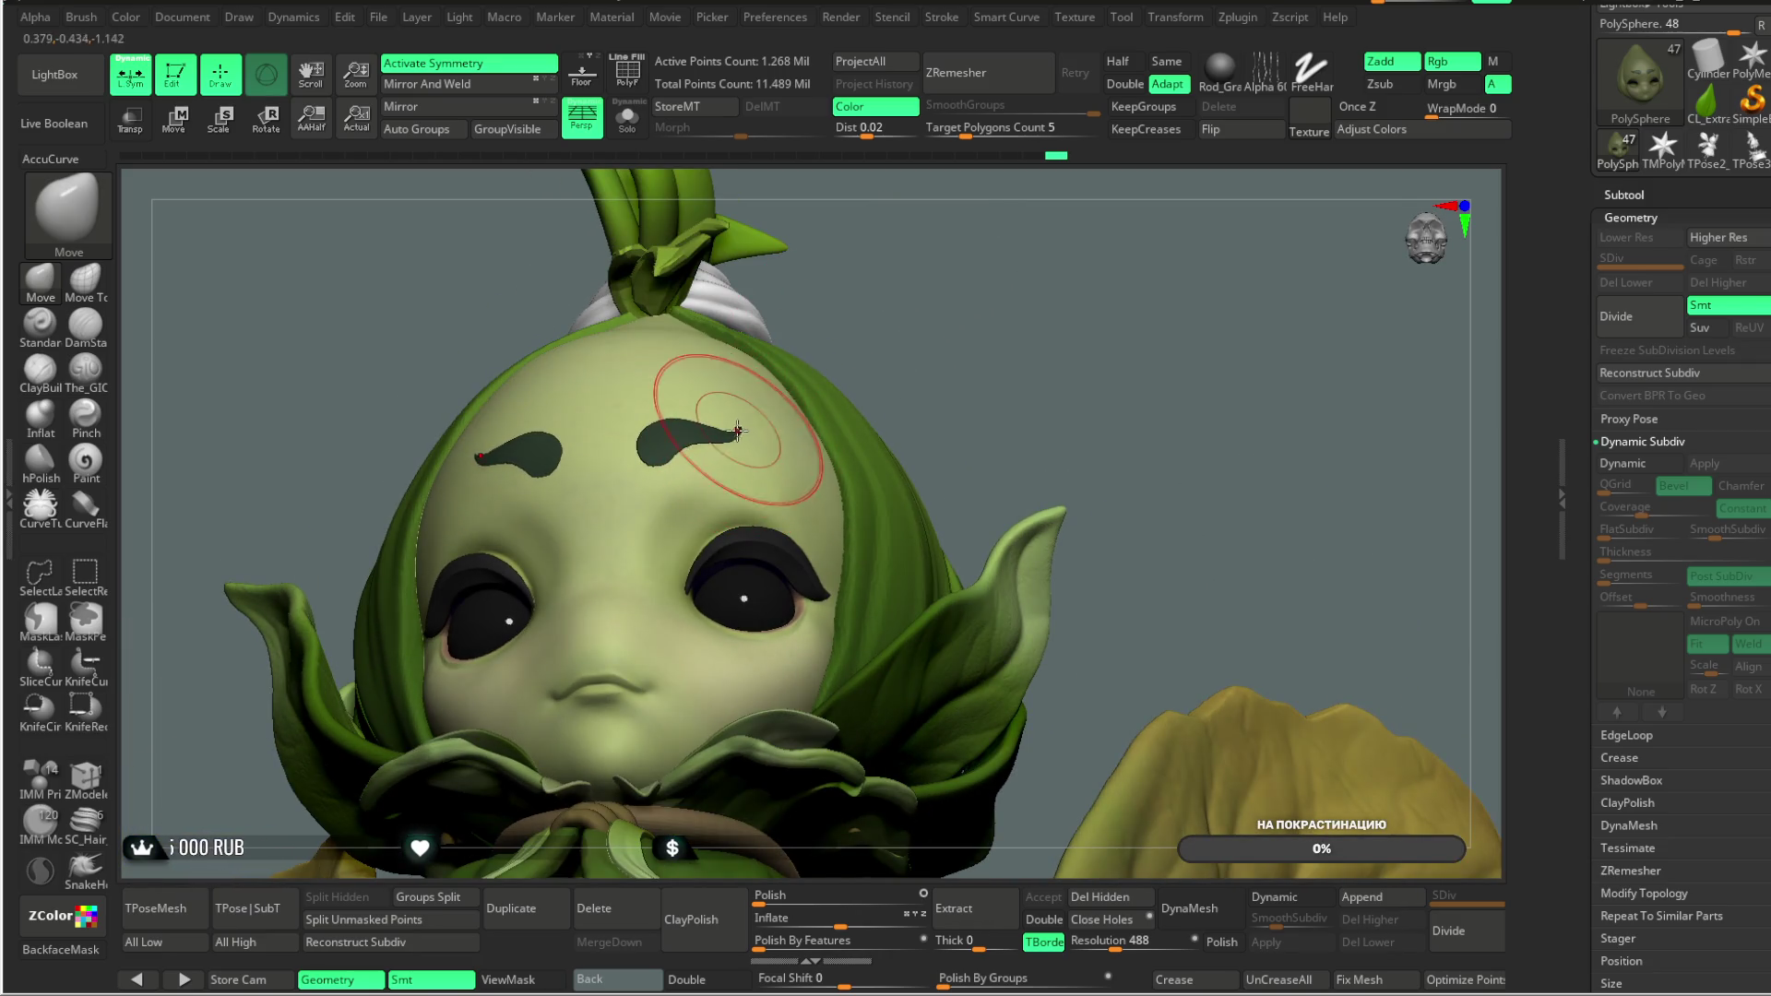
Step: Check the reshaped eyebrow from a left profile, the front and slightly below
mouse_move(909, 341)
right_mouse_down()
mouse_move(949, 336)
mouse_move(909, 239)
mouse_move(901, 329)
mouse_move(695, 487)
right_mouse_up()
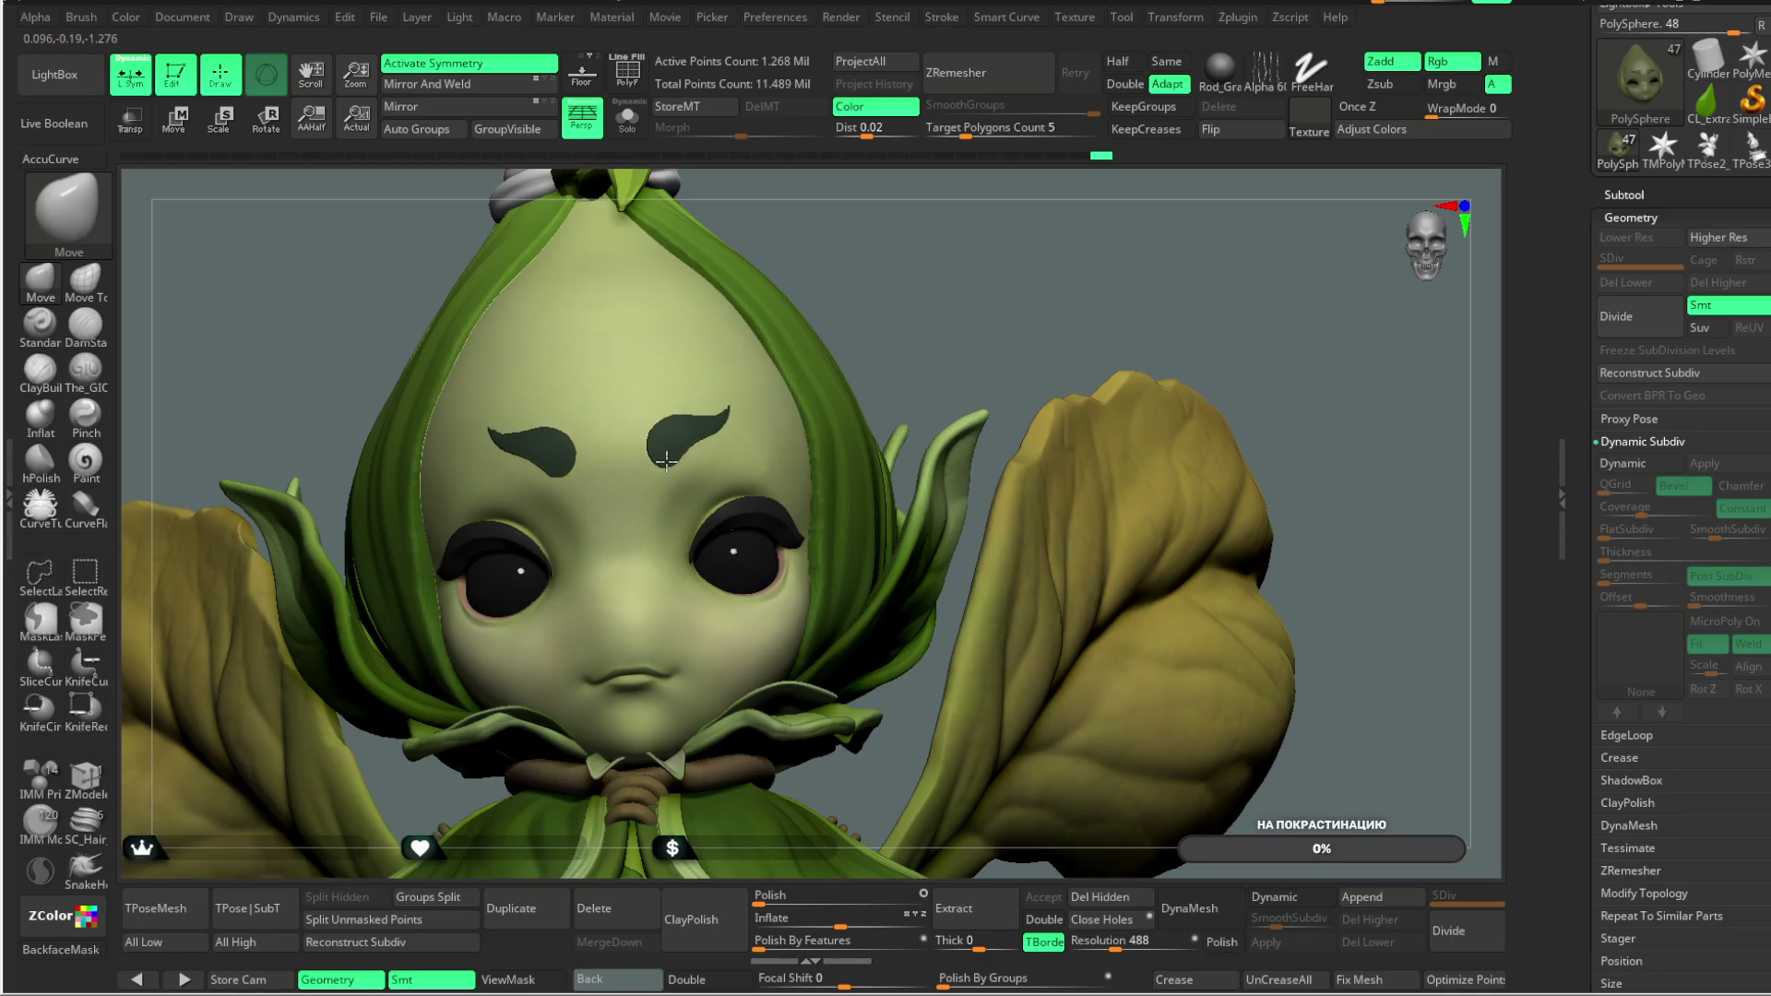
right_click_drag(876, 281, 685, 442)
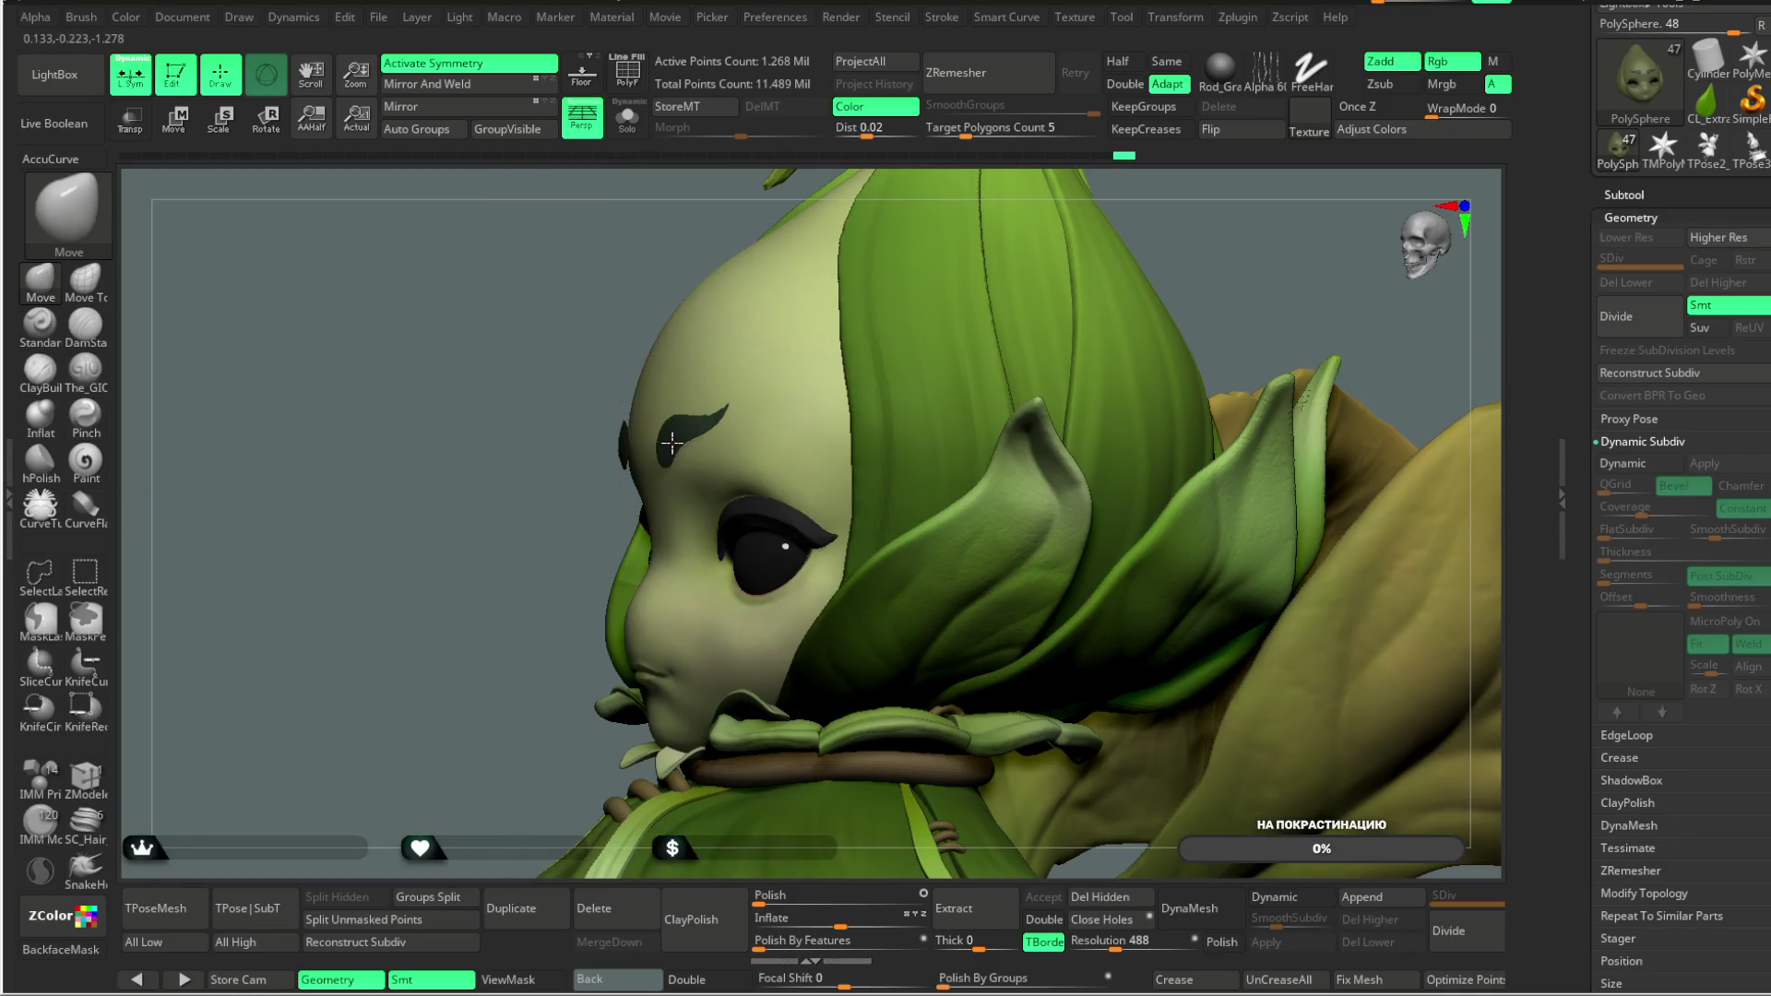
mouse_move(498, 636)
right_mouse_down()
mouse_move(861, 285)
mouse_move(674, 429)
right_mouse_up()
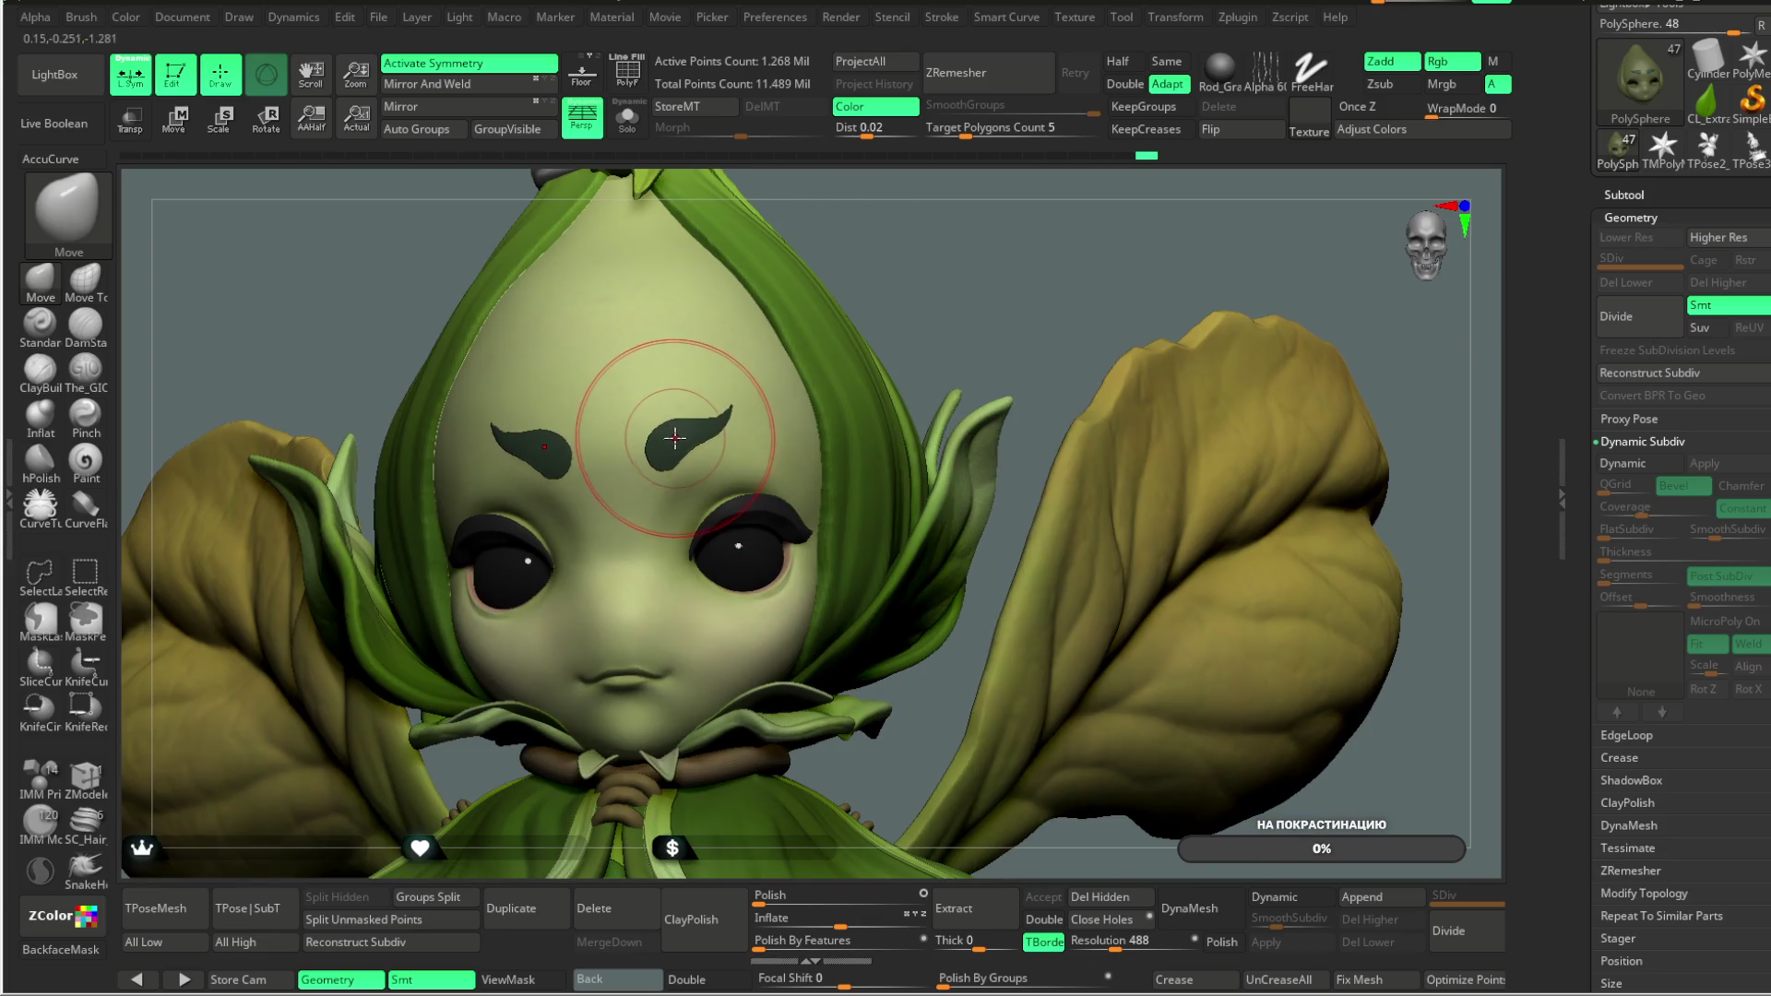
right_click_drag(972, 269, 779, 385)
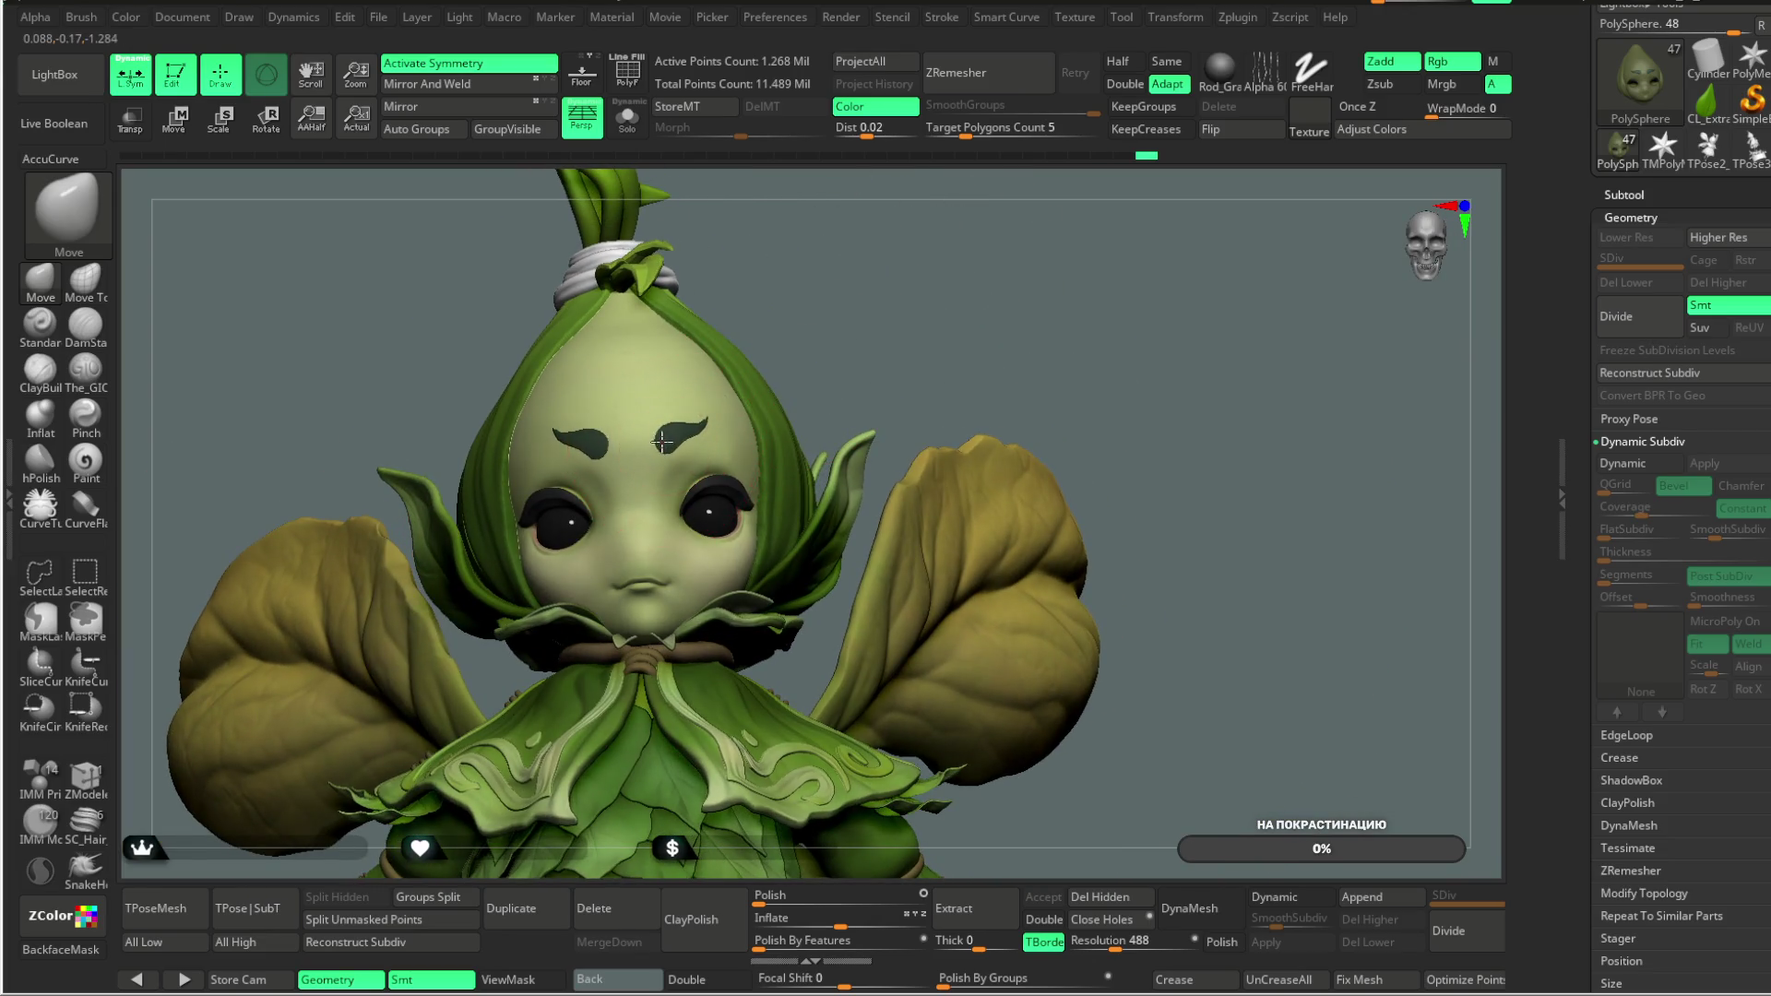
mouse_move(663, 442)
right_mouse_down()
mouse_move(775, 379)
mouse_move(664, 441)
right_mouse_up()
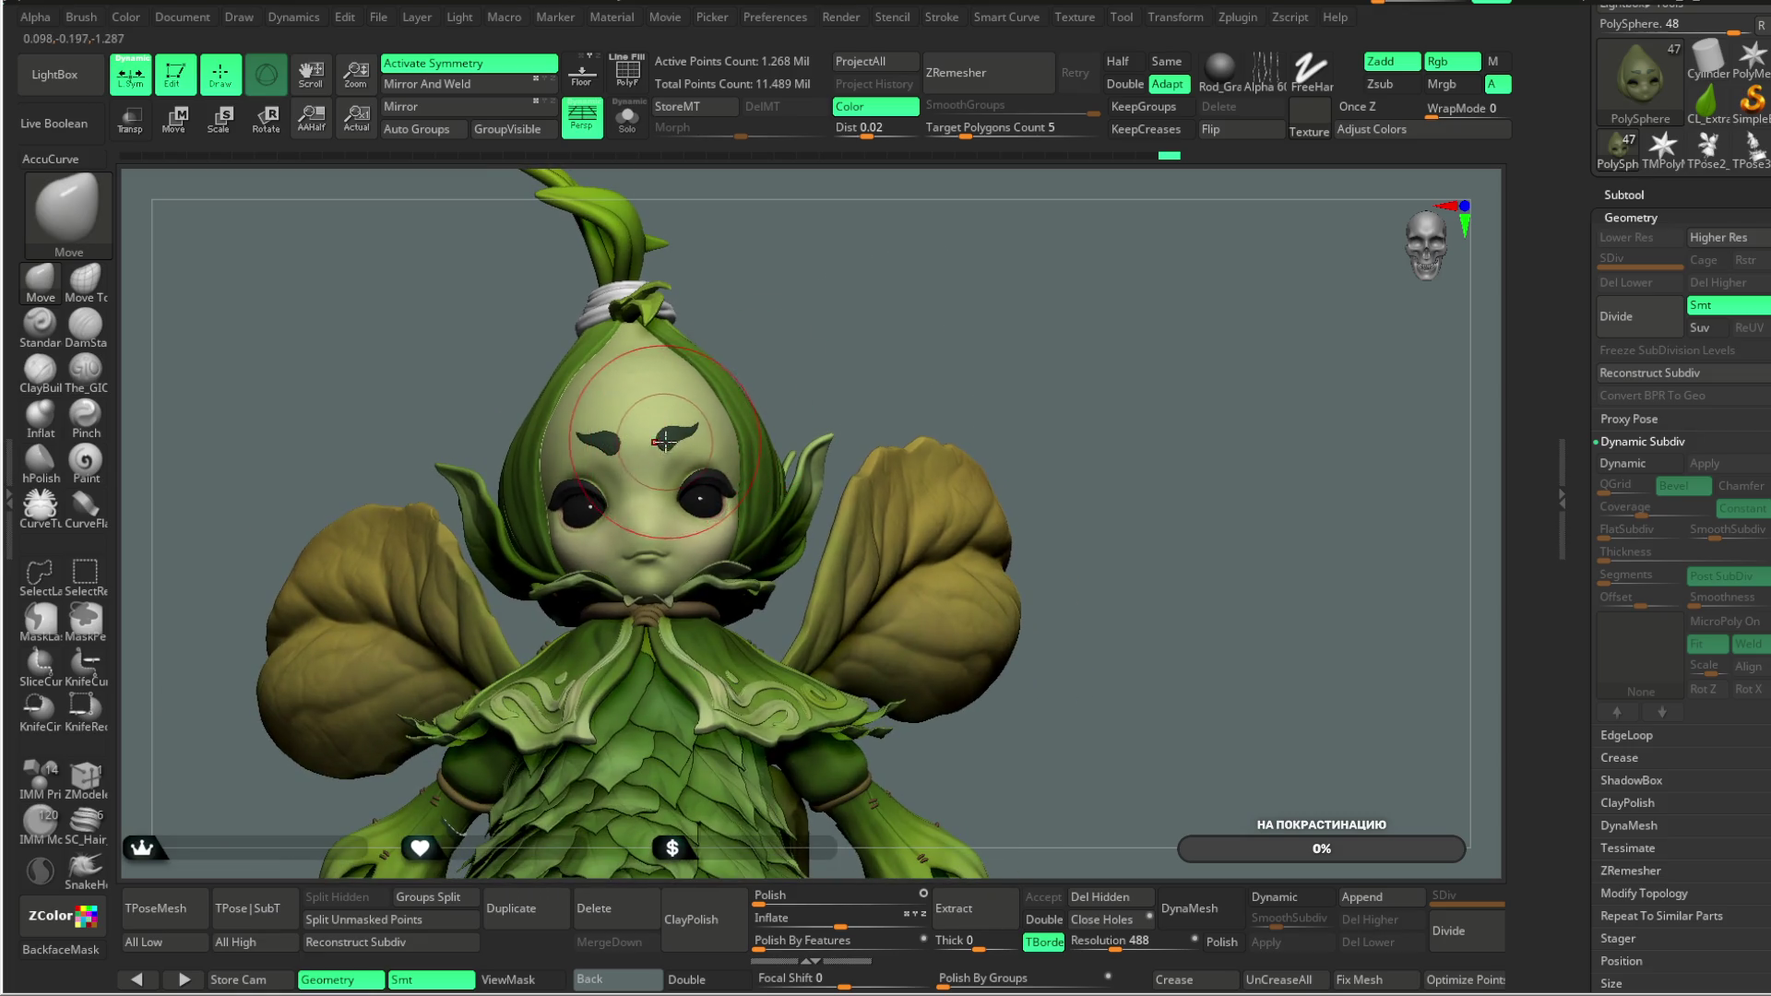
key("space")
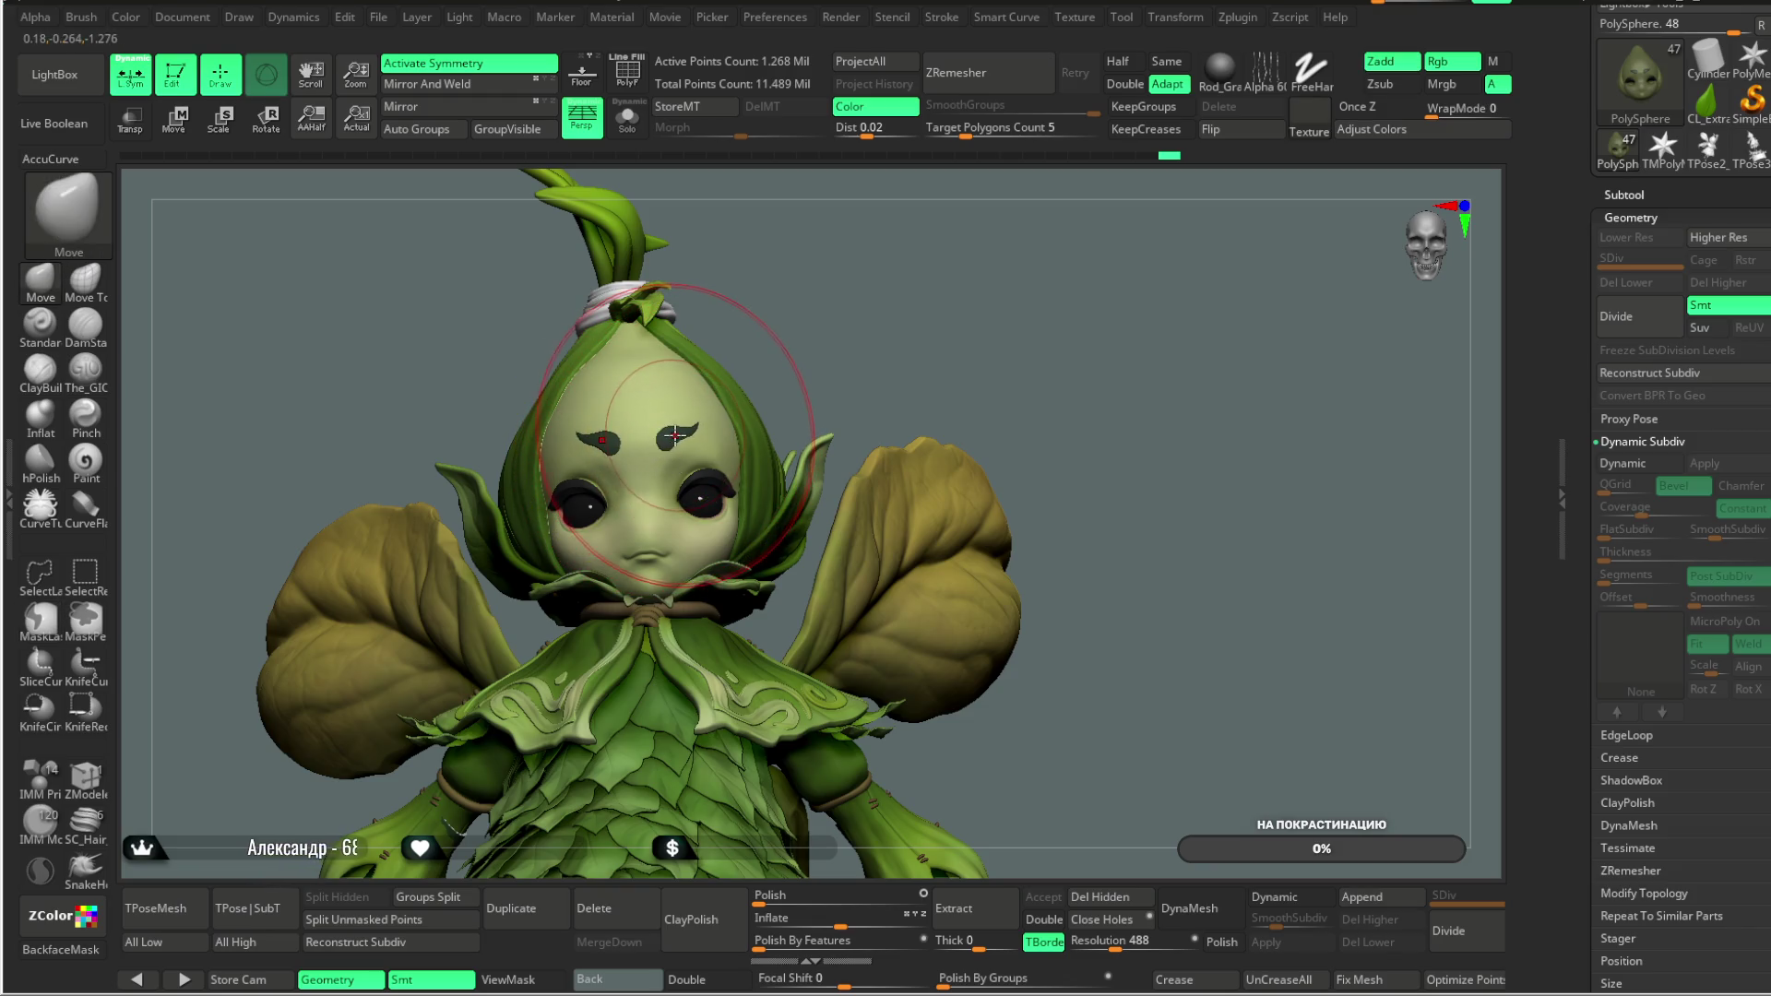
Step: Make two Move brush strokes on the right eyebrow to refine its curled shape, then zoom in
left_click_drag(842, 305, 818, 336, "alt")
right_click(826, 317)
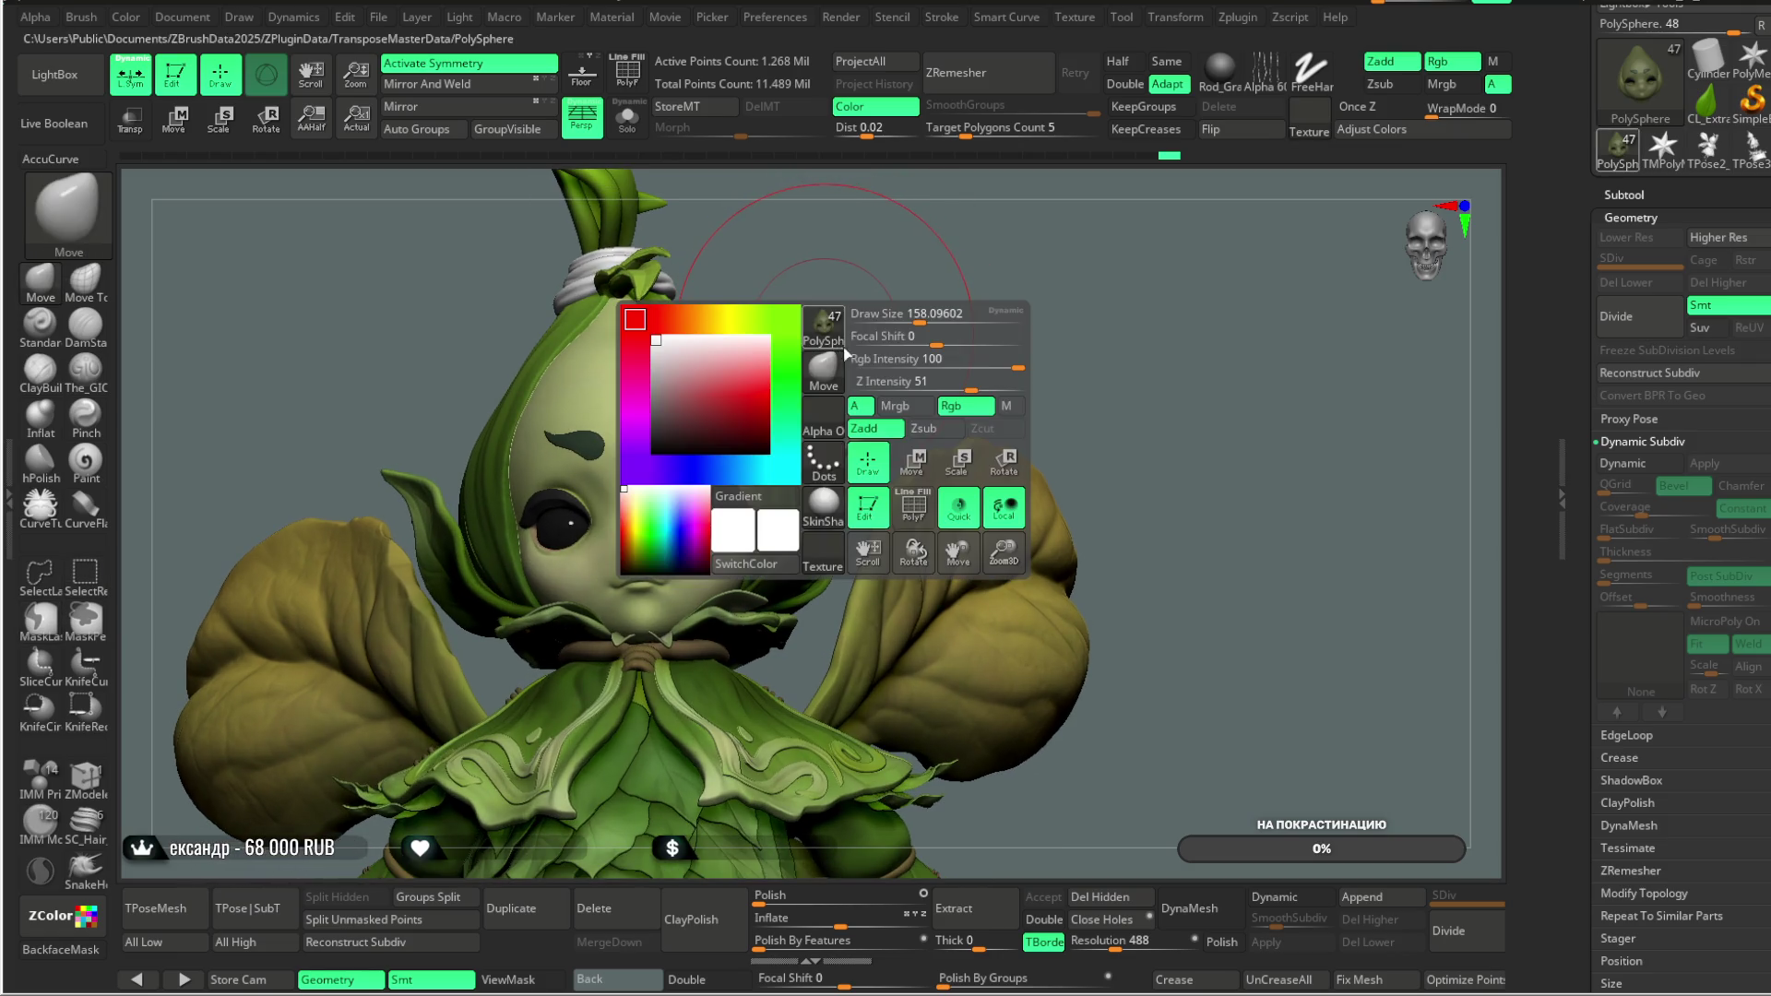
mouse_move(843, 293)
left_mouse_down()
mouse_move(897, 378)
mouse_move(671, 421)
mouse_move(659, 459)
left_mouse_up()
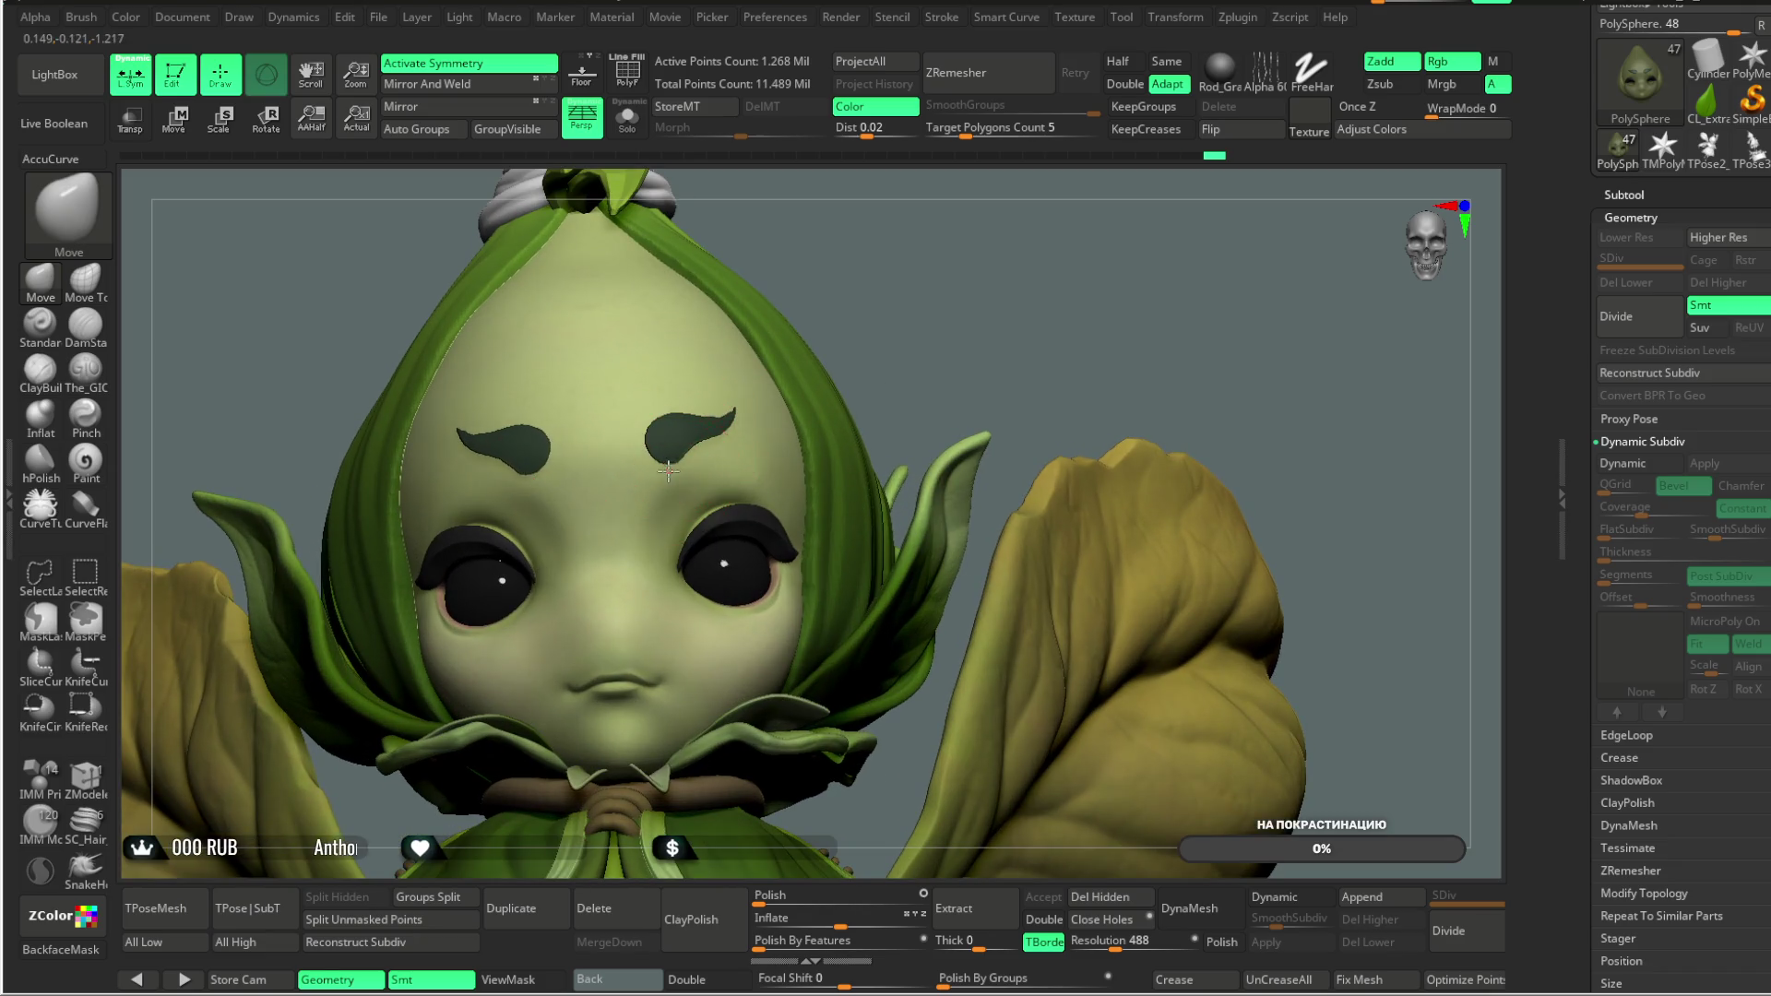
mouse_move(923, 309)
left_mouse_down("alt")
mouse_move(910, 246)
mouse_move(909, 308)
mouse_move(877, 268)
mouse_move(888, 420)
mouse_move(612, 395)
mouse_move(581, 336)
left_mouse_up("alt")
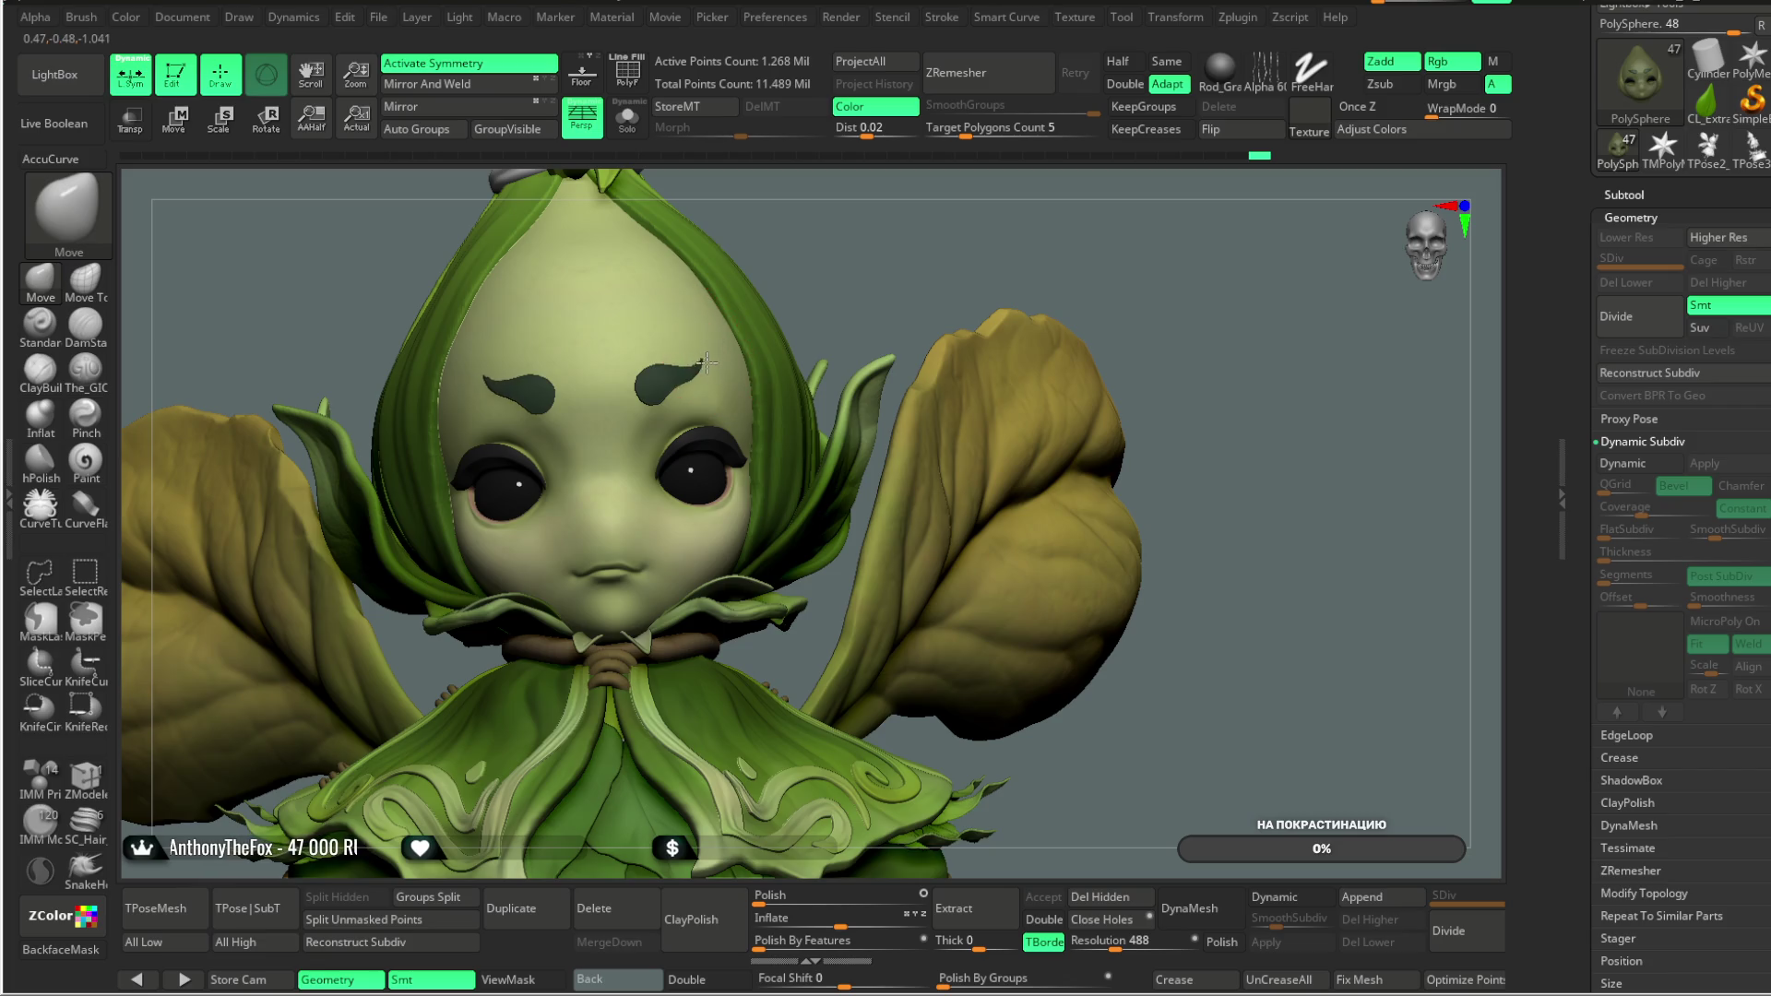
mouse_move(830, 277)
left_mouse_down()
mouse_move(887, 232)
mouse_move(938, 281)
mouse_move(933, 263)
mouse_move(901, 281)
left_mouse_up()
mouse_move(905, 348)
left_mouse_down("alt")
mouse_move(914, 308)
mouse_move(905, 343)
mouse_move(881, 351)
left_mouse_up("alt")
left_click(812, 427, "alt")
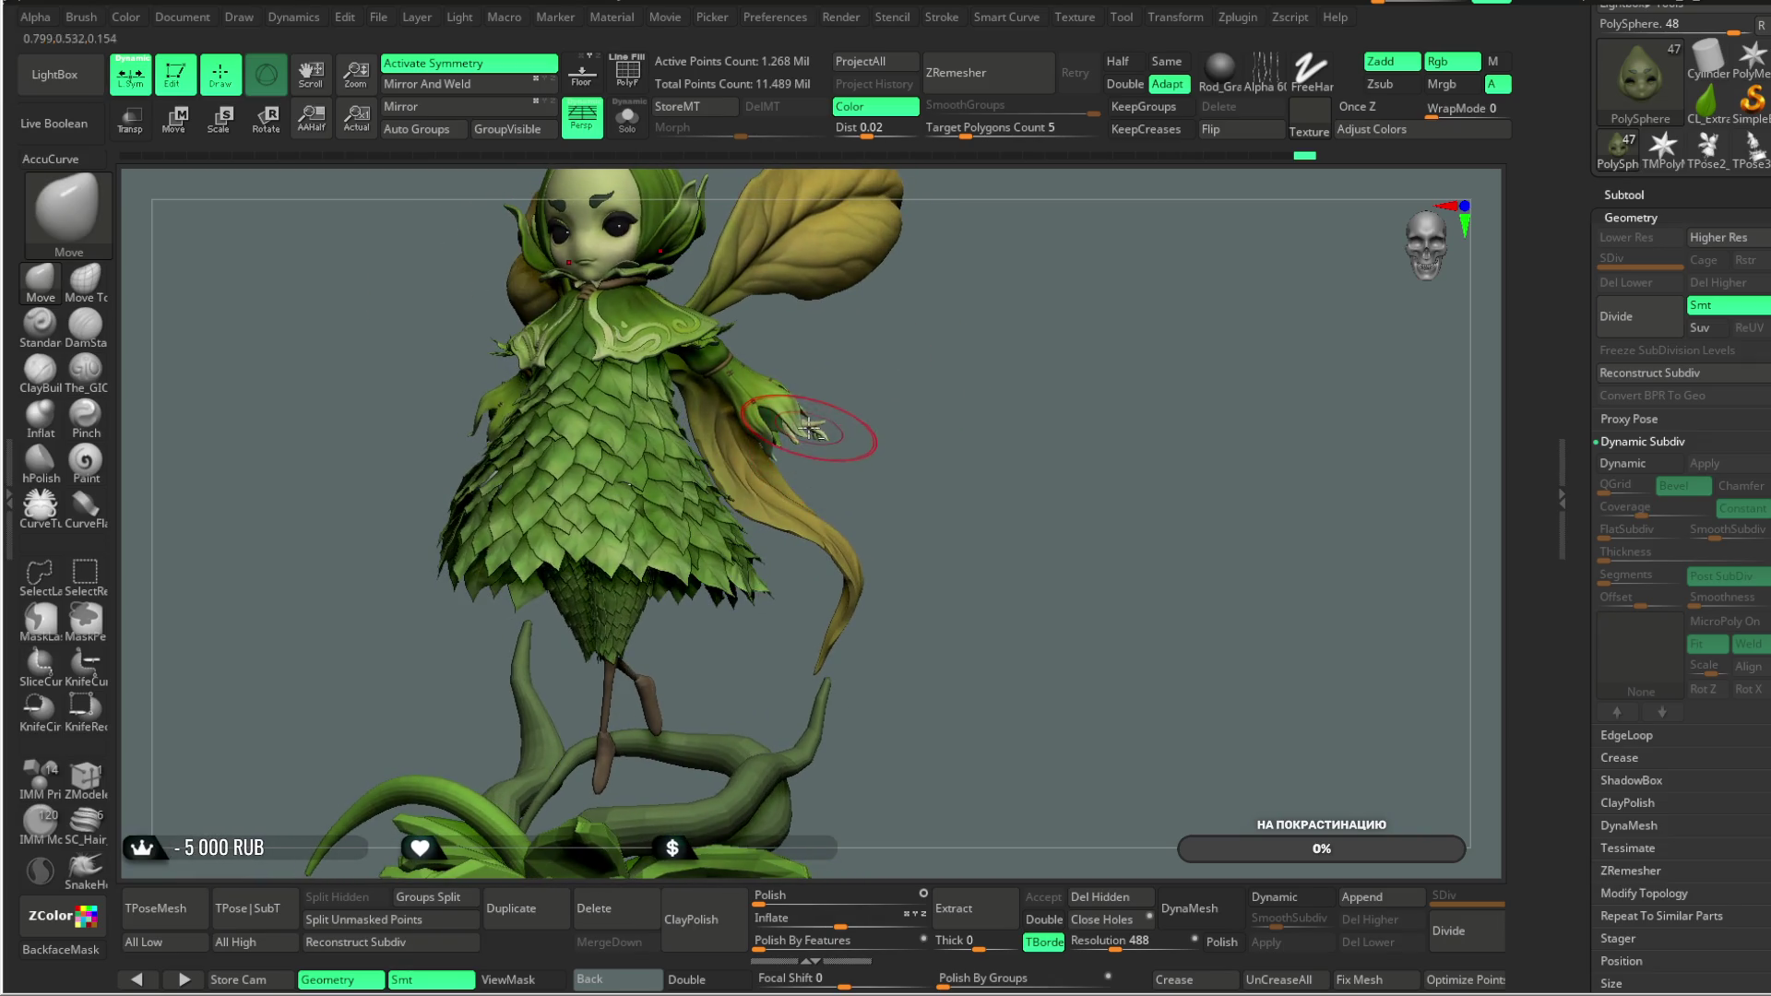
Step: Solo the Stylized_Female_Base_06 hand piece, frame it, and view the back of the hand
left_click(627, 118)
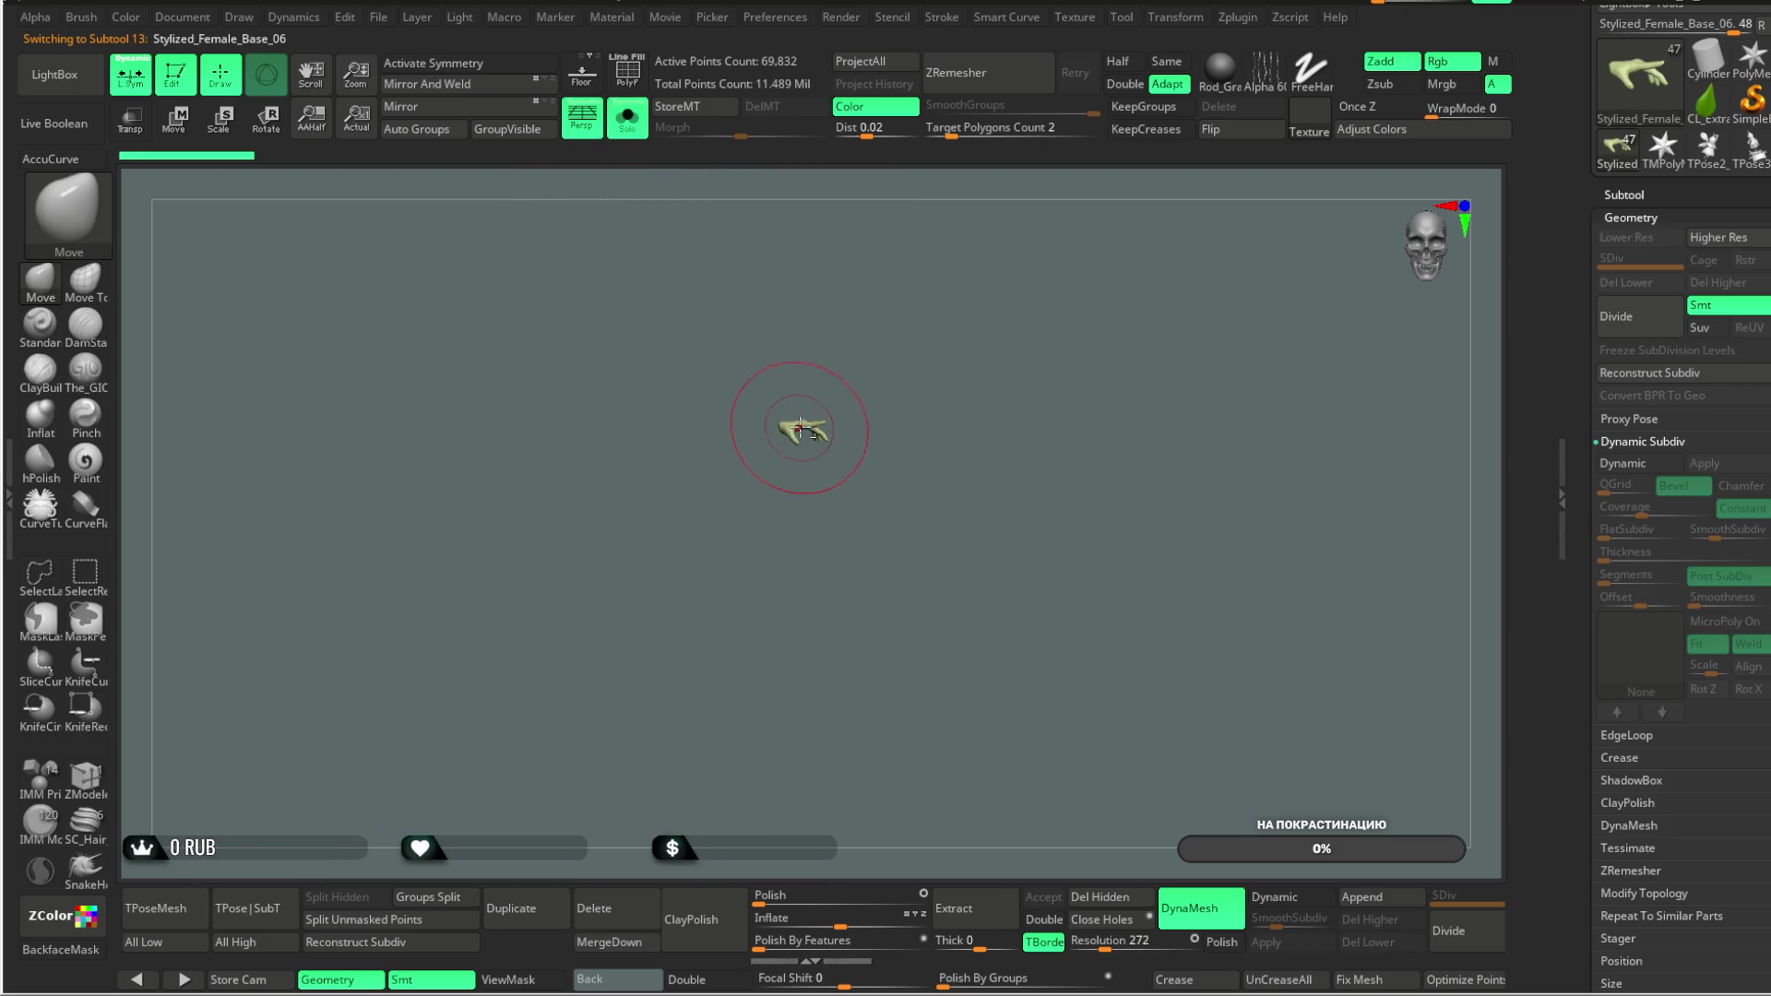
key("f")
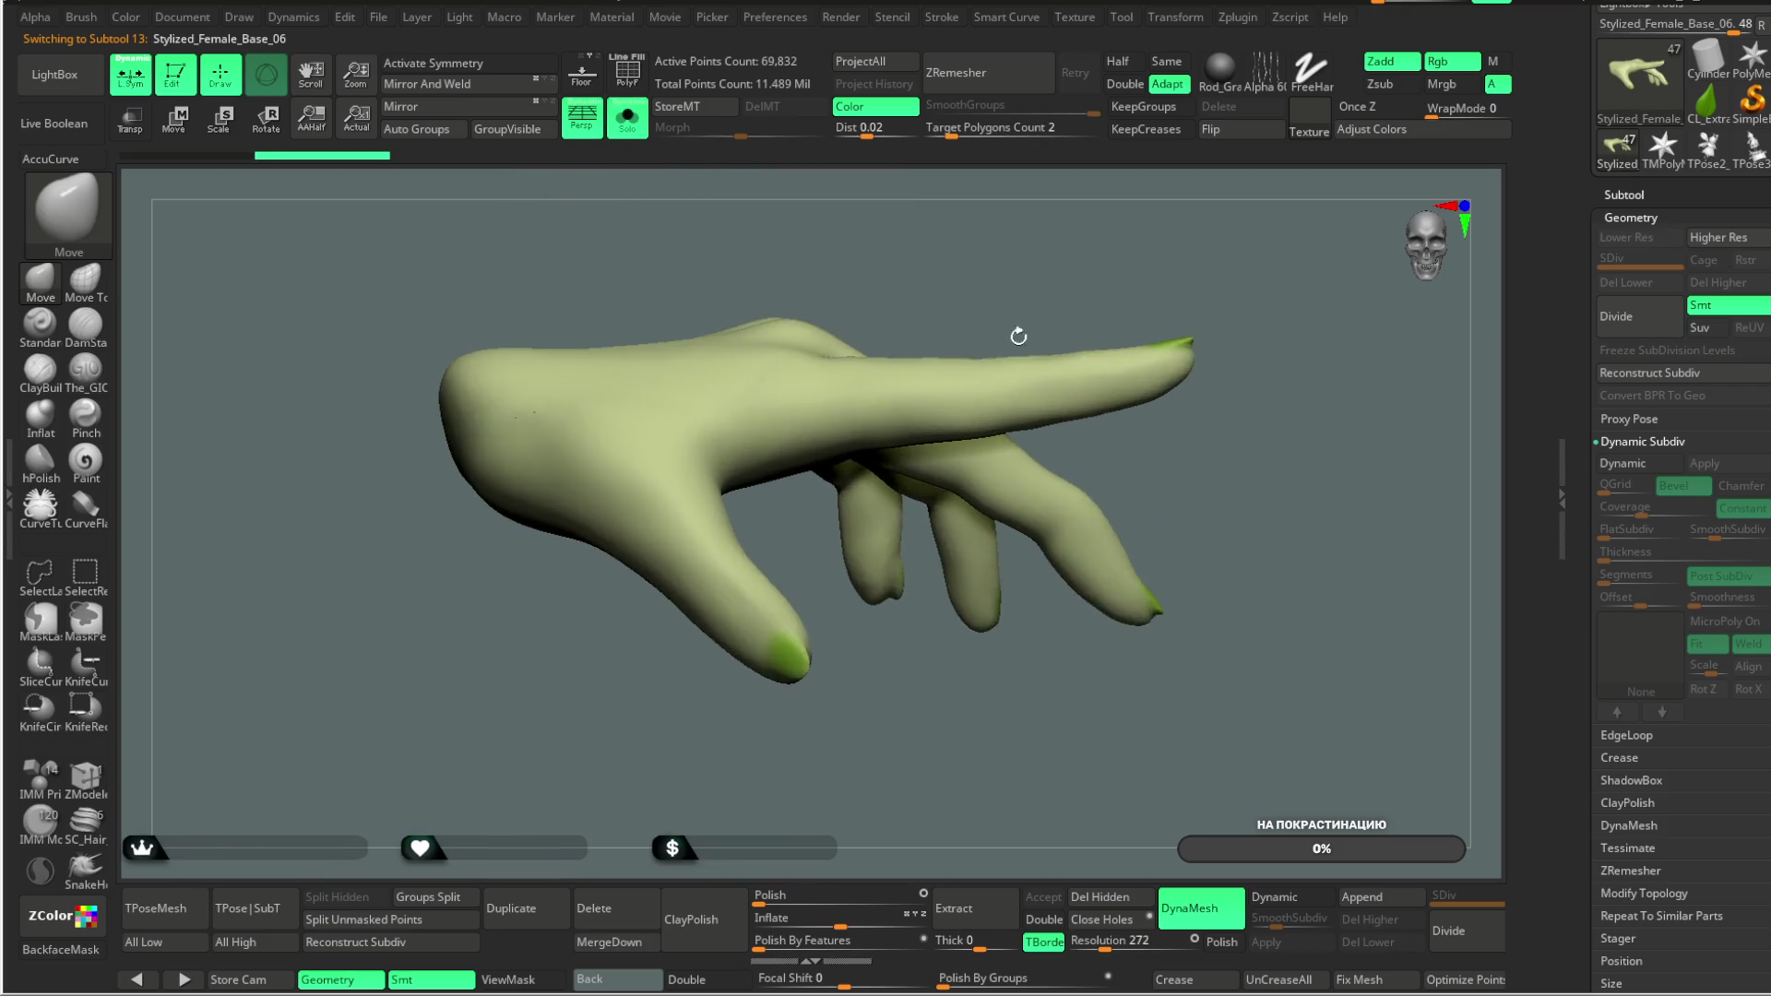
mouse_move(1037, 266)
left_mouse_down()
mouse_move(996, 296)
mouse_move(978, 281)
mouse_move(1008, 245)
mouse_move(909, 378)
left_mouse_up()
mouse_move(835, 337)
right_mouse_down()
mouse_move(870, 246)
mouse_move(865, 305)
mouse_move(815, 399)
right_mouse_up()
right_click(864, 305)
Step: Step back and forth through the finger-pose edits with undo and redo, ending on the index finger move
key("ctrl+shift+z")
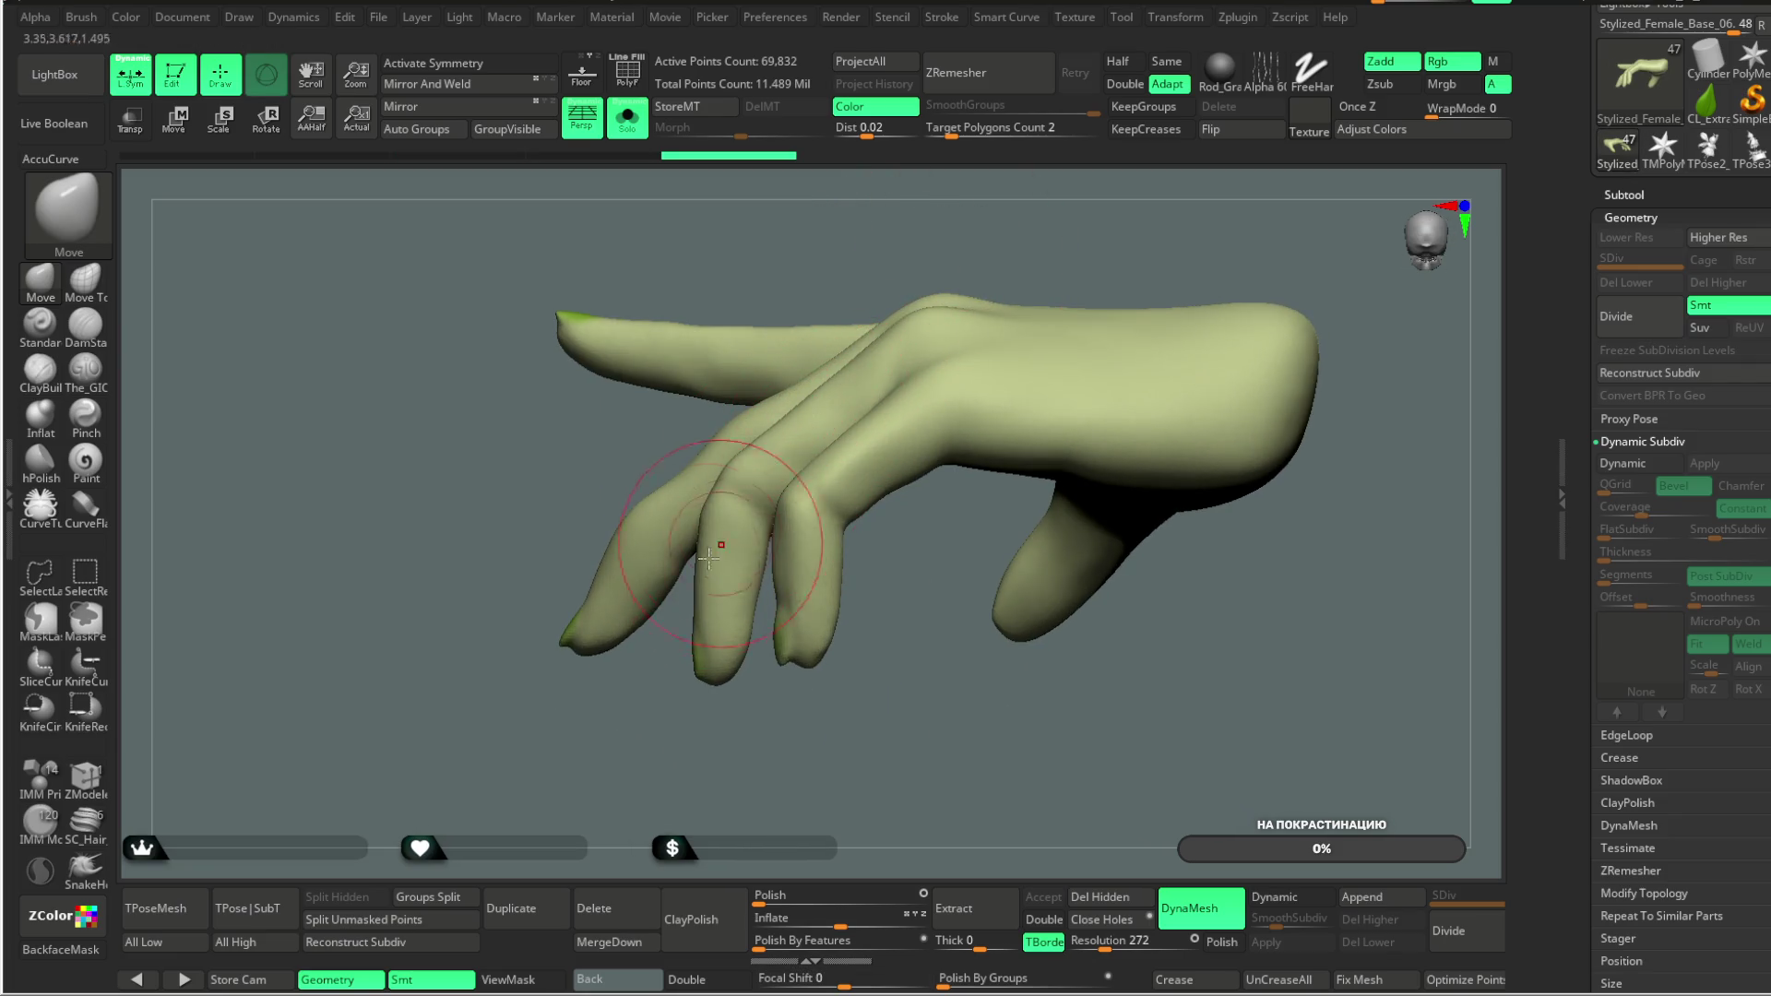
key("ctrl+shift+z")
key("ctrl+shift+z")
key("ctrl+z")
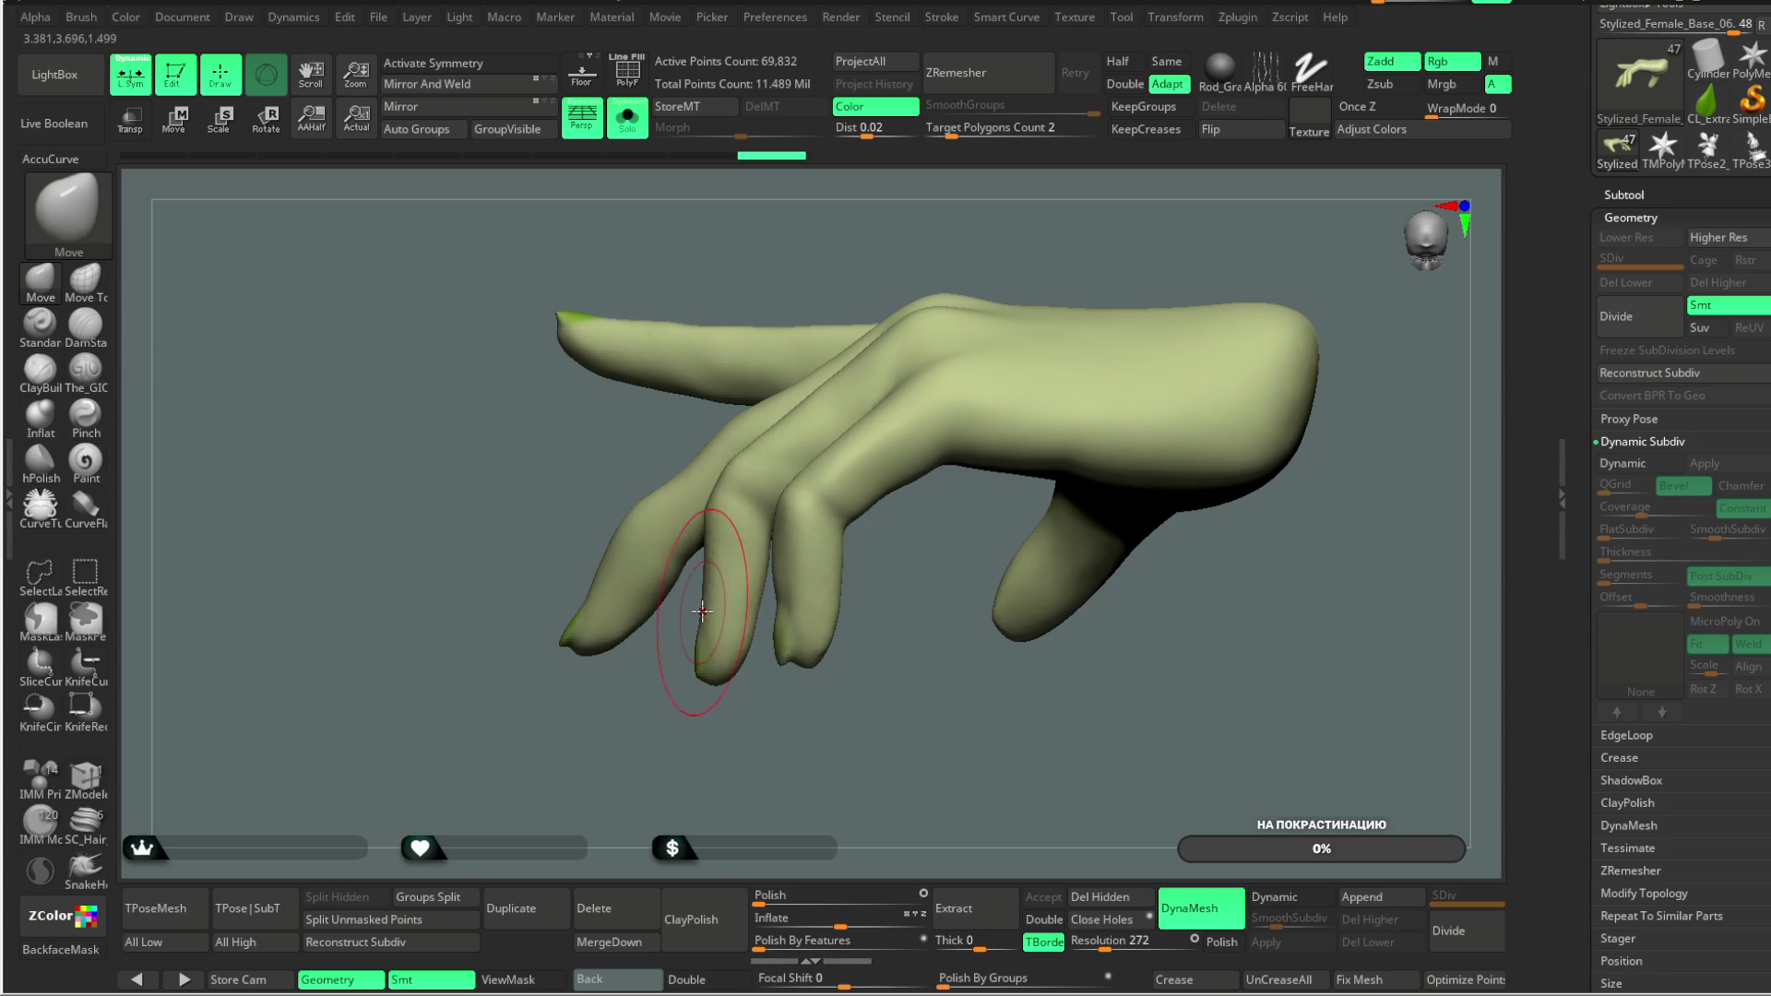
key("ctrl+shift+z")
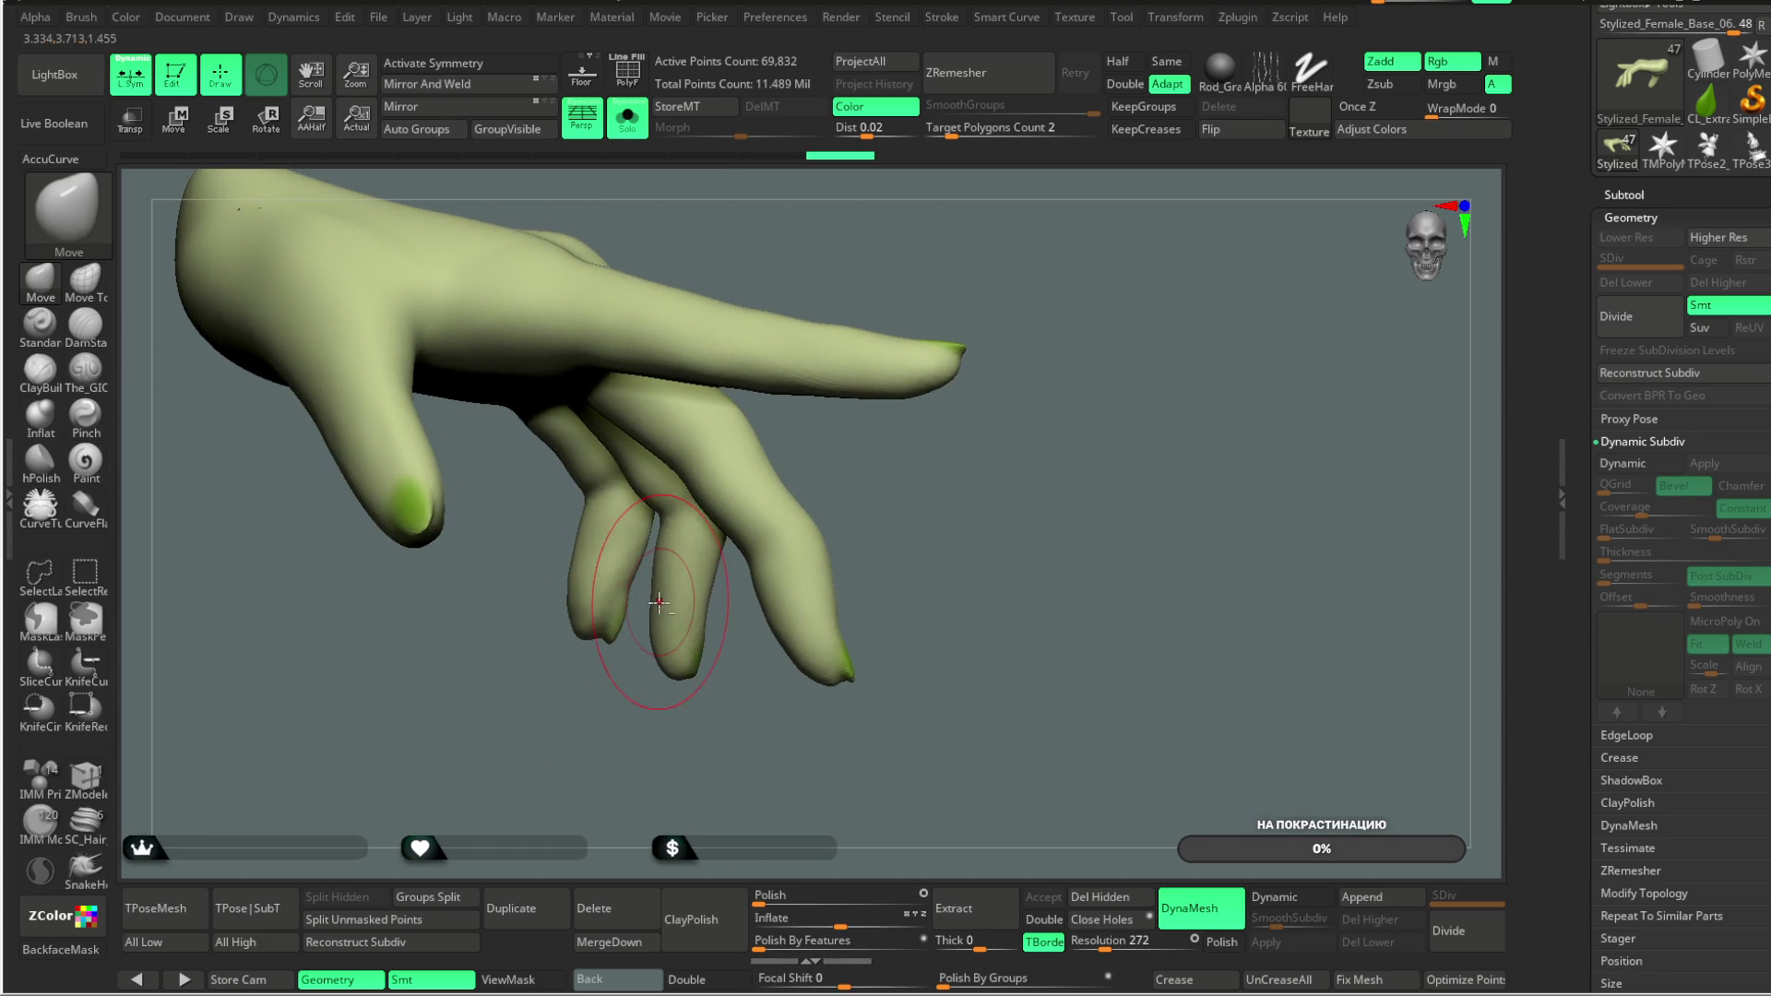
key("ctrl+shift+z")
key("ctrl+shift+z")
key("ctrl+shift+z")
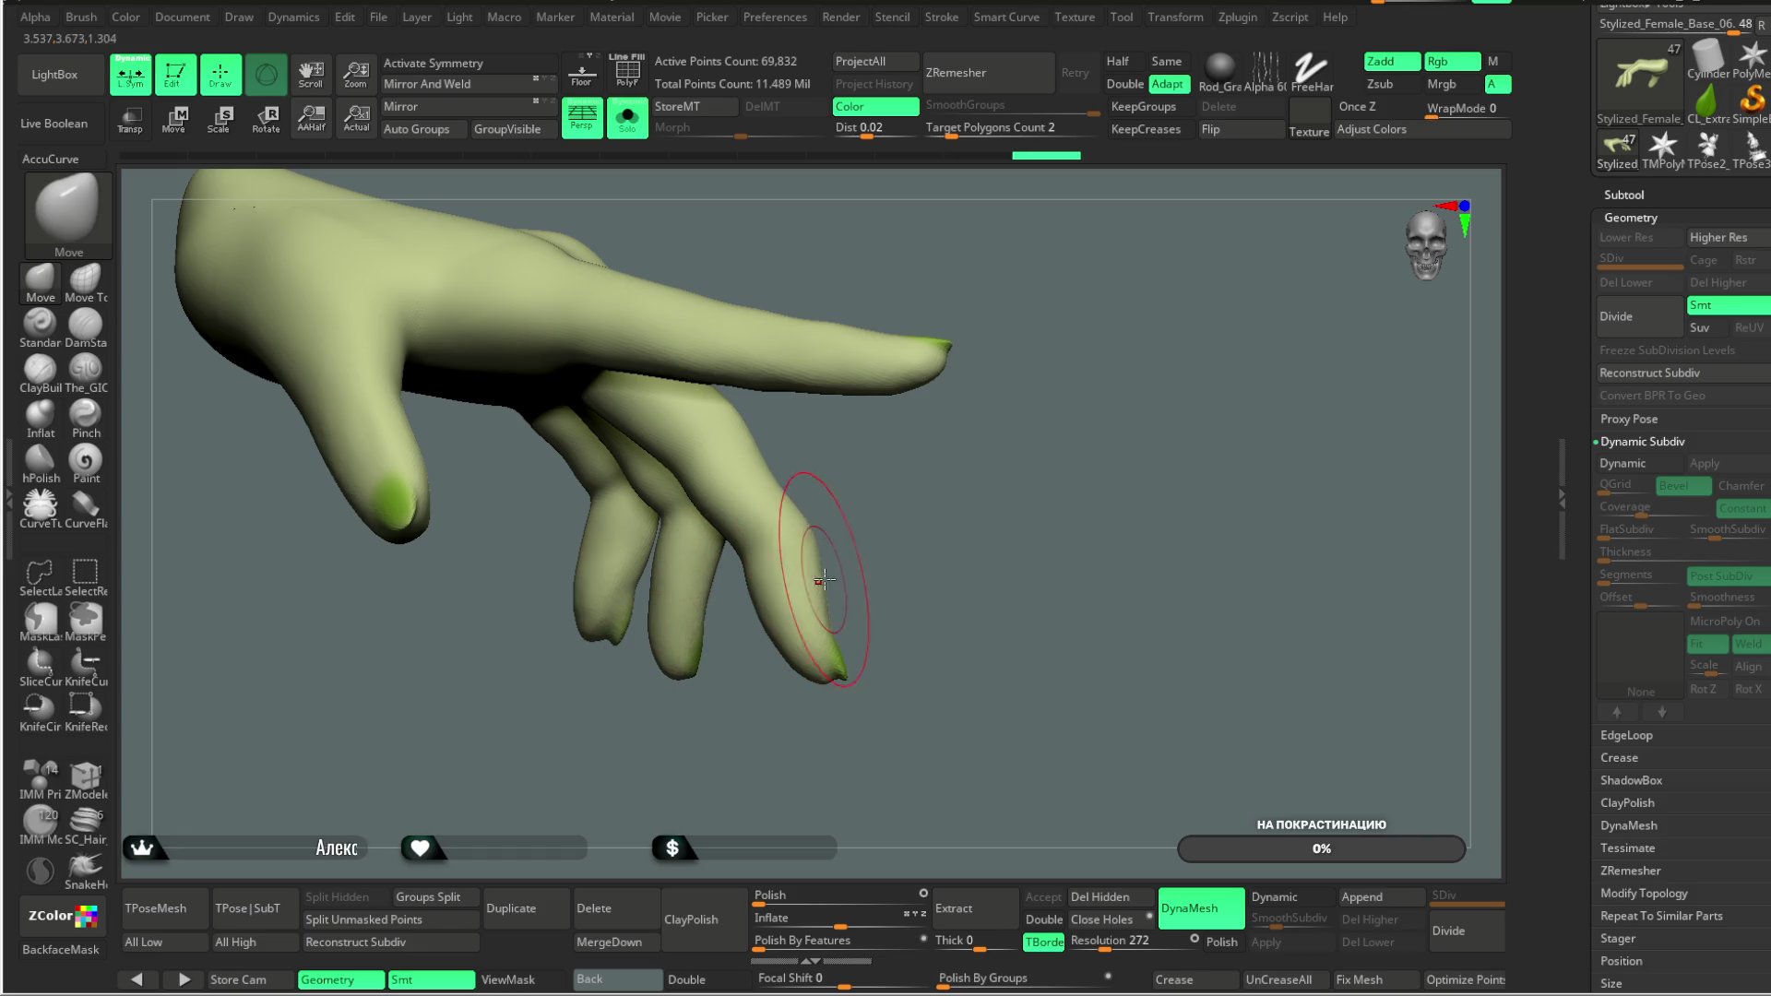
key("ctrl+shift+z")
key("ctrl+shift+z")
key("ctrl+shift+z")
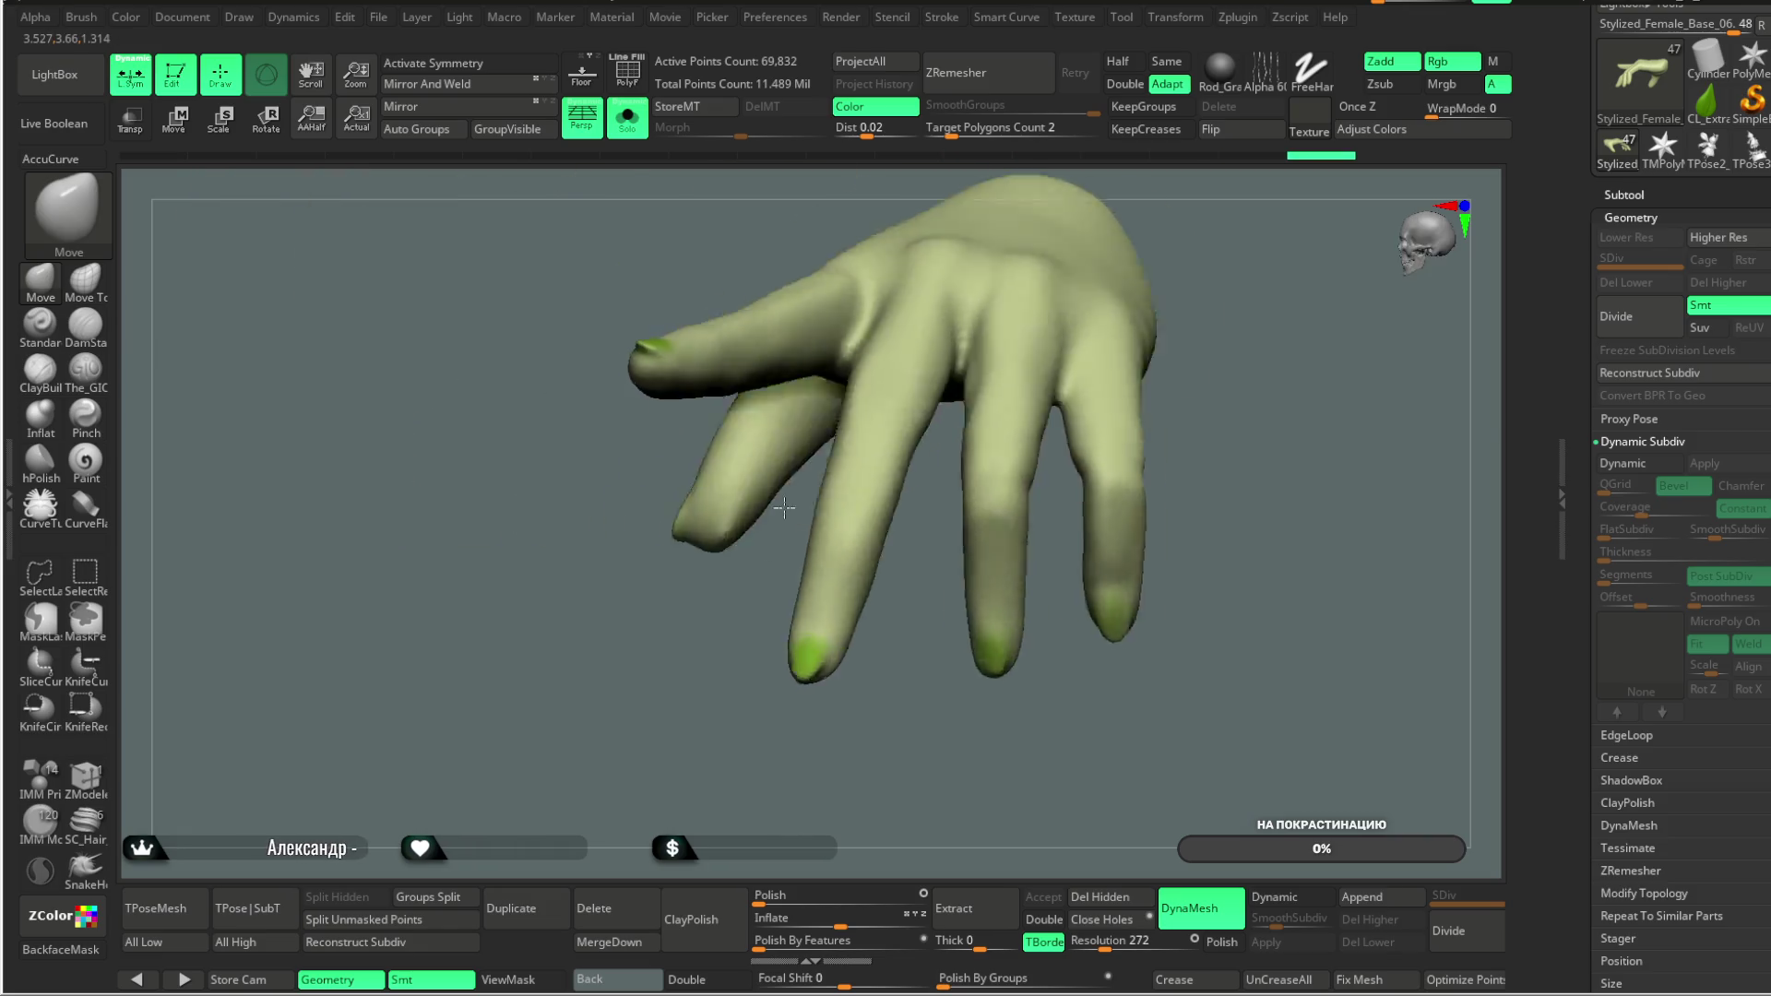
key("ctrl+z")
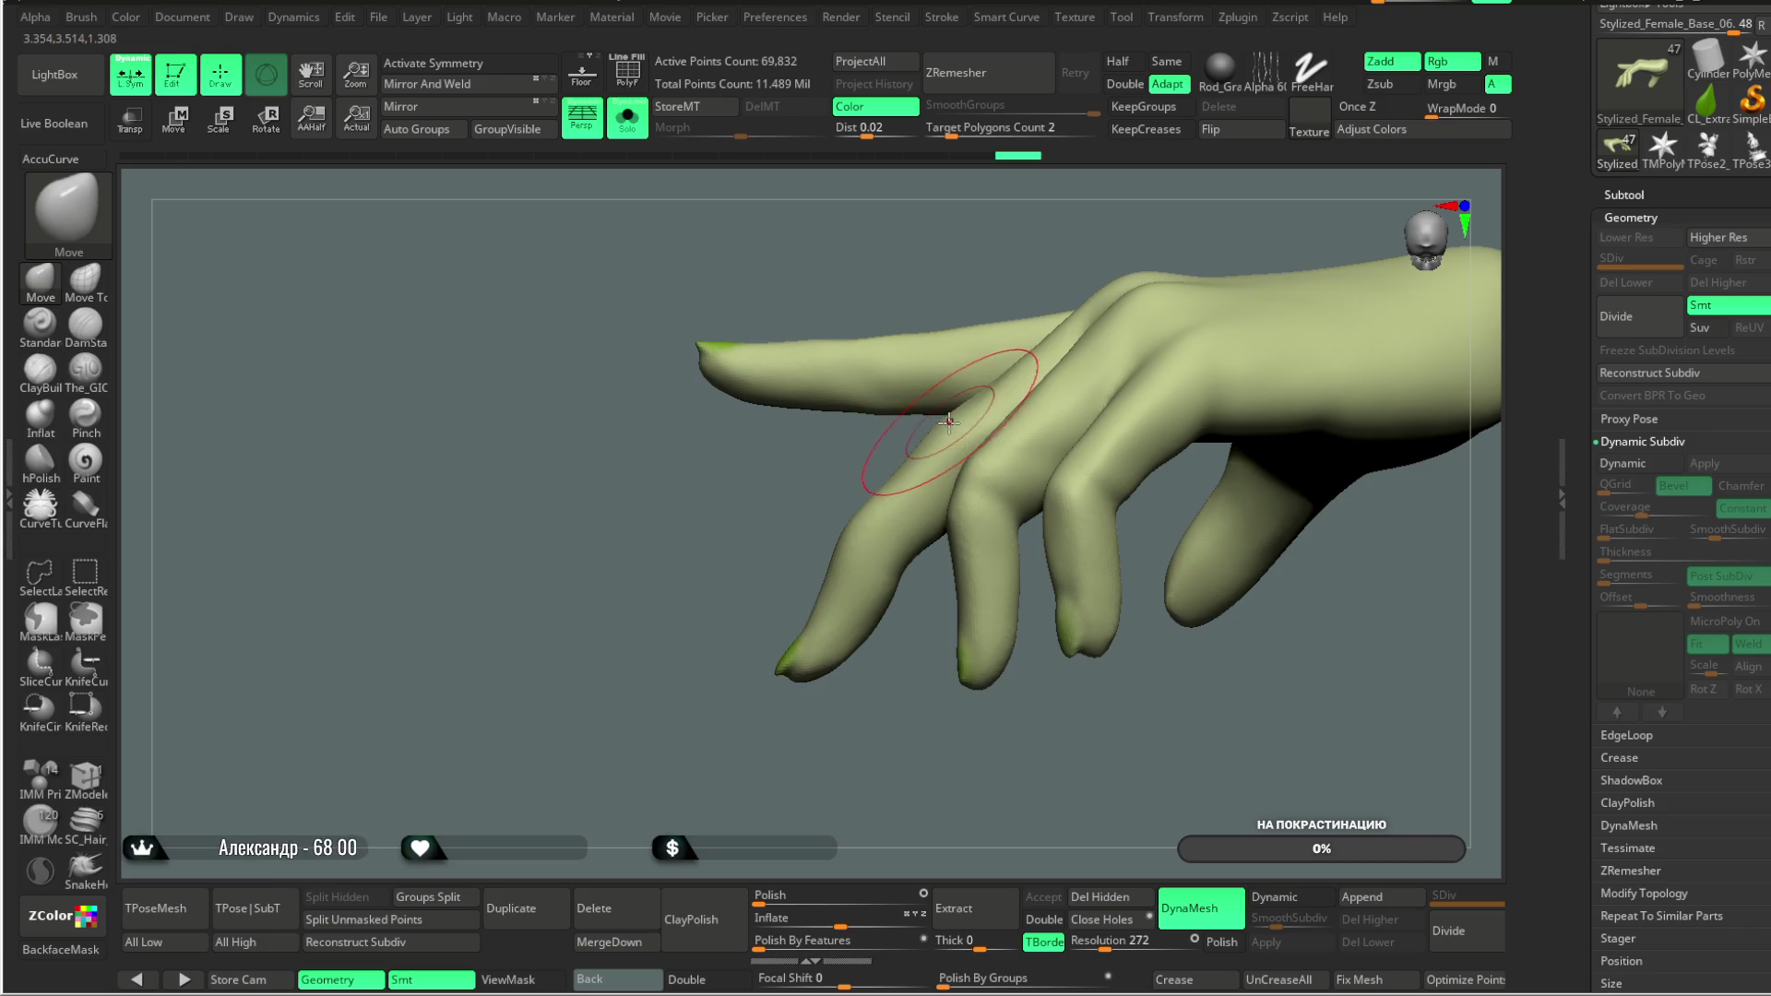
key("ctrl+z")
key("ctrl+z")
key("ctrl+z")
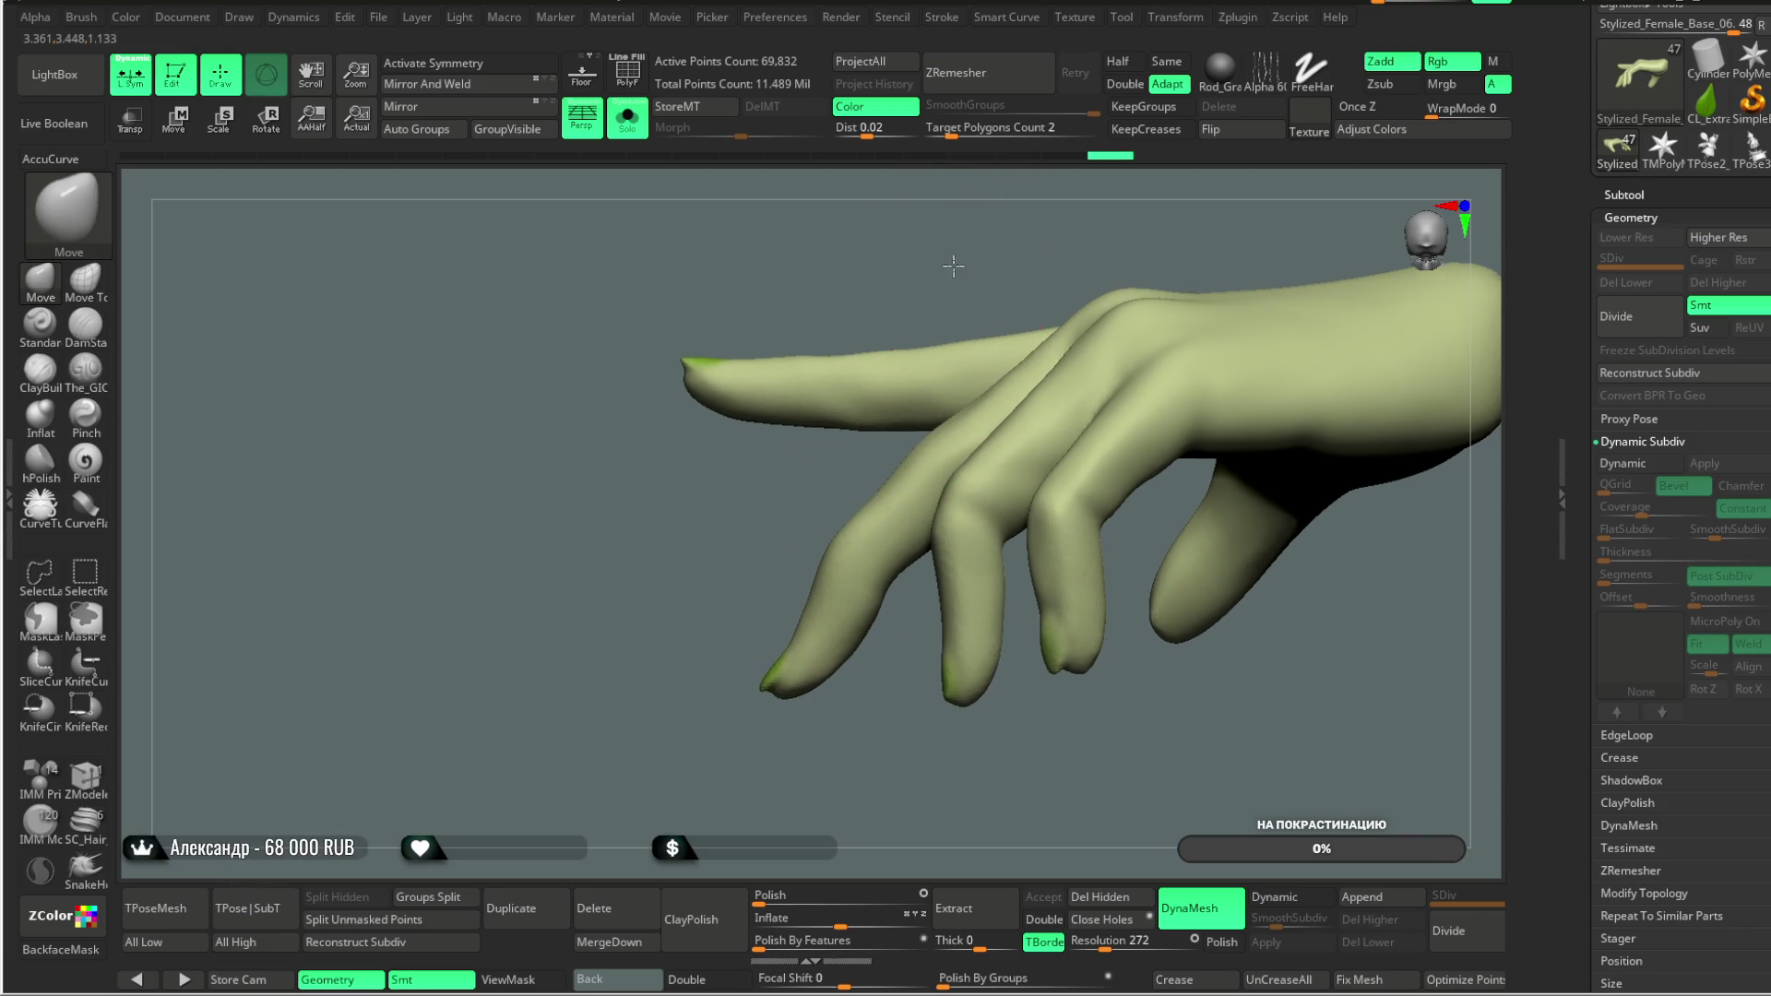
key("ctrl+shift+z")
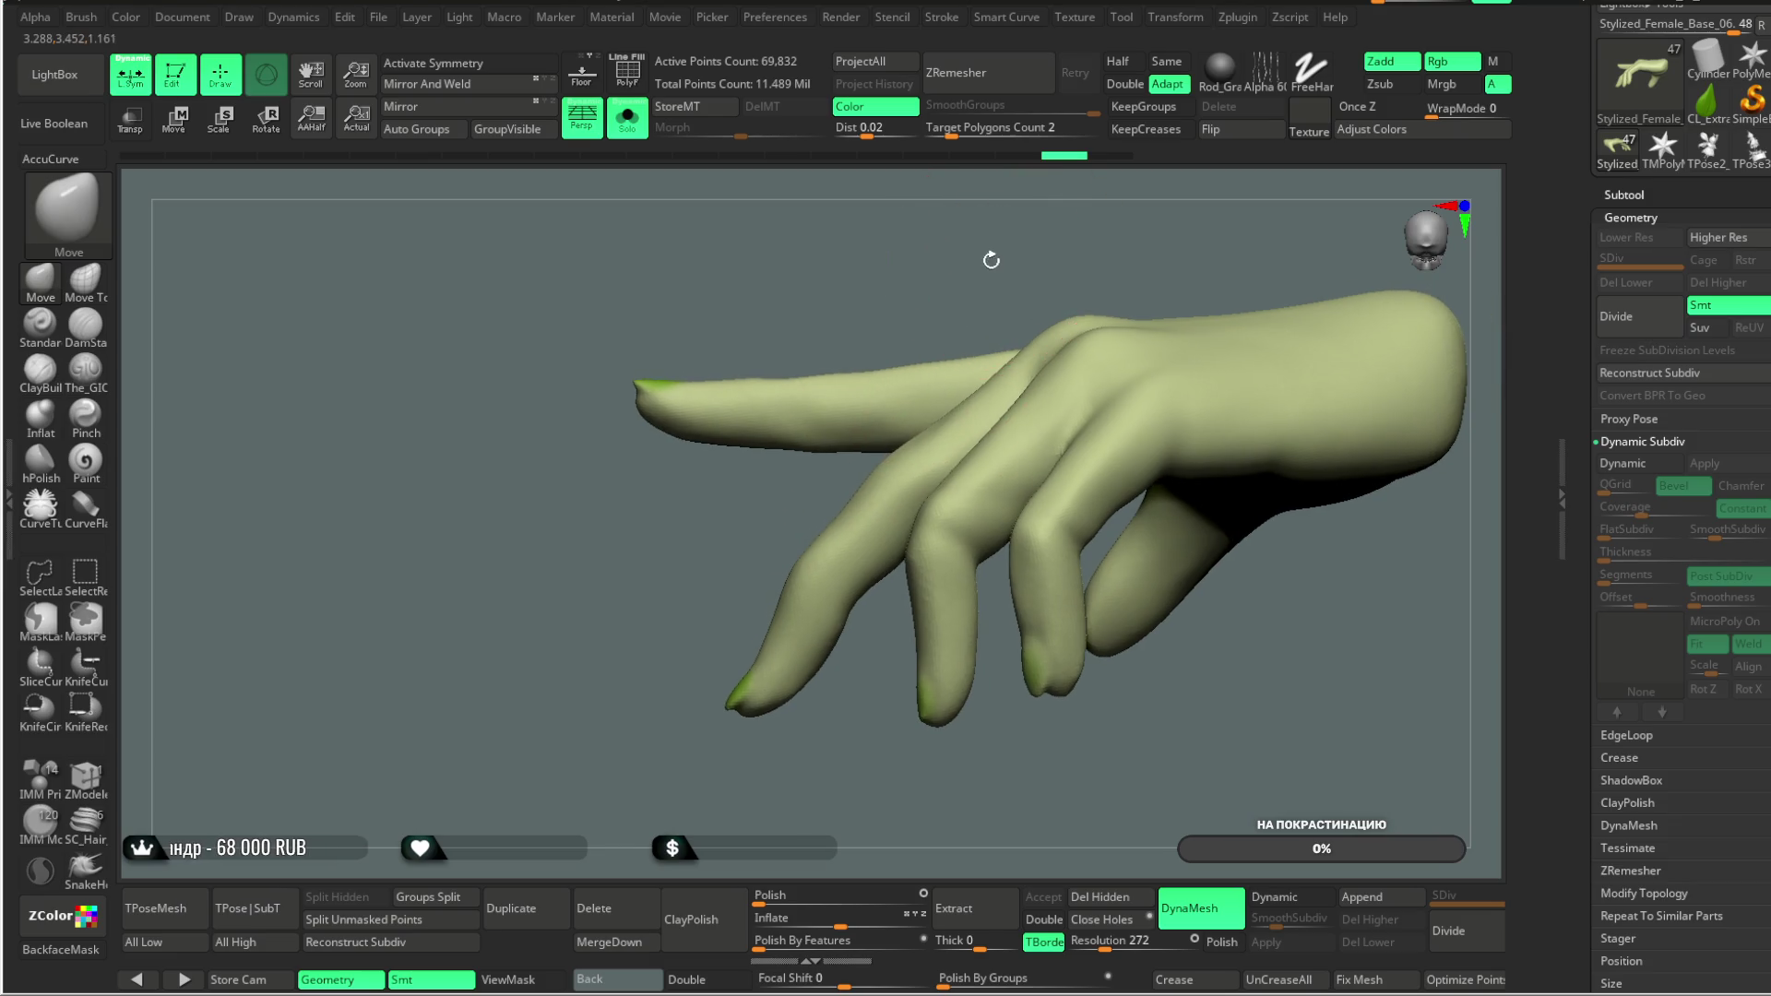
mouse_move(1045, 266)
left_mouse_down()
mouse_move(981, 264)
mouse_move(818, 633)
mouse_move(726, 572)
mouse_move(728, 644)
mouse_move(484, 593)
left_mouse_up()
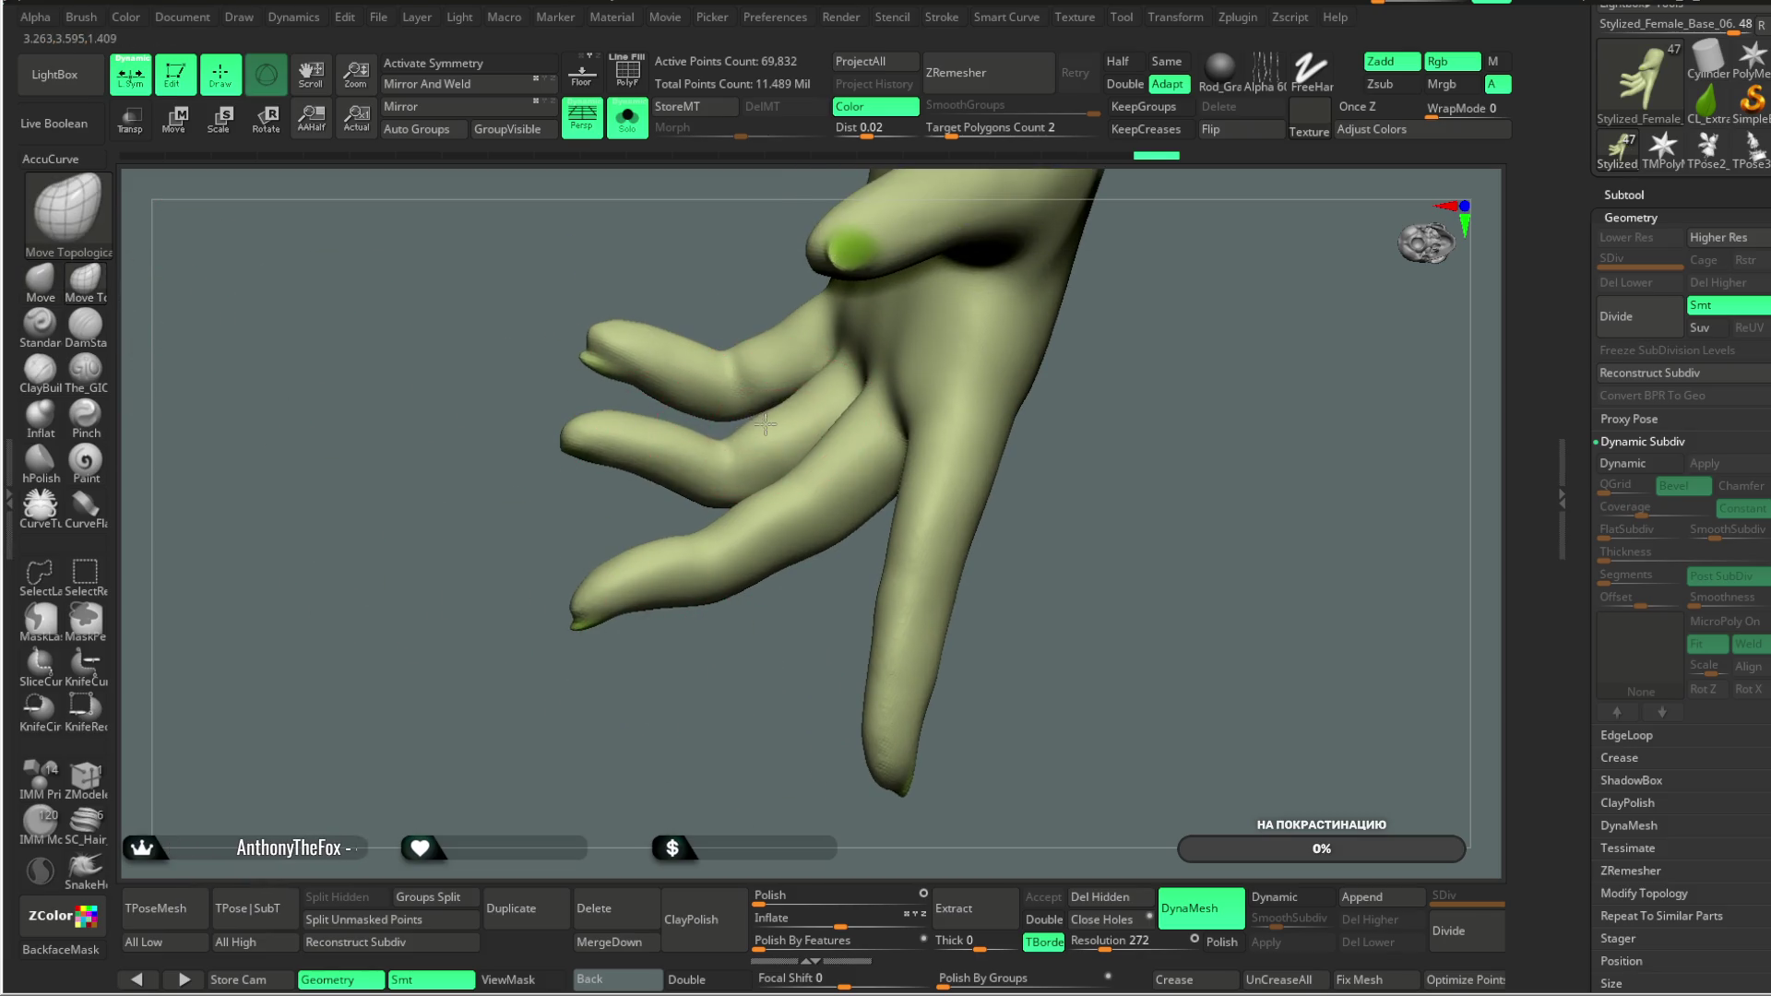
left_click_drag(759, 691, 774, 424)
left_click_drag(528, 699, 541, 734)
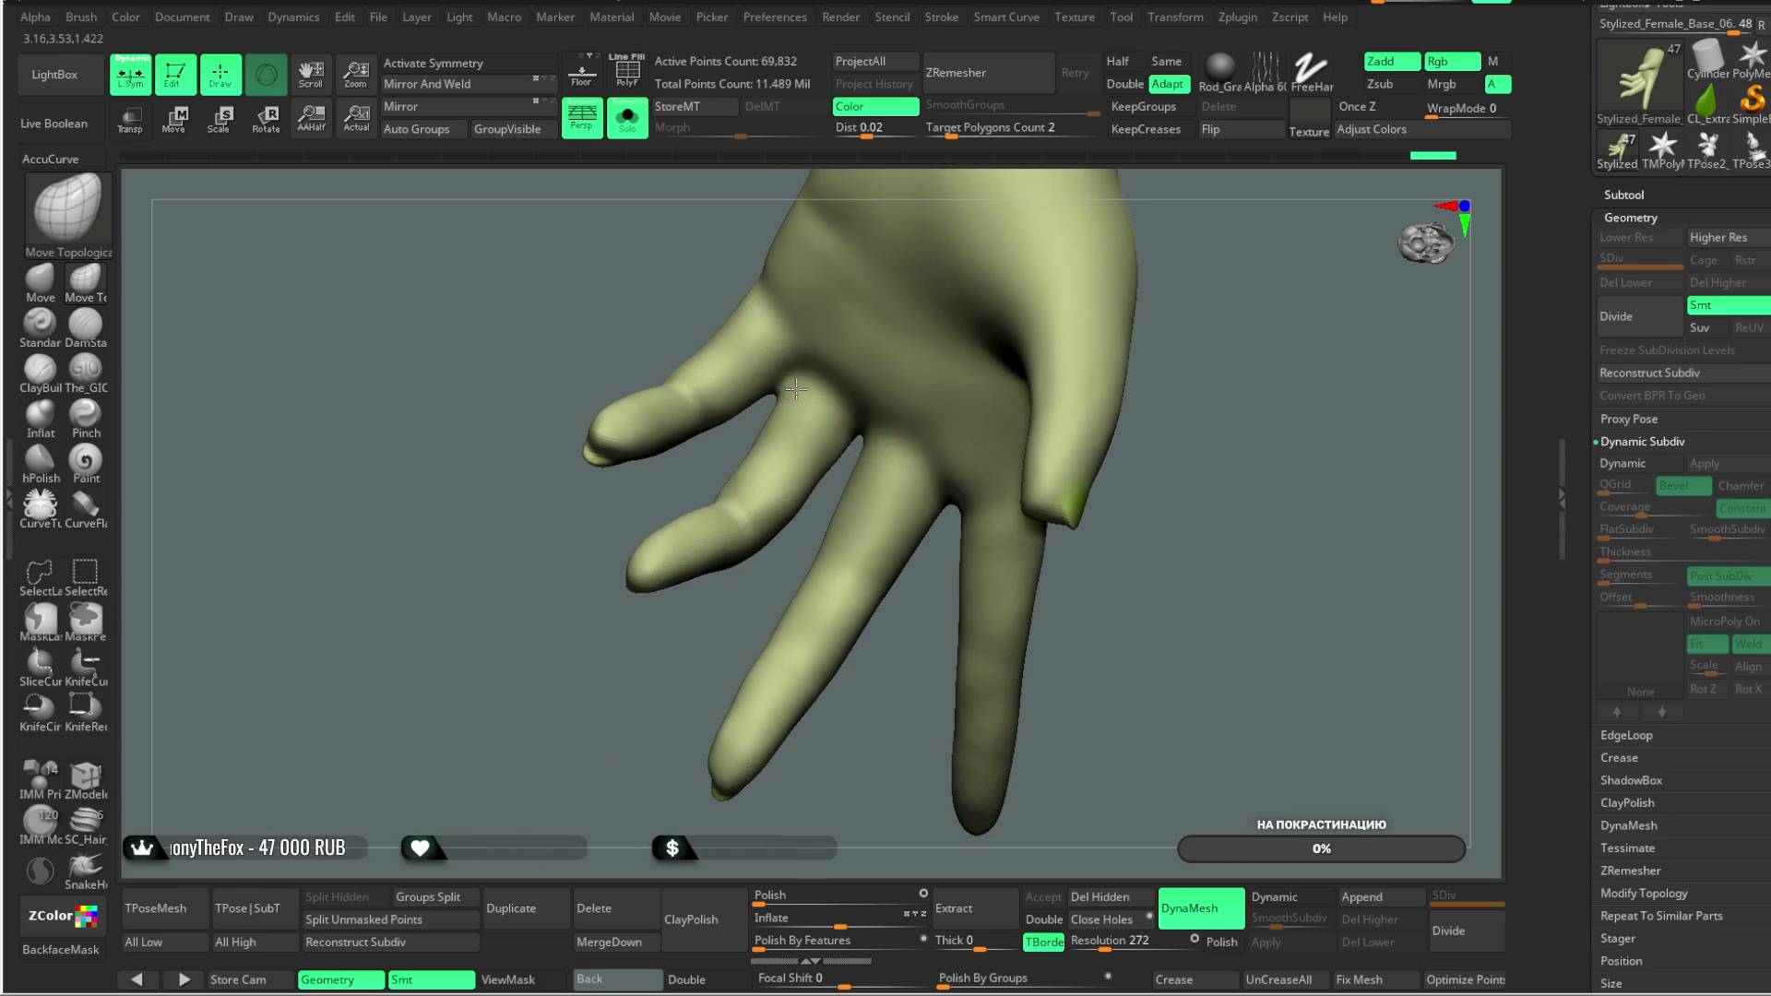
key("space")
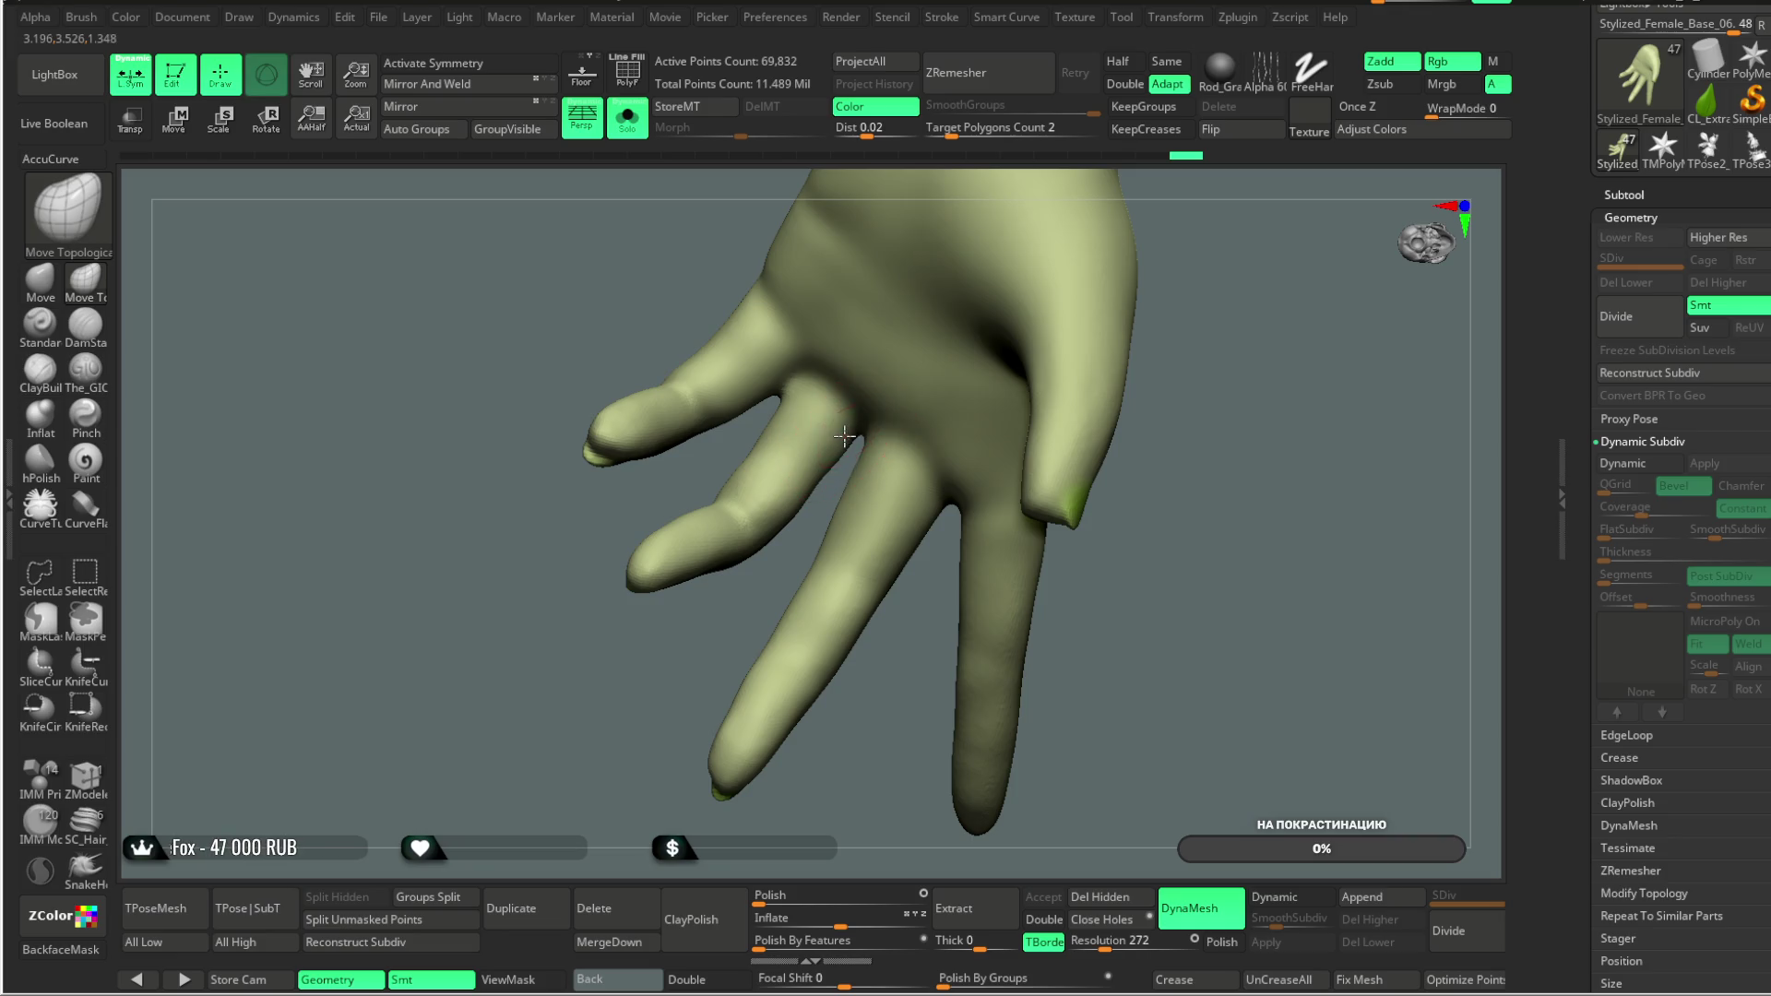
mouse_move(753, 600)
left_mouse_down()
mouse_move(798, 515)
mouse_move(750, 530)
left_mouse_up()
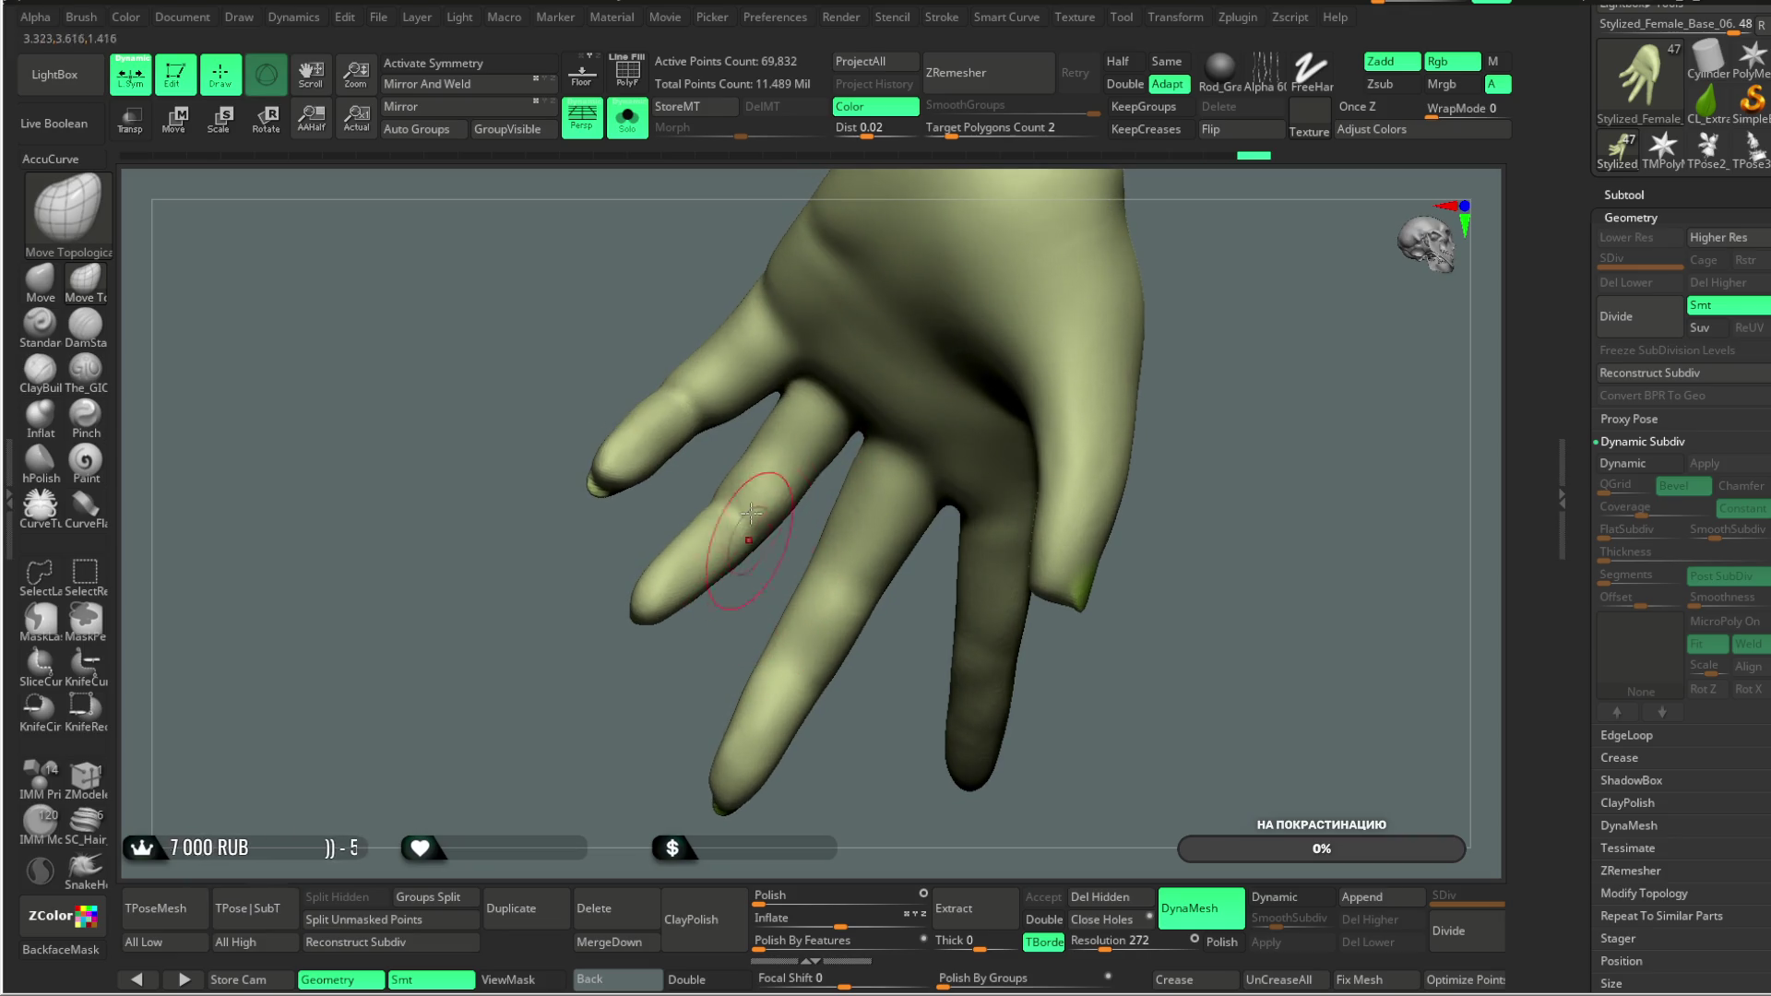
left_click_drag(722, 622, 640, 684)
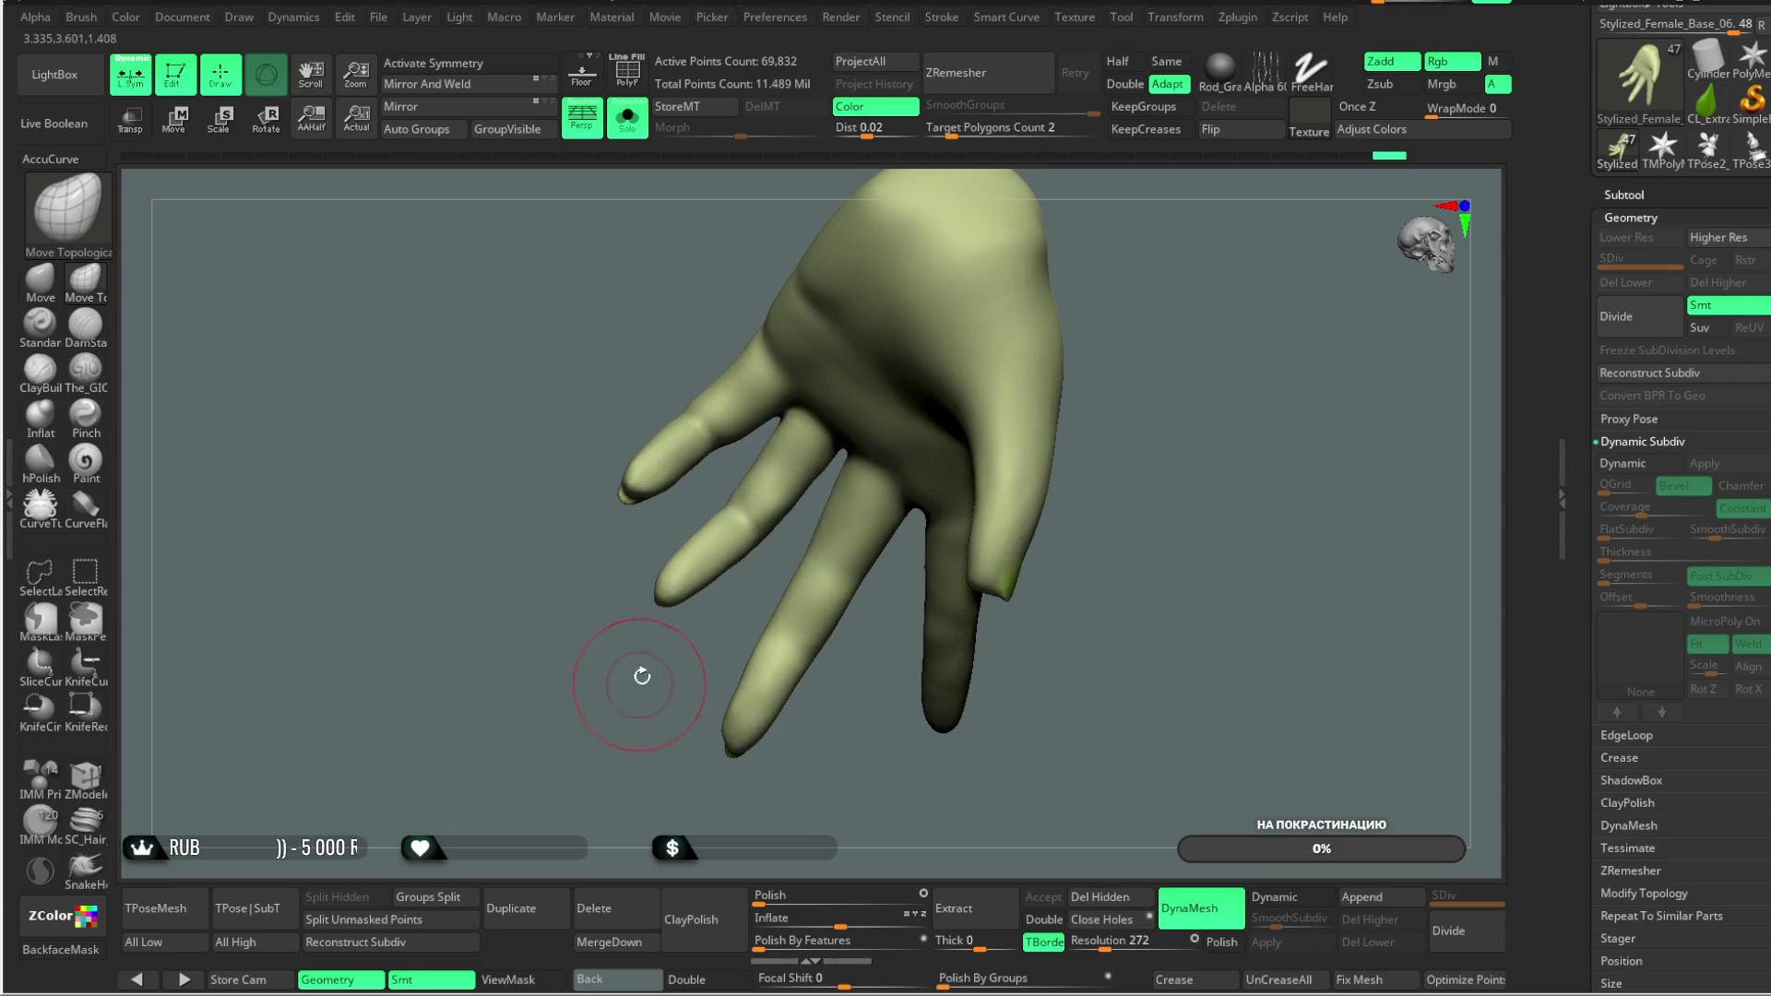
left_click_drag(735, 449, 751, 429)
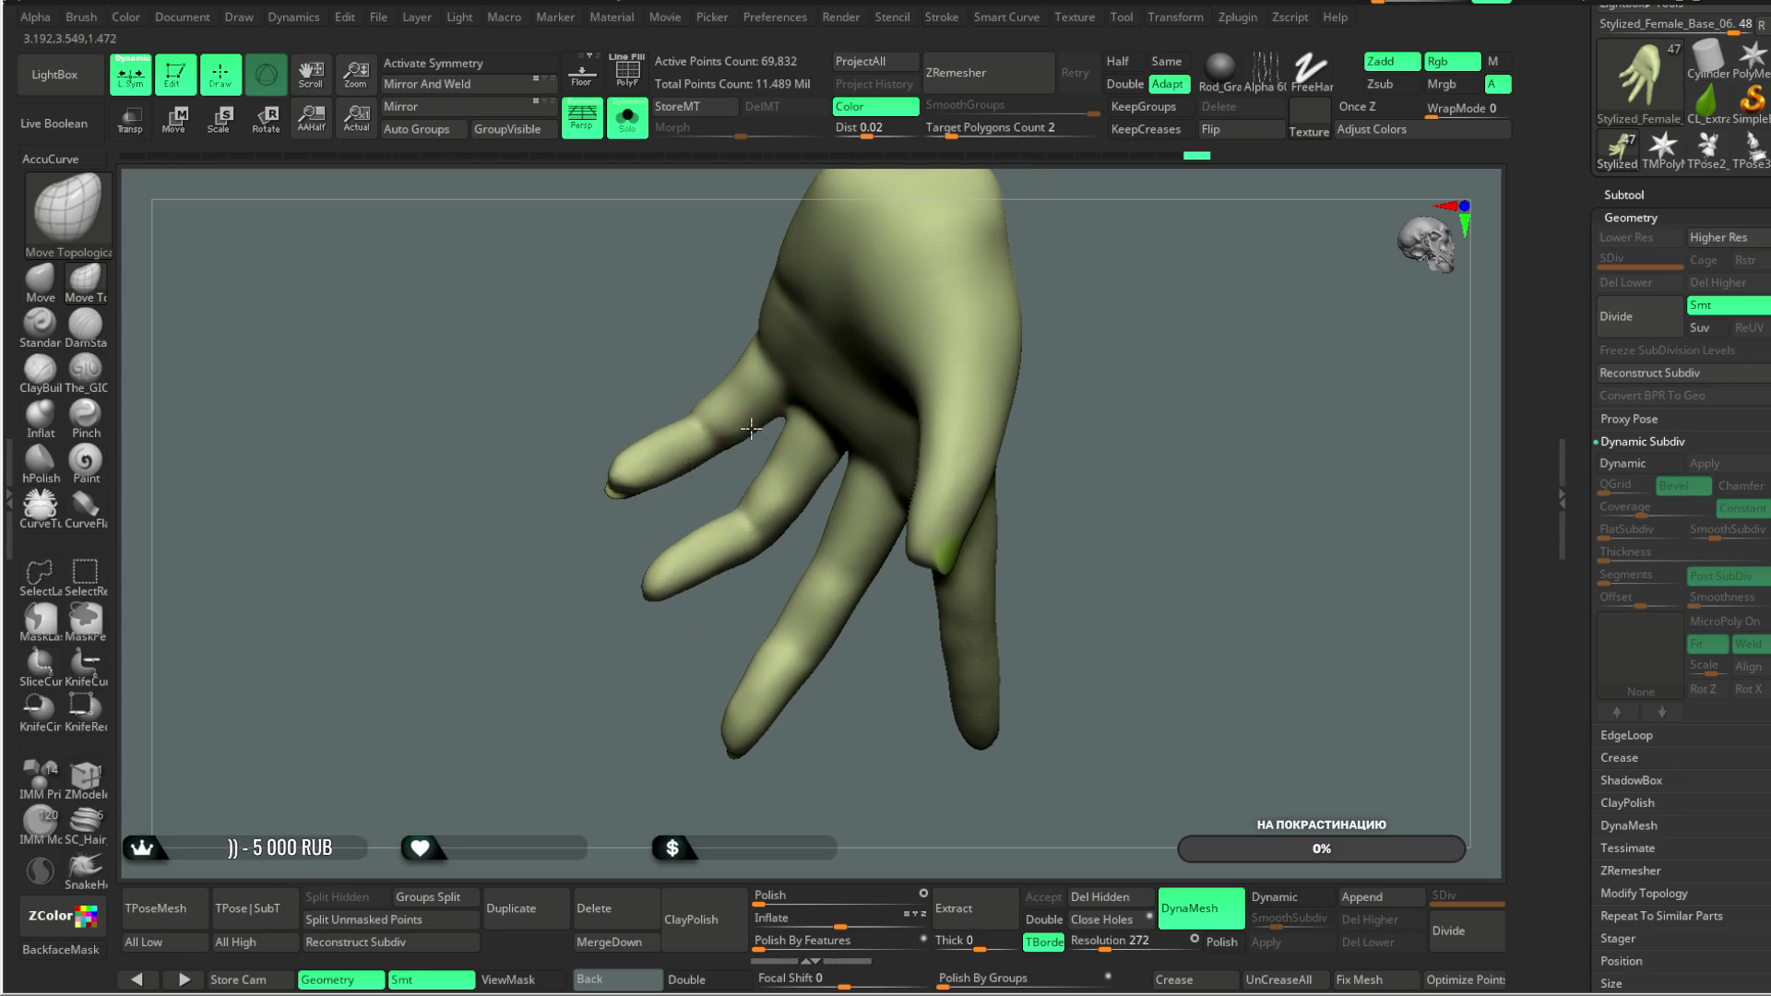
left_click_drag(698, 508, 762, 362)
mouse_move(734, 268)
left_mouse_down()
mouse_move(881, 277)
mouse_move(774, 430)
mouse_move(858, 422)
mouse_move(792, 487)
mouse_move(716, 459)
mouse_move(808, 465)
mouse_move(680, 550)
mouse_move(783, 478)
left_mouse_up()
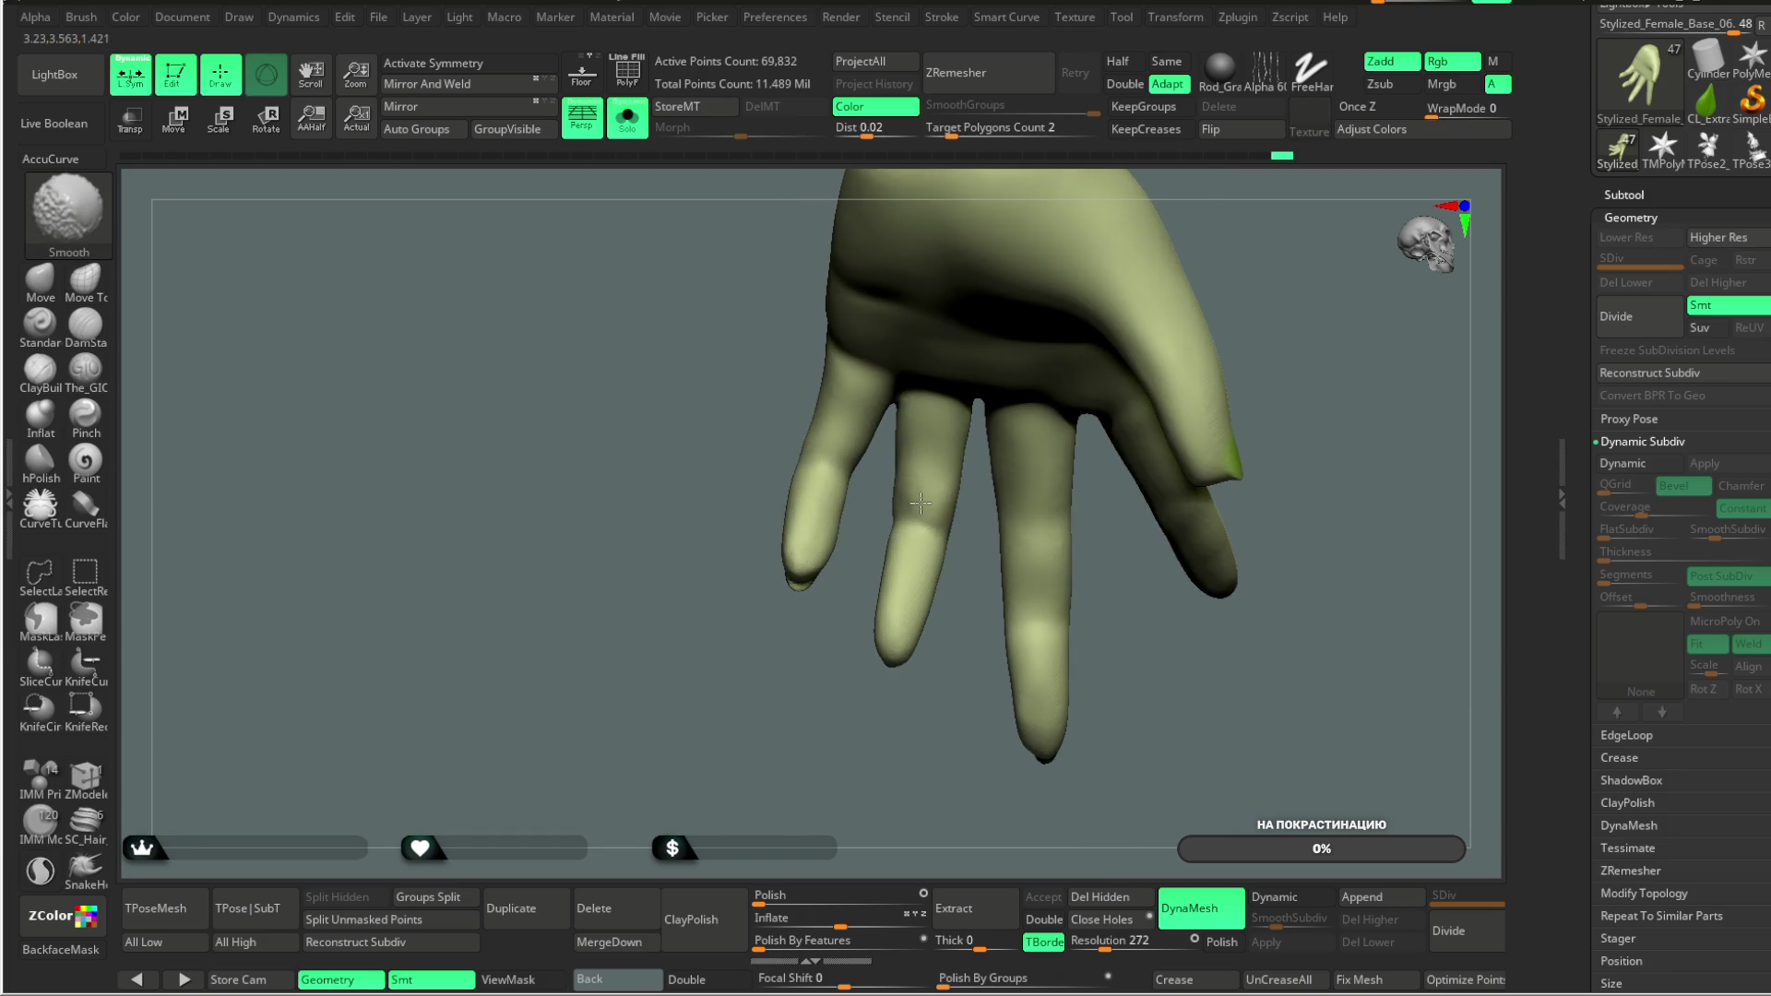
Step: Undo the latest finger reshaping, returning the hand to about 67,350 points, and view it side and front
mouse_move(917, 716)
left_mouse_down()
mouse_move(814, 731)
mouse_move(778, 695)
mouse_move(920, 698)
left_mouse_up()
mouse_move(1165, 231)
left_mouse_down()
mouse_move(1178, 217)
mouse_move(1067, 384)
mouse_move(1062, 332)
mouse_move(1076, 412)
mouse_move(981, 447)
mouse_move(1075, 431)
left_mouse_up()
key("space")
key("shift")
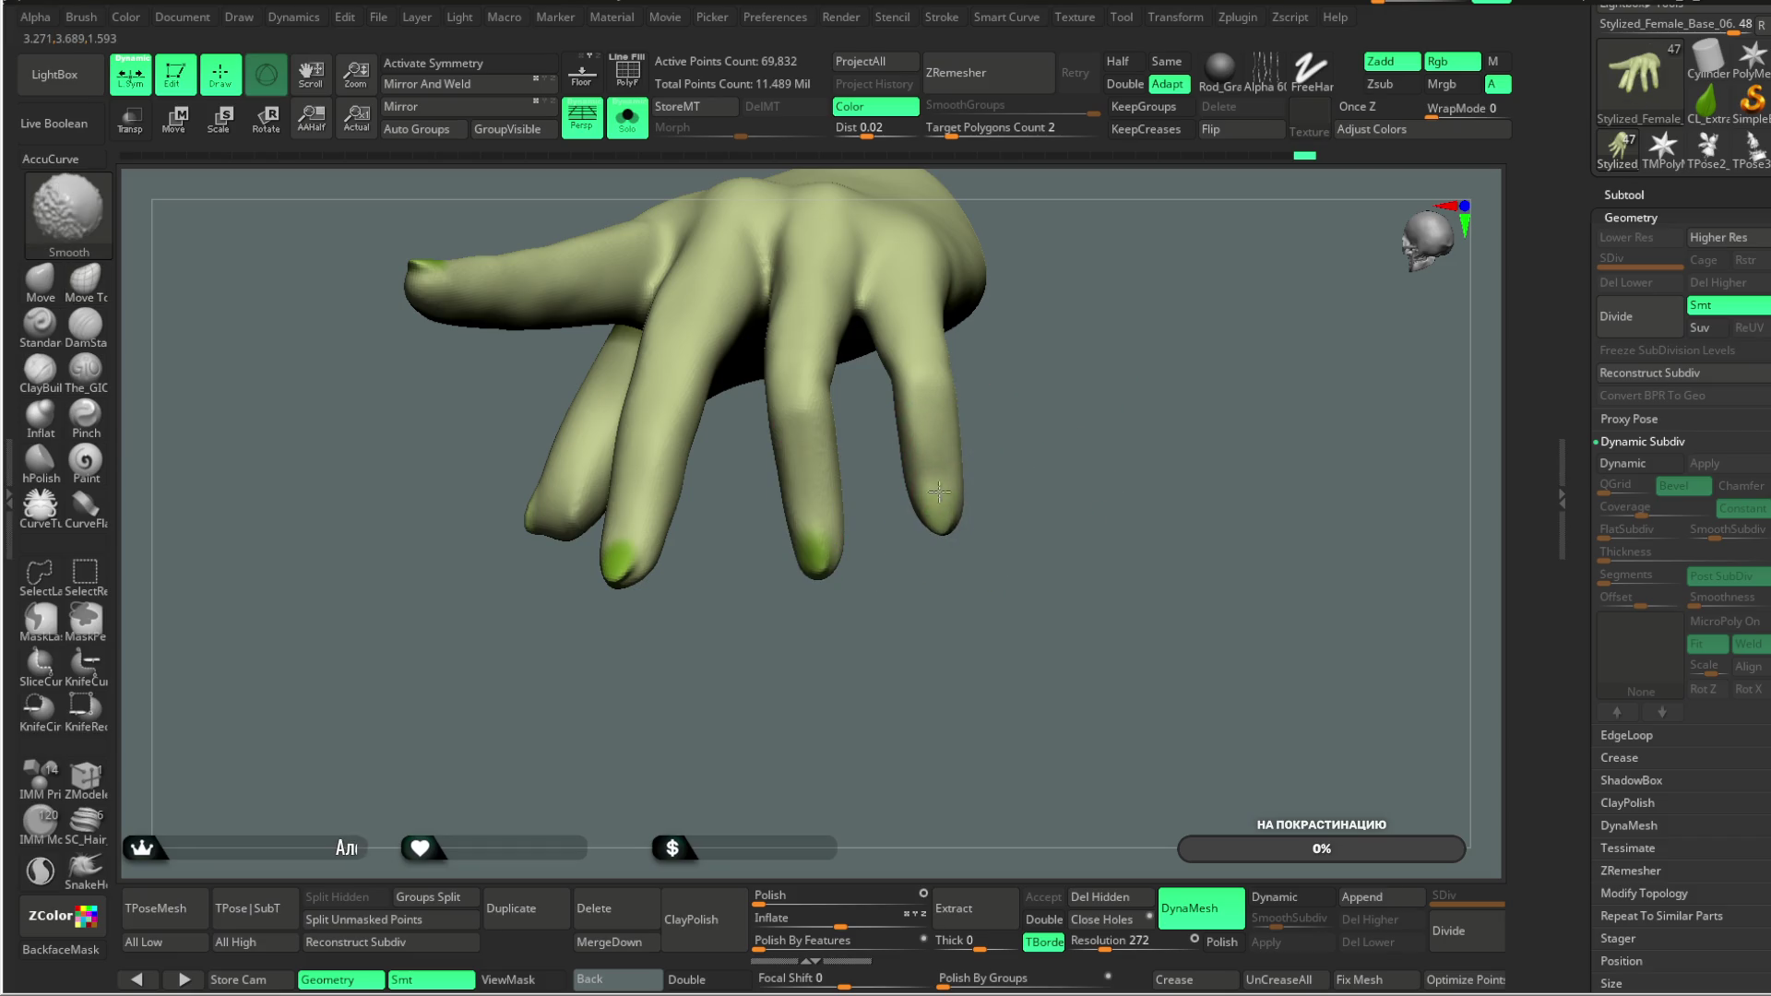
mouse_move(629, 608)
left_mouse_down()
mouse_move(625, 680)
mouse_move(563, 510)
mouse_move(572, 593)
left_mouse_up()
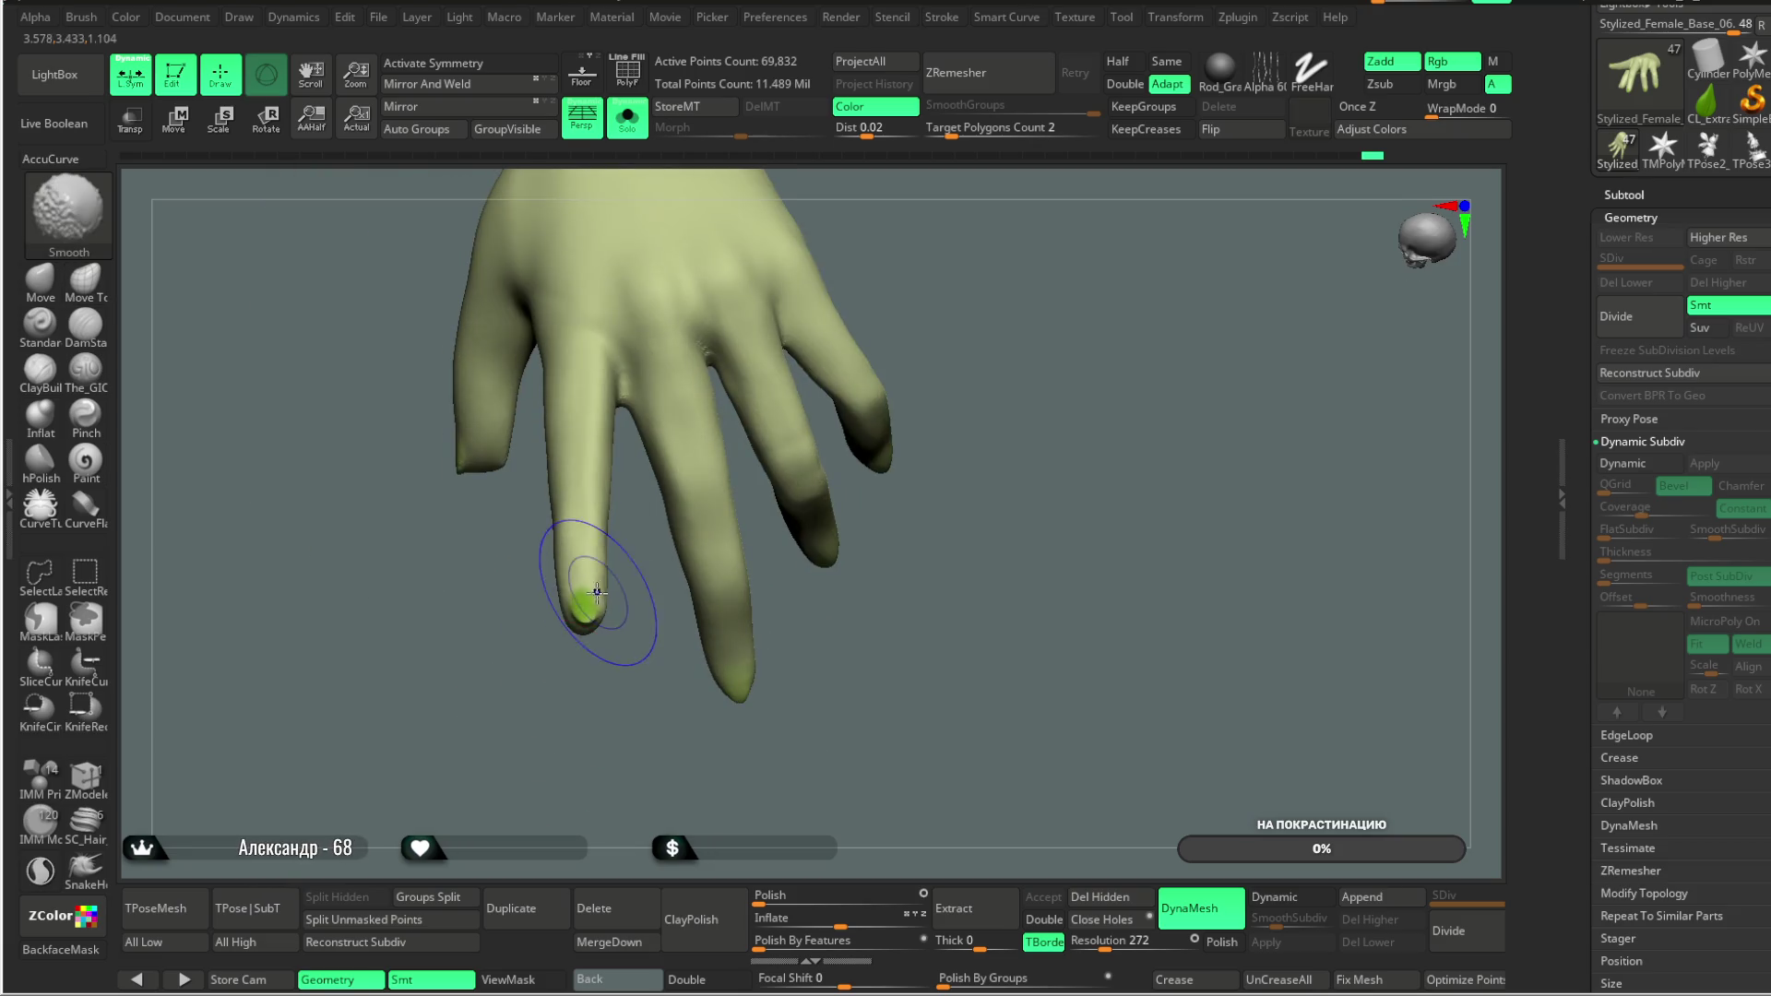
left_click_drag(546, 710, 594, 593)
key("space")
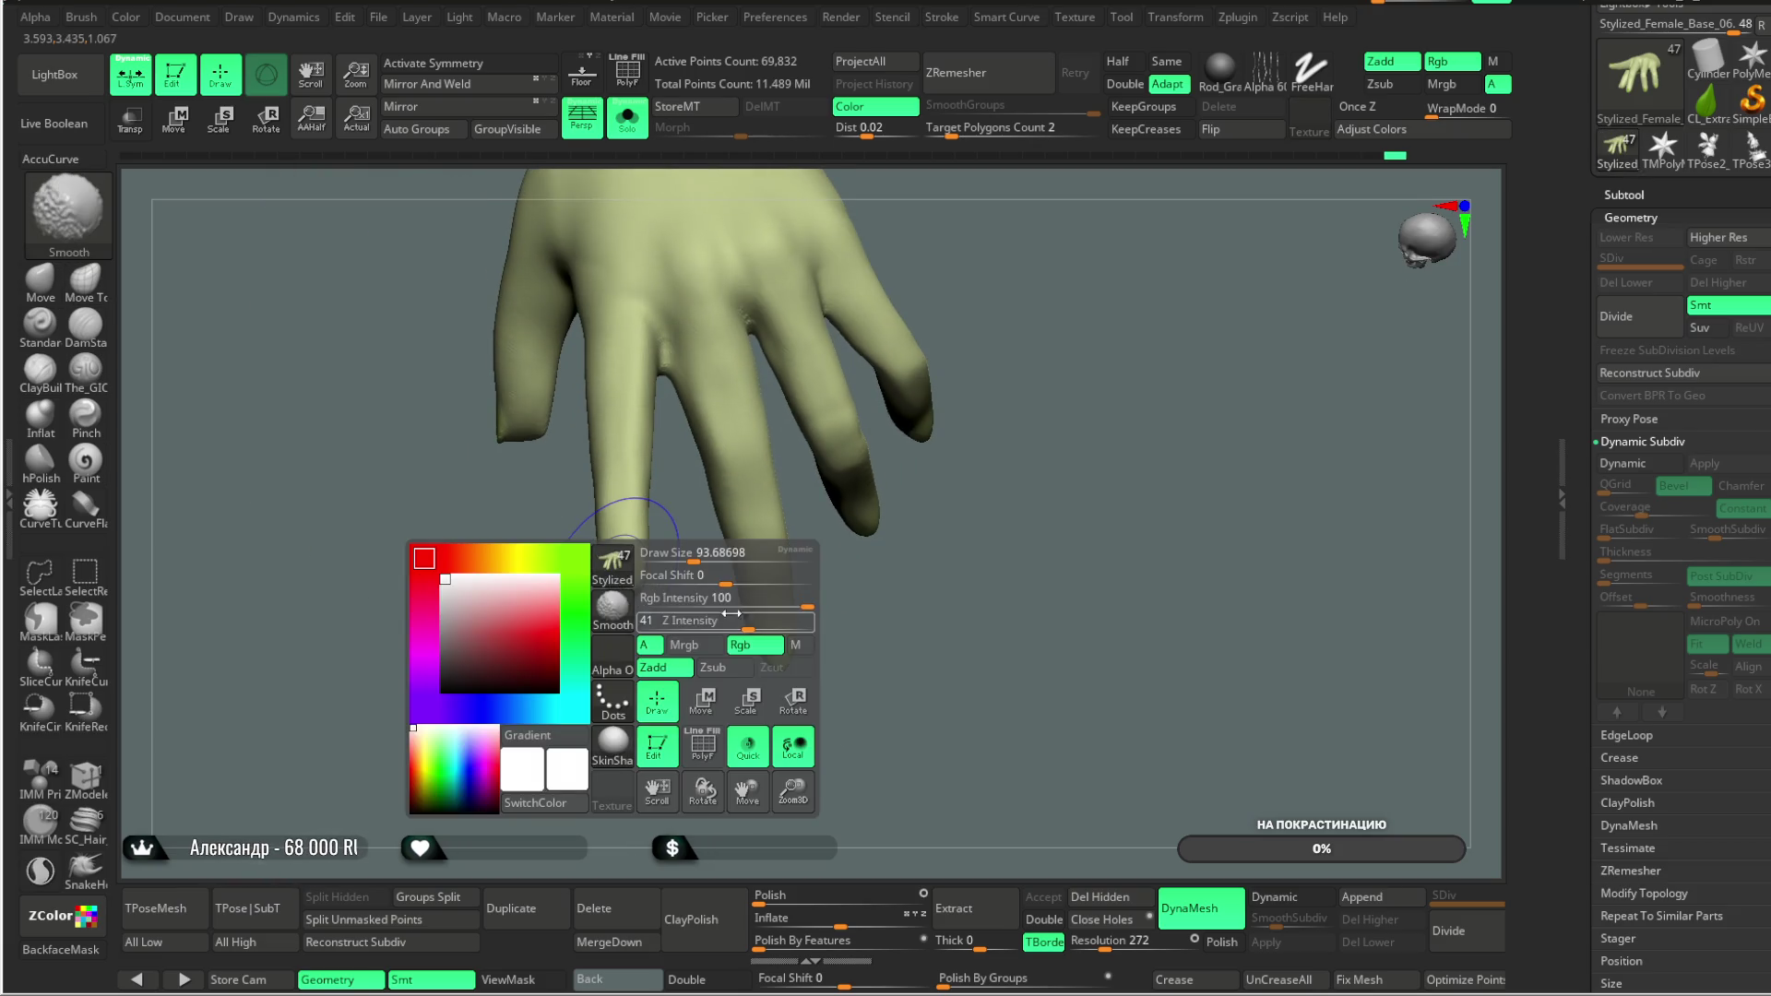
key("shift")
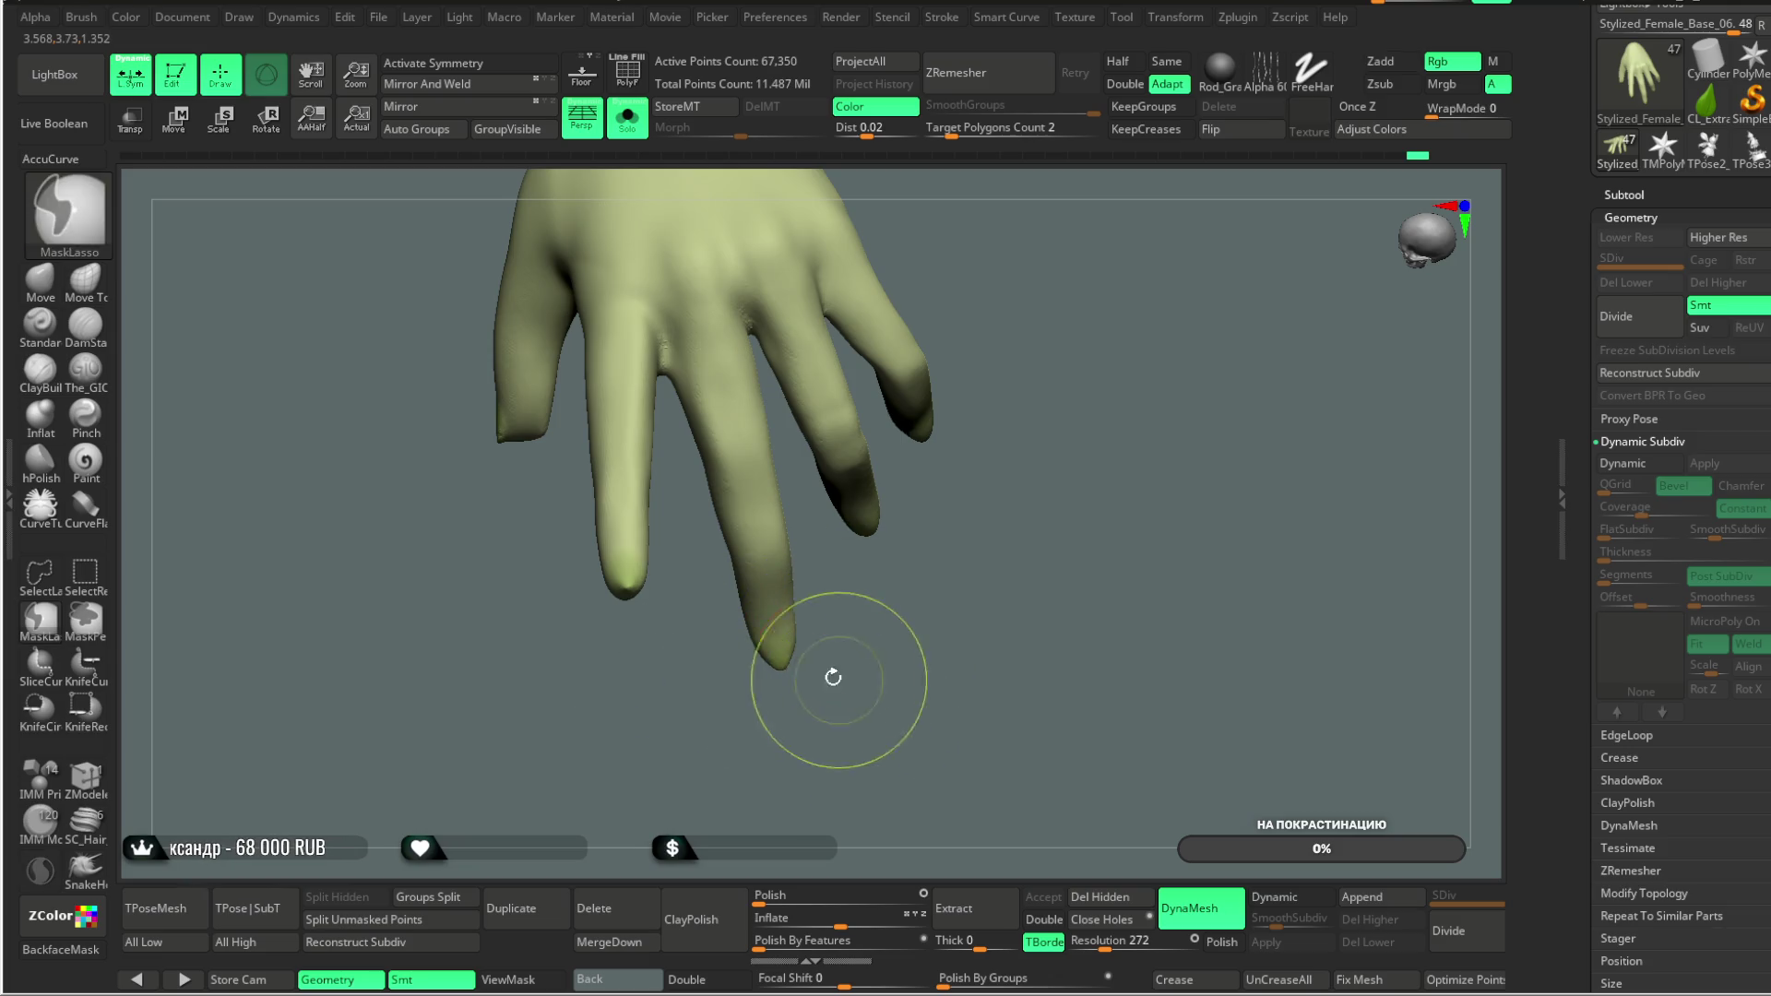
key("ctrl+z")
mouse_move(625, 672)
left_mouse_down()
mouse_move(779, 585)
mouse_move(790, 514)
mouse_move(786, 492)
mouse_move(645, 514)
left_mouse_up()
mouse_move(791, 601)
left_mouse_down()
mouse_move(861, 522)
mouse_move(976, 480)
mouse_move(901, 525)
mouse_move(1005, 387)
mouse_move(885, 397)
mouse_move(950, 387)
mouse_move(1028, 434)
mouse_move(830, 379)
left_mouse_up()
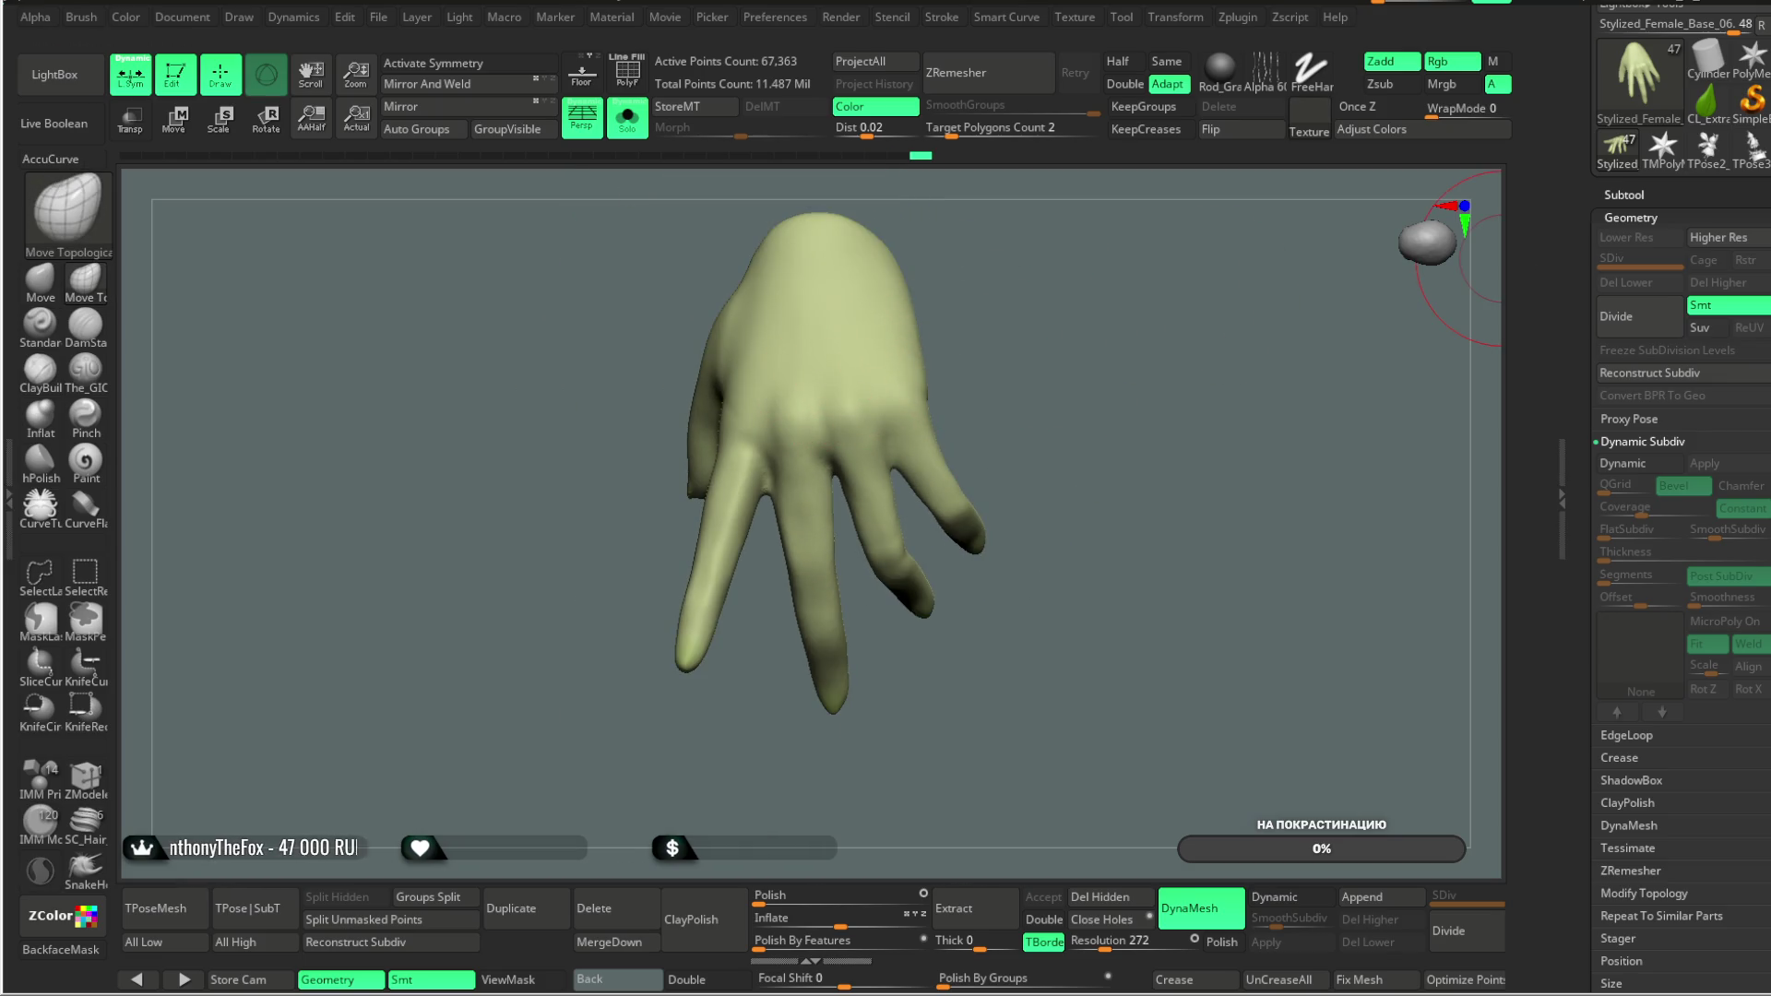
Step: Bring the Tool palette into the right tray and orbit the 66,859-point hand to inspect palm and fingers
scroll(1679, 415, "up", 5)
mouse_move(1066, 428)
left_mouse_down()
mouse_move(1058, 332)
mouse_move(760, 382)
left_mouse_up()
mouse_move(697, 705)
left_mouse_down()
mouse_move(963, 302)
mouse_move(617, 492)
mouse_move(627, 475)
mouse_move(670, 495)
left_mouse_up()
mouse_move(657, 576)
left_mouse_down()
mouse_move(721, 322)
mouse_move(706, 447)
left_mouse_up()
mouse_move(711, 536)
left_mouse_down()
mouse_move(654, 471)
mouse_move(684, 528)
left_mouse_up()
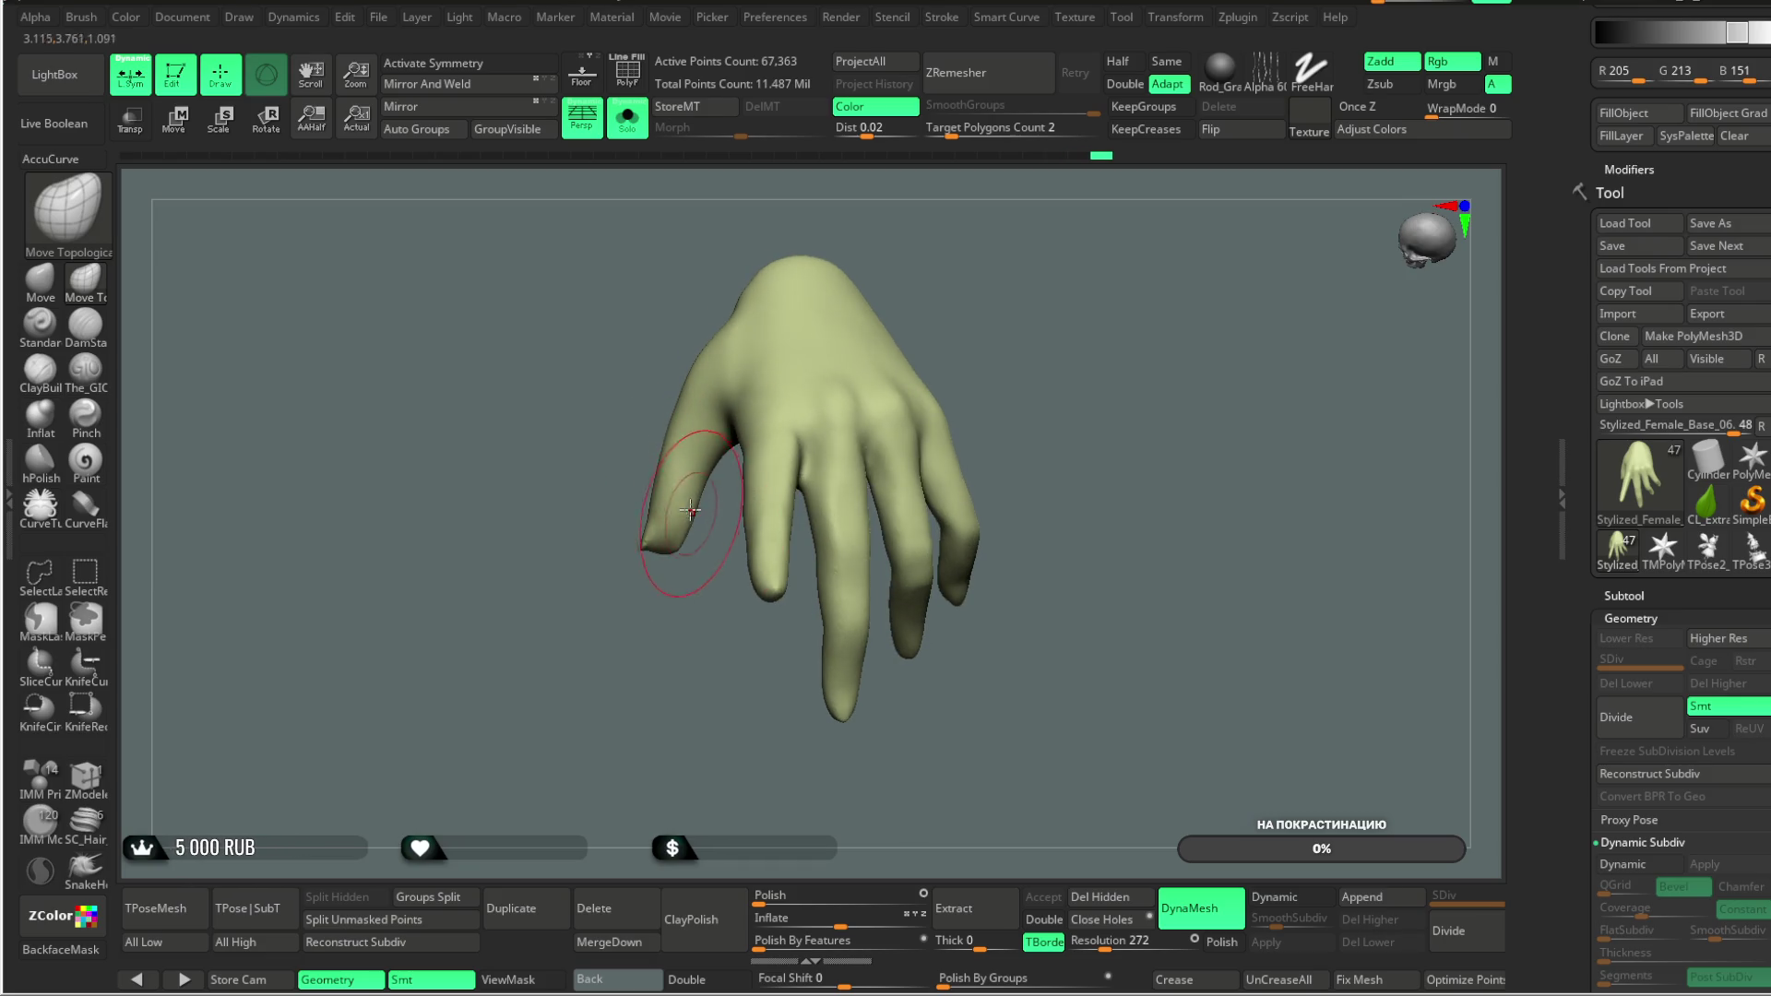
mouse_move(621, 652)
left_mouse_down()
mouse_move(862, 446)
mouse_move(745, 469)
mouse_move(746, 495)
mouse_move(693, 539)
mouse_move(815, 506)
left_mouse_up()
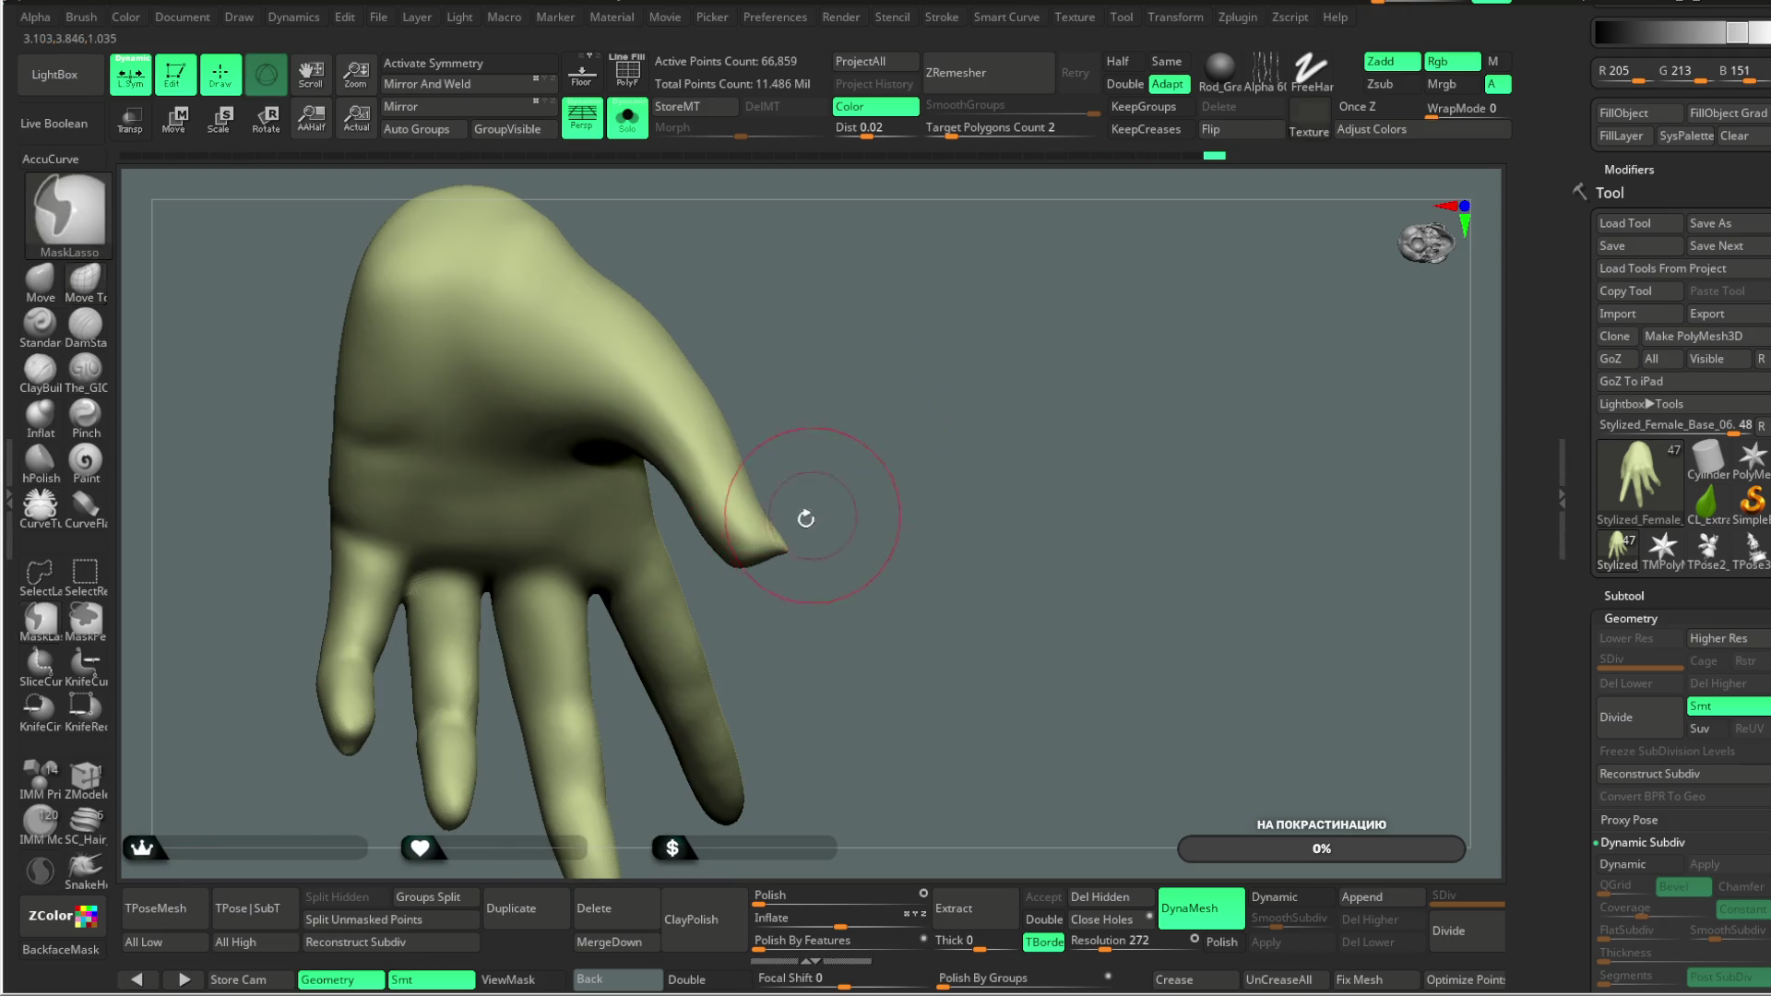
mouse_move(767, 543)
right_mouse_down()
mouse_move(750, 545)
mouse_move(739, 652)
mouse_move(767, 559)
mouse_move(744, 612)
mouse_move(558, 611)
mouse_move(655, 683)
right_mouse_up()
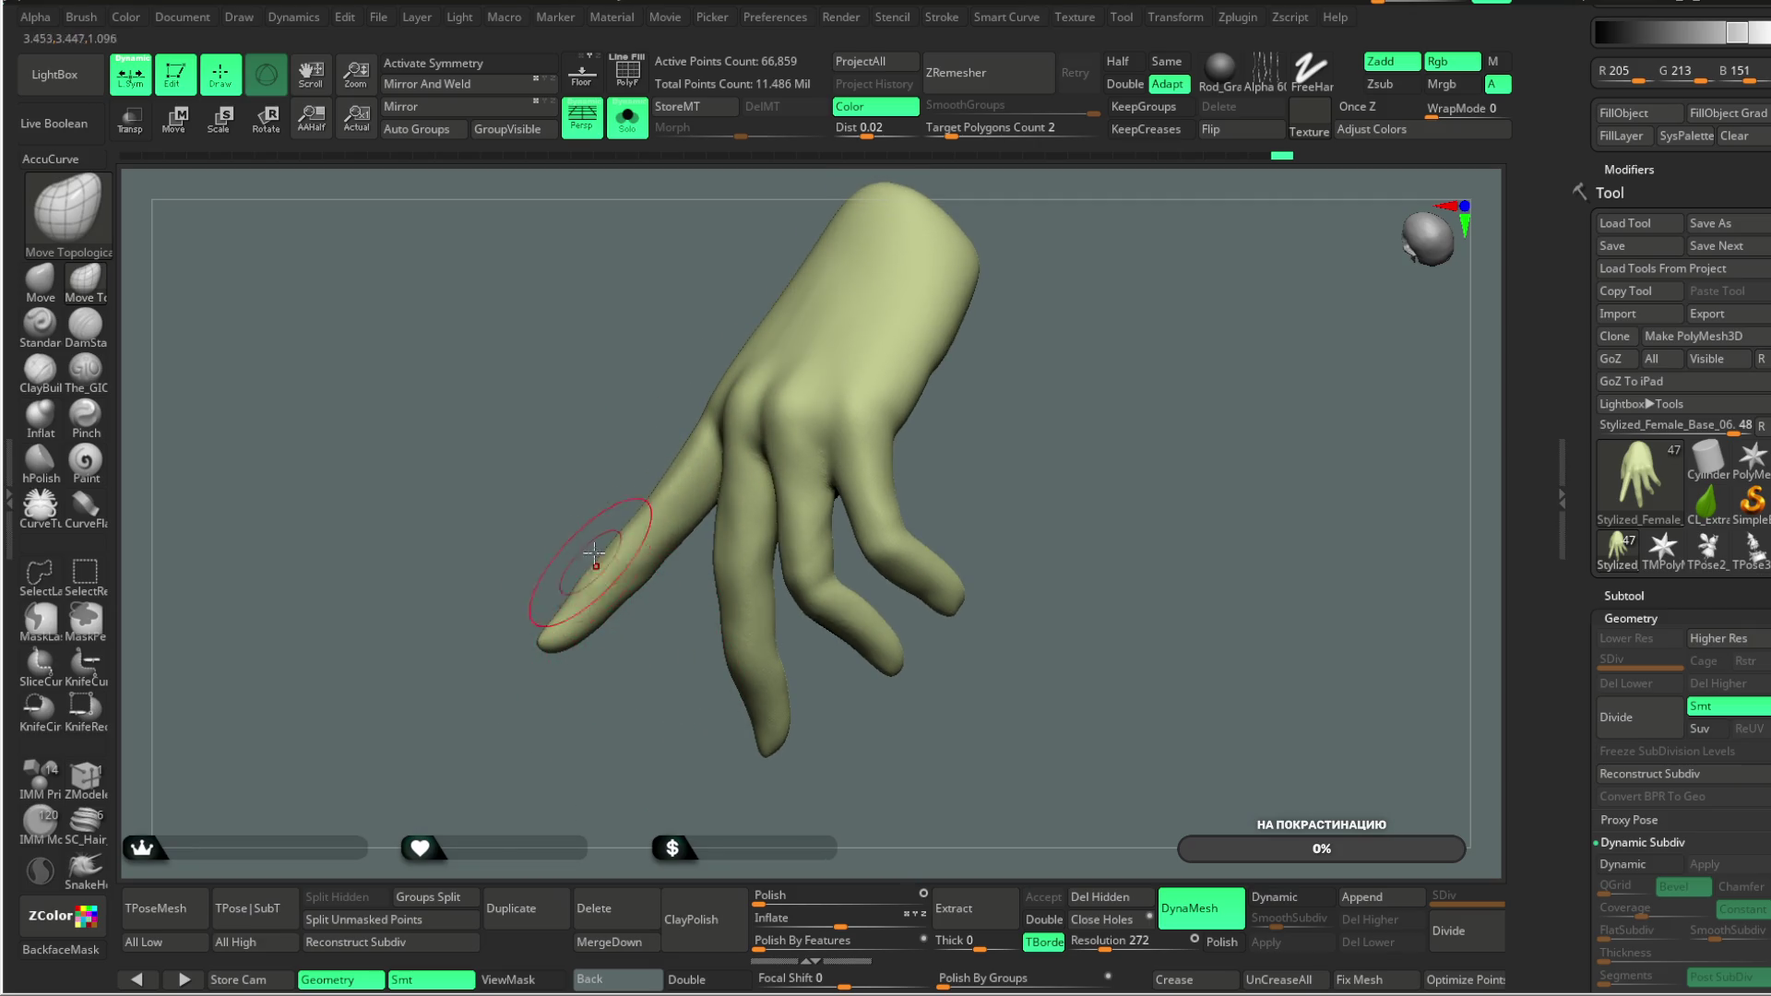
mouse_move(589, 569)
right_mouse_down()
mouse_move(652, 695)
mouse_move(838, 368)
mouse_move(756, 544)
right_mouse_up()
right_click_drag(839, 587, 731, 577)
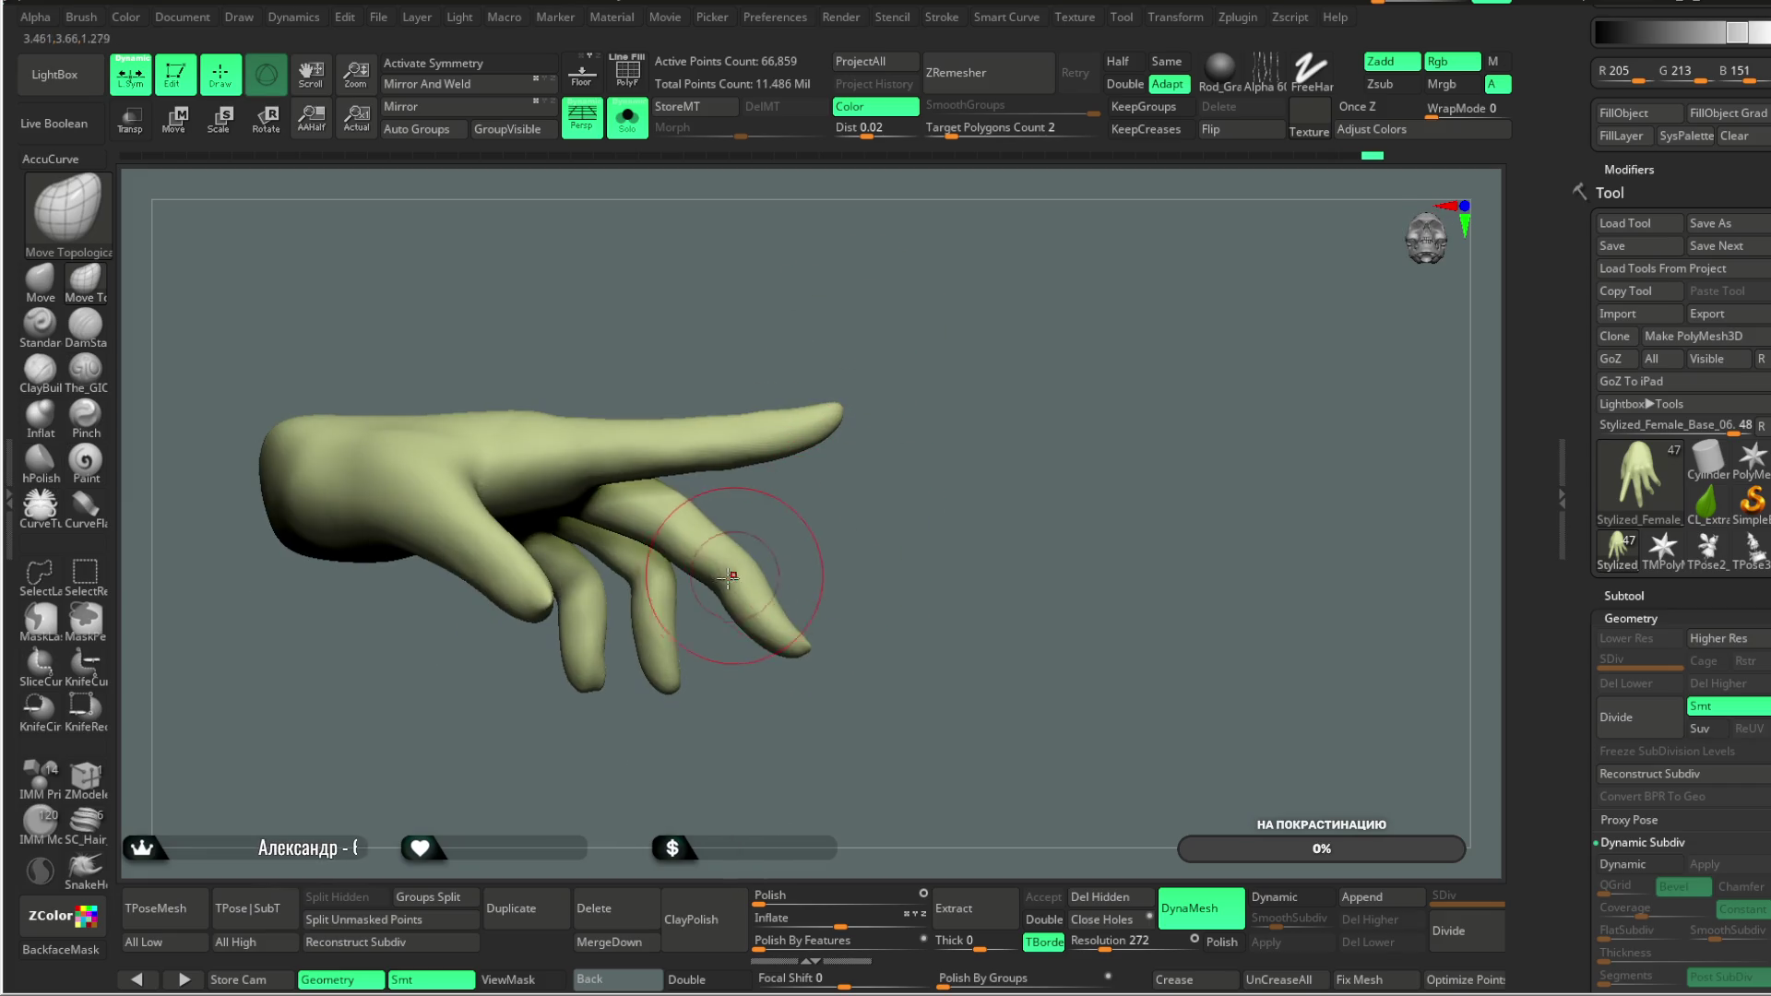
right_click_drag(588, 517, 803, 474)
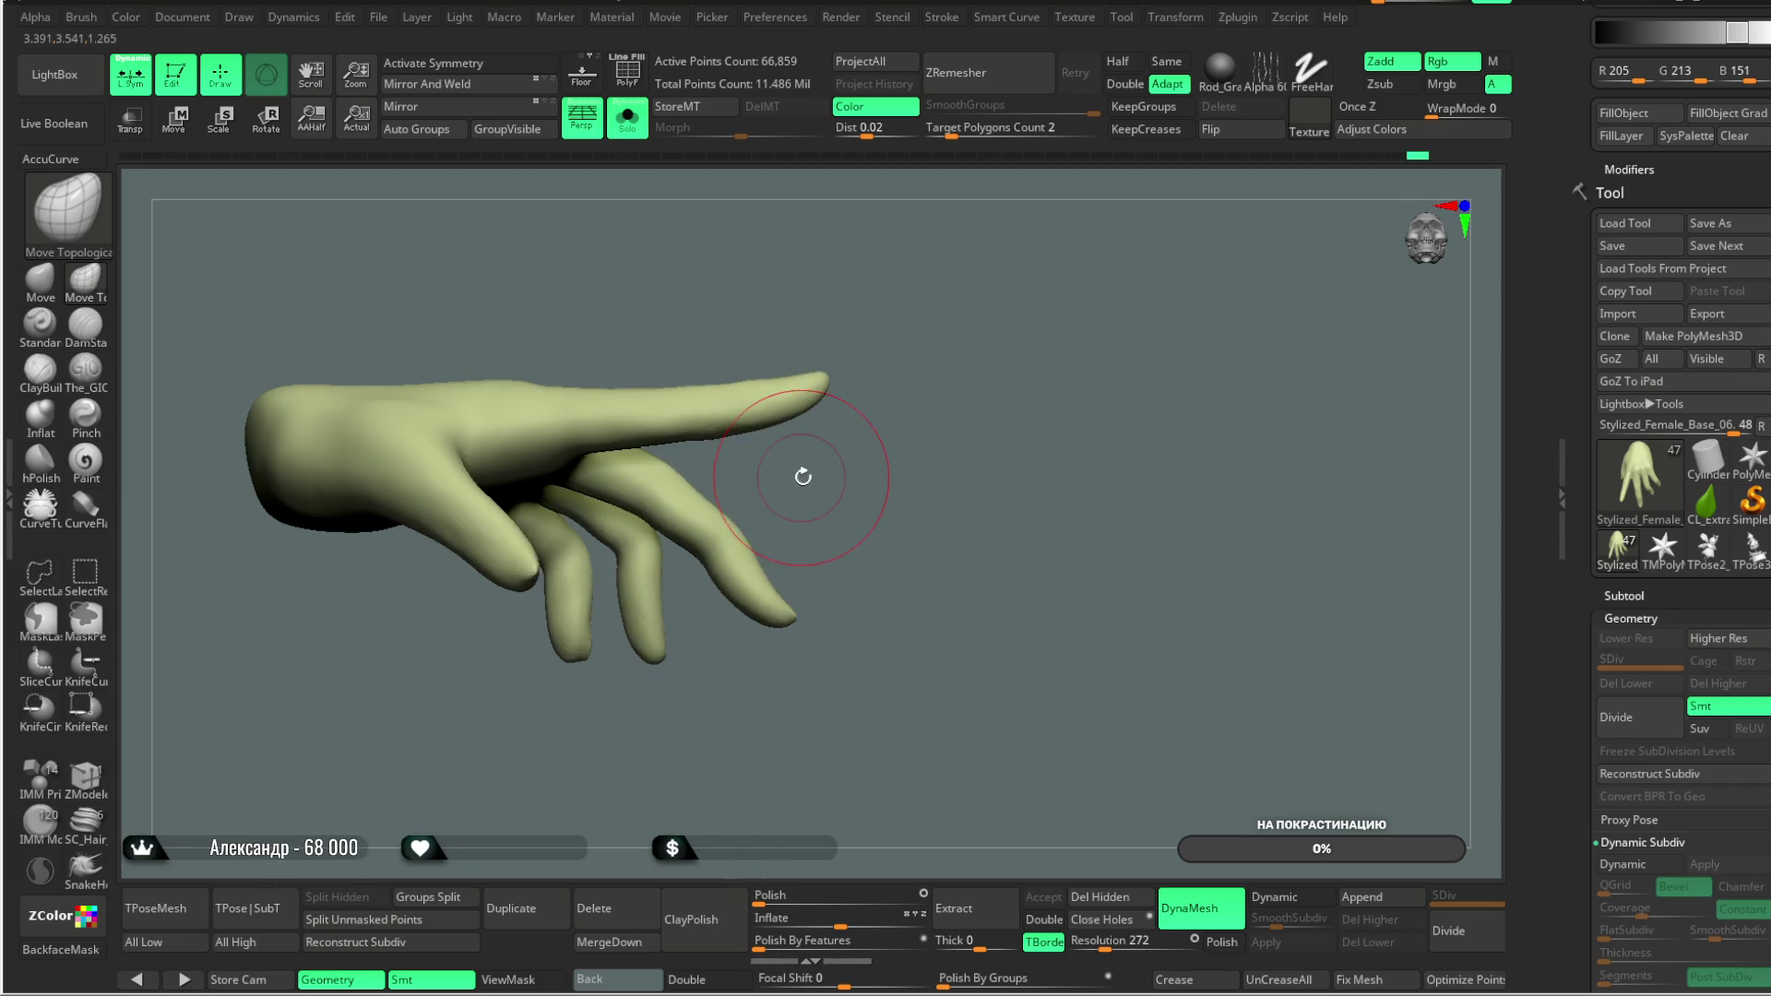
mouse_move(563, 730)
right_mouse_down()
mouse_move(567, 535)
mouse_move(795, 520)
mouse_move(861, 490)
mouse_move(852, 445)
mouse_move(699, 573)
right_mouse_up()
mouse_move(652, 672)
right_mouse_down()
mouse_move(621, 545)
mouse_move(596, 557)
mouse_move(668, 521)
mouse_move(676, 475)
right_mouse_up()
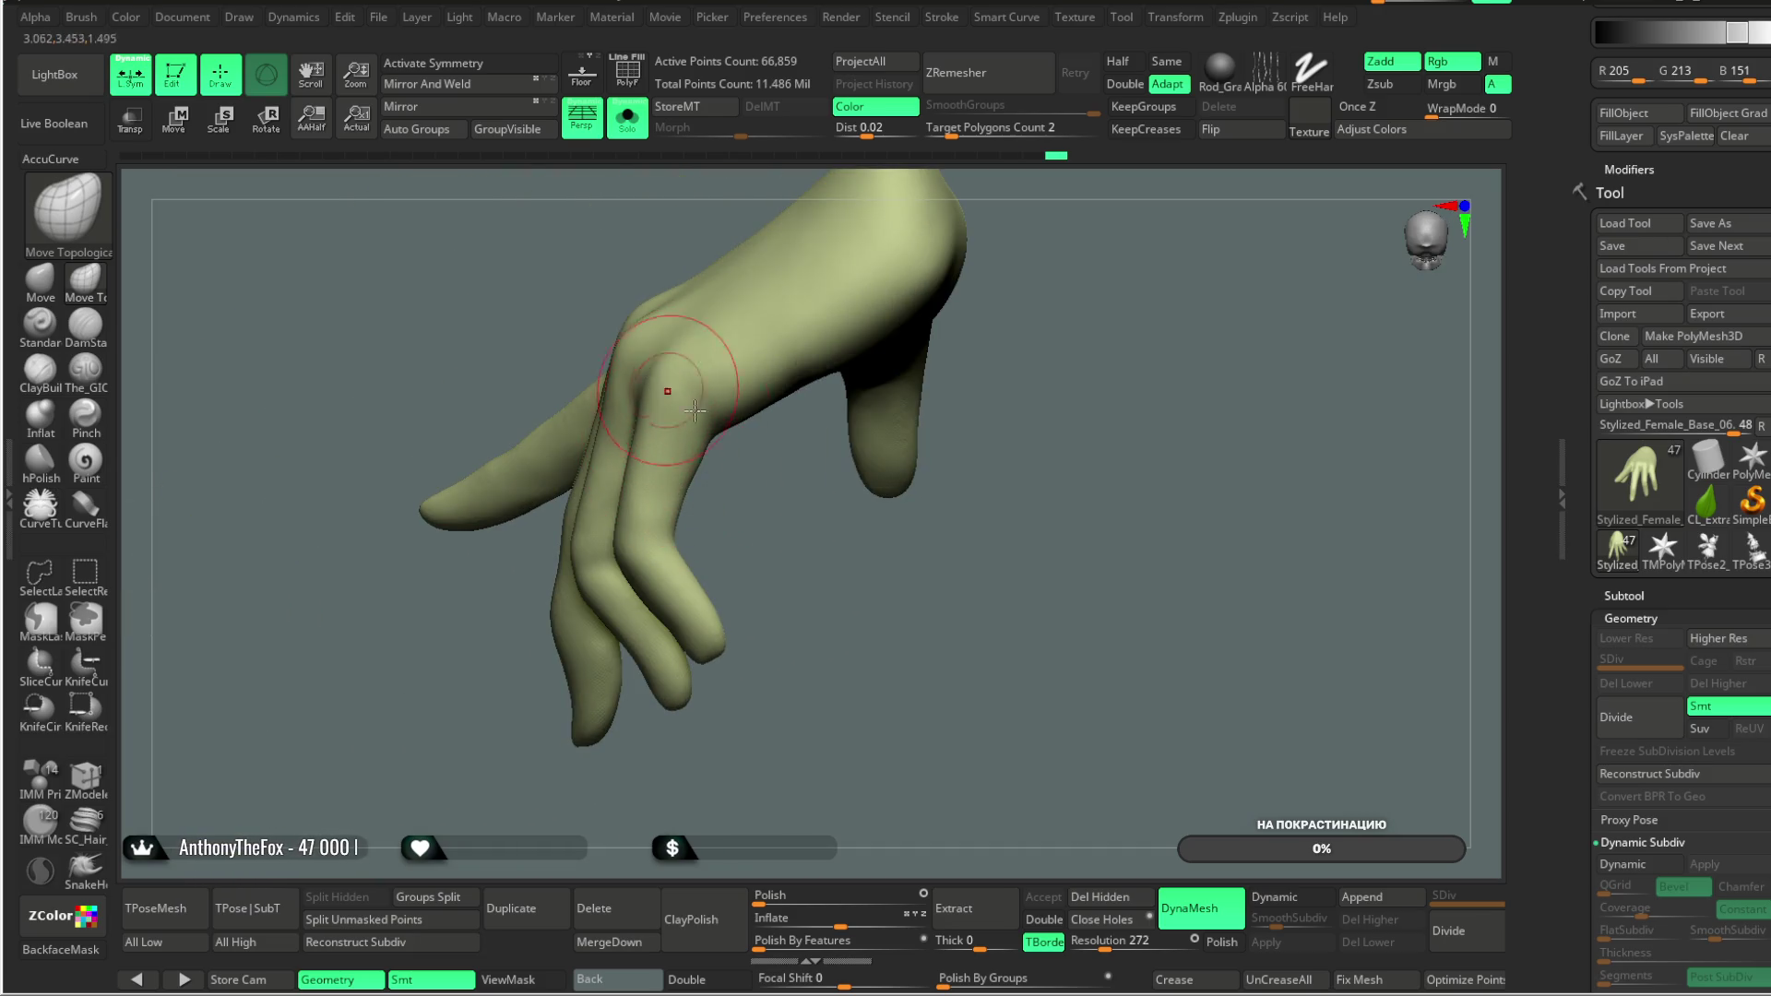
right_click_drag(679, 396, 711, 477)
key("space")
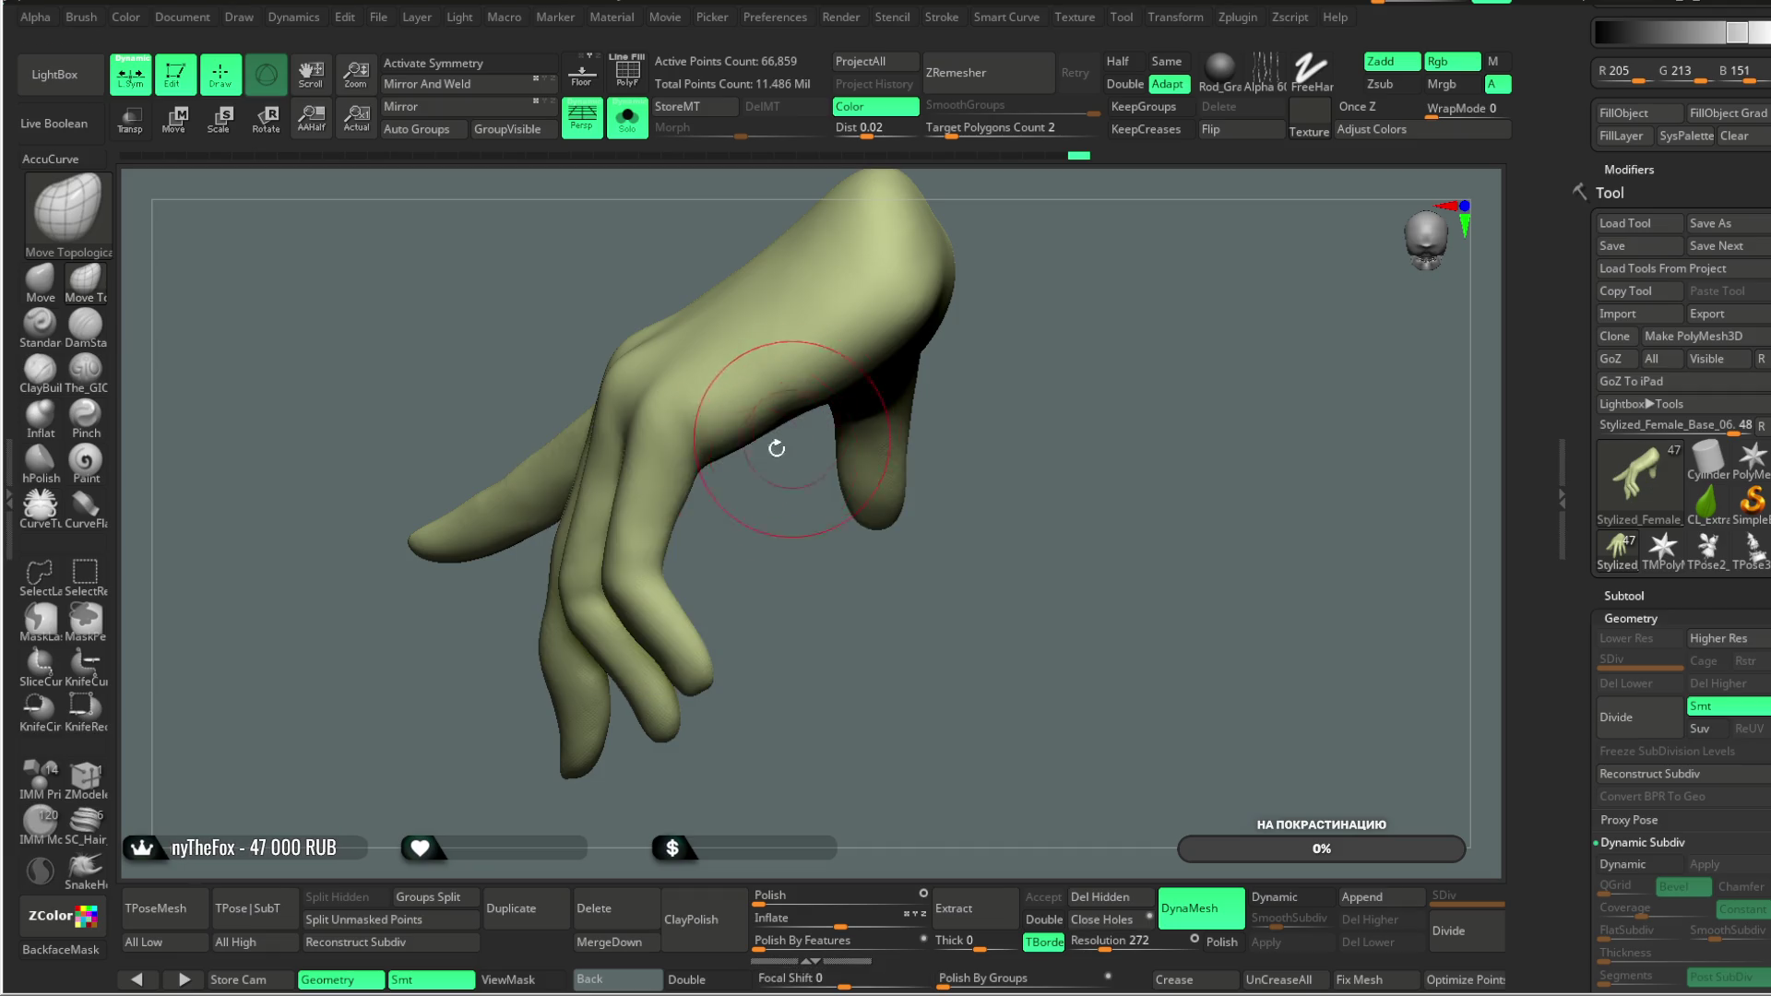
mouse_move(713, 486)
right_mouse_down()
mouse_move(727, 392)
mouse_move(917, 225)
right_mouse_up()
key("shift")
mouse_move(786, 397)
right_mouse_down()
mouse_move(774, 348)
mouse_move(984, 269)
mouse_move(815, 516)
right_mouse_up()
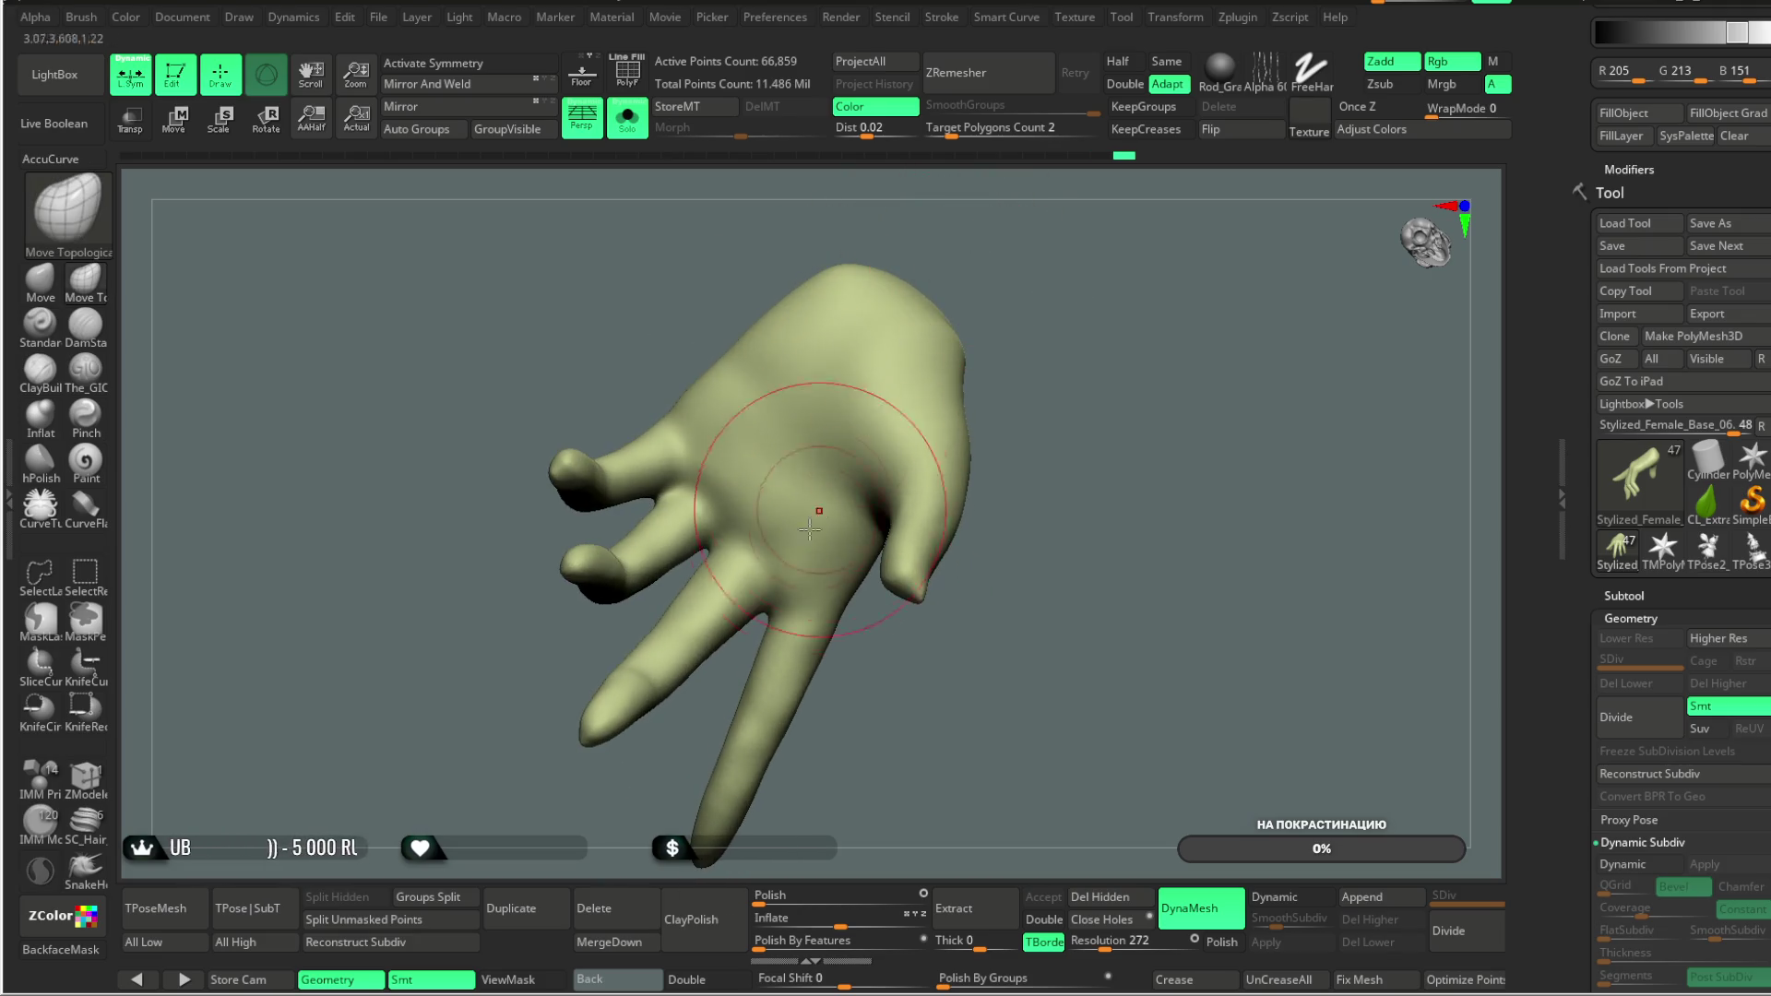
mouse_move(874, 673)
right_mouse_down()
mouse_move(710, 572)
mouse_move(751, 601)
right_mouse_up()
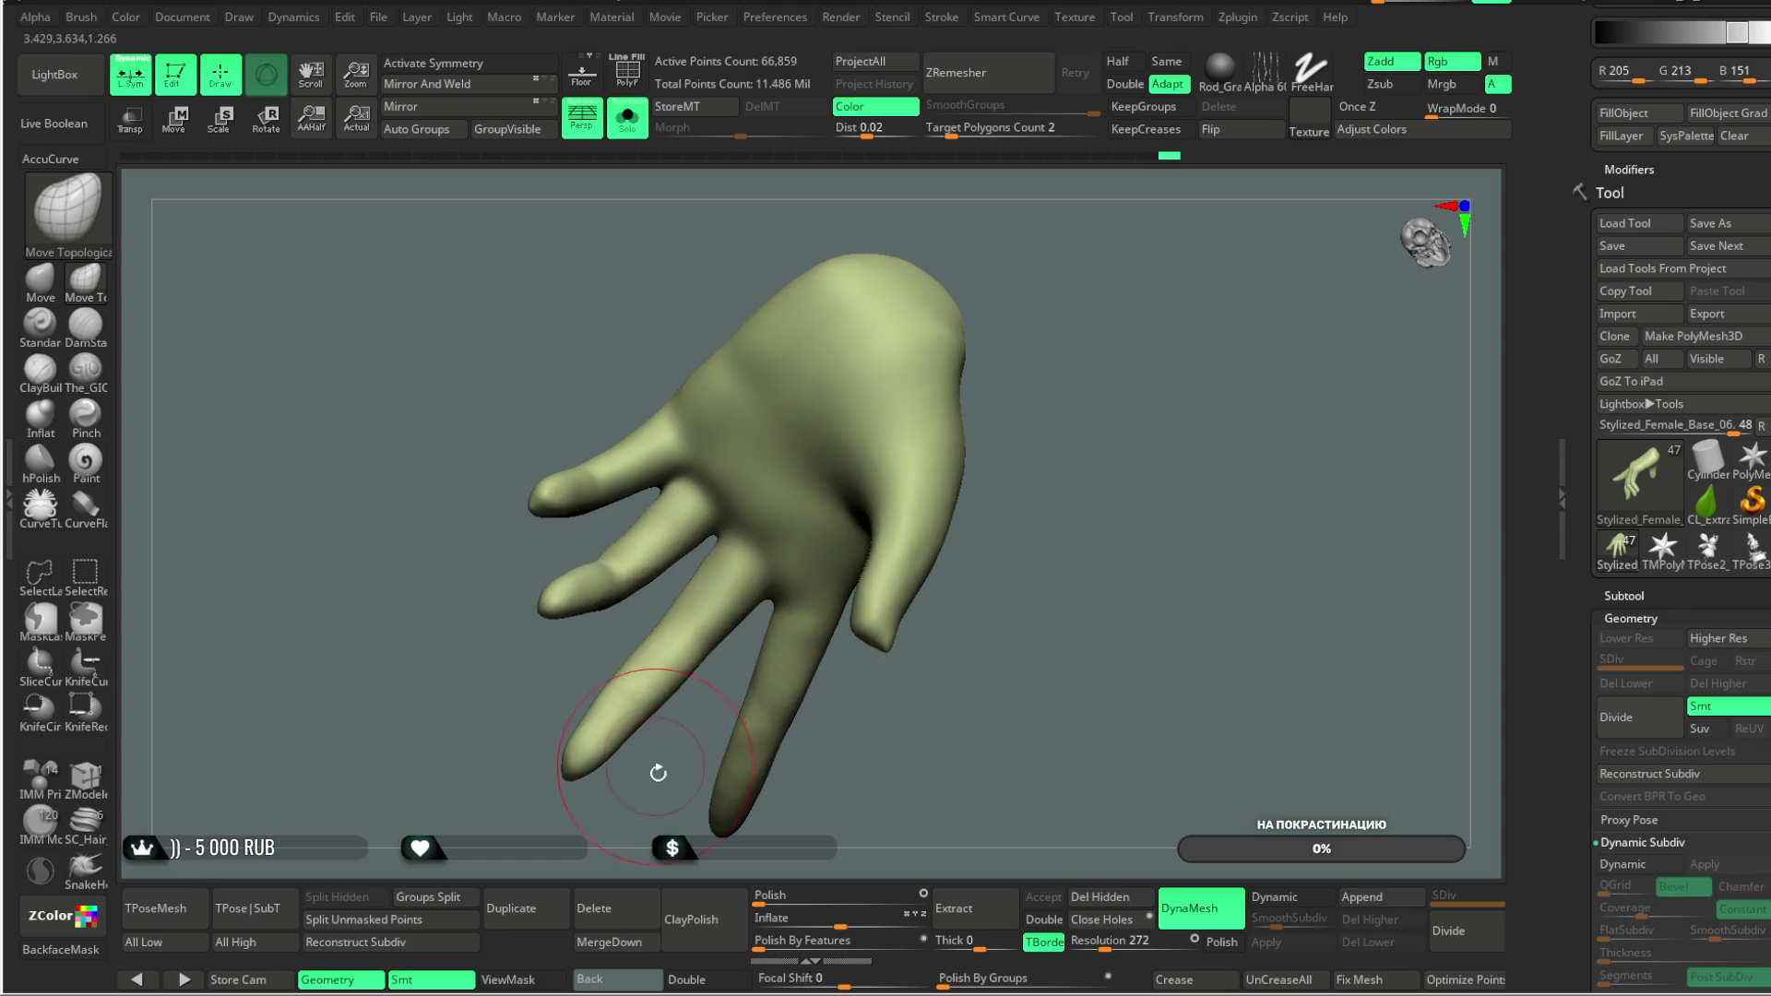
right_click_drag(657, 768, 679, 513)
mouse_move(675, 811)
right_mouse_down()
mouse_move(850, 434)
mouse_move(1088, 268)
mouse_move(1027, 324)
mouse_move(955, 425)
mouse_move(1016, 395)
mouse_move(980, 407)
mouse_move(881, 558)
mouse_move(910, 494)
mouse_move(863, 539)
mouse_move(840, 501)
right_mouse_up()
right_click(910, 494)
key("shift")
mouse_move(863, 666)
right_mouse_down()
mouse_move(862, 503)
mouse_move(901, 537)
right_mouse_up()
right_click(867, 507)
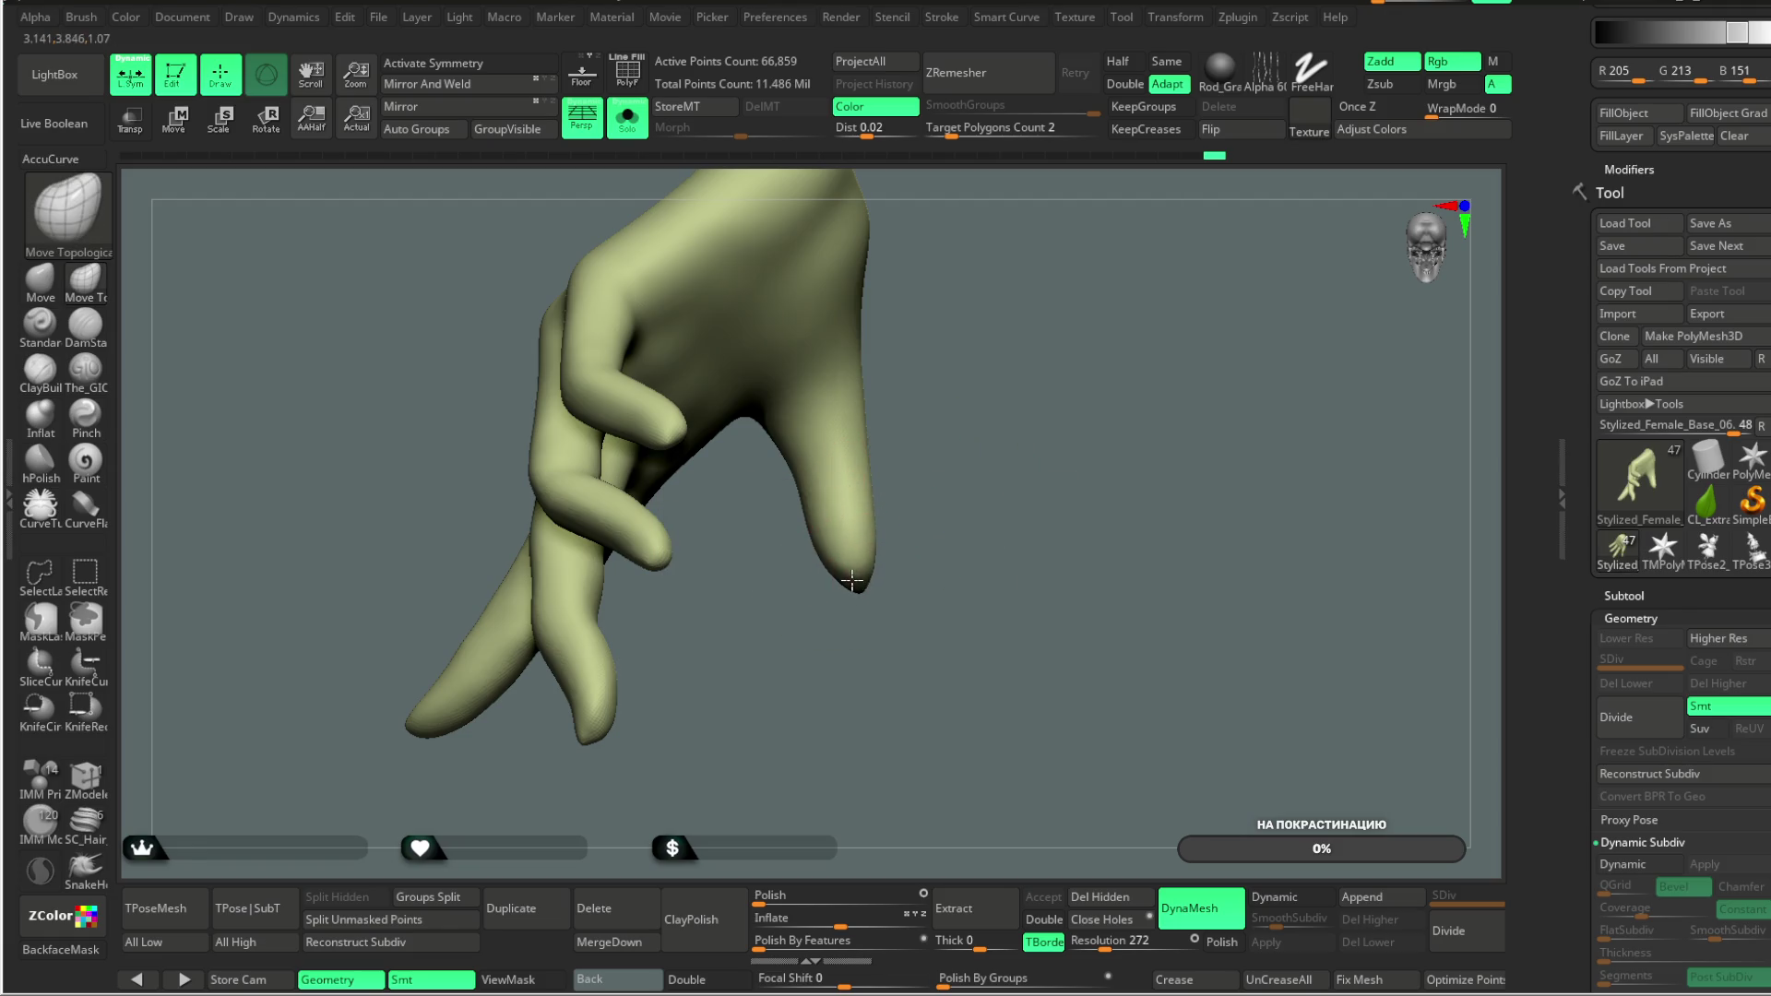
mouse_move(927, 363)
right_mouse_down()
mouse_move(917, 419)
mouse_move(783, 308)
mouse_move(820, 397)
right_mouse_up()
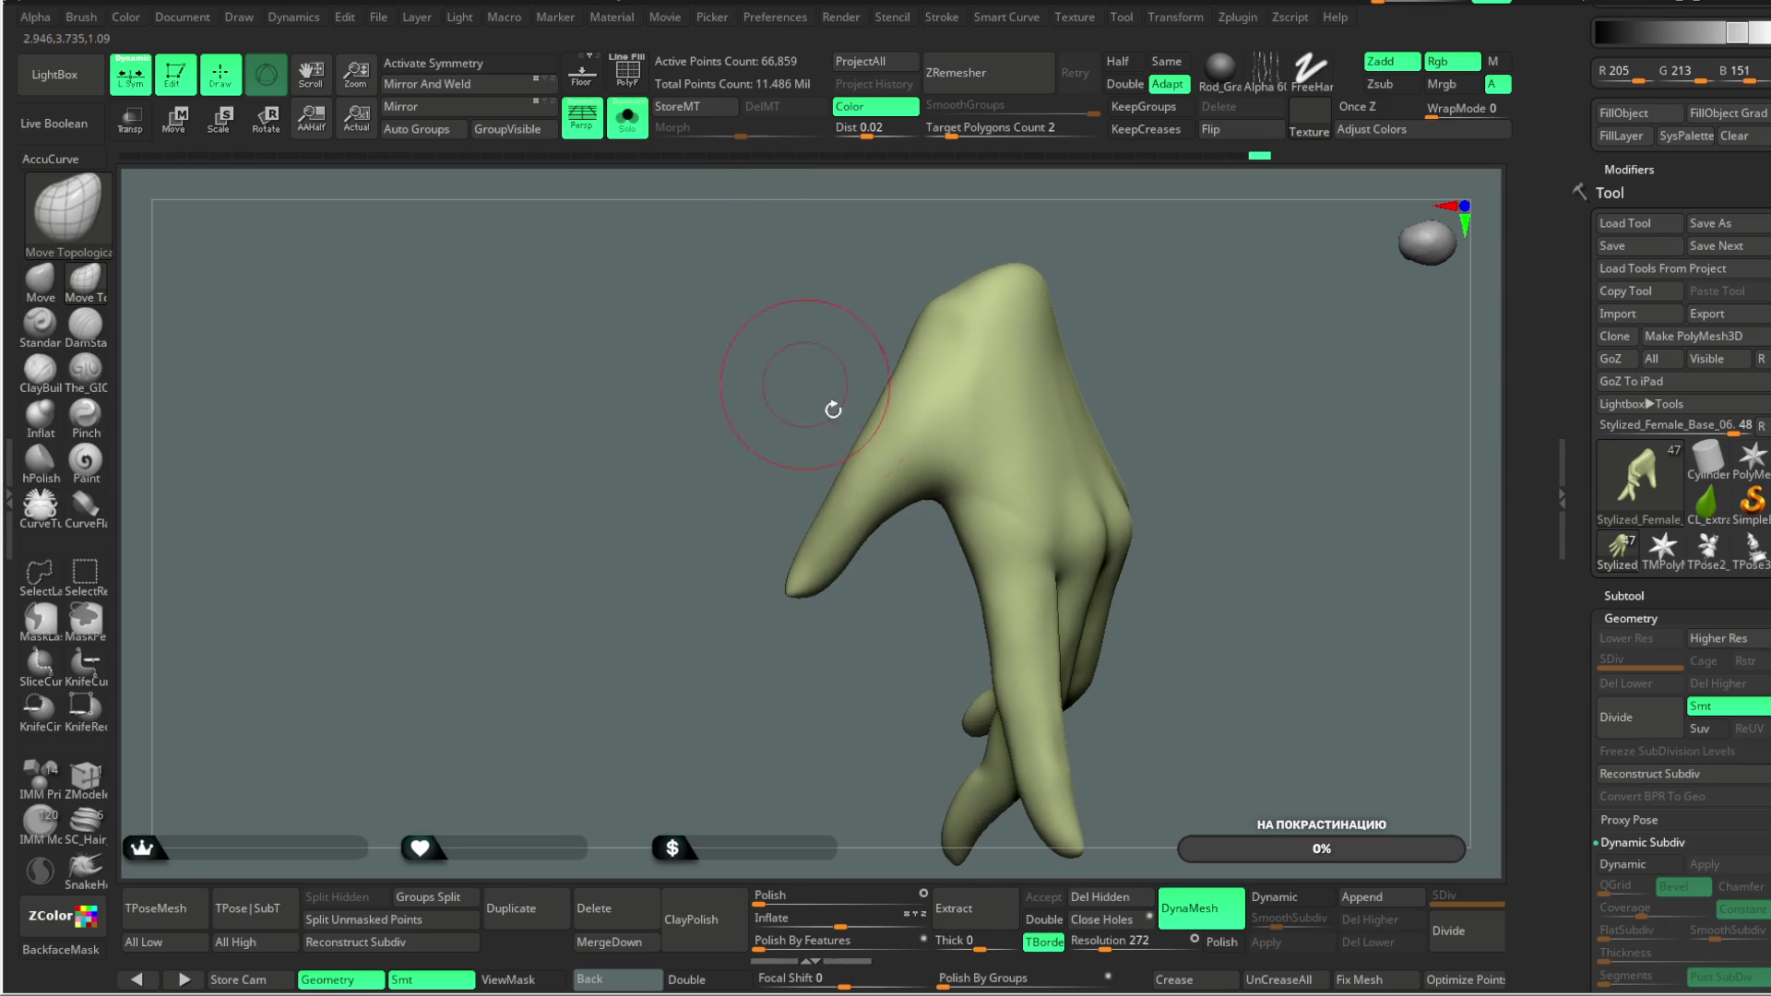
mouse_move(860, 587)
right_mouse_down()
mouse_move(917, 486)
mouse_move(884, 572)
right_mouse_up()
mouse_move(834, 460)
right_mouse_down()
mouse_move(871, 469)
mouse_move(815, 392)
right_mouse_up()
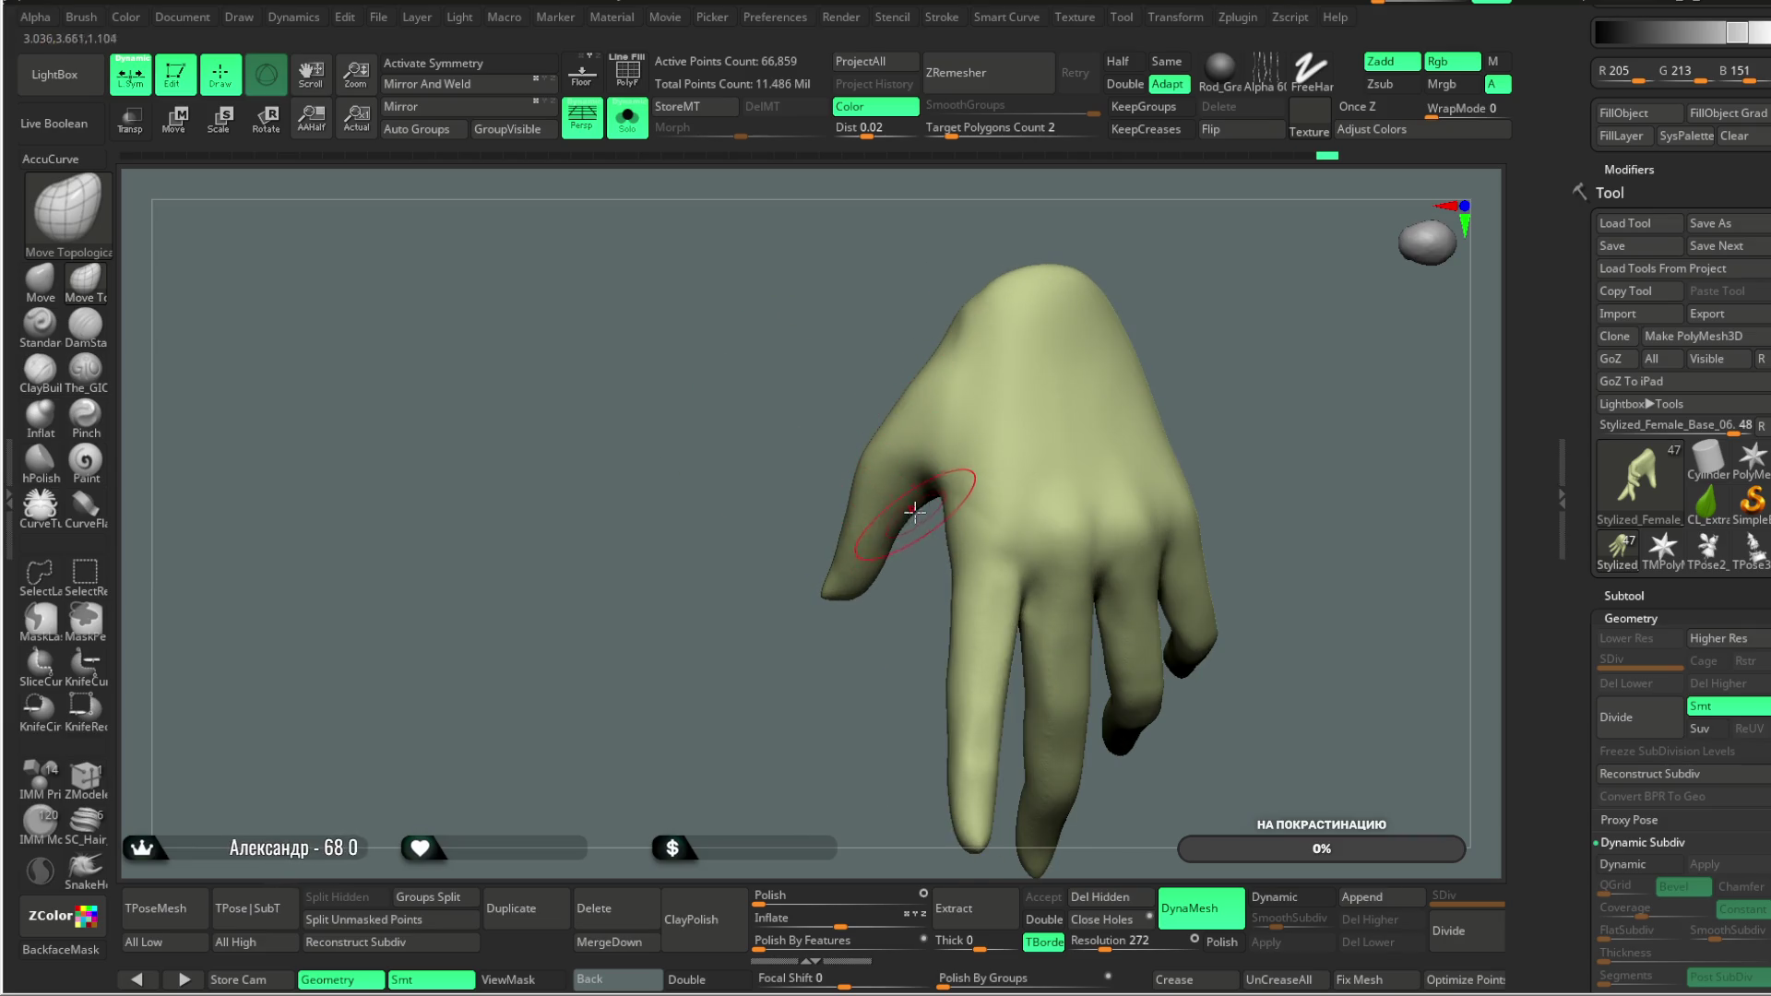
mouse_move(918, 572)
right_mouse_down()
mouse_move(929, 513)
mouse_move(901, 554)
mouse_move(848, 537)
right_mouse_up()
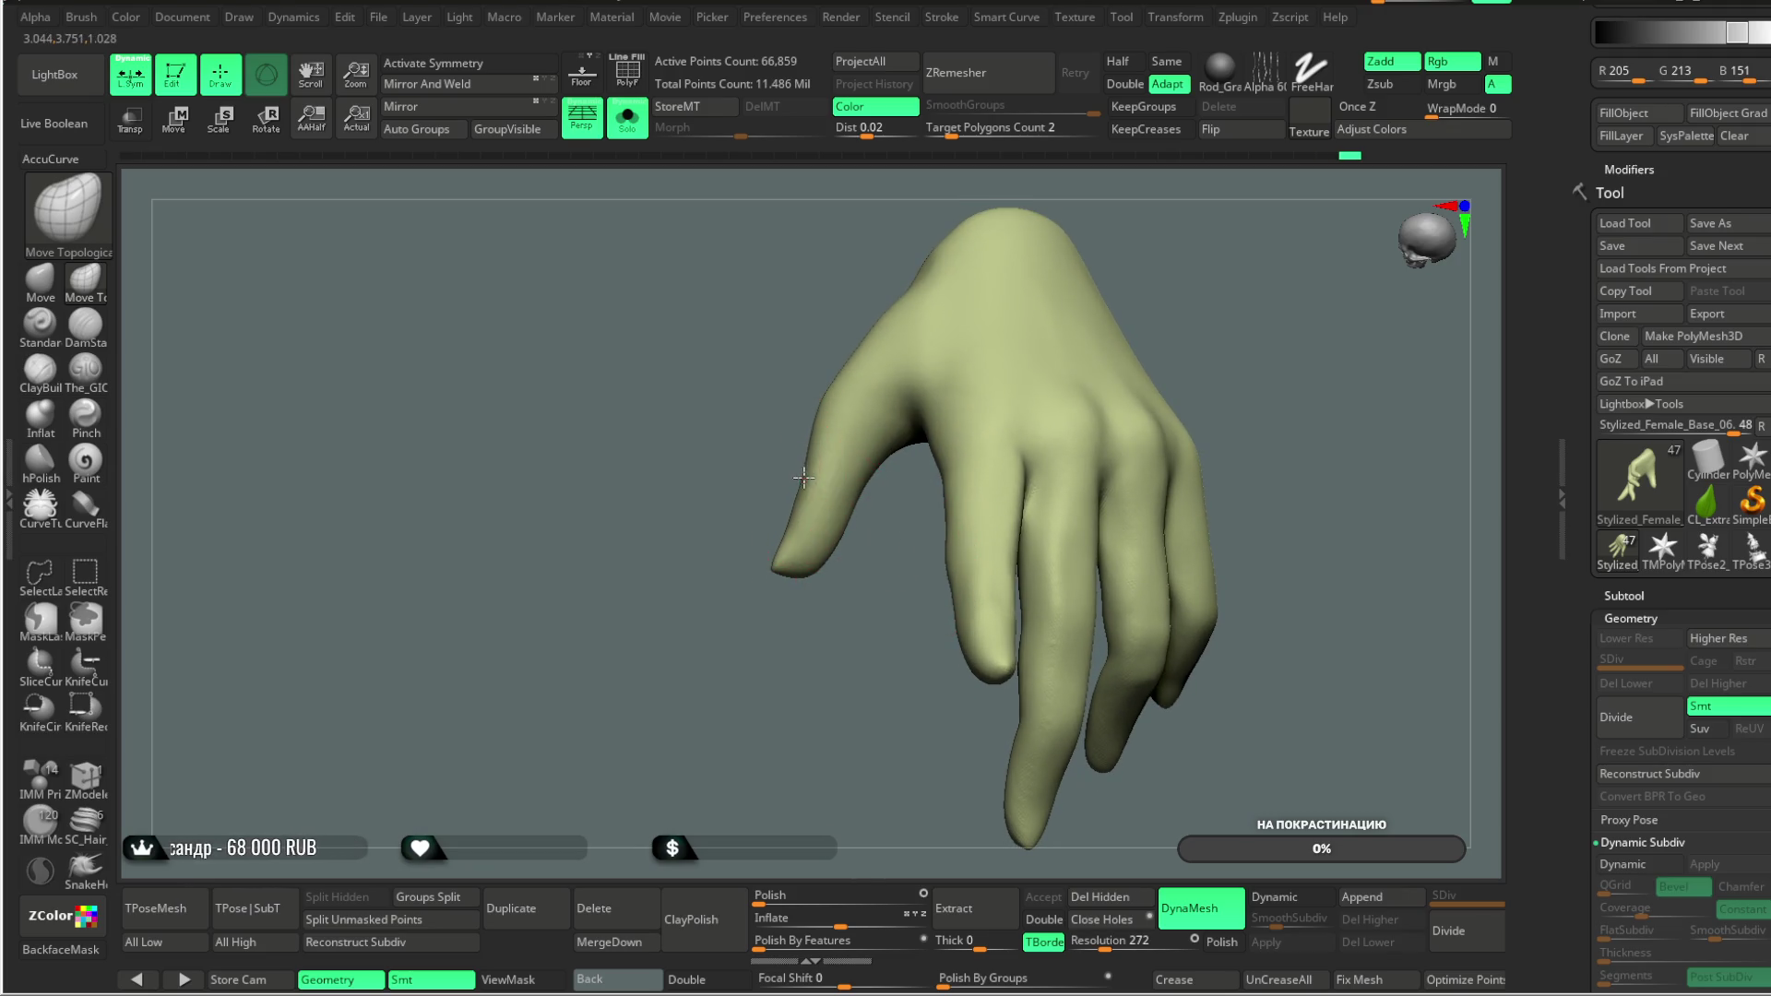
mouse_move(799, 459)
right_mouse_down()
mouse_move(886, 470)
mouse_move(812, 461)
mouse_move(878, 366)
right_mouse_up()
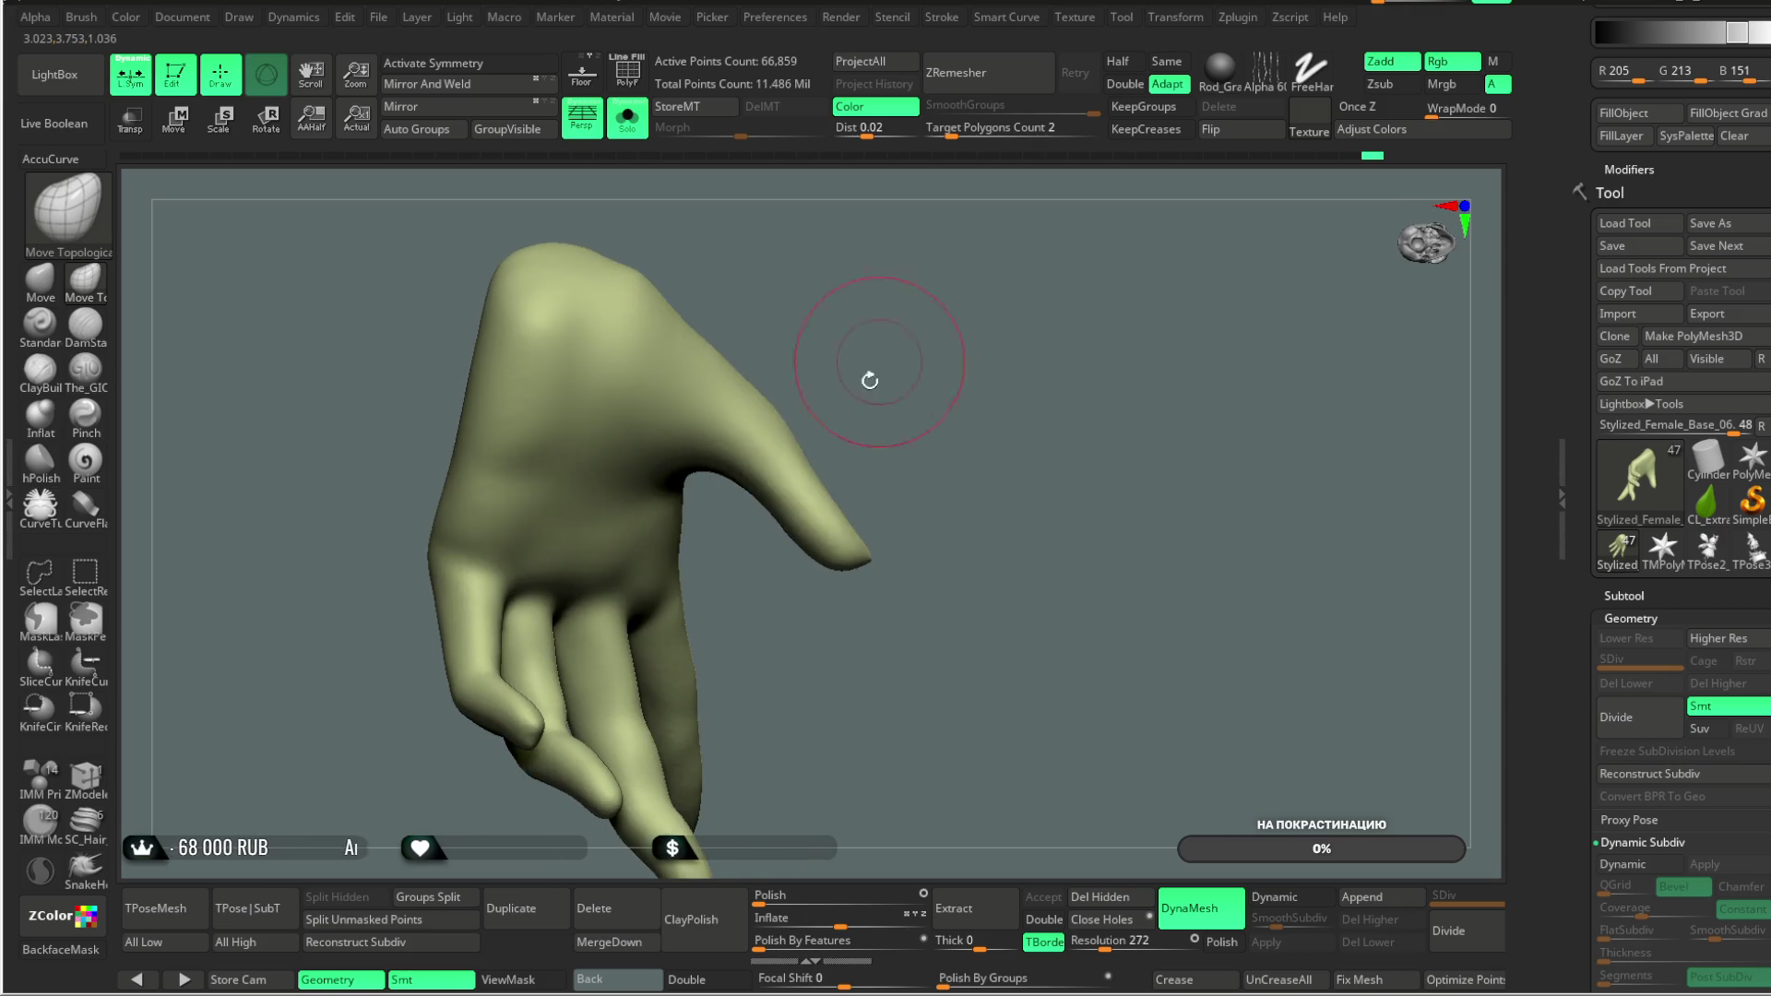
right_click_drag(797, 528, 876, 344)
mouse_move(747, 495)
right_mouse_down()
mouse_move(889, 407)
mouse_move(791, 441)
right_mouse_up()
mouse_move(893, 477)
right_mouse_down()
mouse_move(698, 581)
mouse_move(656, 555)
right_mouse_up()
mouse_move(863, 399)
right_mouse_down()
mouse_move(839, 384)
mouse_move(881, 471)
mouse_move(881, 396)
right_mouse_up()
mouse_move(479, 699)
right_mouse_down()
mouse_move(731, 494)
mouse_move(755, 510)
right_mouse_up()
mouse_move(559, 584)
right_mouse_down("alt")
mouse_move(614, 517)
mouse_move(599, 435)
right_mouse_up("alt")
key("space")
key("shift")
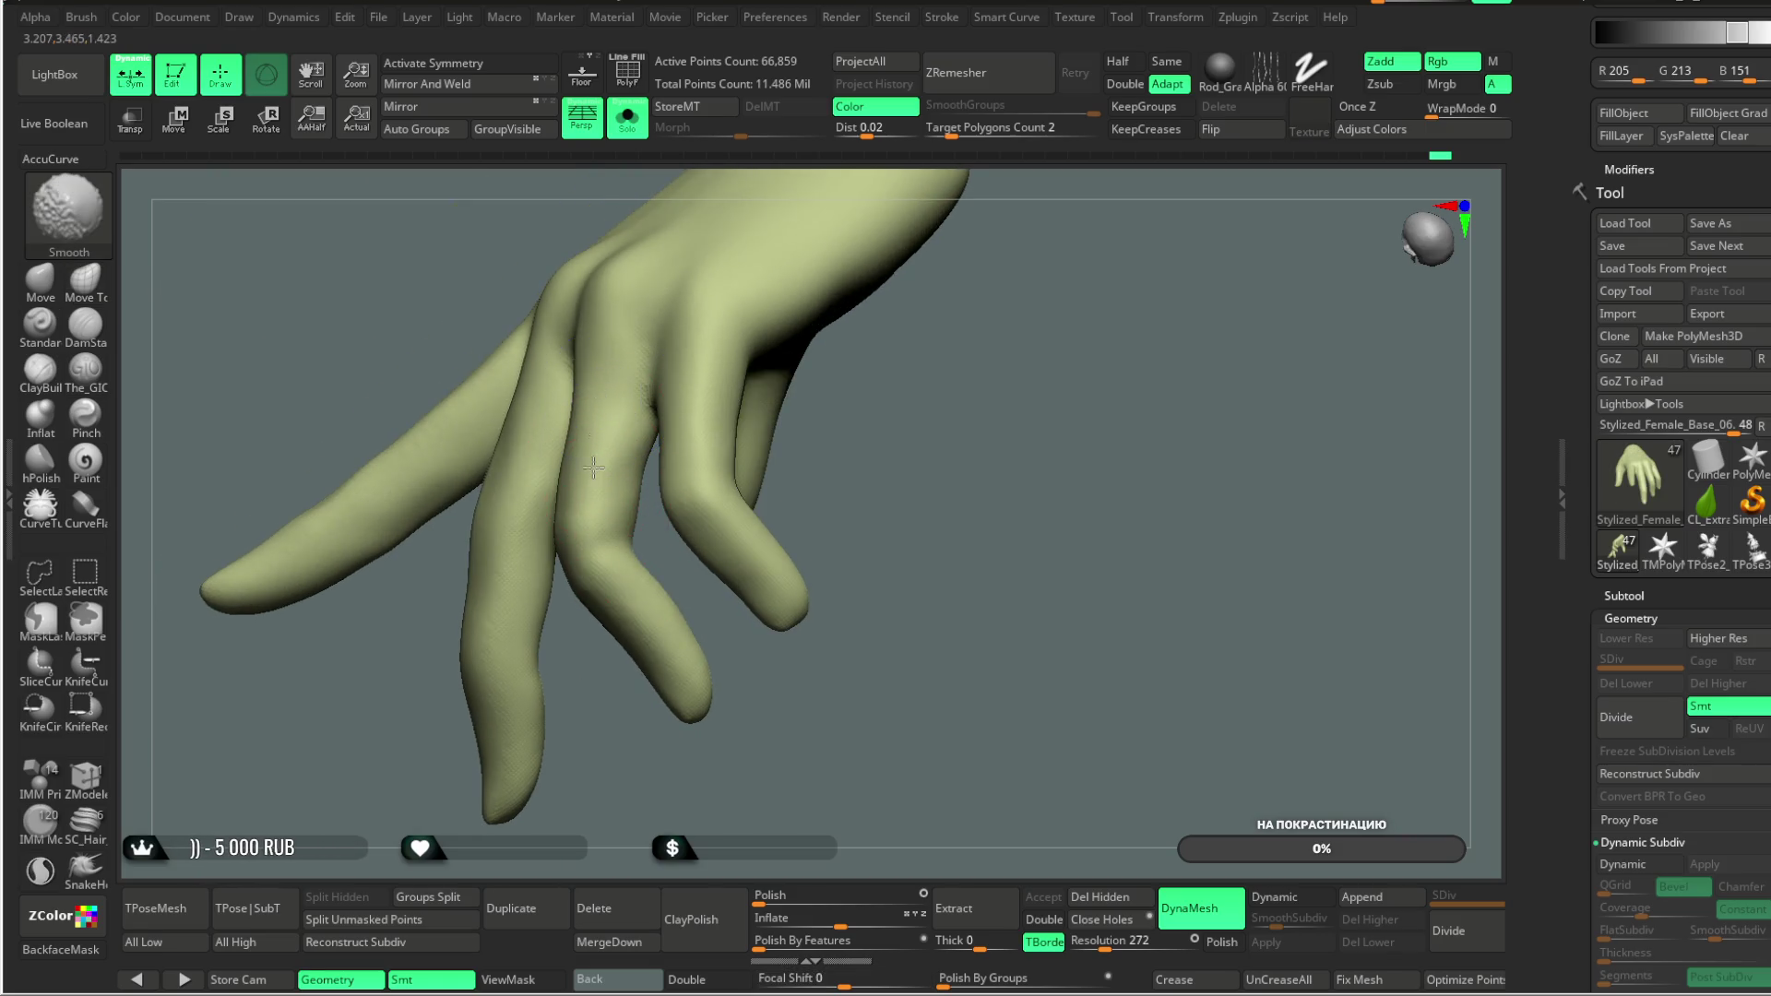
Step: Switch to The_GIO brush and make its draw size much larger
mouse_move(905, 384)
right_mouse_down()
mouse_move(581, 456)
mouse_move(830, 434)
right_mouse_up()
key("space")
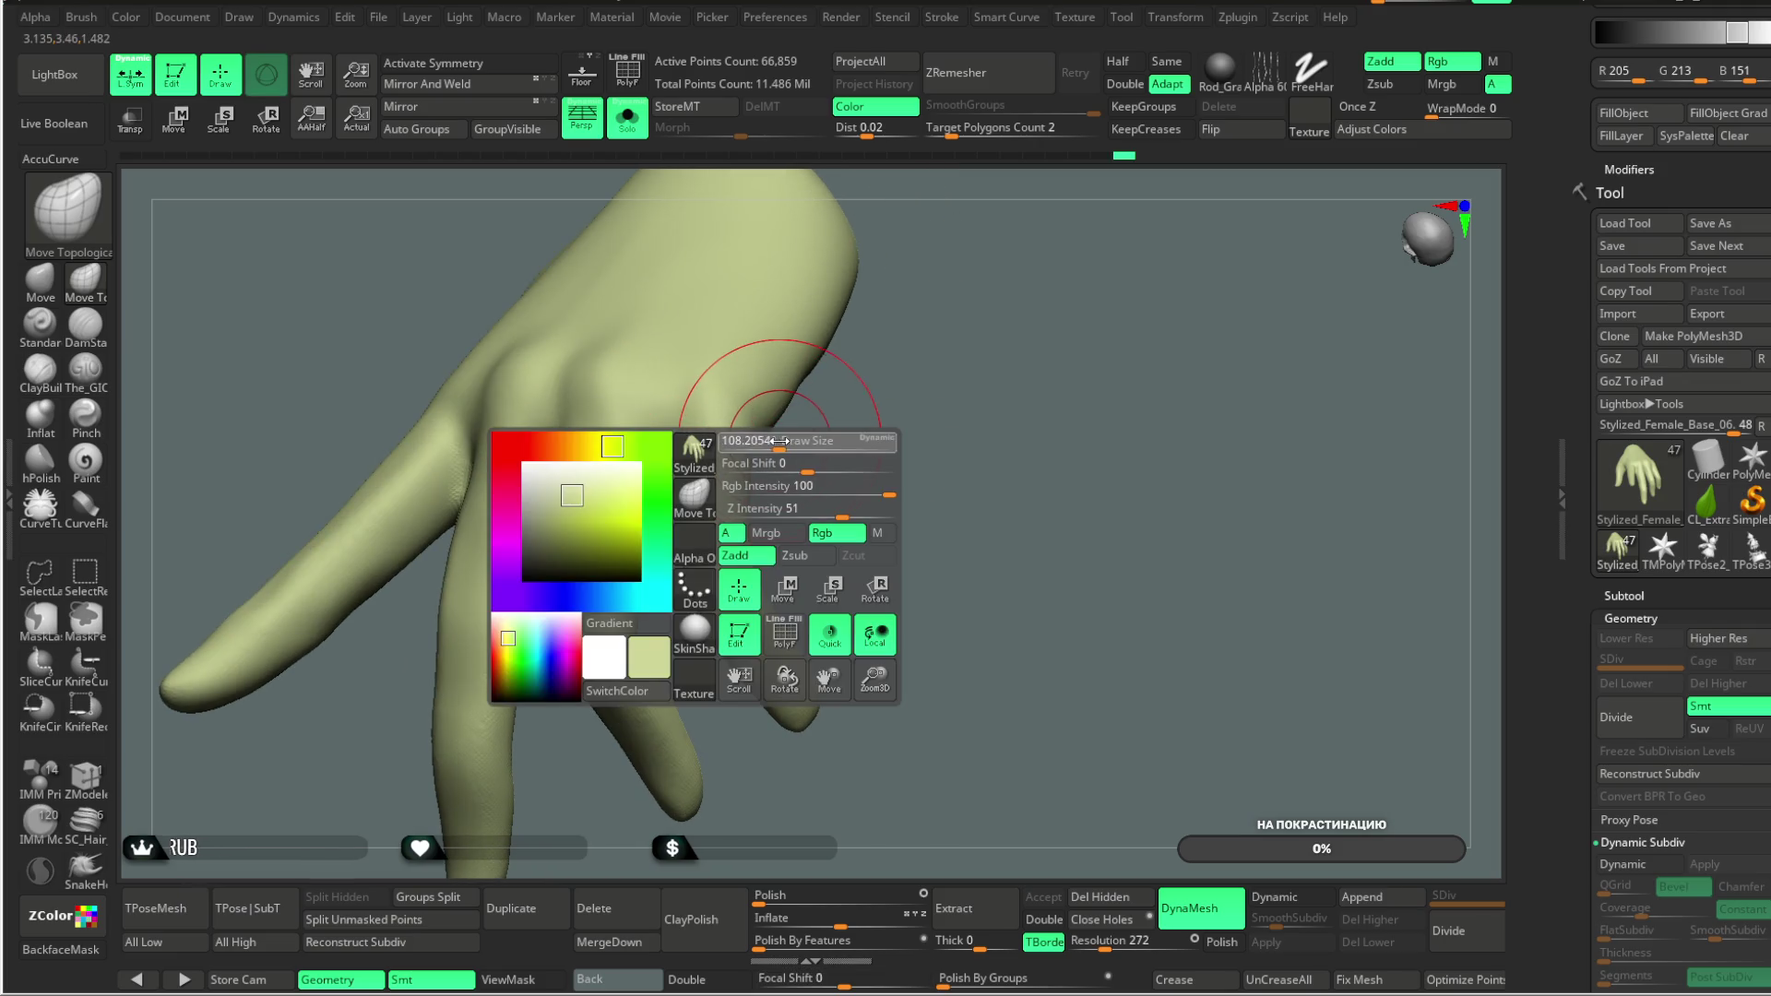
mouse_move(553, 446)
right_mouse_down()
mouse_move(913, 467)
mouse_move(705, 510)
right_mouse_up()
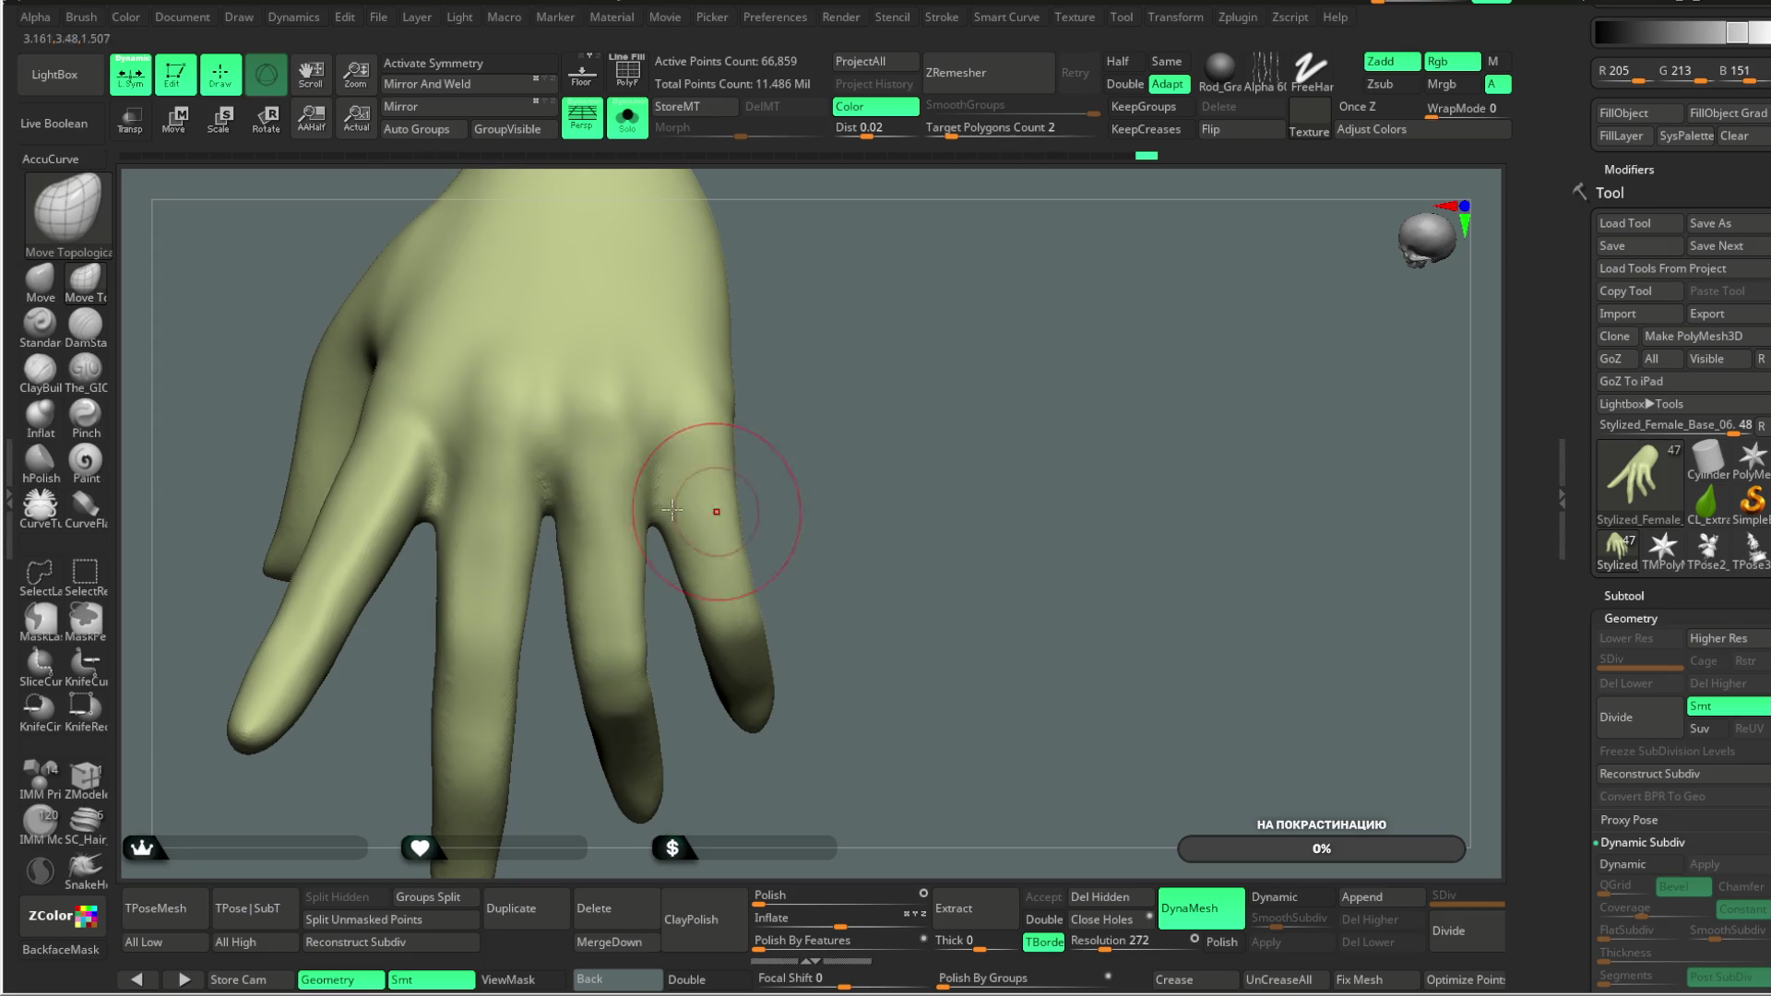
left_click(86, 371)
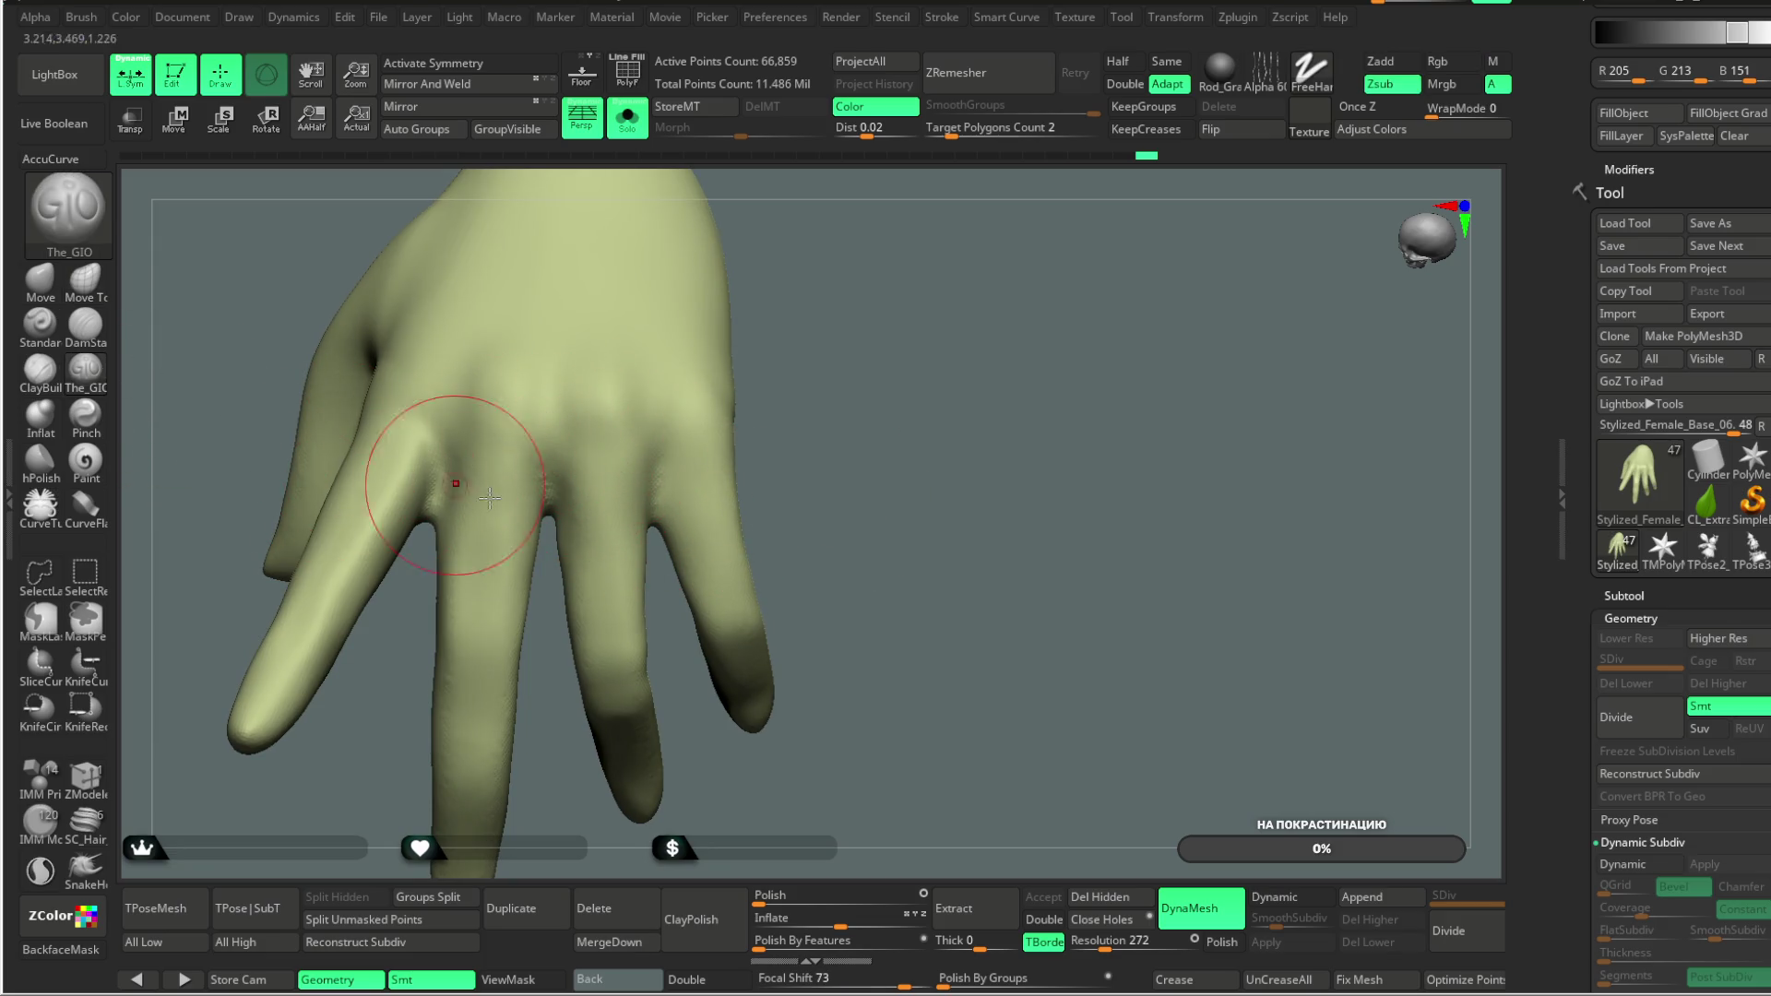
key("space")
left_click_drag(715, 457, 770, 457)
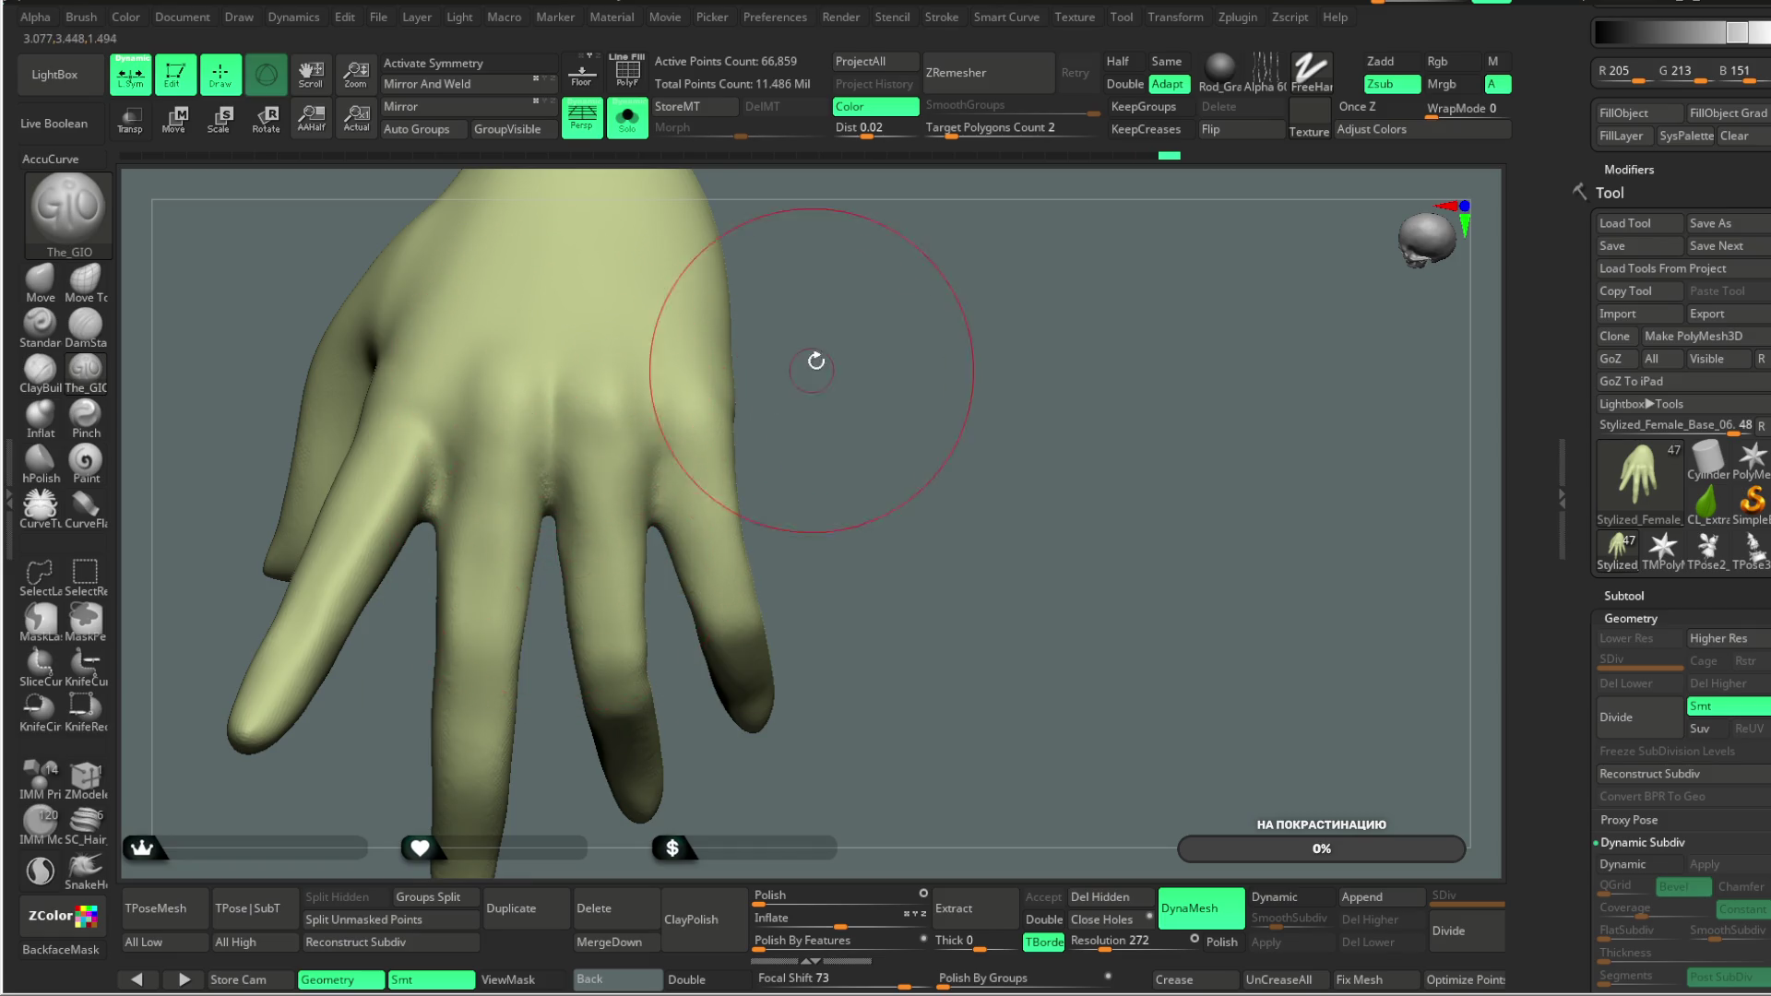
Step: Orbit the hand through several views, ending on a close palm view
left_click_drag(814, 365, 644, 384)
left_click_drag(663, 563, 838, 410)
mouse_move(525, 442)
left_mouse_down()
mouse_move(530, 480)
mouse_move(515, 472)
left_mouse_up()
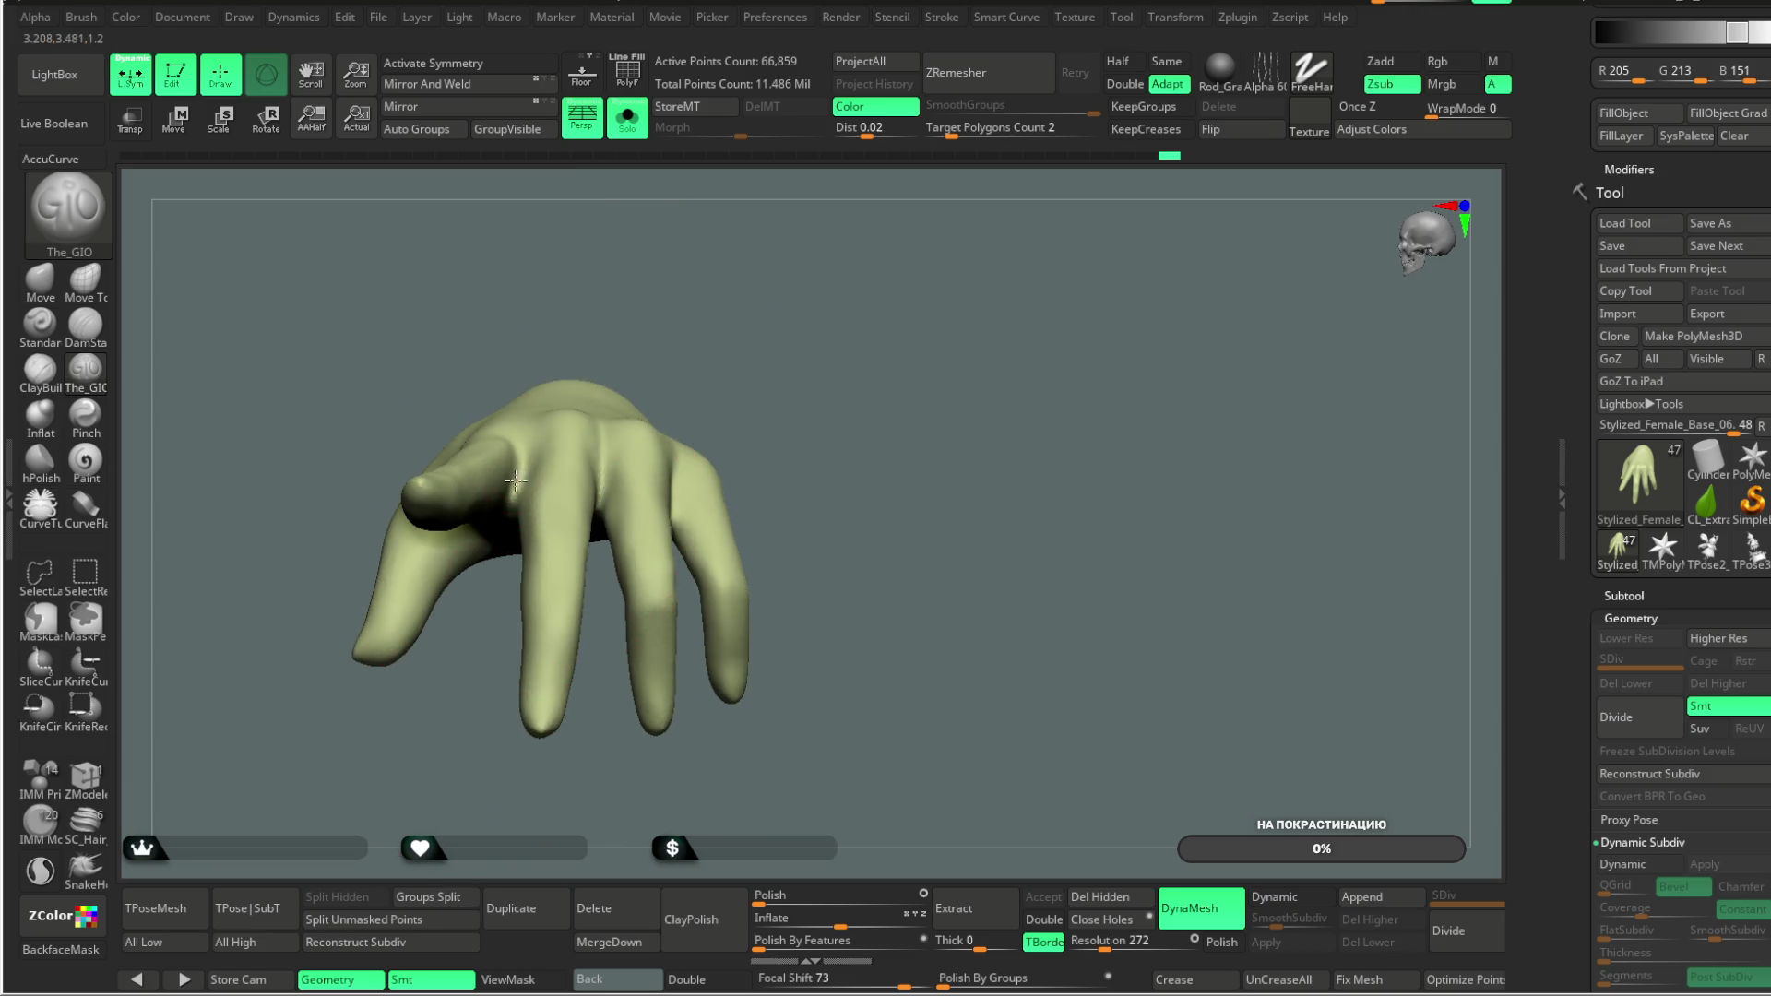
mouse_move(515, 546)
left_mouse_down()
mouse_move(633, 268)
mouse_move(516, 489)
left_mouse_up()
mouse_move(623, 348)
left_mouse_down()
mouse_move(573, 645)
mouse_move(527, 475)
left_mouse_up()
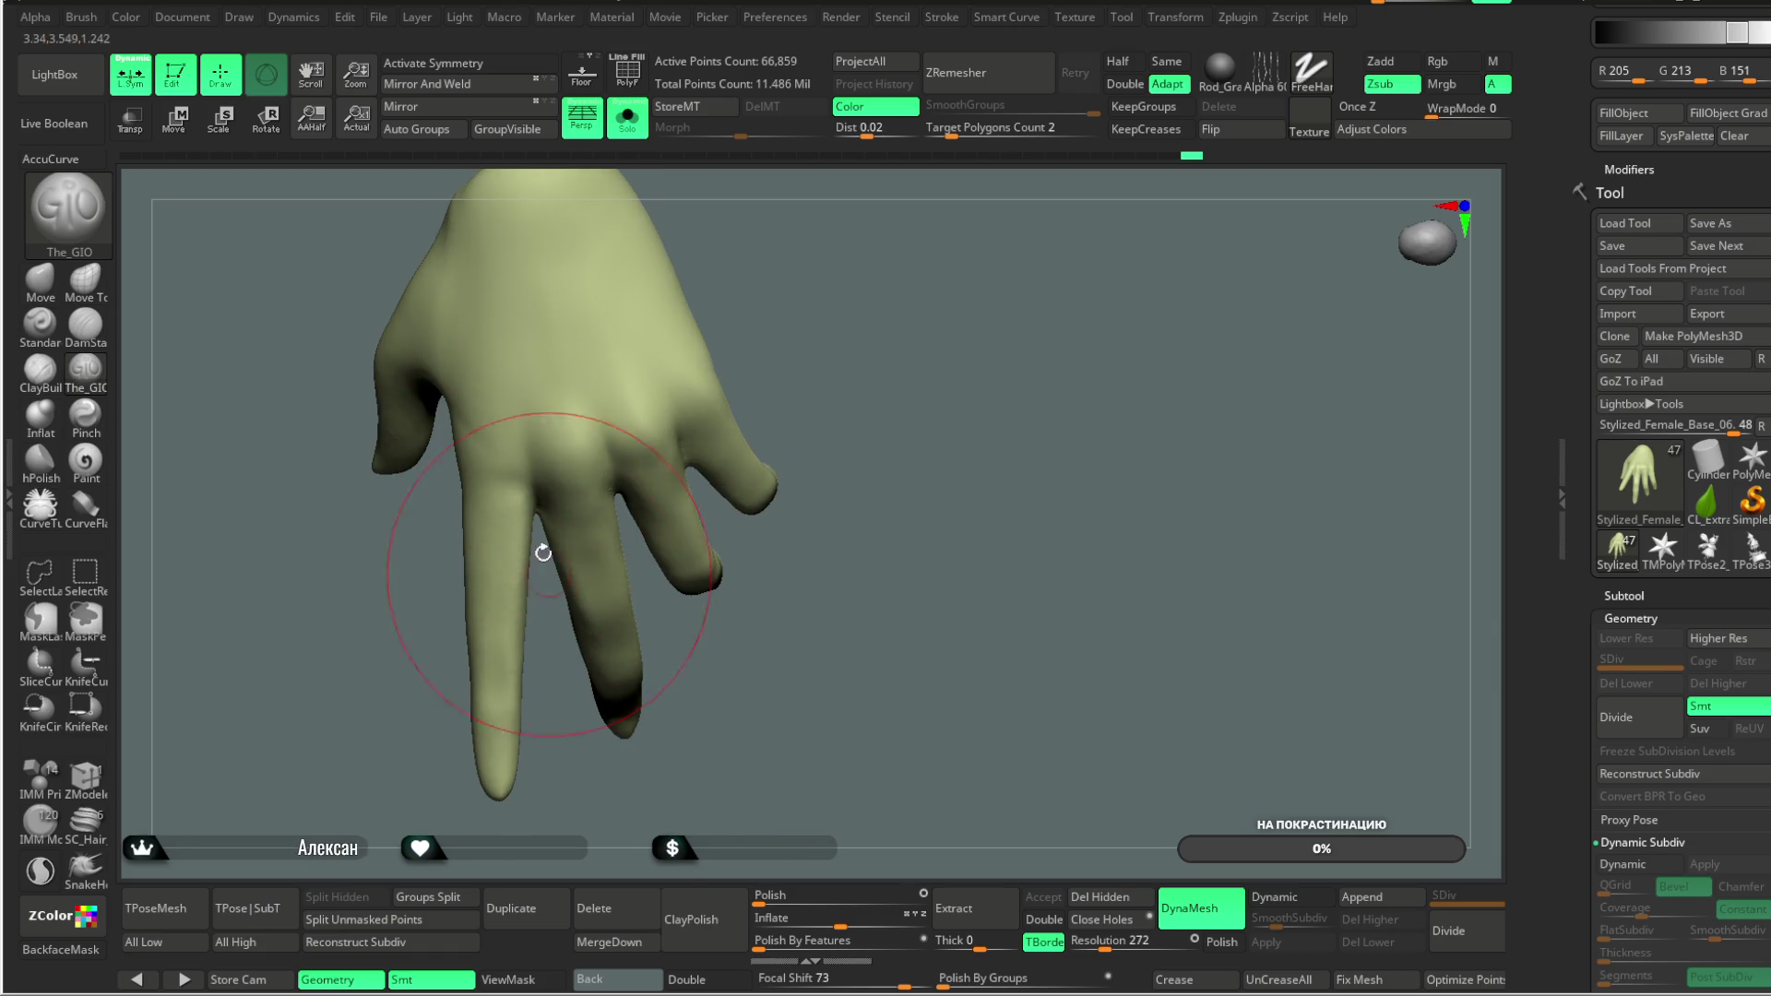
left_click_drag(700, 652, 580, 424)
mouse_move(789, 330)
left_mouse_down()
mouse_move(806, 300)
mouse_move(766, 288)
left_mouse_up()
mouse_move(758, 473)
left_mouse_down()
mouse_move(830, 245)
mouse_move(806, 209)
mouse_move(863, 349)
left_mouse_up()
Step: Switch to the Move brush, nudge the fingers up-left, and turn the hand to show its back
key("space")
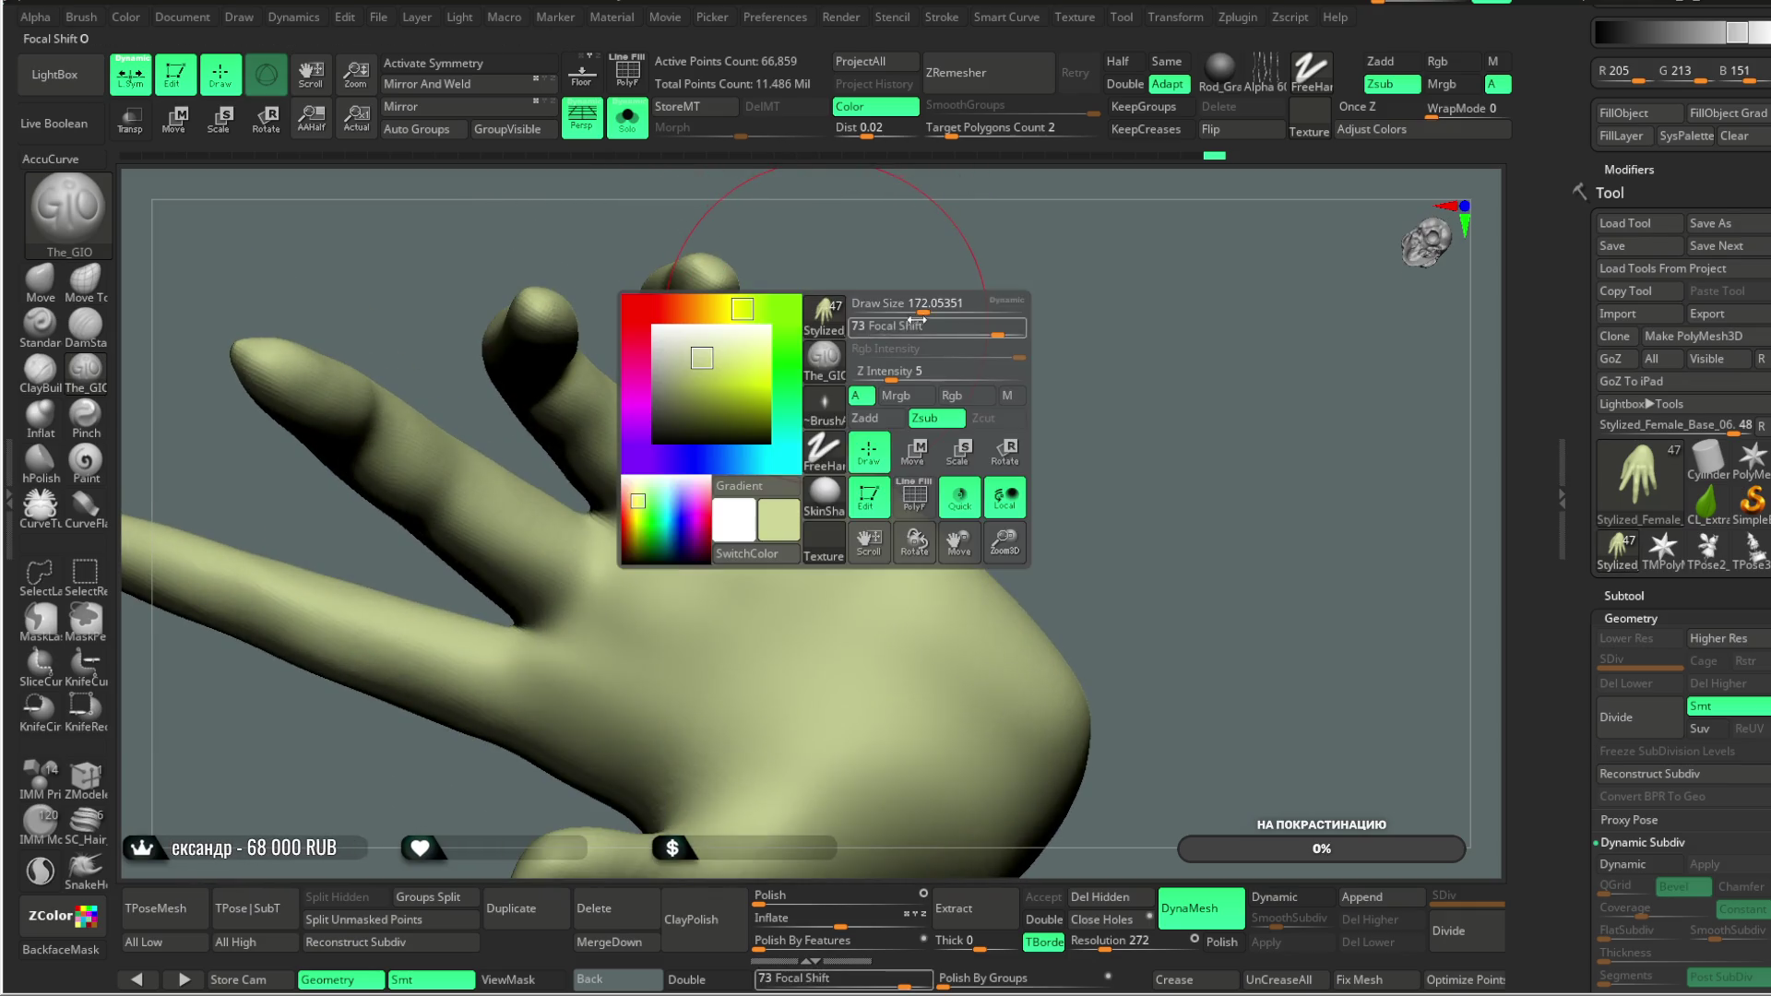
left_click(41, 285)
mouse_move(710, 480)
left_mouse_down()
mouse_move(664, 423)
mouse_move(679, 420)
left_mouse_up()
key("space")
mouse_move(883, 332)
left_mouse_down()
mouse_move(904, 387)
mouse_move(936, 344)
left_mouse_up()
mouse_move(831, 320)
left_mouse_down()
mouse_move(853, 344)
mouse_move(822, 277)
mouse_move(811, 336)
mouse_move(799, 310)
mouse_move(779, 324)
mouse_move(846, 348)
mouse_move(837, 300)
mouse_move(803, 369)
left_mouse_up()
key("space")
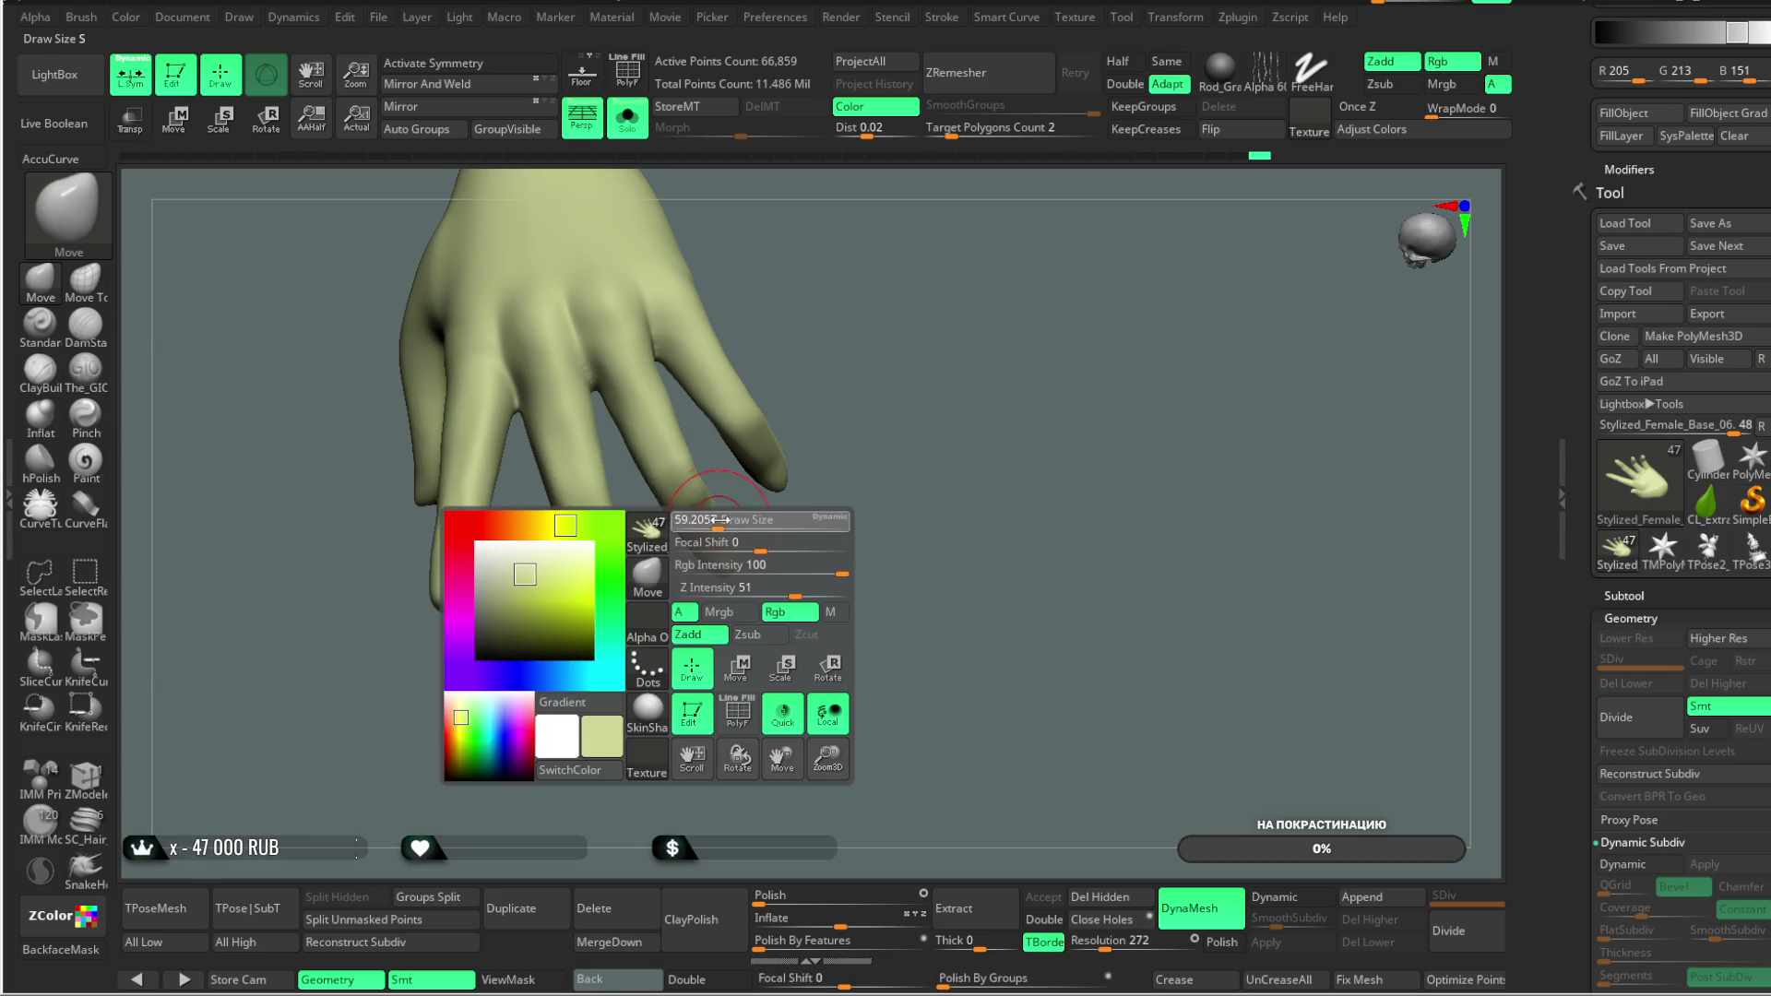
Step: Turn the hand fingers-down, lasso-mask the ring finger, and invert the mask to free only it
right_click_drag(631, 643, 638, 601)
mouse_move(568, 689)
right_mouse_down()
mouse_move(599, 475)
mouse_move(538, 704)
mouse_move(593, 474)
right_mouse_up()
key("space")
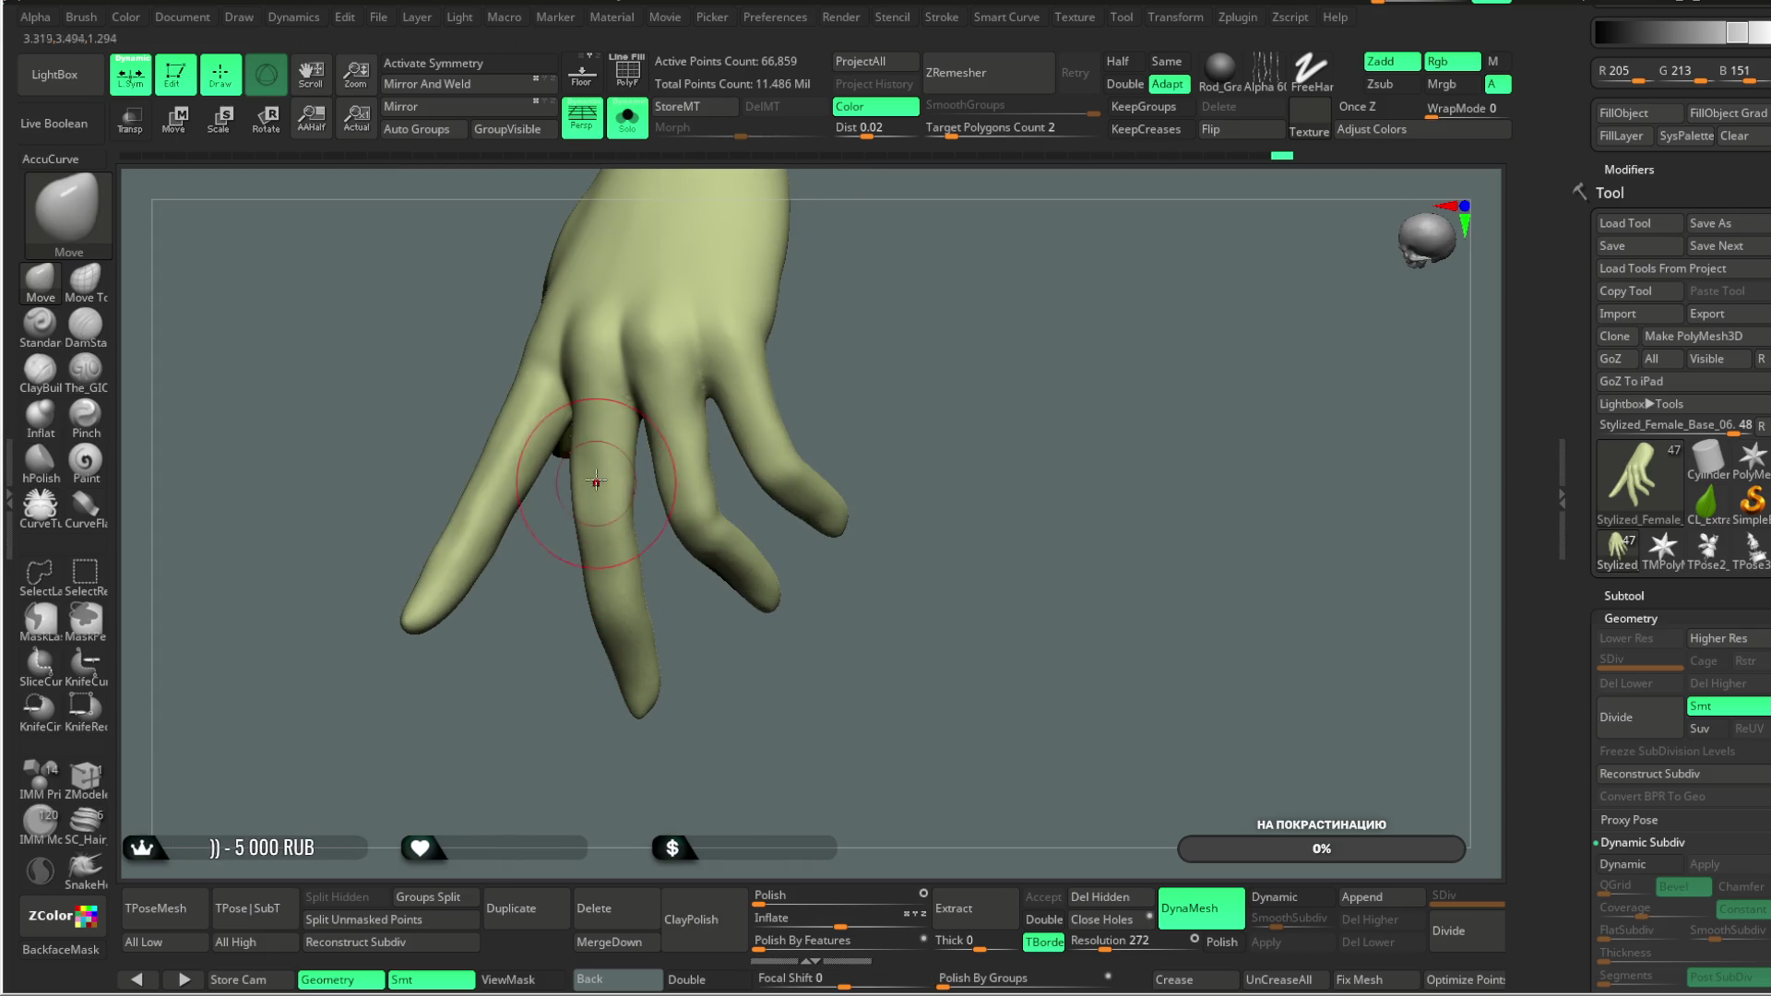
mouse_move(573, 594)
right_mouse_down()
mouse_move(720, 491)
mouse_move(784, 486)
mouse_move(917, 400)
mouse_move(816, 402)
right_mouse_up()
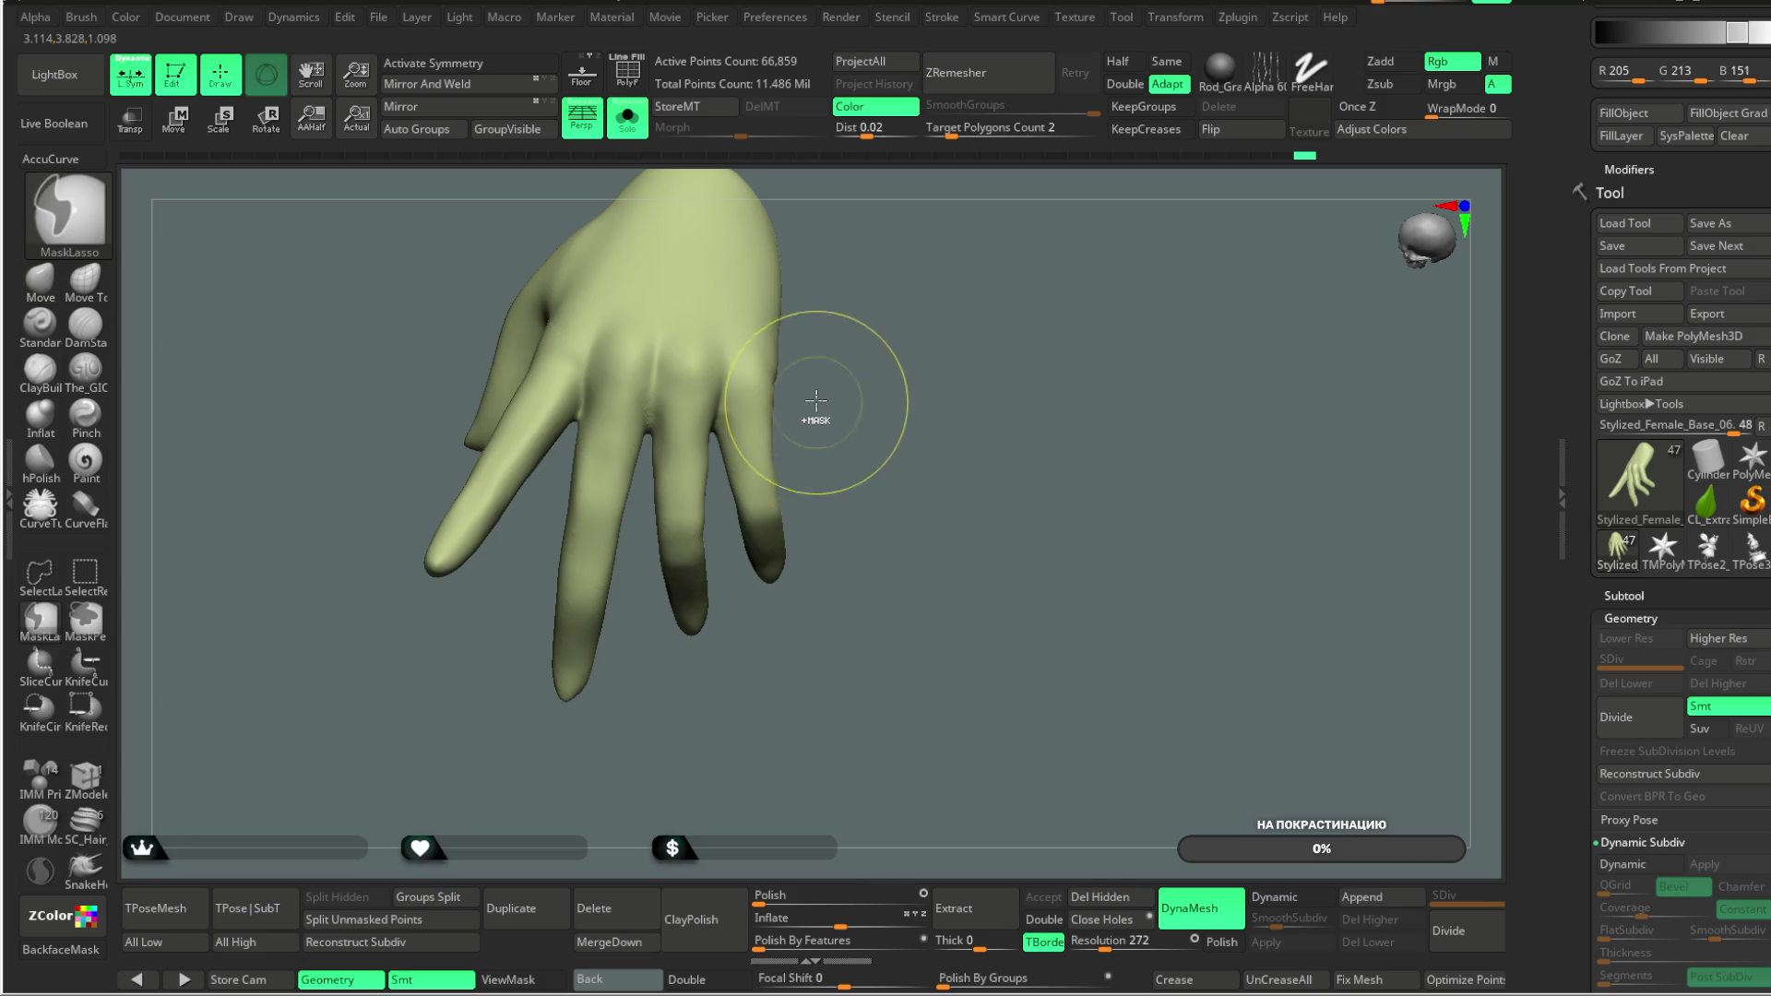
left_click_drag(730, 538, 797, 456, "ctrl")
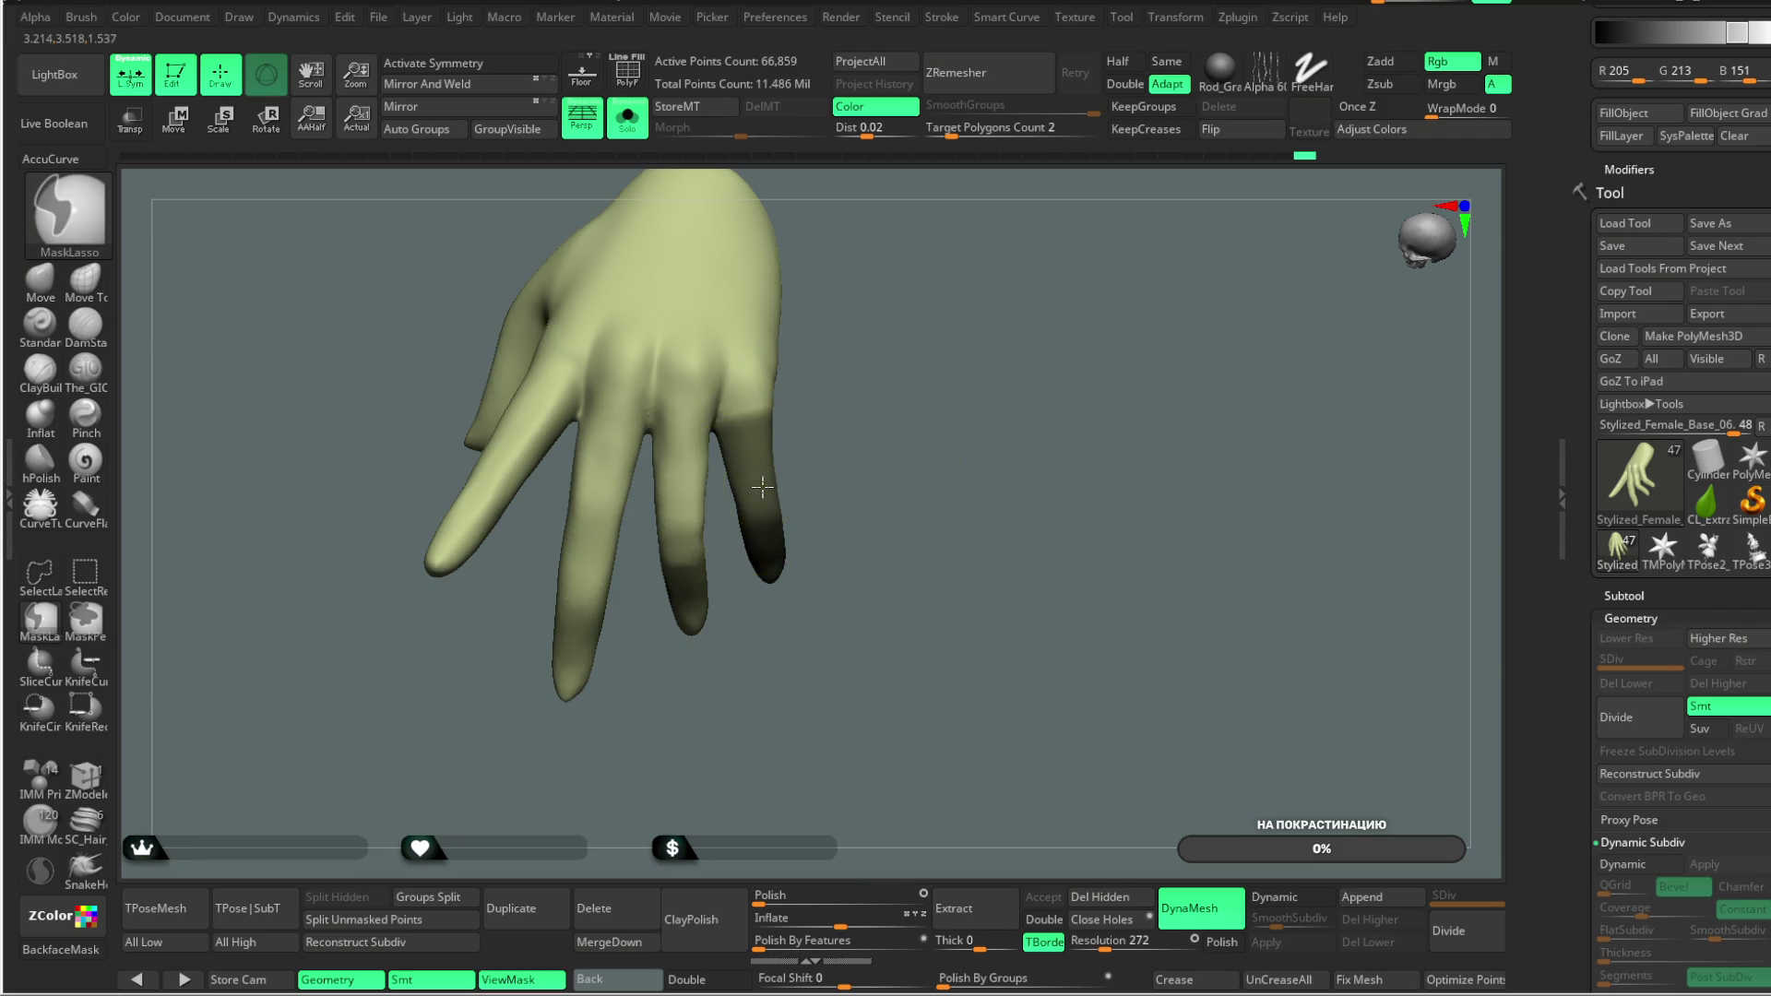
left_click(830, 415, "ctrl")
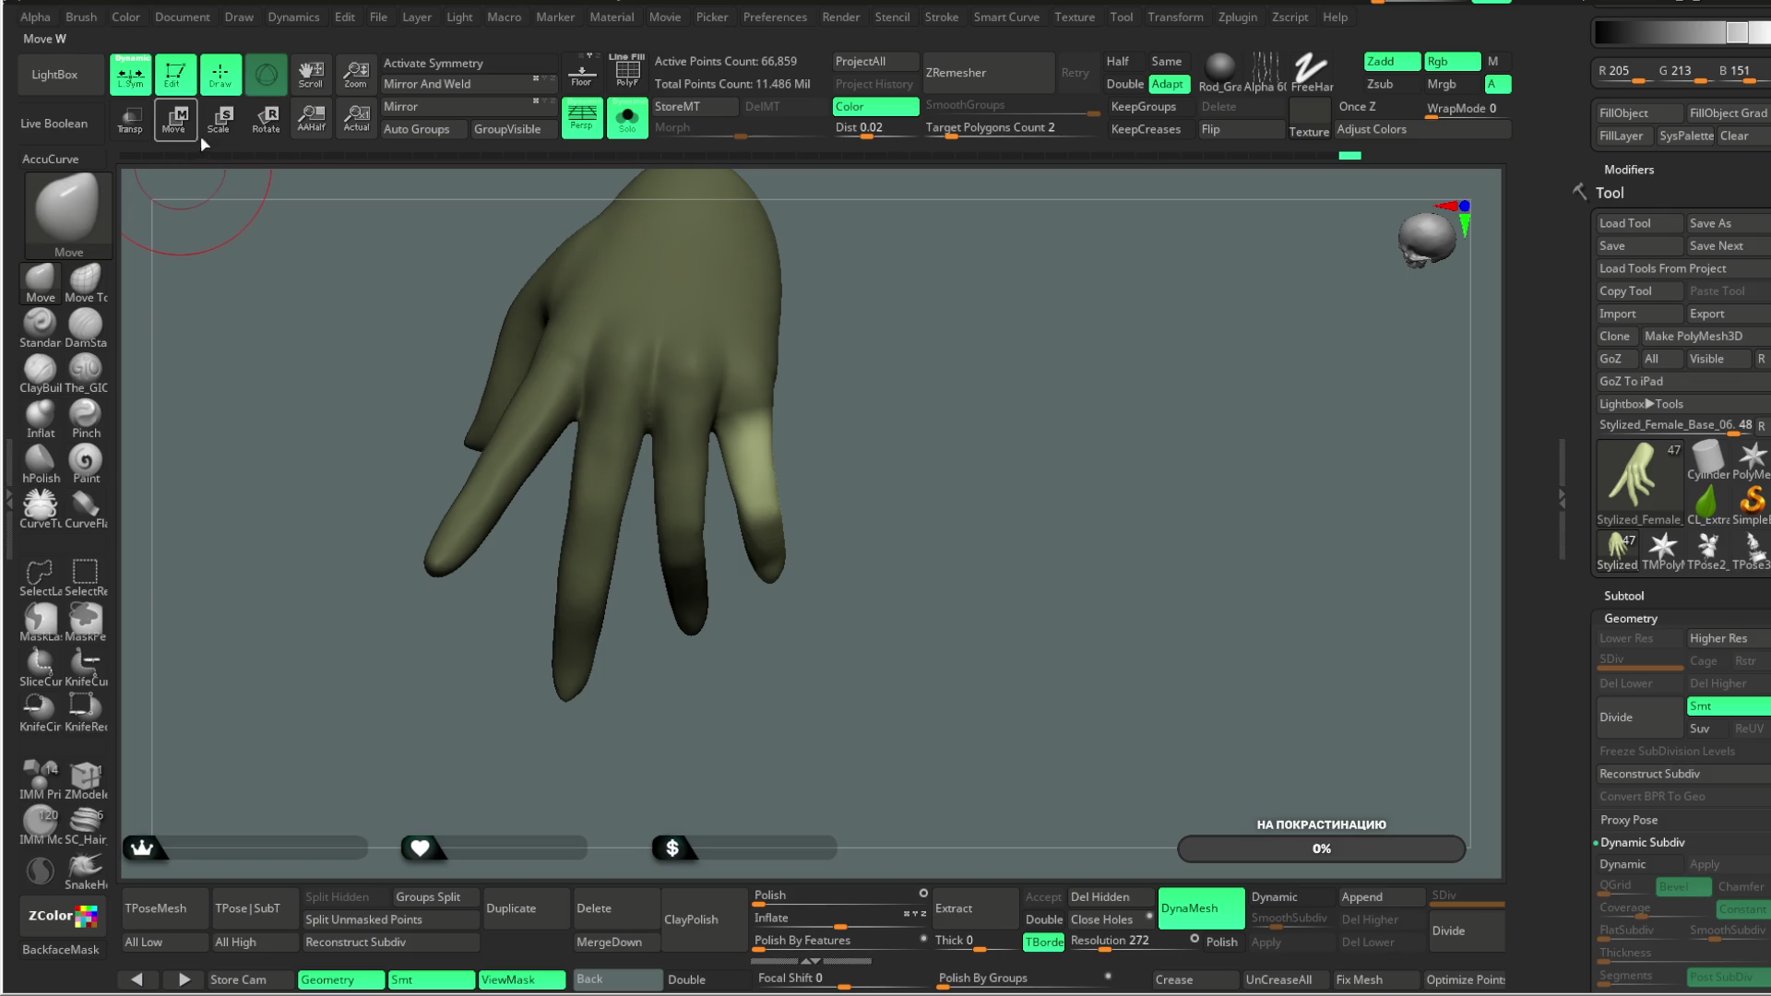
Step: Turn off Gizmo 3D, switch to transpose Rotate, and draw a transpose line along the finger
left_click(221, 118)
left_click(284, 87)
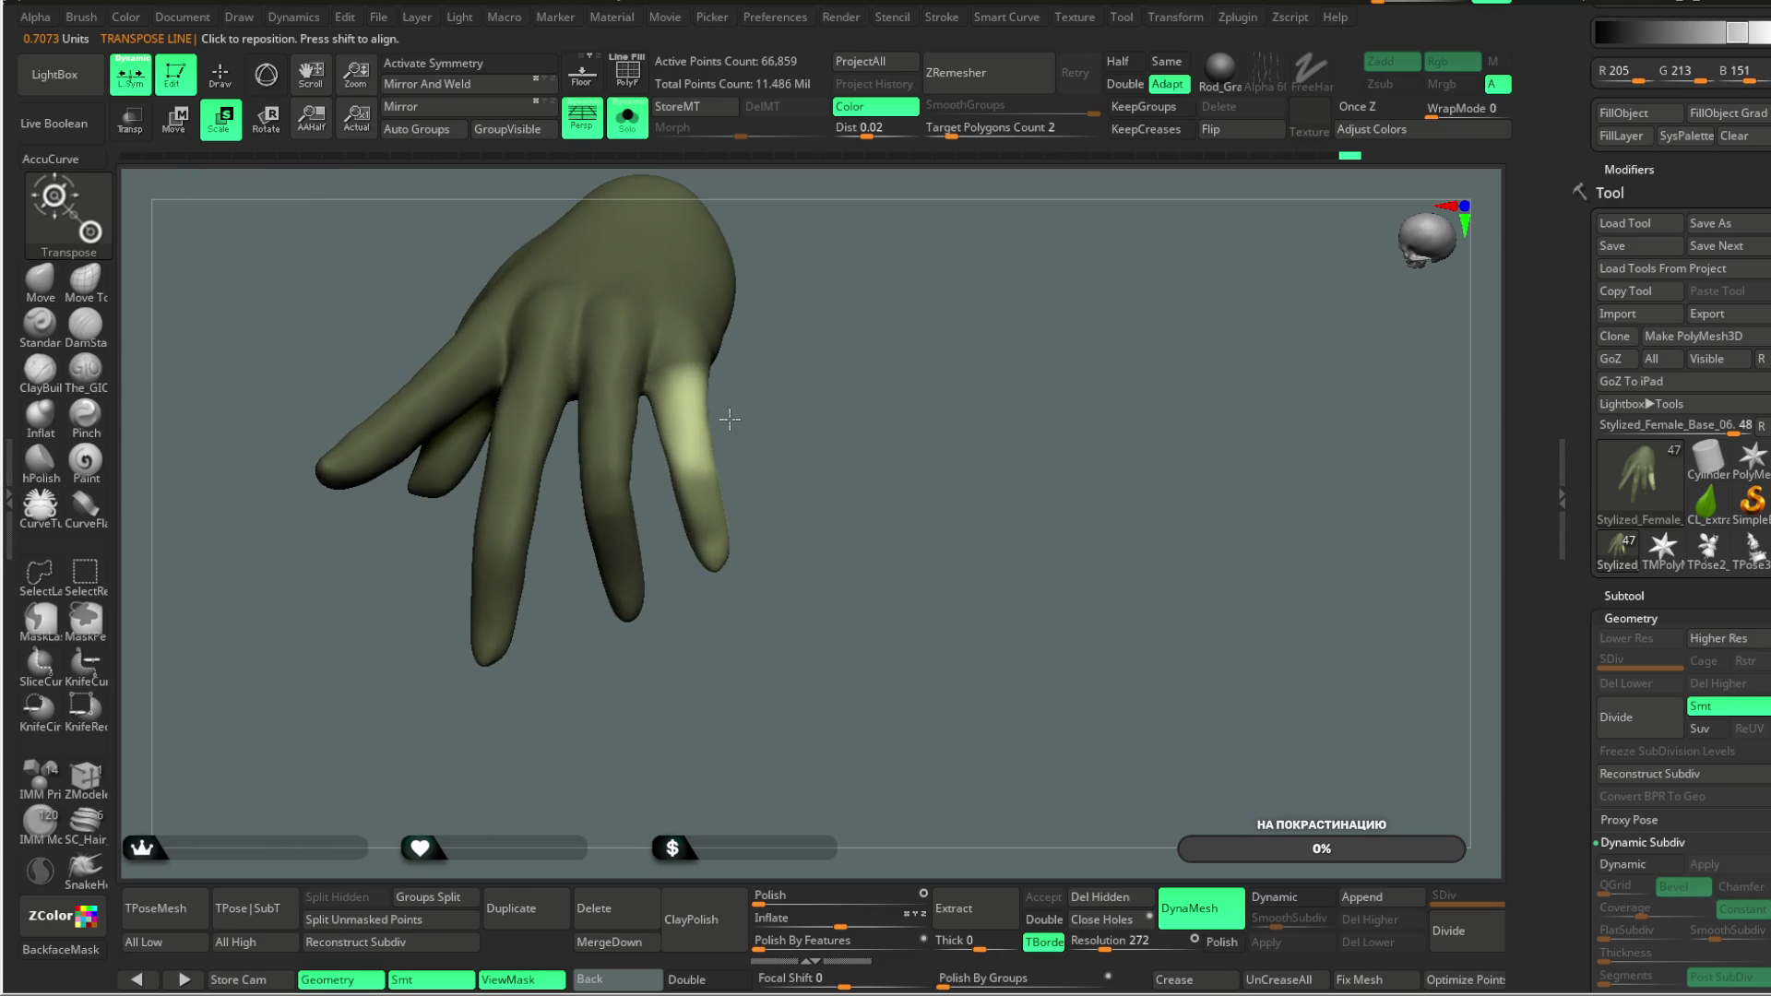
left_click_drag(846, 481, 700, 556)
mouse_move(830, 517)
left_mouse_down()
mouse_move(866, 443)
mouse_move(861, 506)
mouse_move(822, 479)
mouse_move(837, 501)
mouse_move(838, 470)
mouse_move(792, 467)
mouse_move(905, 446)
mouse_move(861, 407)
mouse_move(914, 505)
mouse_move(905, 491)
left_mouse_up()
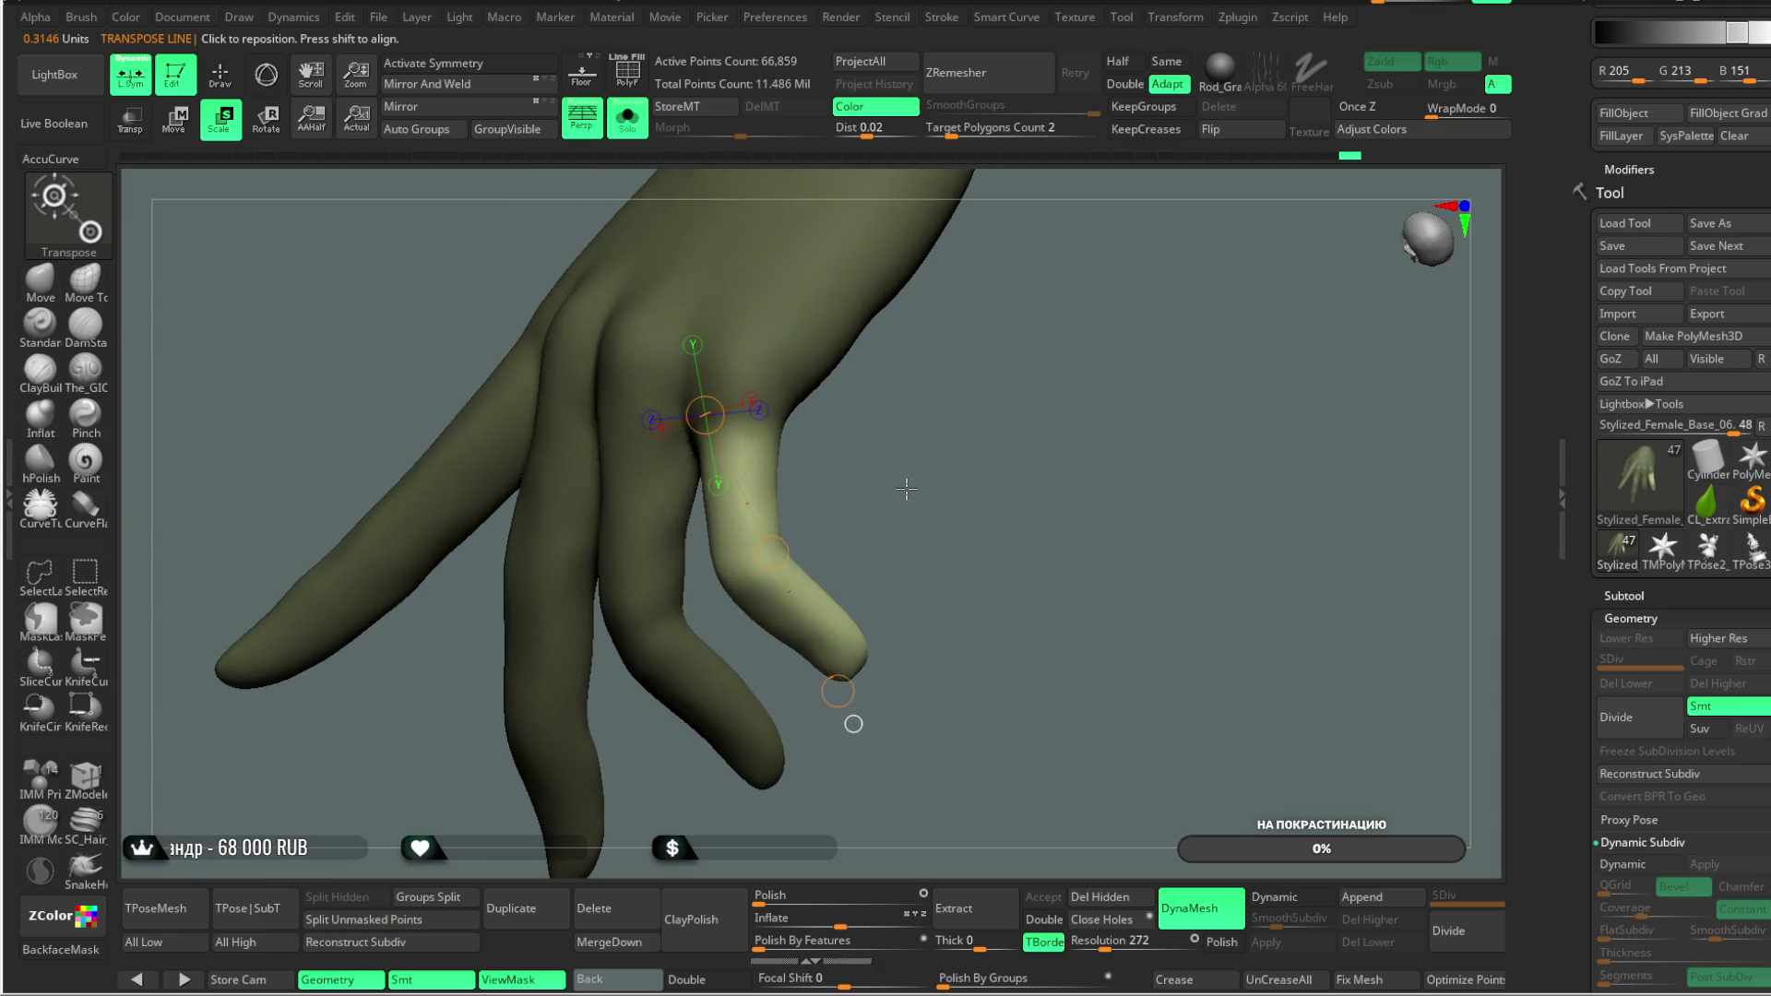
key("ctrl")
left_click_drag(636, 520, 593, 414)
left_click(267, 120)
mouse_move(692, 480)
left_mouse_down()
mouse_move(833, 624)
mouse_move(680, 644)
mouse_move(546, 723)
mouse_move(817, 606)
mouse_move(850, 656)
mouse_move(809, 577)
left_mouse_up()
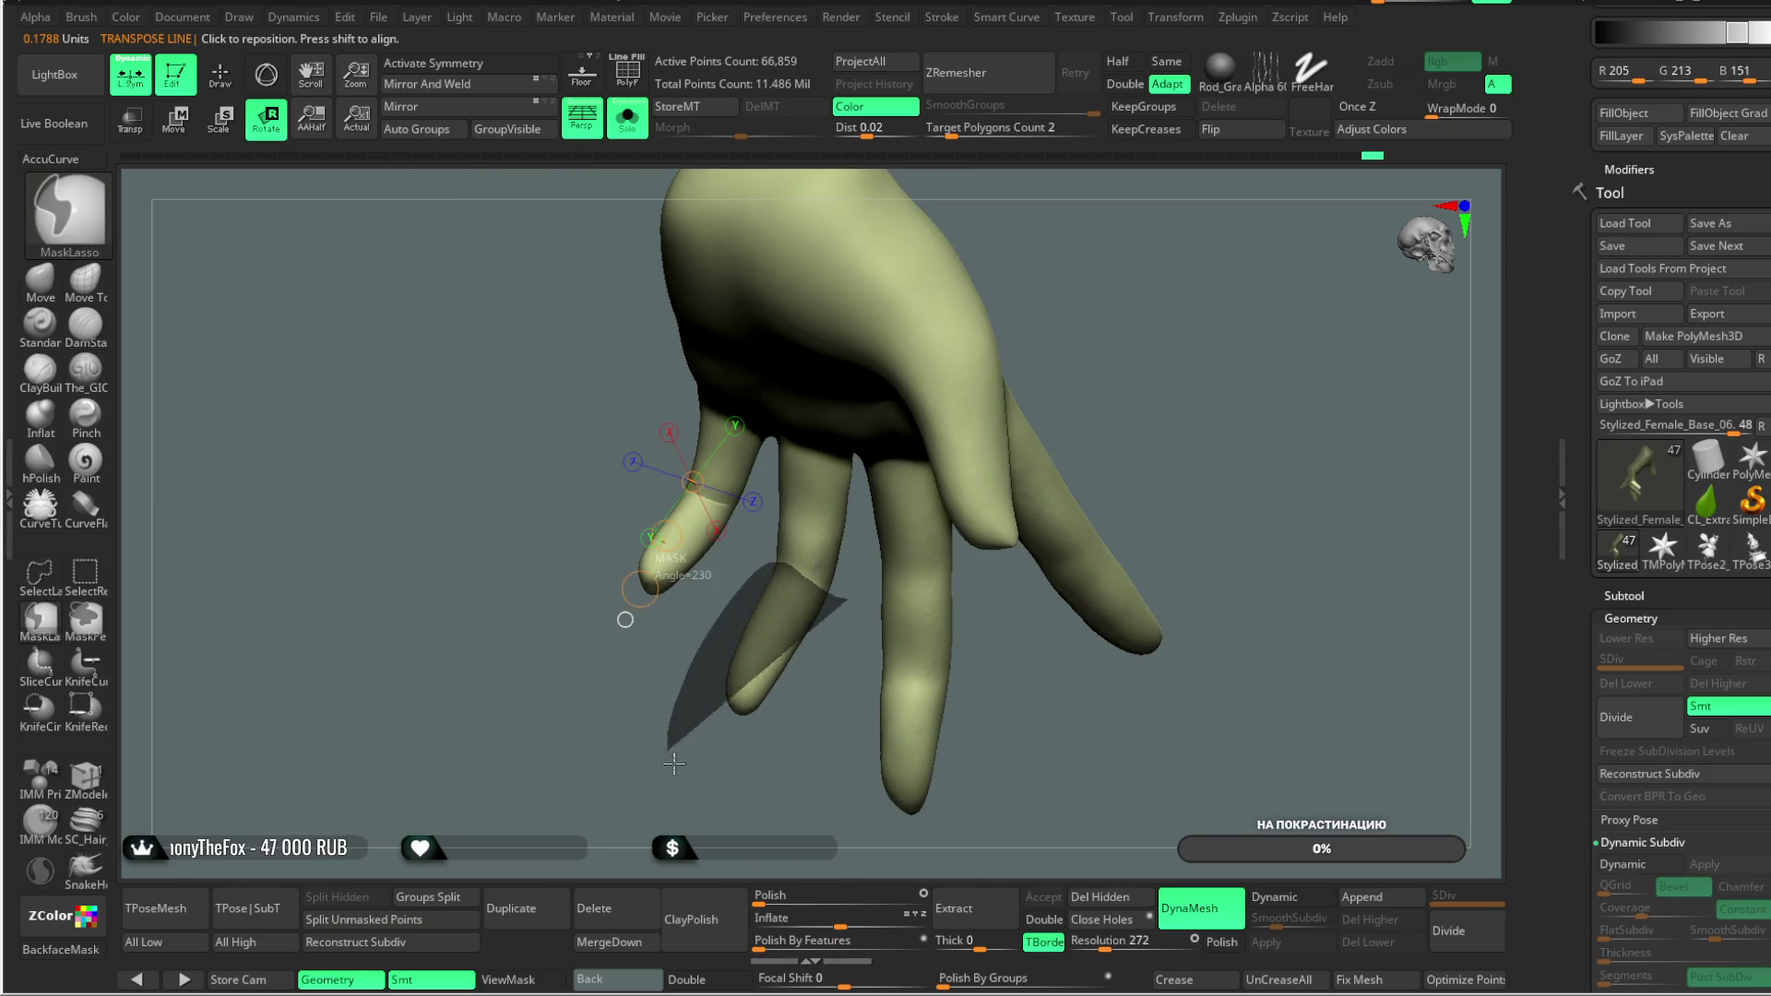
Step: Mask off a finger segment and the fingertip, rotating each with transpose lines to curl them
left_click(638, 591, "ctrl")
left_click_drag(632, 612, 722, 698)
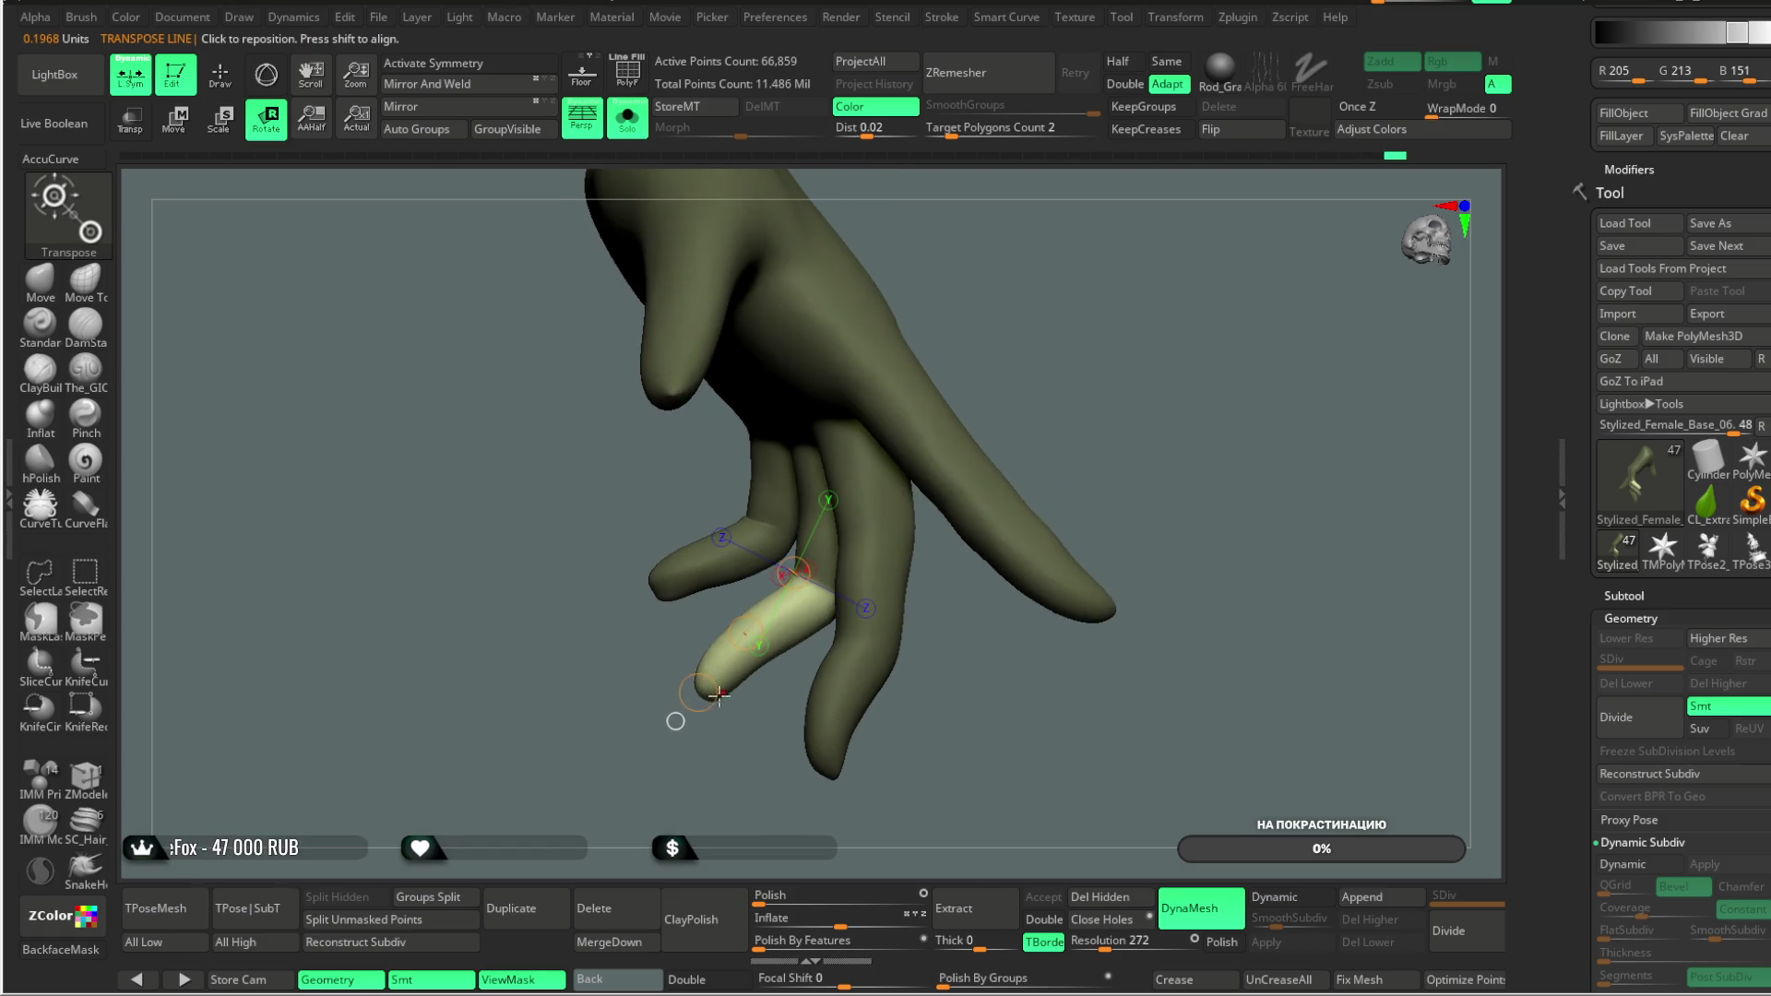
mouse_move(741, 775)
left_mouse_down()
mouse_move(886, 633)
mouse_move(1000, 585)
mouse_move(811, 590)
mouse_move(909, 584)
left_mouse_up()
key("ctrl+i")
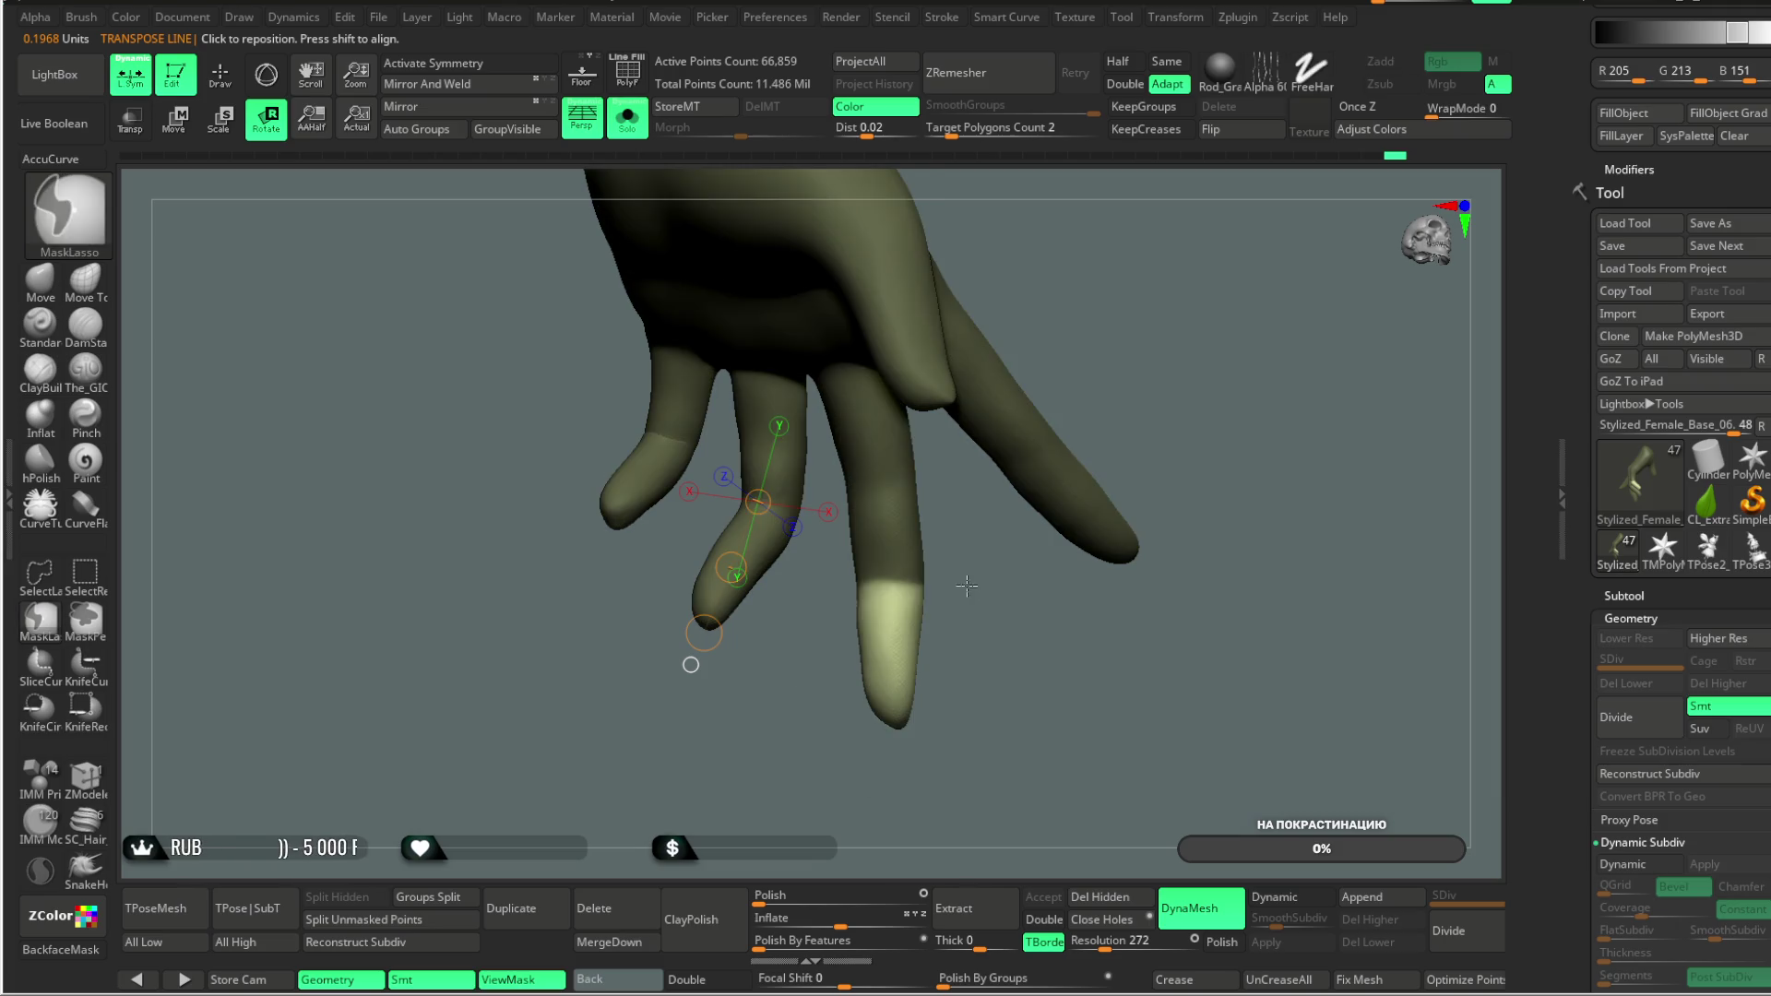
left_click_drag(811, 669, 810, 748)
left_click_drag(1015, 729, 897, 680)
mouse_move(830, 744)
left_mouse_down()
mouse_move(906, 711)
mouse_move(802, 680)
mouse_move(791, 711)
mouse_move(978, 369)
mouse_move(923, 470)
left_mouse_up()
Step: Mask all but the index finger, rotate it straight out, then clear the mask and return to Draw
key("ctrl")
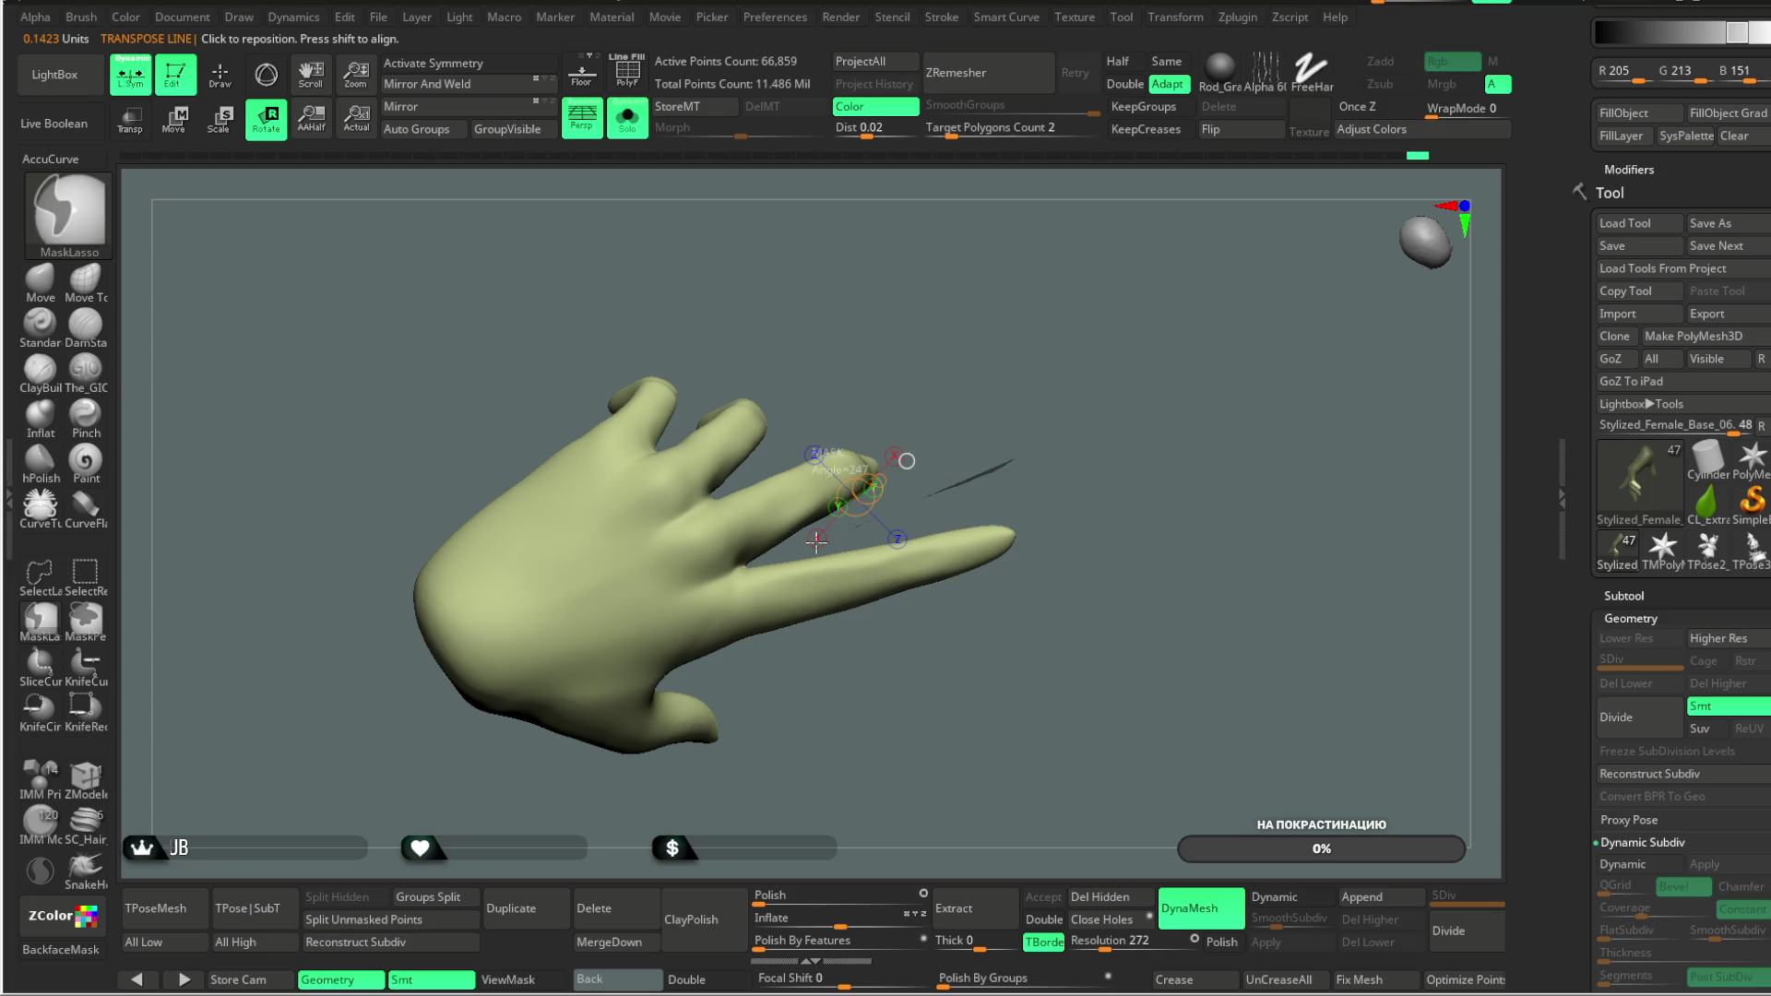
mouse_move(1014, 535)
left_mouse_down("ctrl")
mouse_move(738, 604)
mouse_move(1017, 538)
mouse_move(1059, 557)
mouse_move(1079, 381)
left_mouse_up("ctrl")
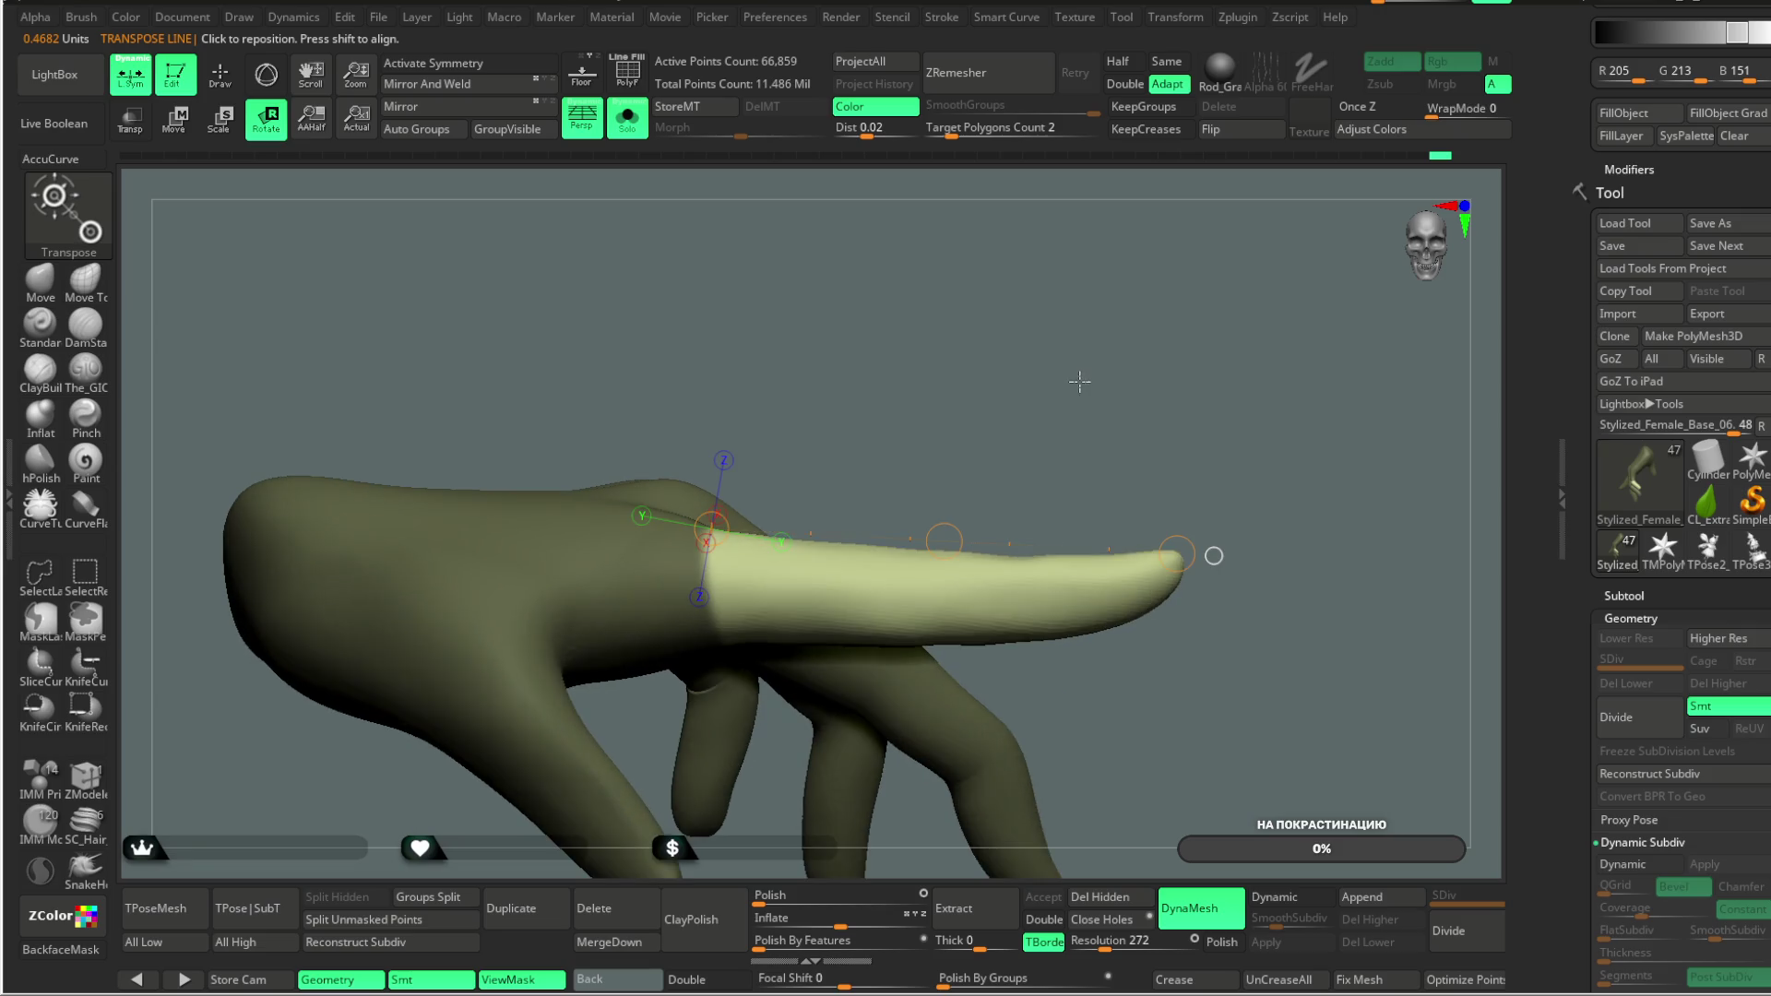
mouse_move(715, 573)
left_mouse_down()
mouse_move(1128, 581)
mouse_move(1153, 574)
mouse_move(1149, 525)
mouse_move(1253, 422)
left_mouse_up()
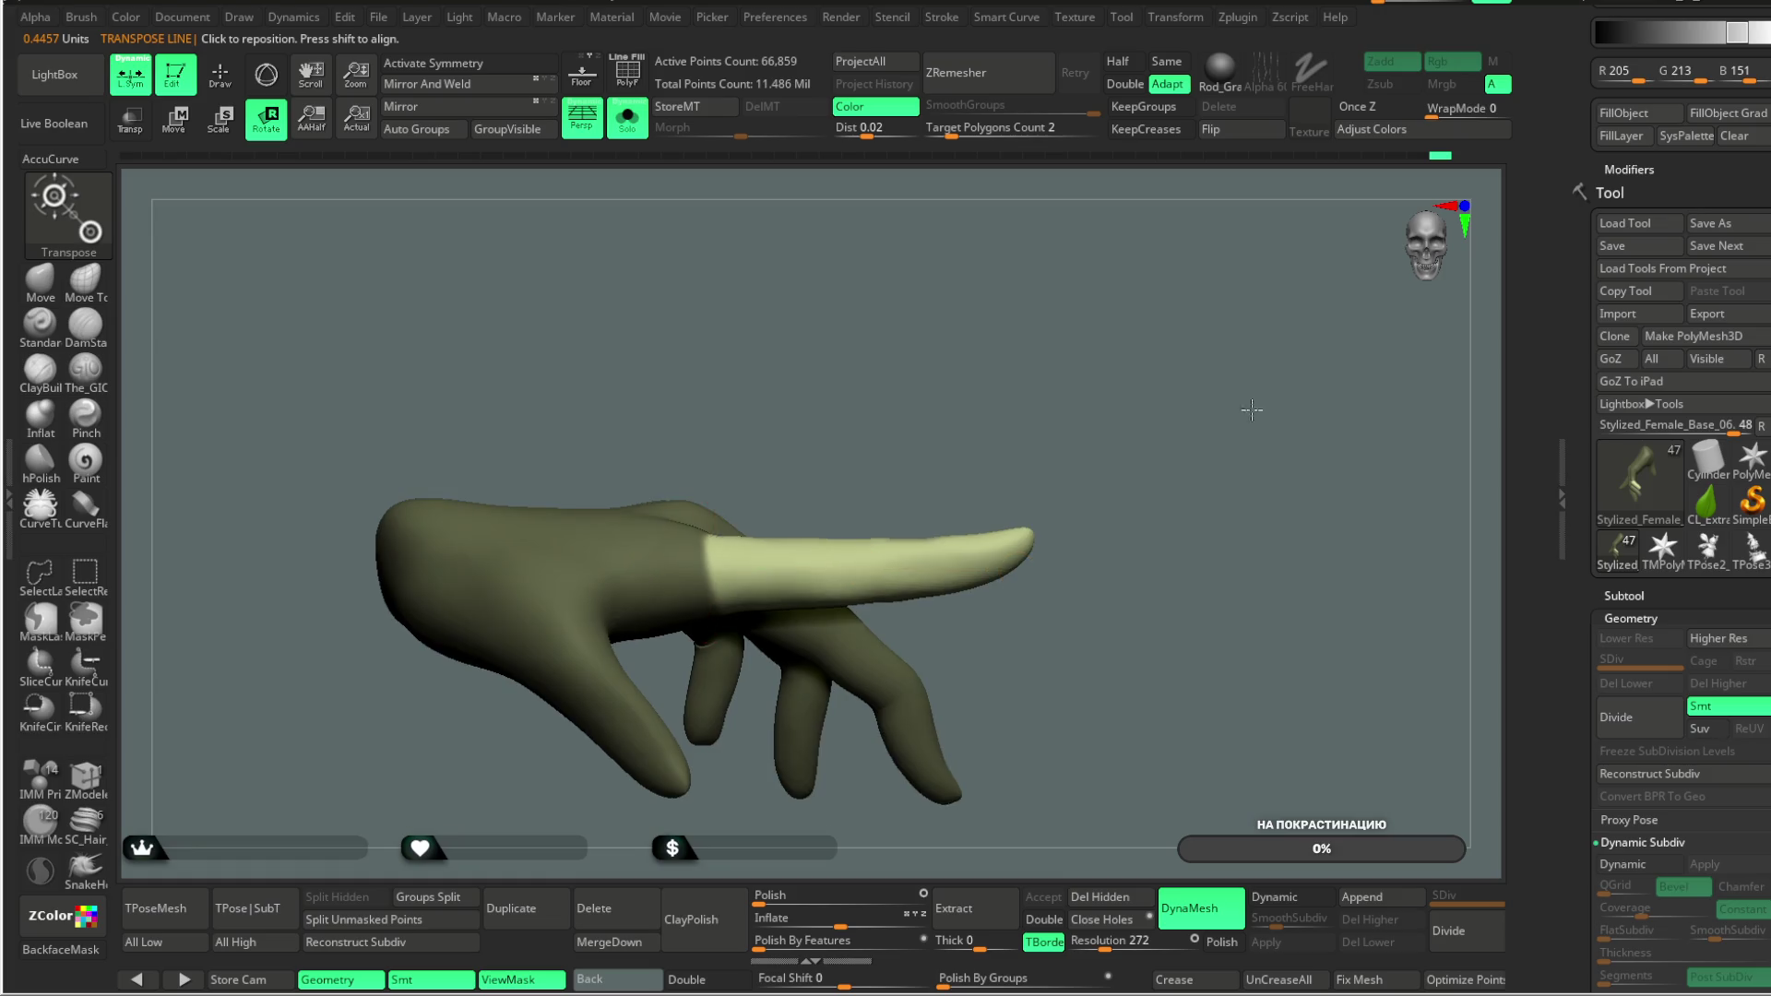
left_click(1253, 422, "ctrl")
left_click(235, 81)
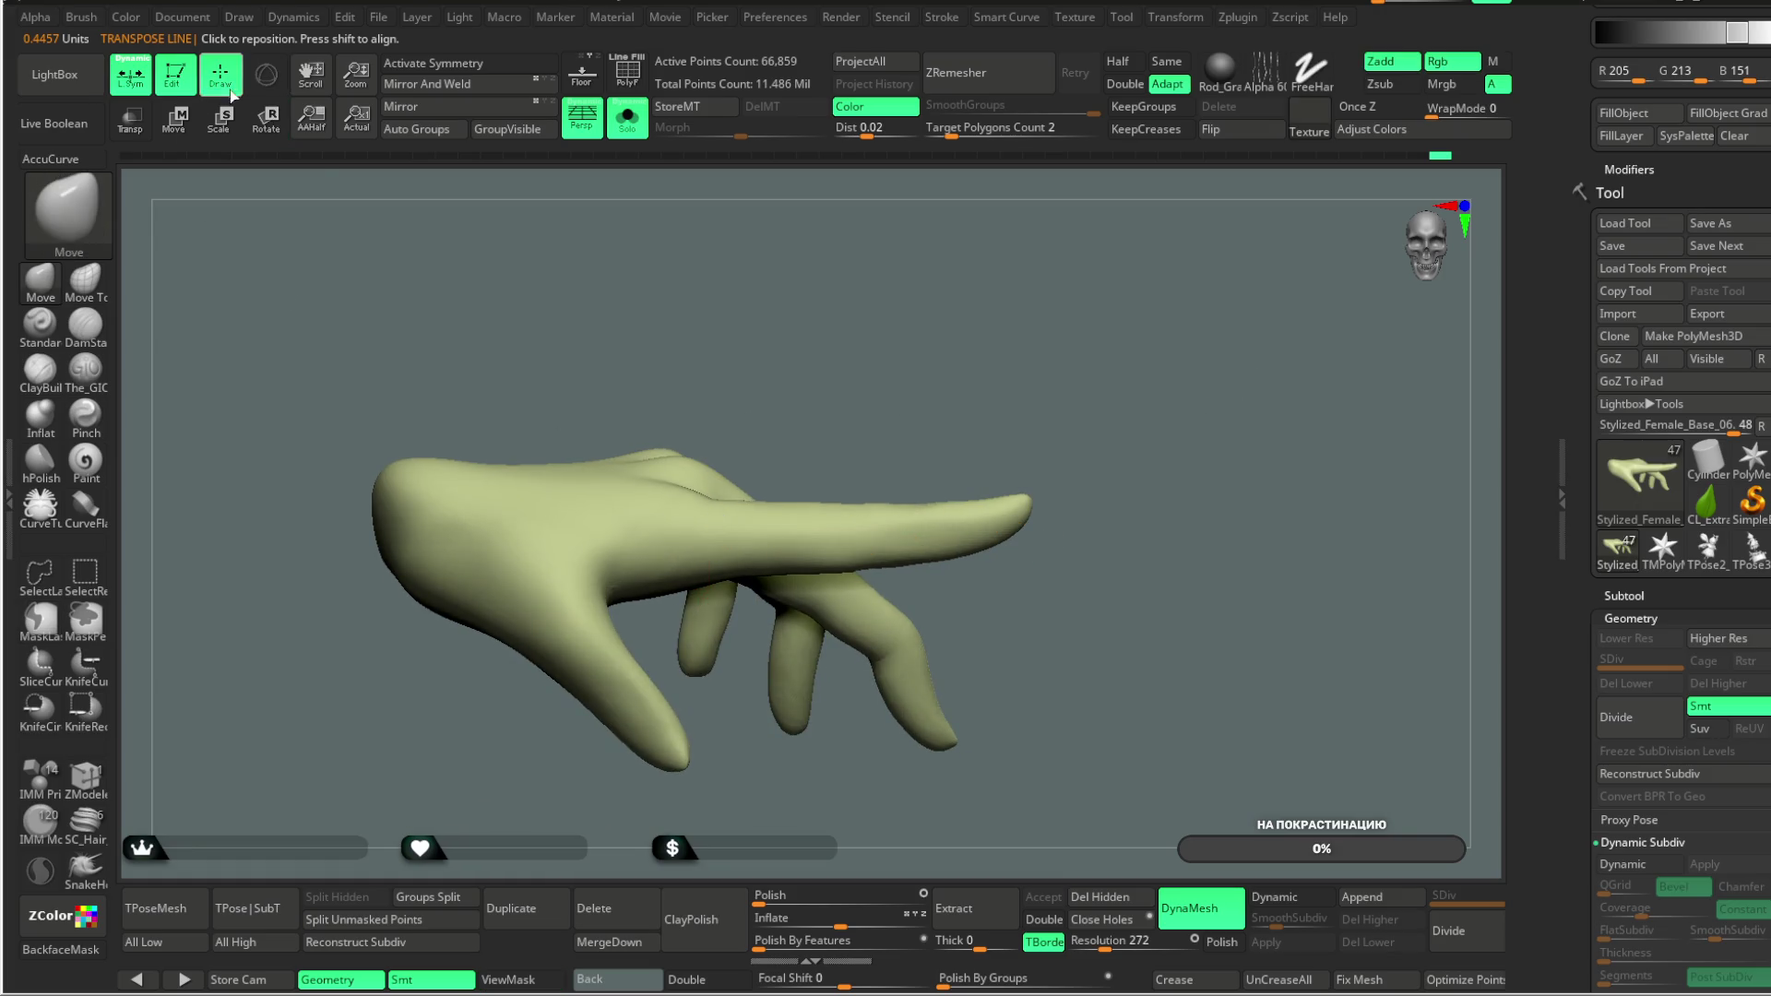
Step: Orbit around the posed hand to inspect it, ending with the palm toward the viewer
mouse_move(948, 295)
left_mouse_down()
mouse_move(834, 576)
mouse_move(850, 513)
left_mouse_up()
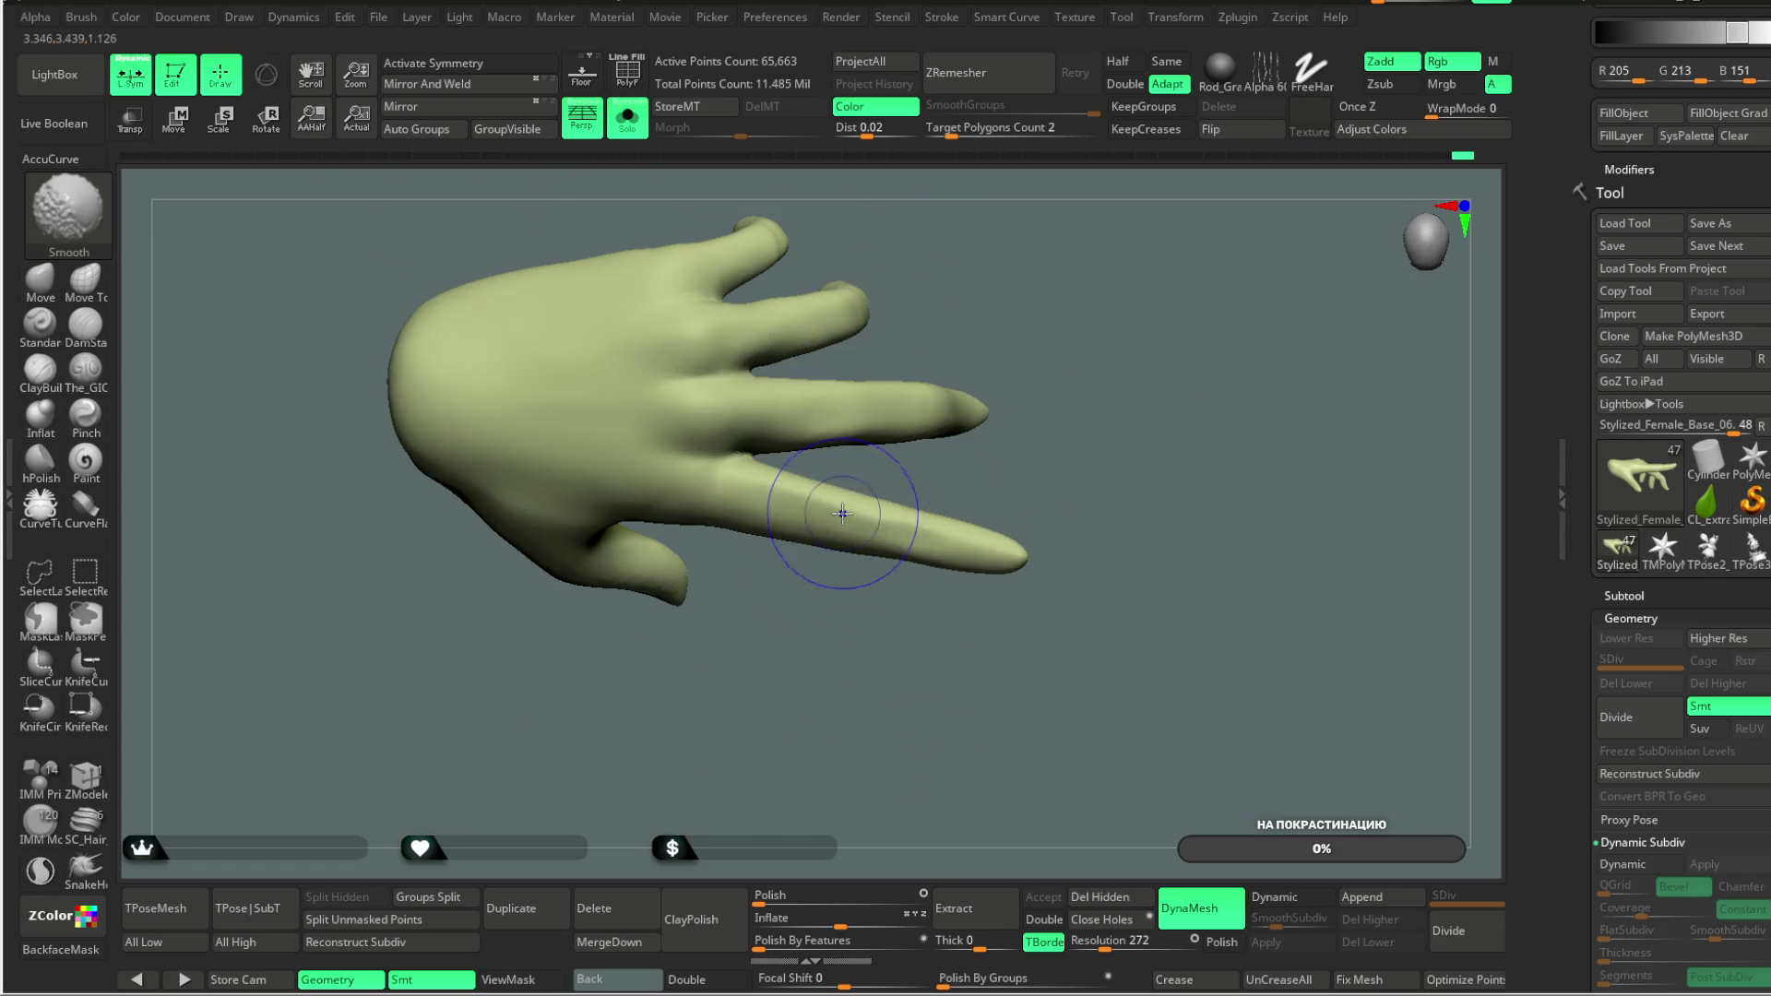
left_click_drag(1028, 332, 950, 429)
mouse_move(1064, 424)
left_mouse_down()
mouse_move(1083, 305)
mouse_move(879, 407)
left_mouse_up()
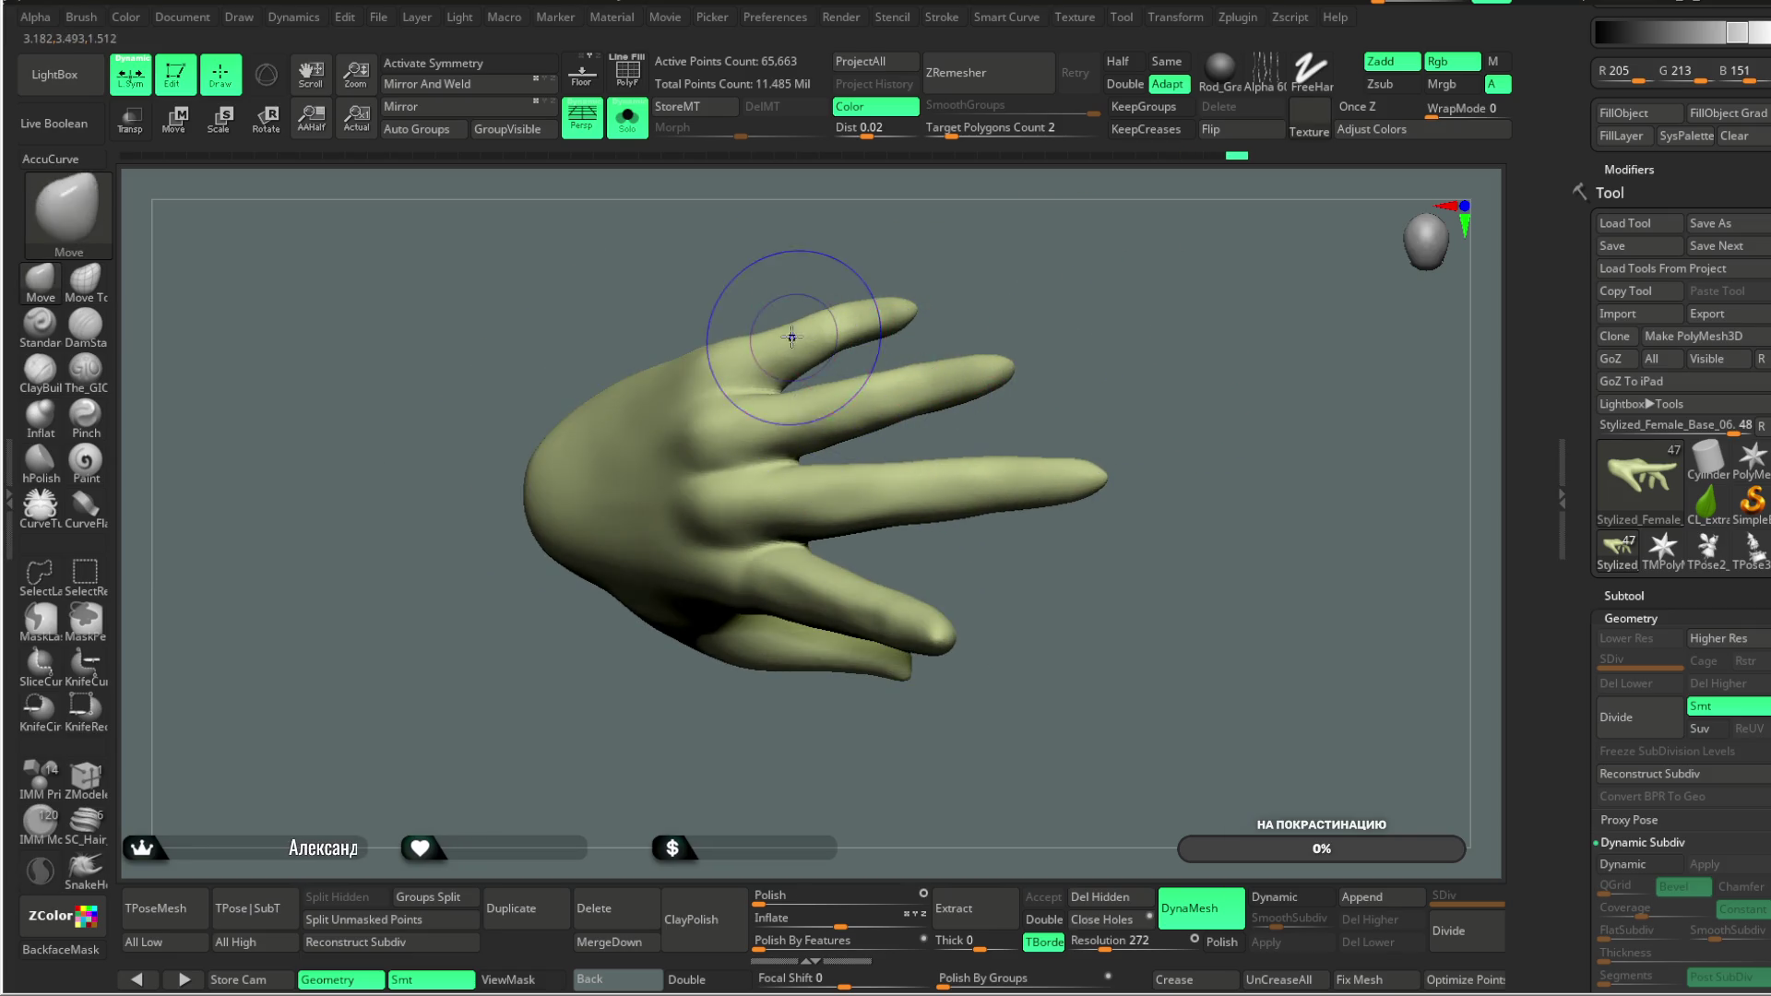
mouse_move(1015, 229)
left_mouse_down()
mouse_move(782, 332)
mouse_move(845, 310)
left_mouse_up()
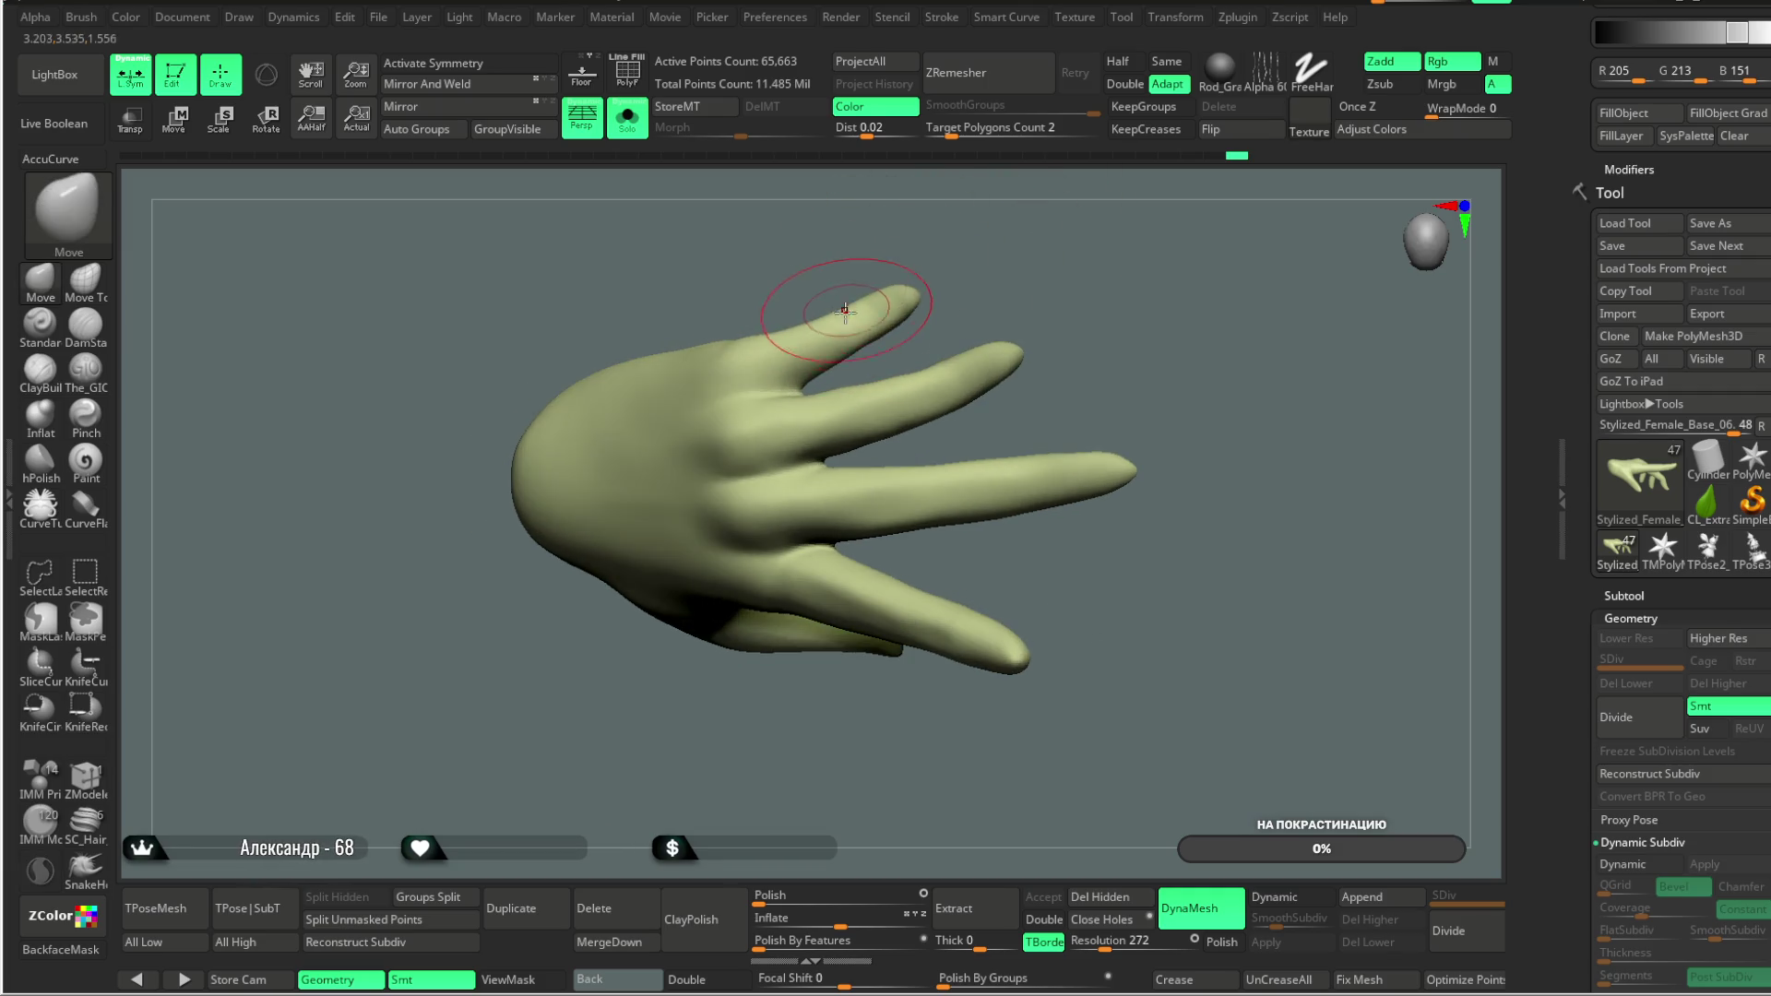
mouse_move(1022, 269)
left_mouse_down()
mouse_move(1016, 213)
mouse_move(1035, 225)
mouse_move(864, 406)
left_mouse_up()
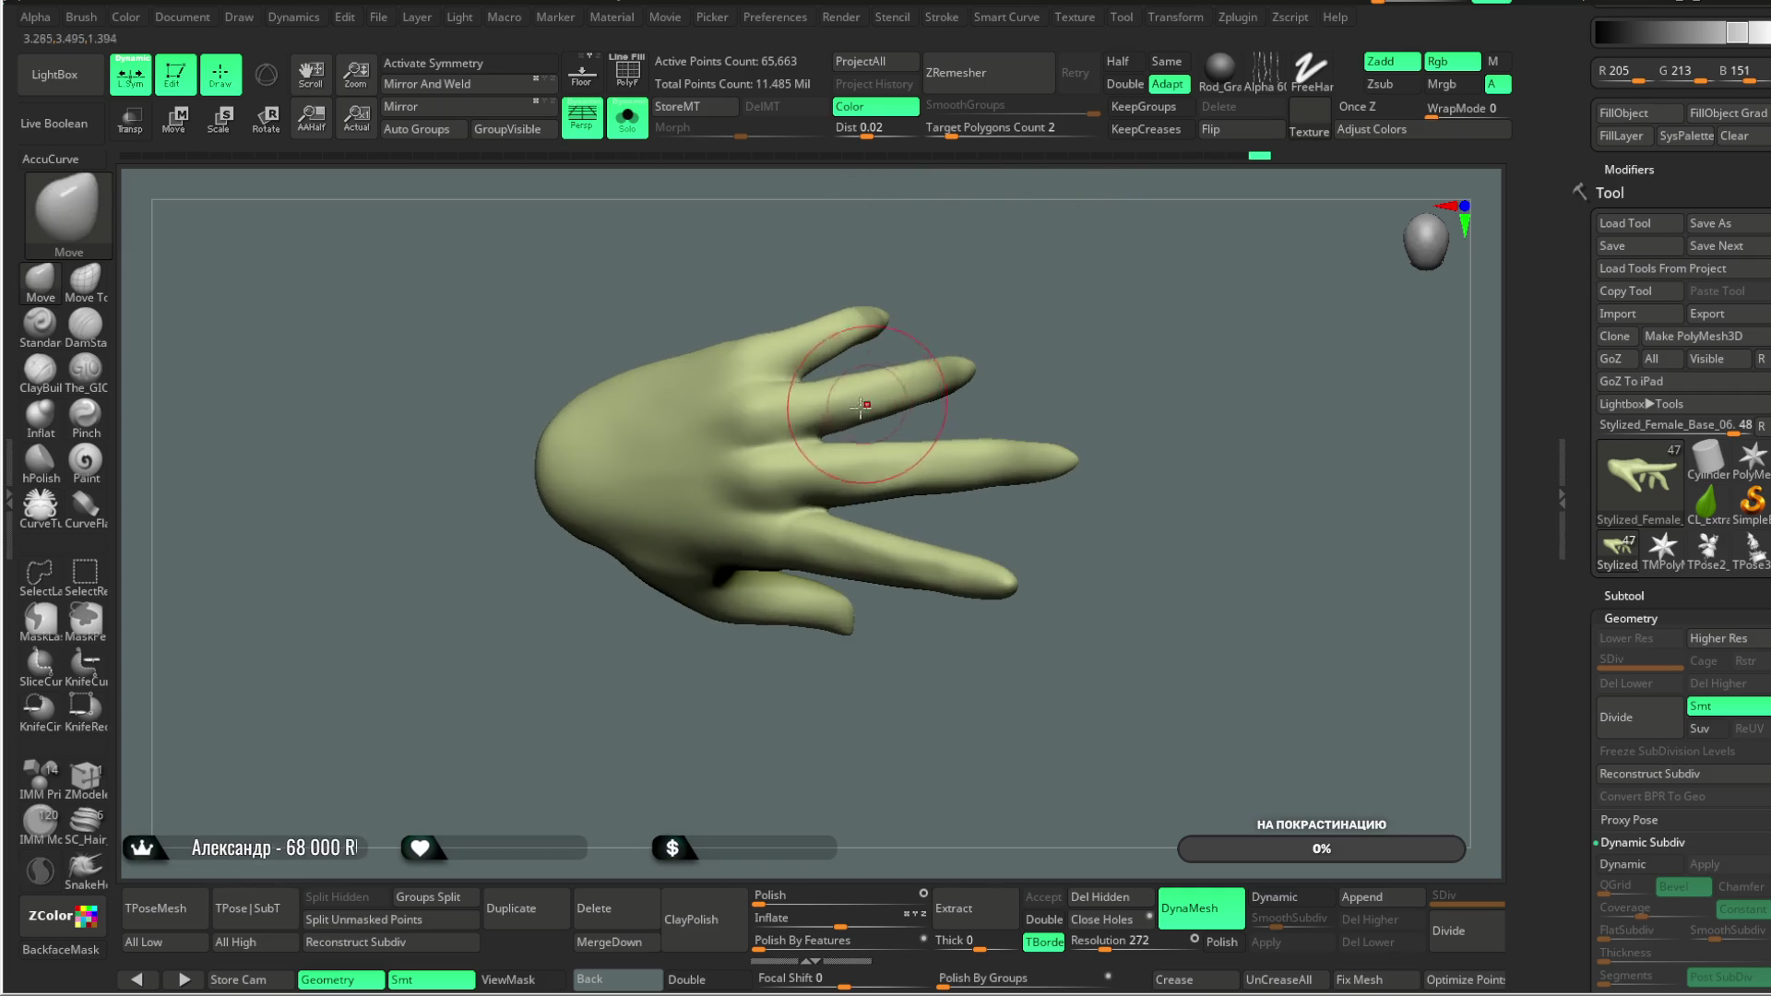
mouse_move(920, 355)
left_mouse_down()
mouse_move(976, 304)
mouse_move(1079, 262)
mouse_move(946, 173)
mouse_move(998, 206)
mouse_move(1075, 372)
mouse_move(1103, 320)
mouse_move(1098, 265)
mouse_move(1120, 289)
mouse_move(906, 406)
mouse_move(806, 676)
mouse_move(692, 661)
mouse_move(729, 590)
left_mouse_up()
Step: Load the Move Topological brush, stand the hand upright, and mask everything except one upright finger
key("space")
left_click(97, 292)
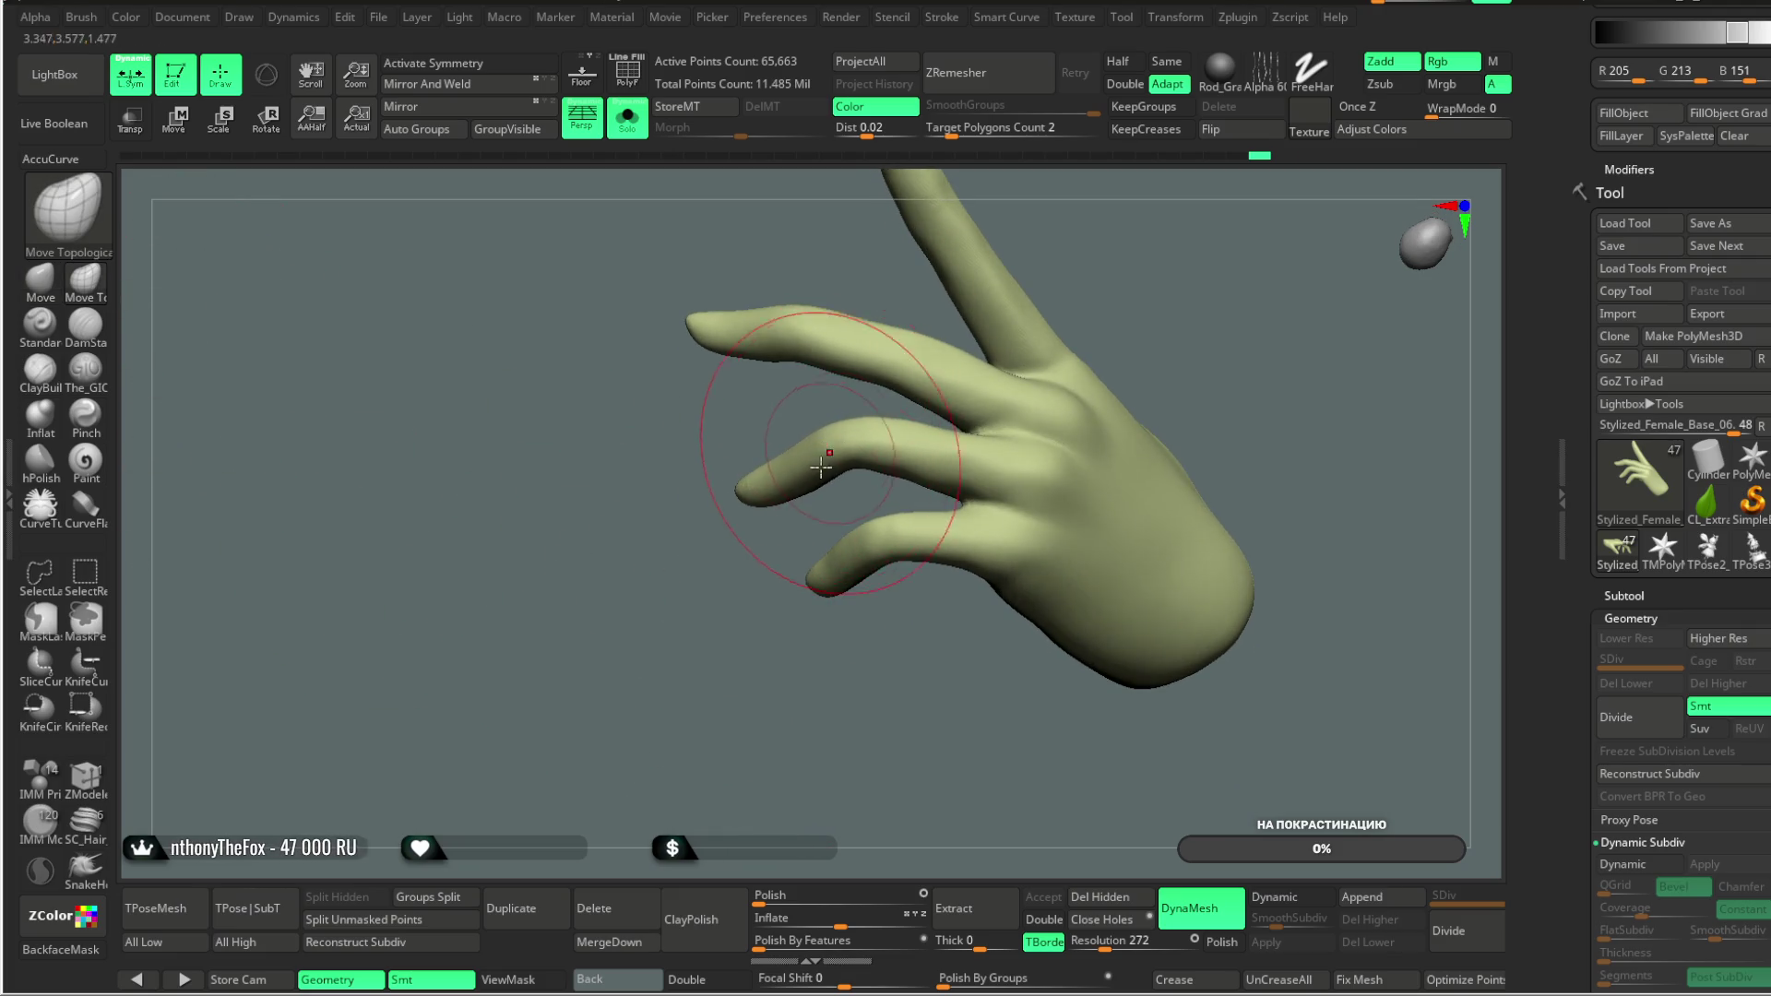
left_click_drag(824, 463, 802, 478)
left_click_drag(705, 590, 674, 584)
mouse_move(762, 392)
left_mouse_down()
mouse_move(1024, 261)
mouse_move(930, 313)
mouse_move(1048, 218)
mouse_move(922, 278)
left_mouse_up()
left_click_drag(855, 372, 925, 307)
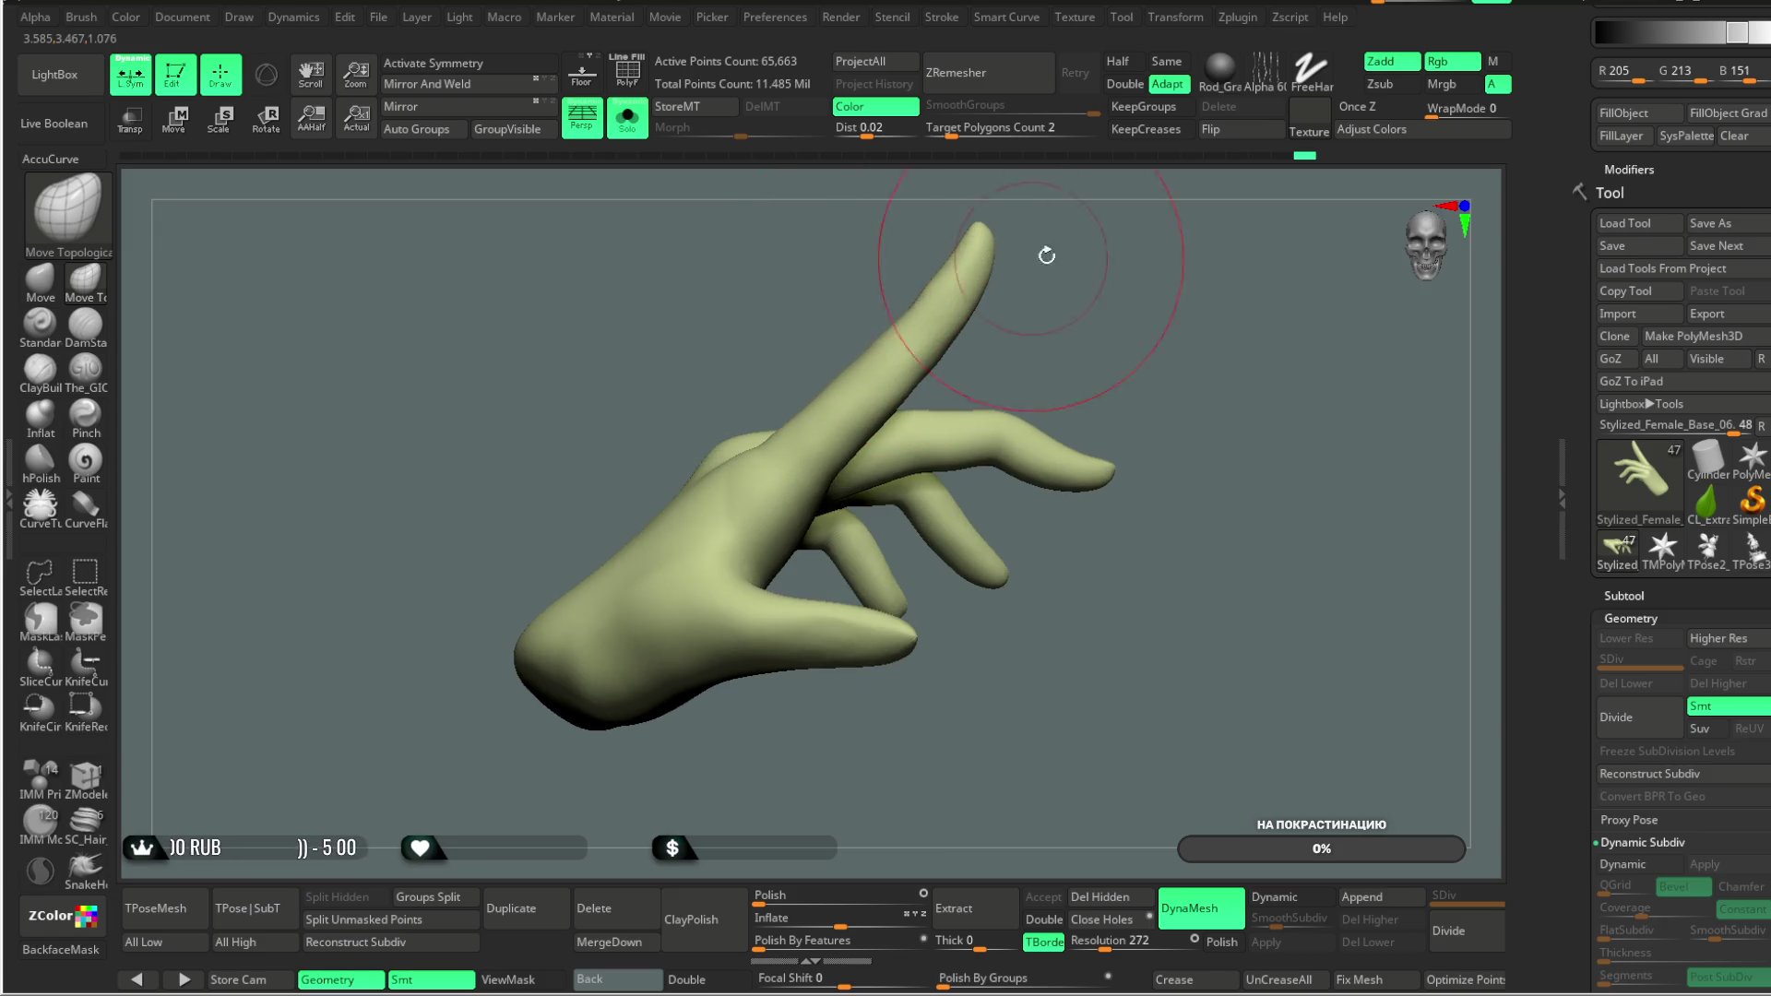
left_click_drag(1040, 255, 996, 327)
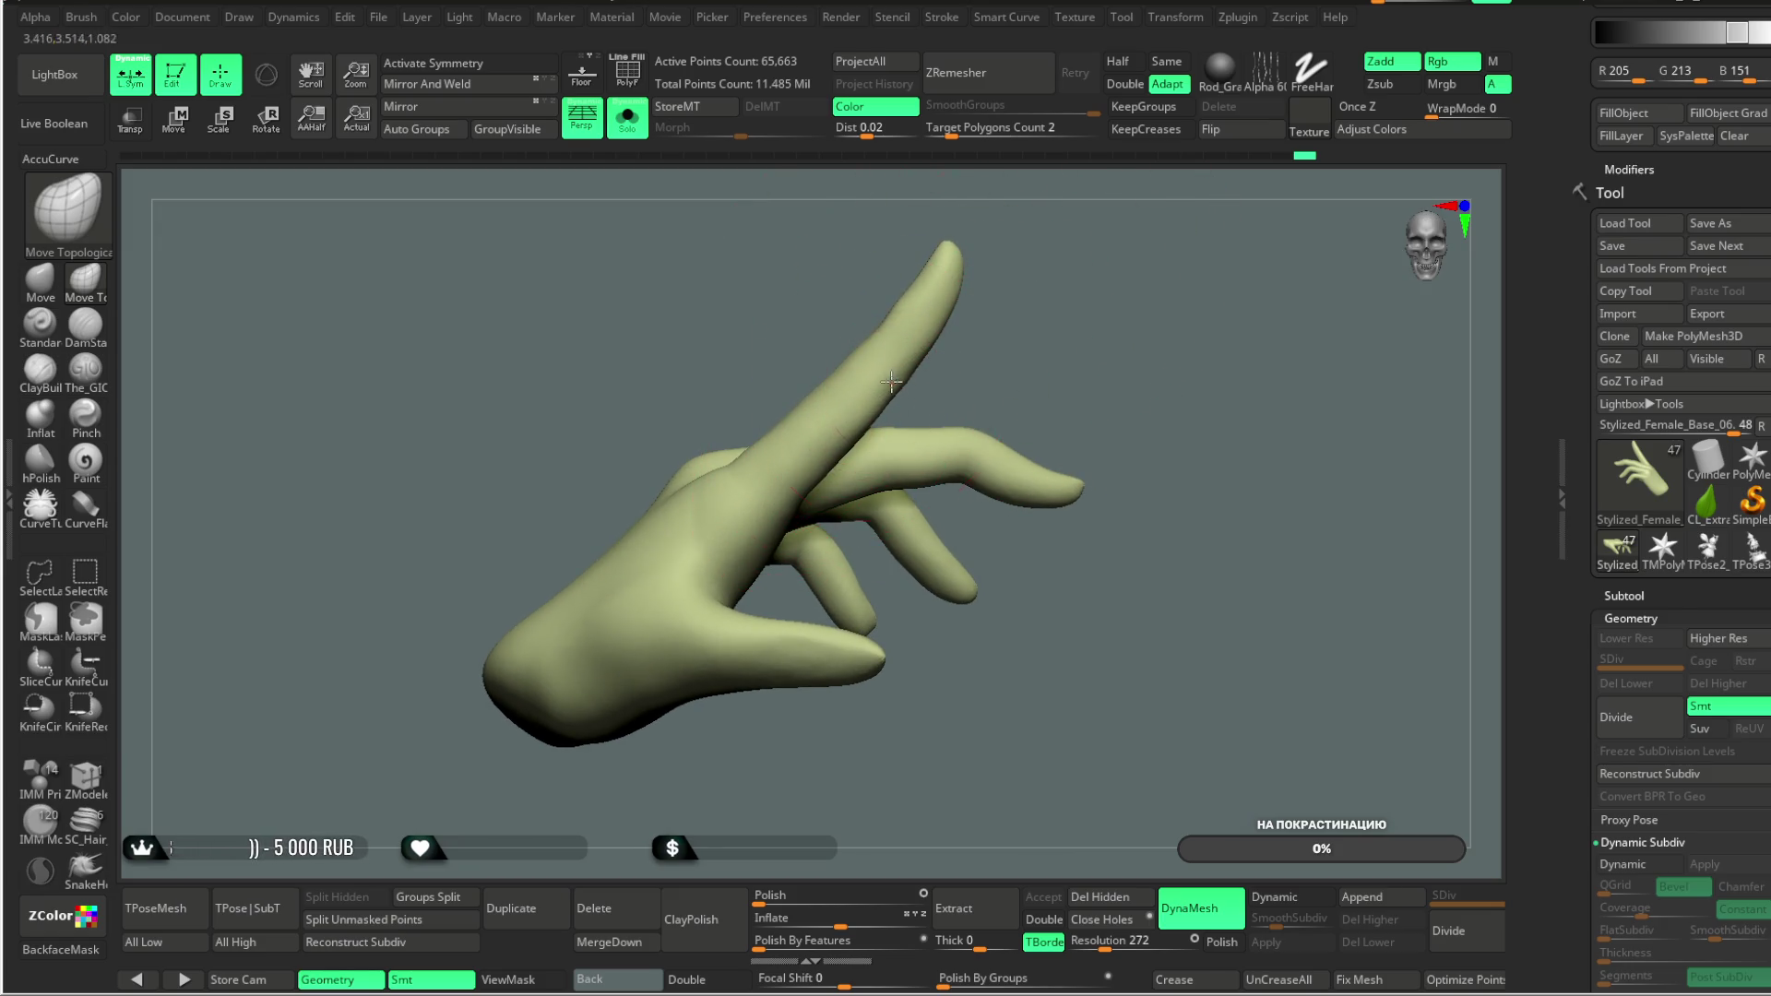
mouse_move(962, 286)
left_mouse_down()
mouse_move(1091, 217)
mouse_move(1089, 241)
left_mouse_up()
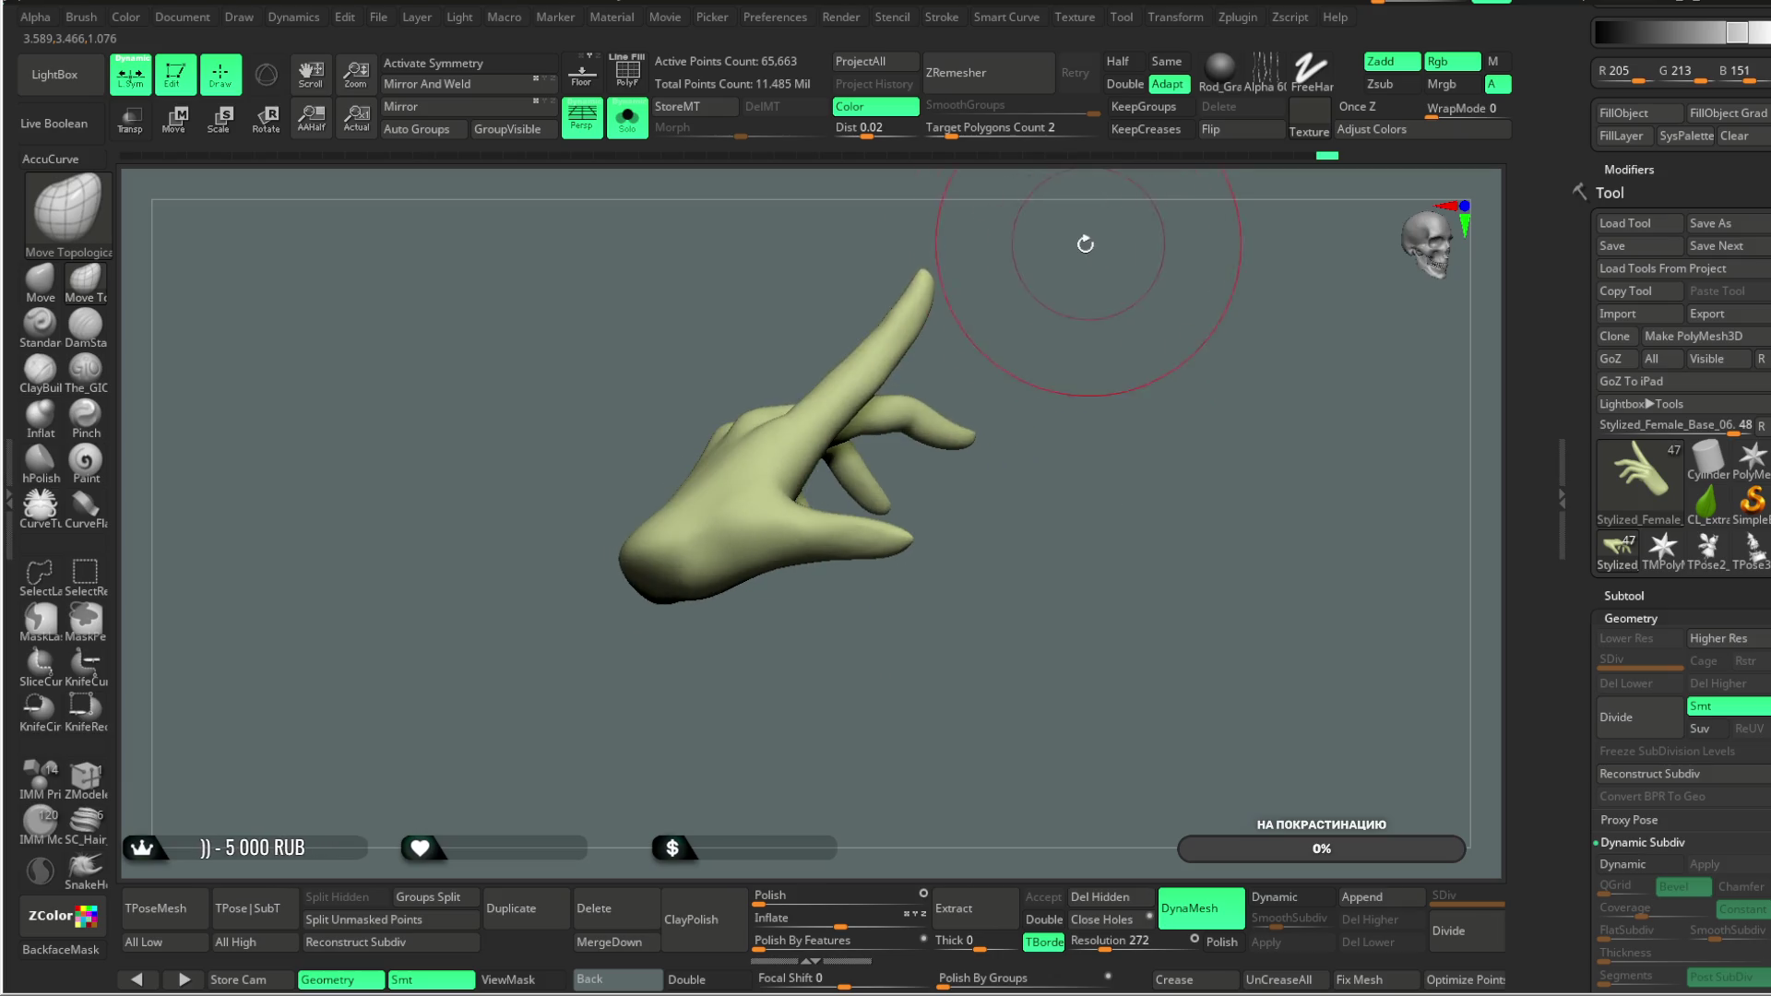
mouse_move(1014, 315)
left_mouse_down()
mouse_move(1040, 249)
mouse_move(1091, 324)
mouse_move(997, 383)
mouse_move(996, 368)
mouse_move(988, 391)
mouse_move(887, 299)
mouse_move(801, 363)
left_mouse_up()
mouse_move(792, 497)
left_mouse_down("ctrl")
mouse_move(830, 591)
mouse_move(871, 553)
left_mouse_up("ctrl")
left_click(964, 374, "ctrl")
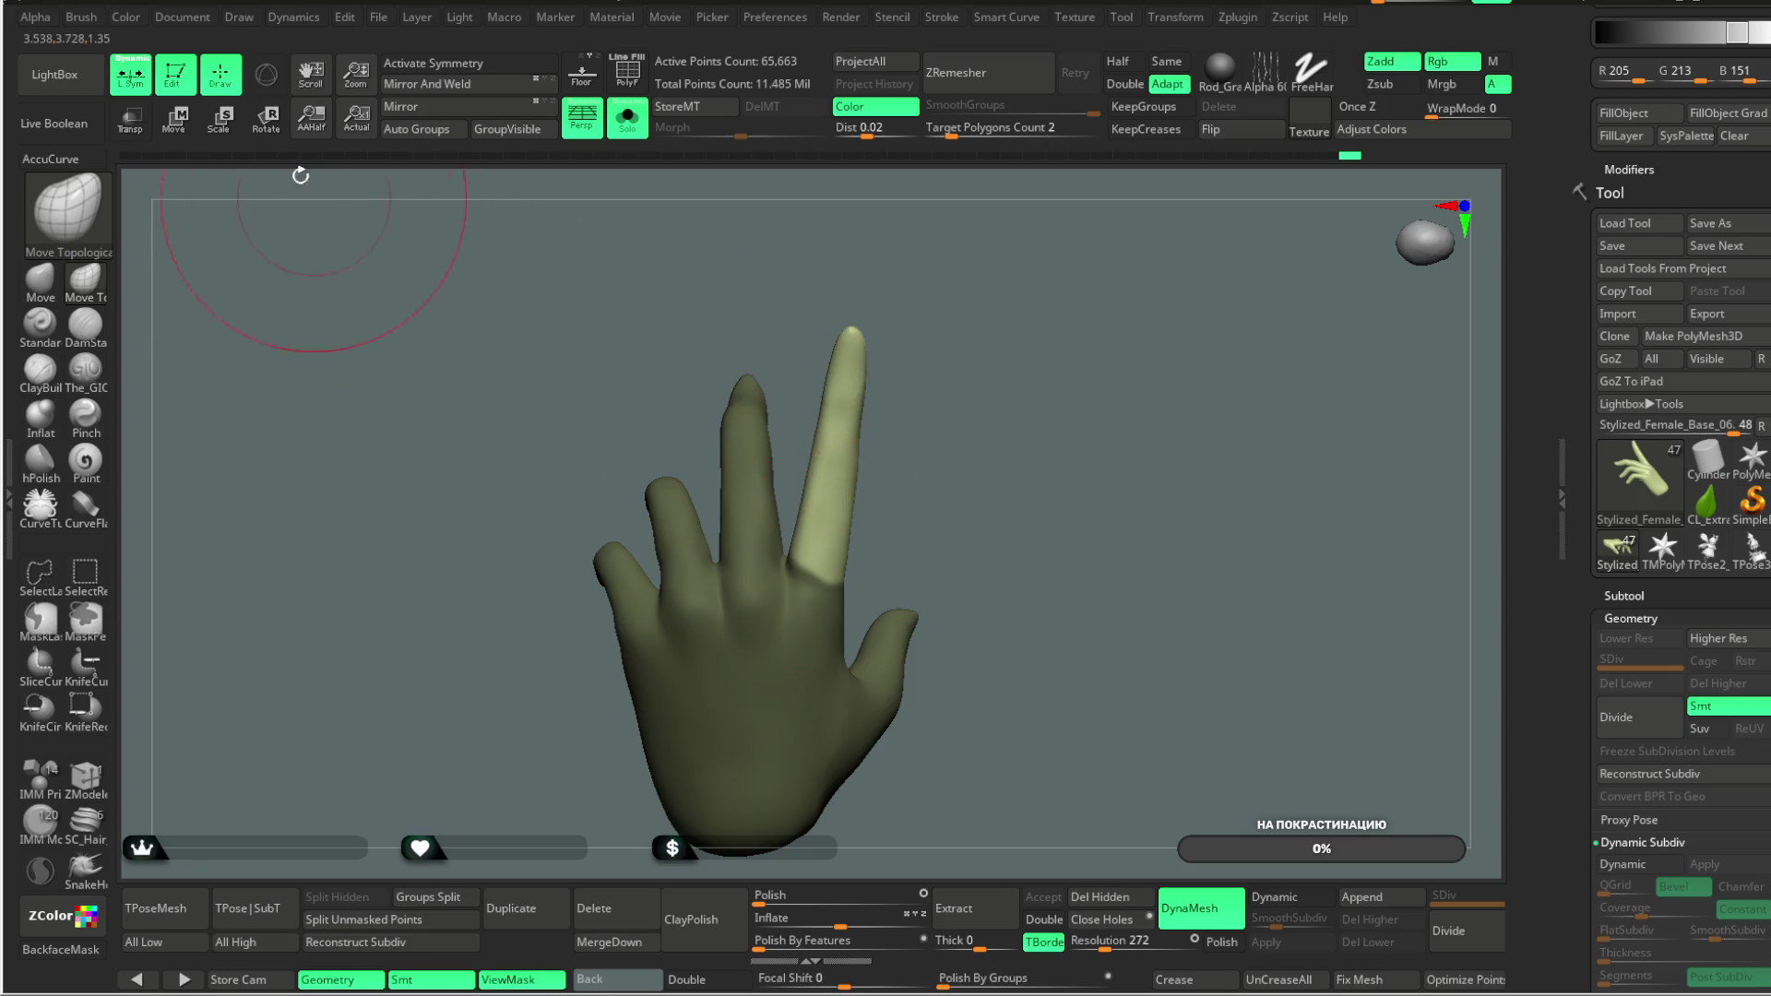
Step: Lasso-isolate the middle finger and lengthen it along a transpose line
left_click(276, 117)
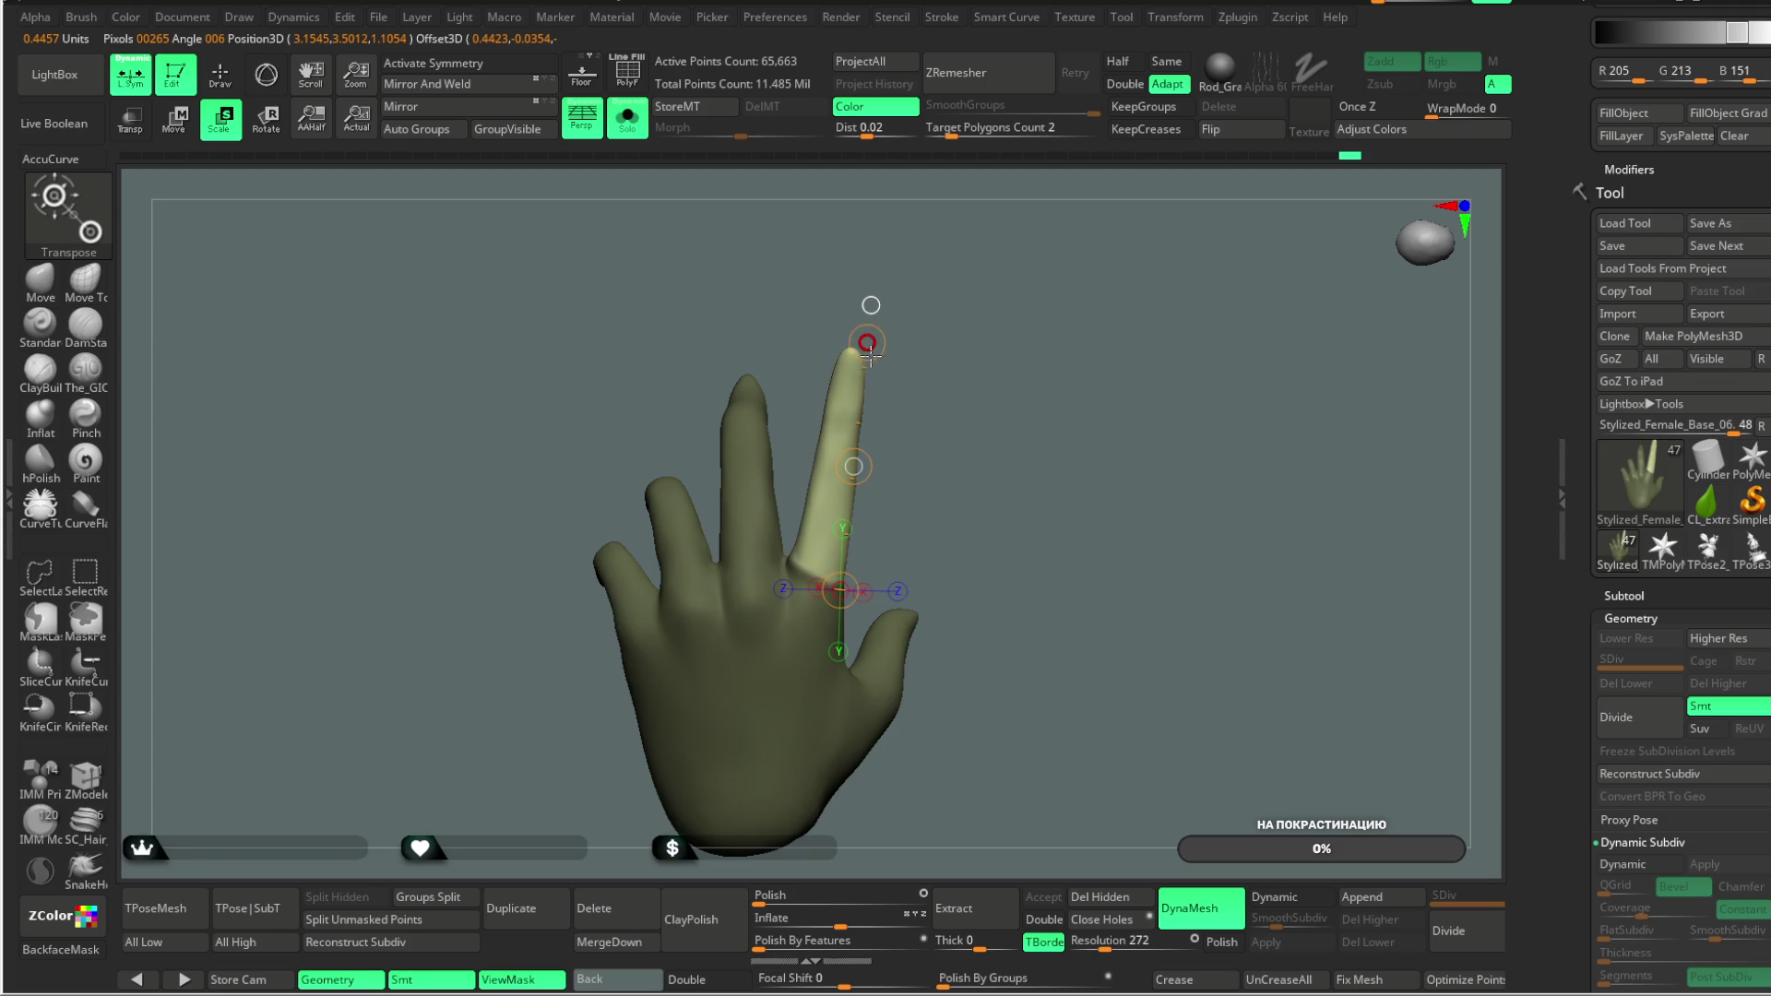
left_click(735, 301, "ctrl")
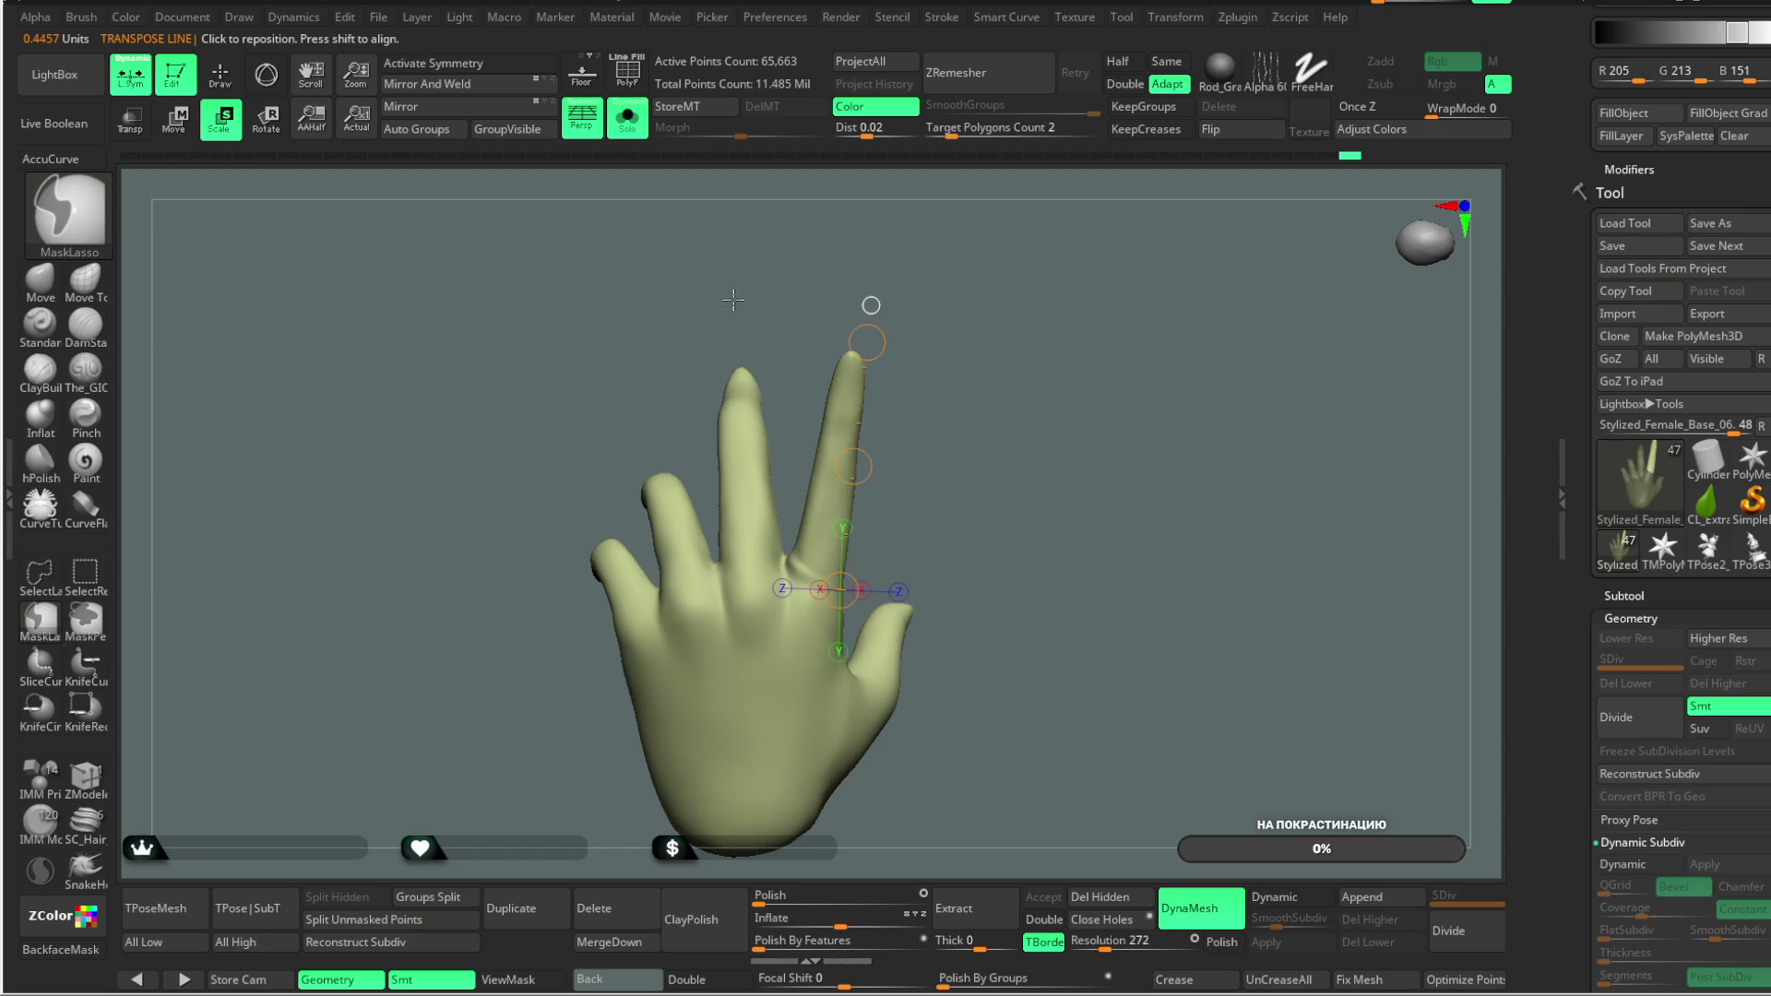
mouse_move(726, 557)
left_mouse_down("ctrl")
mouse_move(742, 297)
mouse_move(712, 318)
mouse_move(739, 454)
left_mouse_up("ctrl")
key("ctrl+i")
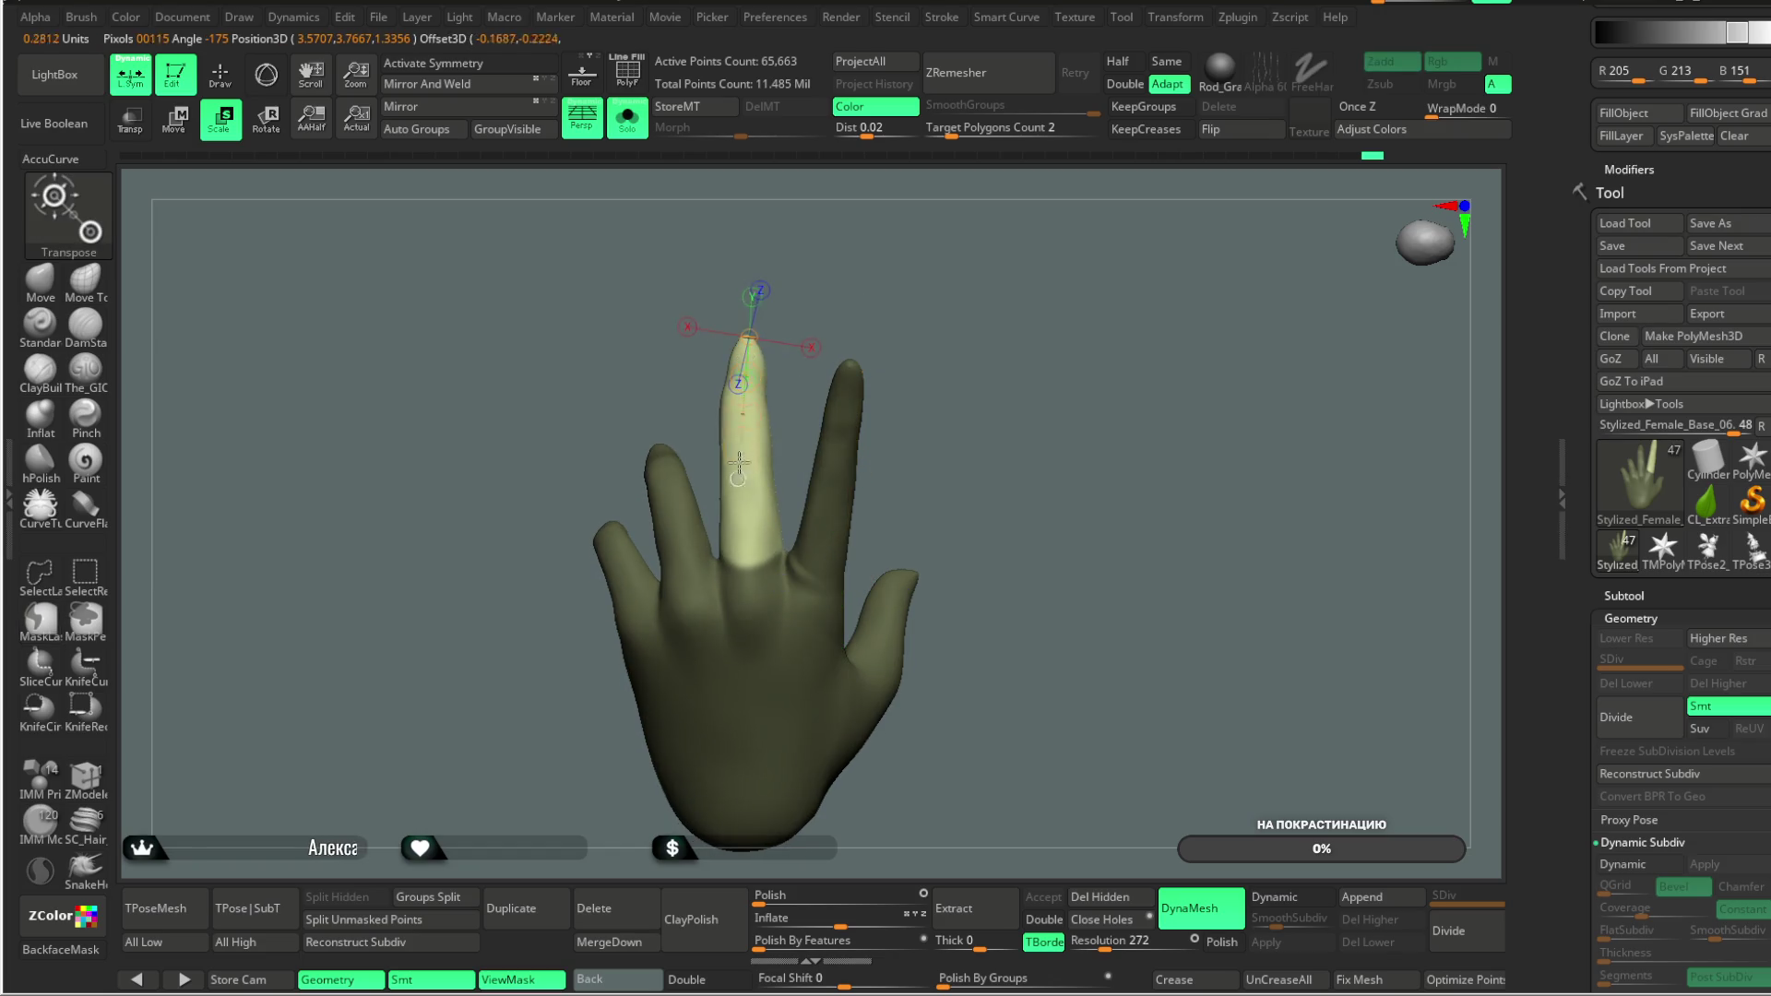
left_click_drag(744, 546, 746, 552)
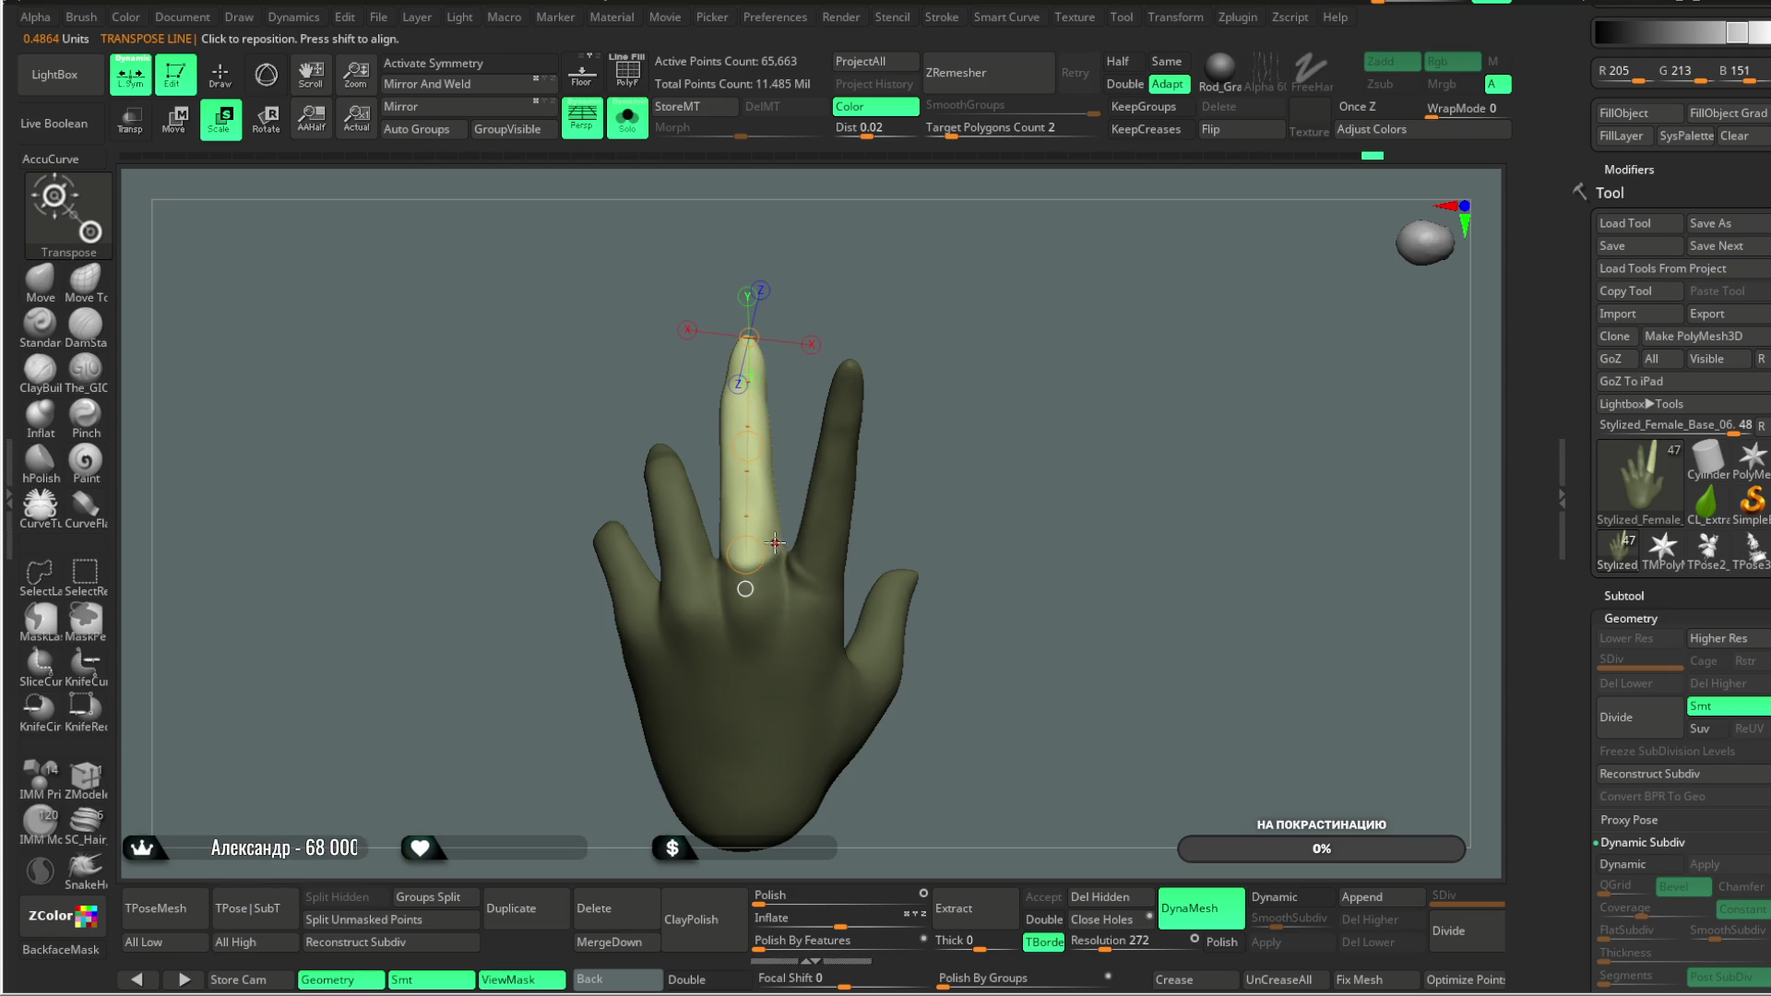
left_click_drag(774, 551, 753, 422)
mouse_move(751, 338)
left_mouse_down()
mouse_move(793, 295)
mouse_move(905, 270)
mouse_move(829, 266)
mouse_move(900, 277)
left_mouse_up()
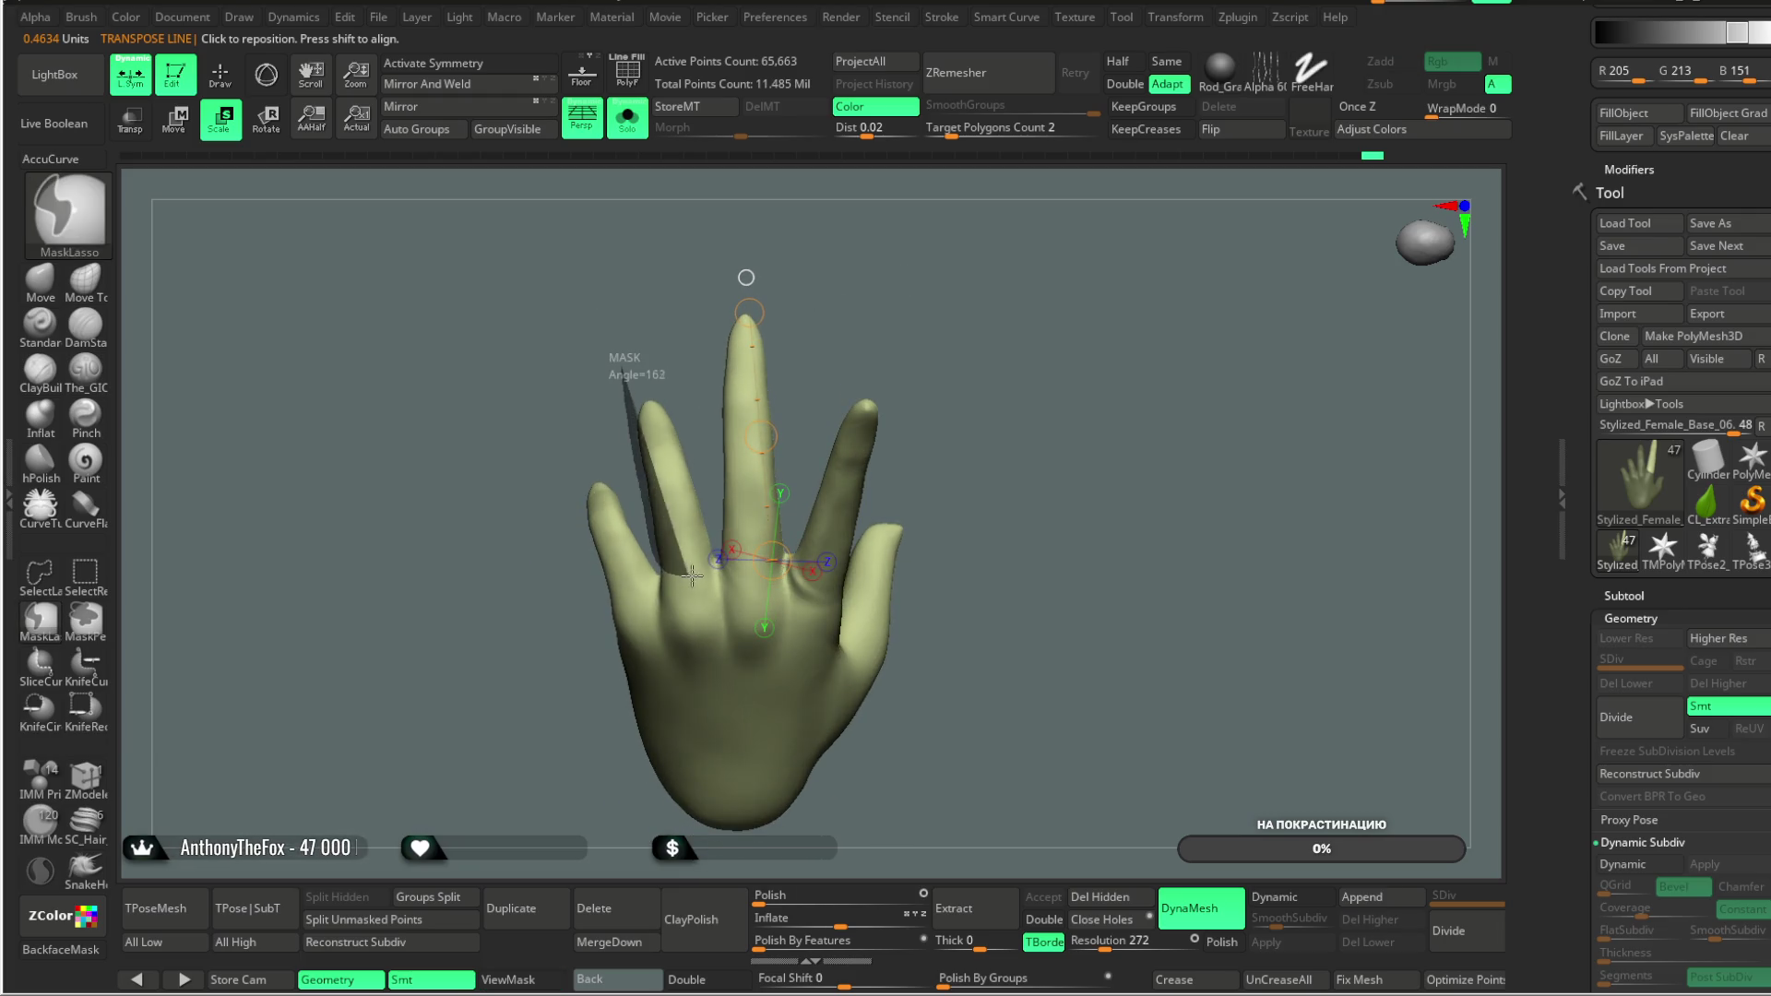
Step: Isolate and reposition the index finger with a transpose line, then return to Draw mode
left_click_drag(715, 533, 661, 432, "ctrl")
key("ctrl+i")
mouse_move(687, 565)
left_mouse_down()
mouse_move(649, 404)
mouse_move(897, 304)
mouse_move(988, 376)
mouse_move(928, 386)
mouse_move(918, 351)
mouse_move(950, 377)
left_mouse_up()
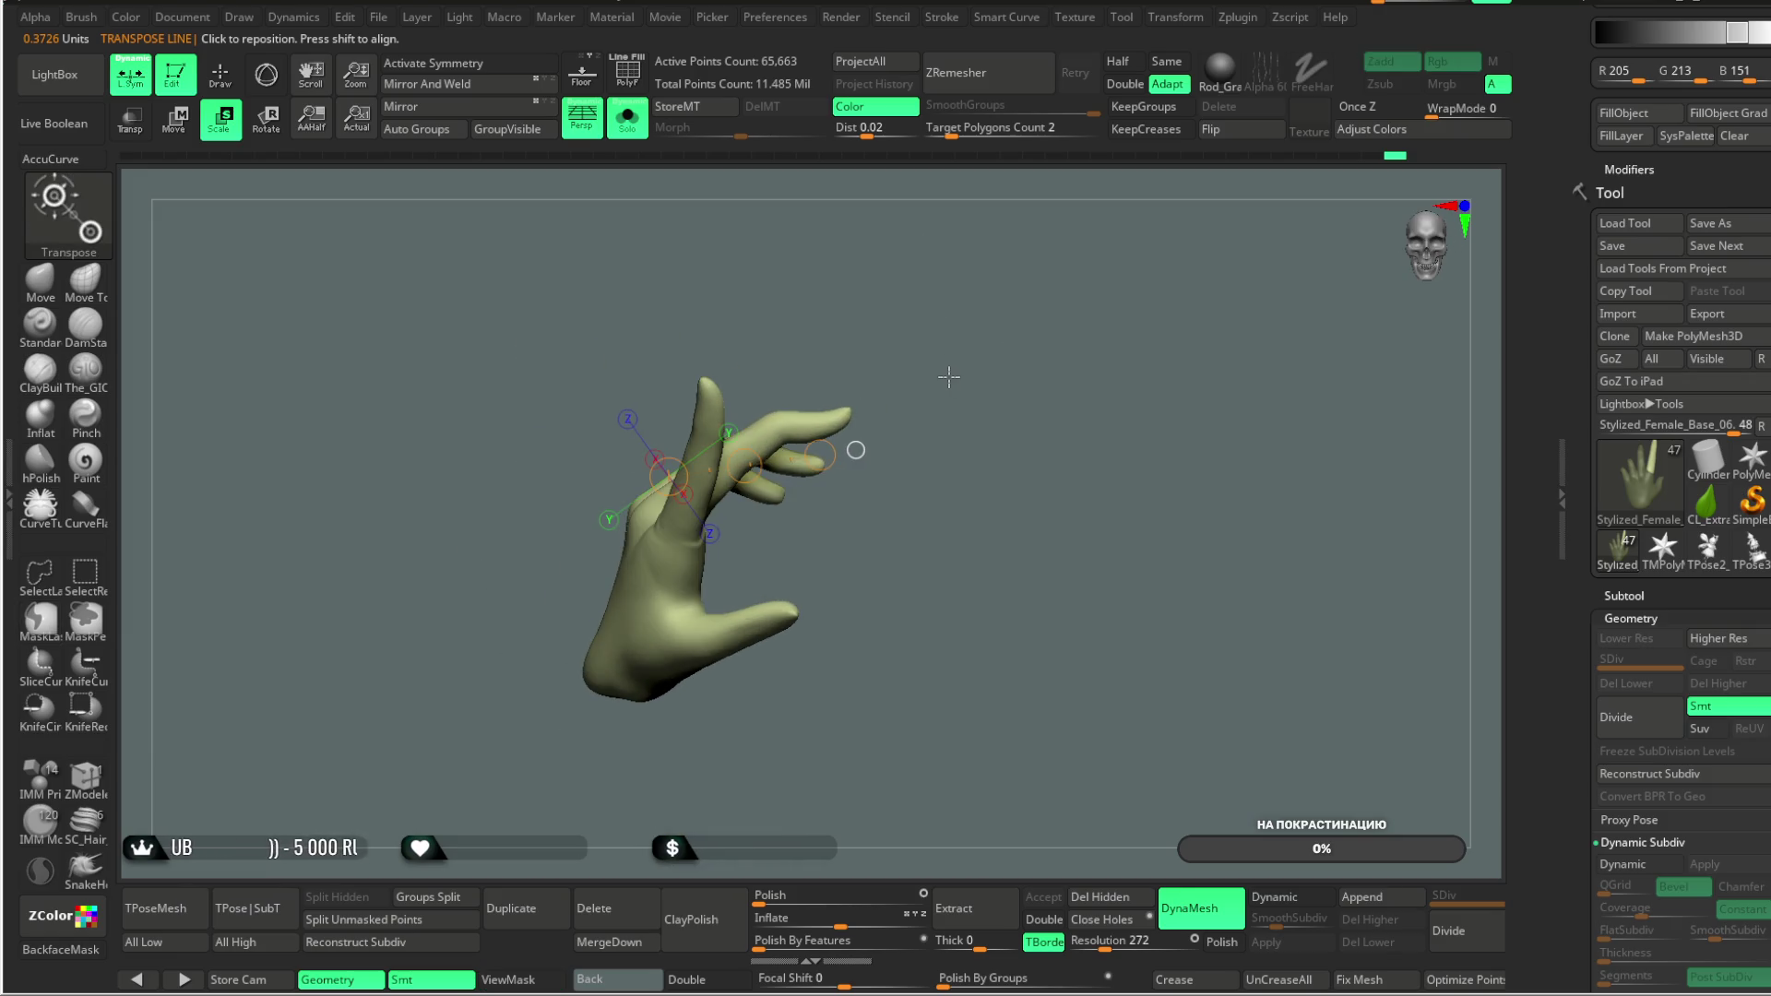
key("q")
mouse_move(265, 304)
left_mouse_down()
mouse_move(937, 443)
mouse_move(793, 498)
mouse_move(790, 427)
mouse_move(862, 332)
left_mouse_up()
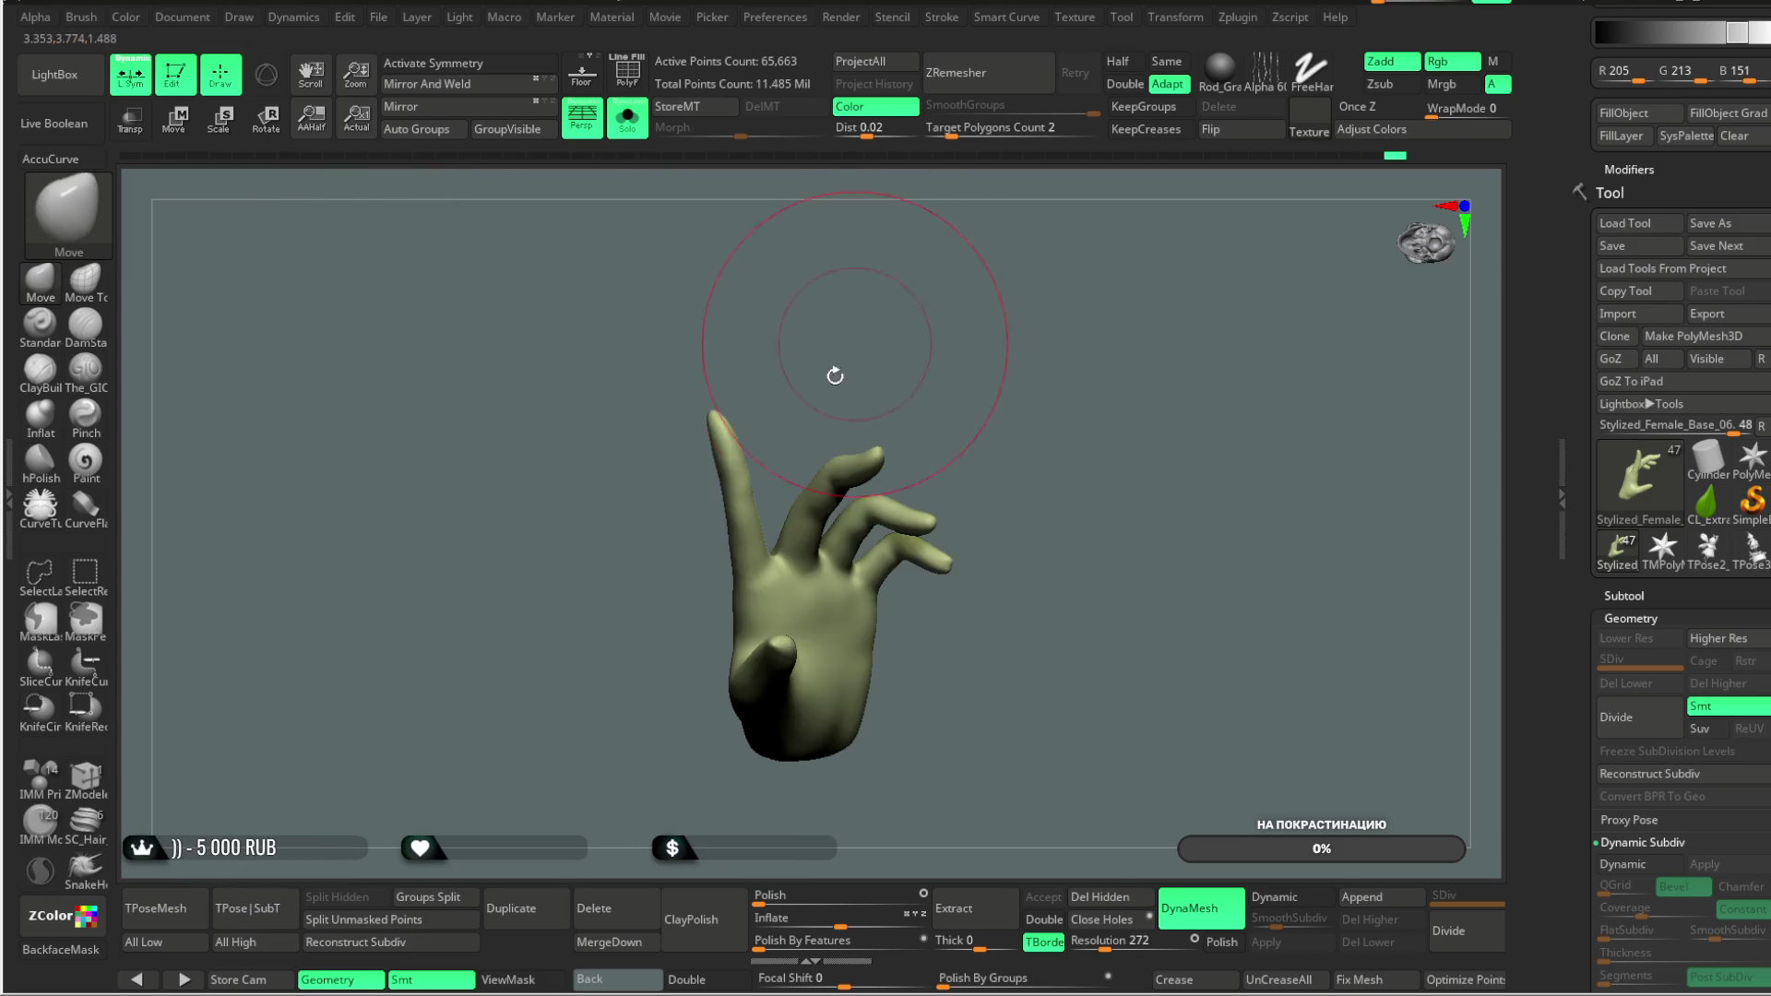
mouse_move(774, 540)
left_mouse_down()
mouse_move(905, 297)
mouse_move(911, 472)
mouse_move(937, 305)
mouse_move(1000, 375)
mouse_move(996, 273)
mouse_move(829, 359)
left_mouse_up()
key("space")
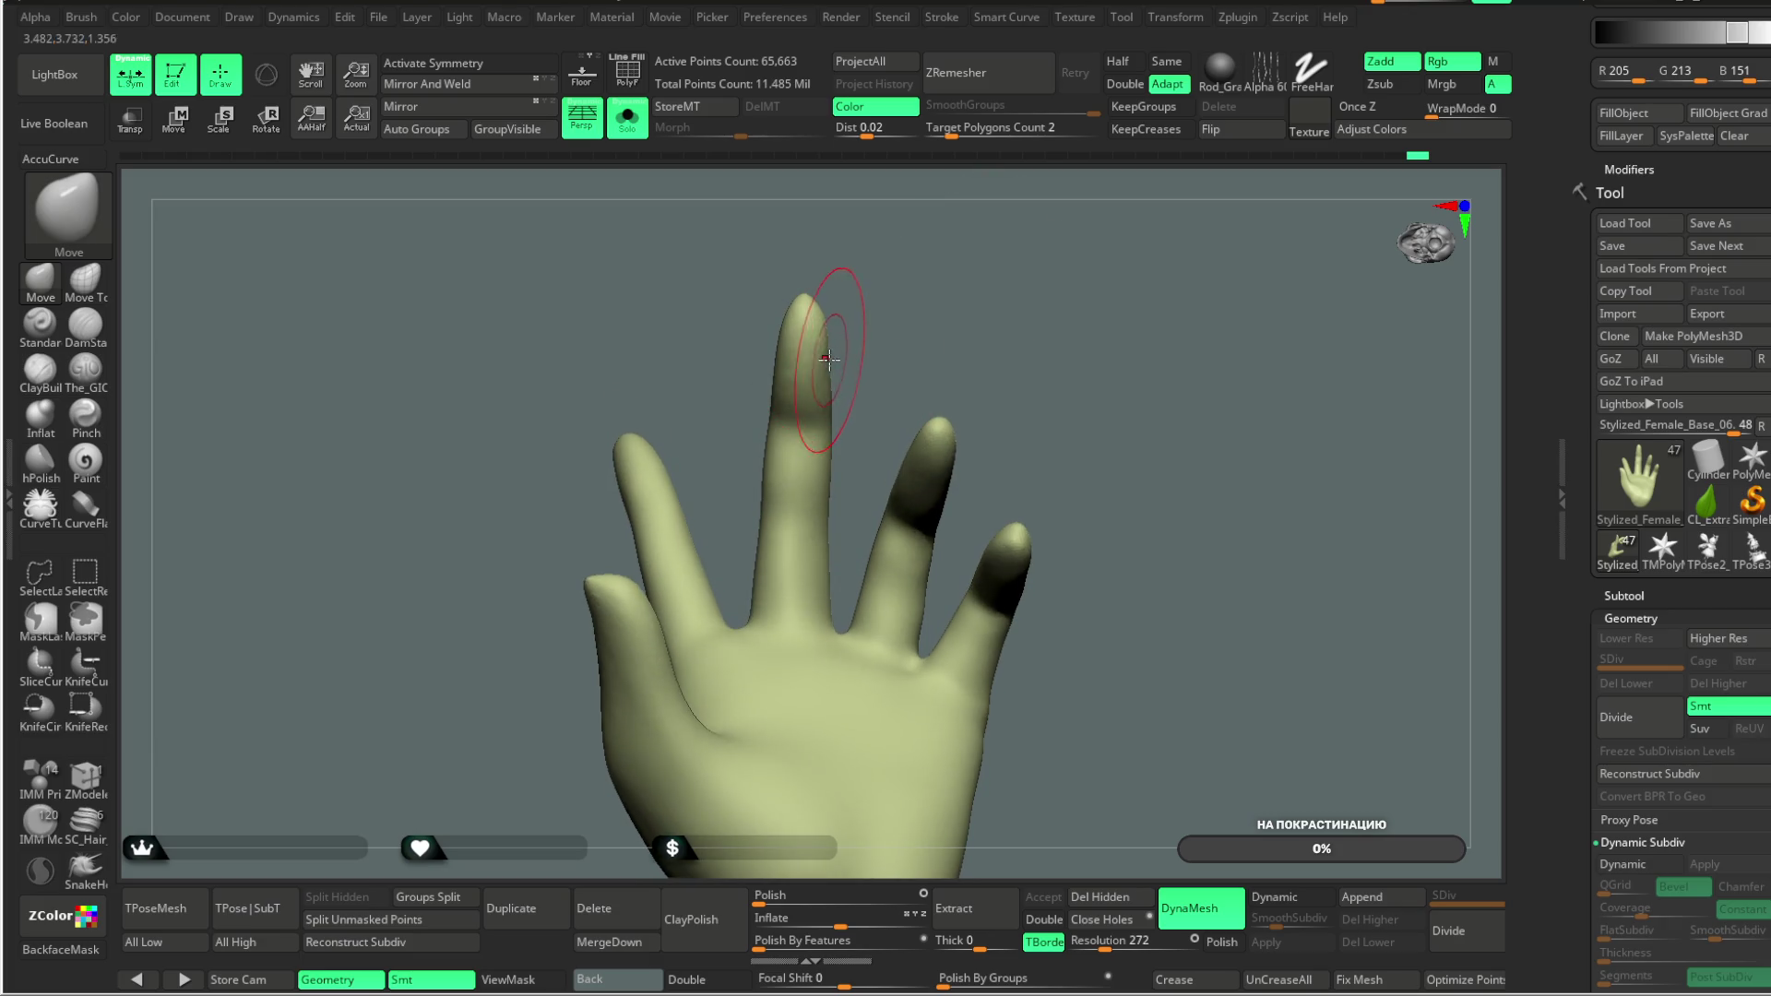
right_click_drag(823, 308, 910, 323, "ctrl")
key("space")
left_click_drag(996, 284, 950, 284)
mouse_move(821, 284)
right_mouse_down("ctrl")
mouse_move(917, 317)
mouse_move(646, 369)
right_mouse_up("ctrl")
left_click(84, 369)
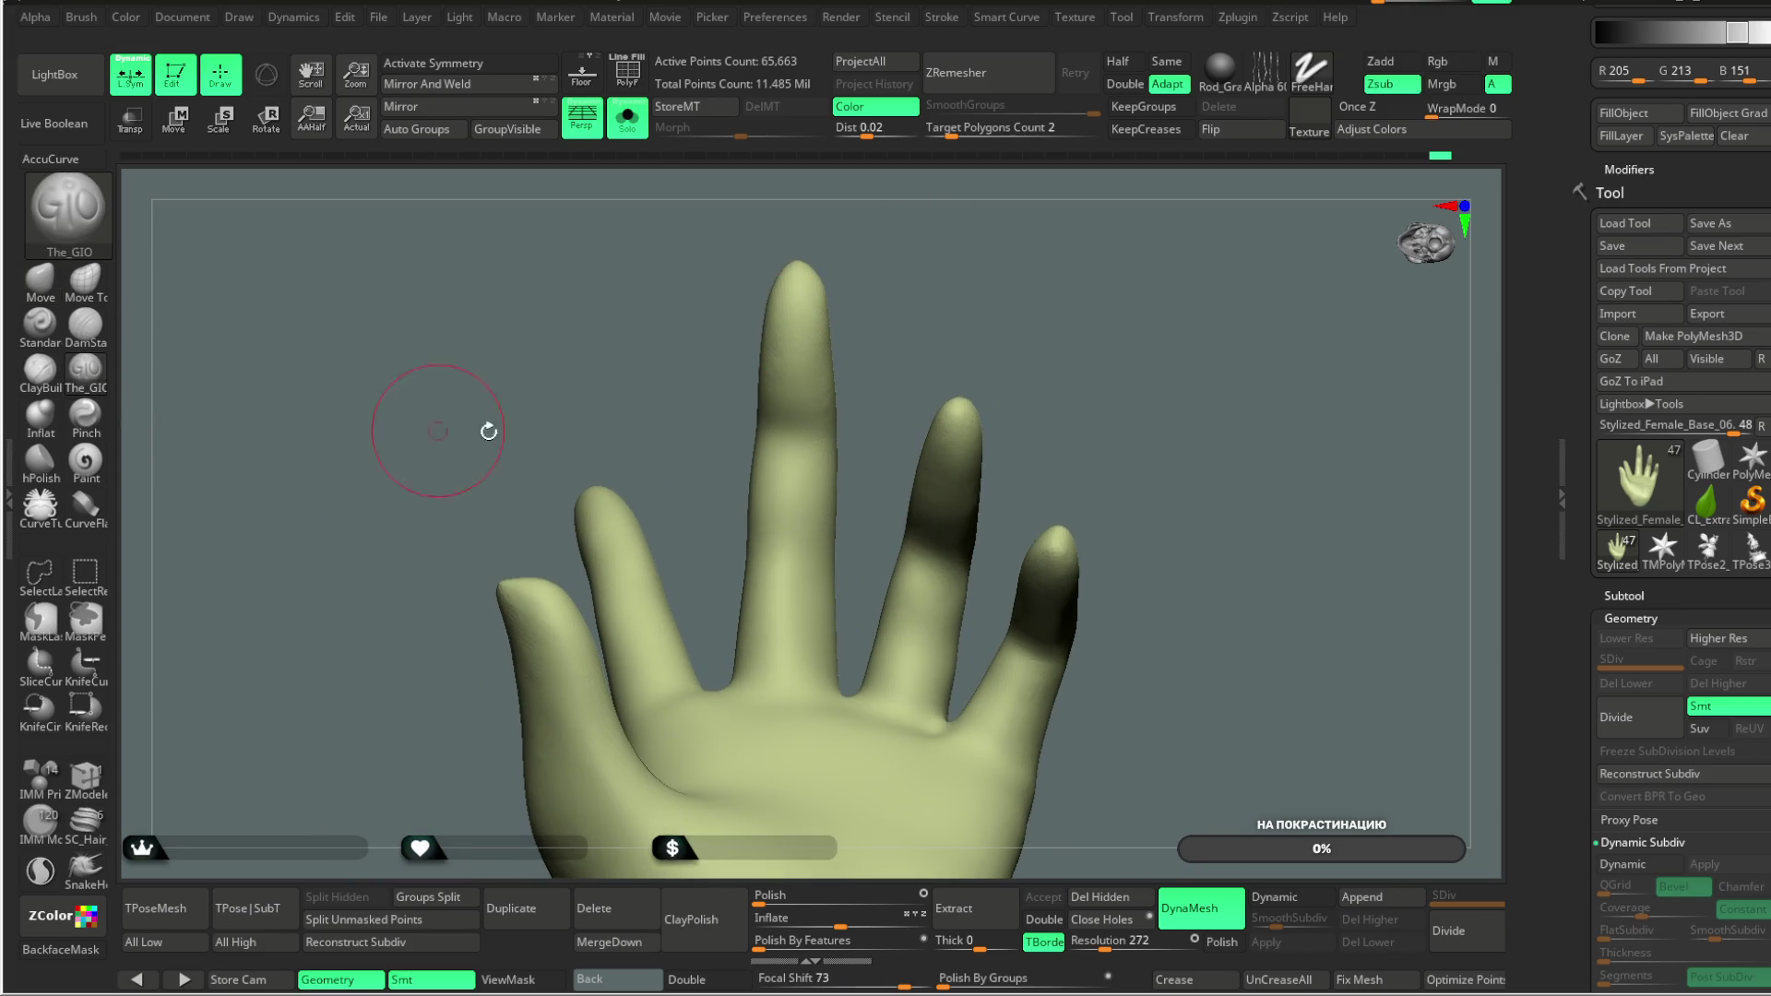
key("space")
mouse_move(883, 445)
left_mouse_down()
mouse_move(908, 446)
mouse_move(788, 582)
left_mouse_up()
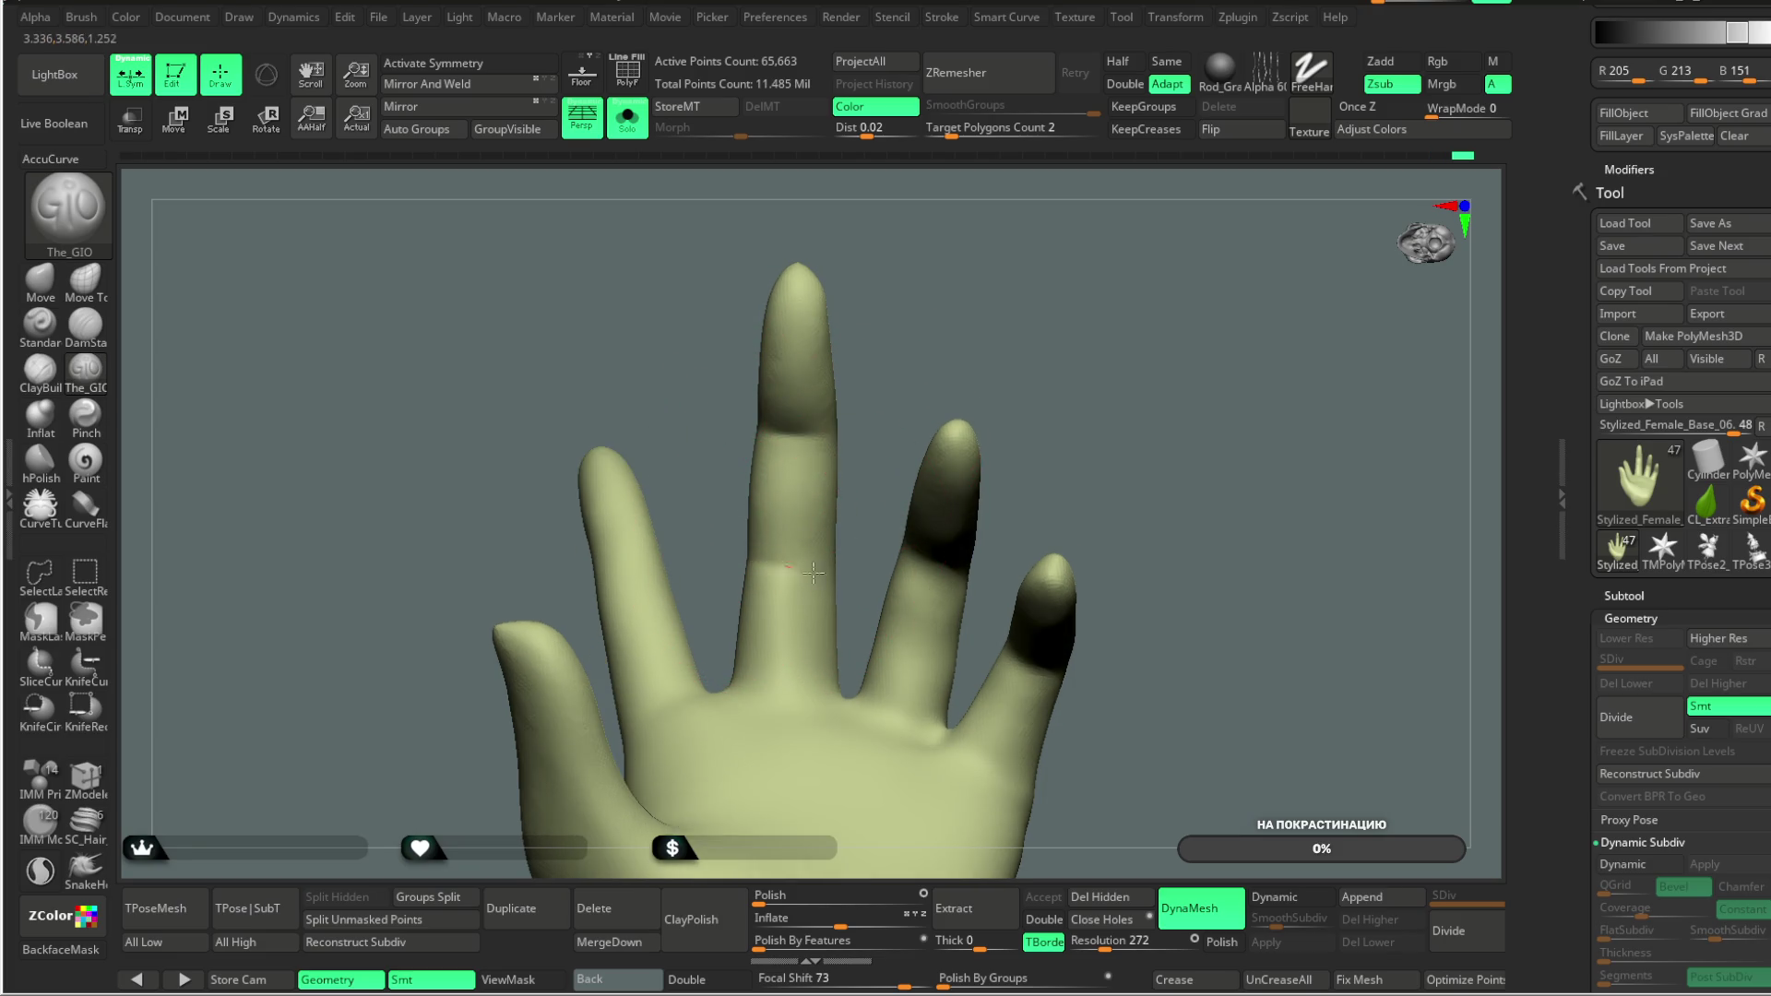
mouse_move(913, 480)
left_mouse_down()
mouse_move(830, 415)
mouse_move(903, 490)
left_mouse_up()
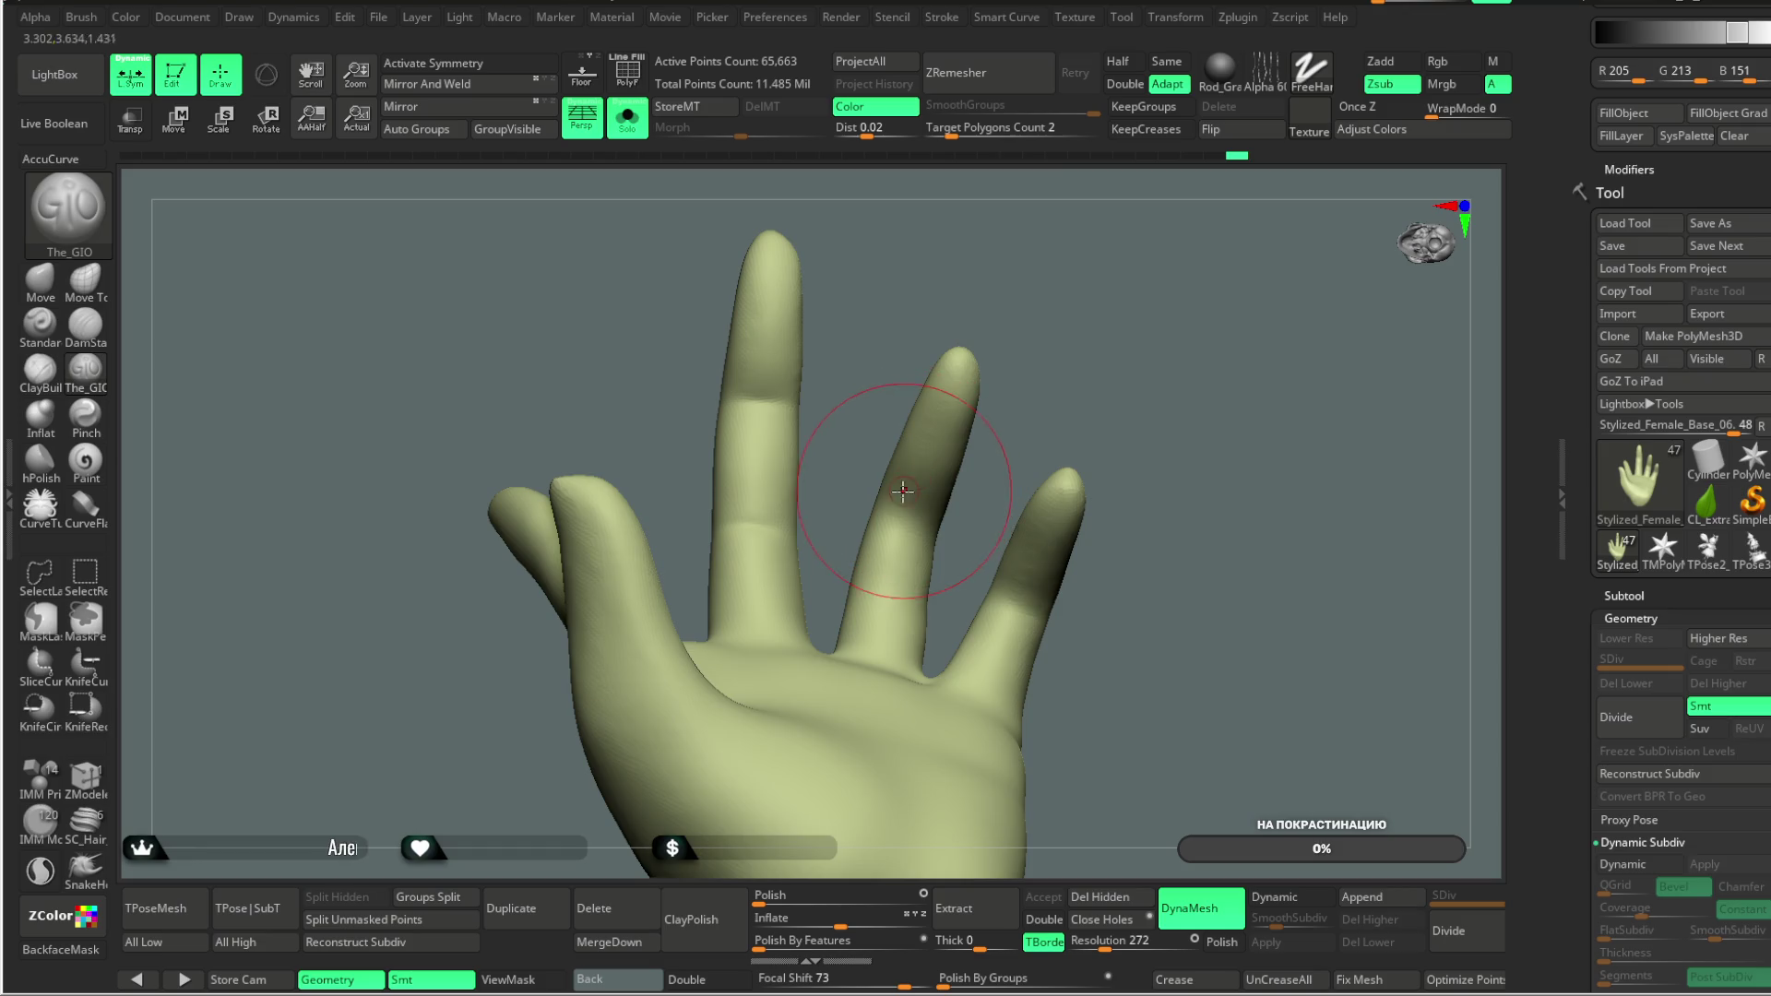
mouse_move(1028, 466)
left_mouse_down()
mouse_move(925, 514)
mouse_move(877, 585)
mouse_move(961, 513)
mouse_move(1047, 270)
mouse_move(936, 474)
left_mouse_up()
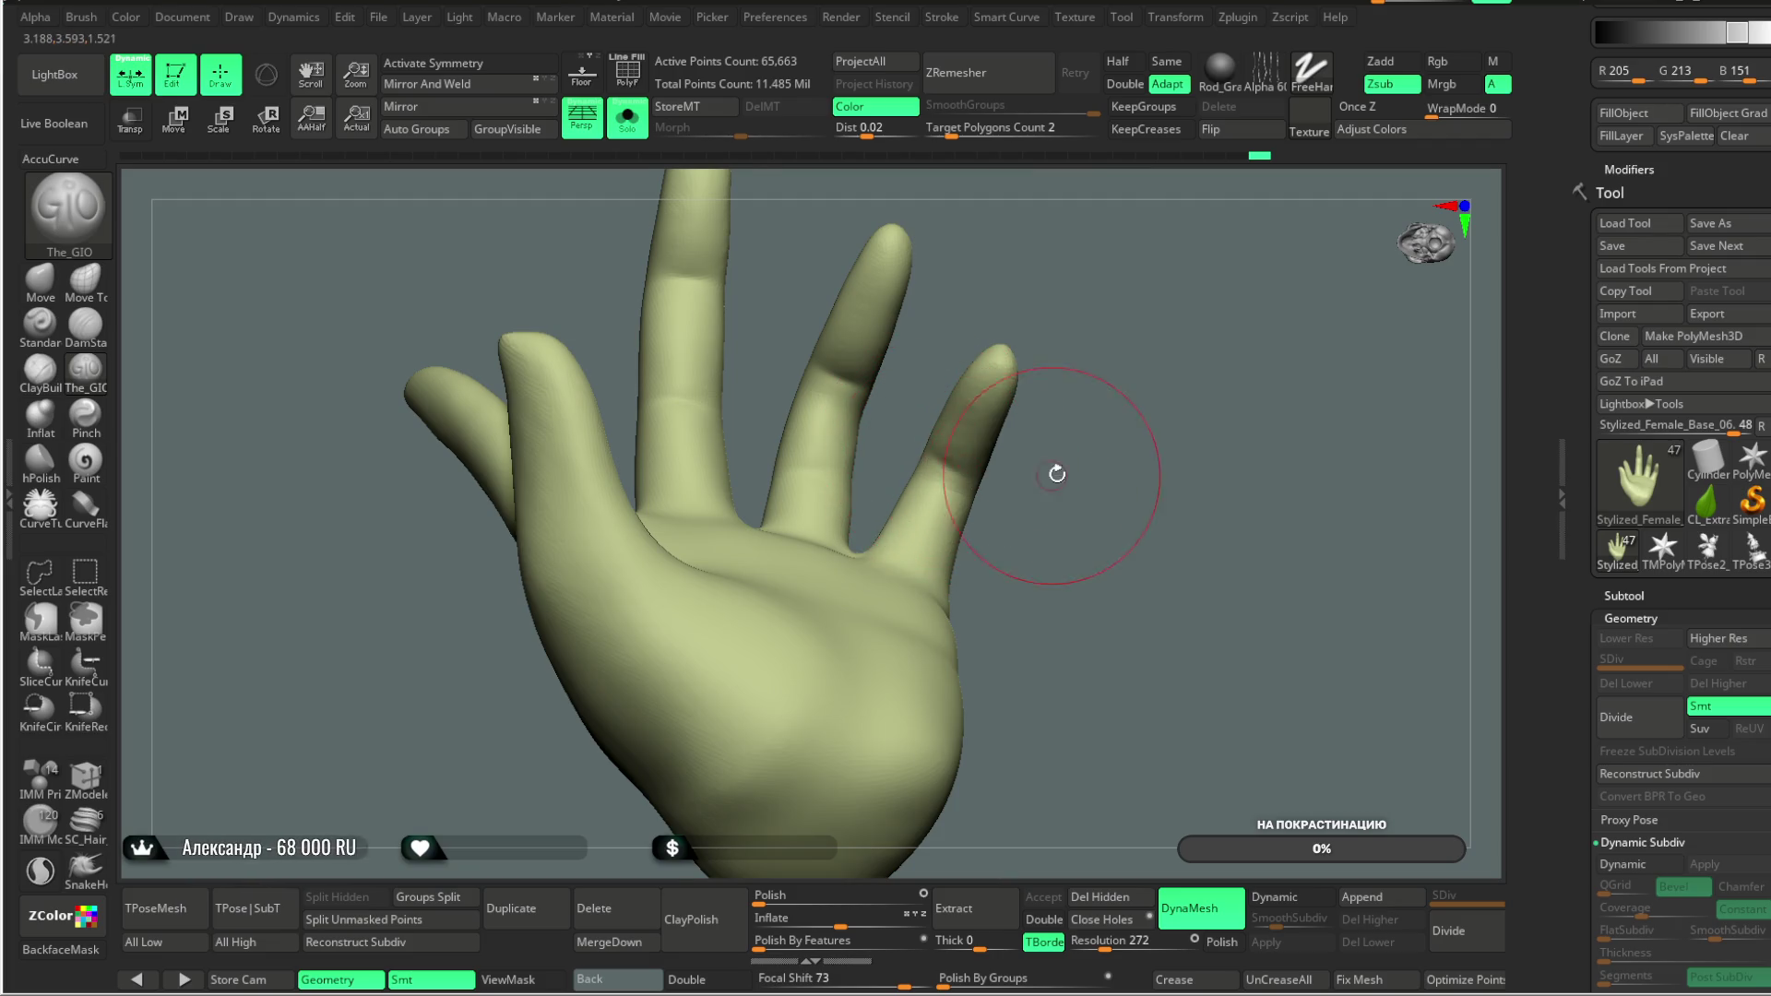
left_click_drag(1055, 474, 888, 555)
mouse_move(1090, 365)
left_mouse_down()
mouse_move(1088, 276)
mouse_move(1095, 347)
mouse_move(907, 480)
left_mouse_up()
mouse_move(960, 397)
left_mouse_down()
mouse_move(1008, 368)
mouse_move(1035, 289)
left_mouse_up()
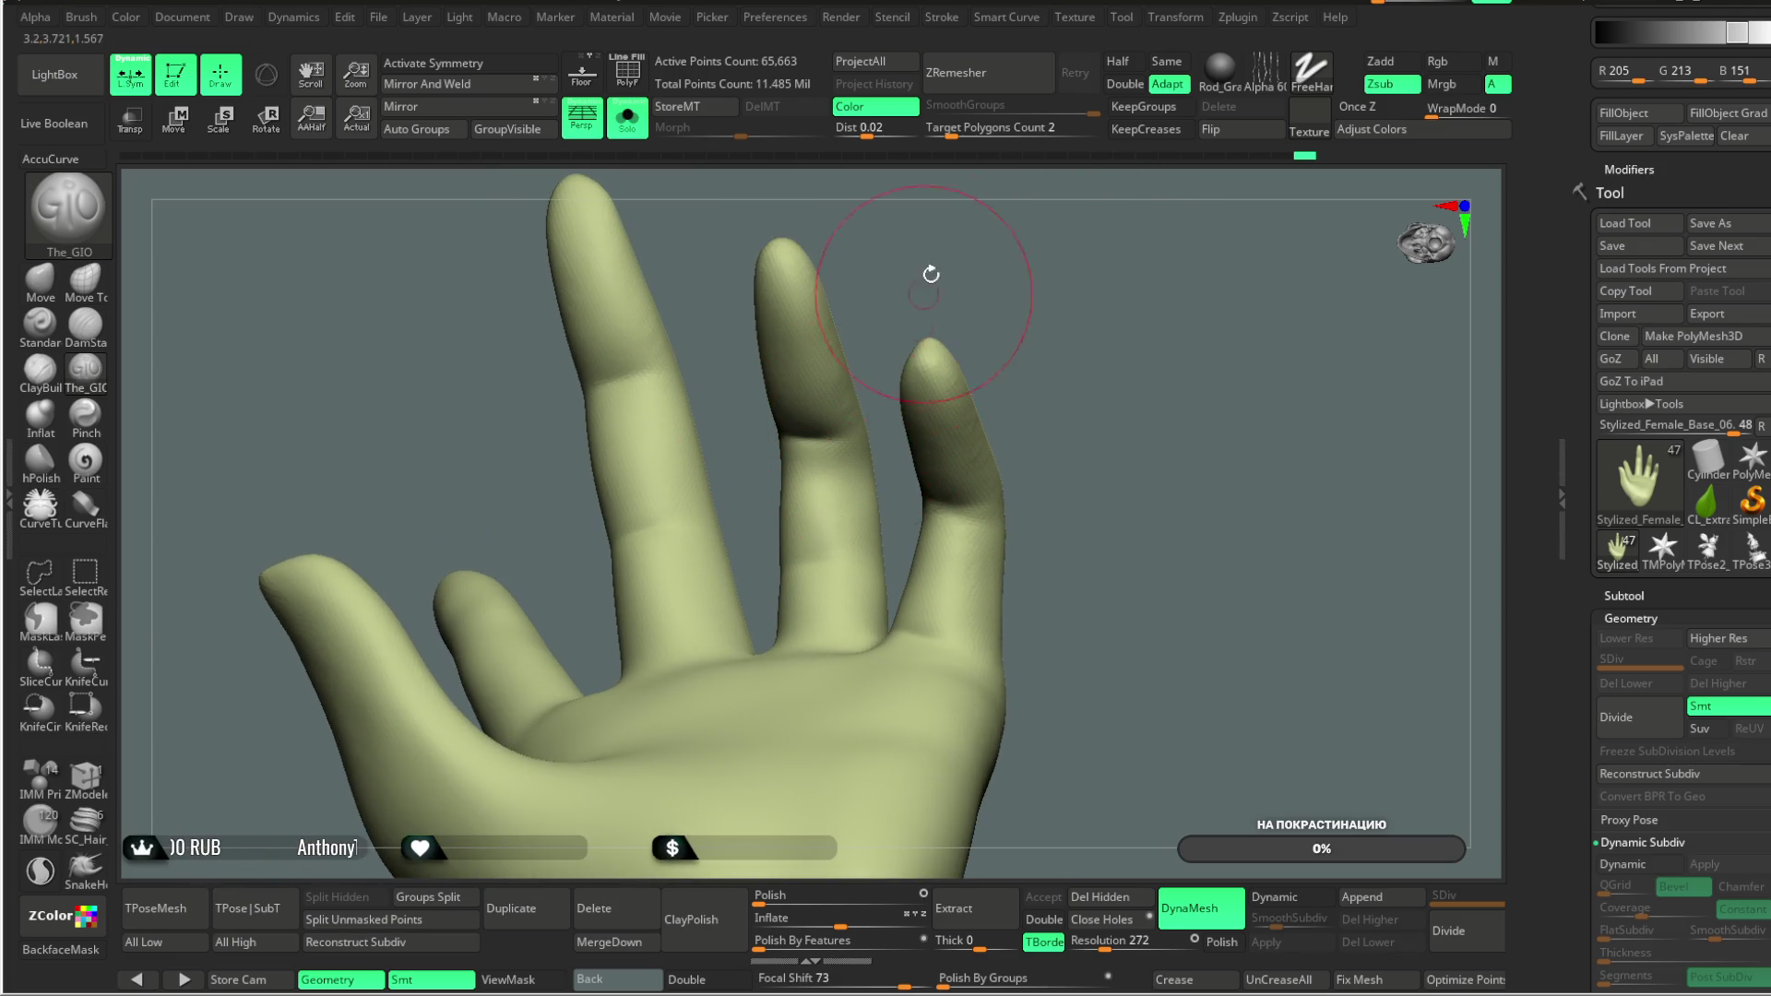
left_click_drag(925, 277, 780, 593)
left_click_drag(869, 392, 969, 296)
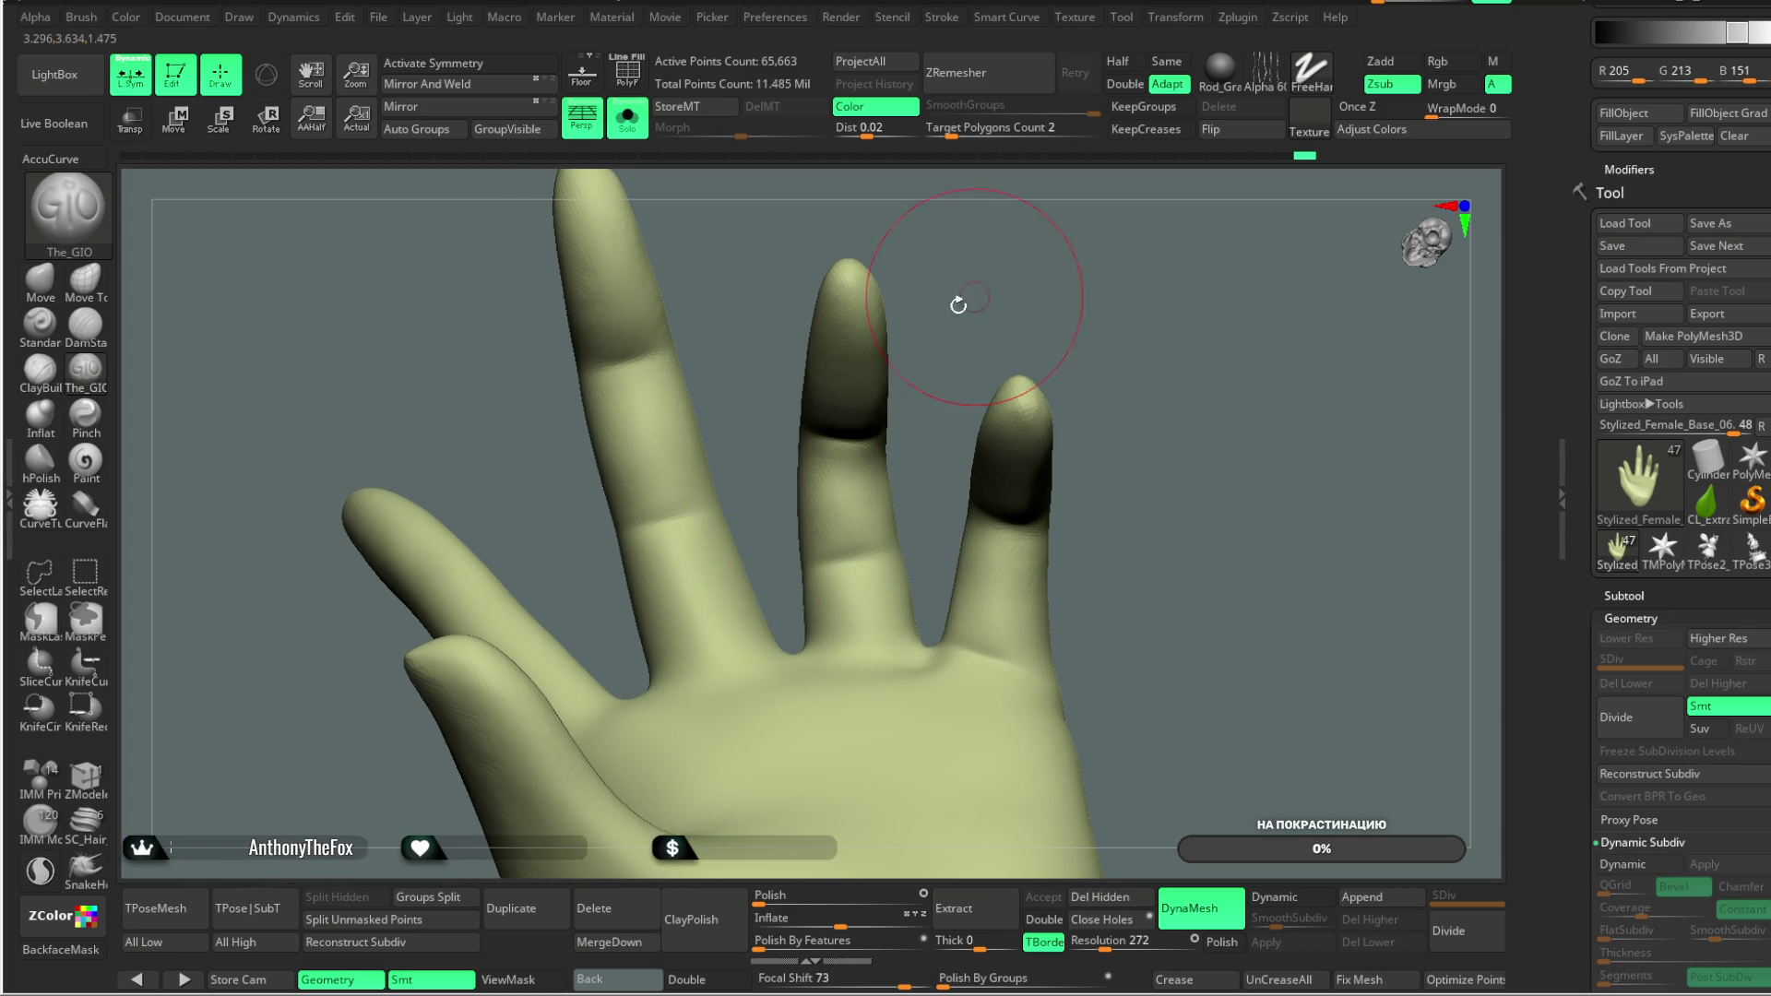
mouse_move(646, 415)
left_mouse_down()
mouse_move(581, 486)
mouse_move(584, 412)
mouse_move(550, 493)
mouse_move(585, 514)
mouse_move(778, 268)
mouse_move(734, 367)
left_mouse_up()
mouse_move(692, 532)
left_mouse_down()
mouse_move(700, 462)
mouse_move(723, 474)
mouse_move(598, 574)
left_mouse_up()
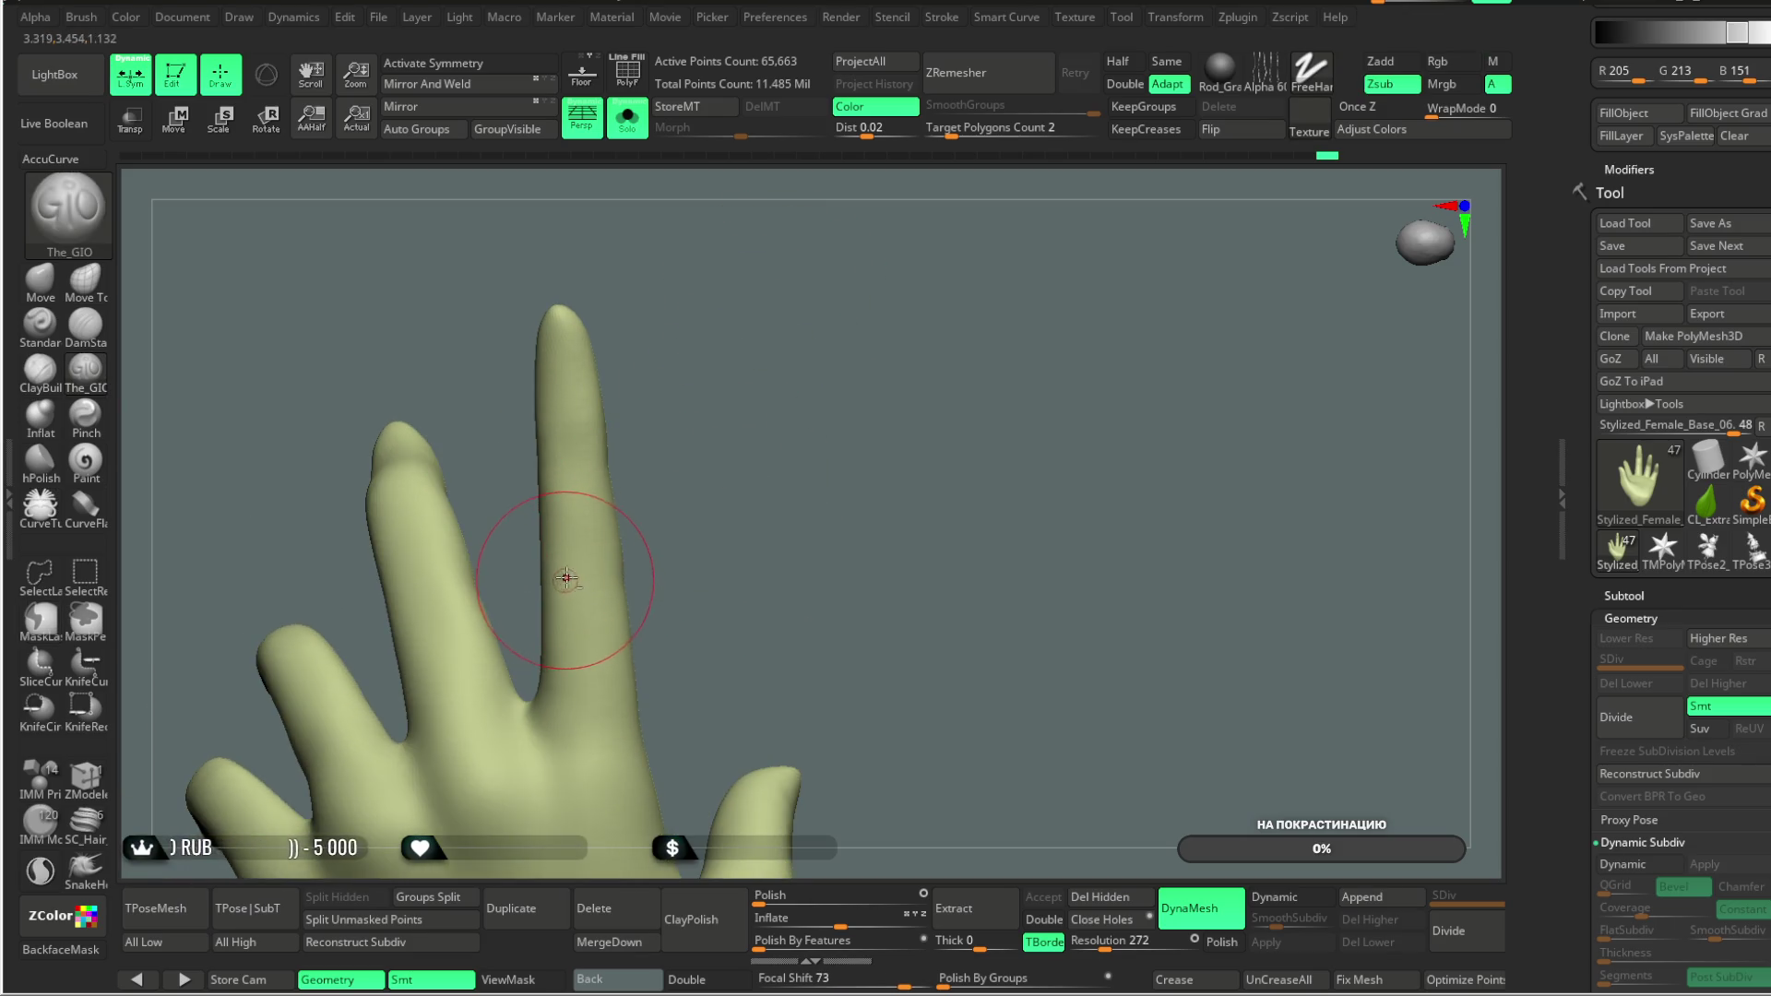
mouse_move(728, 502)
left_mouse_down()
mouse_move(921, 320)
mouse_move(830, 277)
mouse_move(920, 317)
mouse_move(638, 460)
left_mouse_up()
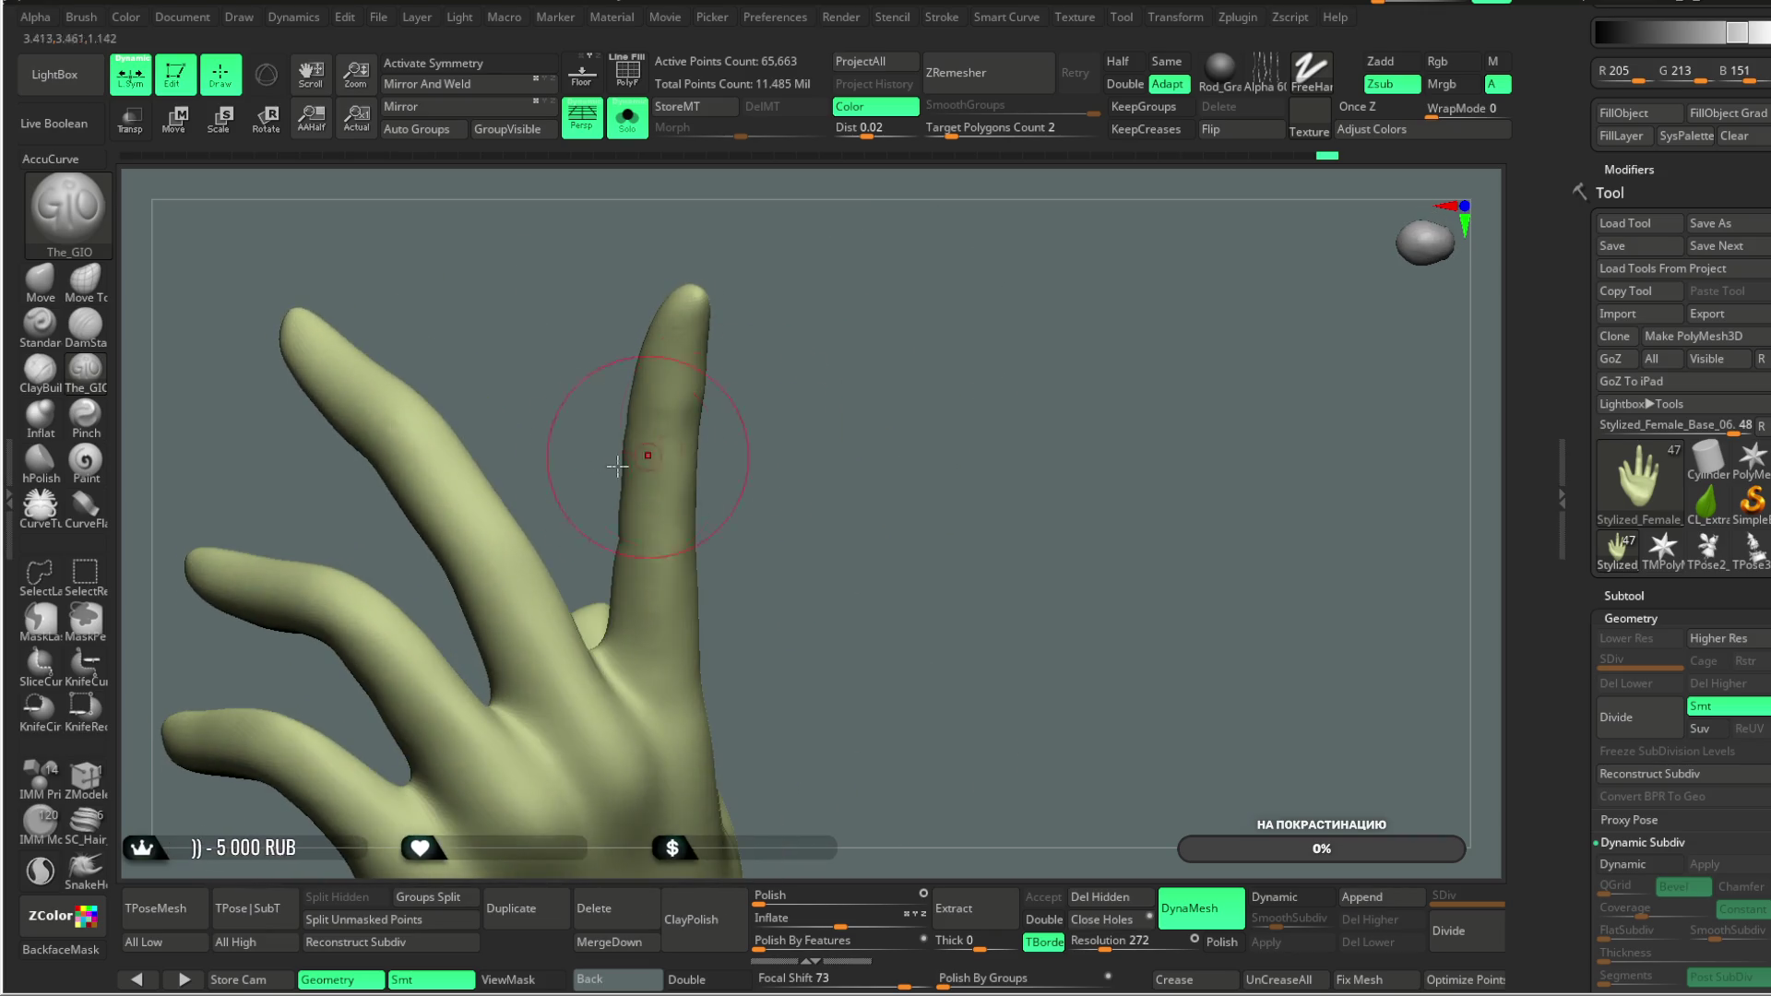
Step: Orbit the hand to inspect the fingers from the front, side and back
left_click_drag(502, 340, 397, 452)
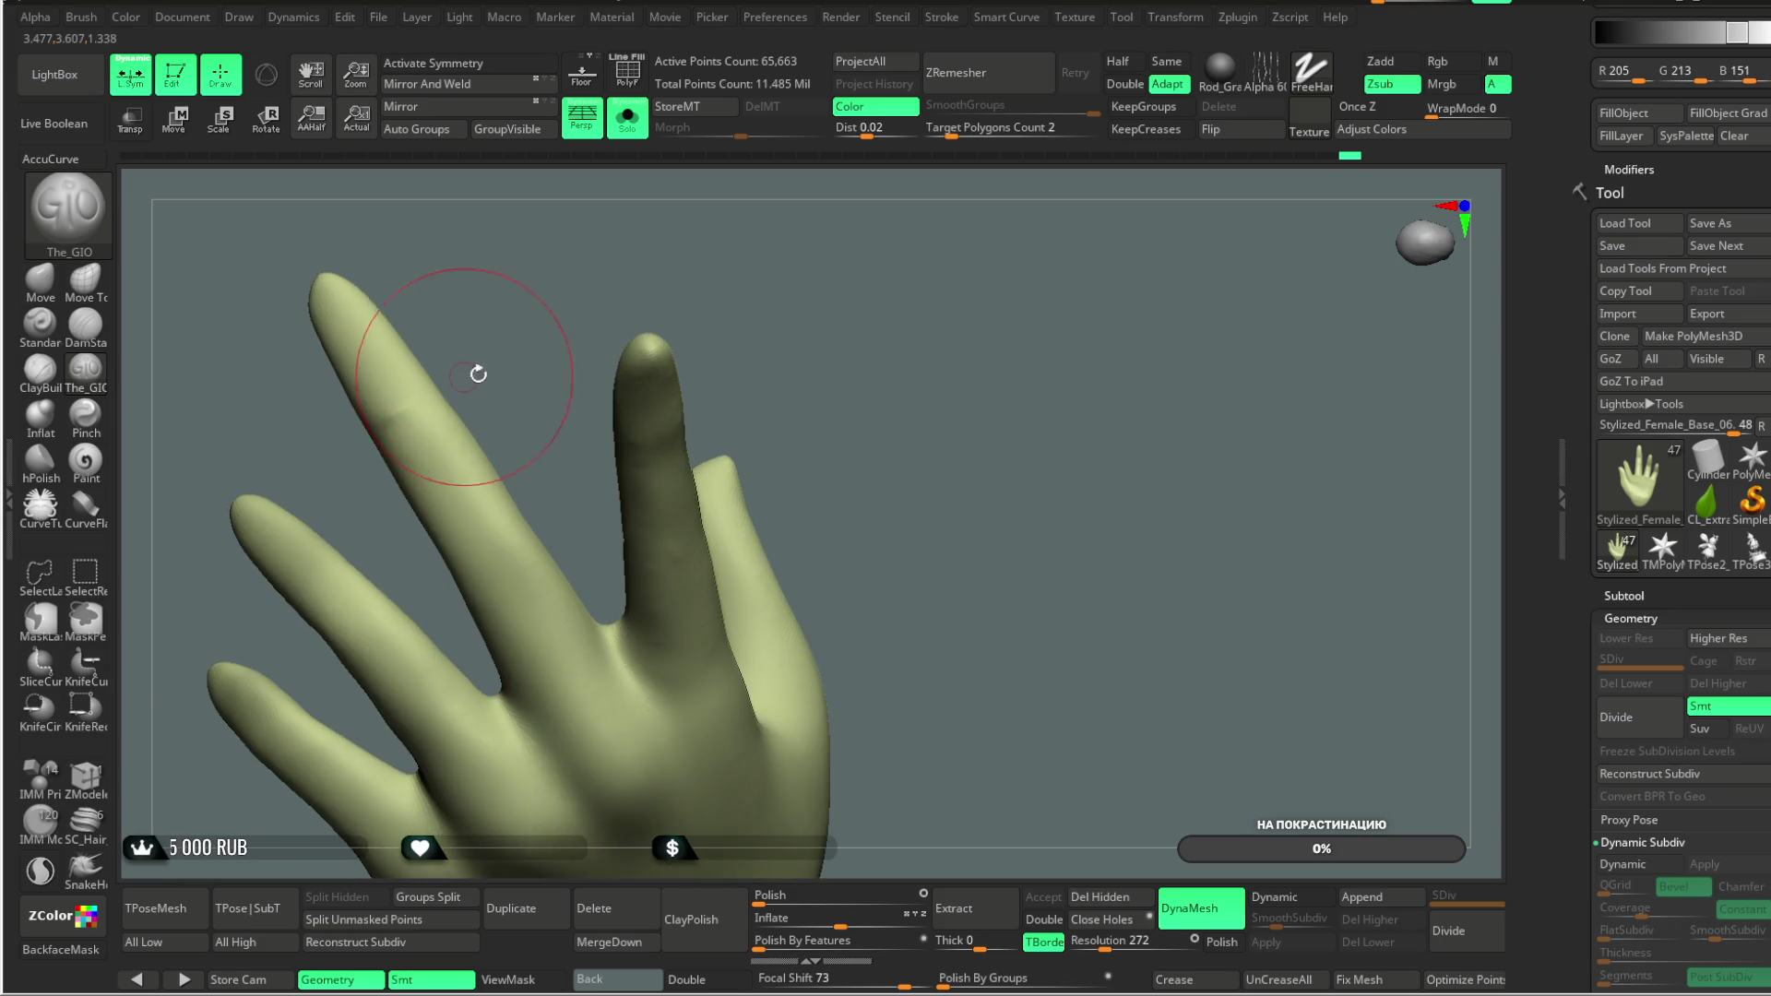
mouse_move(434, 554)
left_mouse_down()
mouse_move(652, 285)
mouse_move(458, 529)
mouse_move(431, 396)
mouse_move(399, 431)
left_mouse_up()
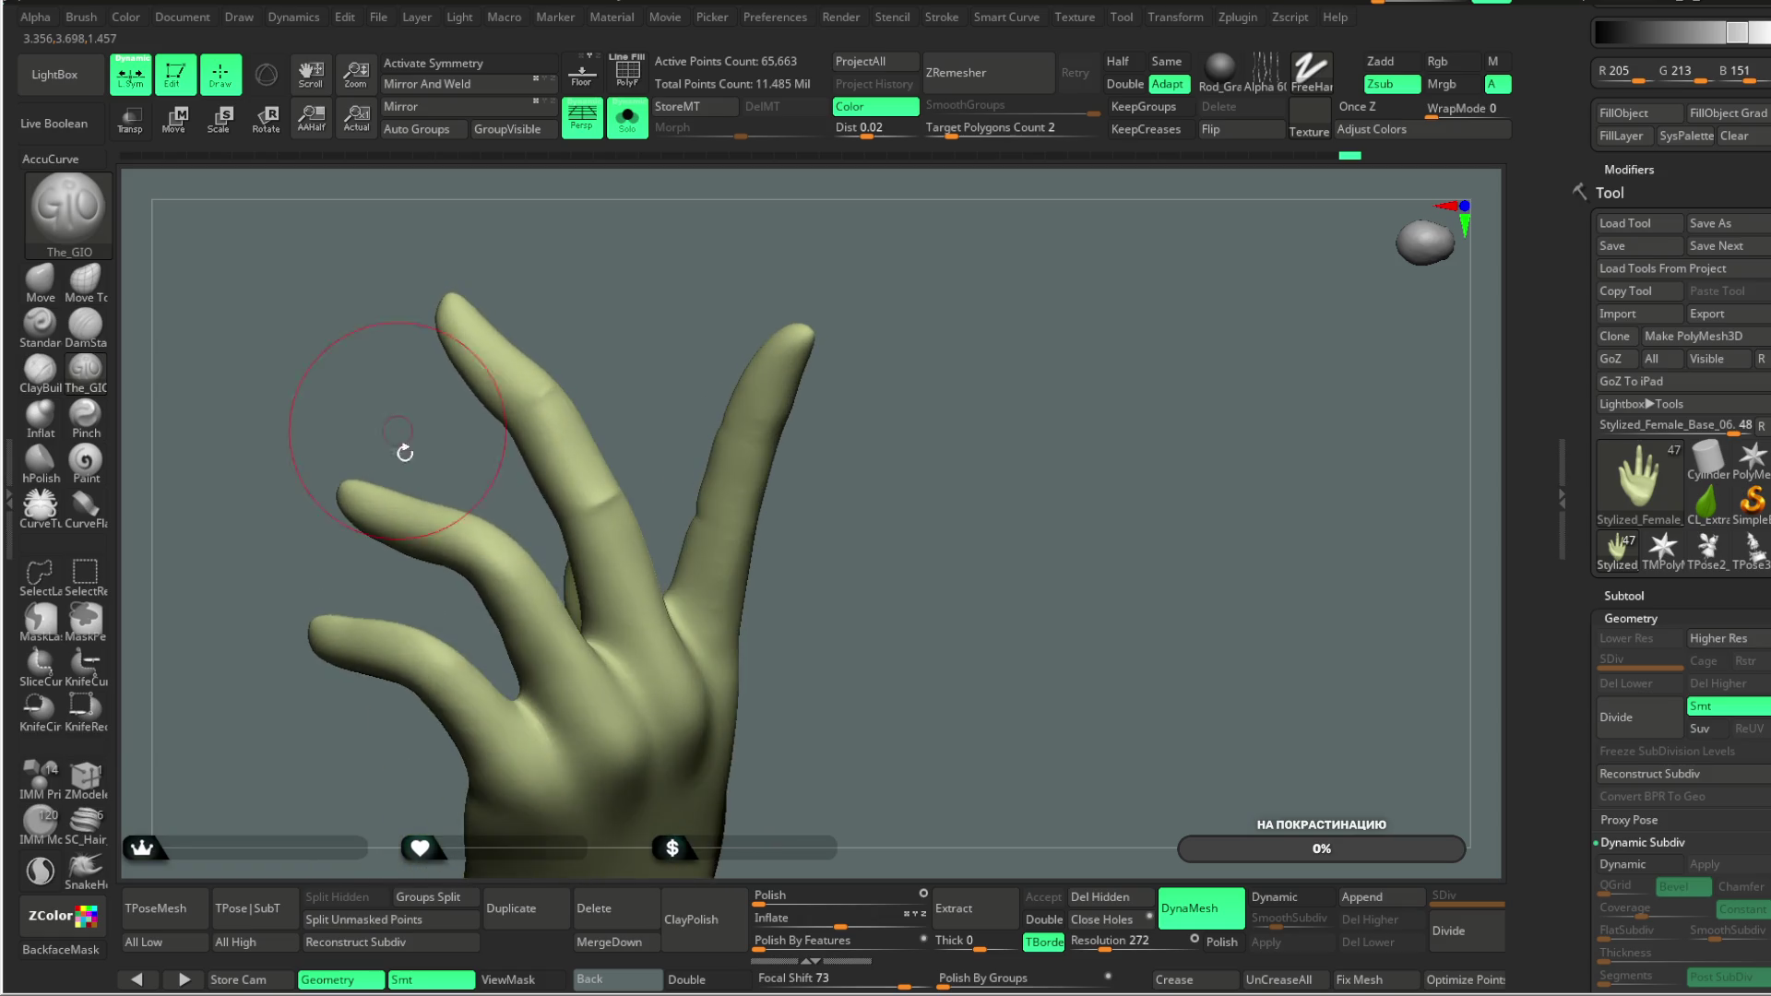
mouse_move(467, 536)
left_mouse_down()
mouse_move(517, 516)
mouse_move(460, 540)
mouse_move(507, 363)
mouse_move(688, 324)
mouse_move(700, 285)
mouse_move(716, 332)
mouse_move(512, 511)
left_mouse_up()
mouse_move(571, 685)
left_mouse_down()
mouse_move(646, 415)
mouse_move(681, 355)
left_mouse_up()
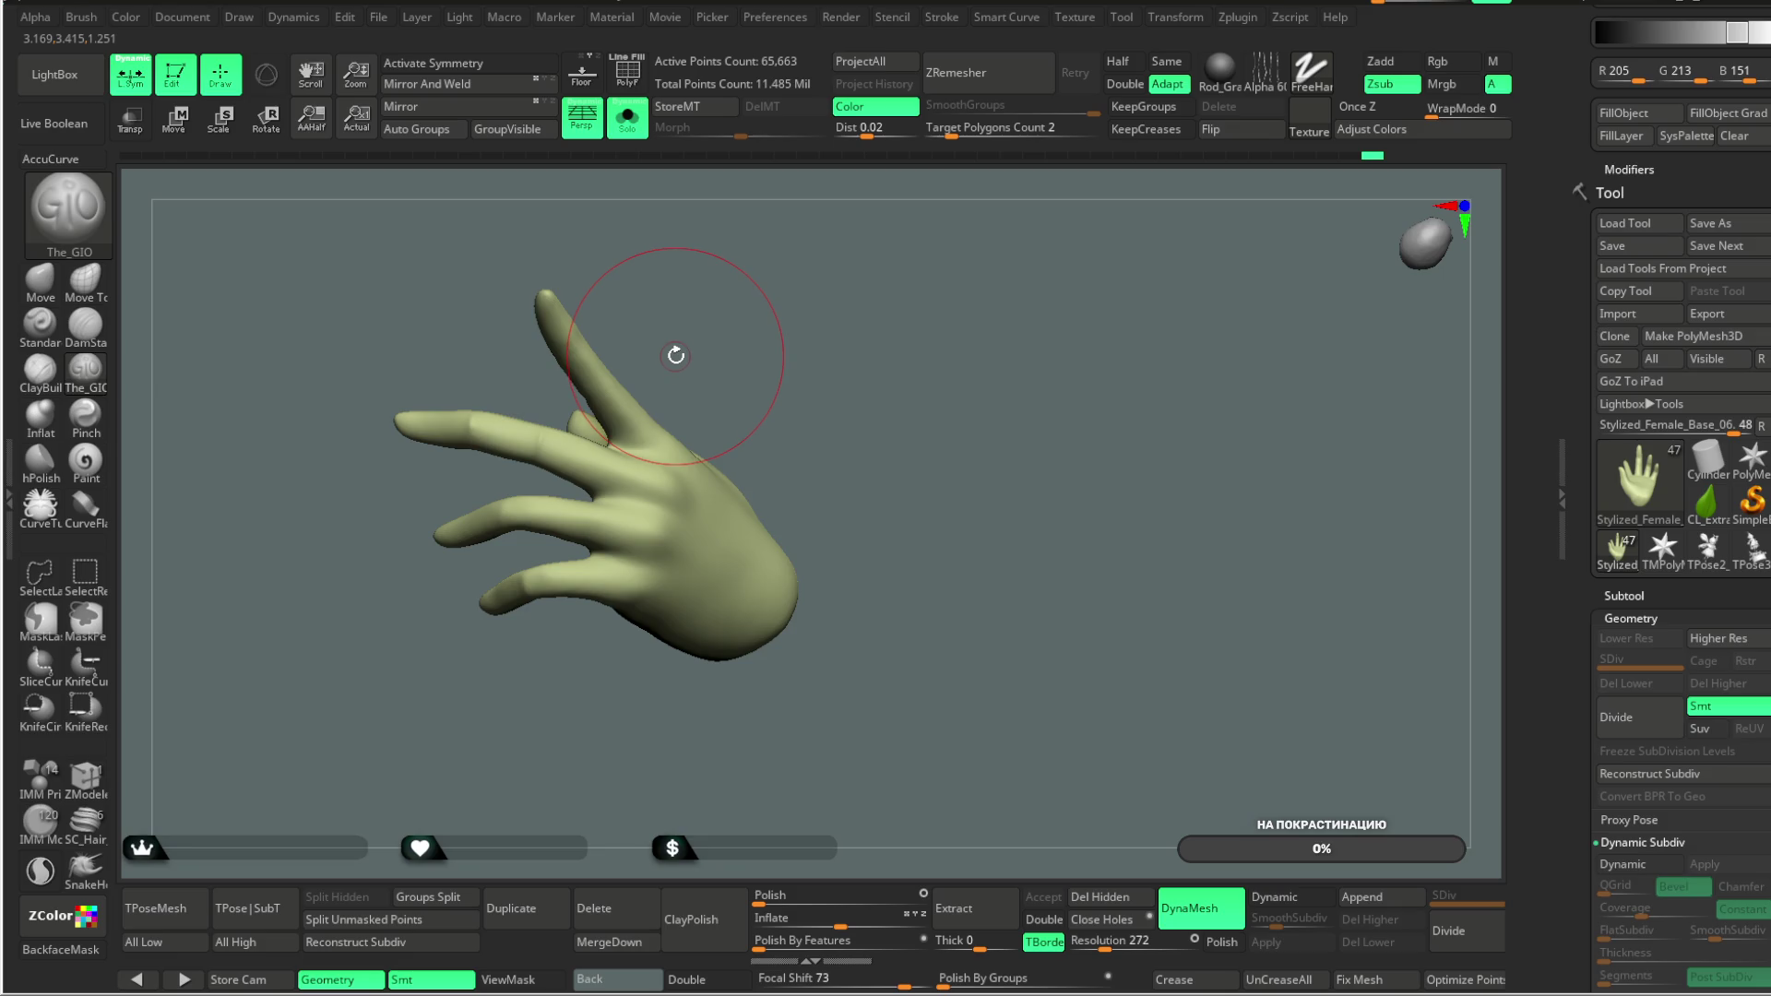
mouse_move(675, 351)
left_mouse_down()
mouse_move(704, 281)
mouse_move(750, 273)
mouse_move(469, 470)
left_mouse_up()
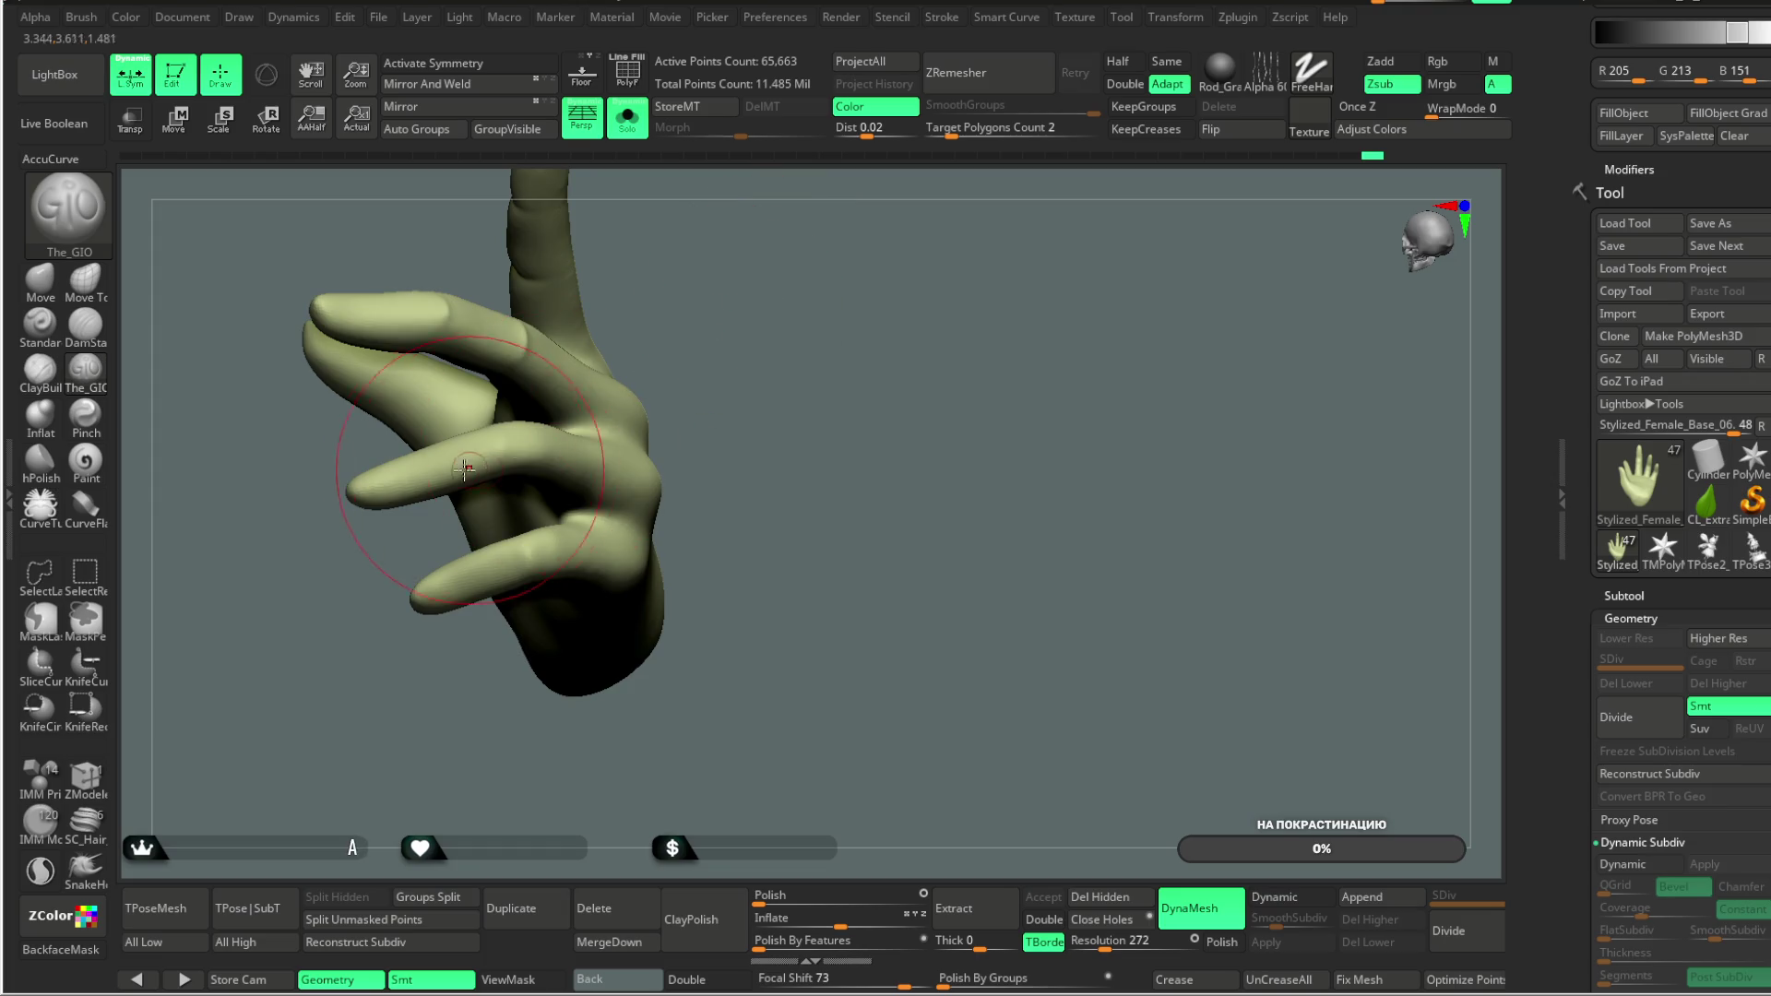
left_click_drag(478, 743, 476, 573)
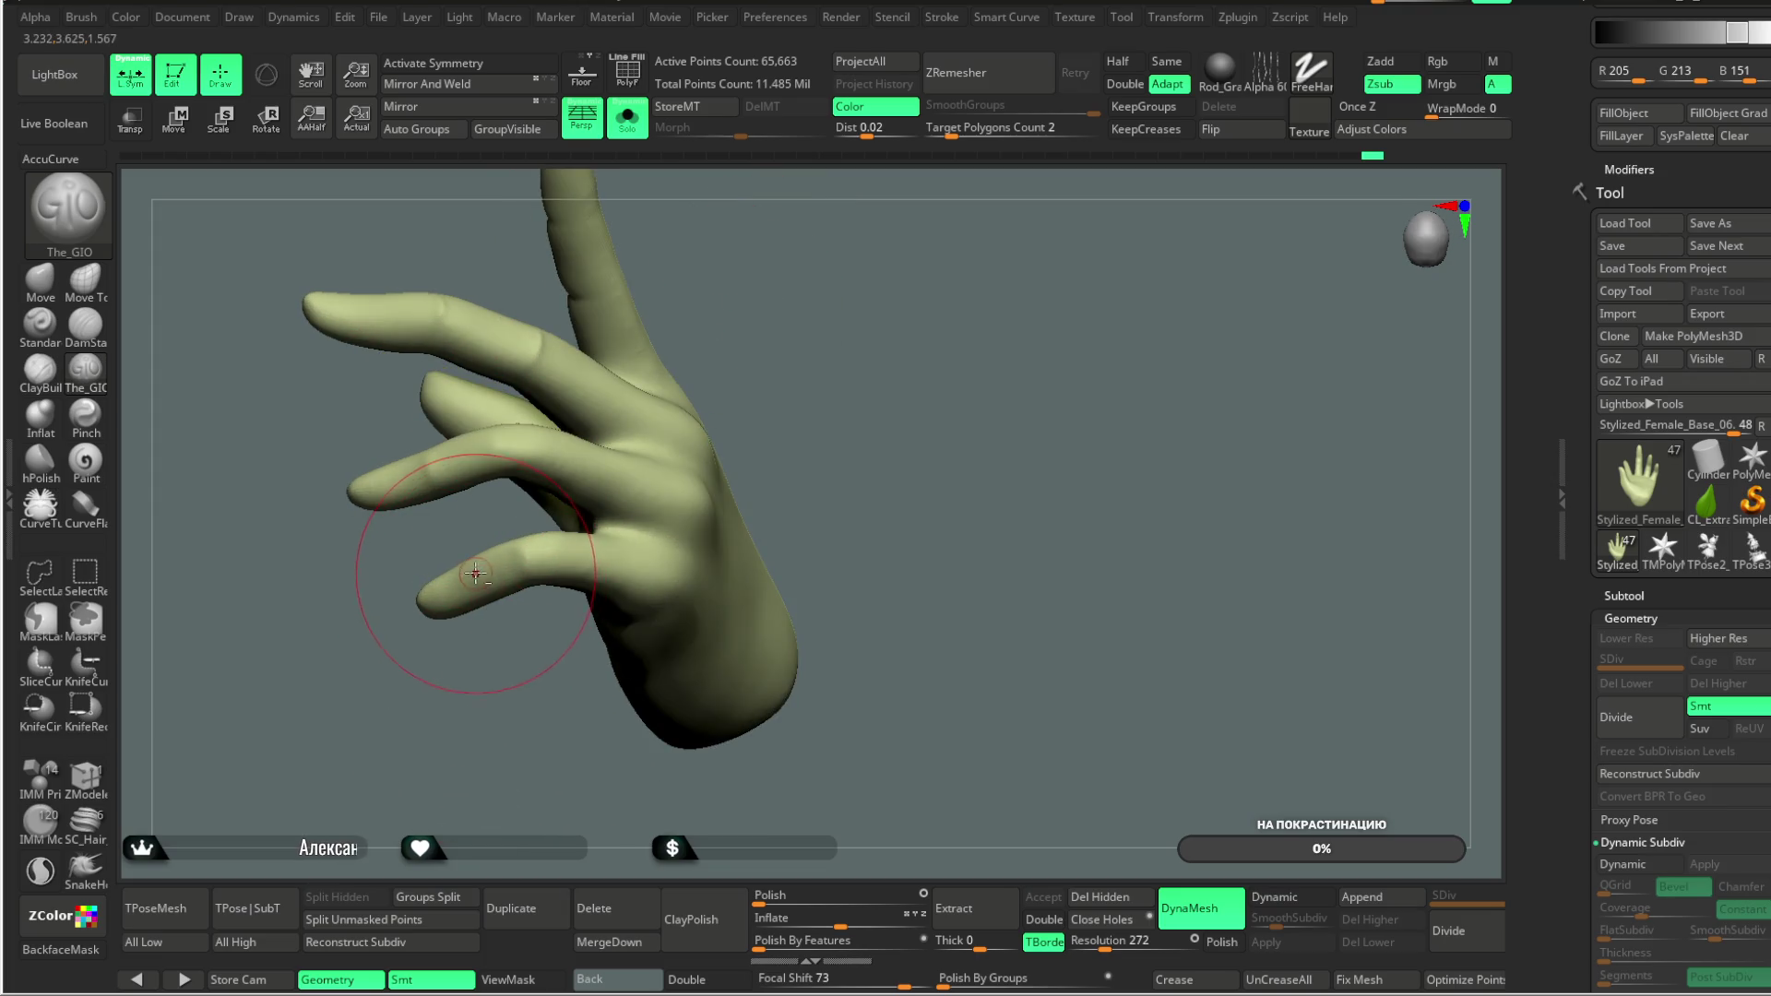
mouse_move(521, 708)
left_mouse_down()
mouse_move(550, 427)
mouse_move(501, 554)
left_mouse_up()
mouse_move(518, 643)
left_mouse_down()
mouse_move(544, 595)
mouse_move(510, 753)
mouse_move(747, 379)
left_mouse_up()
Step: Turn Solo off, orbit the full character, and select the Extract6 leaf skirt in Solo
left_click(627, 117)
mouse_move(911, 500)
left_mouse_down()
mouse_move(953, 578)
mouse_move(889, 558)
mouse_move(849, 497)
mouse_move(822, 534)
mouse_move(790, 524)
mouse_move(862, 507)
mouse_move(796, 559)
left_mouse_up()
mouse_move(787, 498)
left_mouse_down()
mouse_move(854, 423)
mouse_move(862, 348)
mouse_move(896, 414)
mouse_move(850, 412)
mouse_move(870, 410)
mouse_move(652, 551)
left_mouse_up()
left_click(652, 550, "alt")
left_click(627, 117)
Step: Zoom in on the skirt and preview Dynamic Subdiv with Post SubDiv turned off
mouse_move(631, 477)
left_mouse_down()
mouse_move(841, 461)
mouse_move(803, 419)
mouse_move(887, 409)
left_mouse_up()
key("space")
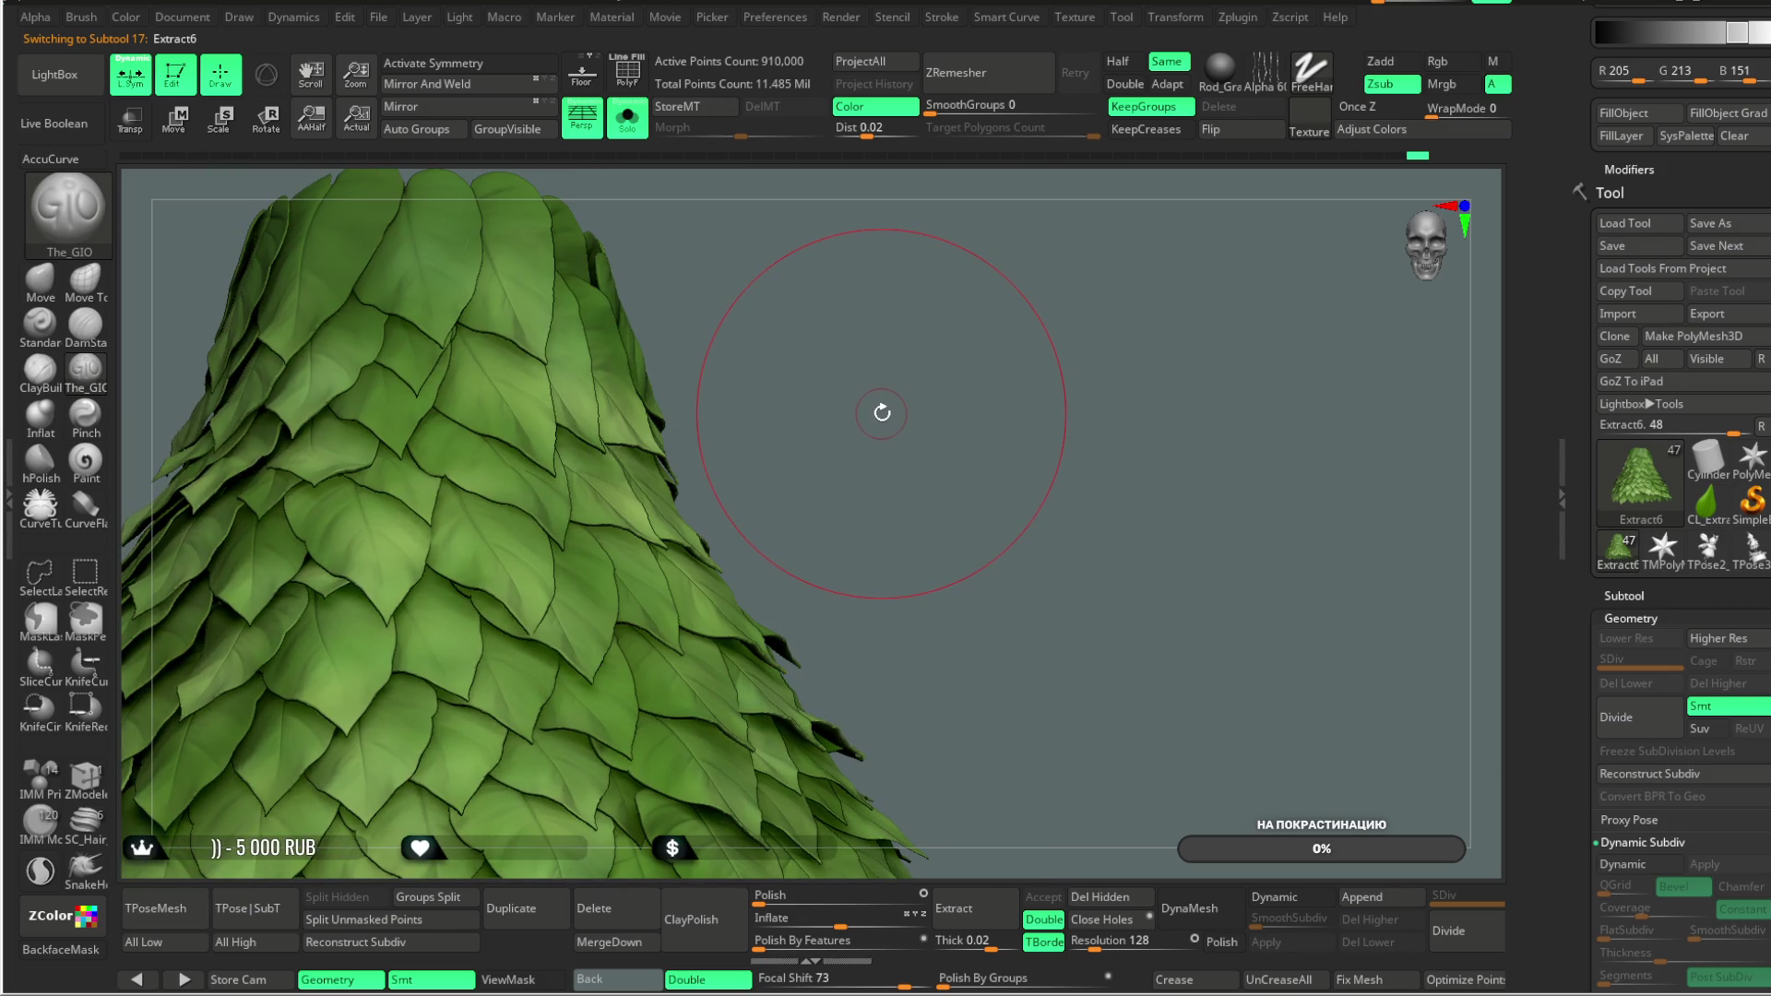
key("d")
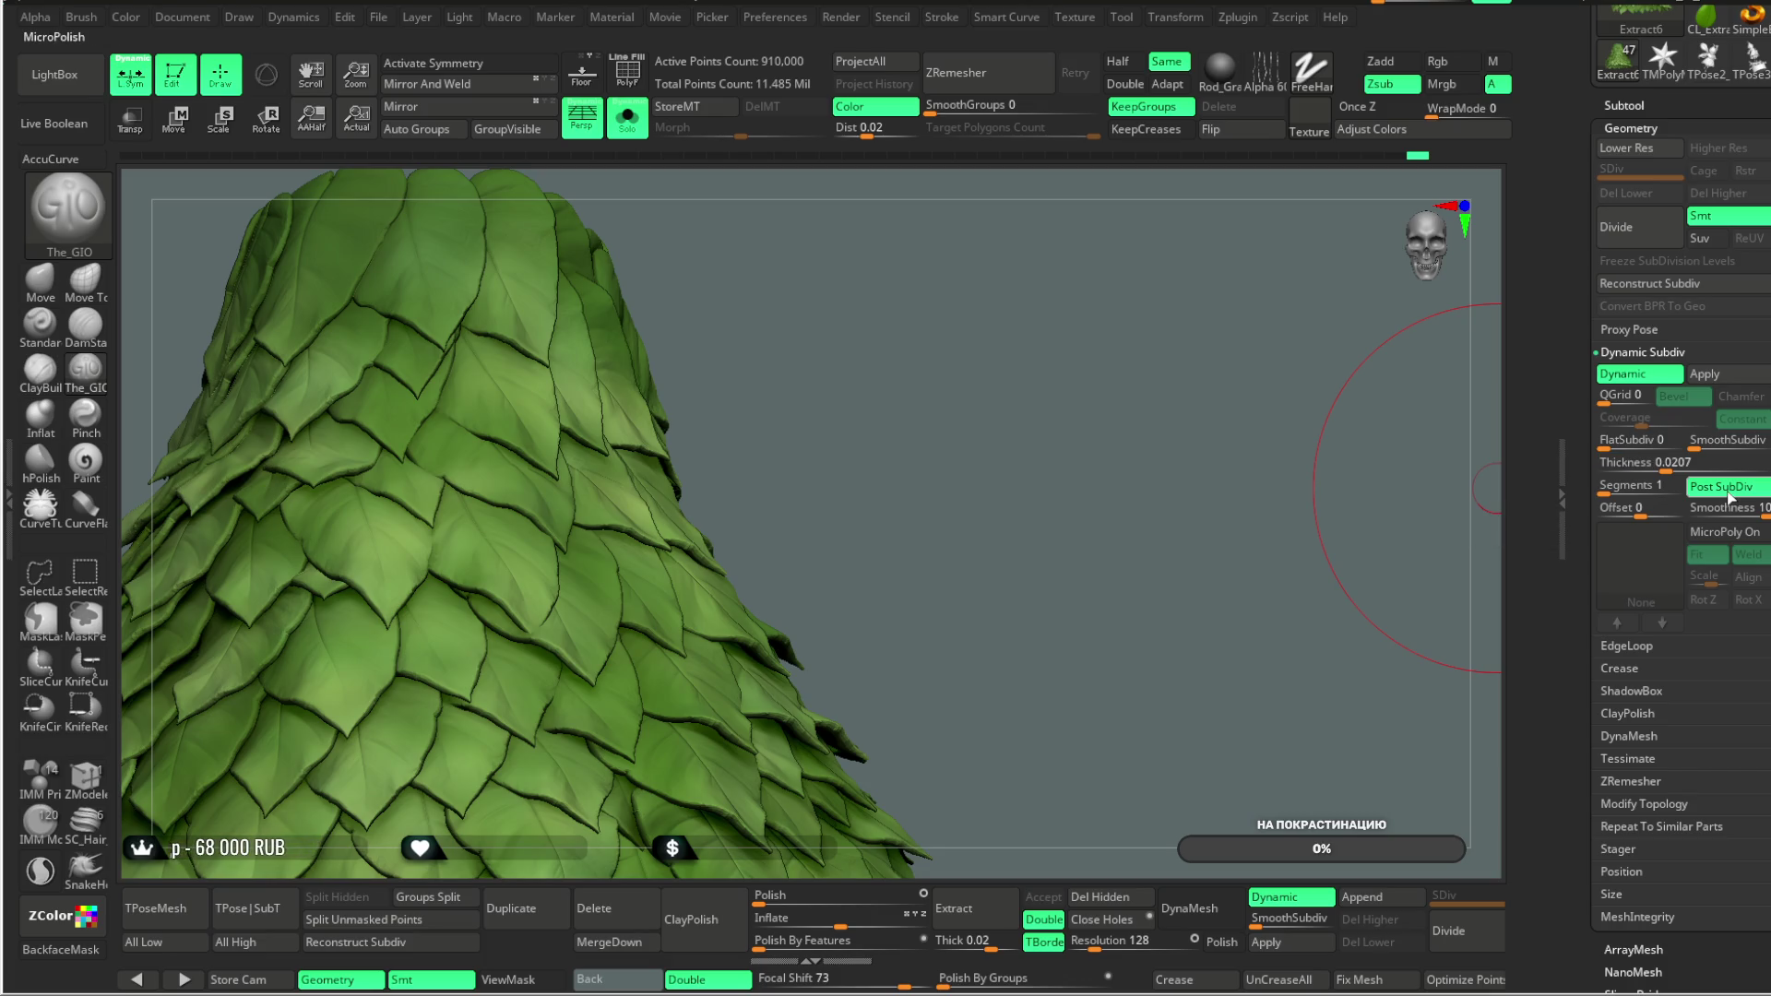
left_click(1723, 489)
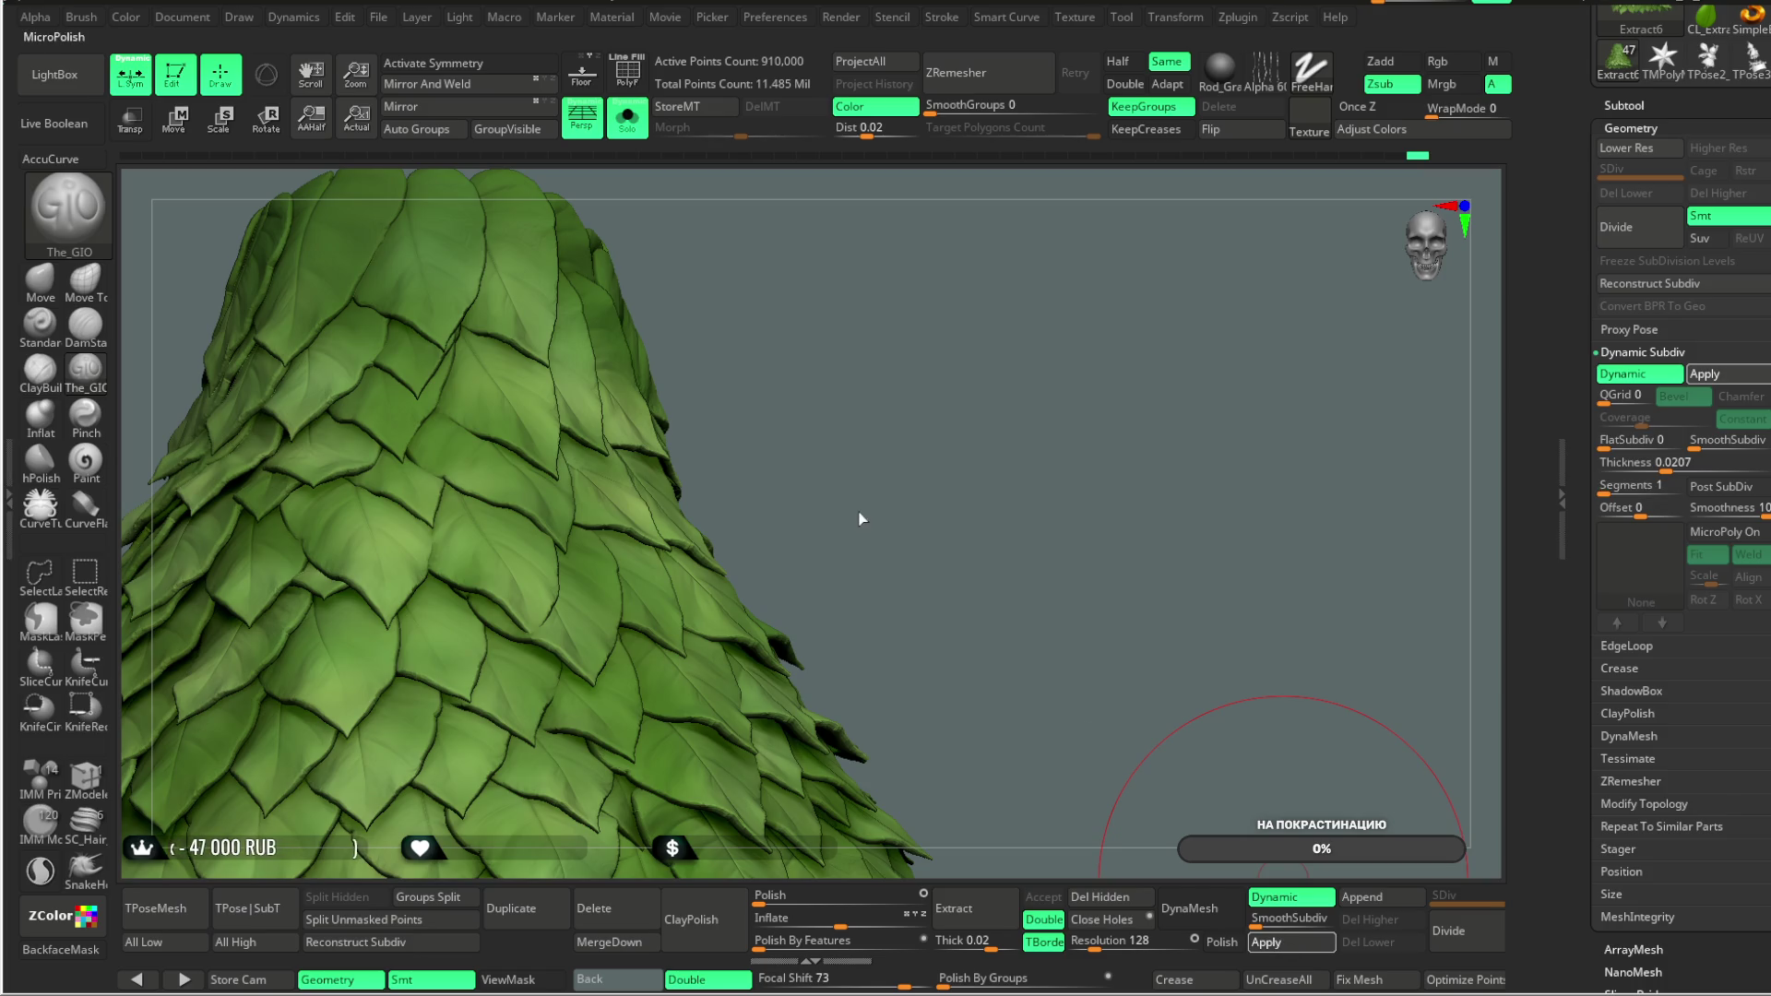
Step: Undo the accidental Move Topological dent and re-enable dynamic subdivision
scroll(876, 516, "up", 3)
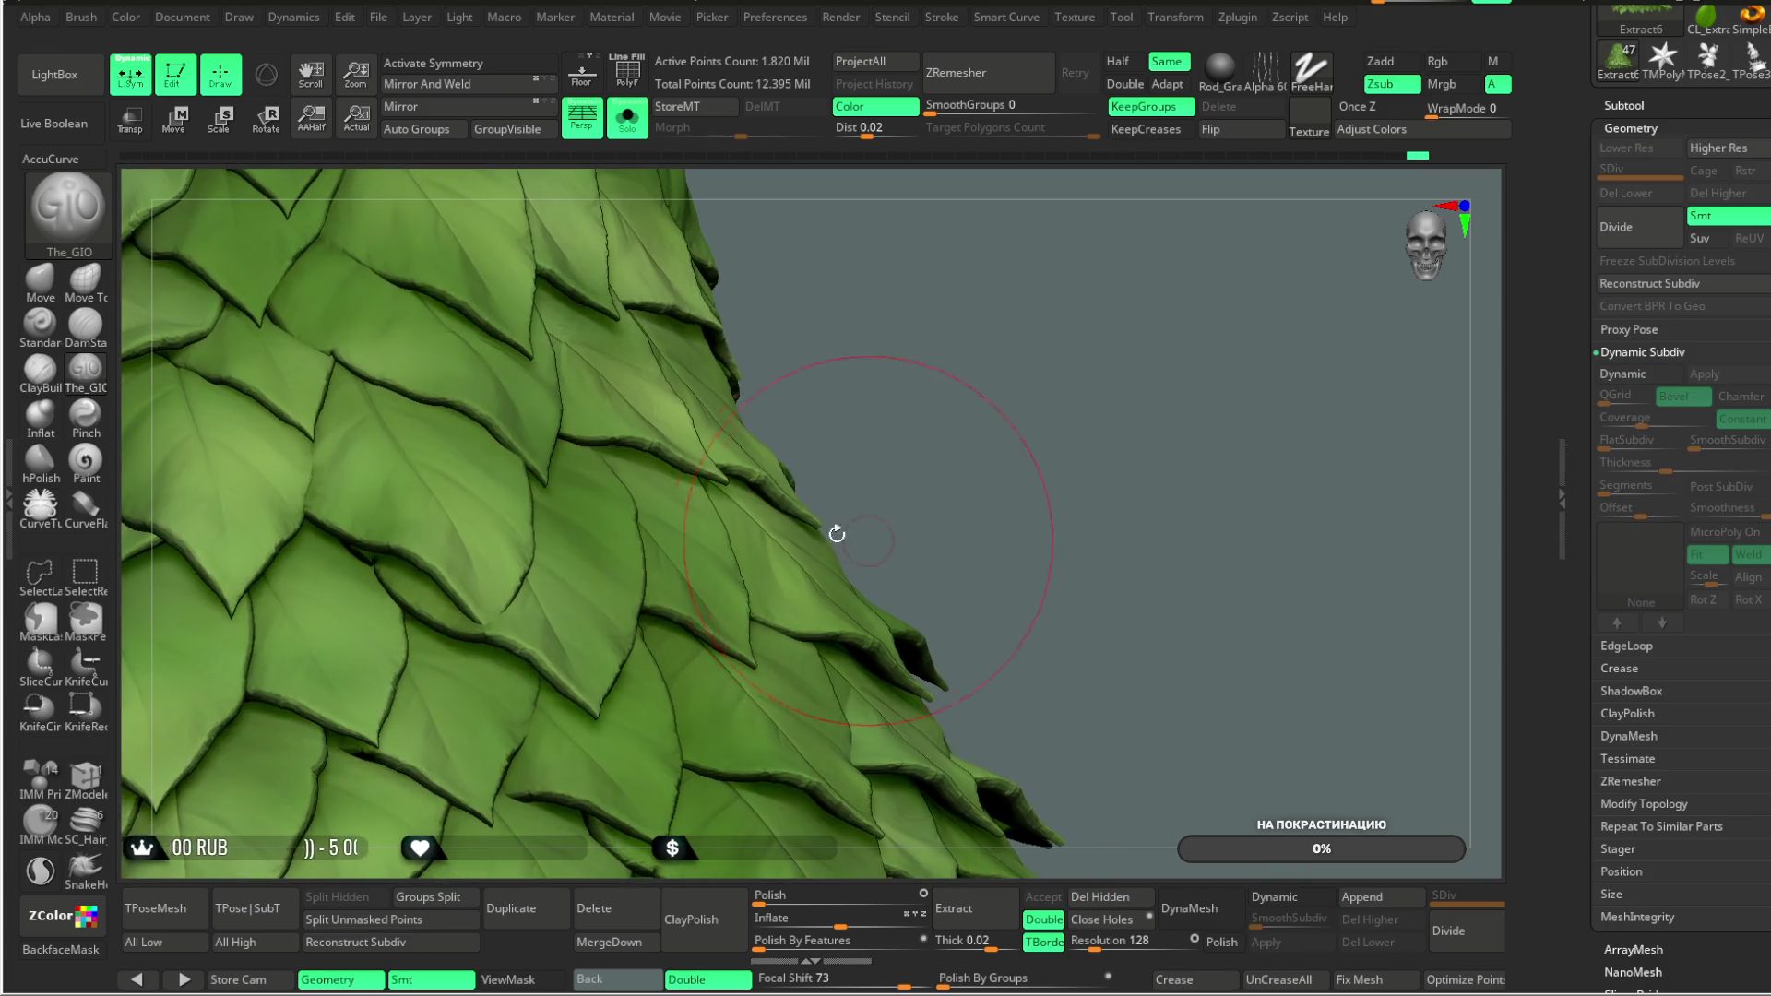
left_click(85, 281)
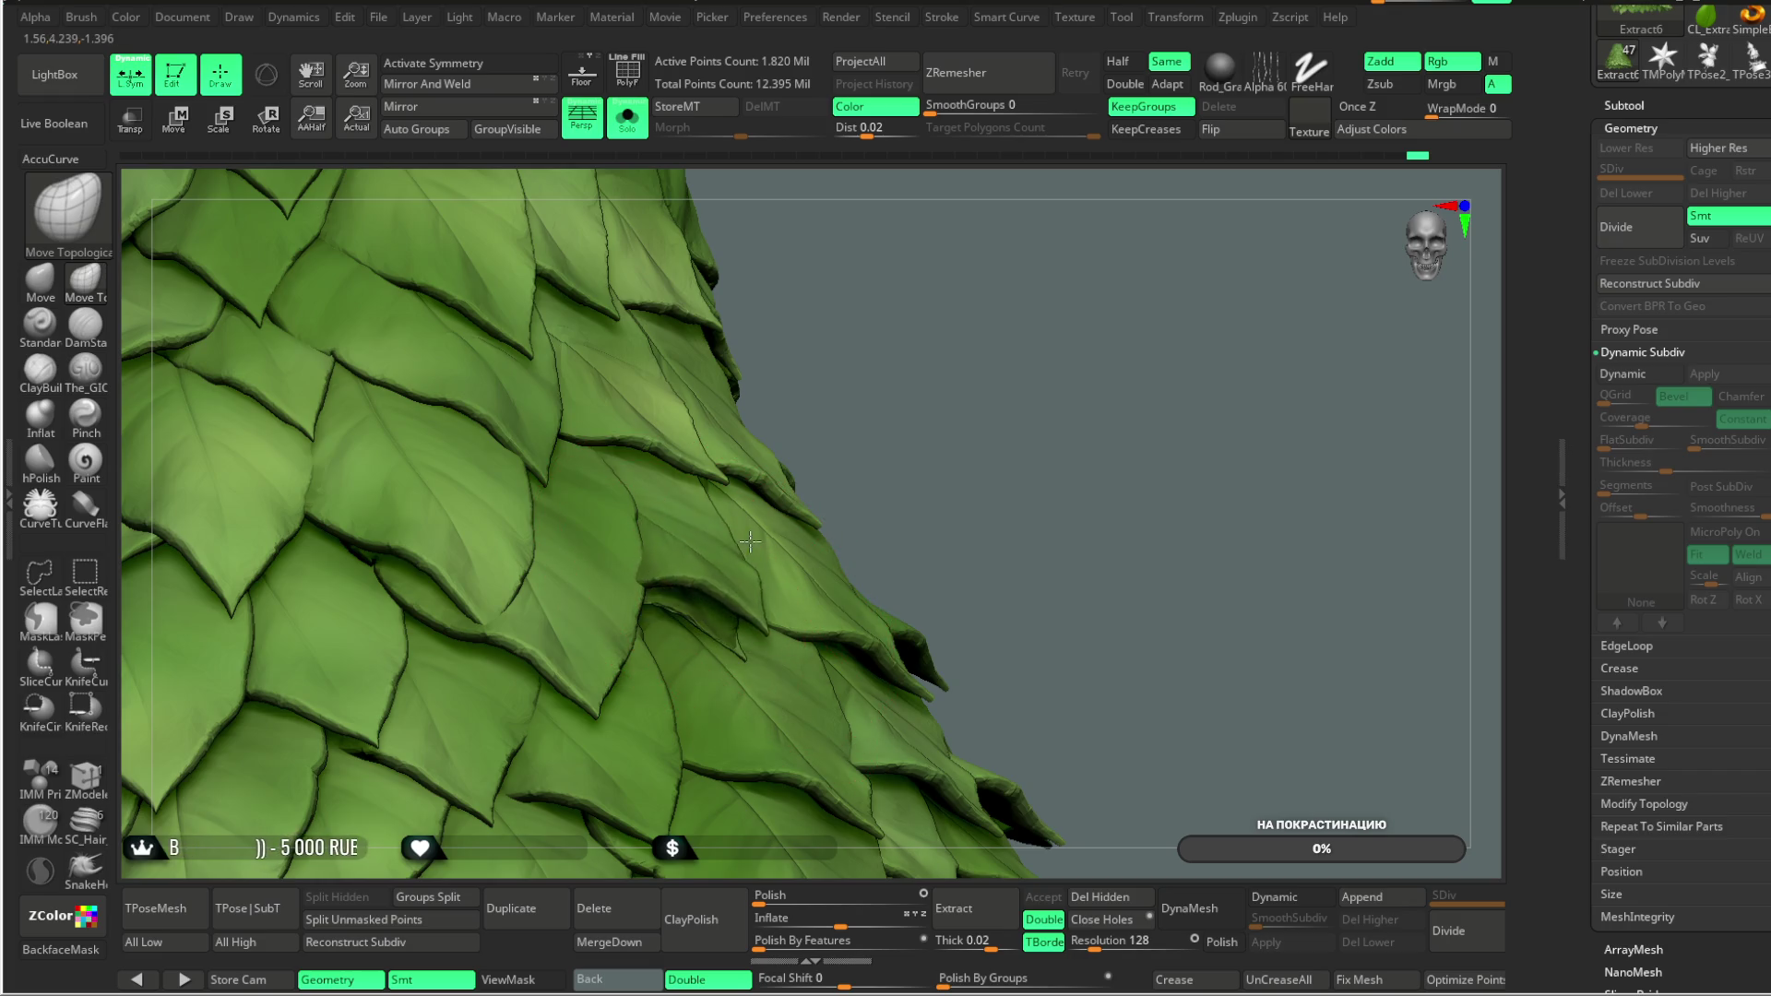
scroll(946, 387, "up", 5)
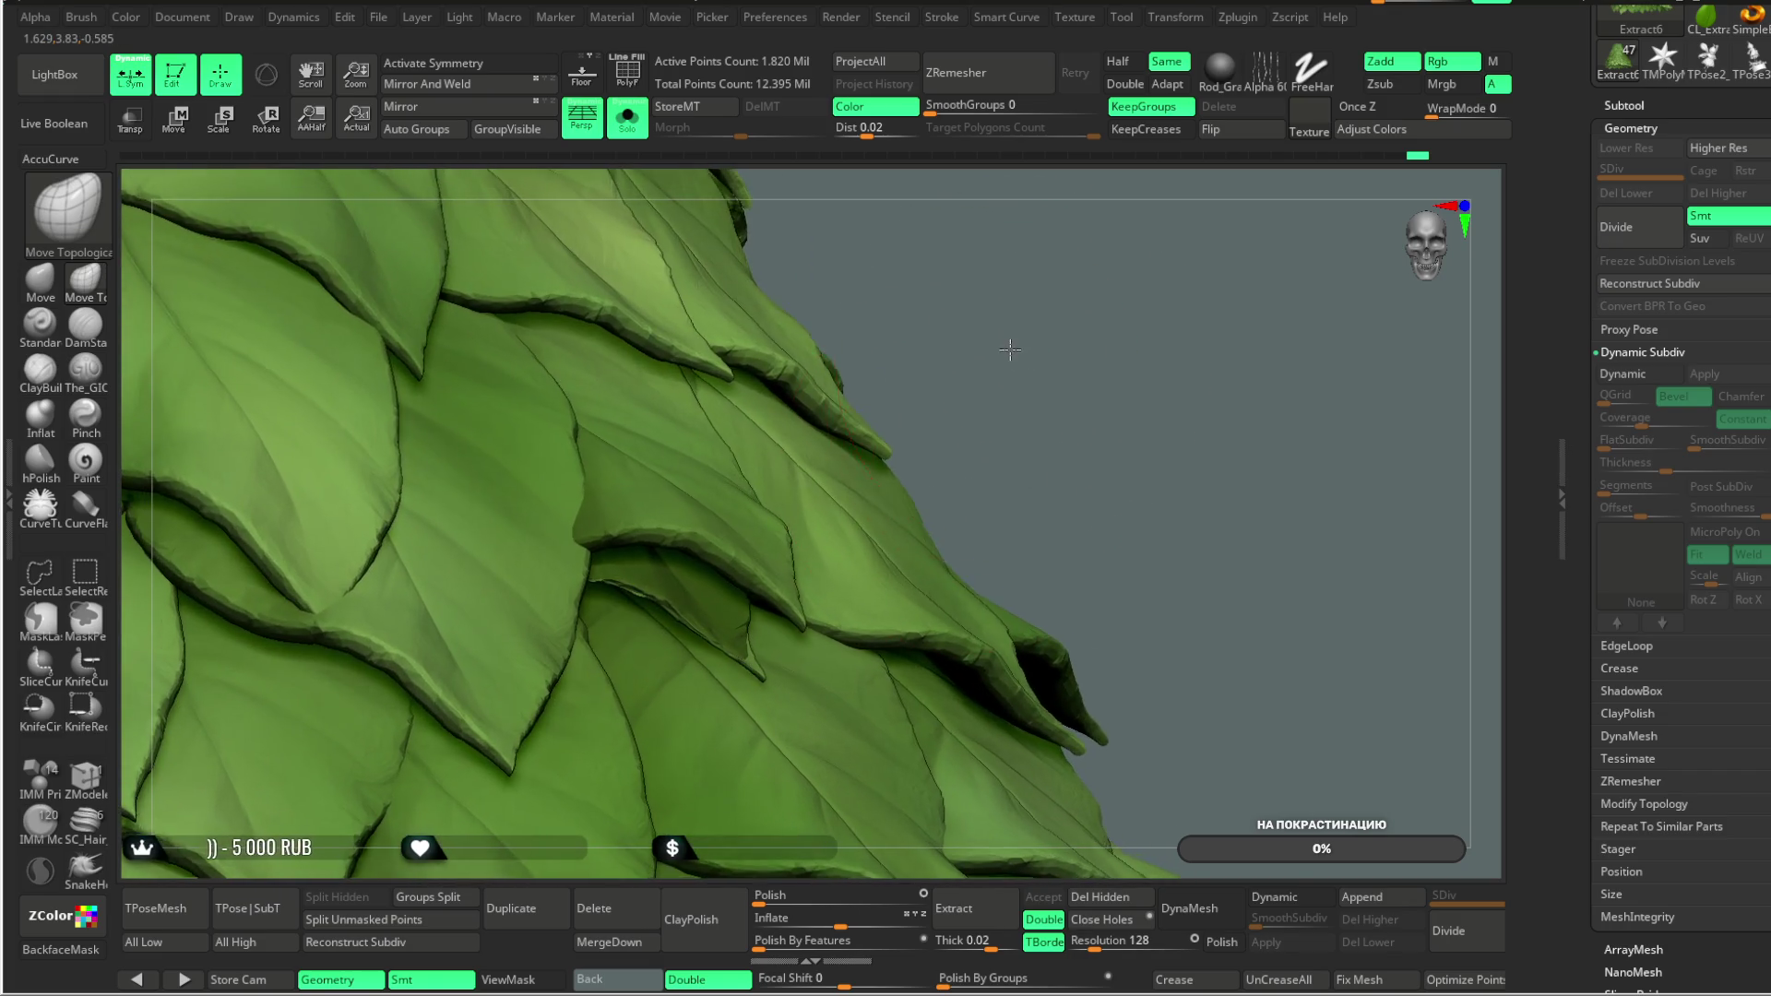
key("ctrl")
key("ctrl+z")
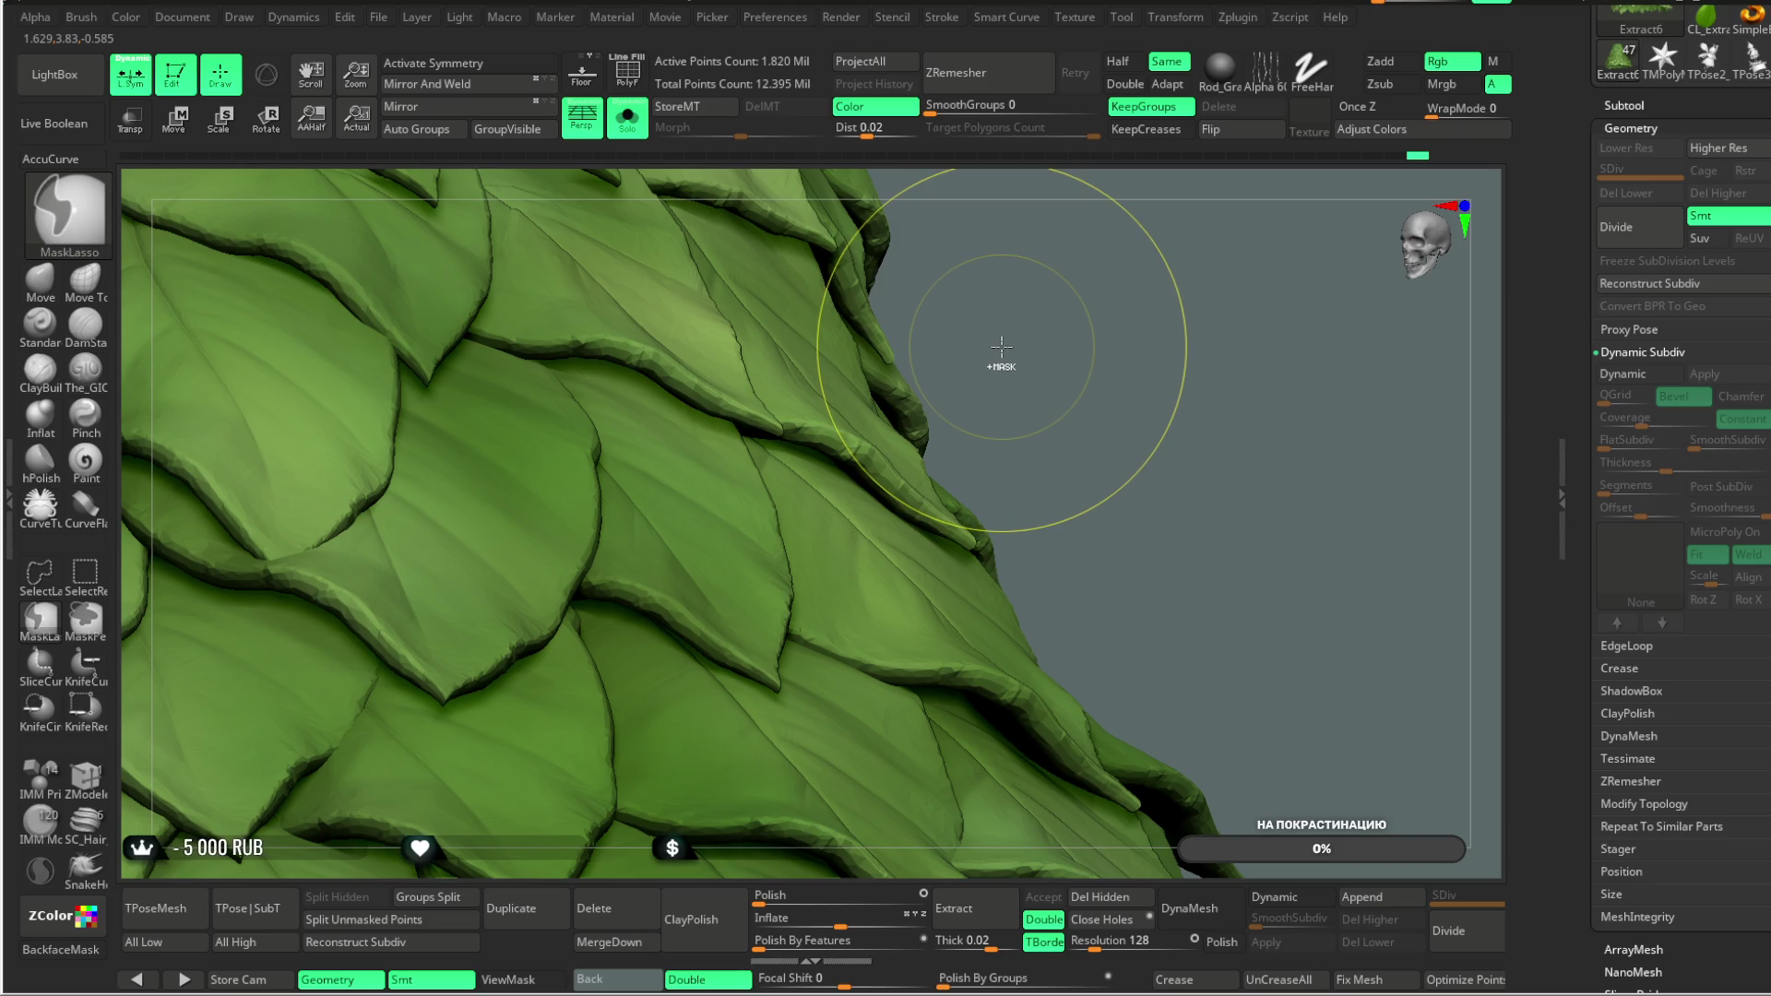
key("shift+d")
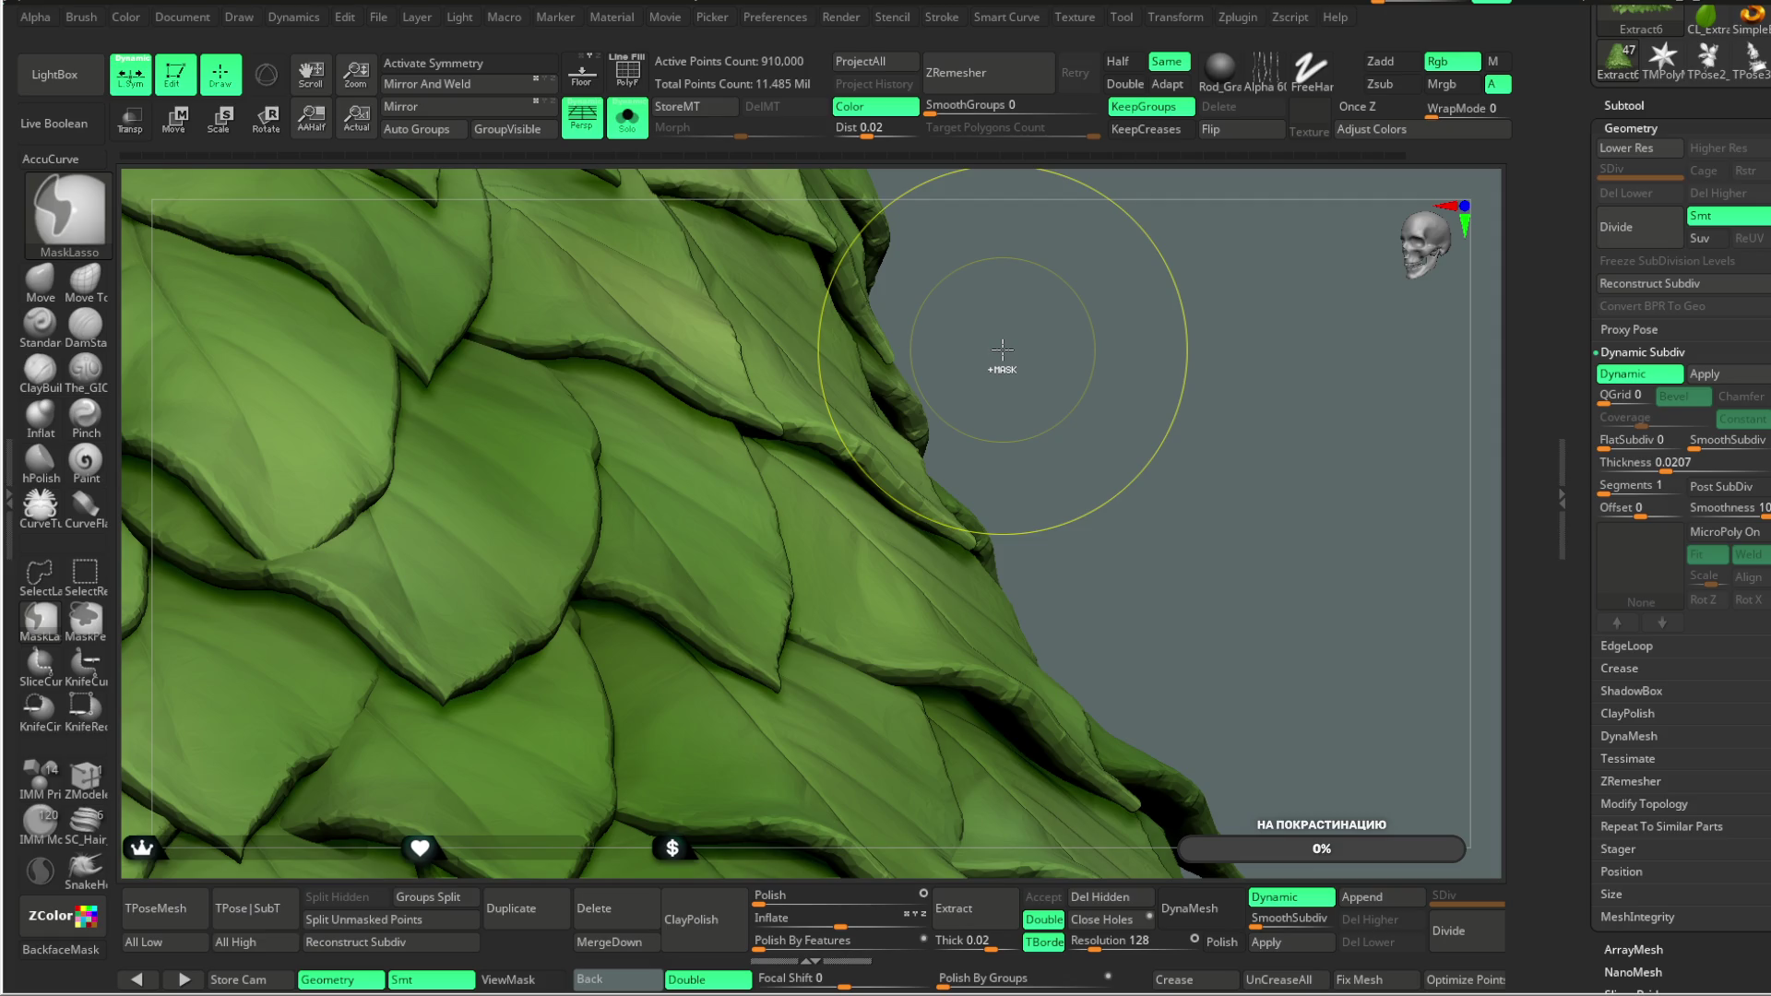
key("ctrl")
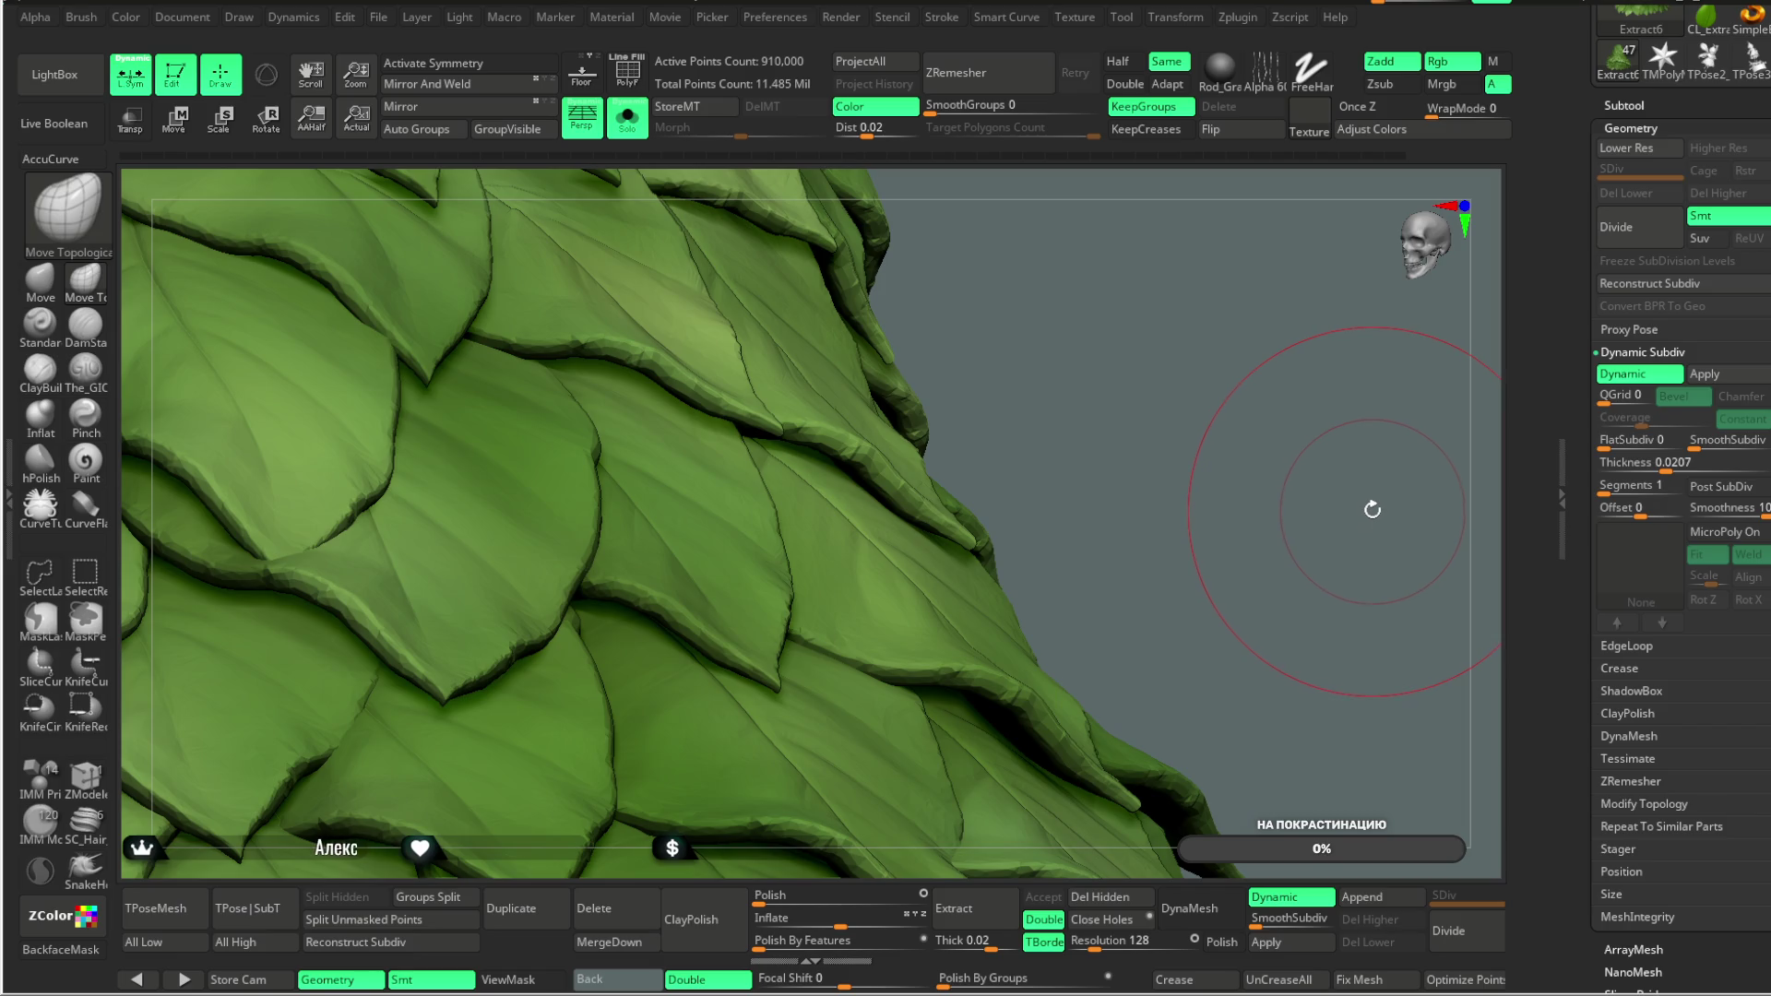
Step: Toggle Solo off and back on, then apply Dynamic Subdiv as real geometry
left_click(628, 115)
left_click(440, 134)
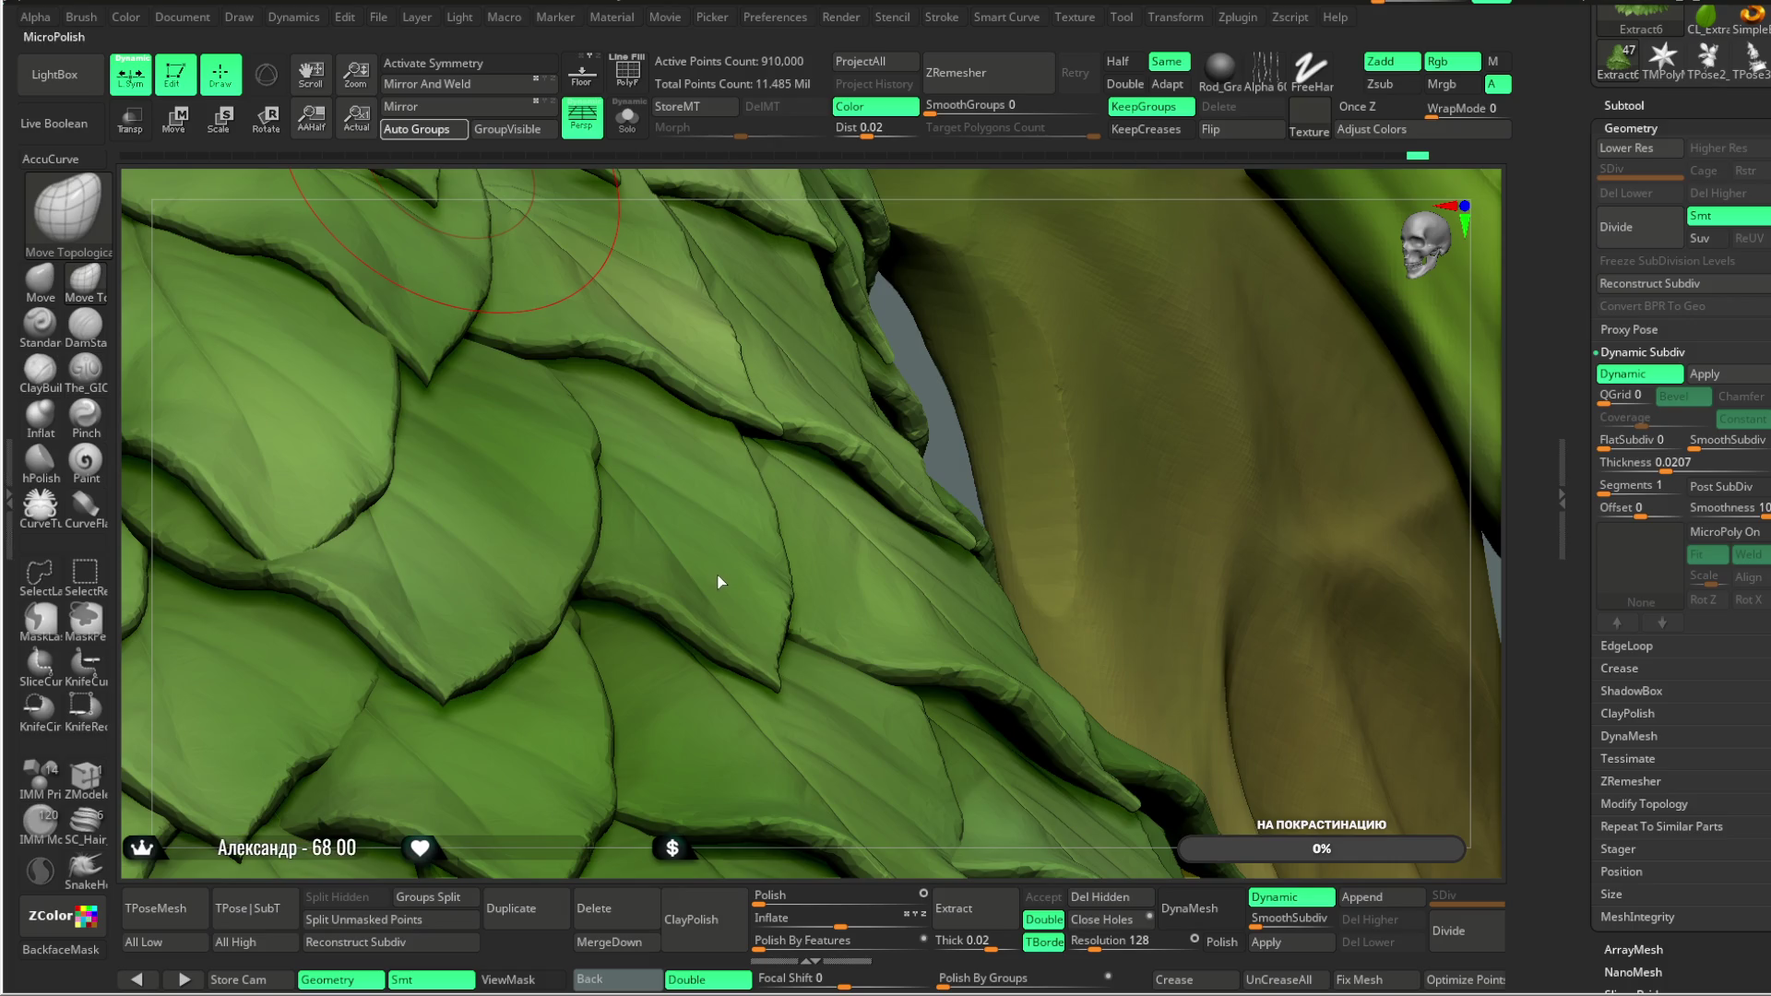
left_click(631, 129)
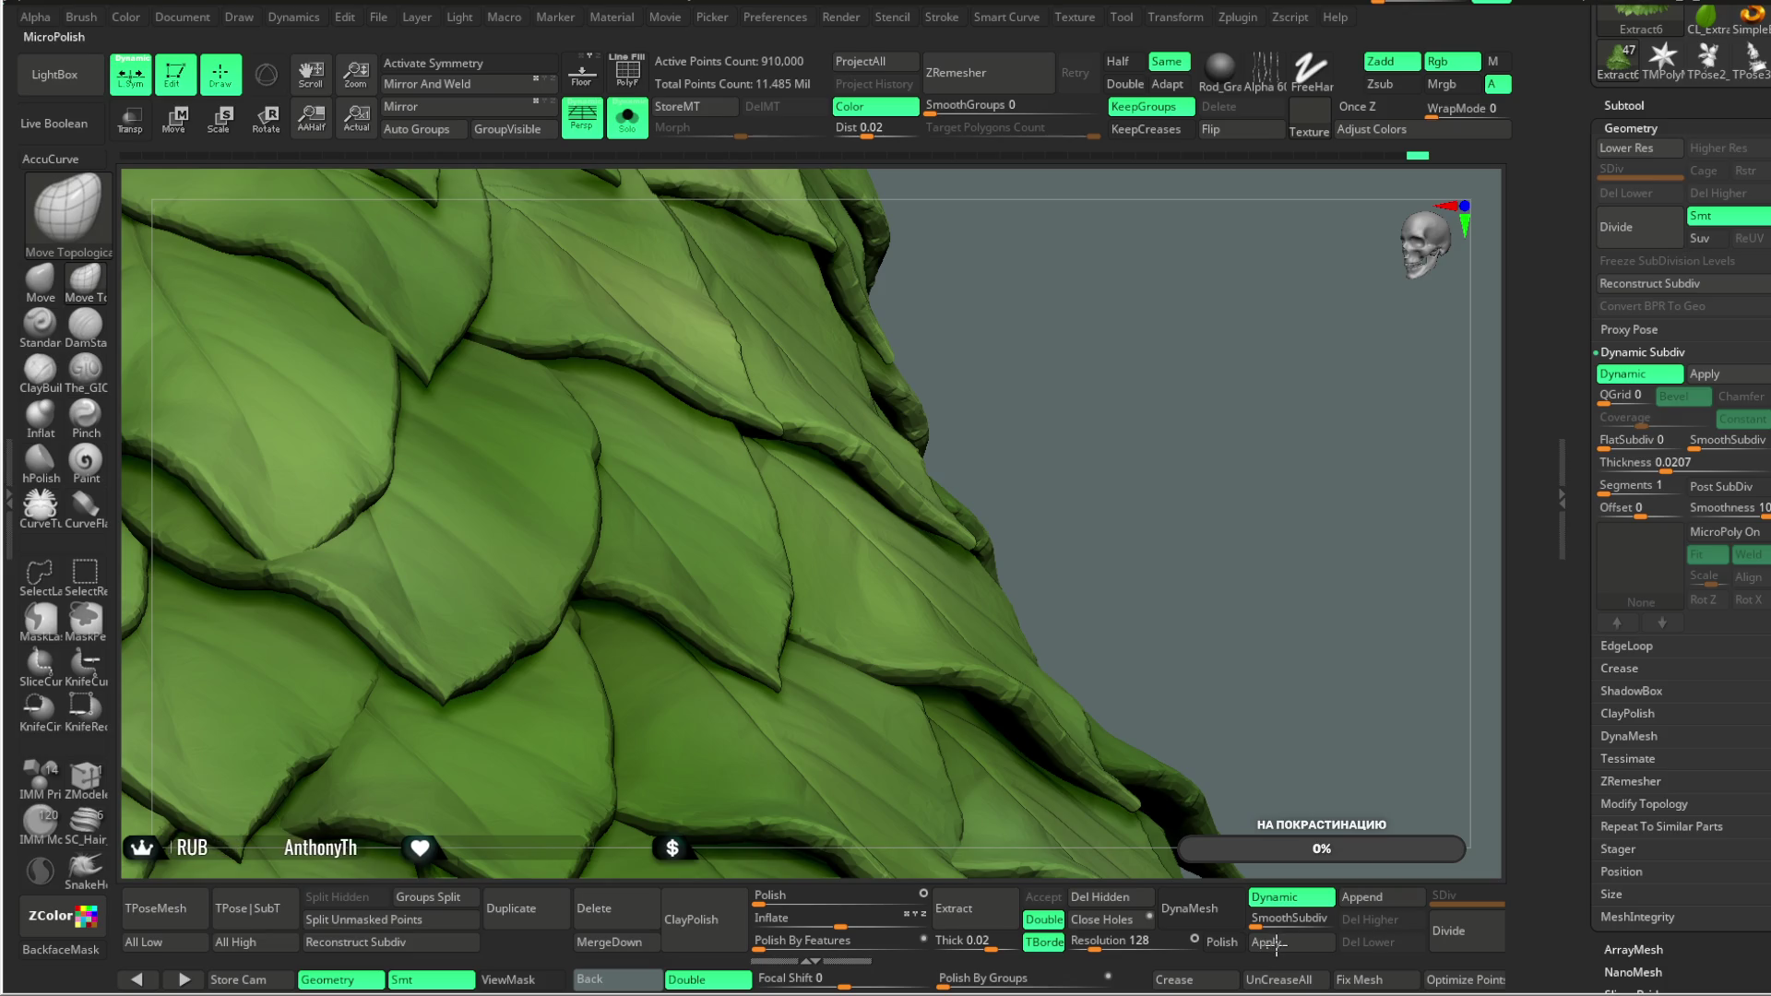
key("ctrl")
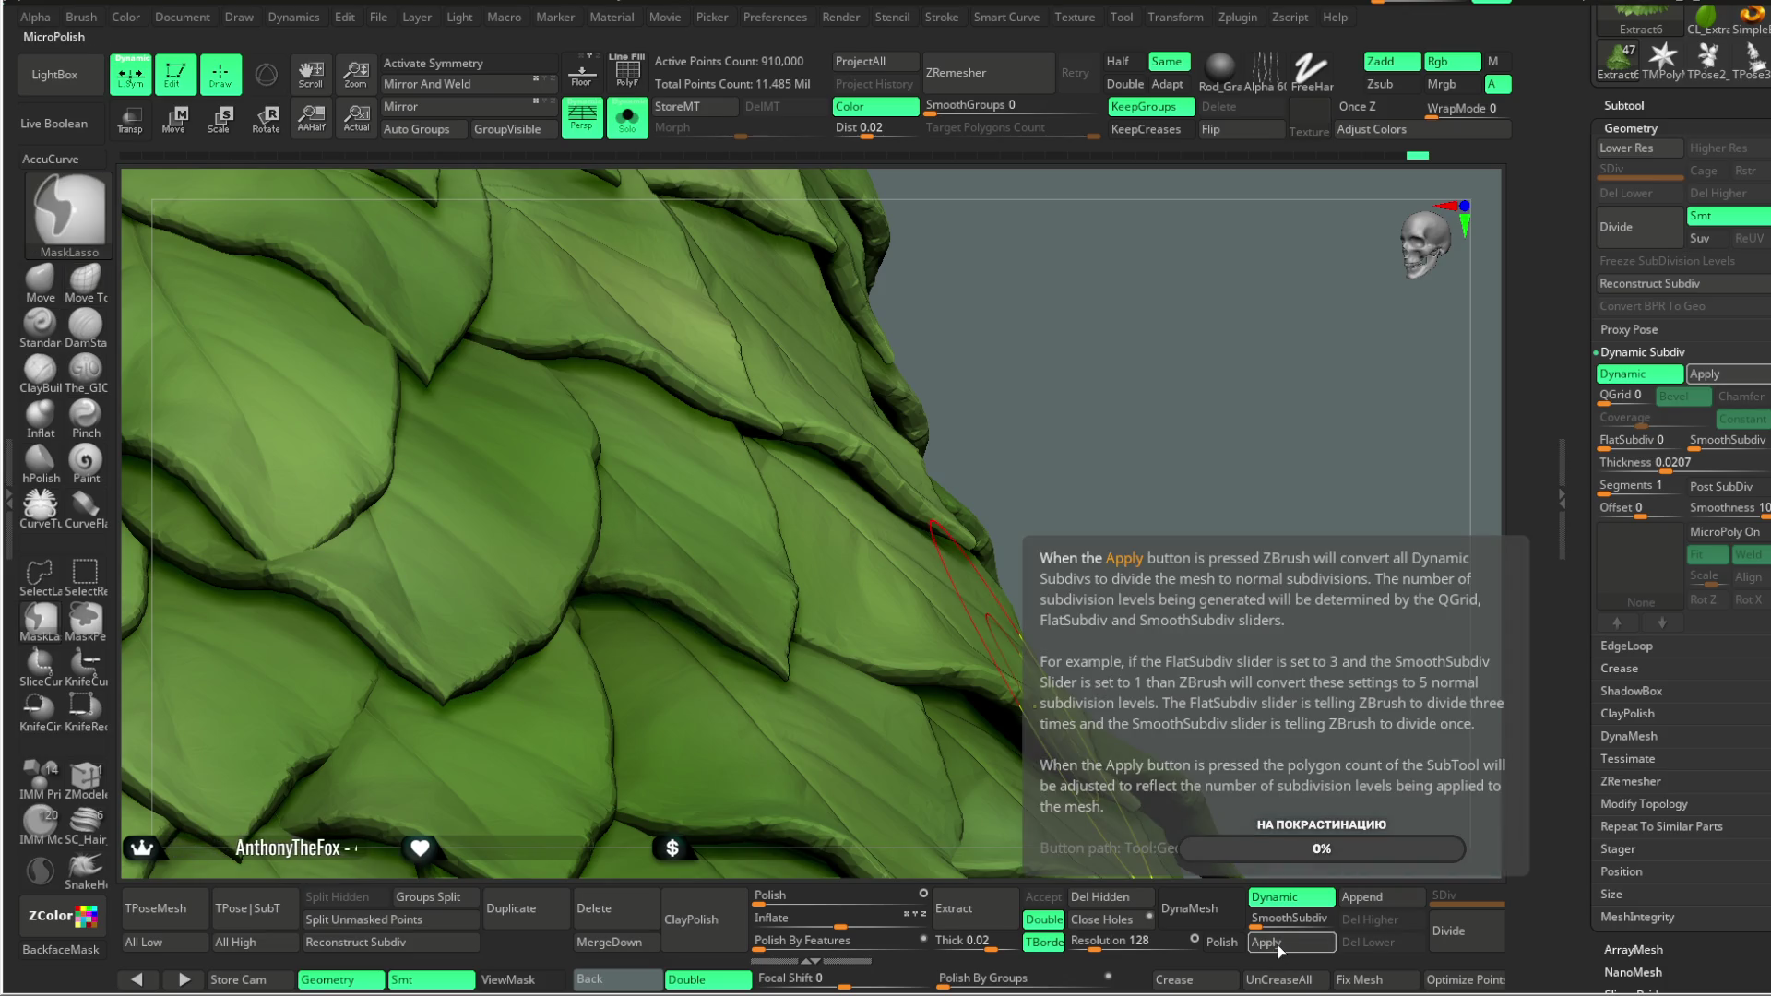
left_click(1279, 947)
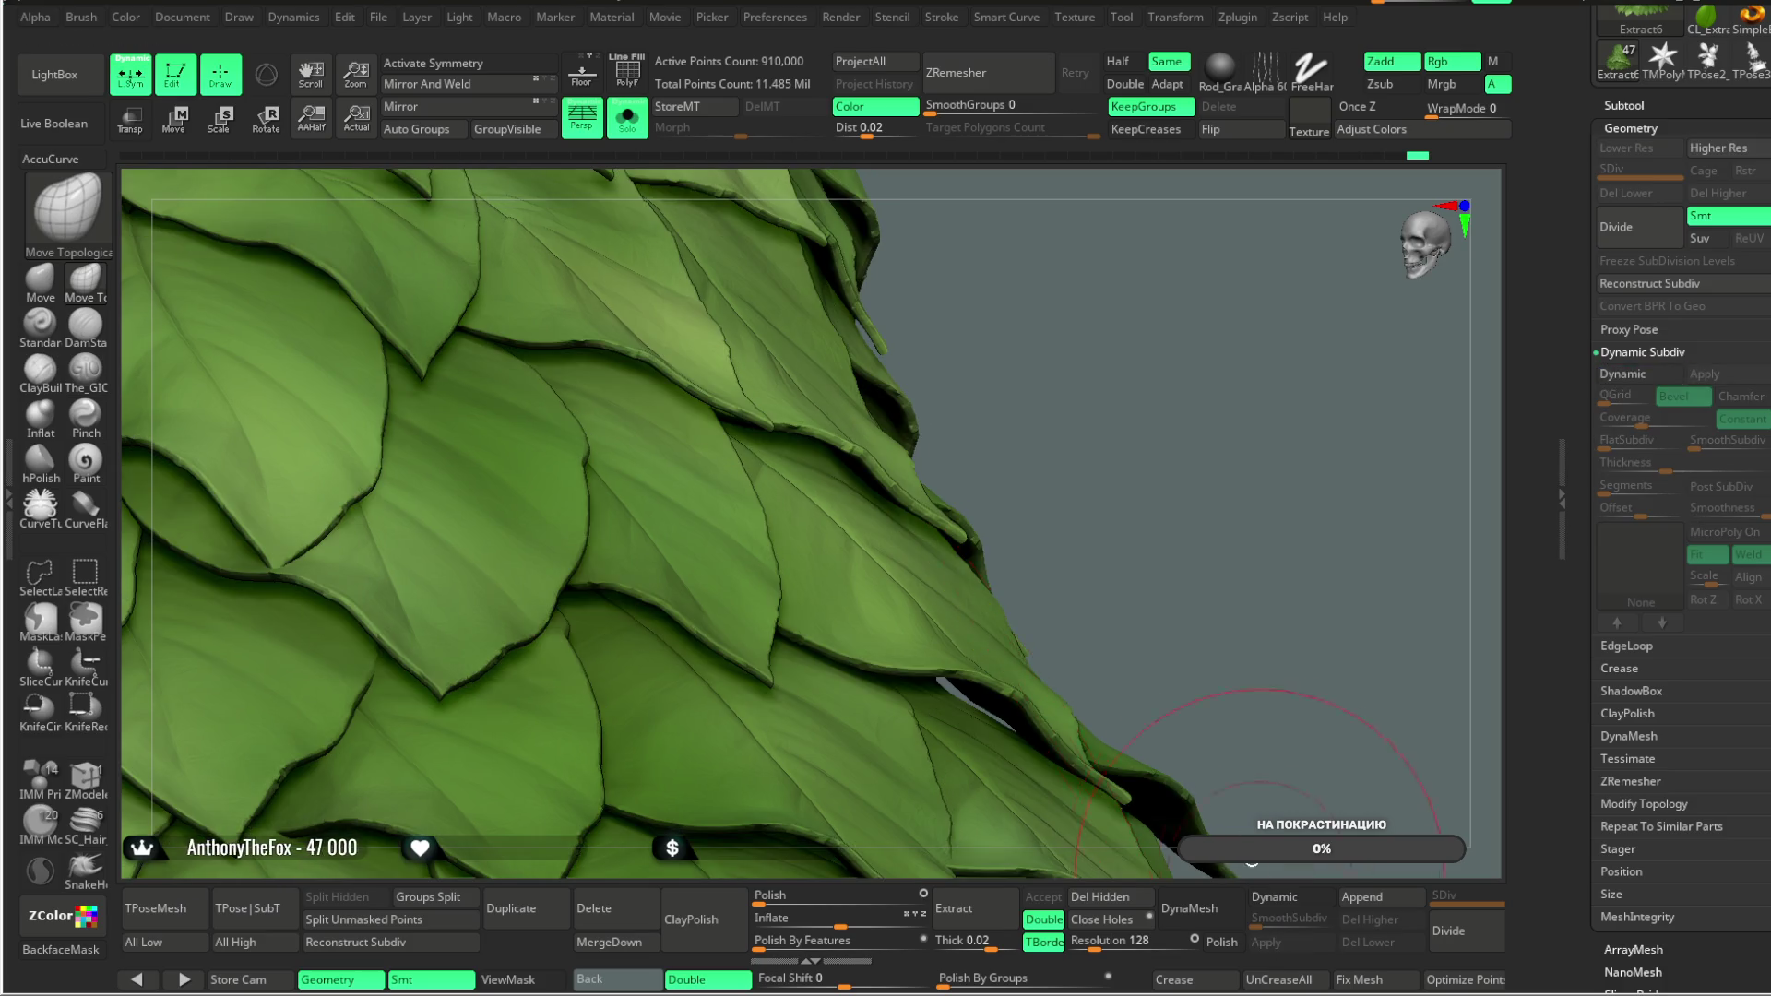
Step: Inflate the leaves by 5 and zoom out to the whole leaf cone
mouse_move(943, 551)
right_mouse_down()
mouse_move(1085, 525)
mouse_move(1171, 478)
mouse_move(1115, 482)
mouse_move(1127, 384)
mouse_move(1102, 427)
mouse_move(1147, 553)
mouse_move(1048, 704)
right_mouse_up()
key("ctrl")
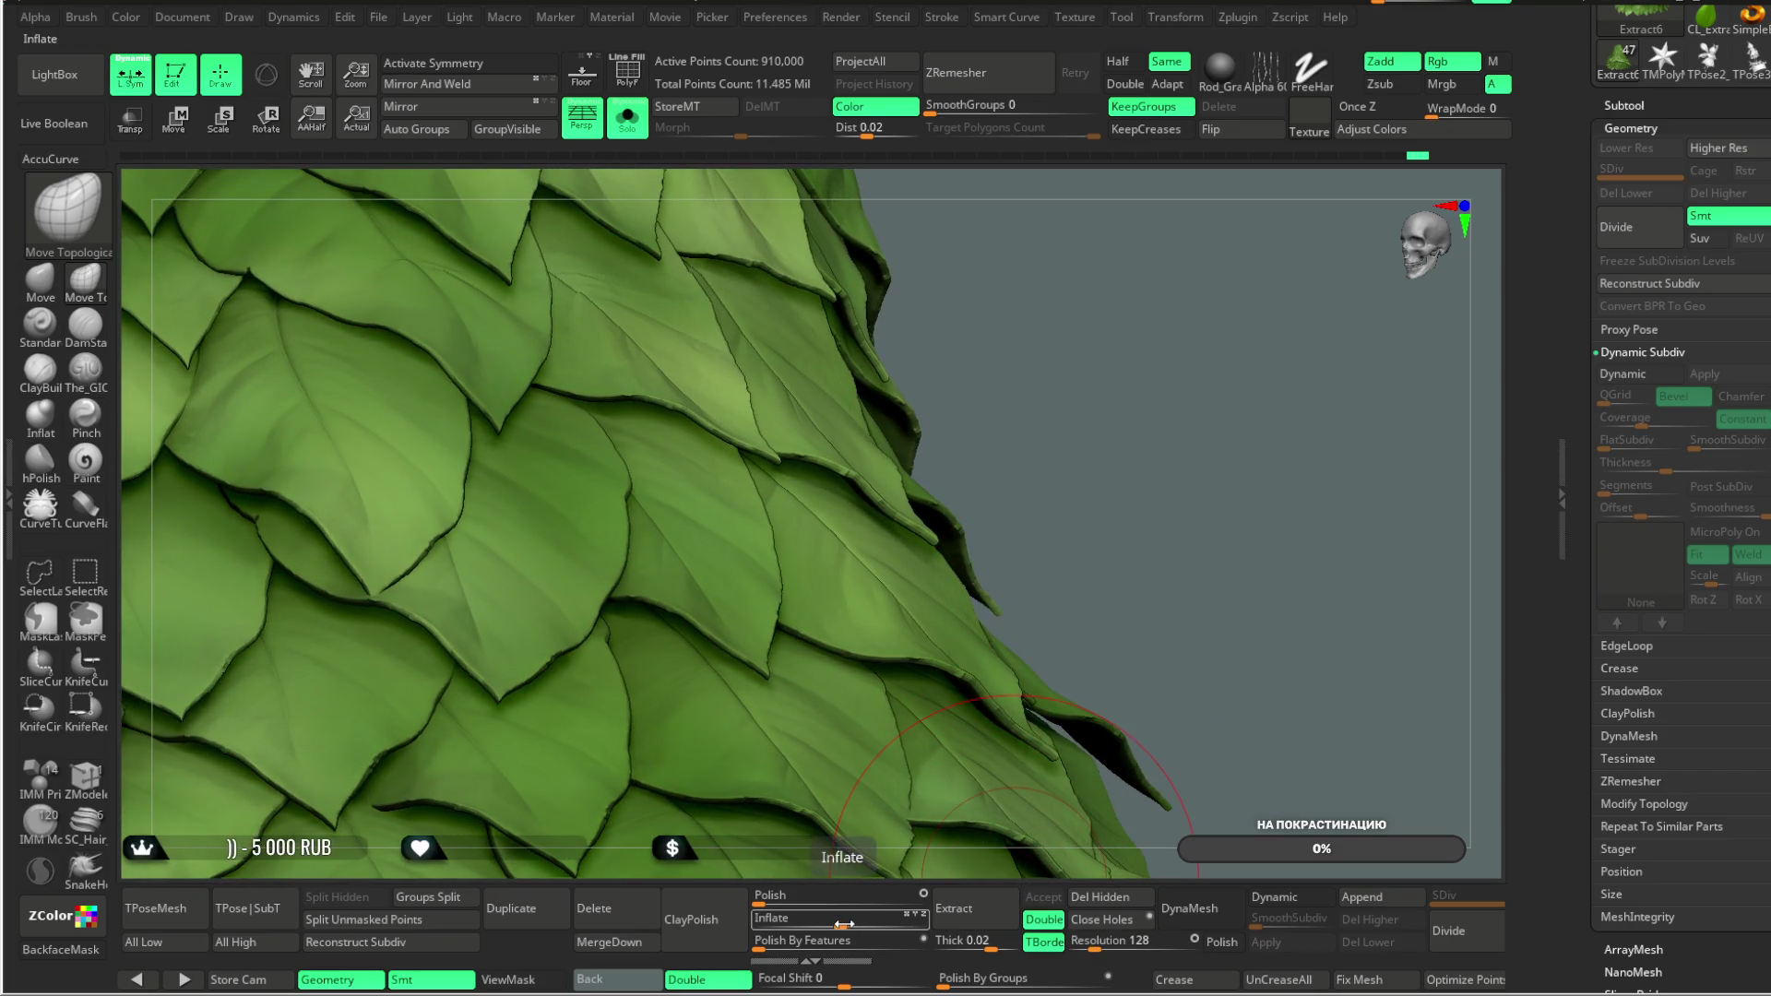
left_click_drag(844, 925, 850, 923)
mouse_move(1138, 561)
left_mouse_down("alt")
mouse_move(1135, 375)
mouse_move(1142, 474)
mouse_move(1132, 401)
mouse_move(1119, 534)
mouse_move(1170, 474)
mouse_move(1152, 569)
mouse_move(1146, 462)
mouse_move(1152, 521)
mouse_move(1213, 510)
mouse_move(1178, 462)
mouse_move(1178, 644)
mouse_move(1167, 514)
mouse_move(1178, 526)
mouse_move(1199, 480)
left_mouse_up("alt")
key("space")
key("ctrl")
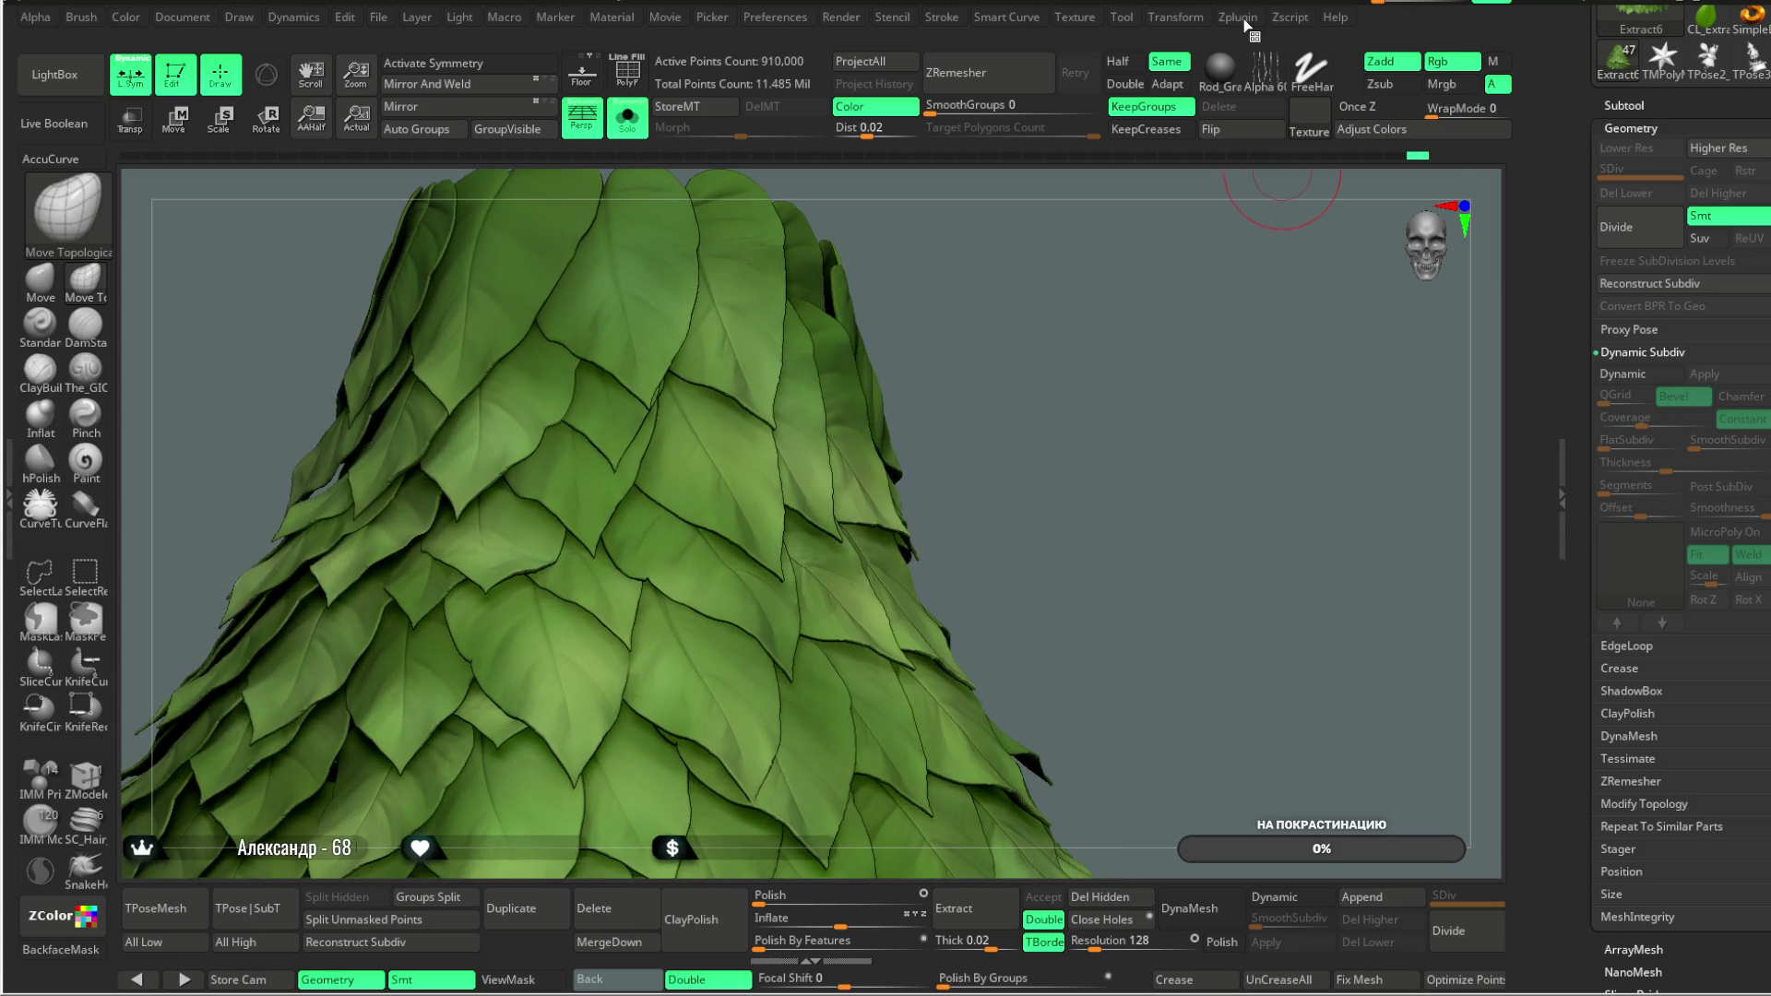
Step: Pre-process the Extract6 skirt in Decimation Master and decimate it at 100%
left_click(1245, 22)
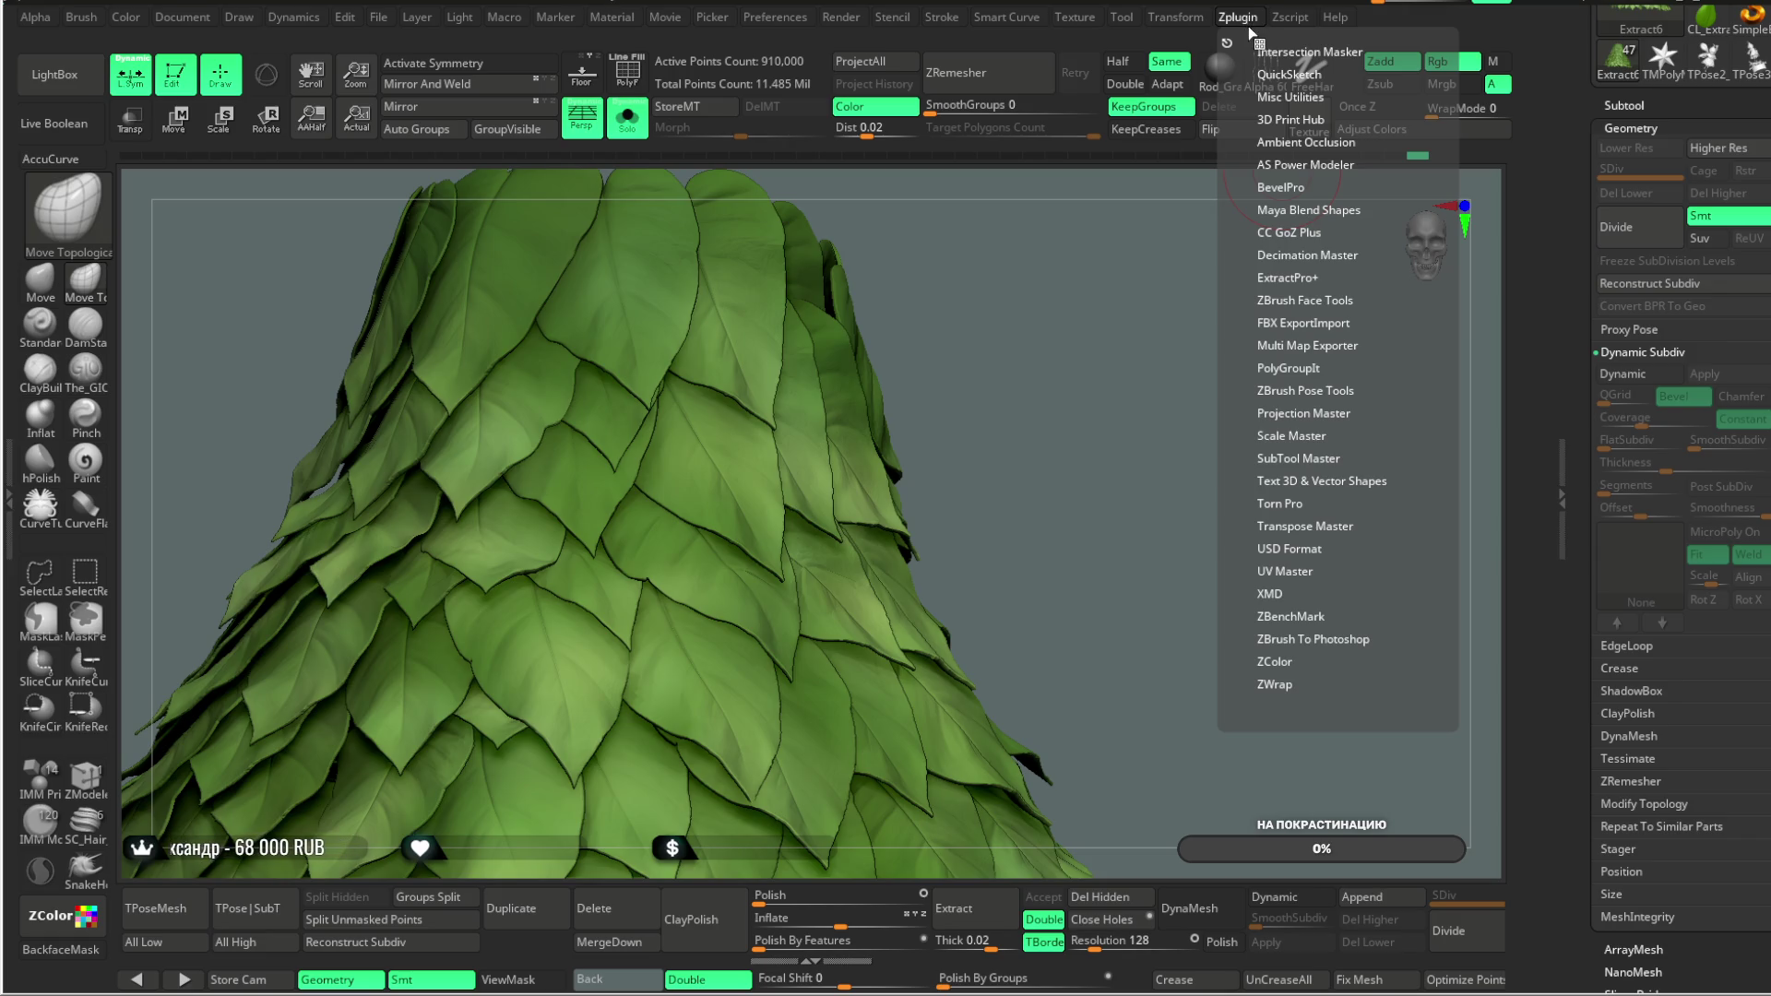
left_click(1297, 254)
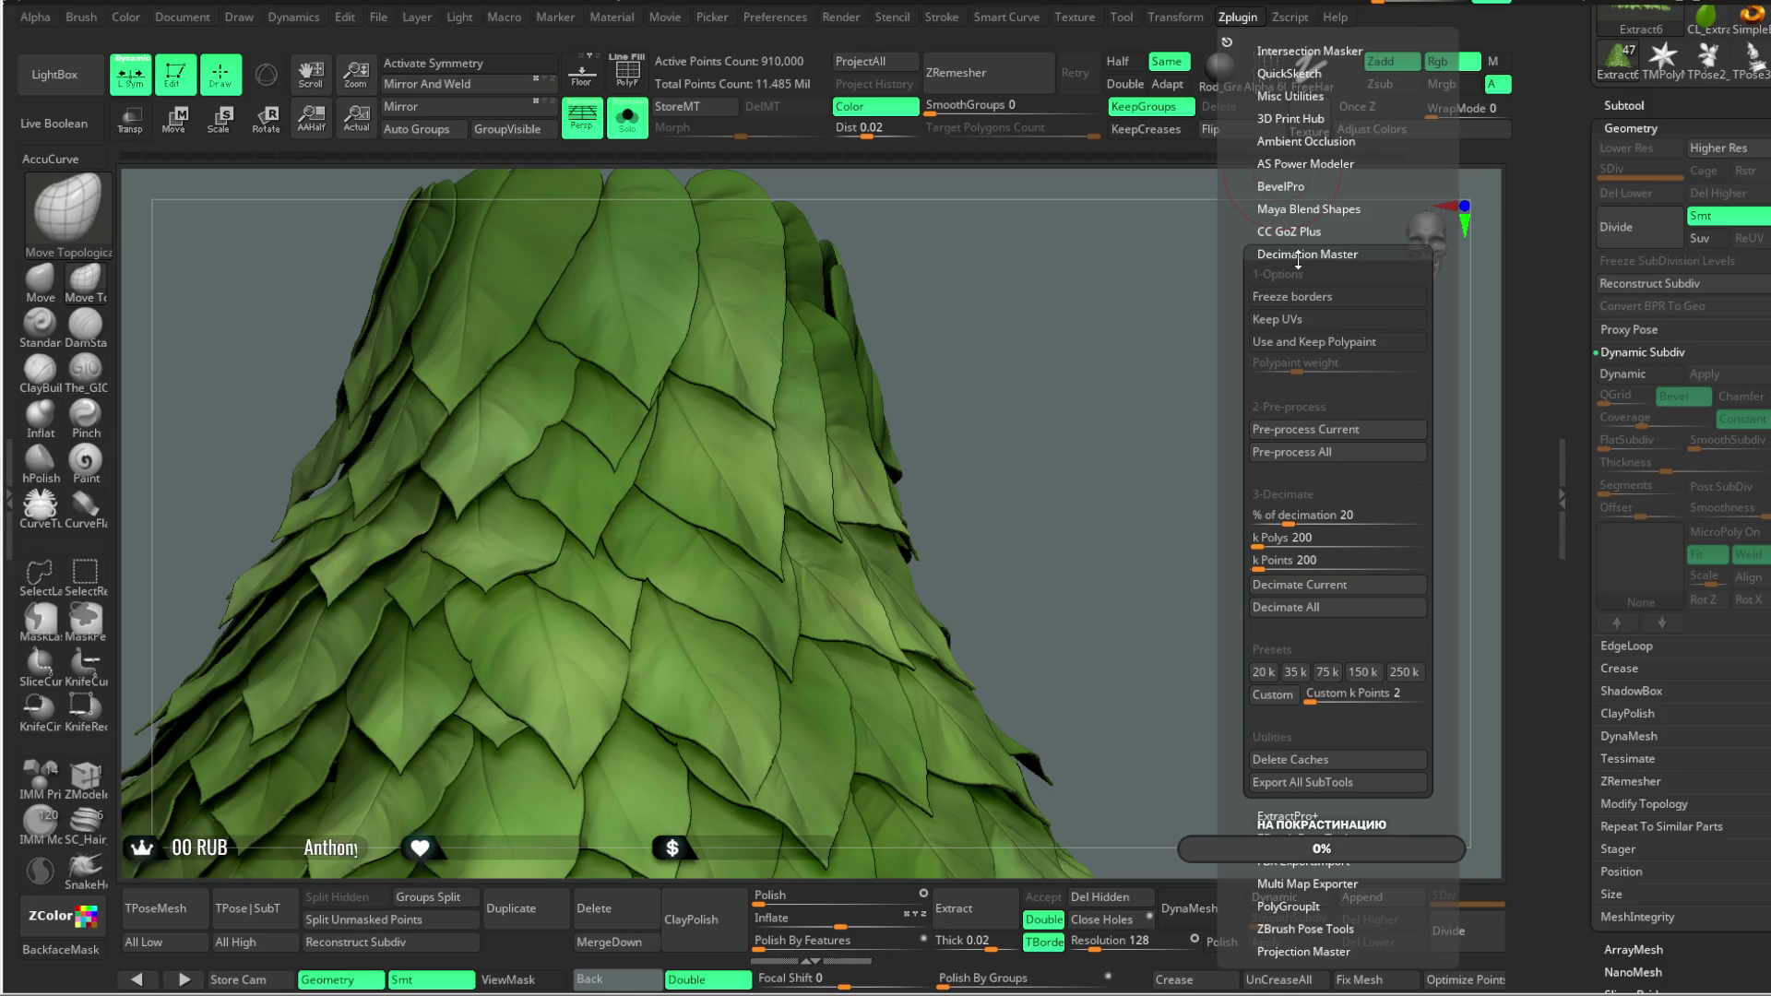
left_click(1281, 435)
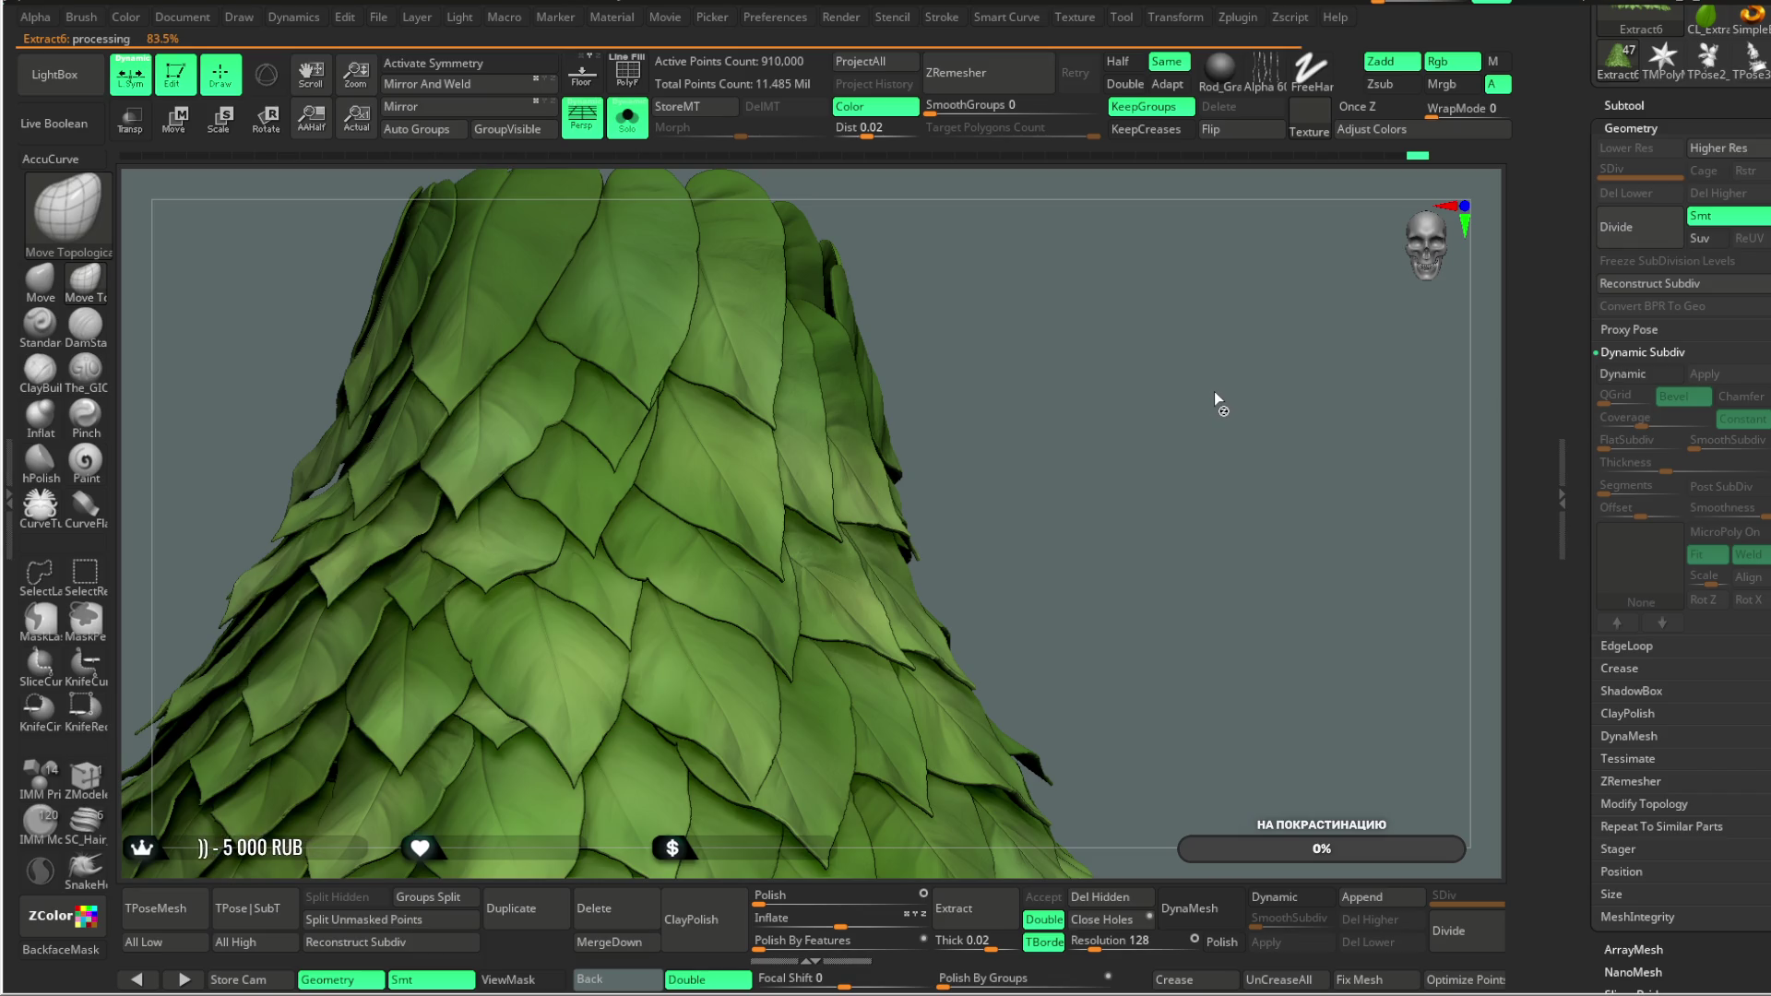
left_click(1238, 19)
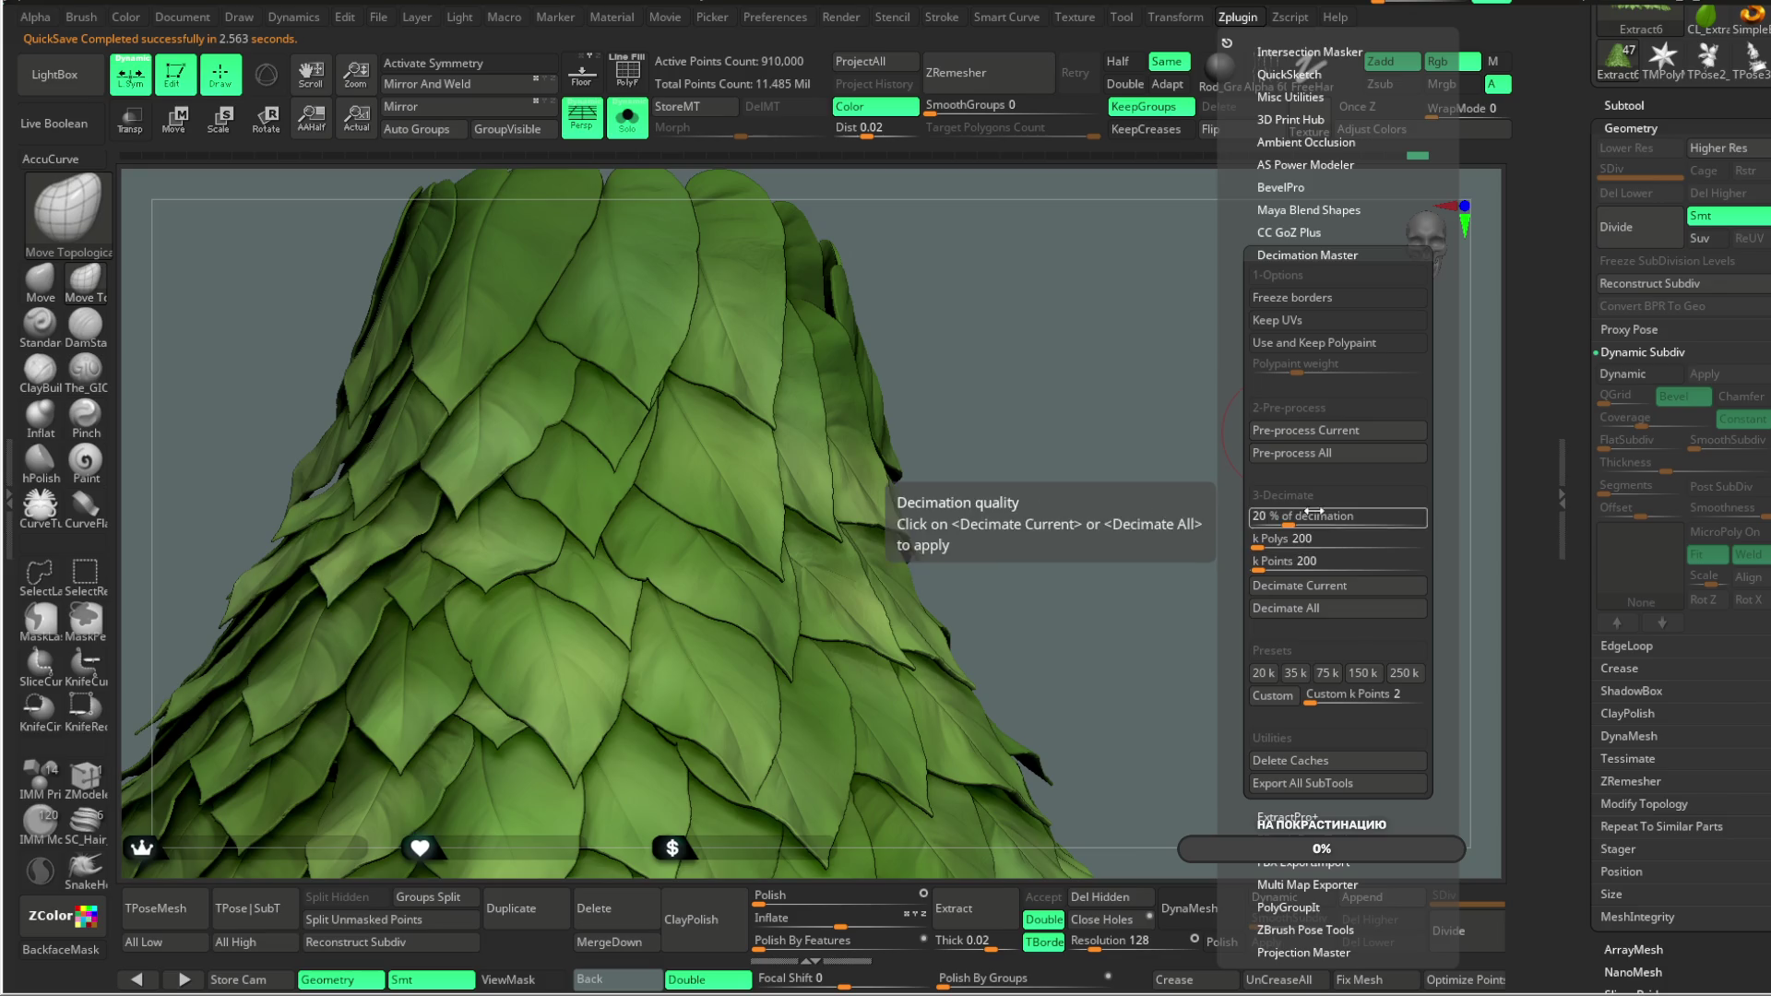
left_click_drag(1296, 517, 1432, 516)
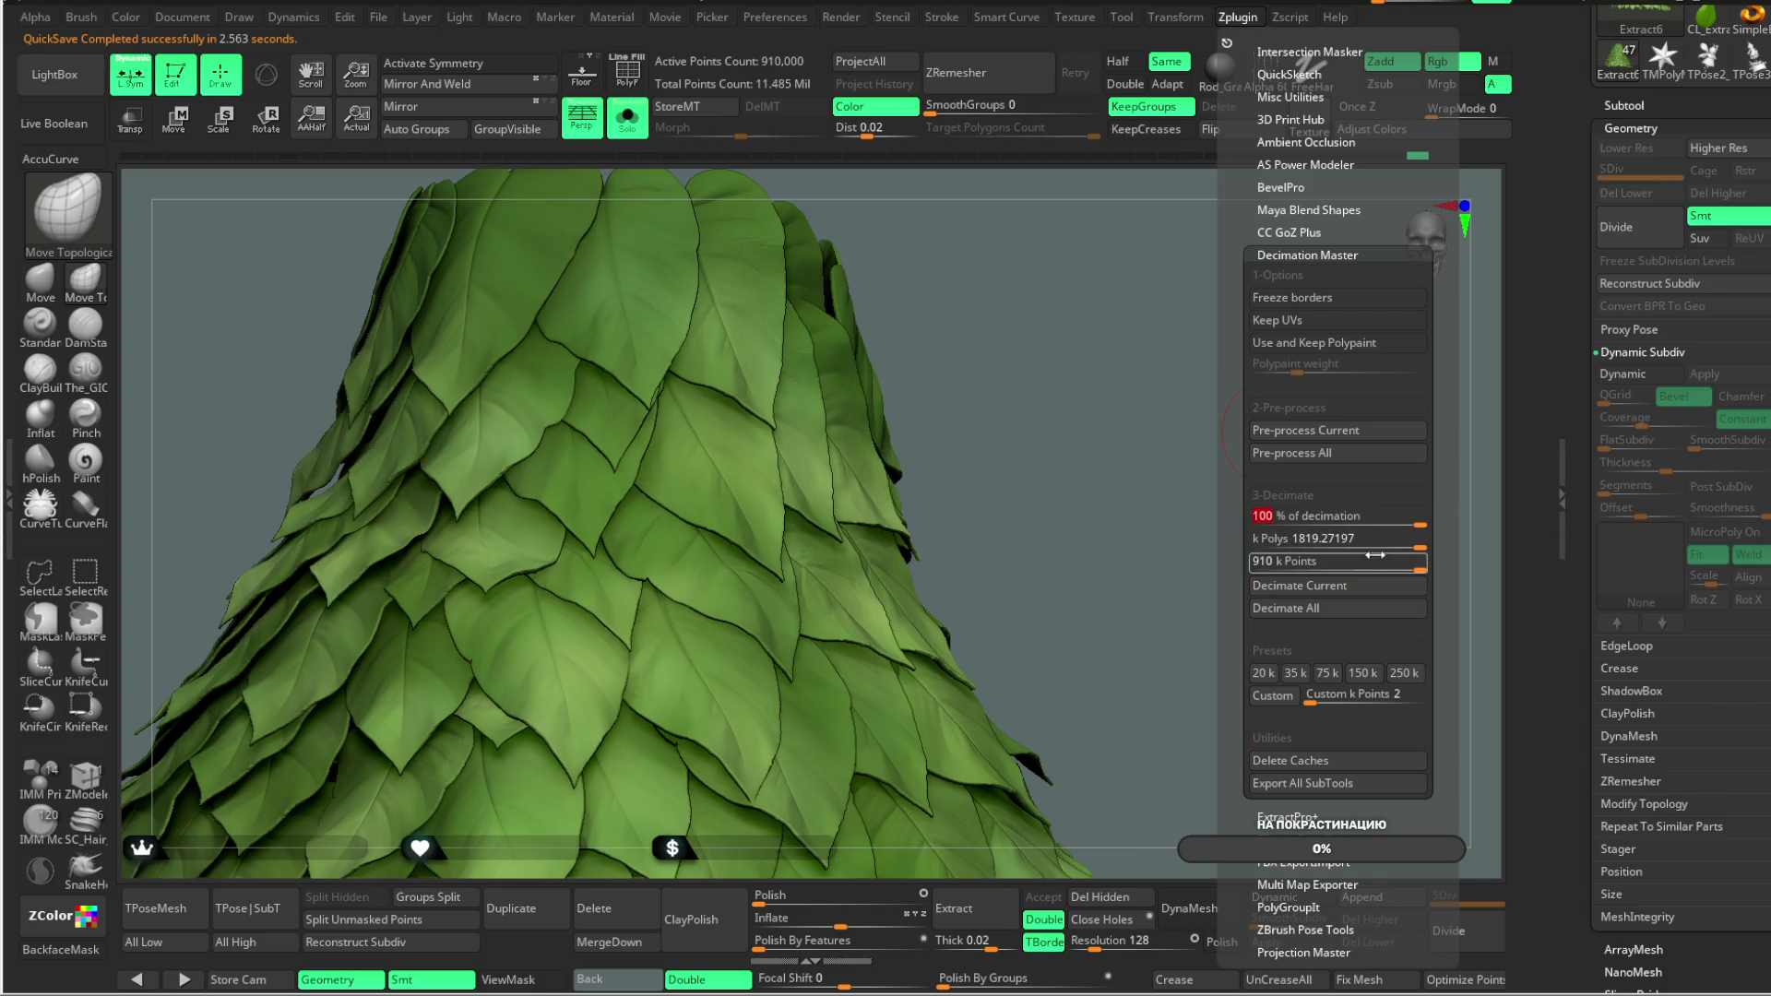
left_click(1335, 588)
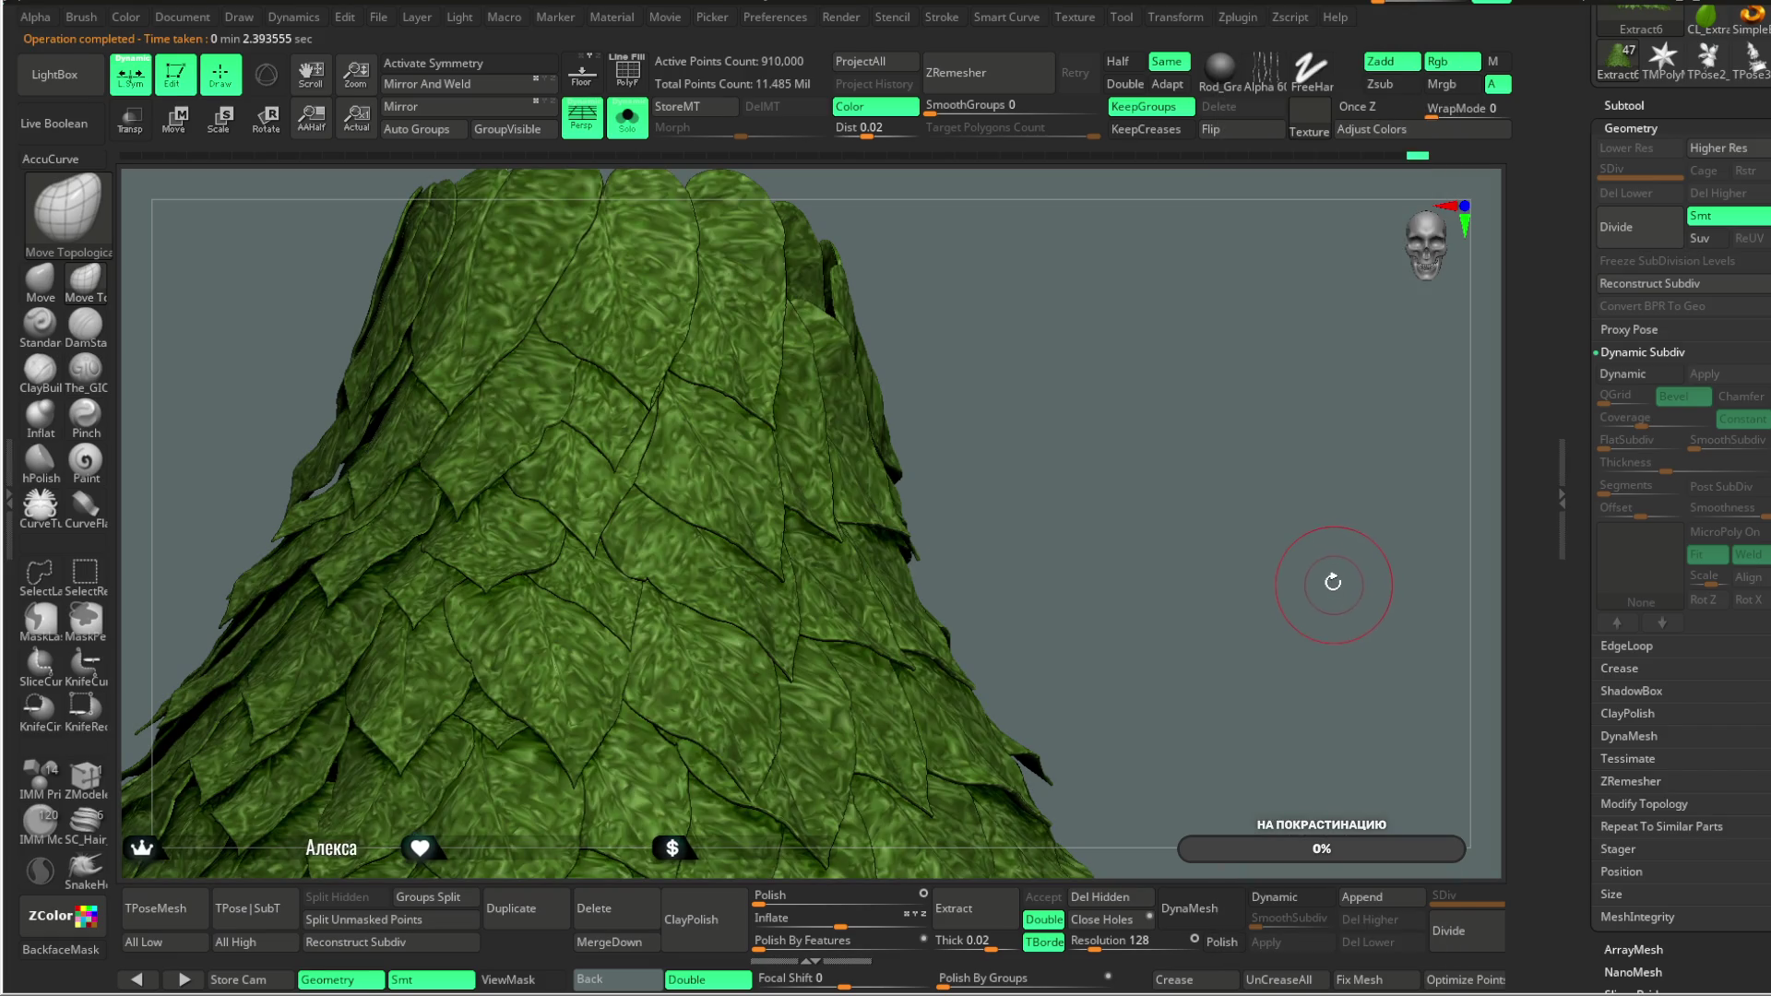
left_click_drag(1329, 585, 1318, 586)
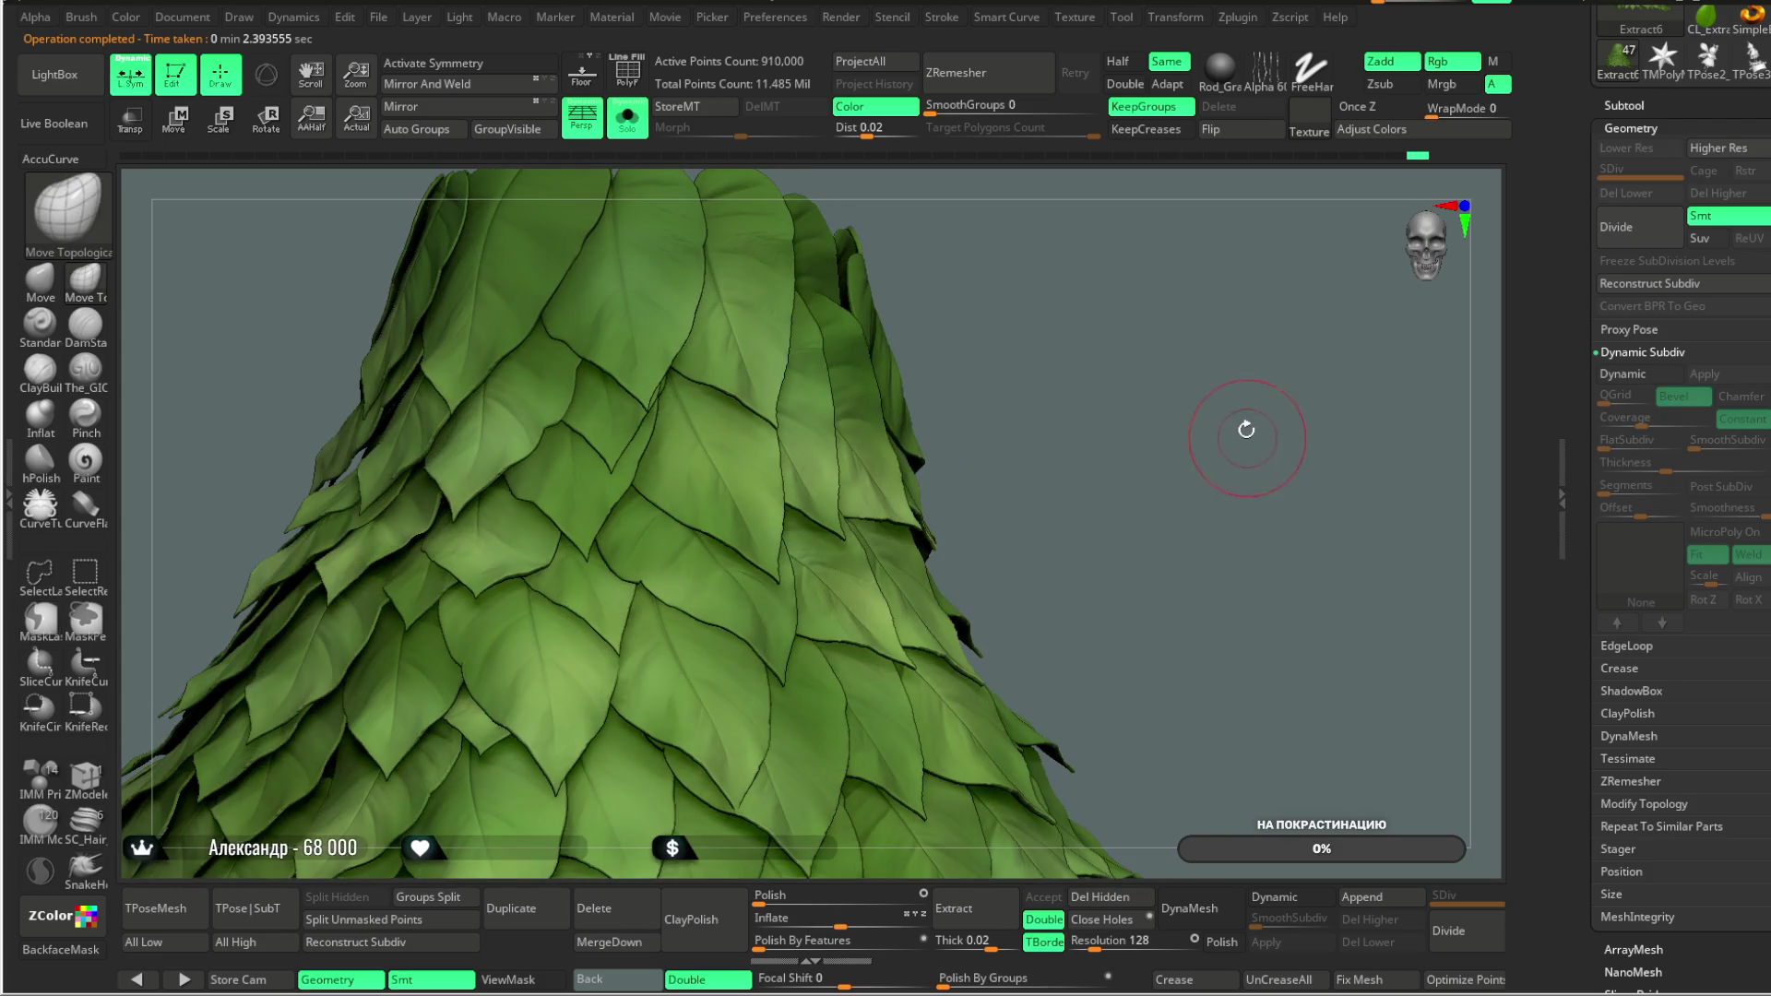
left_click_drag(1172, 323, 1186, 347)
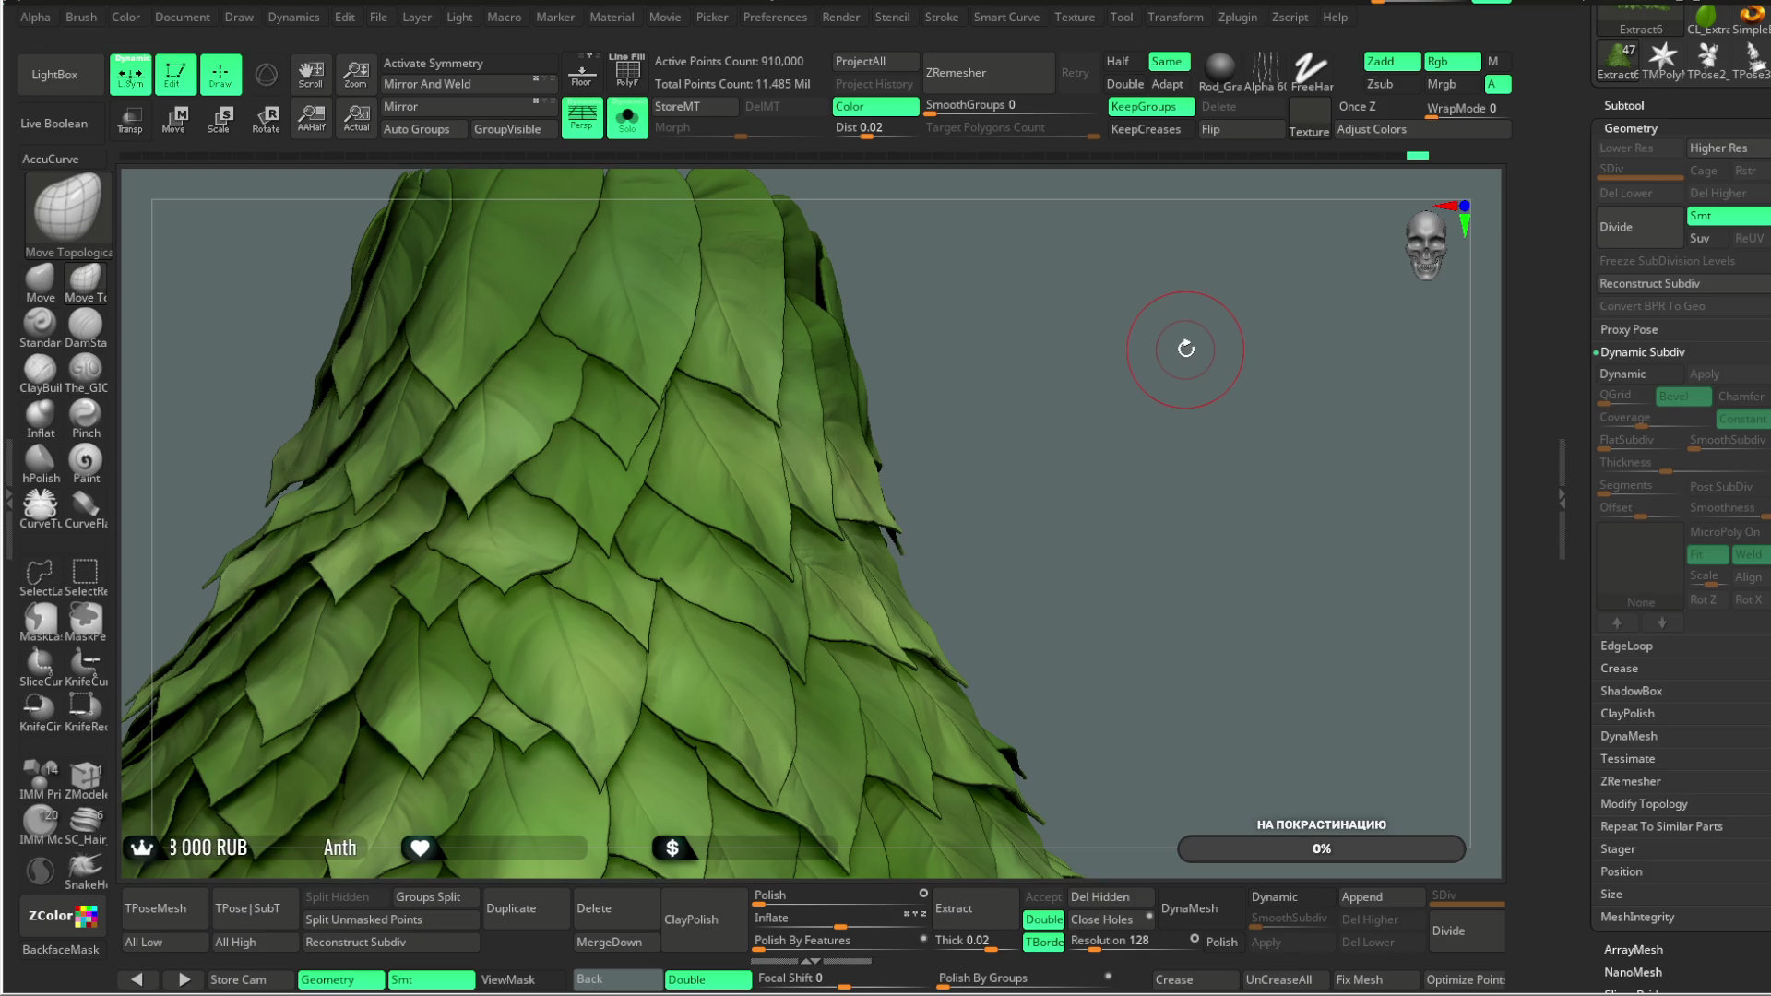
mouse_move(1178, 348)
left_mouse_down()
mouse_move(1170, 276)
mouse_move(1181, 325)
left_mouse_up()
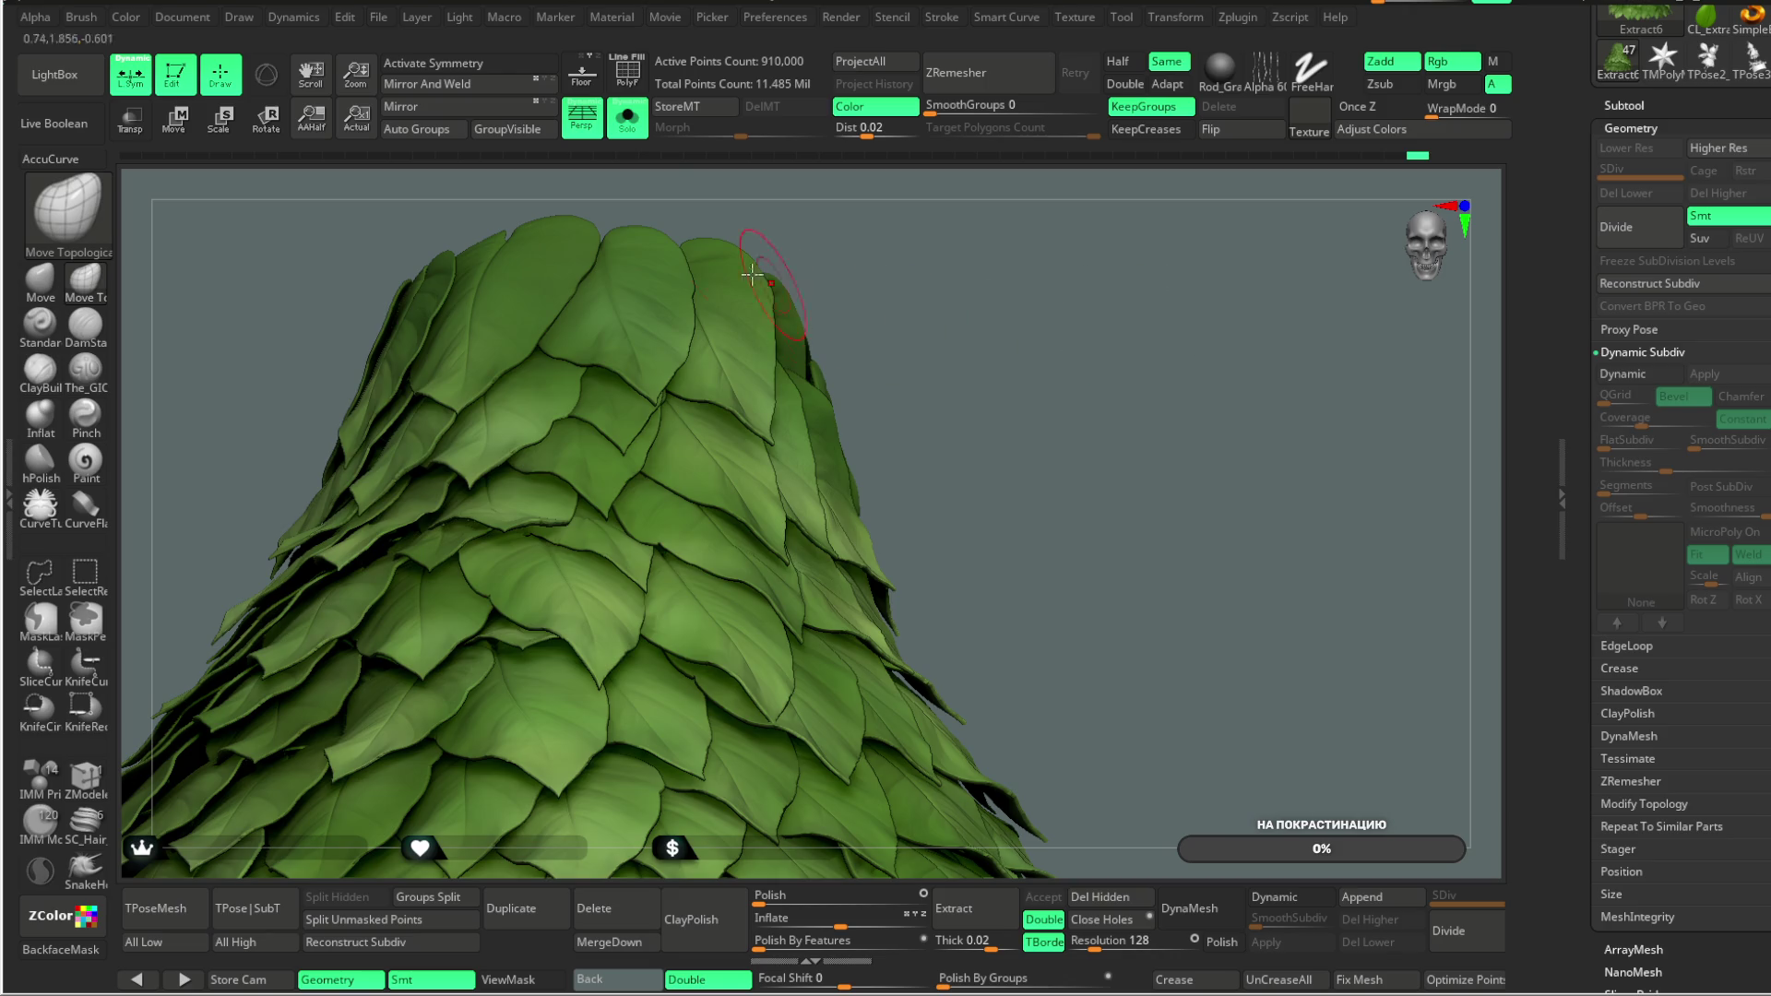
left_click(644, 136)
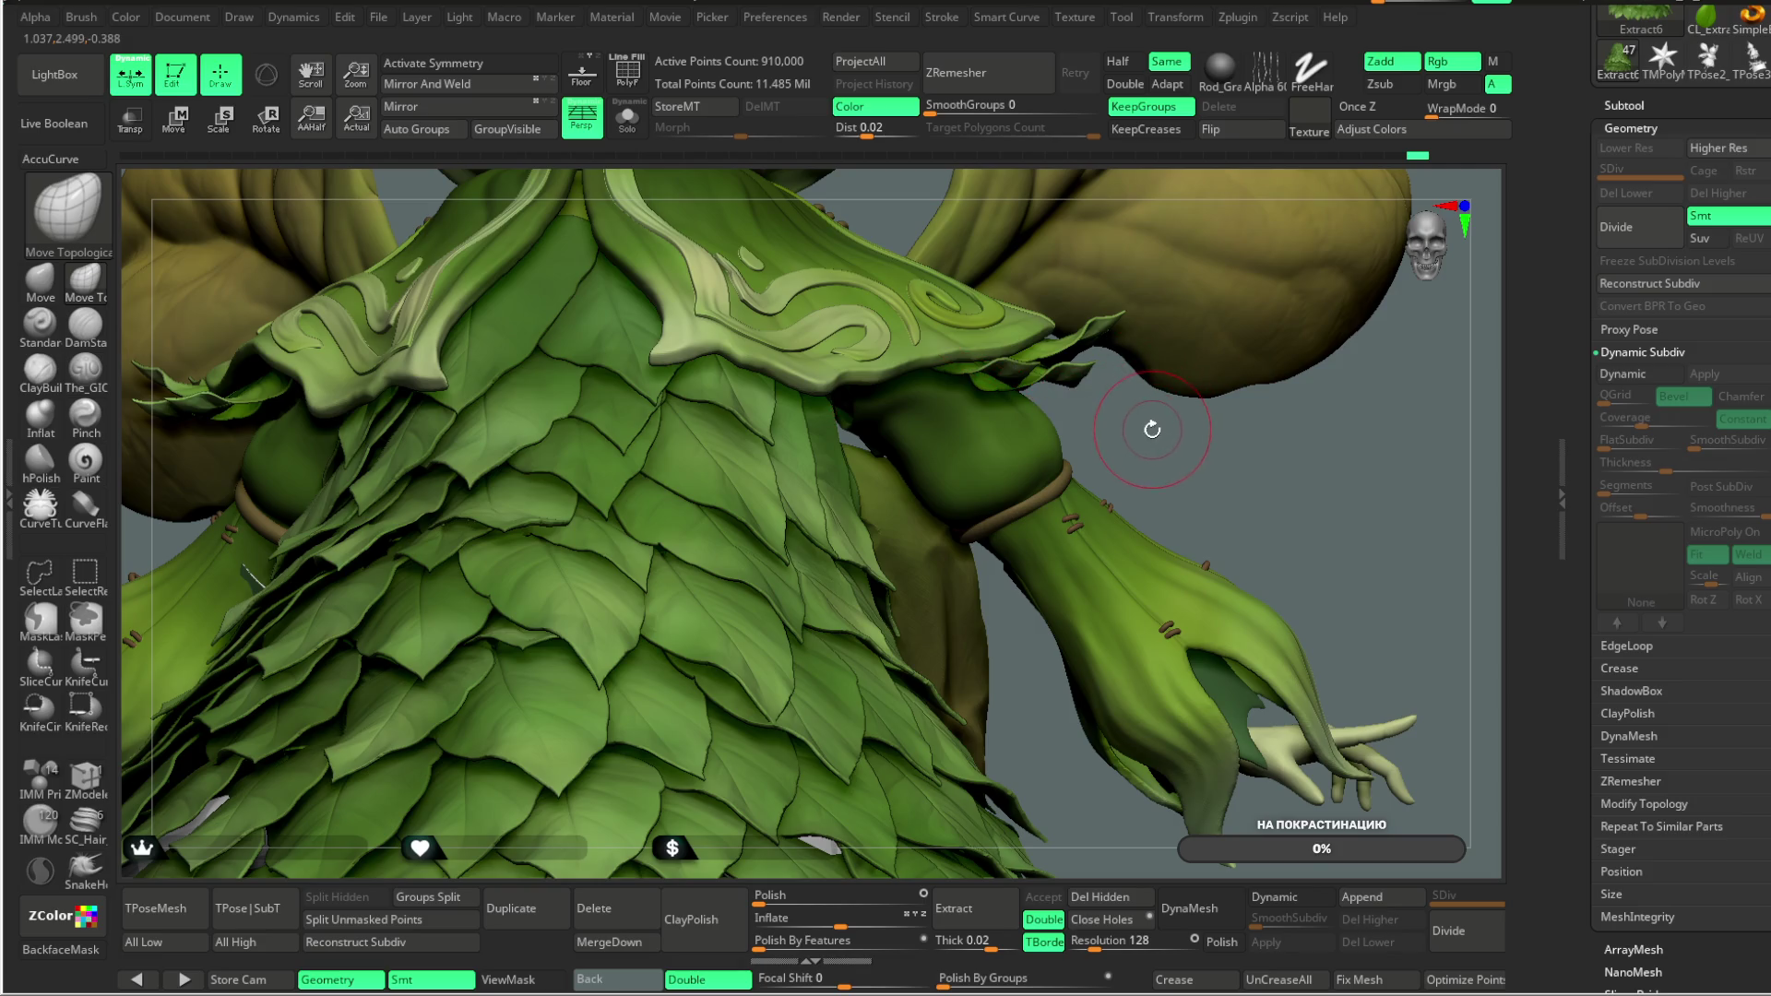
scroll(1150, 423, "up", 3)
mouse_move(1121, 423)
right_mouse_down()
mouse_move(1068, 401)
mouse_move(1122, 413)
right_mouse_up()
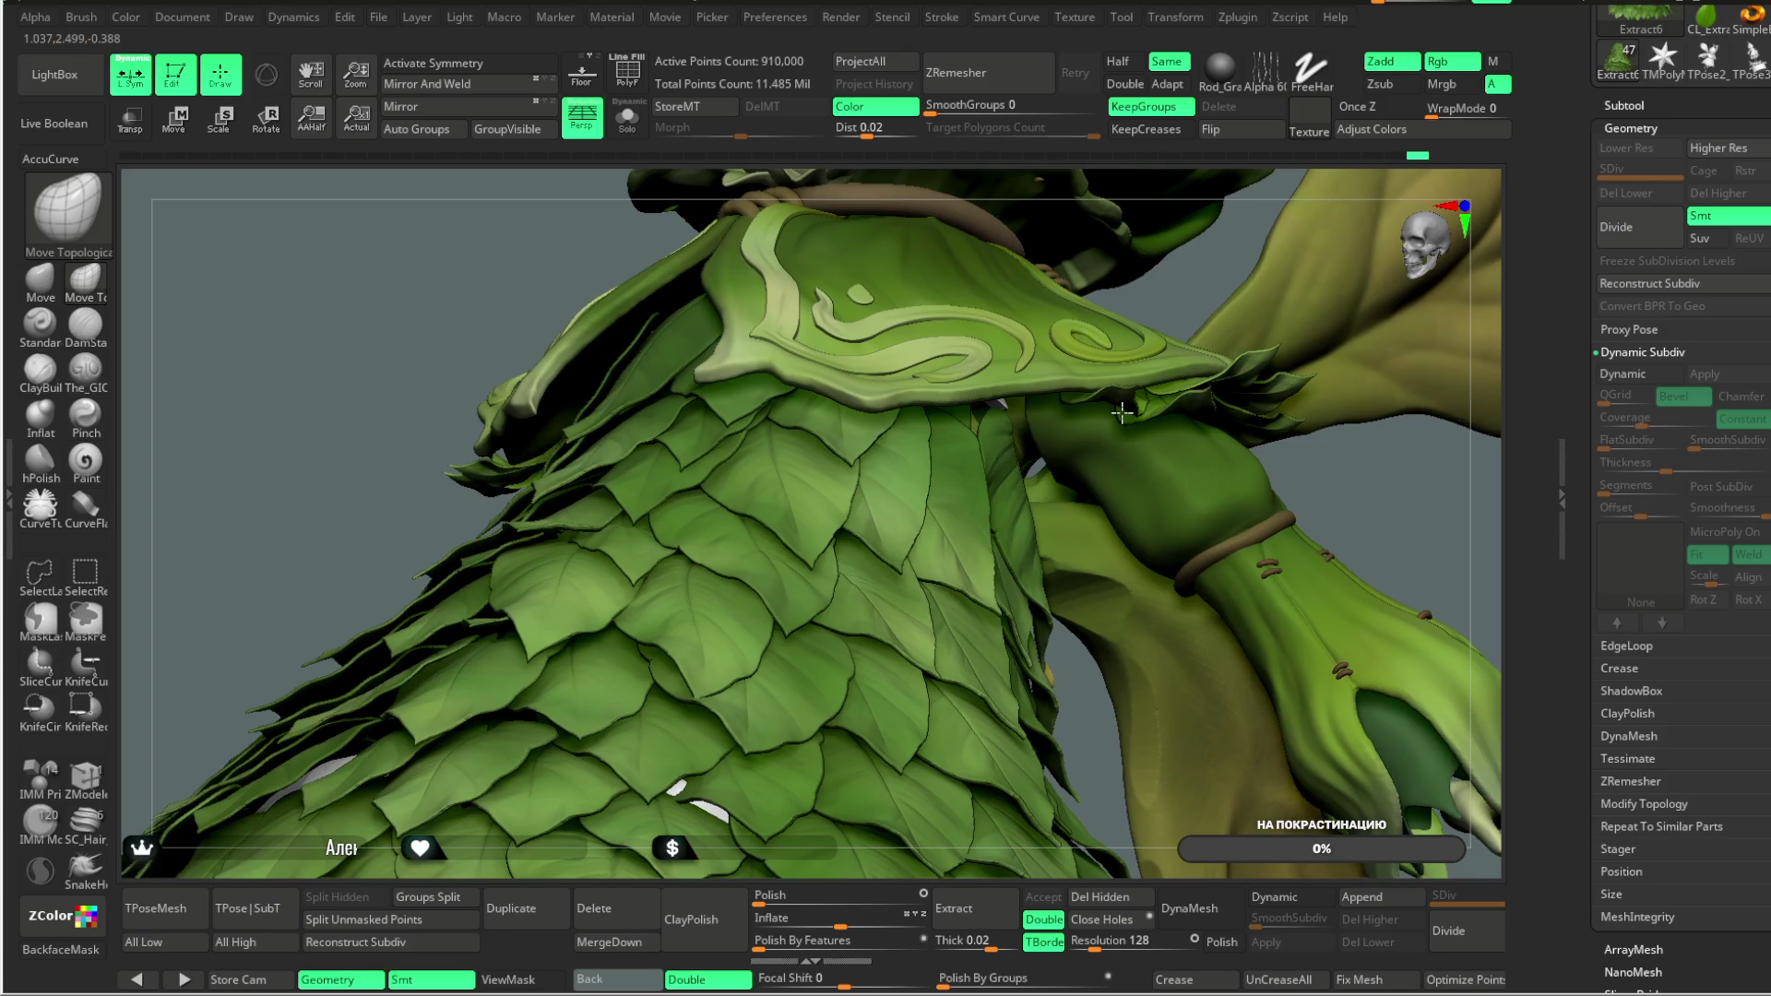
left_click(627, 116)
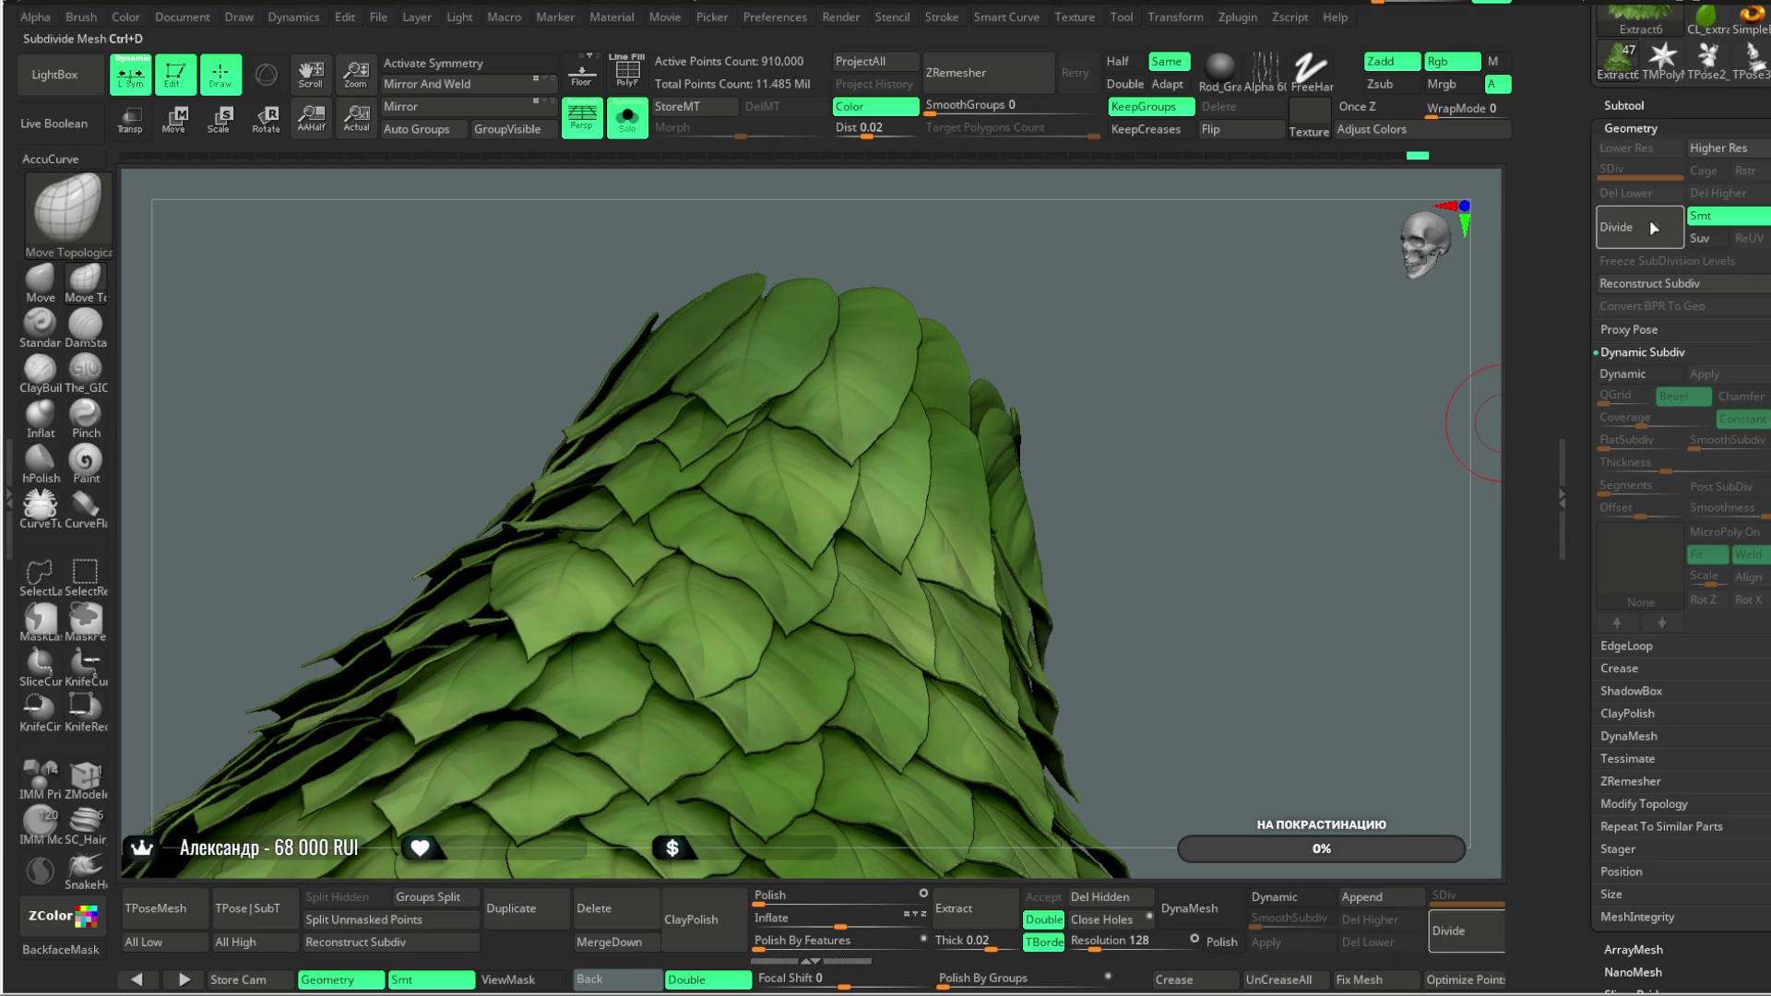
Step: Turn off L.Sym, enable Dynamic subdivision on the skirt, and zoom in on the leaves
mouse_move(1185, 365)
right_mouse_down()
mouse_move(1225, 369)
mouse_move(1177, 351)
right_mouse_up()
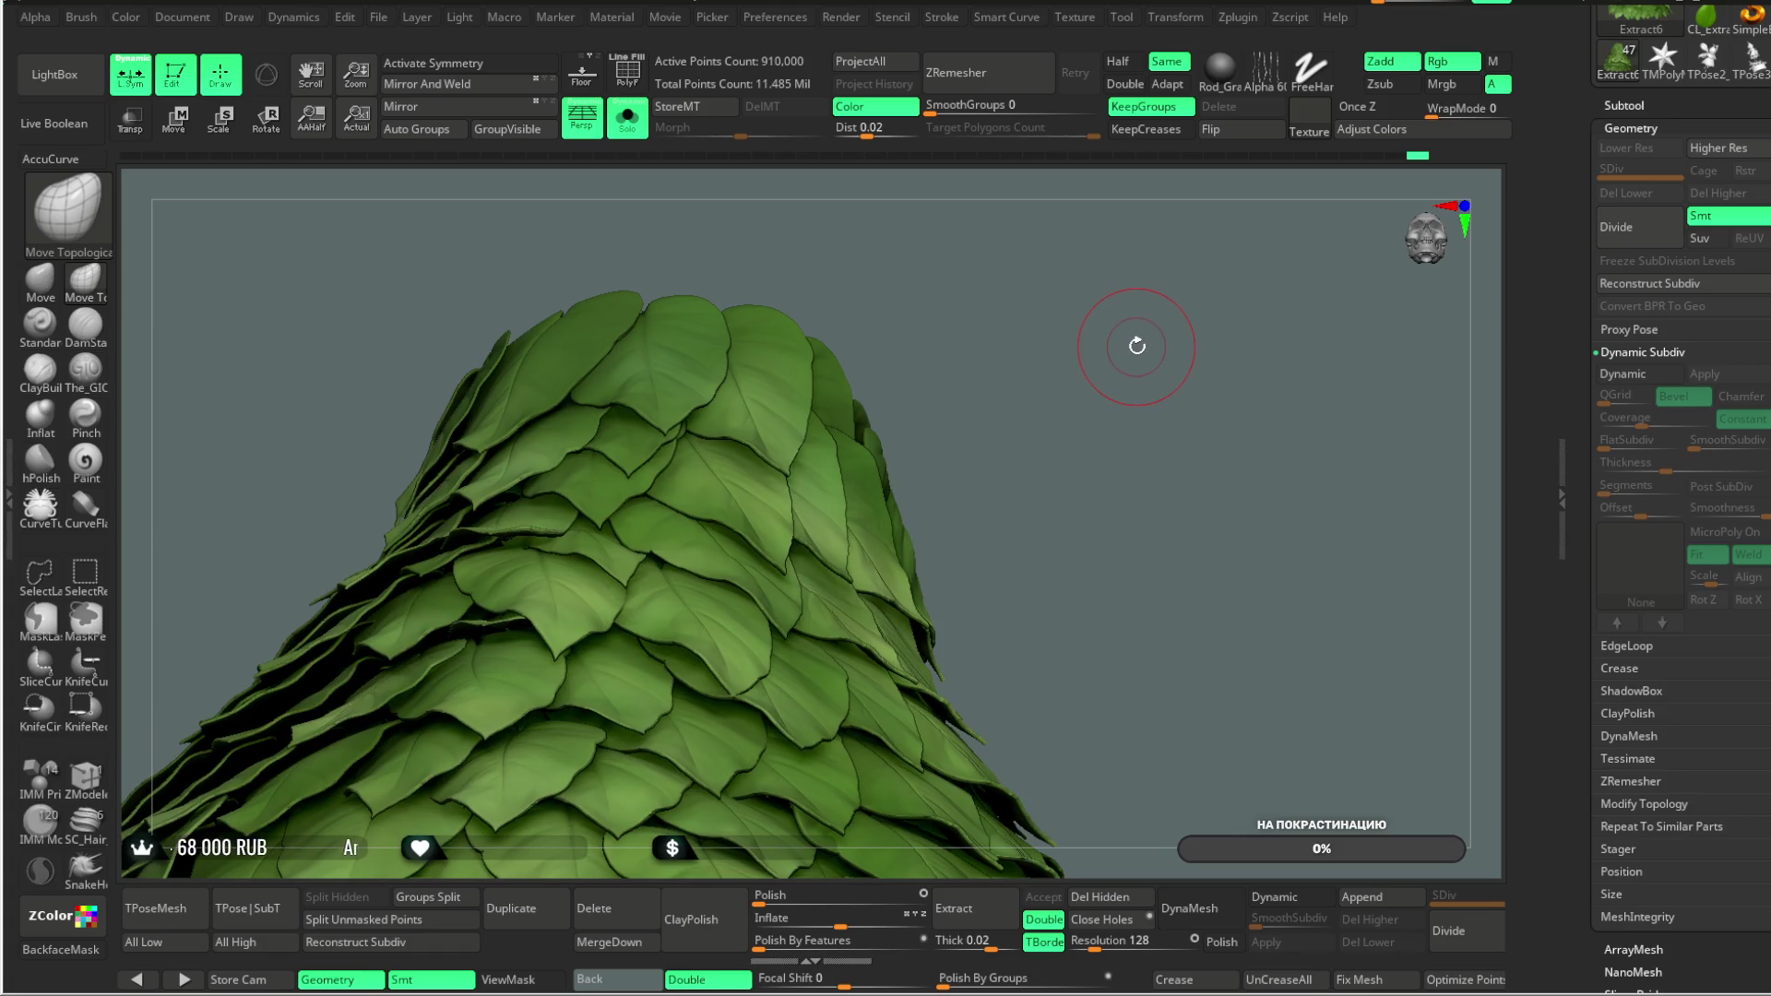
left_click(130, 75)
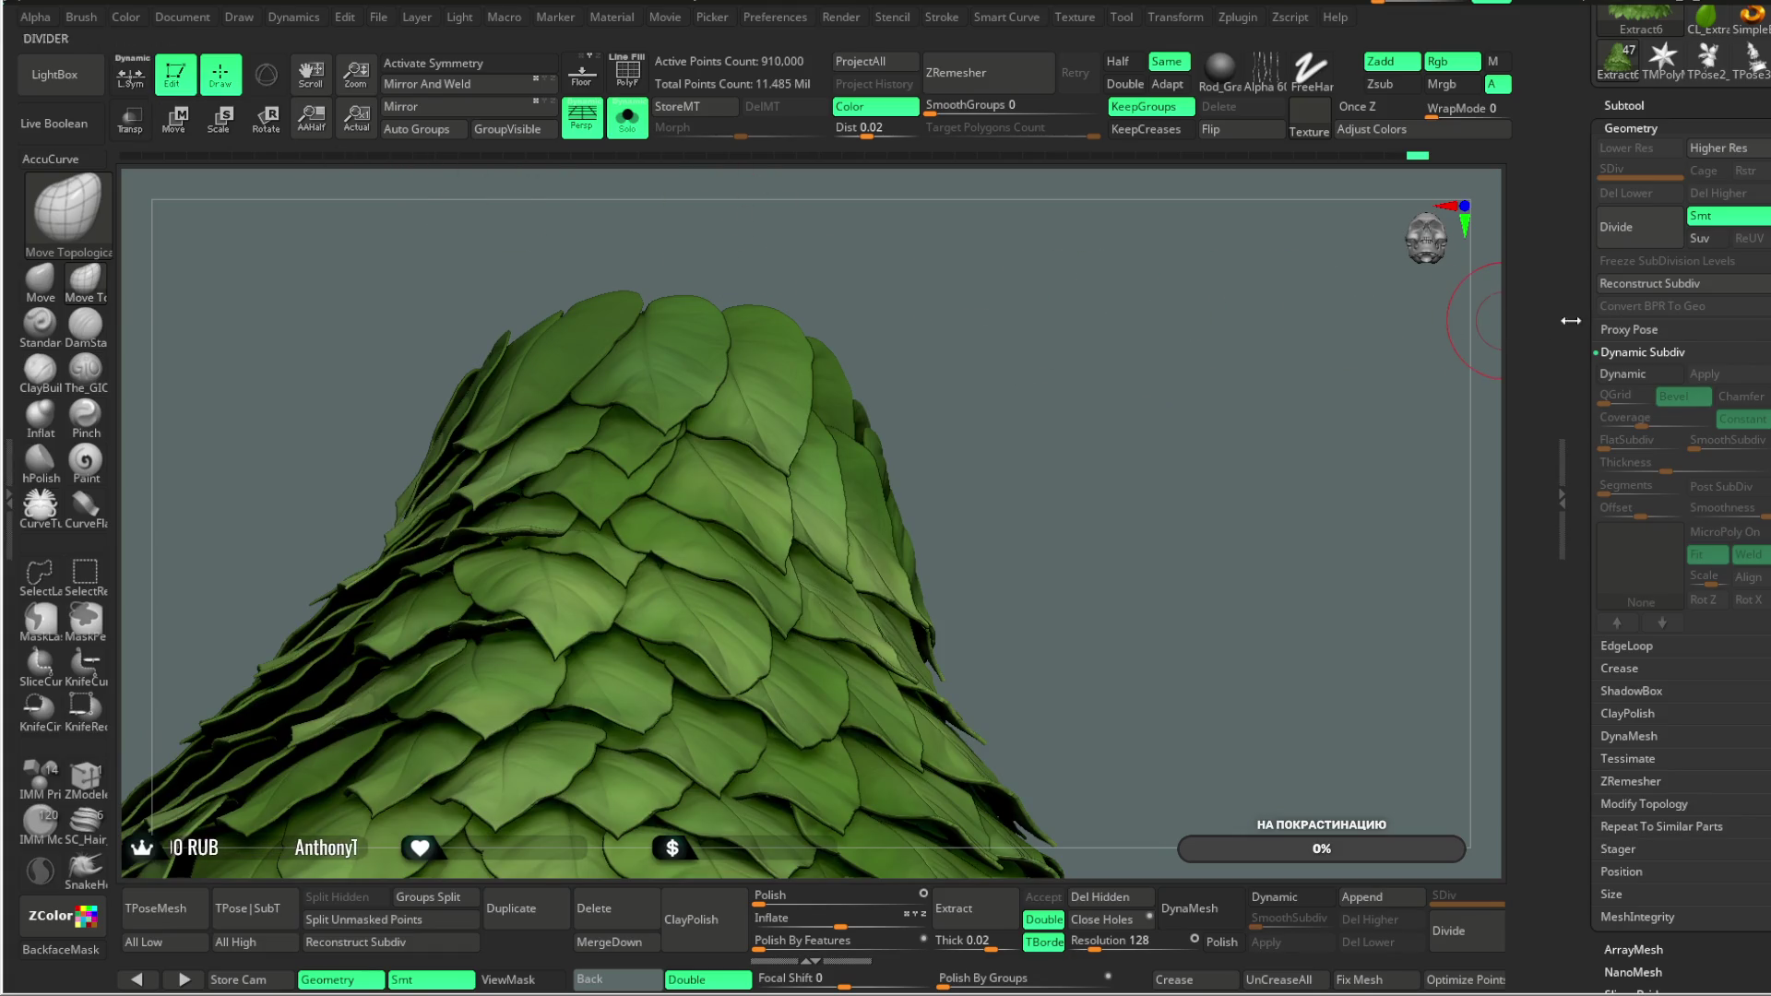
left_click(1630, 374)
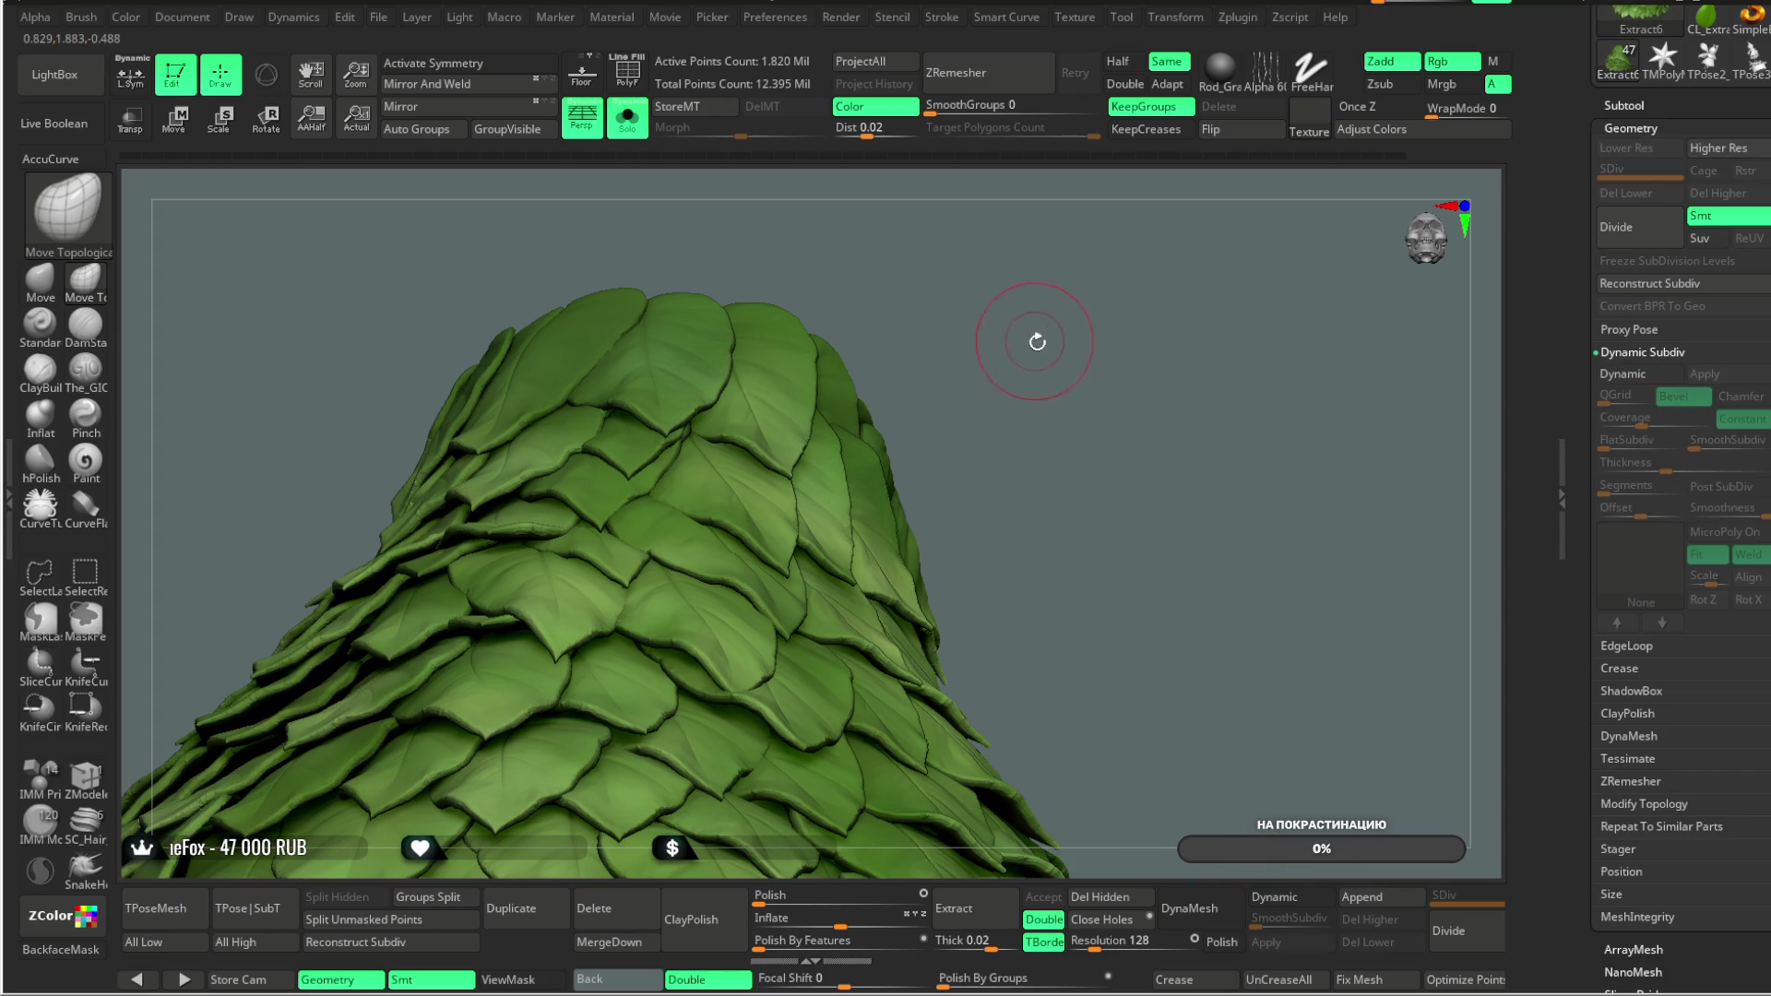
key("space")
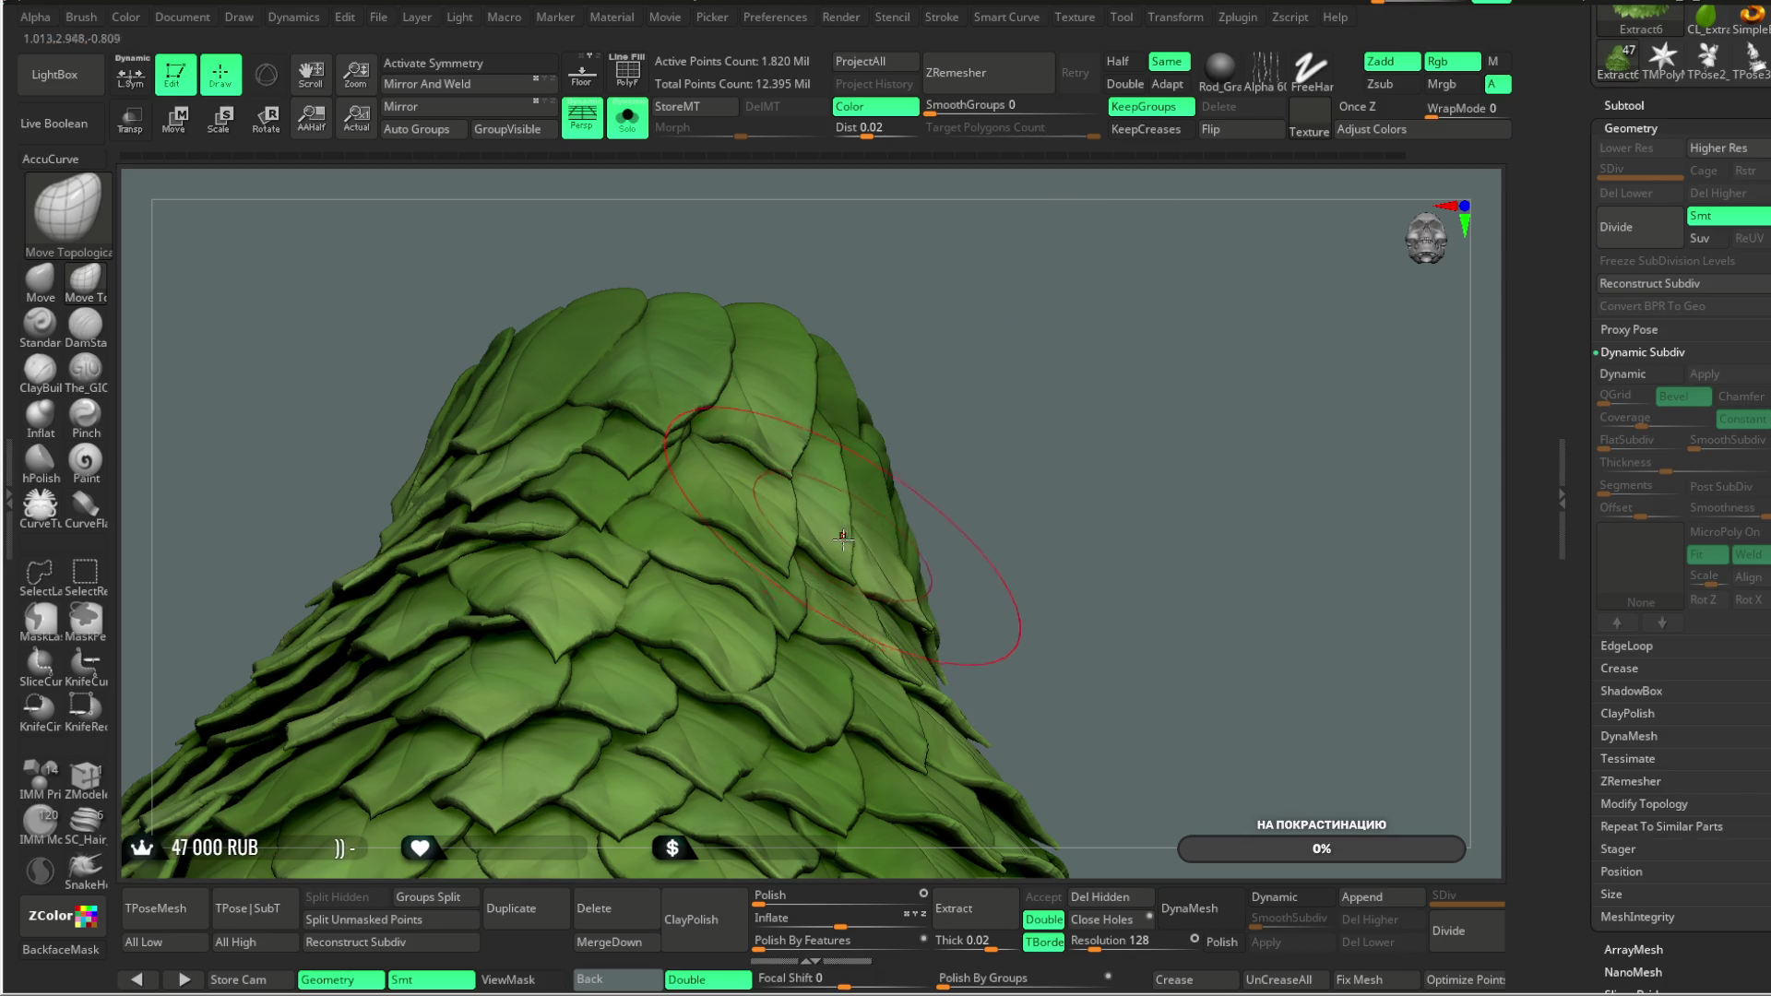
mouse_move(1068, 421)
left_mouse_down()
mouse_move(1079, 313)
mouse_move(1130, 194)
mouse_move(1107, 196)
left_mouse_up()
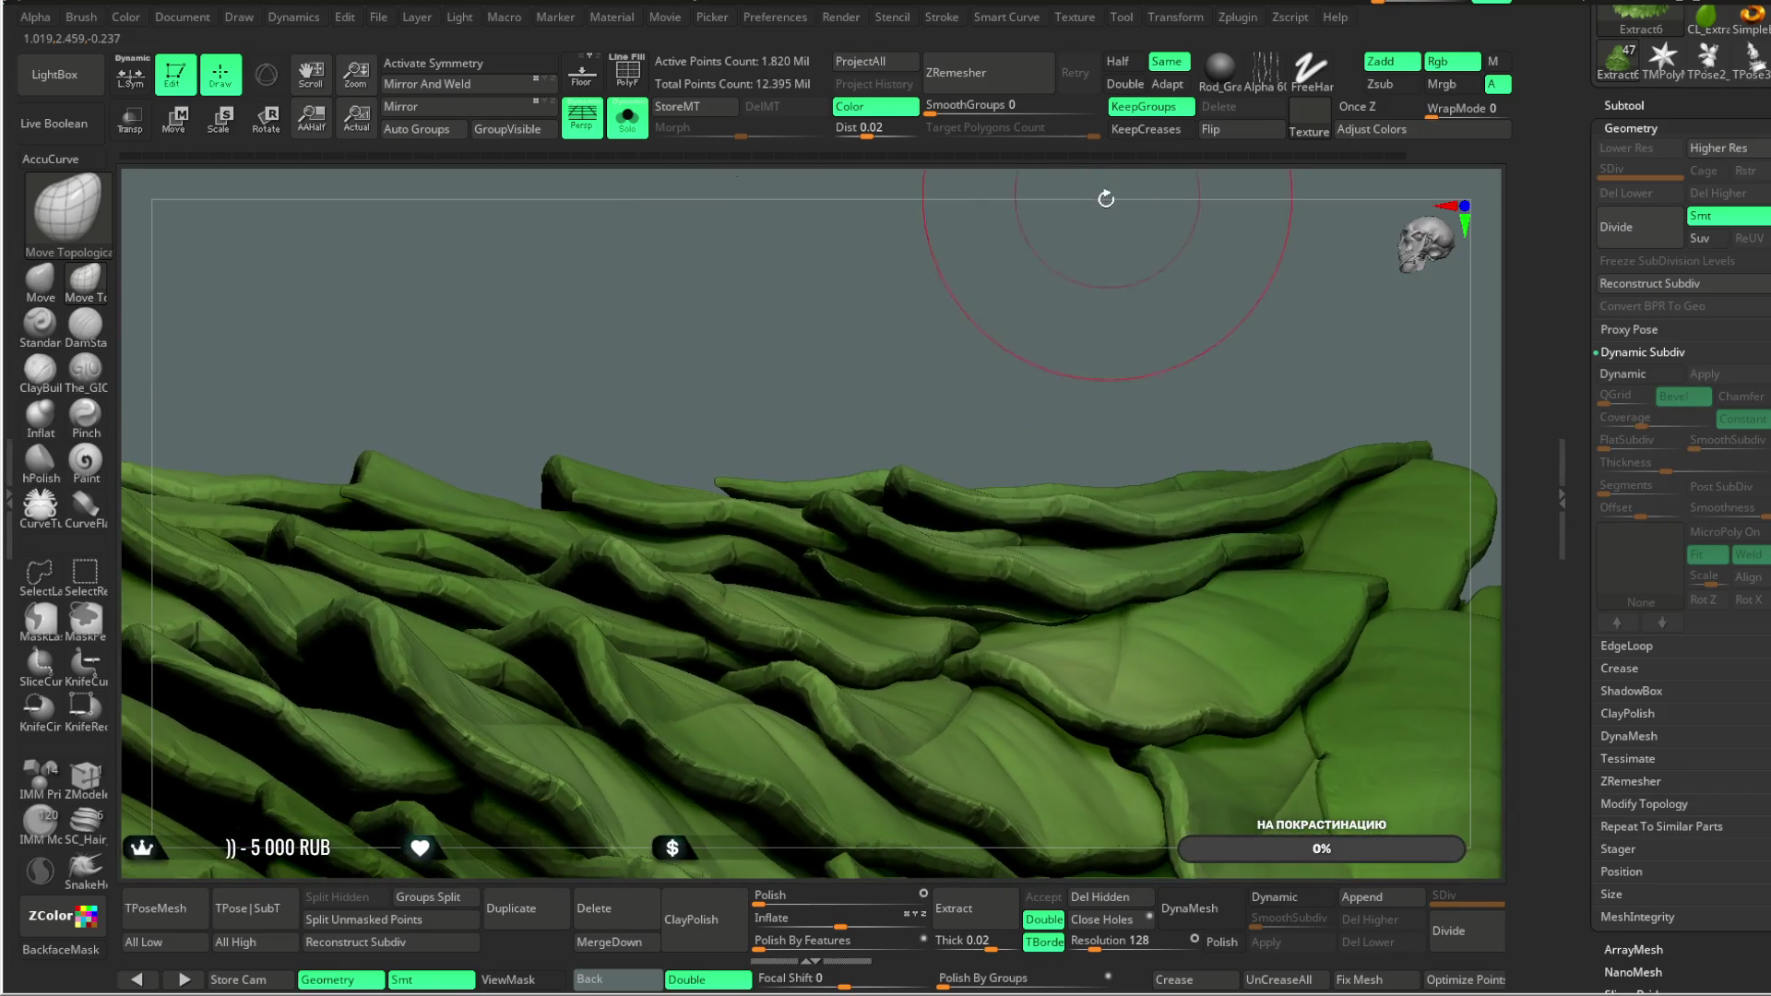
key("ctrl")
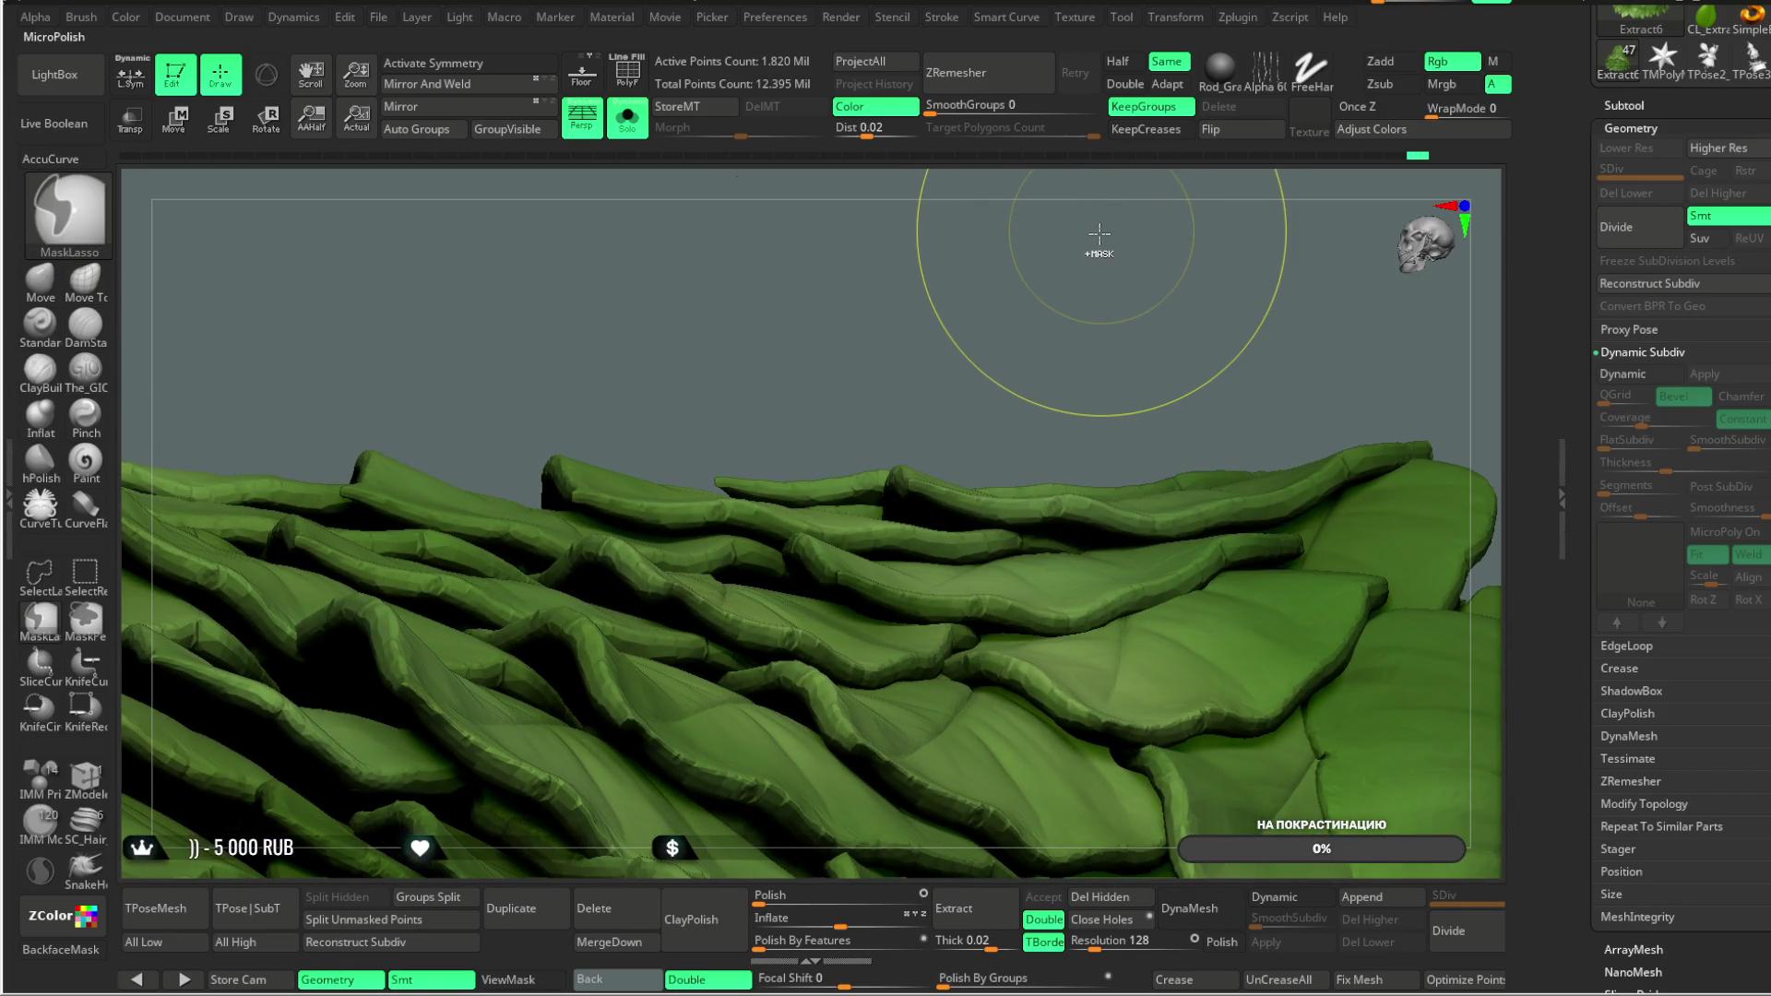
key("d")
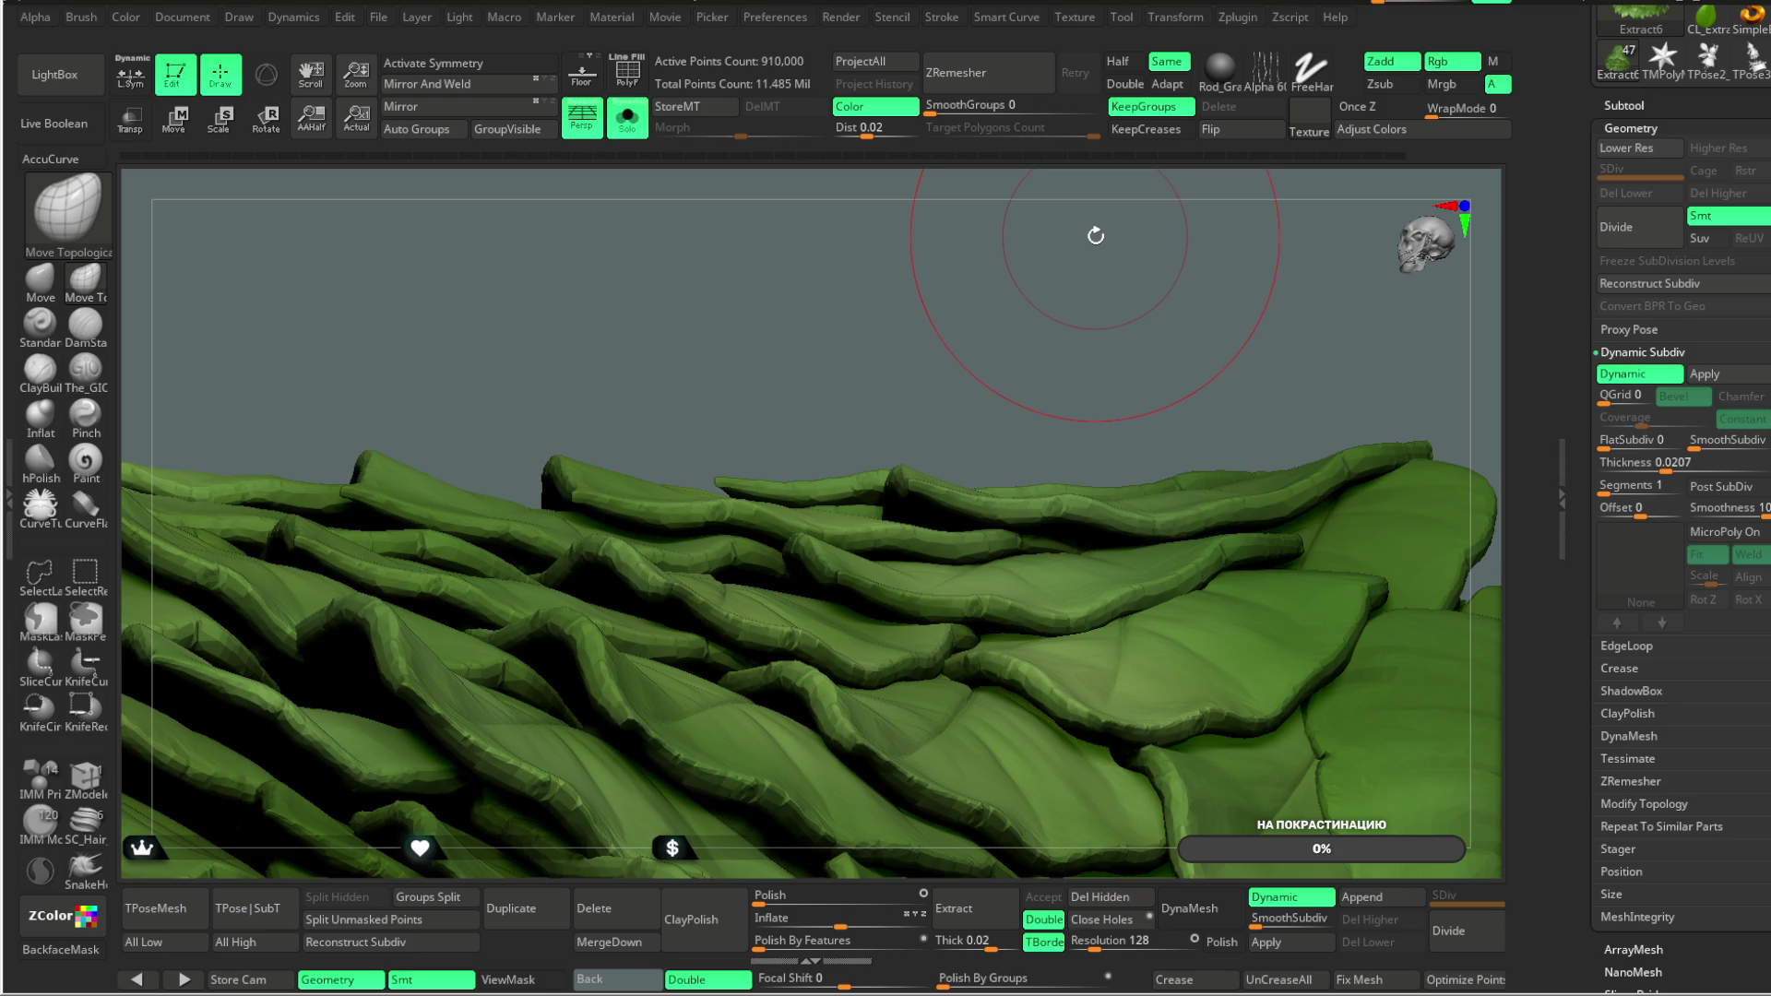
Step: Try SmoothSubdiv 2 and FlatSubdiv 3, 1, 0, then turn Dynamic off and expand EdgeLoop
left_click_drag(1696, 444, 1691, 448)
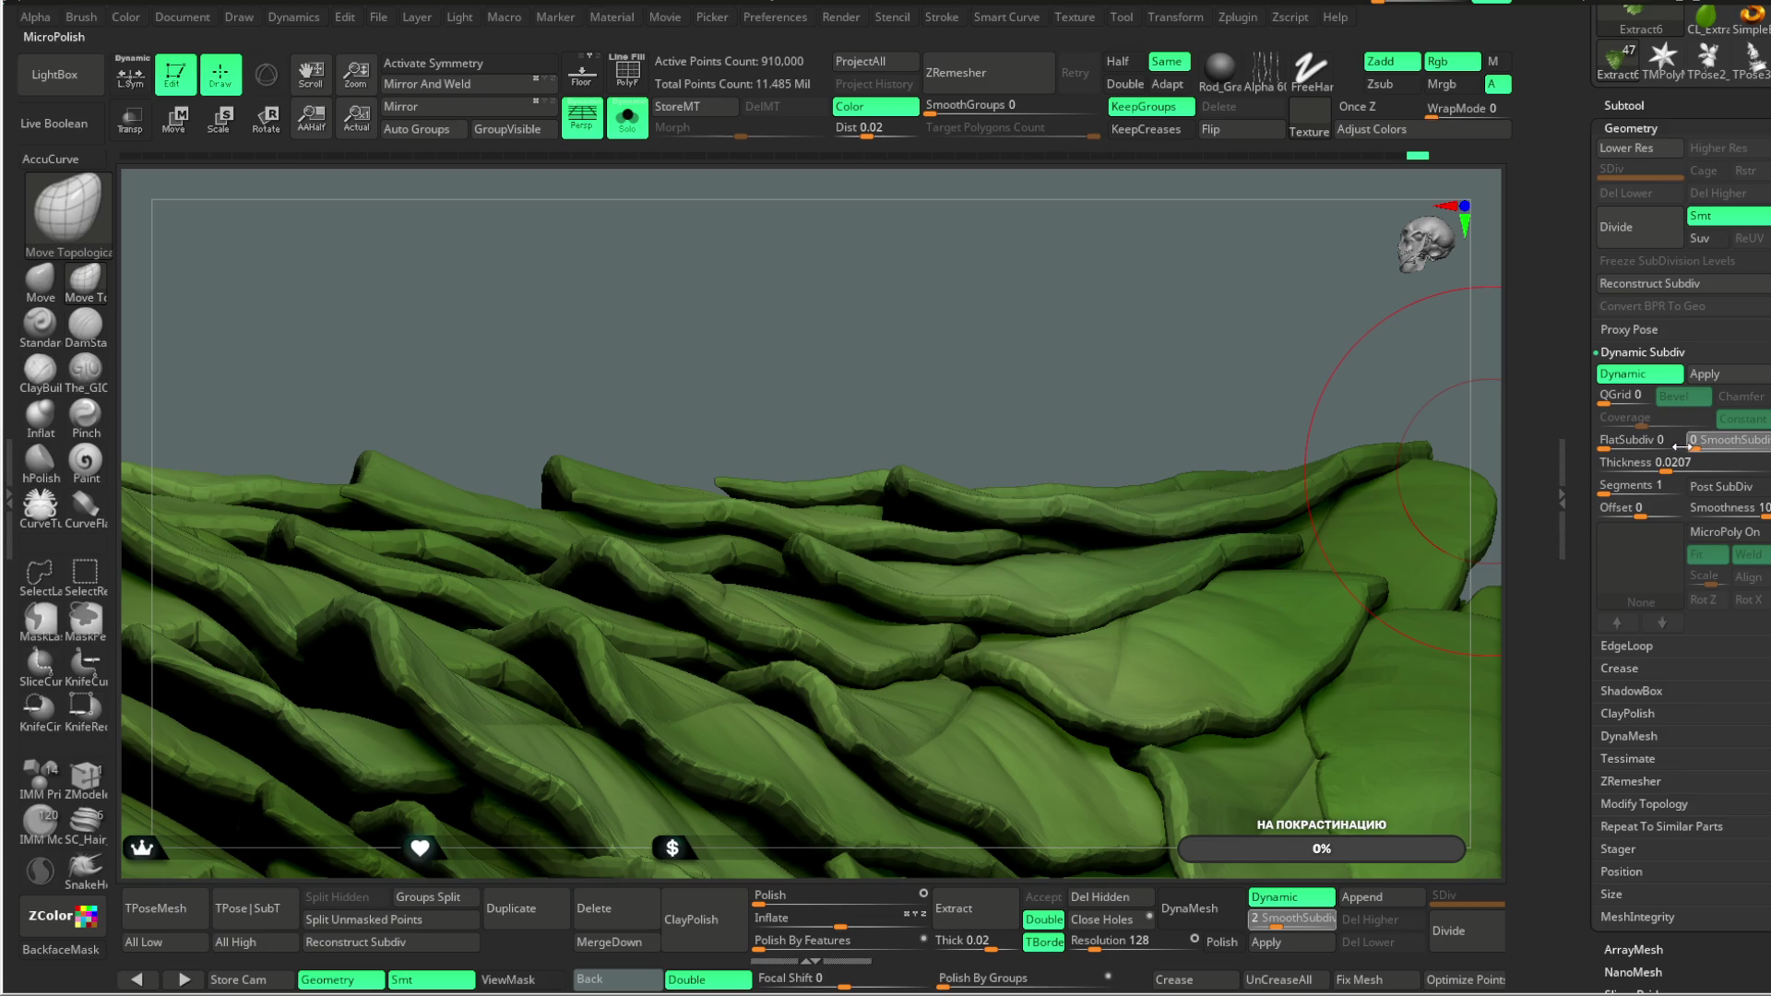
left_click(1631, 449)
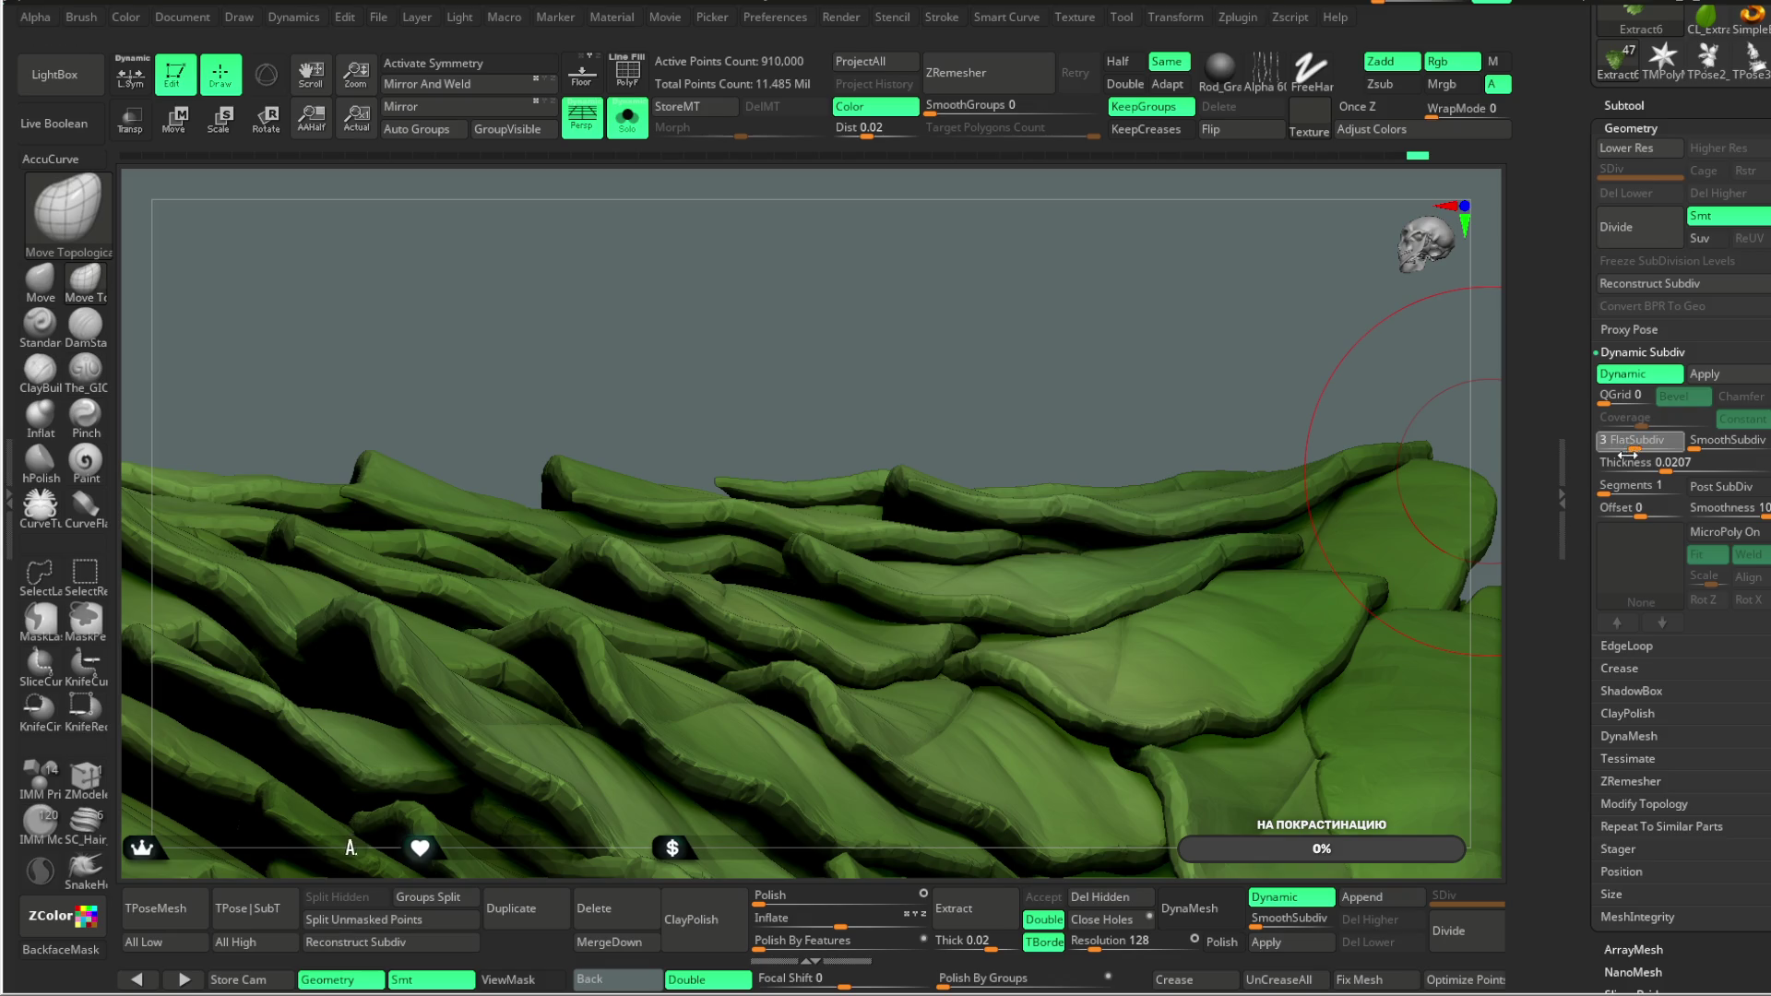
left_click(1608, 445)
left_click(1602, 445)
left_click_drag(982, 324, 1006, 350)
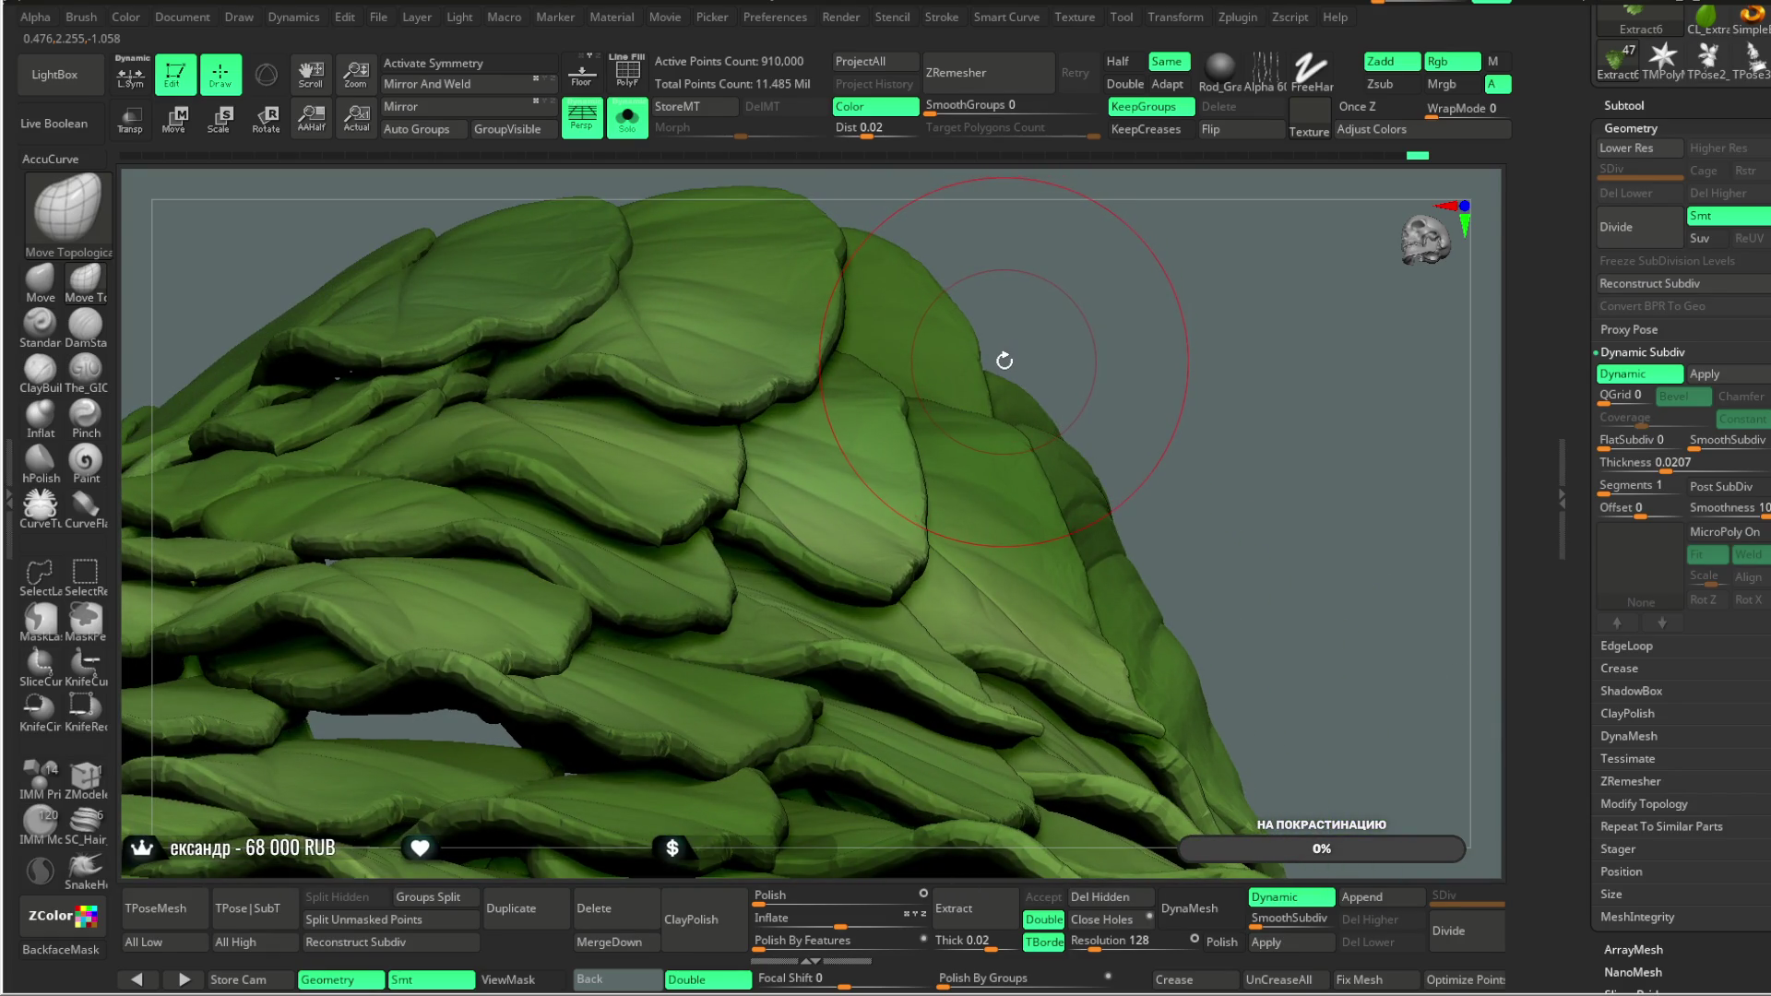
left_click(1621, 374)
left_click(1626, 646)
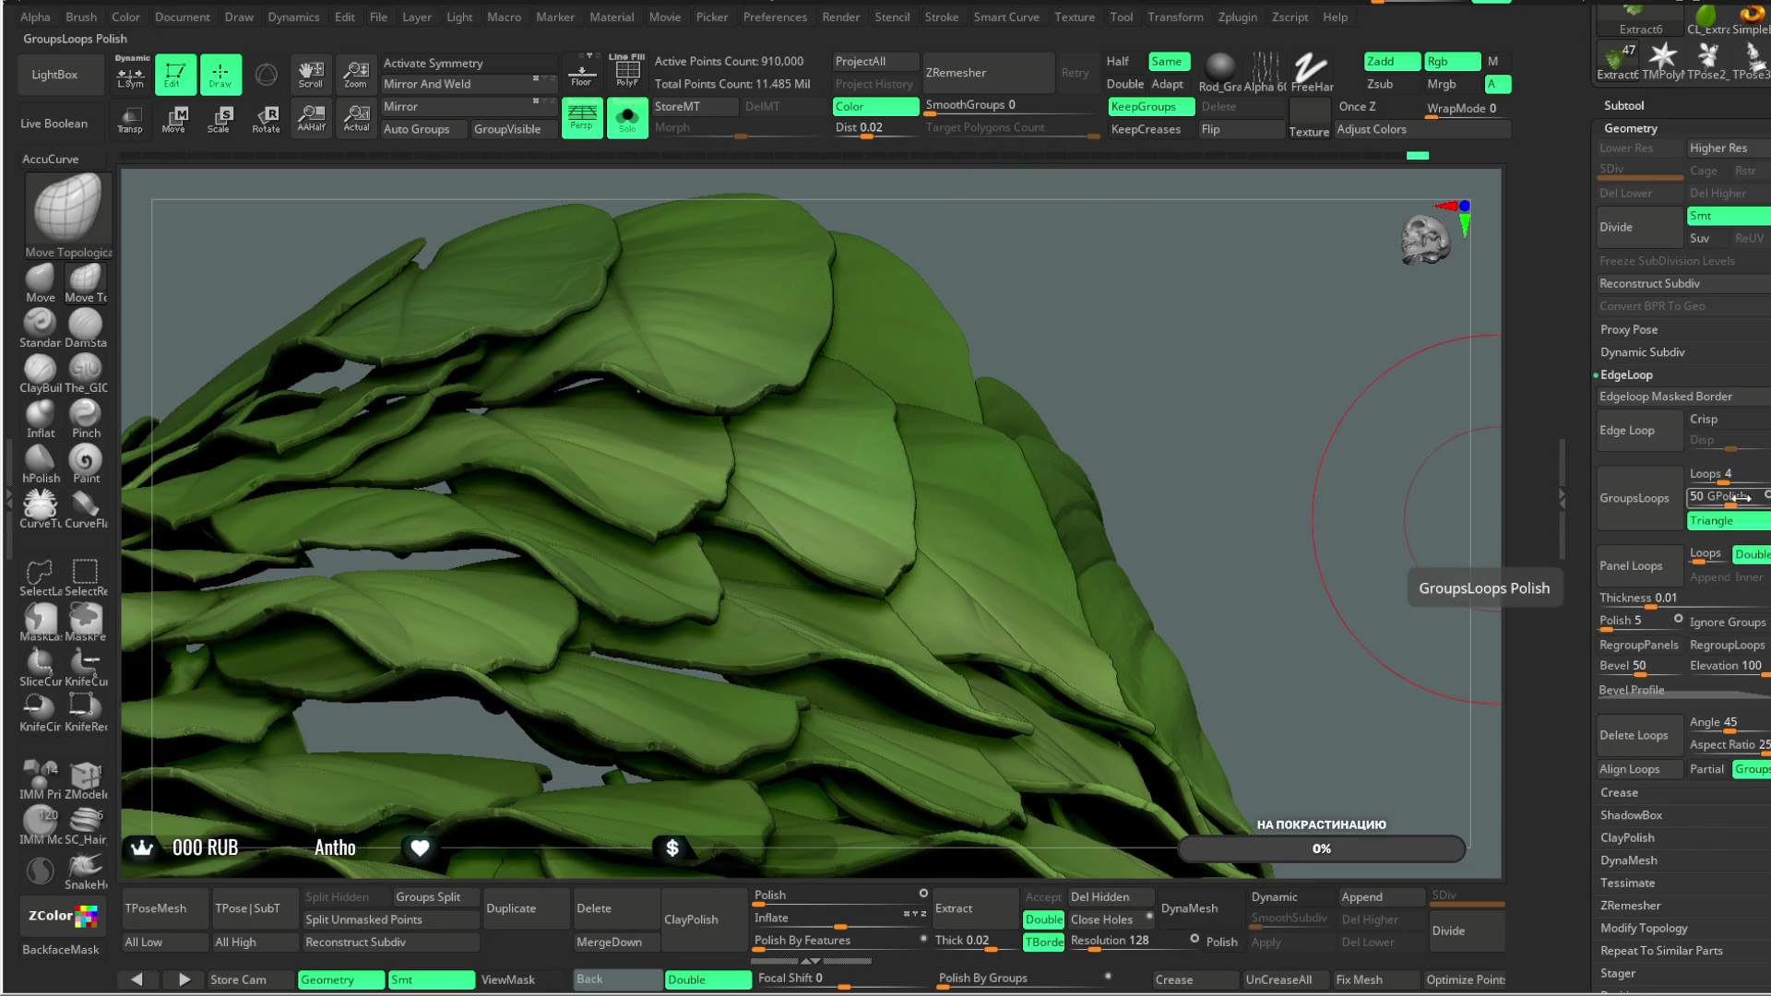
Step: Set Panel Loops Thickness to 0.03925, previewing it with Dynamic Subdiv on and off
scroll(1732, 415, "down", 5)
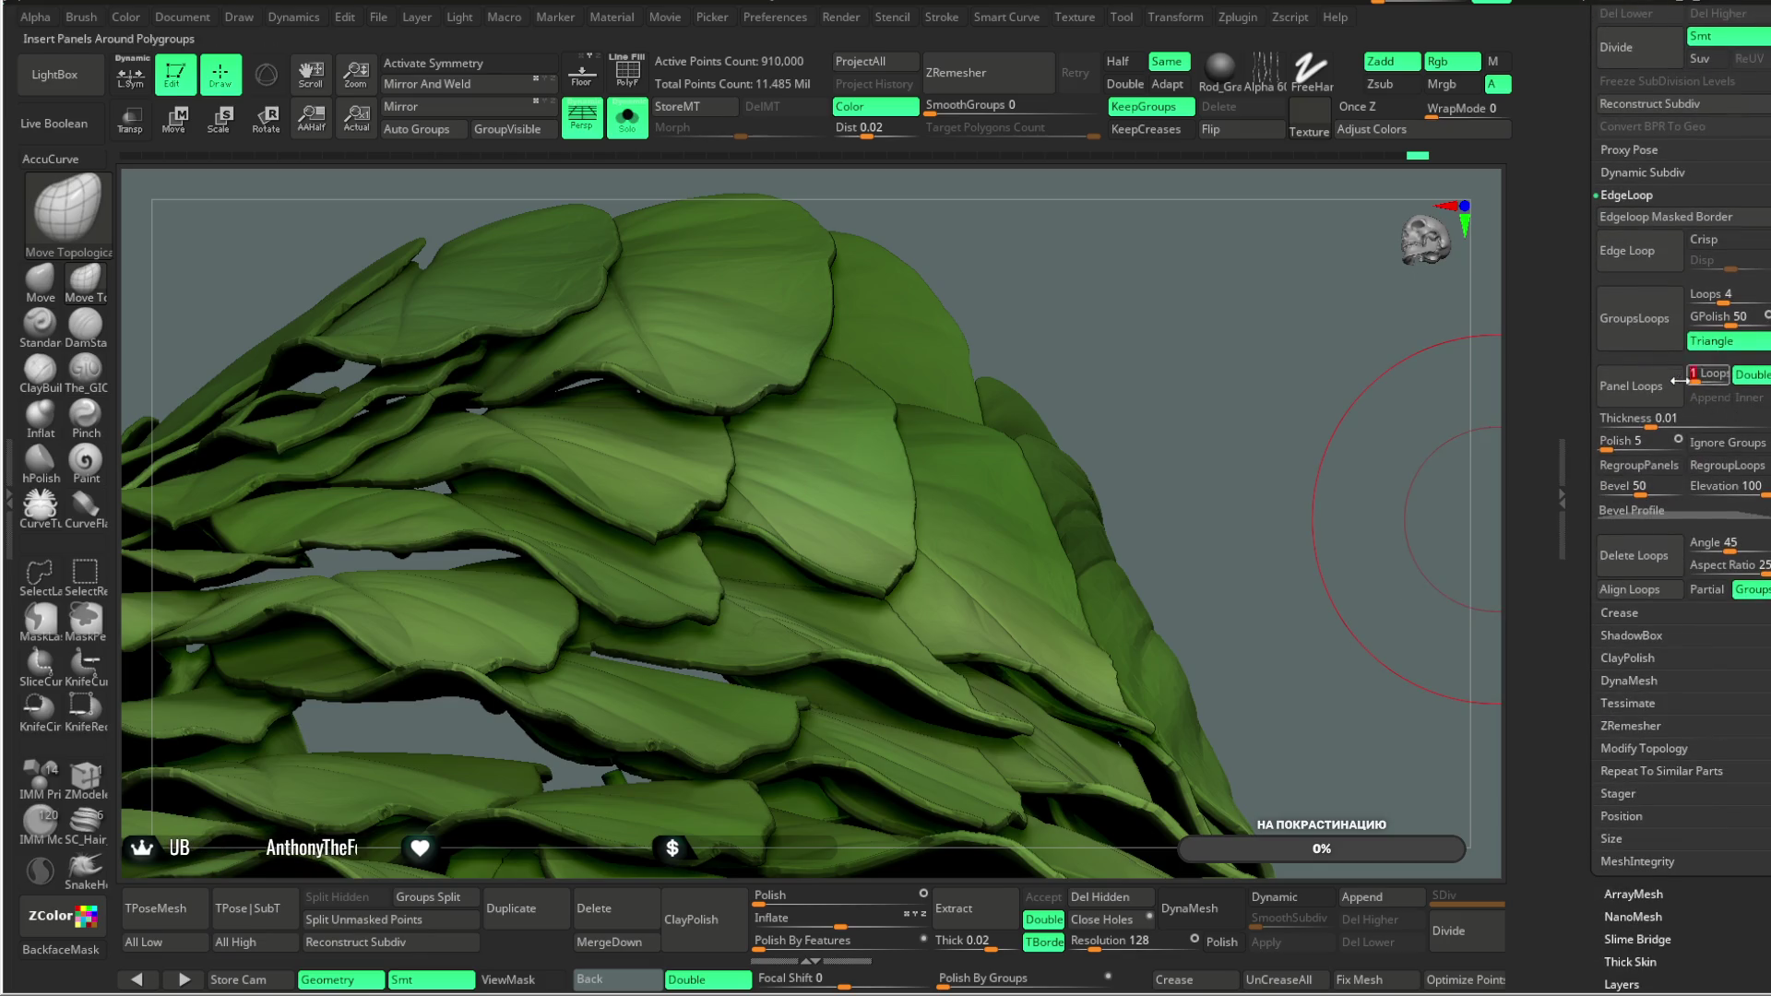
left_click(1651, 419)
left_click_drag(1651, 422, 1666, 421)
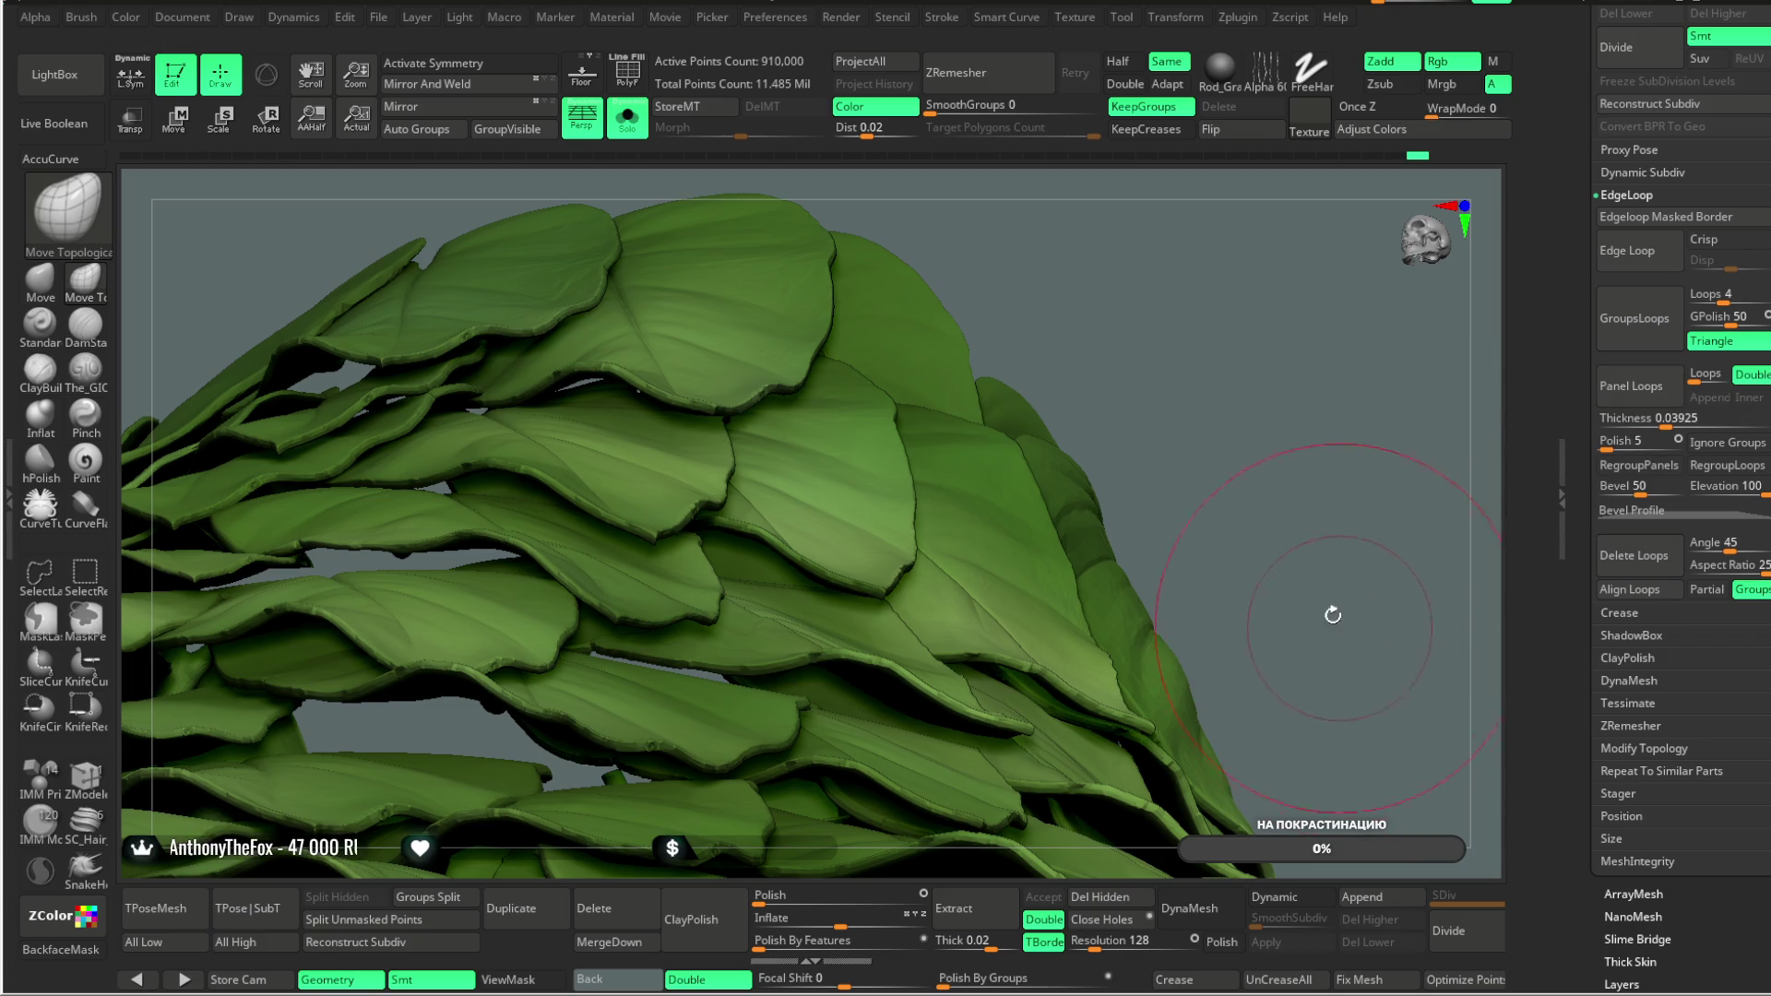
key("d")
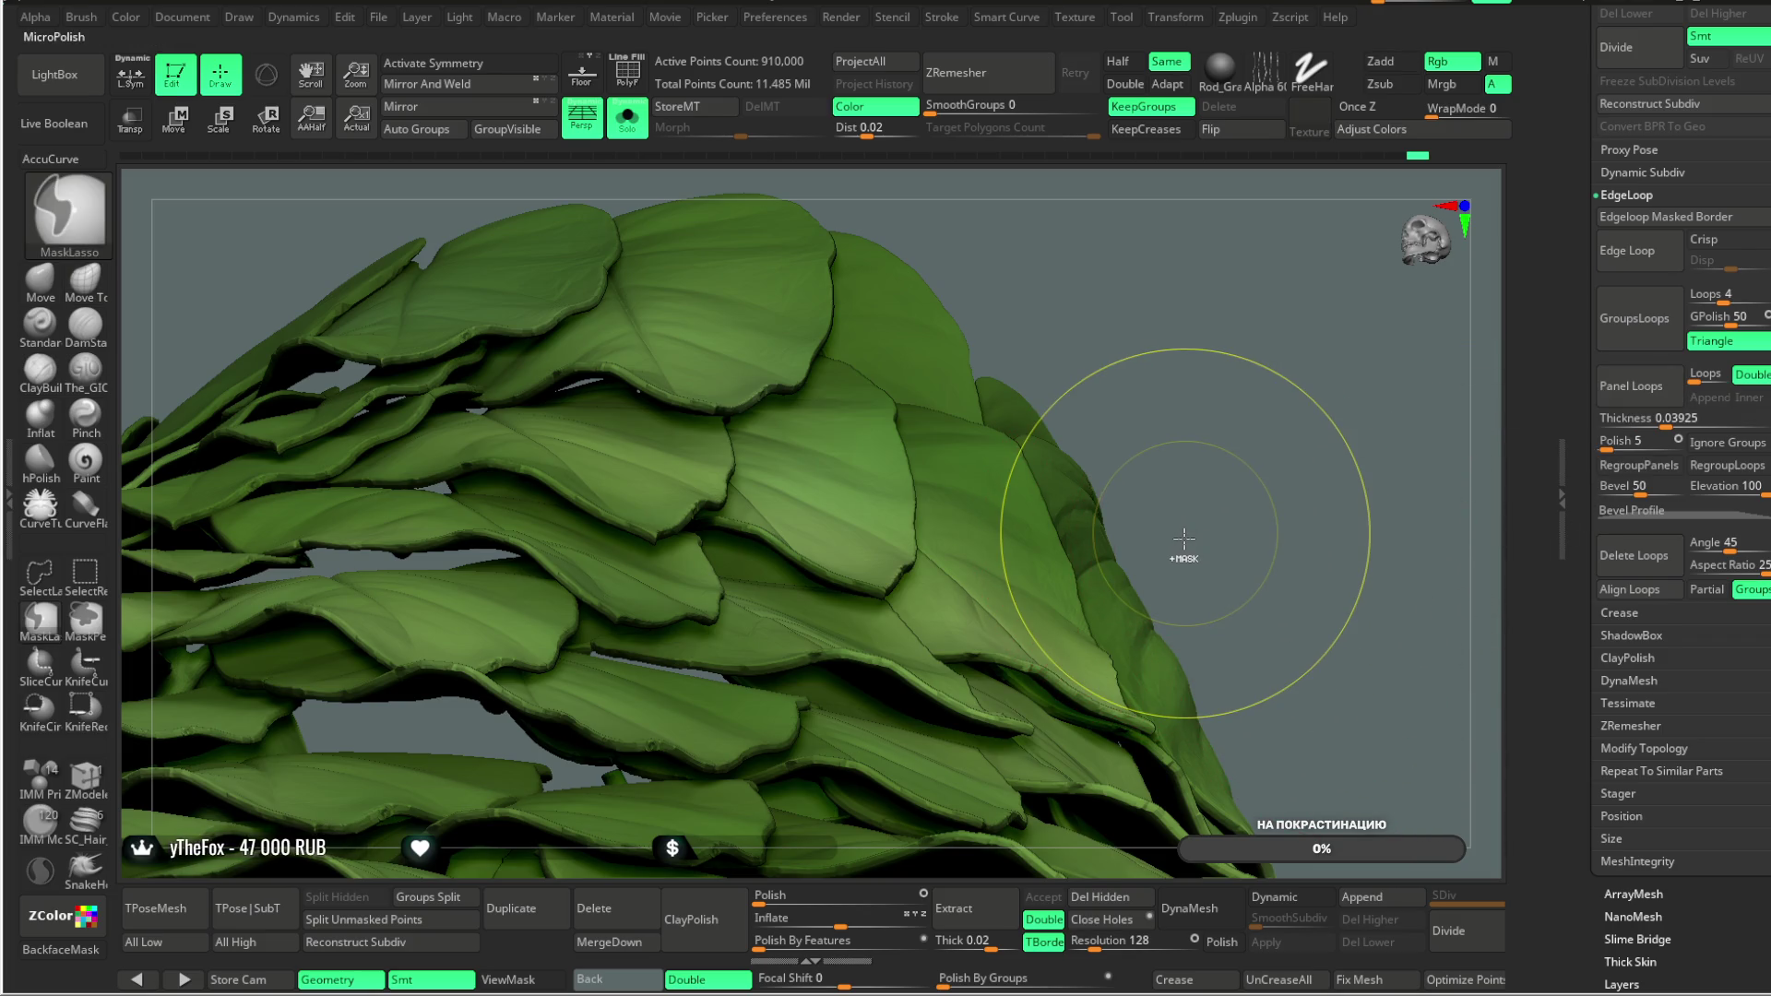
key("shift+d")
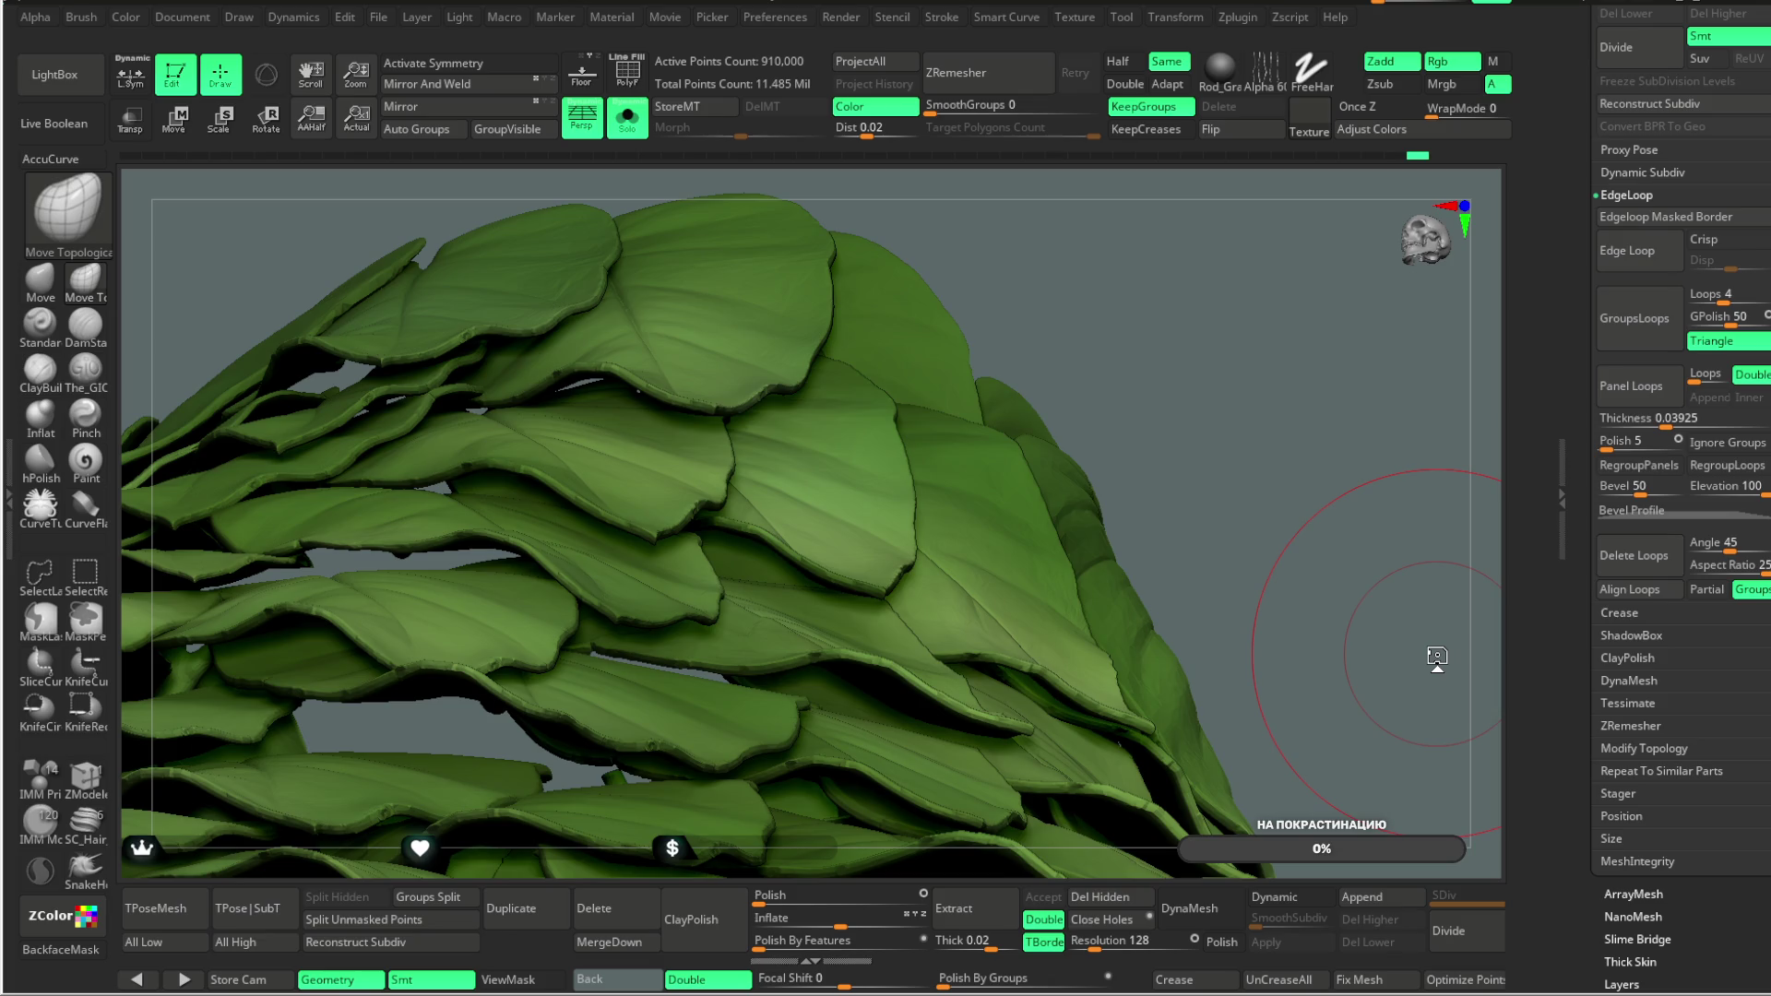
mouse_move(1087, 296)
left_mouse_down()
mouse_move(1135, 344)
mouse_move(1067, 336)
mouse_move(1085, 339)
mouse_move(1071, 296)
mouse_move(1051, 356)
mouse_move(1055, 292)
left_mouse_up()
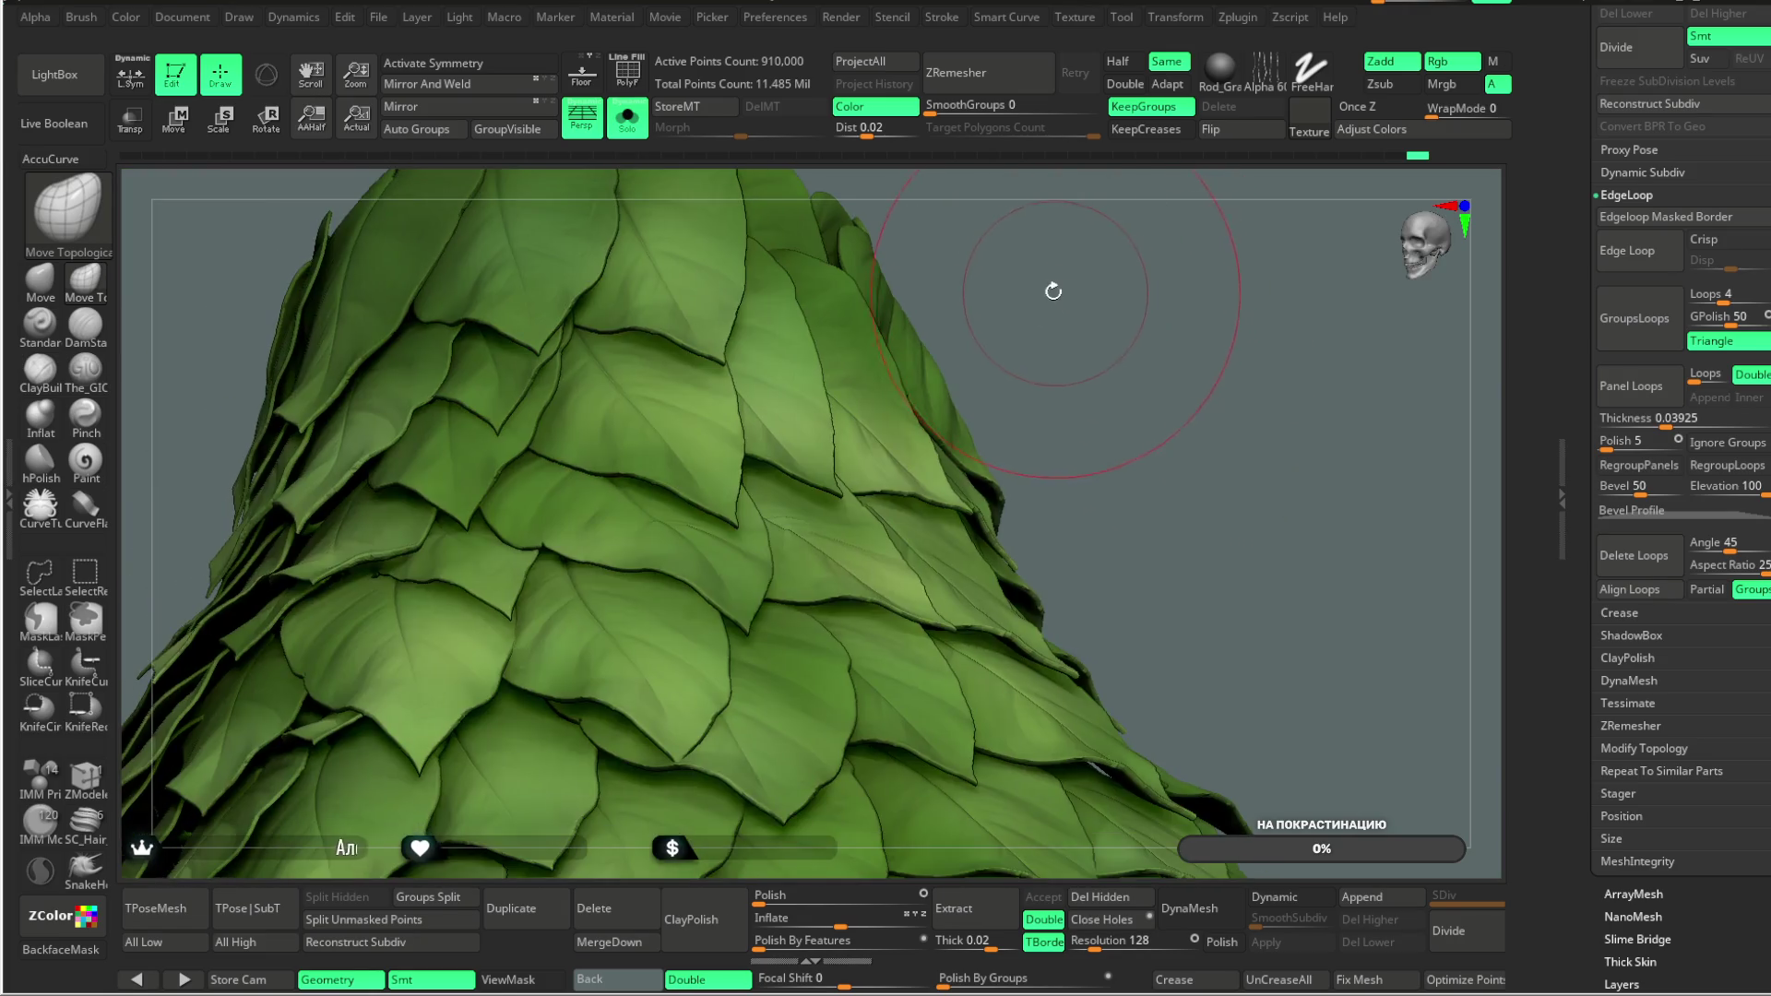
Step: Enable Dynamic Subdiv, drop its Smoothness to 0, and rotate around the leaf cone to review
left_click(1661, 173)
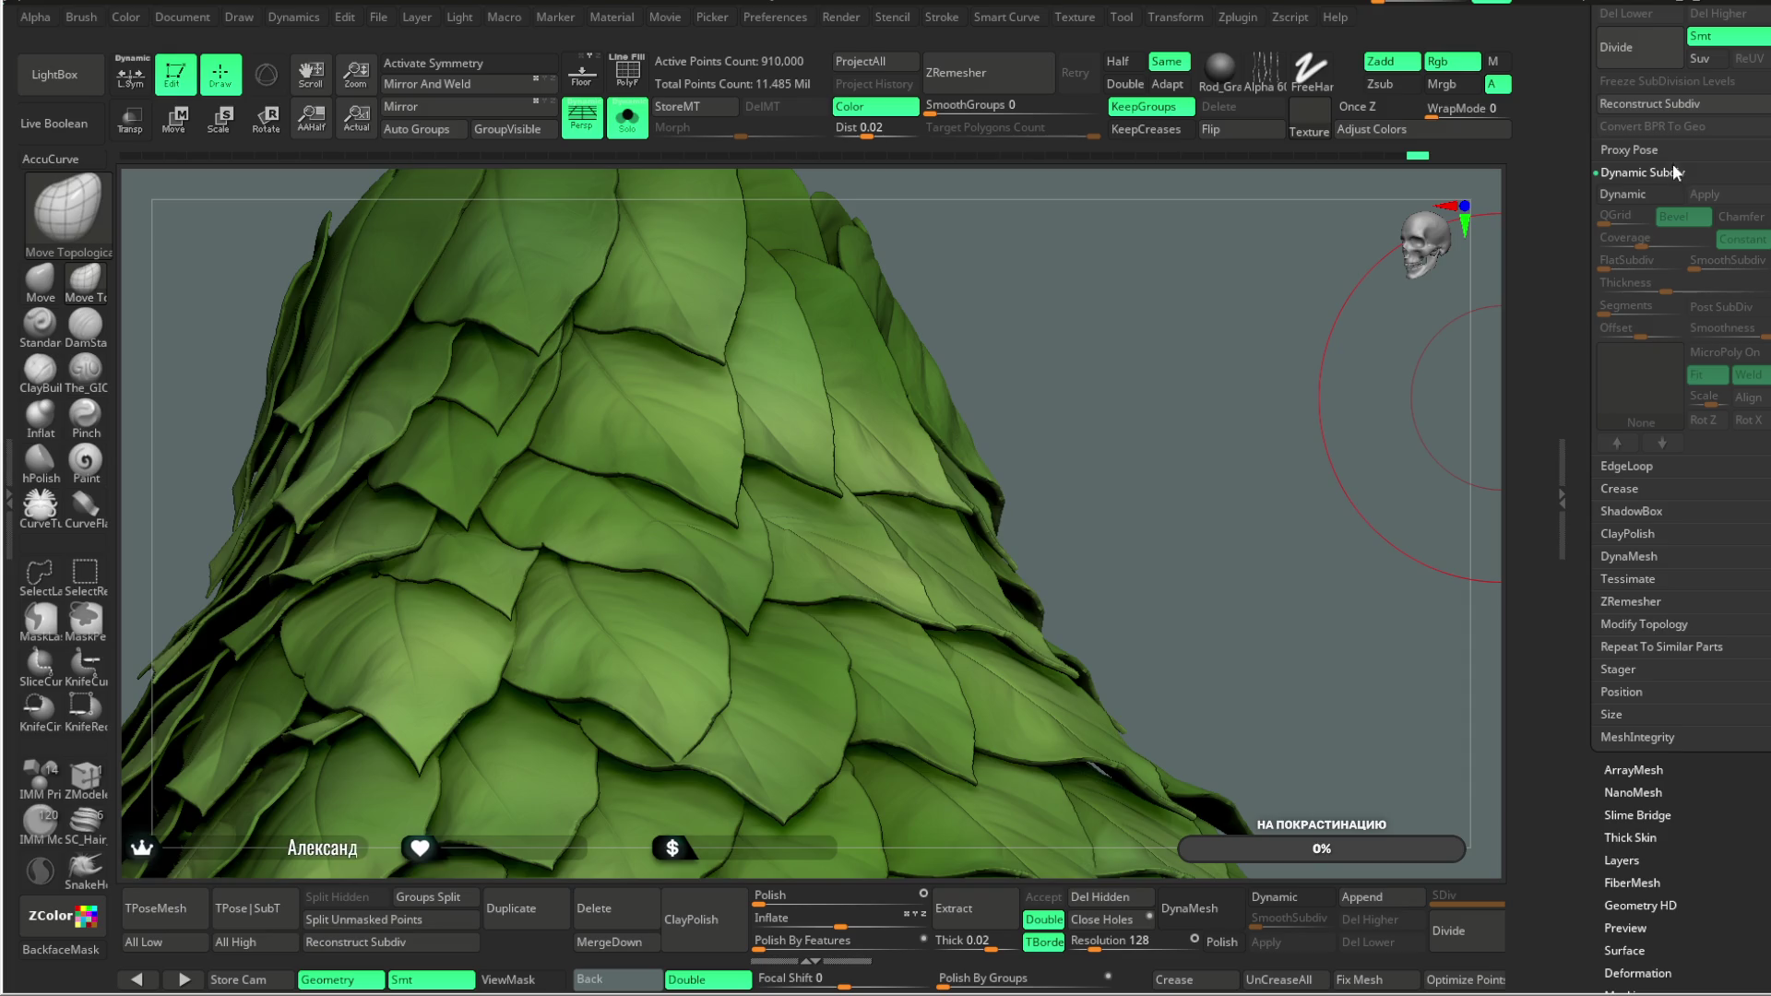
left_click(1649, 207)
left_click_drag(1055, 495, 1059, 332)
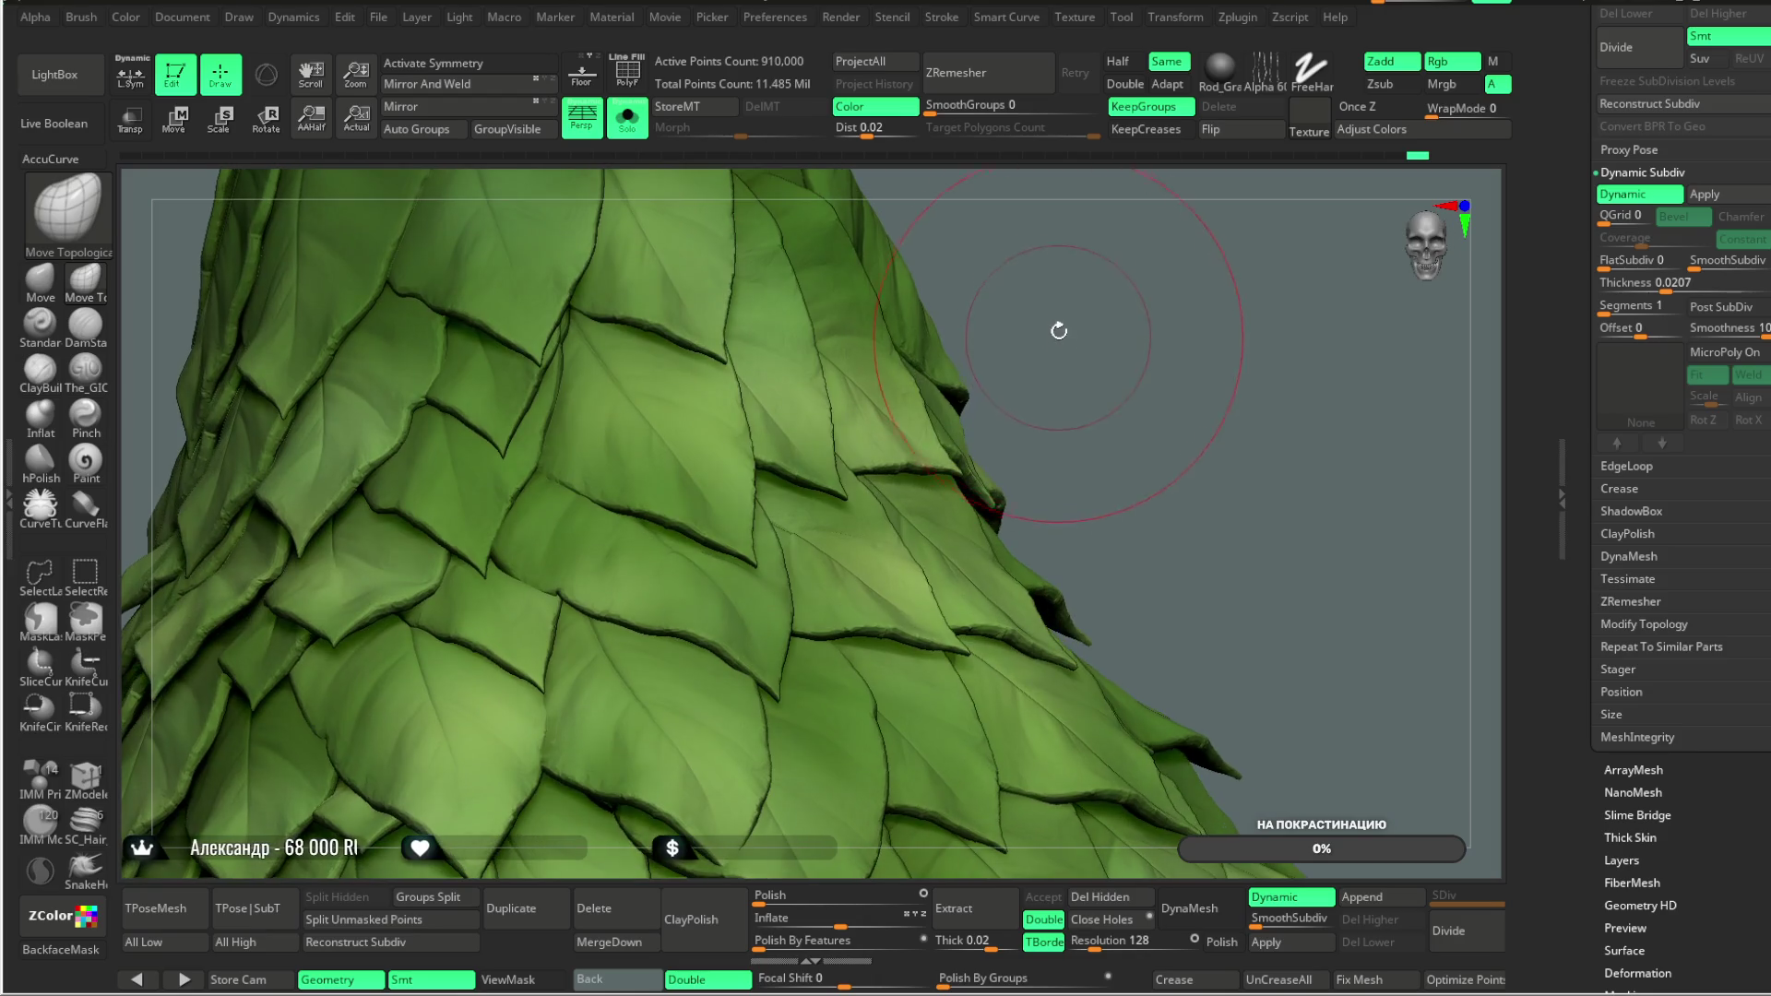
left_click_drag(1081, 268, 1095, 309)
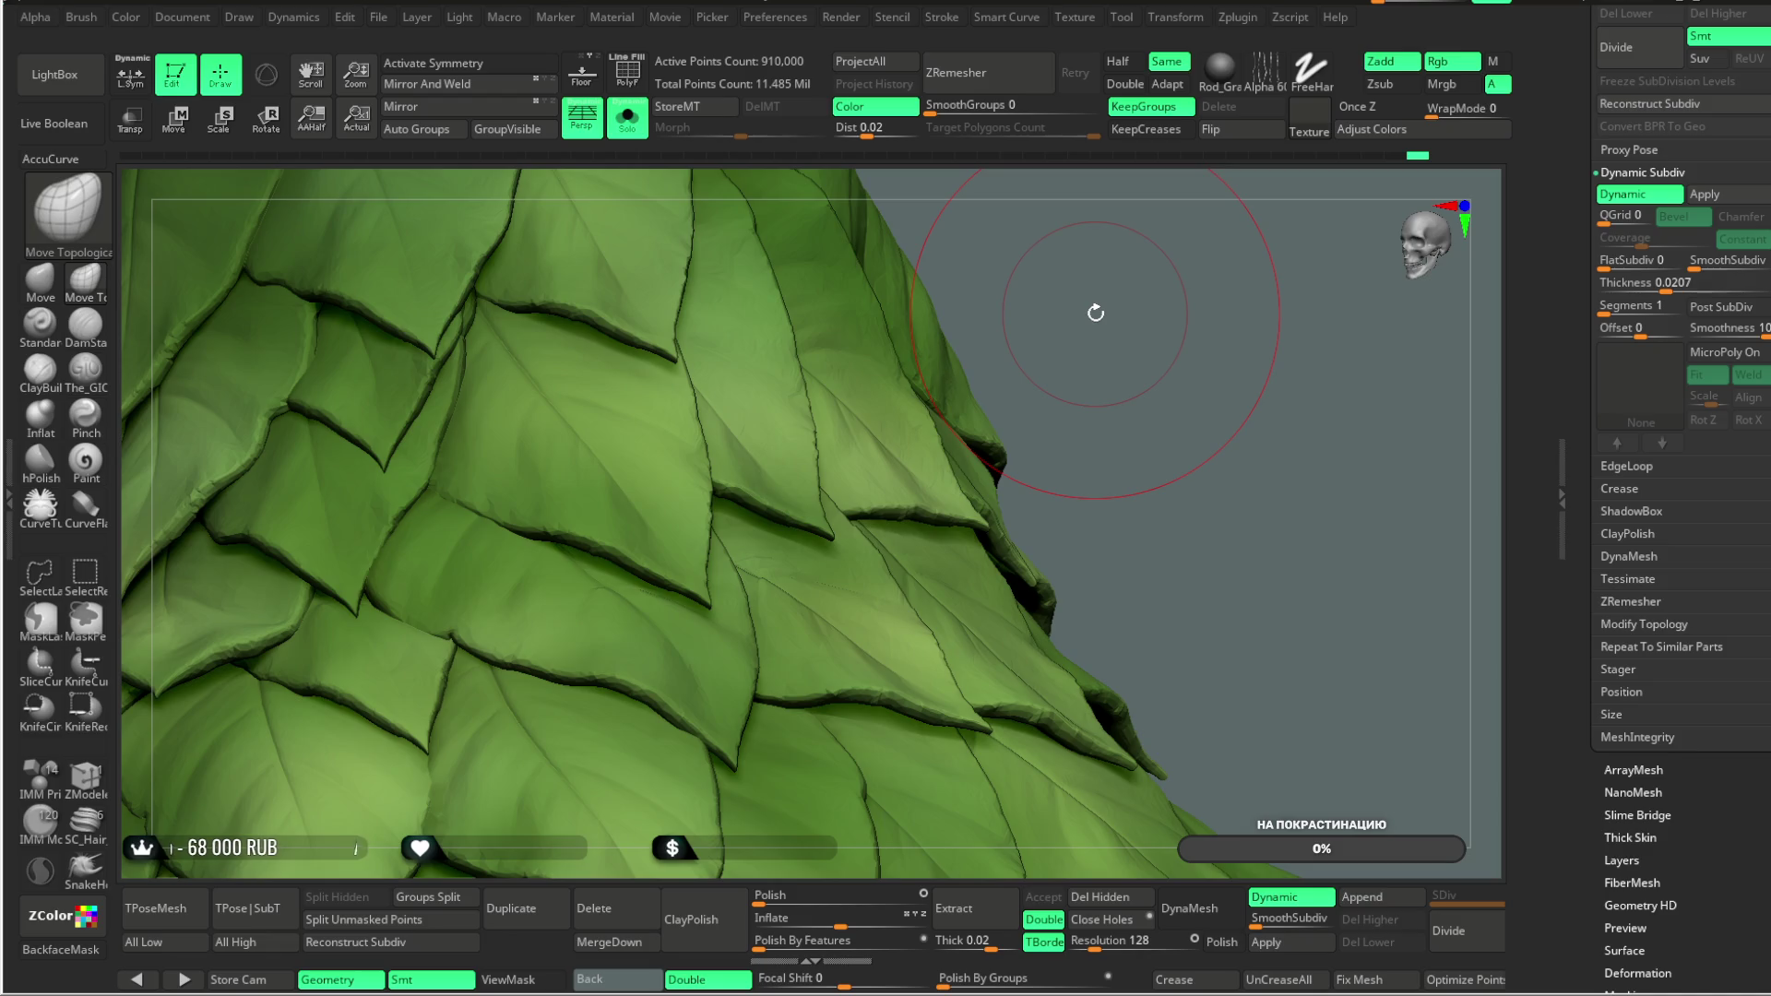
mouse_move(1098, 313)
left_mouse_down()
mouse_move(1035, 285)
mouse_move(1089, 288)
mouse_move(1024, 406)
left_mouse_up()
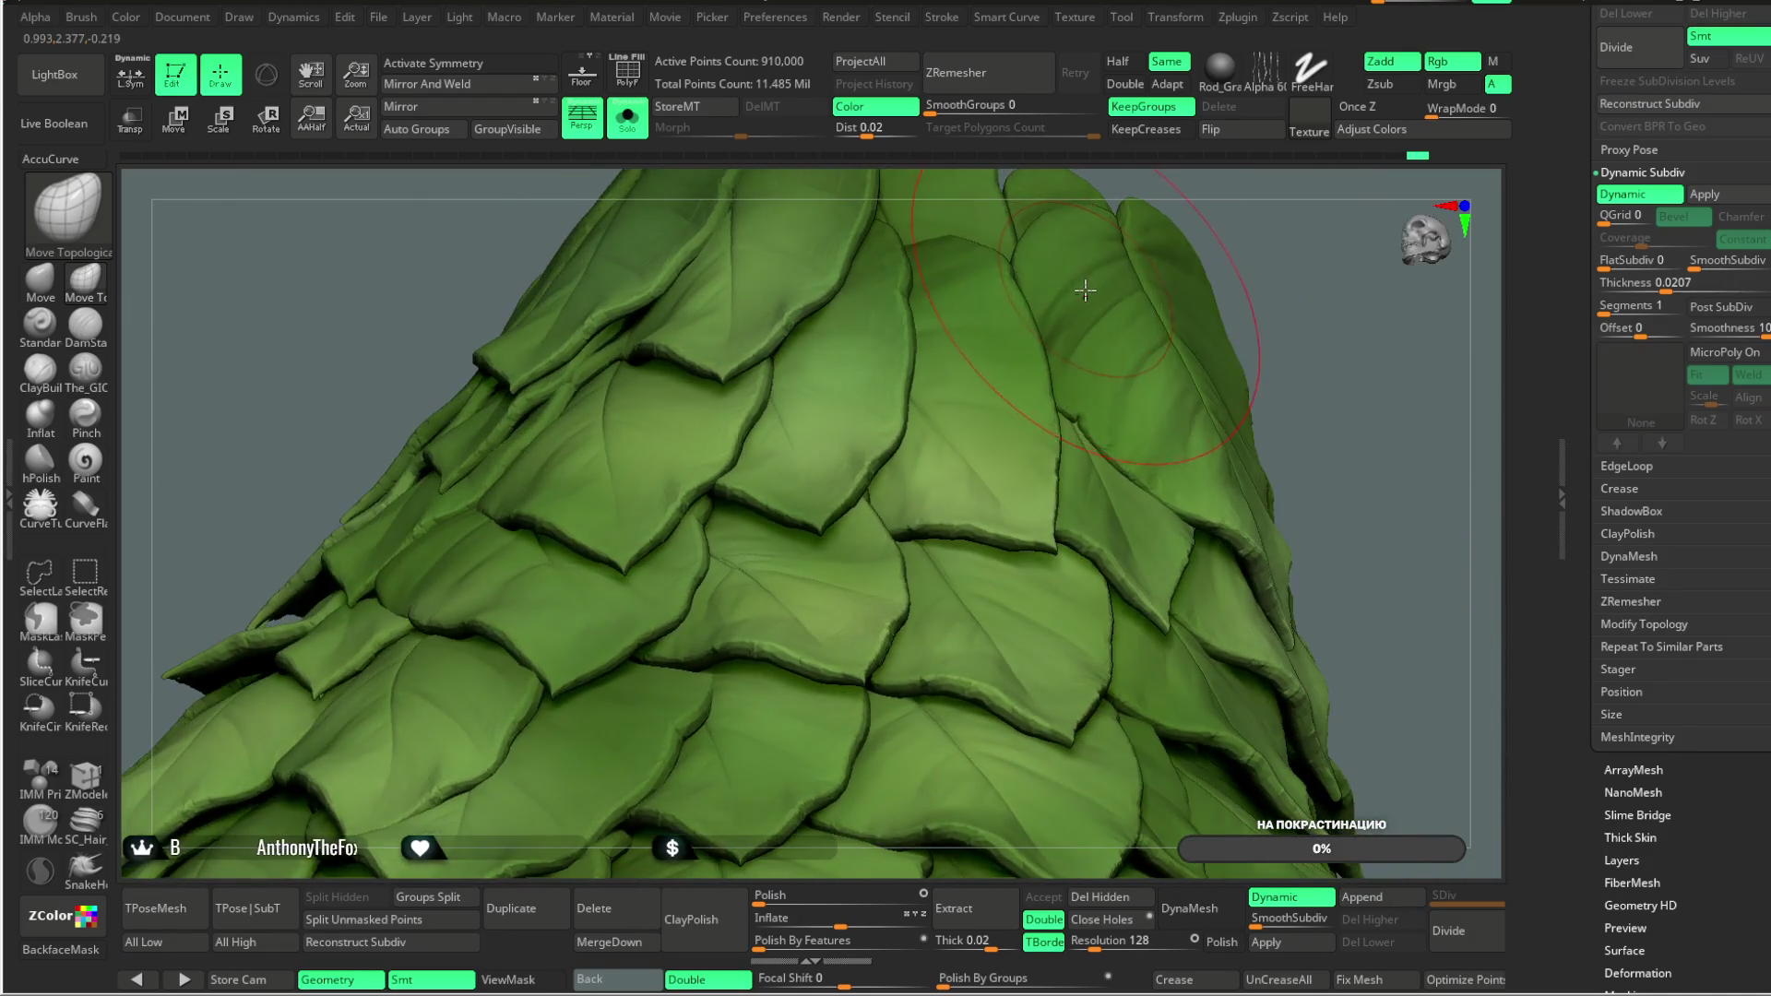
left_click_drag(1266, 245, 1471, 352)
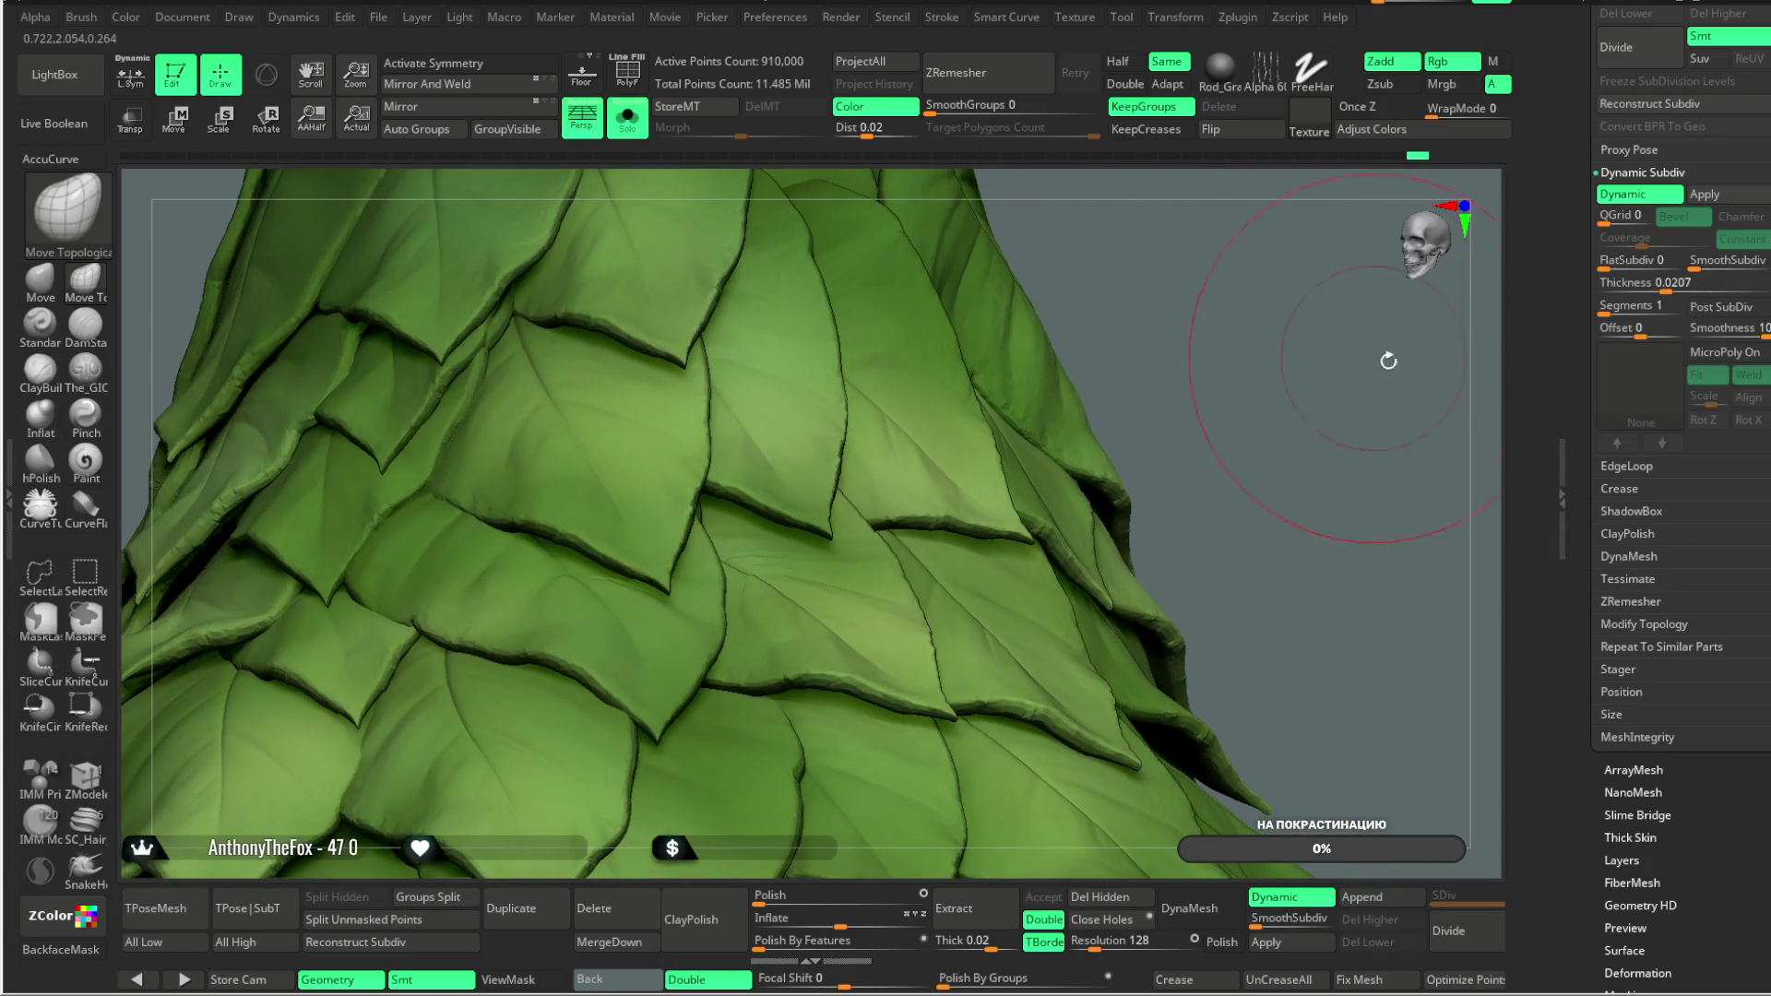
mouse_move(1721, 336)
left_mouse_down()
mouse_move(1692, 338)
mouse_move(1766, 334)
left_mouse_up()
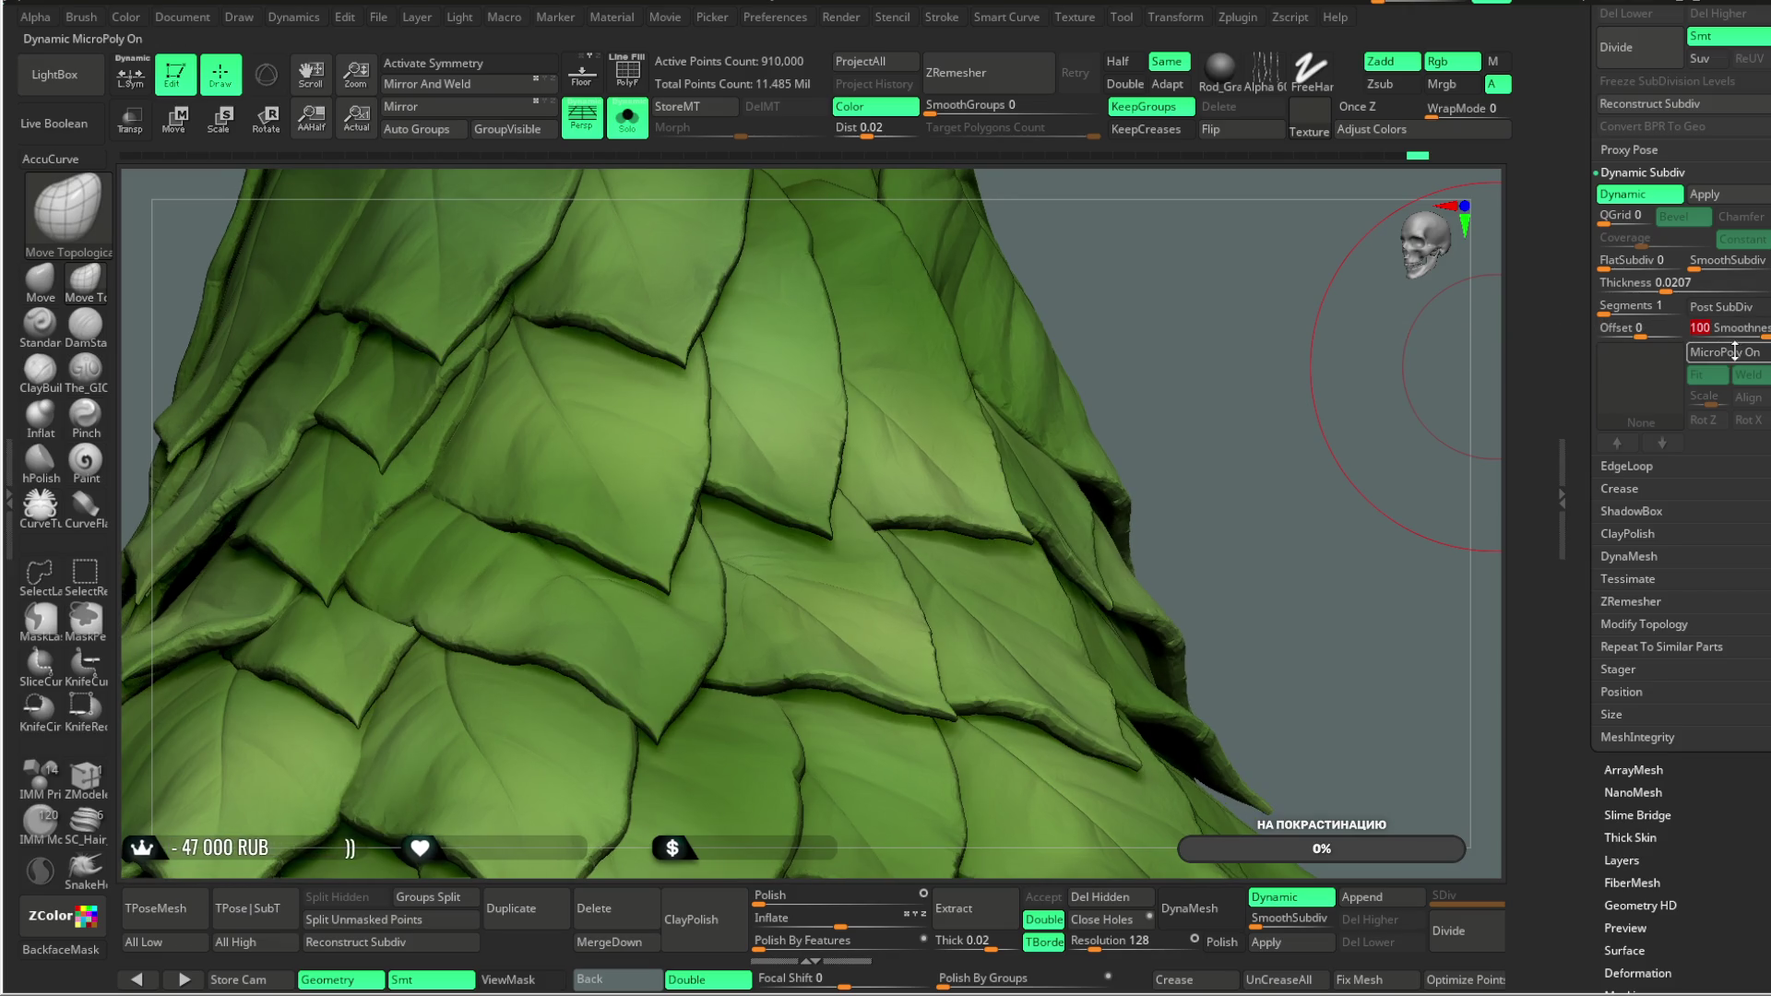
mouse_move(1184, 410)
left_mouse_down()
mouse_move(1099, 363)
mouse_move(1129, 346)
mouse_move(1134, 368)
left_mouse_up()
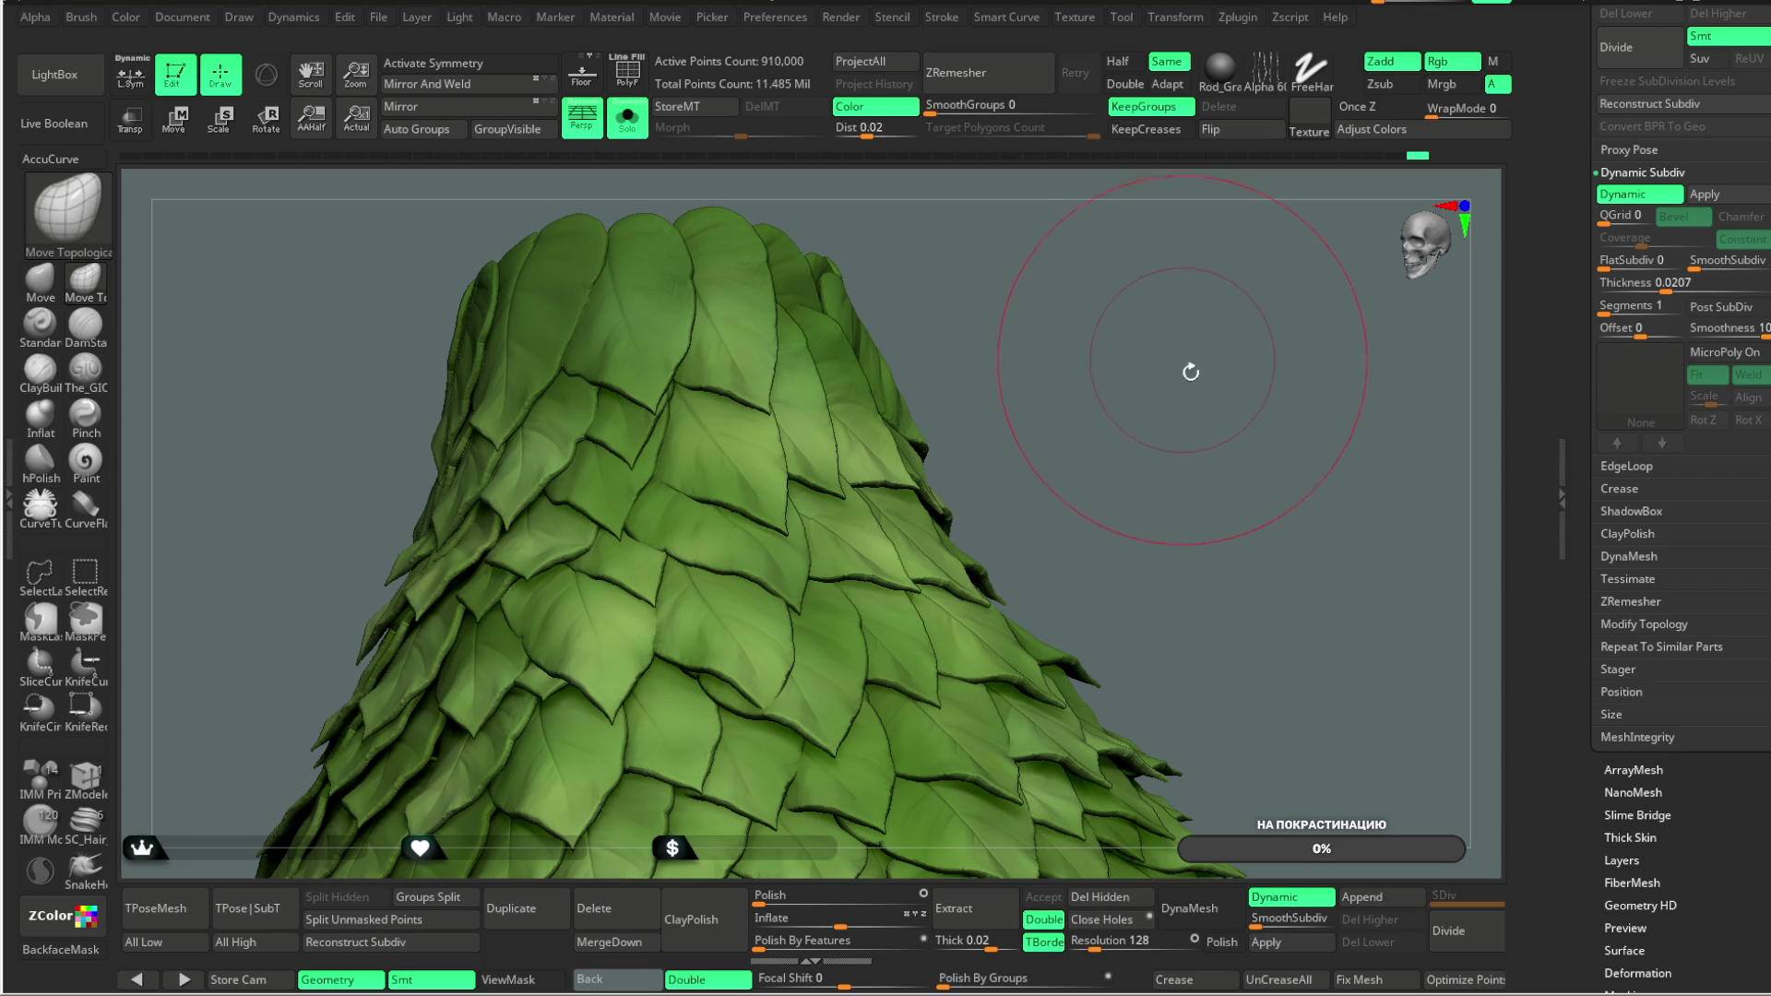
mouse_move(1194, 369)
left_mouse_down()
mouse_move(1171, 368)
mouse_move(1178, 404)
mouse_move(1198, 386)
mouse_move(1292, 406)
mouse_move(1158, 396)
left_mouse_up()
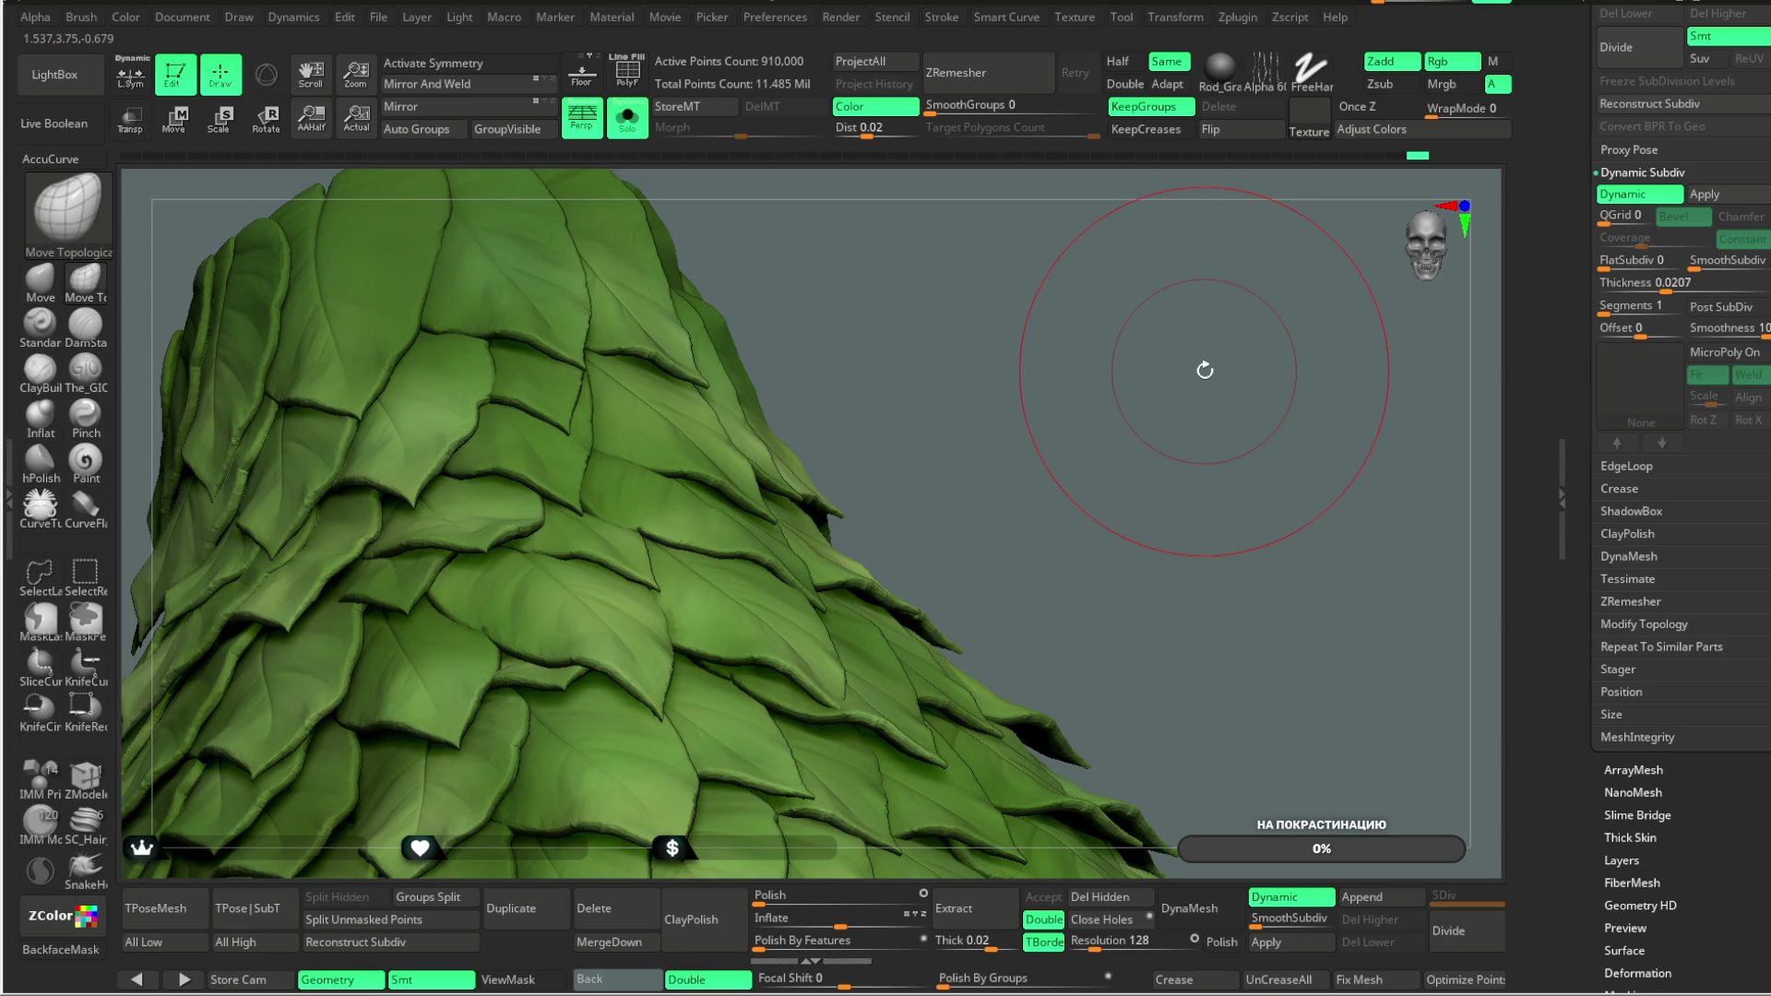
mouse_move(1036, 419)
left_mouse_down("alt")
mouse_move(1000, 494)
mouse_move(1016, 585)
mouse_move(988, 486)
mouse_move(1091, 454)
left_mouse_up("alt")
key("space")
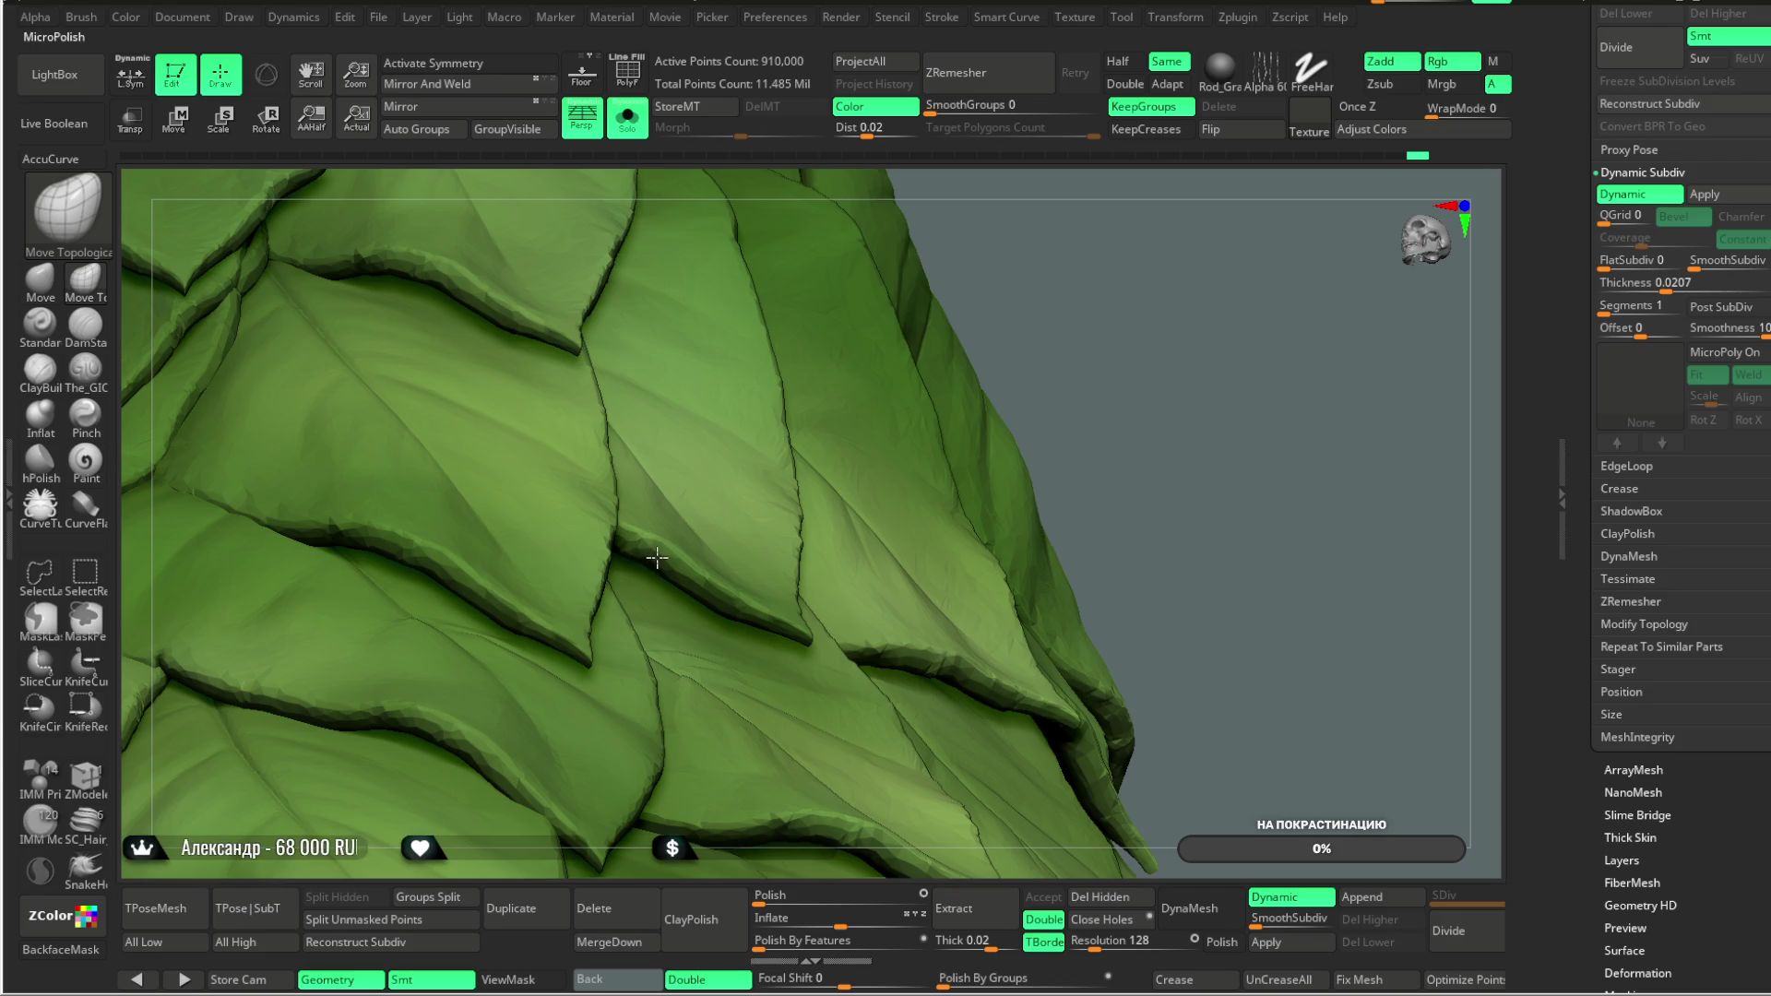
left_click(729, 550)
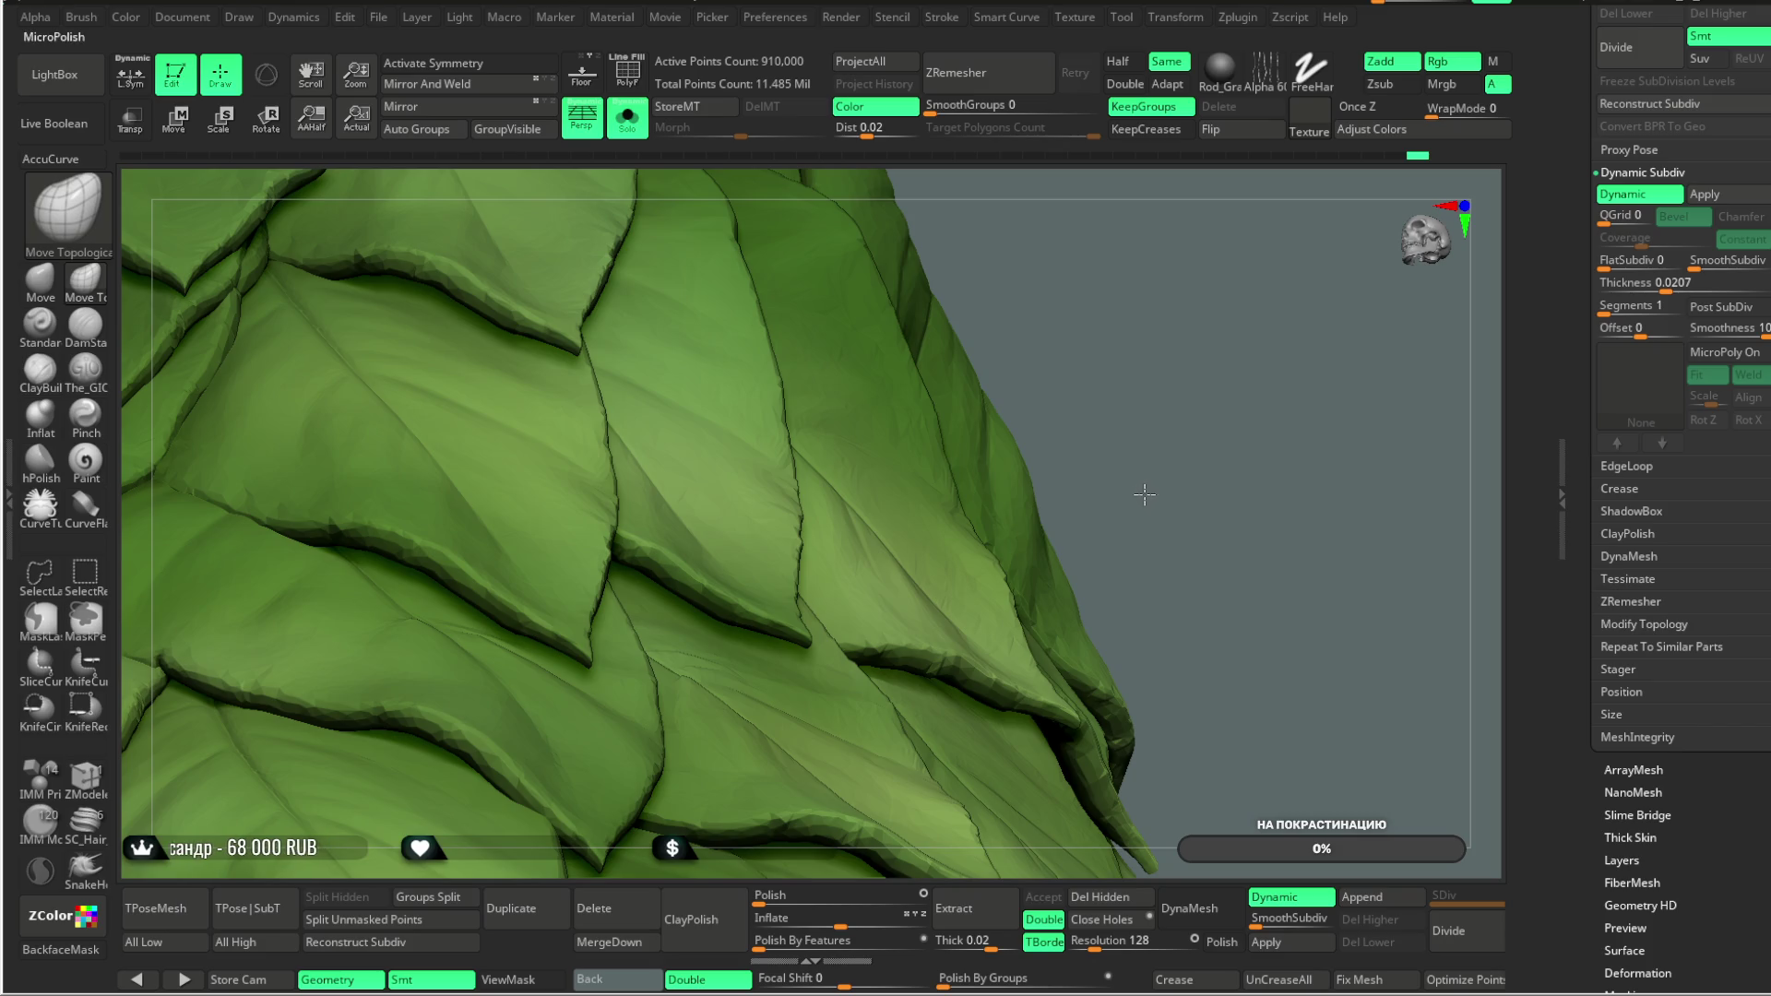
left_click_drag(1147, 407, 1138, 391)
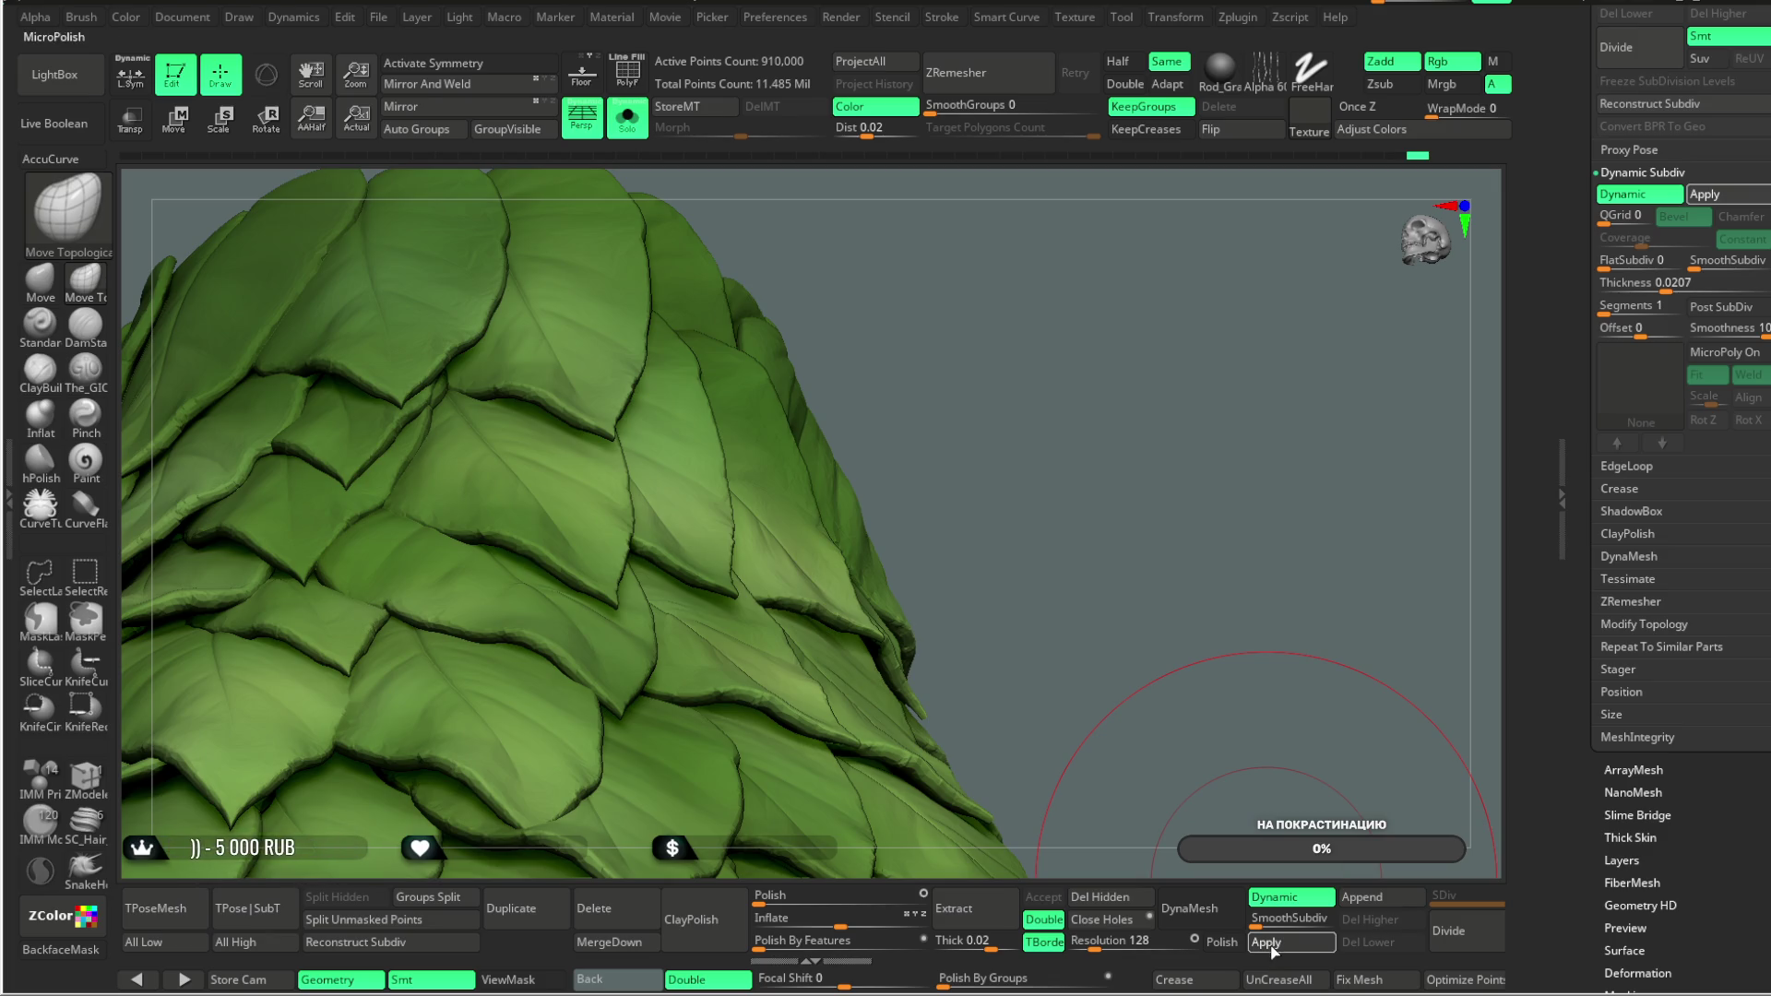
Step: Apply the smooth subdivision permanently, bringing the skirt to 1.775 million points
left_click(1269, 944)
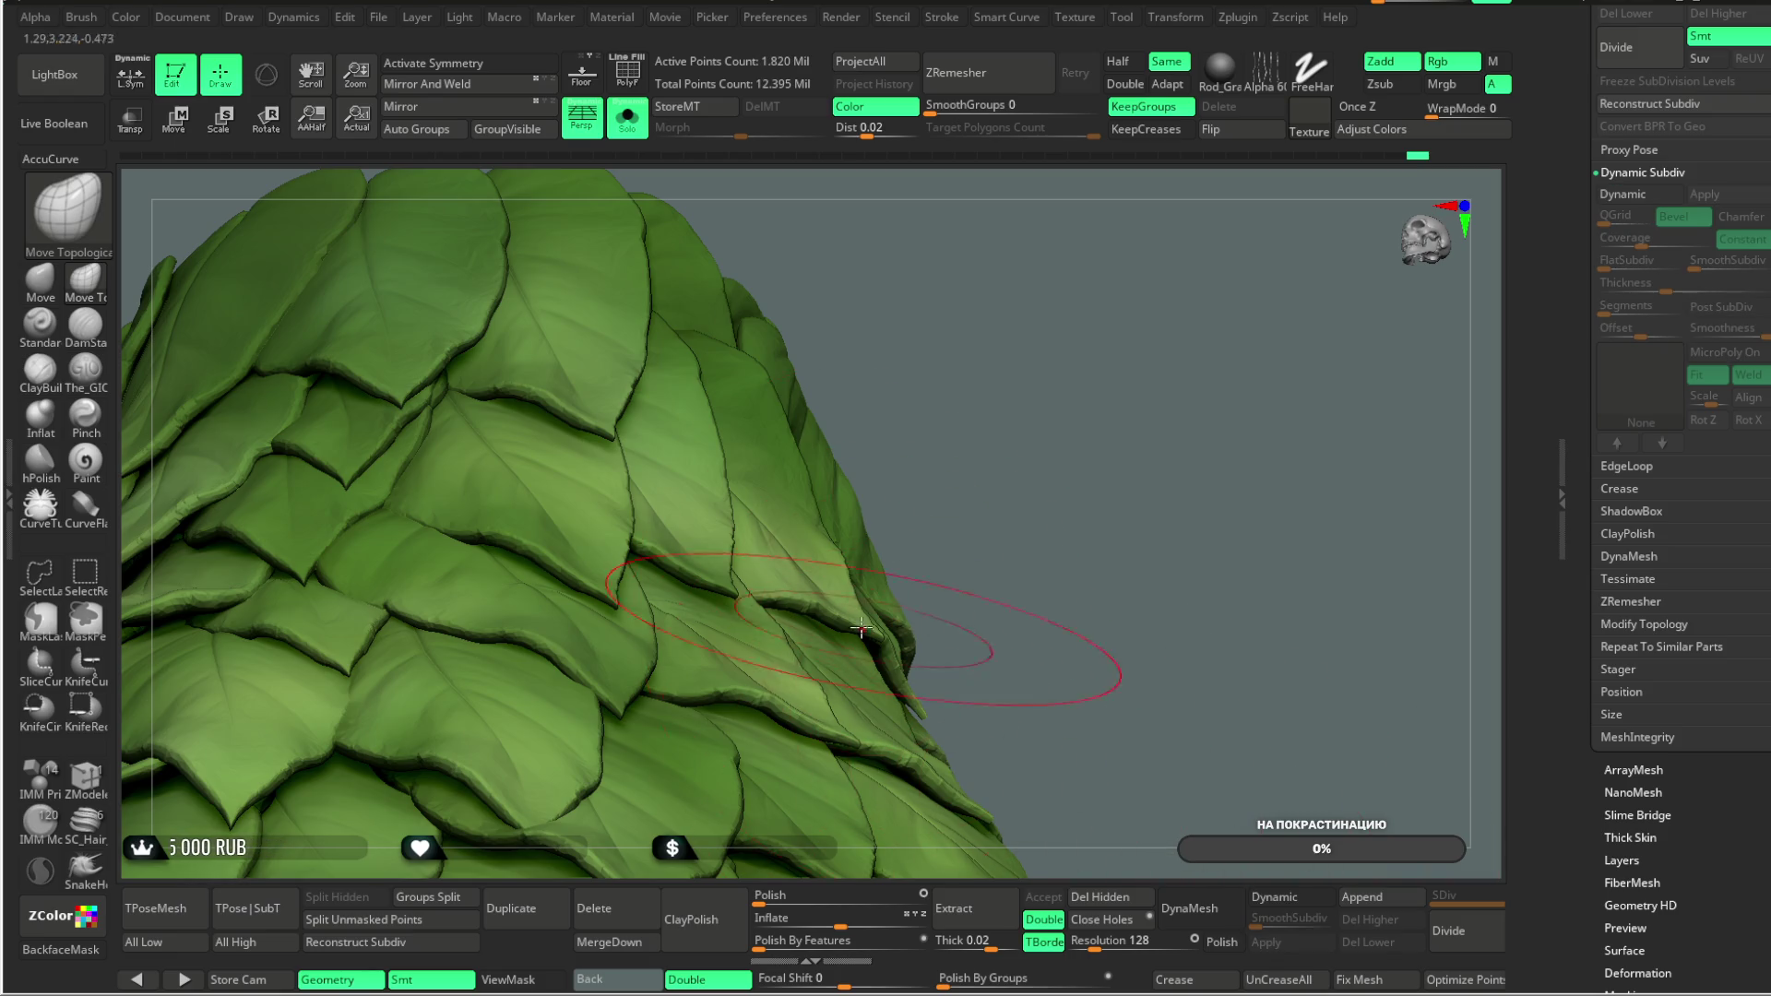
scroll(1068, 403, "up", 5)
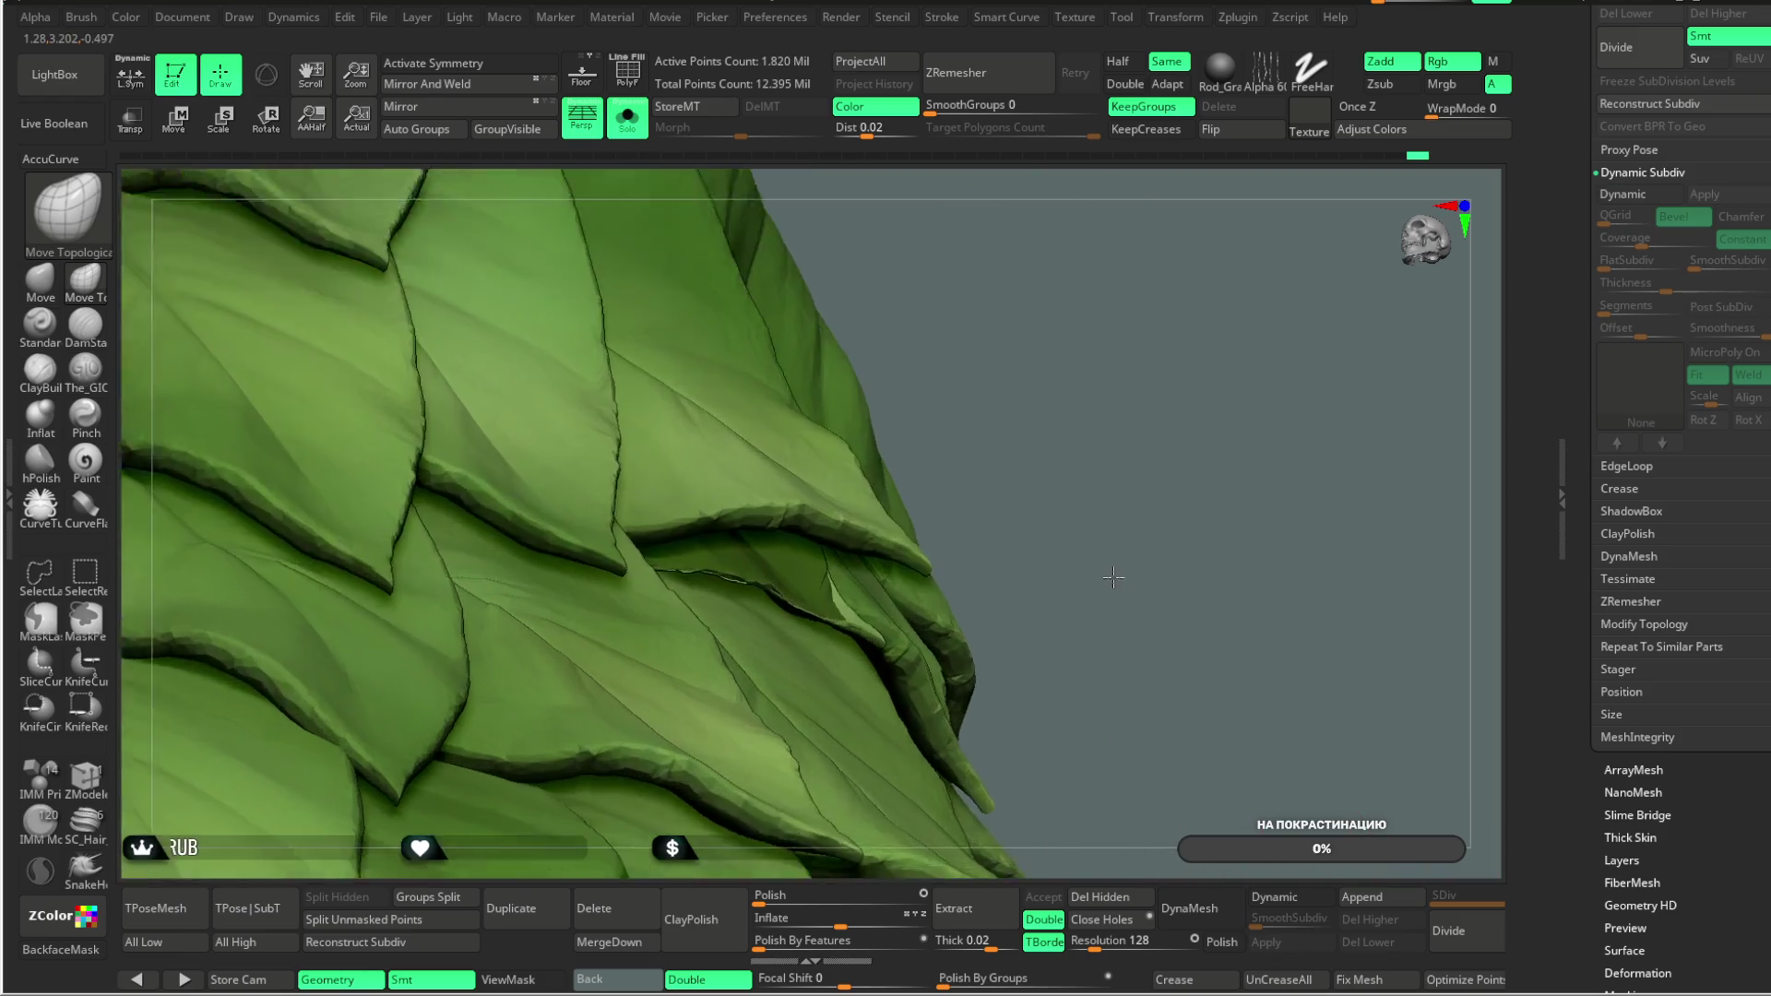
mouse_move(1144, 507)
left_mouse_down()
mouse_move(1135, 363)
mouse_move(1088, 344)
mouse_move(964, 348)
mouse_move(886, 221)
mouse_move(905, 206)
mouse_move(921, 254)
mouse_move(926, 206)
mouse_move(988, 316)
mouse_move(1214, 368)
mouse_move(1101, 268)
mouse_move(1138, 348)
mouse_move(1131, 285)
mouse_move(1134, 332)
mouse_move(1094, 366)
left_mouse_up()
Step: Isolate and unhide a leaf, then hide several individual leaves near the top
left_click(819, 498, "ctrl+shift")
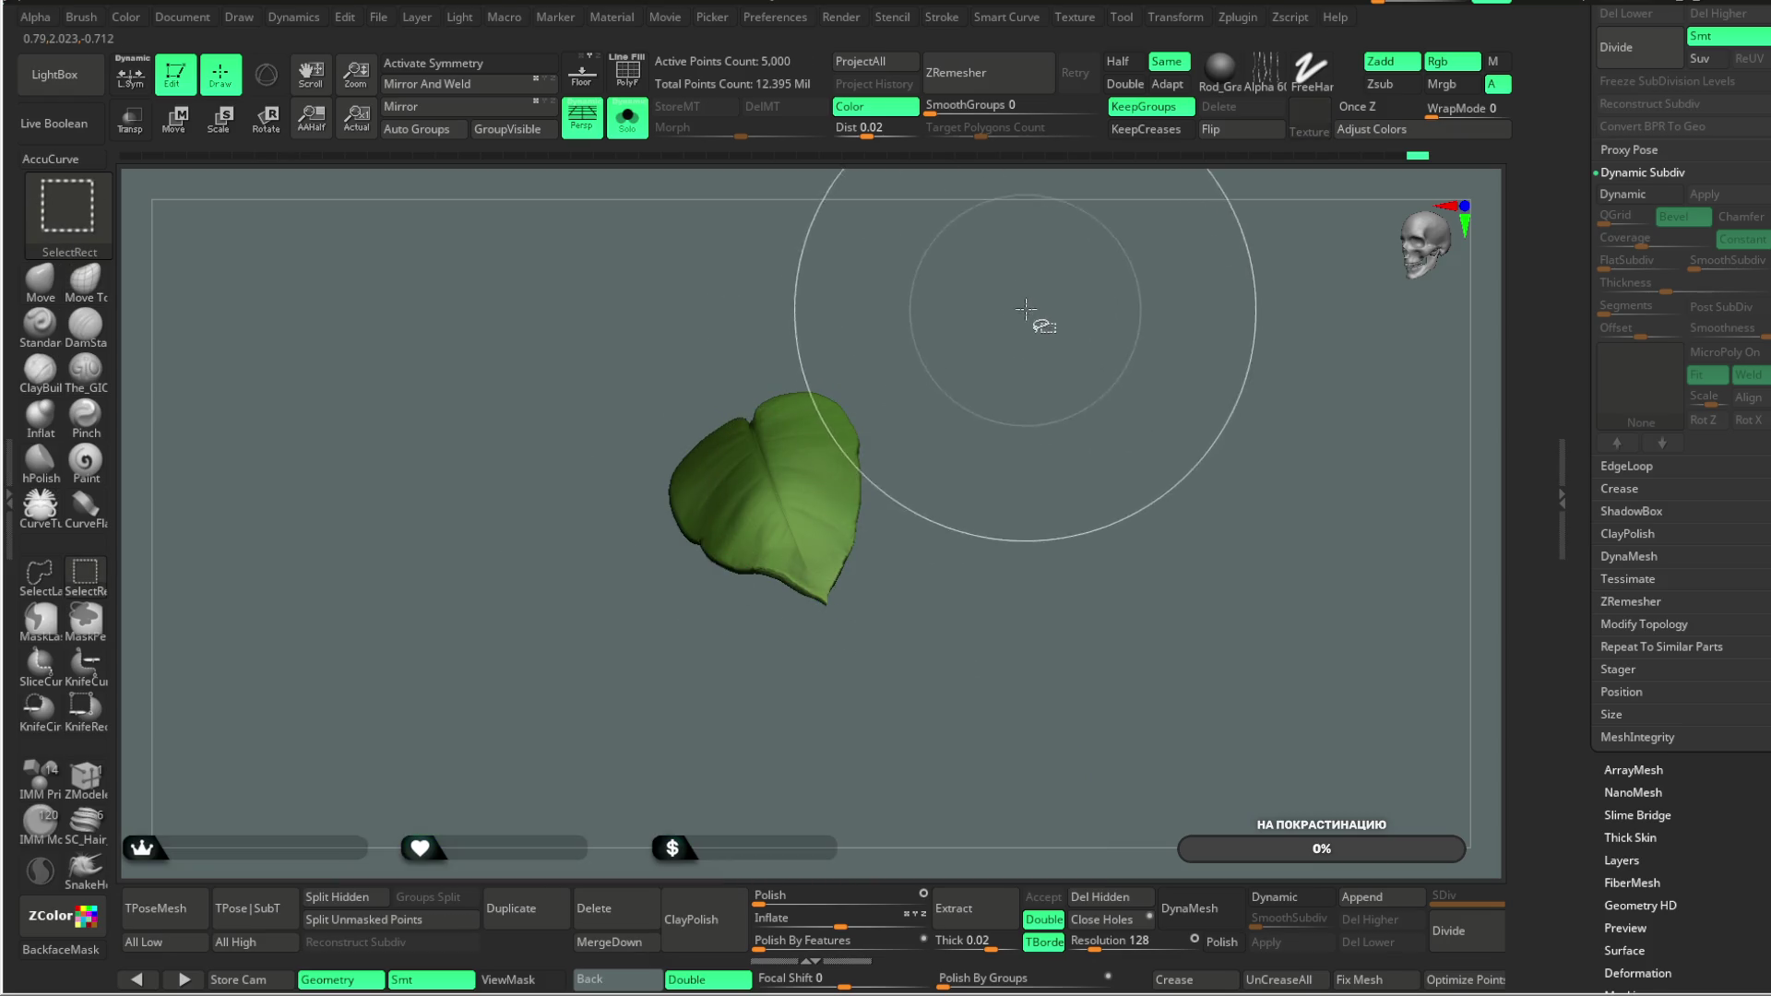
left_click(1032, 395, "ctrl+shift")
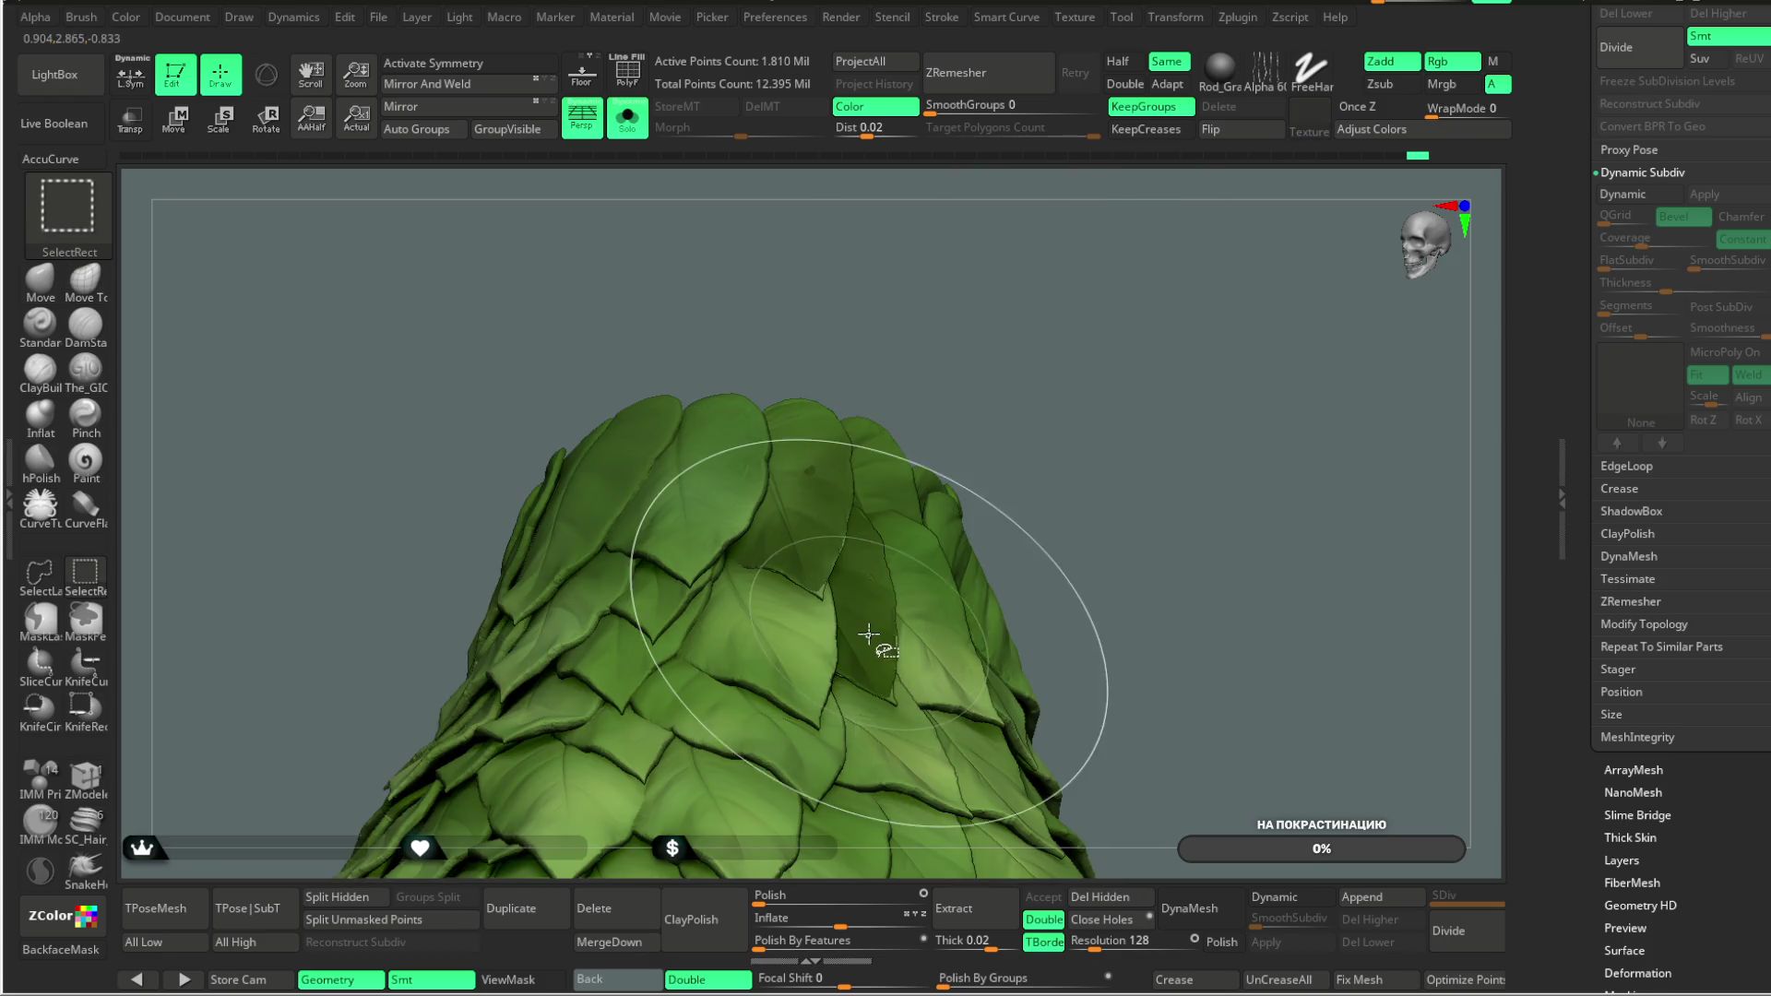
mouse_move(1061, 434)
left_mouse_down()
mouse_move(1037, 328)
mouse_move(1055, 379)
mouse_move(923, 369)
left_mouse_up()
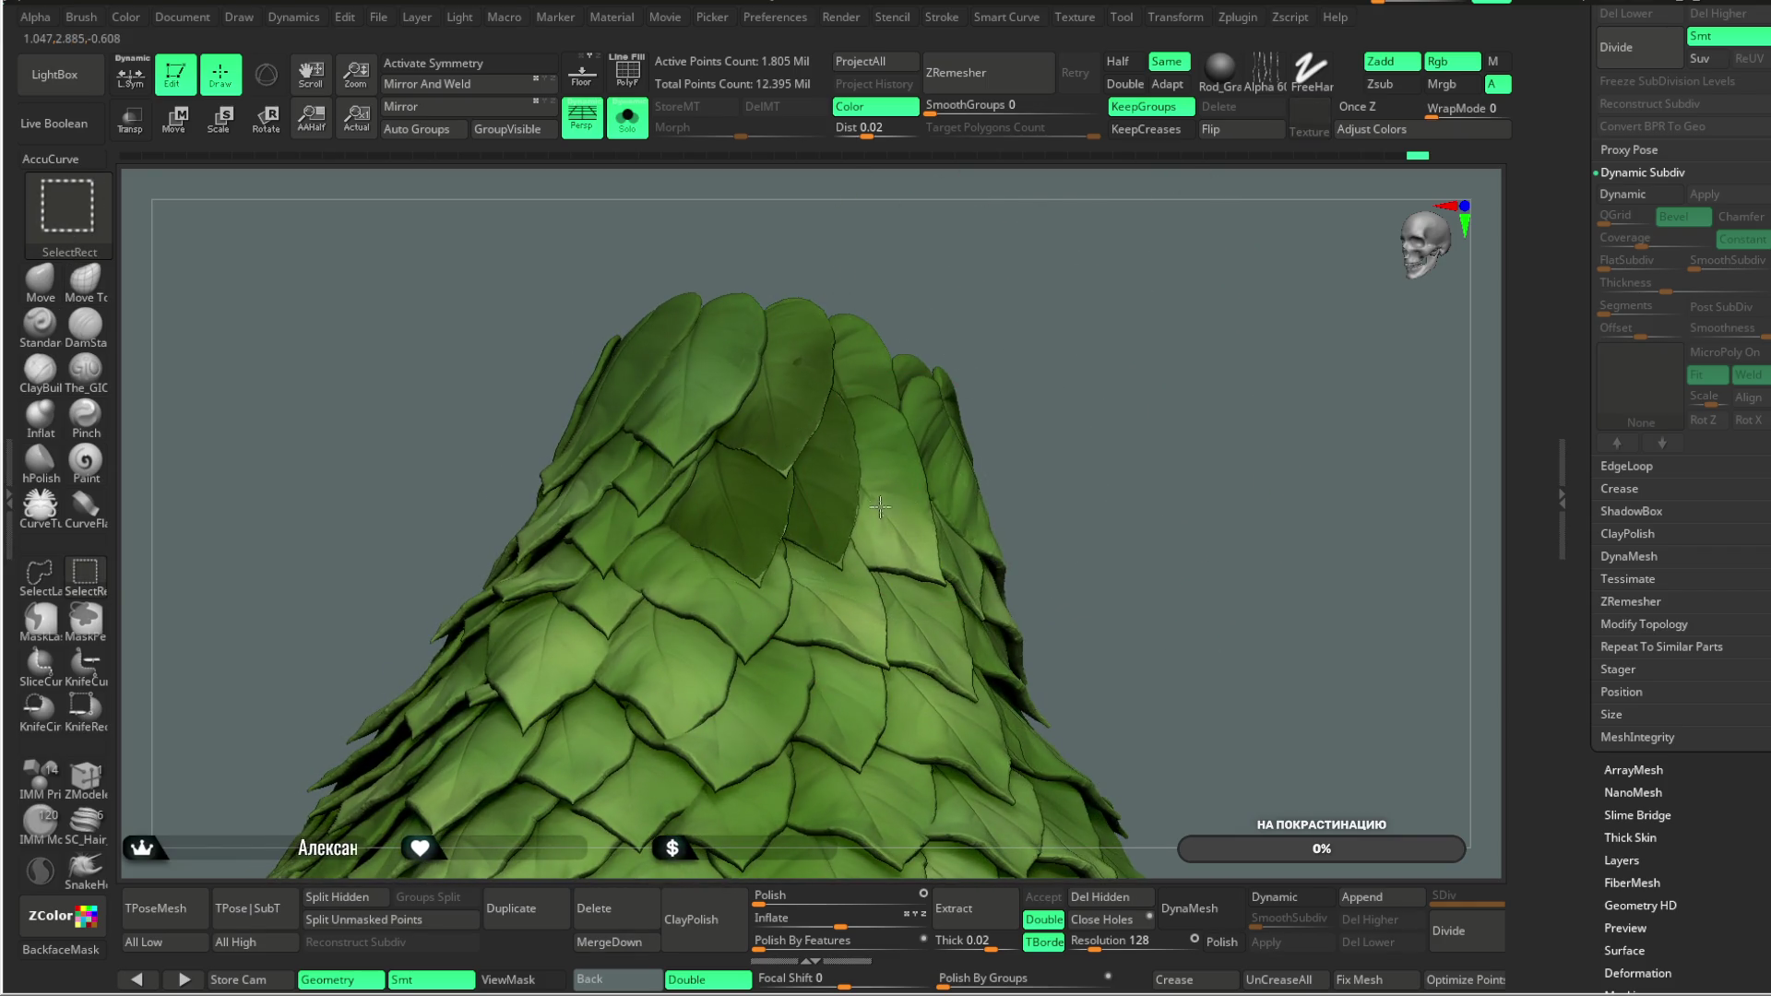
left_click(869, 370, "ctrl+alt+shift")
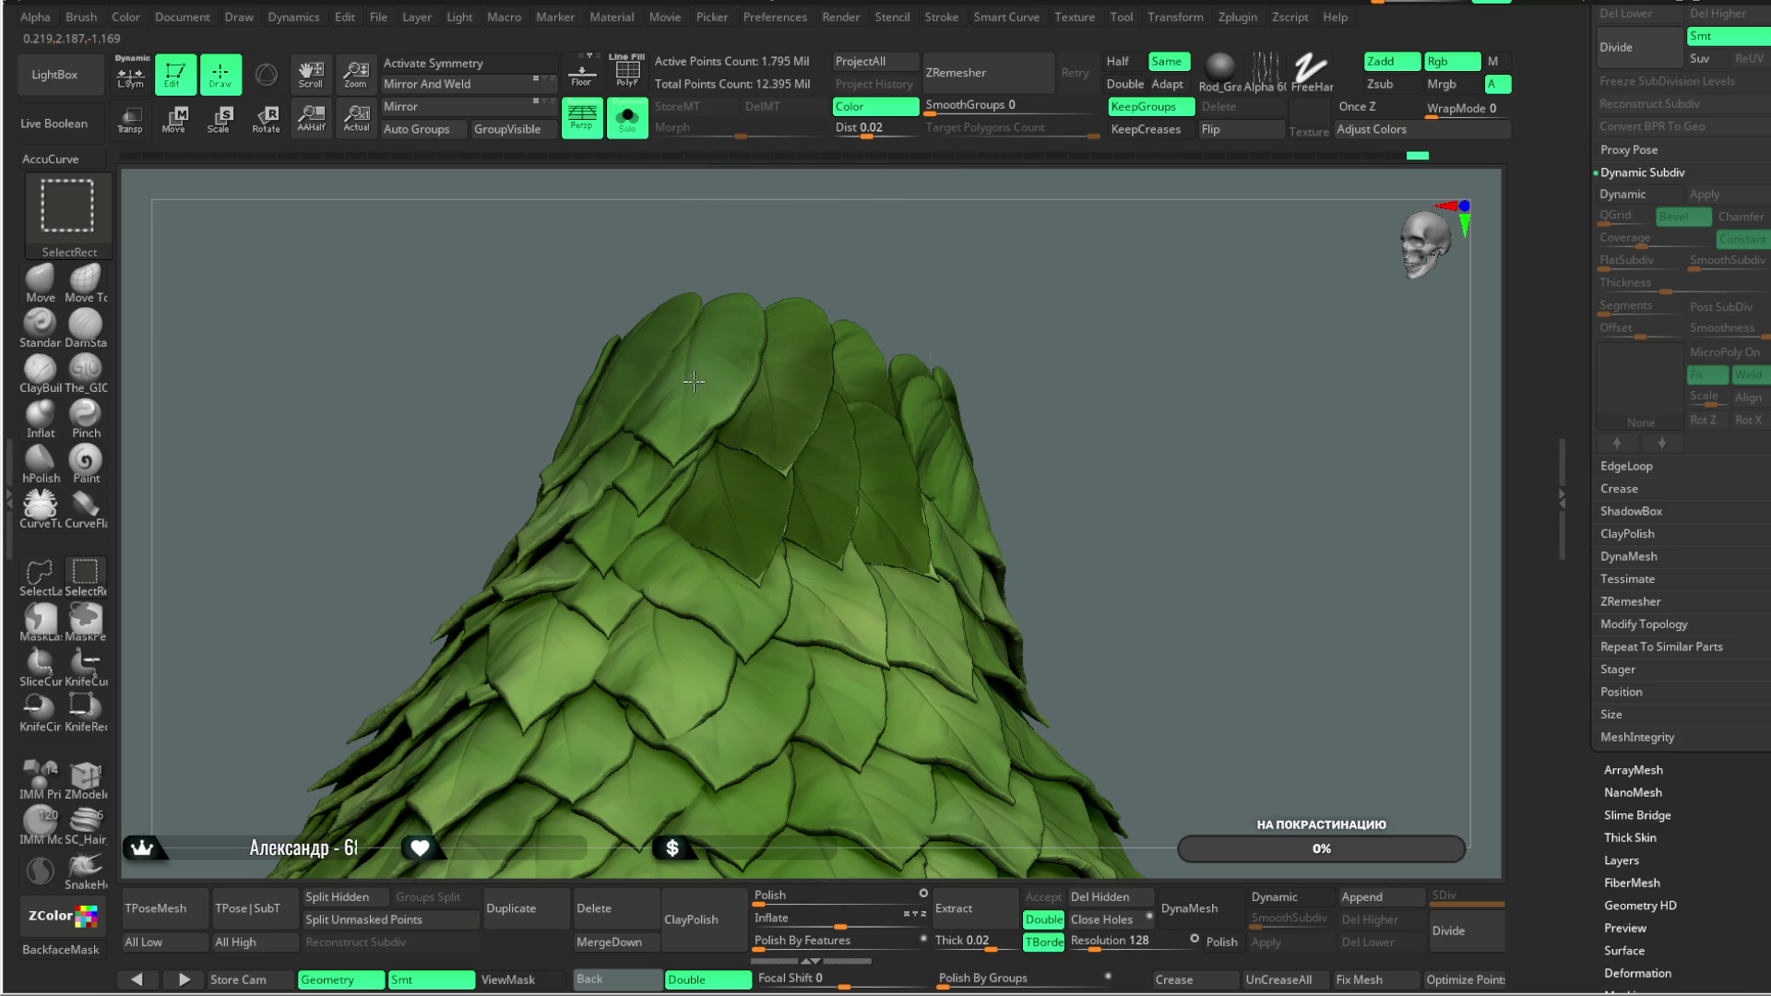
left_click(637, 370, "ctrl+alt+shift")
left_click(641, 466, "ctrl+alt+shift")
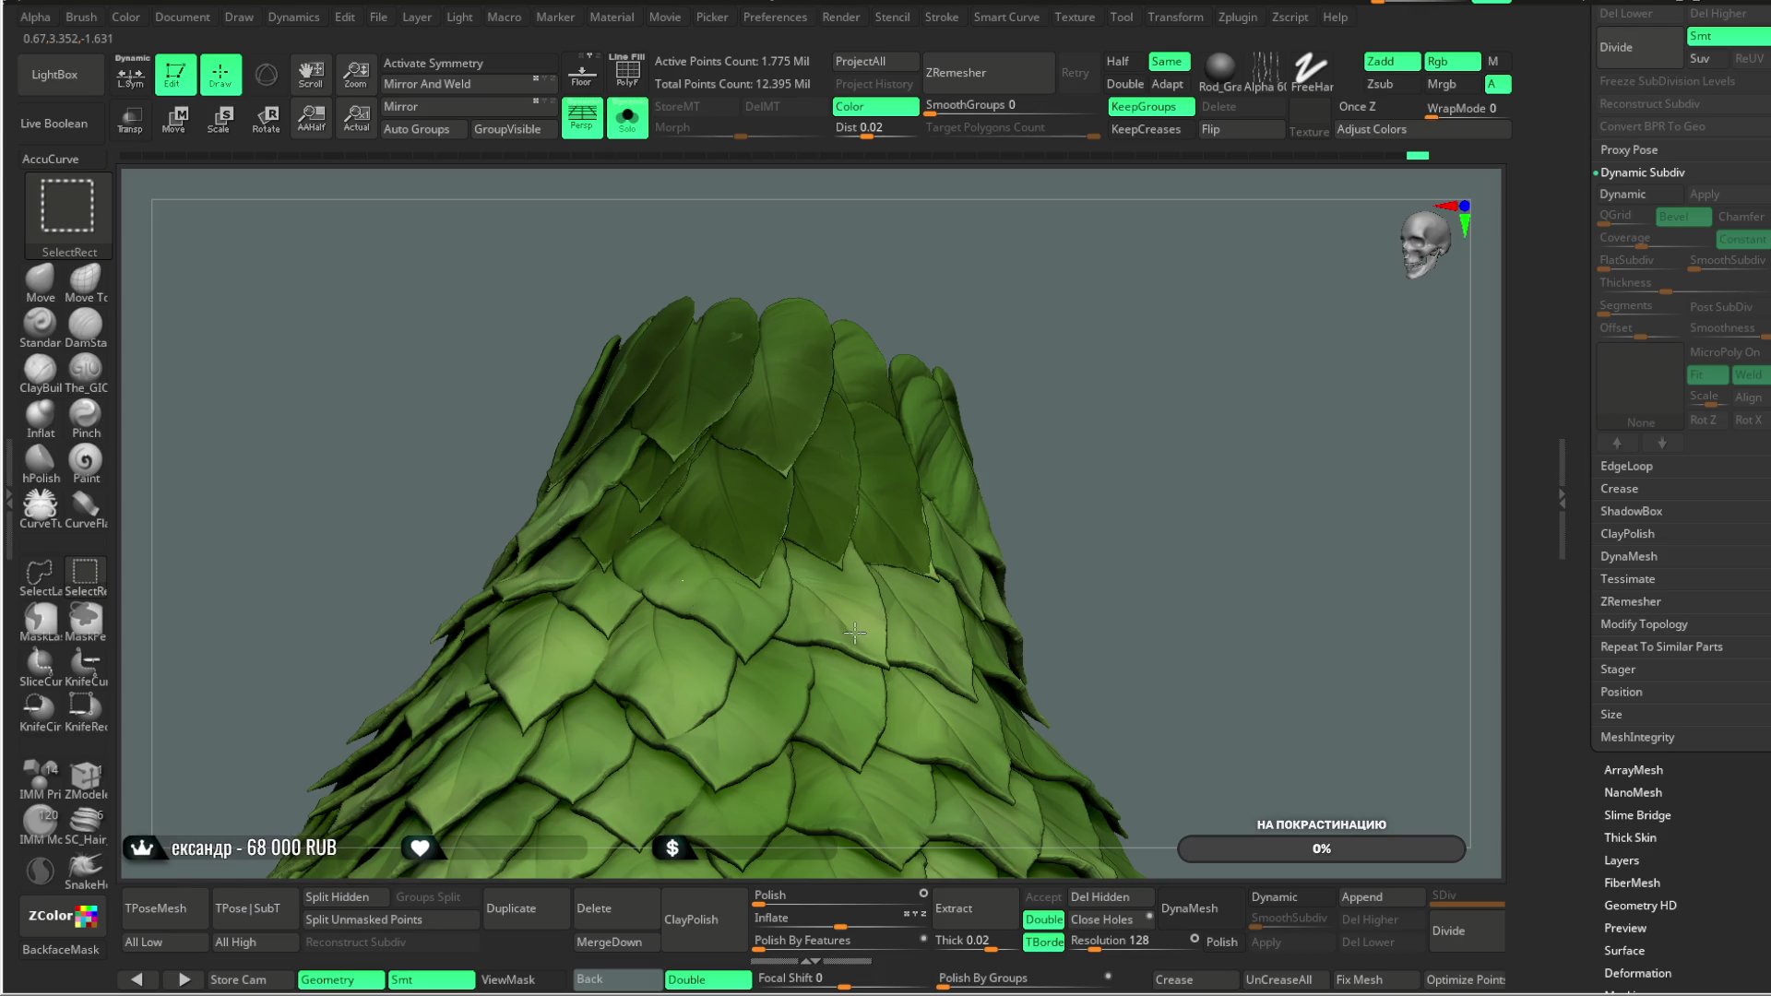
Step: Hide several leaves on the top front of the leaf cone, orbiting once to reach more
left_click(684, 573, "ctrl+alt+shift")
left_click(935, 633, "ctrl+alt+shift")
left_click(930, 627, "ctrl+alt+shift")
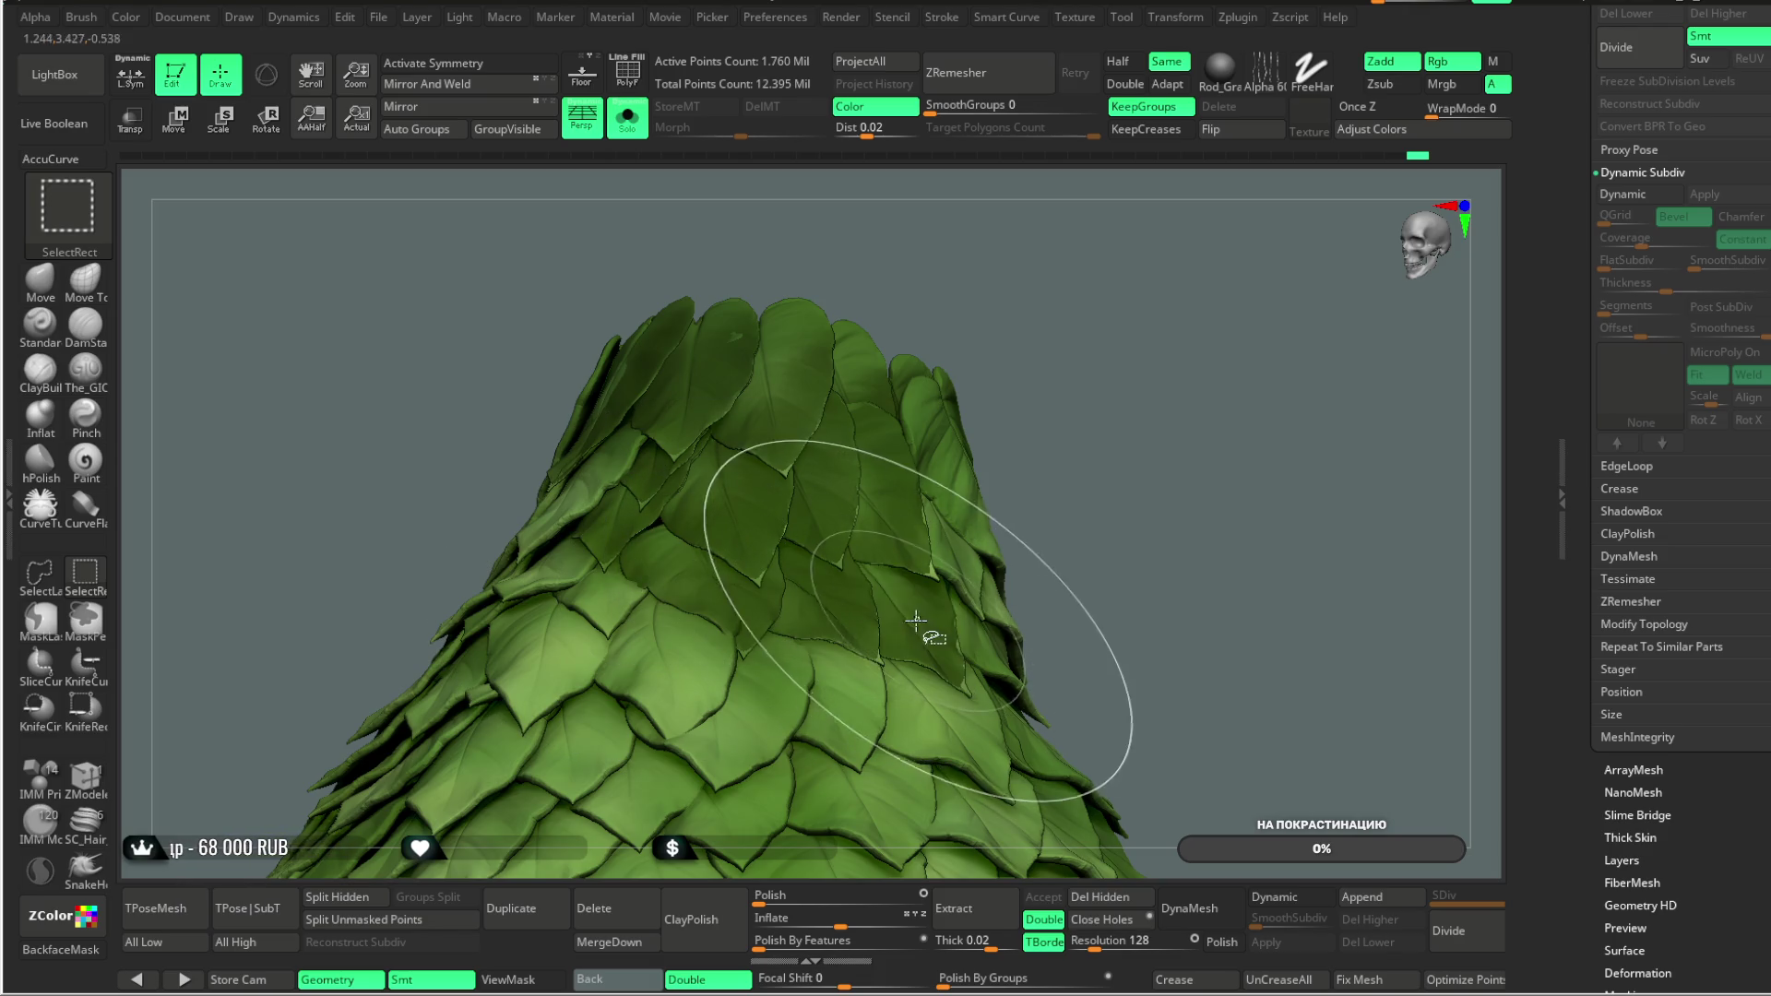
mouse_move(1072, 459)
left_mouse_down()
mouse_move(1095, 400)
mouse_move(1036, 415)
mouse_move(810, 573)
left_mouse_up()
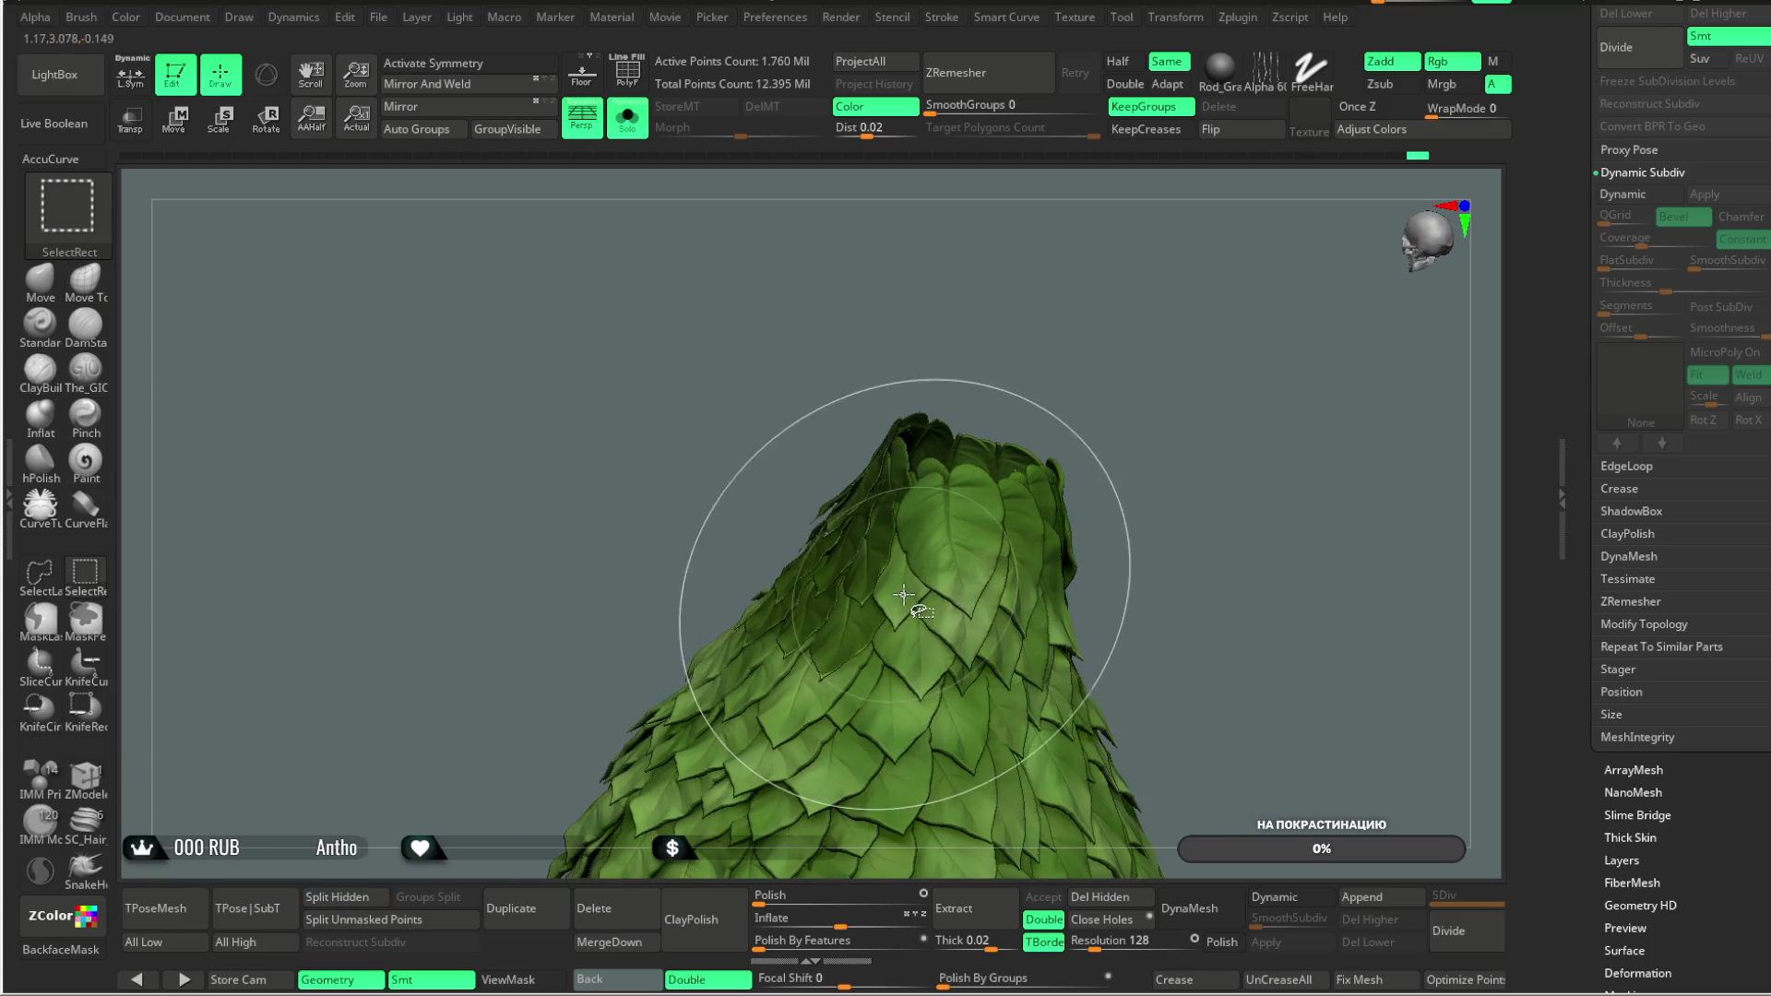
left_click(970, 611, "ctrl+alt+shift")
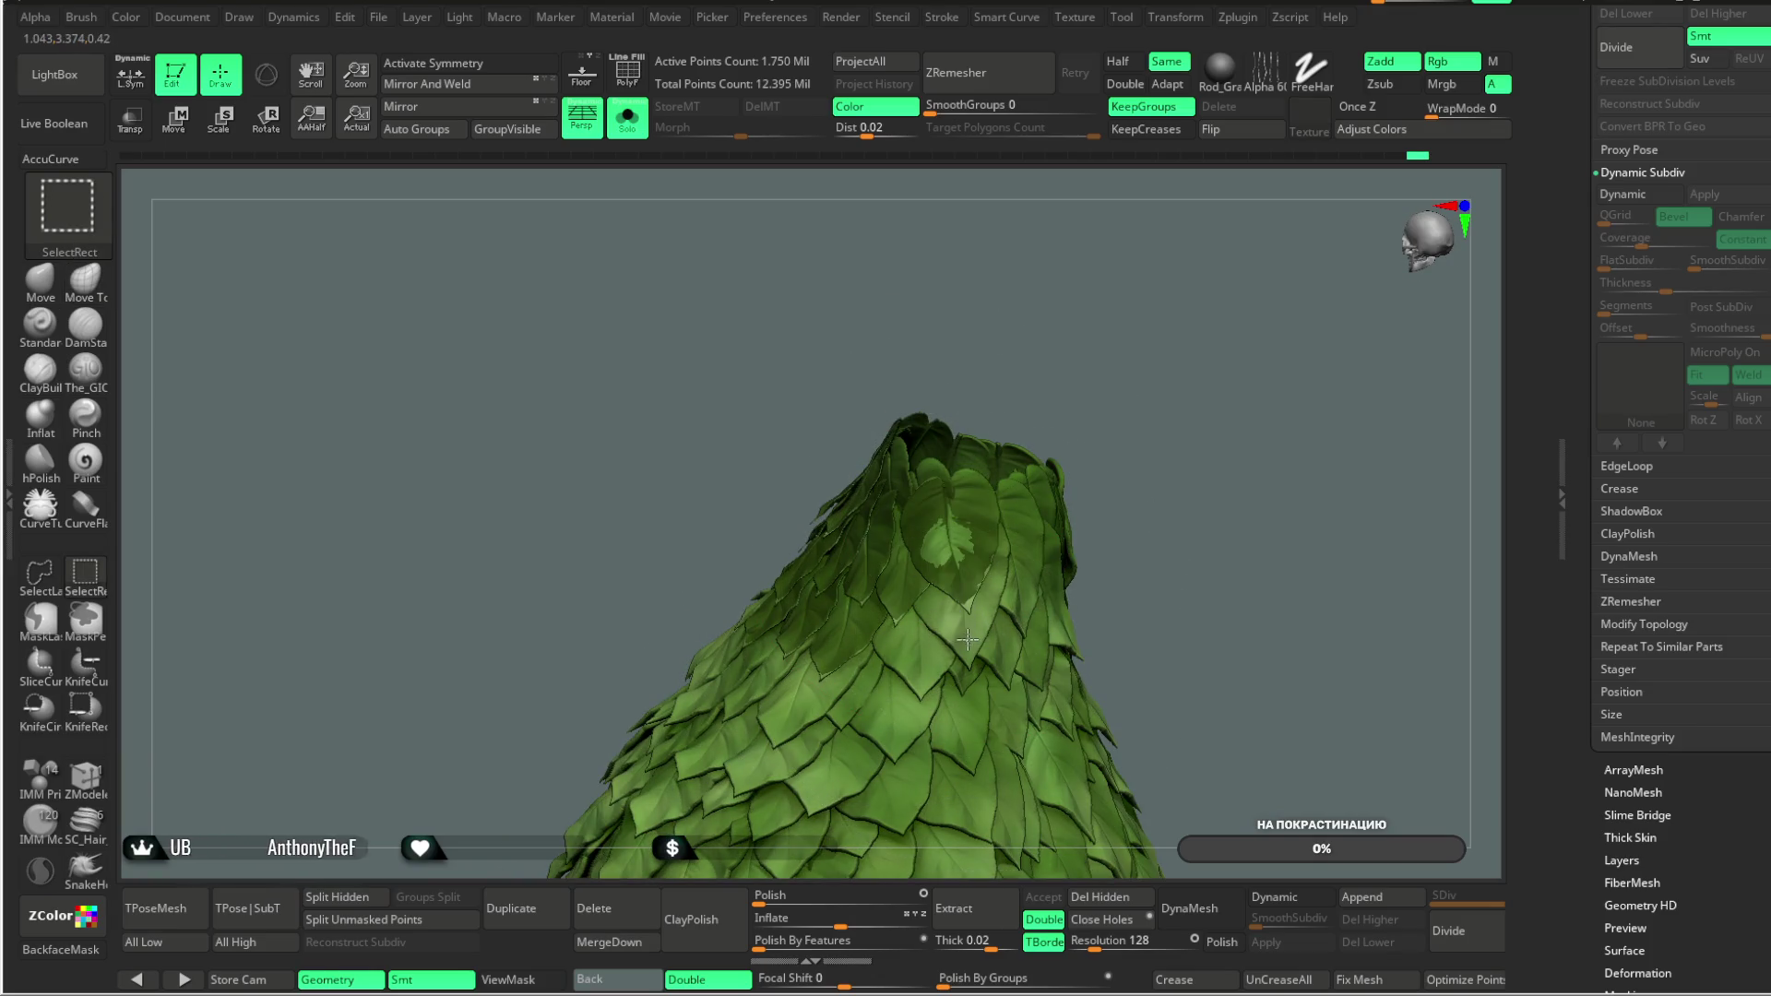
left_click(913, 659, "ctrl+alt+shift")
mouse_move(1196, 420)
left_mouse_down()
mouse_move(1055, 411)
mouse_move(967, 448)
left_mouse_up()
left_click(826, 633, "ctrl+alt+shift")
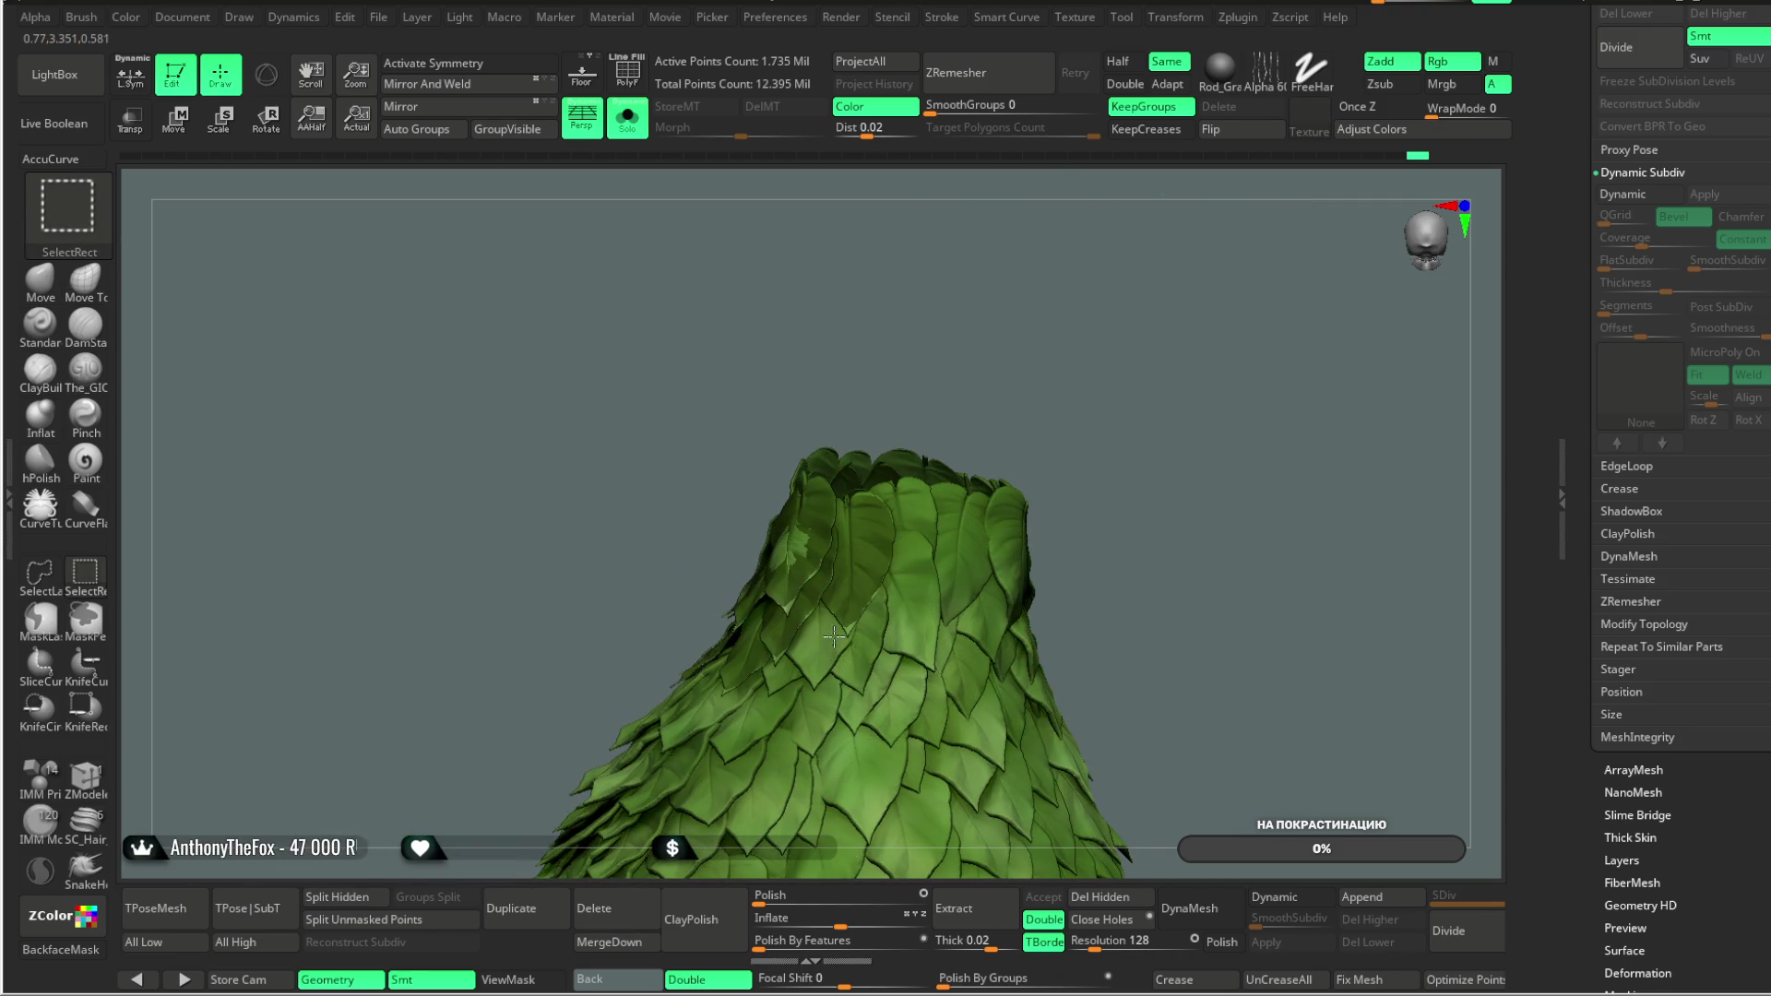
left_click(912, 514, "ctrl+alt+shift")
left_click(959, 540, "ctrl+alt+shift")
Step: Hide front leaves from rotated views to expose the leaf layers beneath
mouse_move(1154, 438)
left_mouse_down()
mouse_move(1107, 424)
mouse_move(1043, 542)
left_mouse_up()
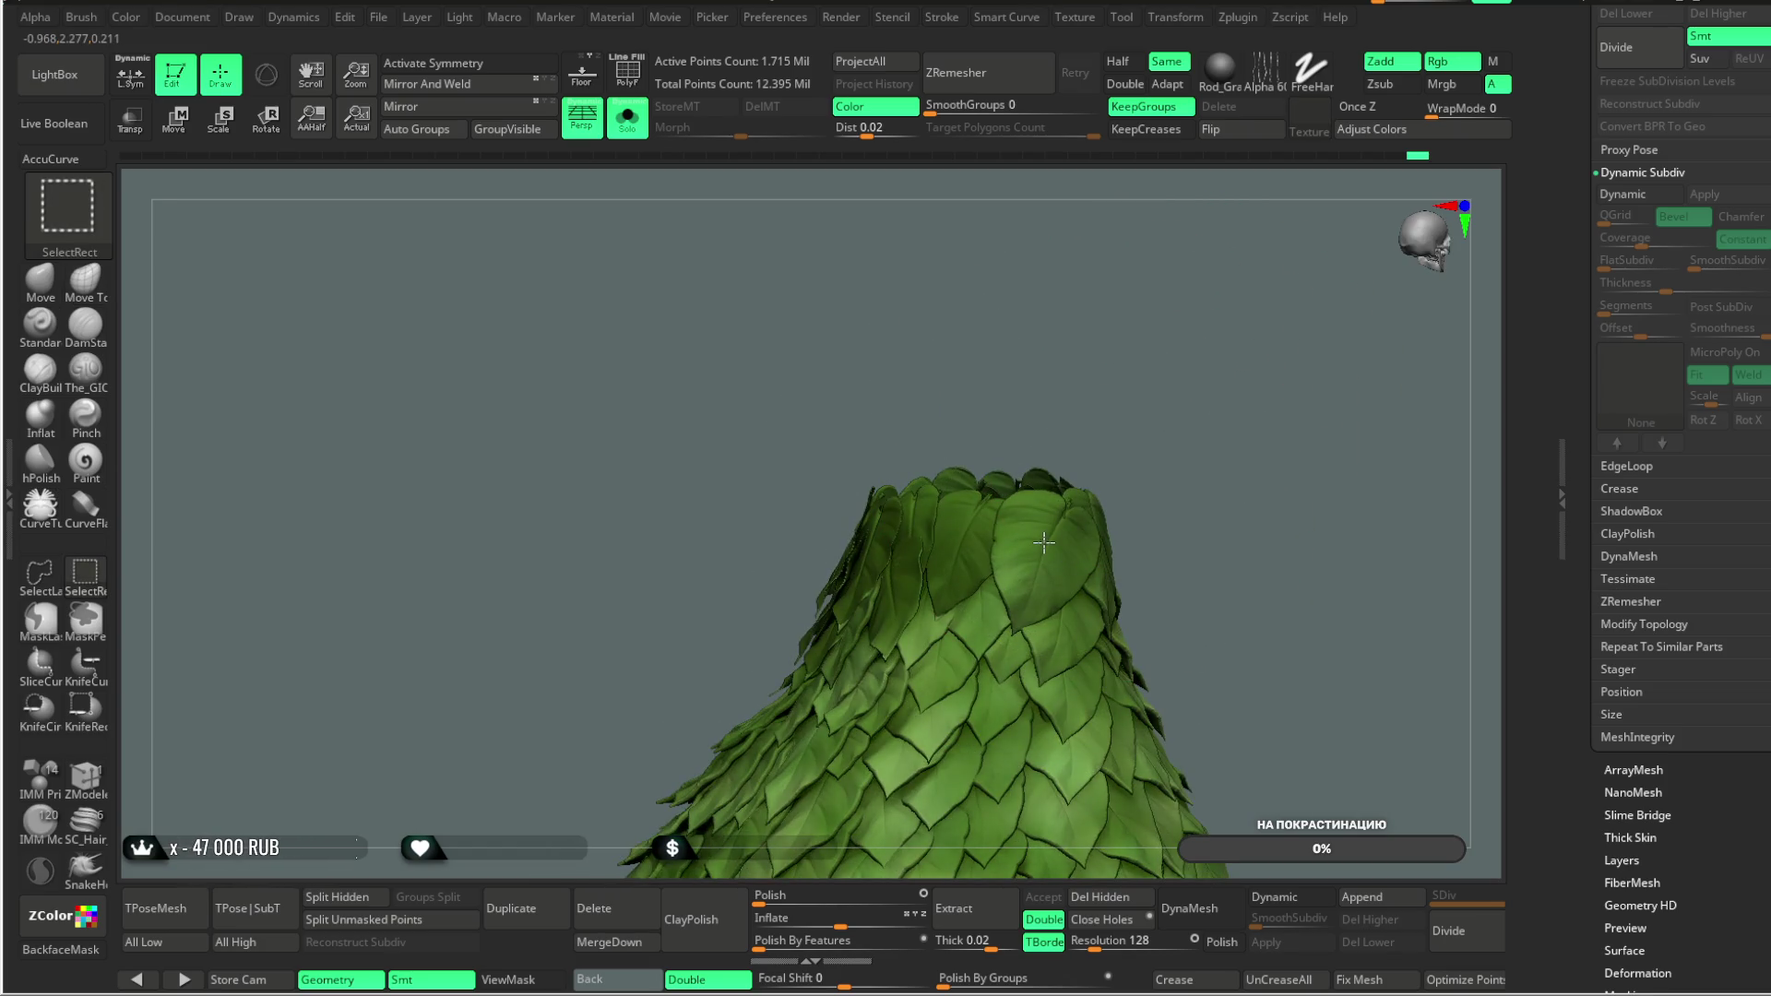
left_click(1043, 542, "ctrl+alt+shift")
mouse_move(1273, 319)
left_mouse_down()
mouse_move(1135, 369)
mouse_move(1031, 506)
left_mouse_up()
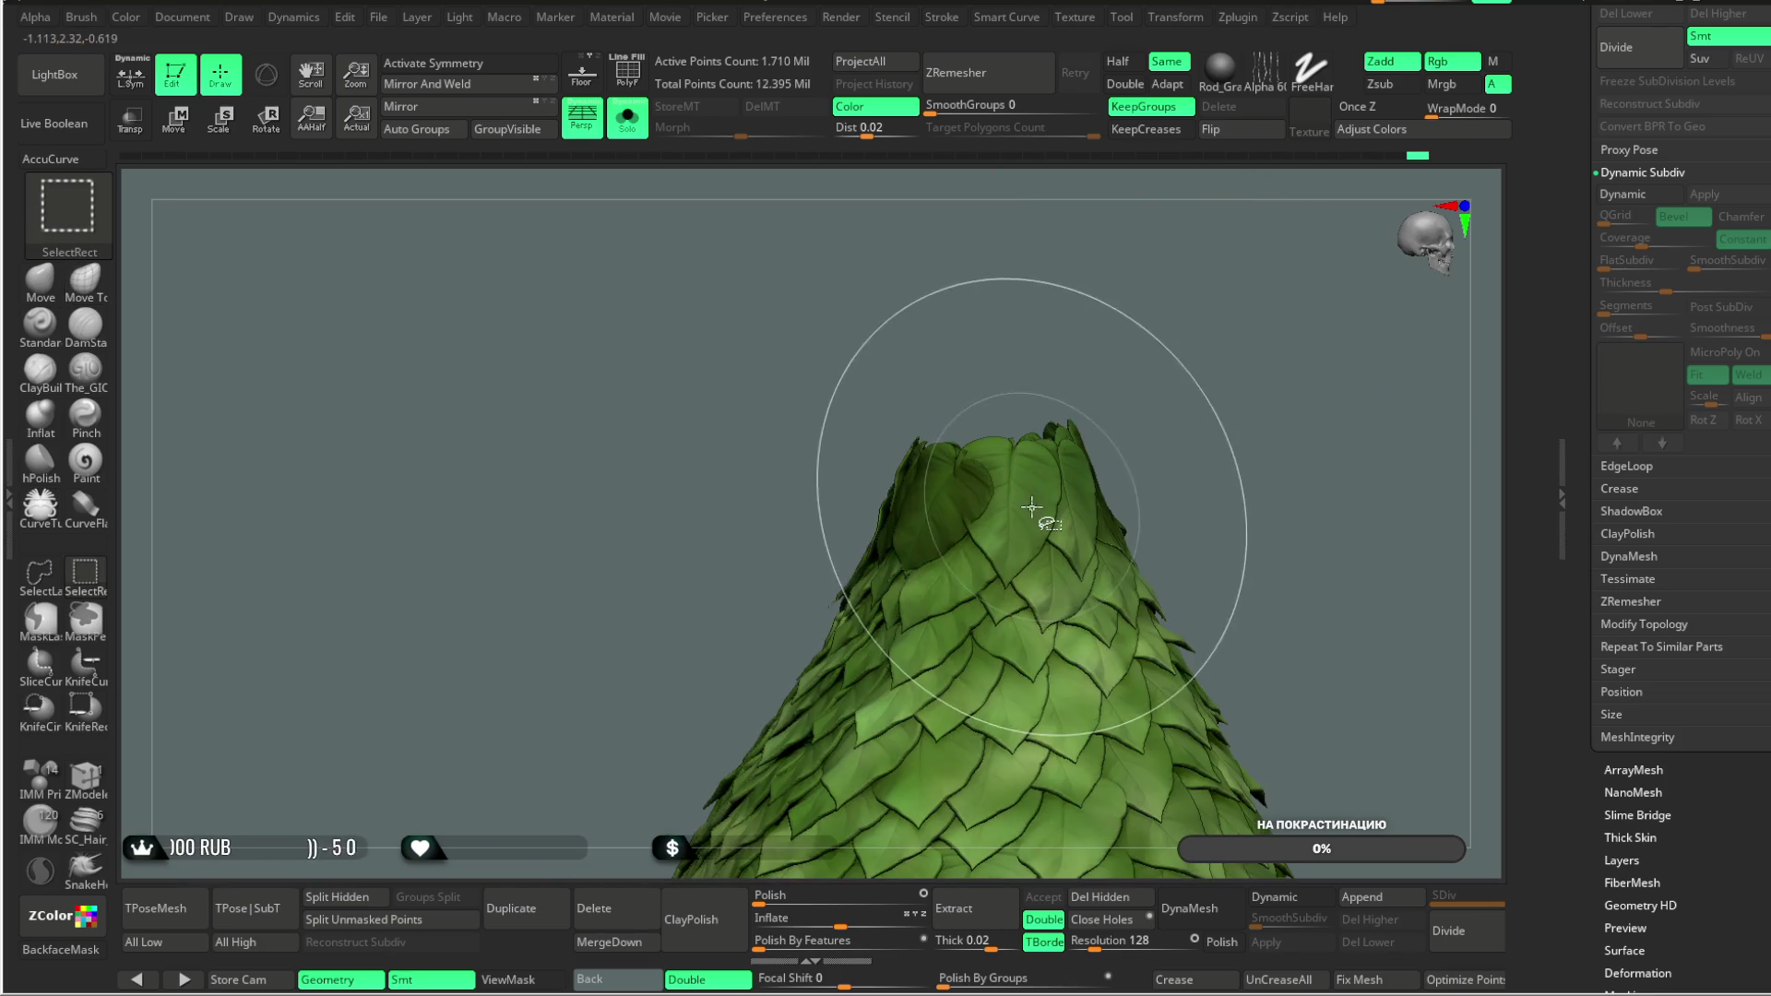
left_click(1032, 507, "ctrl+alt+shift")
left_click(1078, 505, "ctrl+alt+shift")
mouse_move(1171, 376)
left_mouse_down()
mouse_move(978, 572)
mouse_move(1045, 581)
left_mouse_up()
left_click(1045, 580, "ctrl+alt+shift")
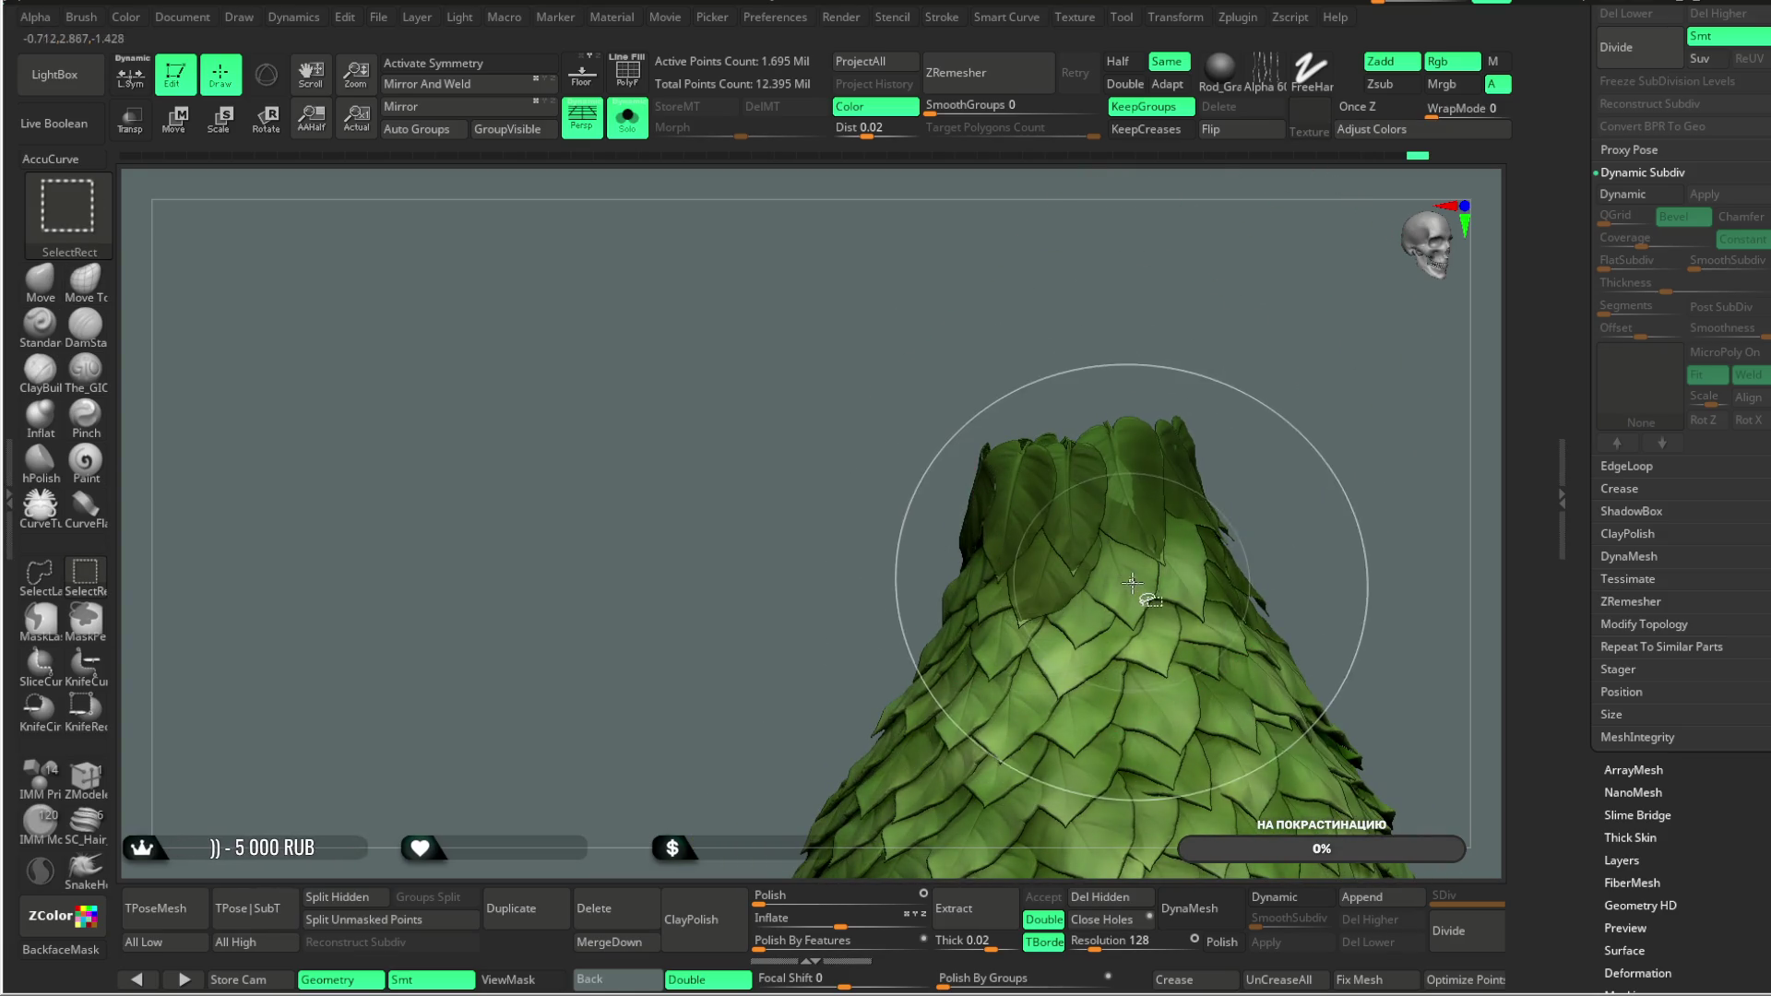
left_click(1176, 574, "ctrl+alt+shift")
left_click(1015, 554, "ctrl+alt+shift")
left_click(1081, 617, "ctrl+alt+shift")
left_click_drag(1220, 351, 1007, 595)
left_click(1007, 594, "ctrl+alt+shift")
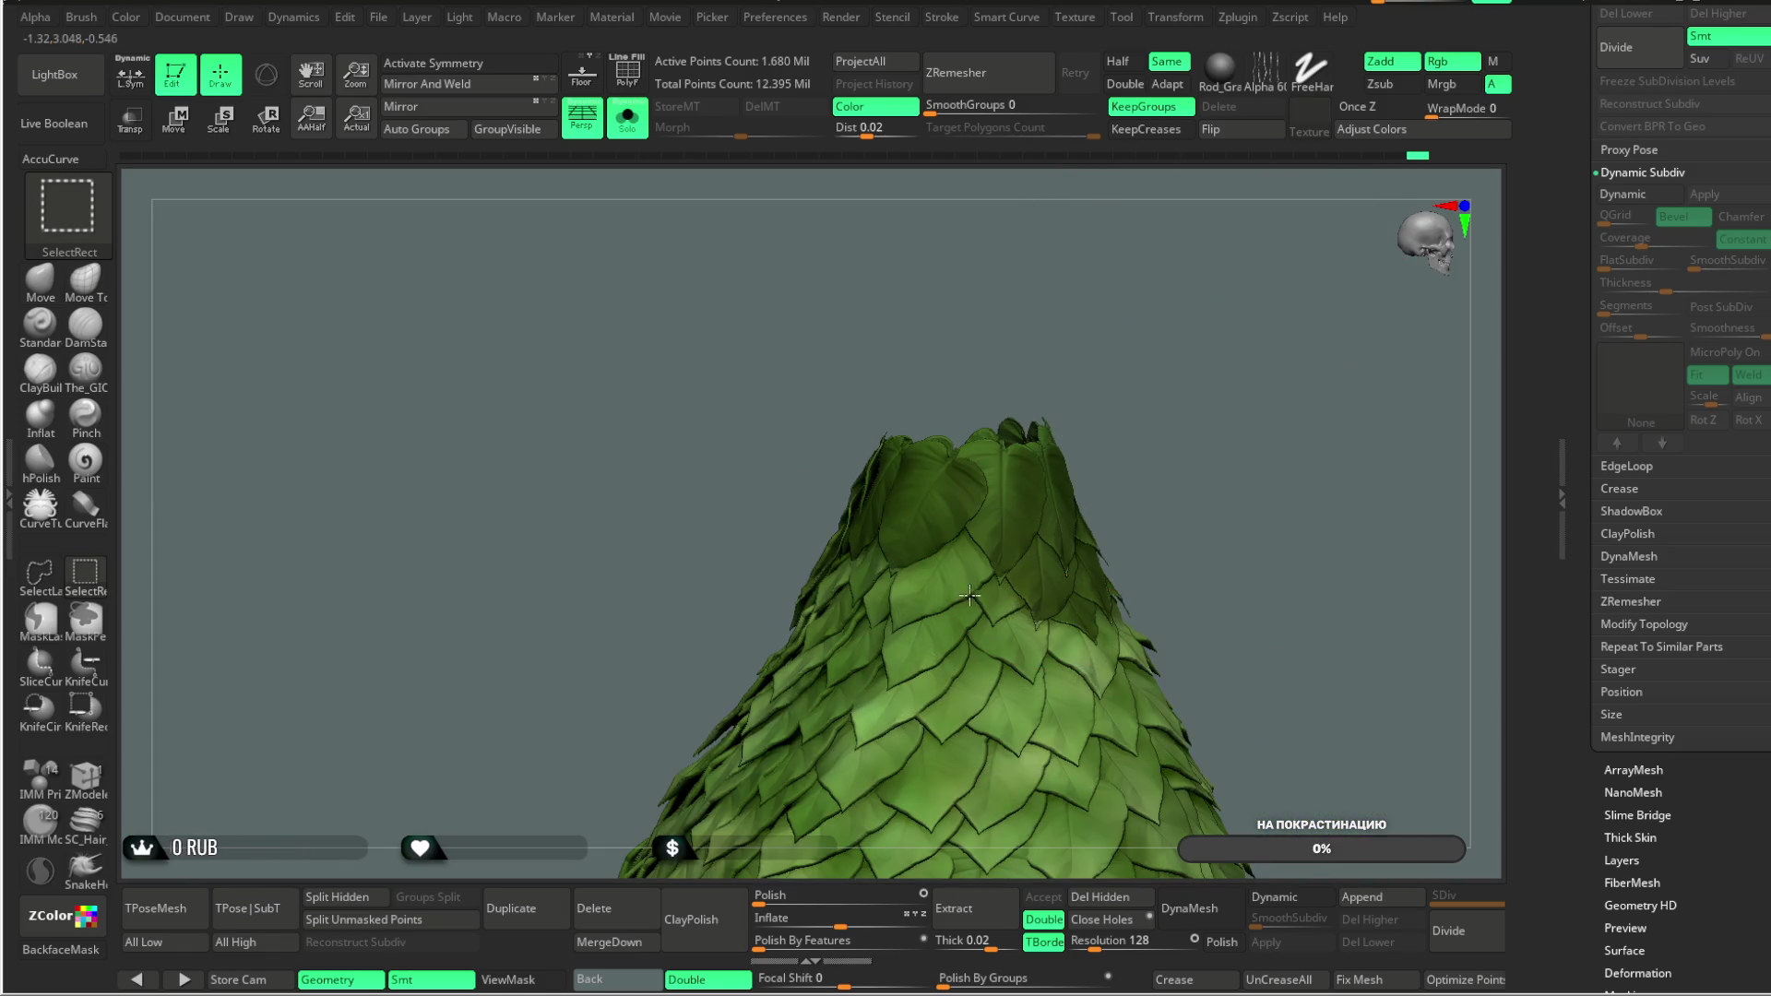
Step: Hide further leaf groups near the cone's tip from several new angles
left_click_drag(1171, 391, 890, 585)
left_click(890, 585, "ctrl+alt+shift")
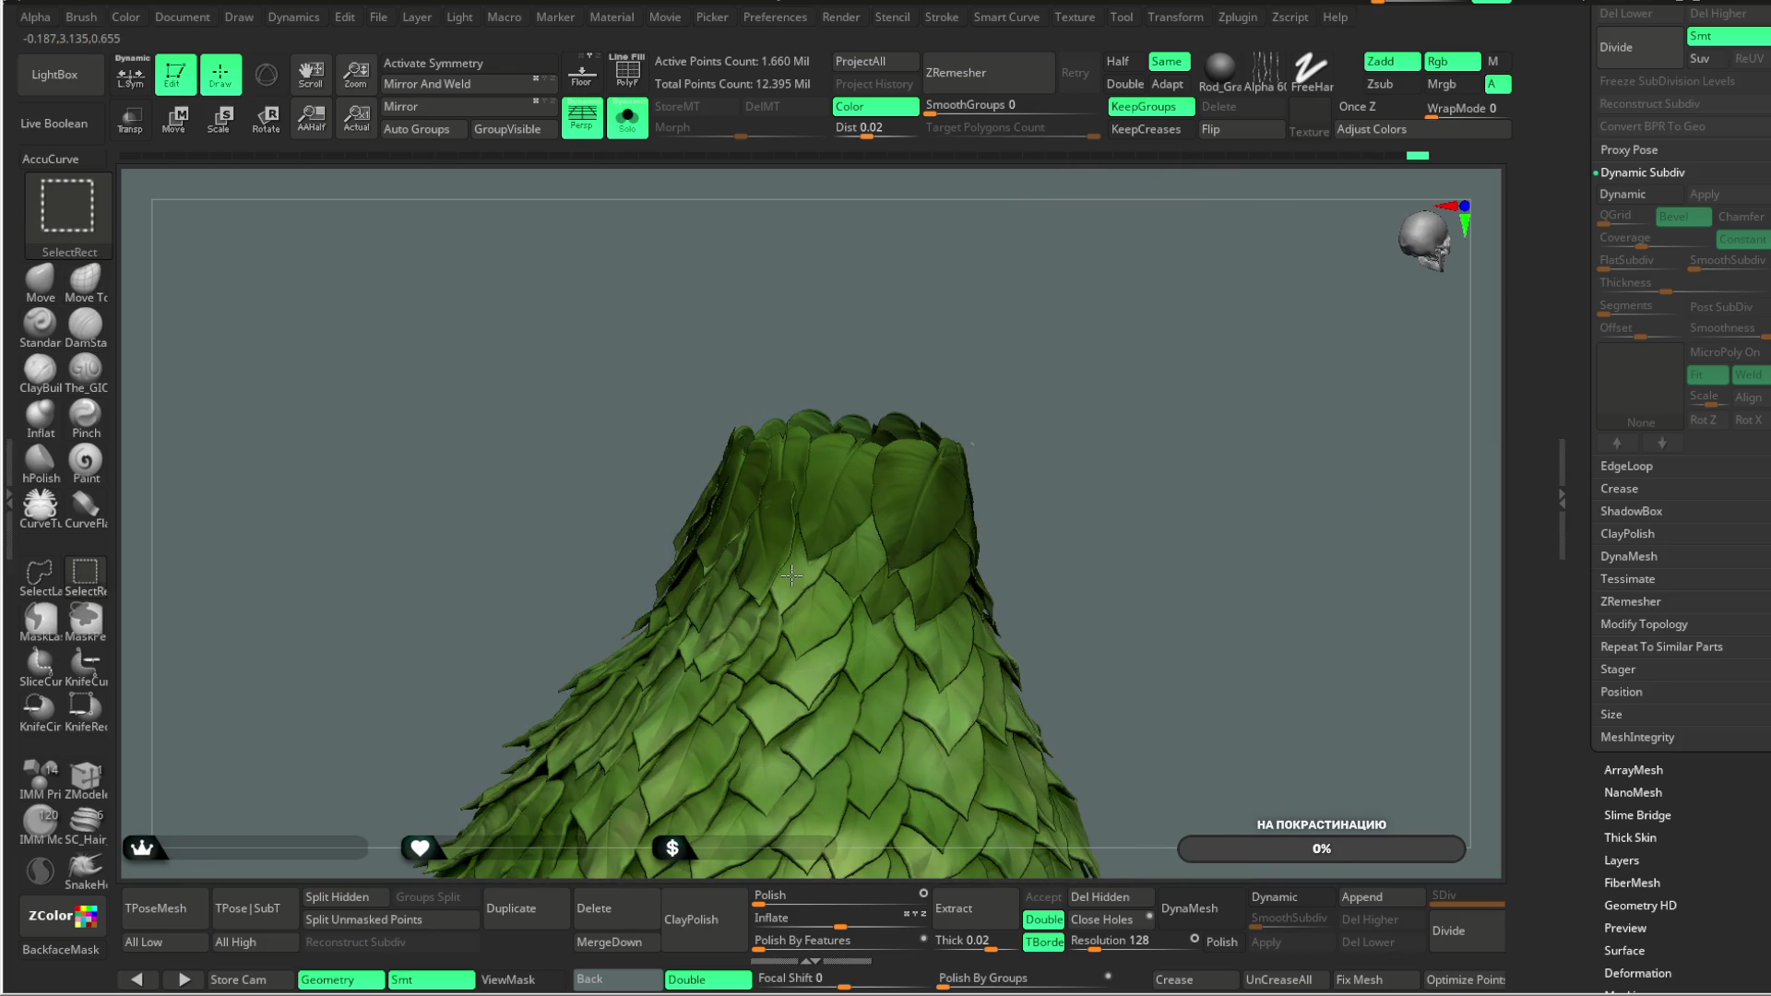
mouse_move(1048, 364)
left_mouse_down()
mouse_move(1172, 340)
mouse_move(890, 466)
left_mouse_up()
left_click(850, 601, "ctrl+alt+shift")
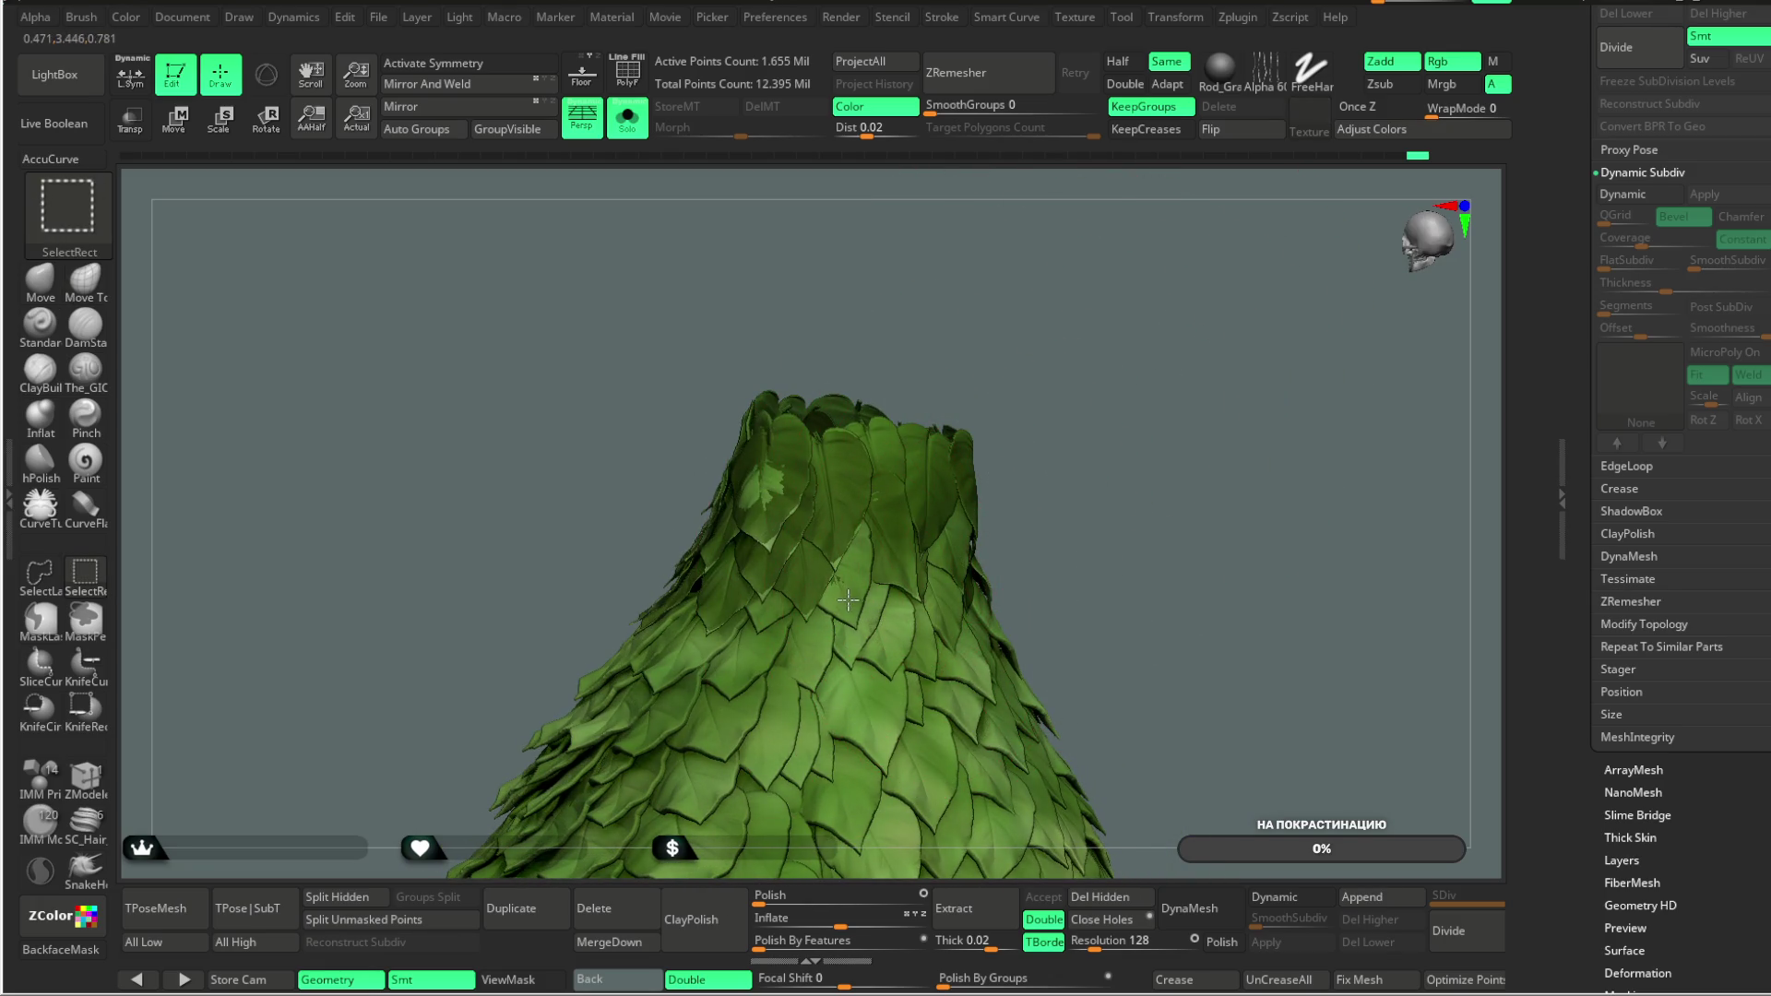
left_click(896, 643, "ctrl+alt+shift")
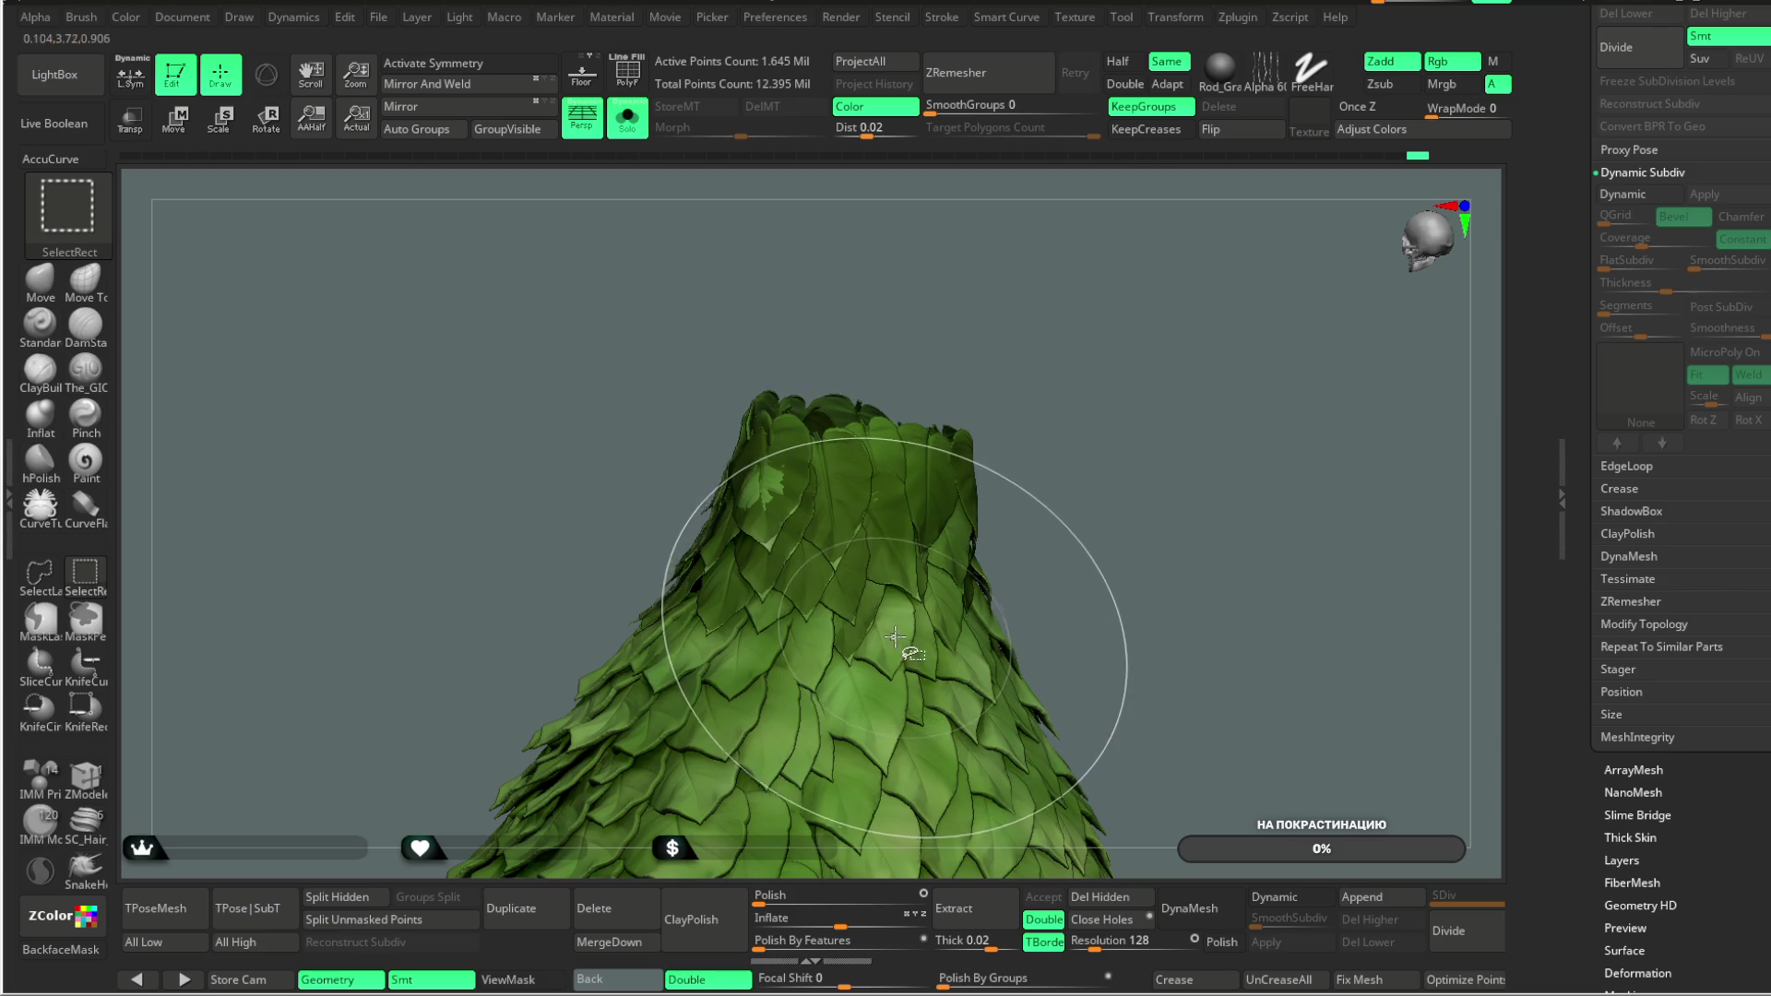
left_click(892, 640, "ctrl+alt+shift")
left_click_drag(1075, 506, 1046, 489)
left_click(1046, 489, "ctrl+alt+shift")
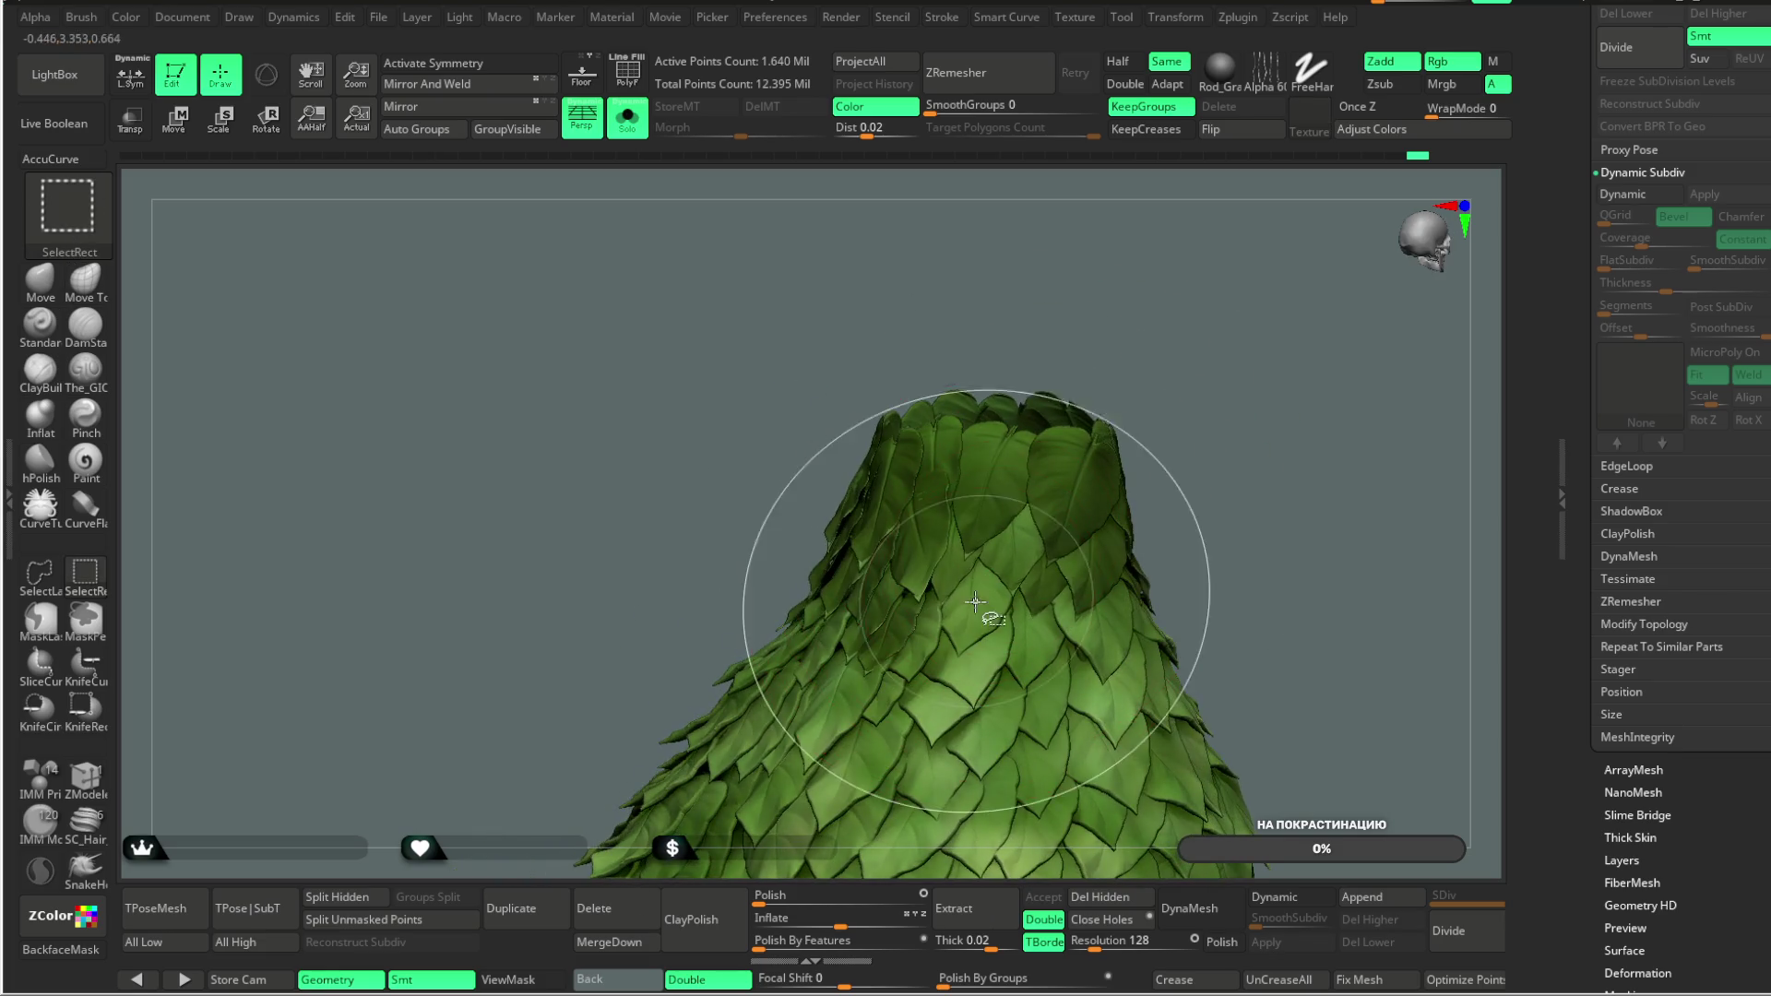
left_click_drag(1227, 424, 945, 630)
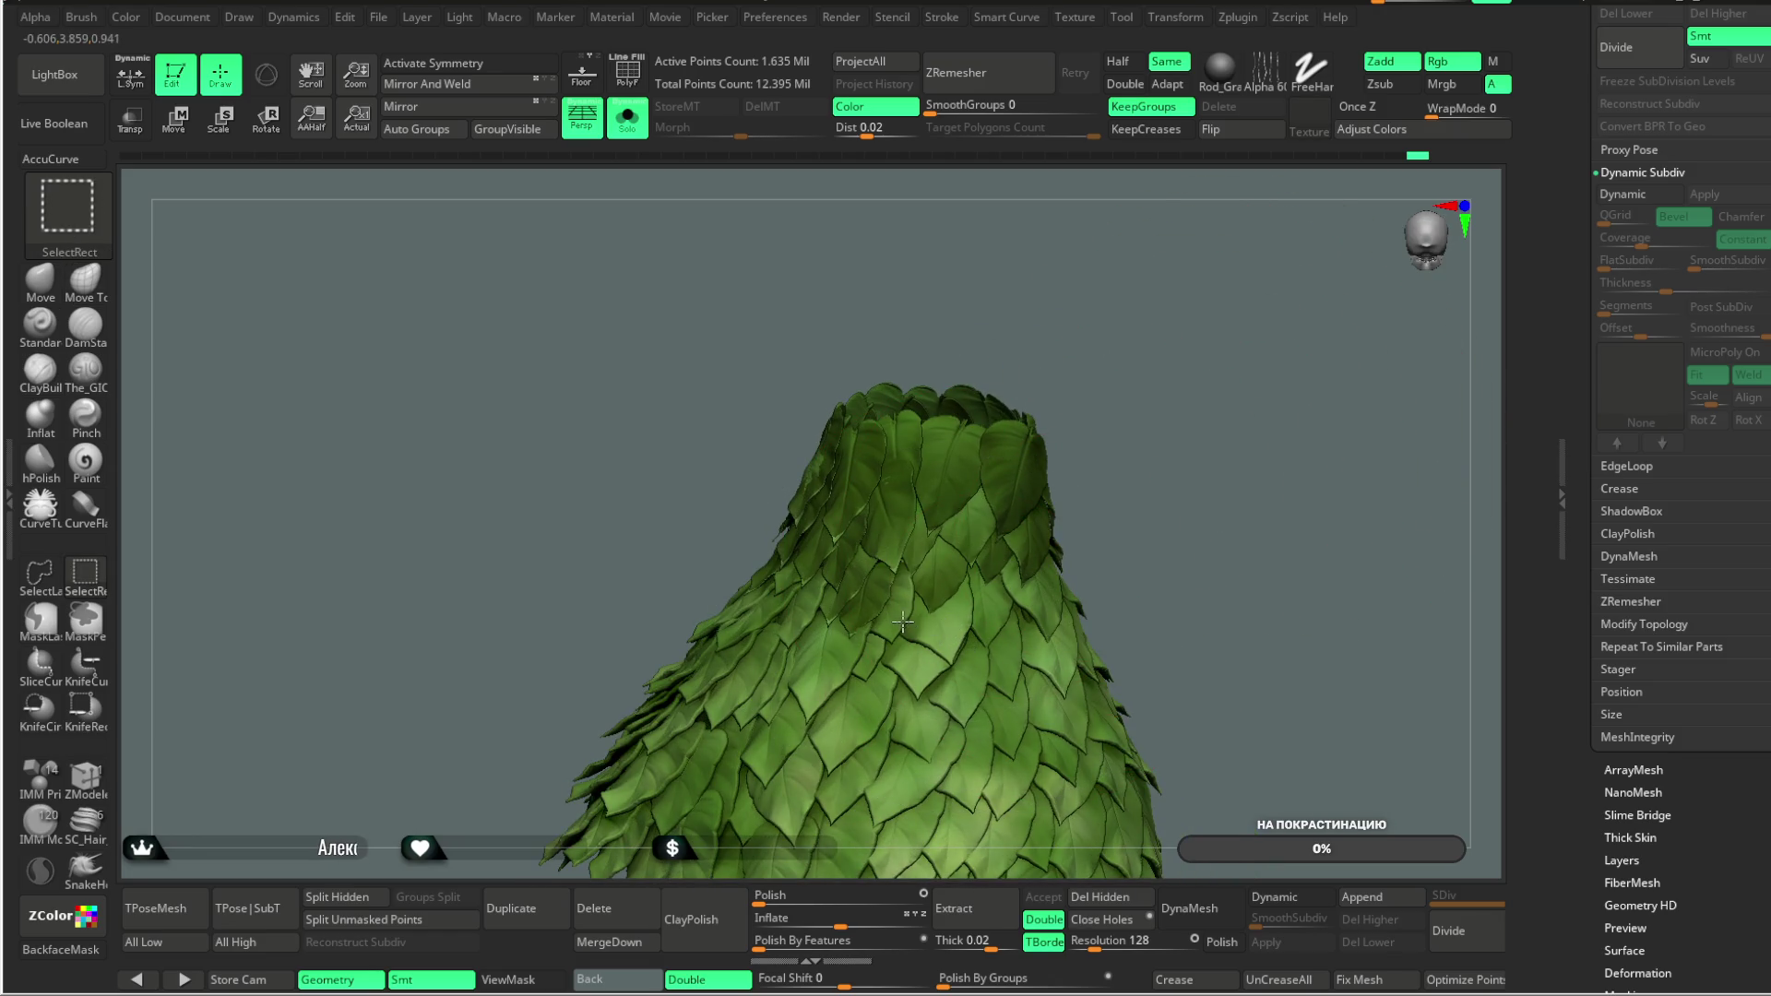
left_click(946, 630, "ctrl+alt+shift")
Step: Hide the last few leaf groups on this side, leaving 1.605 million active points
mouse_move(1217, 479)
left_mouse_down()
mouse_move(1177, 454)
mouse_move(1015, 586)
left_mouse_up()
left_click(1057, 593, "ctrl+alt+shift")
mouse_move(1237, 427)
left_mouse_down()
mouse_move(1206, 419)
mouse_move(771, 590)
left_mouse_up()
left_click(932, 582, "ctrl+alt+shift")
left_click(929, 578, "ctrl+alt+shift")
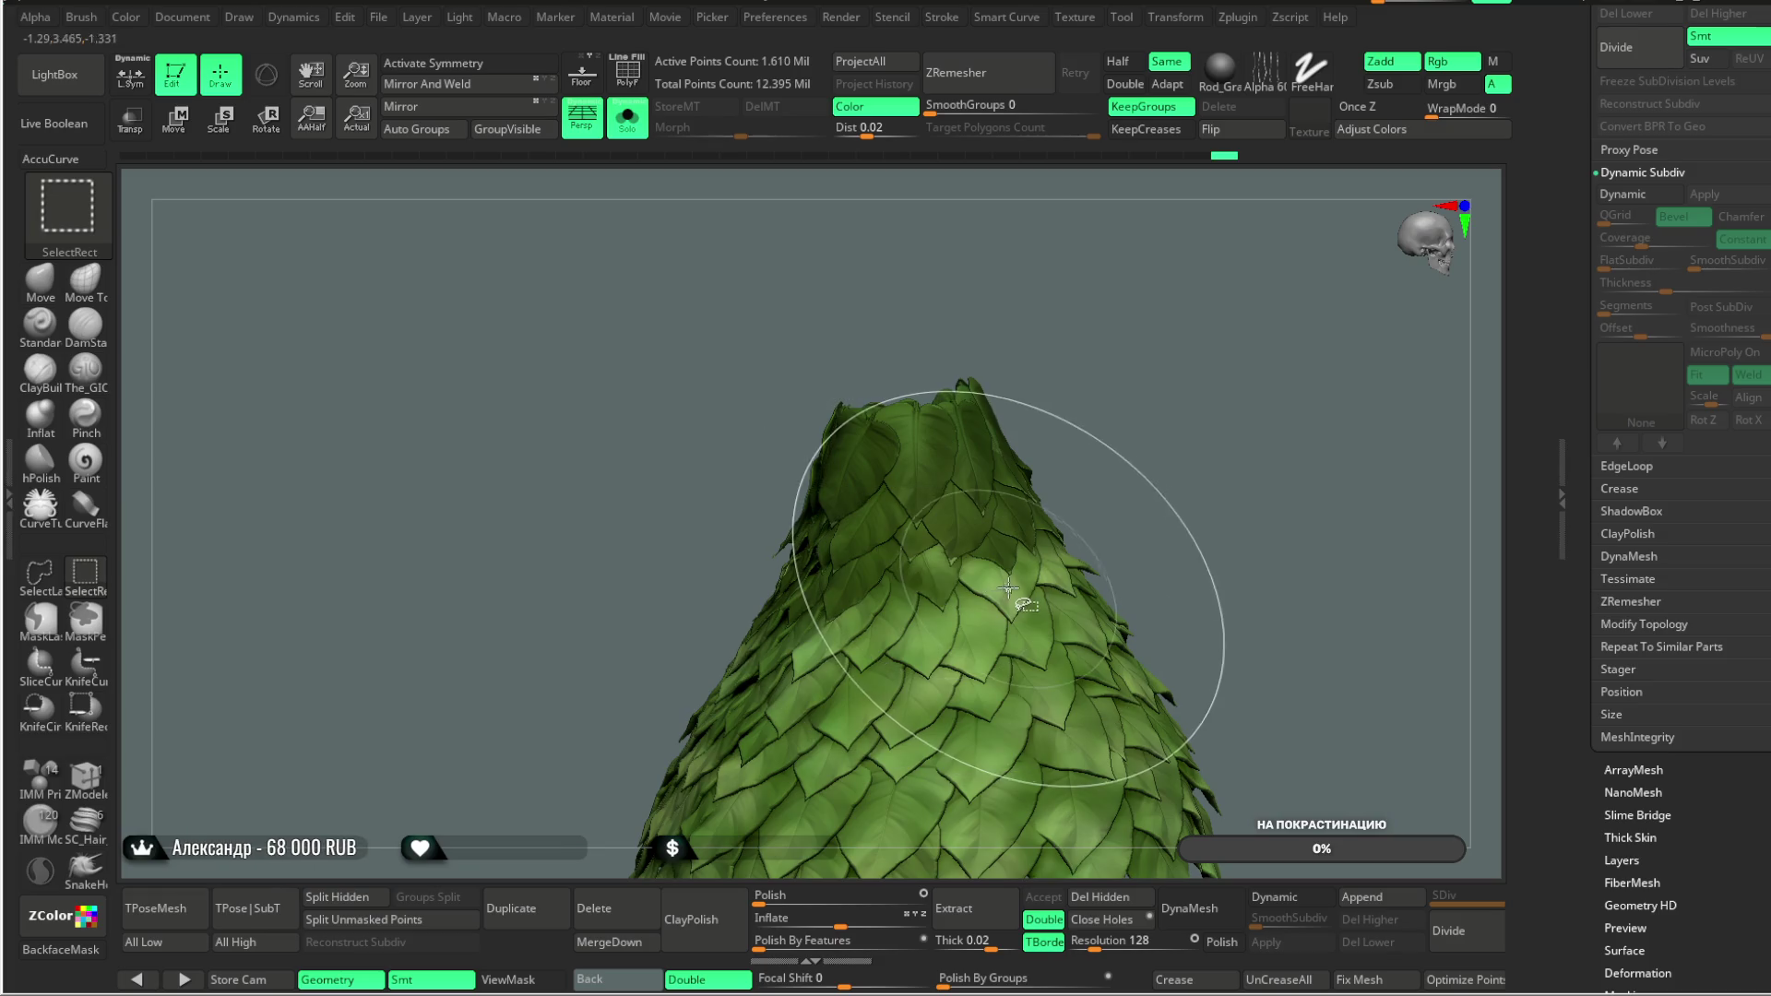
left_click(924, 564, "ctrl+alt+shift")
left_click_drag(1188, 414, 821, 318)
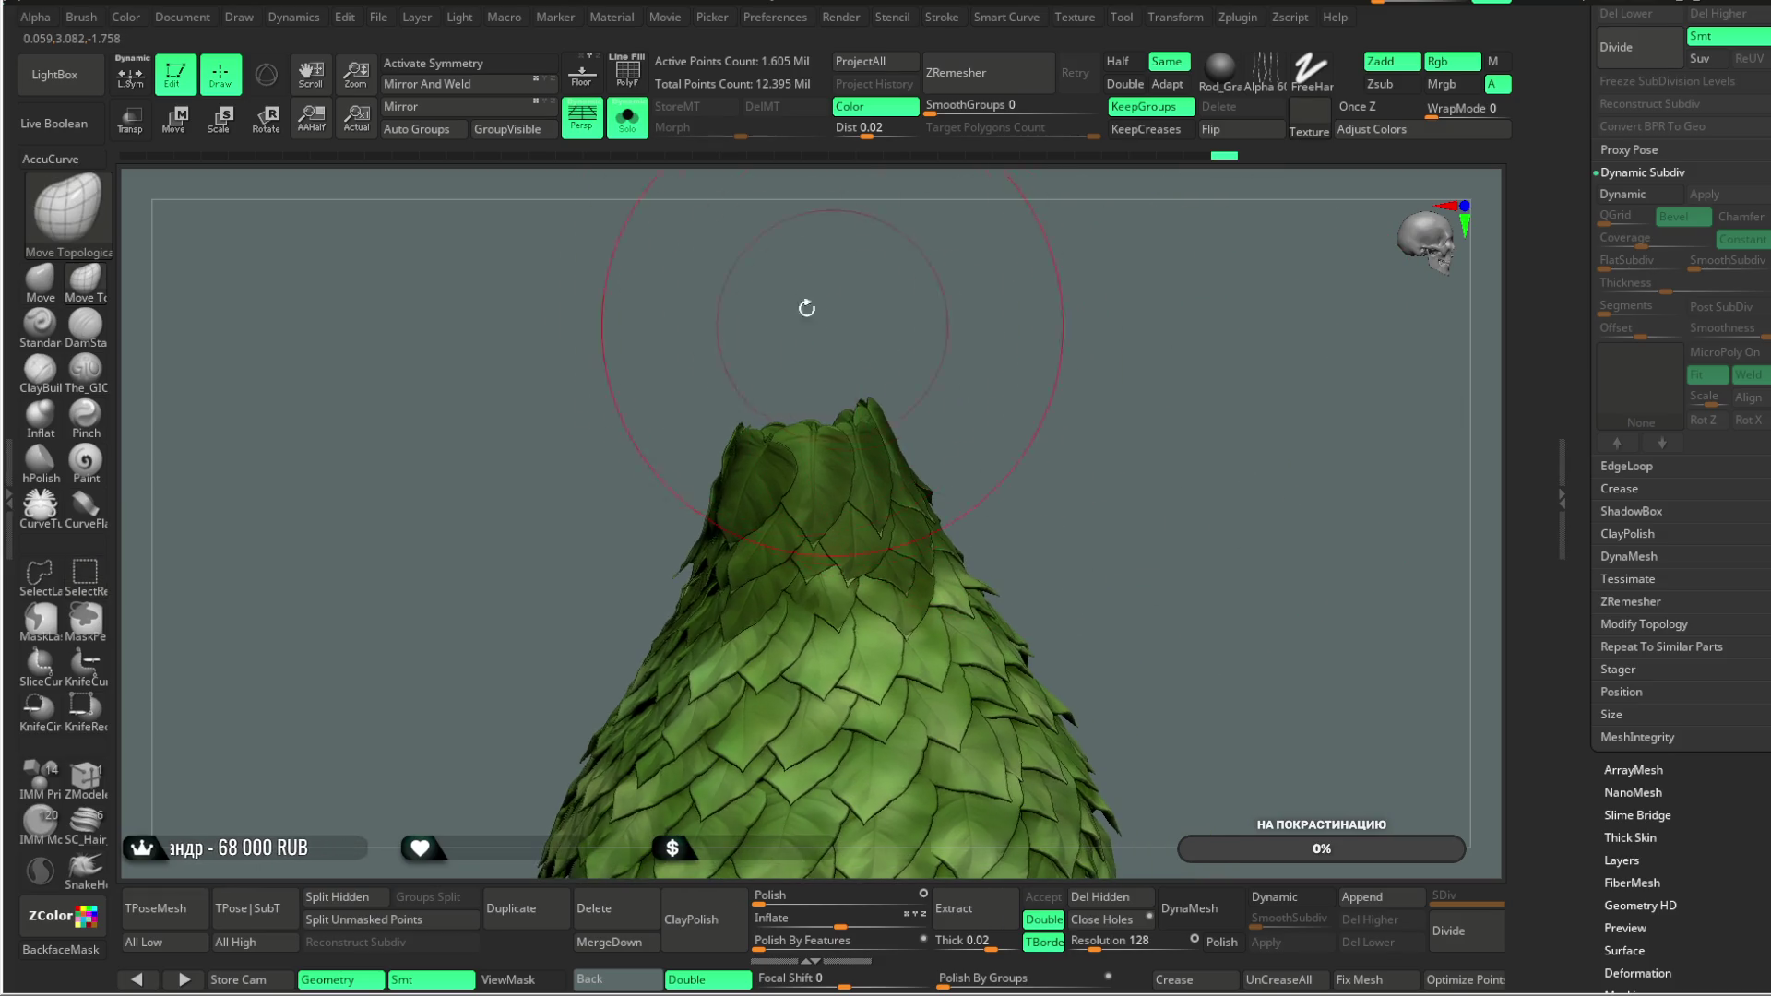
Step: Briefly show the polygroup wireframe, then zoom in on the leaf cone
left_click(620, 74)
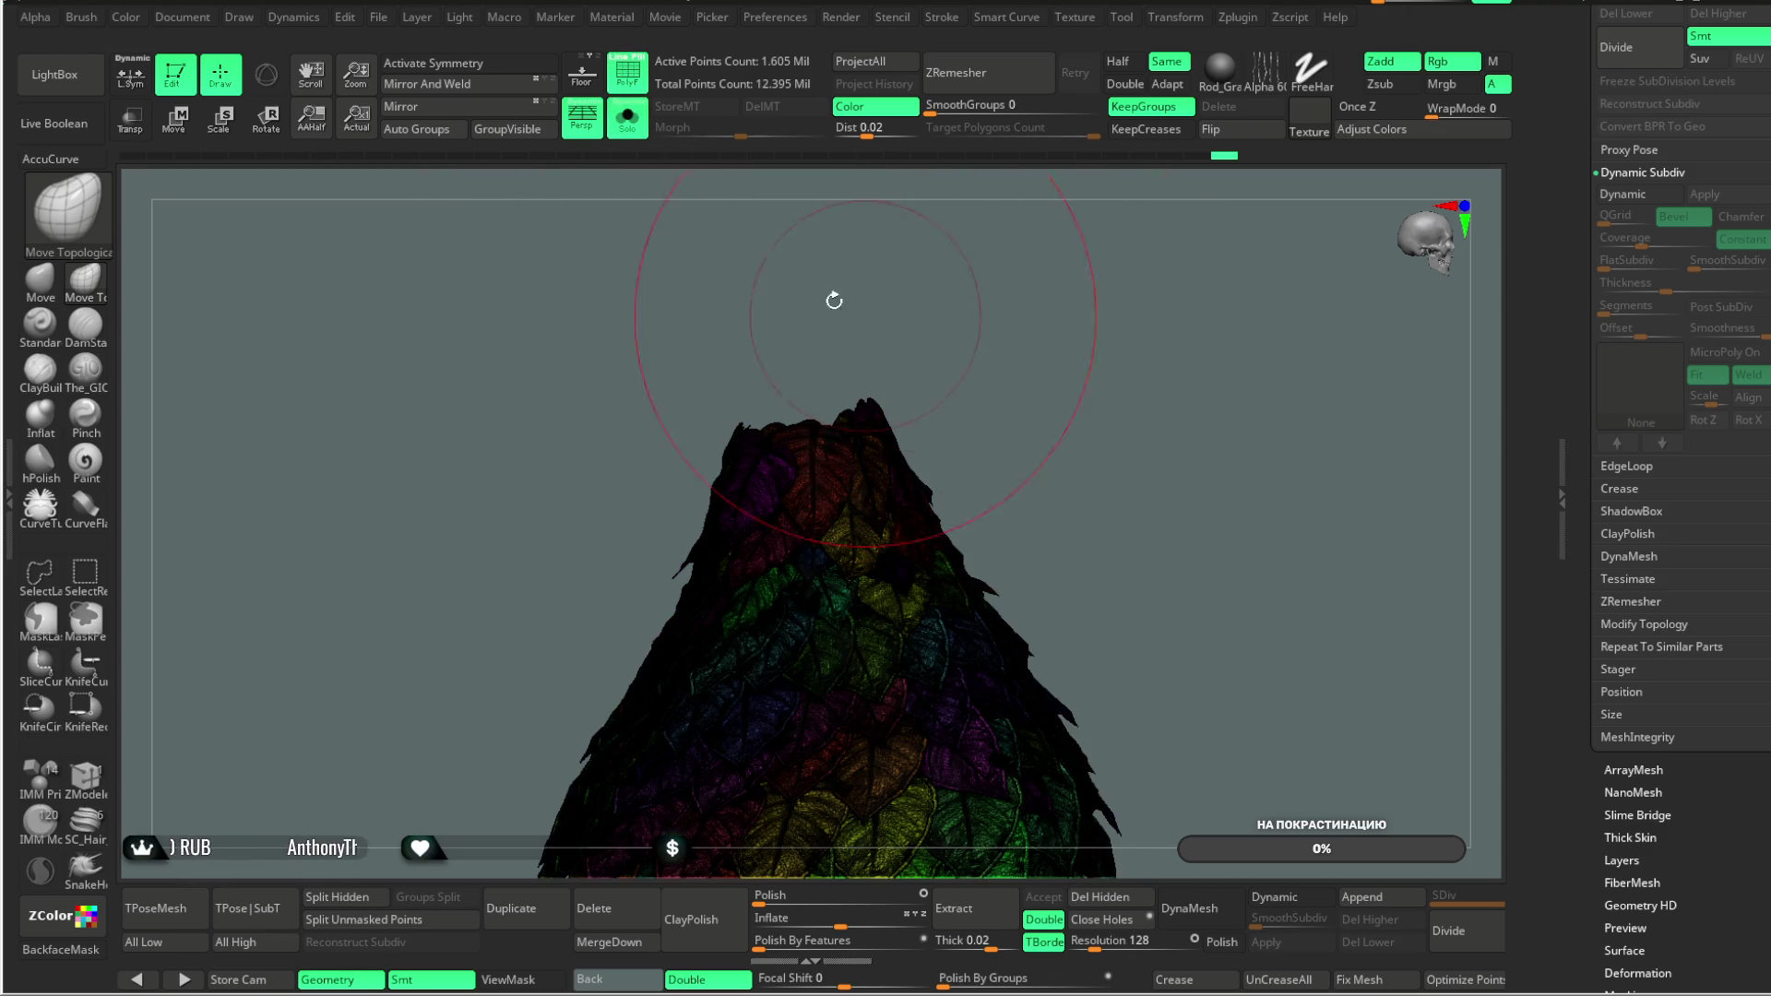
left_click(626, 72)
mouse_move(960, 347)
left_mouse_down()
mouse_move(1052, 474)
mouse_move(1059, 384)
mouse_move(989, 447)
mouse_move(1015, 479)
mouse_move(1036, 411)
mouse_move(850, 434)
left_mouse_up()
key("ctrl+shift")
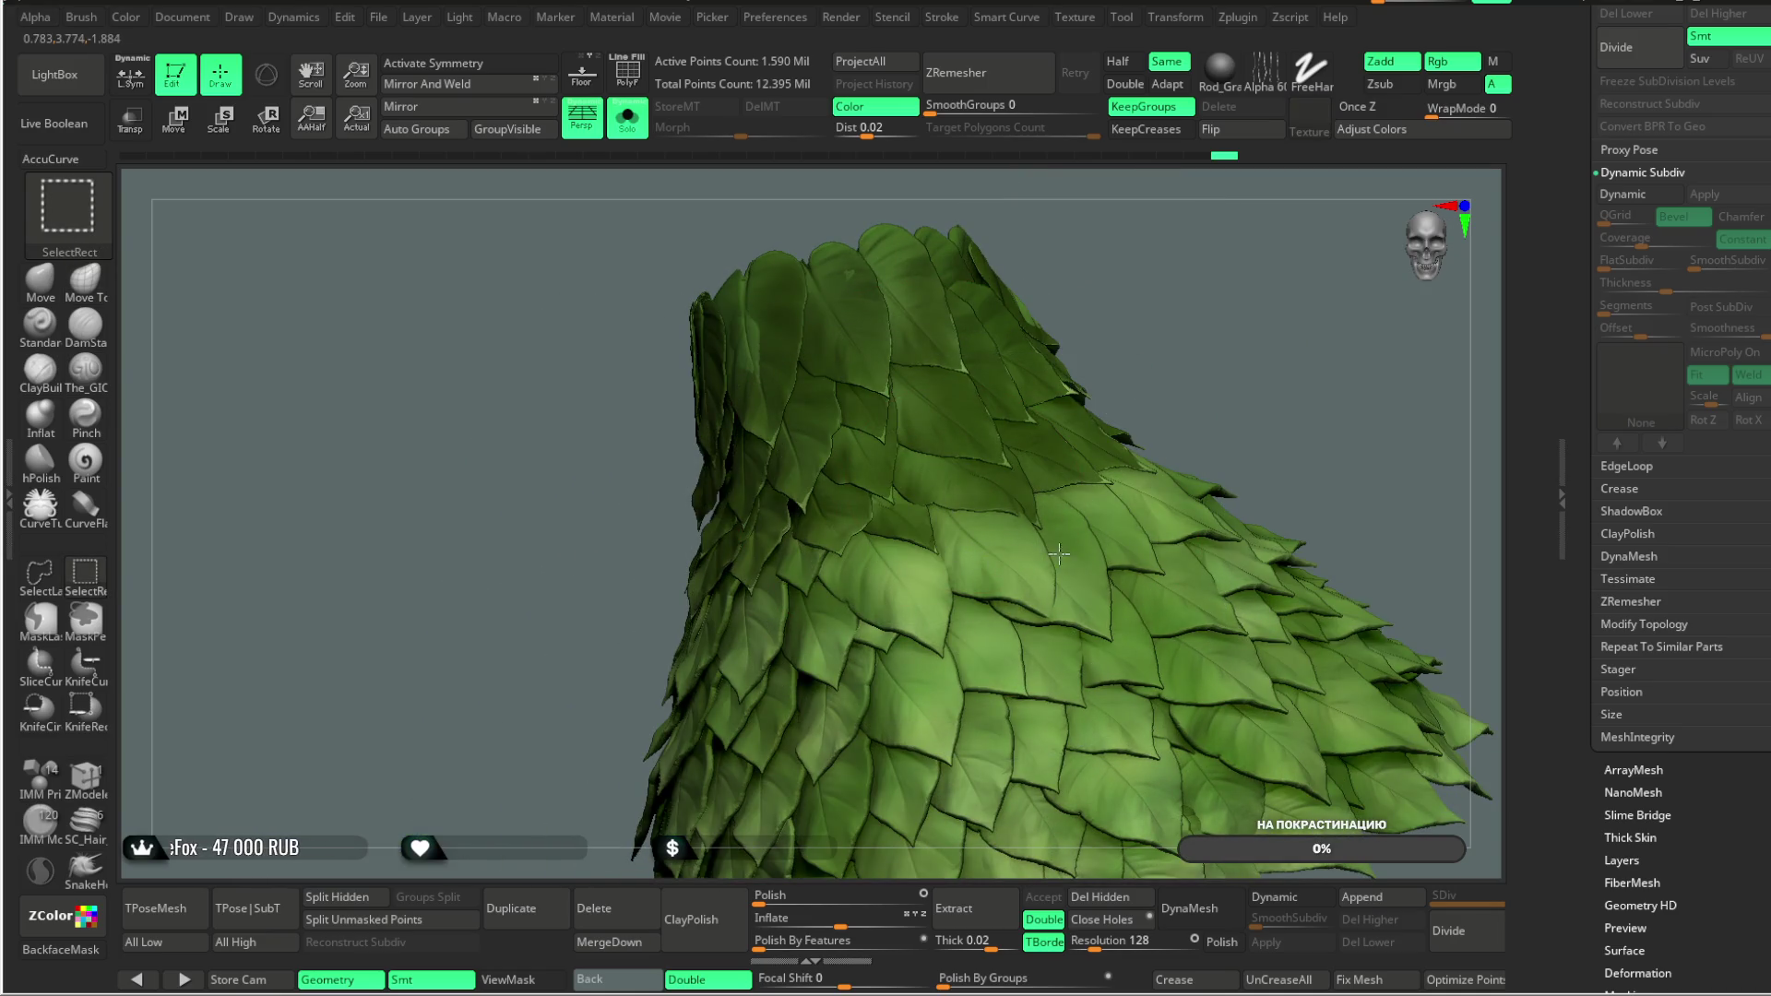
Step: Hide a row of leaves along the skirt's lower edge
left_click(899, 625, "ctrl+alt+shift")
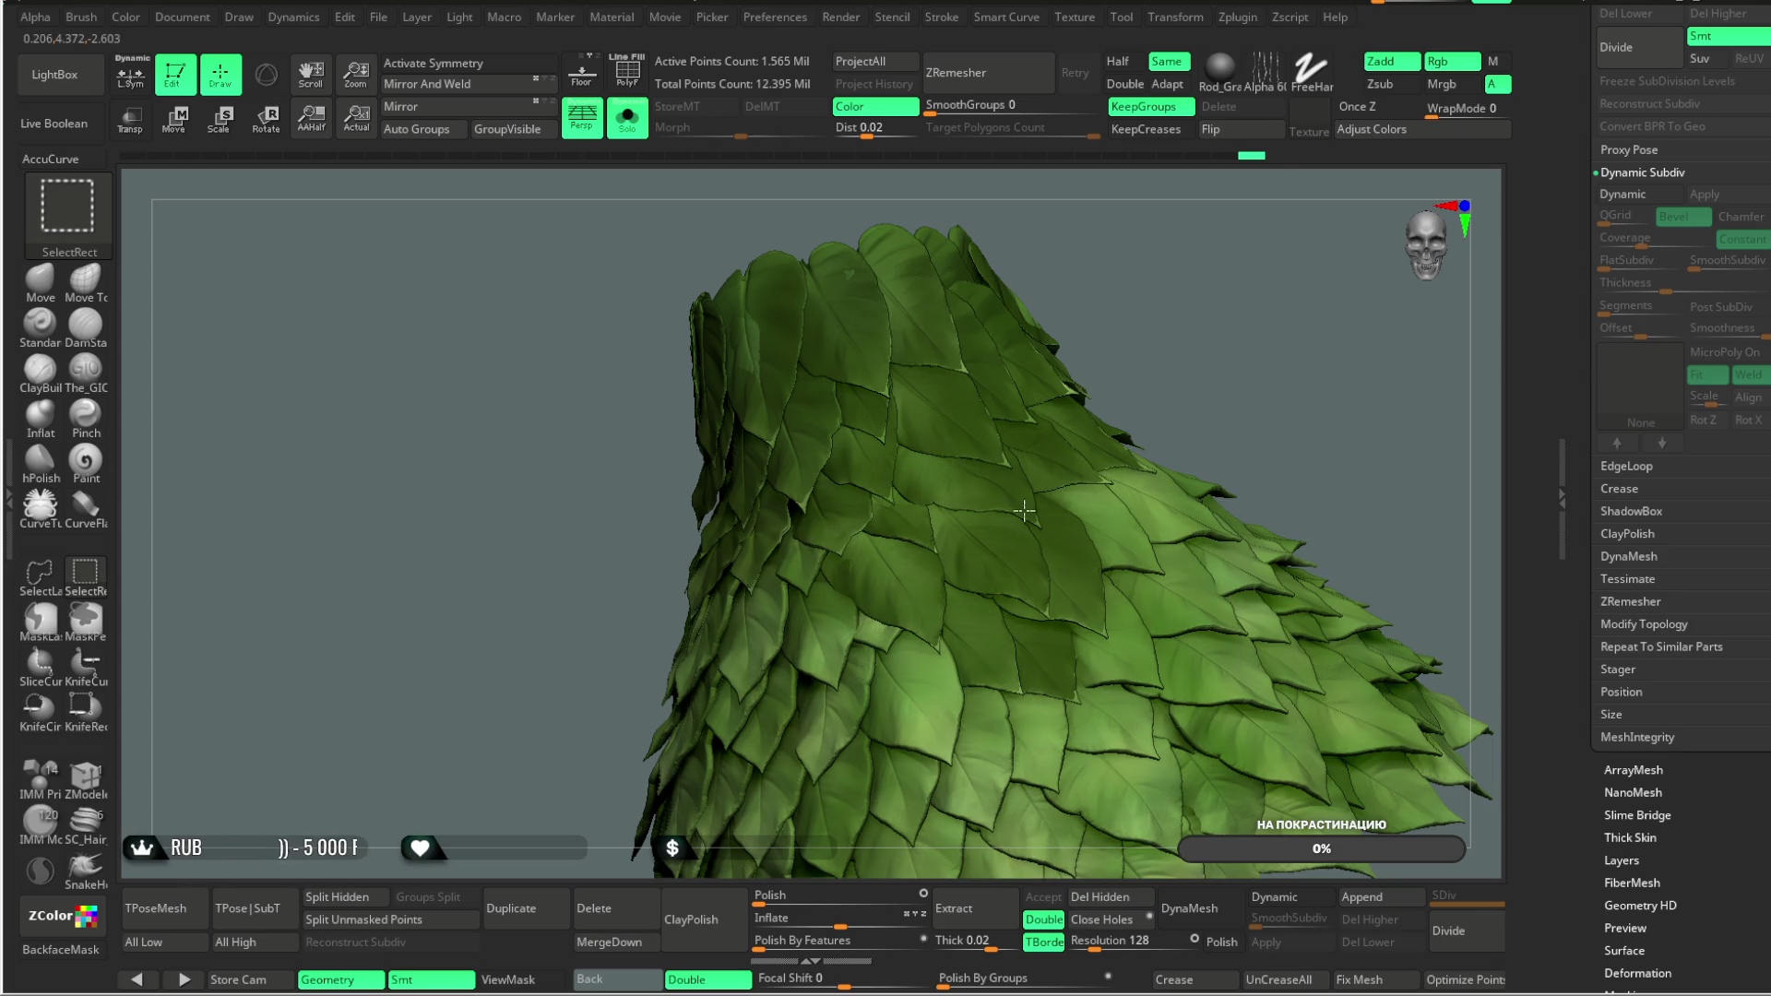
left_click_drag(1226, 396, 1107, 516)
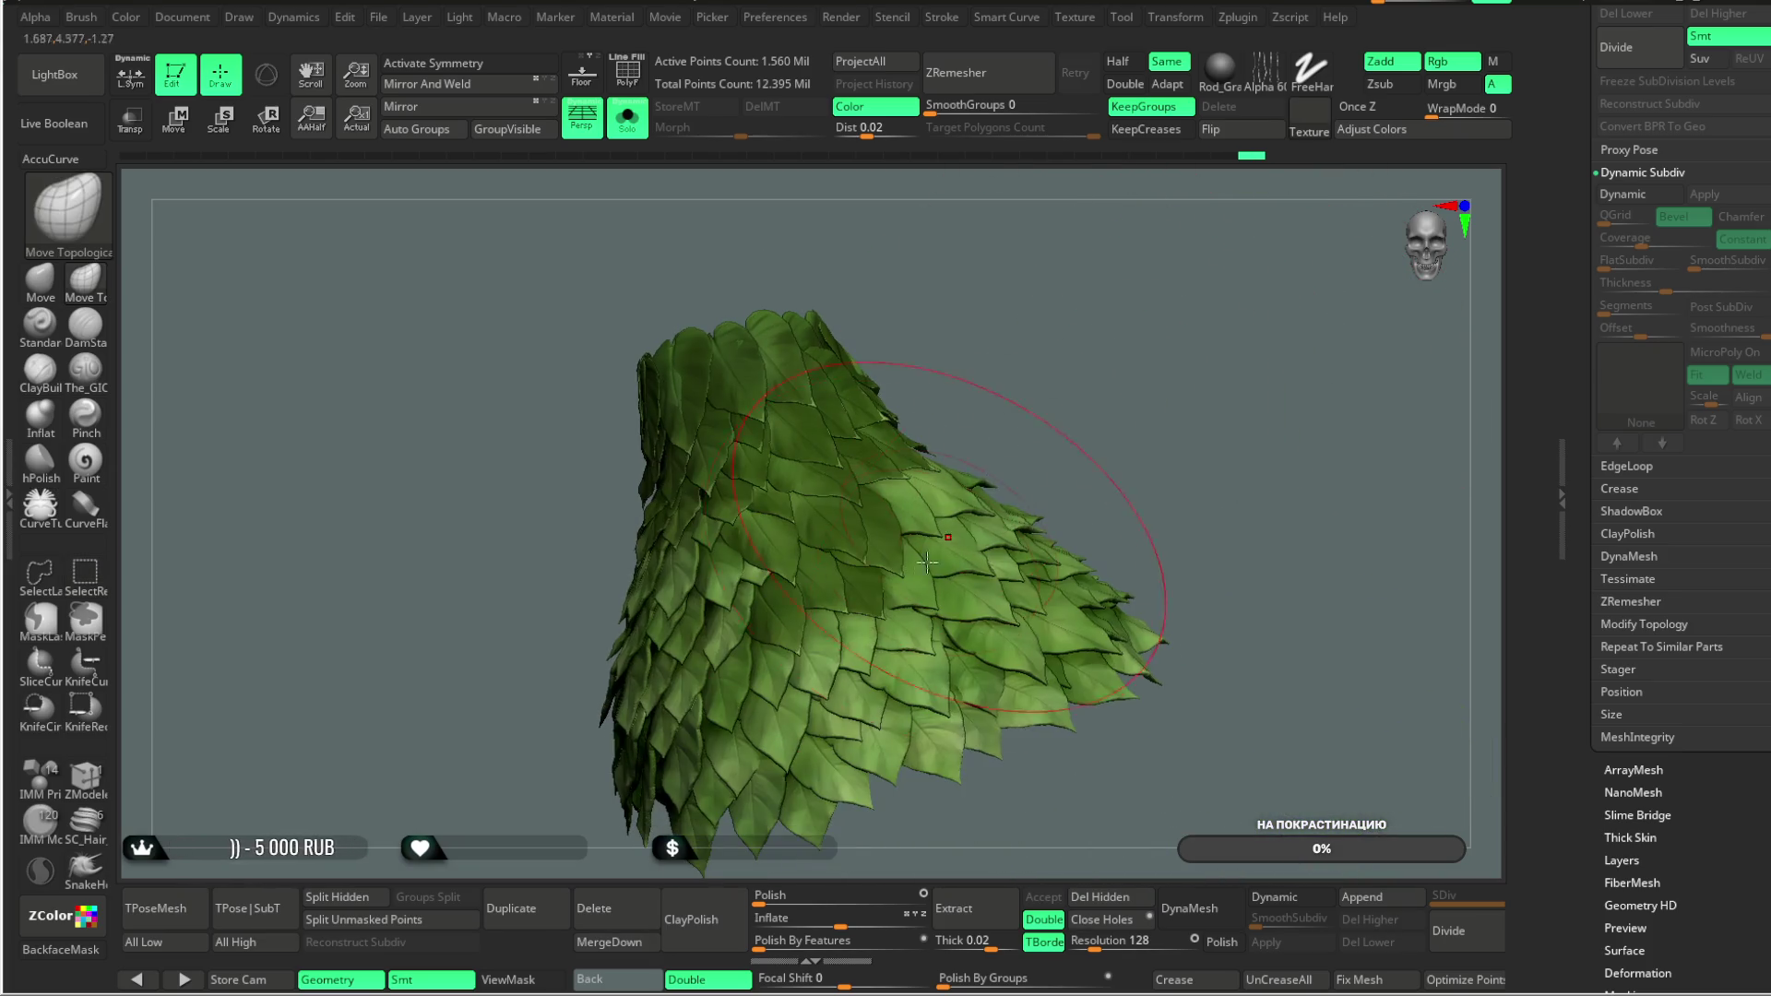
left_click(867, 642, "ctrl+alt+shift")
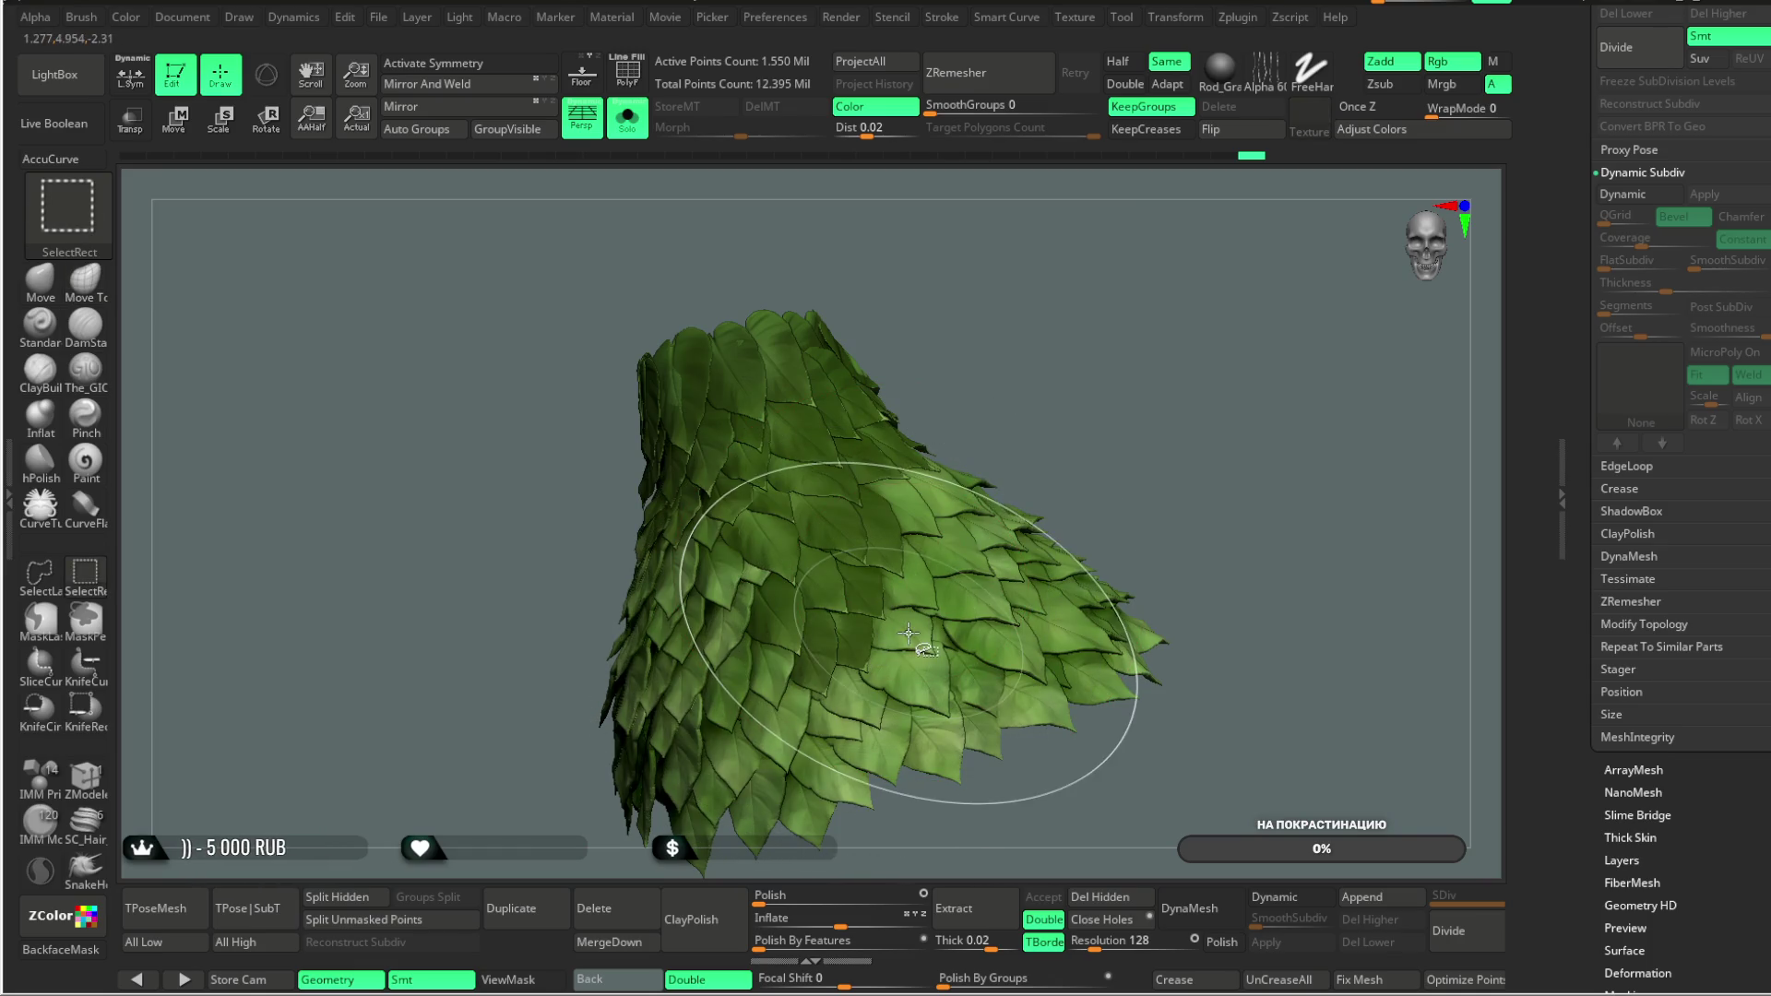
left_click(918, 587, "ctrl+alt+shift")
left_click(886, 609, "ctrl+alt+shift")
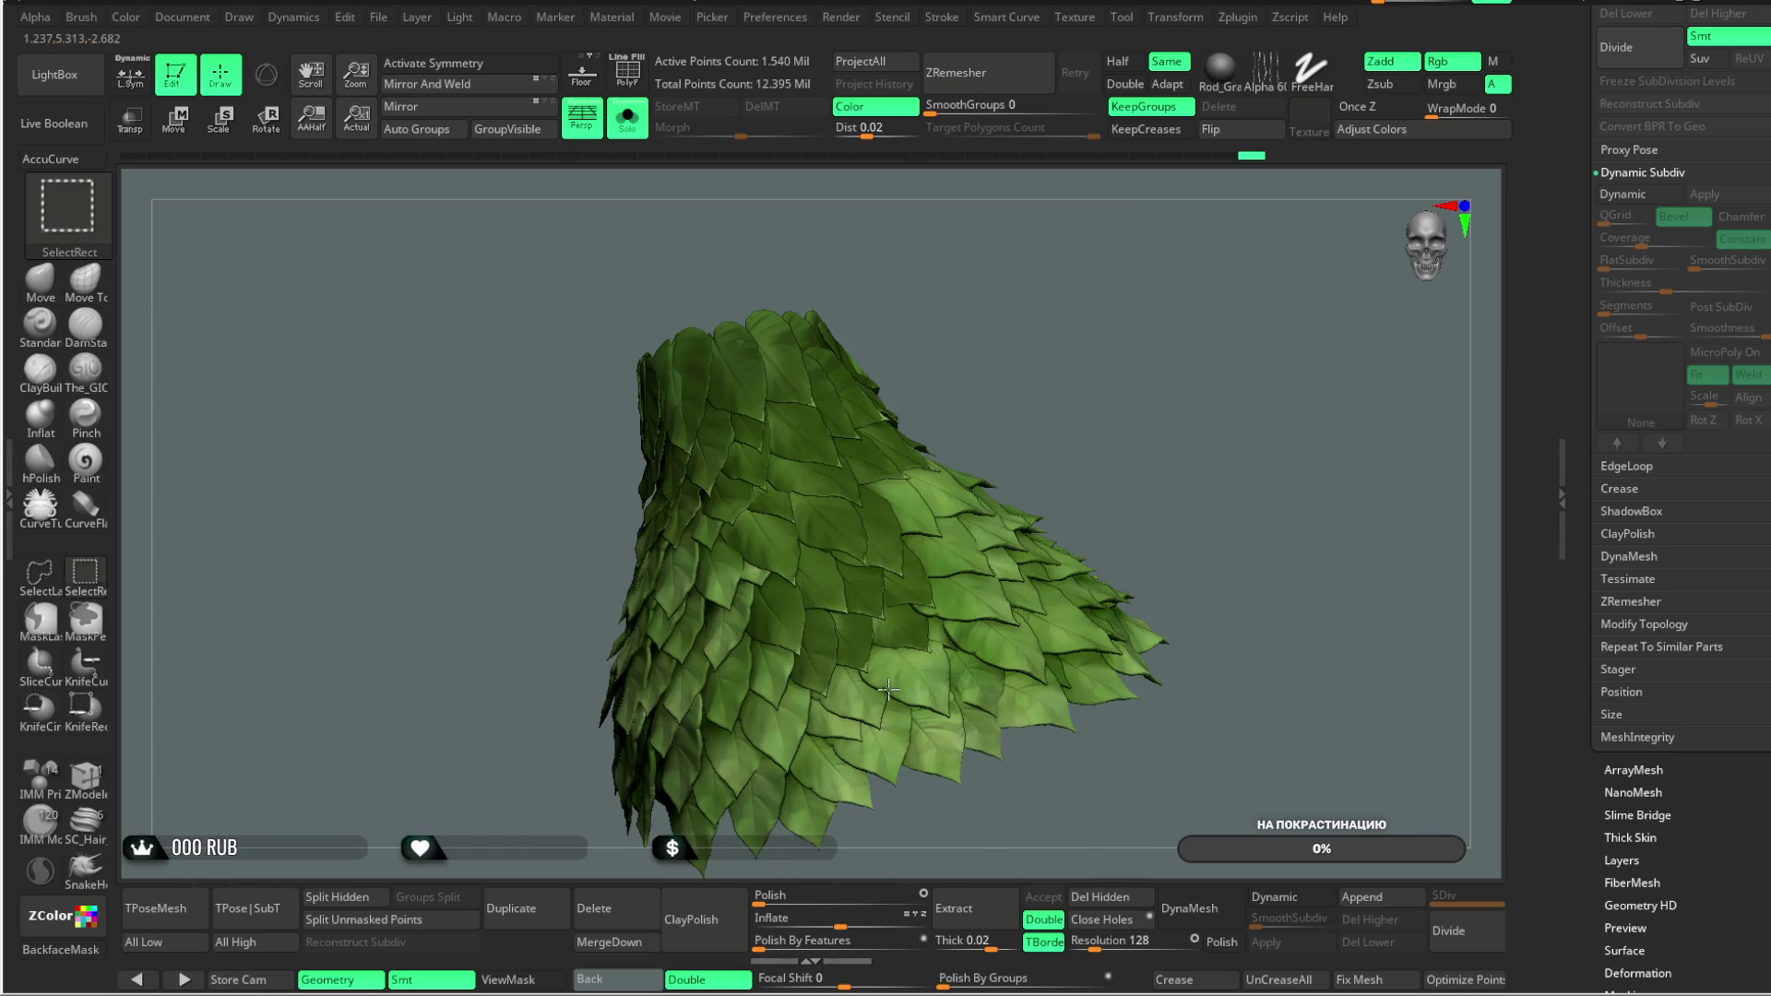
left_click(905, 680, "ctrl+alt+shift")
left_click(830, 719, "ctrl+alt+shift")
left_click(871, 753, "ctrl+alt+shift")
left_click(960, 713, "ctrl+alt+shift")
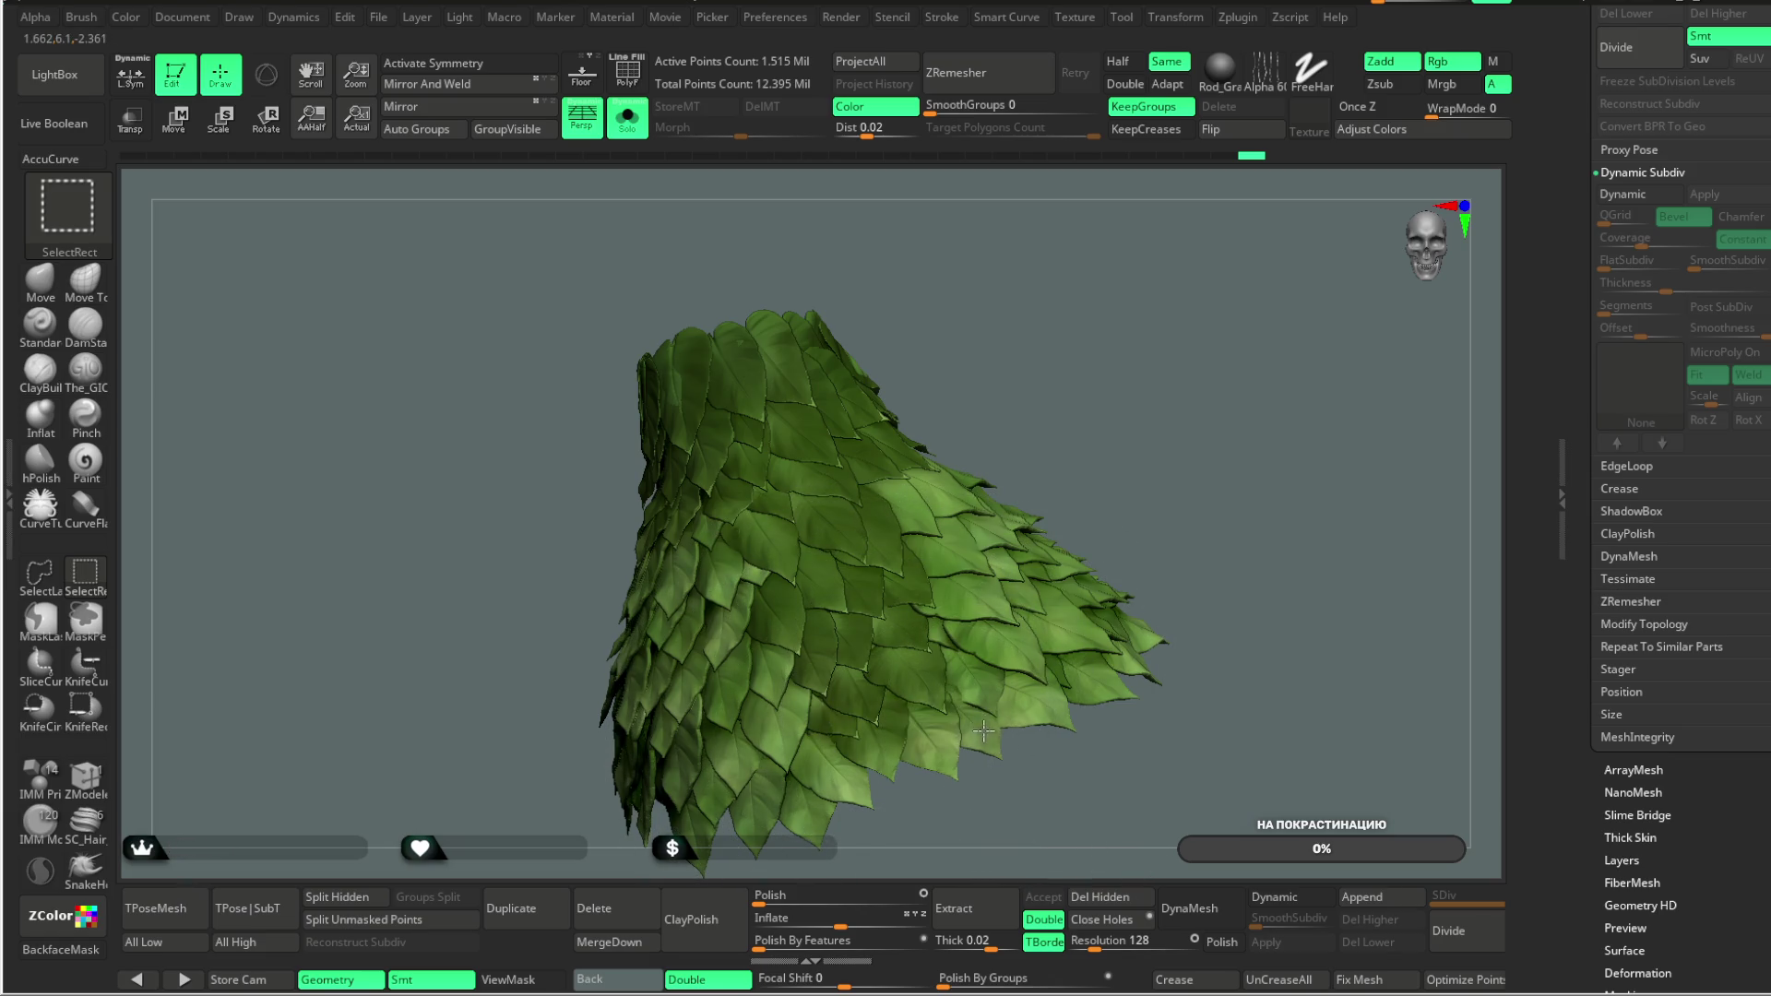
left_click(985, 680, "ctrl+alt+shift")
left_click(1014, 650, "ctrl+alt+shift")
Step: Hide more leaves on the flared bottom edge, then inspect the skirt from other sides
mouse_move(1189, 362)
left_mouse_down()
mouse_move(1057, 423)
mouse_move(1083, 415)
mouse_move(798, 614)
left_mouse_up()
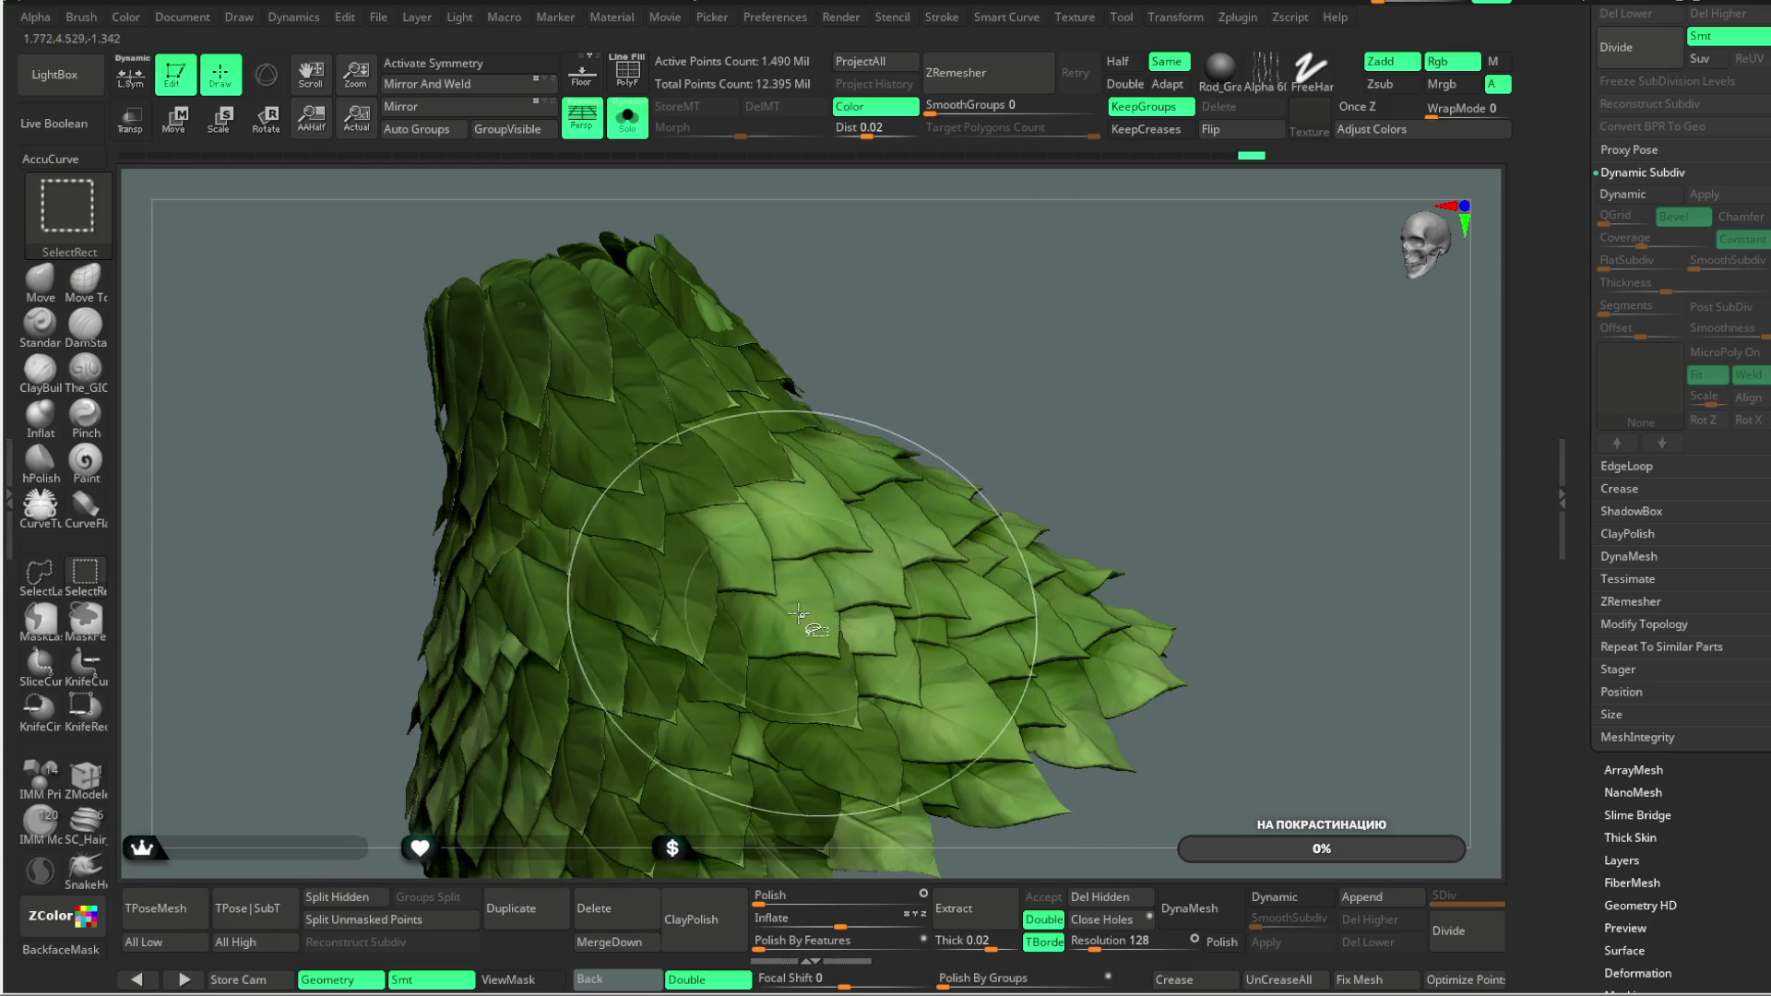
left_click(748, 578, "ctrl+alt+shift")
left_click(719, 526, "ctrl+alt+shift")
left_click(878, 579, "ctrl+alt+shift")
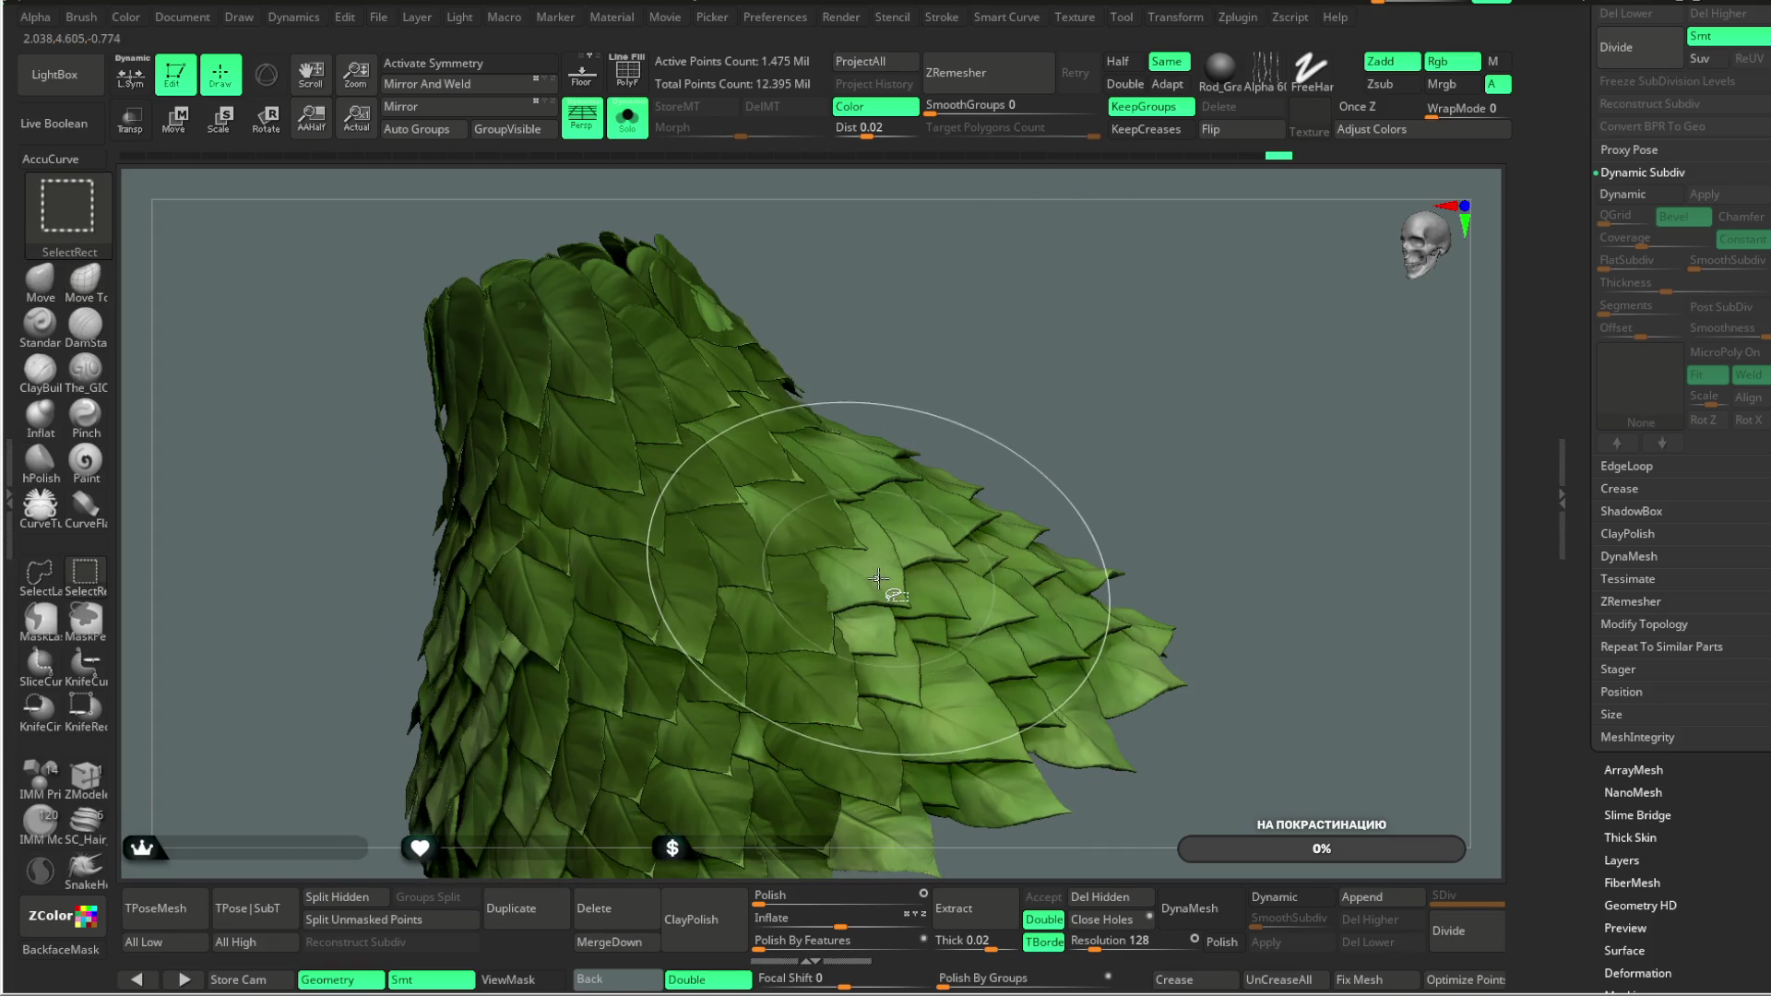
left_click(872, 599, "ctrl+alt+shift")
left_click(898, 693, "ctrl+alt+shift")
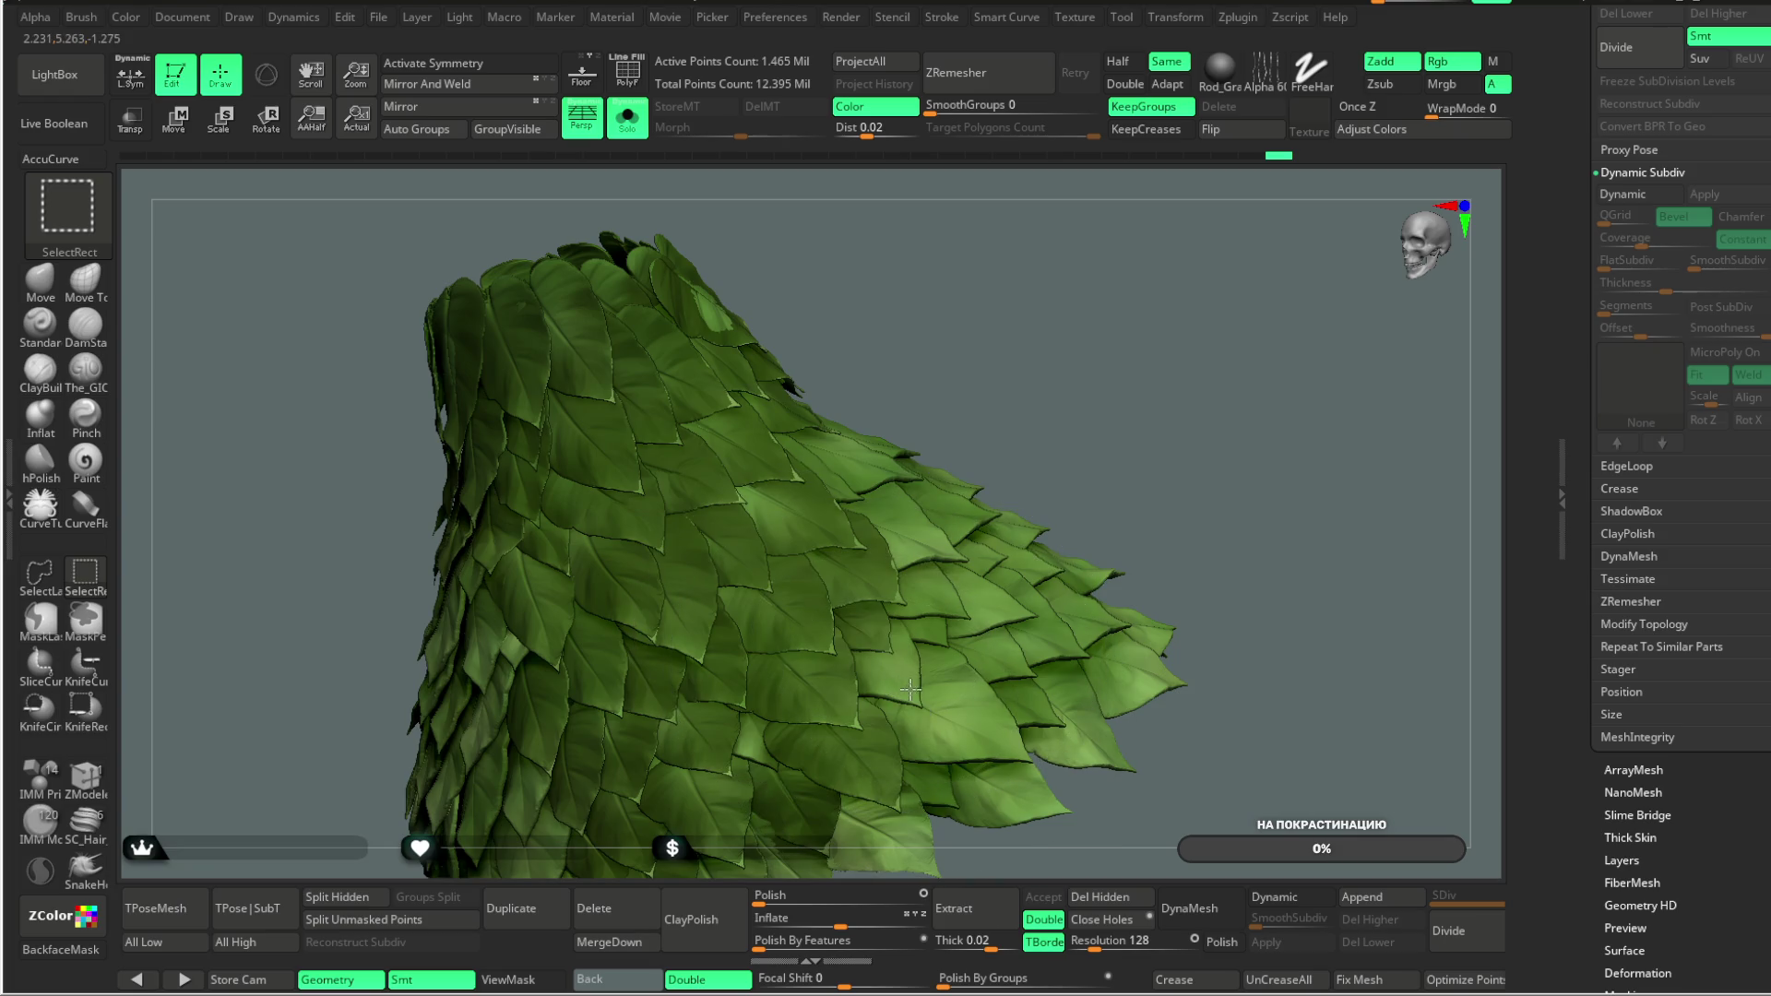
left_click(968, 723, "ctrl+alt+shift")
left_click(987, 795, "ctrl+alt+shift")
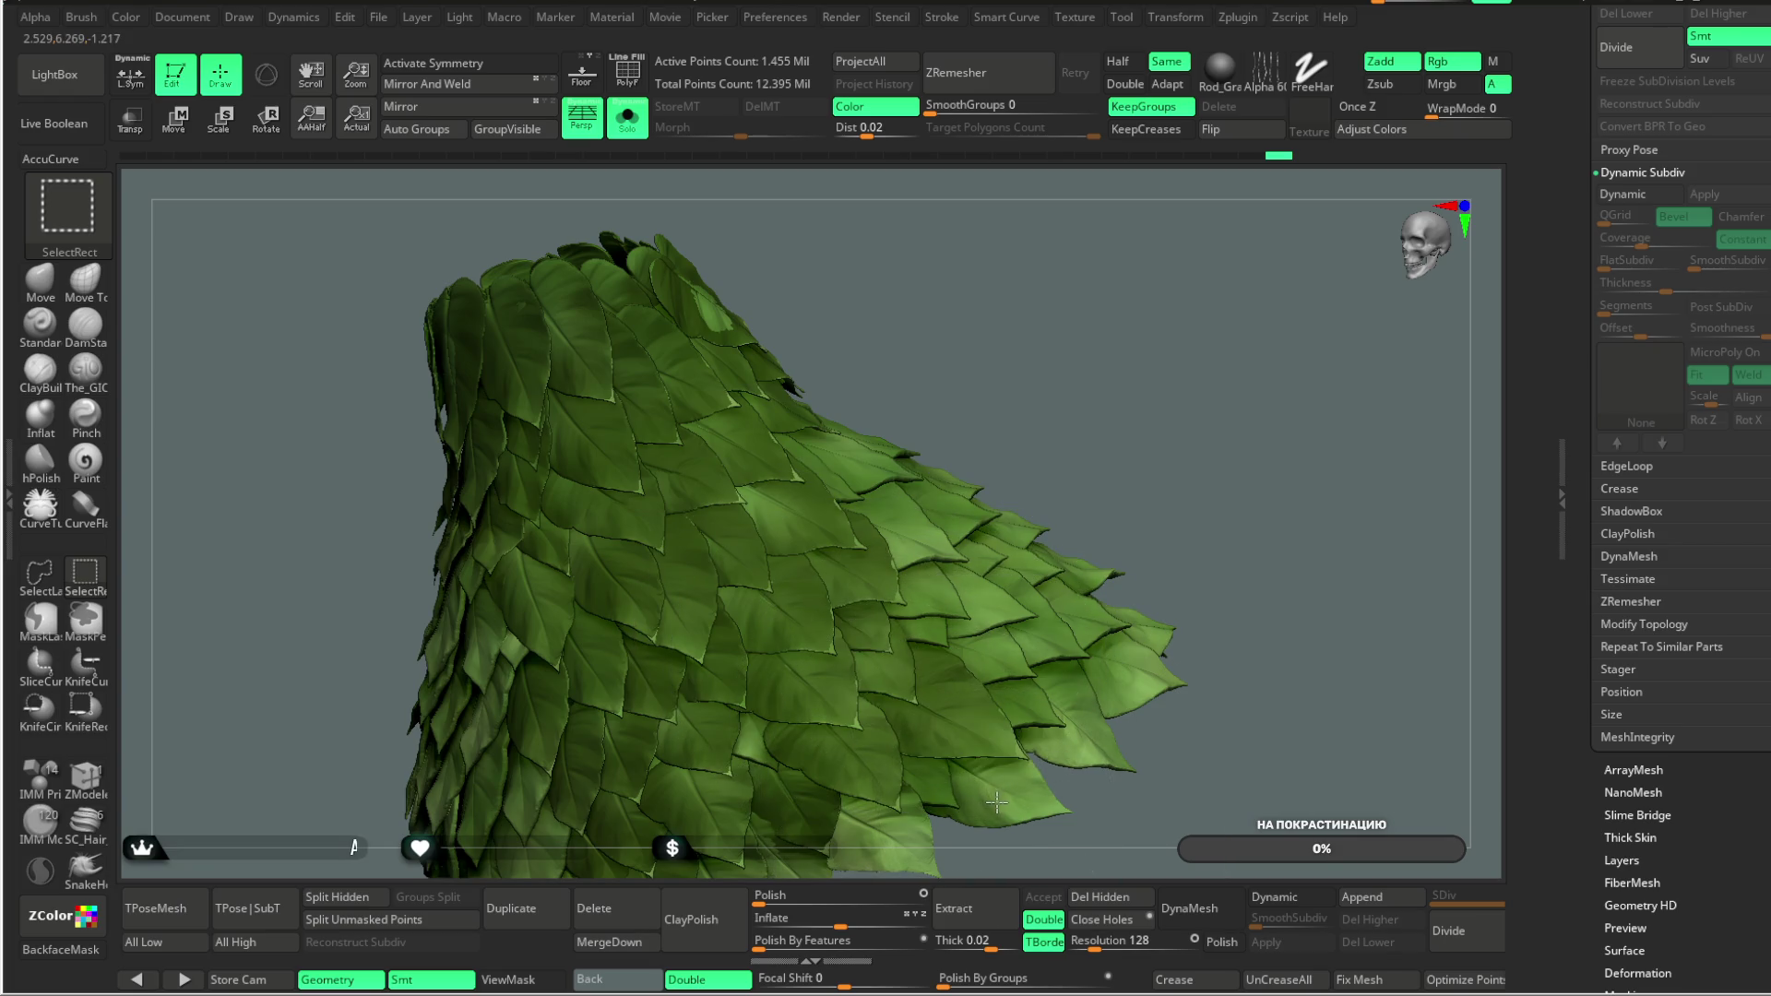
left_click(918, 800, "ctrl+alt+shift")
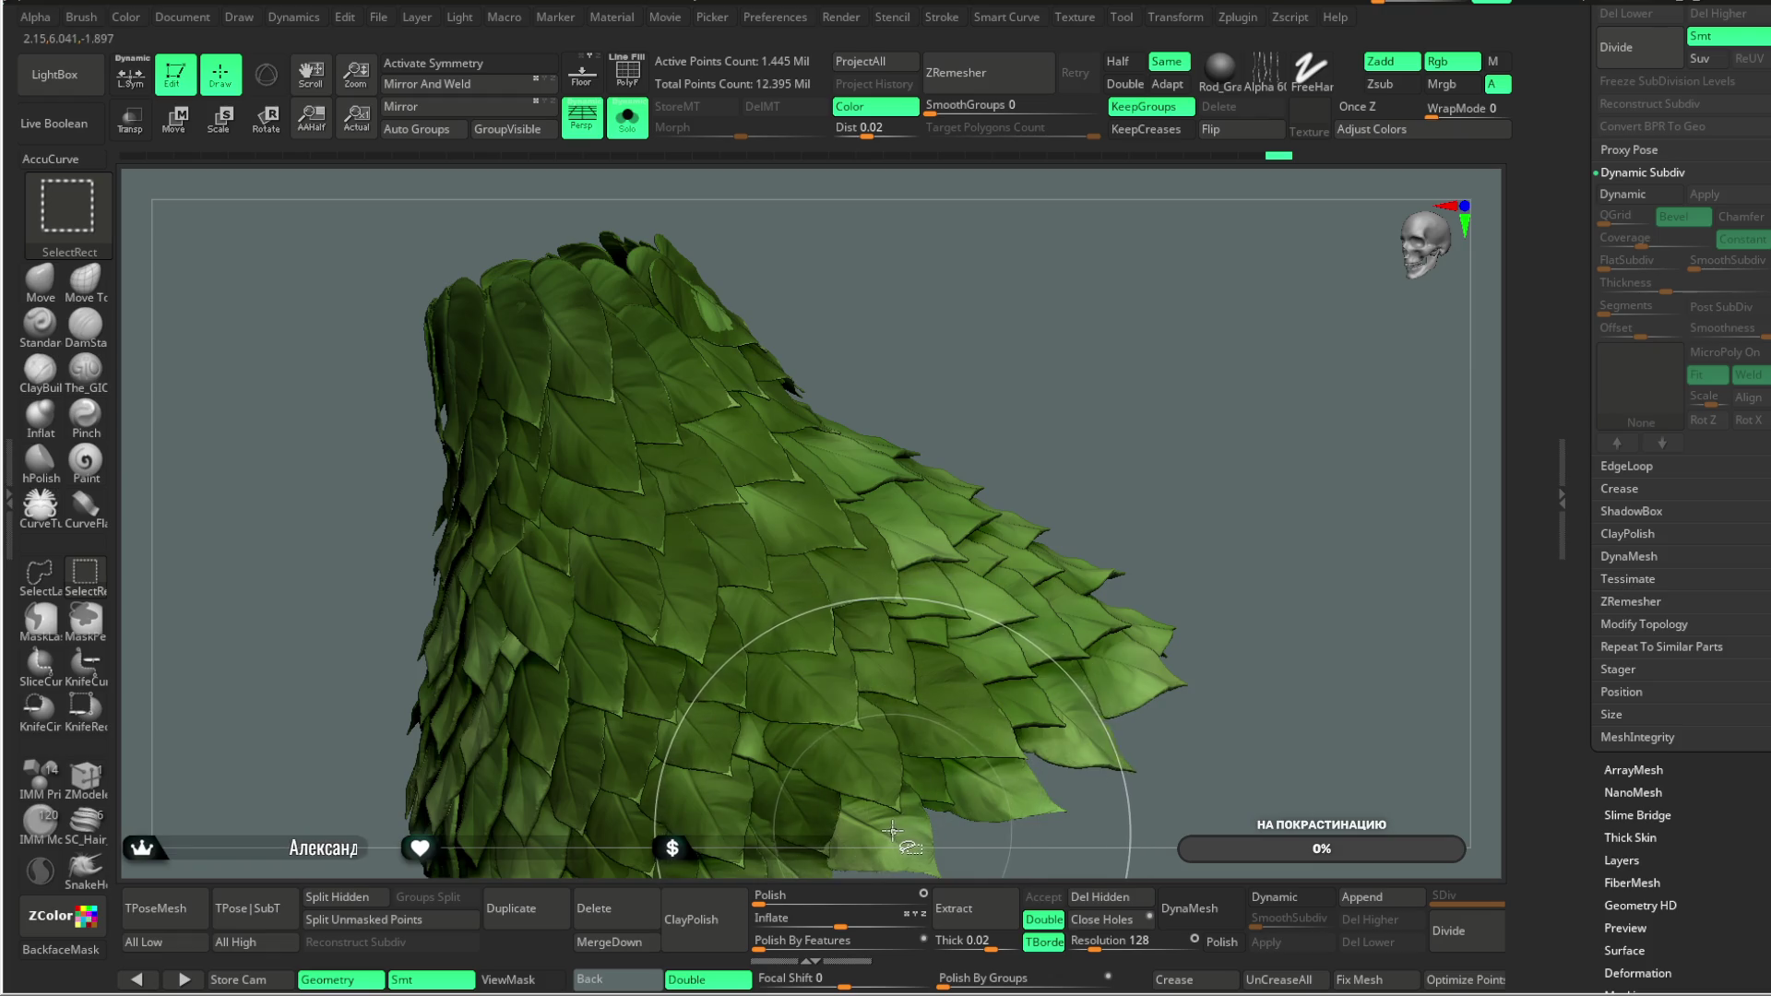
mouse_move(1186, 411)
left_mouse_down()
mouse_move(1185, 304)
mouse_move(1087, 395)
mouse_move(1135, 316)
mouse_move(799, 557)
left_mouse_up()
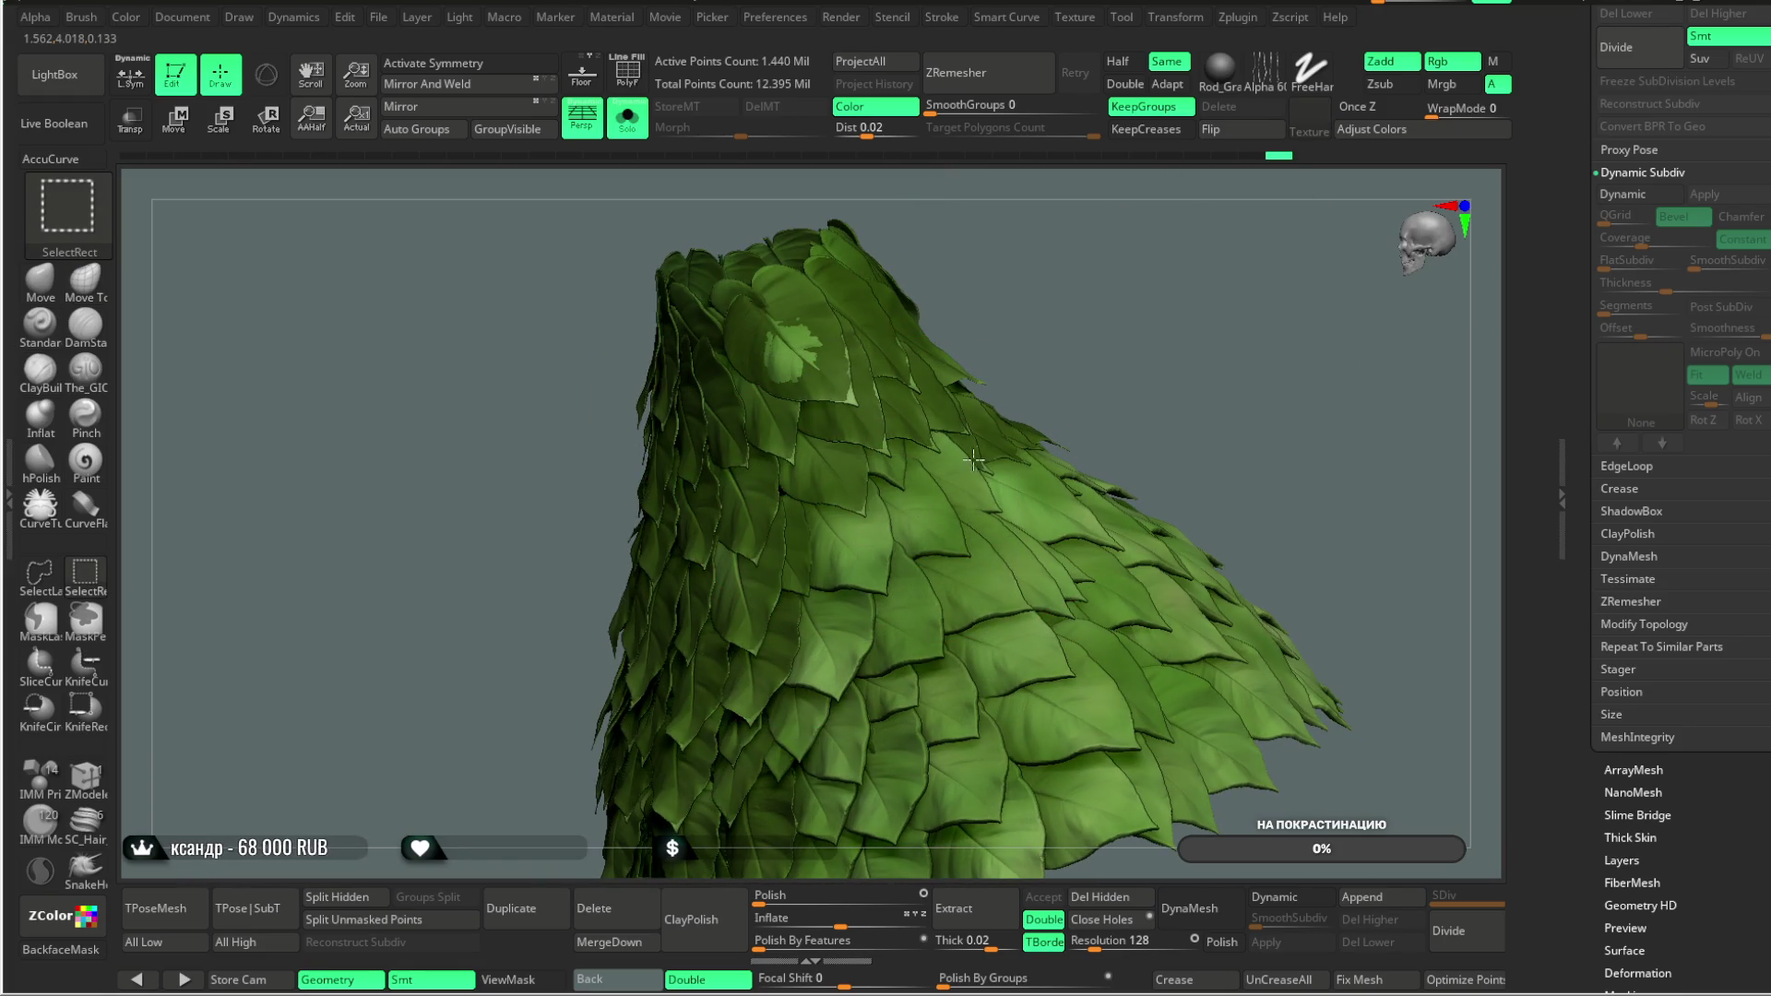
left_click_drag(1134, 317, 910, 528)
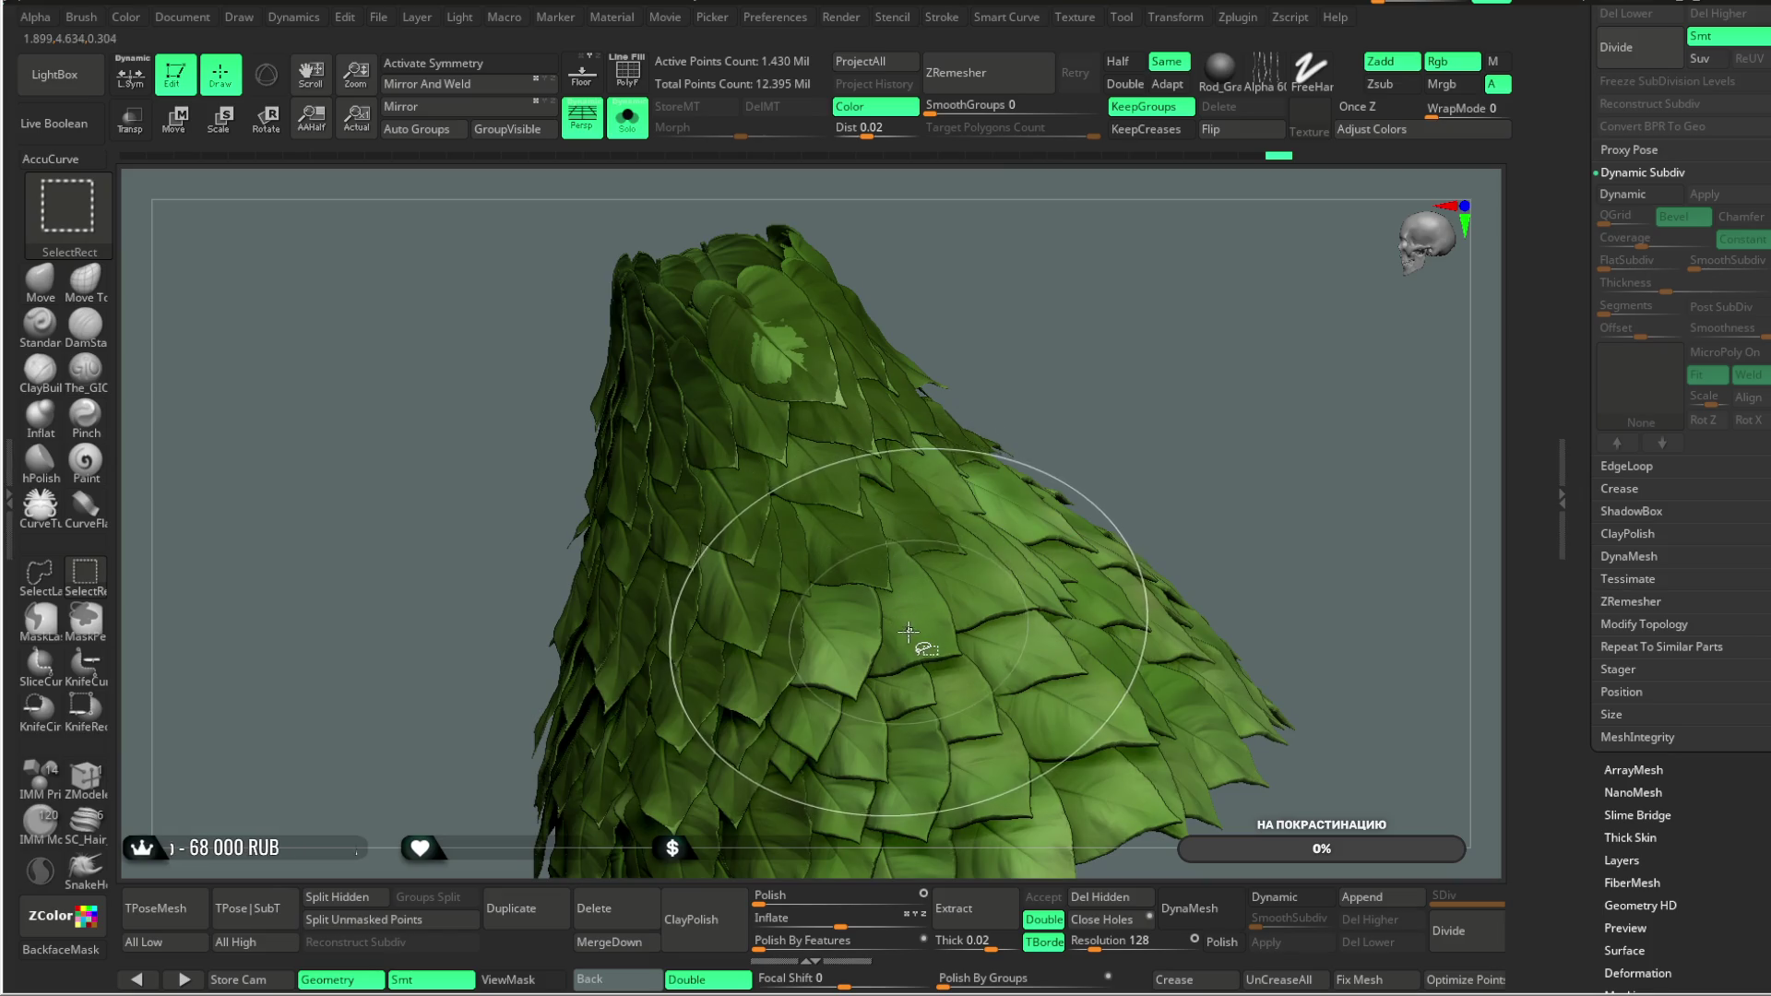
left_click_drag(1178, 423, 770, 595)
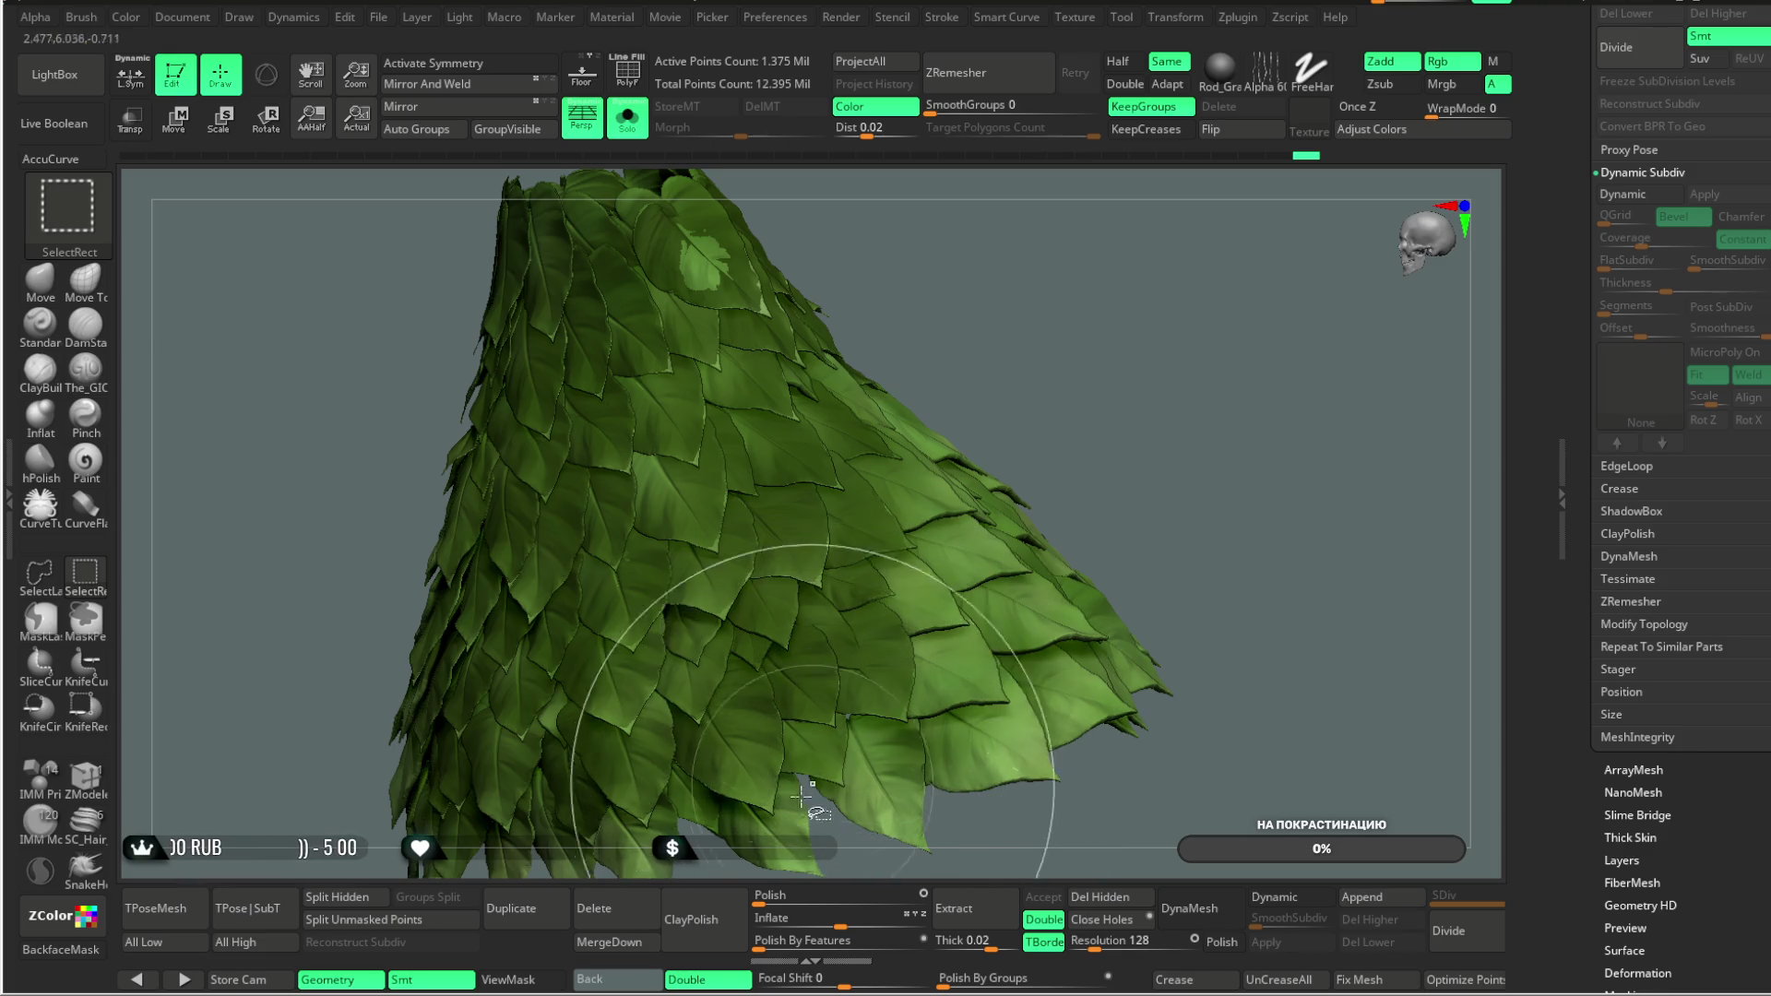
key("ctrl+shift")
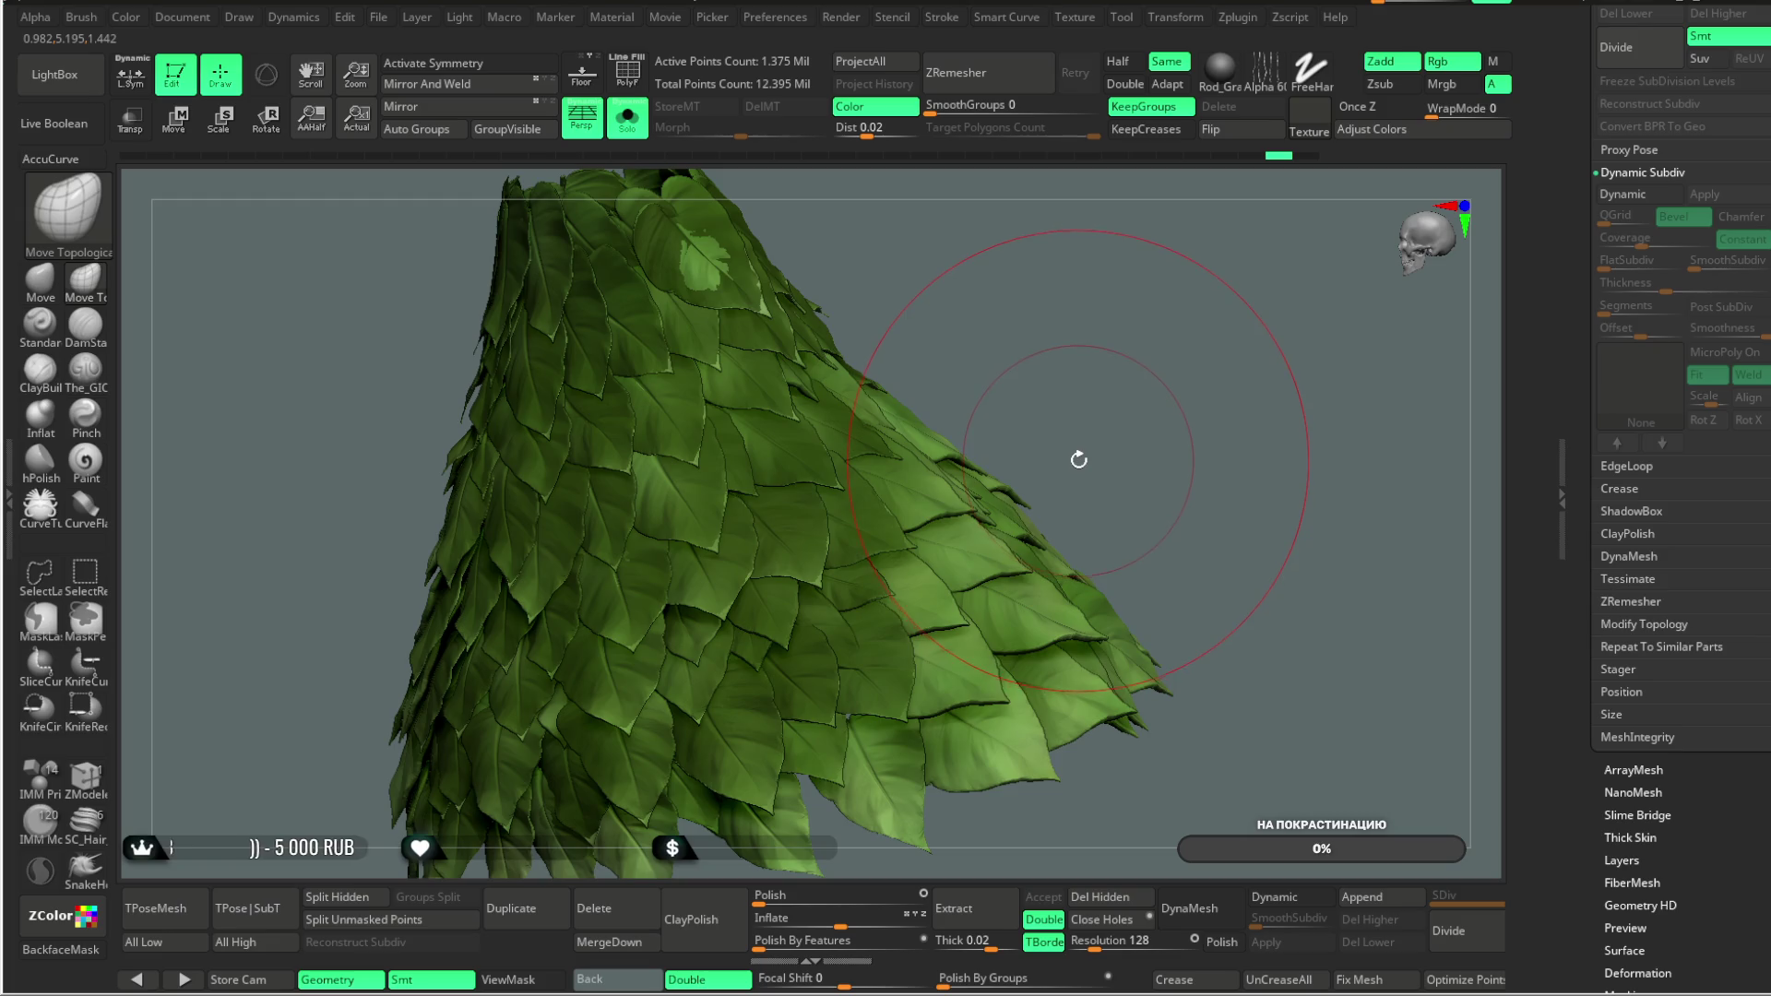
Step: Hide three leaves on the skirt's flared edge
mouse_move(1143, 407)
left_mouse_down()
mouse_move(1126, 399)
mouse_move(1067, 462)
left_mouse_up()
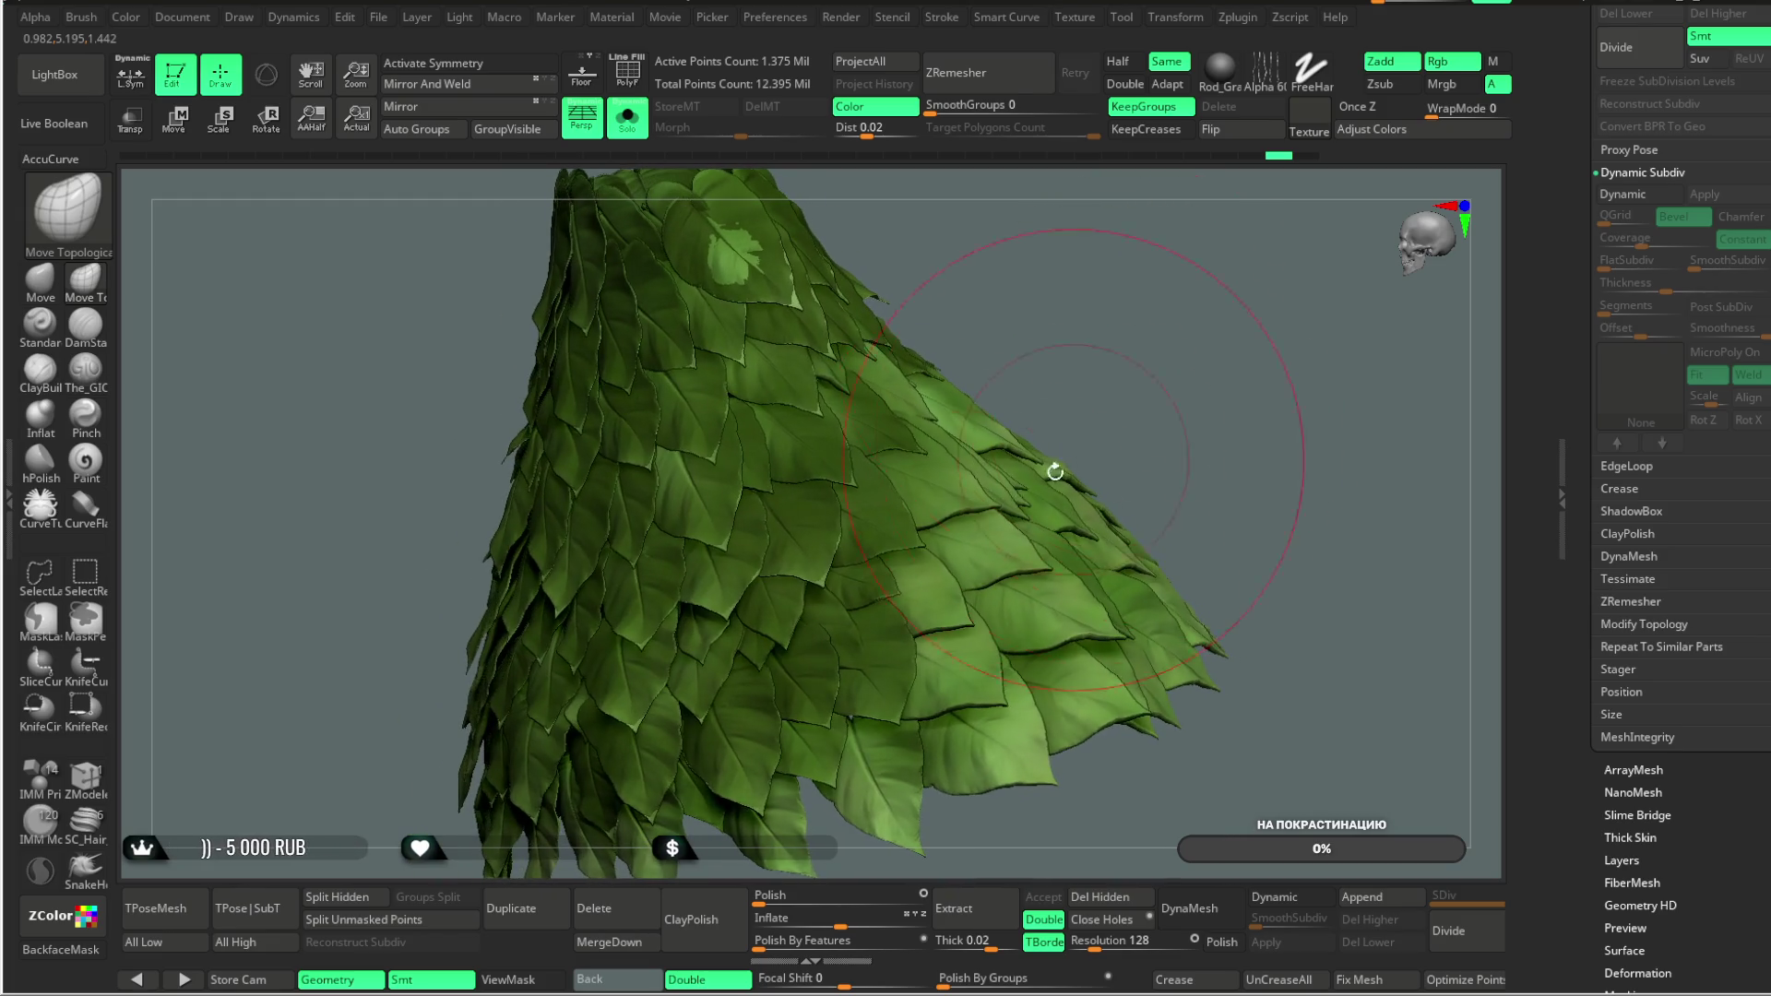
key("ctrl+shift")
left_click(931, 558, "ctrl+alt+shift")
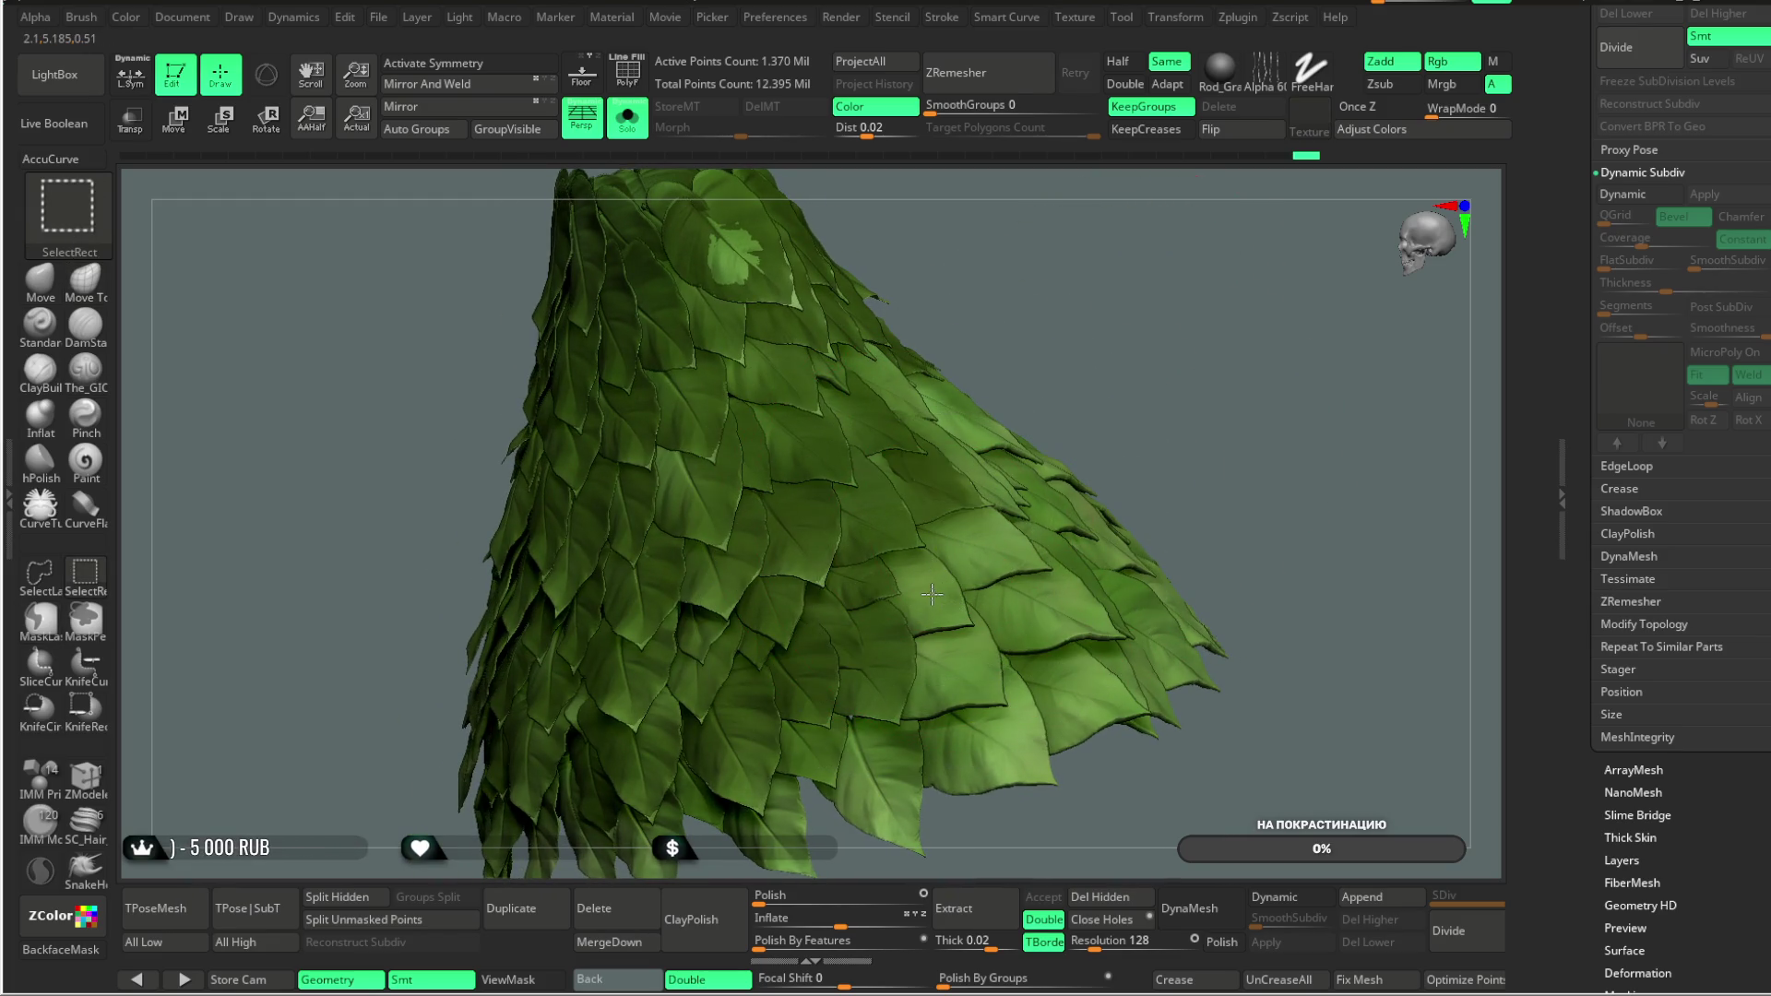
left_click(957, 674, "ctrl+alt+shift")
key("ctrl+shift")
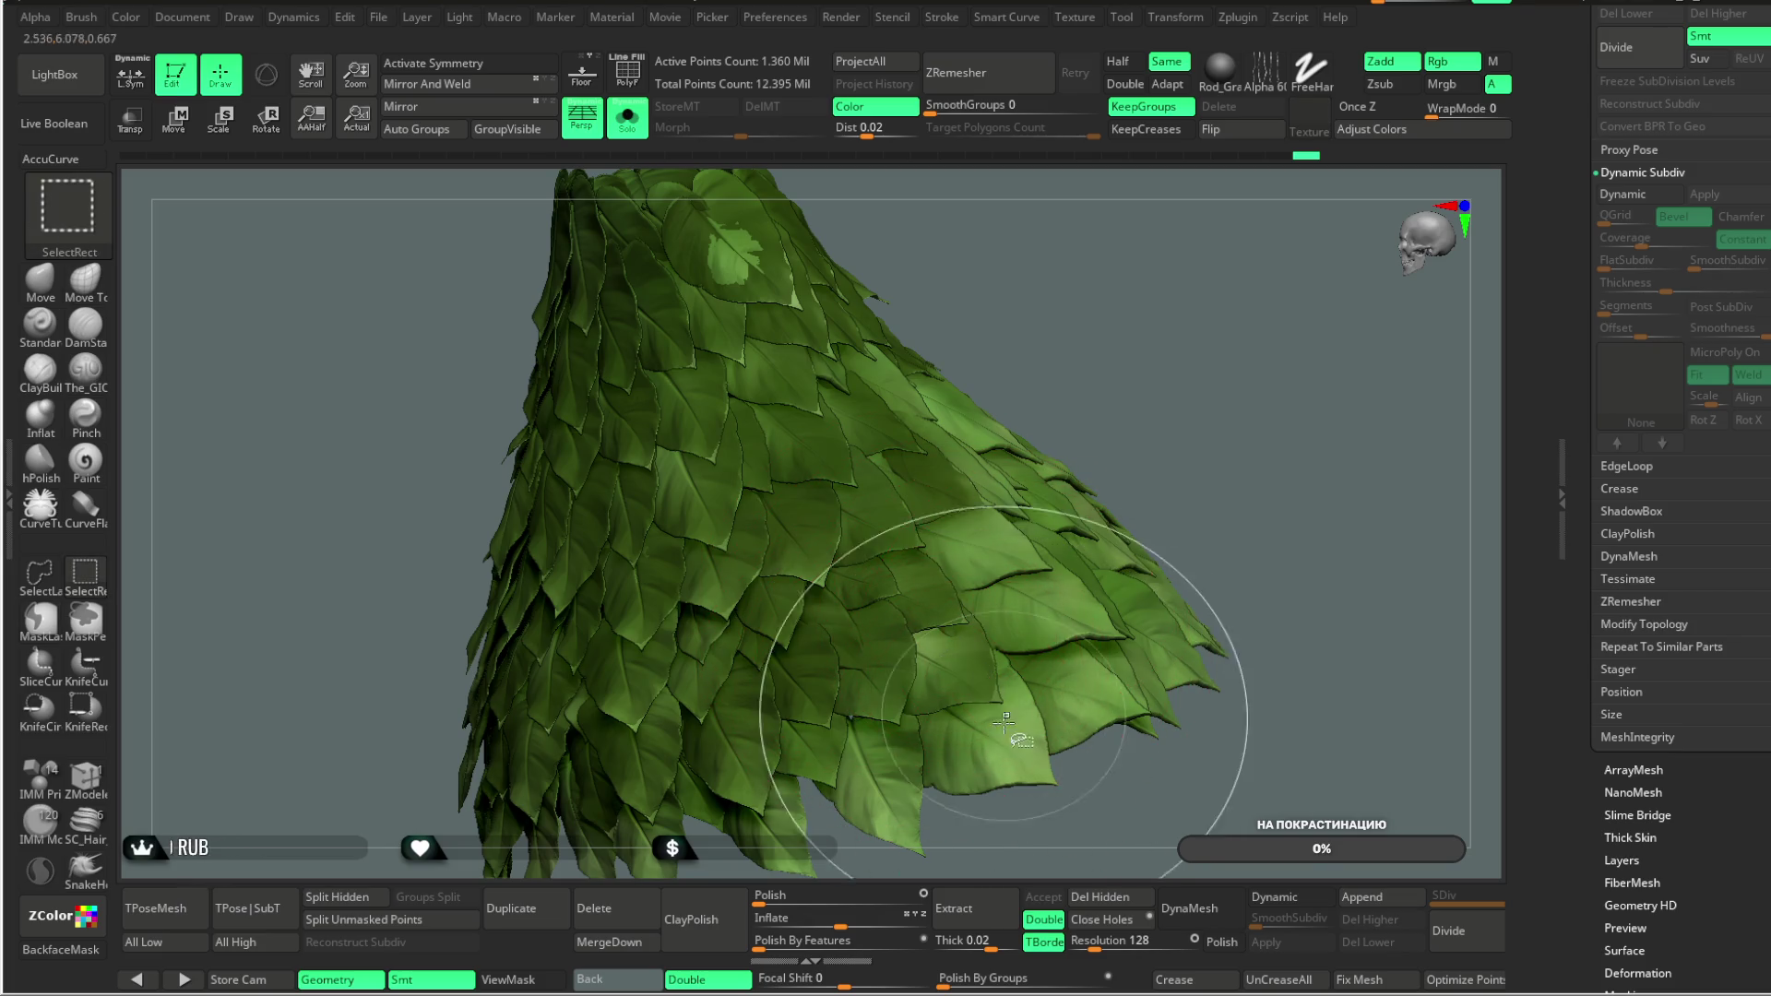
left_click(1002, 745, "ctrl+alt+shift")
Step: Hide a column of leaves running up the skirt from a new angle
mouse_move(1186, 435)
left_mouse_down()
mouse_move(1130, 386)
mouse_move(830, 664)
left_mouse_up()
key("ctrl+shift")
left_click(911, 638, "ctrl+alt+shift")
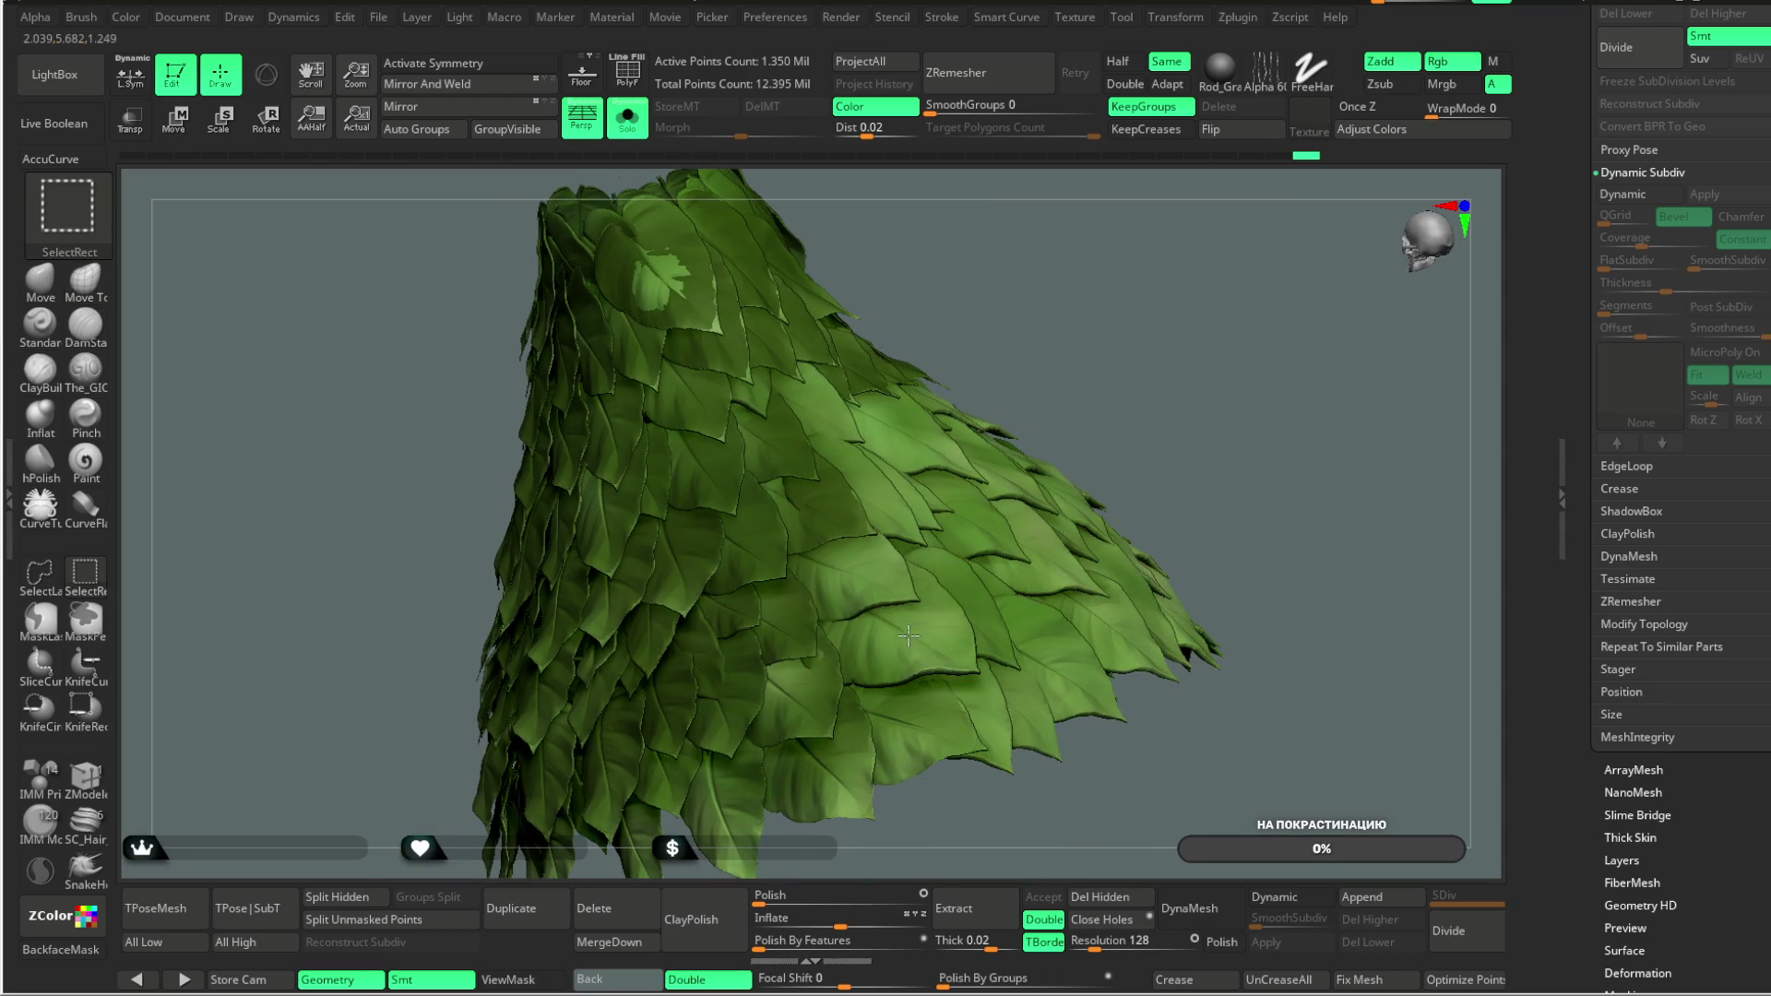
left_click(867, 587, "ctrl+alt+shift")
left_click(876, 530, "ctrl+alt+shift")
left_click(853, 475, "ctrl+alt+shift")
left_click(816, 424, "ctrl+alt+shift")
left_click(761, 392, "ctrl+alt+shift")
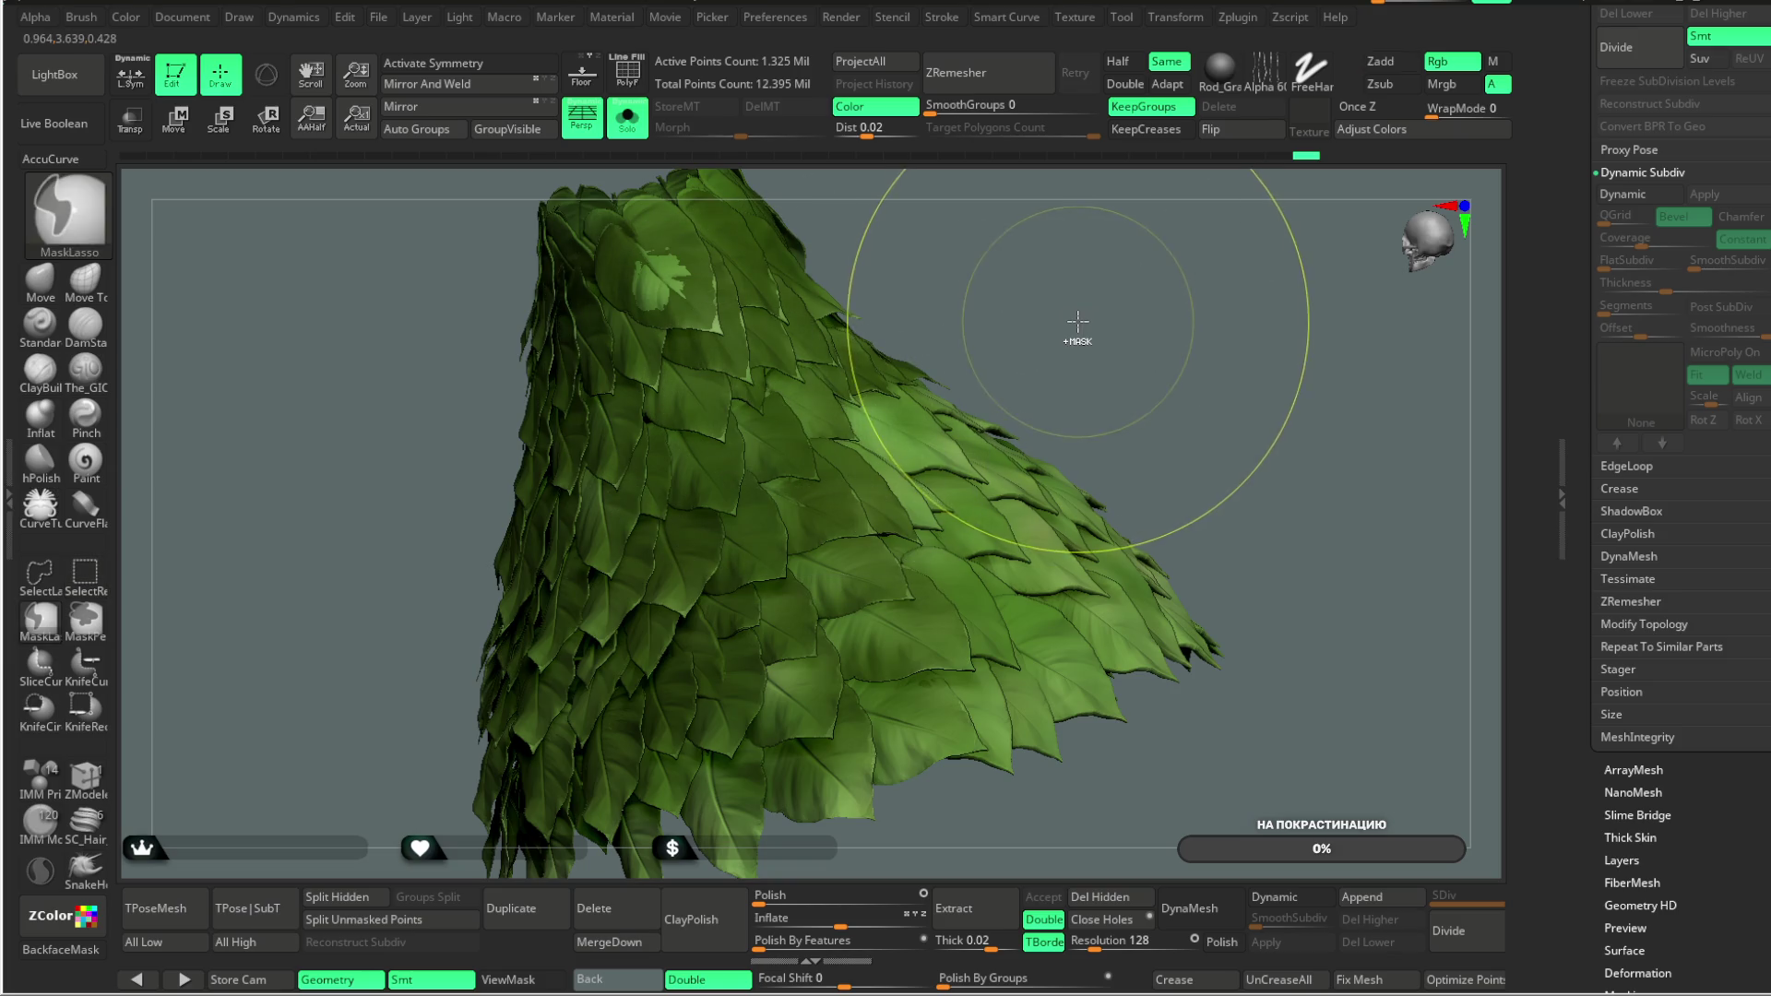
Step: Hide leaves up and down another side of the skirt toward the lower tip
left_click_drag(1118, 301, 736, 551)
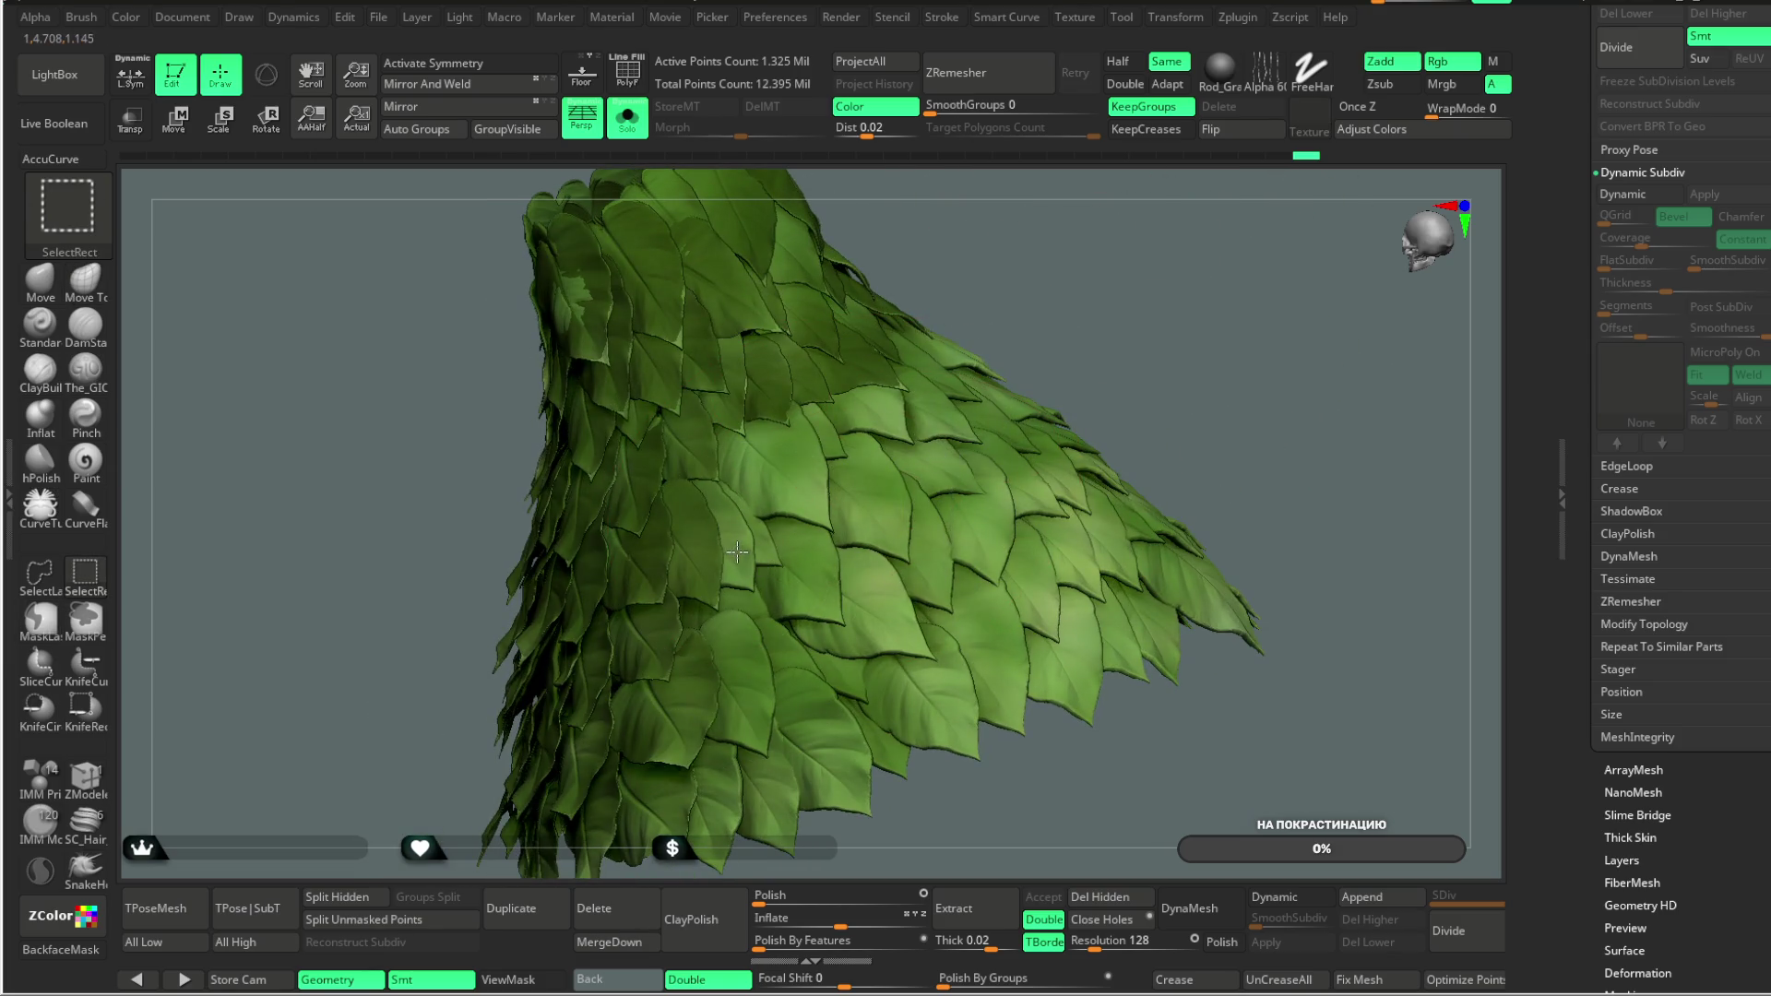
left_click(747, 542, "ctrl+alt+shift")
left_click(784, 475, "ctrl+alt+shift")
left_click(830, 441, "ctrl+alt+shift")
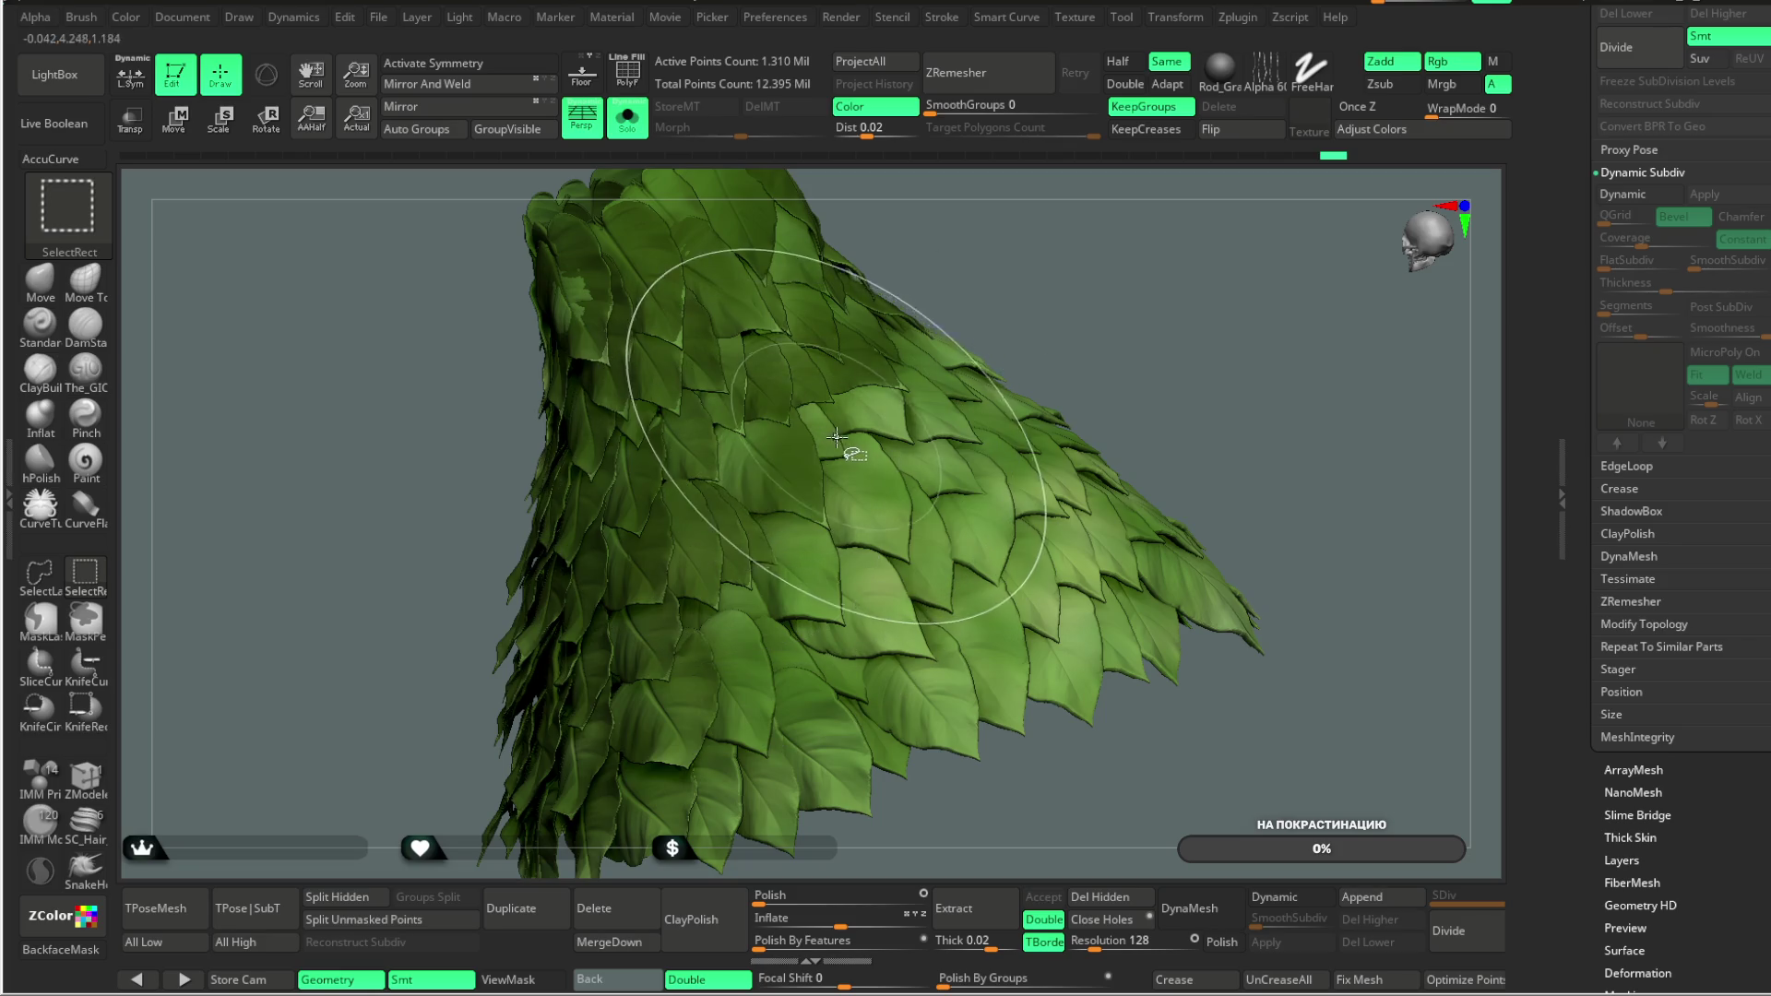
left_click(801, 567, "ctrl+alt+shift")
left_click(745, 604, "ctrl+alt+shift")
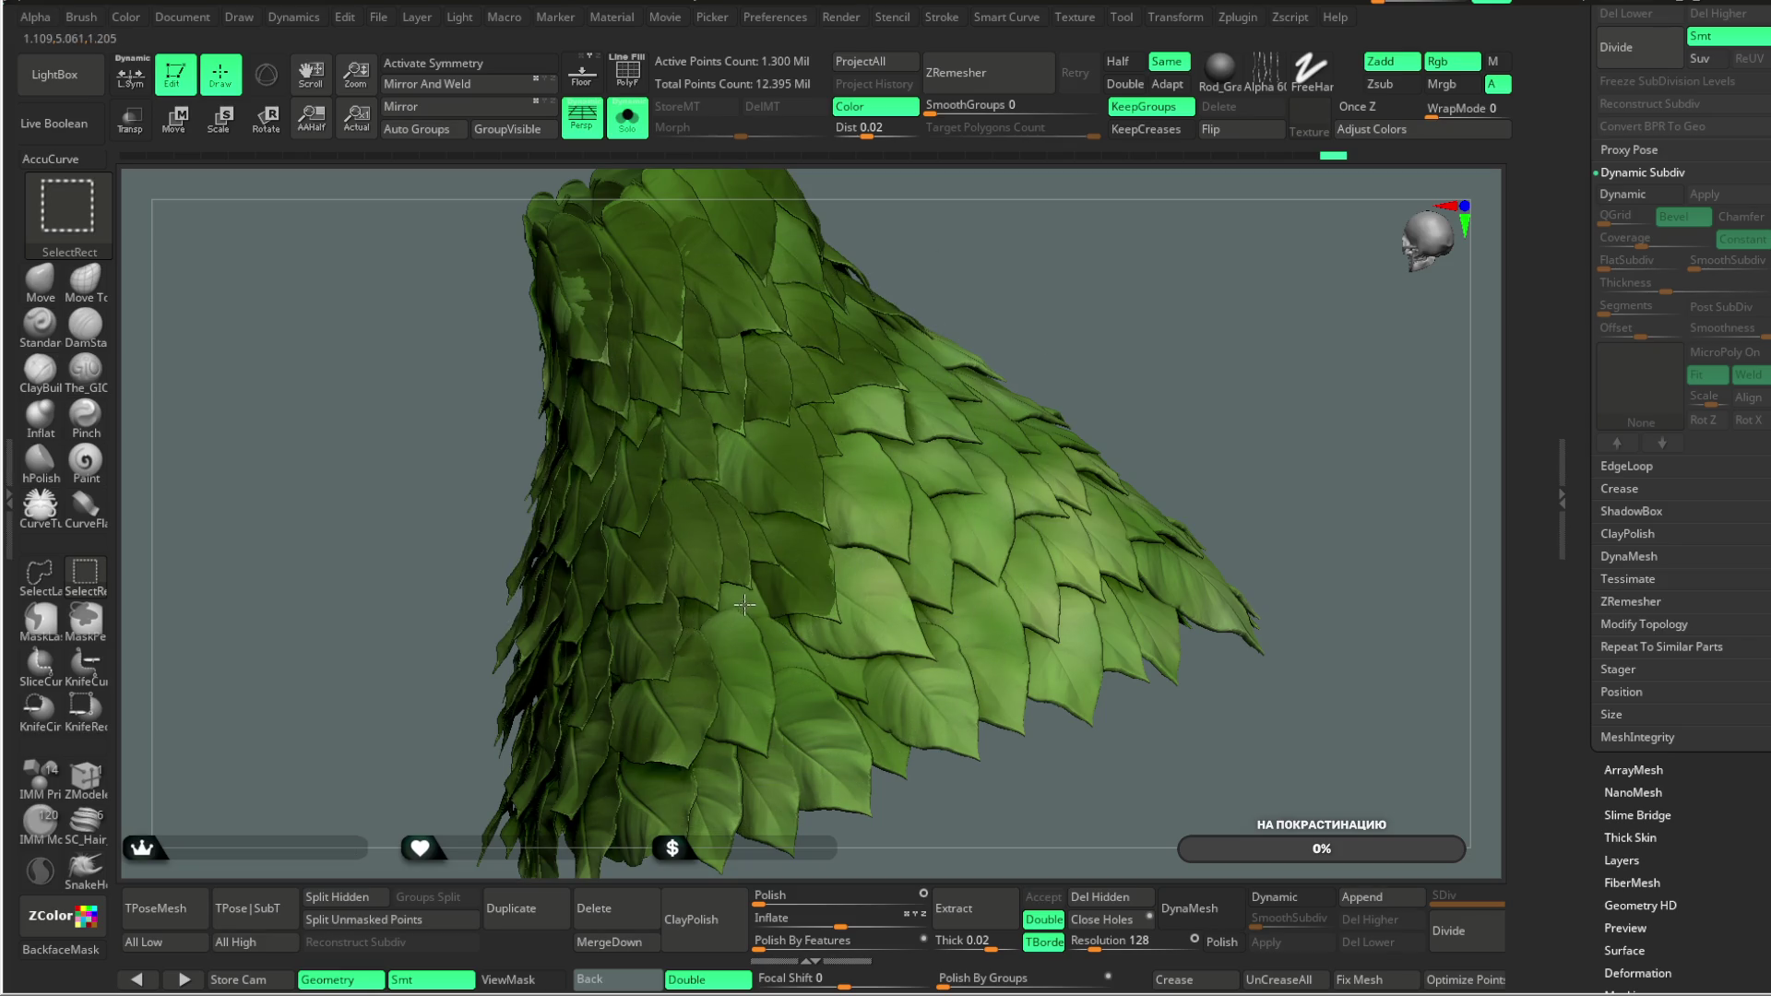
left_click(734, 662, "ctrl+alt+shift")
left_click(779, 658, "ctrl+alt+shift")
left_click(808, 716, "ctrl+alt+shift")
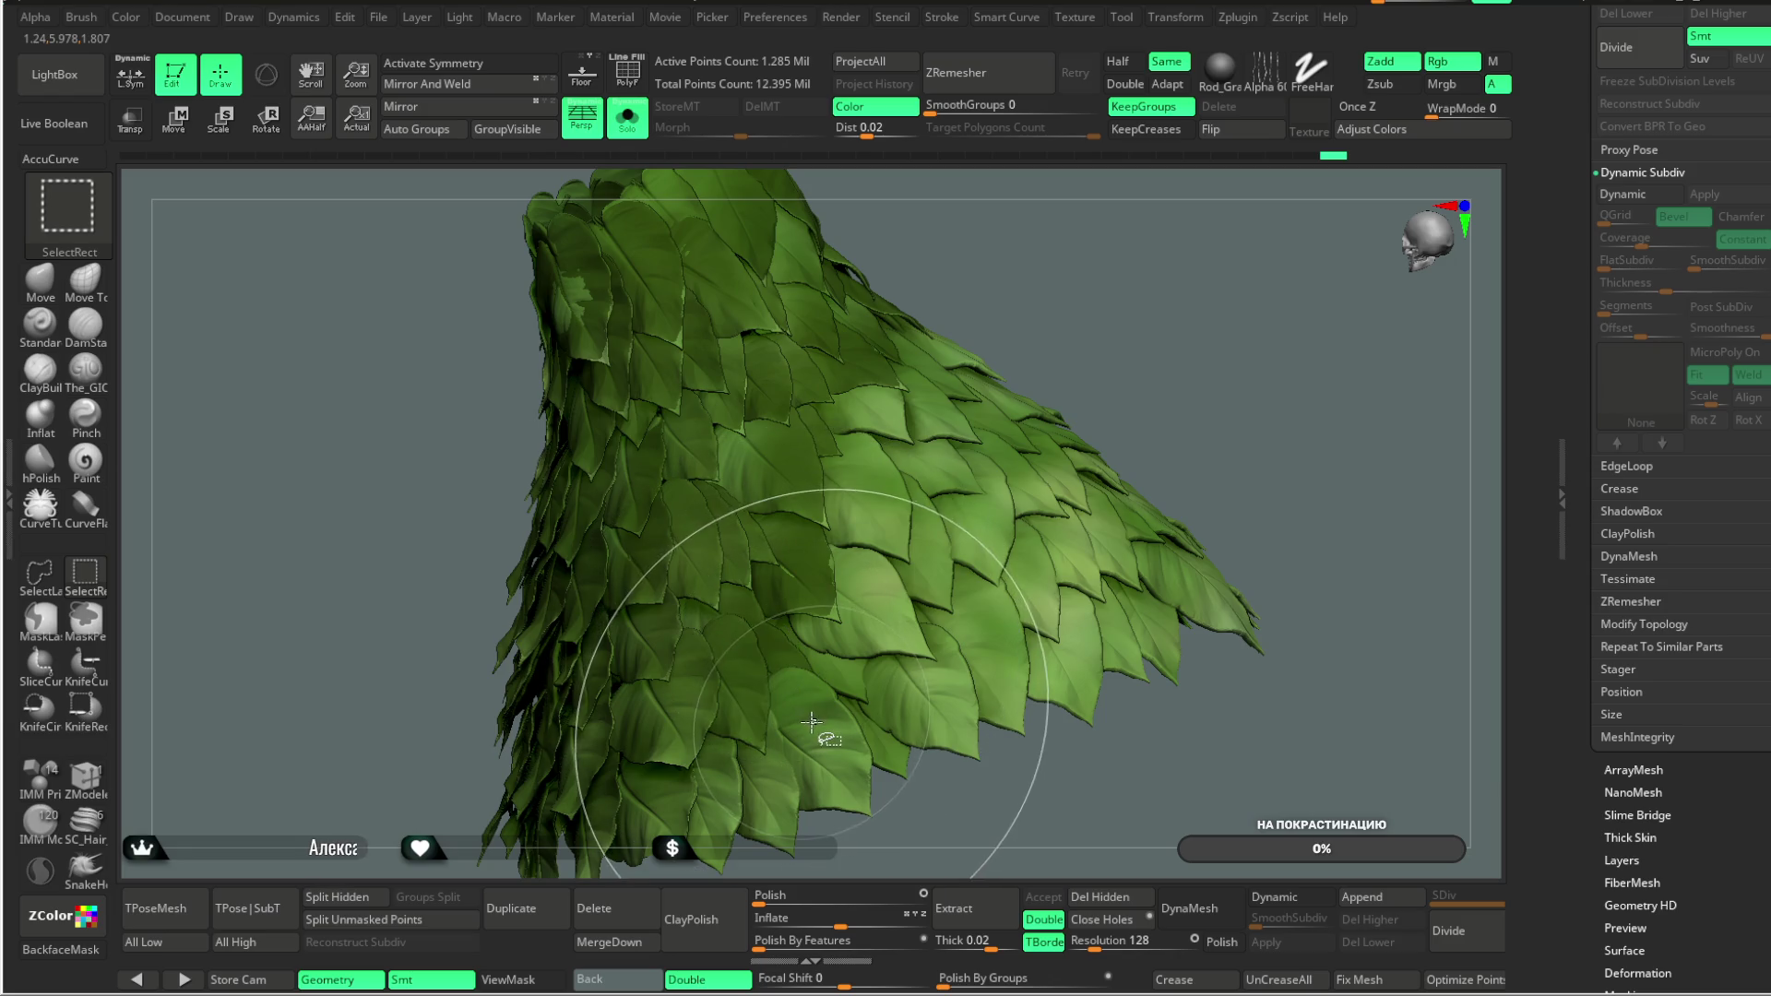
left_click(778, 795, "ctrl+alt+shift")
left_click(770, 784, "ctrl+alt+shift")
mouse_move(1186, 348)
left_mouse_down()
mouse_move(1096, 391)
mouse_move(1071, 308)
mouse_move(1067, 394)
left_mouse_up()
Step: Invert visibility to review the hidden leaves, restore it, and hide three more
mouse_move(1020, 490)
left_mouse_down()
mouse_move(1060, 389)
mouse_move(1127, 376)
mouse_move(1043, 404)
left_mouse_up()
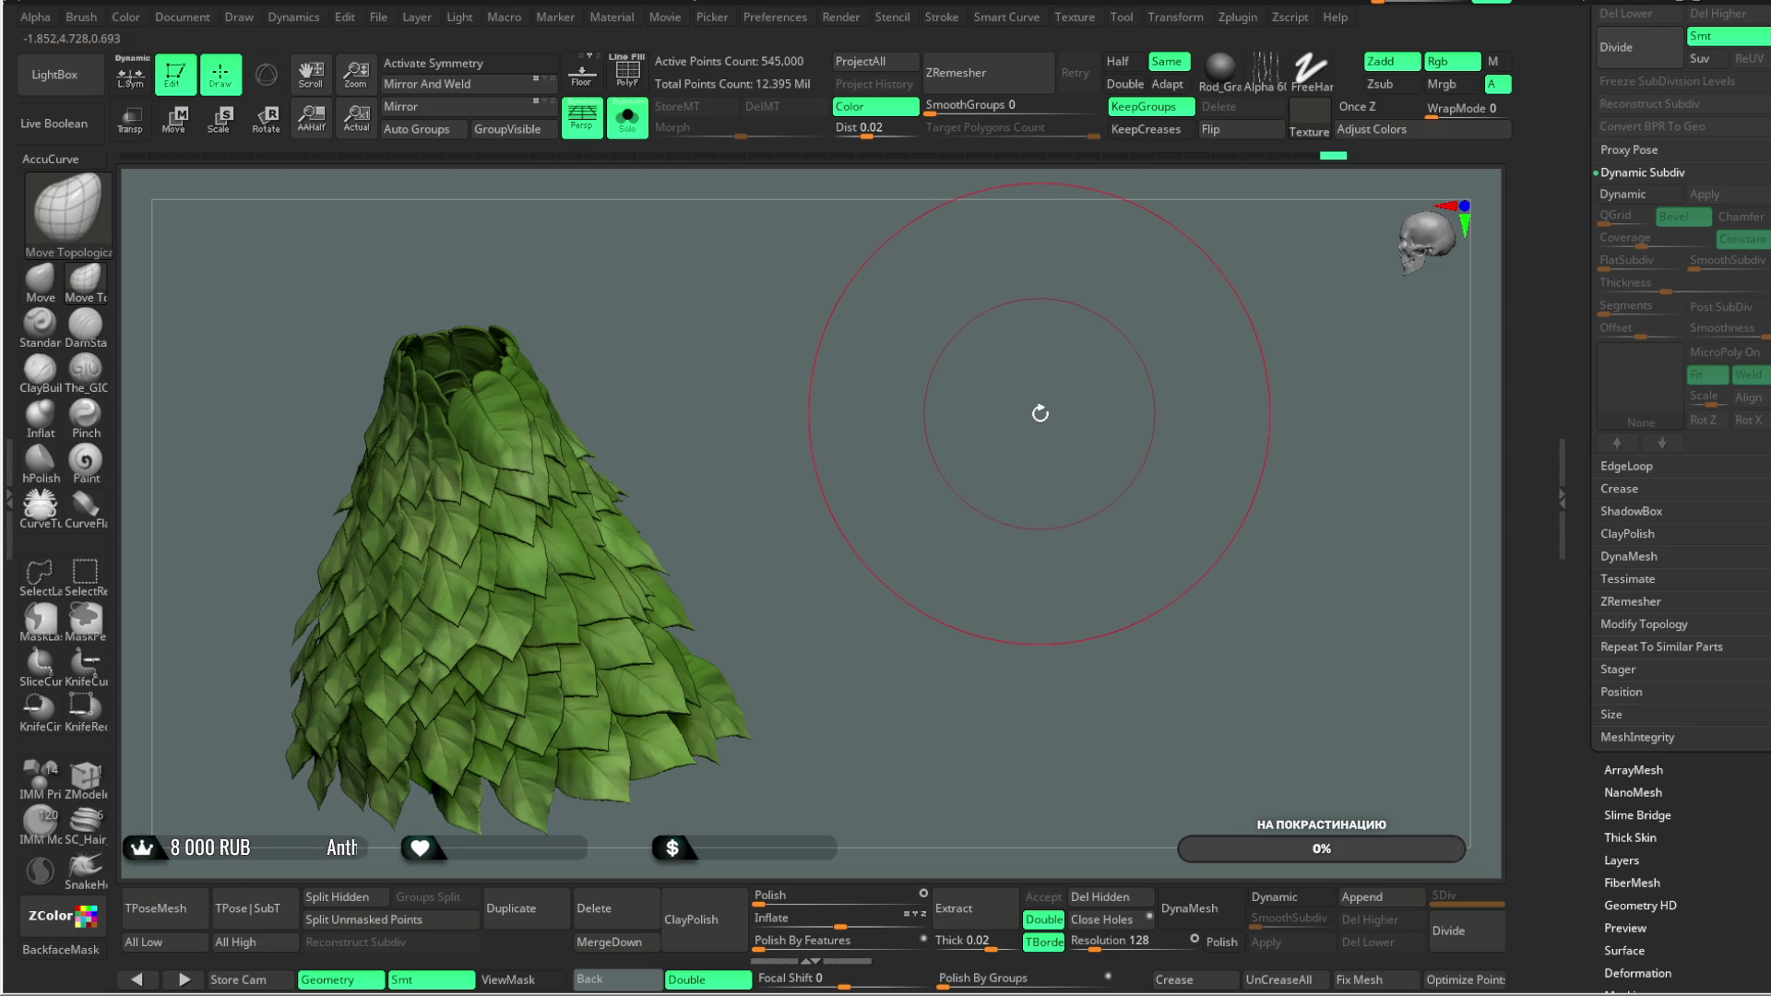
mouse_move(1037, 415)
left_mouse_down()
mouse_move(972, 412)
mouse_move(977, 509)
mouse_move(1020, 411)
mouse_move(972, 415)
mouse_move(738, 719)
left_mouse_up()
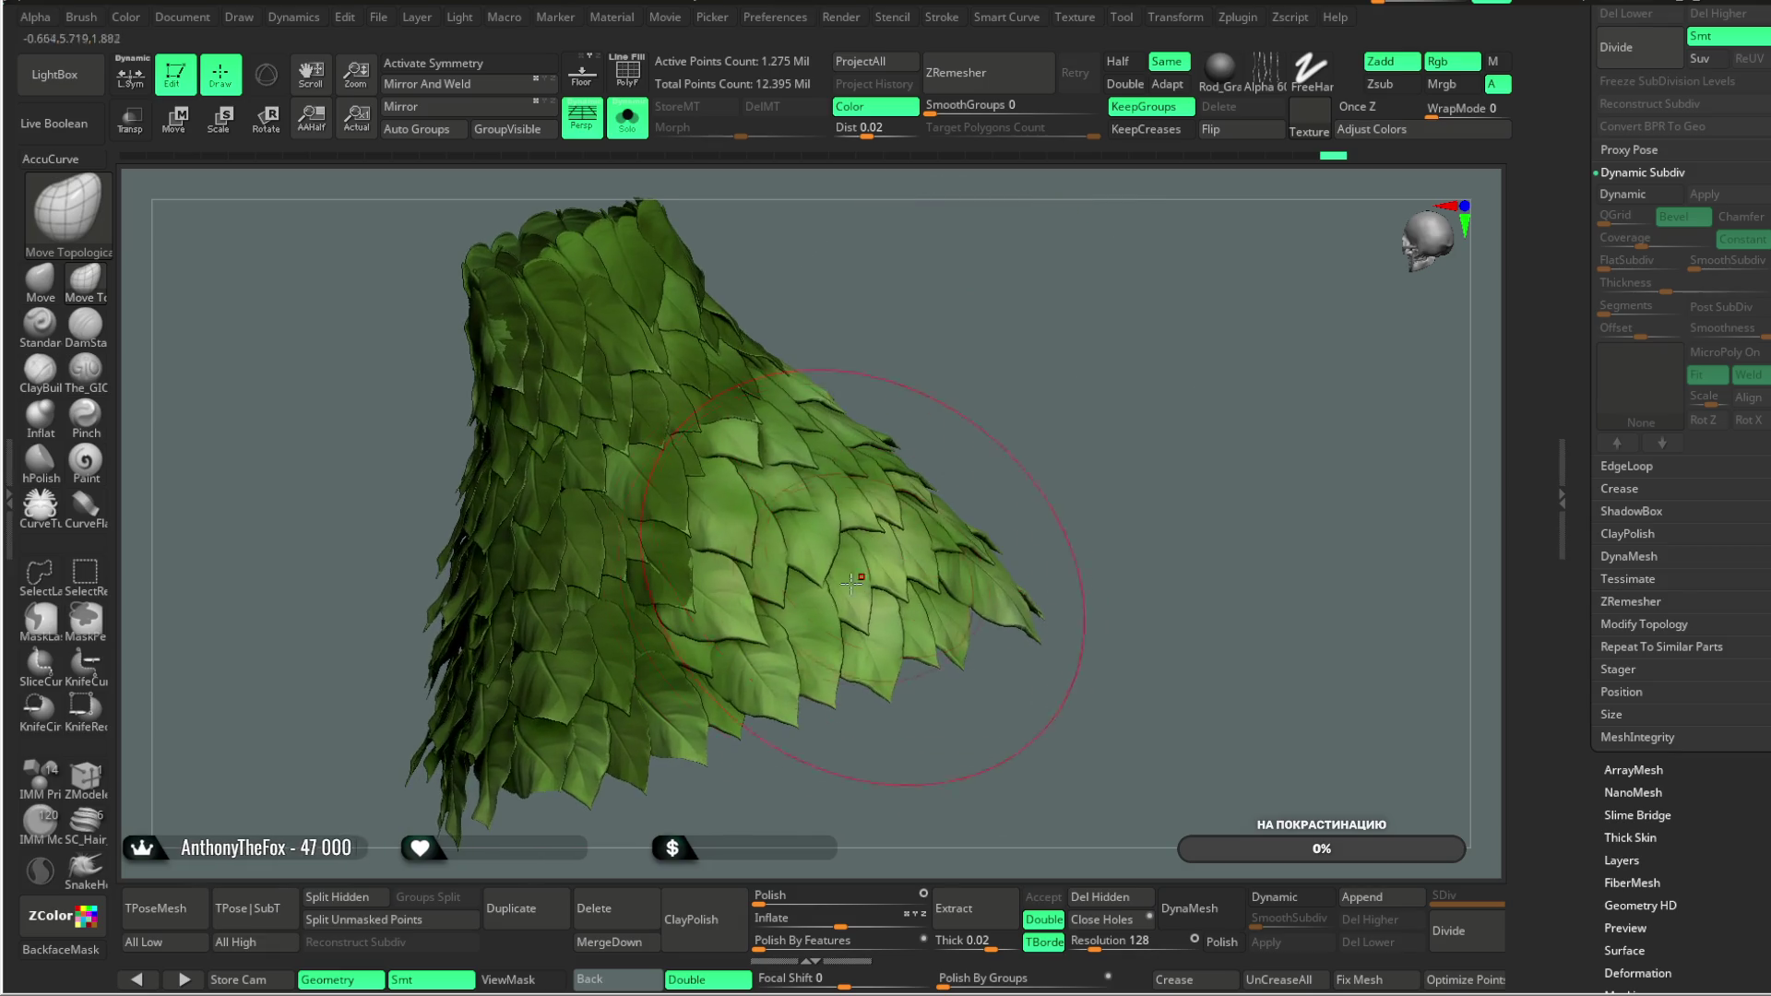
left_click(736, 719, "ctrl+alt+shift")
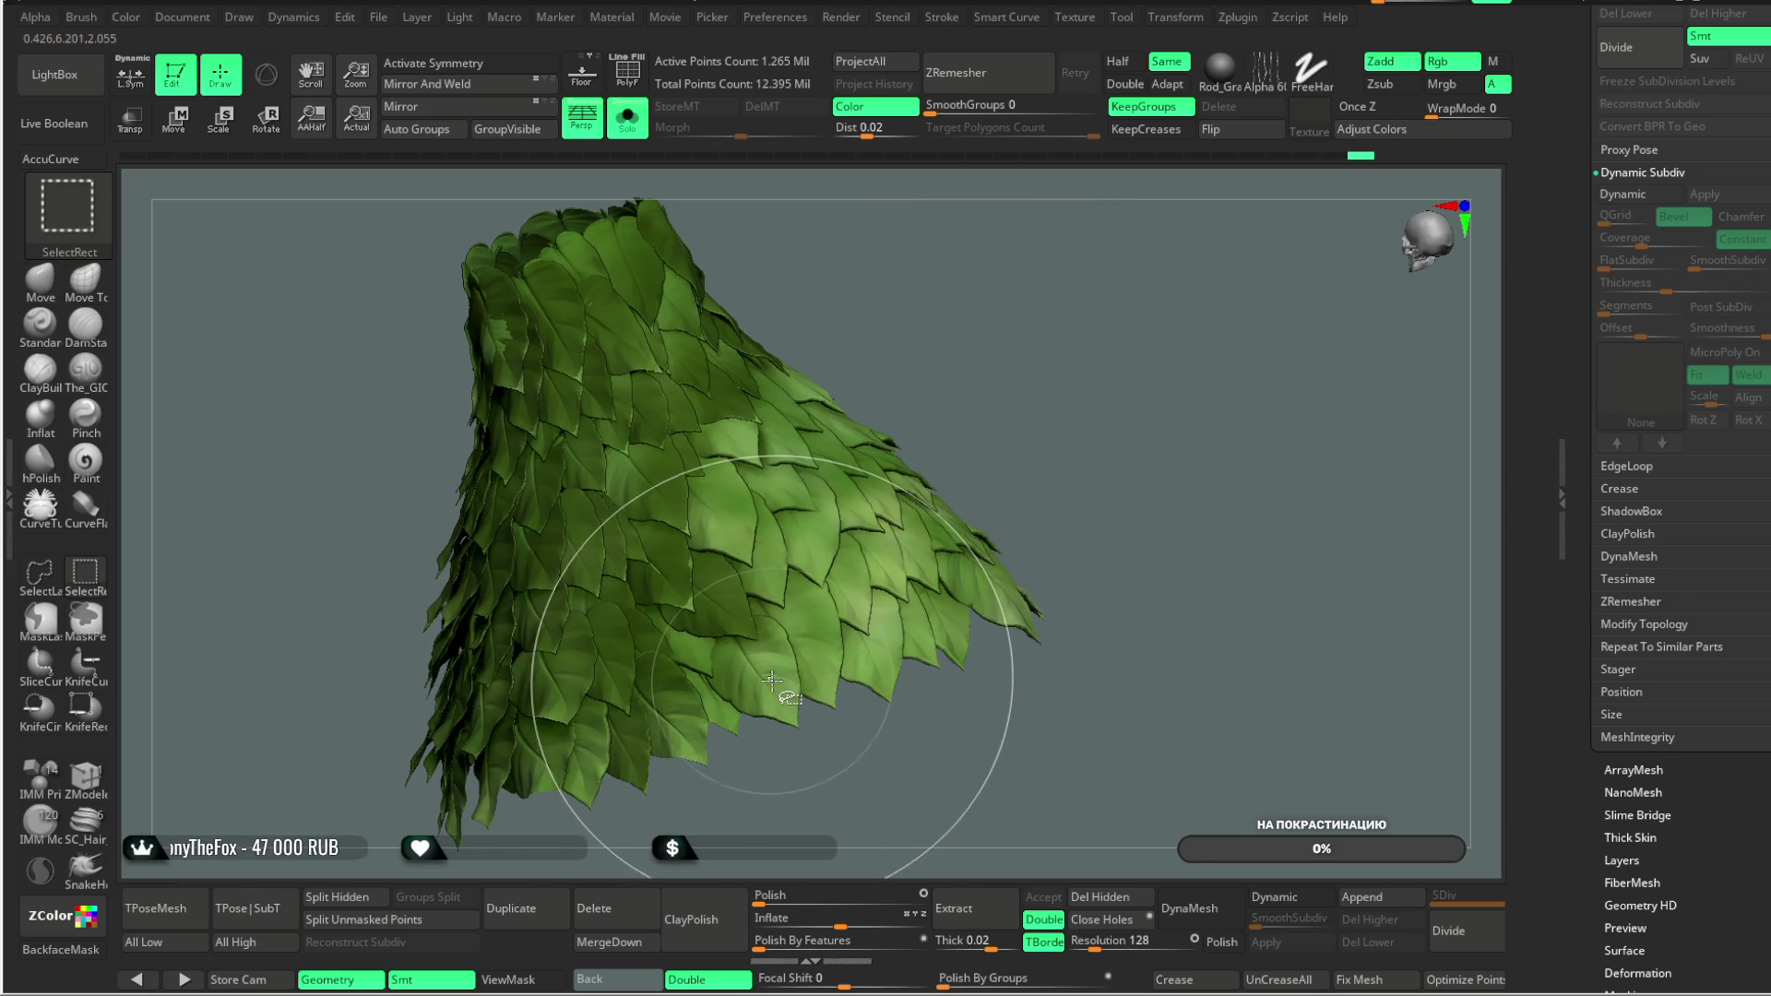
left_click(805, 649, "ctrl+alt+shift")
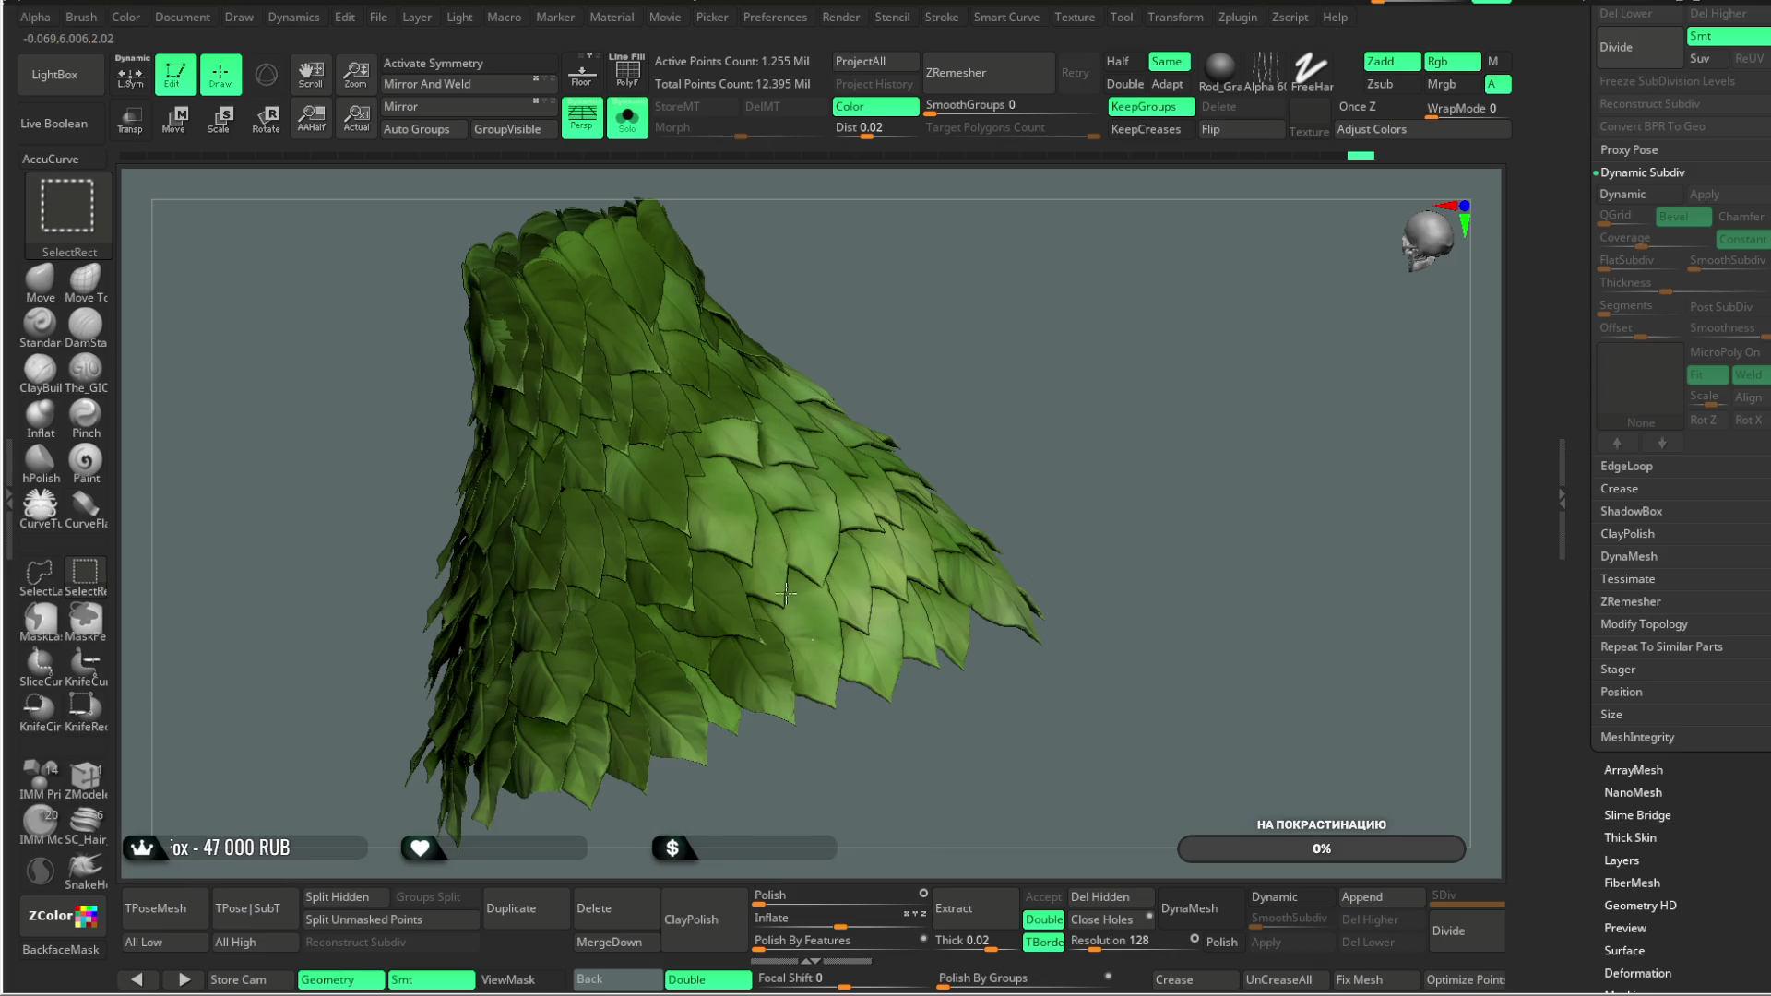
left_click(739, 458, "ctrl+alt+shift")
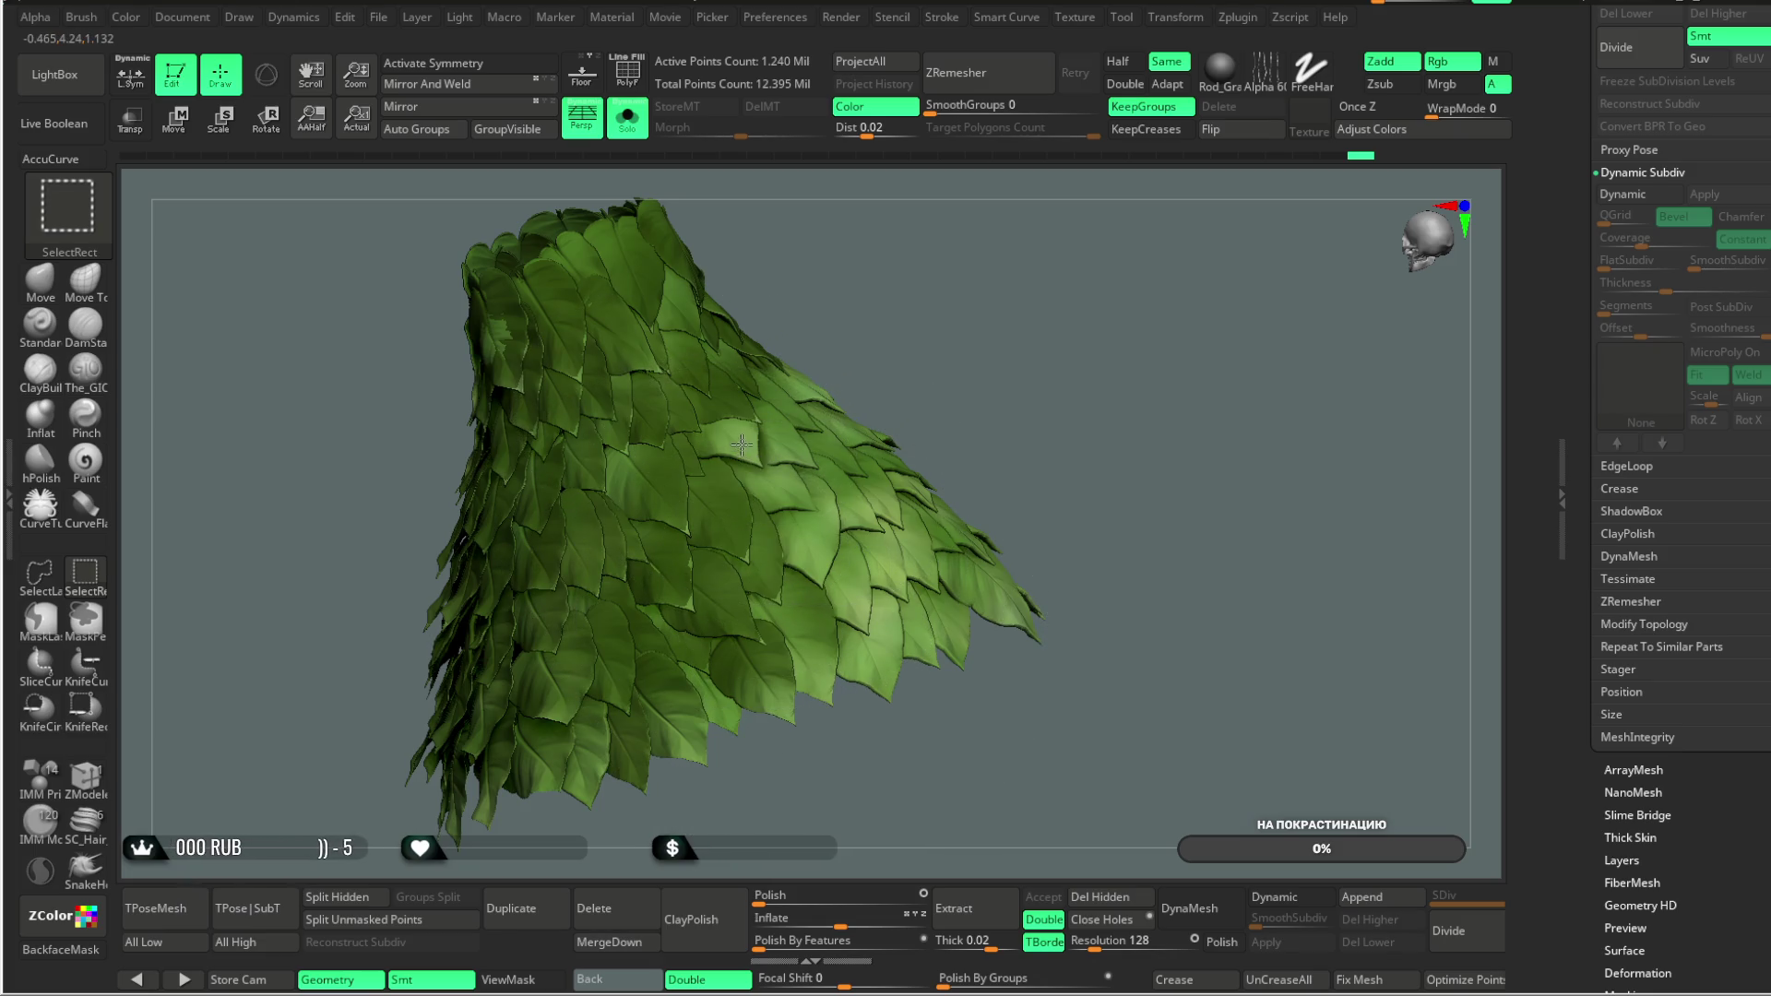
Step: Hide a cluster of leaves on the skirt's side near the lower edge
mouse_move(1134, 344)
left_mouse_down()
mouse_move(992, 368)
mouse_move(785, 604)
left_mouse_up()
left_click(785, 604, "ctrl+alt+shift")
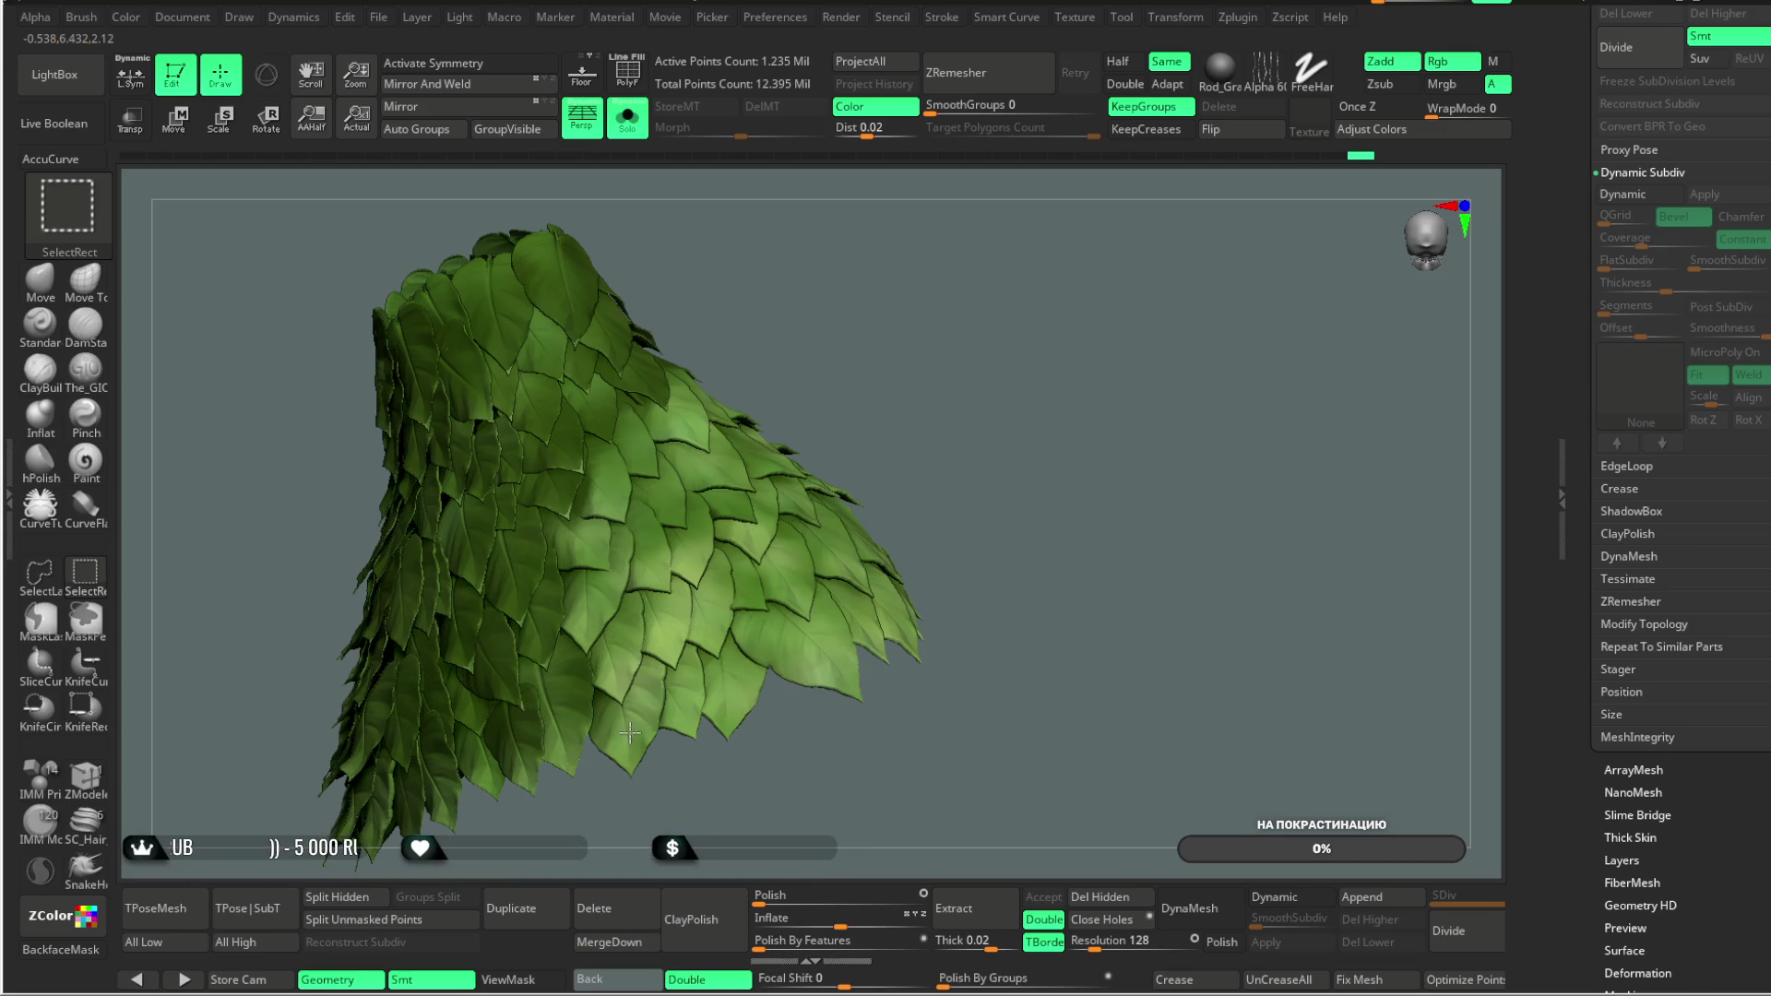
left_click(593, 547, "ctrl+alt+shift")
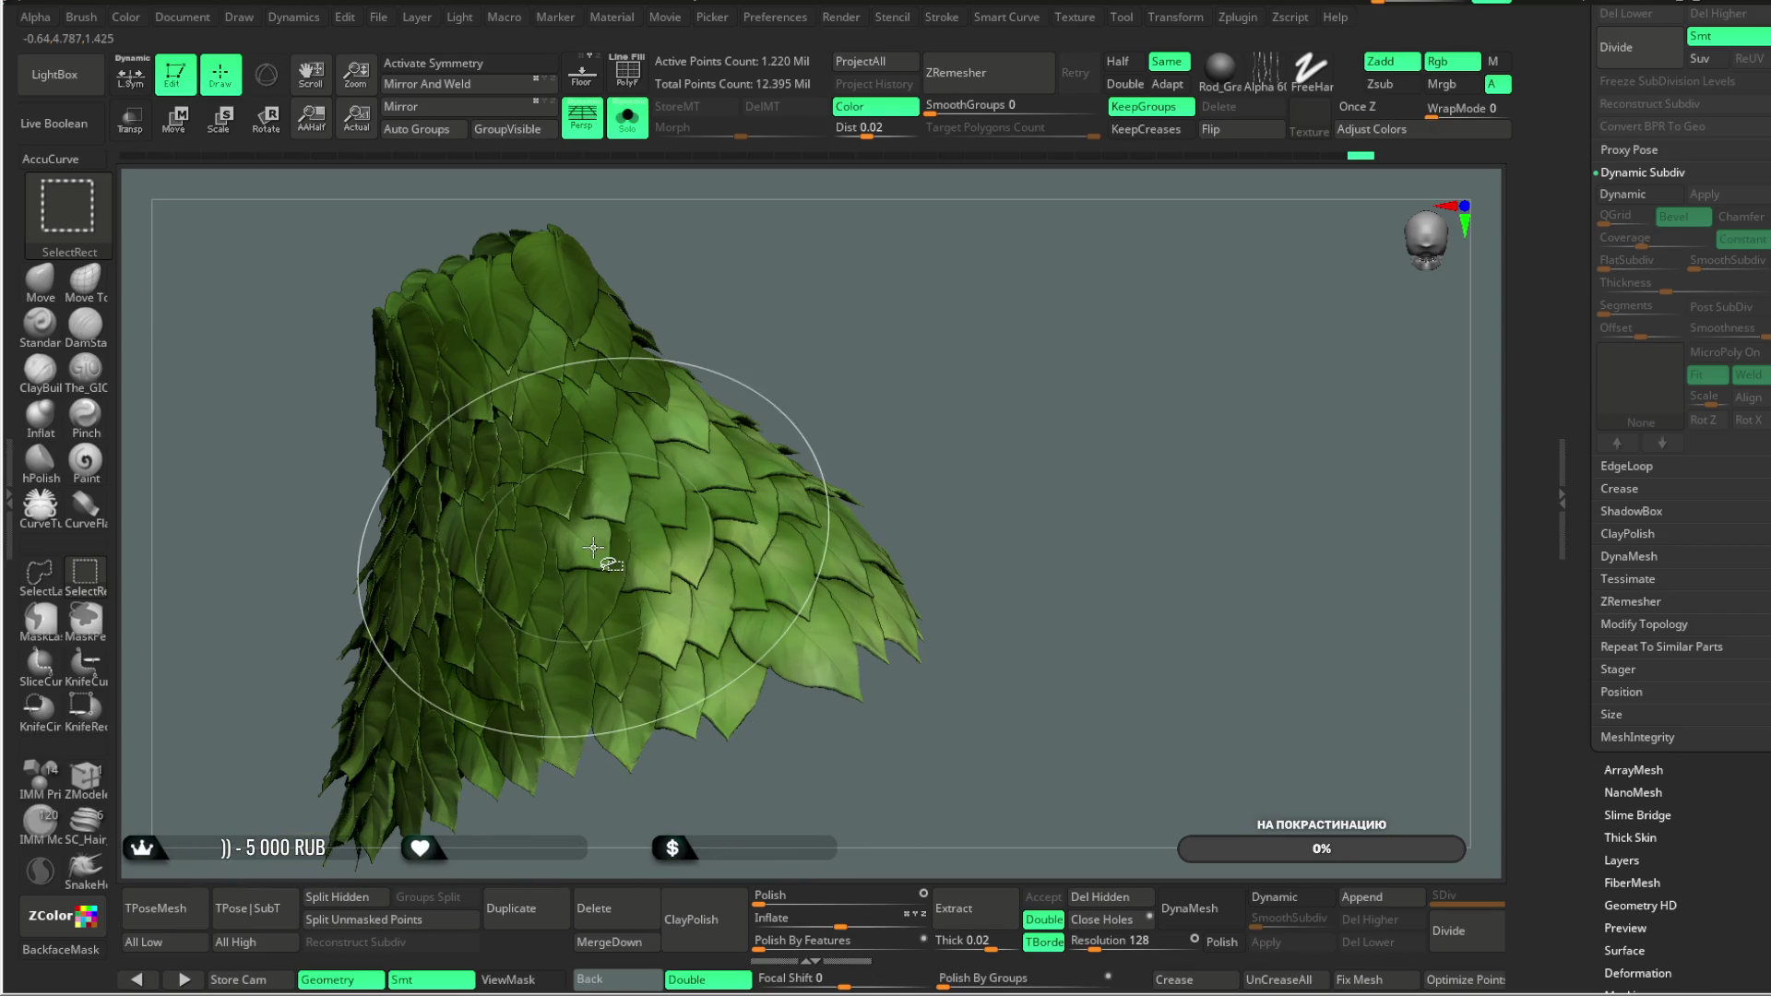
left_click(612, 494, "ctrl+alt+shift")
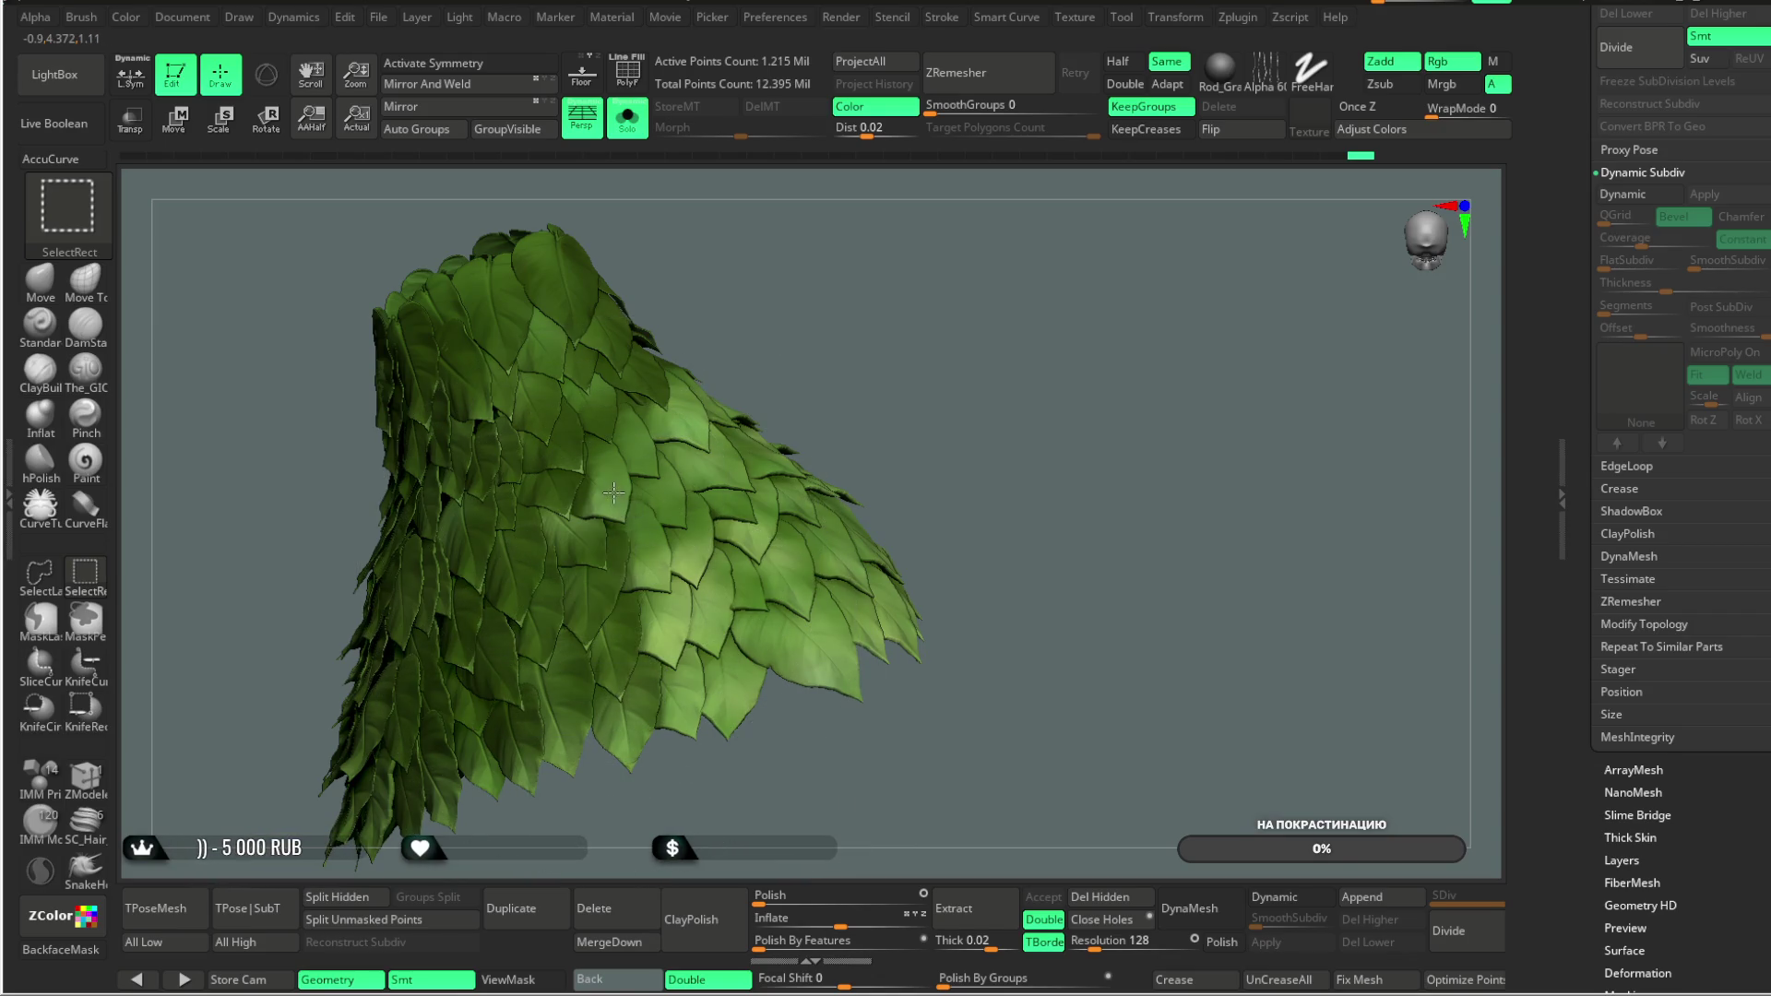
left_click(671, 639, "ctrl+alt+shift")
left_click(682, 650, "ctrl+alt+shift")
left_click(728, 705, "ctrl+alt+shift")
left_click(713, 629, "ctrl+alt+shift")
left_click(693, 550, "ctrl+alt+shift")
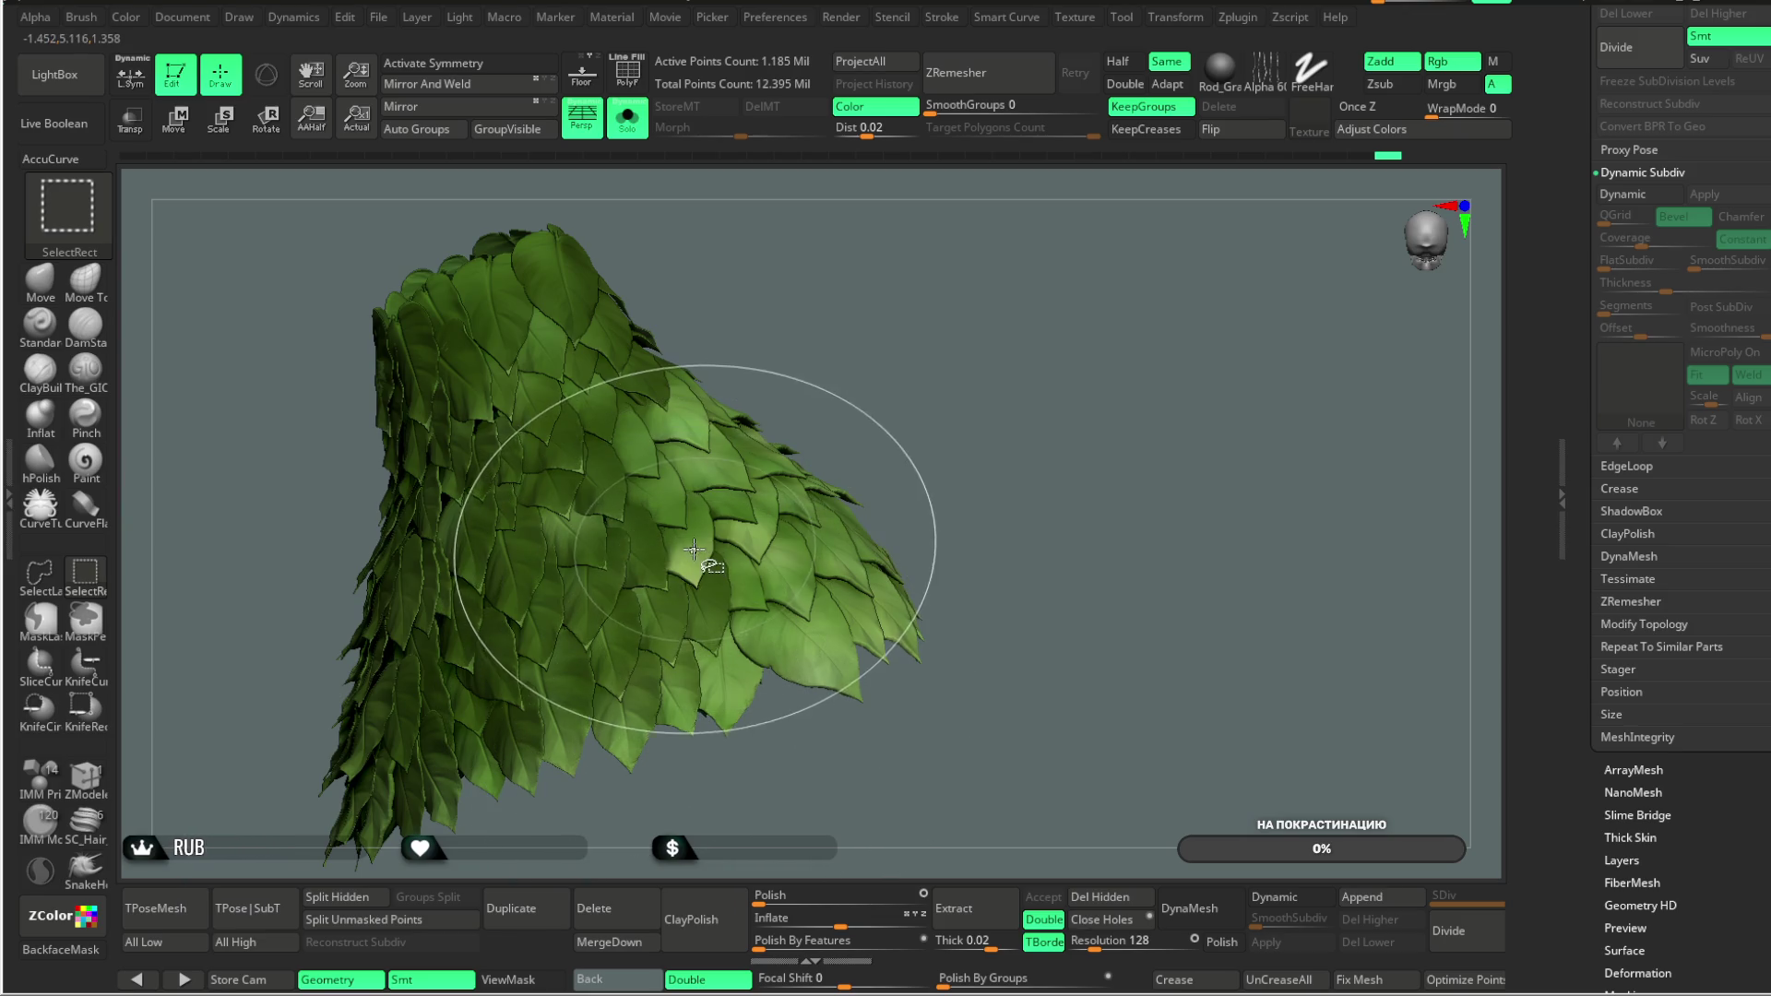
left_click(645, 470, "ctrl+alt+shift")
left_click(553, 452, "ctrl+alt+shift")
Step: Hide a column of leaves on the skirt's left side
left_click_drag(1077, 356, 909, 450)
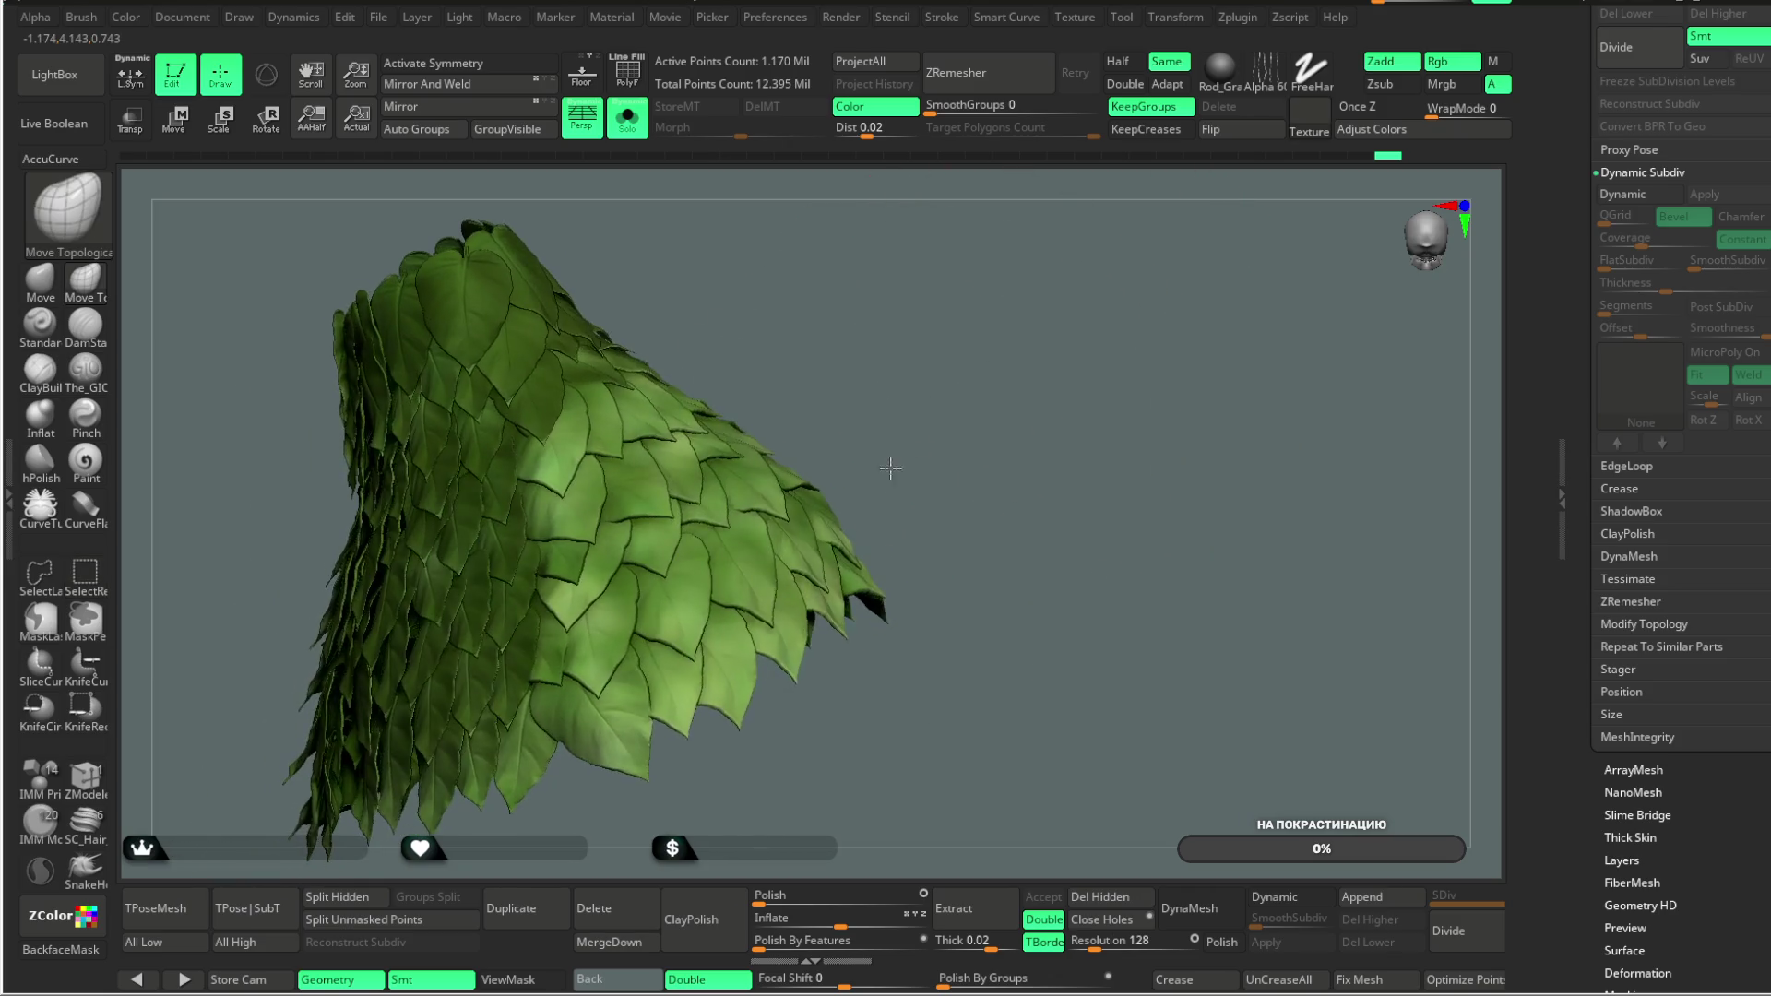
left_click(595, 709, "ctrl+alt+shift")
left_click(602, 646, "ctrl+alt+shift")
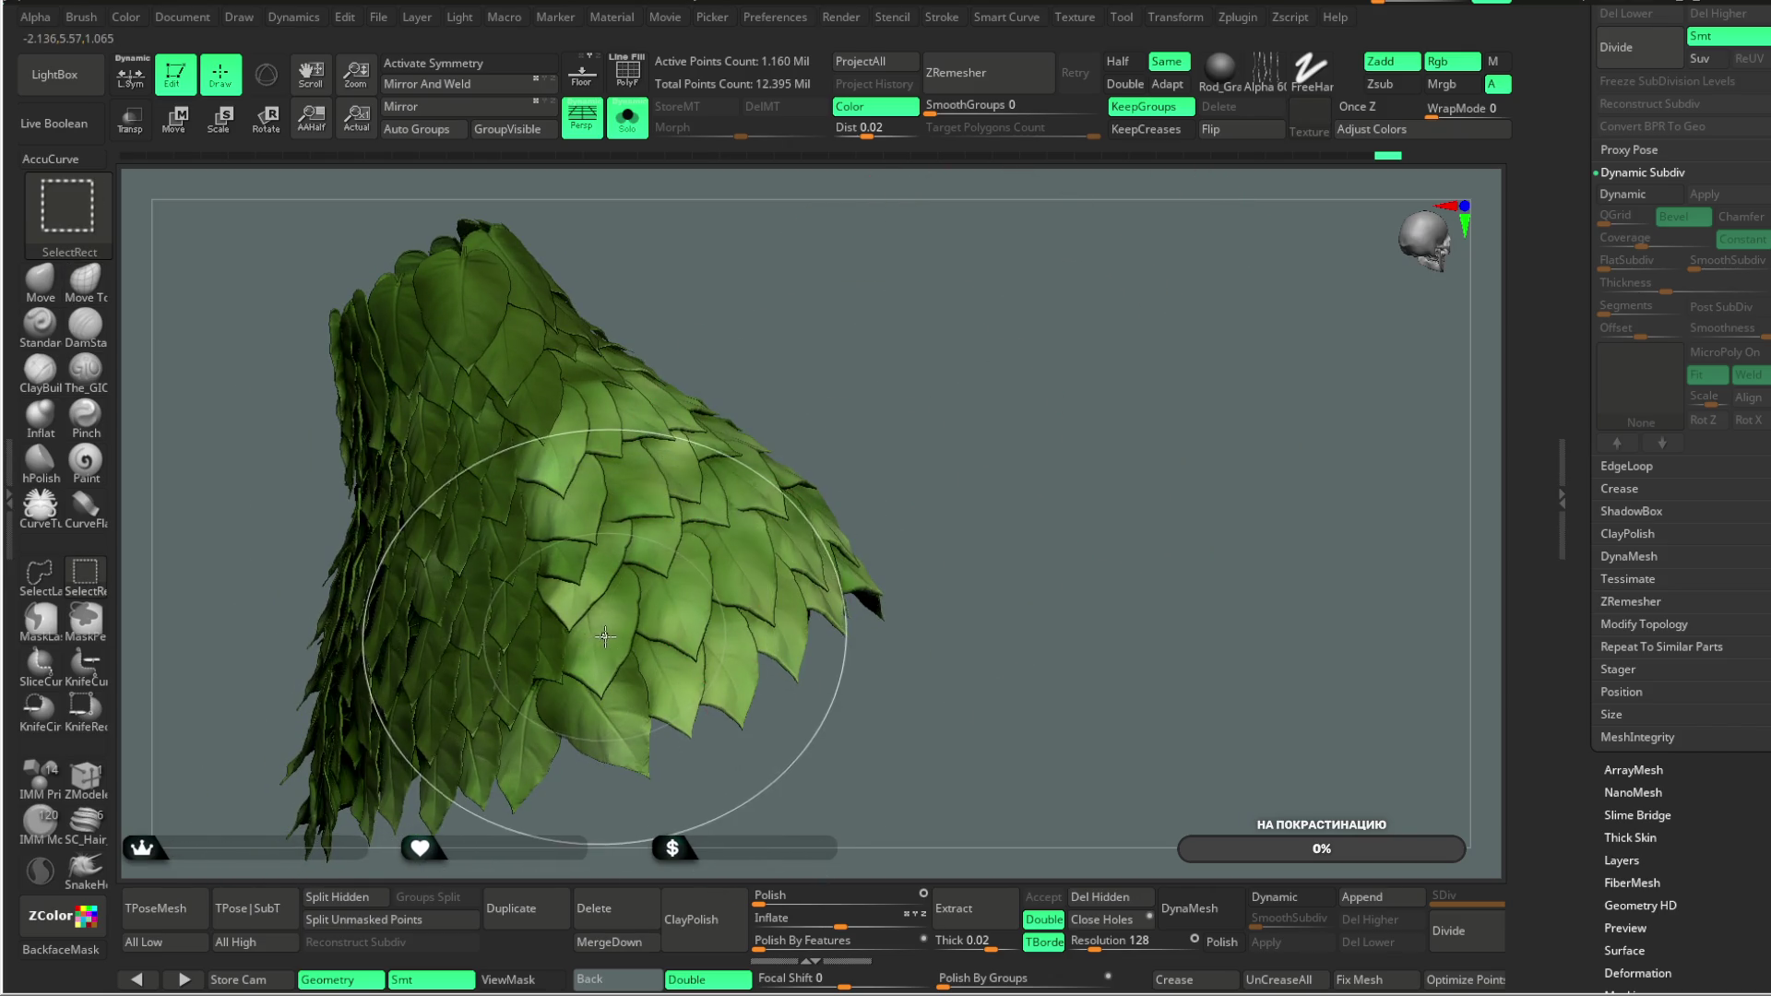
left_click(604, 637, "ctrl+alt+shift")
left_click(579, 586, "ctrl+alt+shift")
left_click(574, 549, "ctrl+alt+shift")
left_click(557, 458, "ctrl+alt+shift")
left_click(599, 437, "ctrl+alt+shift")
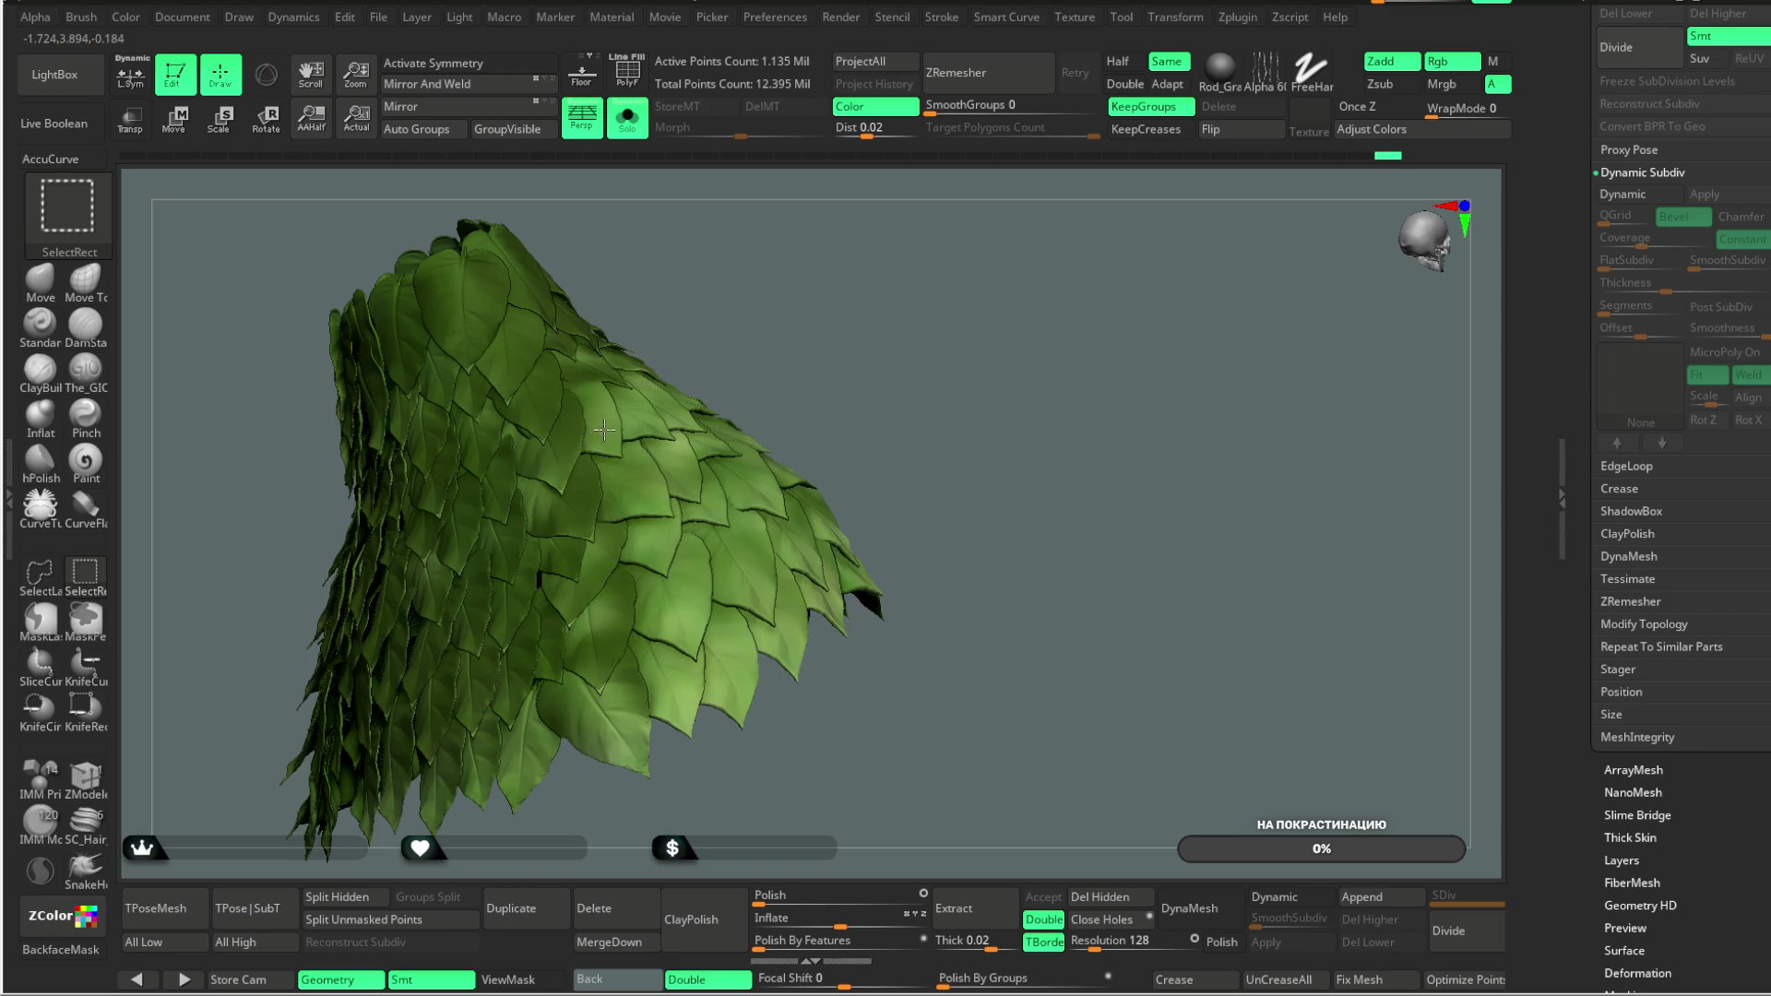
Step: Hide the final few leaves near the bottom, leaving 1.080 million active points
left_click_drag(852, 352, 630, 487)
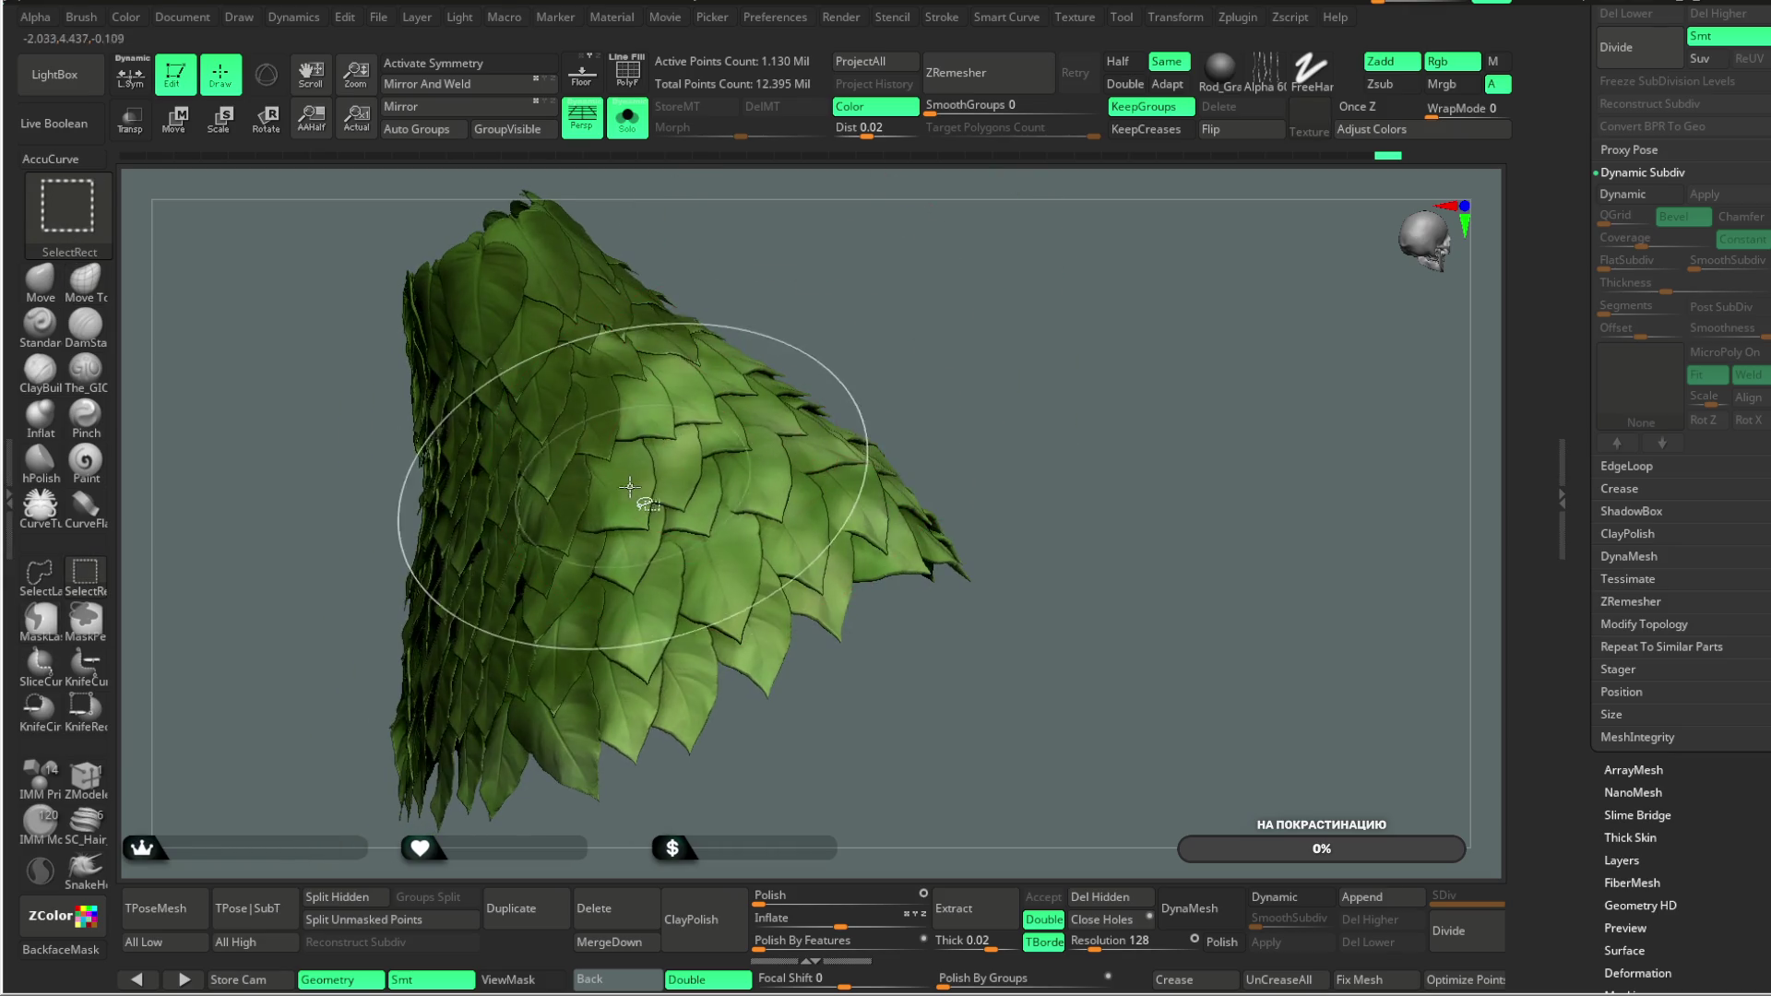
left_click(632, 548, "ctrl+alt+shift")
left_click(642, 639, "ctrl+alt+shift")
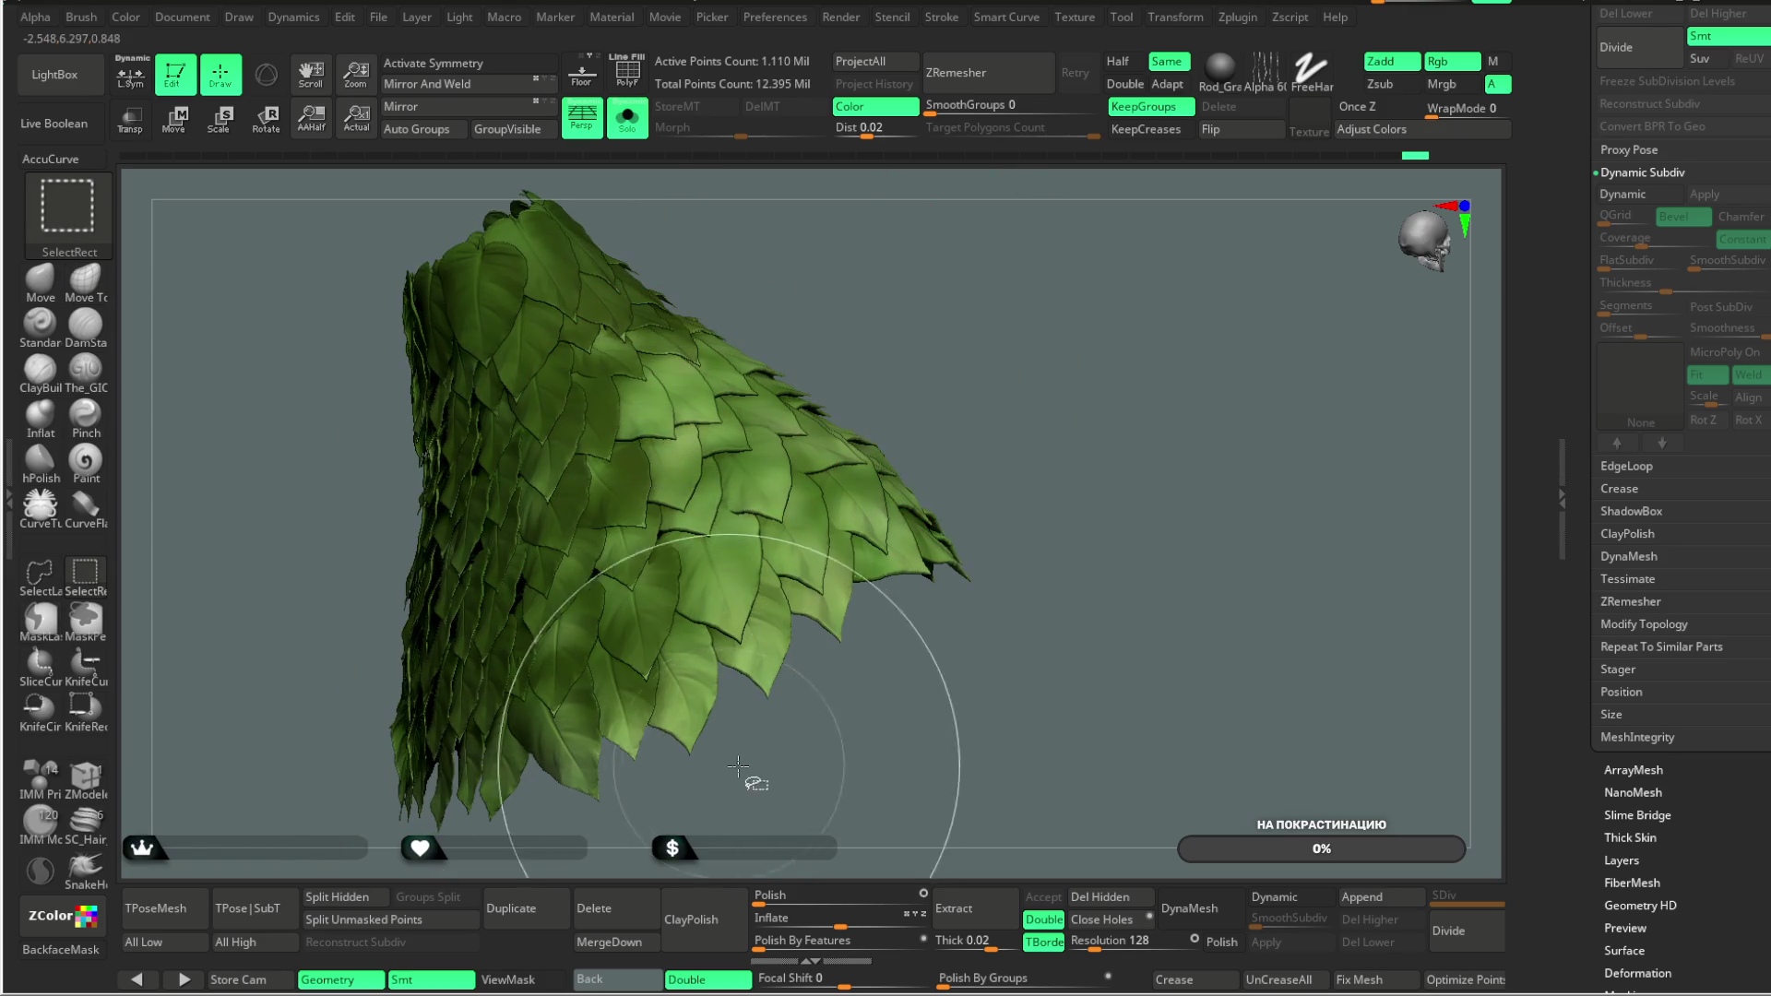
left_click(730, 604, "ctrl+alt+shift")
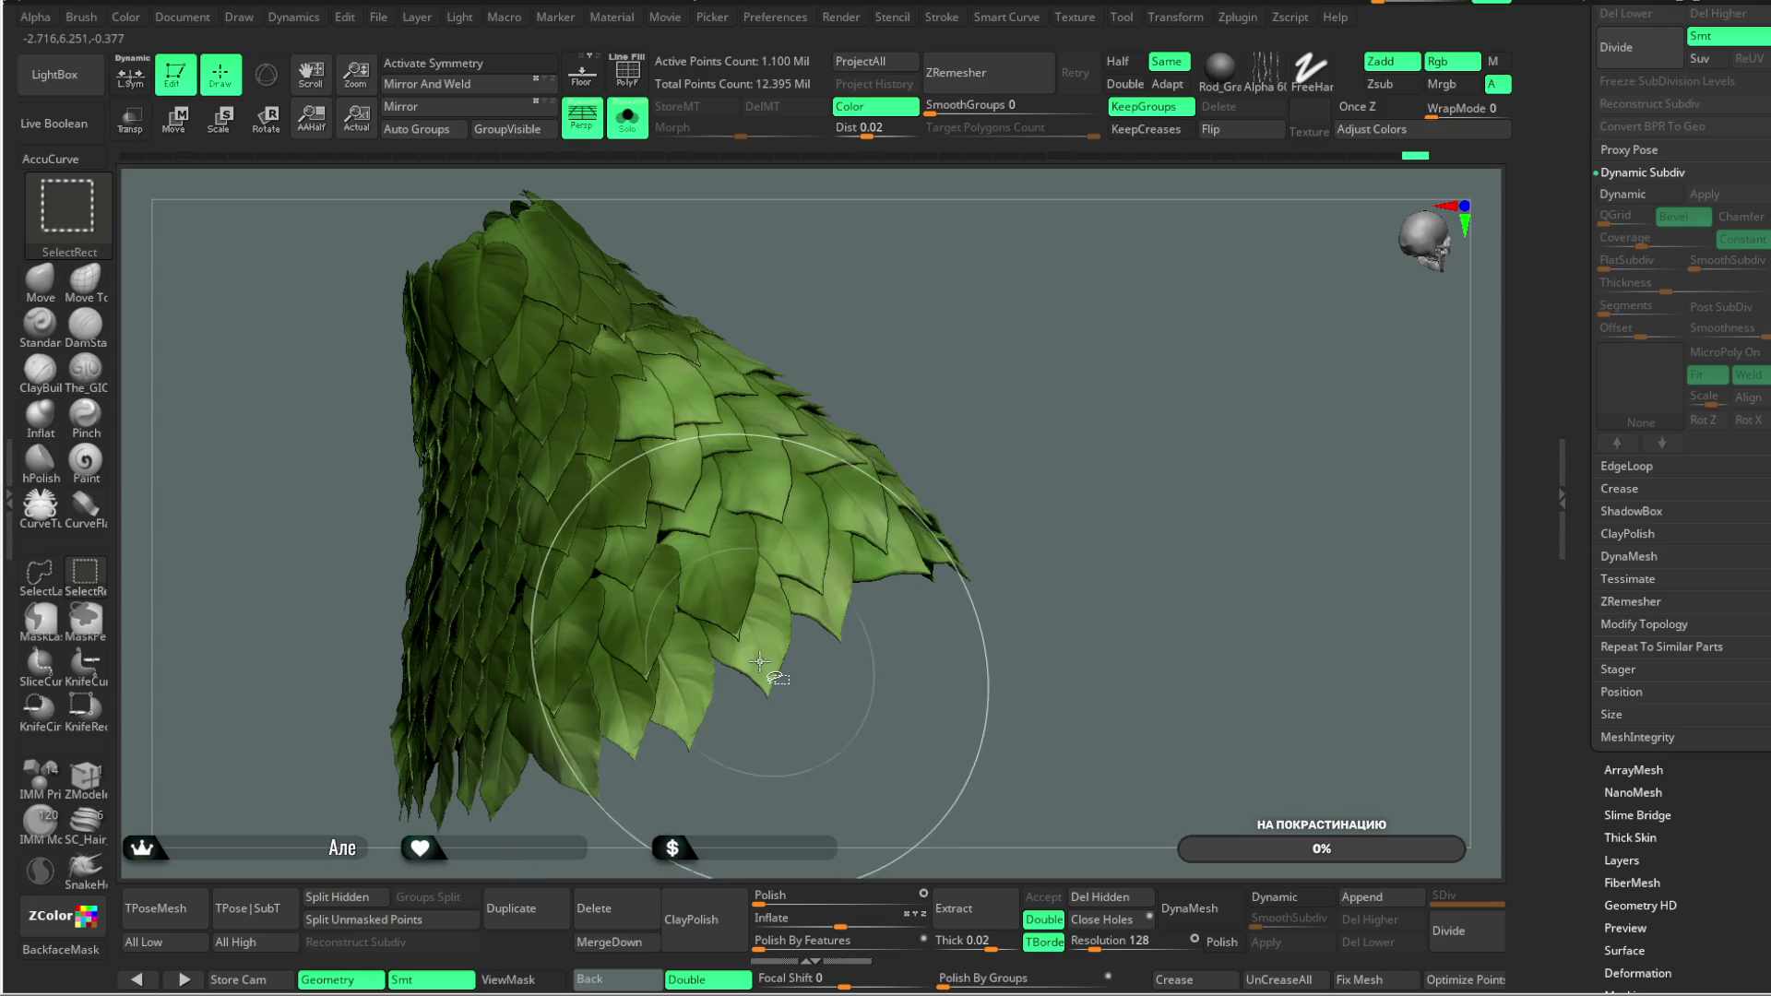
mouse_move(870, 704)
left_mouse_down()
mouse_move(766, 619)
mouse_move(738, 636)
left_mouse_up()
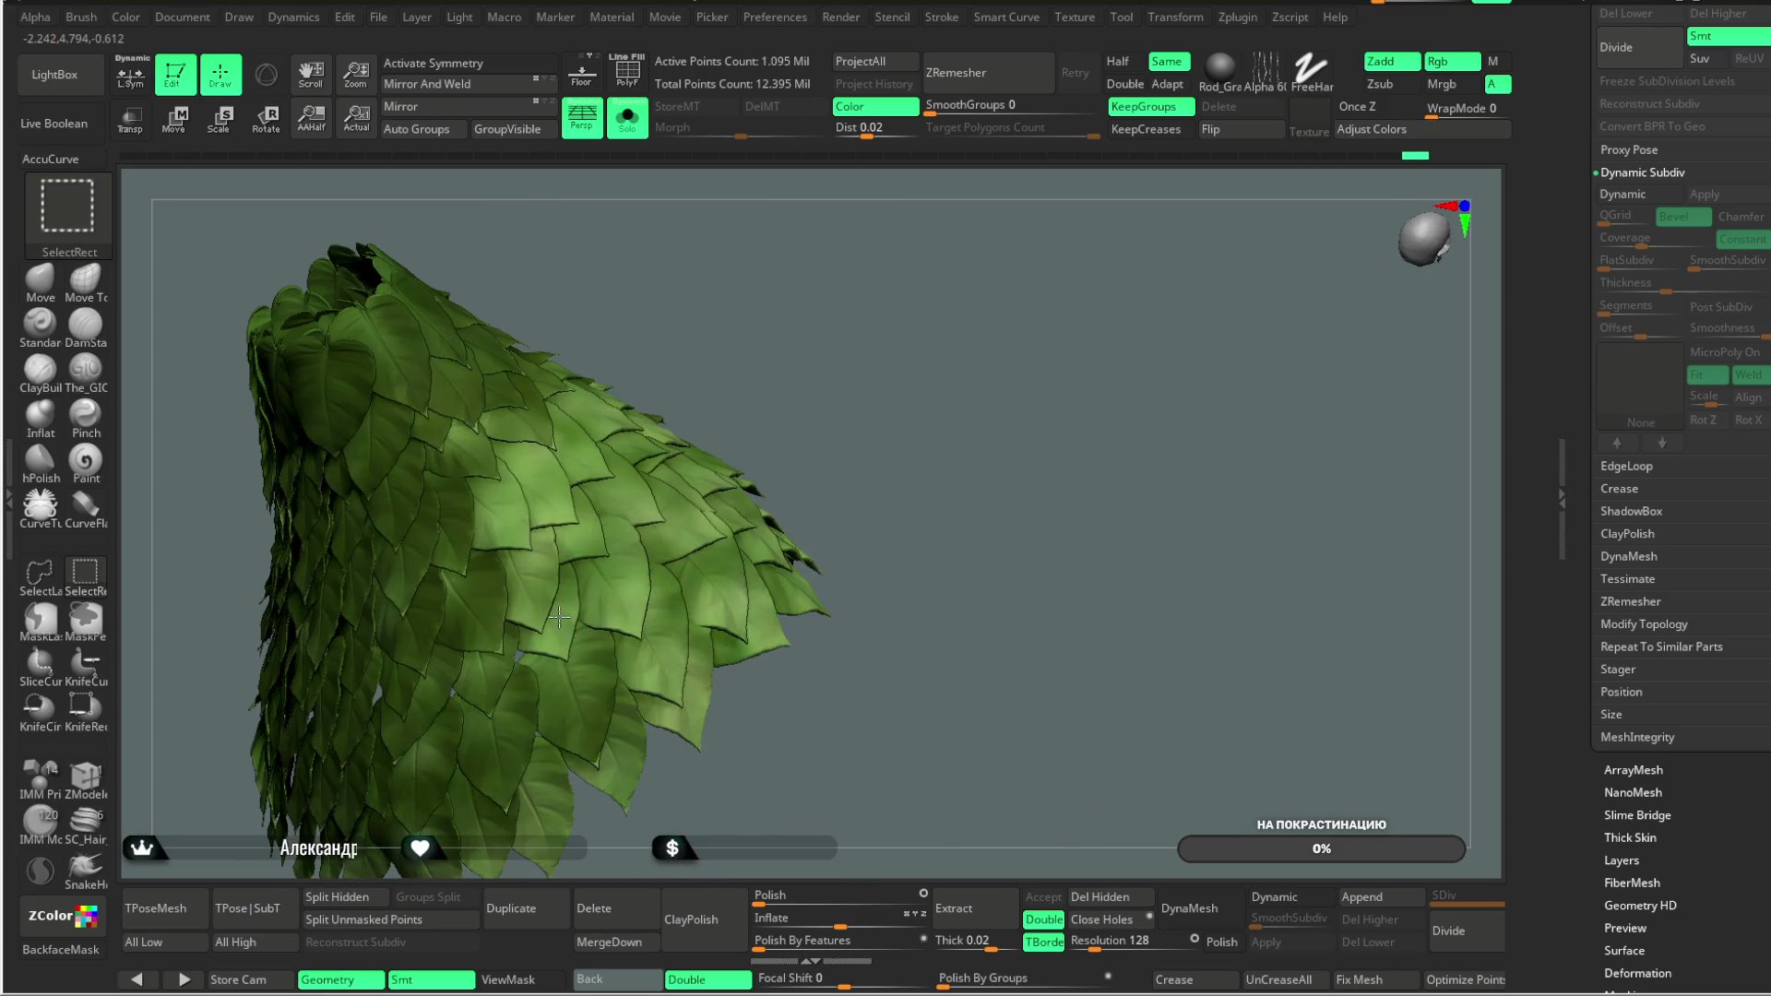
left_click(511, 512, "ctrl+alt+shift")
left_click(533, 583, "ctrl+alt+shift")
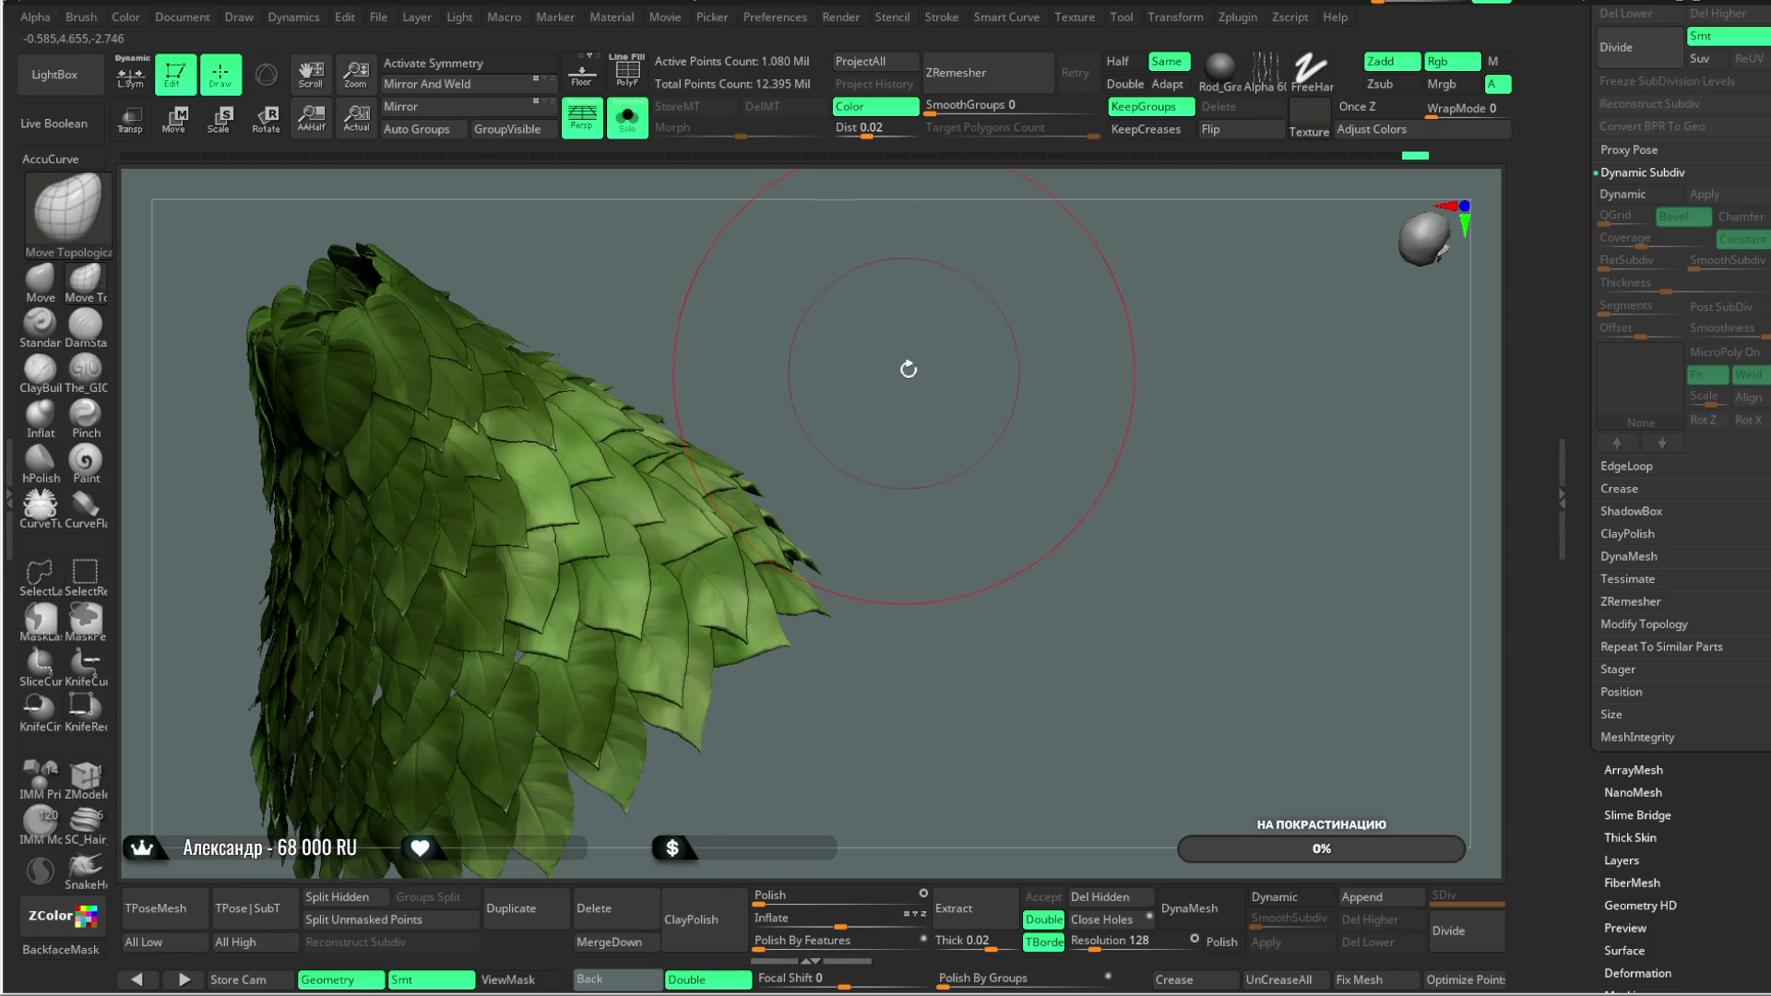
Step: Rotate the skirt and hide four leaves on the newly visible side
left_click_drag(908, 367, 701, 687)
left_click(666, 655, "ctrl+alt+shift")
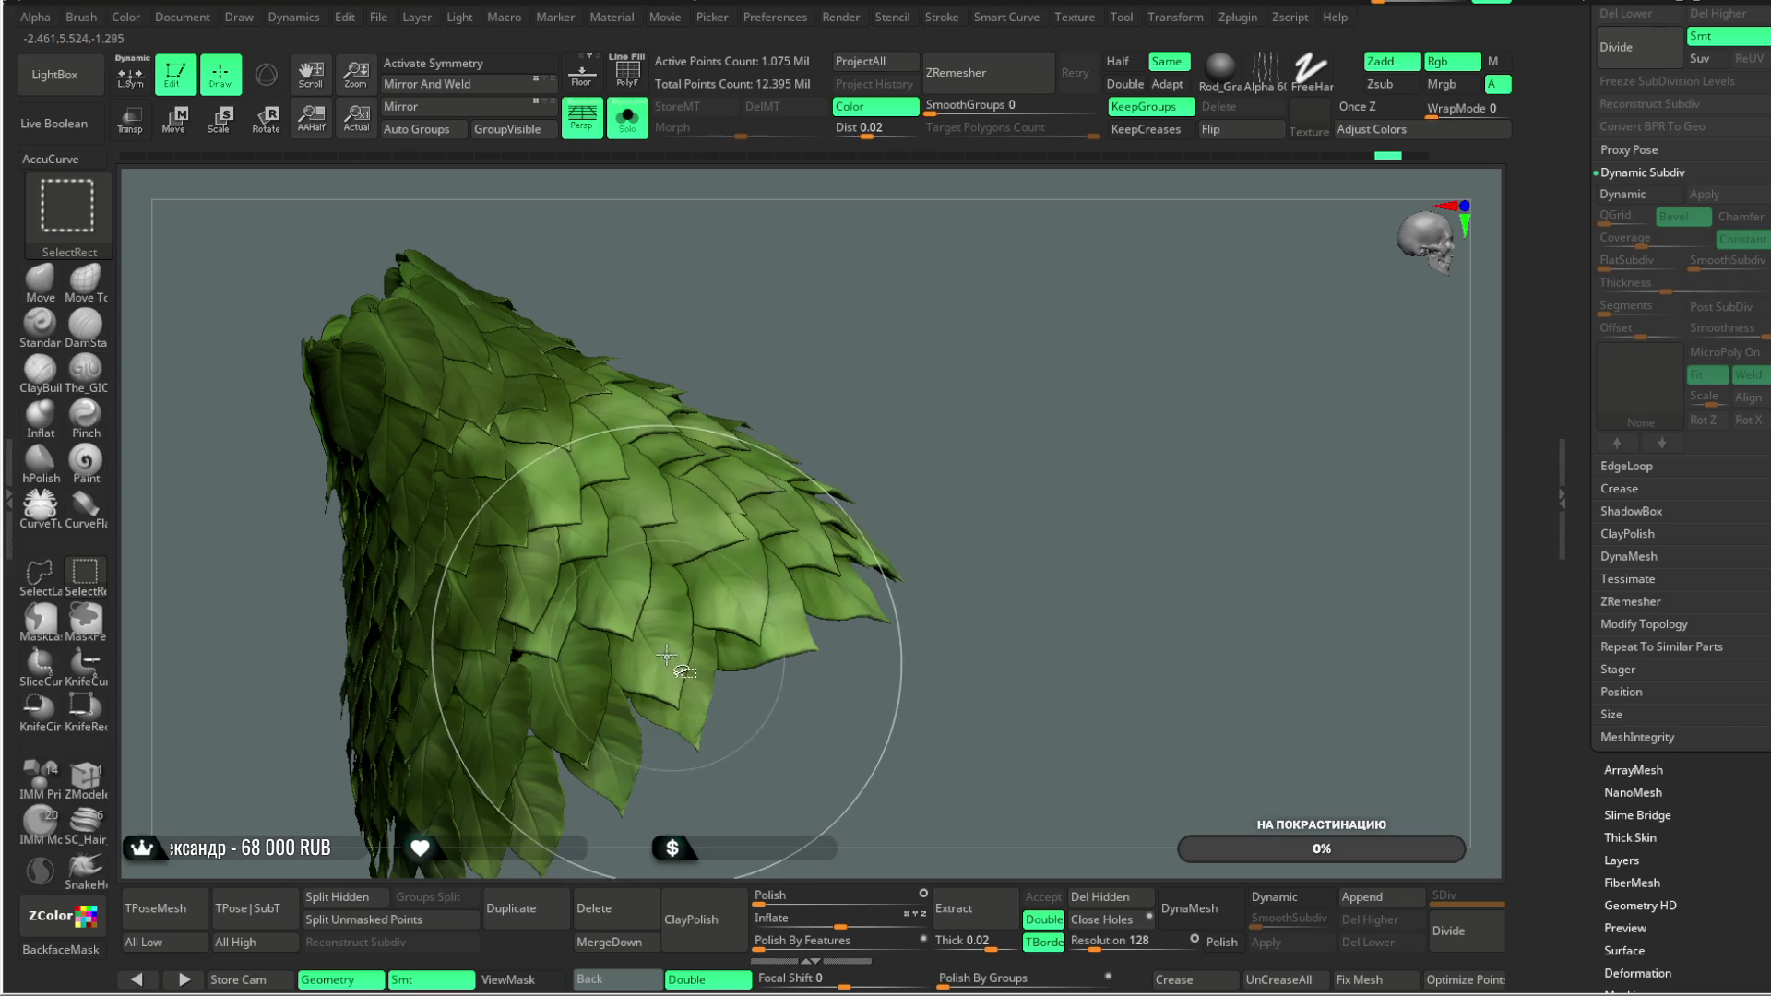
left_click(675, 550, "ctrl+alt+shift")
left_click(600, 480, "ctrl+alt+shift")
left_click(598, 455, "ctrl+alt+shift")
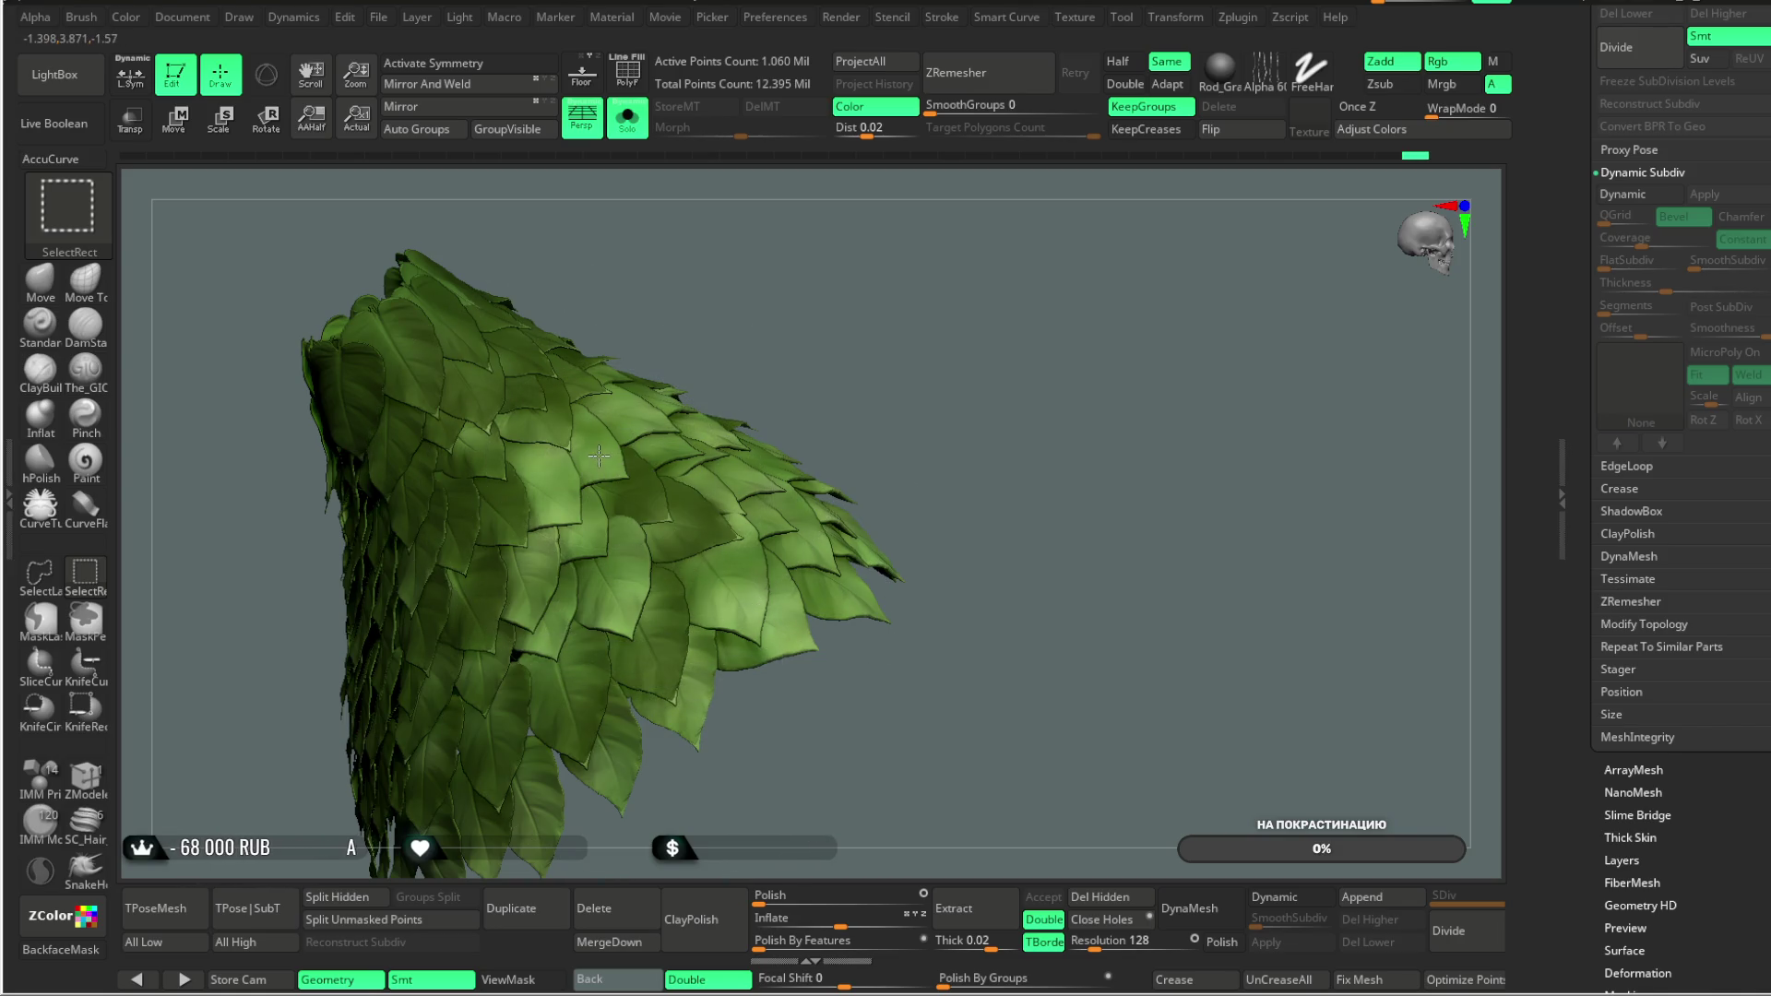
Step: From a slightly turned angle, hide seven more leaves up the skirt
left_click_drag(914, 355, 830, 447)
left_click(653, 618, "ctrl+alt+shift")
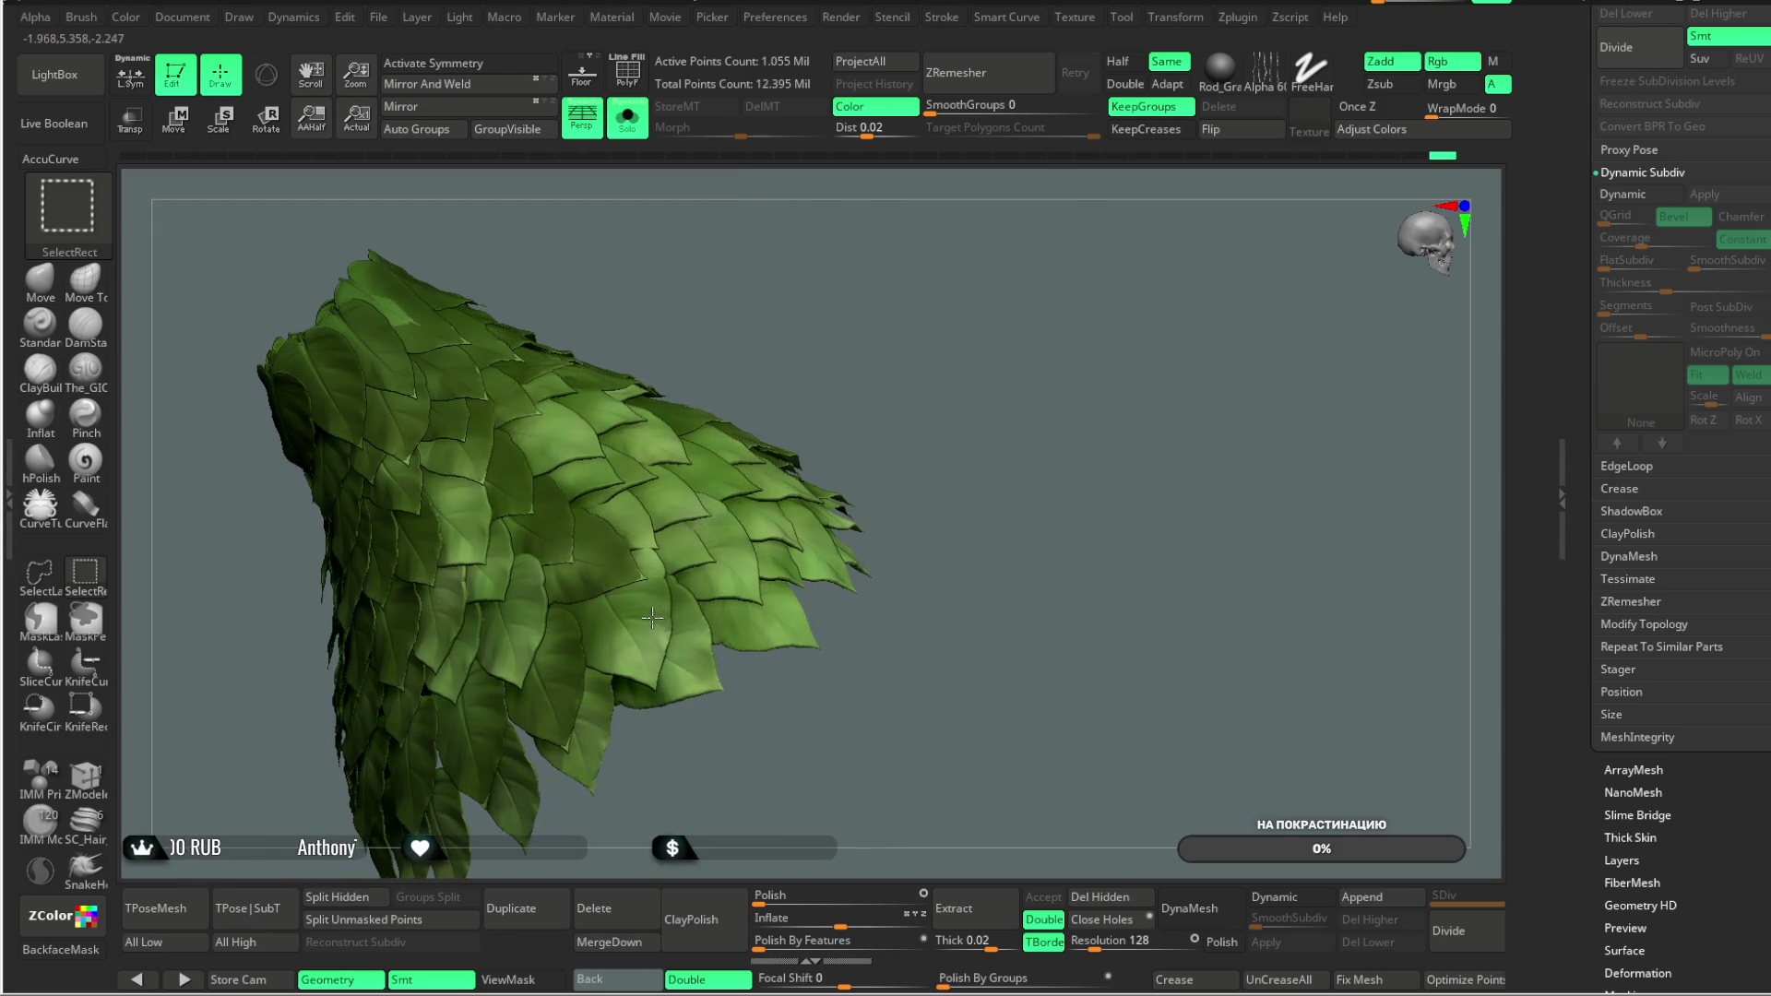
left_click(735, 655, "ctrl+alt+shift")
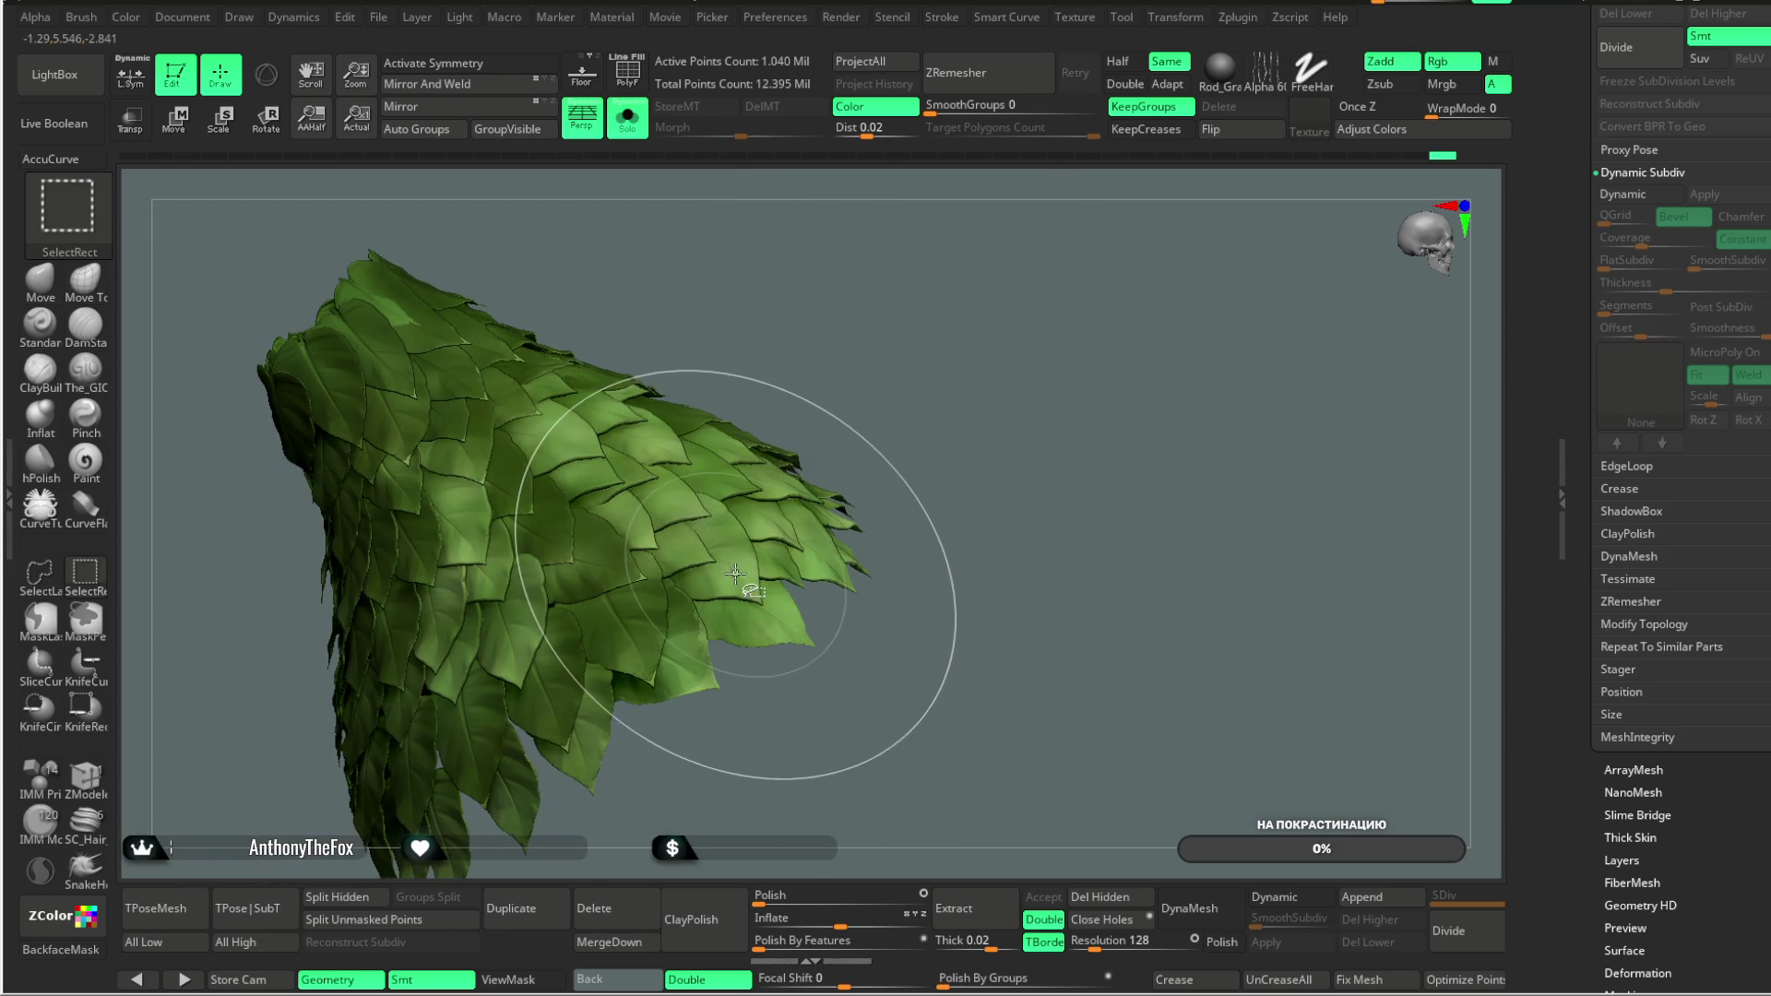
left_click(637, 519, "ctrl+alt+shift")
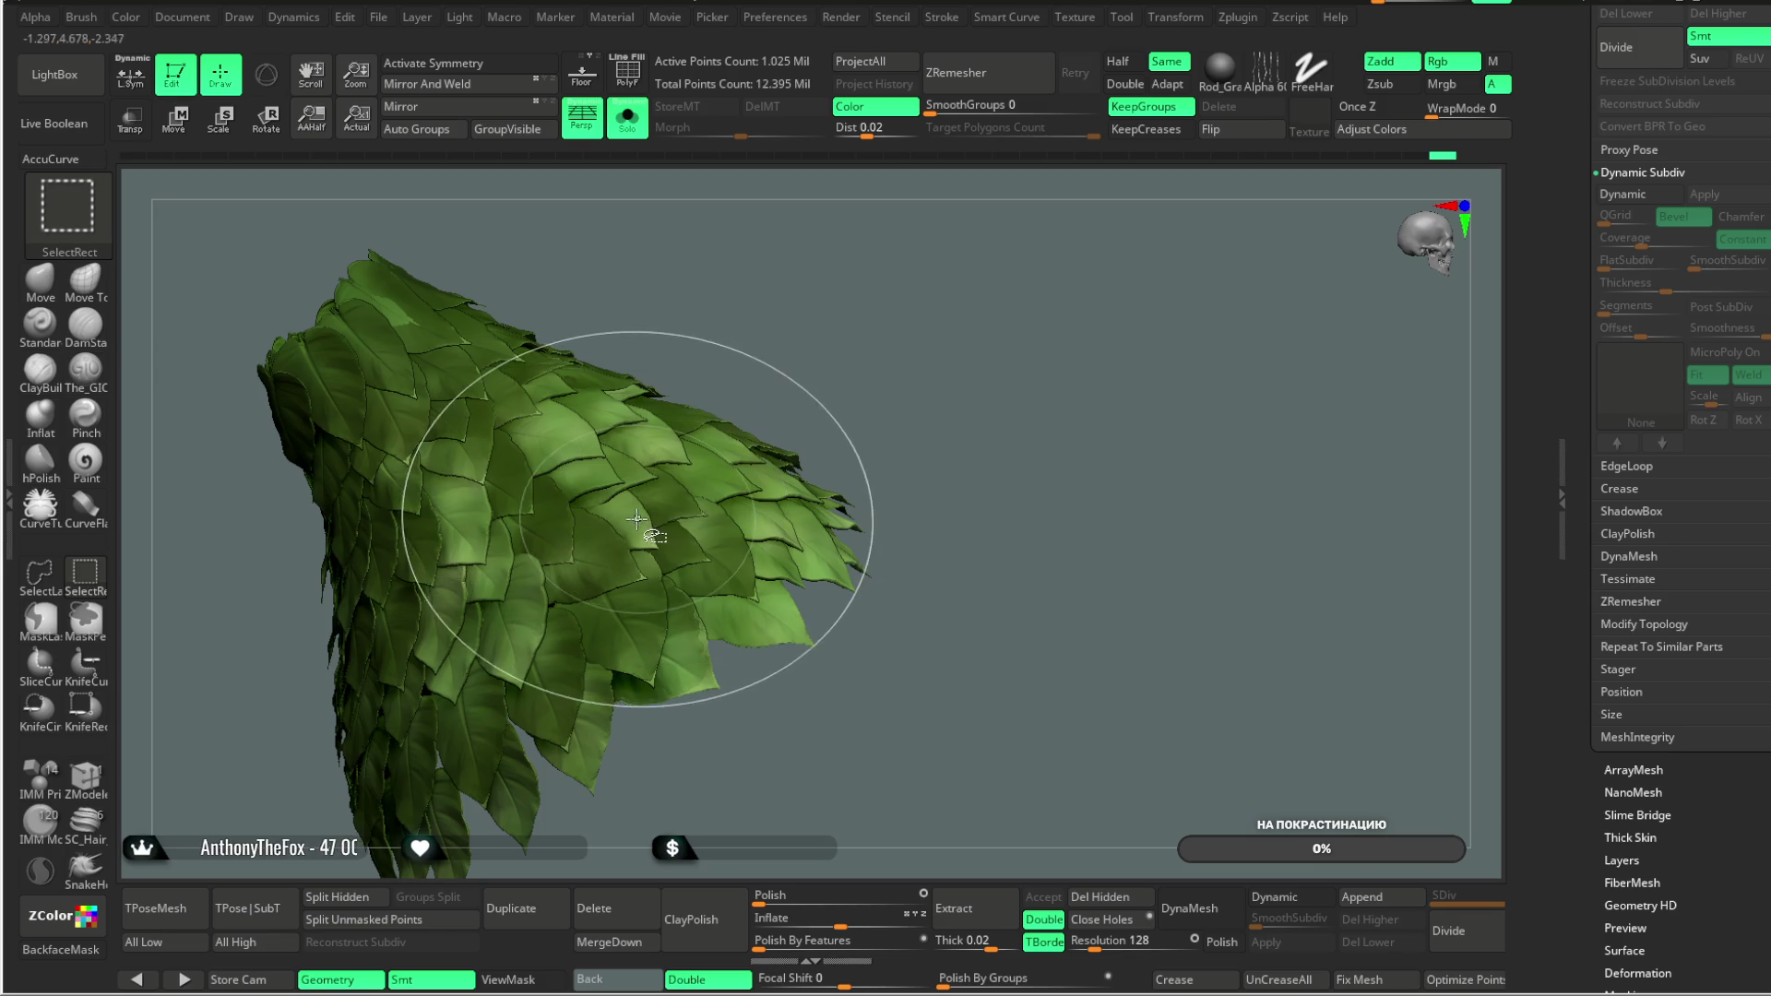
left_click(608, 475, "ctrl+alt+shift")
left_click(570, 454, "ctrl+alt+shift")
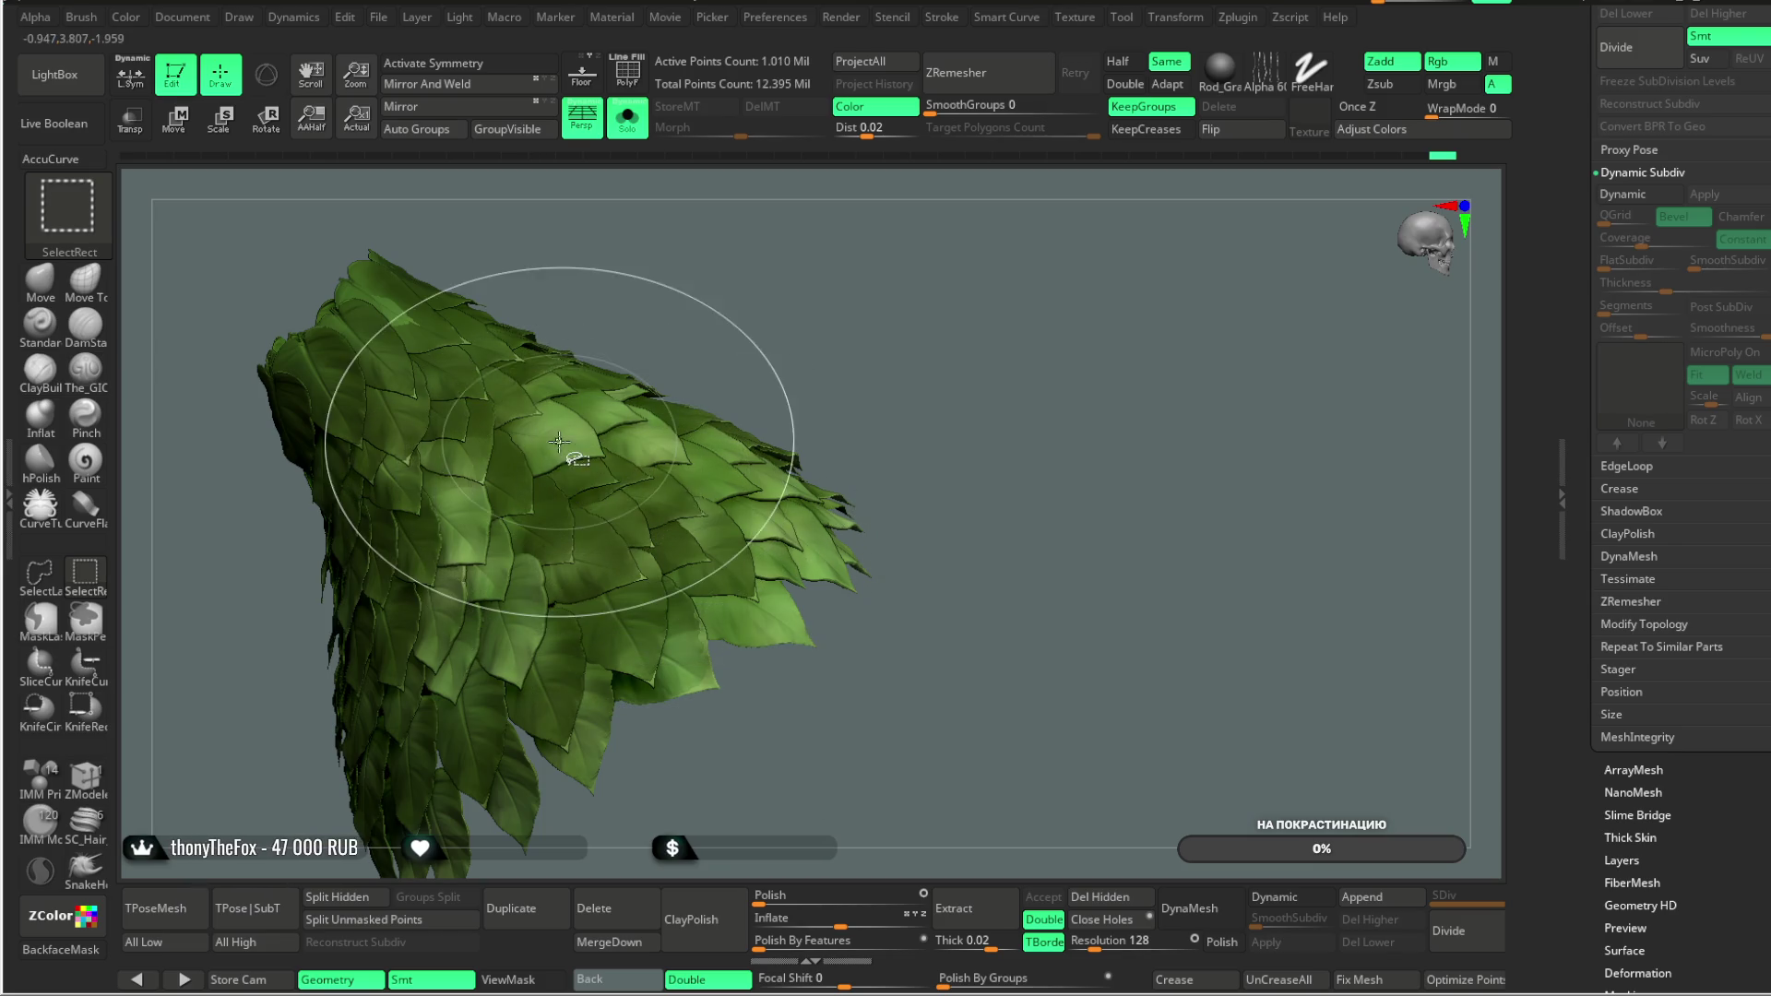
left_click(603, 415, "ctrl+alt+shift")
left_click(816, 397, "ctrl+alt+shift")
Step: Hide further leaves and leaf groups from new angles, undoing the unwanted hides
left_click_drag(815, 397, 741, 668)
key("ctrl+z")
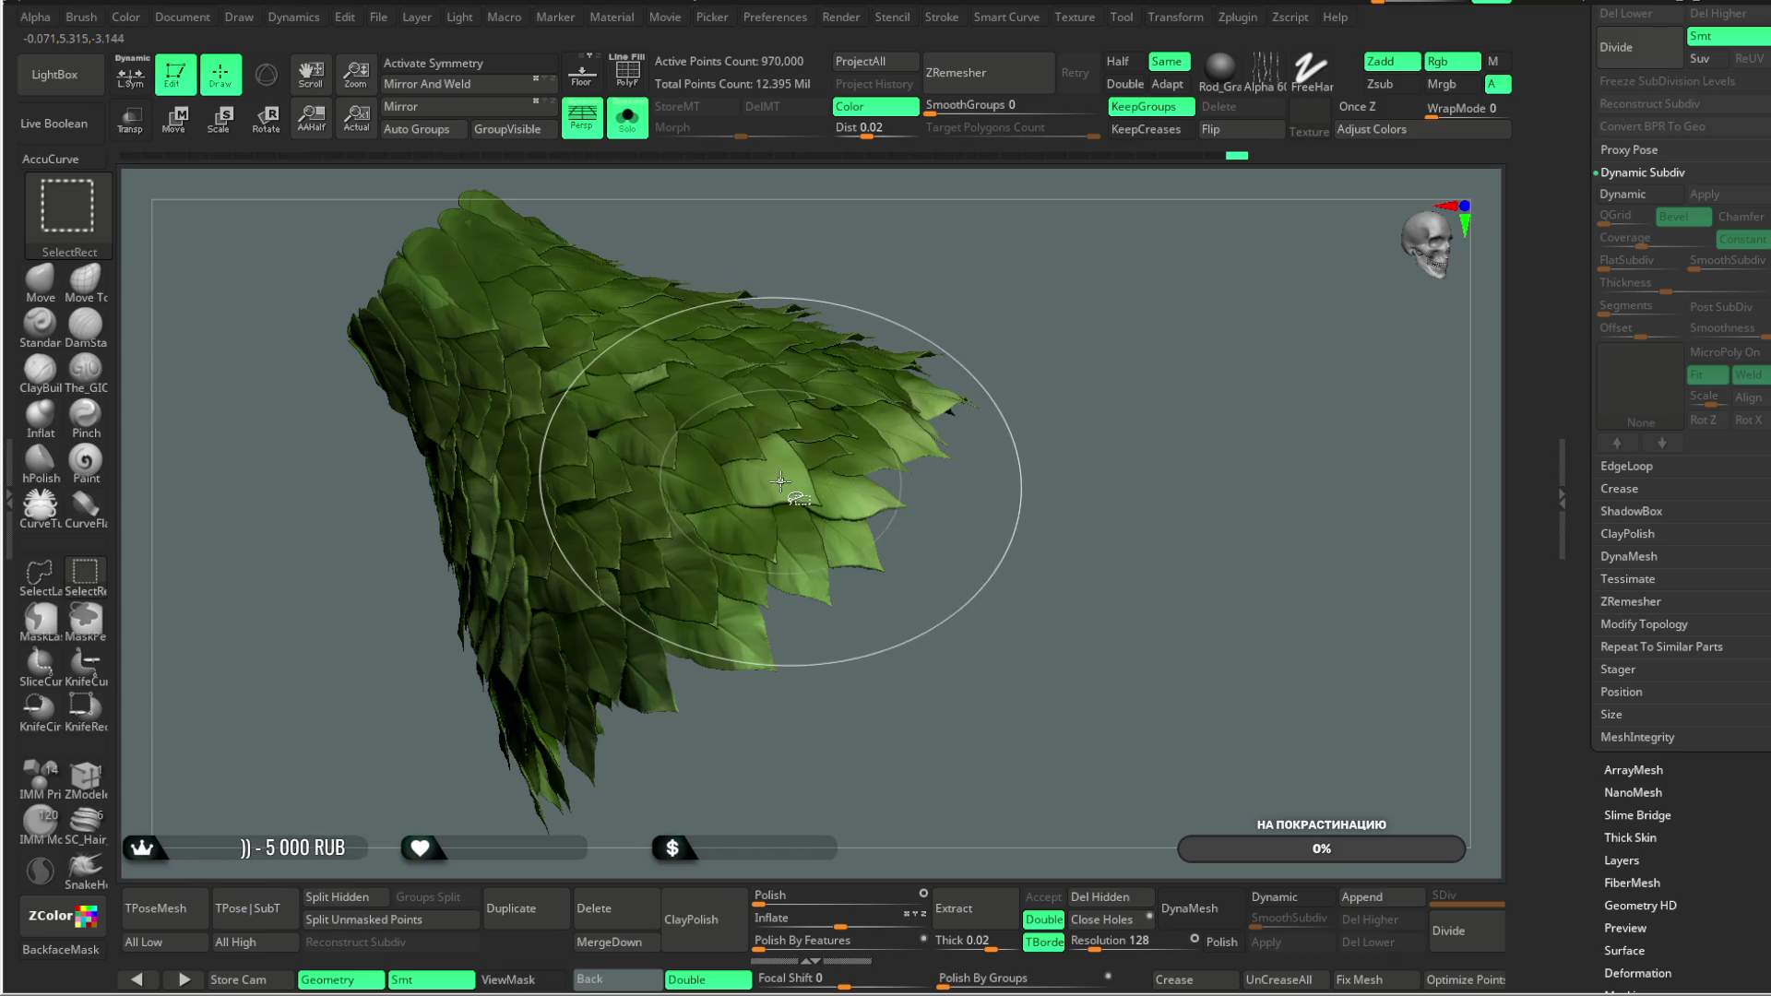
left_click(857, 523, "ctrl+alt+shift")
mouse_move(949, 327)
left_mouse_down()
mouse_move(993, 368)
mouse_move(653, 517)
left_mouse_up()
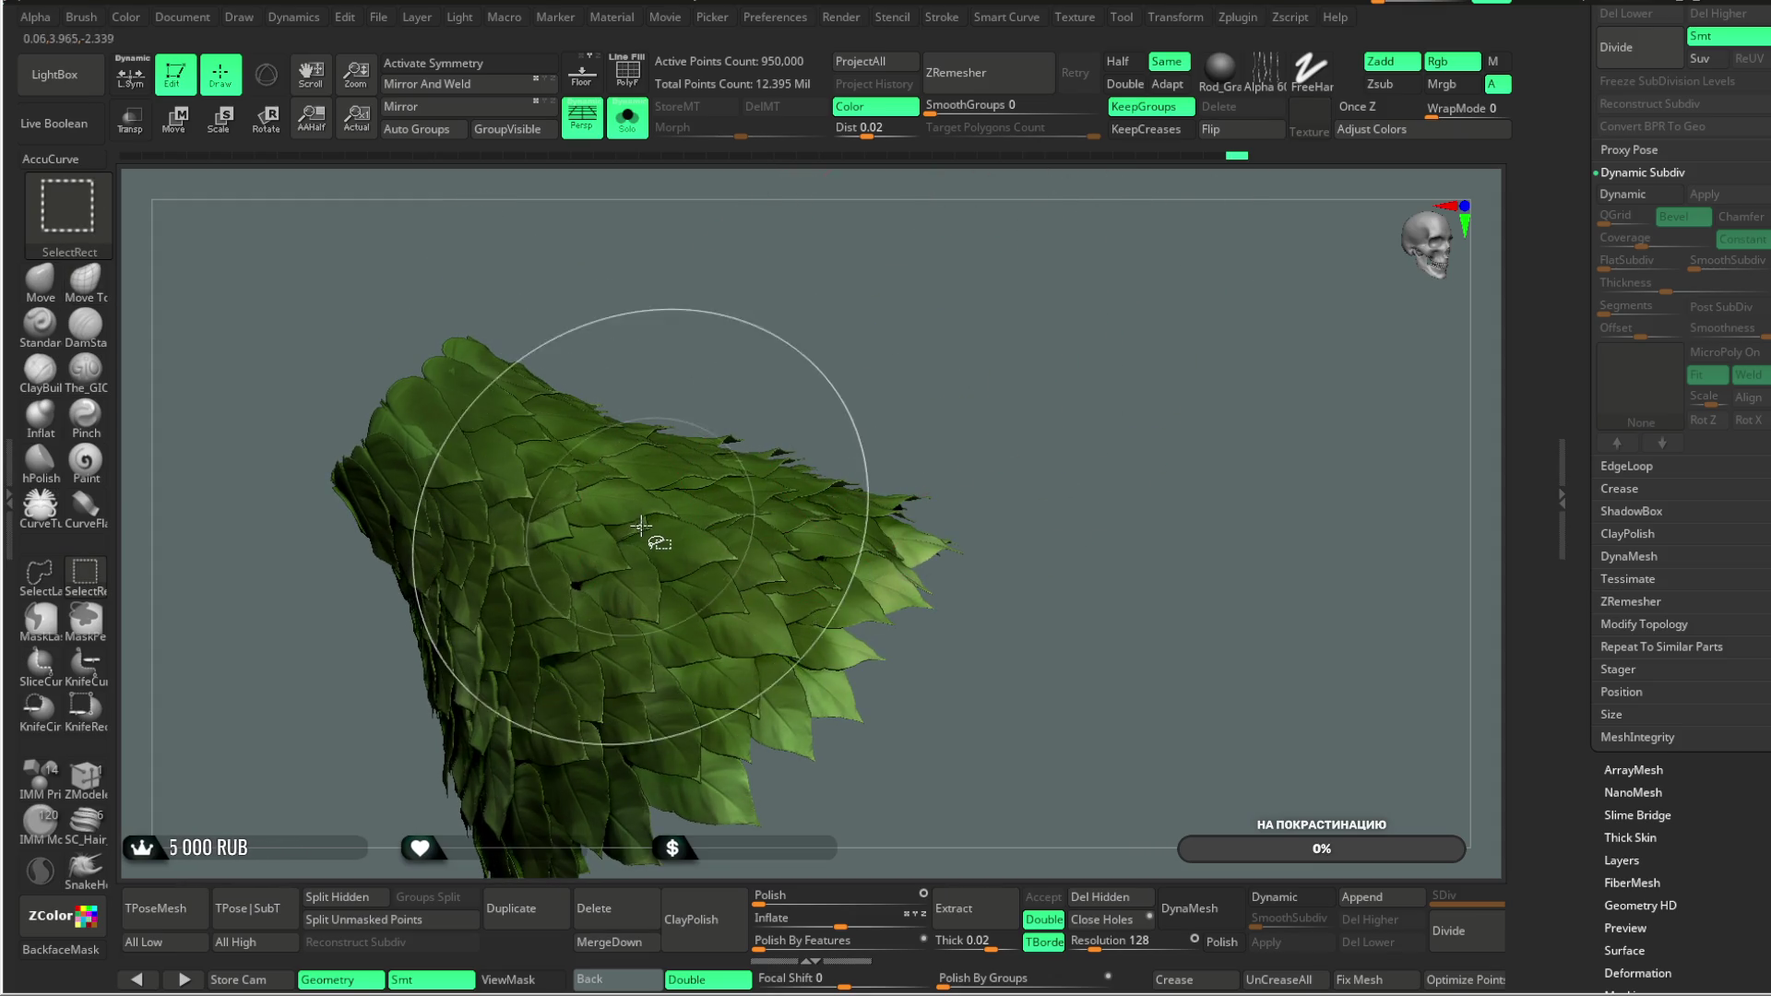
left_click(640, 527, "ctrl+alt+shift")
left_click_drag(977, 344, 1143, 513)
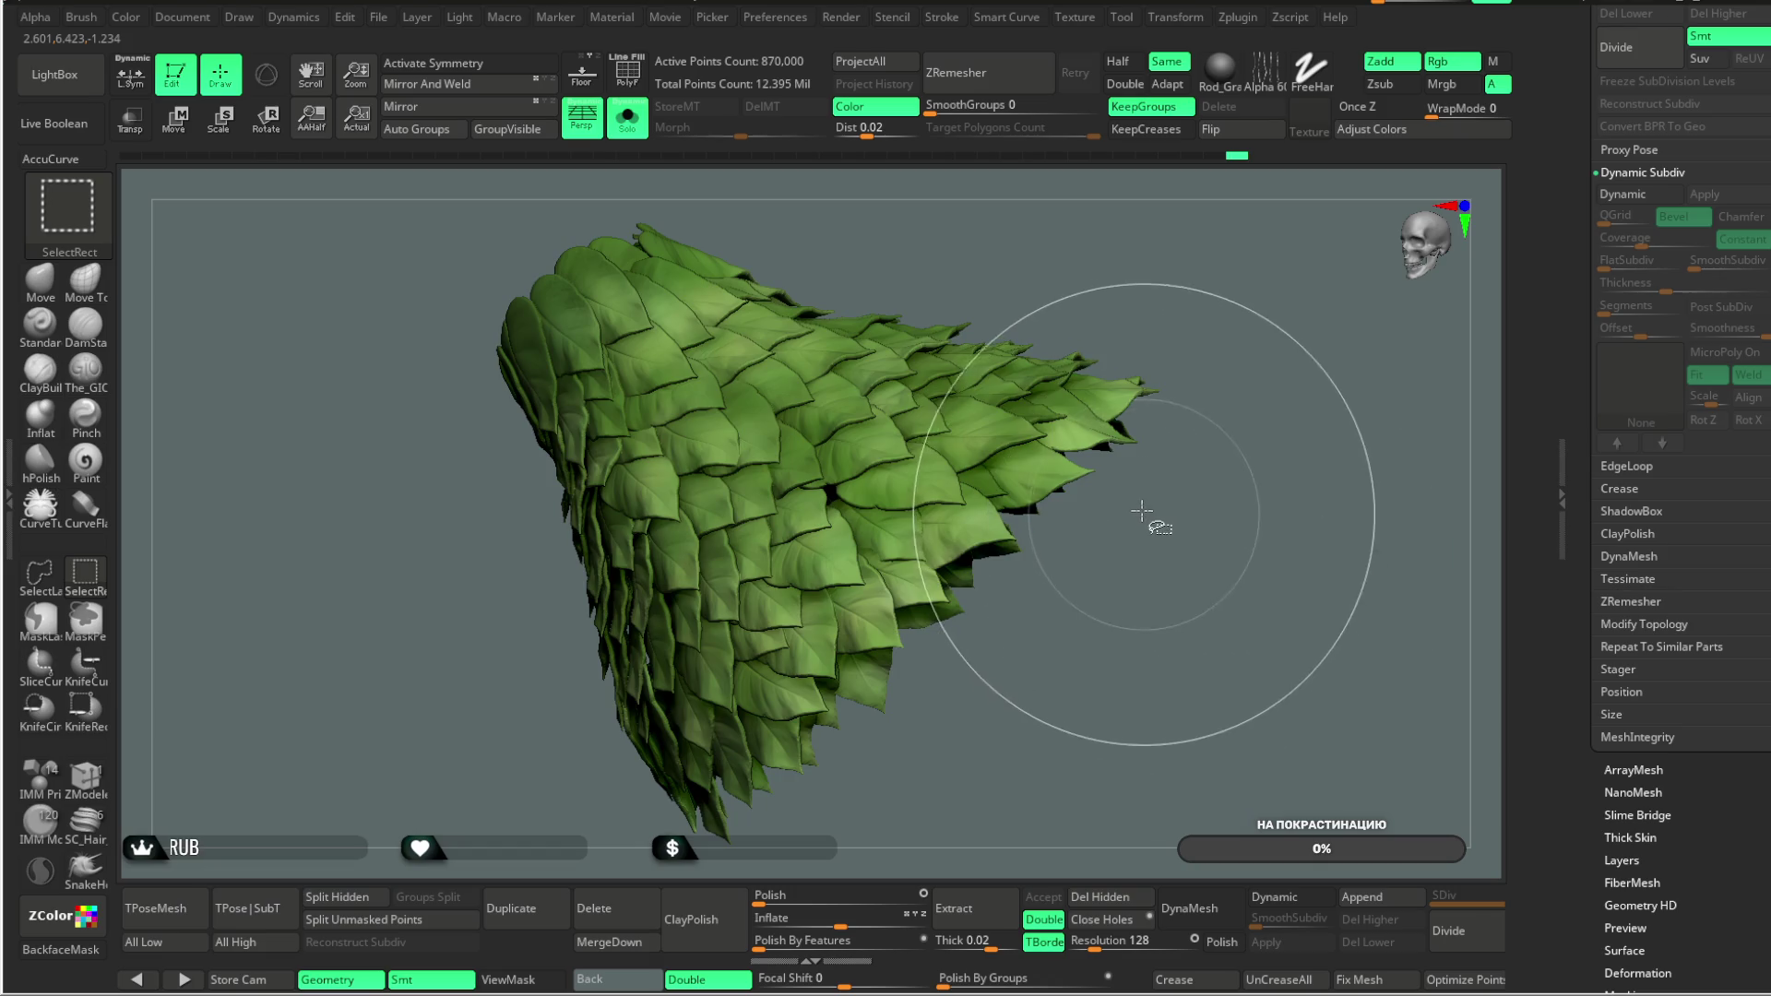
key("ctrl+z")
left_click(771, 534, "ctrl+alt+shift")
Step: Open a gap among the lower middle leaves, undoing the last extra hide
mouse_move(1143, 421)
left_mouse_down()
mouse_move(1095, 621)
mouse_move(1126, 534)
mouse_move(1115, 475)
mouse_move(1080, 493)
mouse_move(1089, 467)
mouse_move(933, 676)
mouse_move(1000, 474)
left_mouse_up()
left_click(1059, 512, "ctrl+shift")
left_click(1098, 484, "ctrl+shift")
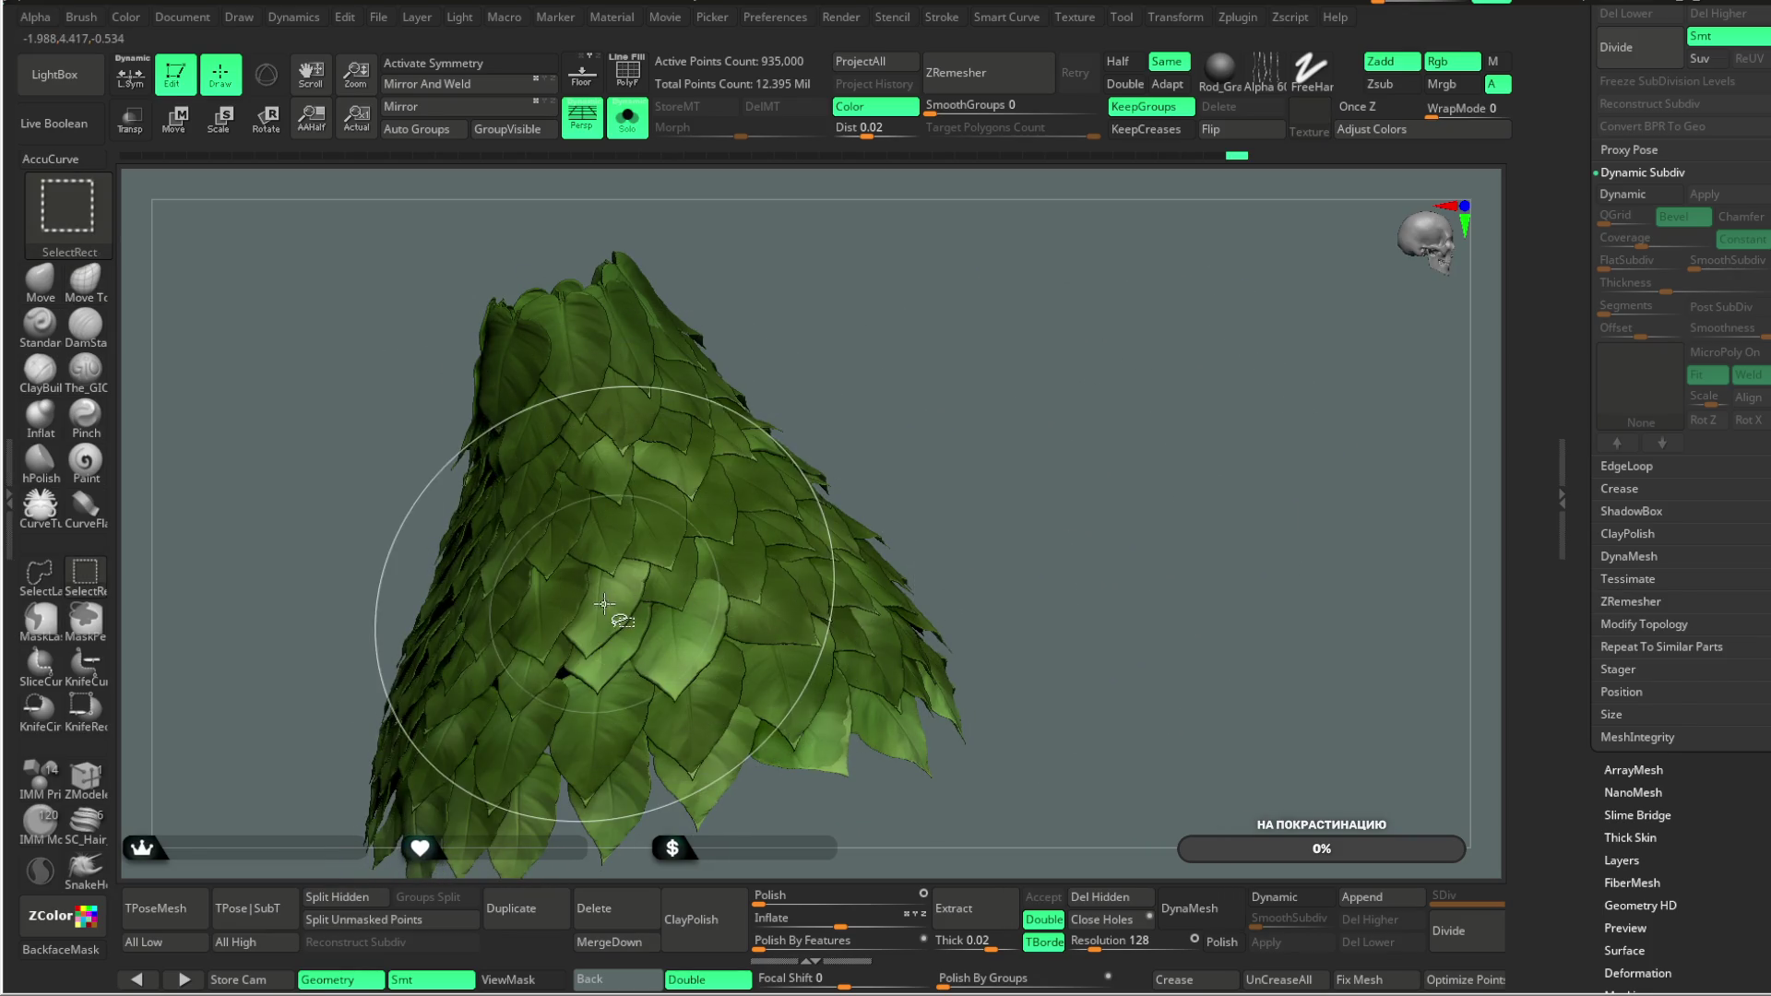
left_click(607, 661, "ctrl+alt+shift")
left_click(611, 664, "ctrl+alt+shift")
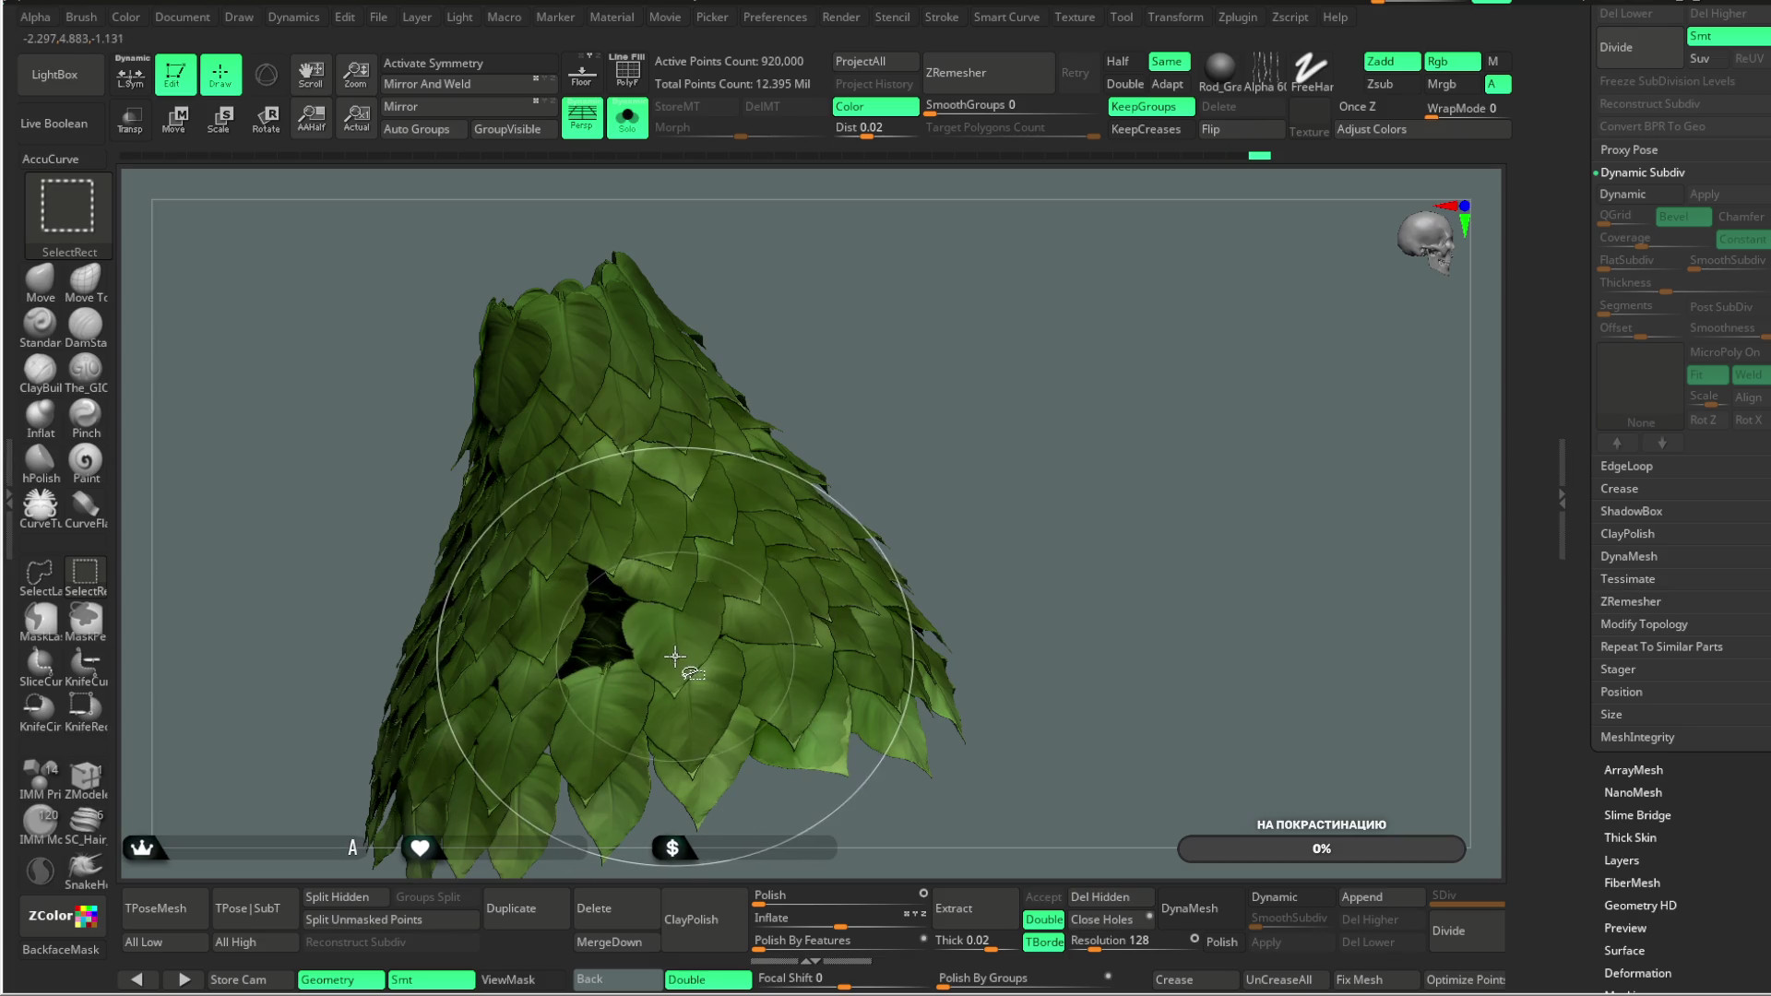
key("ctrl+z")
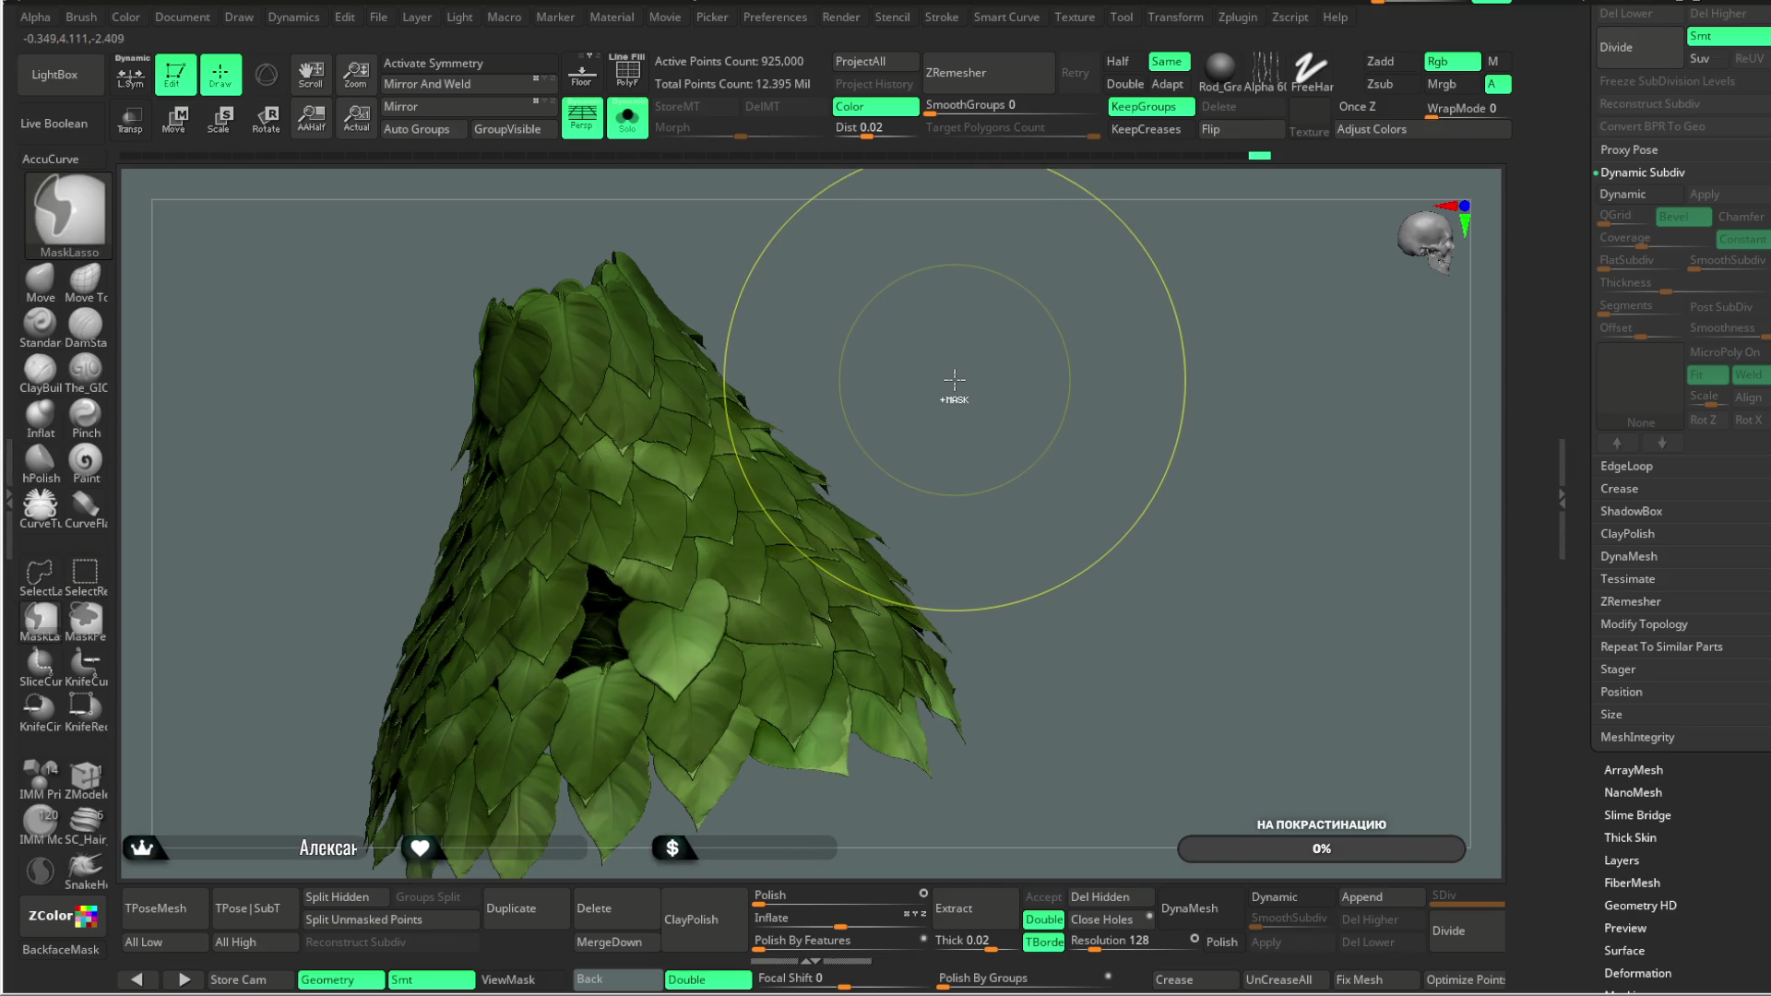
Step: Hide and restore leaves in the lower middle, inverting the visible leaves back and forth
key("ctrl+shift")
left_click(960, 420, "ctrl+shift")
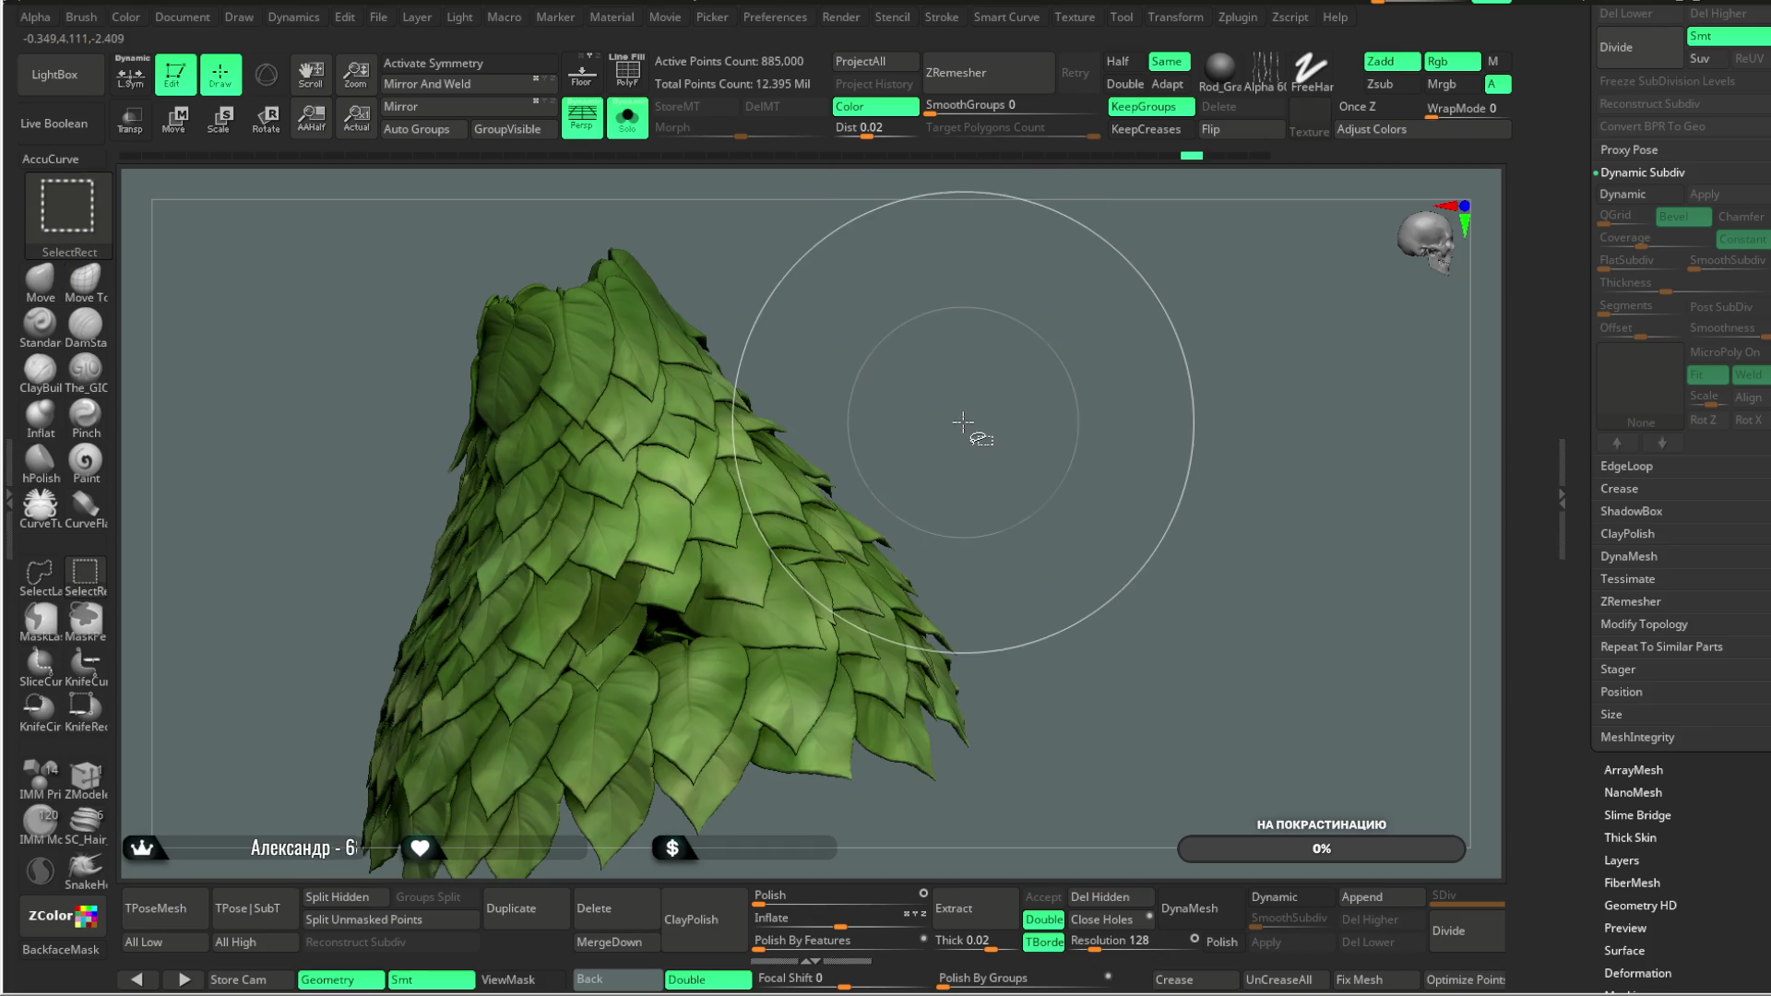
left_click(686, 648, "ctrl+alt+shift")
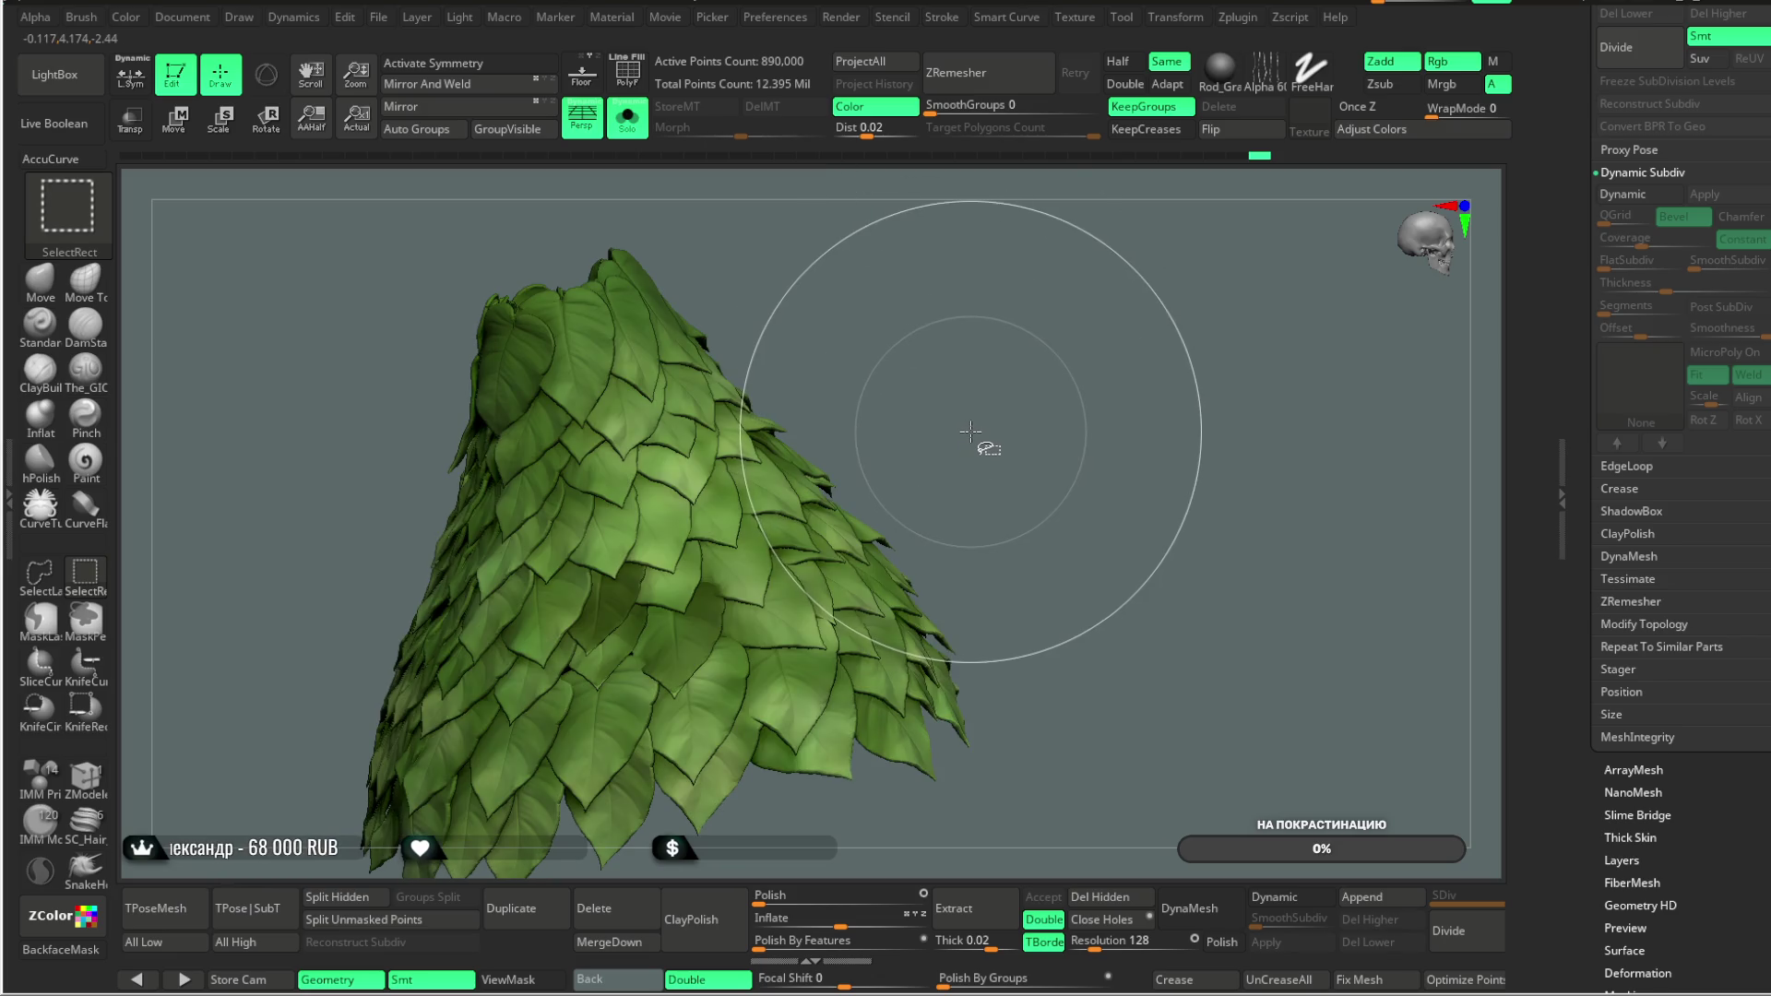
left_click(970, 431, "ctrl+shift")
left_click(969, 426, "ctrl+shift")
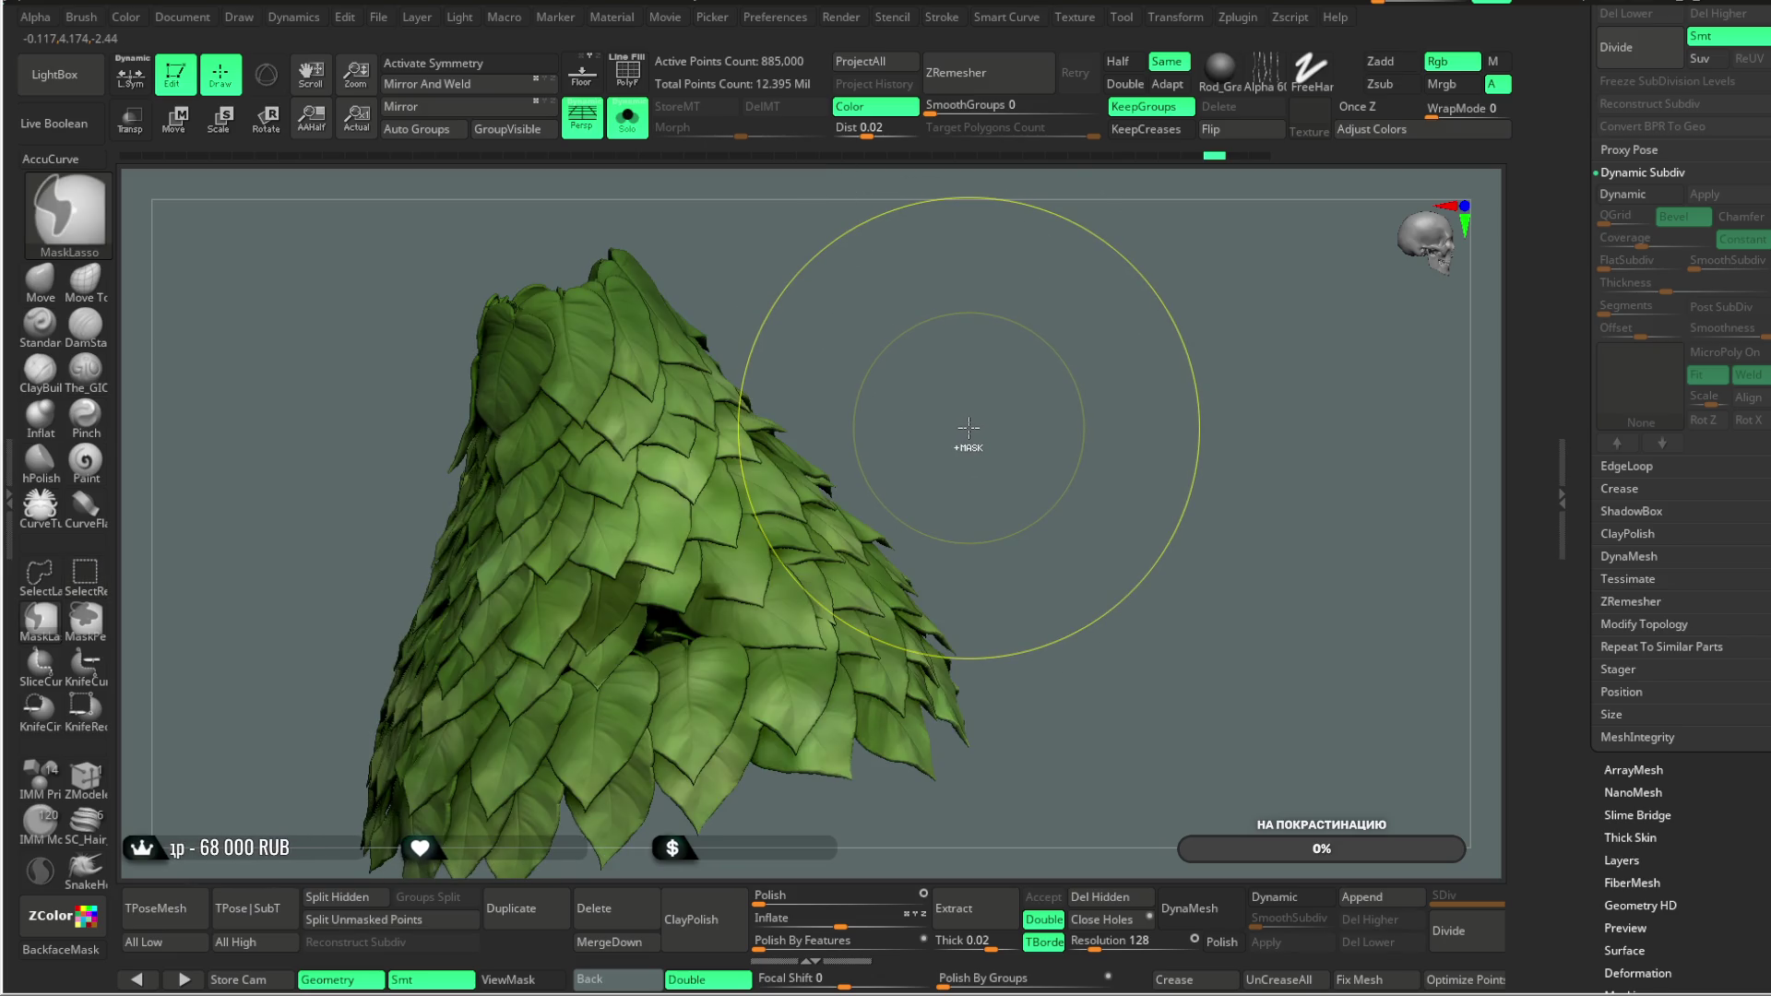
left_click(968, 426, "ctrl+shift")
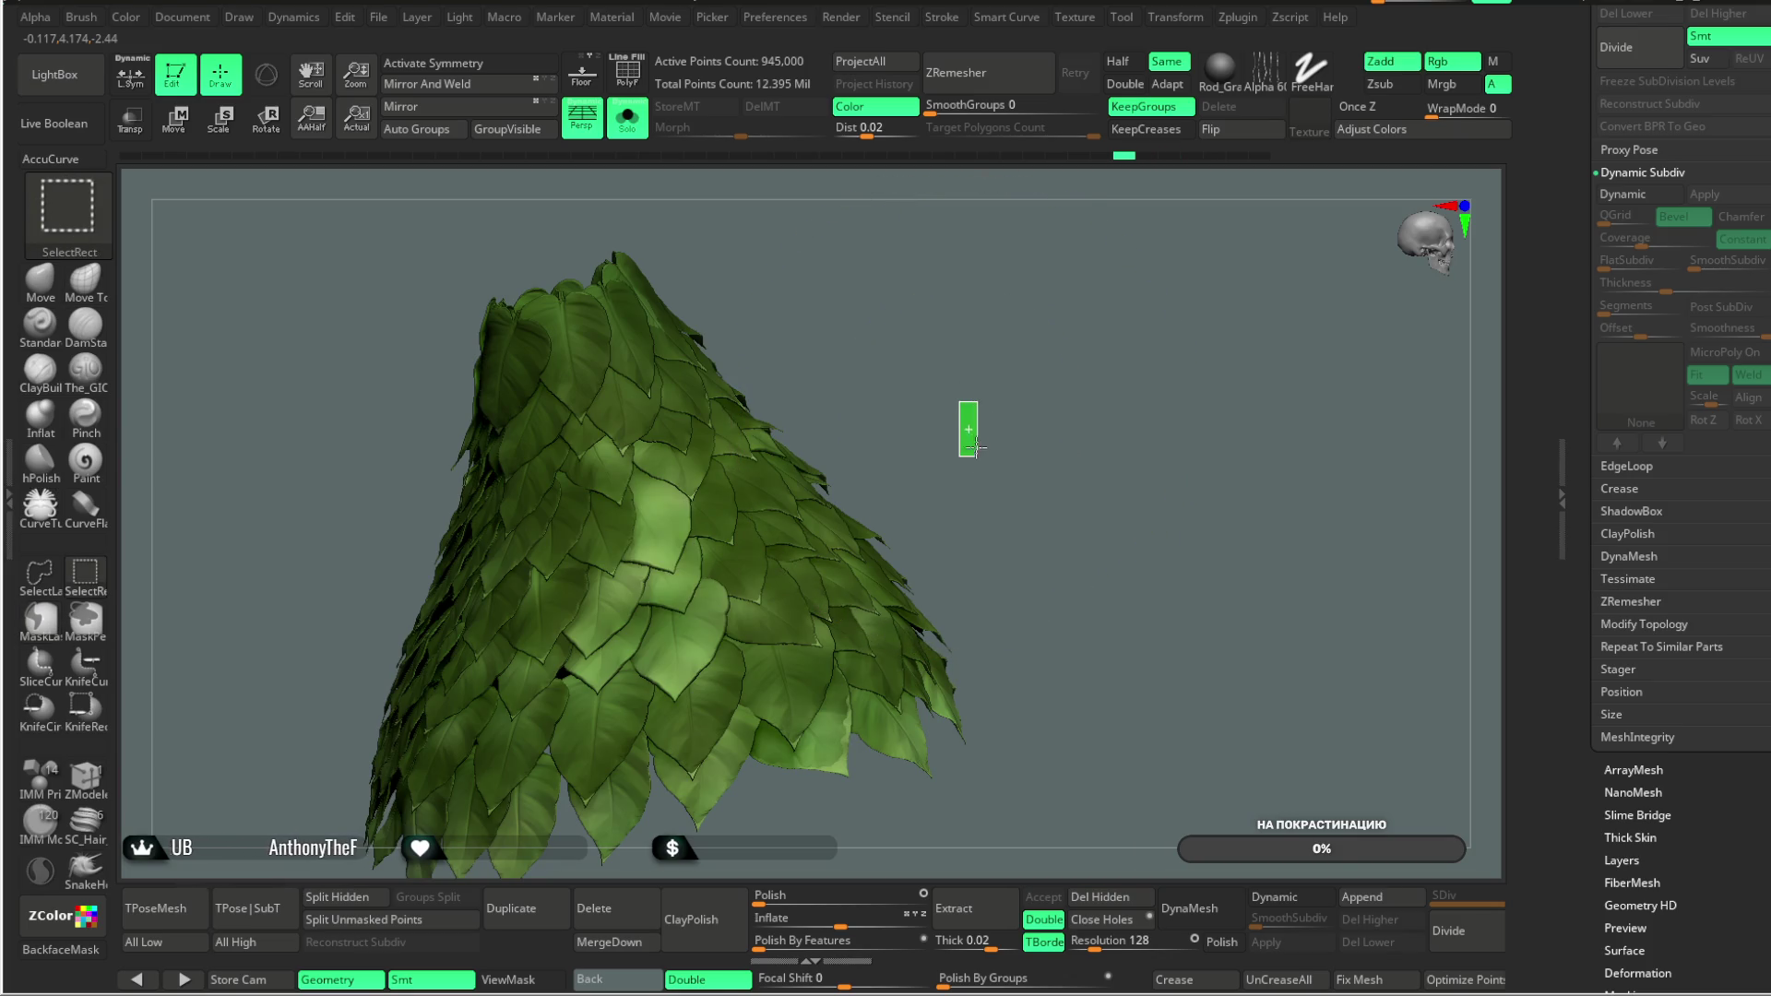
left_click(968, 430, "ctrl+shift")
left_click(978, 463, "ctrl+shift")
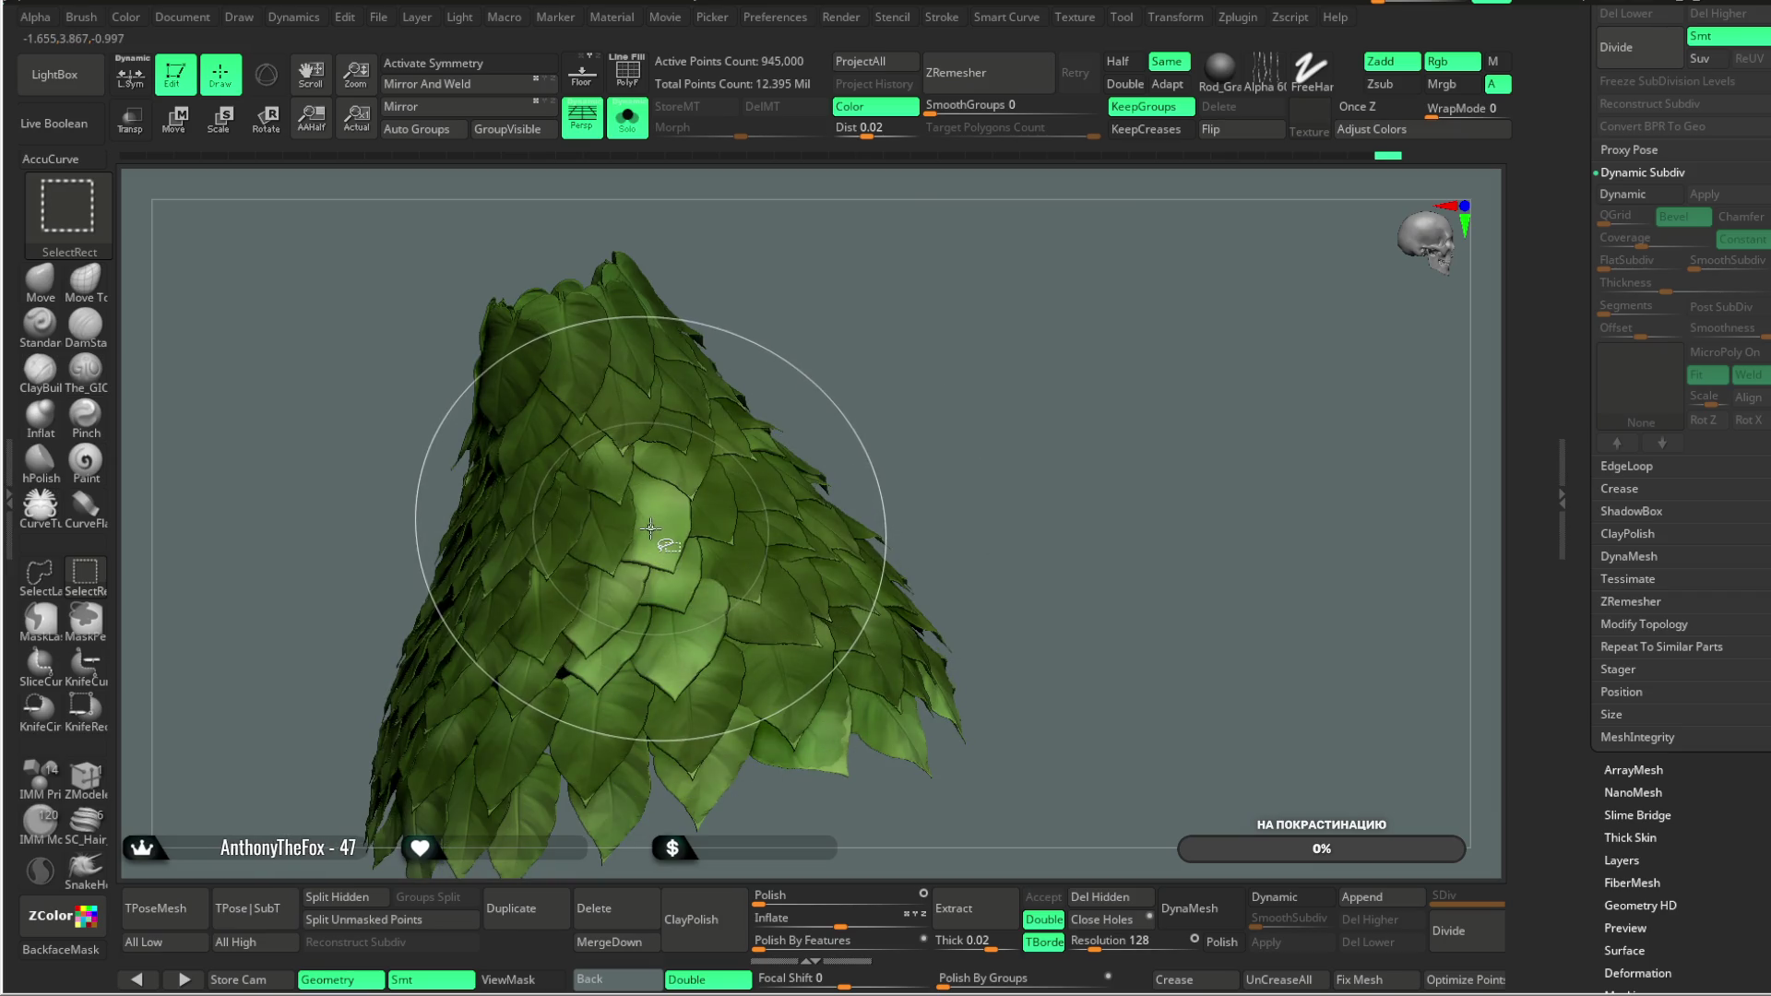
Step: Hide several leaves and a small patch near the middle, then bring them back
left_click(672, 588, "ctrl+shift")
left_click(608, 598, "ctrl+shift")
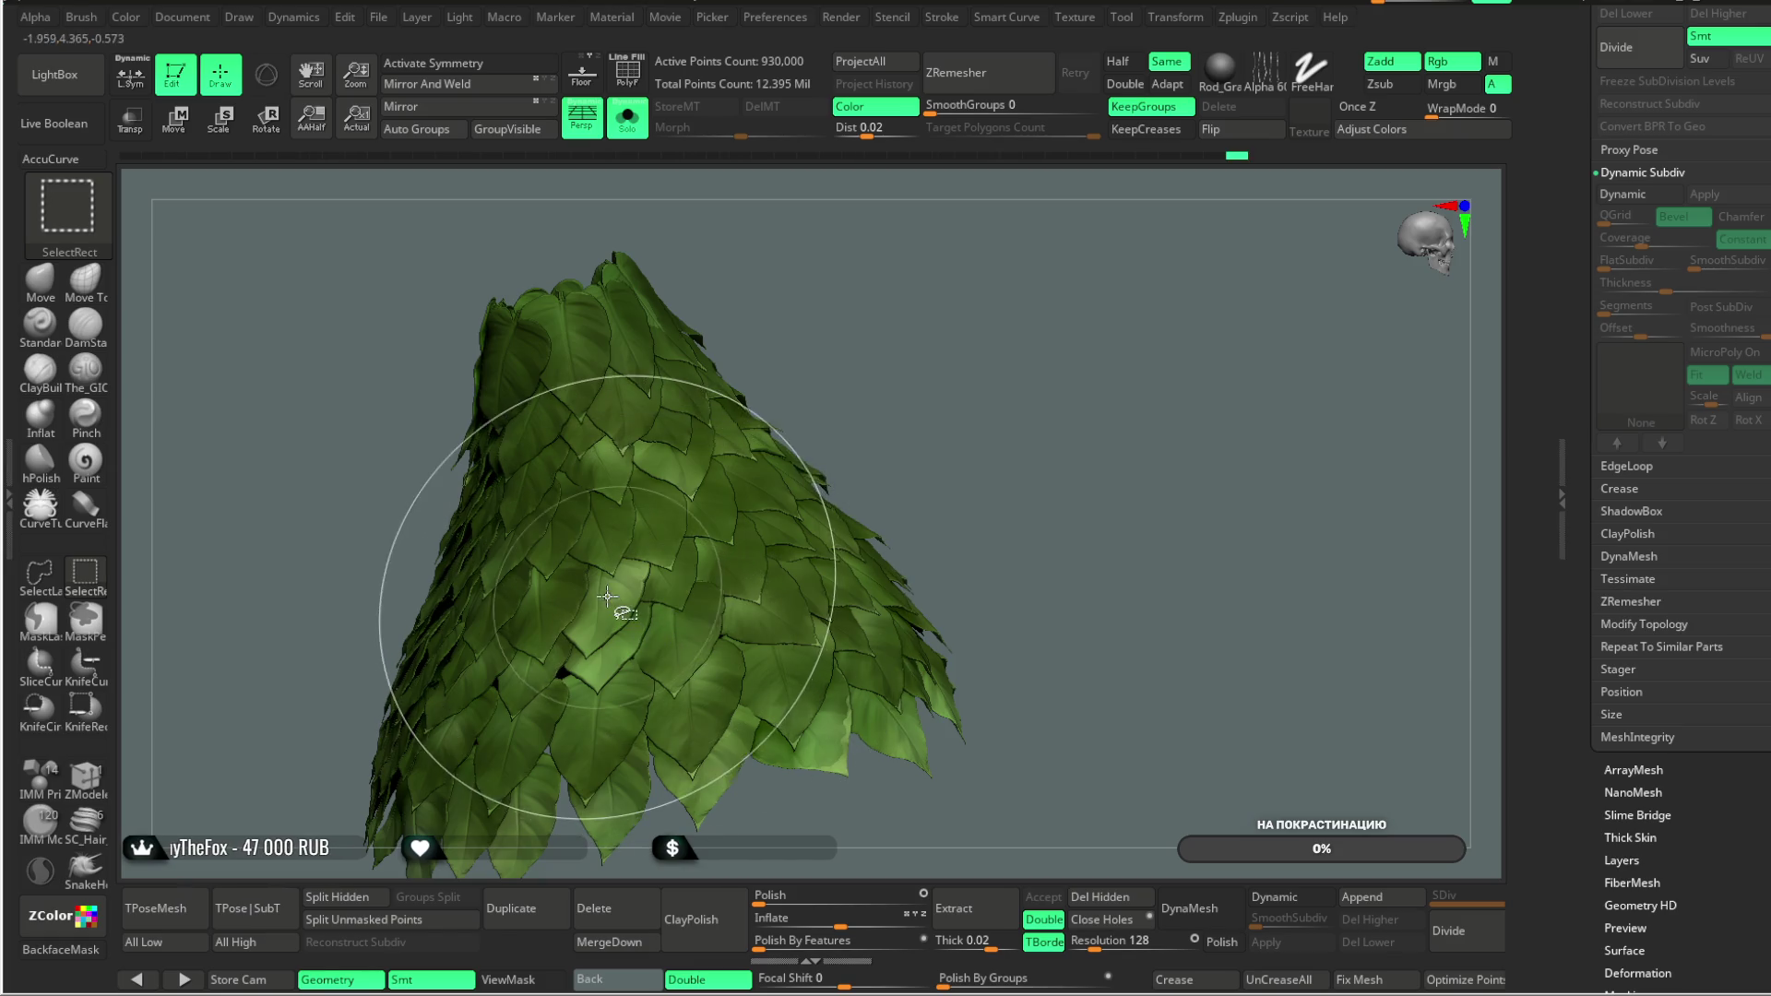
left_click_drag(901, 347, 911, 400, "ctrl+shift")
left_click(602, 611, "ctrl+shift")
left_click(609, 633, "ctrl+shift")
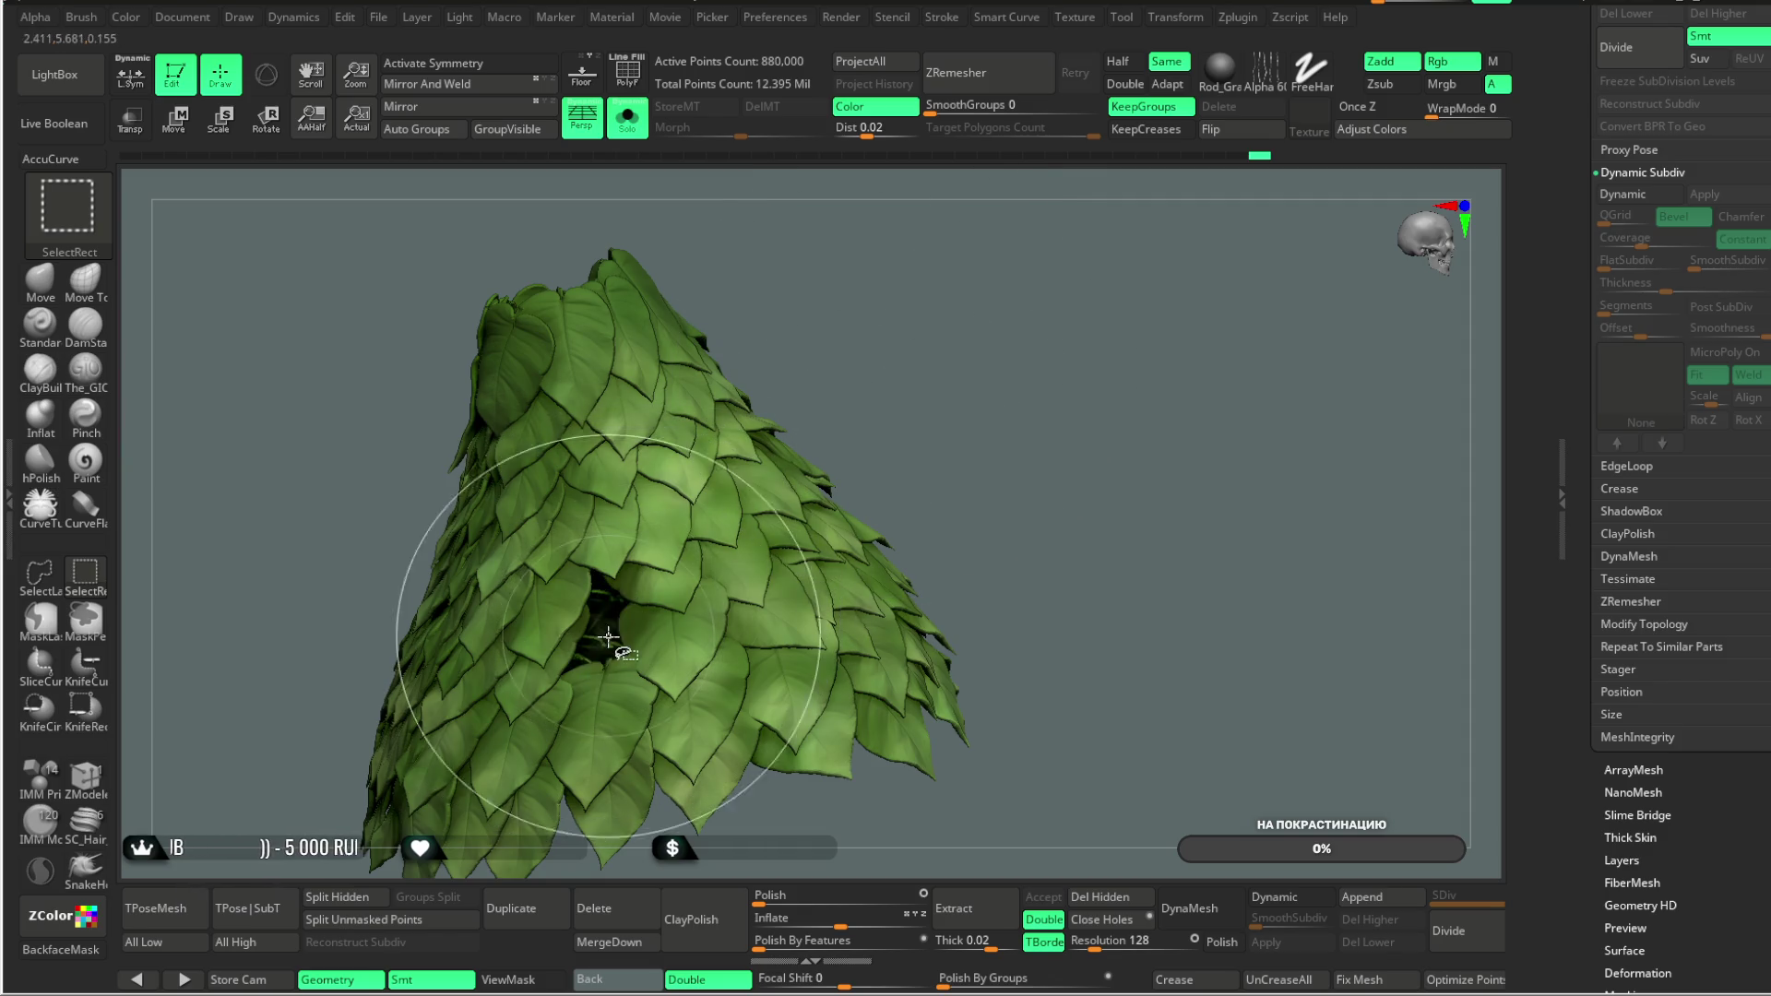
left_click(901, 364, "ctrl+shift")
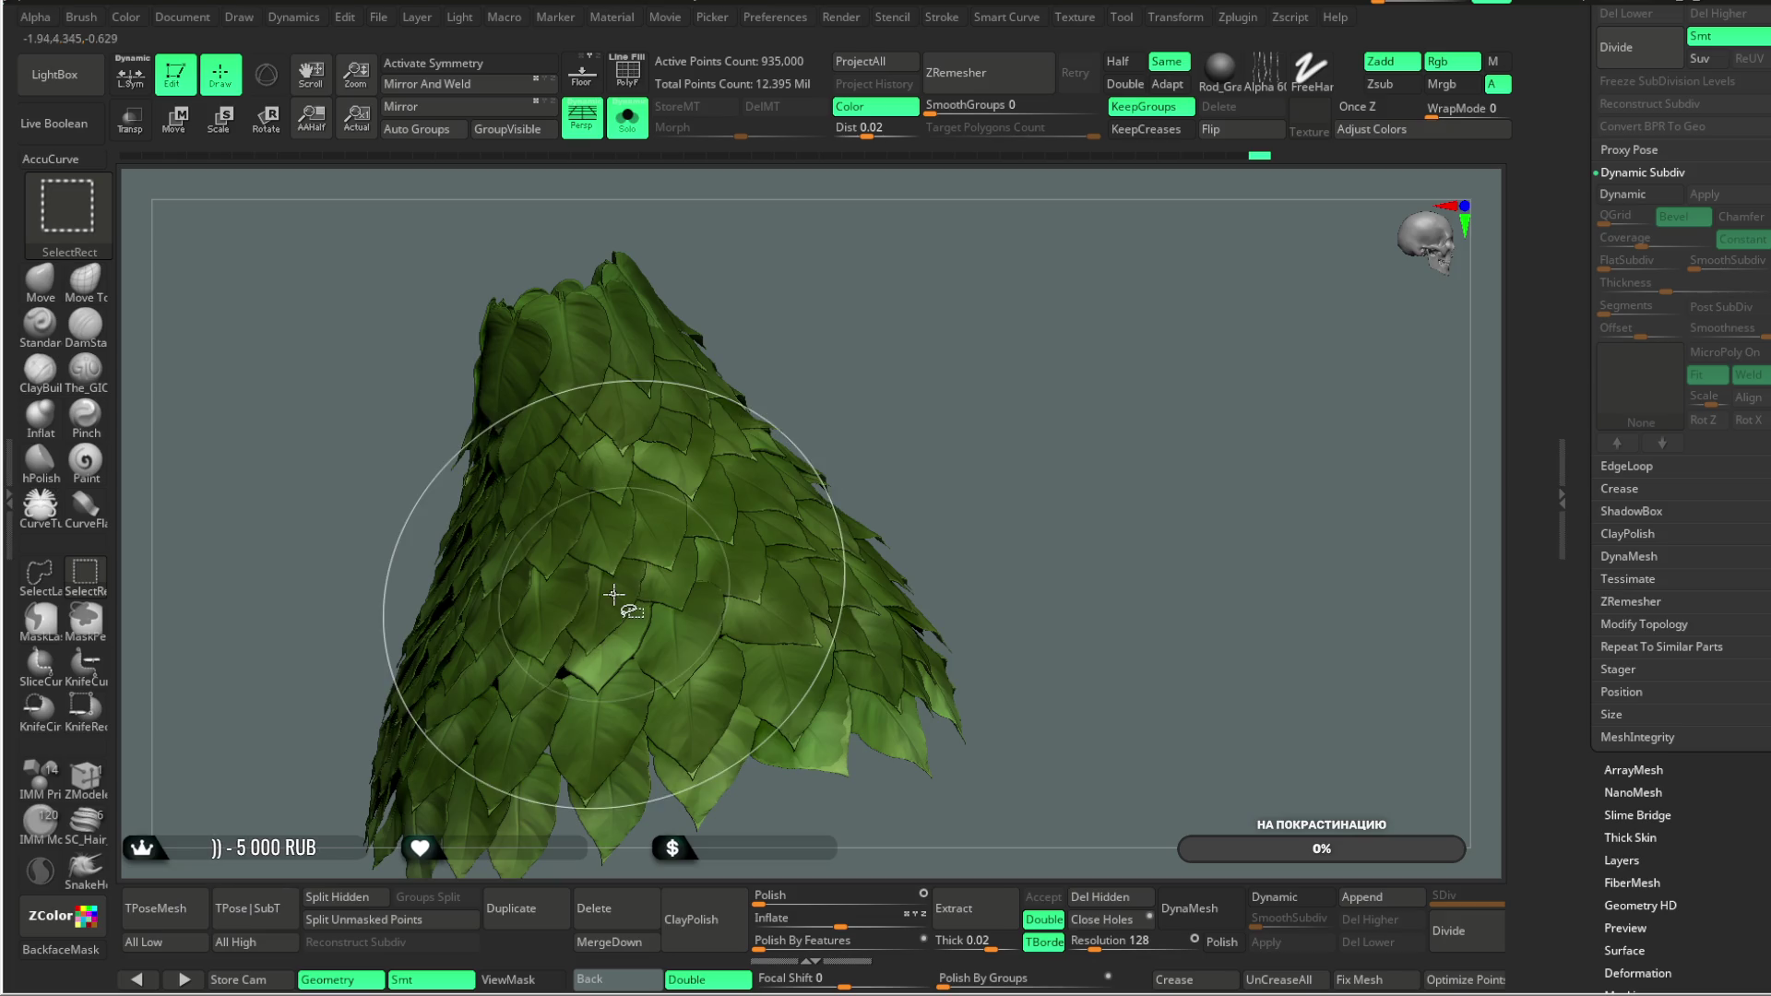
Step: Orbit the skirt to view it from above and other sides, hiding part of the leaves
mouse_move(870, 446)
left_mouse_down()
mouse_move(1051, 364)
mouse_move(1079, 384)
mouse_move(1002, 461)
mouse_move(960, 435)
mouse_move(1059, 517)
mouse_move(1031, 521)
mouse_move(1083, 403)
mouse_move(1041, 400)
left_mouse_up()
mouse_move(1189, 308)
left_mouse_down()
mouse_move(1087, 368)
mouse_move(1091, 383)
mouse_move(771, 498)
left_mouse_up()
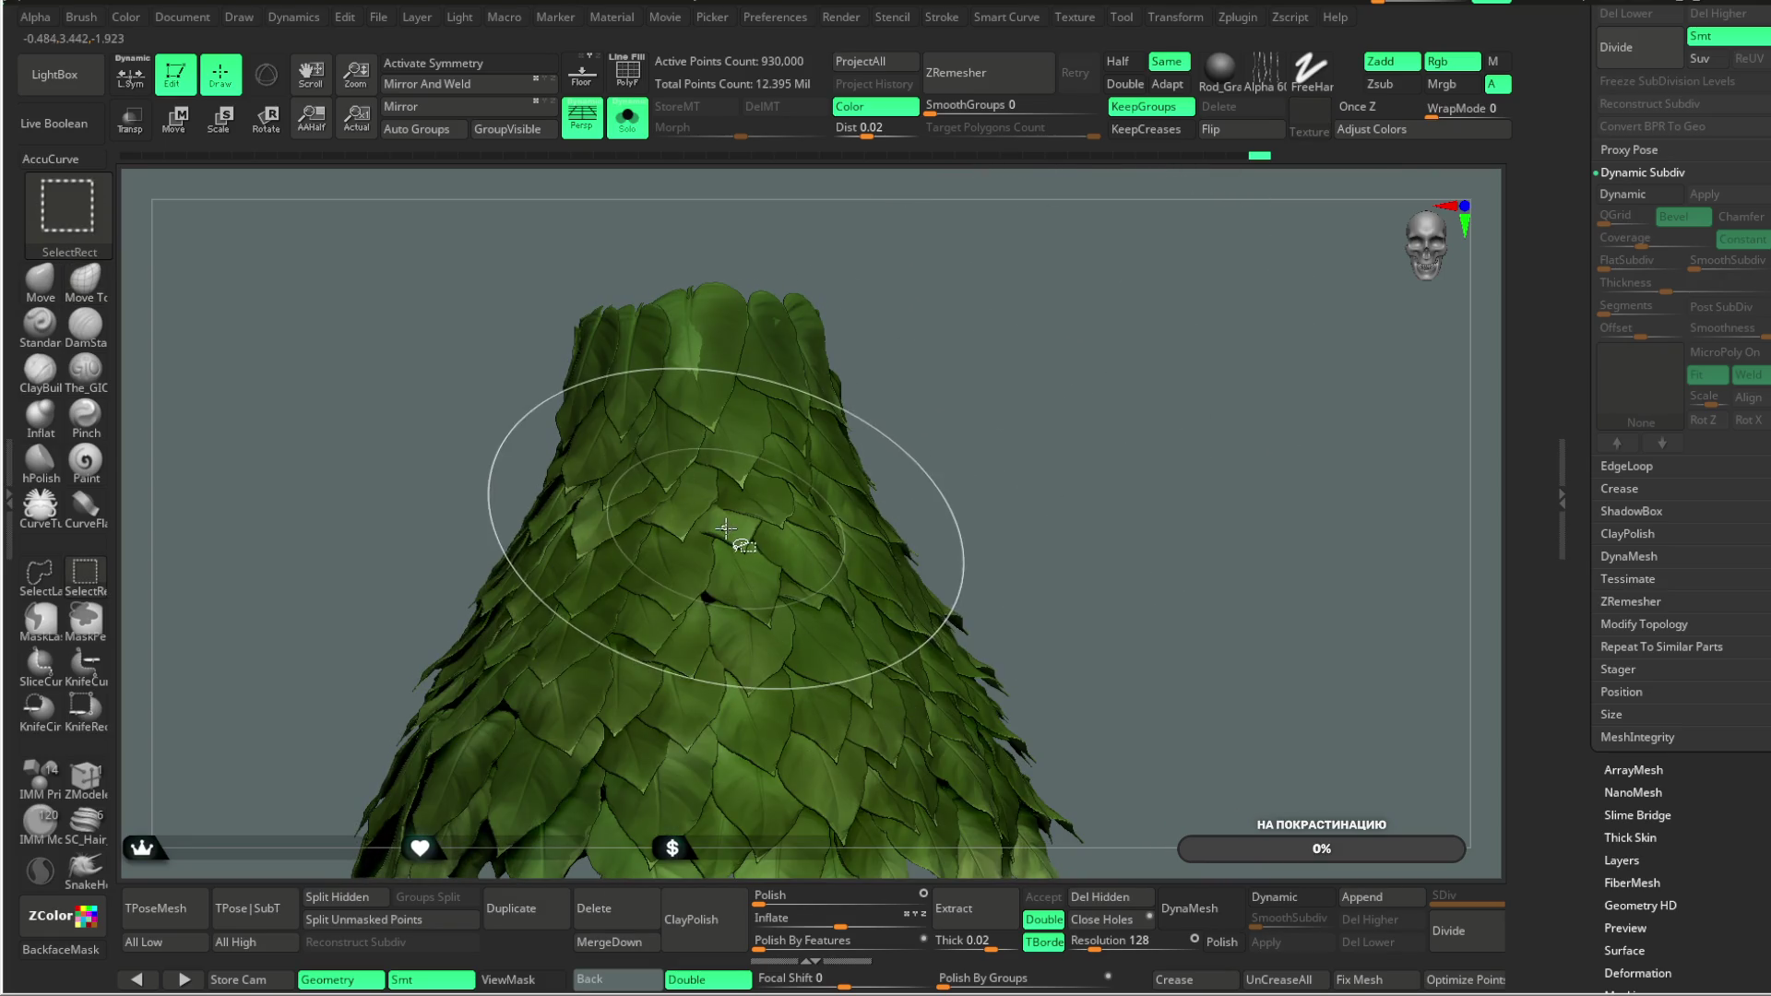
mouse_move(961, 371)
left_mouse_down()
mouse_move(1006, 358)
mouse_move(980, 408)
mouse_move(1021, 411)
mouse_move(978, 475)
mouse_move(1055, 406)
mouse_move(1038, 443)
mouse_move(1139, 334)
mouse_move(1000, 335)
mouse_move(980, 363)
left_mouse_up()
left_click(1015, 412, "ctrl+shift")
Step: Restore the hidden parts, then hide the chosen leaves again
left_click(993, 483, "ctrl+shift")
left_click(1035, 433, "ctrl+shift")
left_click(1143, 356, "ctrl+shift")
left_click(1136, 364, "ctrl+shift")
Step: Delete the hidden leaves with Del Hidden, leaving 895,000 active points, and open the File menu
left_click(1103, 895)
mouse_move(1131, 462)
left_mouse_down("alt")
mouse_move(1011, 481)
mouse_move(1098, 391)
mouse_move(1065, 424)
mouse_move(1098, 533)
left_mouse_up("alt")
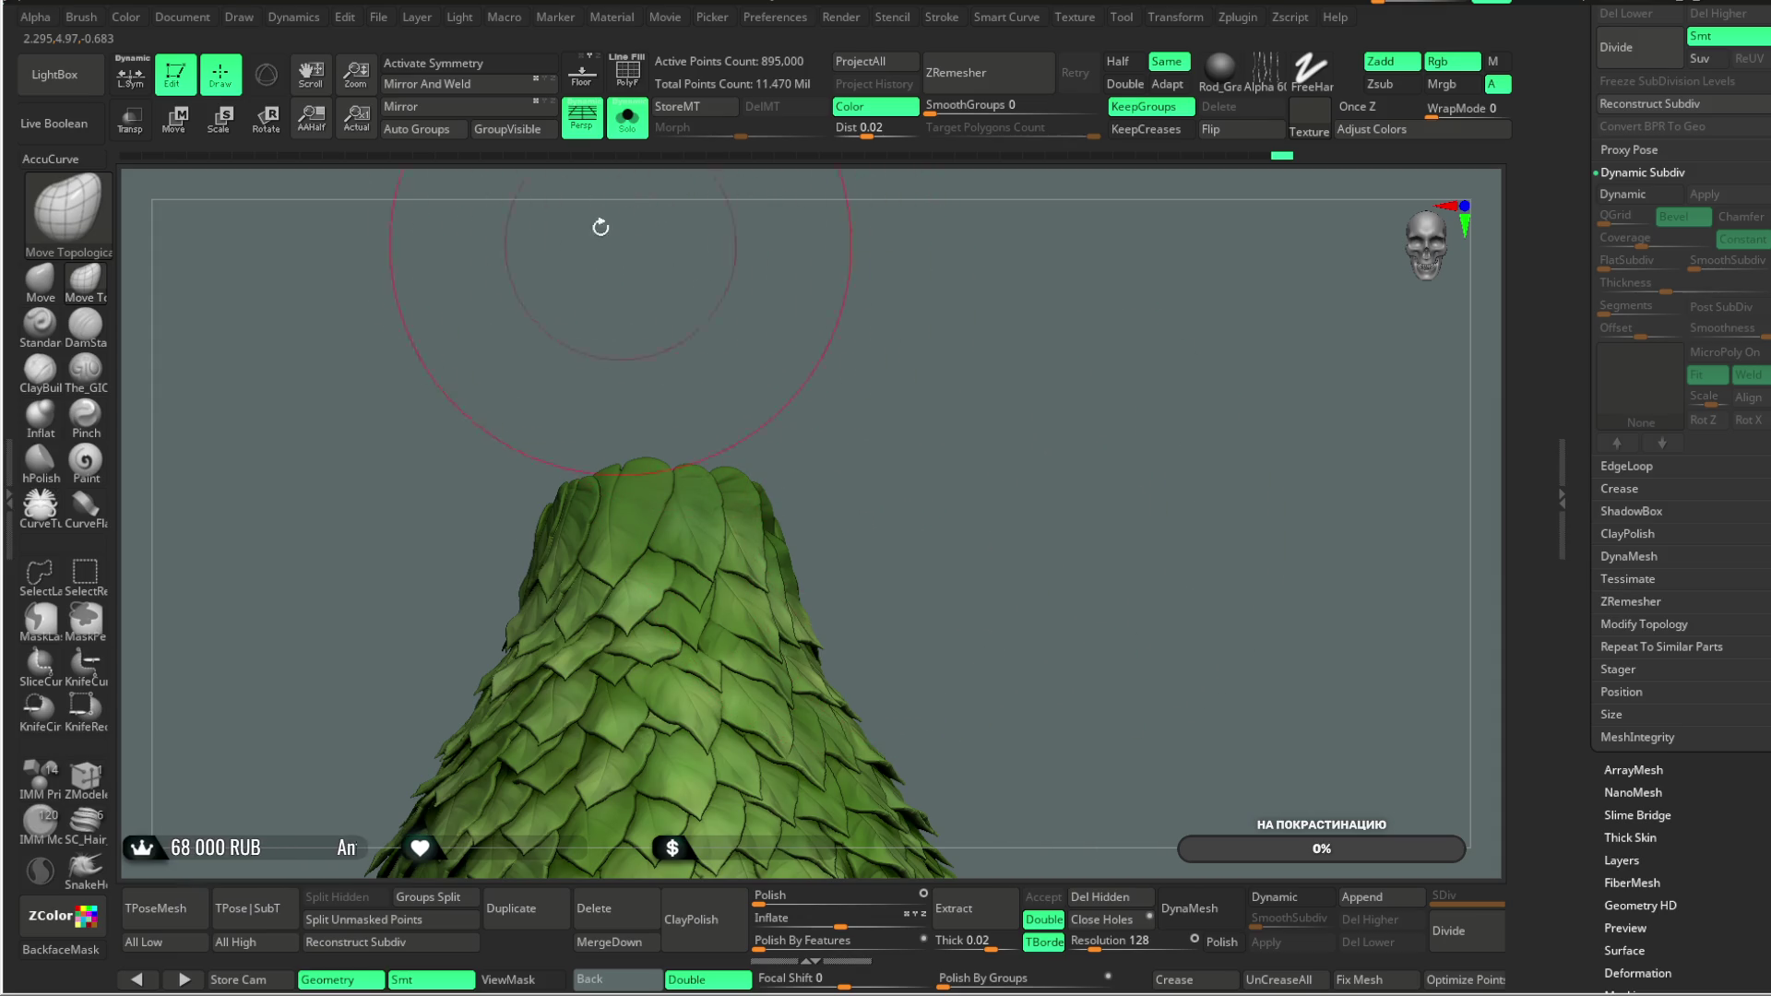
left_click(378, 21)
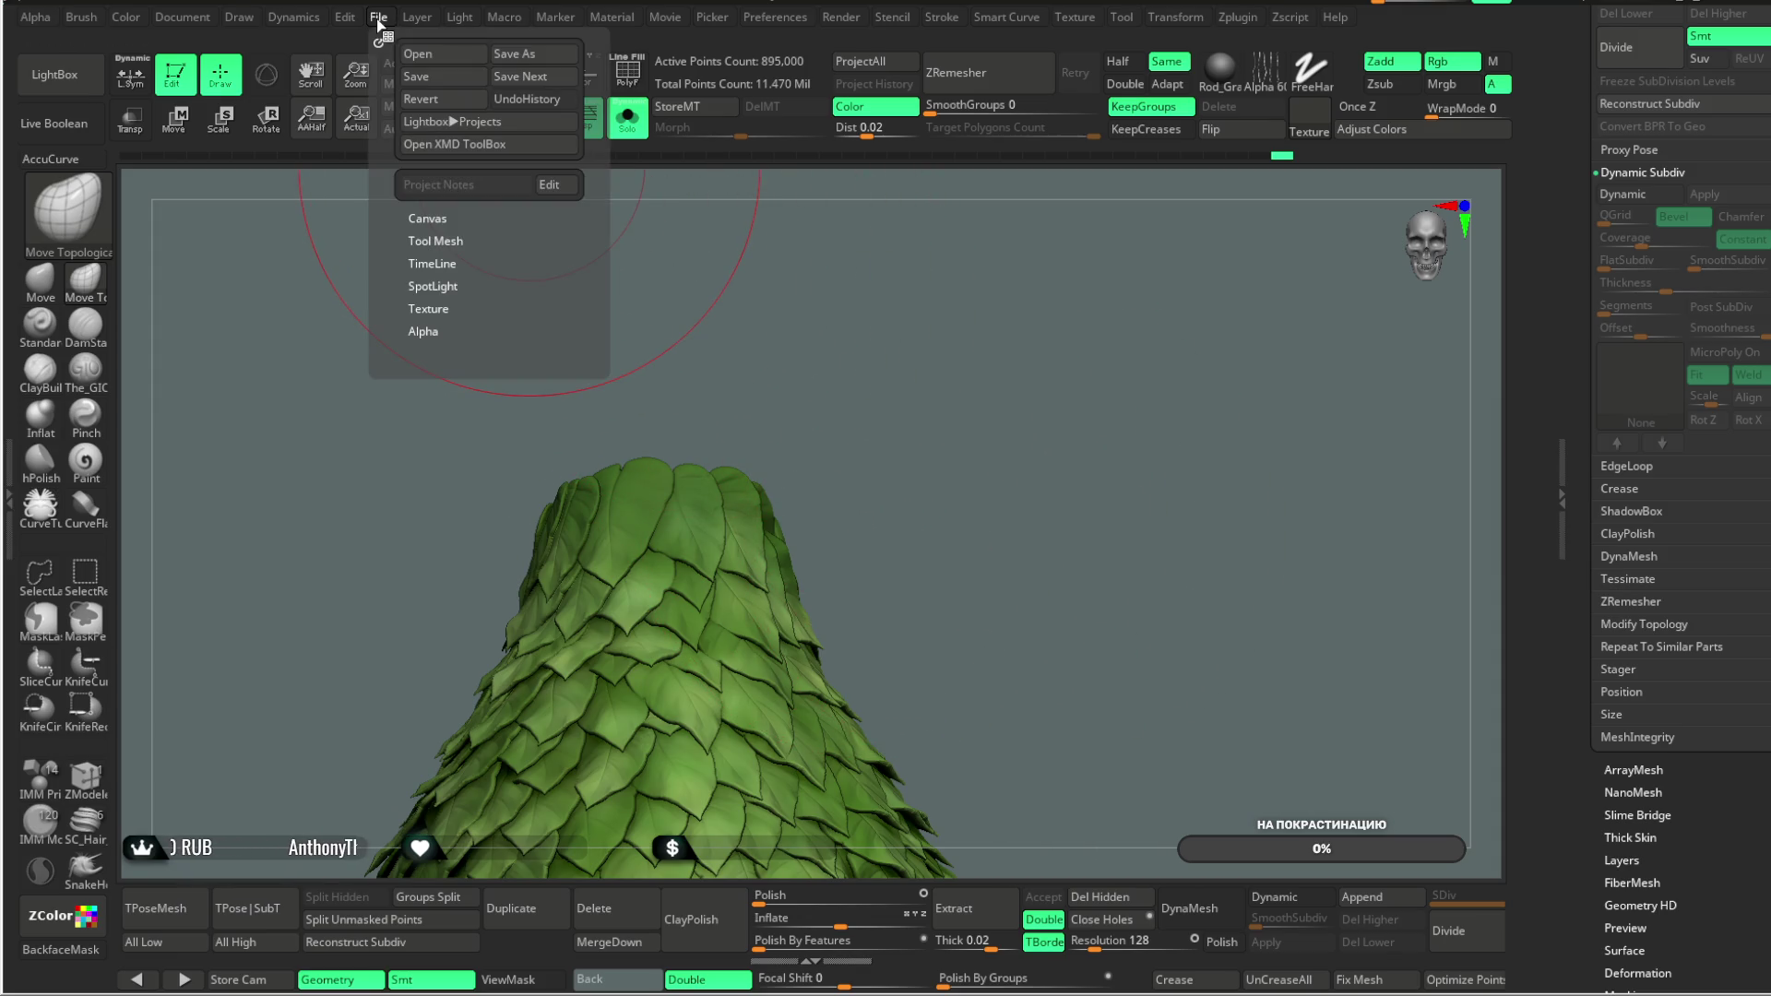
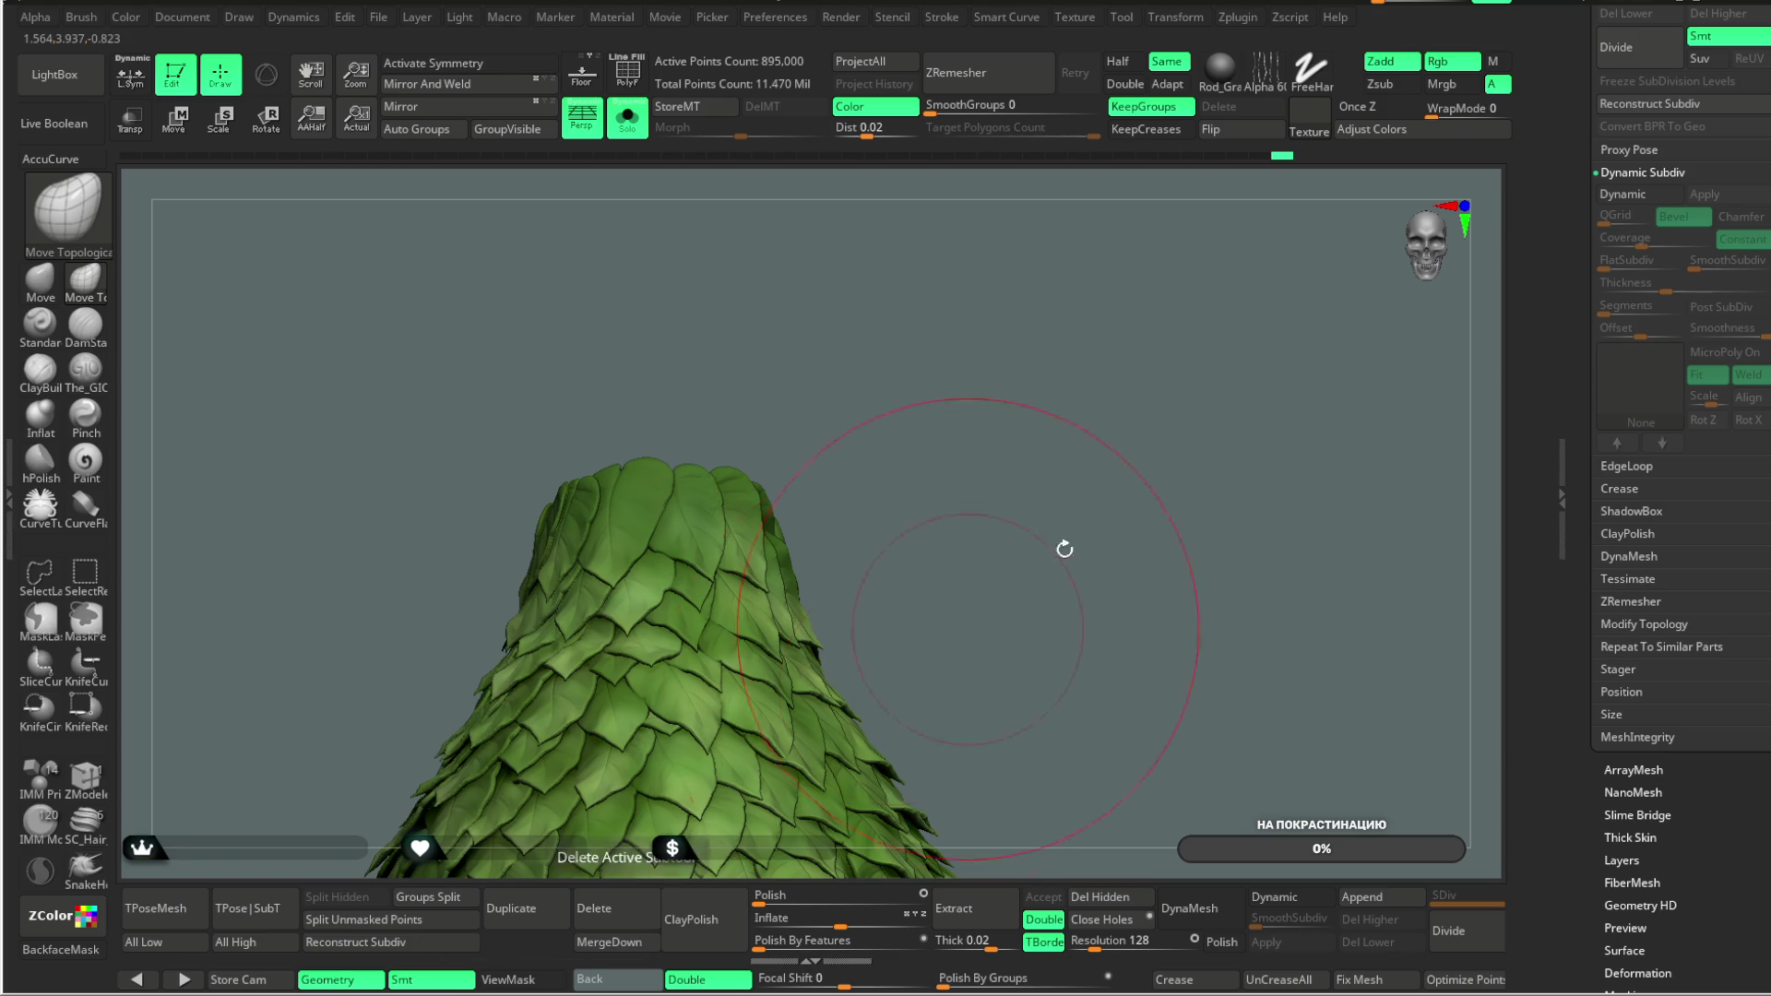
Step: Close in on the leaf dress and set the brush Draw Size to about 196
mouse_move(1099, 480)
left_mouse_down()
mouse_move(959, 546)
mouse_move(961, 480)
mouse_move(1021, 530)
mouse_move(999, 692)
mouse_move(1237, 439)
mouse_move(1139, 427)
mouse_move(1088, 462)
left_mouse_up()
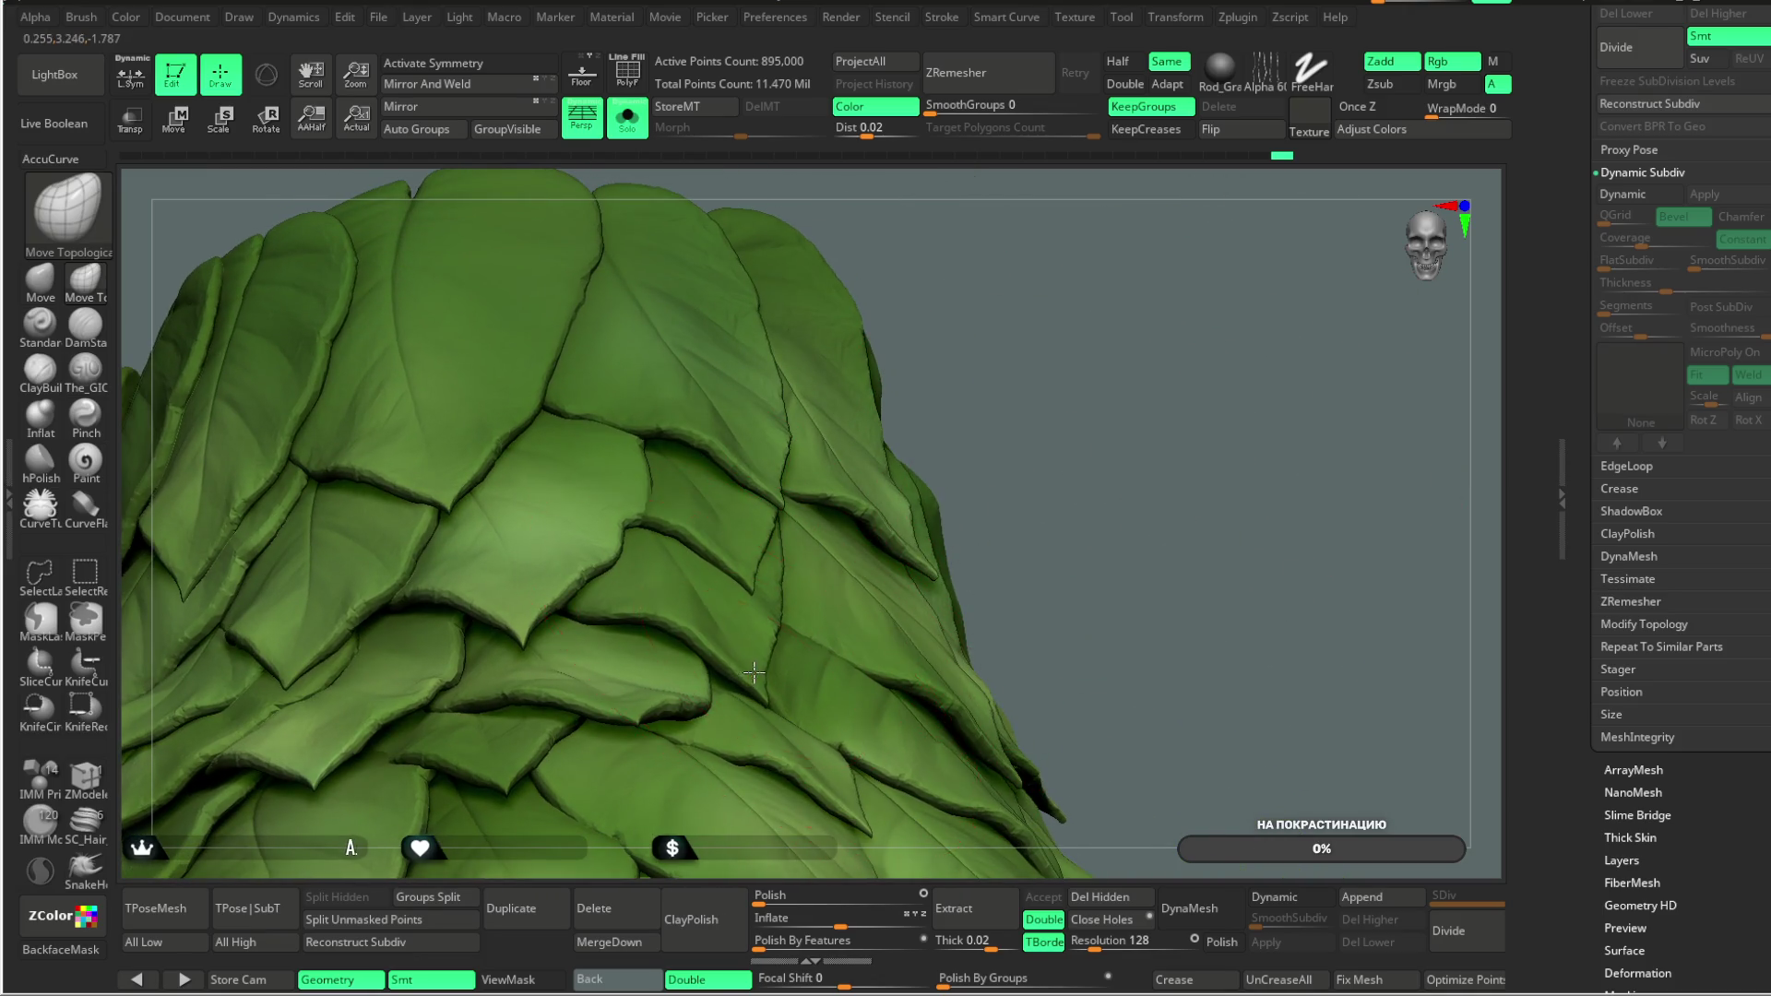
mouse_move(899, 572)
left_mouse_down()
mouse_move(1015, 516)
mouse_move(907, 523)
mouse_move(923, 489)
mouse_move(901, 423)
mouse_move(1007, 519)
left_mouse_up()
mouse_move(1245, 226)
left_mouse_down()
mouse_move(1227, 254)
mouse_move(1246, 232)
mouse_move(1129, 261)
left_mouse_up()
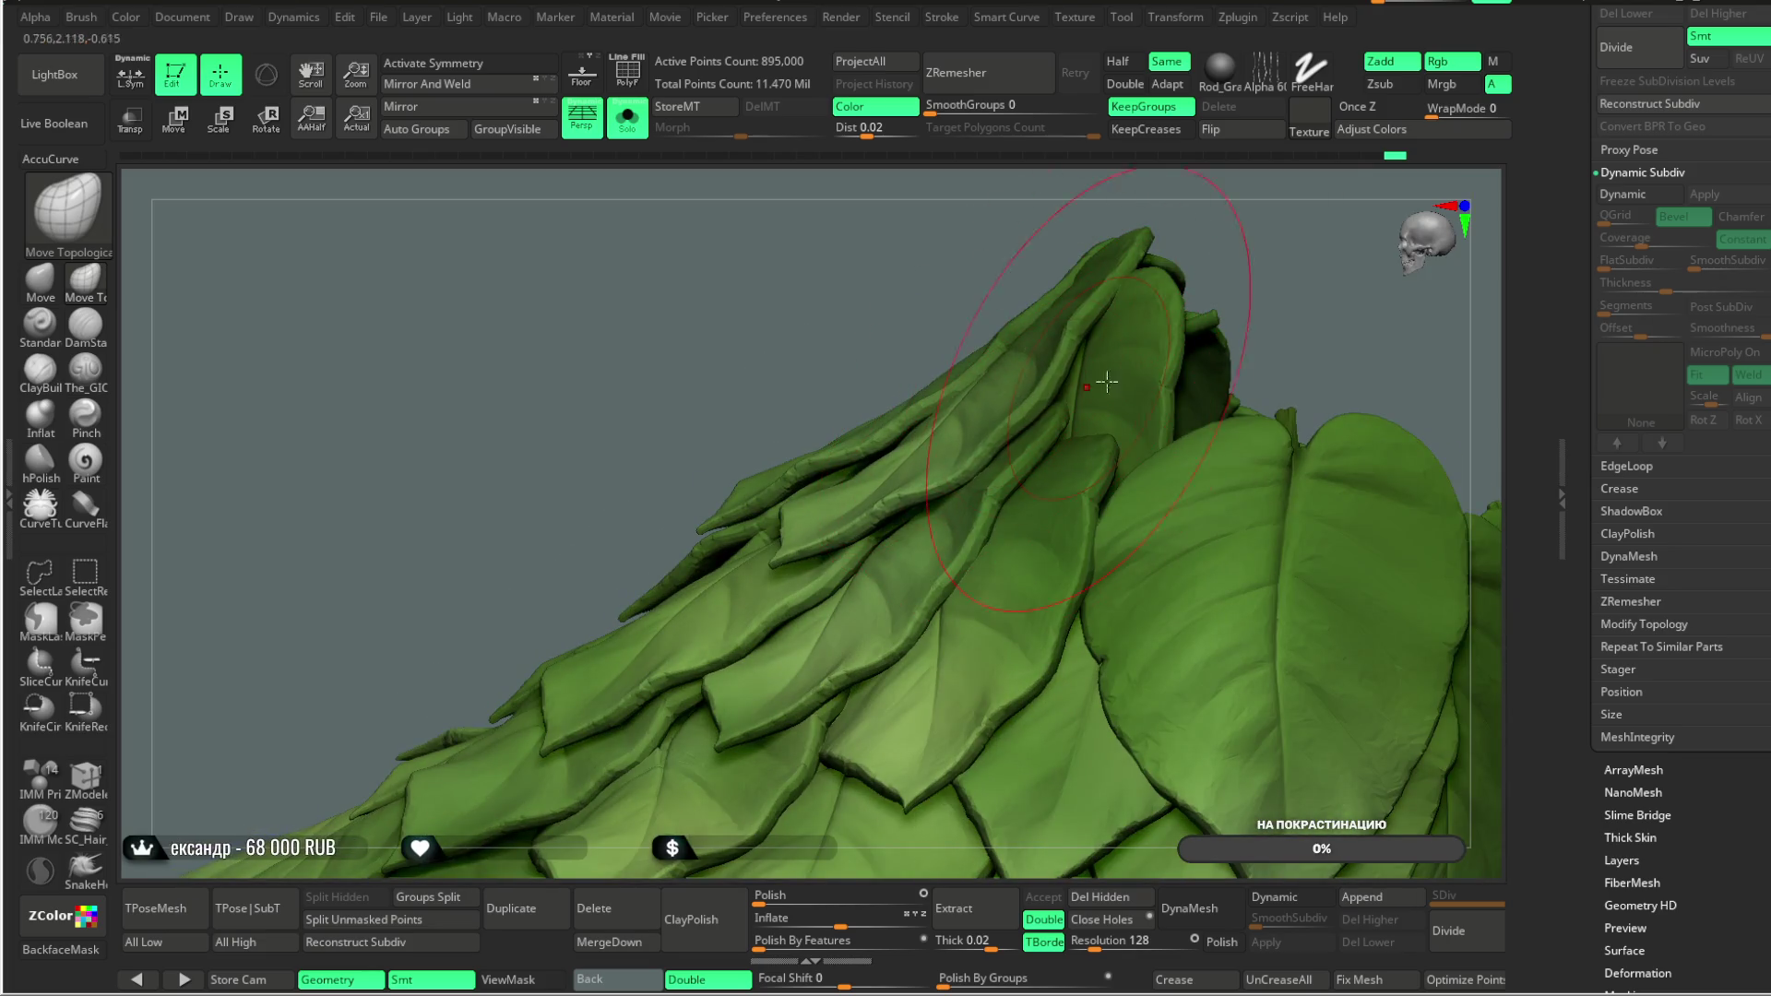
right_click_drag(1091, 384, 1128, 319)
left_click_drag(1305, 219, 949, 479)
key("space")
left_click_drag(1065, 462, 1052, 462)
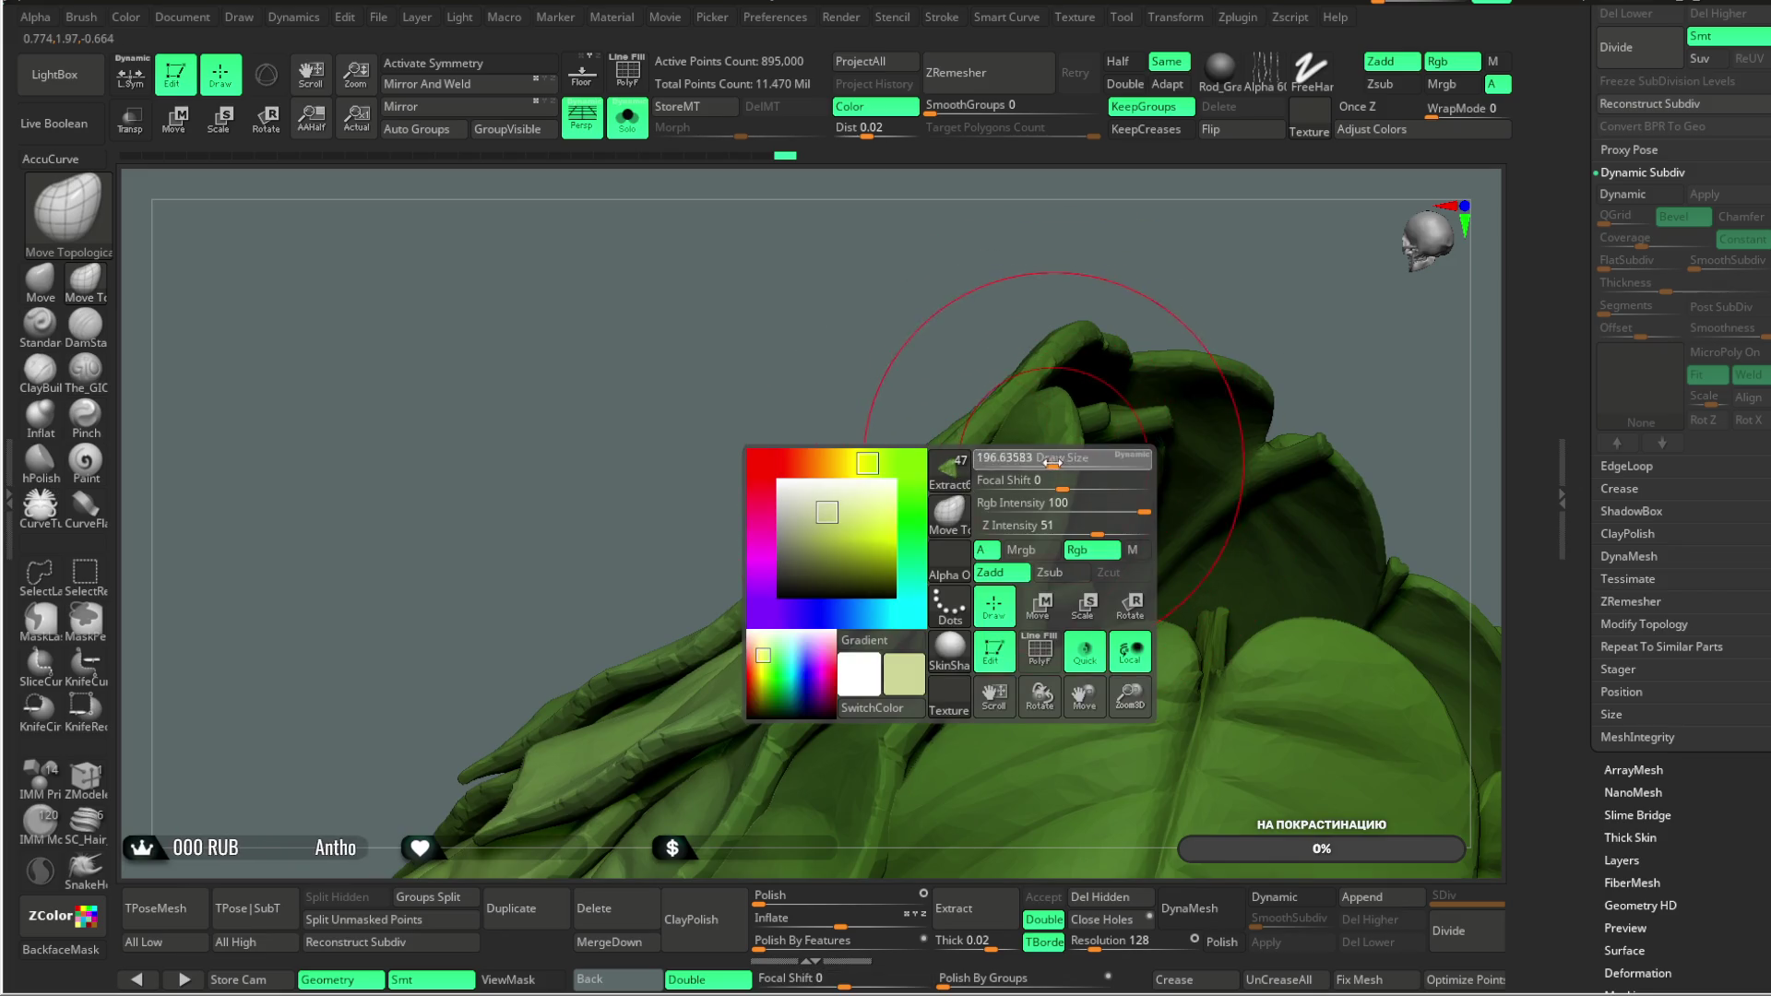
Step: Work the upper leaves and their tips with the Move Topological brush
left_click_drag(1186, 271, 924, 494)
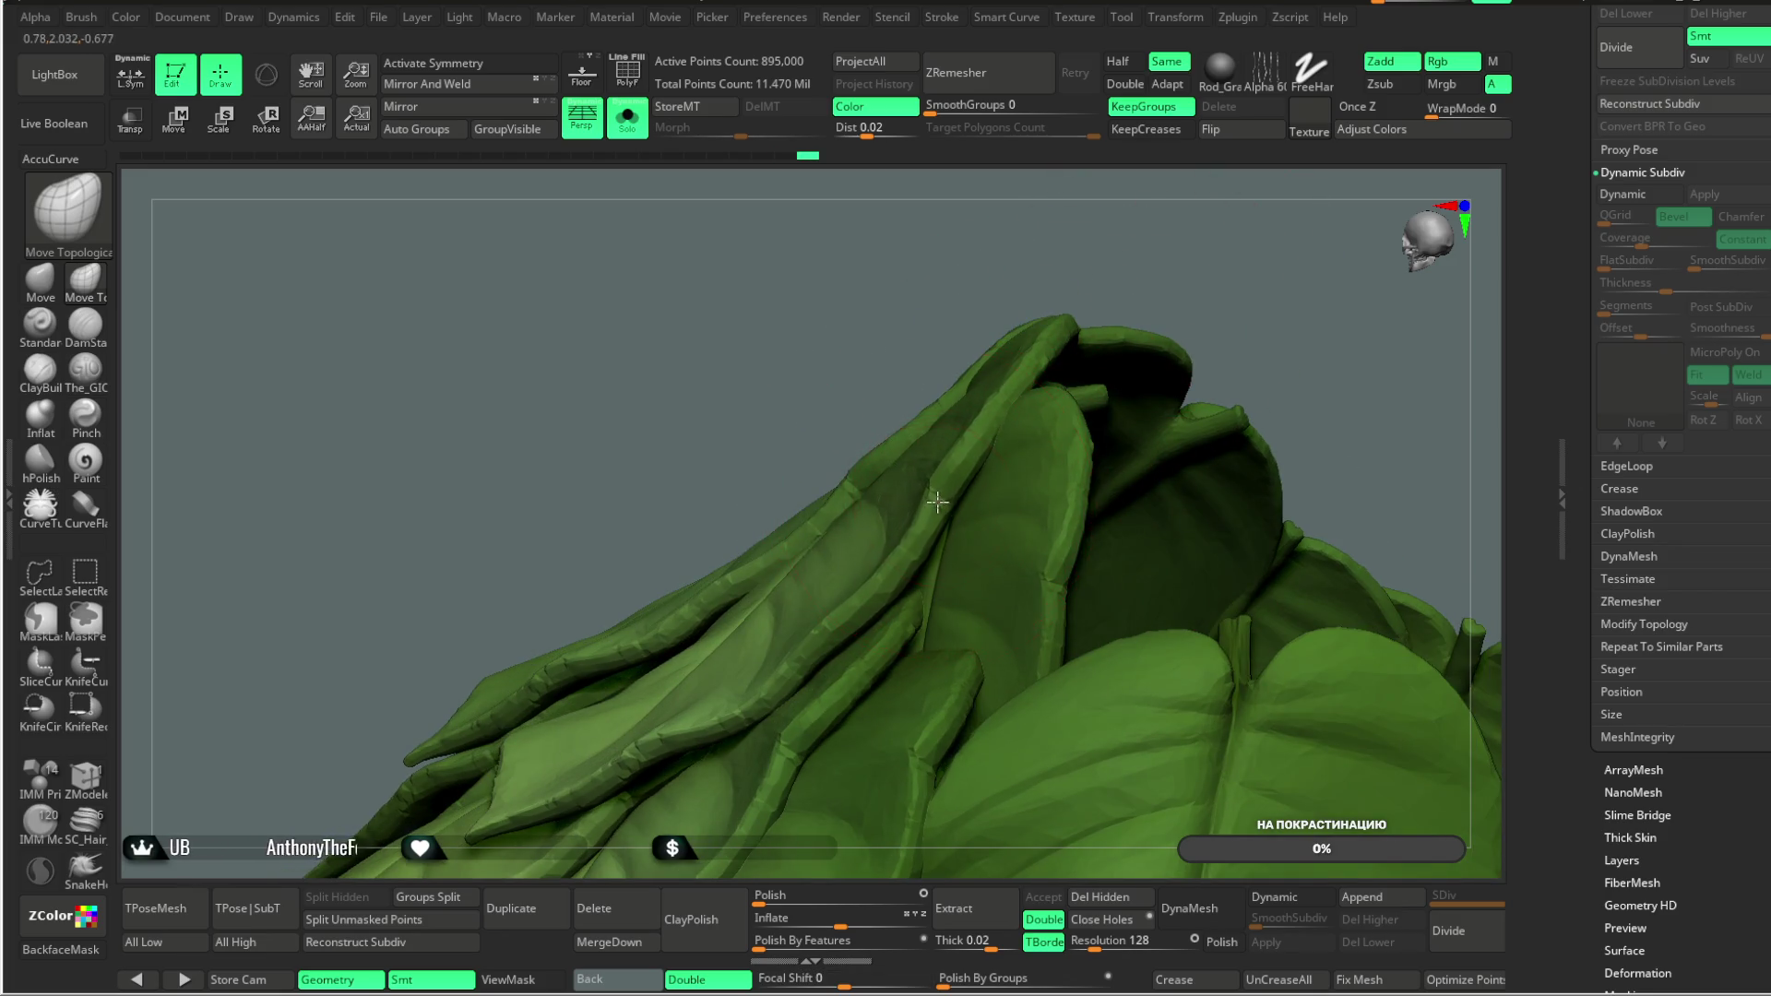
mouse_move(1344, 277)
left_mouse_down()
mouse_move(1234, 261)
mouse_move(868, 606)
left_mouse_up()
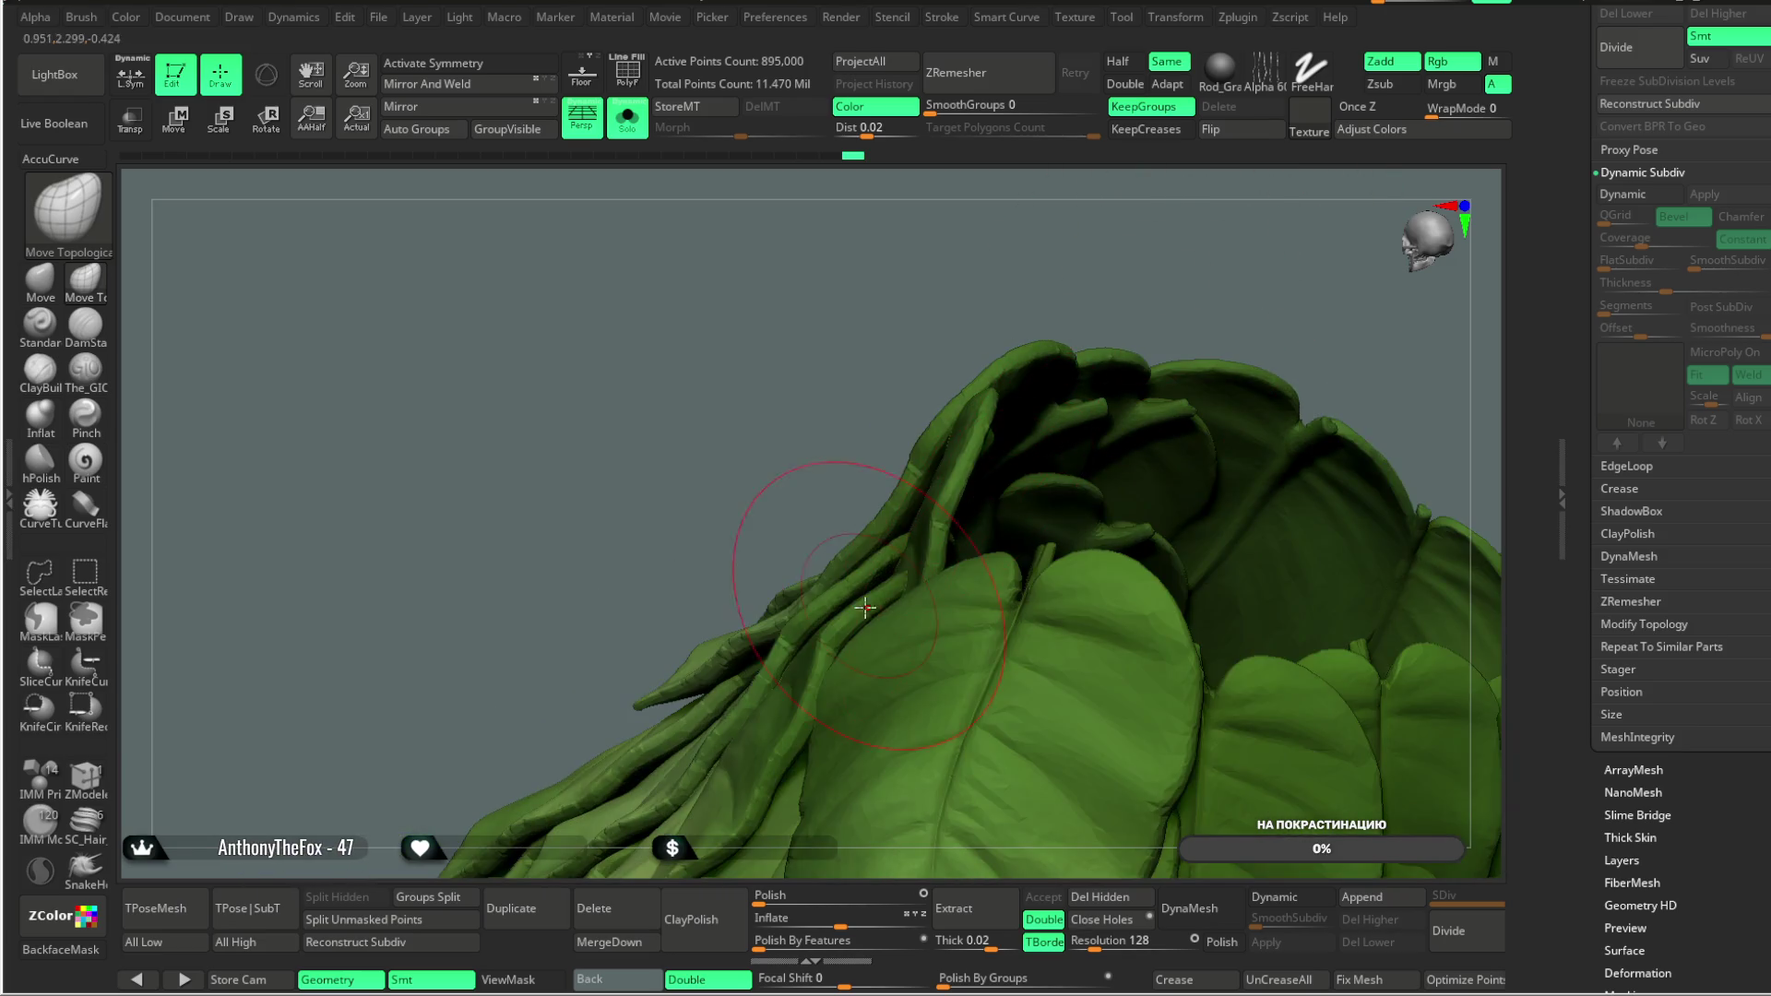
left_click_drag(1121, 253, 865, 569)
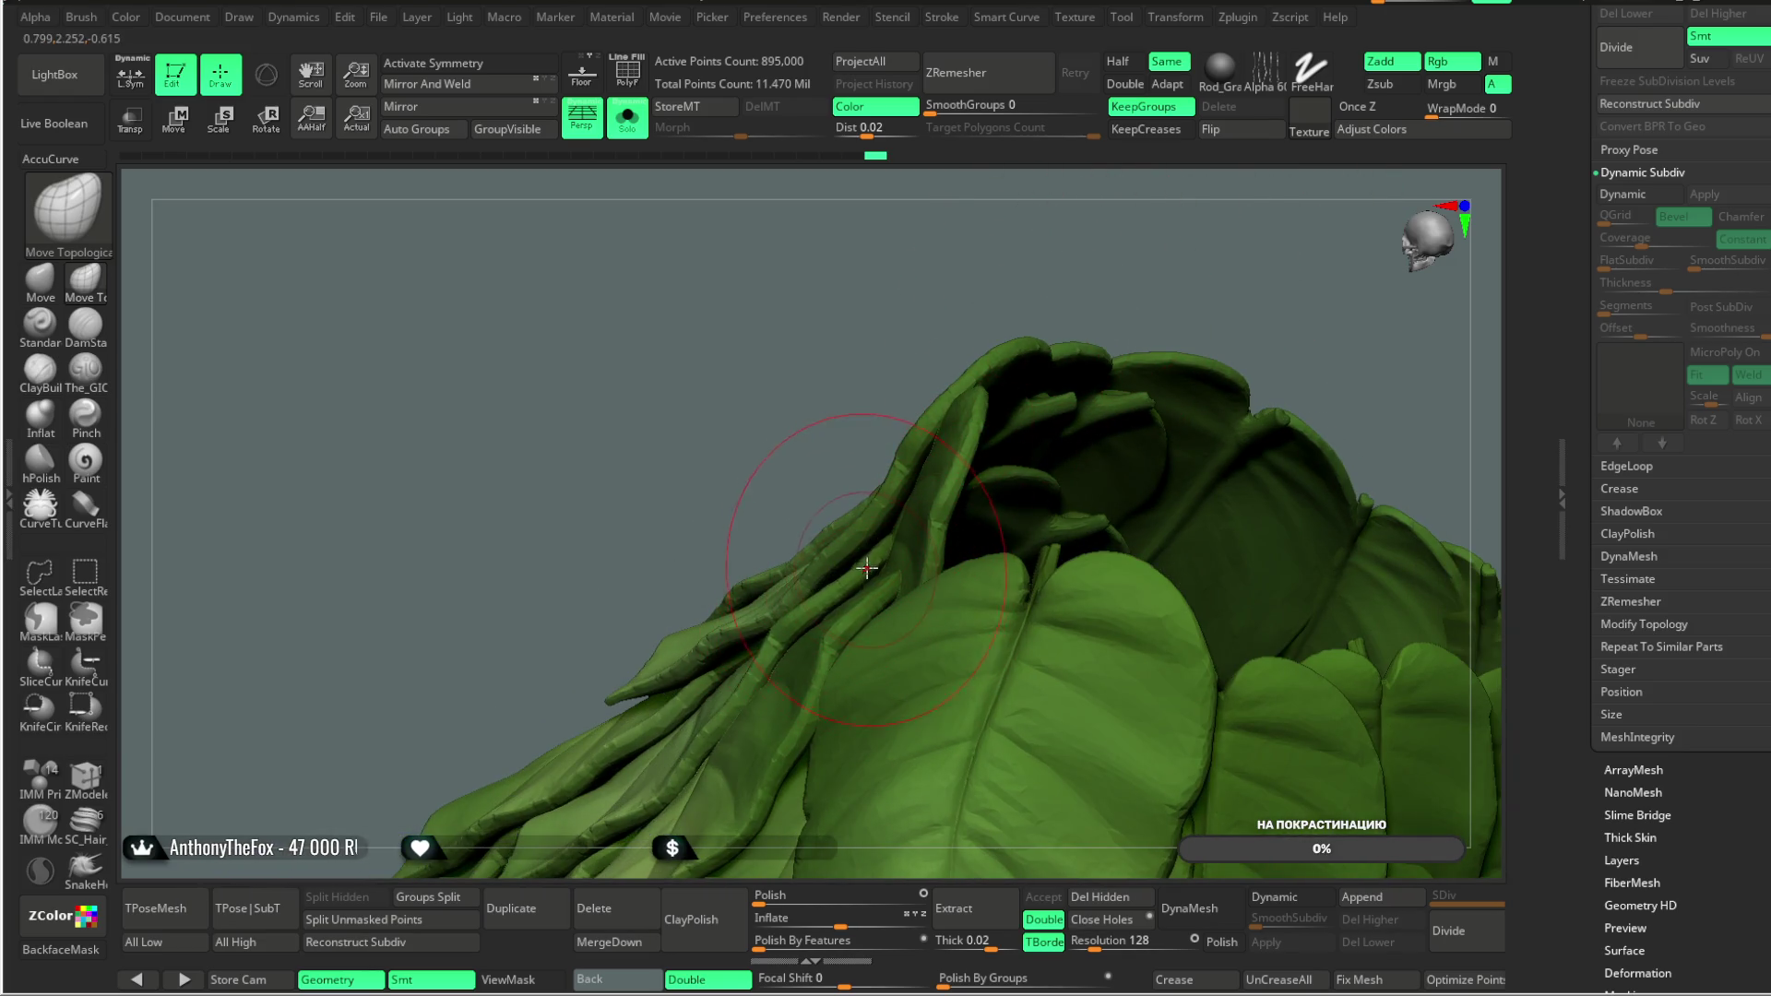
mouse_move(1253, 277)
left_mouse_down()
mouse_move(1284, 235)
mouse_move(1221, 289)
mouse_move(1204, 427)
left_mouse_up()
key("space")
left_click_drag(1206, 356, 1035, 542, "alt")
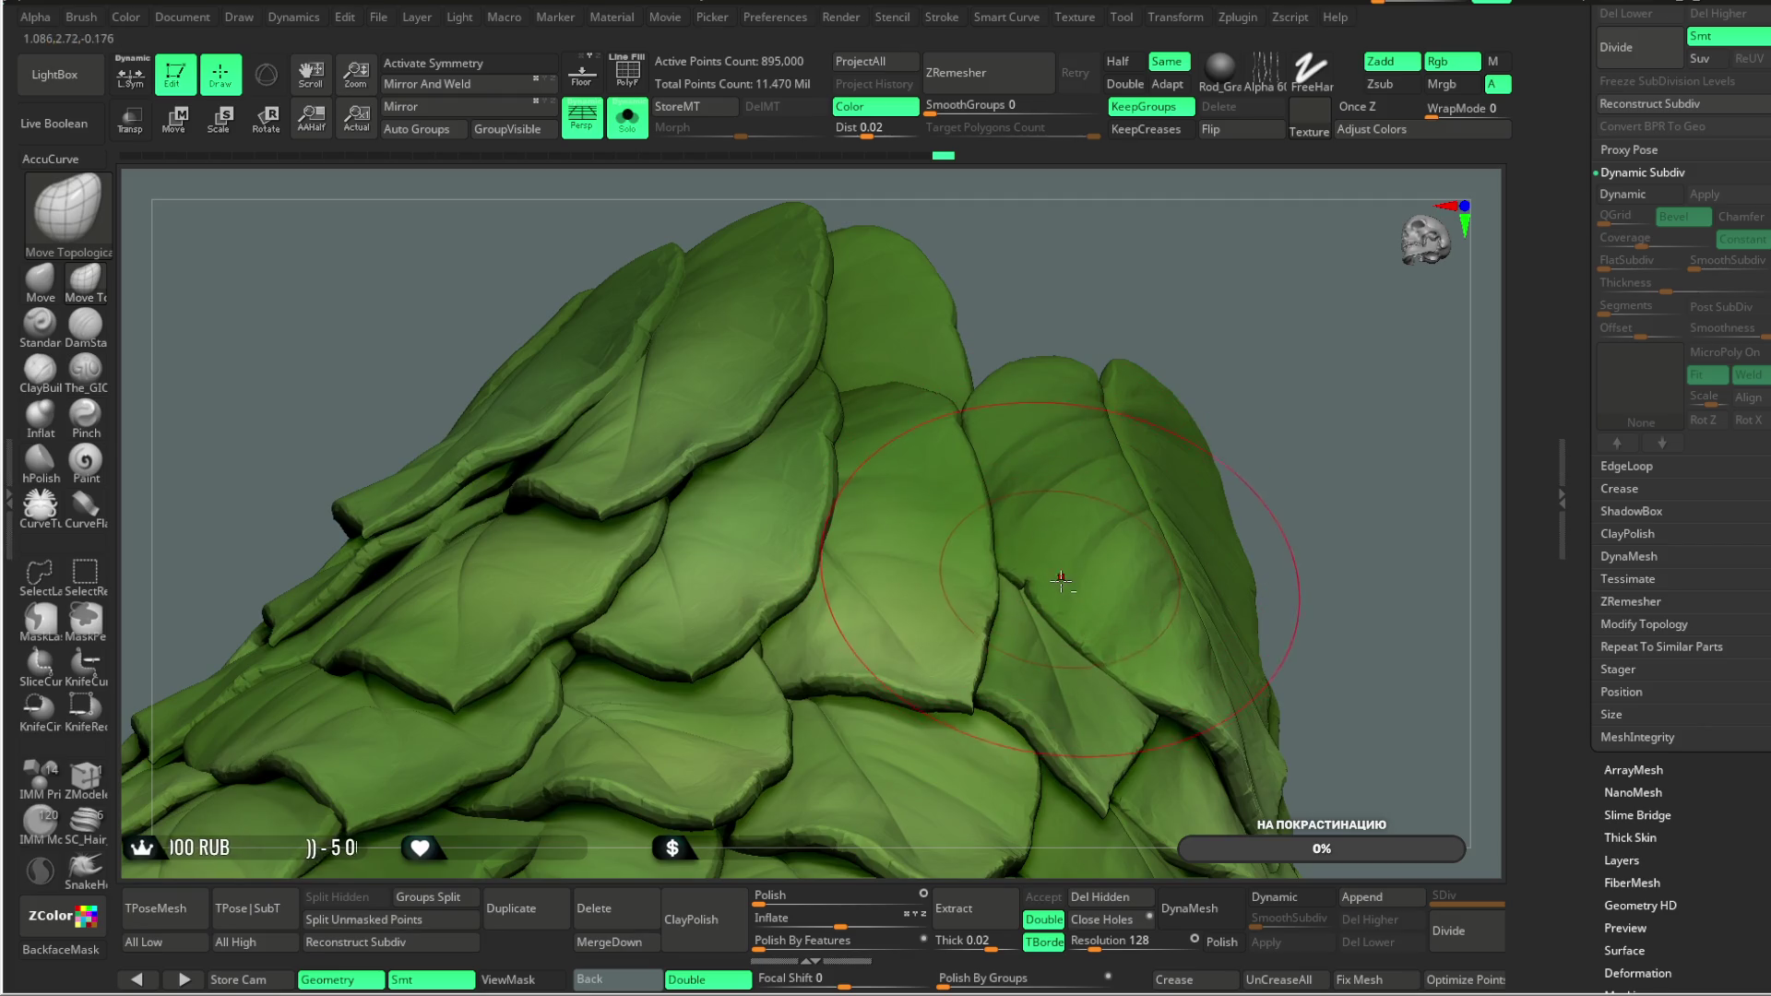
Step: Refine the remaining leaf edges on the upper slope from low, top and frontal angles
mouse_move(1084, 616)
left_mouse_down()
mouse_move(1218, 332)
mouse_move(927, 452)
mouse_move(1203, 356)
mouse_move(1186, 308)
mouse_move(1186, 364)
mouse_move(1304, 376)
mouse_move(881, 615)
left_mouse_up()
mouse_move(1263, 392)
left_mouse_down()
mouse_move(1206, 308)
mouse_move(897, 578)
left_mouse_up()
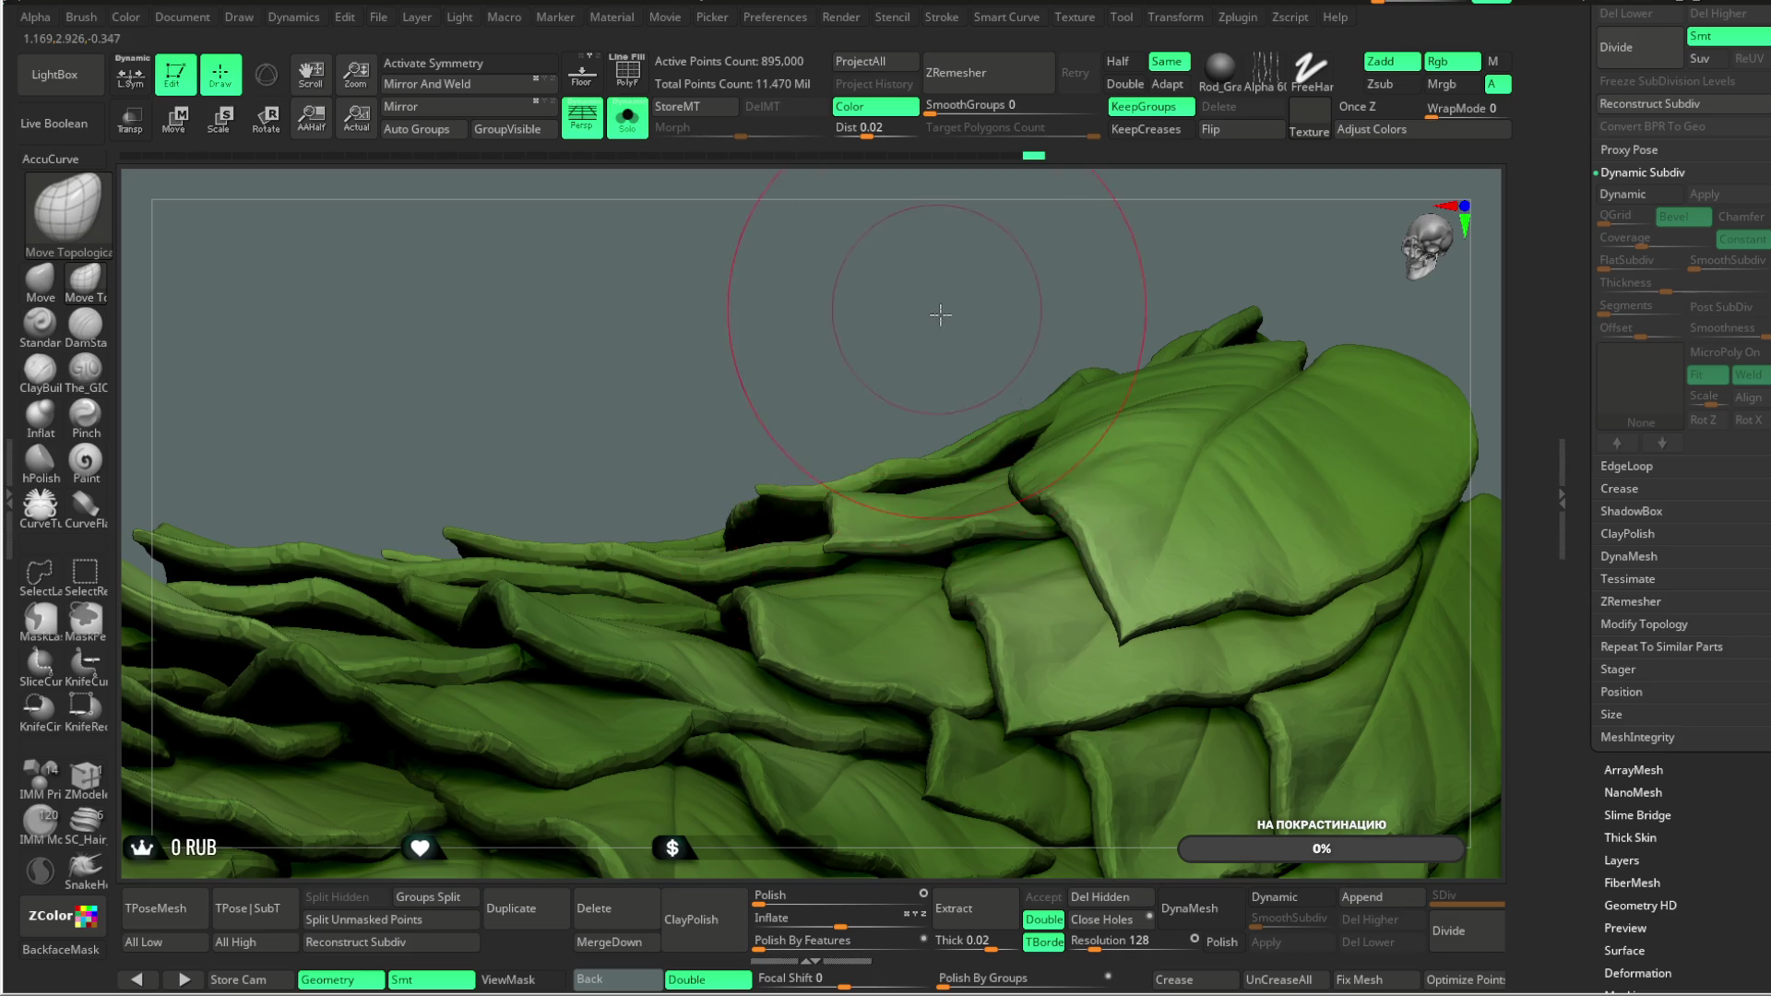
left_click_drag(939, 311, 867, 427)
mouse_move(1337, 261)
left_mouse_down()
mouse_move(1300, 301)
mouse_move(1307, 339)
mouse_move(1430, 324)
mouse_move(1365, 392)
mouse_move(1231, 402)
mouse_move(1026, 492)
left_mouse_up()
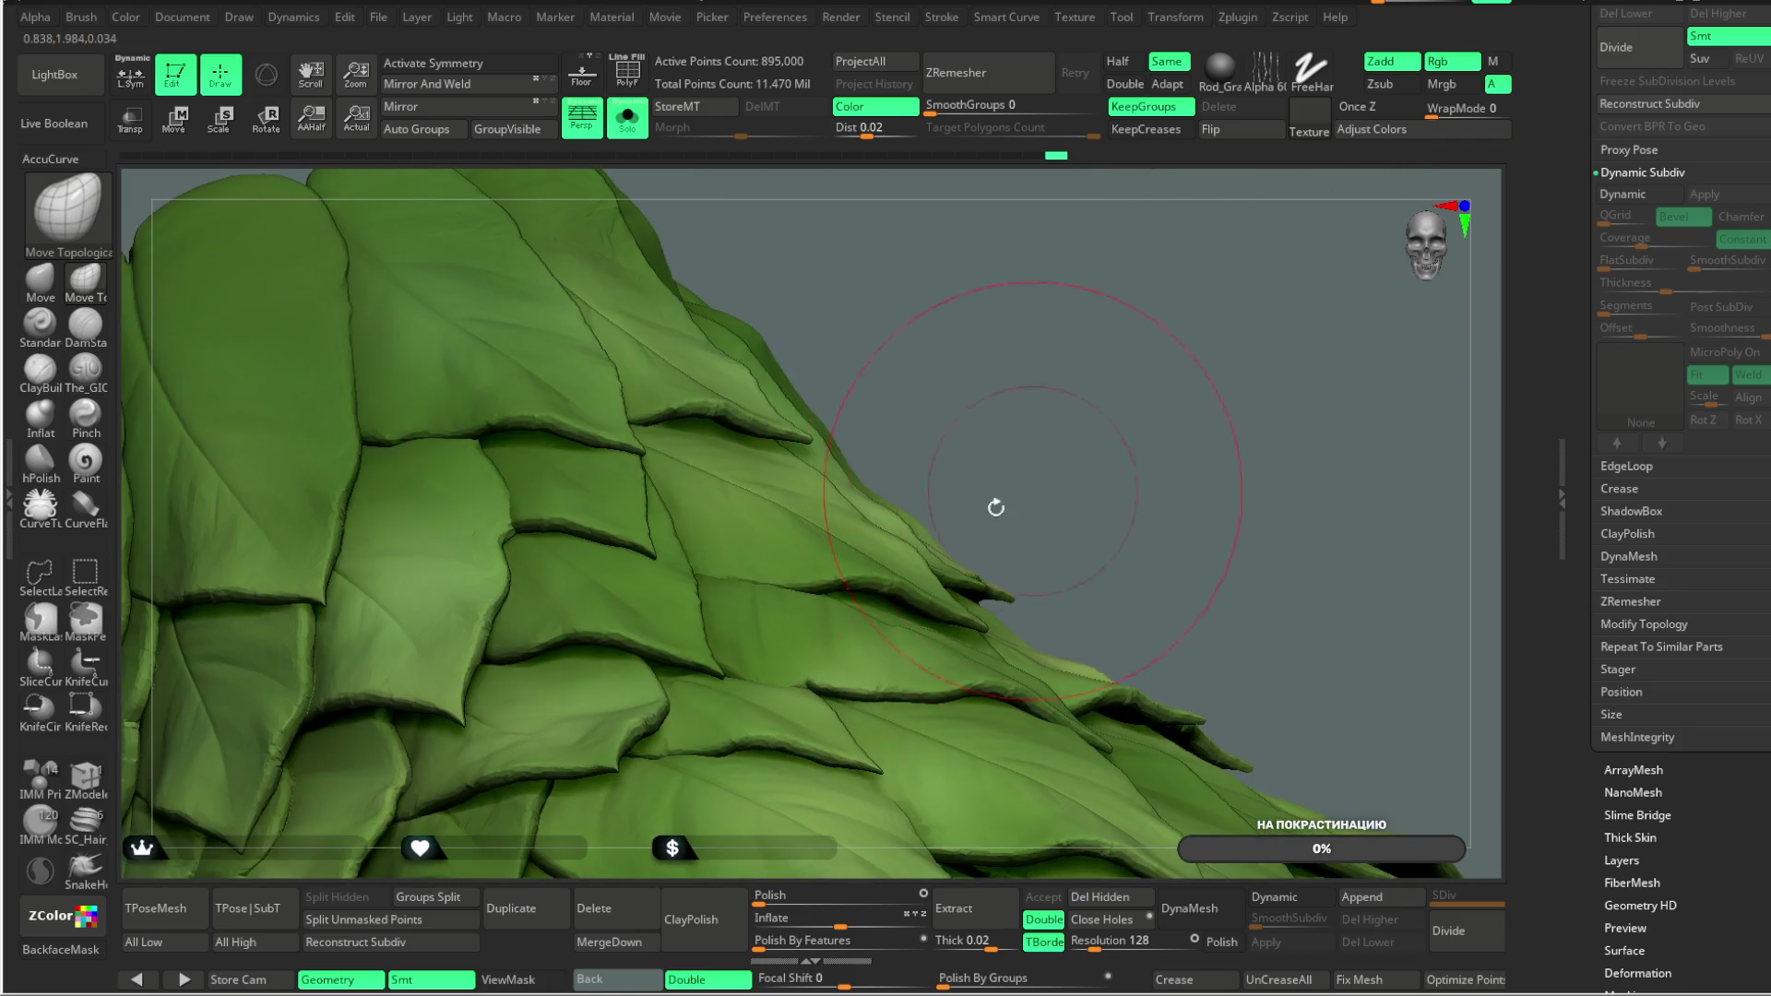
mouse_move(733, 547)
left_mouse_down()
mouse_move(1024, 368)
mouse_move(743, 583)
left_mouse_up()
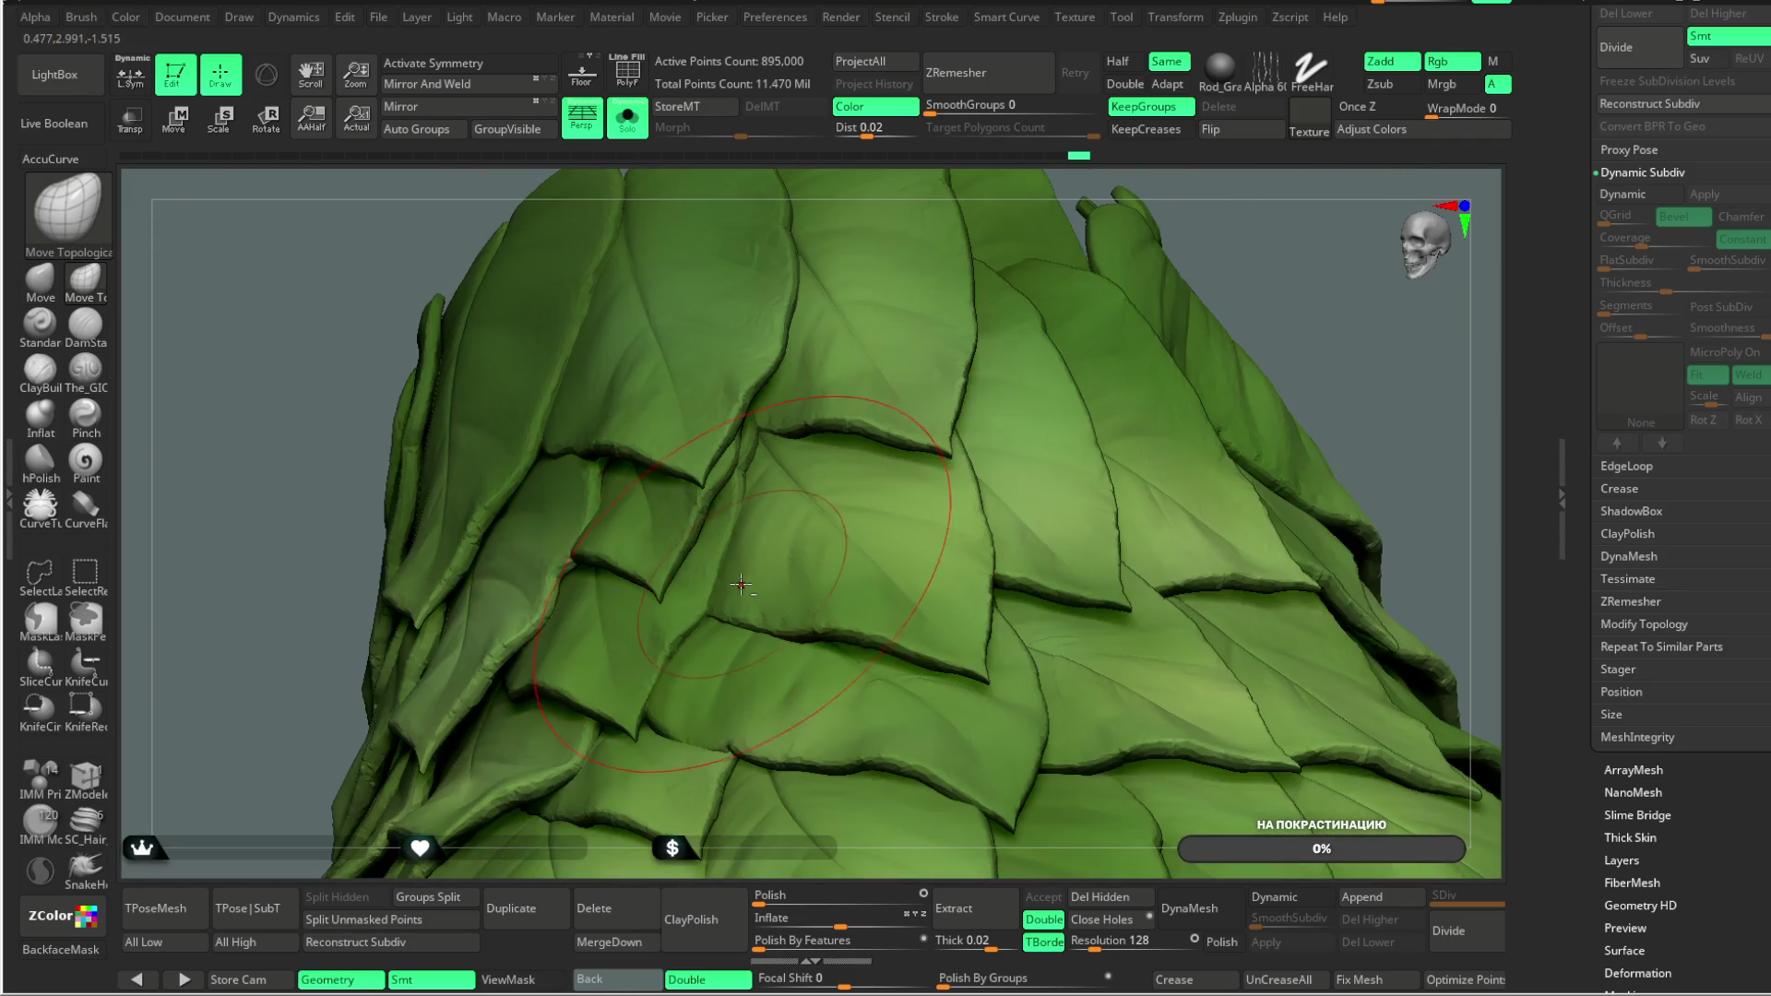
mouse_move(1383, 388)
left_mouse_down()
mouse_move(1265, 328)
mouse_move(1100, 379)
left_mouse_up()
mouse_move(1155, 275)
left_mouse_down()
mouse_move(1139, 253)
mouse_move(625, 593)
left_mouse_up()
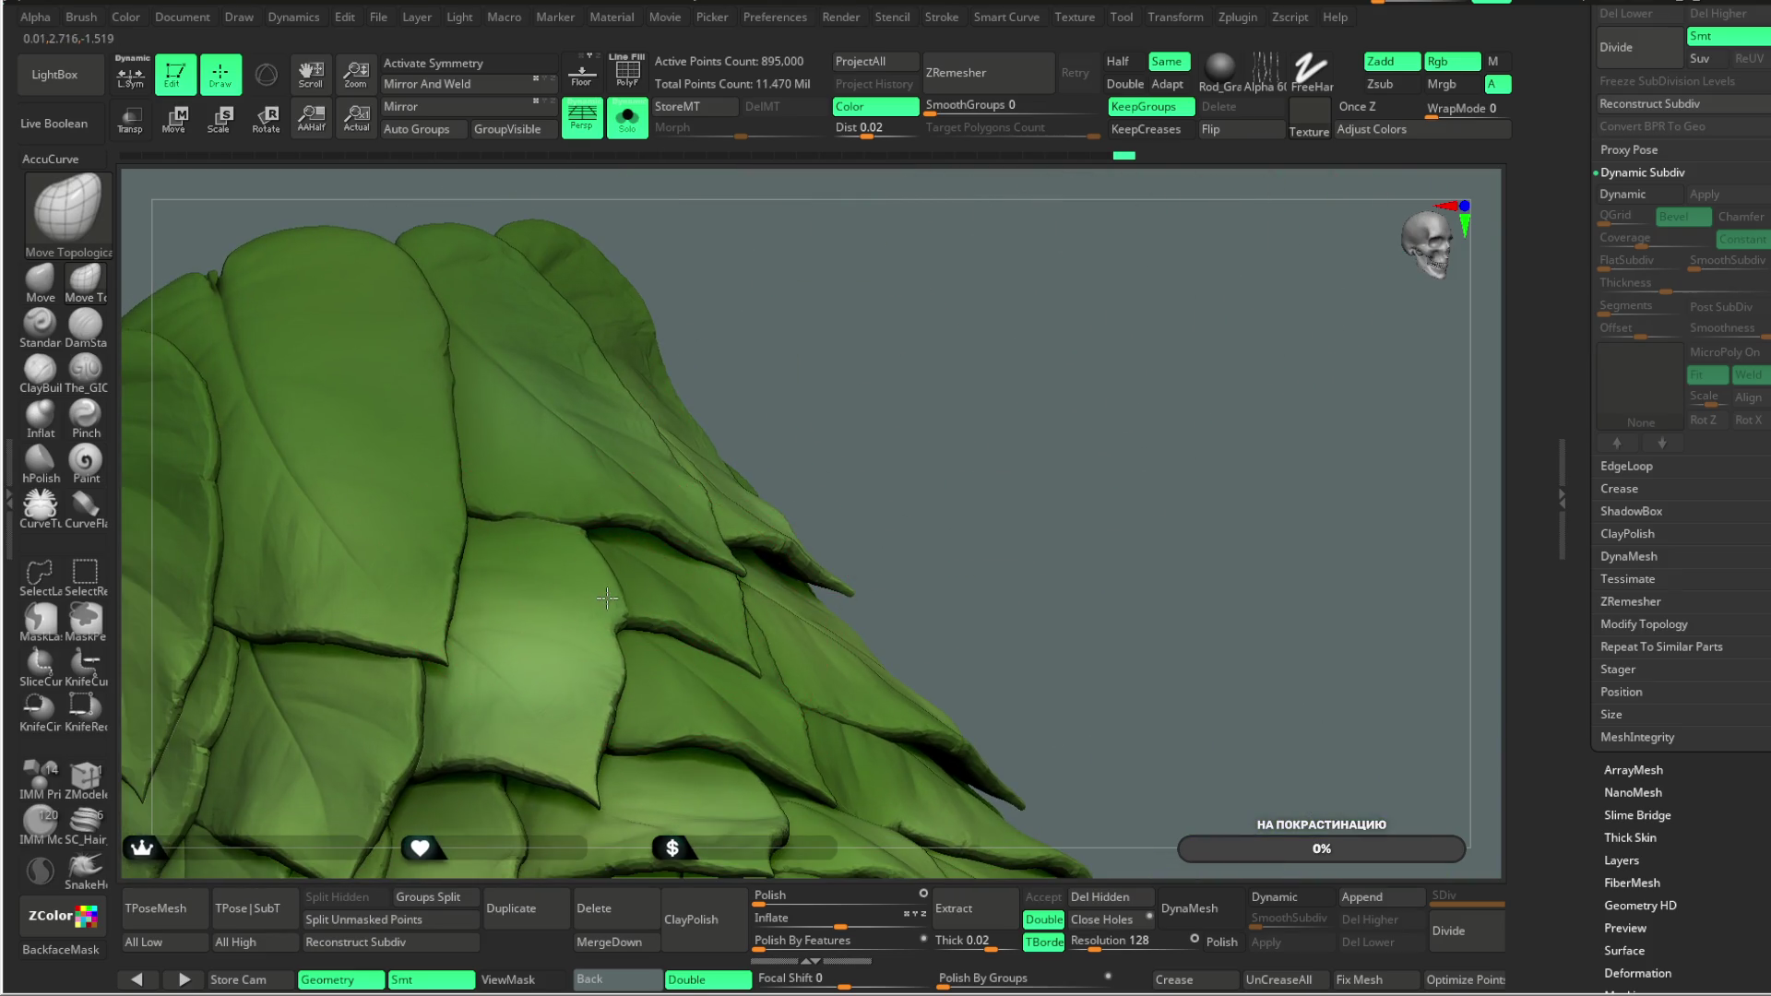
left_click_drag(834, 400, 612, 483)
mouse_move(1036, 313)
left_mouse_down()
mouse_move(1070, 253)
mouse_move(739, 550)
left_mouse_up()
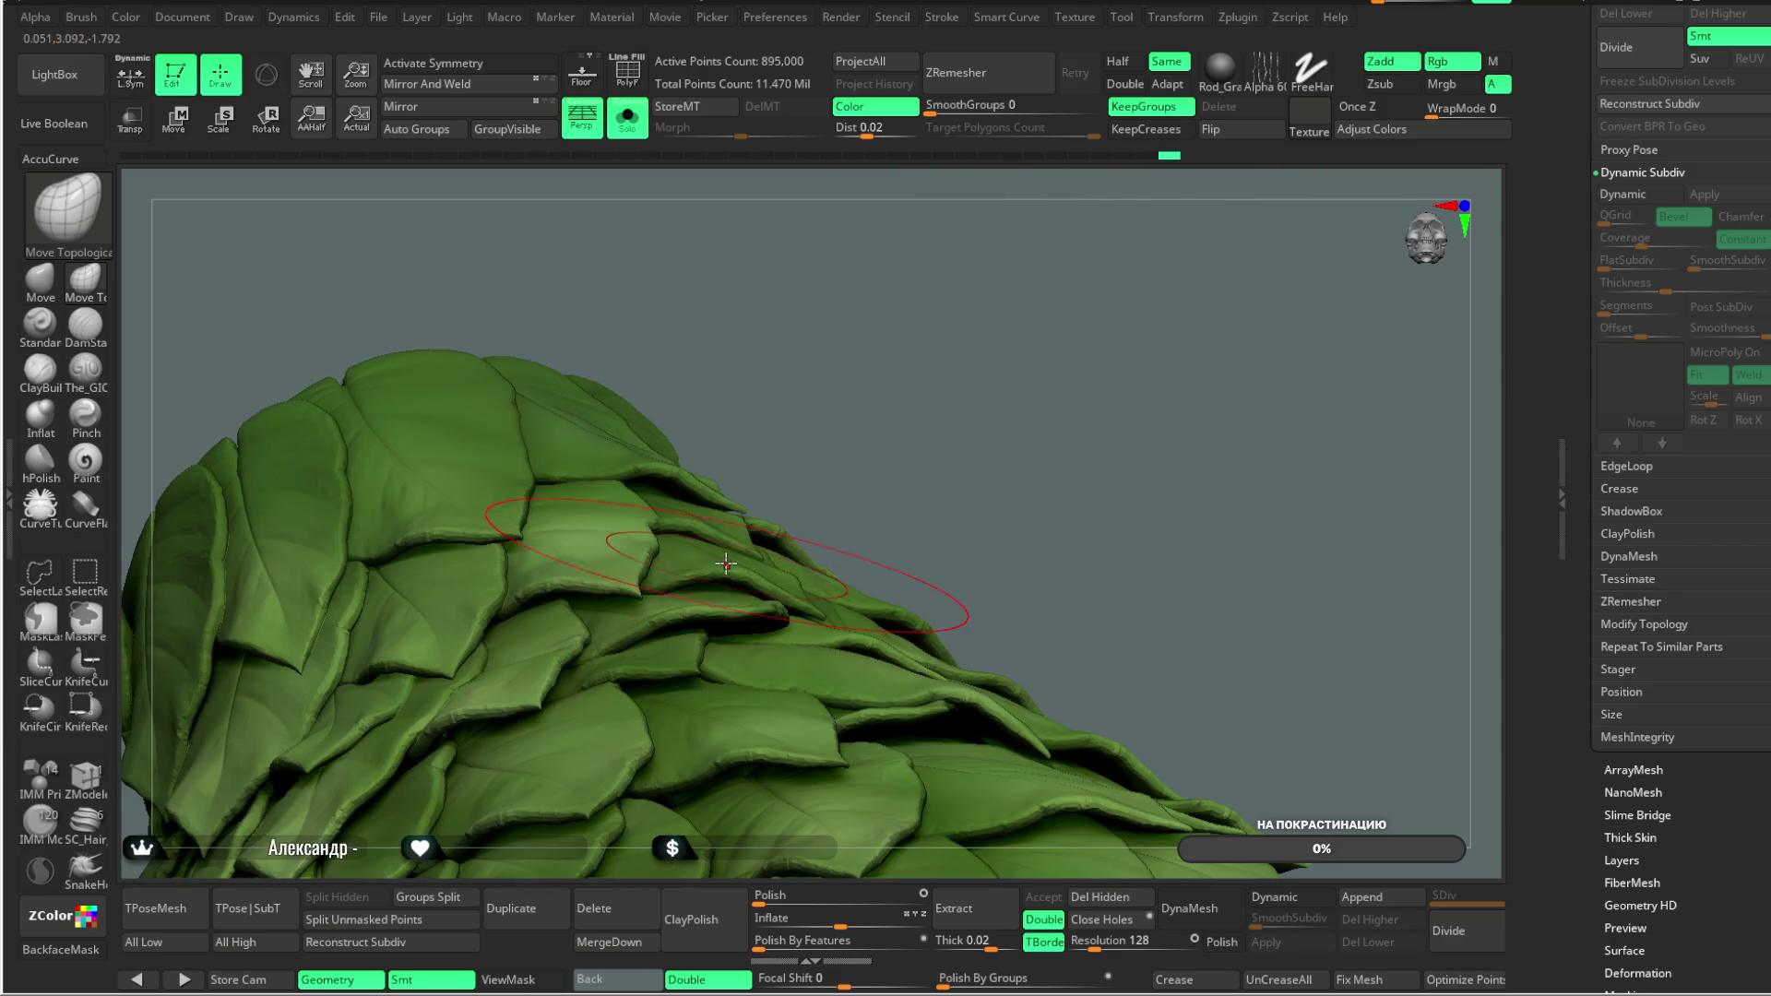
mouse_move(960, 359)
left_mouse_down()
mouse_move(913, 300)
mouse_move(614, 656)
left_mouse_up()
mouse_move(861, 332)
left_mouse_down()
mouse_move(940, 263)
mouse_move(994, 259)
mouse_move(910, 317)
mouse_move(827, 420)
mouse_move(858, 443)
mouse_move(886, 363)
mouse_move(675, 591)
left_mouse_up()
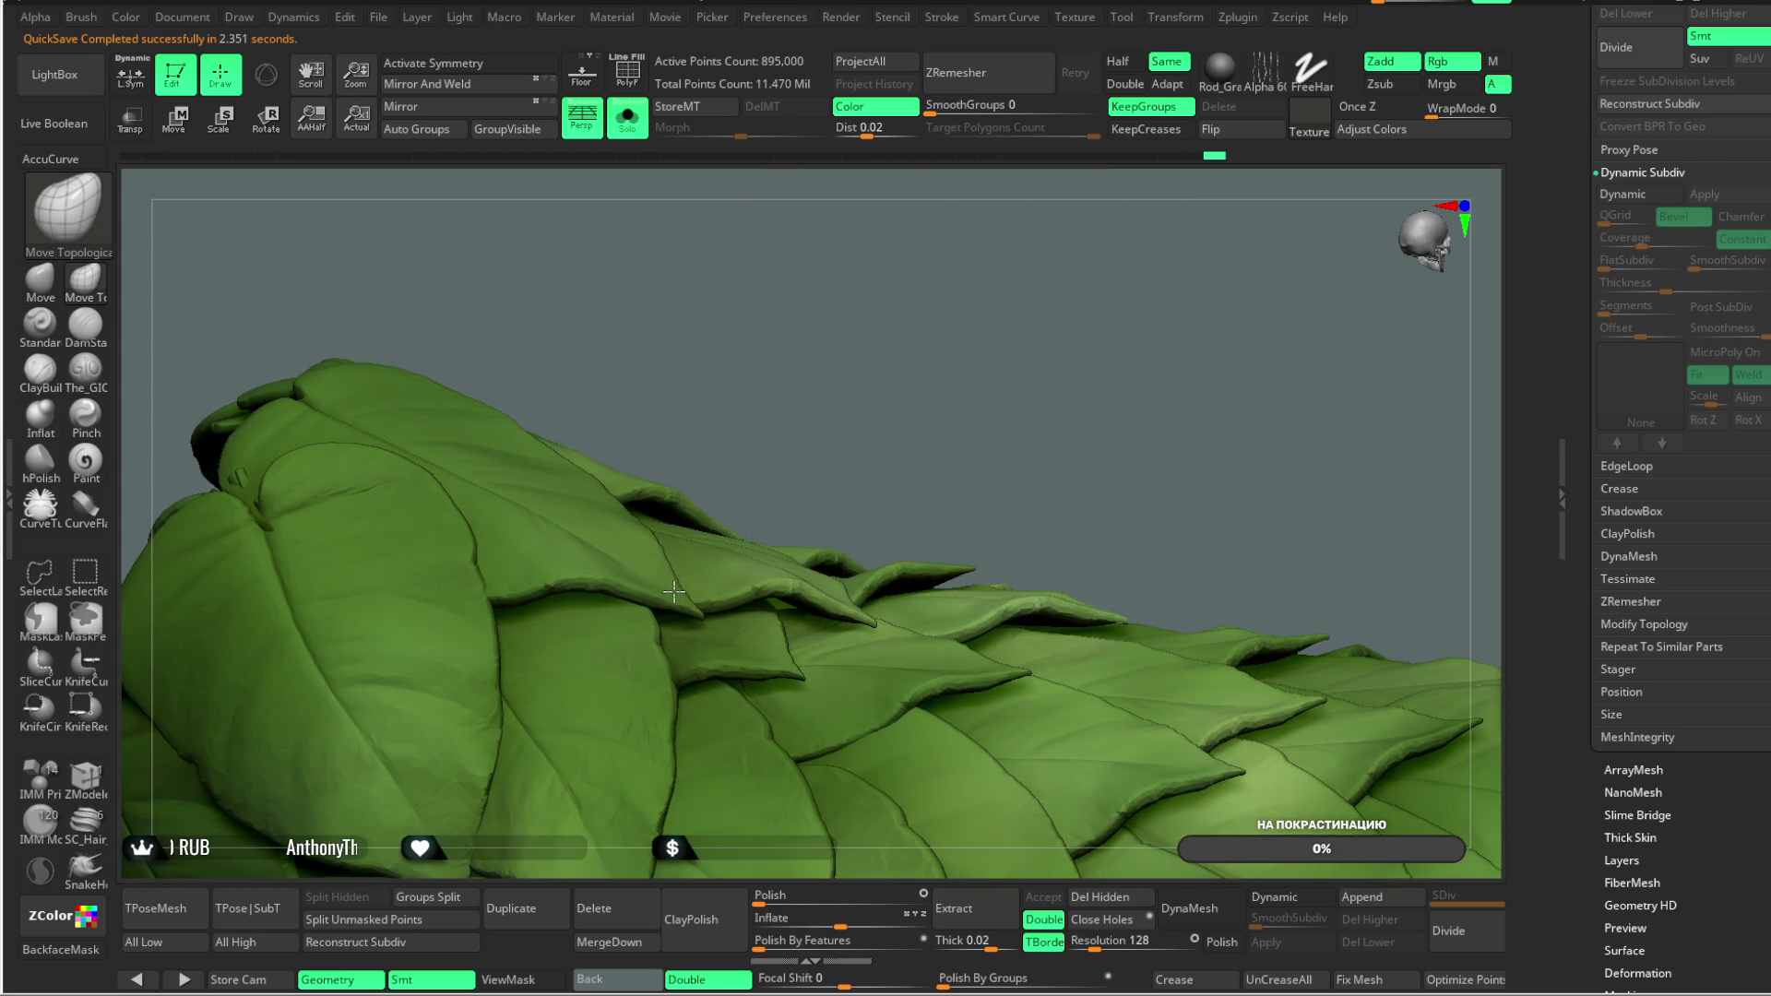
Step: Shrink the Move brush in two passes and smooth the thin curled tips along the silhouette
mouse_move(790, 406)
left_mouse_down()
mouse_move(538, 559)
mouse_move(541, 514)
mouse_move(790, 316)
mouse_move(601, 552)
mouse_move(645, 456)
left_mouse_up()
left_click_drag(701, 369, 719, 399)
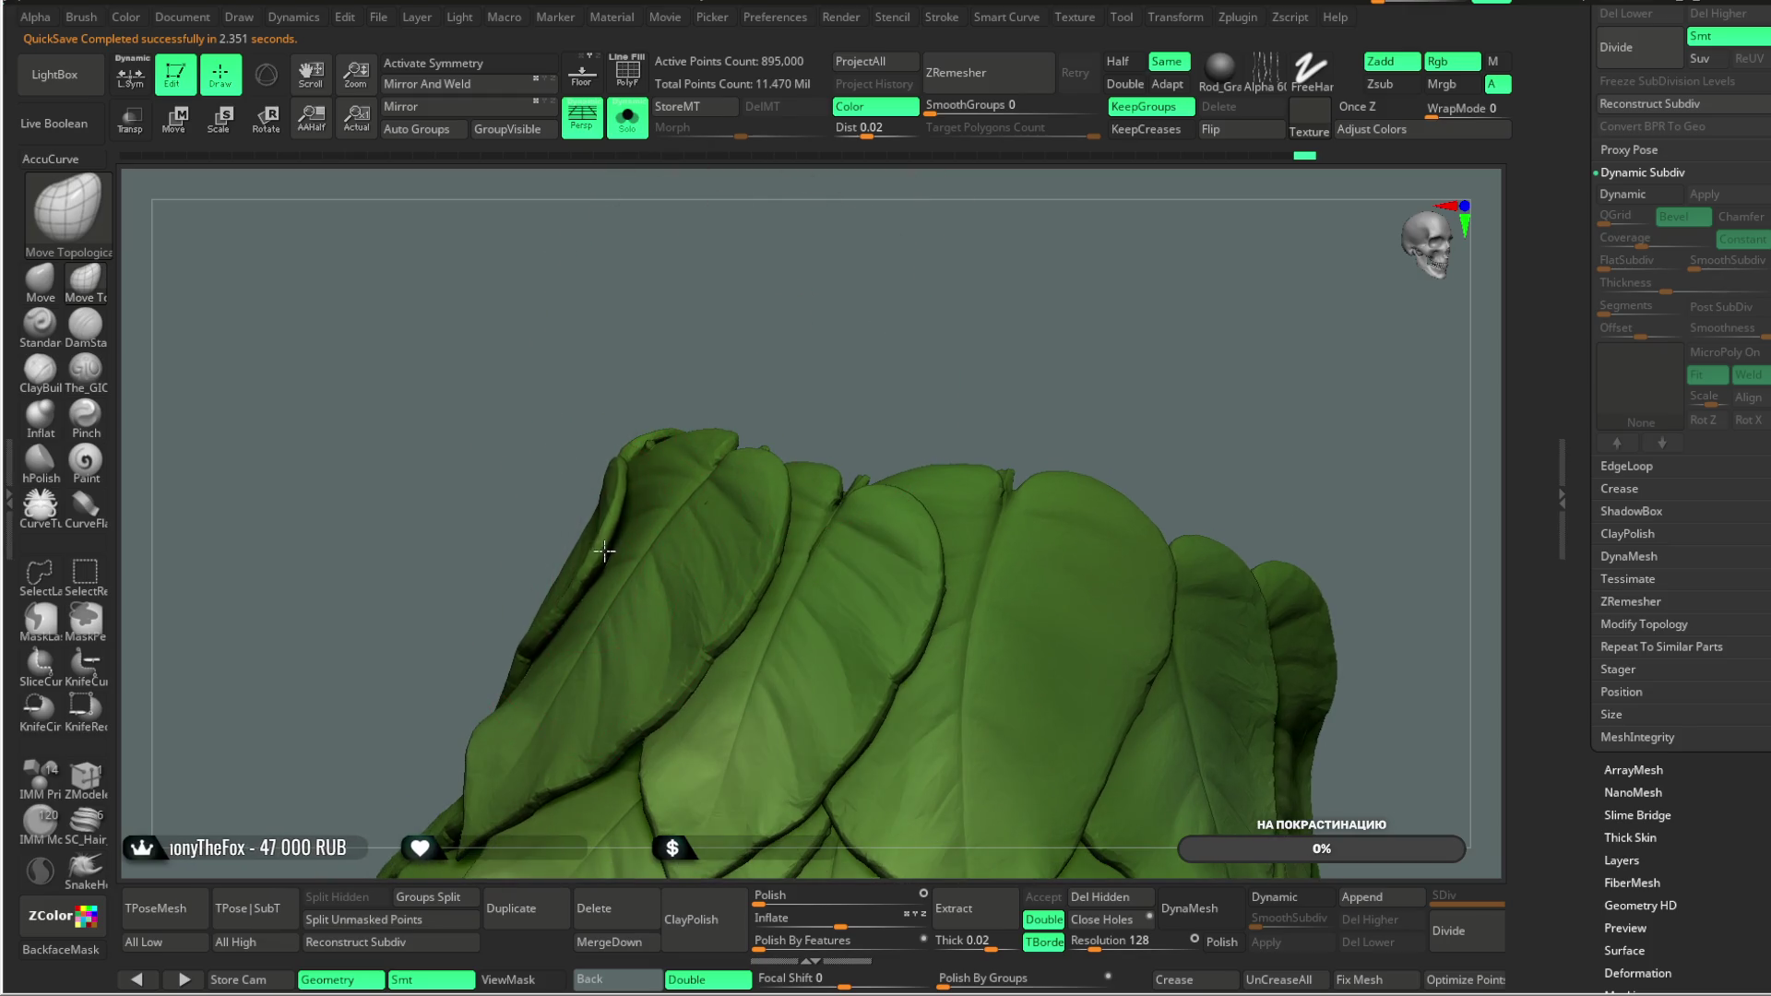
mouse_move(751, 329)
left_mouse_down()
mouse_move(858, 261)
mouse_move(790, 500)
mouse_move(853, 511)
mouse_move(1044, 364)
mouse_move(949, 435)
mouse_move(889, 443)
mouse_move(959, 445)
left_mouse_up()
key("space")
left_click_drag(671, 456, 807, 537)
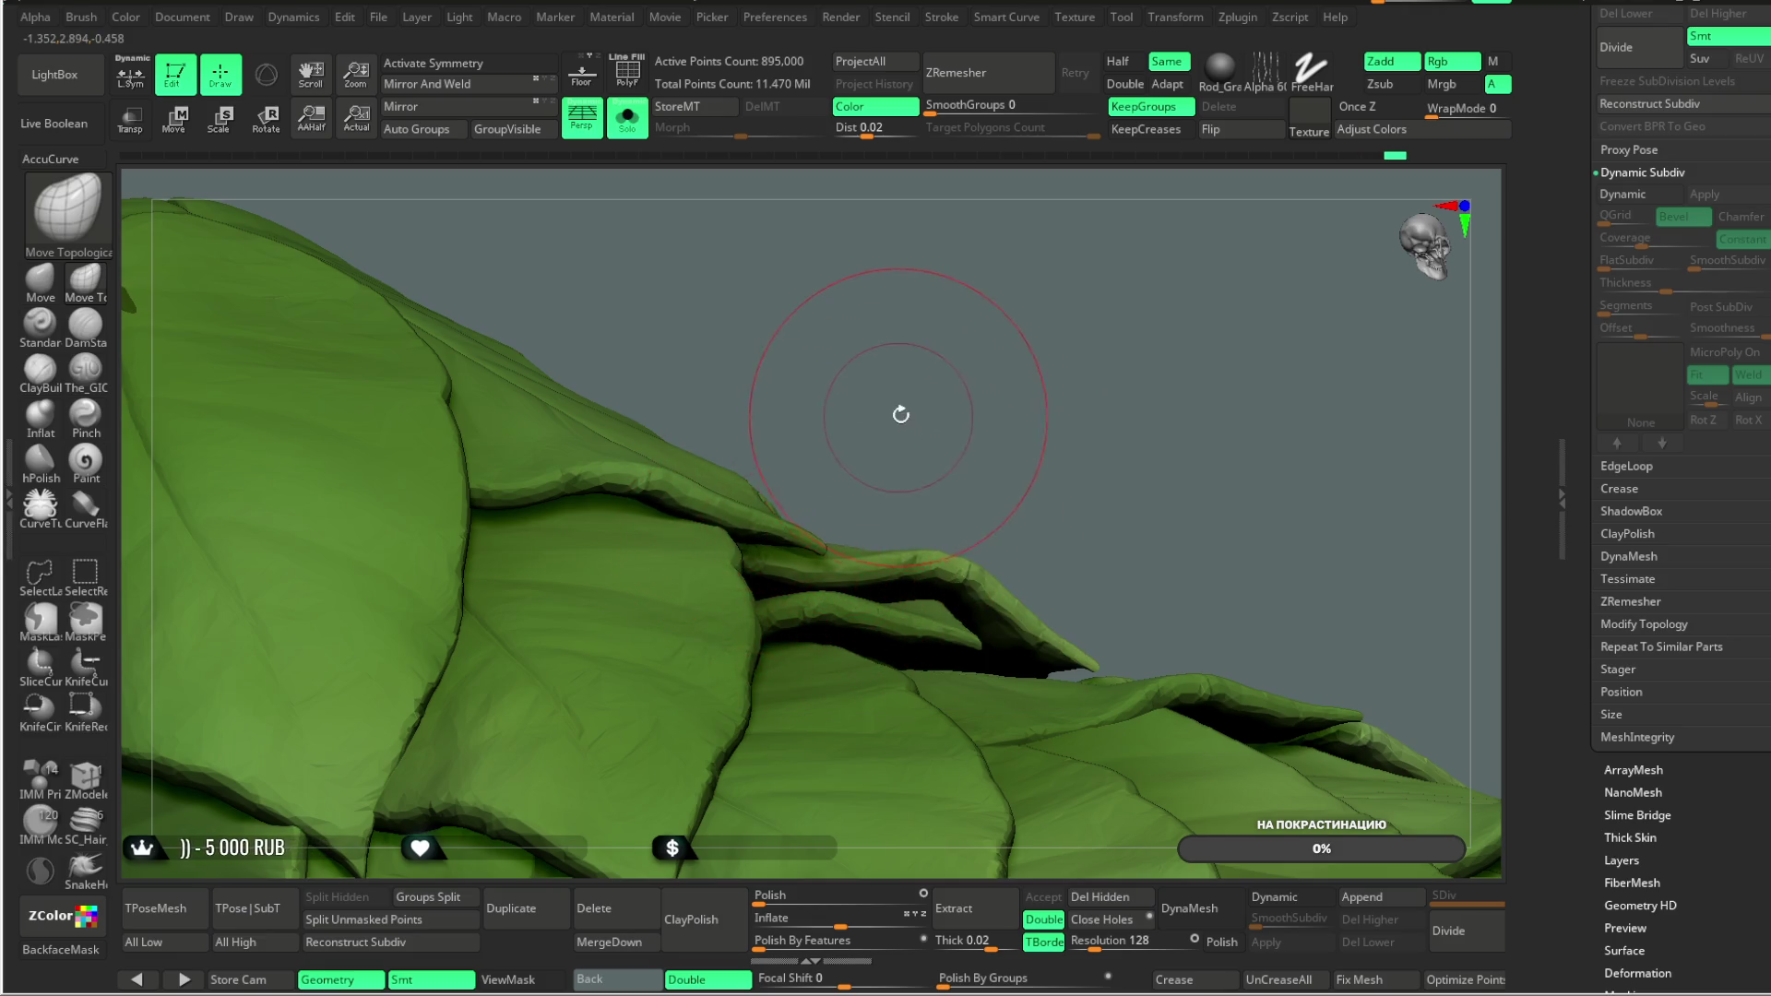
key("space")
left_click_drag(997, 416, 968, 417)
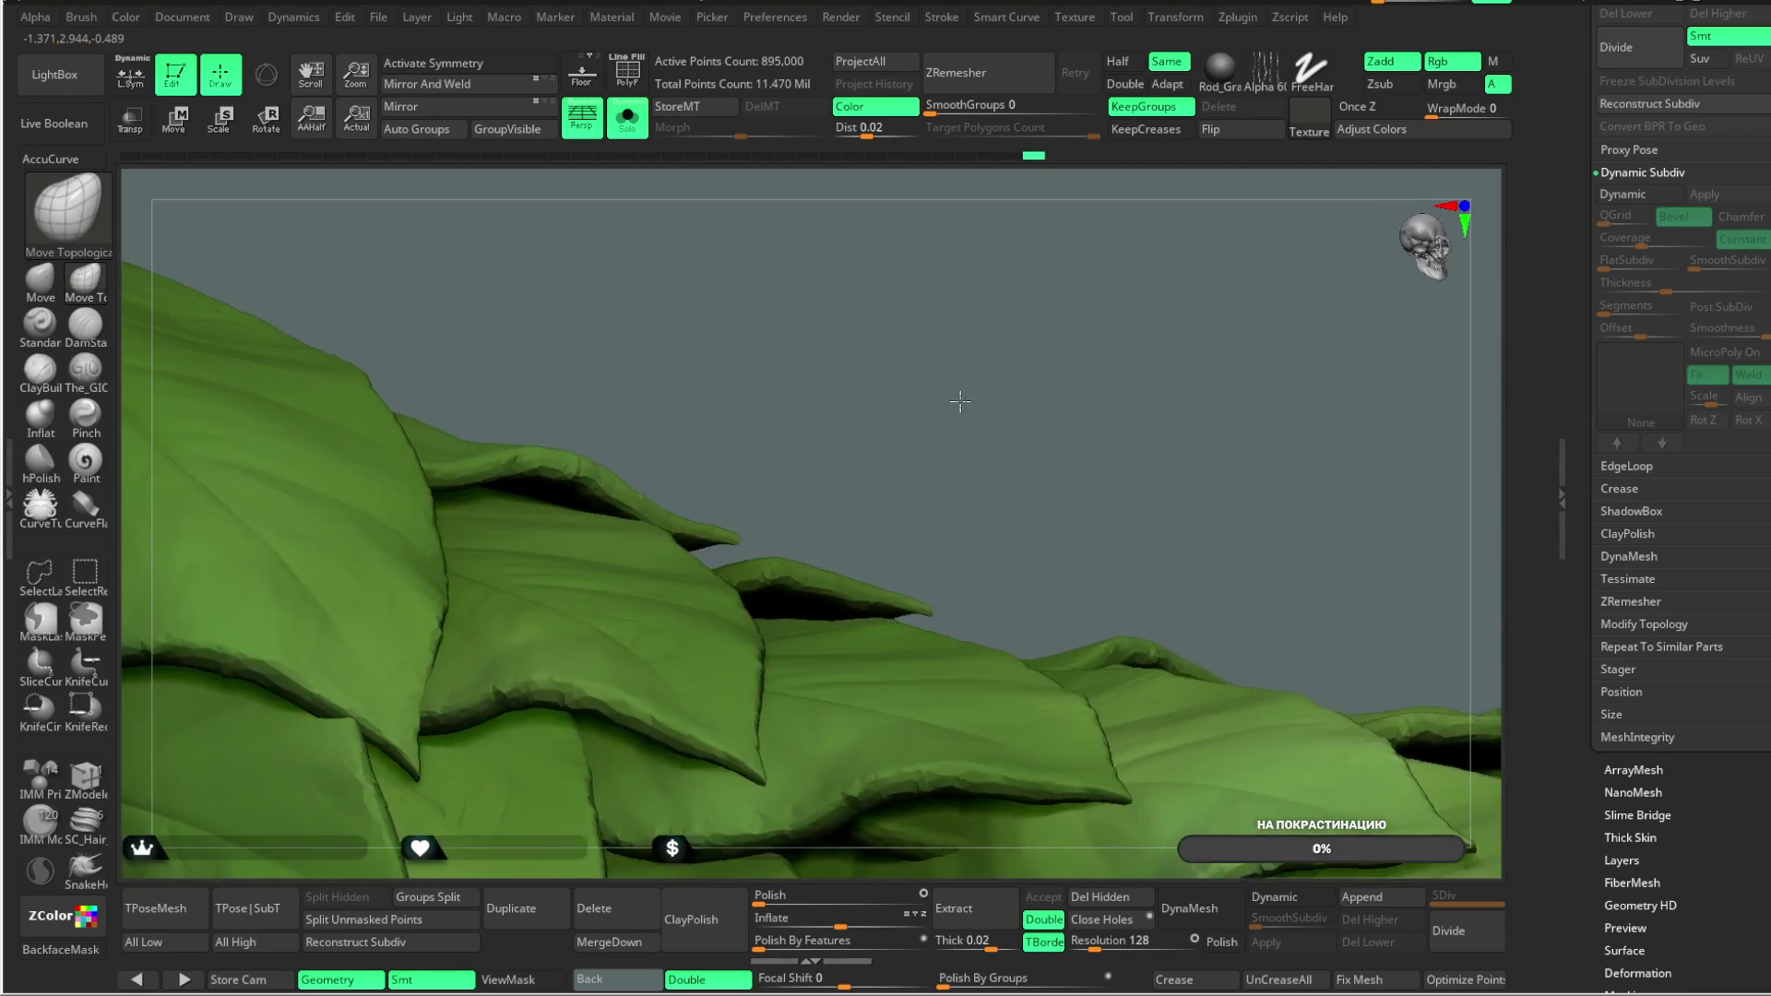
left_click_drag(948, 513, 921, 428)
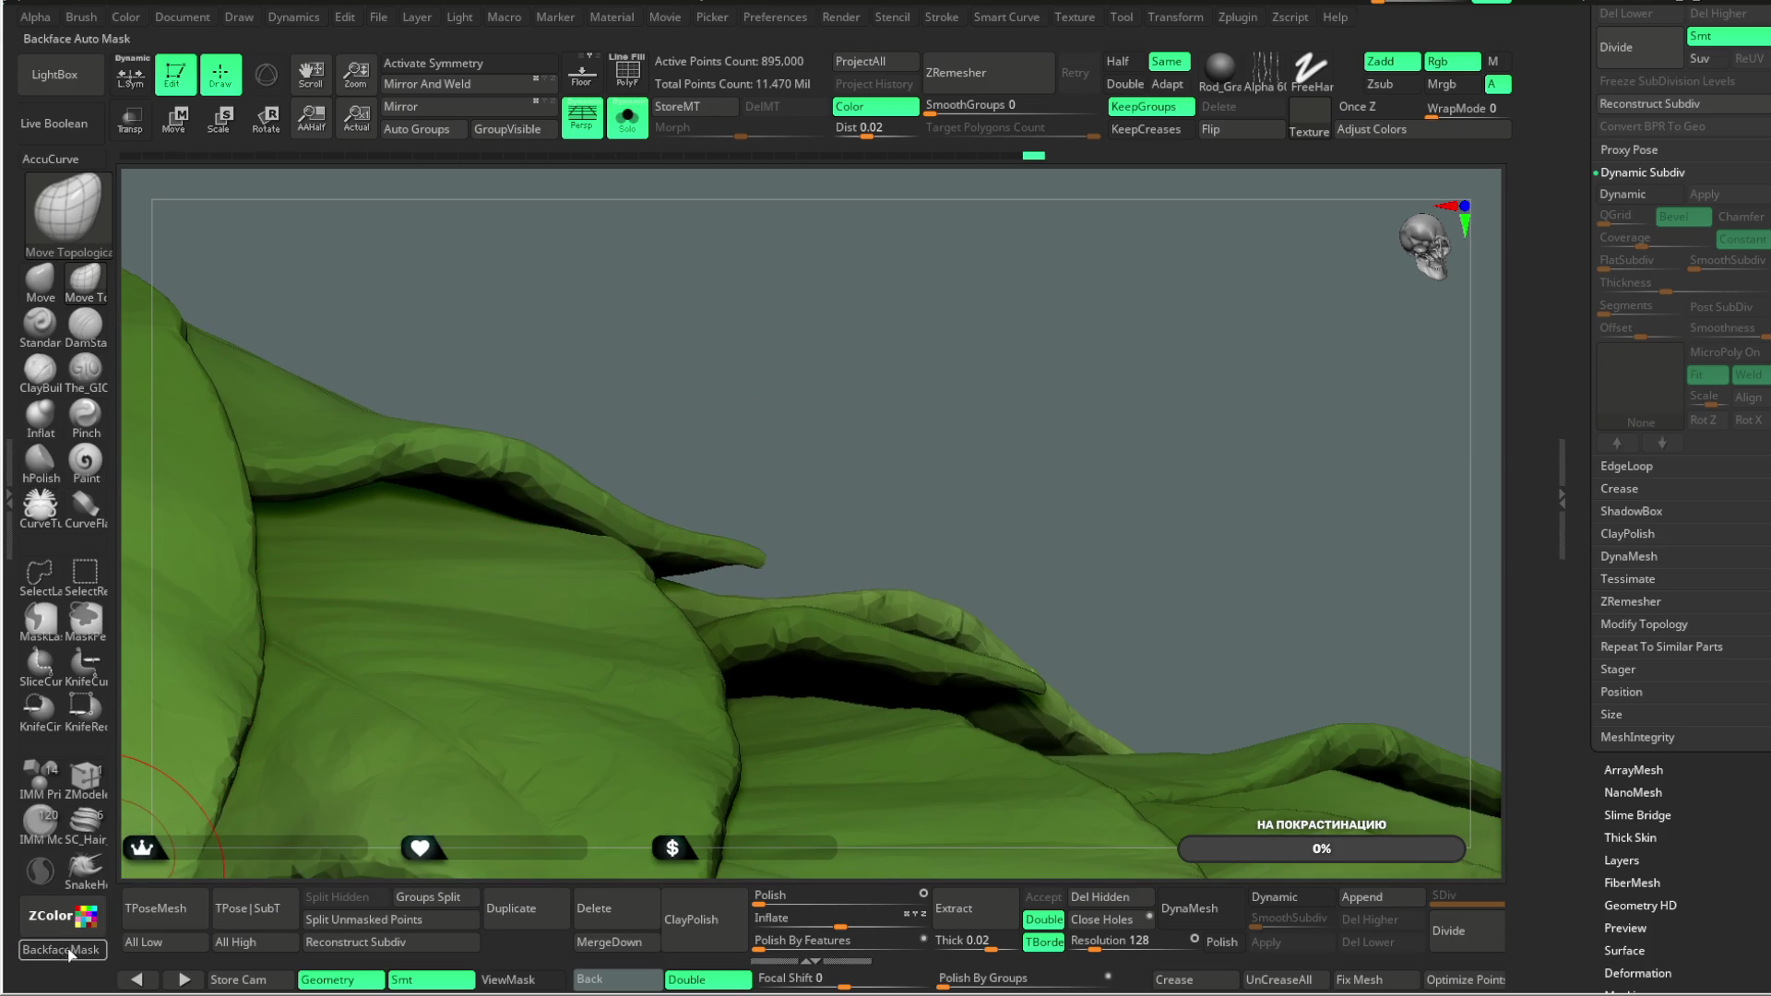
right_click(747, 551)
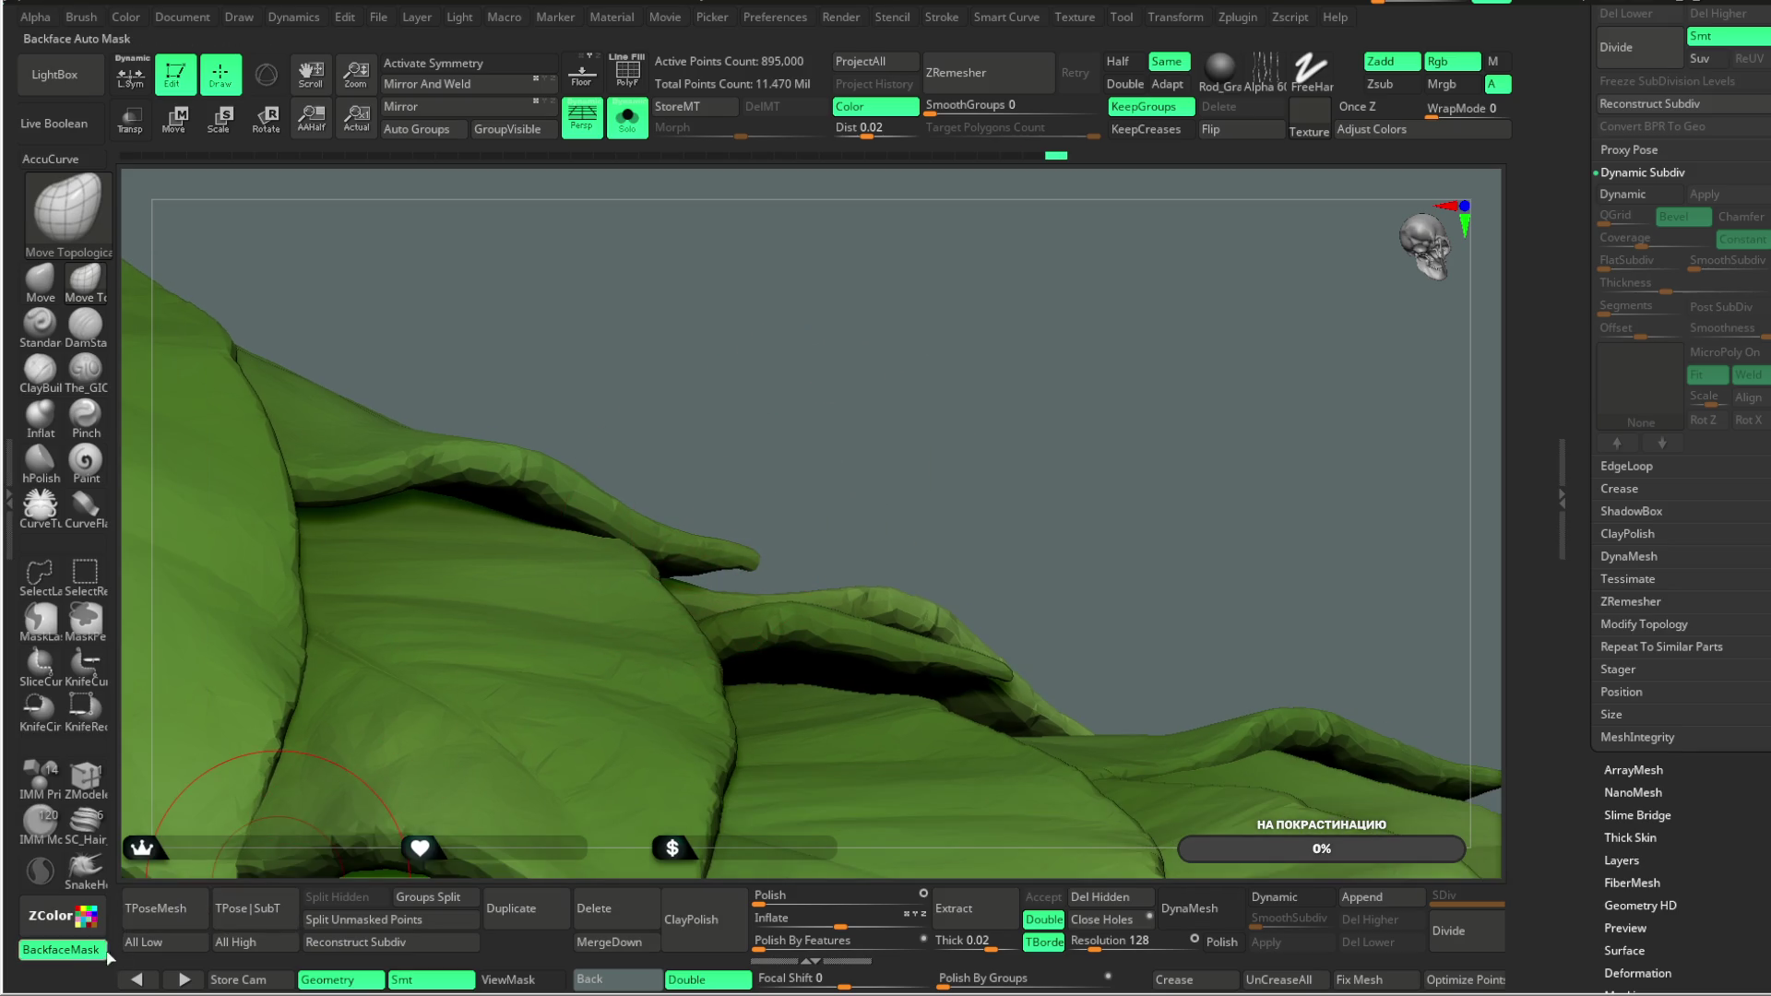
Step: Turn on BackfaceMask and raise the brush Draw Size to 181.7
left_click(60, 949)
left_click_drag(906, 427, 846, 579)
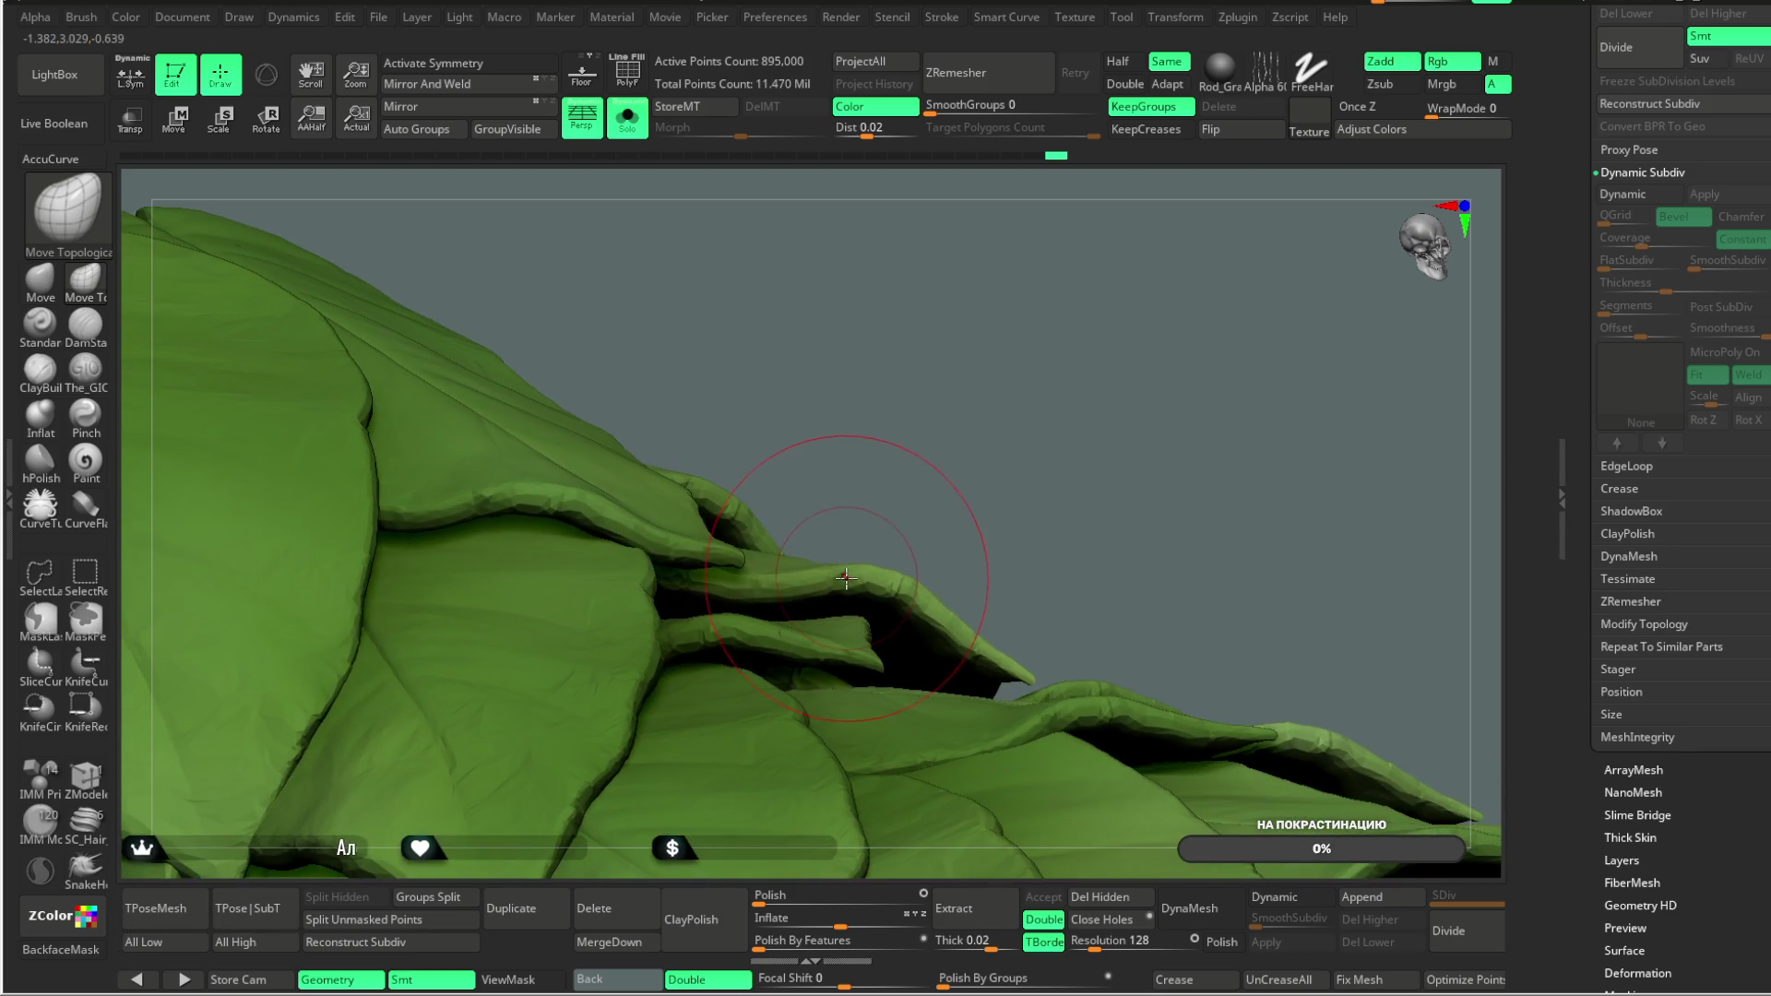
mouse_move(935, 500)
left_mouse_down()
mouse_move(937, 462)
mouse_move(1002, 471)
mouse_move(805, 562)
left_mouse_up()
key("space")
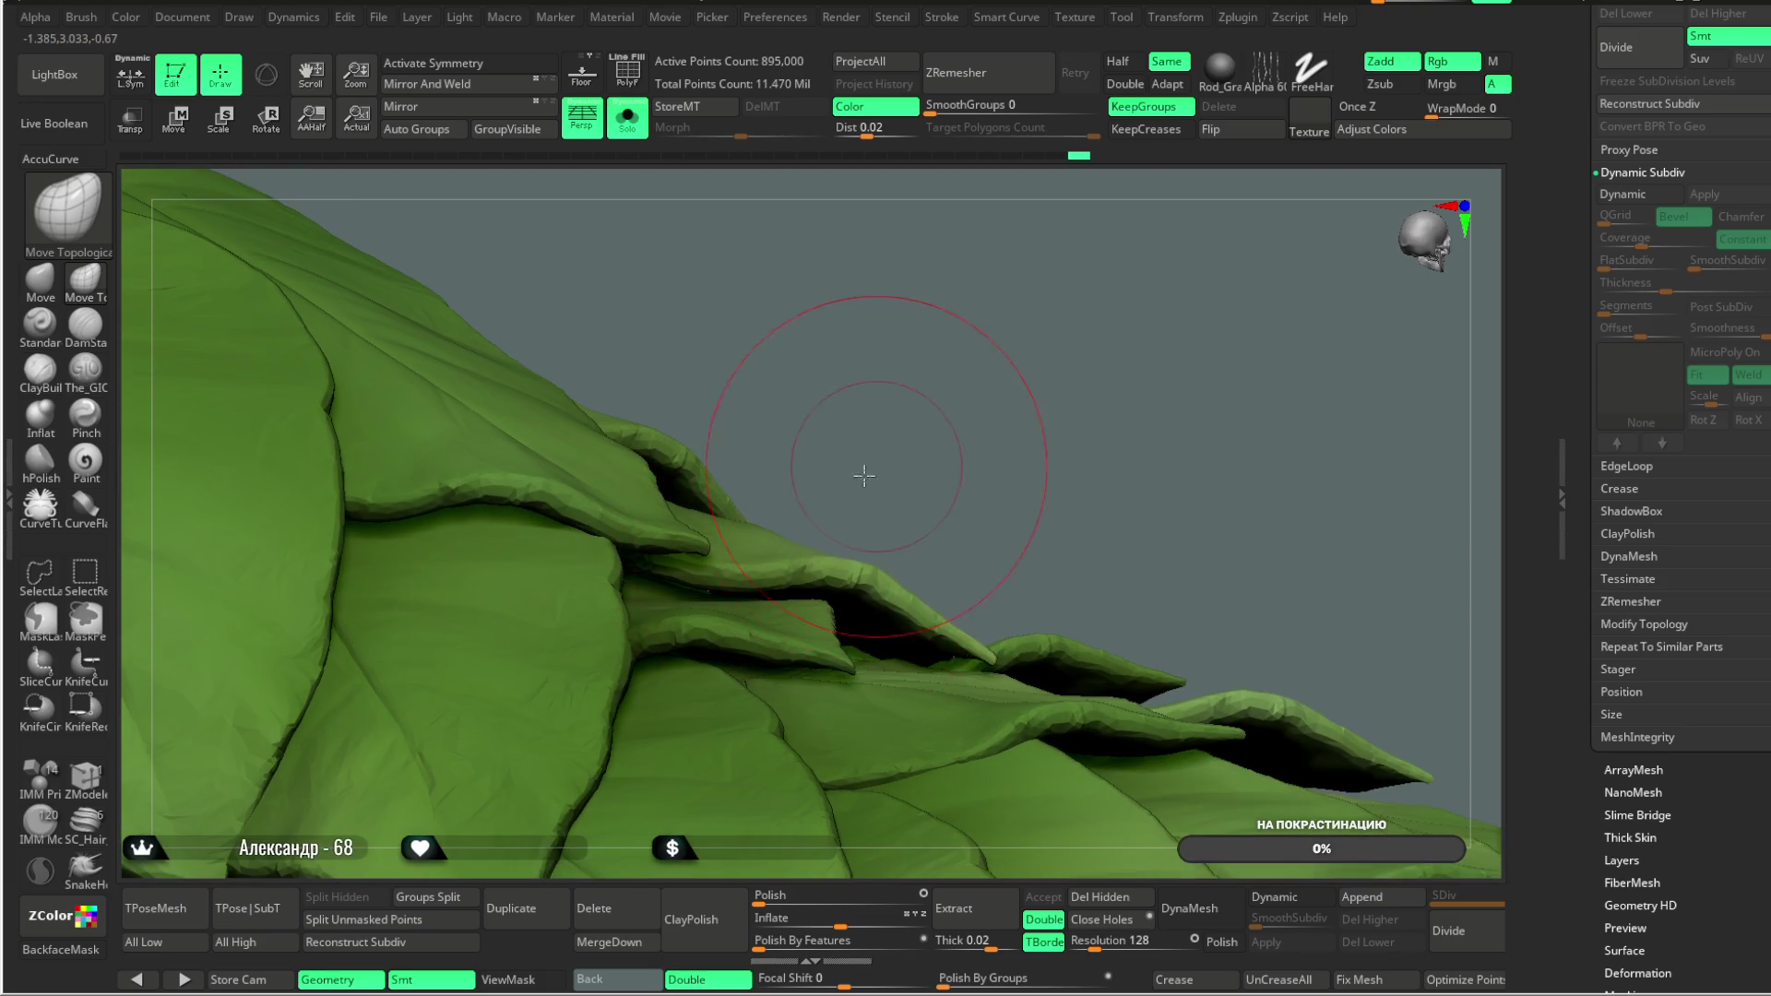
Step: Lift the leaf edges across the dress slope, checking the overlapping layers from several angles
left_click_drag(871, 469, 752, 465)
mouse_move(886, 461)
left_mouse_down()
mouse_move(909, 316)
mouse_move(1016, 354)
mouse_move(956, 600)
left_mouse_up()
mouse_move(773, 874)
left_mouse_down()
mouse_move(810, 711)
mouse_move(1060, 467)
mouse_move(908, 529)
left_mouse_up()
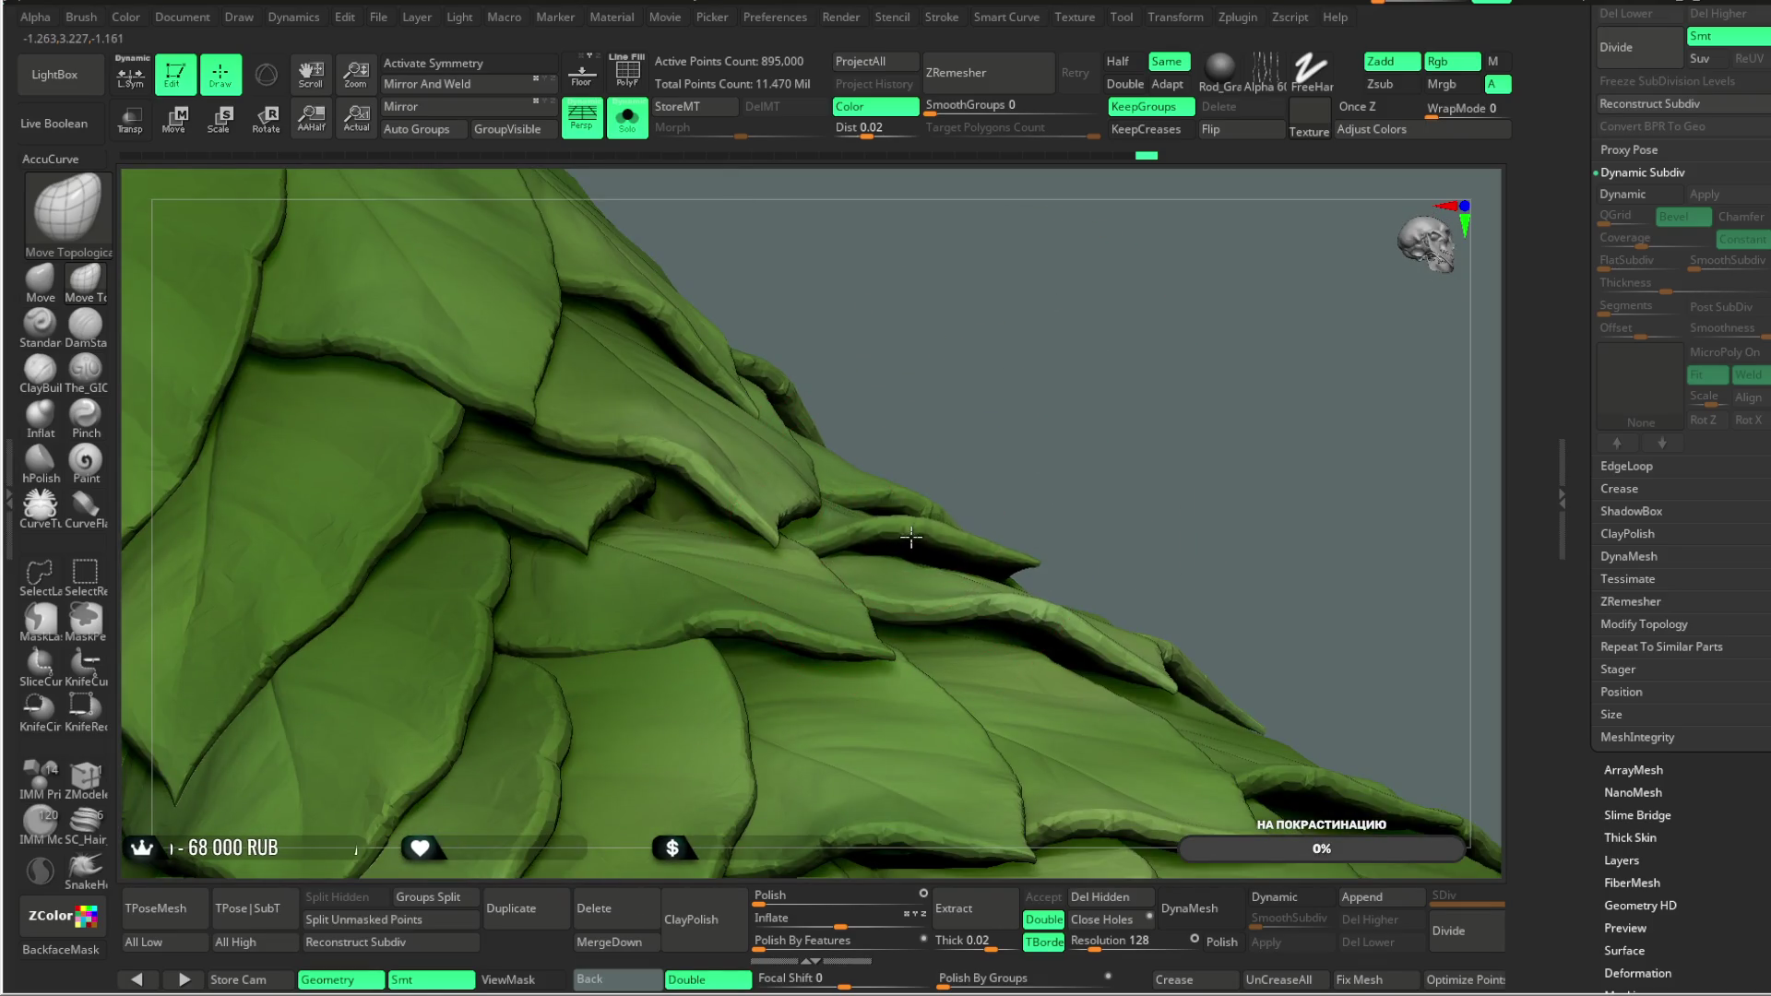
mouse_move(985, 461)
left_mouse_down()
mouse_move(974, 411)
mouse_move(837, 484)
mouse_move(879, 552)
left_mouse_up()
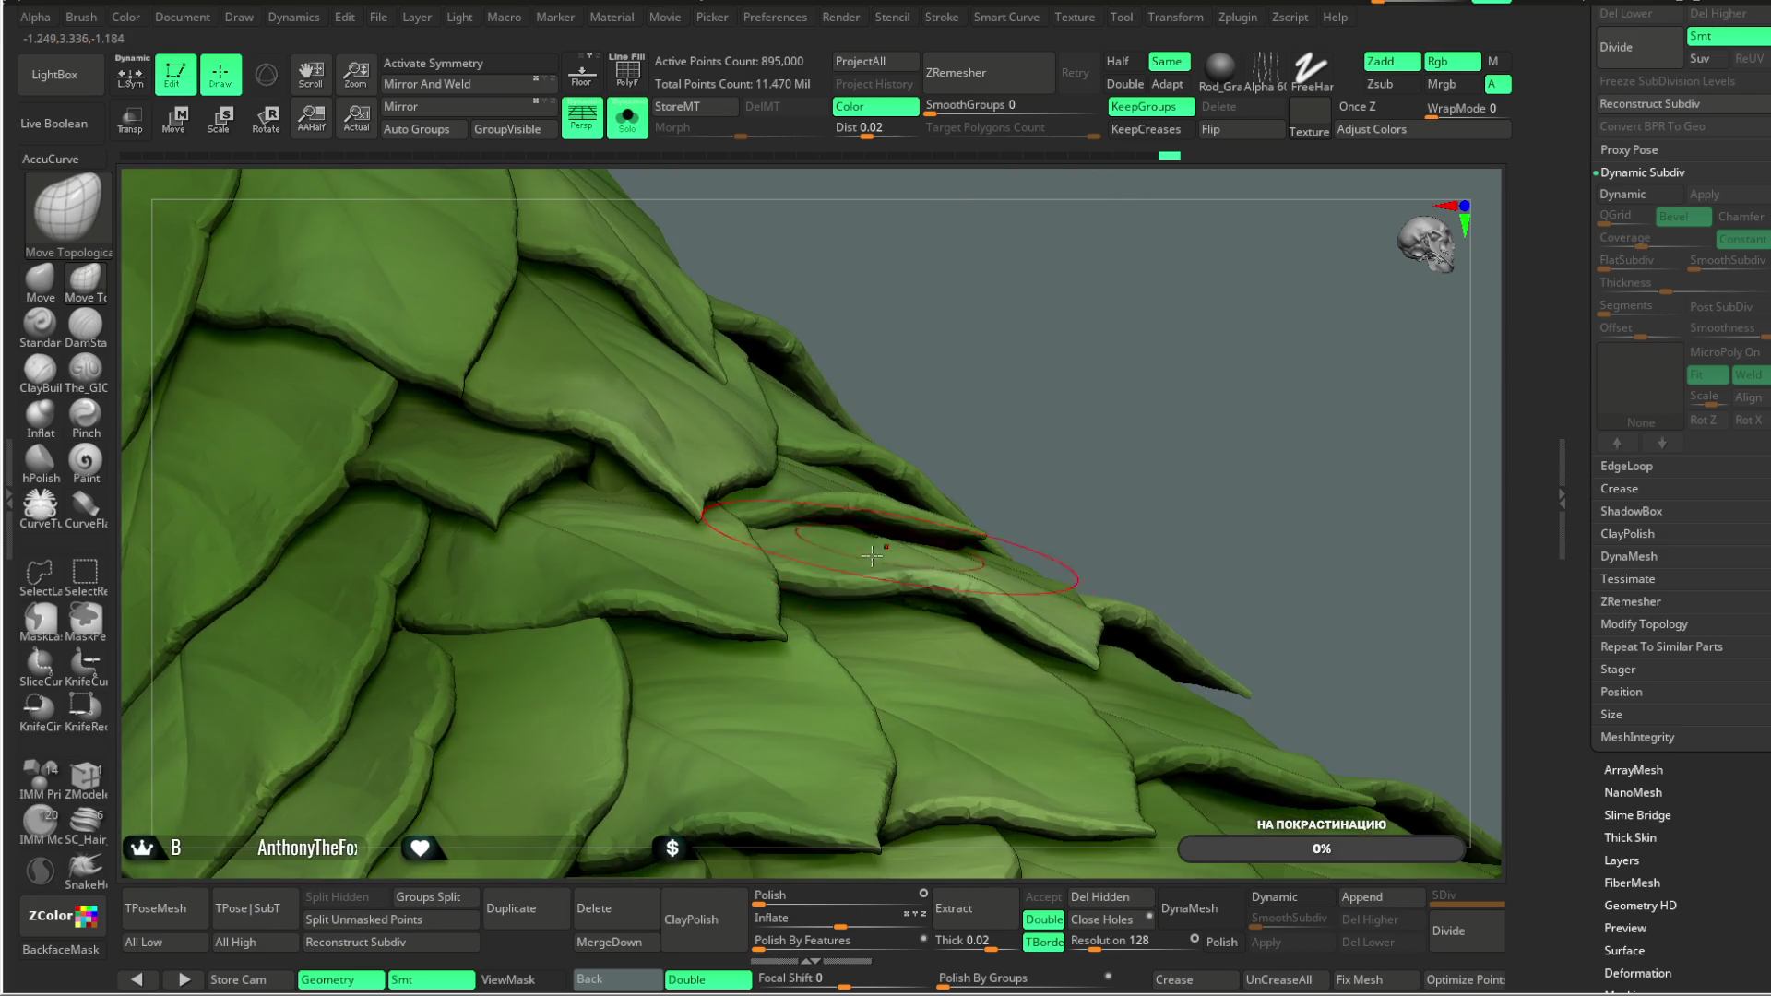
left_click_drag(1029, 366, 978, 397)
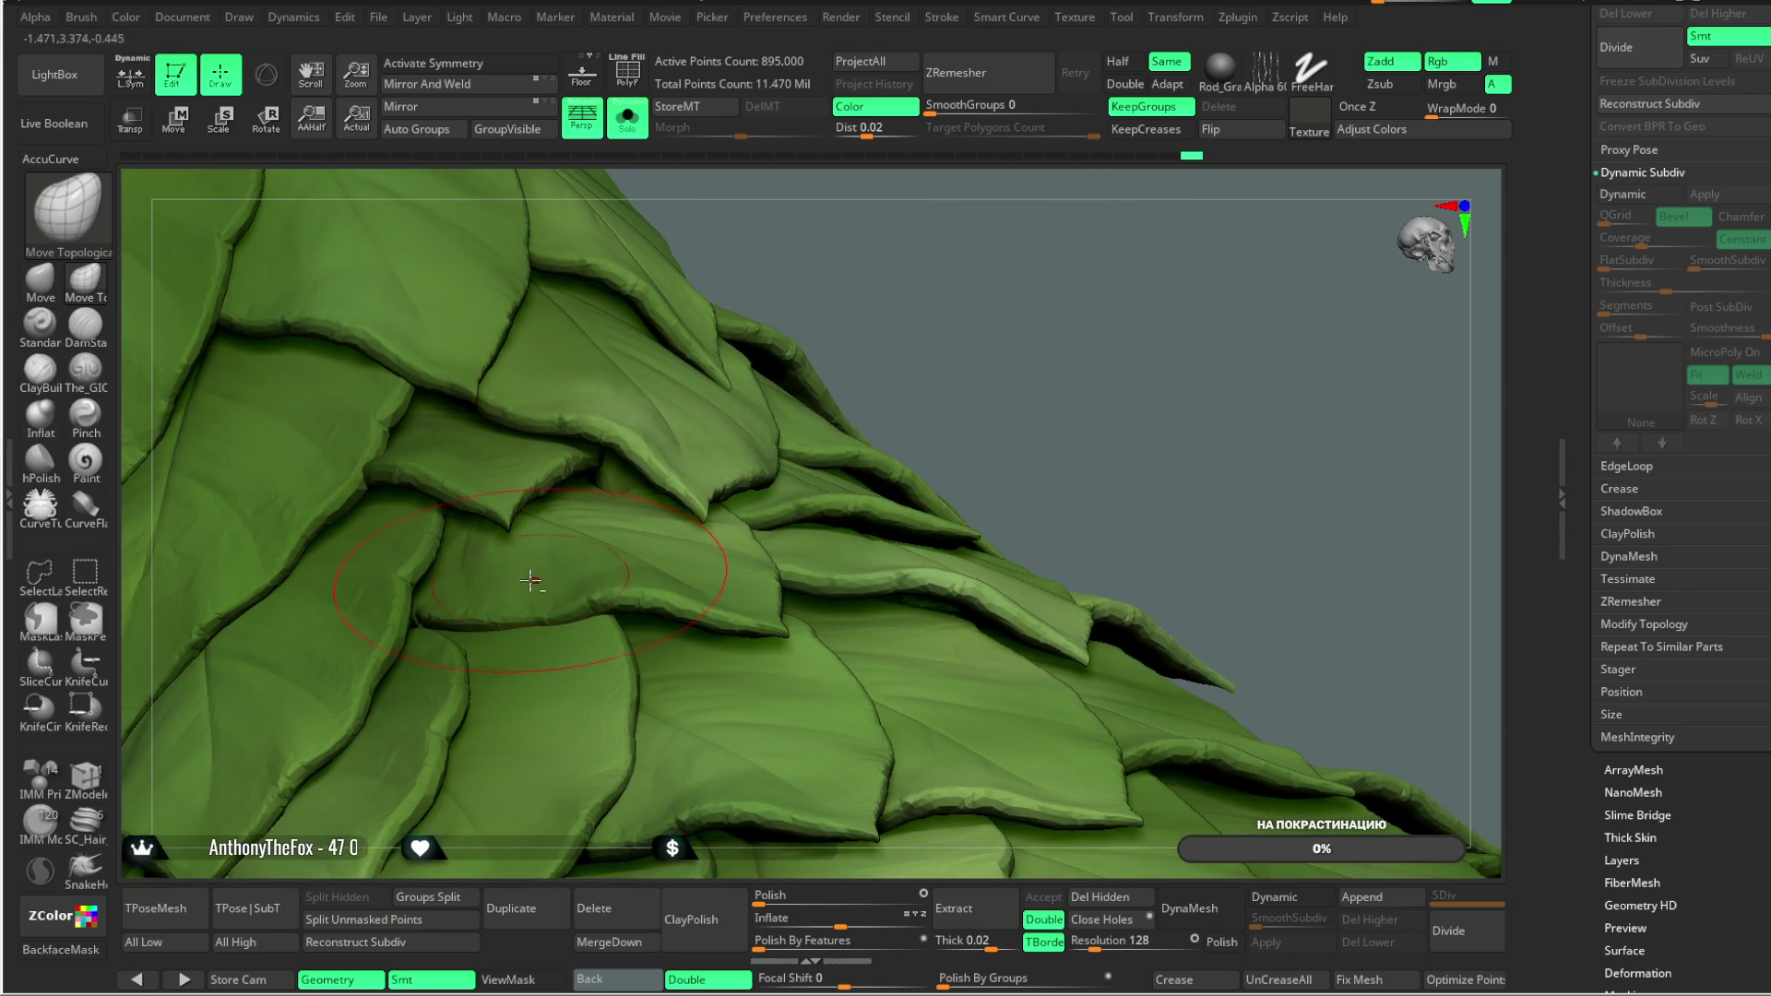
mouse_move(527, 583)
left_mouse_down()
mouse_move(1020, 268)
mouse_move(686, 533)
left_mouse_up()
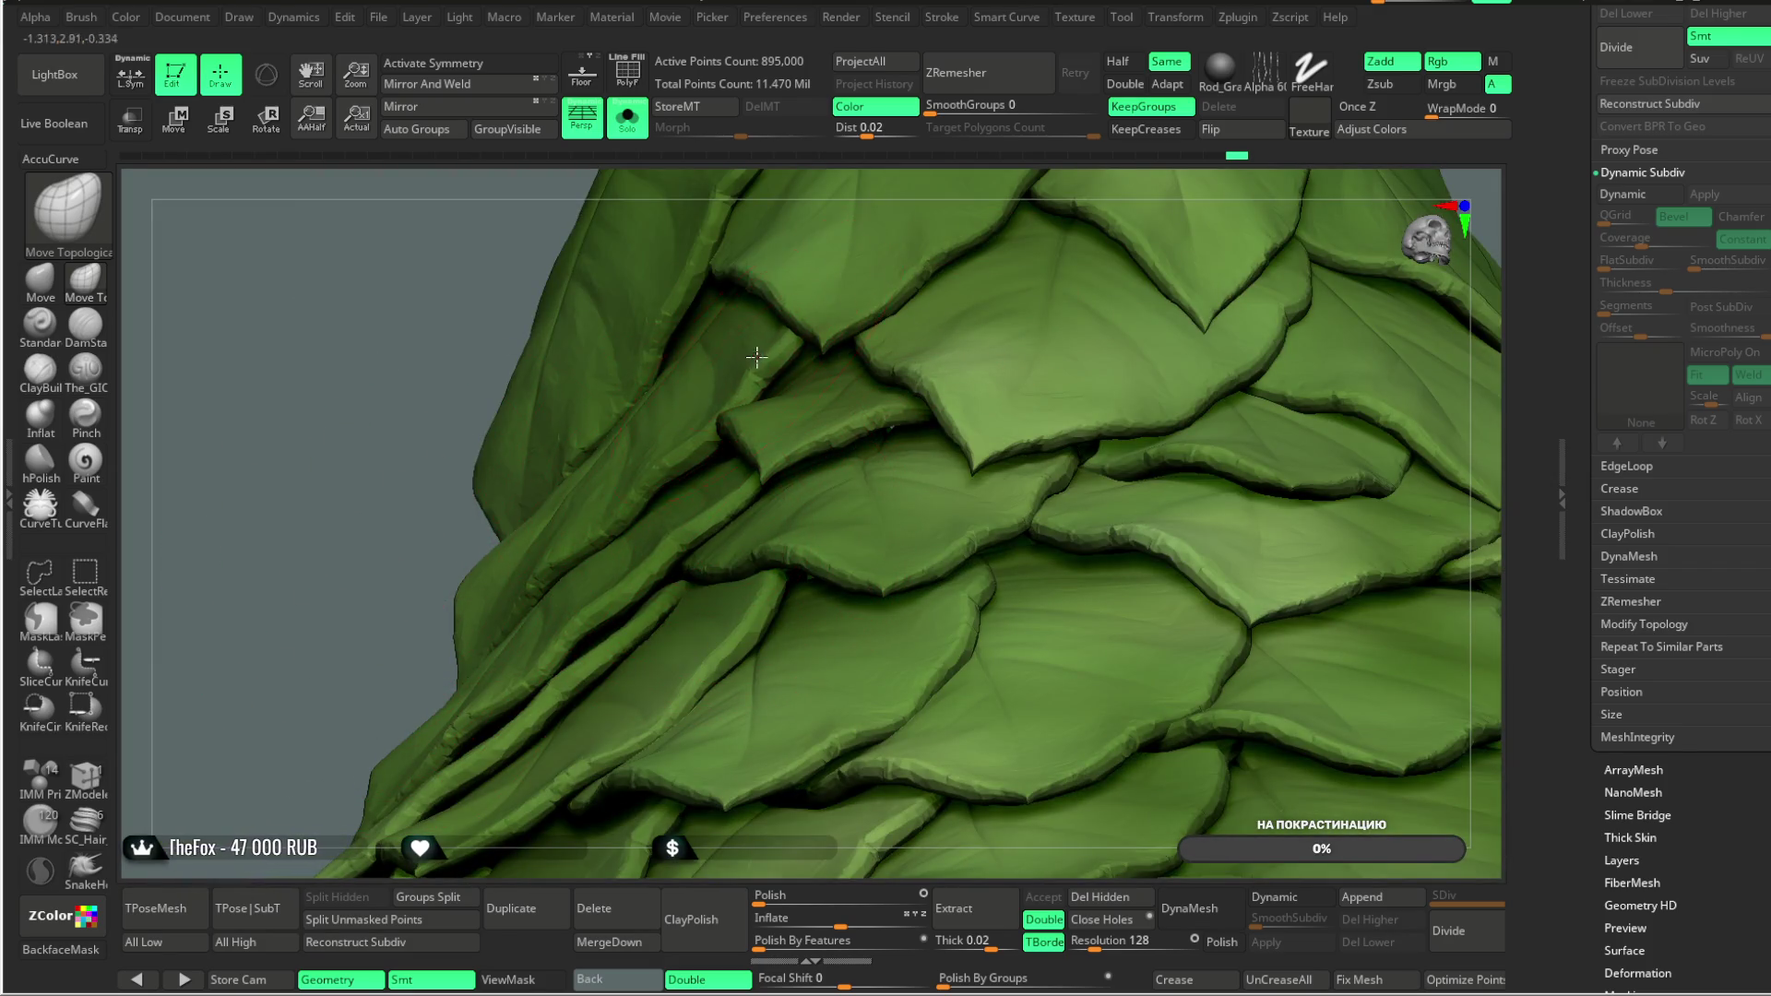
mouse_move(343, 637)
left_mouse_down()
mouse_move(348, 553)
mouse_move(329, 600)
mouse_move(349, 545)
mouse_move(717, 547)
left_mouse_up()
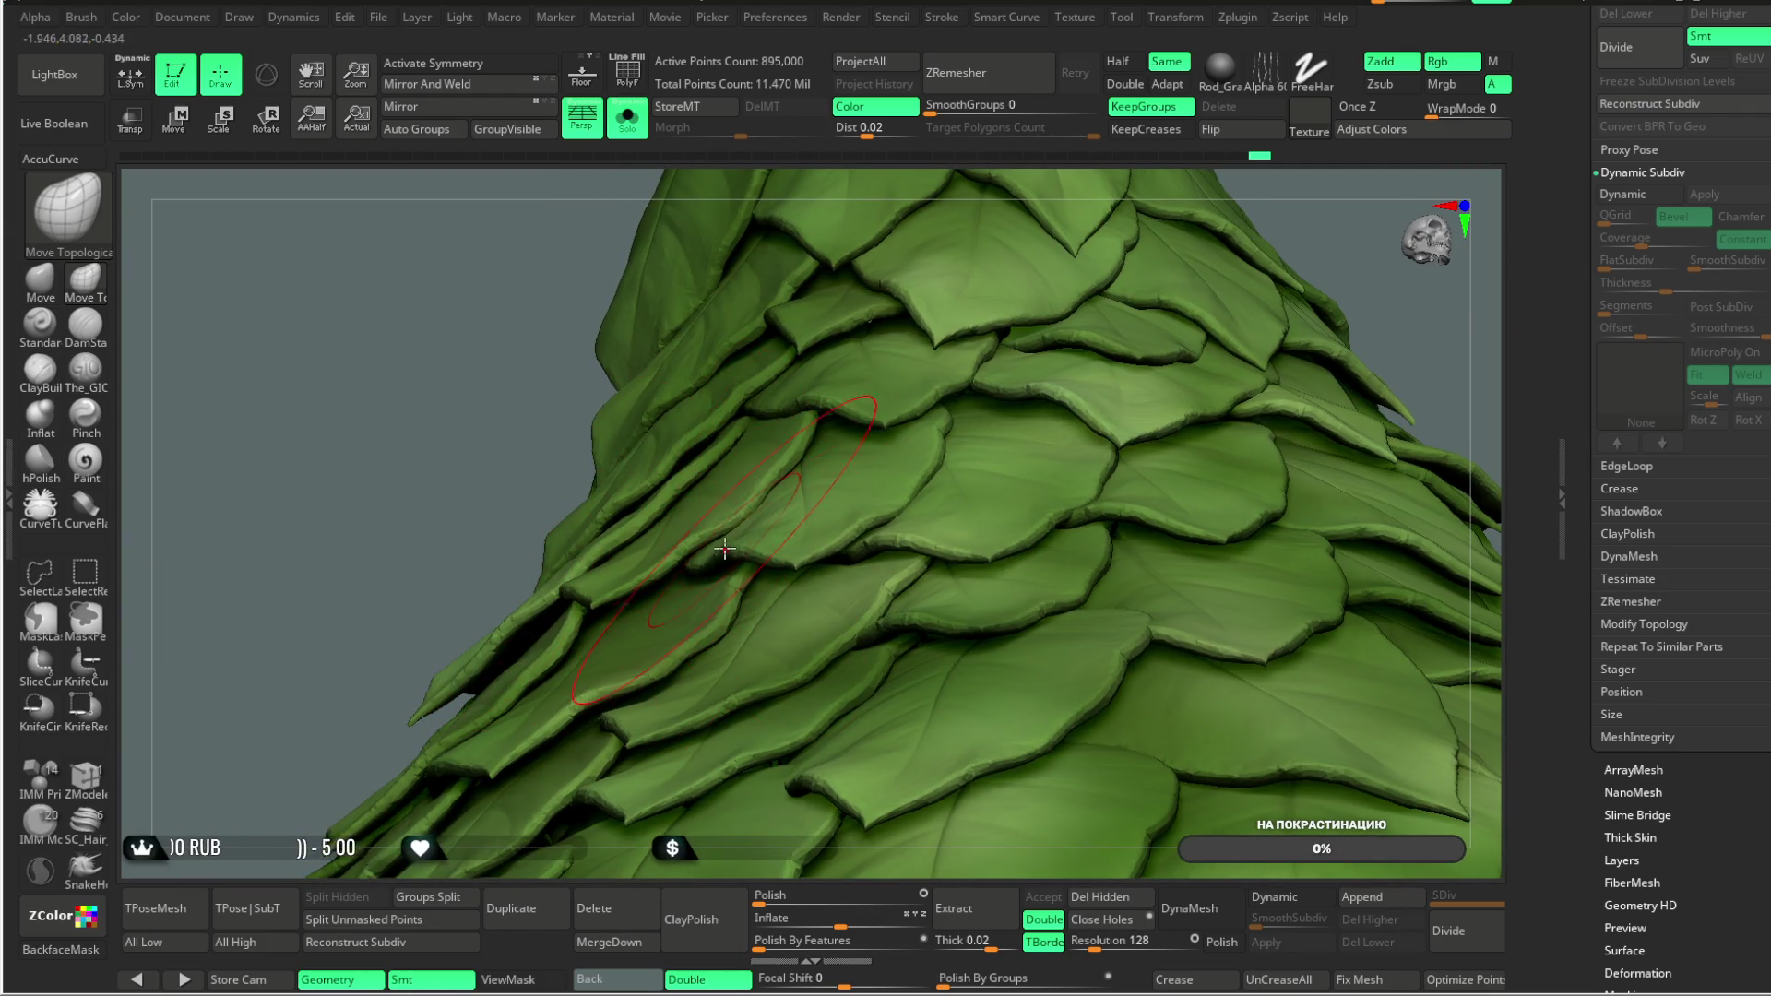
left_click_drag(368, 674, 502, 650)
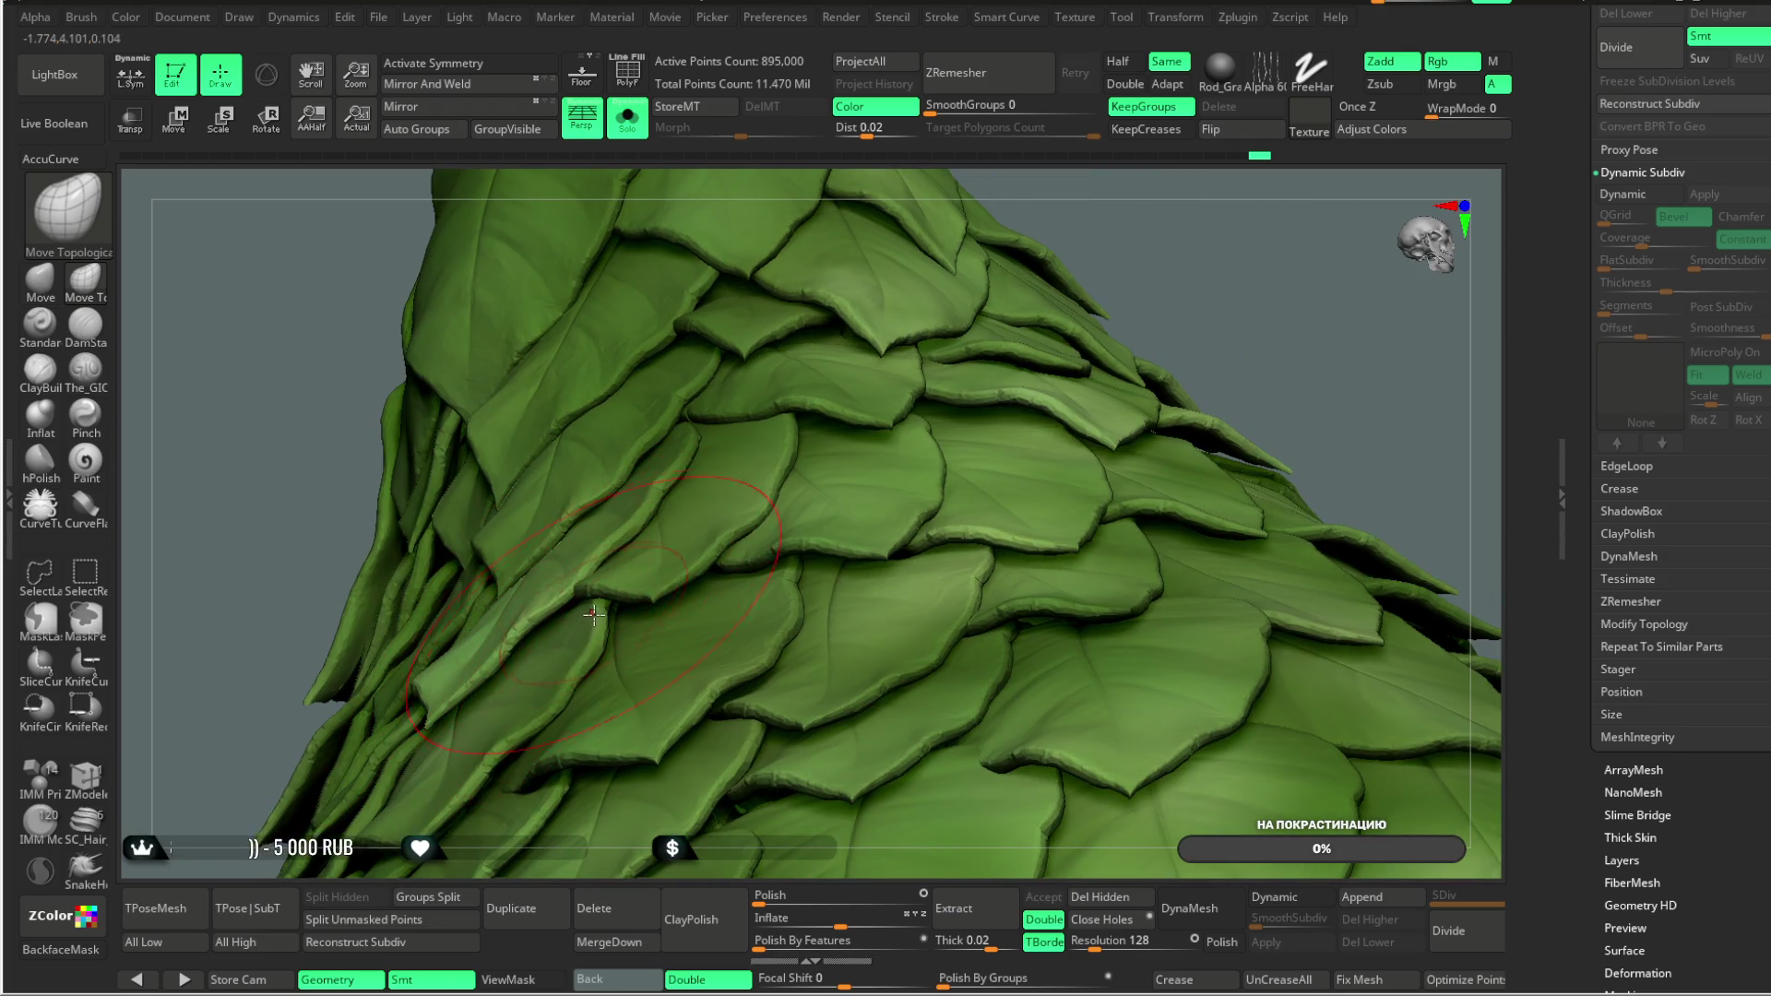
mouse_move(1244, 196)
left_mouse_down()
mouse_move(1186, 174)
mouse_move(1198, 166)
mouse_move(1213, 167)
mouse_move(990, 368)
left_mouse_up()
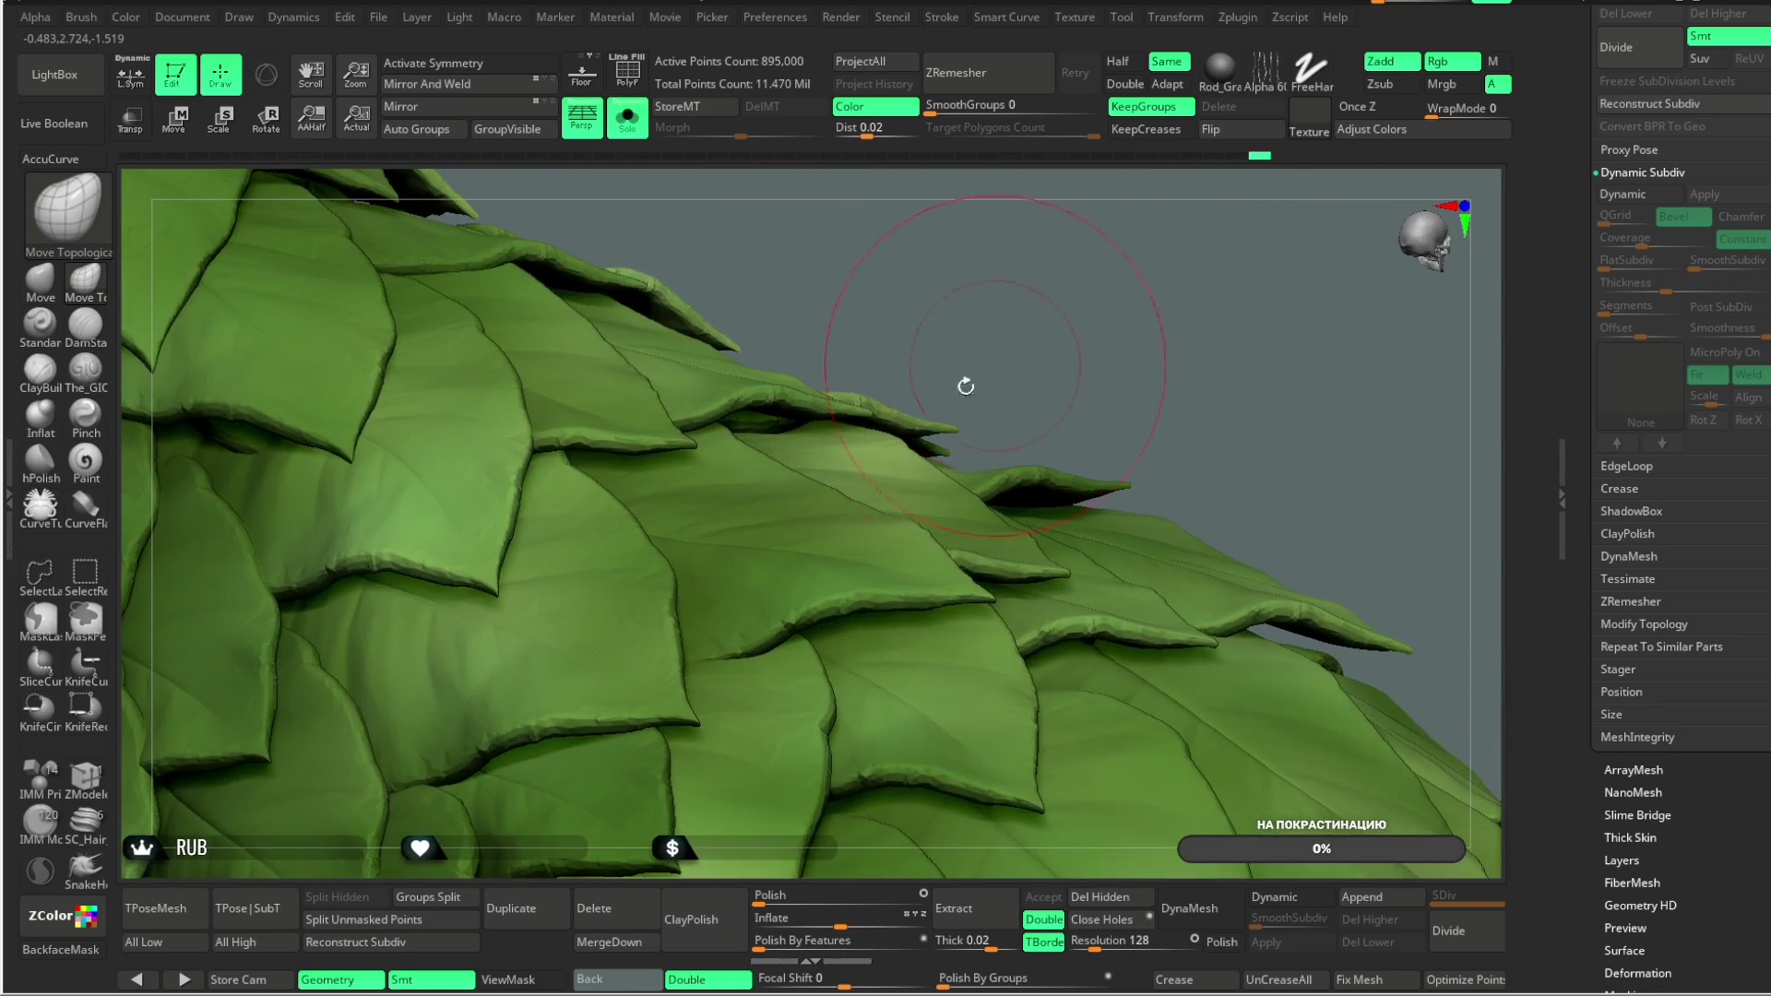
right_click_drag(714, 613, 871, 423)
mouse_move(941, 331)
right_mouse_down()
mouse_move(1051, 373)
mouse_move(961, 427)
right_mouse_up()
Step: Pick out a single leaf on the side of the dress, hiding the rest
key("space")
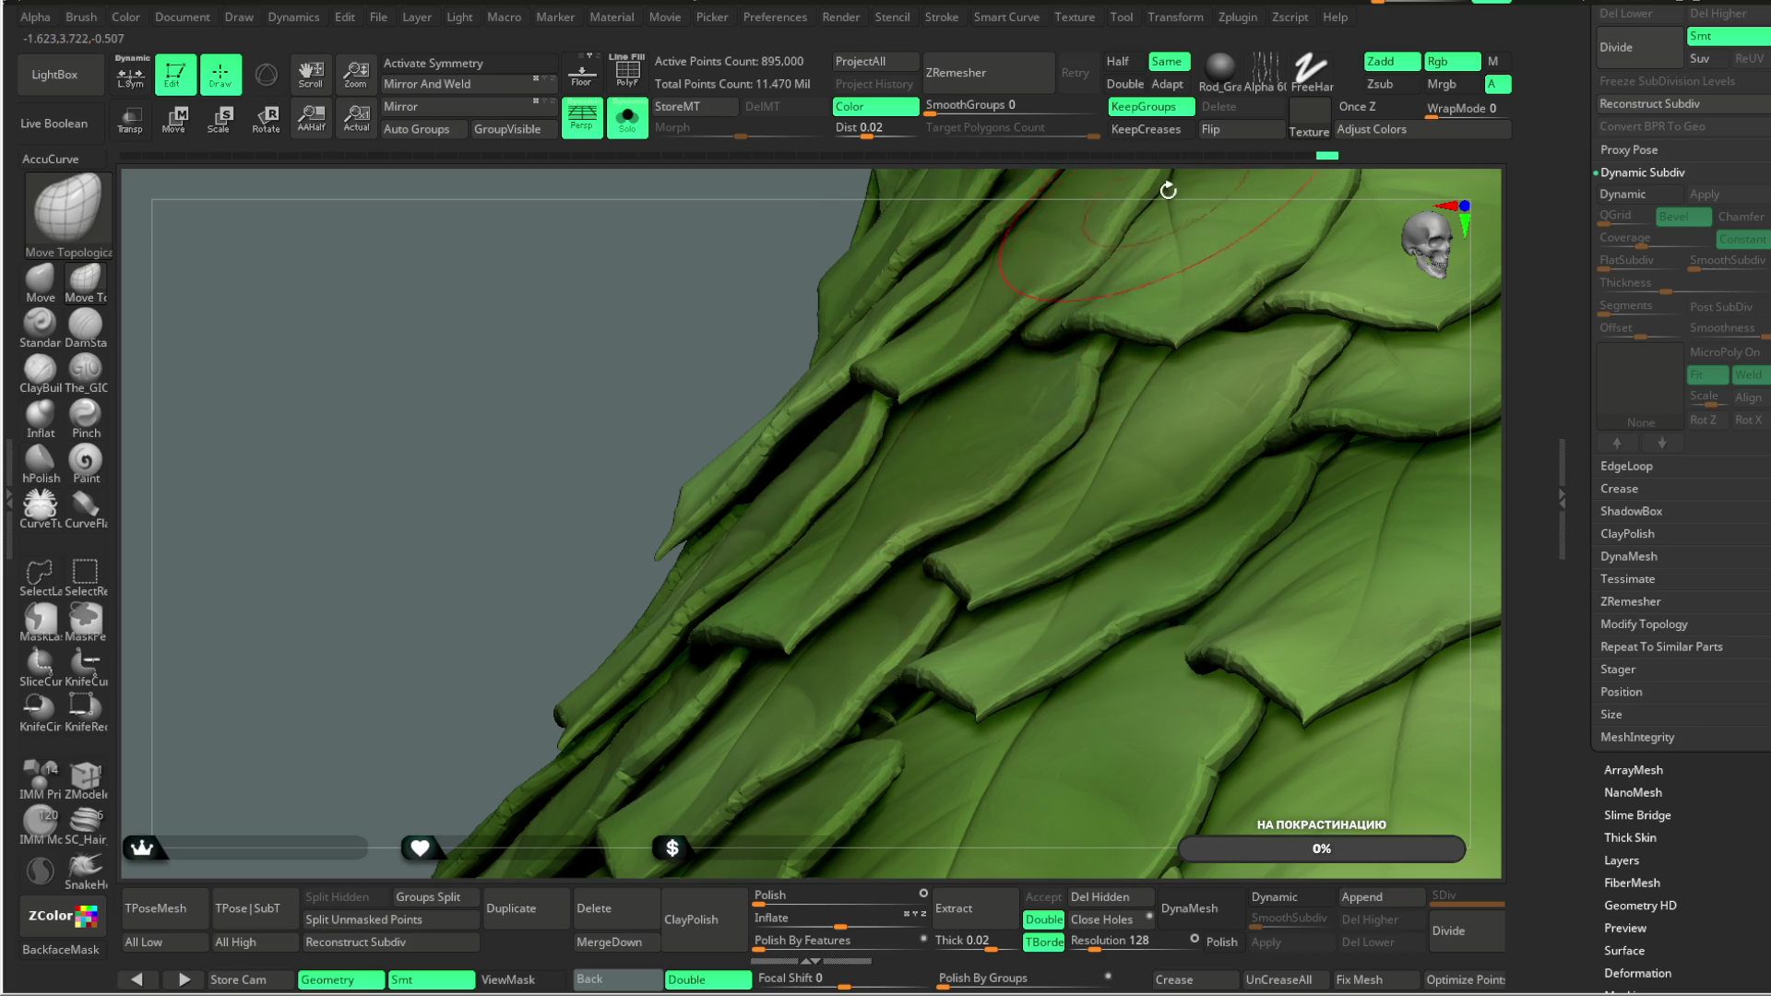
right_click_drag(1166, 185, 933, 371)
mouse_move(687, 738)
right_mouse_down()
mouse_move(922, 461)
mouse_move(1176, 238)
mouse_move(1178, 292)
mouse_move(1155, 304)
mouse_move(1126, 434)
mouse_move(945, 486)
mouse_move(1075, 276)
mouse_move(633, 585)
right_mouse_up()
left_click(632, 585, "ctrl+shift")
Step: Mask the isolated leaf's surroundings and show all the hidden leaves again
left_click(955, 332, "ctrl+shift")
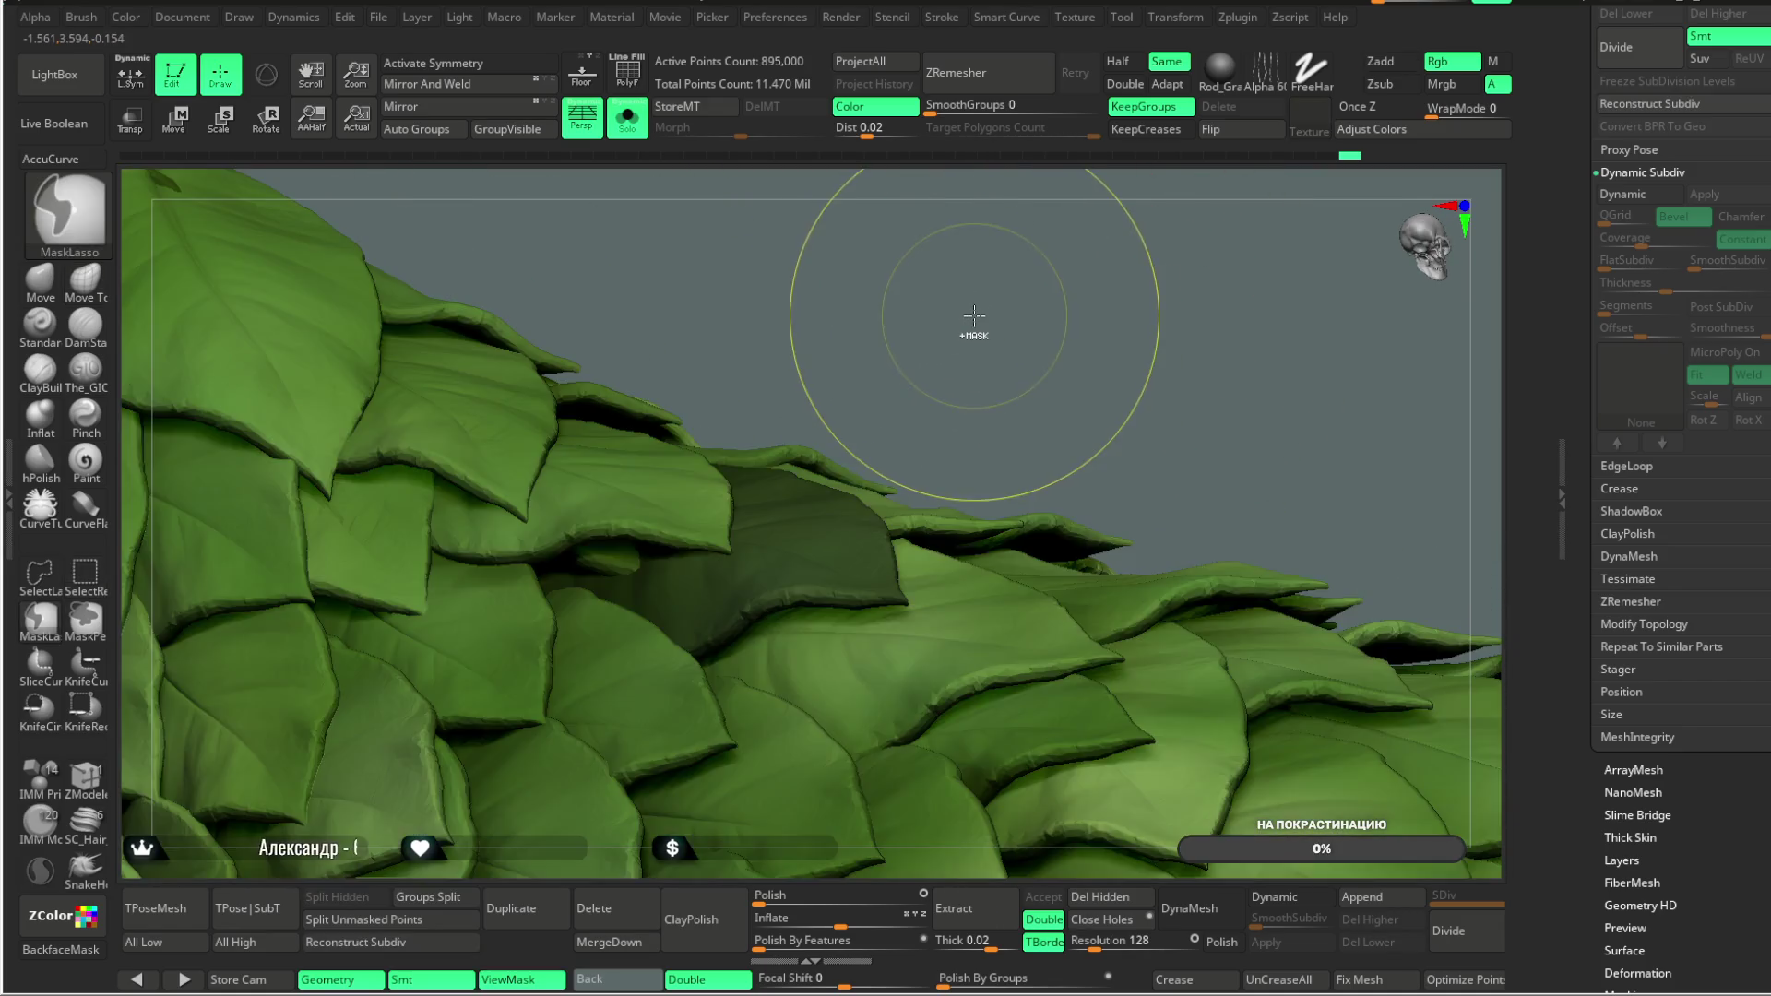
left_click(959, 334, "ctrl")
key("b")
key("m")
key("t")
Step: Lift the unmasked leaf away from its neighbours with the Move brush, then clear the mask
right_click_drag(997, 314, 553, 396)
key("b")
key("m")
key("v")
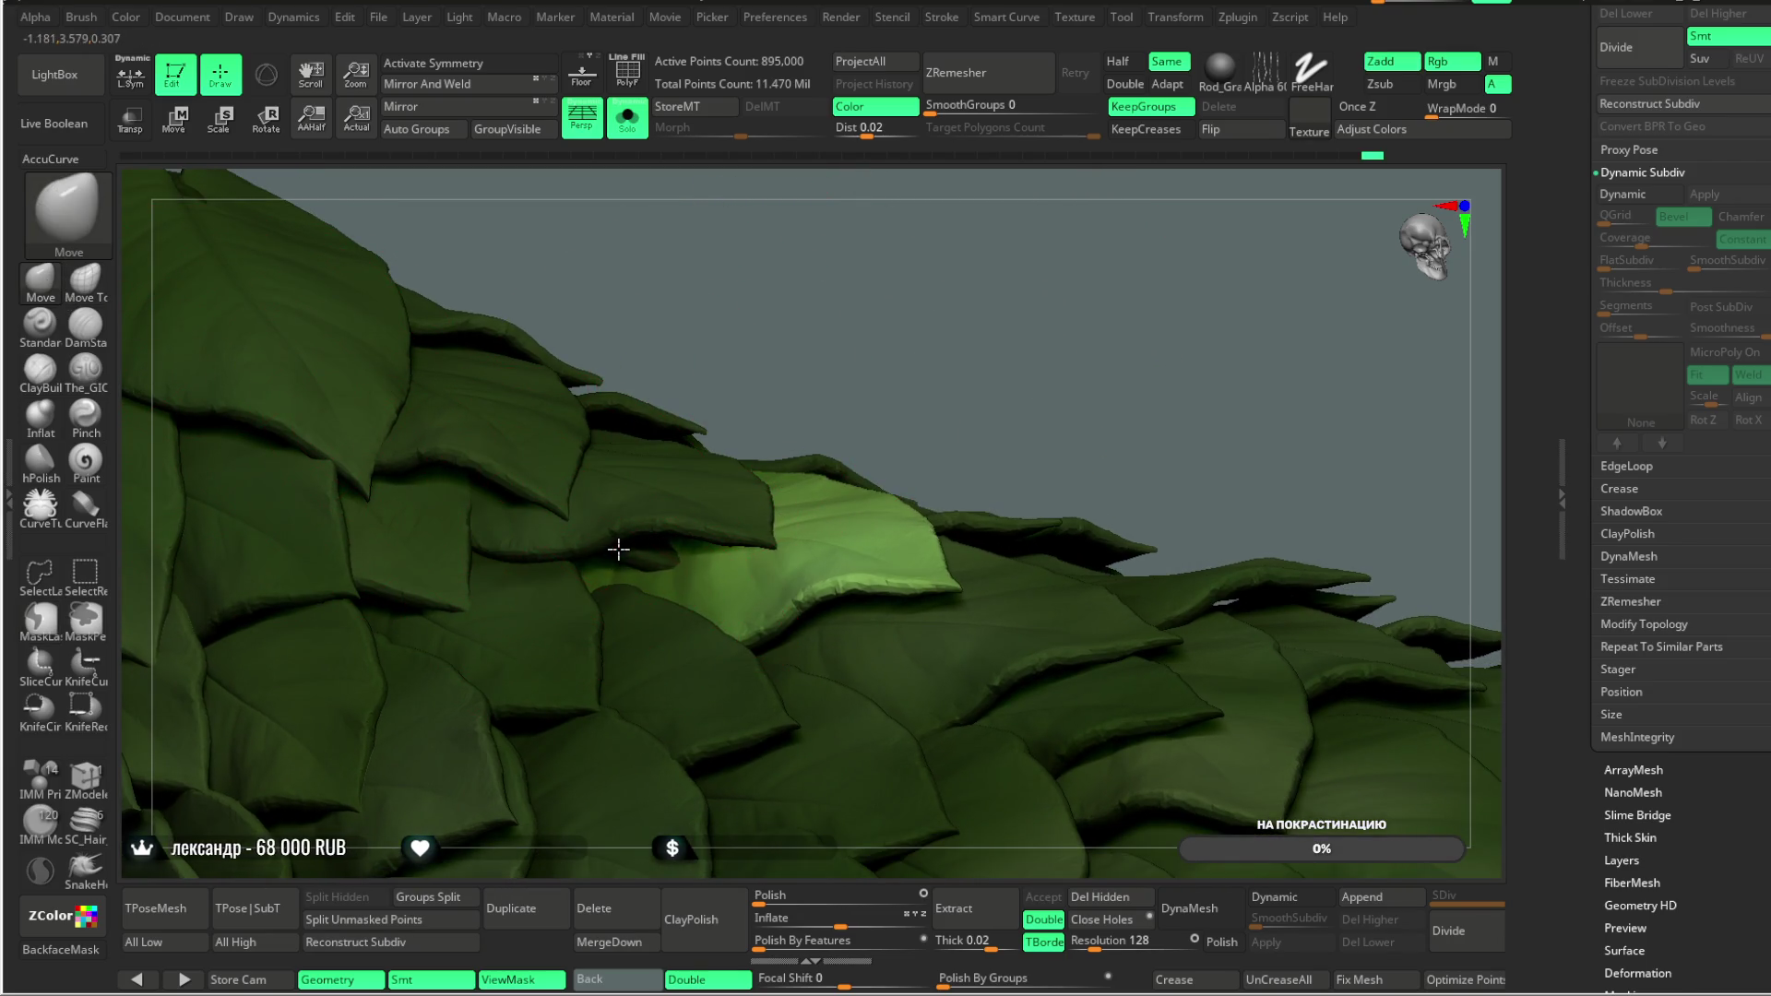
mouse_move(866, 308)
right_mouse_down()
mouse_move(643, 562)
mouse_move(811, 387)
right_mouse_up()
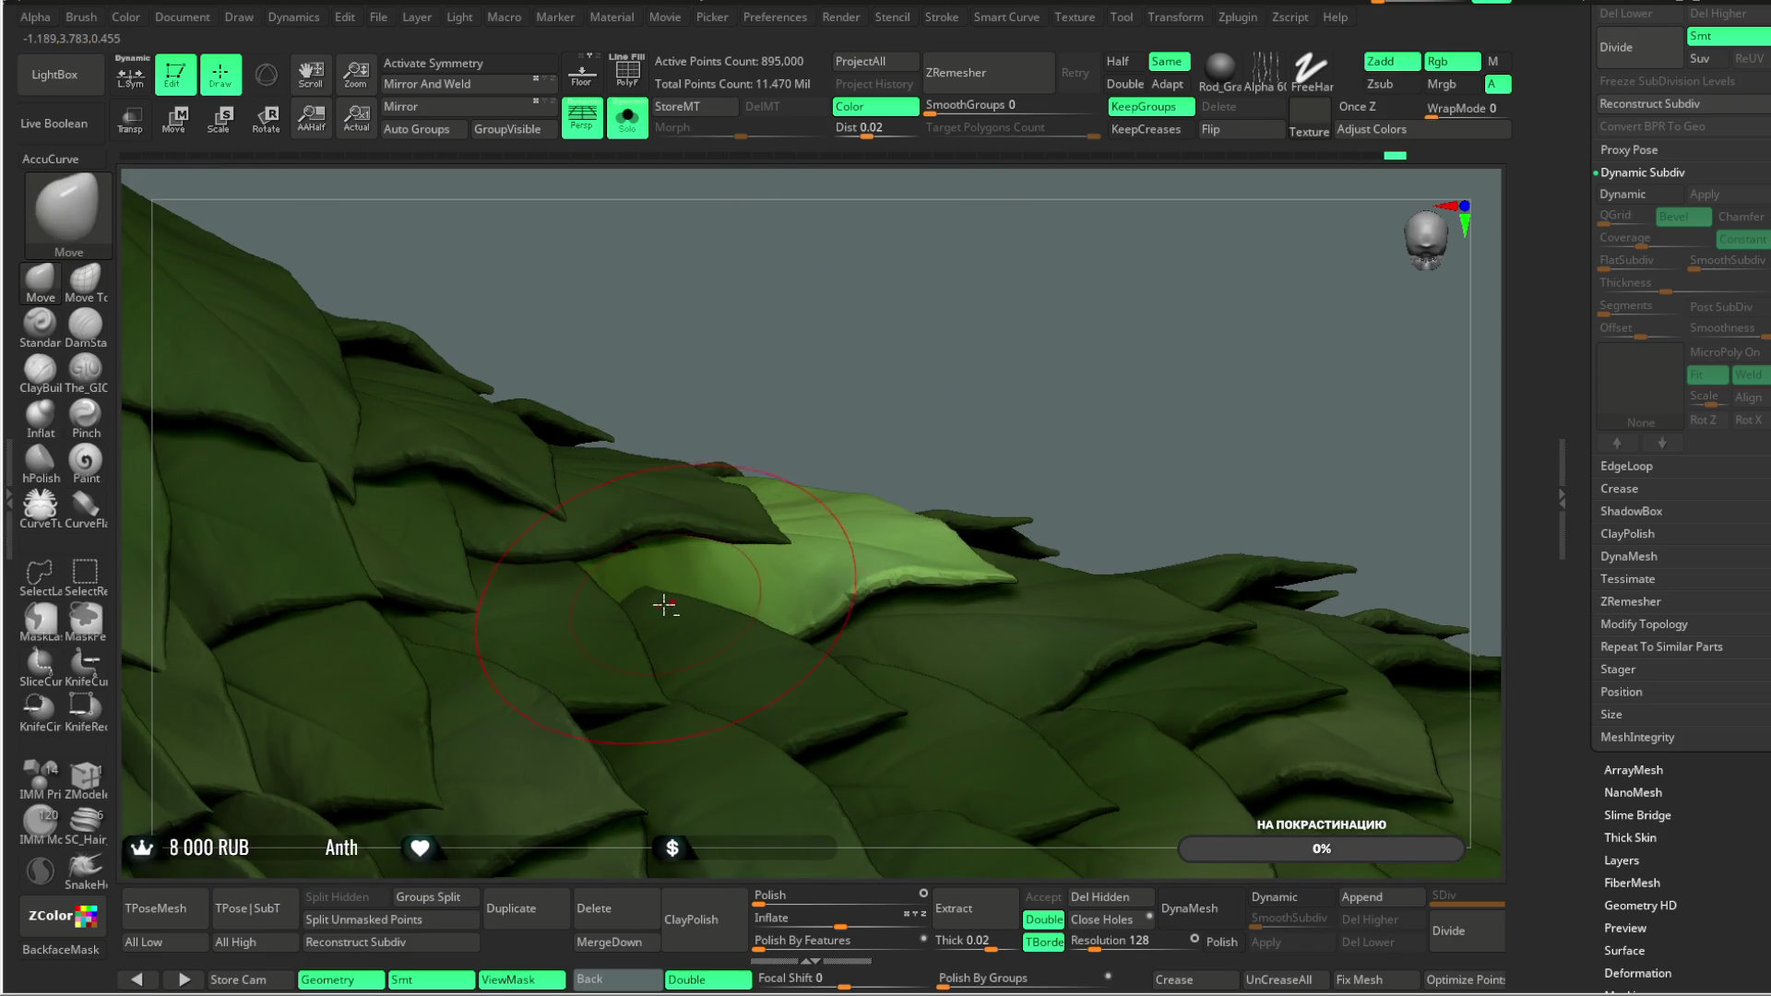
left_click_drag(922, 332, 818, 454, "ctrl")
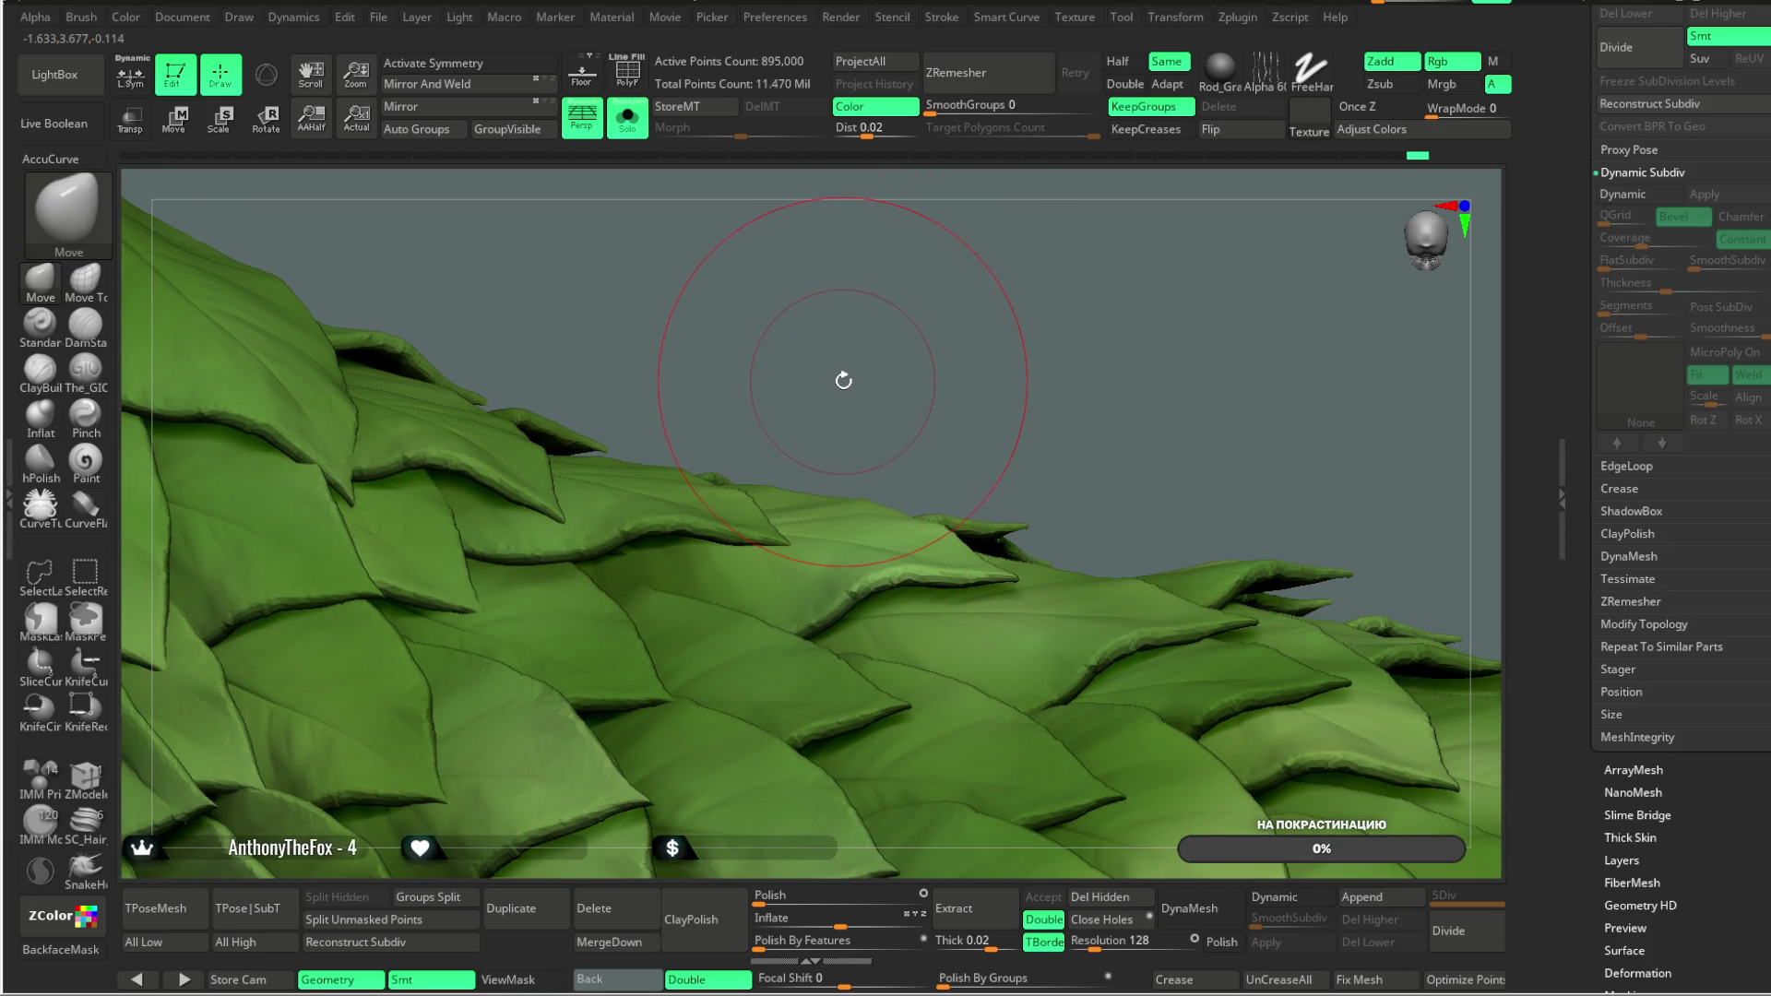
Step: Lift a leaf edge near the top and a silhouette tip with Move Topological
left_click(84, 277)
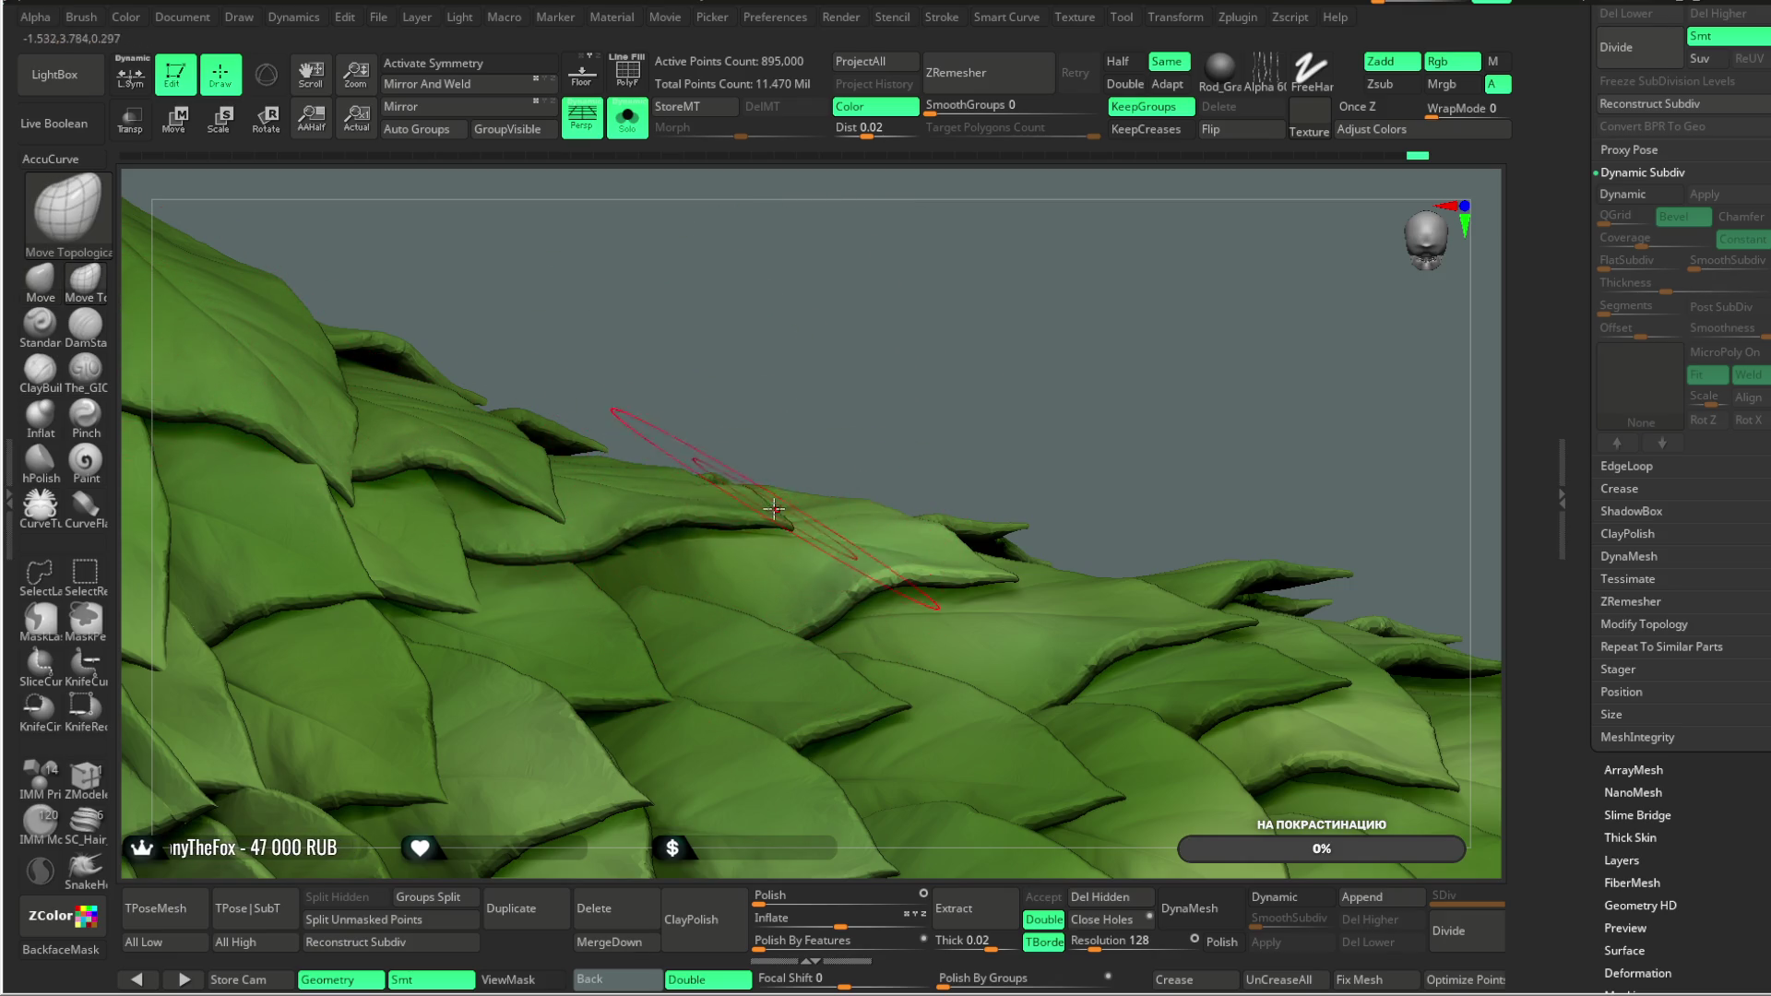
right_click_drag(657, 533, 673, 572)
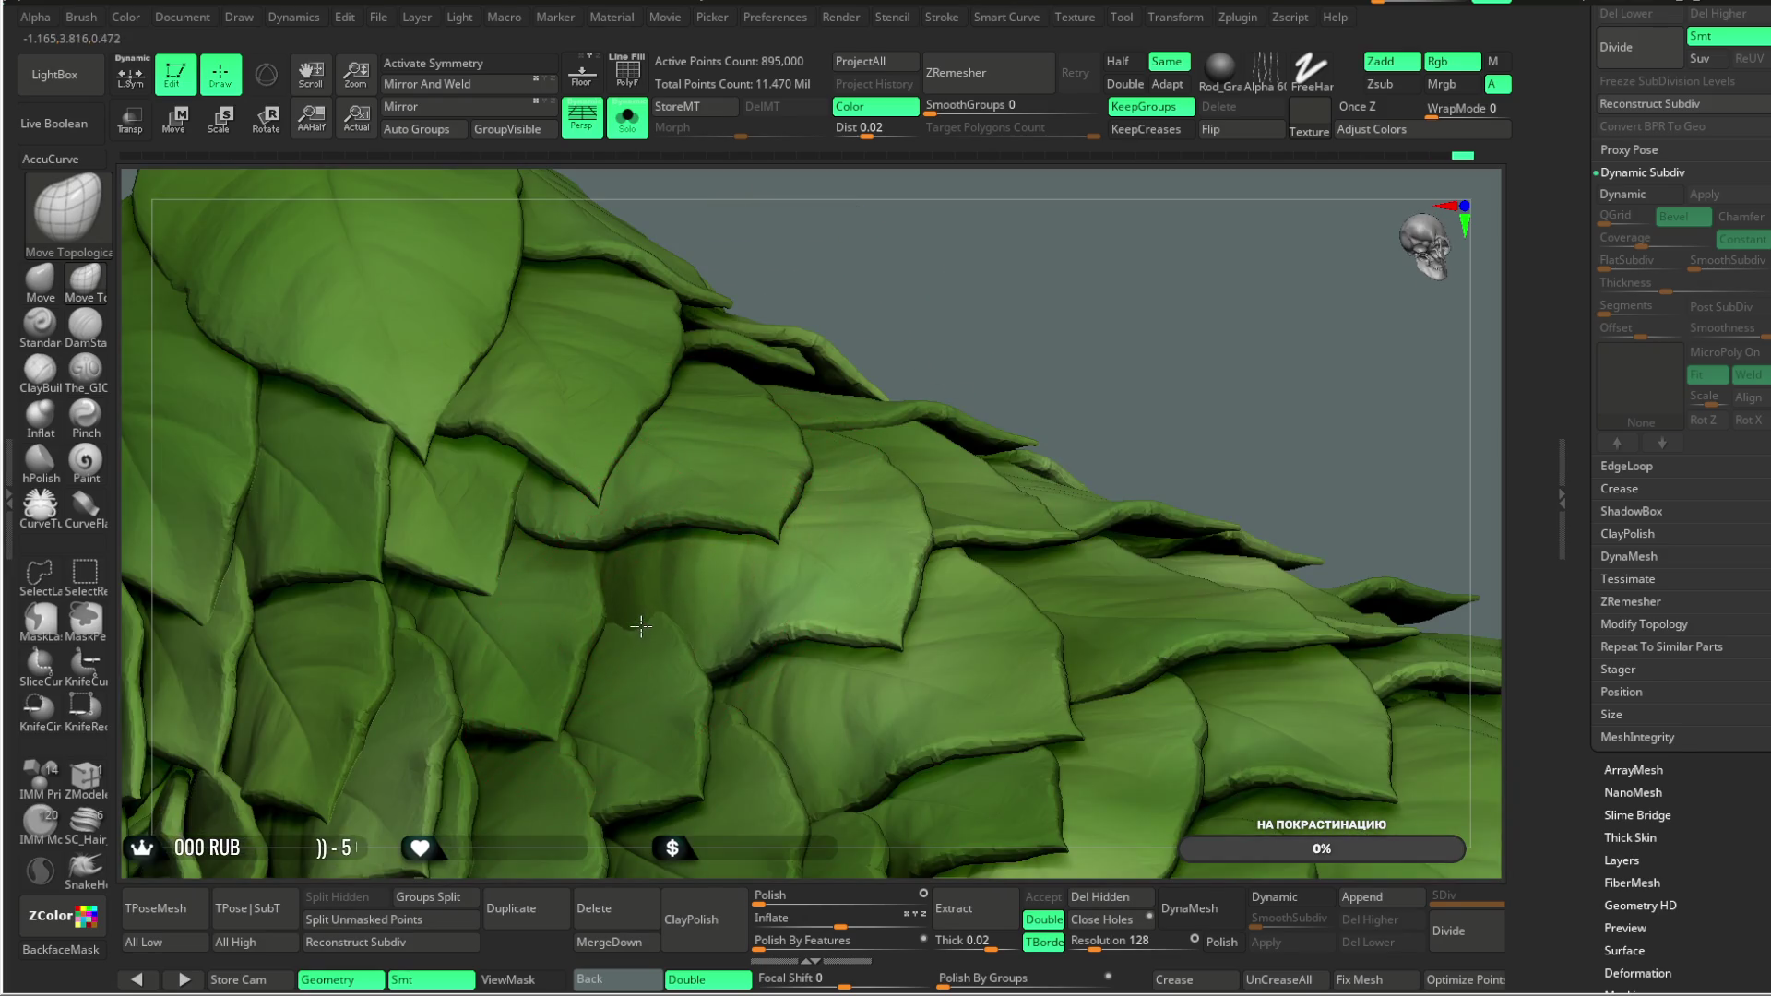
right_click_drag(648, 652, 590, 601)
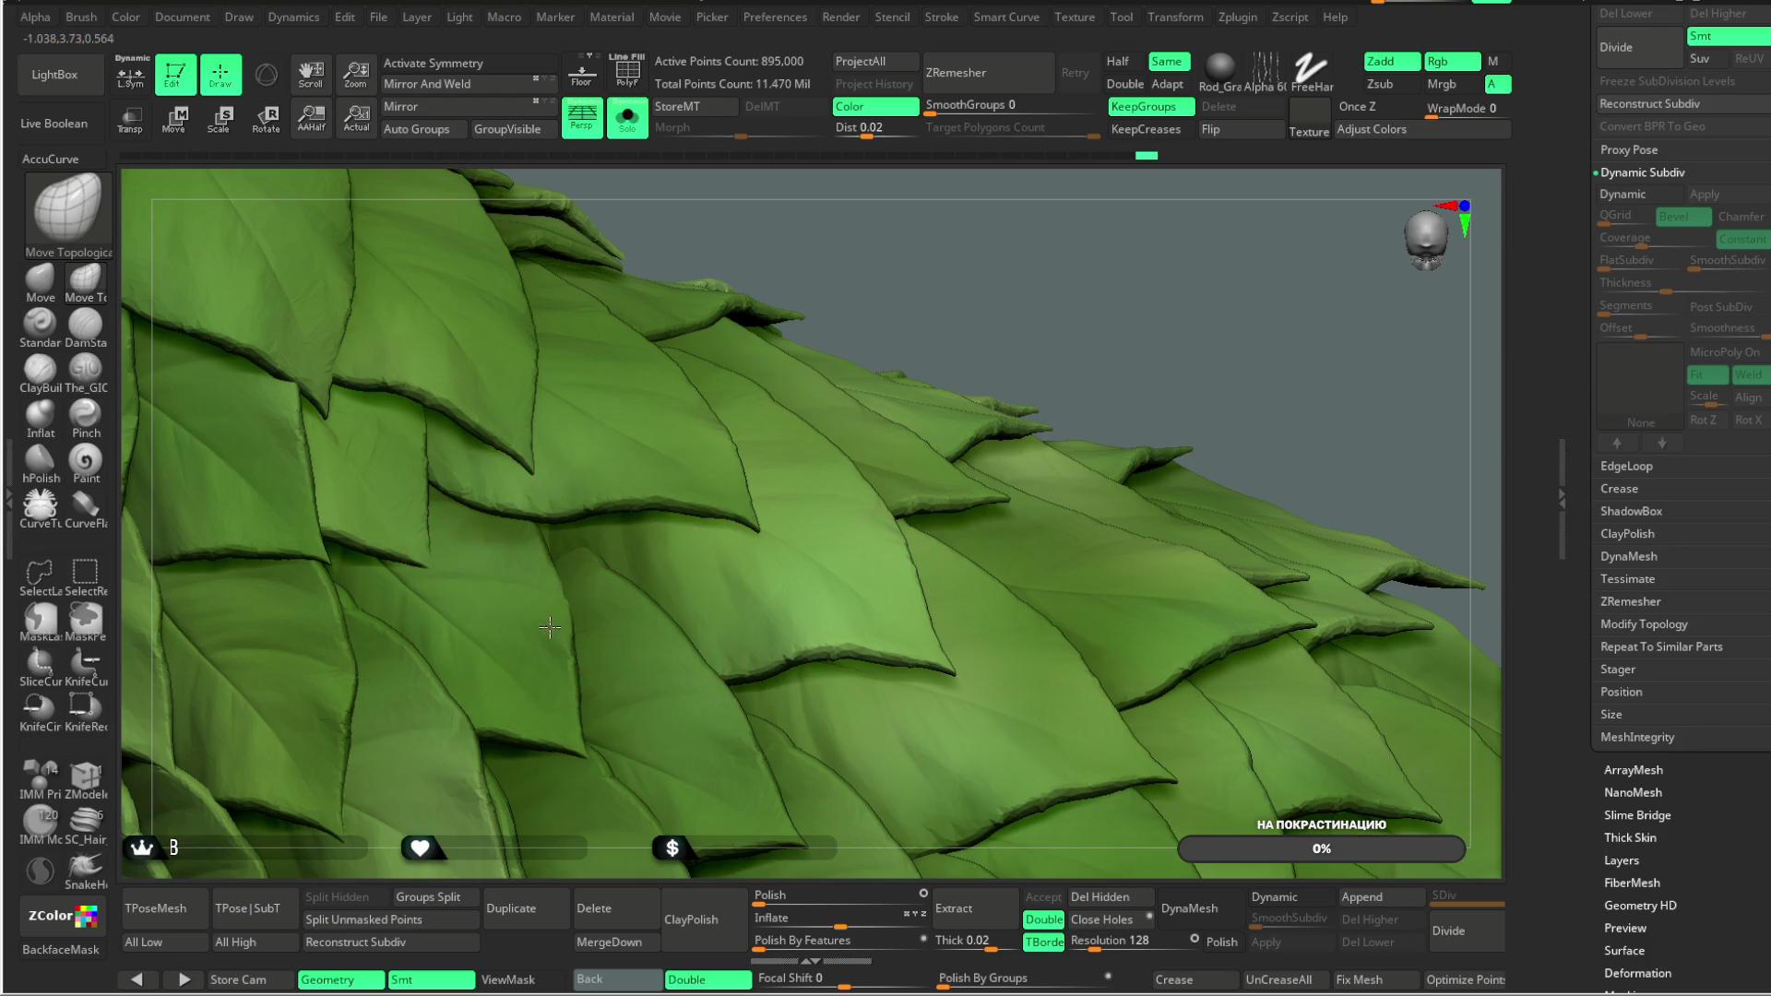
right_click_drag(637, 406, 695, 416)
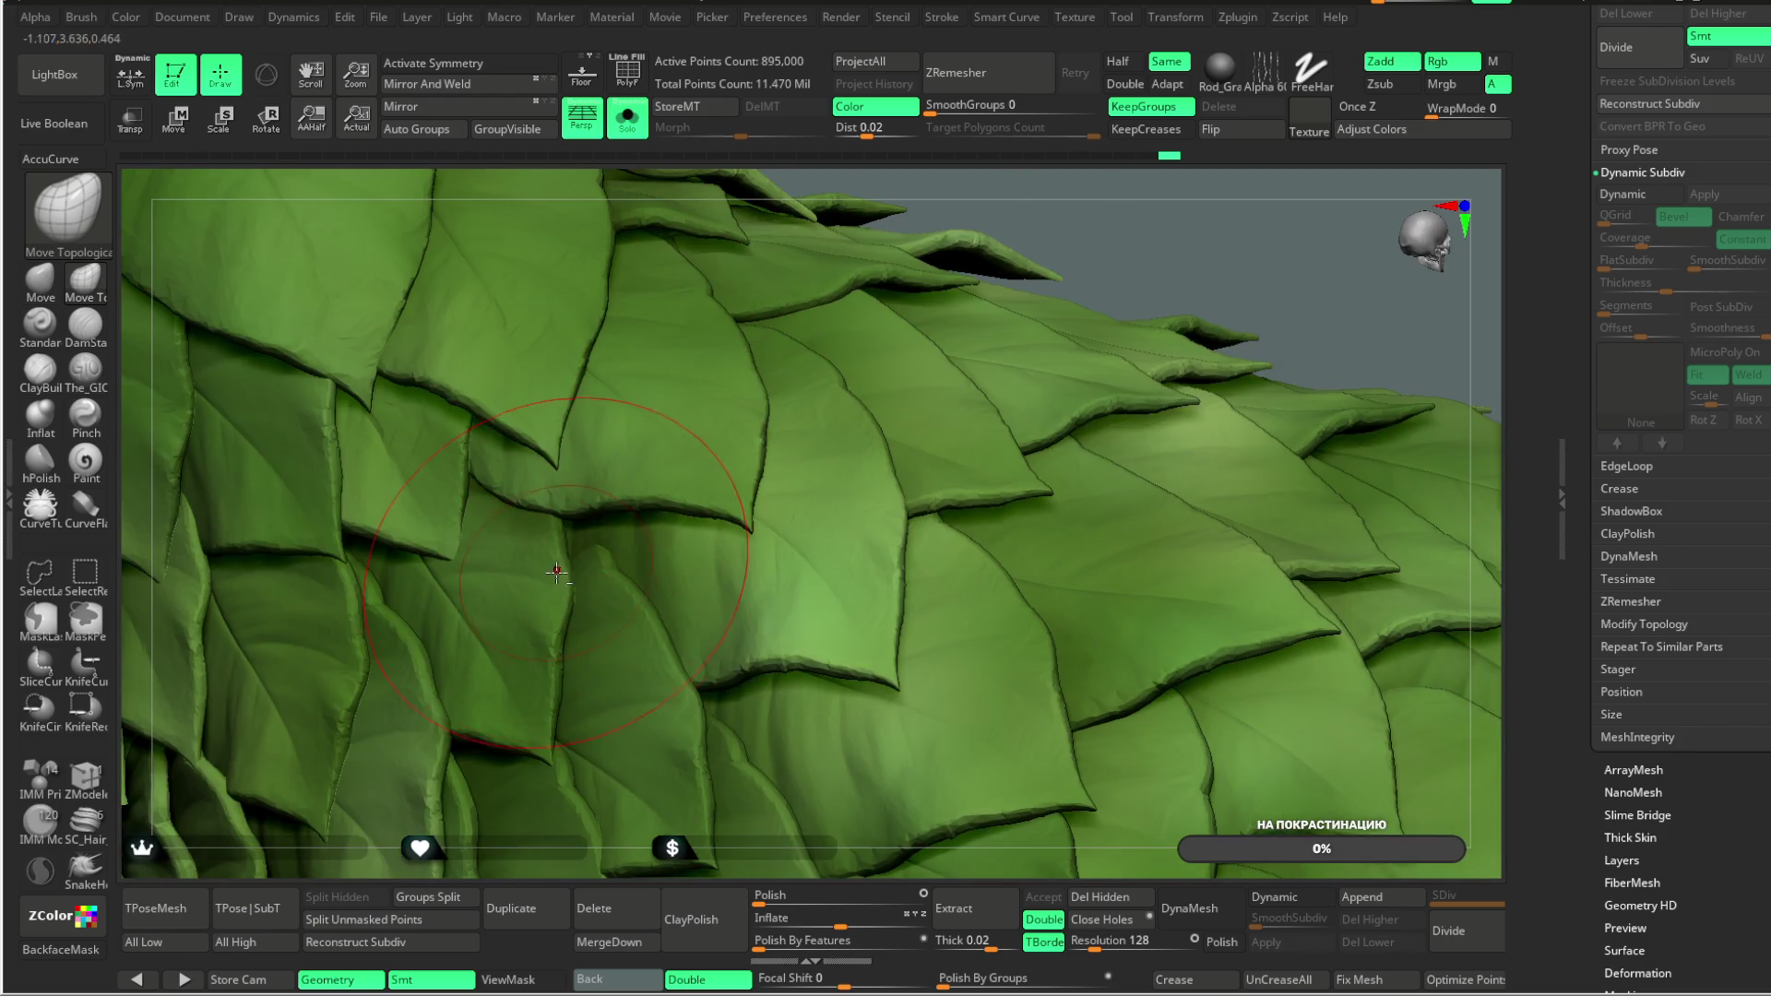
right_click_drag(1144, 202, 947, 367)
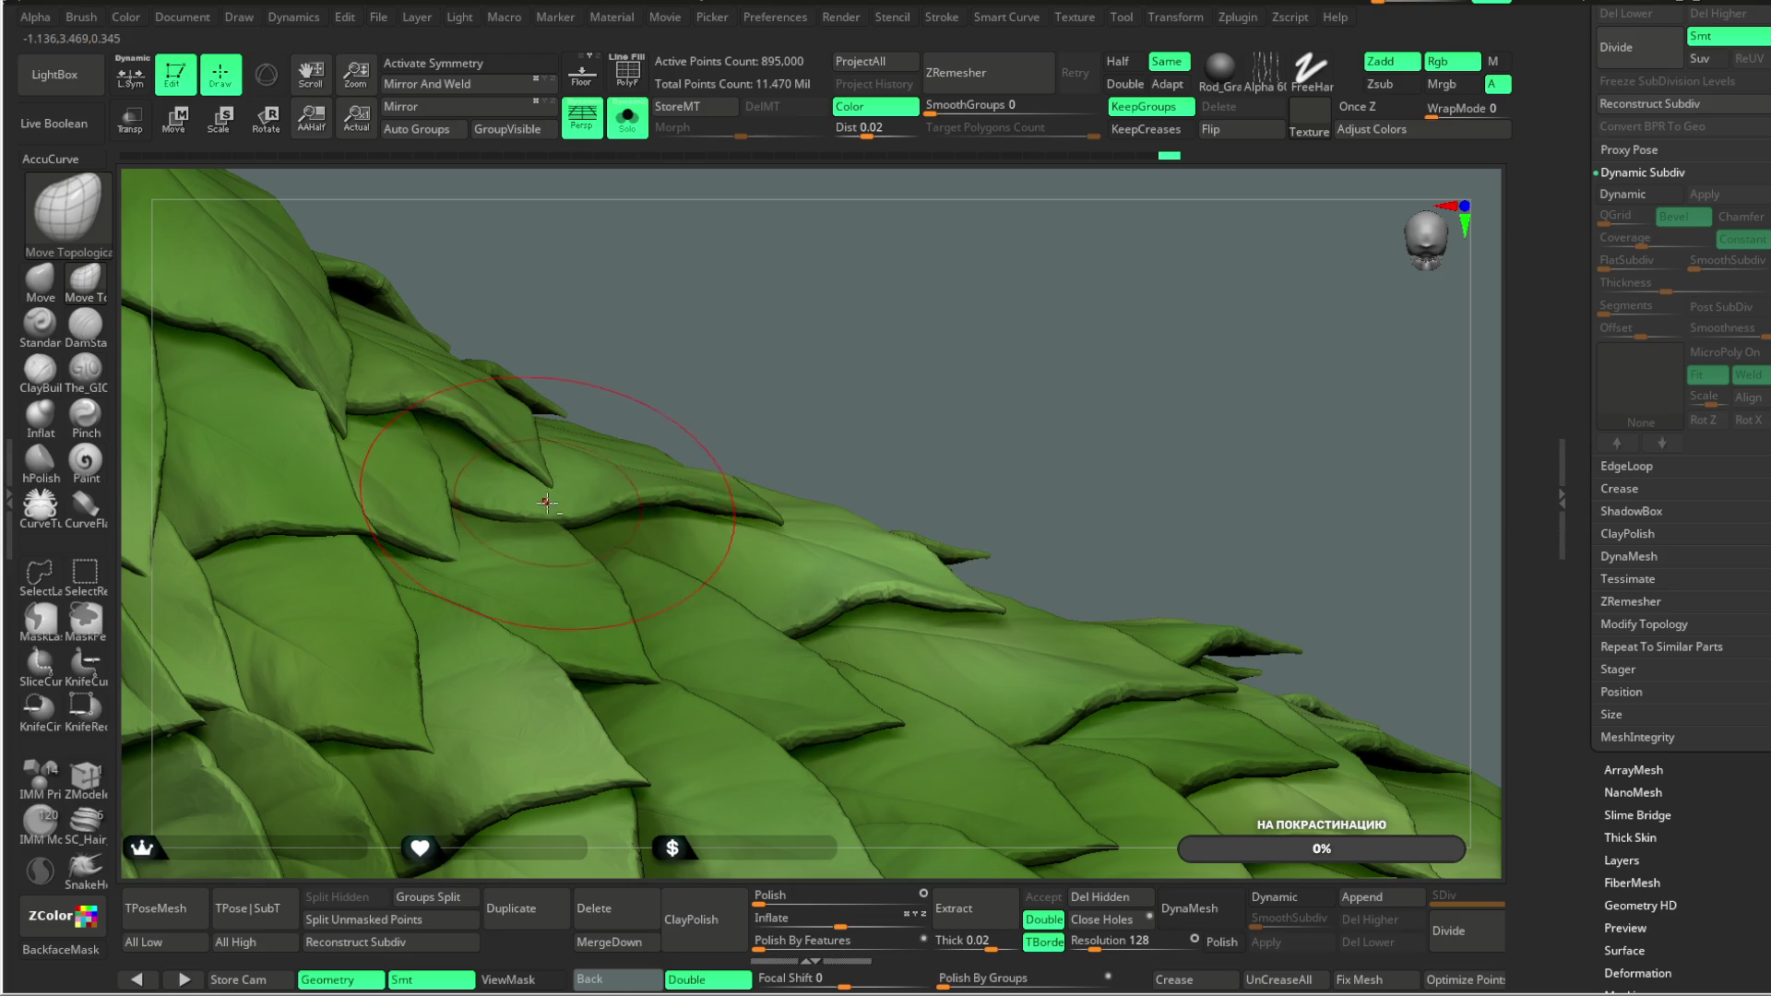
mouse_move(545, 475)
right_mouse_down()
mouse_move(870, 336)
mouse_move(561, 469)
right_mouse_up()
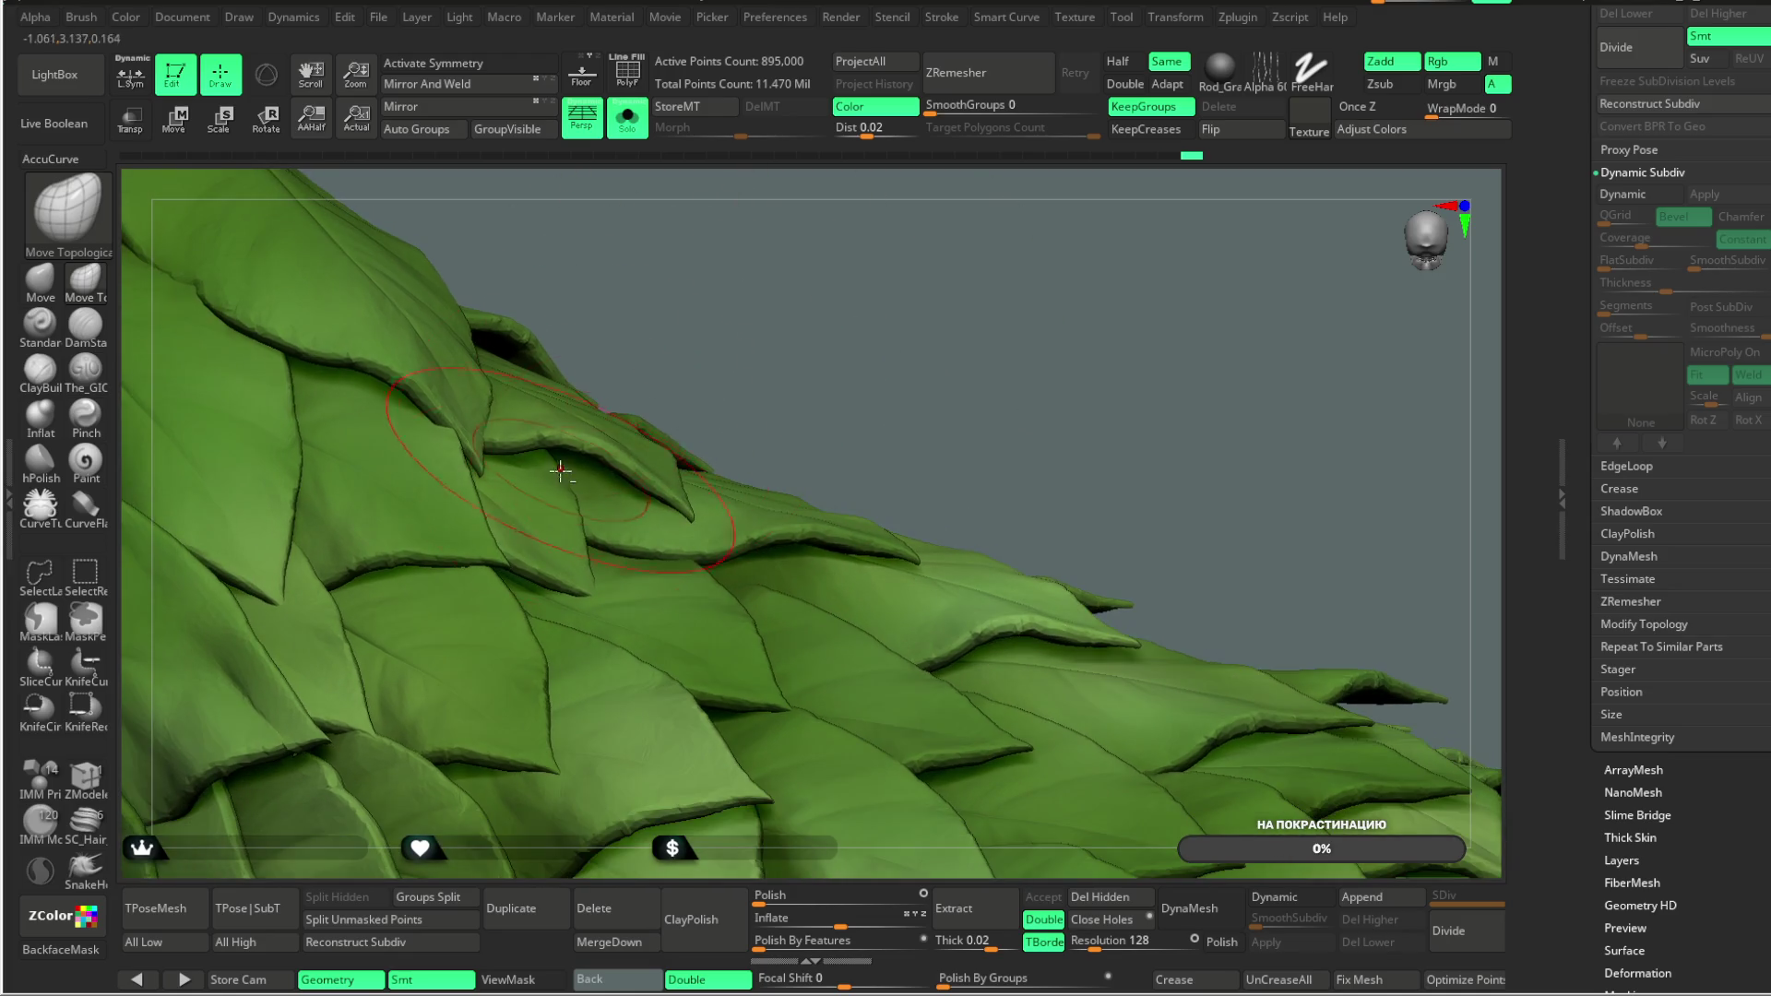
Step: Zoom in along the leaf skirt and isolate a single leaf on its own
mouse_move(690, 309)
right_mouse_down()
mouse_move(554, 484)
mouse_move(834, 308)
mouse_move(587, 493)
right_mouse_up()
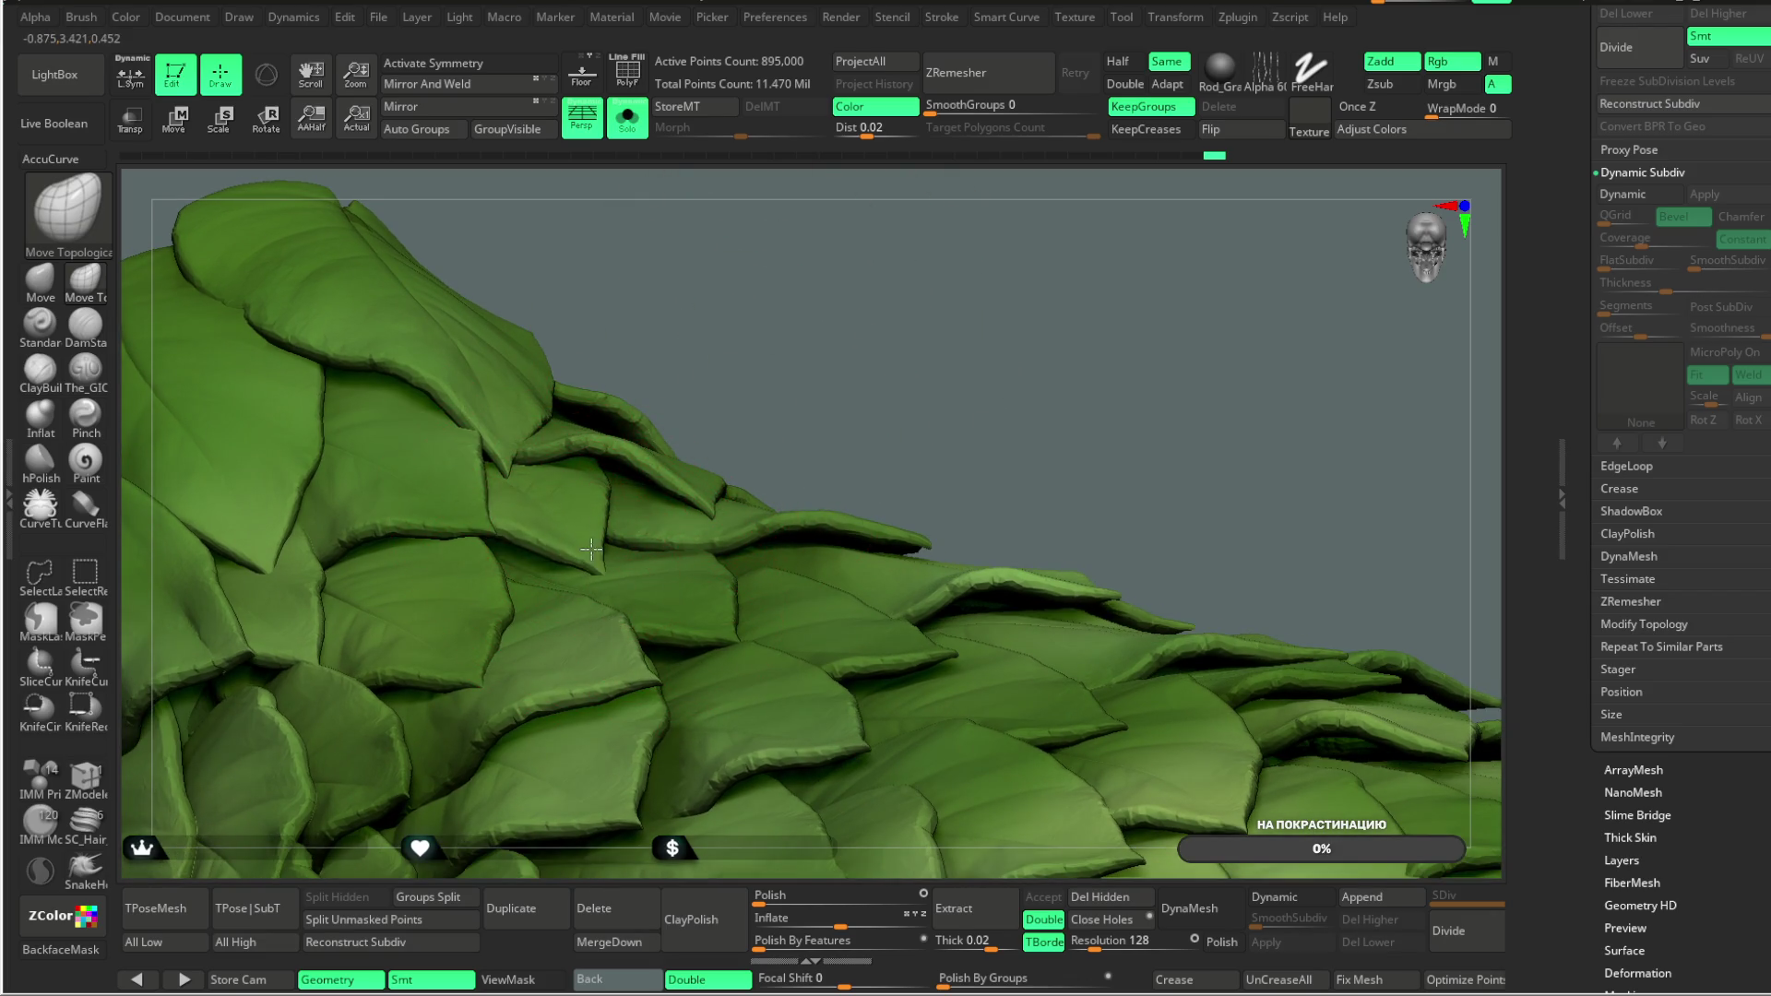
right_click_drag(614, 537, 709, 507, "ctrl")
key("space")
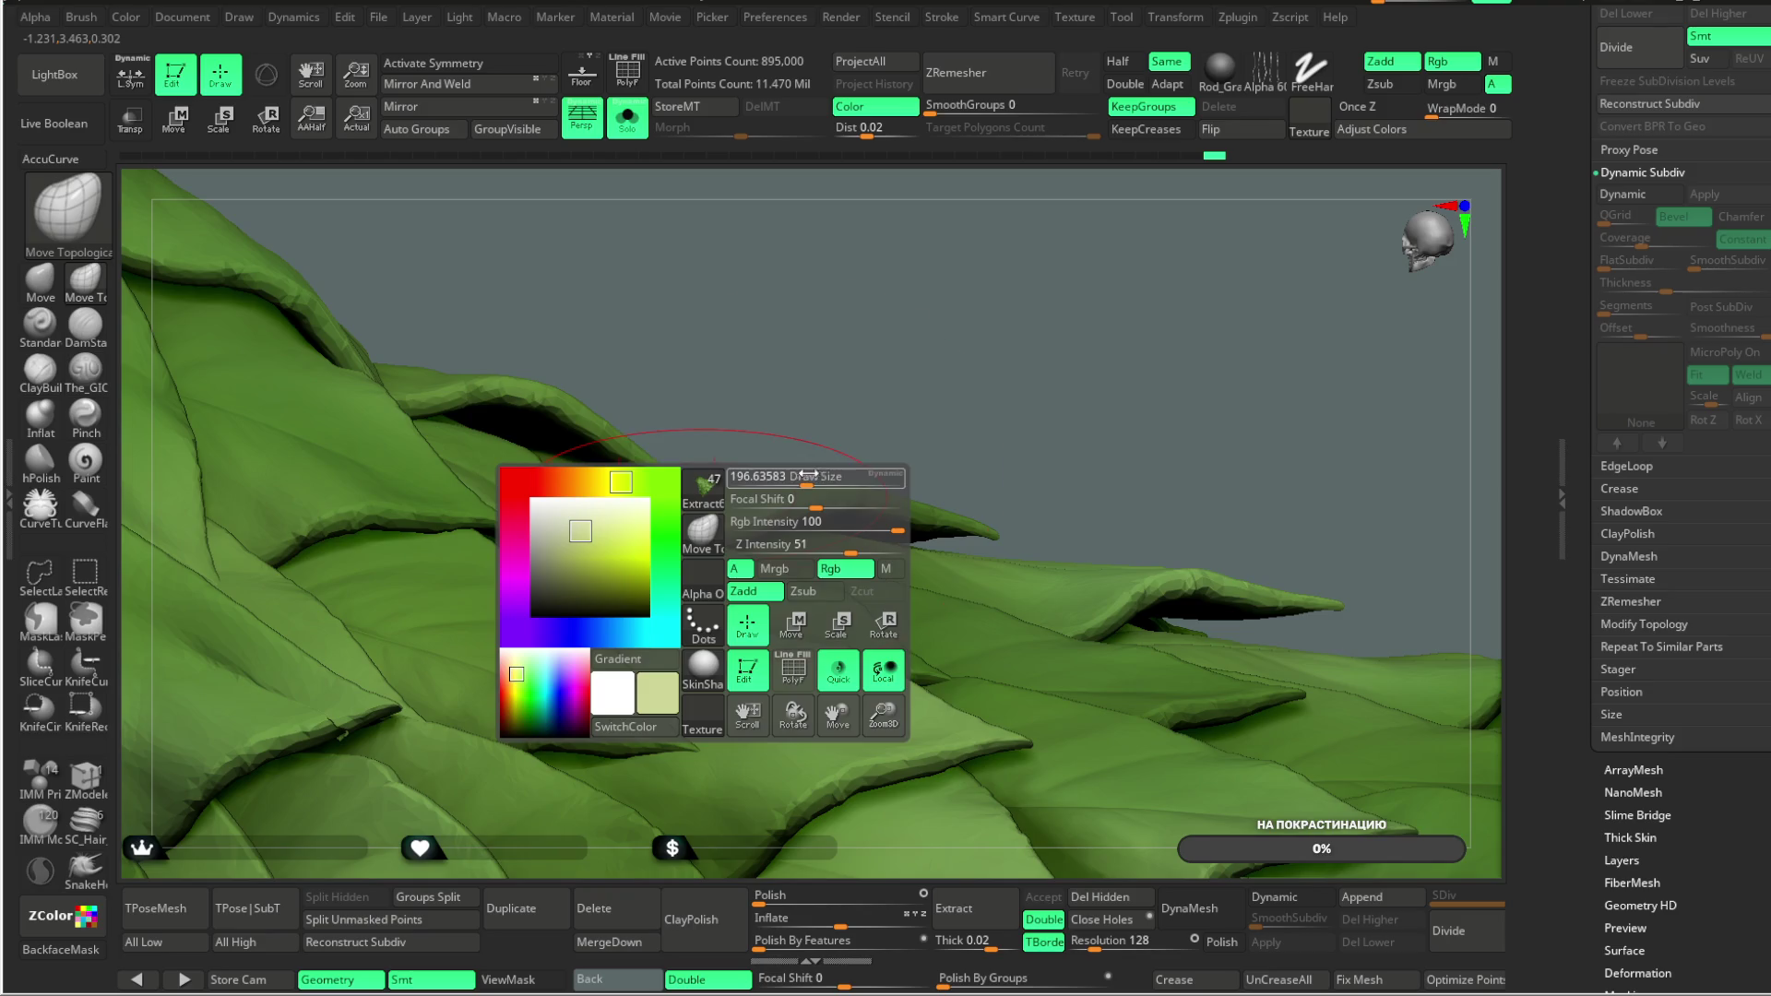
left_click(534, 535, "ctrl+shift")
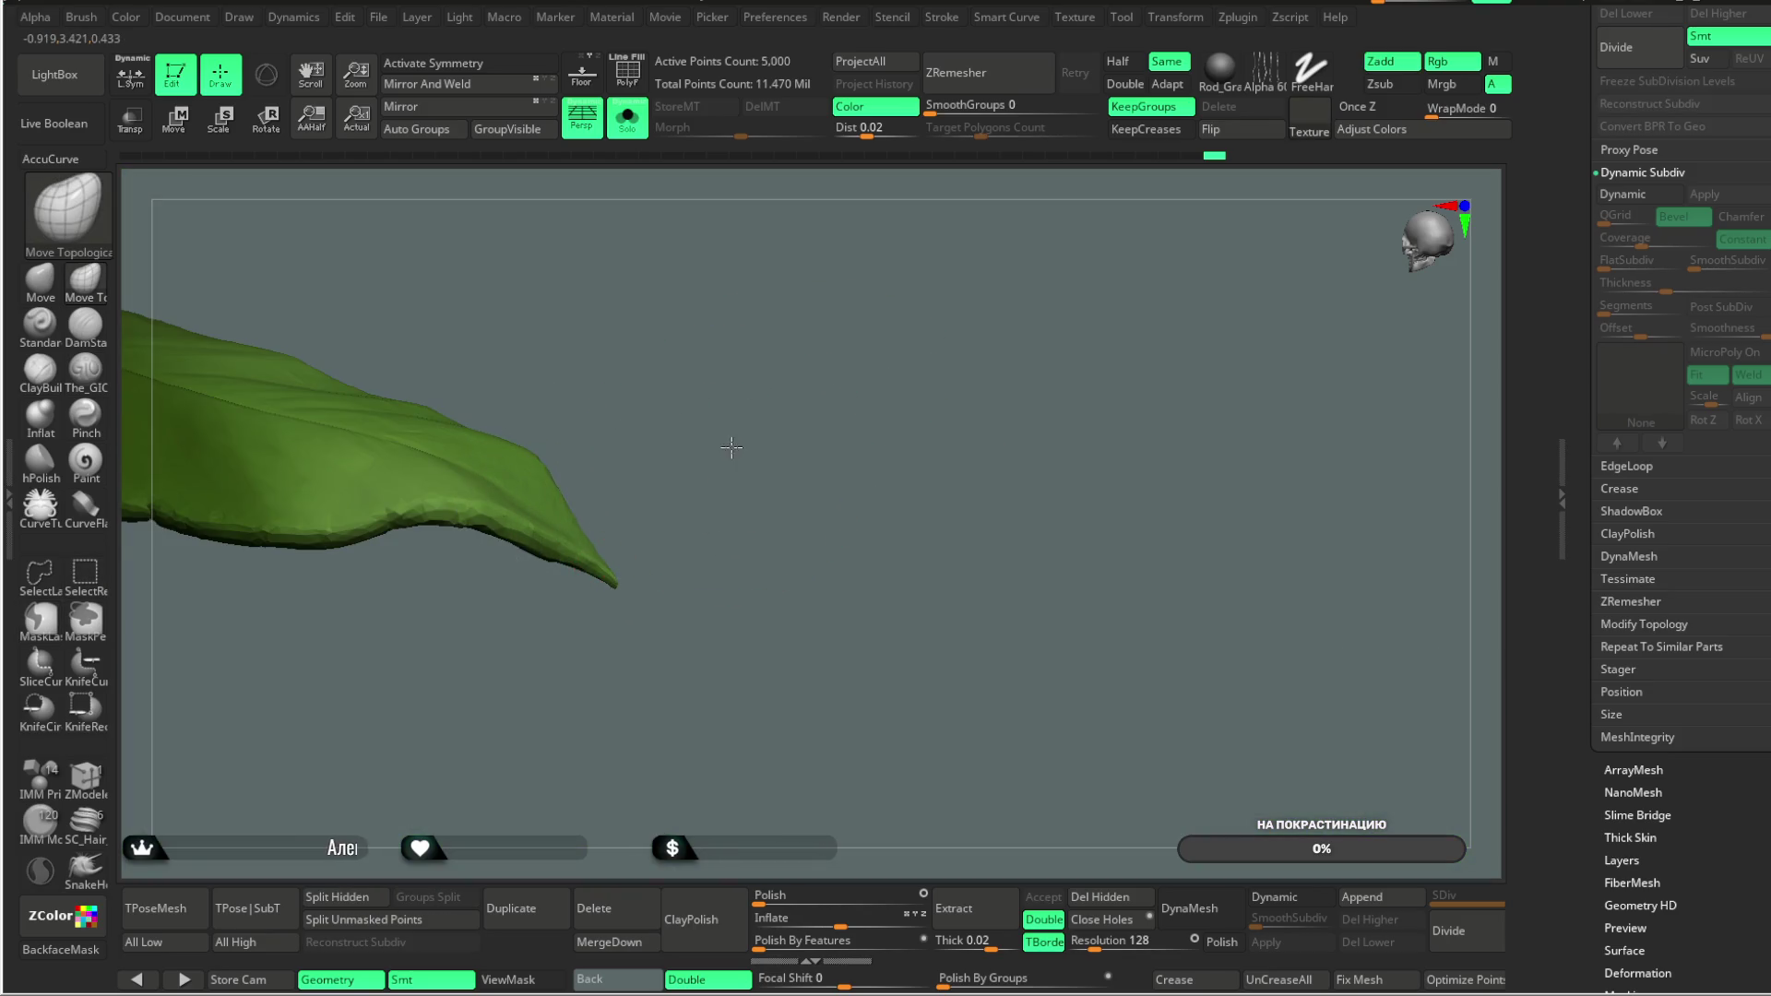
Step: Bend the isolated leaf's tip down and thinner, protecting its back side with BackfaceMask
key("space")
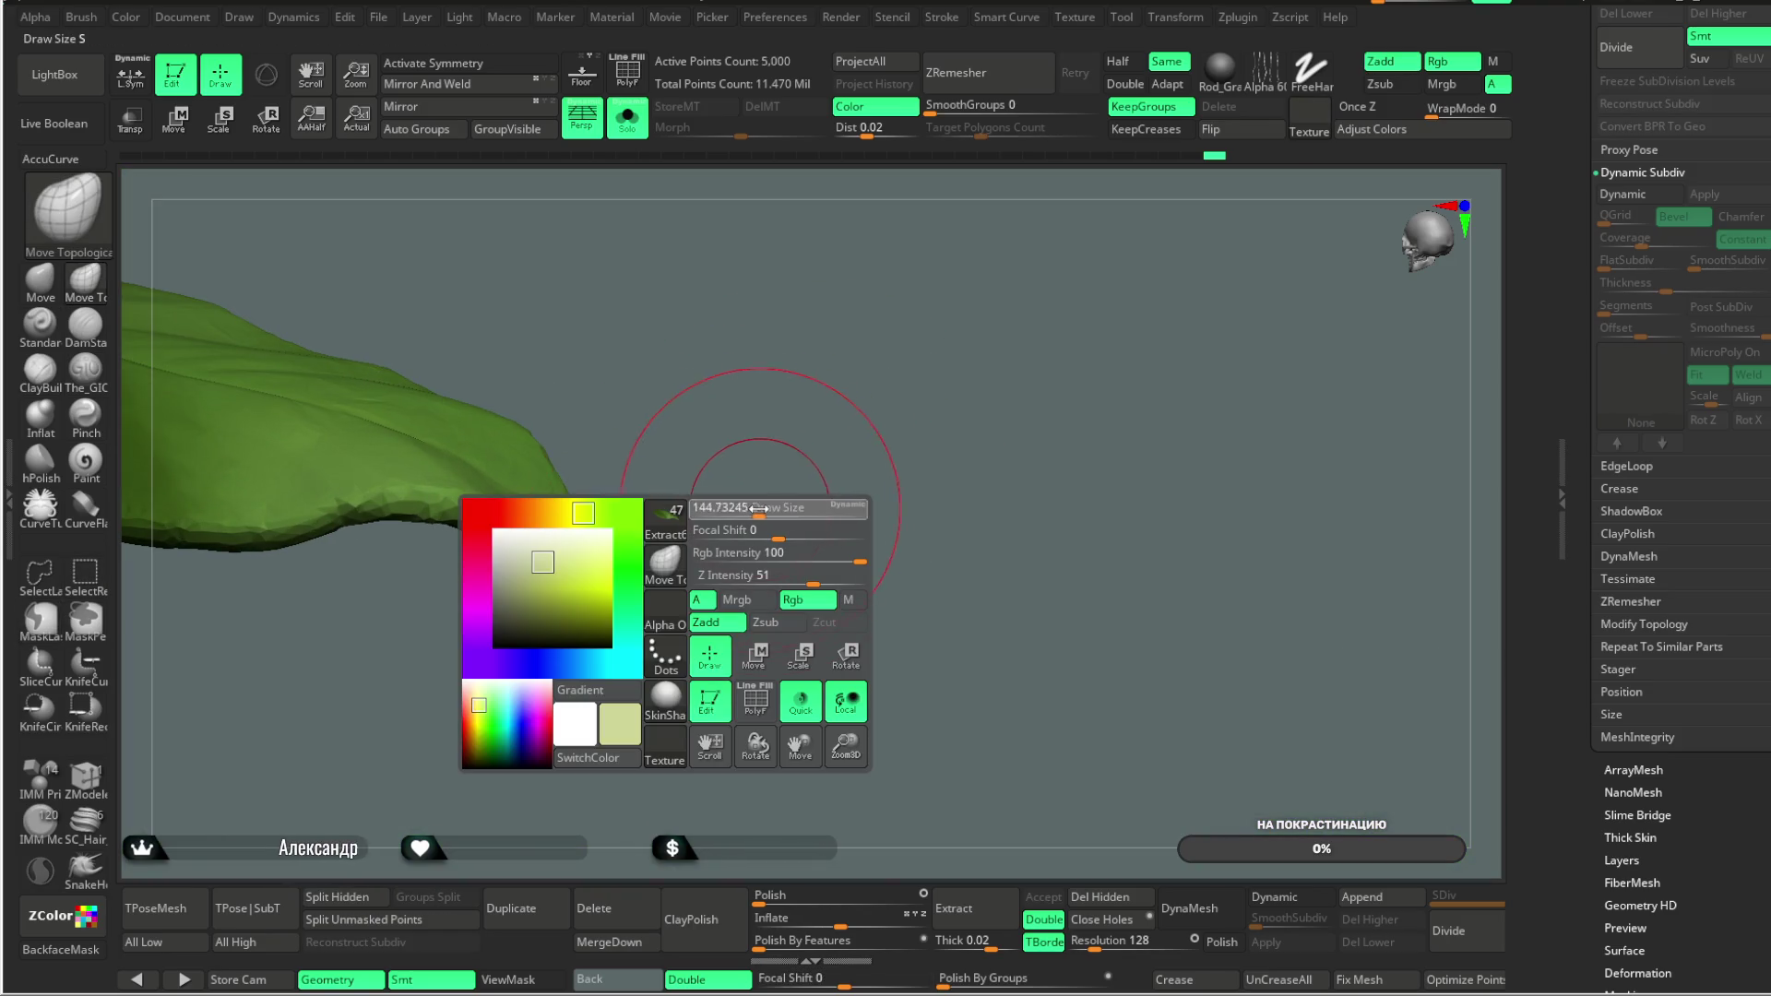
mouse_move(656, 609)
left_mouse_down()
mouse_move(643, 589)
mouse_move(709, 529)
left_mouse_up()
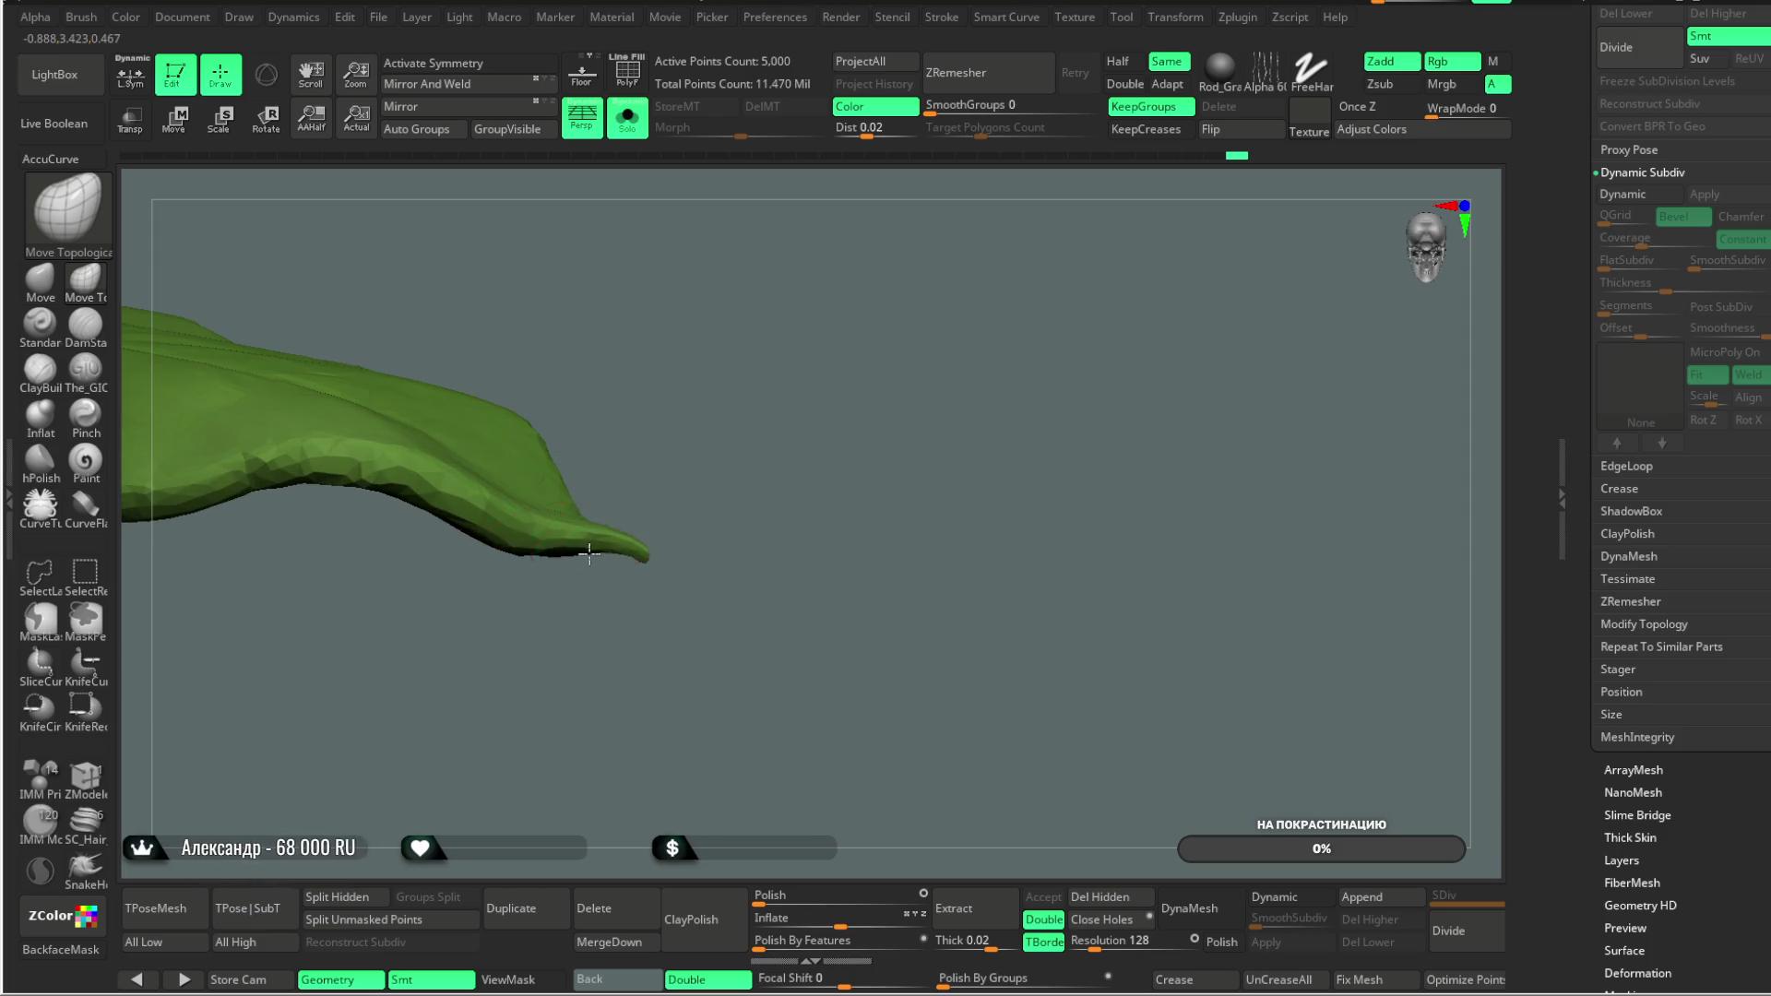
left_click(61, 949)
mouse_move(606, 558)
left_mouse_down()
mouse_move(692, 458)
mouse_move(518, 526)
mouse_move(676, 541)
mouse_move(673, 653)
mouse_move(633, 644)
left_mouse_up()
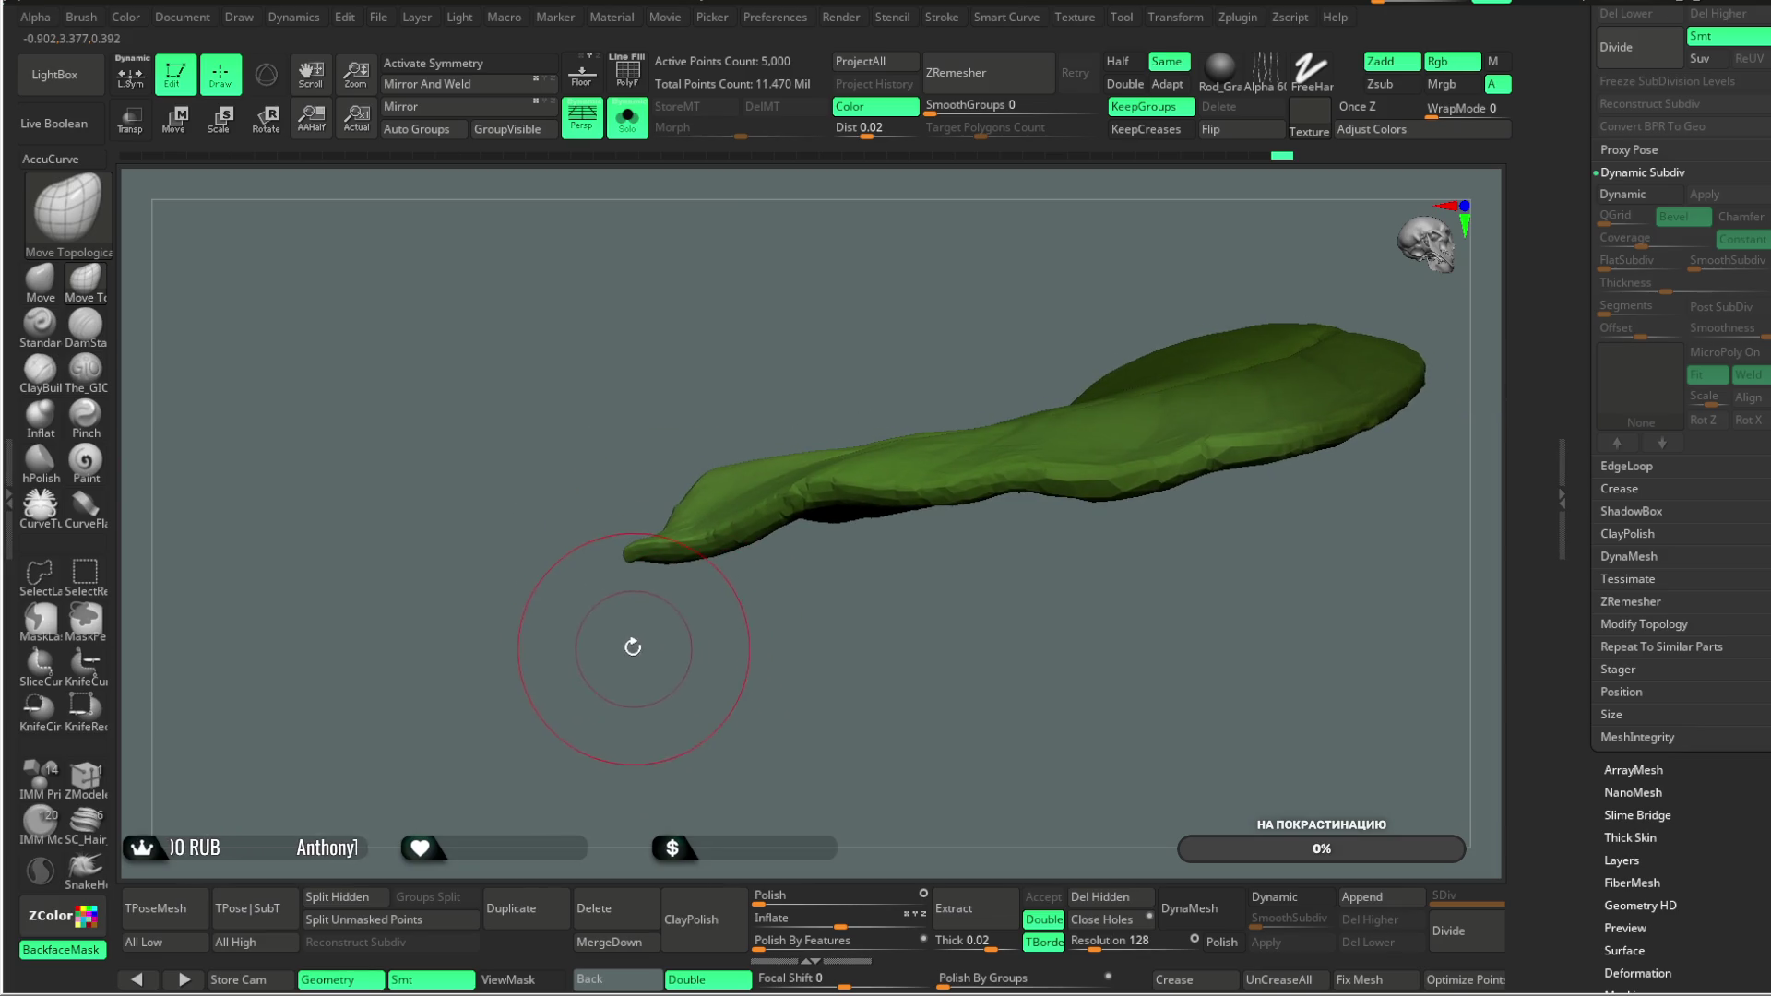
mouse_move(648, 329)
left_mouse_down()
mouse_move(701, 387)
mouse_move(830, 369)
mouse_move(961, 384)
mouse_move(904, 253)
mouse_move(964, 349)
mouse_move(926, 323)
mouse_move(949, 356)
mouse_move(944, 328)
mouse_move(965, 332)
mouse_move(960, 372)
mouse_move(477, 467)
left_mouse_up()
left_click(60, 950)
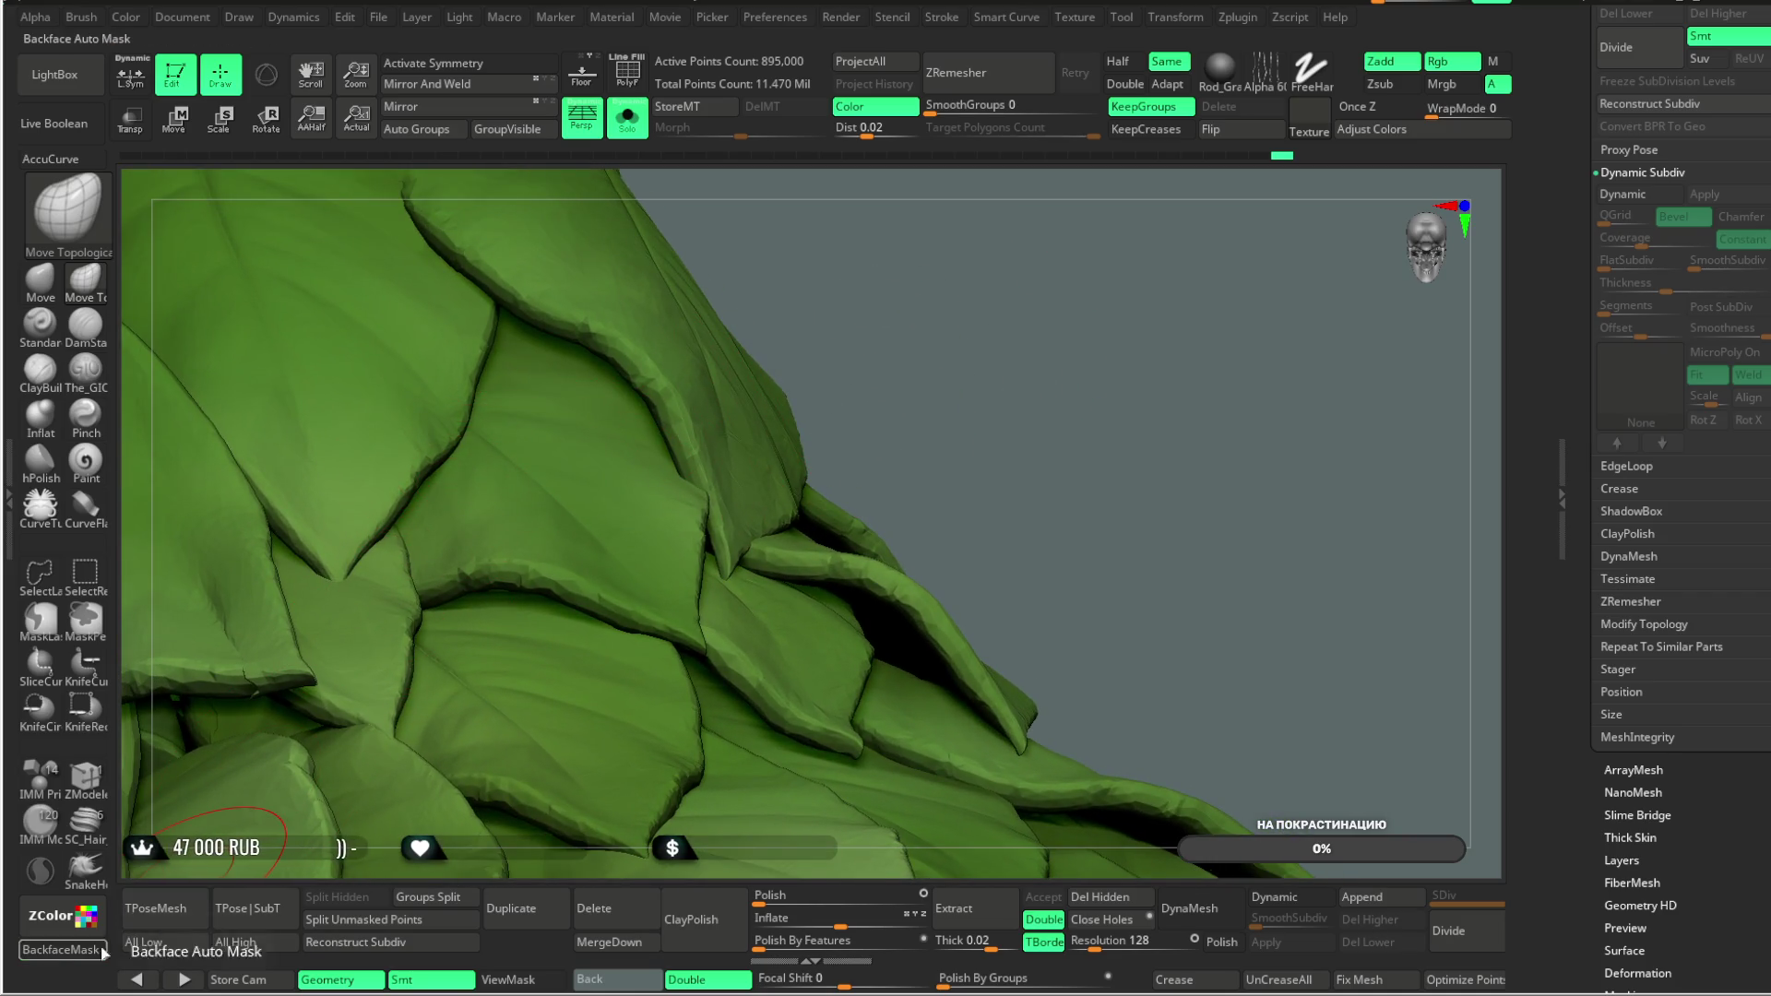
Step: Enlarge the brush and reshape leaf edges on the upper skirt
key("space")
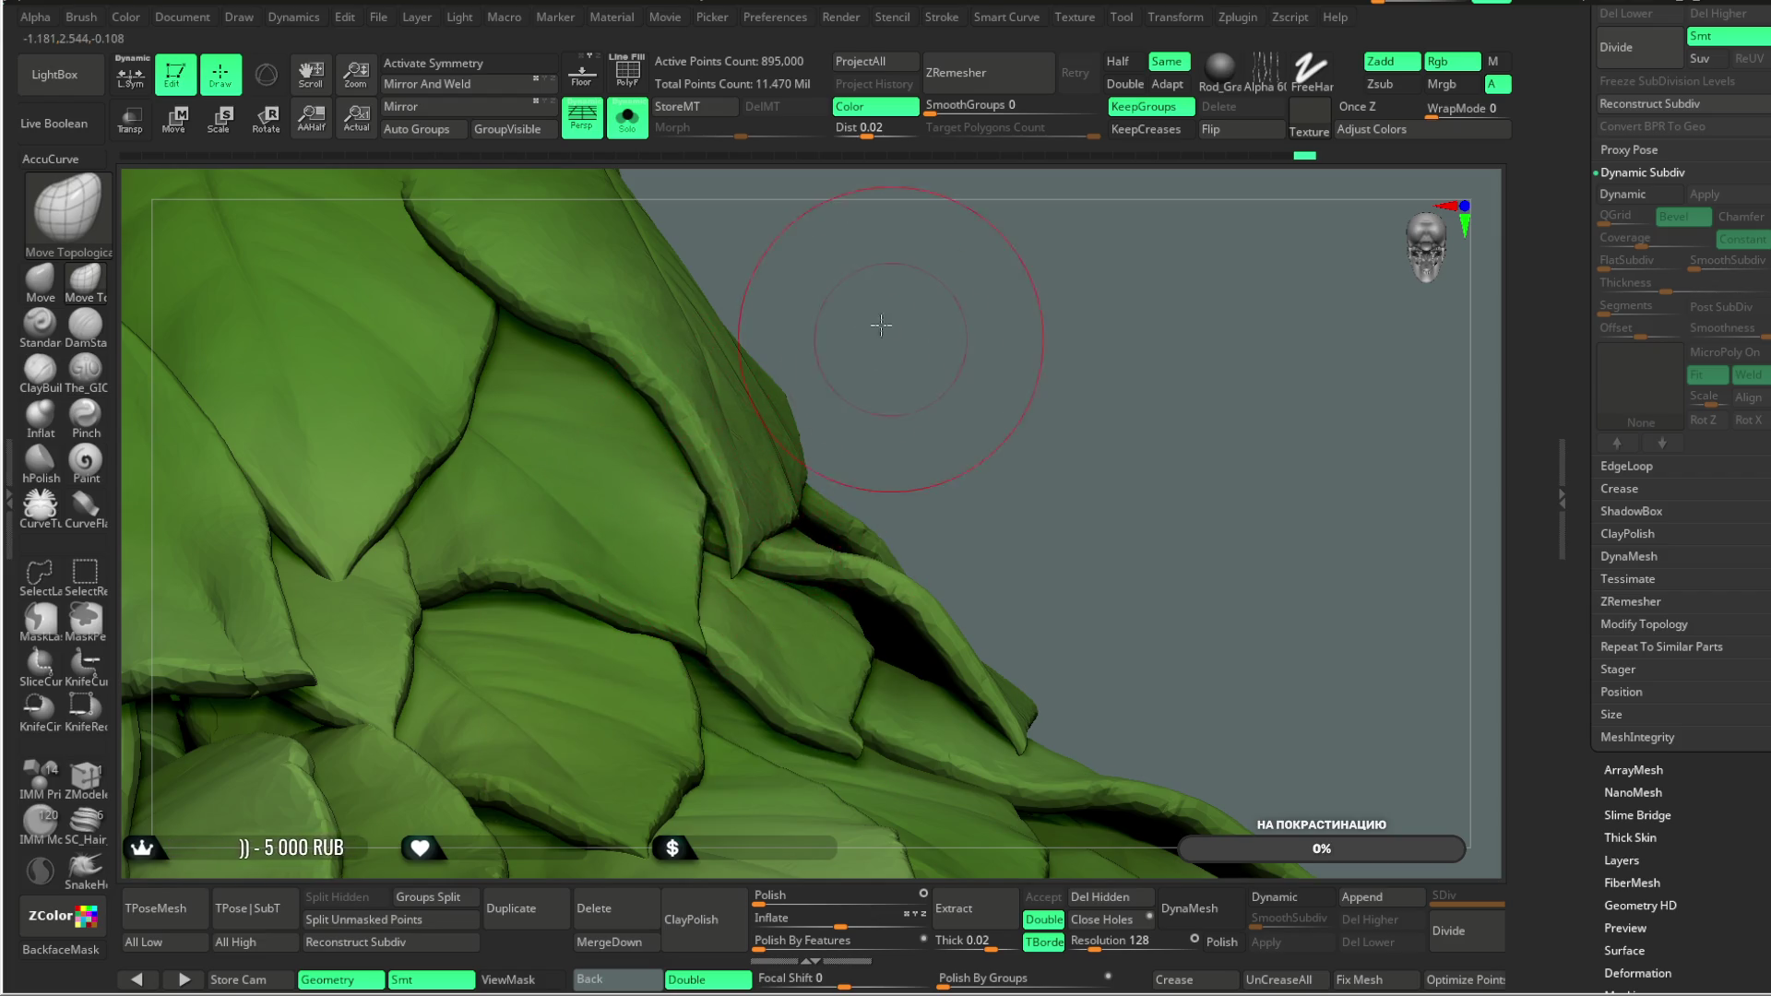
left_click_drag(889, 324, 710, 498)
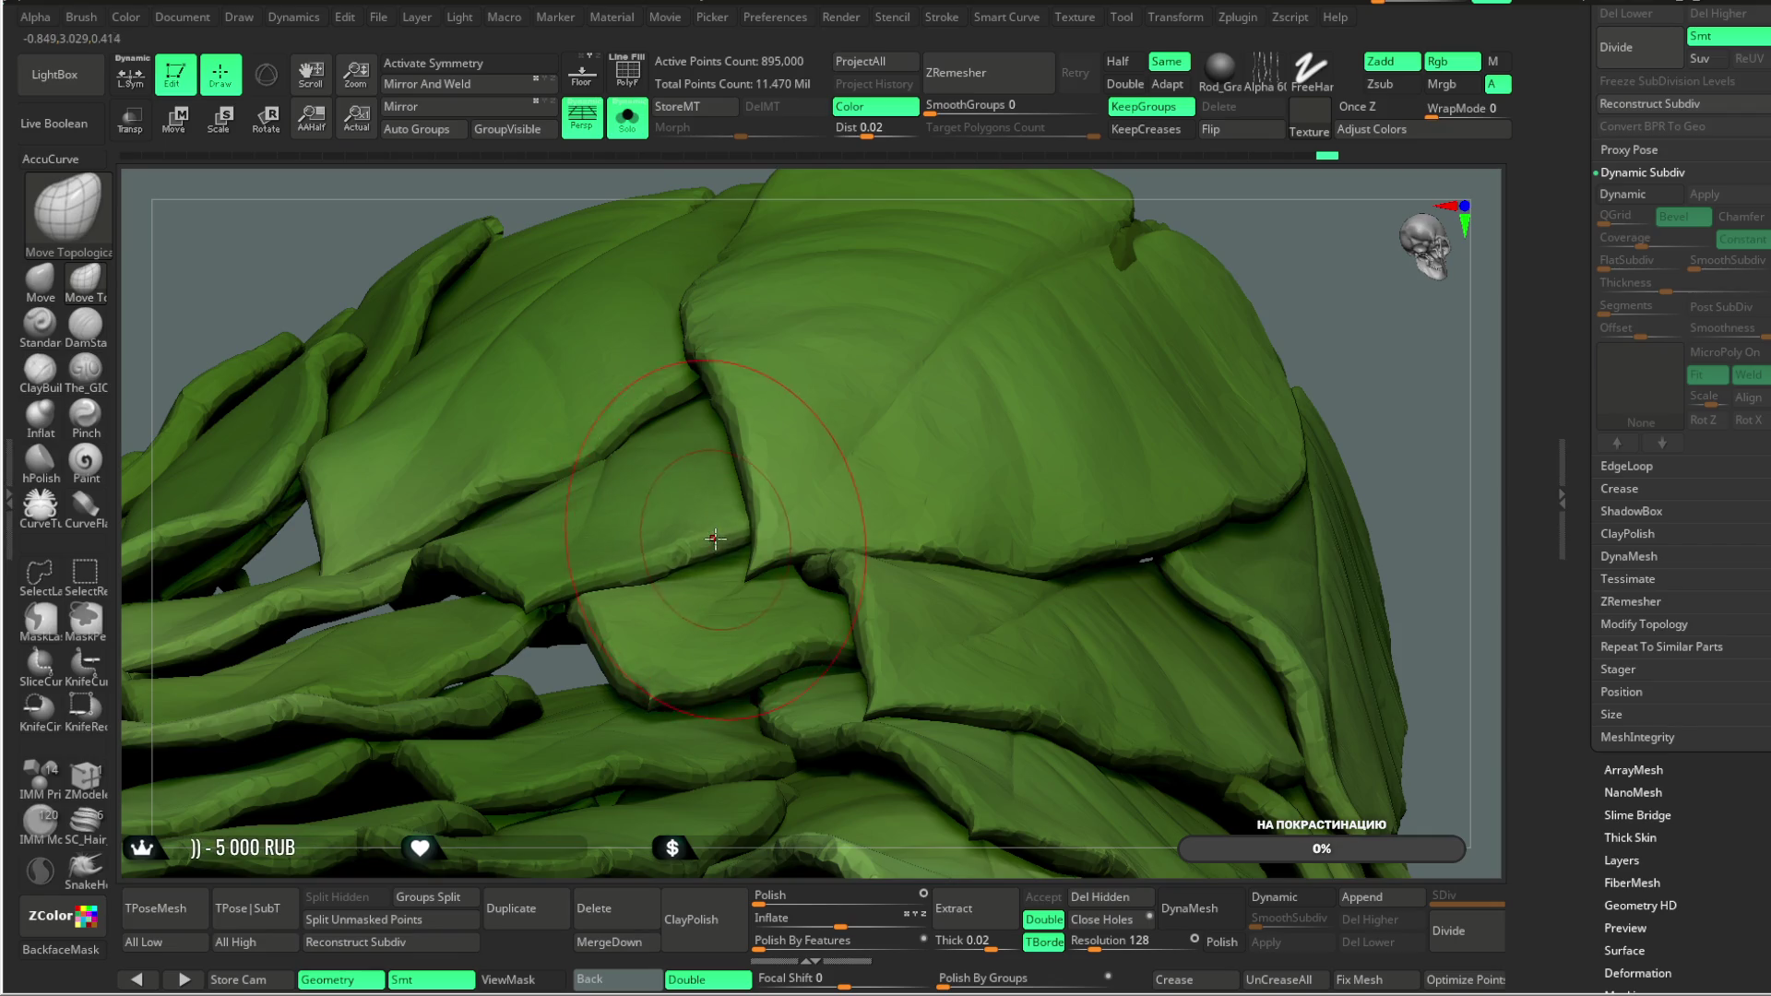
scroll(1205, 268, "up", 3)
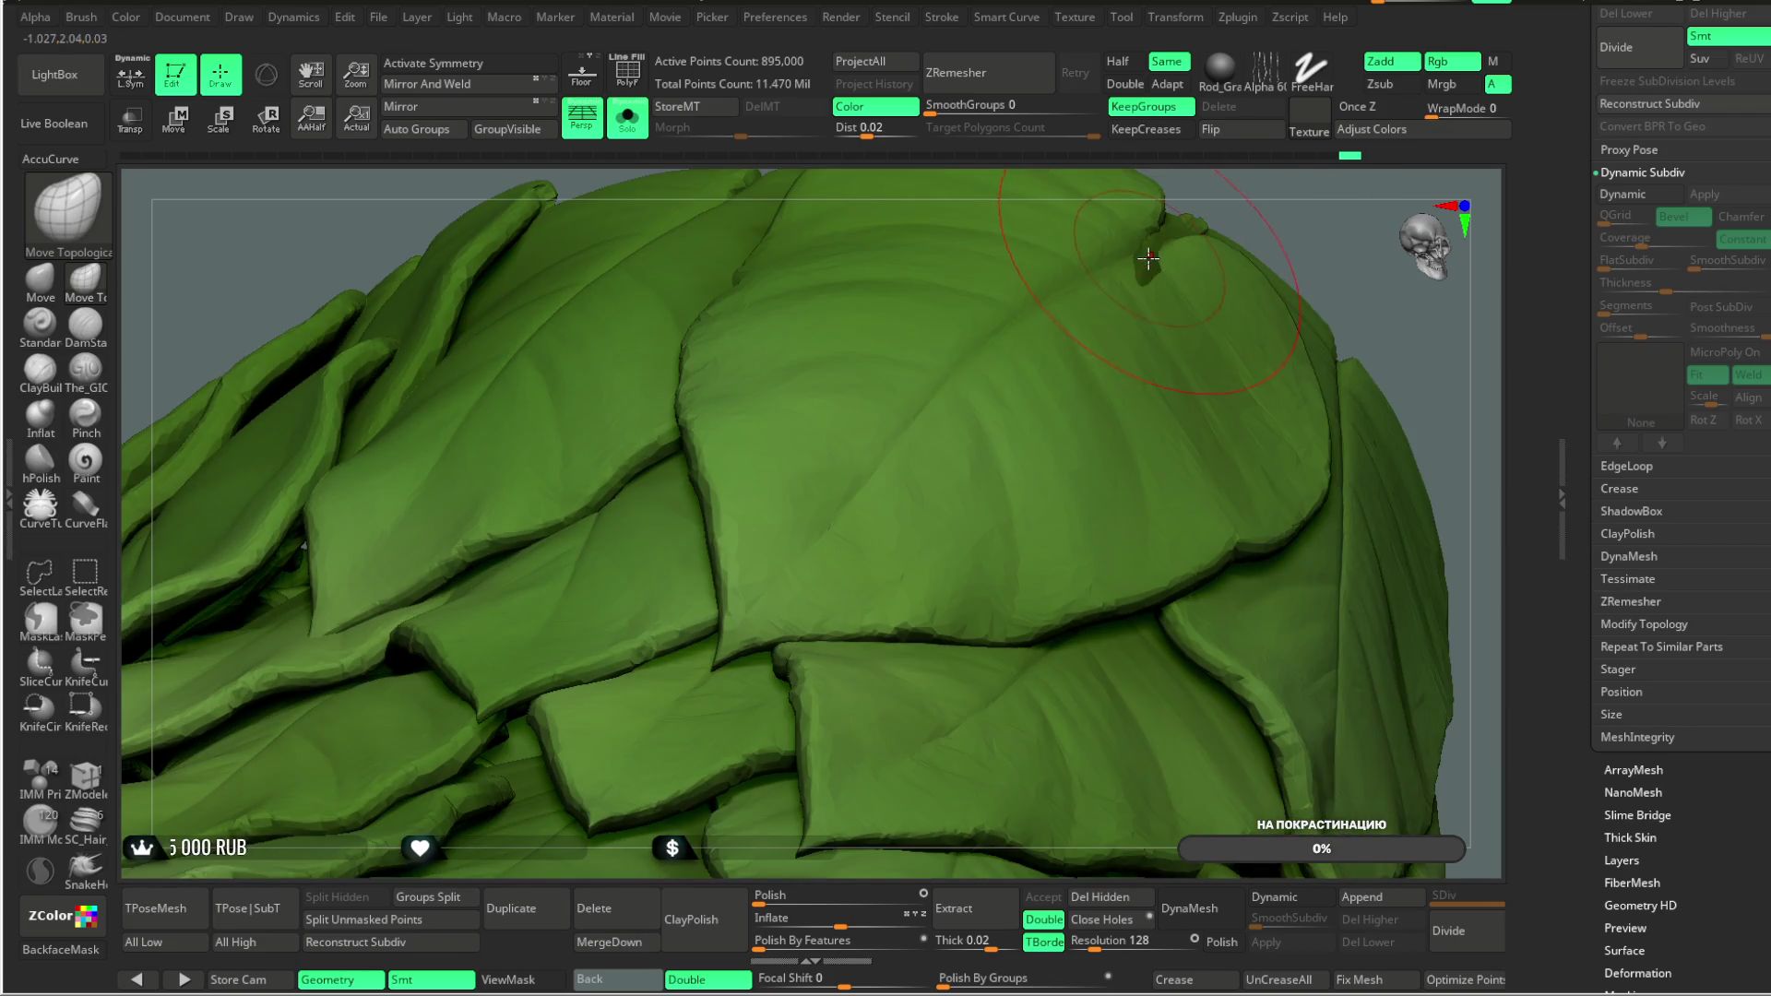
left_click_drag(1157, 205, 1075, 395)
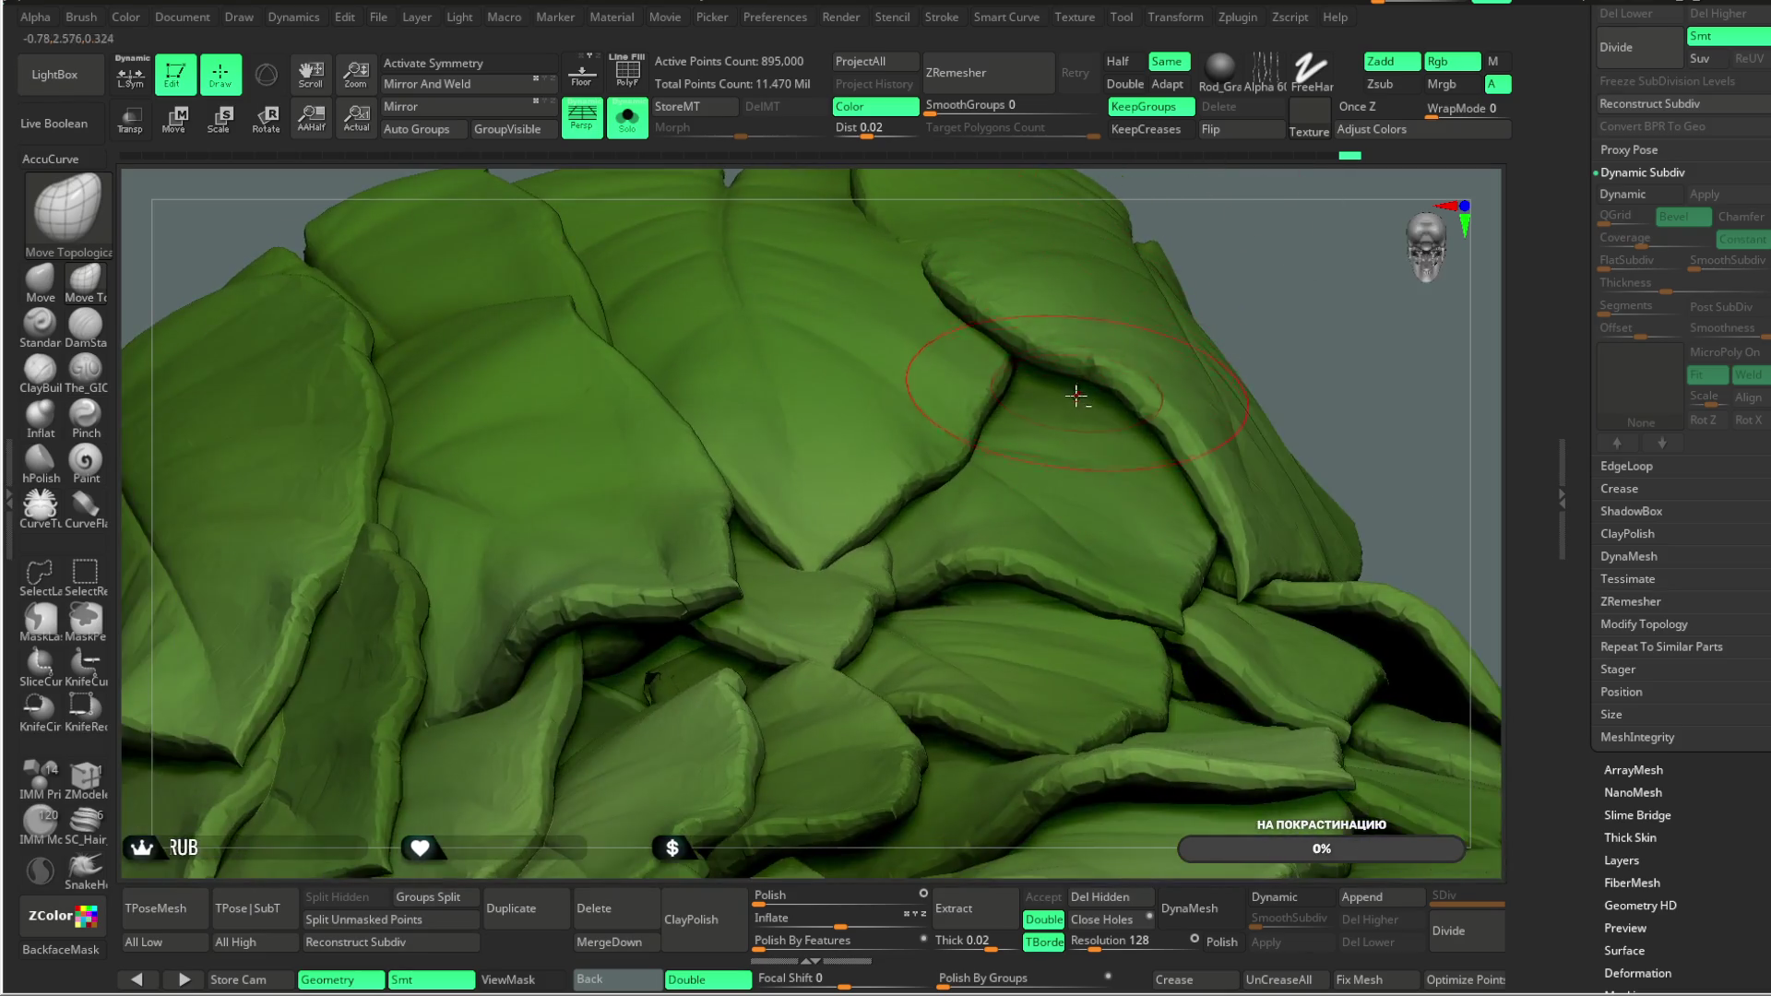
mouse_move(1208, 282)
left_mouse_down()
mouse_move(1107, 269)
mouse_move(961, 403)
mouse_move(1061, 391)
mouse_move(985, 369)
mouse_move(830, 415)
left_mouse_up()
key("space")
scroll(984, 314, "up", 4)
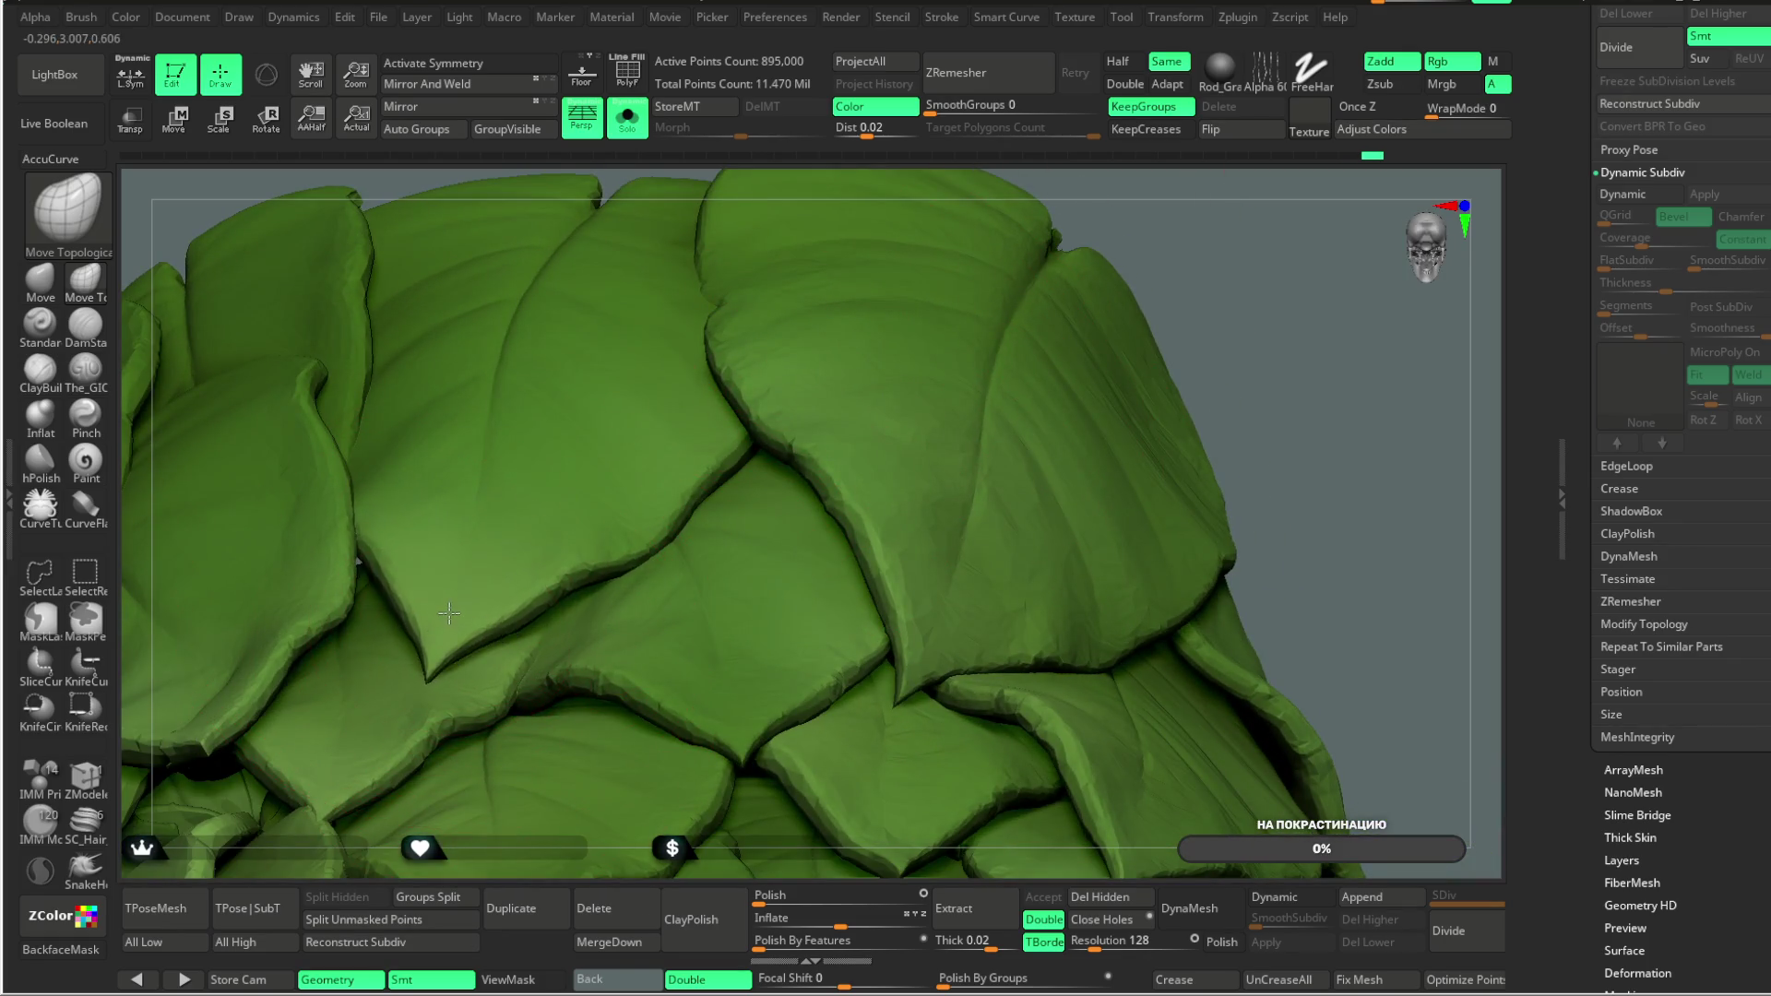
mouse_move(1153, 304)
left_mouse_down()
mouse_move(1218, 268)
mouse_move(830, 461)
left_mouse_up()
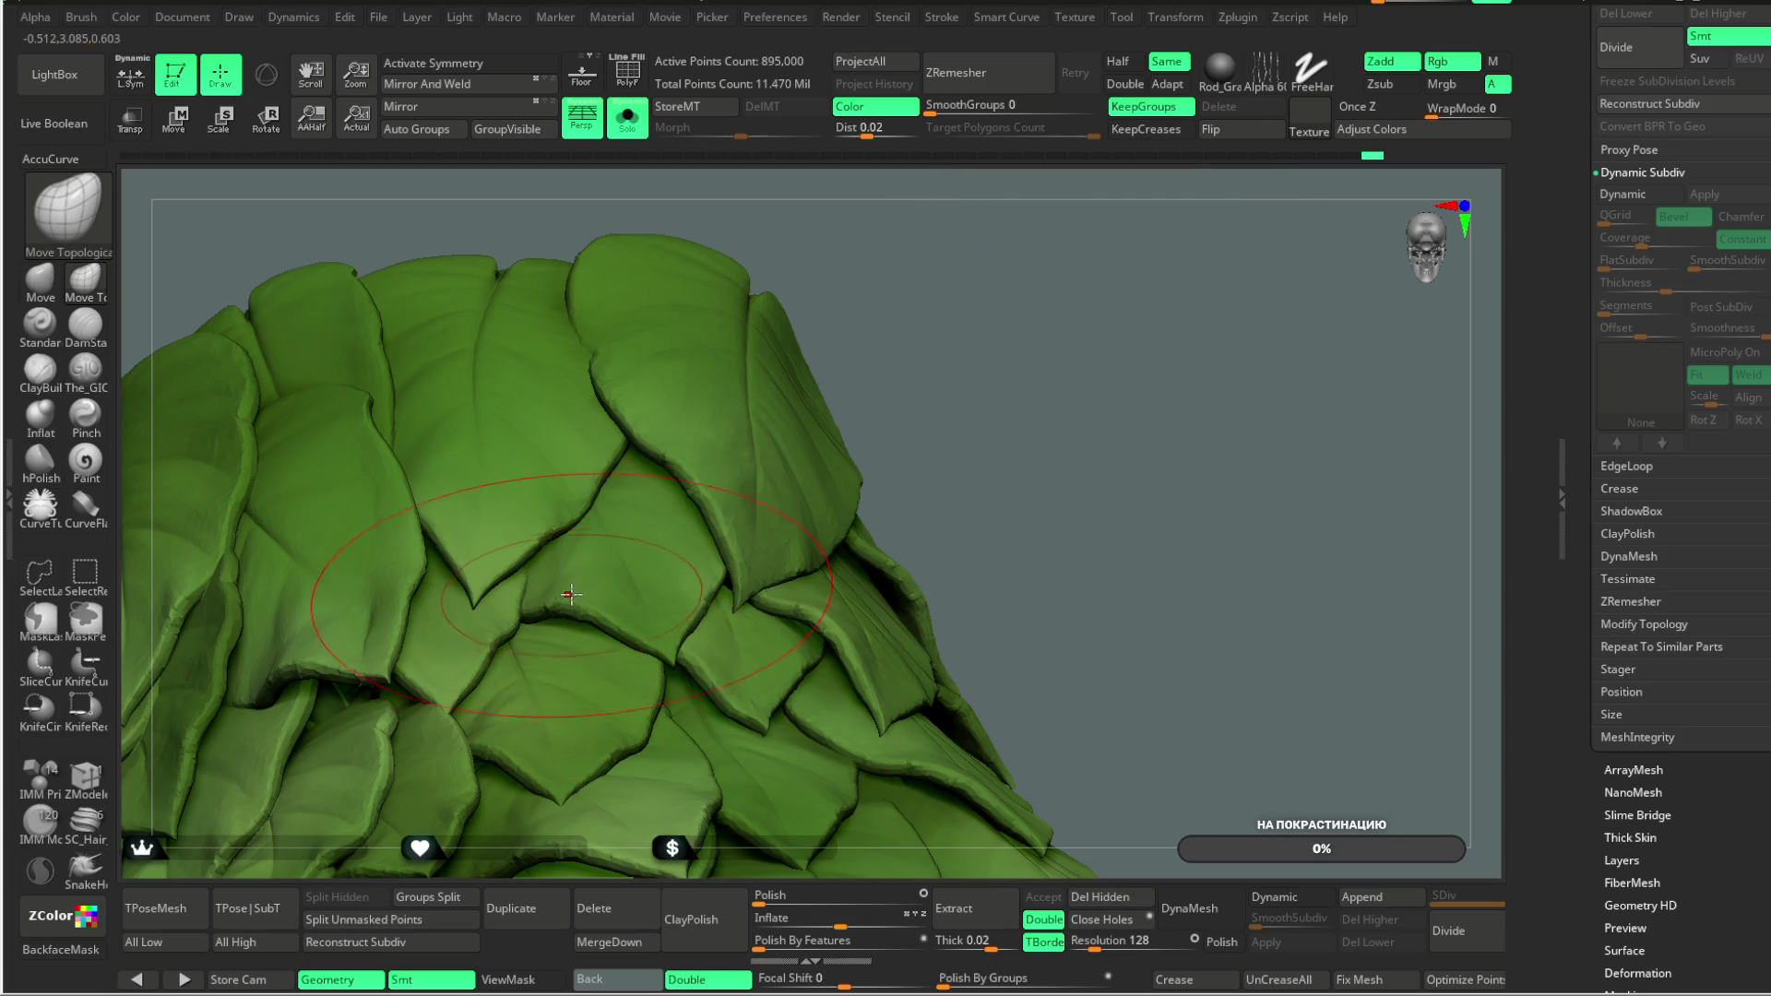
left_click_drag(1000, 360, 704, 587)
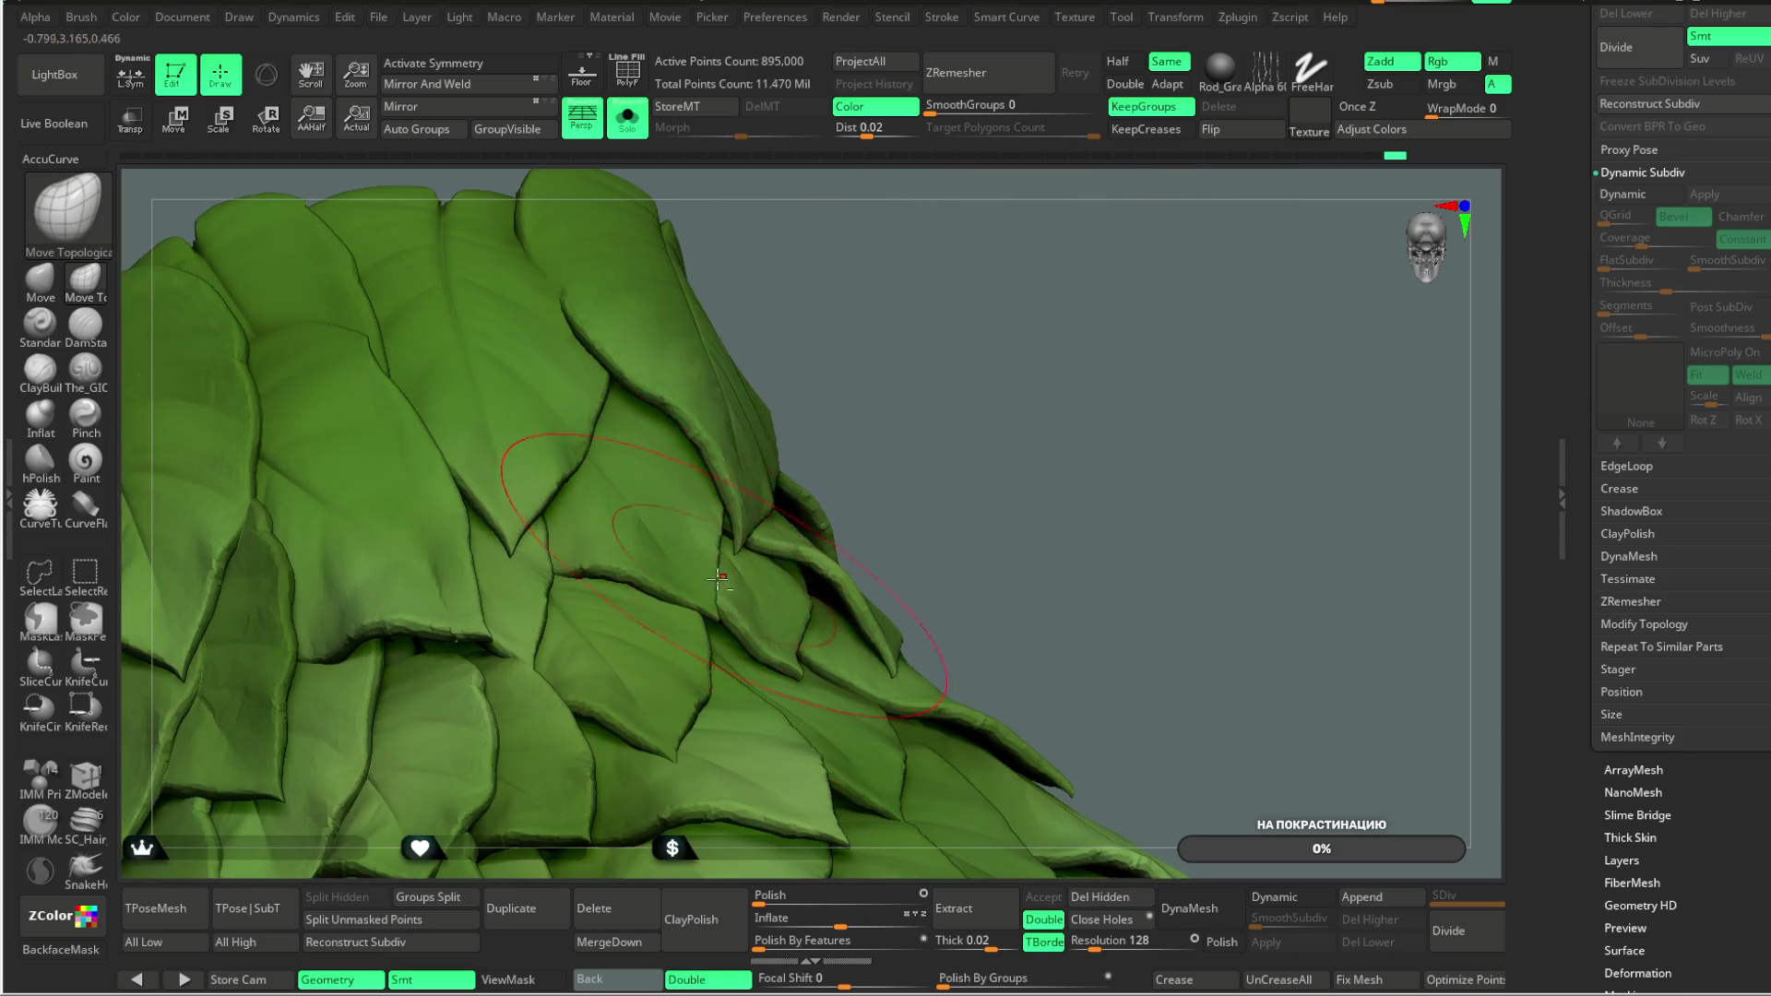
mouse_move(704, 587)
right_mouse_down()
mouse_move(844, 406)
mouse_move(738, 517)
right_mouse_up()
Step: Shrink, then re-enlarge the brush and frame the whole leaf mound
right_click(738, 516)
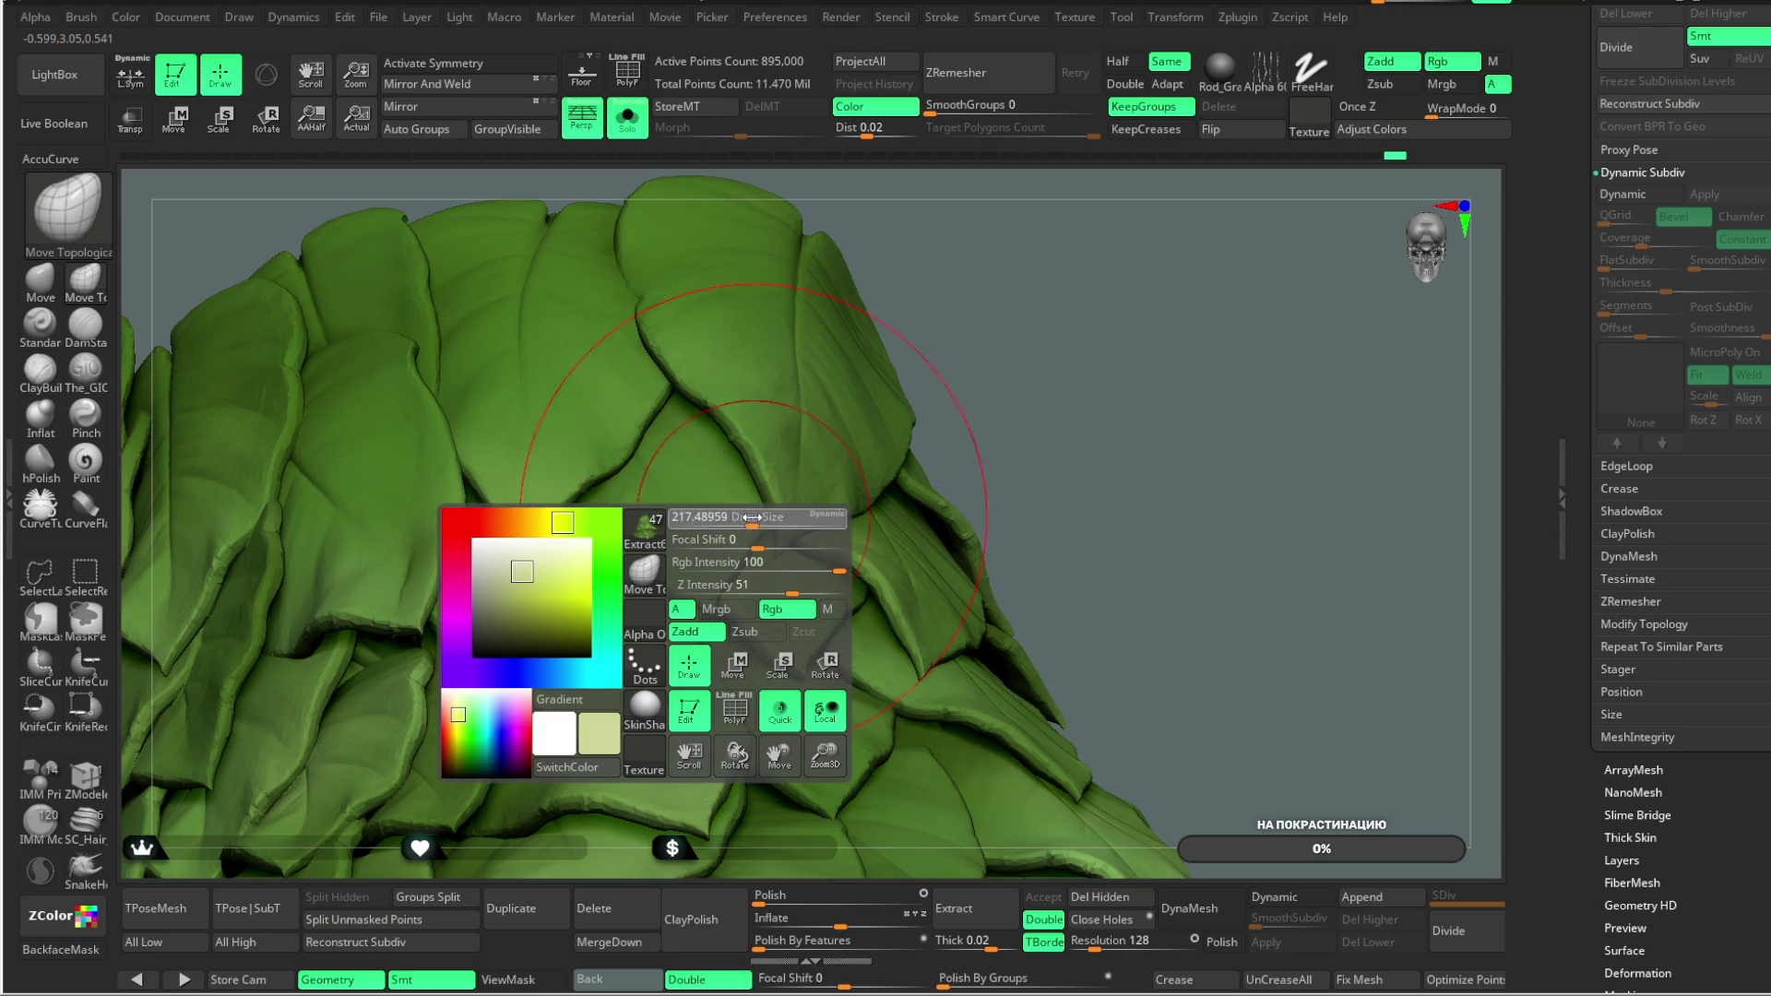
left_click_drag(735, 521, 643, 557)
mouse_move(622, 572)
right_mouse_down("ctrl")
mouse_move(1036, 296)
mouse_move(1030, 392)
mouse_move(988, 411)
mouse_move(981, 368)
mouse_move(986, 443)
mouse_move(922, 565)
right_mouse_up("ctrl")
right_click(922, 564)
left_click_drag(923, 564, 978, 565)
mouse_move(643, 666)
right_mouse_down()
mouse_move(940, 324)
mouse_move(830, 591)
mouse_move(772, 541)
mouse_move(1005, 571)
right_mouse_up()
mouse_move(1007, 355)
right_mouse_down()
mouse_move(988, 367)
mouse_move(1000, 338)
mouse_move(1024, 344)
mouse_move(1071, 301)
mouse_move(649, 643)
right_mouse_up()
Step: Make final strokes on the leaf mound, then turn off Solo to show the torso and yellow wing
key("space")
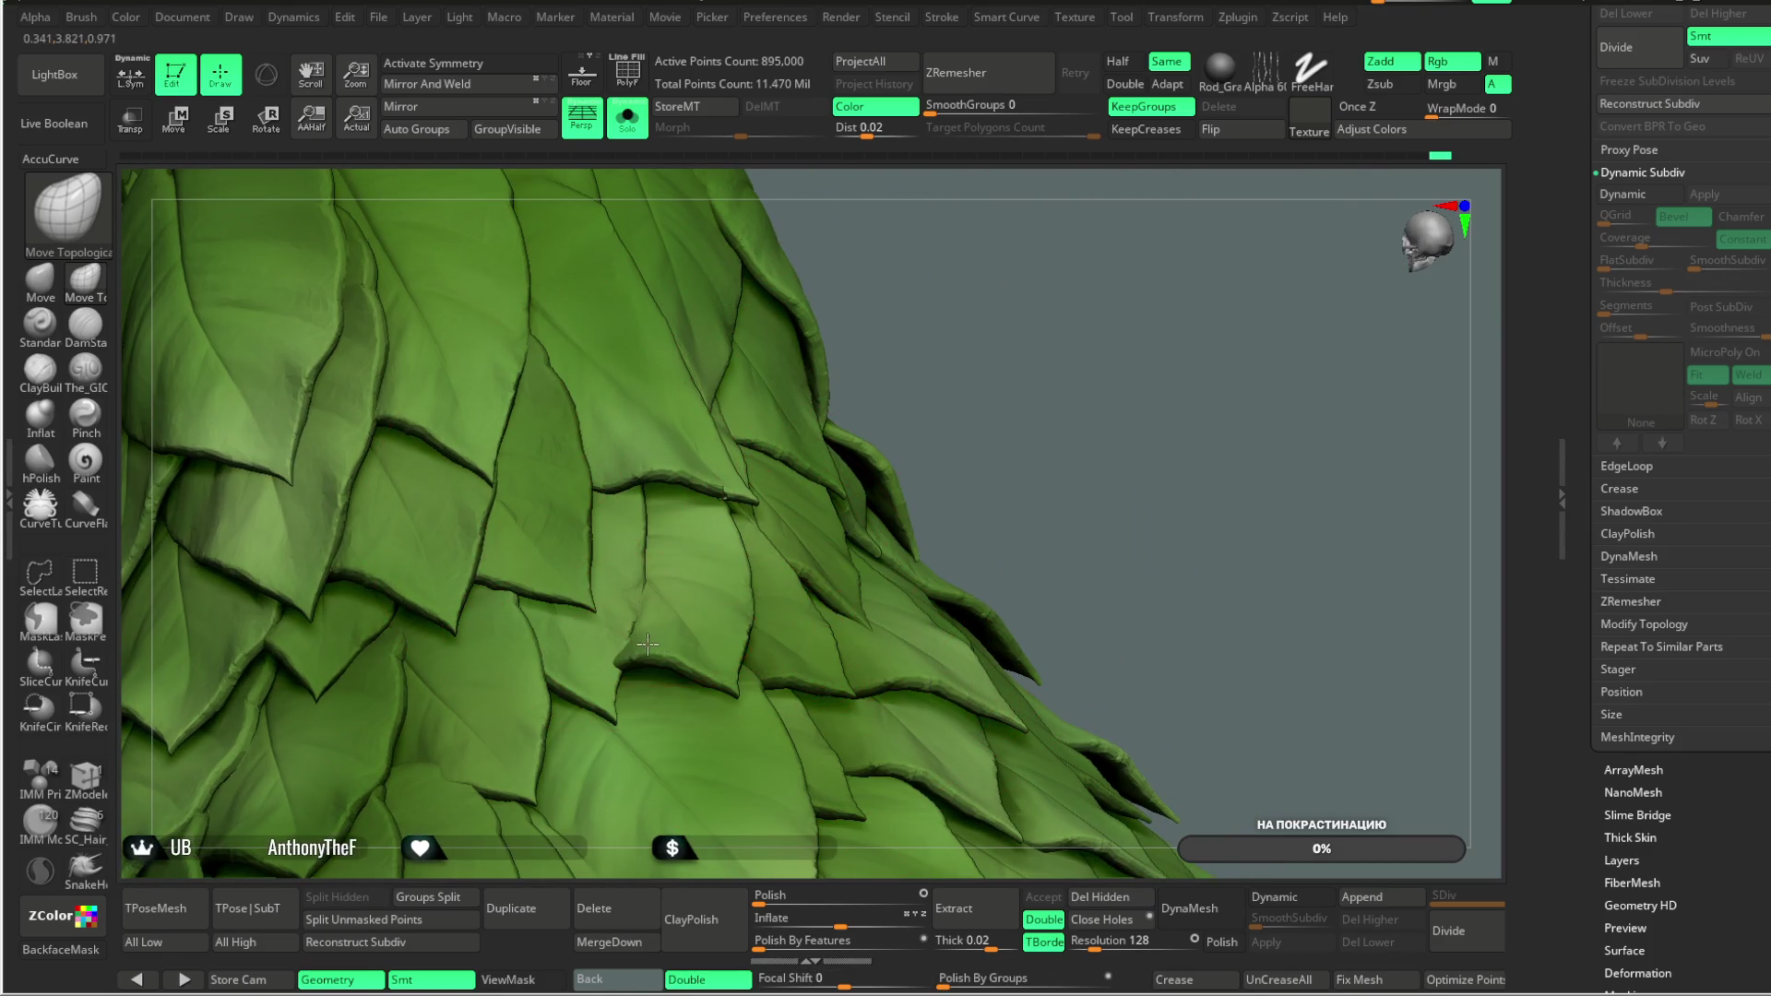
mouse_move(960, 363)
right_mouse_down()
mouse_move(1153, 230)
mouse_move(1120, 340)
mouse_move(1115, 317)
mouse_move(679, 470)
right_mouse_up()
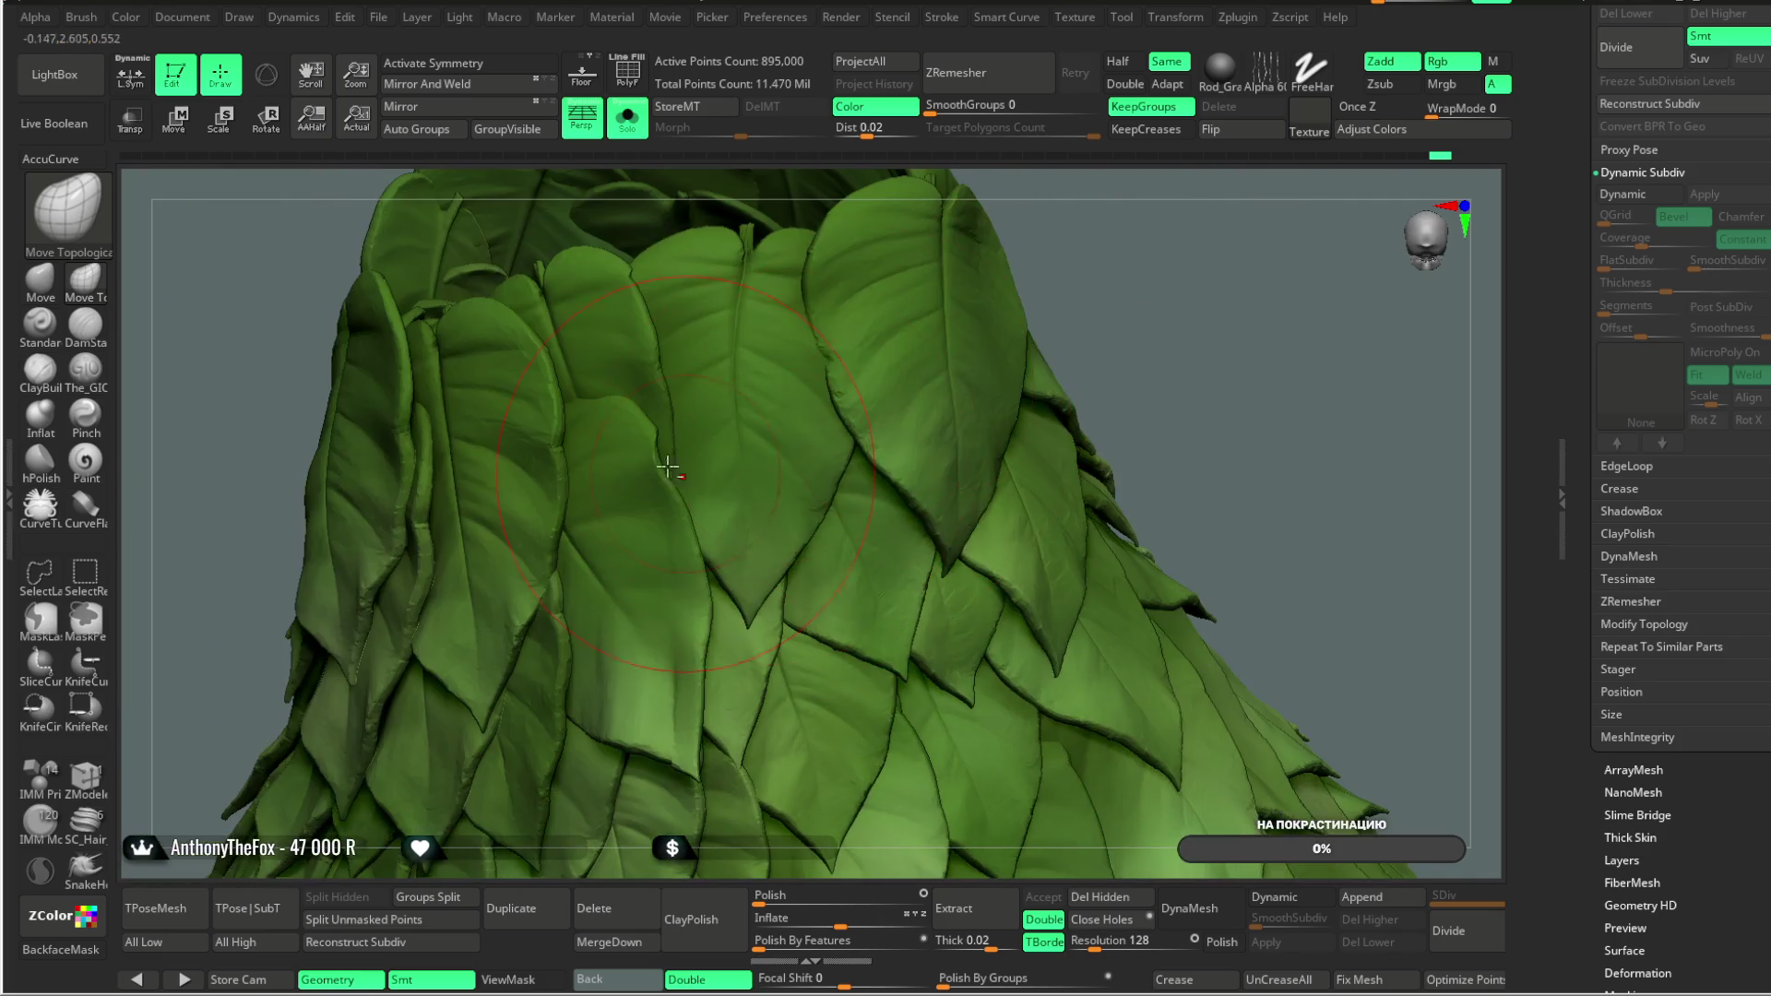
mouse_move(1177, 318)
right_mouse_down()
mouse_move(1095, 300)
mouse_move(1103, 316)
mouse_move(1048, 285)
mouse_move(1081, 460)
mouse_move(1067, 368)
mouse_move(969, 384)
mouse_move(956, 348)
mouse_move(1018, 297)
mouse_move(1055, 296)
mouse_move(1012, 395)
mouse_move(1034, 297)
mouse_move(1051, 304)
mouse_move(1075, 269)
mouse_move(1018, 266)
mouse_move(719, 488)
right_mouse_up()
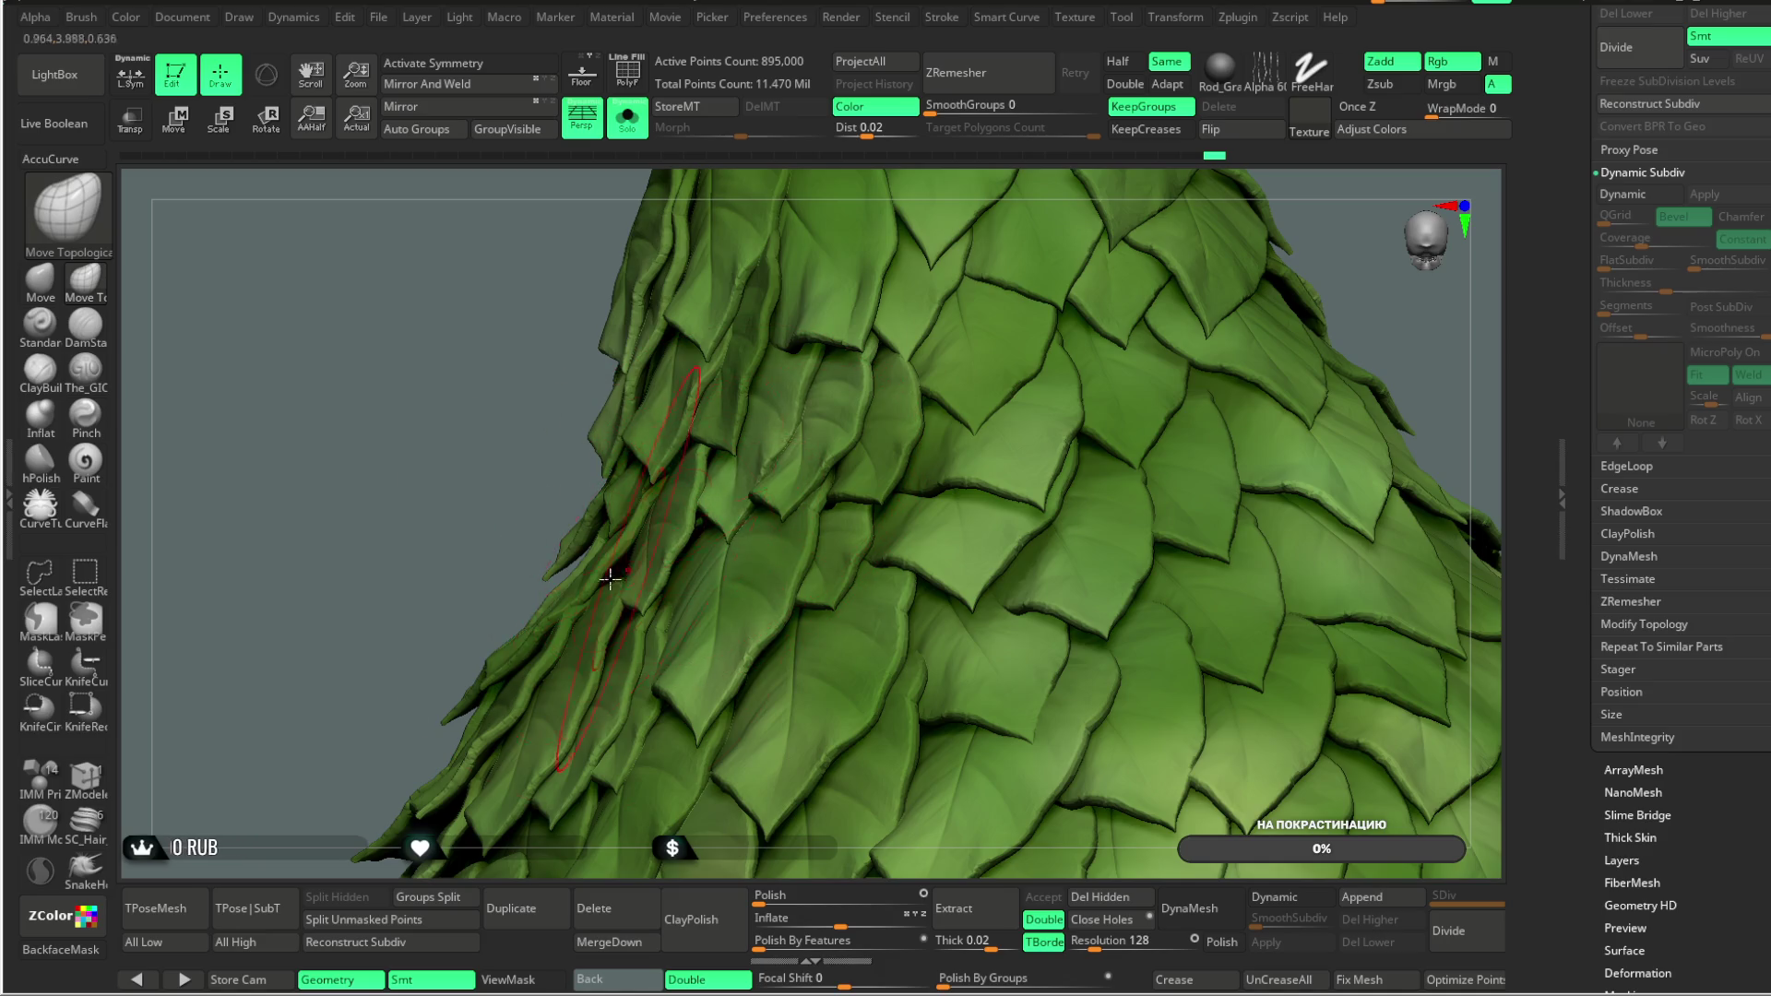
mouse_move(348, 705)
right_mouse_down()
mouse_move(361, 635)
mouse_move(693, 613)
right_mouse_up()
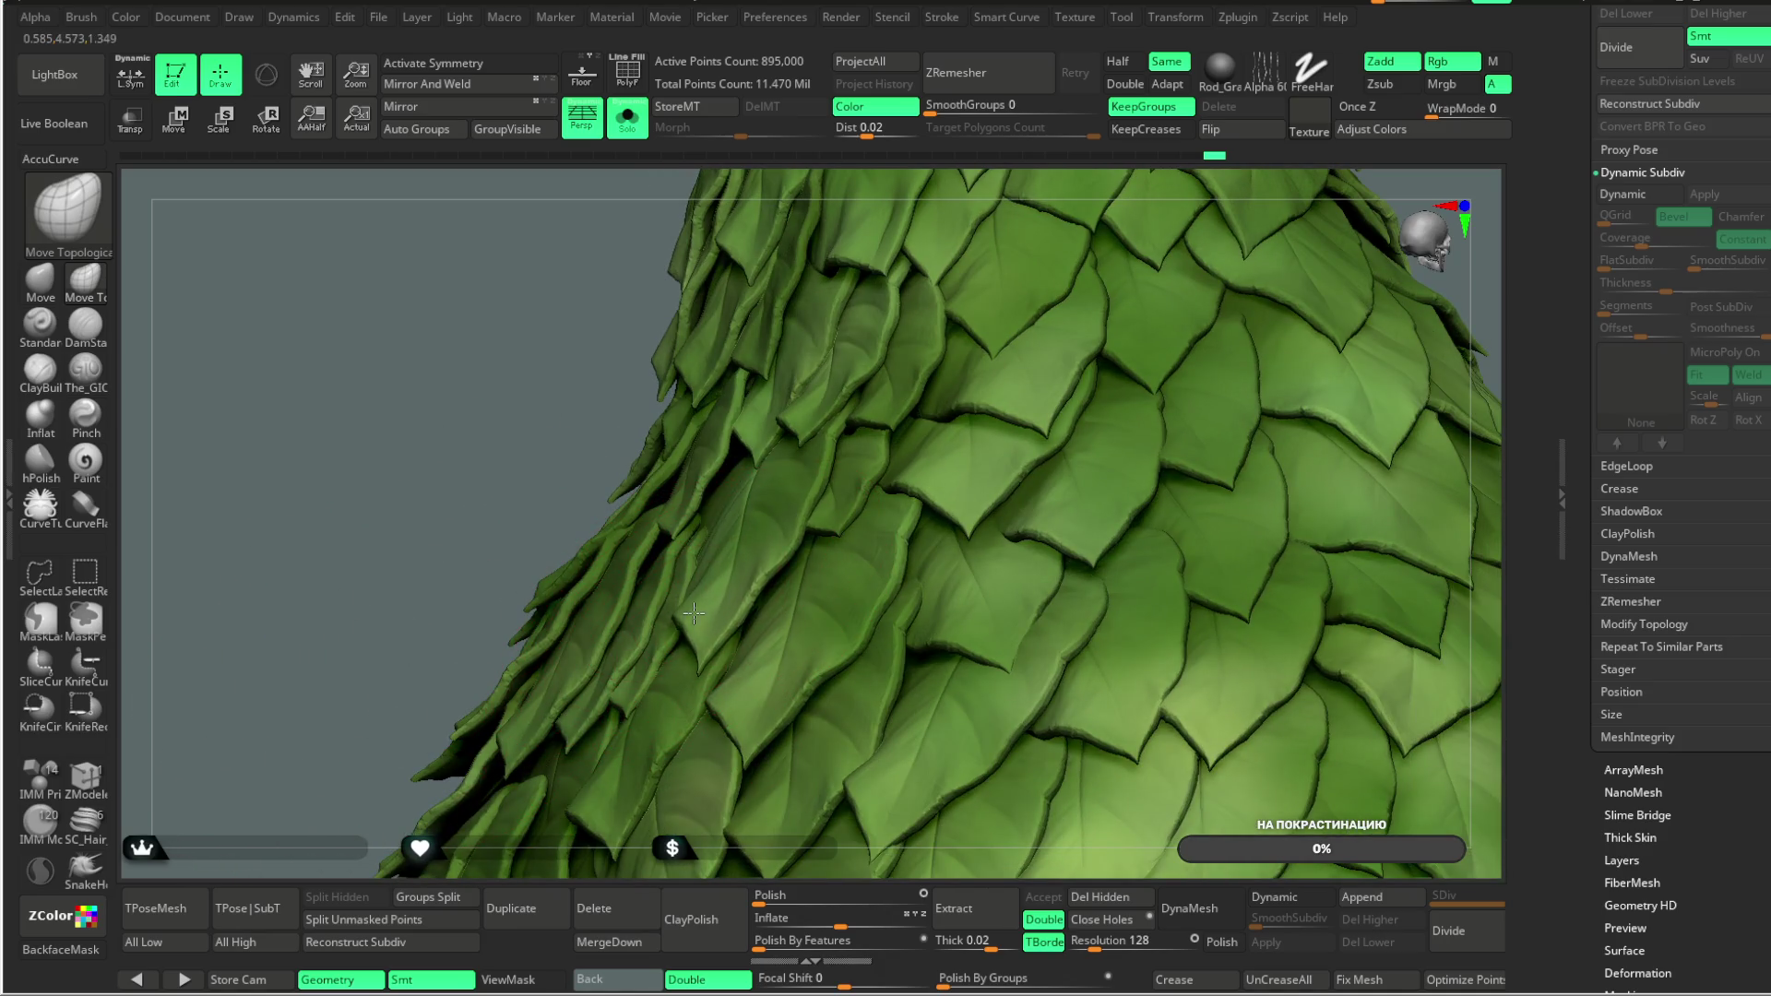
mouse_move(454, 593)
right_mouse_down()
mouse_move(1119, 296)
mouse_move(1060, 246)
mouse_move(1095, 301)
mouse_move(1087, 257)
mouse_move(1075, 268)
mouse_move(1095, 269)
mouse_move(1080, 343)
right_mouse_up()
left_click(627, 117)
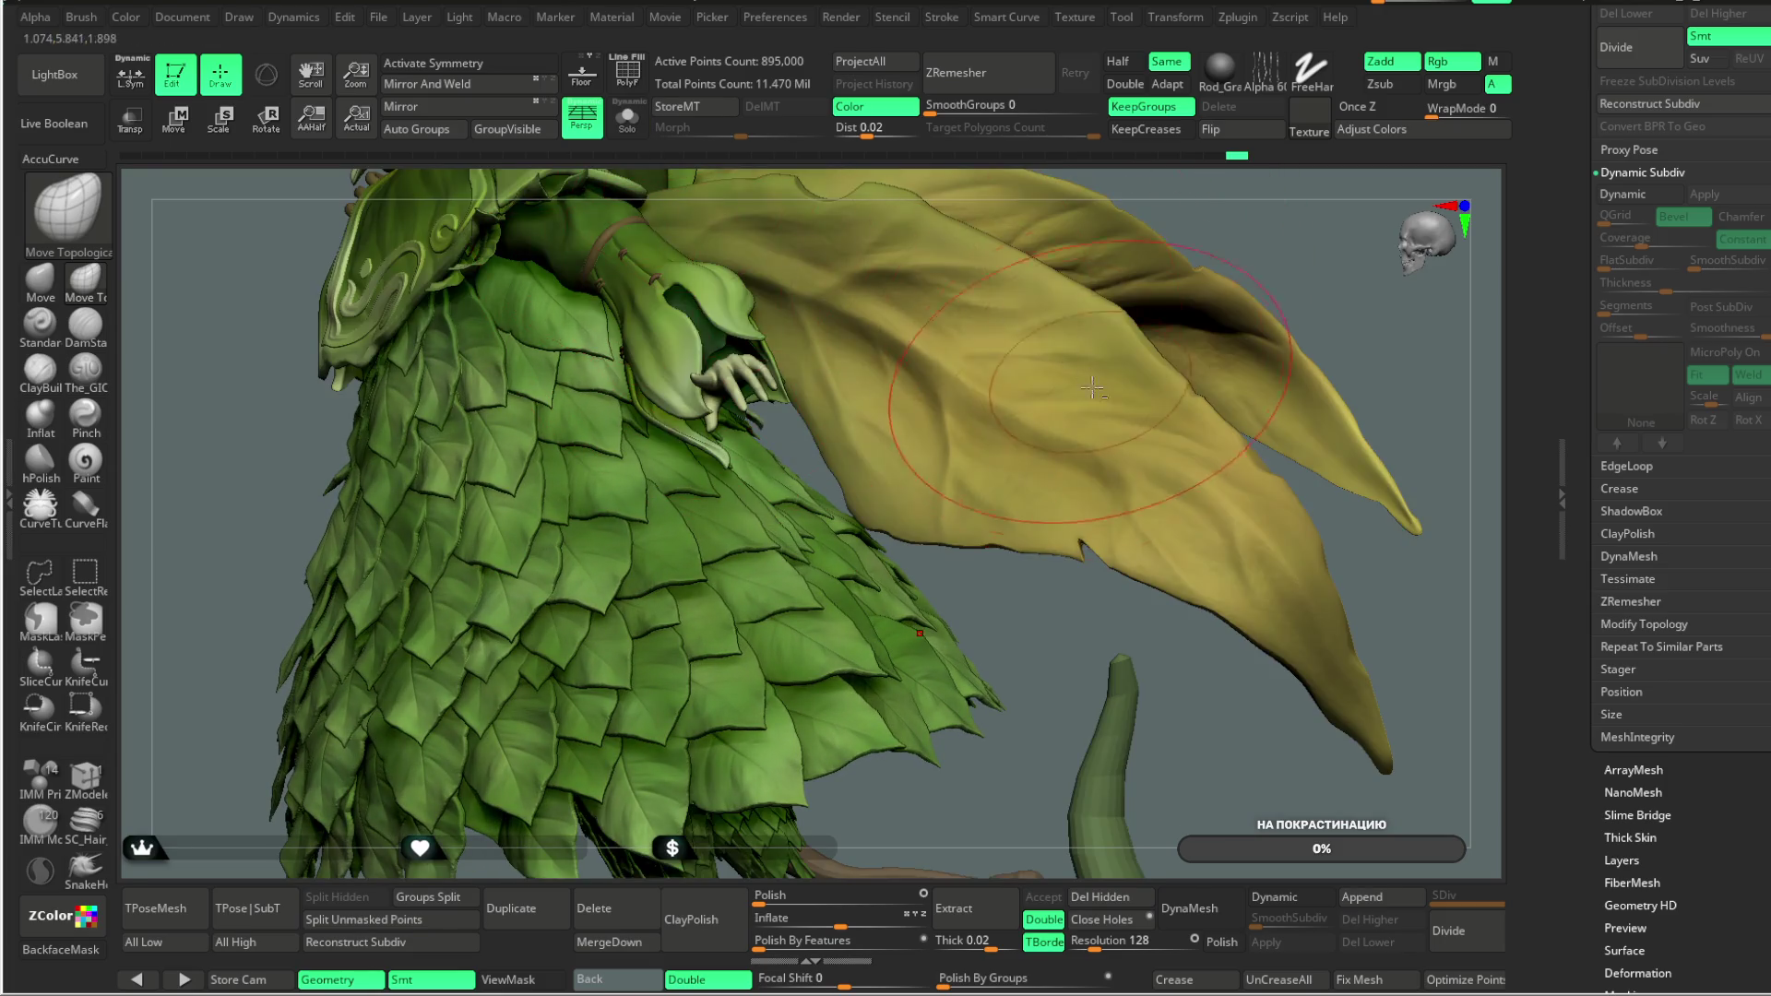
mouse_move(1007, 686)
right_mouse_down()
mouse_move(993, 621)
mouse_move(1107, 308)
mouse_move(1159, 277)
right_mouse_up()
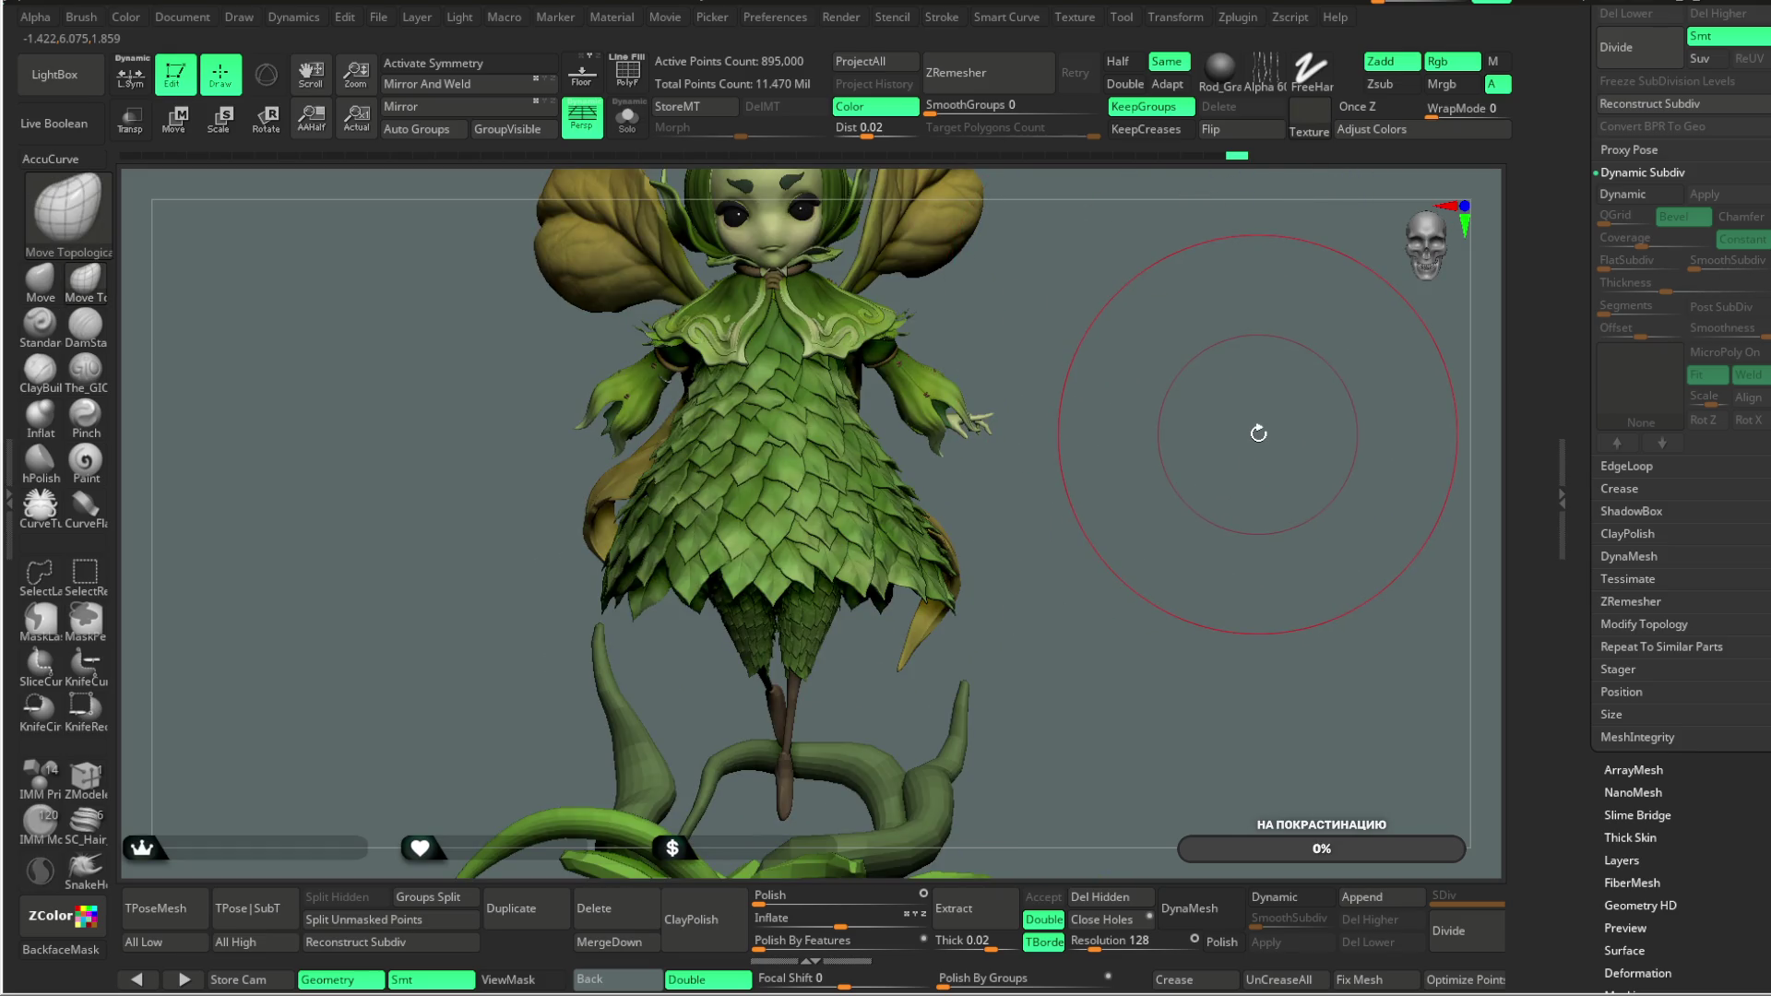
left_click(378, 20)
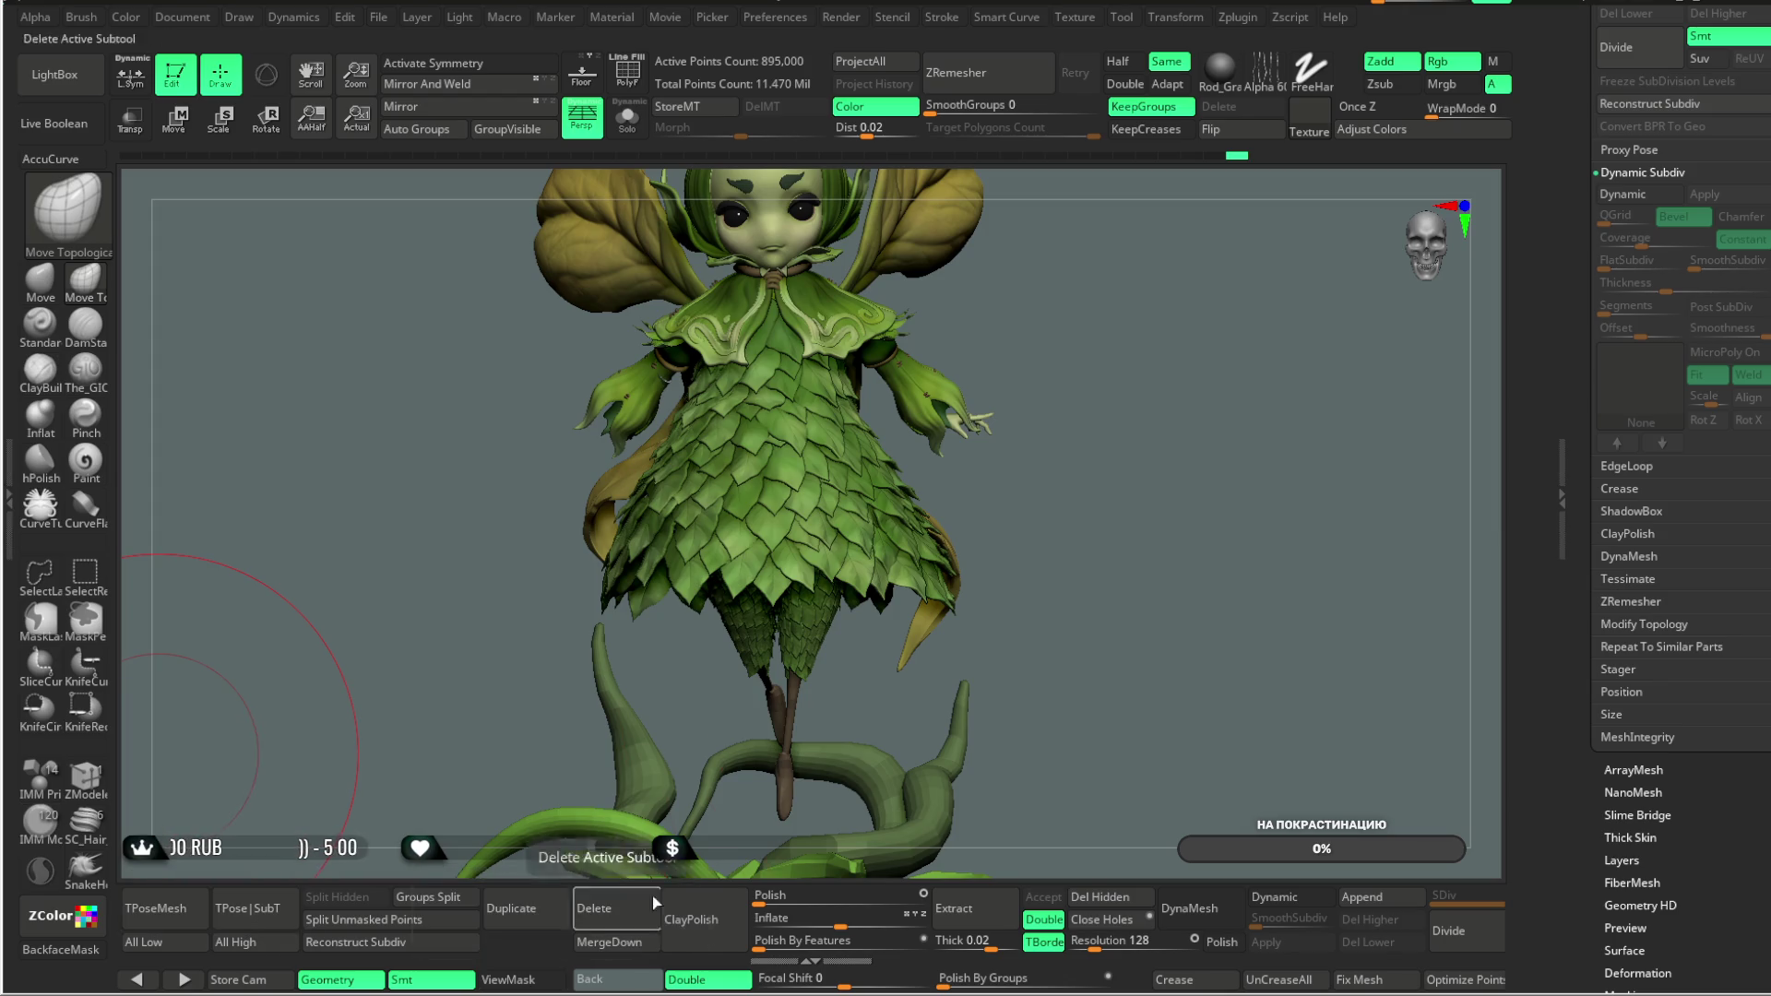
left_click_drag(1142, 573, 1119, 583)
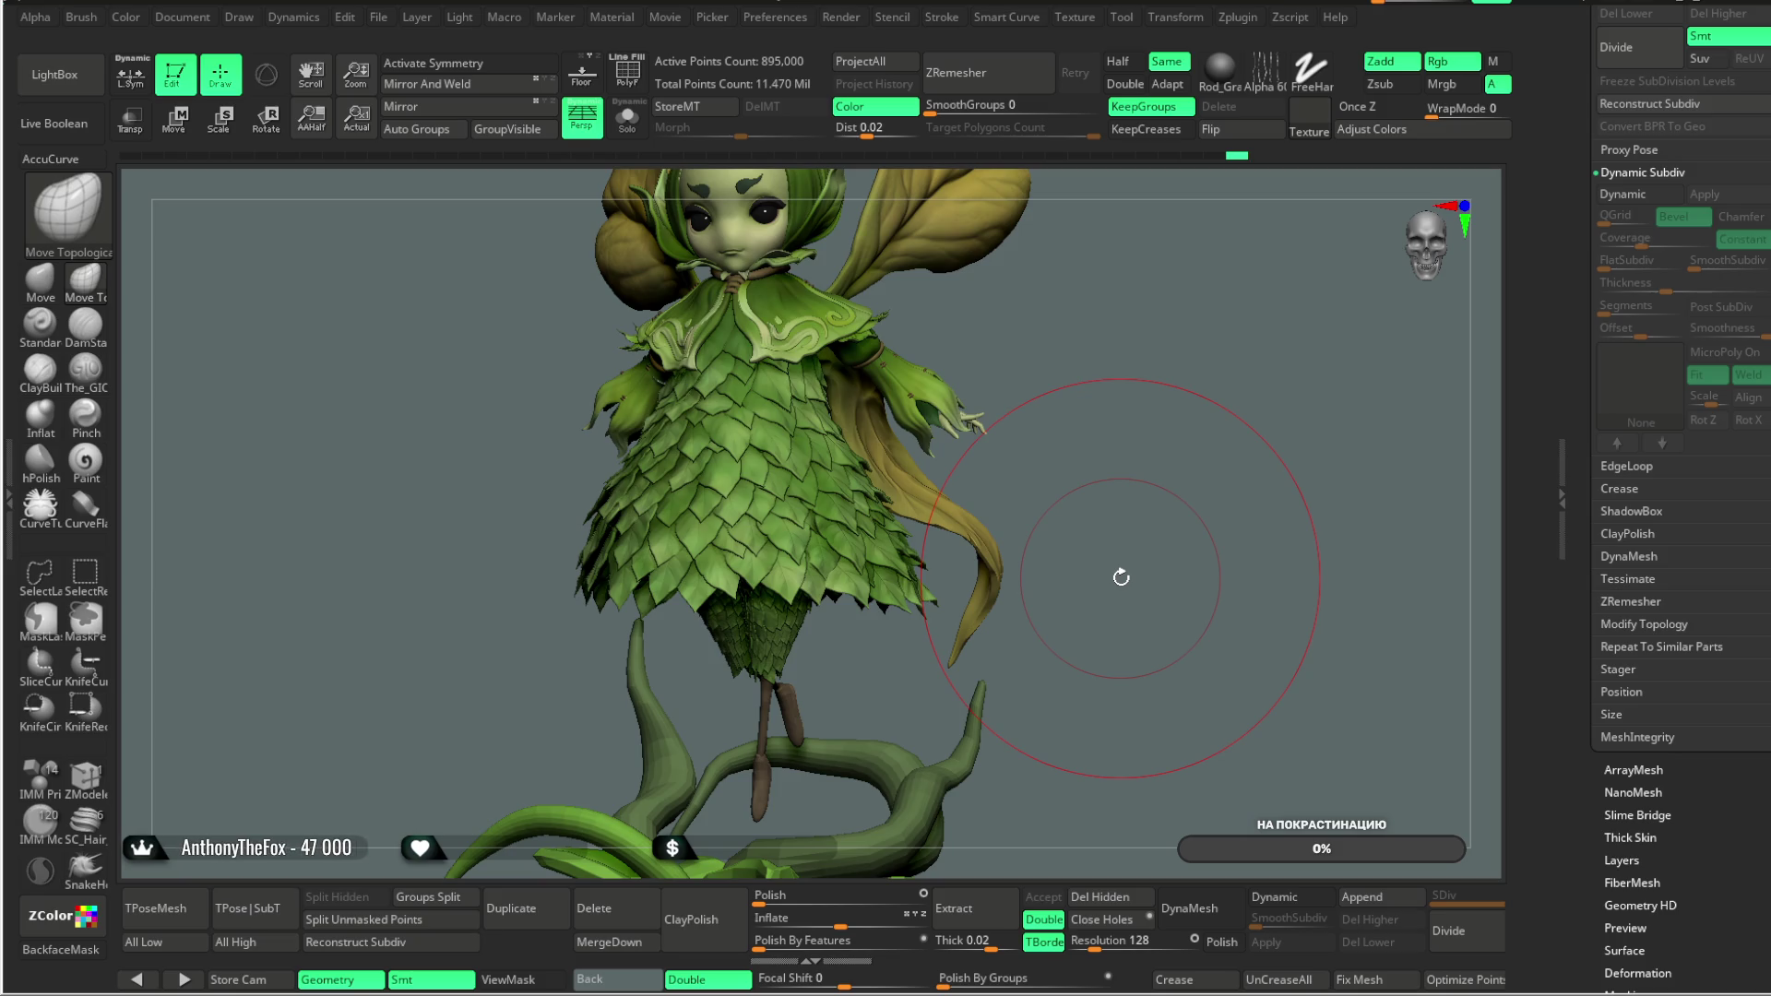
mouse_move(1089, 392)
left_mouse_down()
mouse_move(1039, 463)
mouse_move(1058, 438)
mouse_move(1070, 527)
mouse_move(1138, 467)
mouse_move(1147, 356)
mouse_move(1148, 390)
mouse_move(1089, 398)
left_mouse_up()
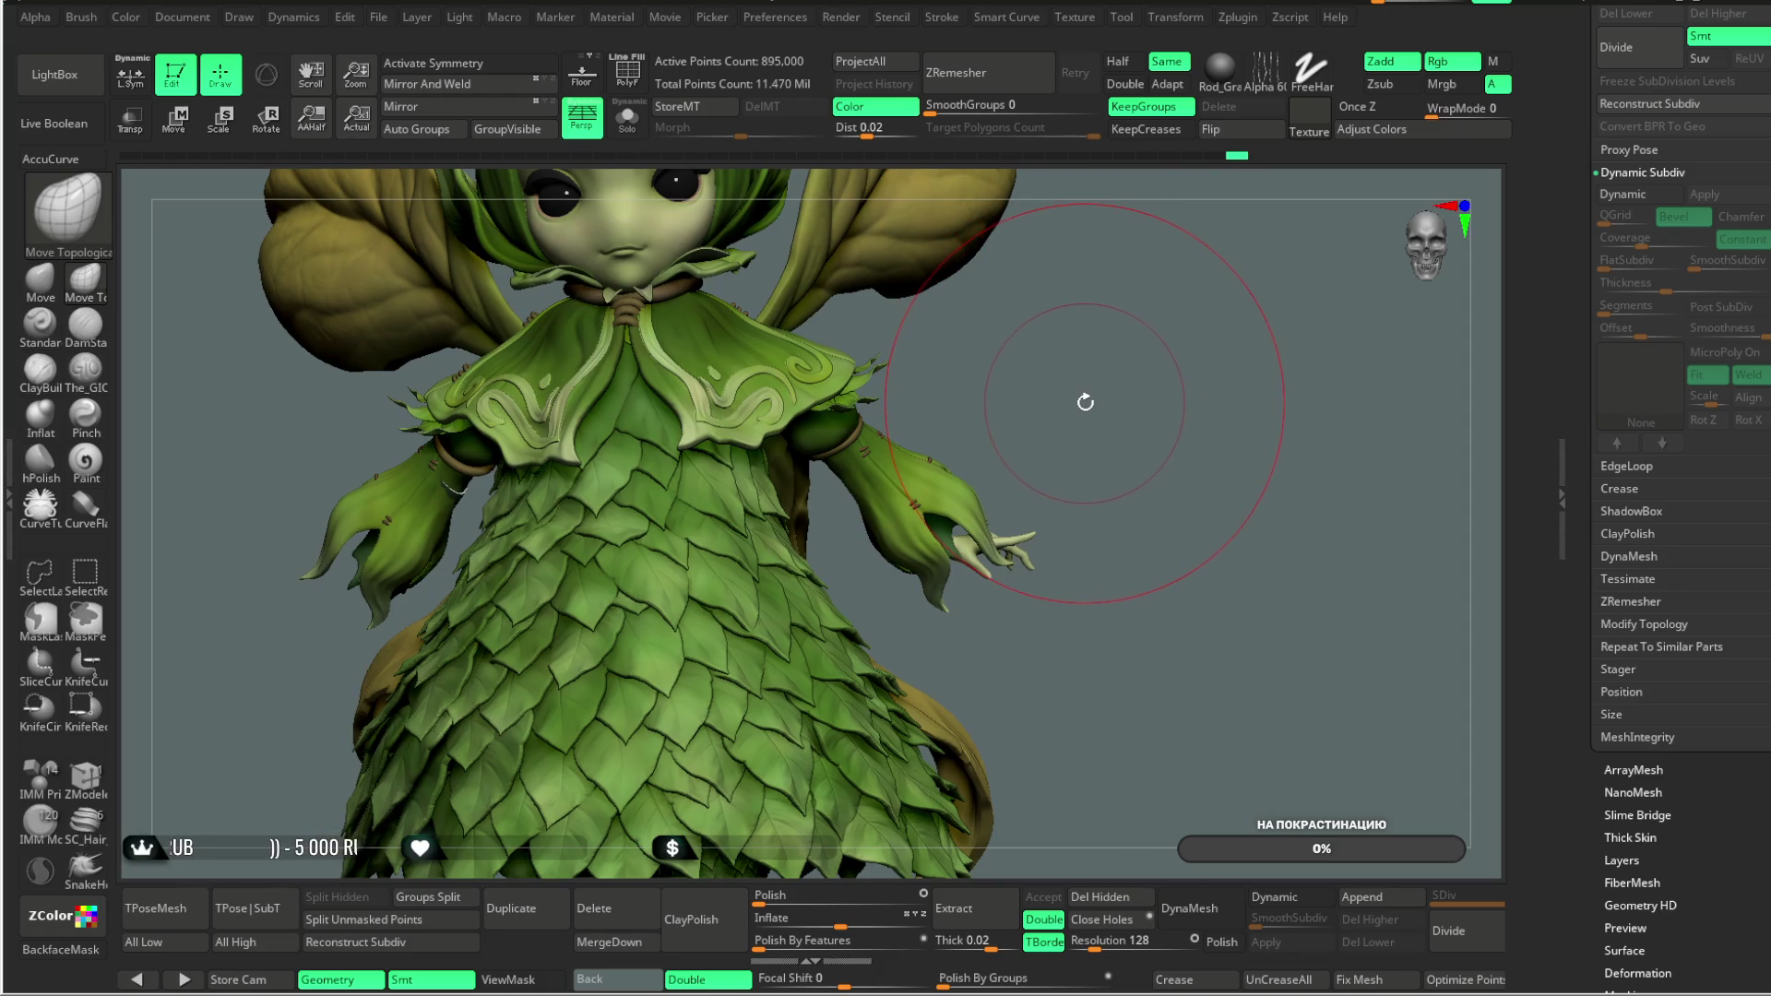
key("space")
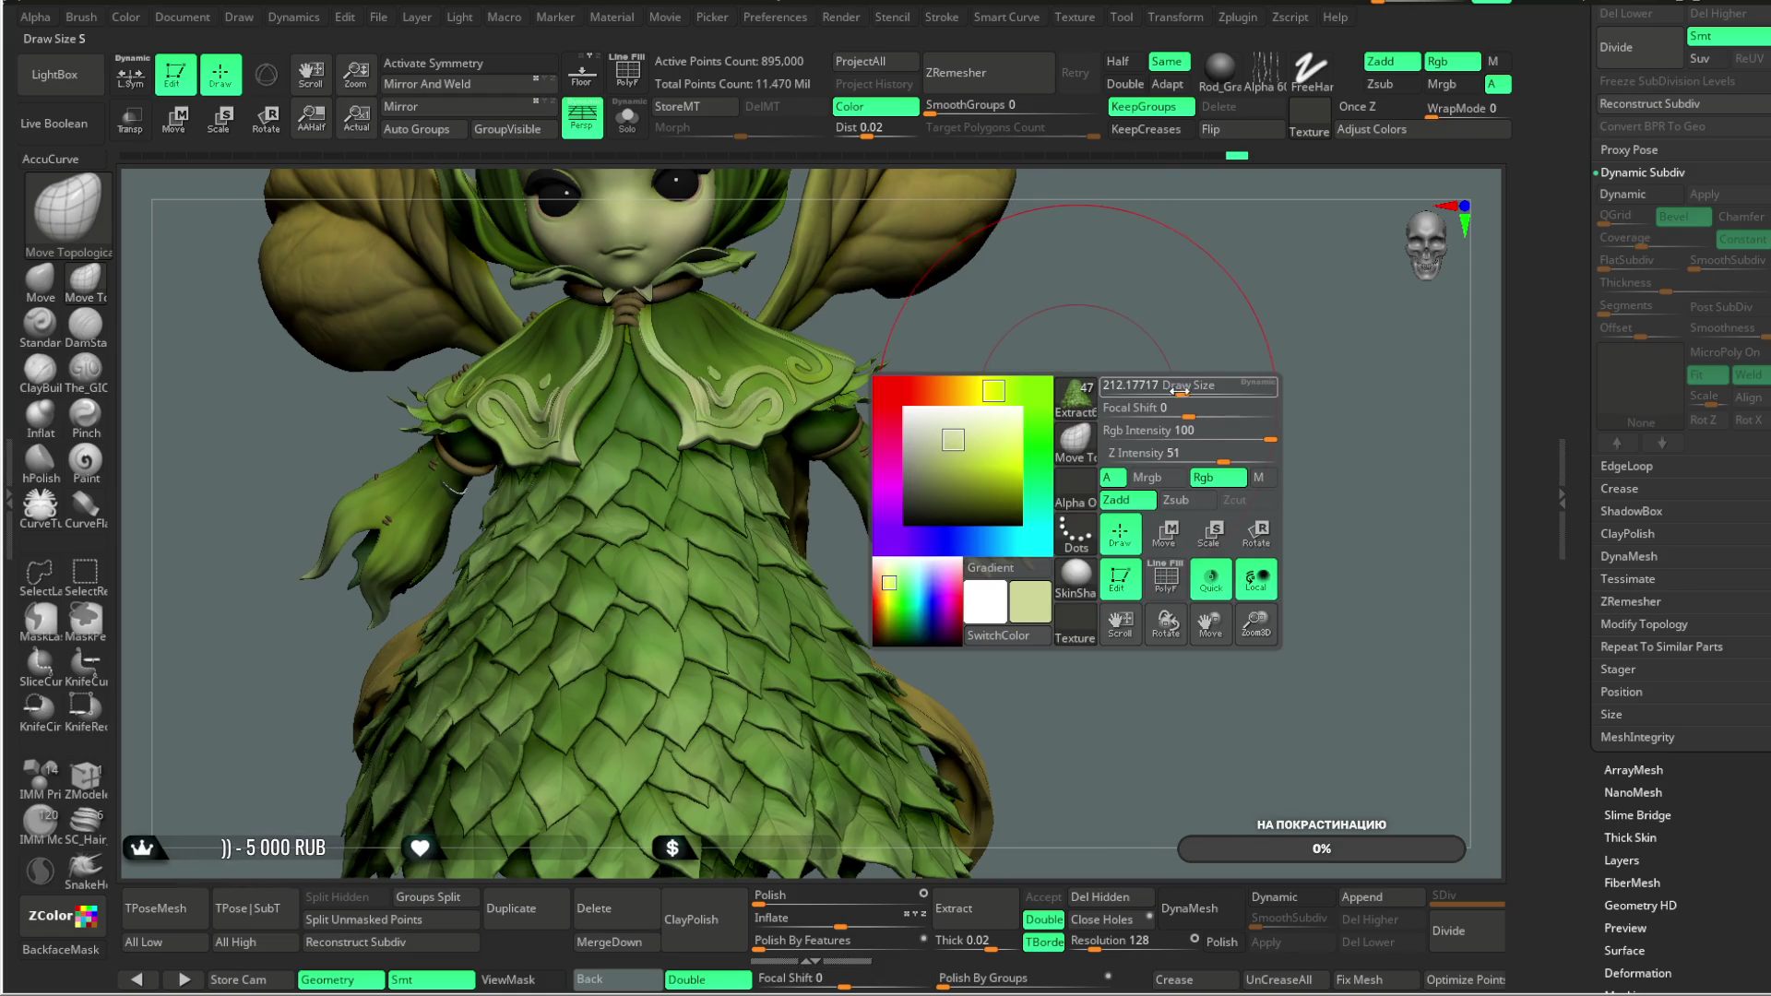
mouse_move(1153, 333)
left_mouse_down()
mouse_move(1167, 351)
mouse_move(1150, 407)
mouse_move(1205, 305)
mouse_move(1245, 399)
mouse_move(727, 589)
left_mouse_up()
left_click(627, 117)
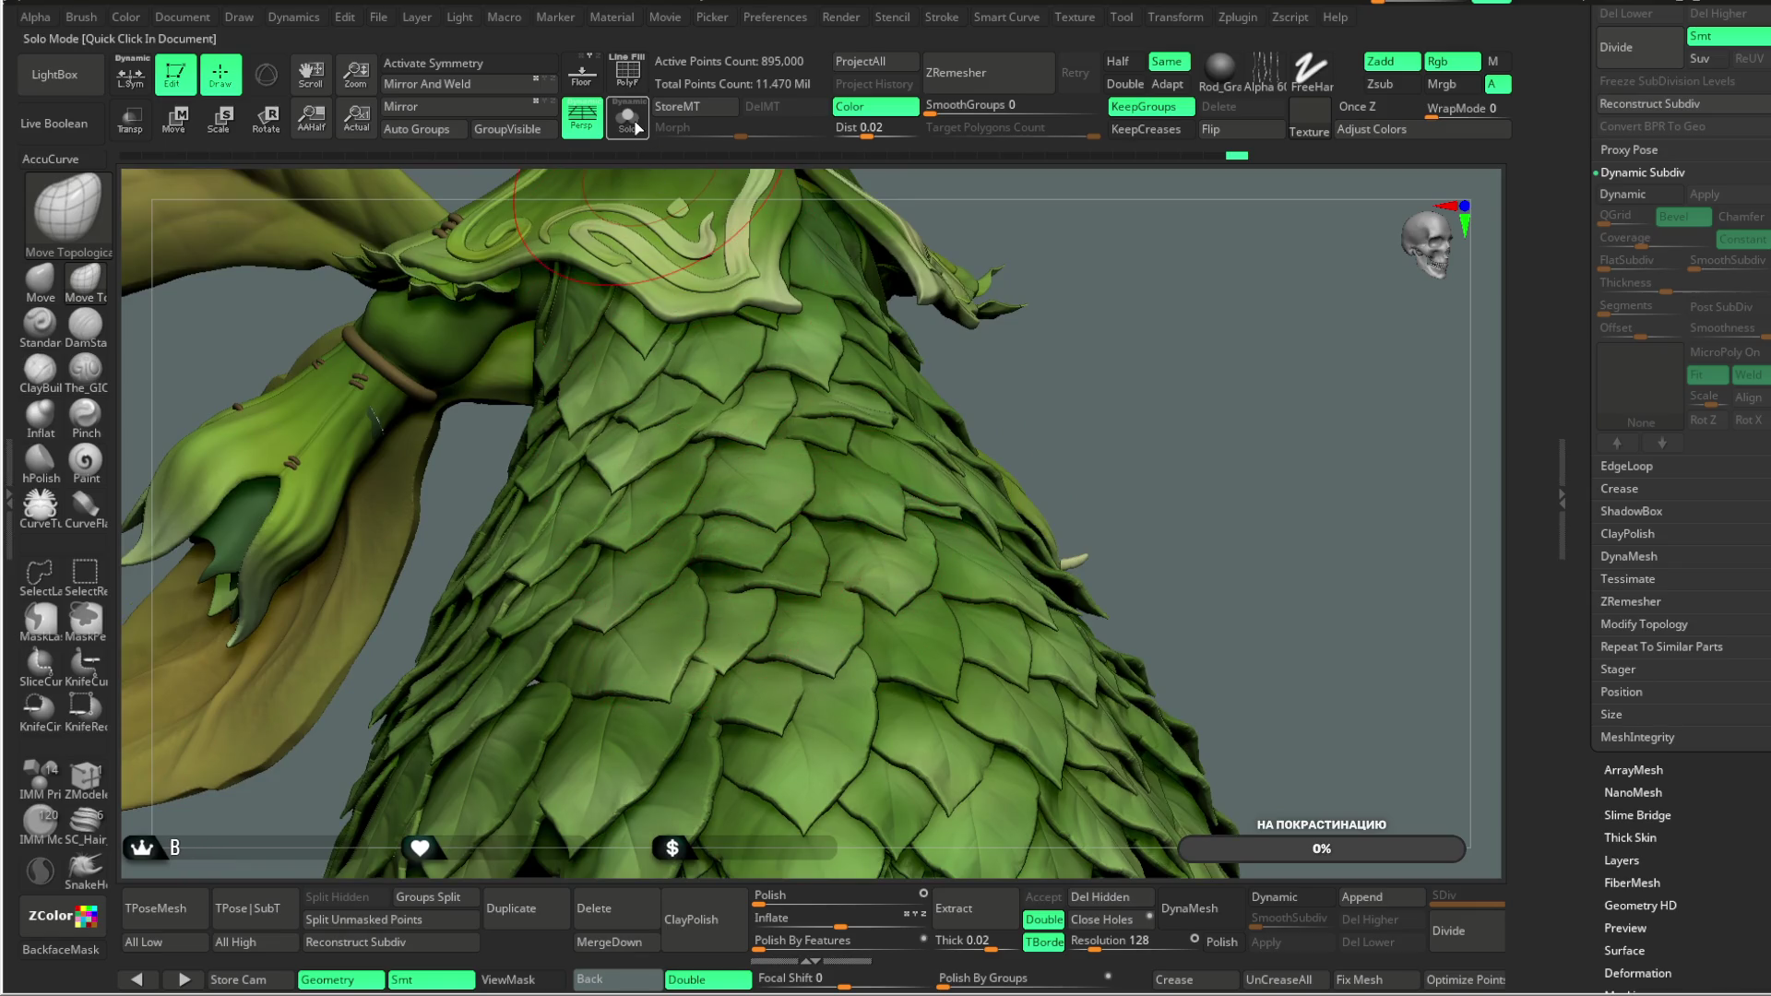
Step: Orbit in close on the solo leaf skirt, toggling BackfaceMask on and back off
mouse_move(1146, 296)
left_mouse_down()
mouse_move(1229, 315)
mouse_move(922, 455)
left_mouse_up()
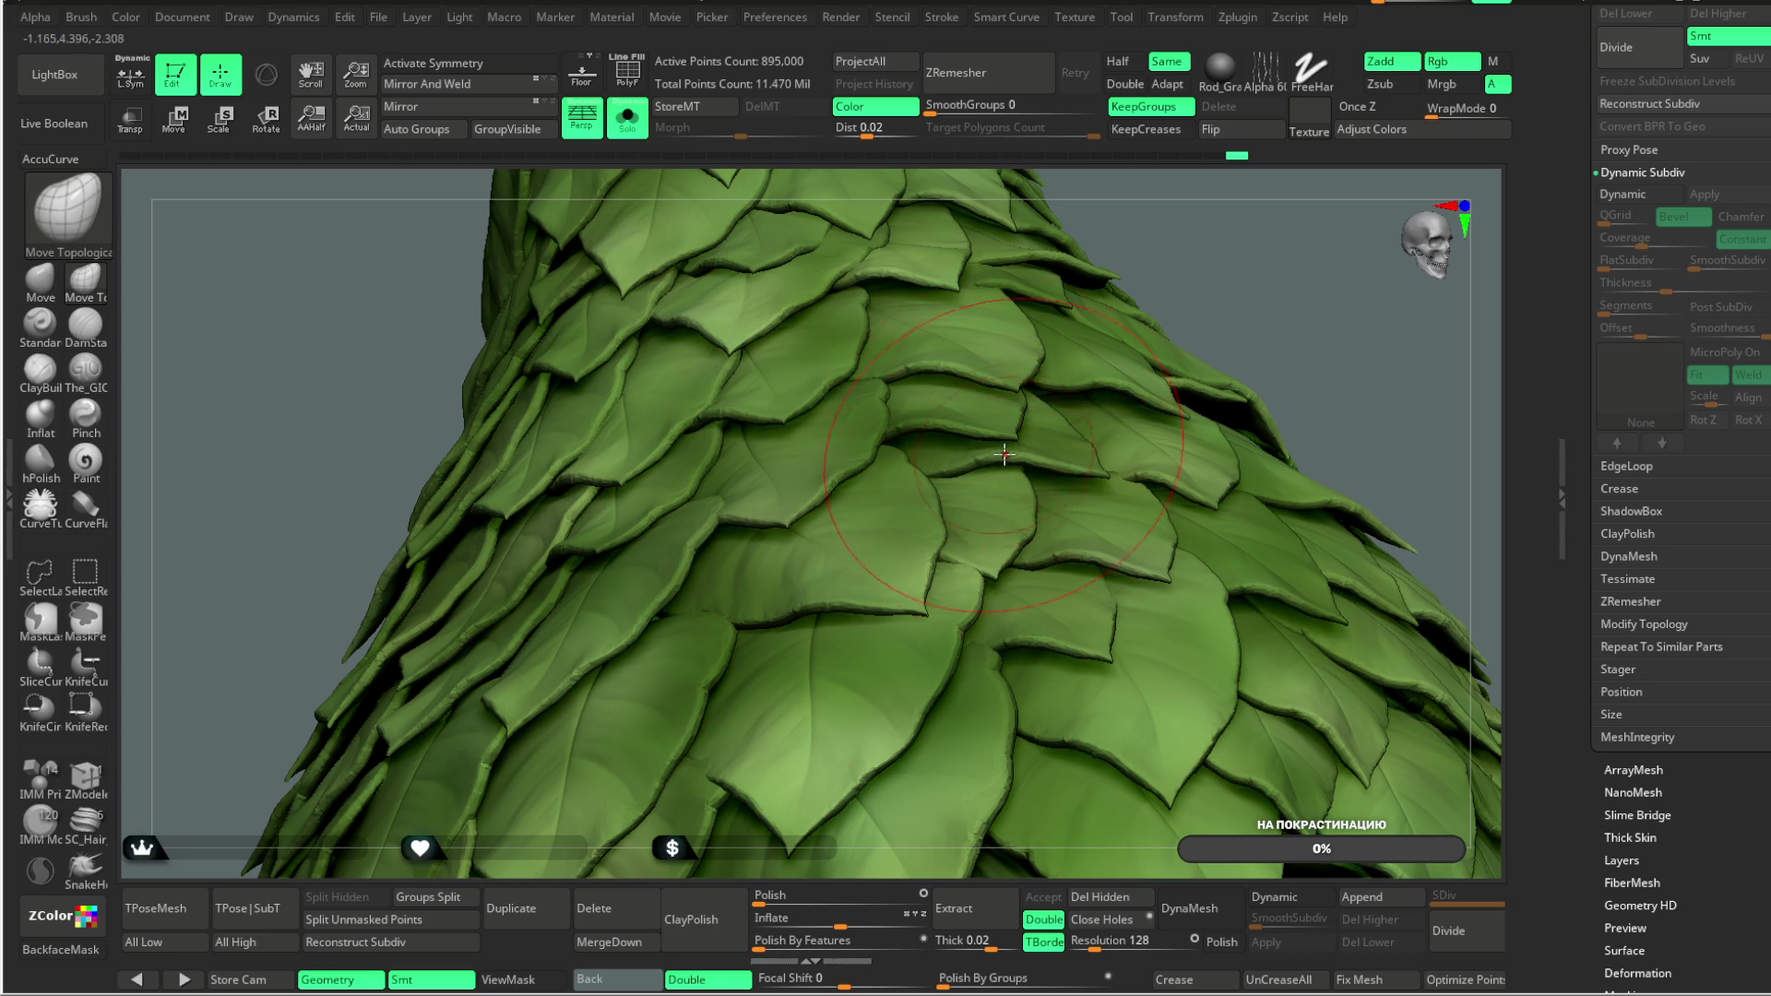
mouse_move(1190, 273)
left_mouse_down()
mouse_move(1256, 678)
mouse_move(738, 598)
left_mouse_up()
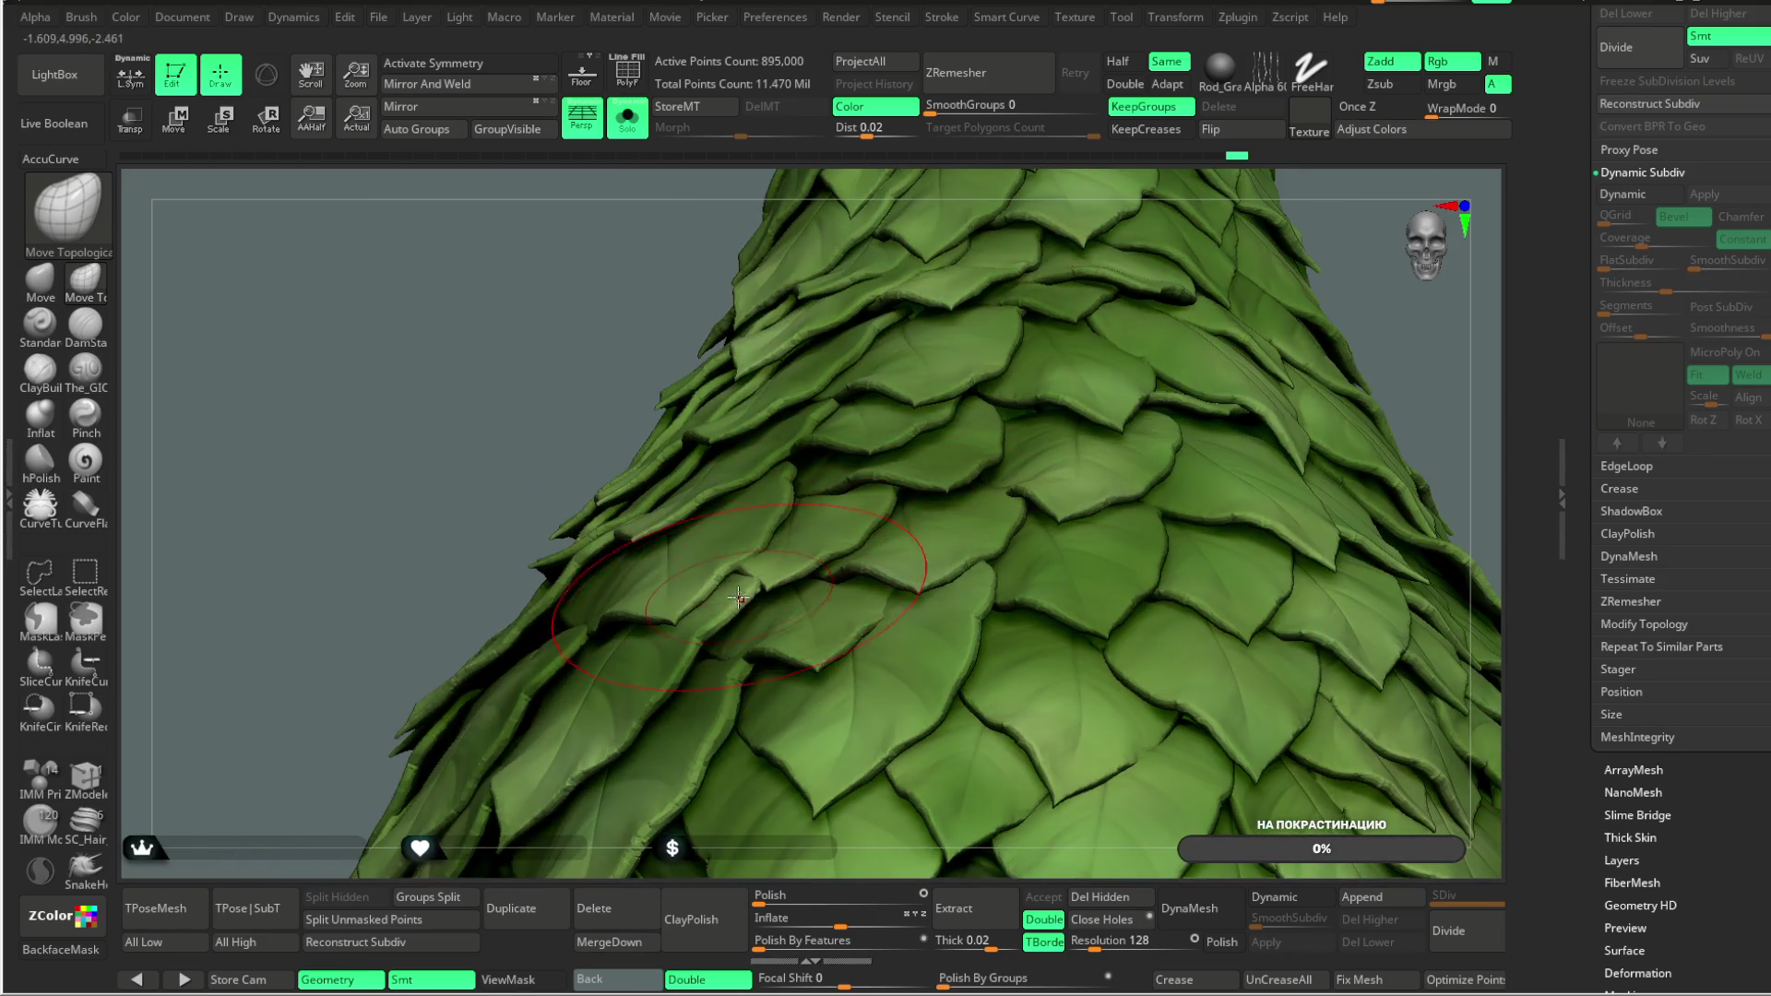
left_click_drag(1356, 286, 1029, 412)
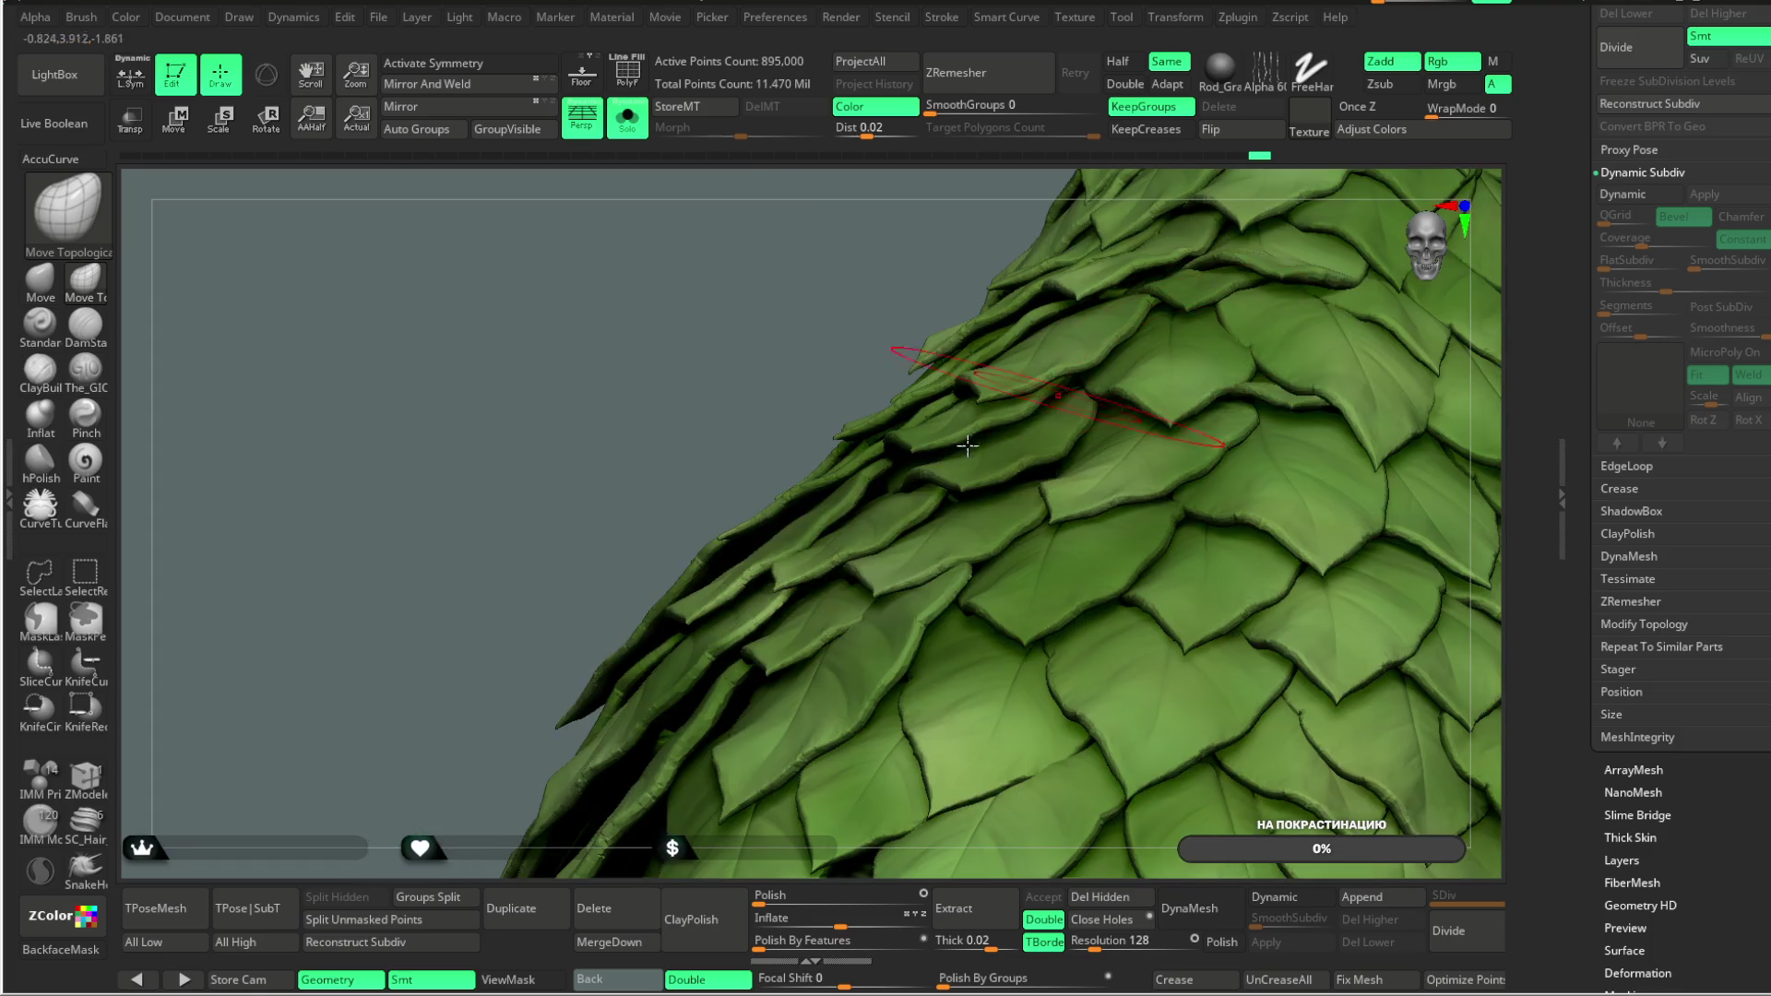
left_click_drag(778, 606, 744, 526)
left_click_drag(759, 256, 652, 473)
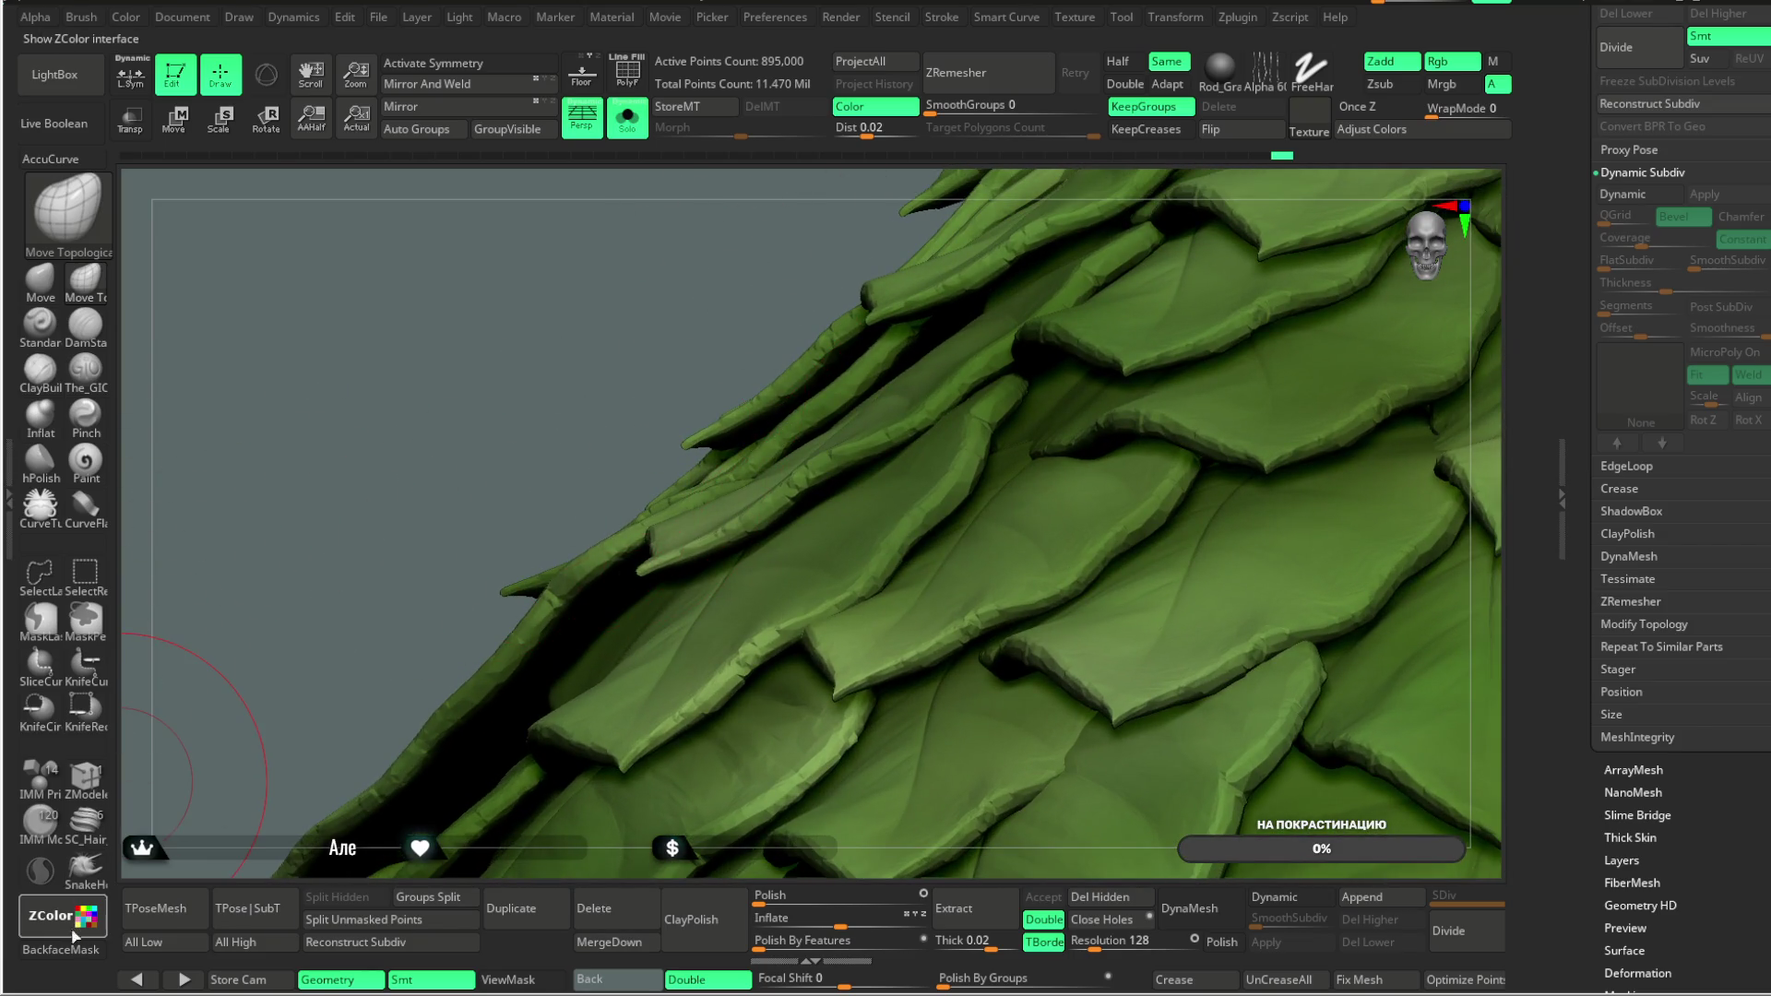
left_click(61, 949)
left_click_drag(597, 373, 598, 323)
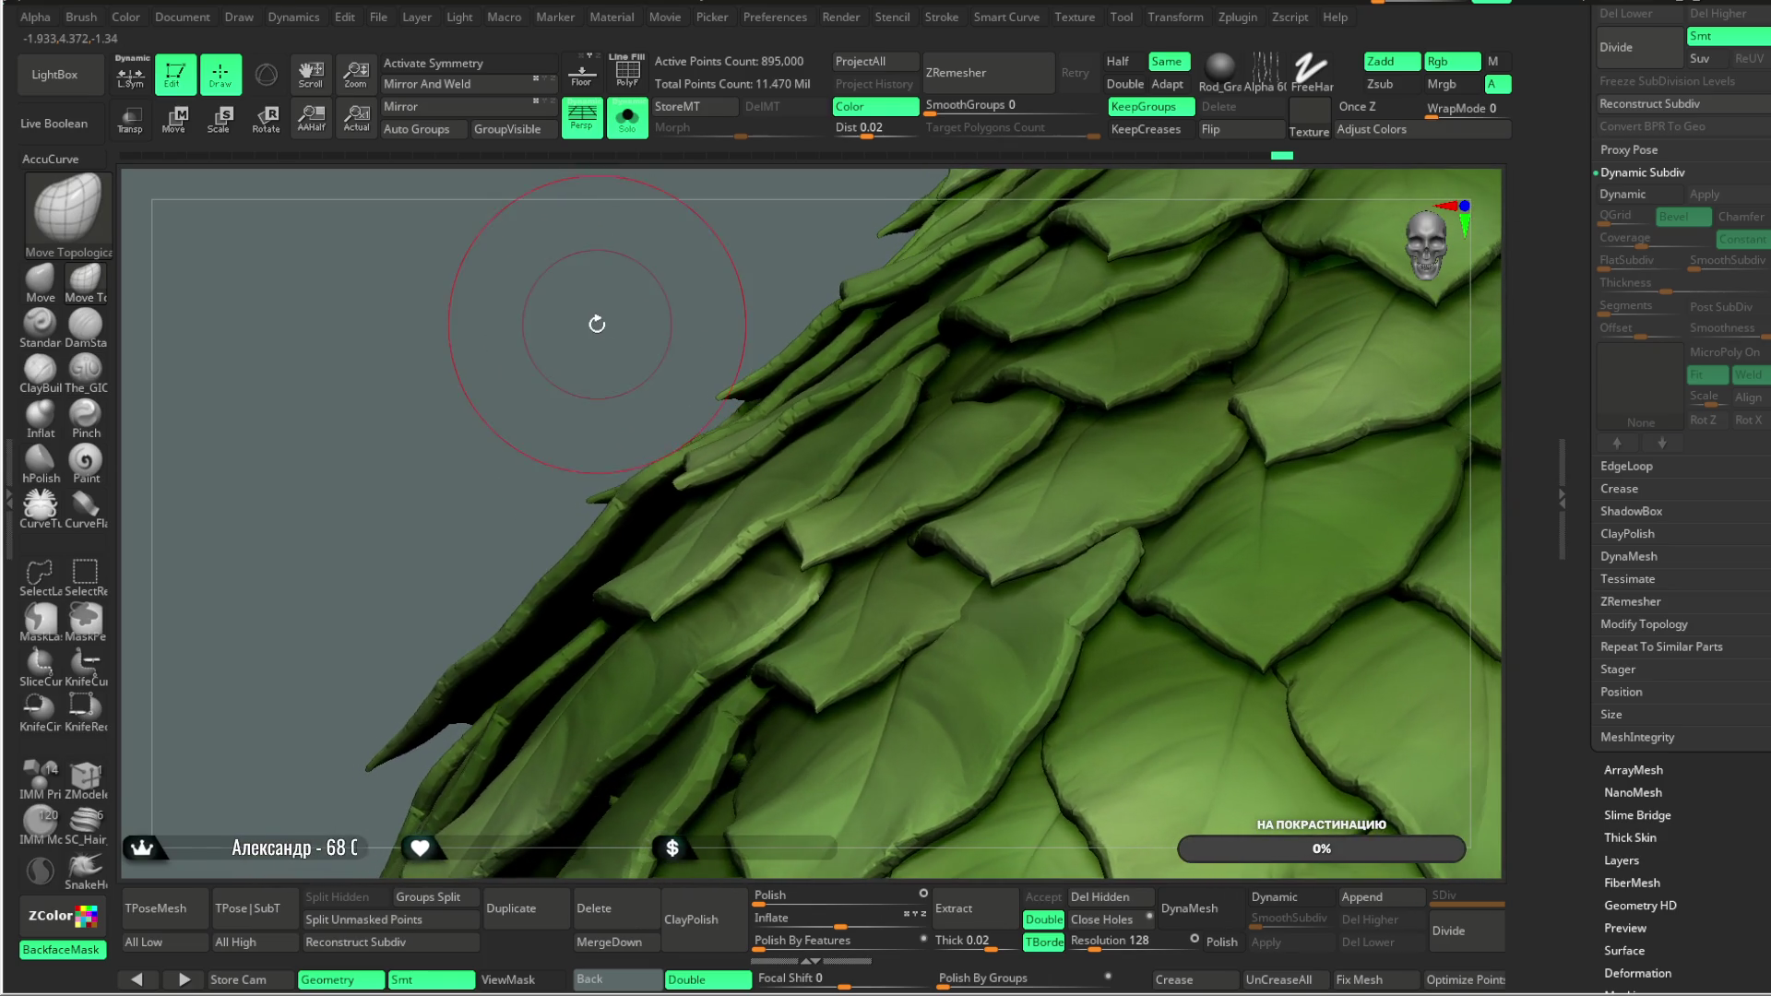
left_click(61, 950)
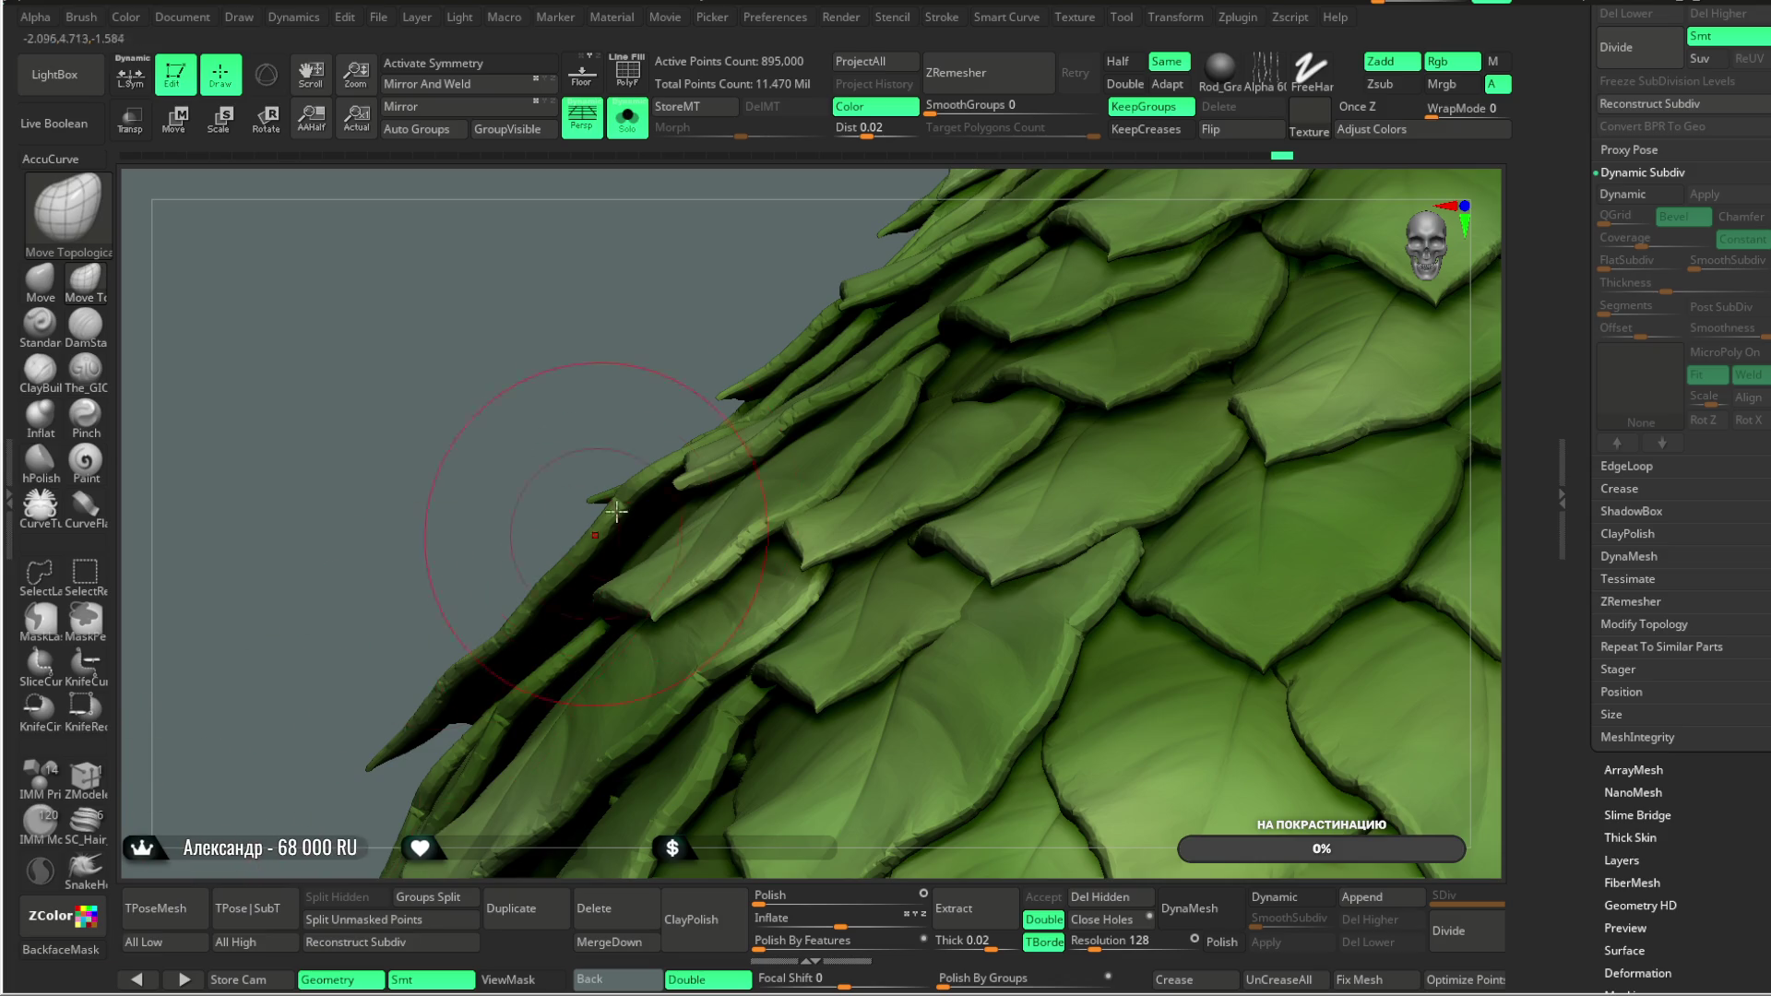
Step: Pull a side leaf edge downward, then check the left silhouette and leaf undersides
left_click_drag(514, 434, 534, 396)
key("space")
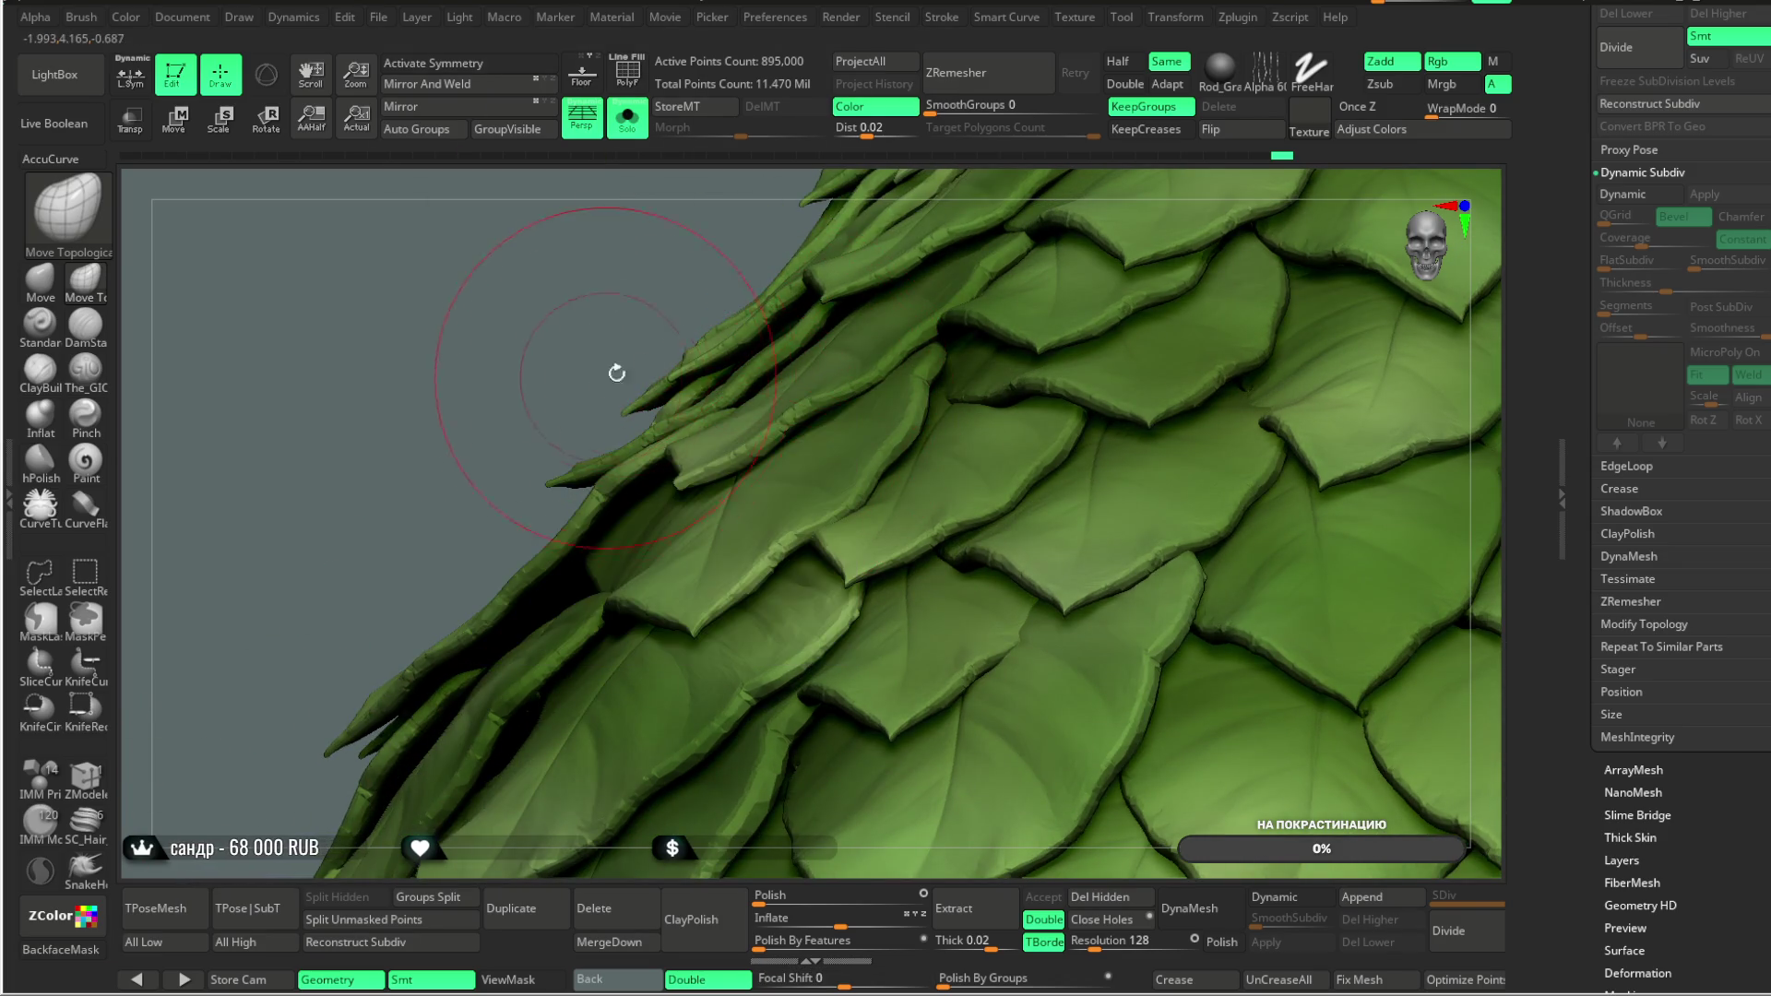
left_click_drag(676, 323, 670, 330)
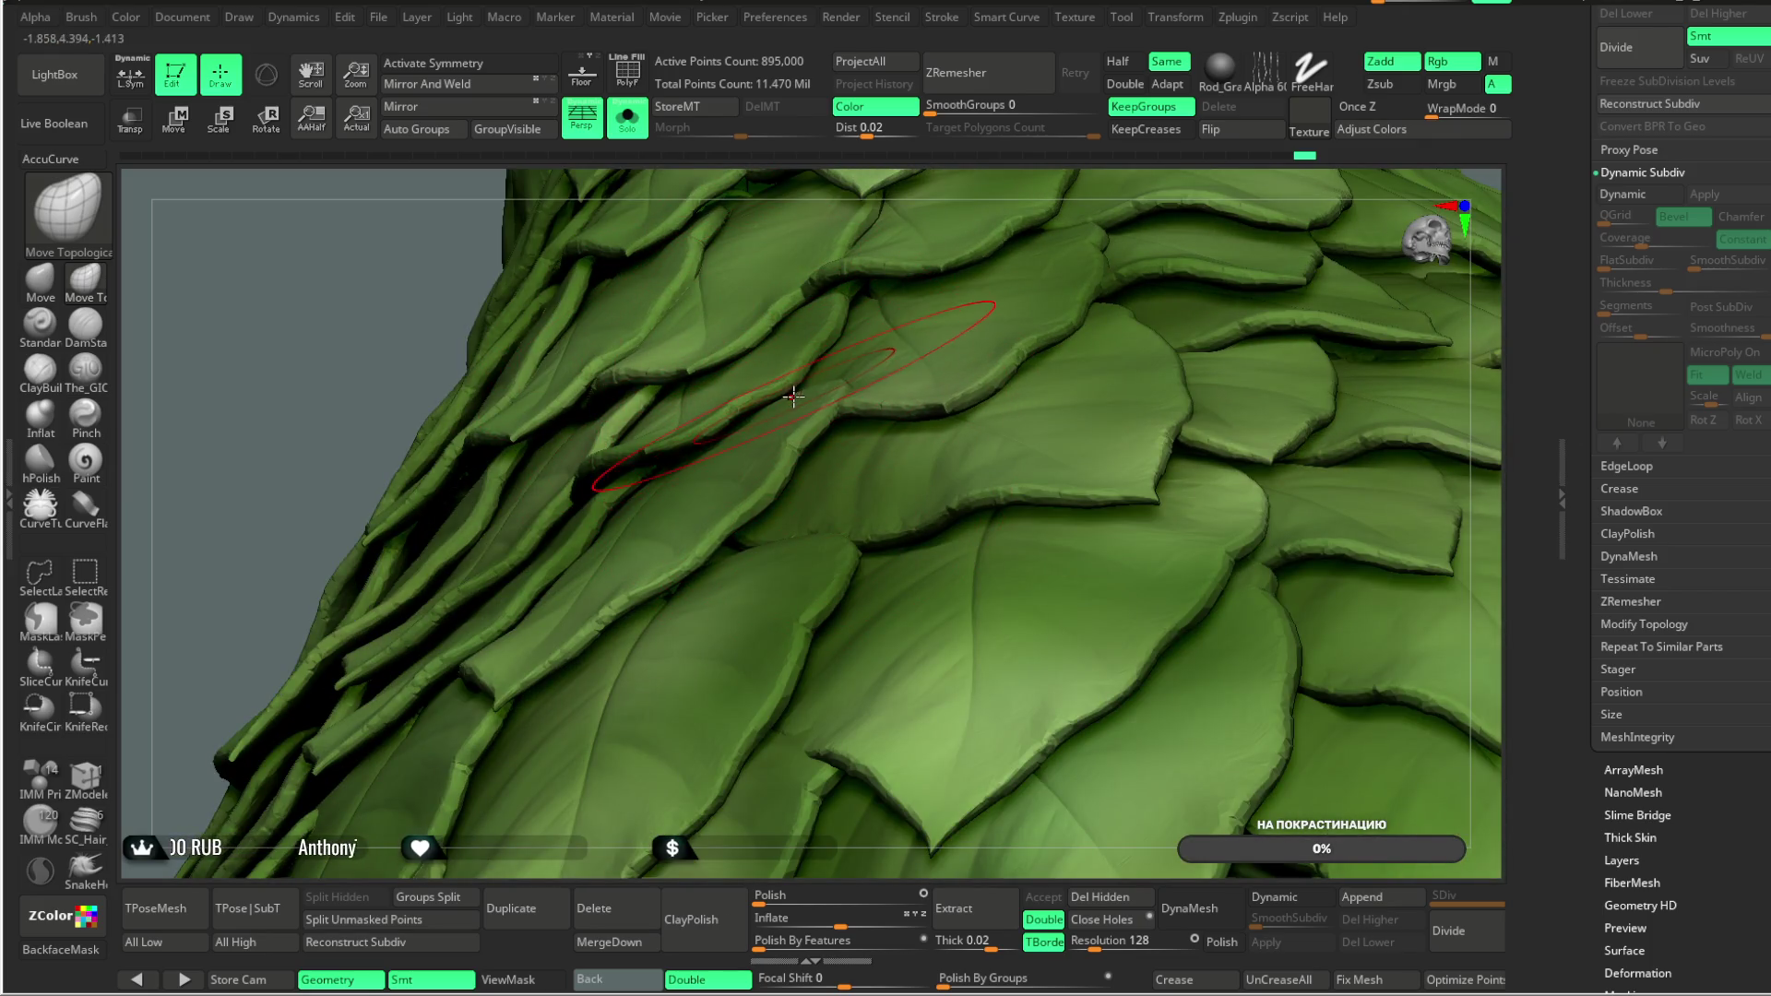
left_click_drag(848, 413, 853, 436)
mouse_move(1083, 214)
right_mouse_down()
mouse_move(1060, 206)
mouse_move(1079, 175)
mouse_move(964, 272)
right_mouse_up()
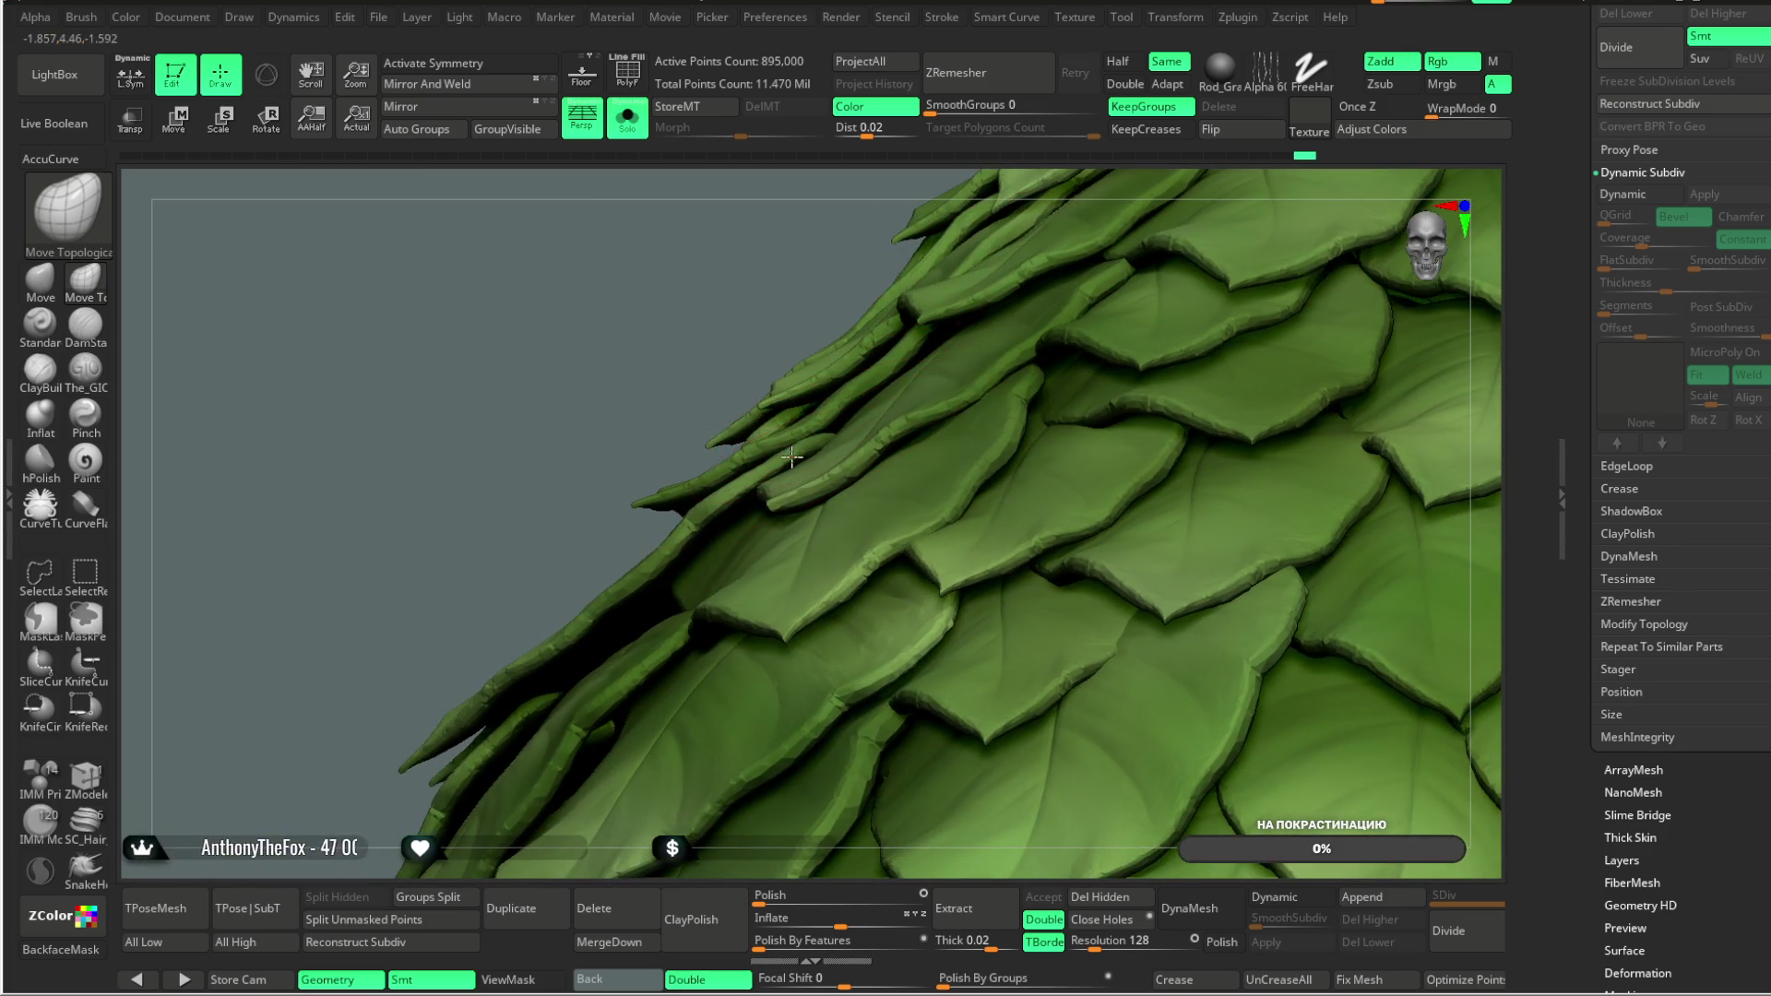
mouse_move(646, 553)
right_mouse_down()
mouse_move(612, 489)
mouse_move(646, 540)
right_mouse_up()
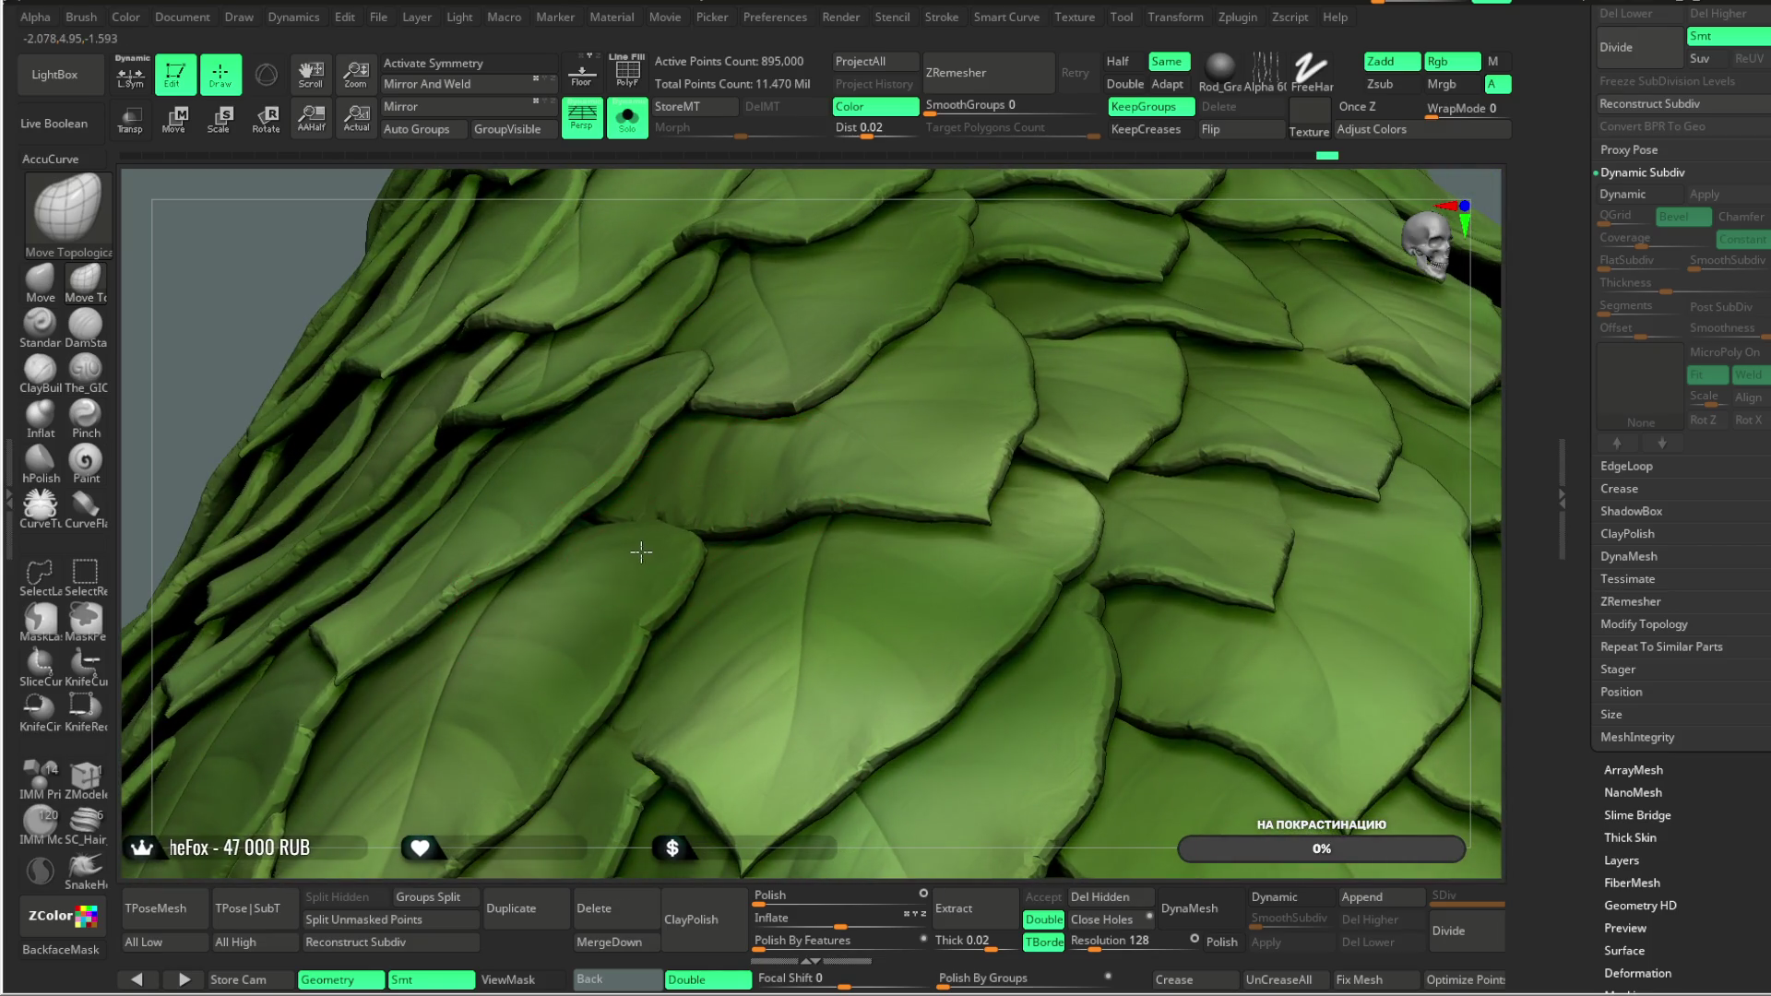
mouse_move(888, 199)
right_mouse_down()
mouse_move(849, 443)
mouse_move(729, 498)
right_mouse_up()
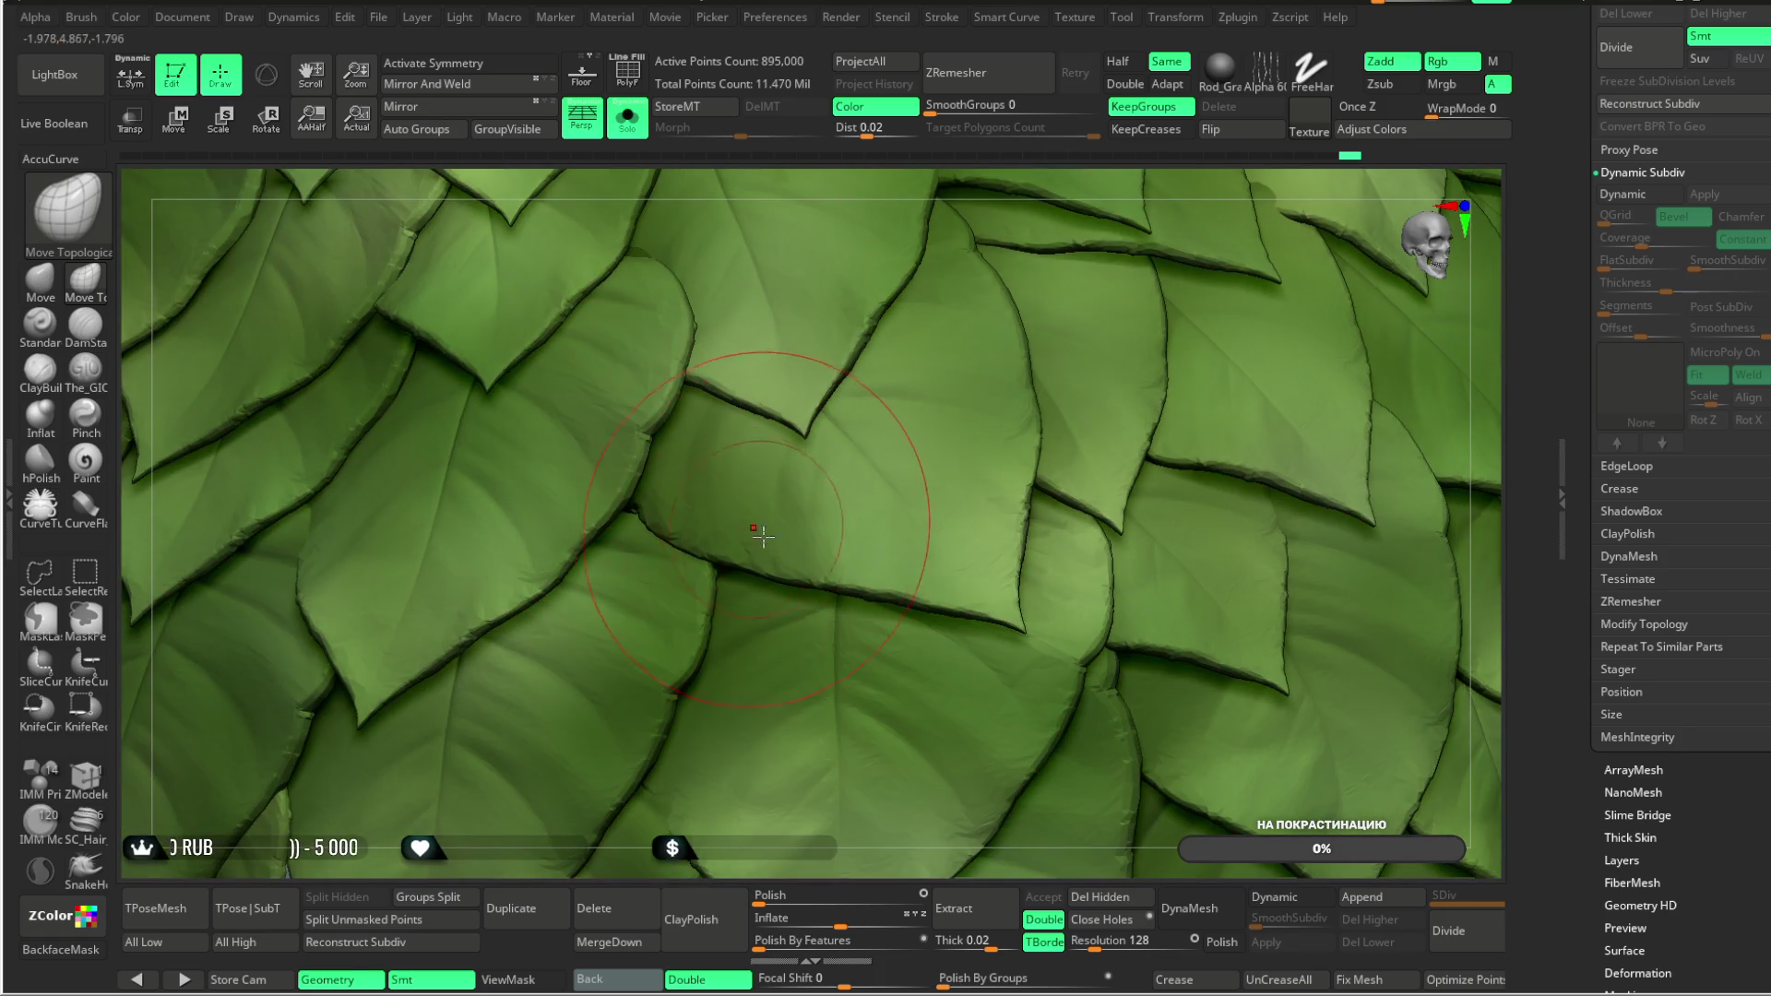
Step: Orbit along the skirt's left edge and upper-right silhouette of the leaf rows
scroll(659, 802, "down", 3)
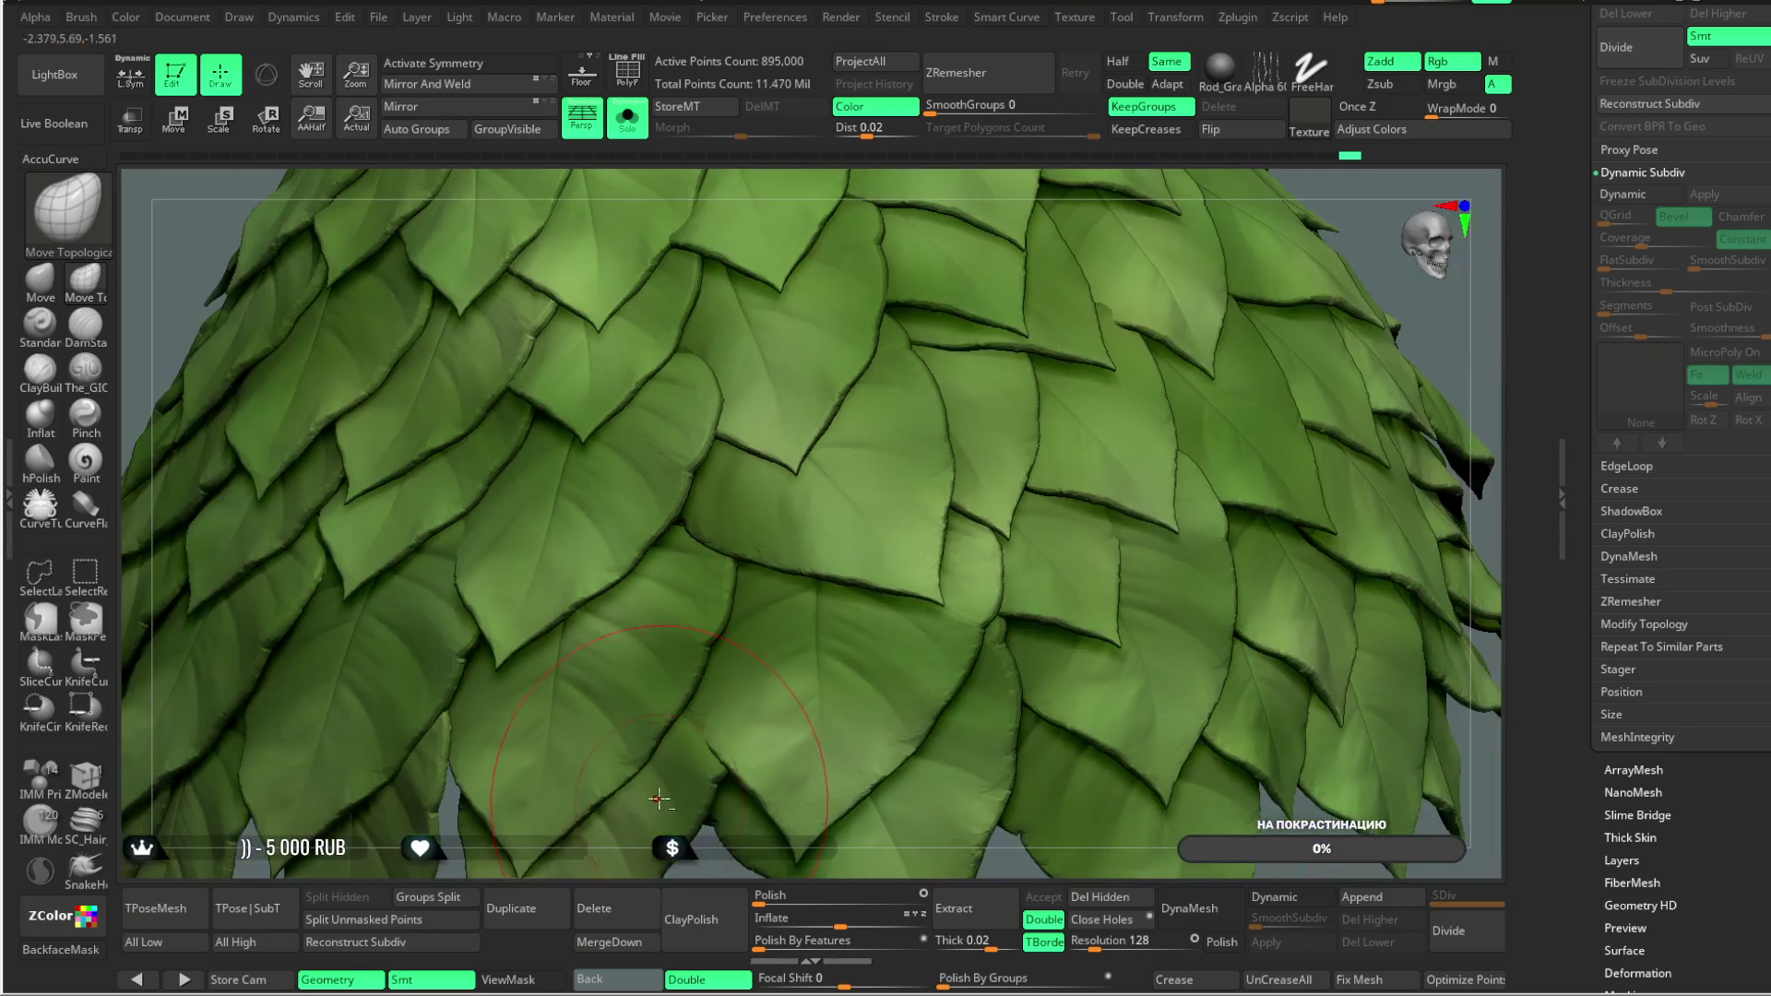
right_click_drag(669, 791, 638, 565)
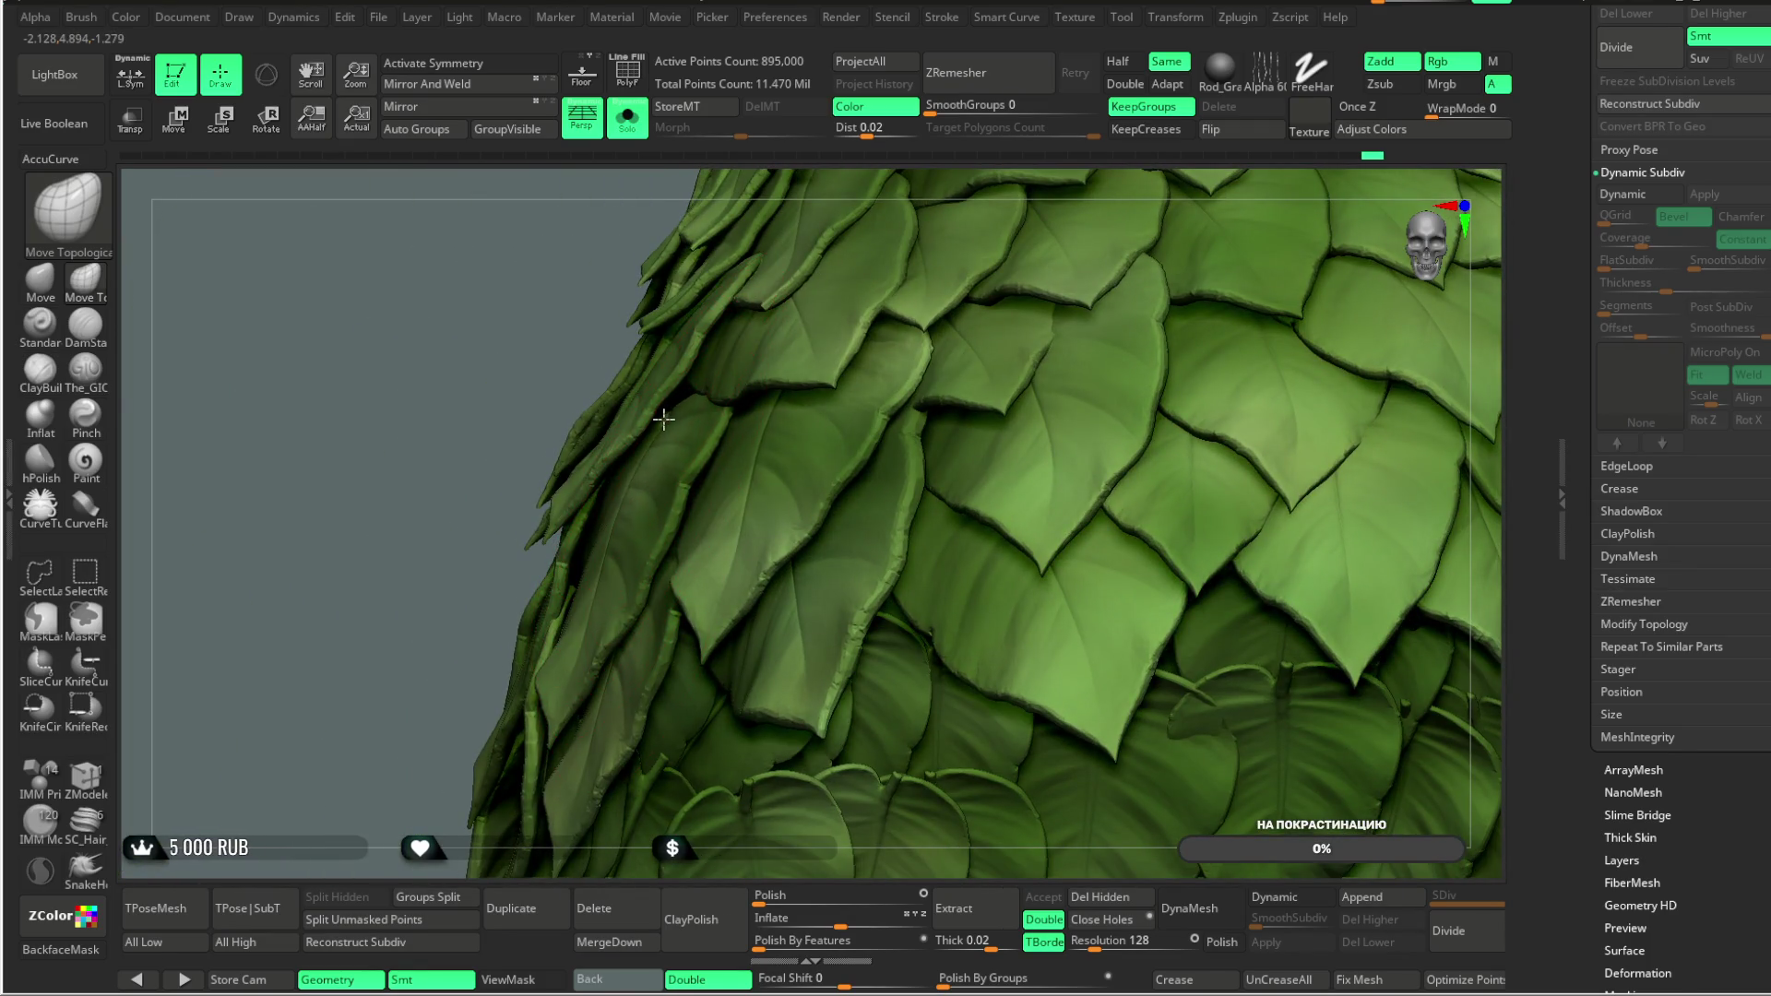
mouse_move(395, 622)
right_mouse_down()
mouse_move(368, 660)
mouse_move(377, 696)
right_mouse_up()
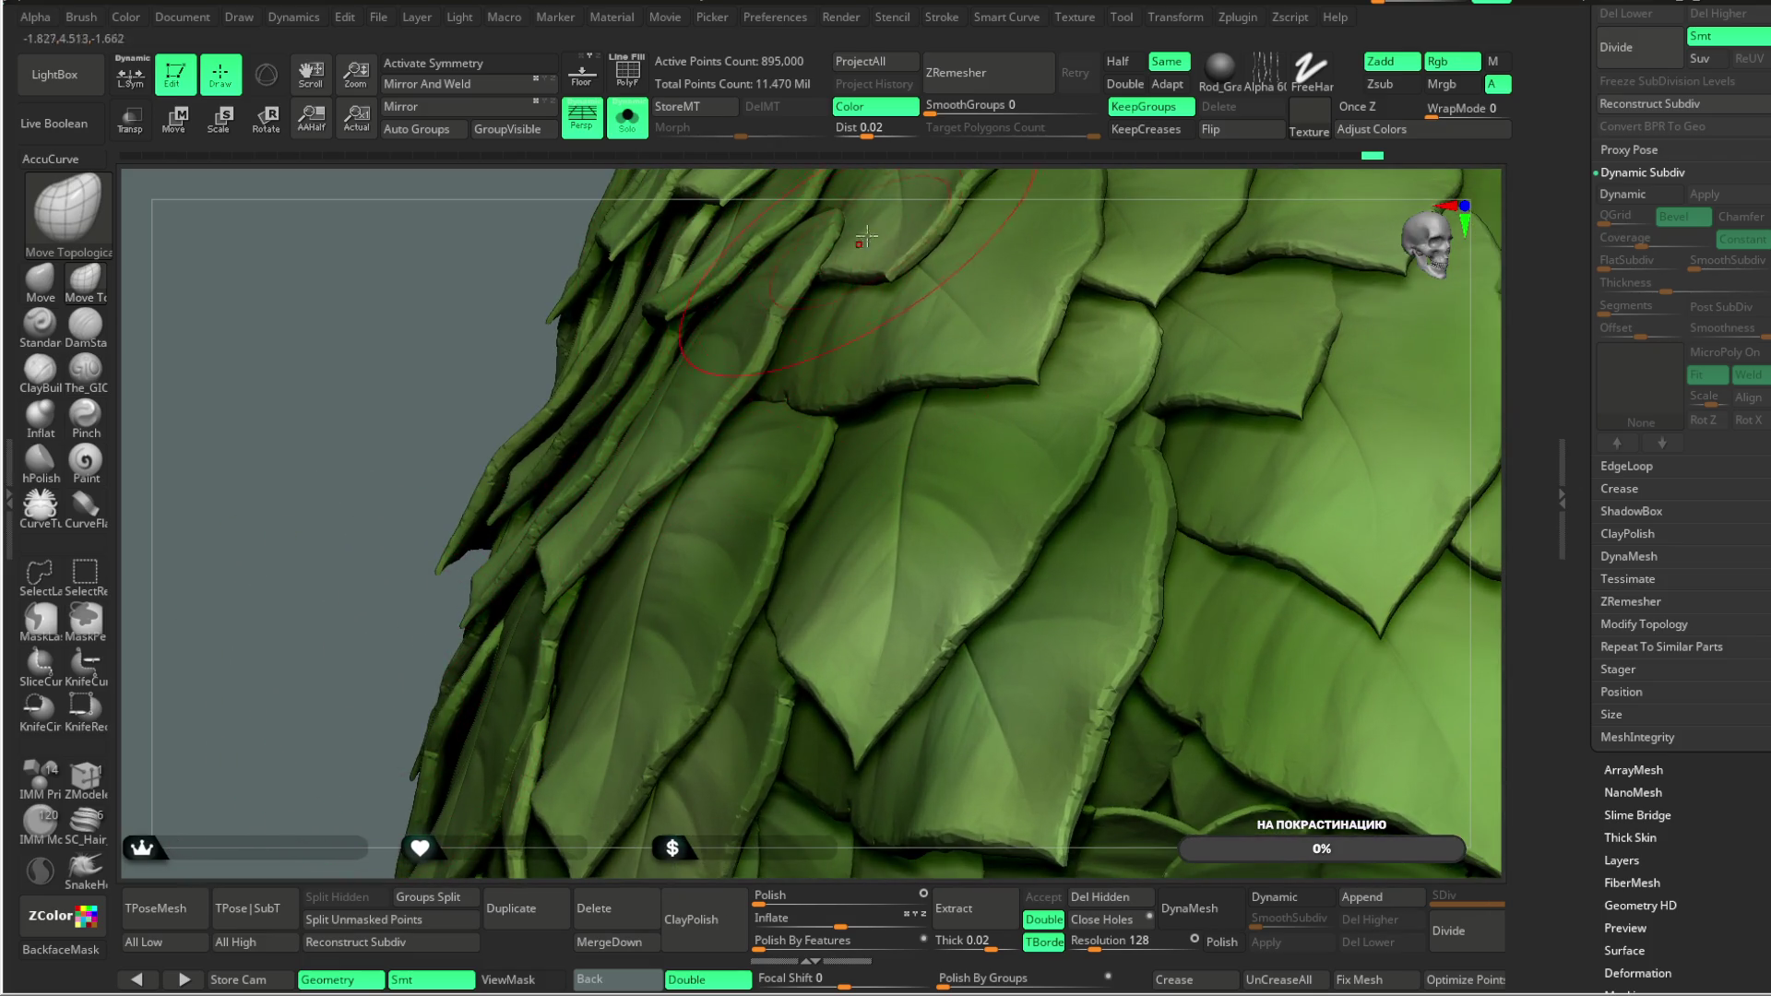
mouse_move(905, 174)
right_mouse_down()
mouse_move(1091, 285)
mouse_move(1075, 227)
mouse_move(953, 222)
mouse_move(1012, 214)
mouse_move(366, 374)
mouse_move(387, 383)
mouse_move(245, 387)
mouse_move(328, 336)
mouse_move(432, 537)
right_mouse_up()
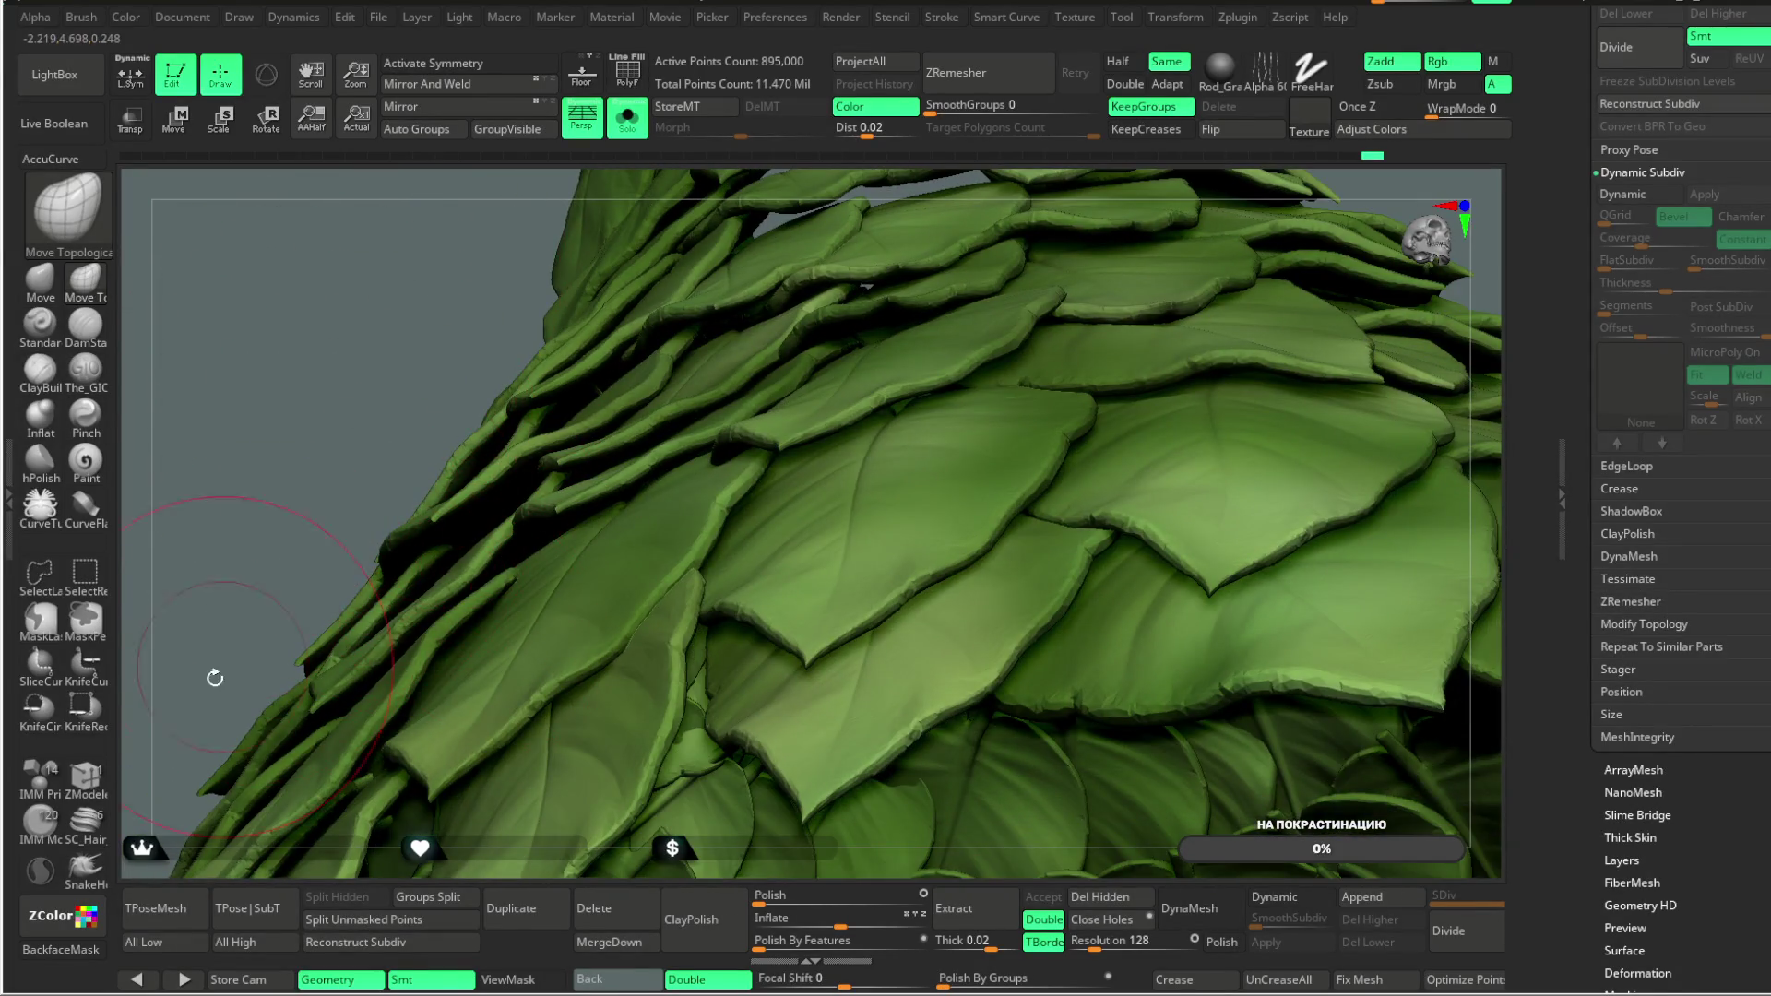
mouse_move(380, 434)
right_mouse_down()
mouse_move(490, 517)
mouse_move(474, 363)
mouse_move(523, 431)
mouse_move(487, 428)
mouse_move(508, 480)
right_mouse_up()
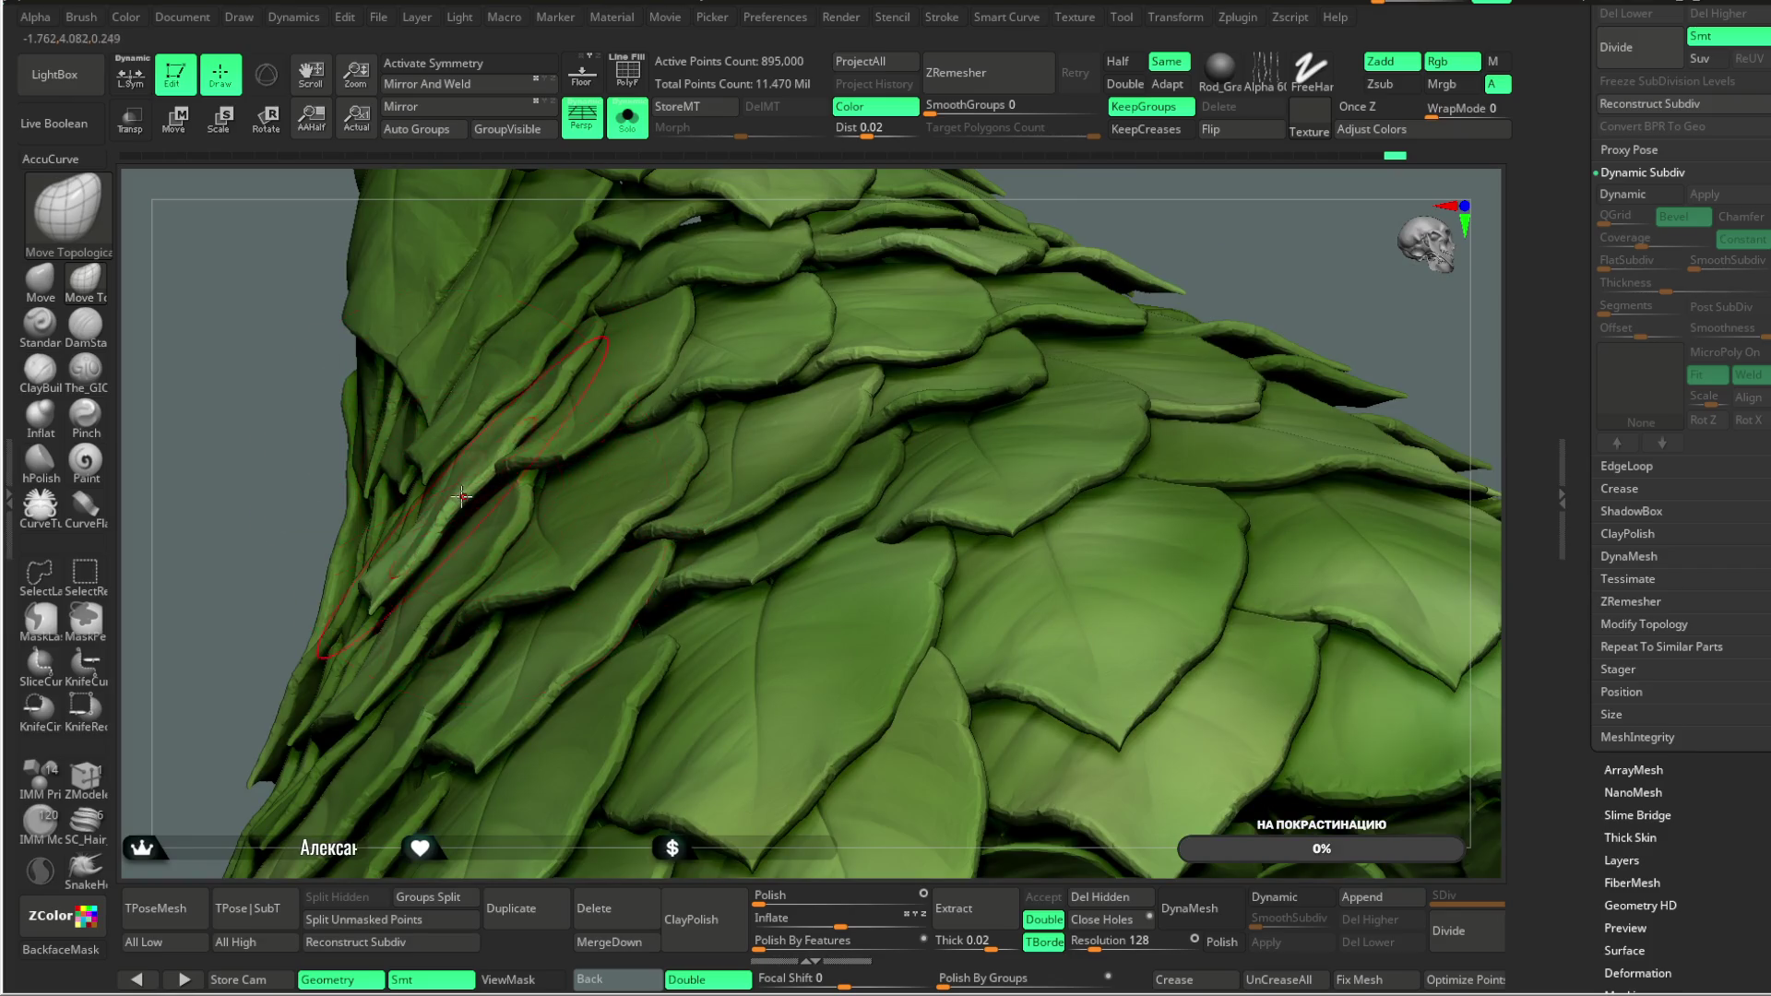
right_click_drag(254, 589, 378, 523)
mouse_move(252, 587)
right_mouse_down()
mouse_move(336, 701)
mouse_move(387, 542)
right_mouse_up()
Step: Shrink the brush sharply, inspect the side leaf edges, and bring up the quick brush palette
key("space")
left_click_drag(586, 480, 506, 510)
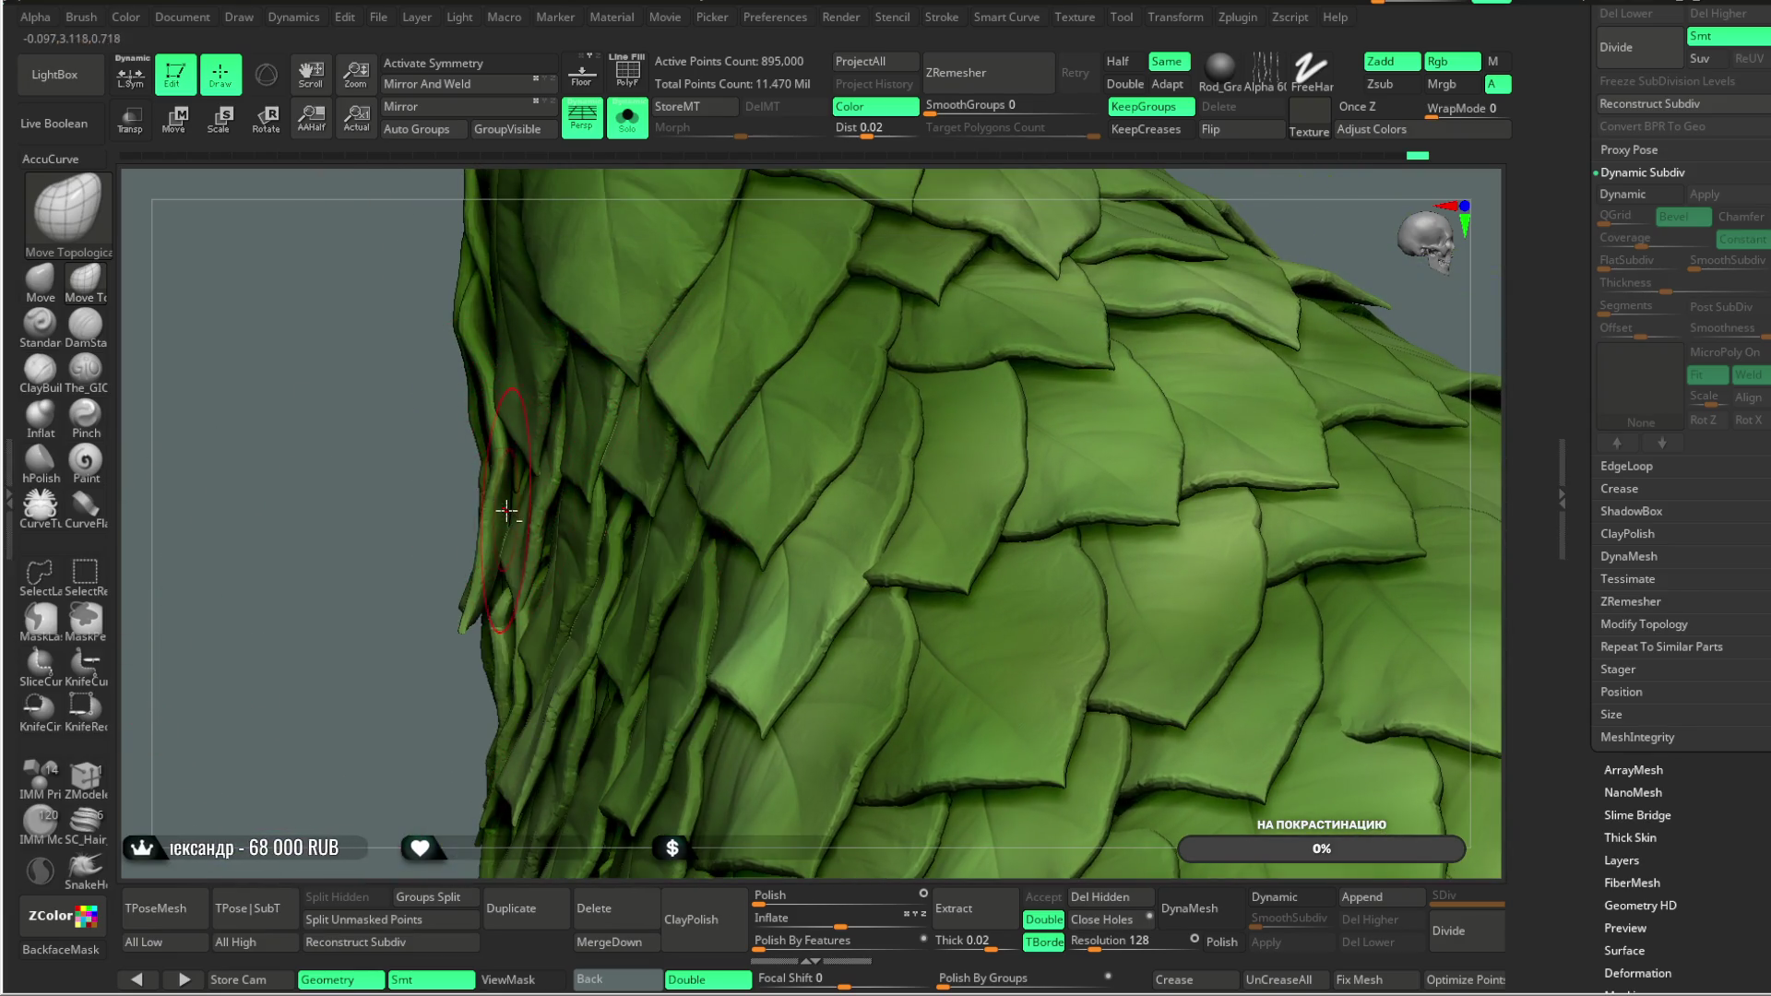
mouse_move(410, 582)
right_mouse_down()
mouse_move(368, 689)
mouse_move(482, 524)
right_mouse_up()
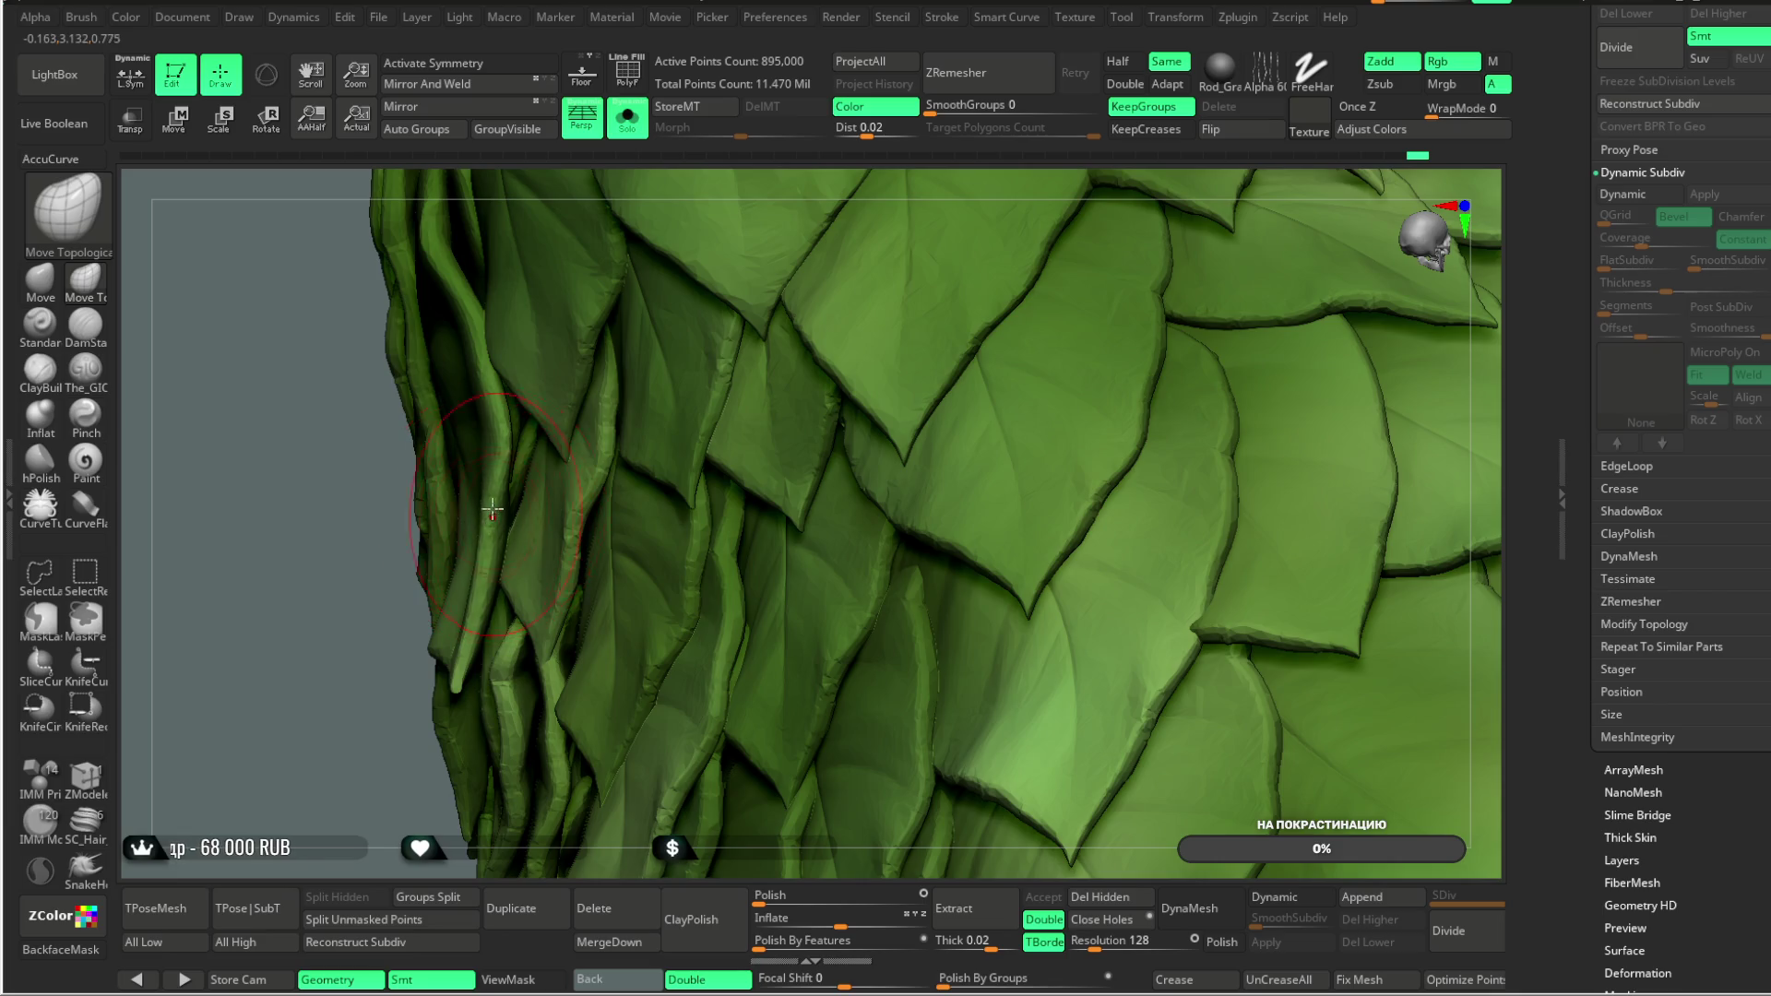
mouse_move(350, 634)
right_mouse_down()
mouse_move(317, 553)
mouse_move(332, 652)
mouse_move(488, 425)
right_mouse_up()
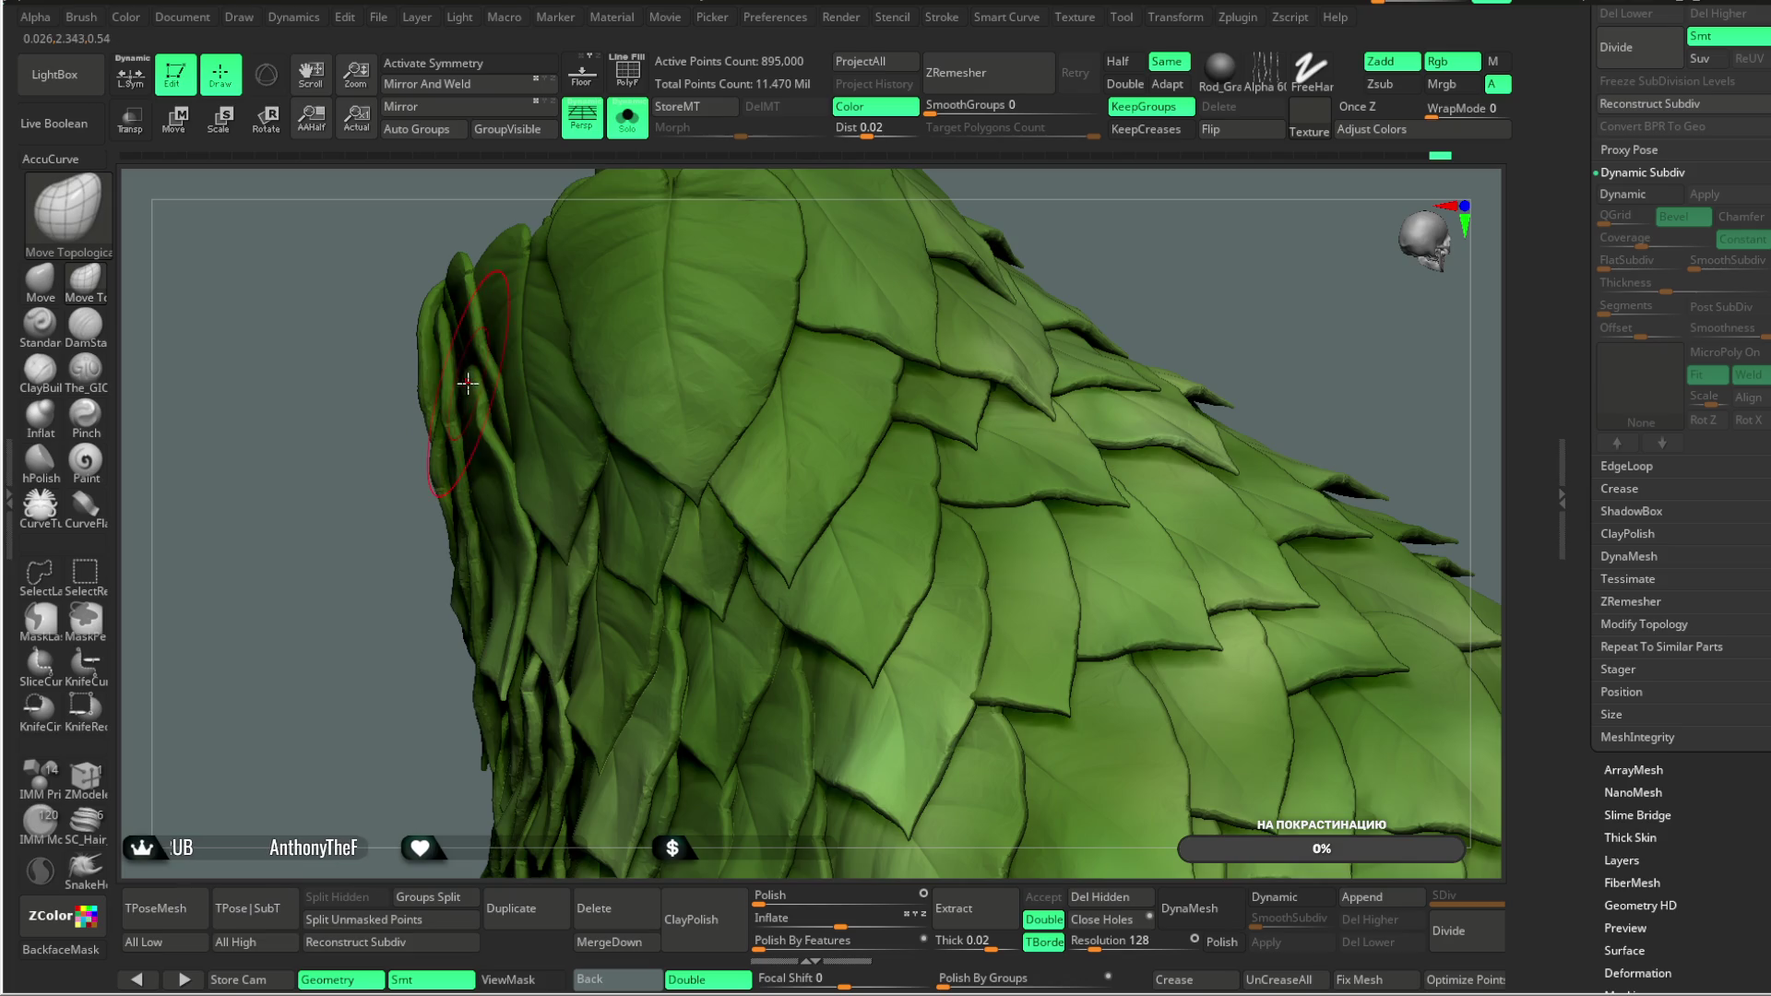
right_click_drag(344, 647, 381, 466)
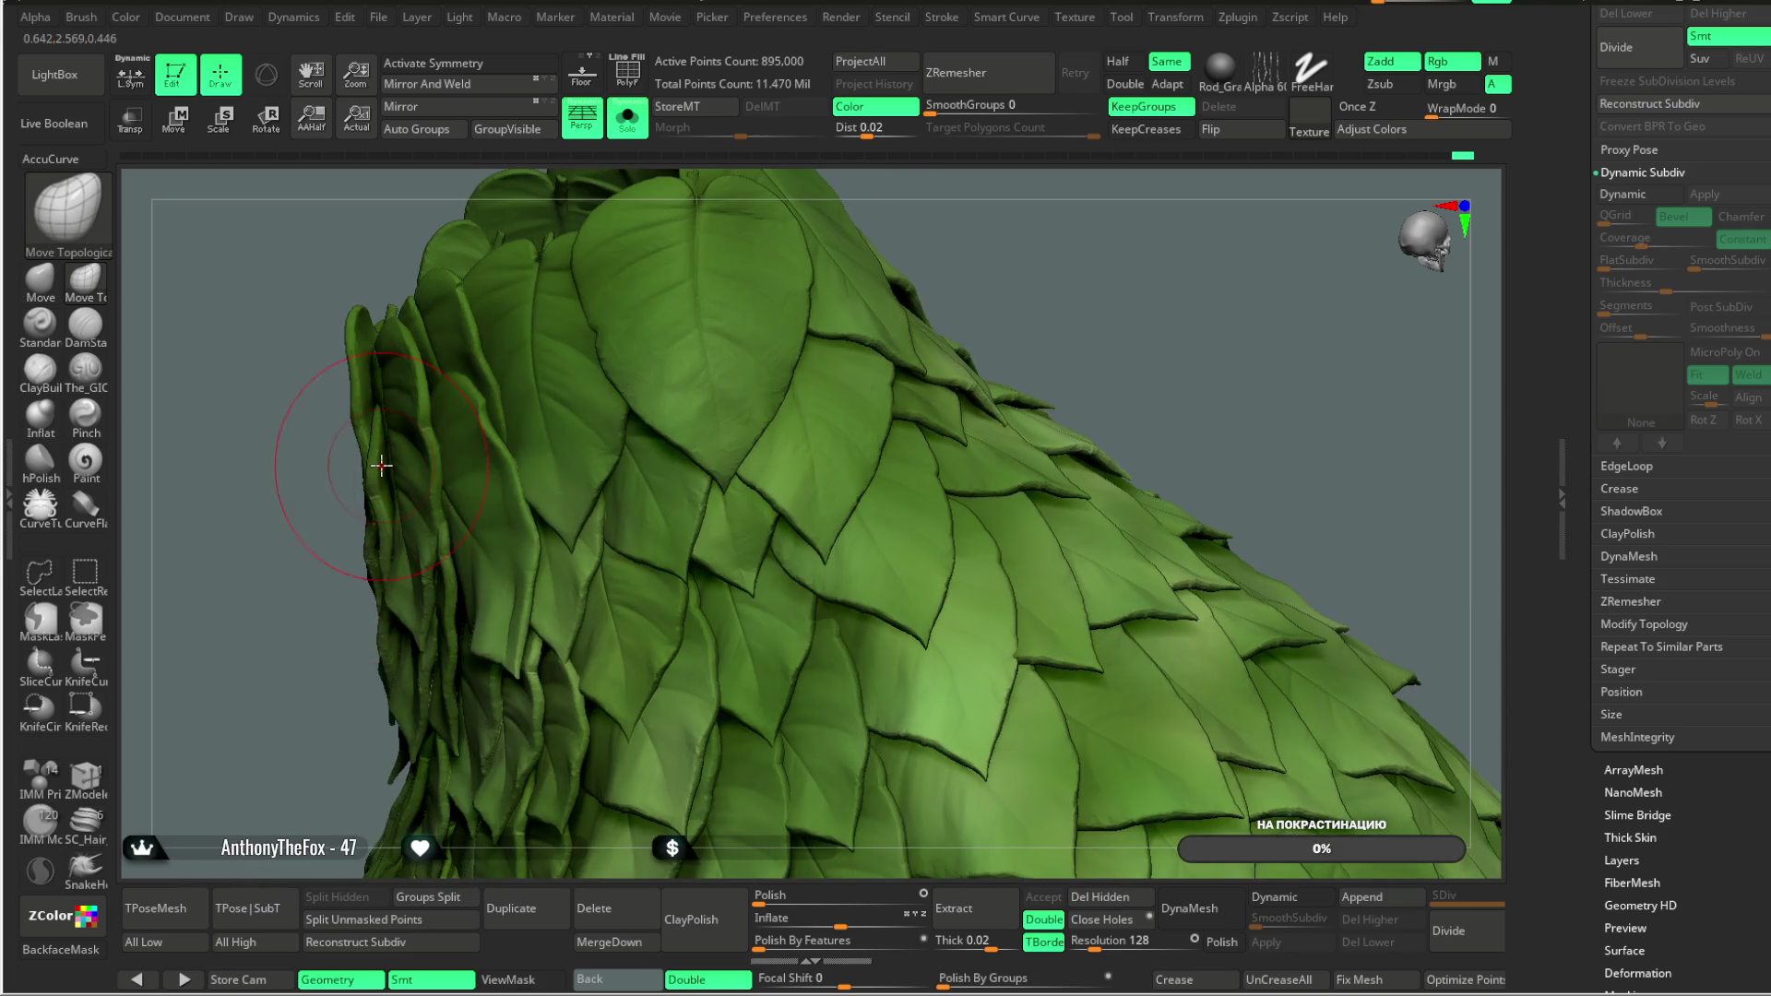
mouse_move(325, 588)
right_mouse_down()
mouse_move(305, 735)
mouse_move(344, 653)
mouse_move(464, 586)
right_mouse_up()
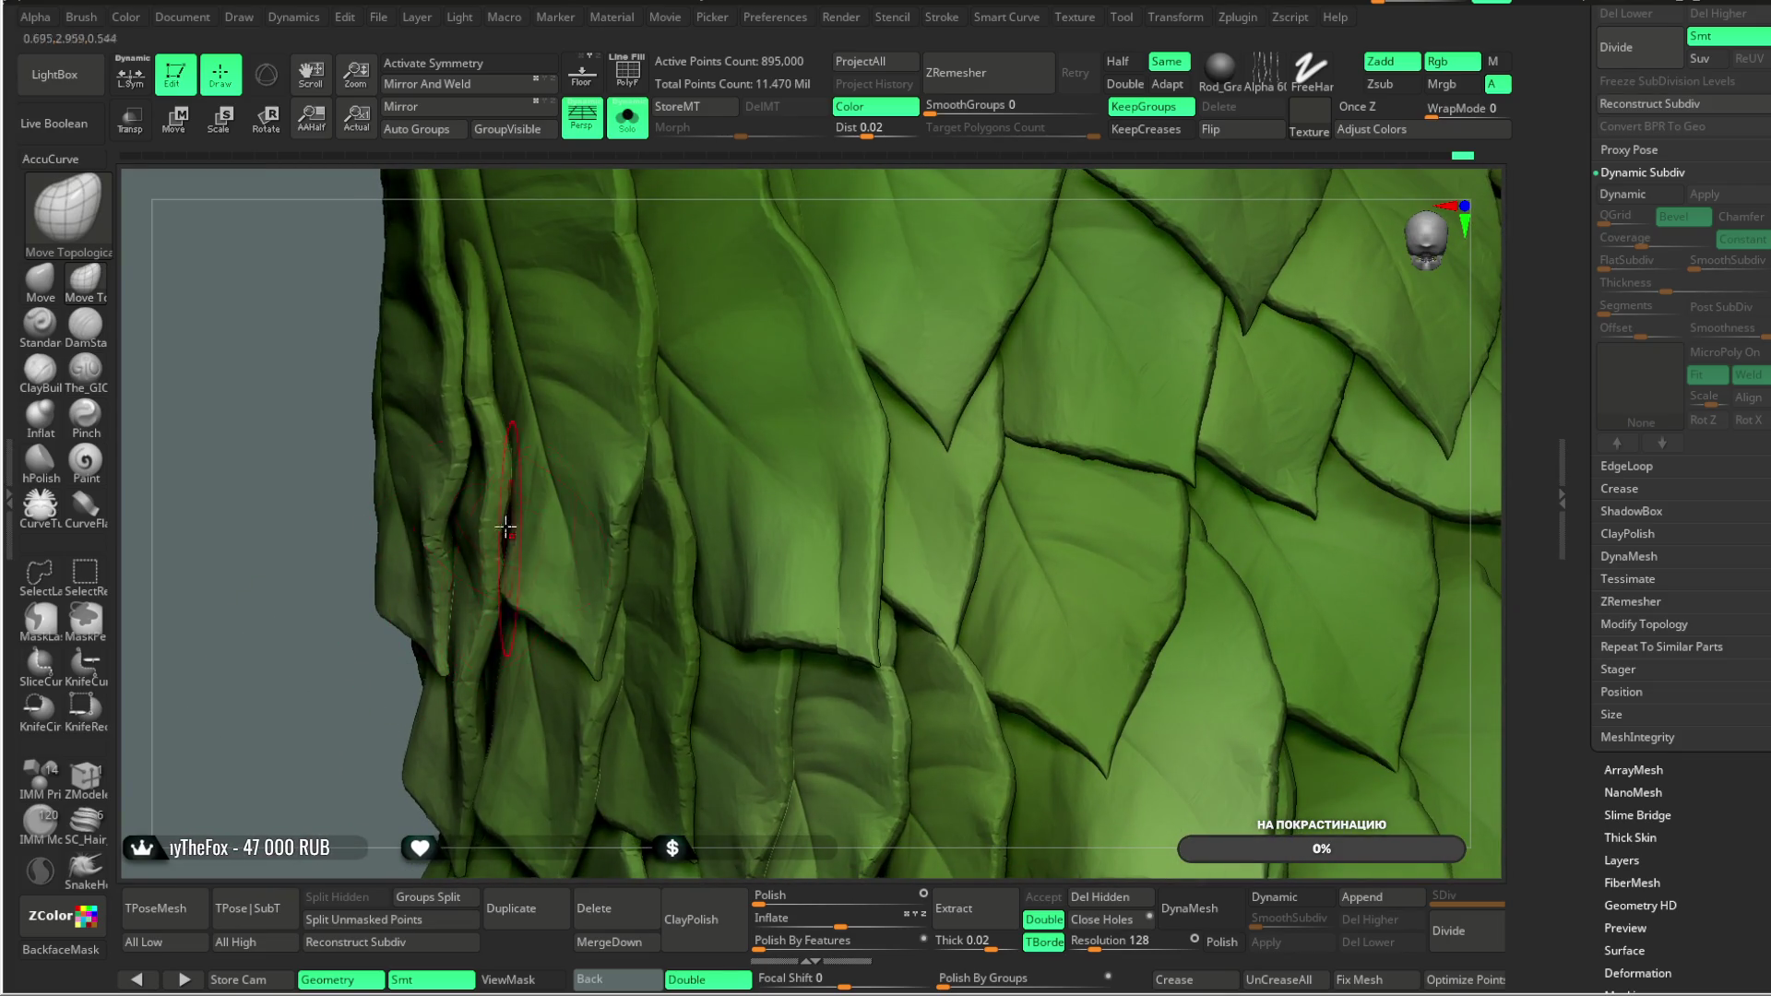
mouse_move(285, 541)
right_mouse_down()
mouse_move(304, 621)
mouse_move(291, 627)
mouse_move(484, 377)
right_mouse_up()
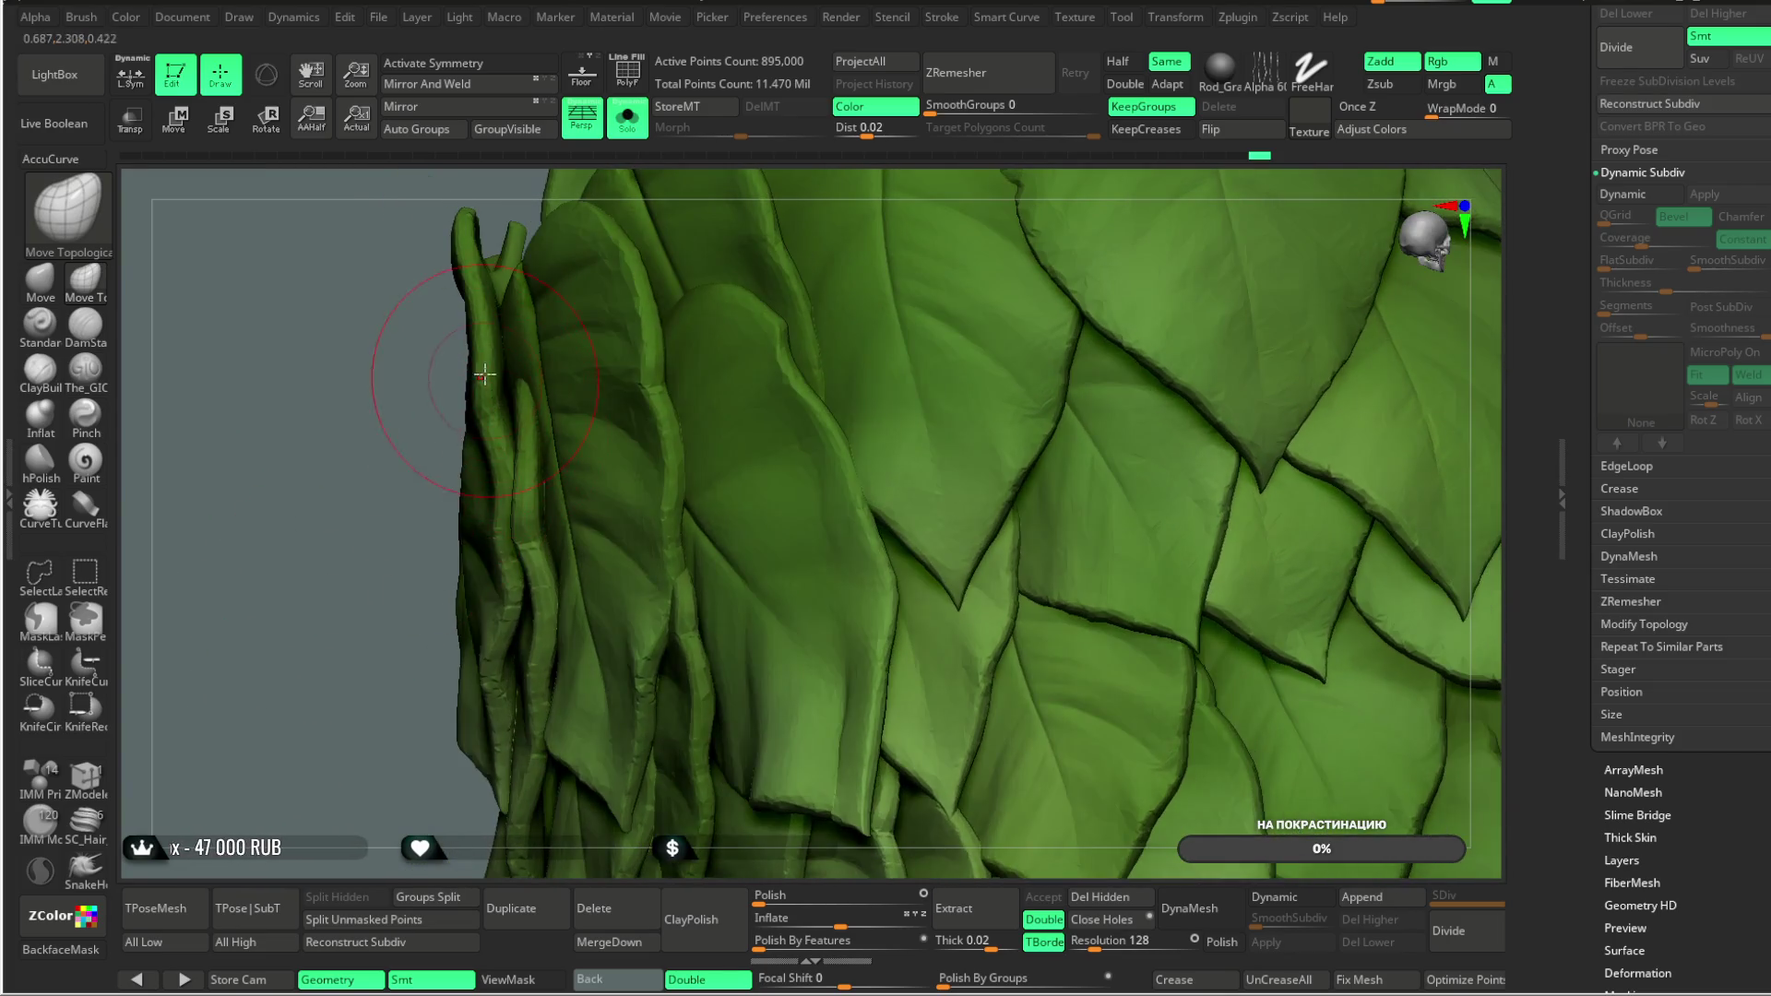
mouse_move(484, 256)
right_mouse_down()
mouse_move(372, 502)
mouse_move(506, 367)
mouse_move(728, 292)
right_mouse_up()
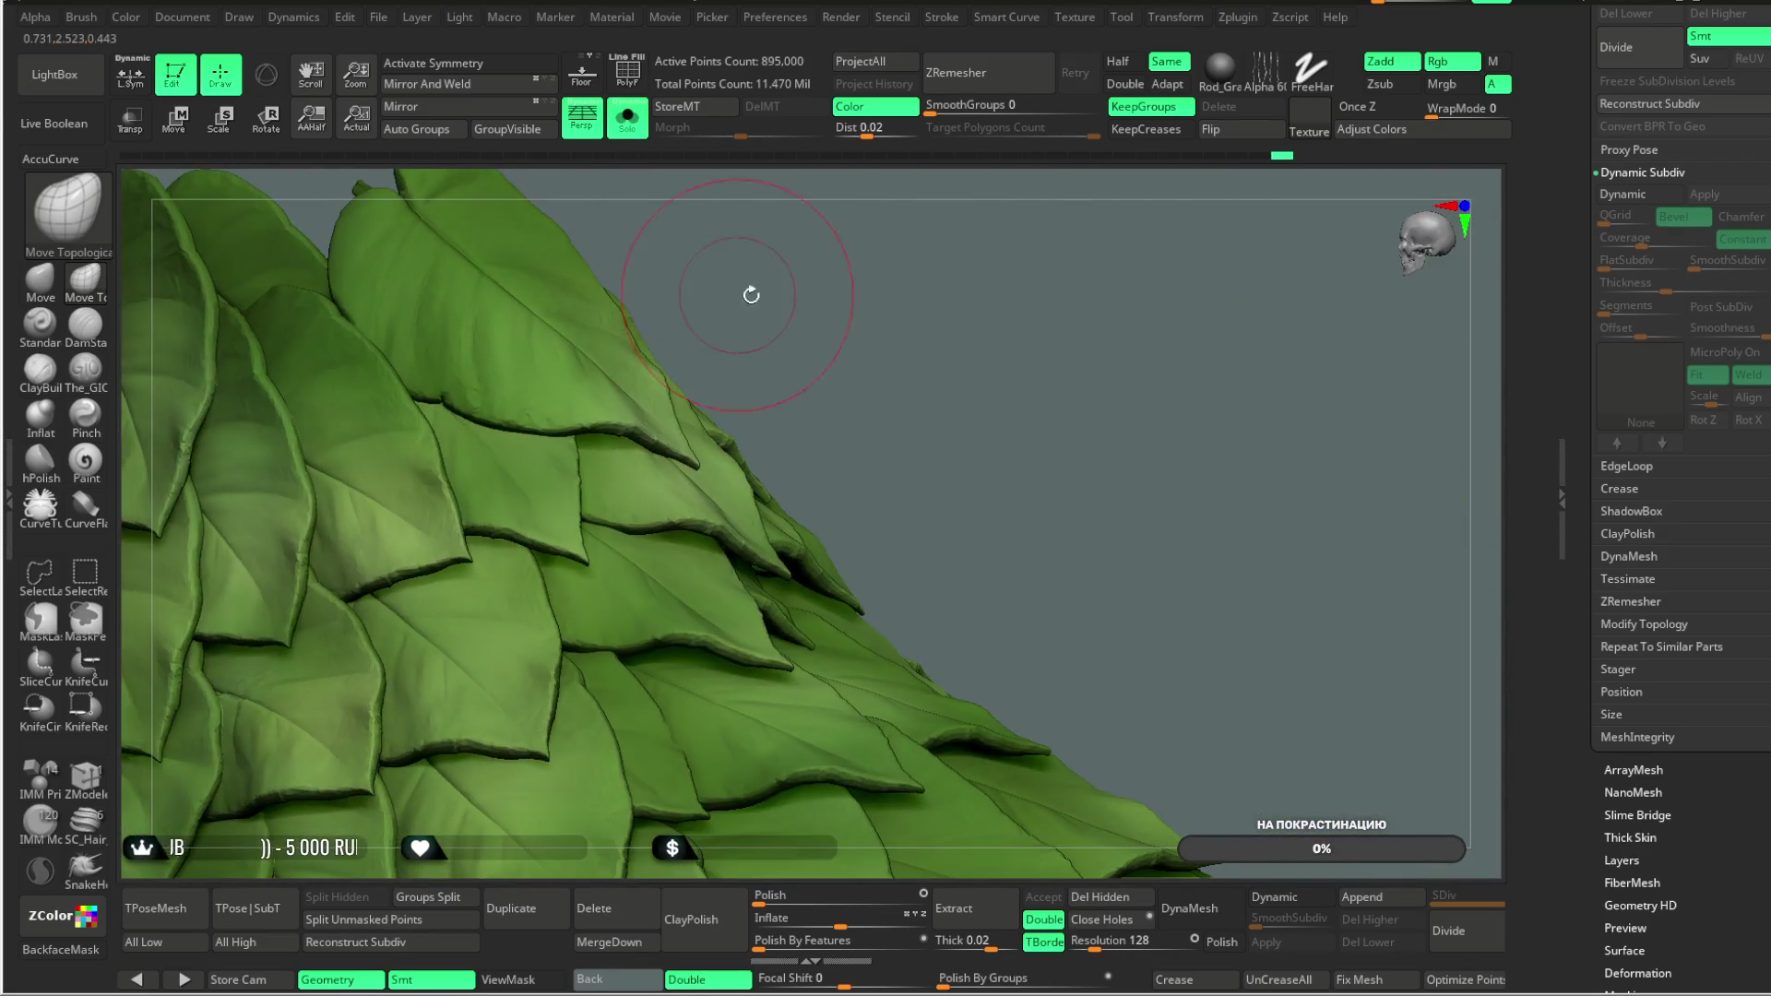
mouse_move(854, 332)
right_mouse_down()
mouse_move(805, 419)
mouse_move(866, 324)
mouse_move(1042, 436)
mouse_move(1067, 336)
mouse_move(728, 586)
right_mouse_up()
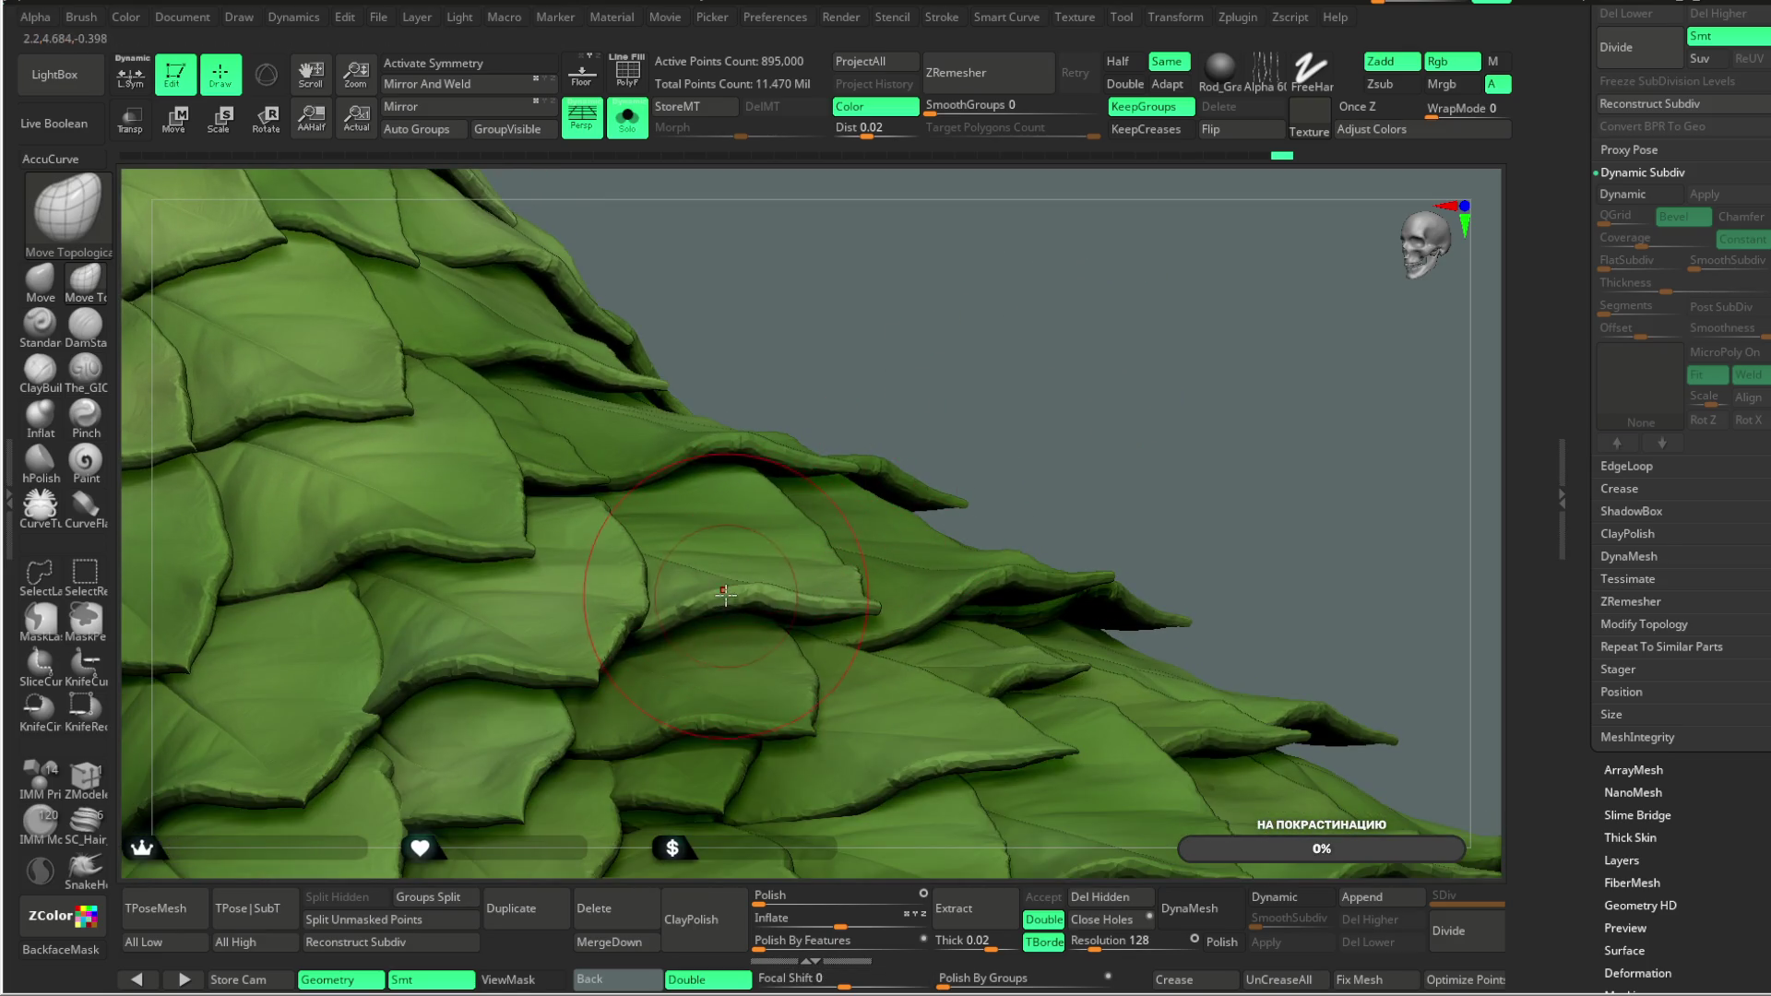
mouse_move(898, 512)
right_mouse_down()
mouse_move(1003, 332)
mouse_move(832, 515)
right_mouse_up()
mouse_move(1165, 379)
right_mouse_down()
mouse_move(1138, 309)
mouse_move(1091, 364)
mouse_move(1099, 335)
mouse_move(1107, 364)
mouse_move(1031, 395)
right_mouse_up()
right_click(936, 533)
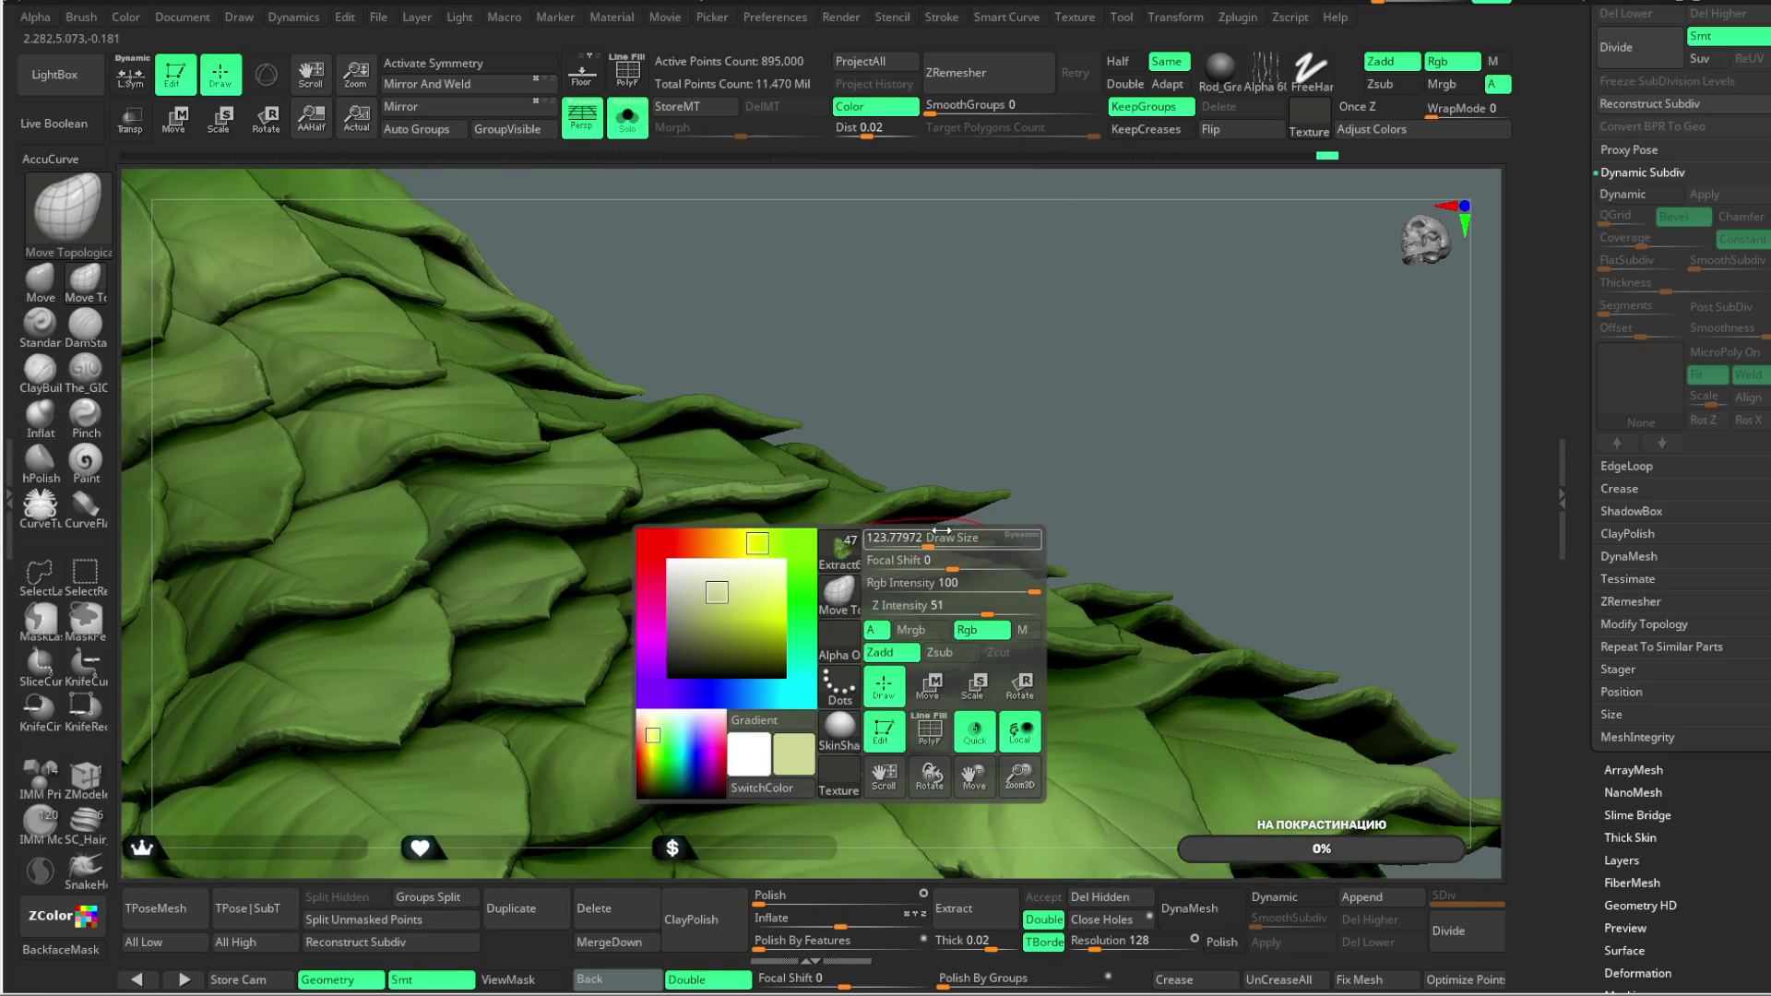
Step: Orbit between upright and low, flat views of the lower leaf rows and tips
mouse_move(655, 620)
right_mouse_down()
mouse_move(960, 324)
mouse_move(704, 567)
right_mouse_up()
right_click_drag(997, 291, 837, 447)
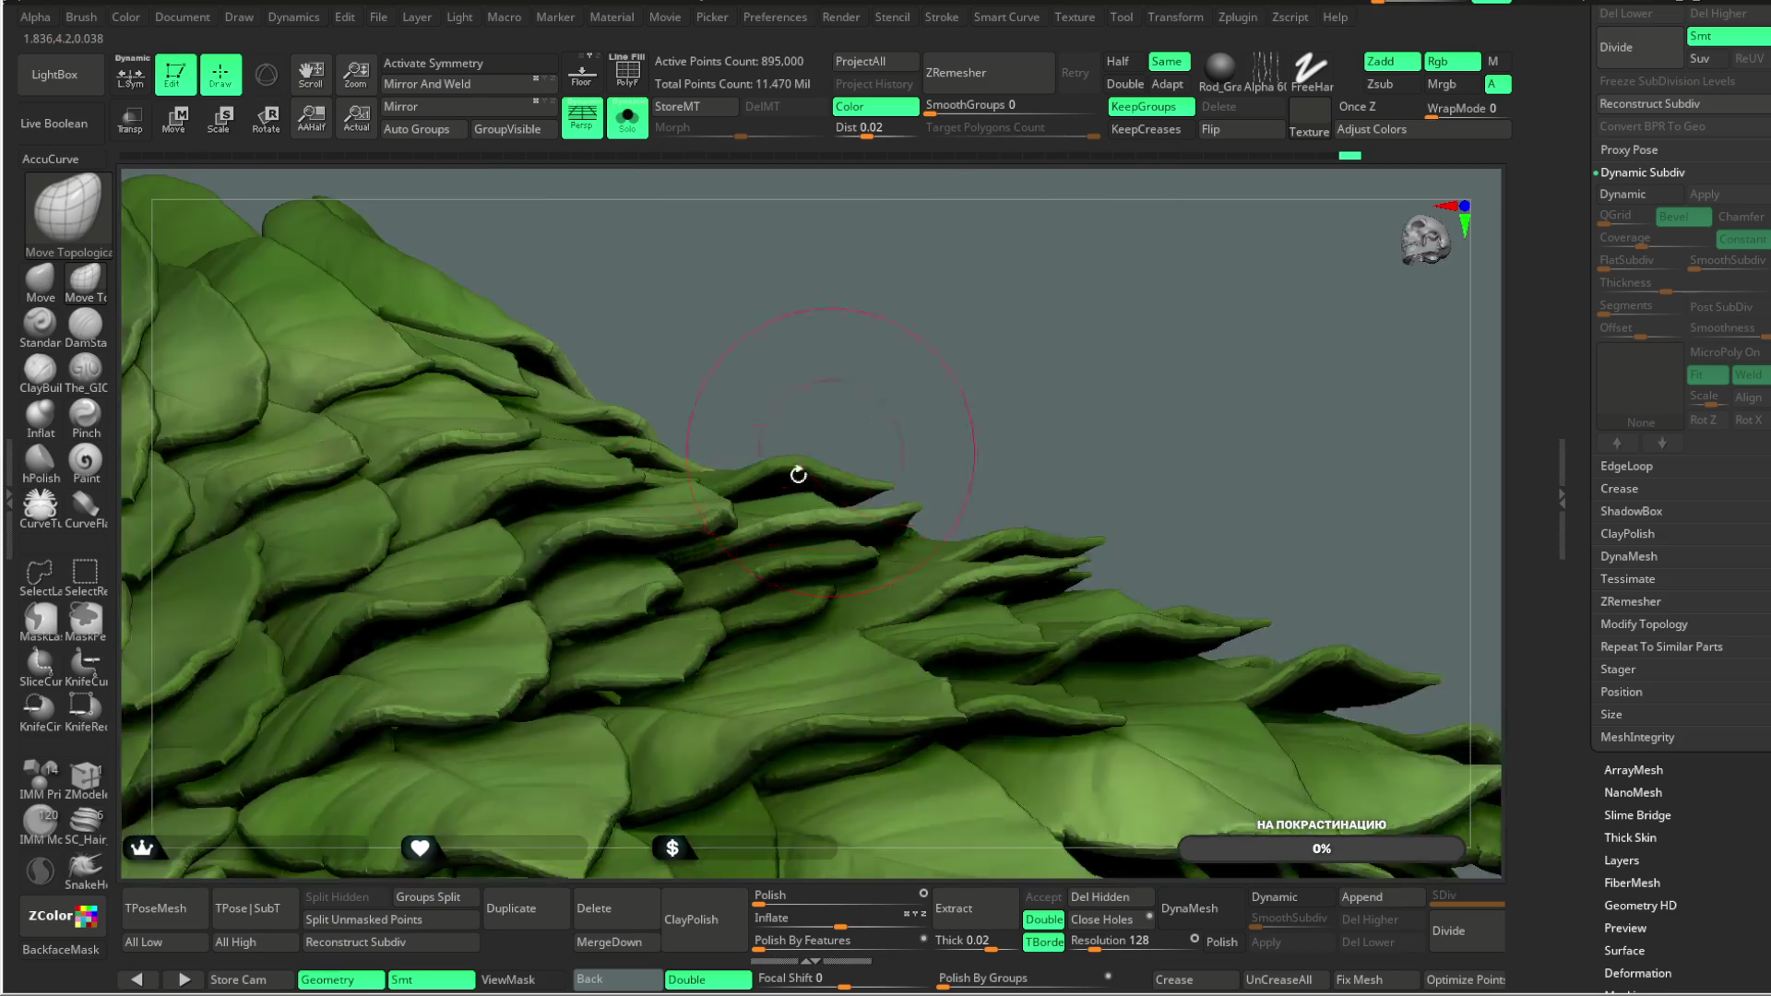
right_click_drag(717, 397, 678, 503)
mouse_move(920, 301)
right_mouse_down()
mouse_move(1076, 289)
mouse_move(755, 537)
right_mouse_up()
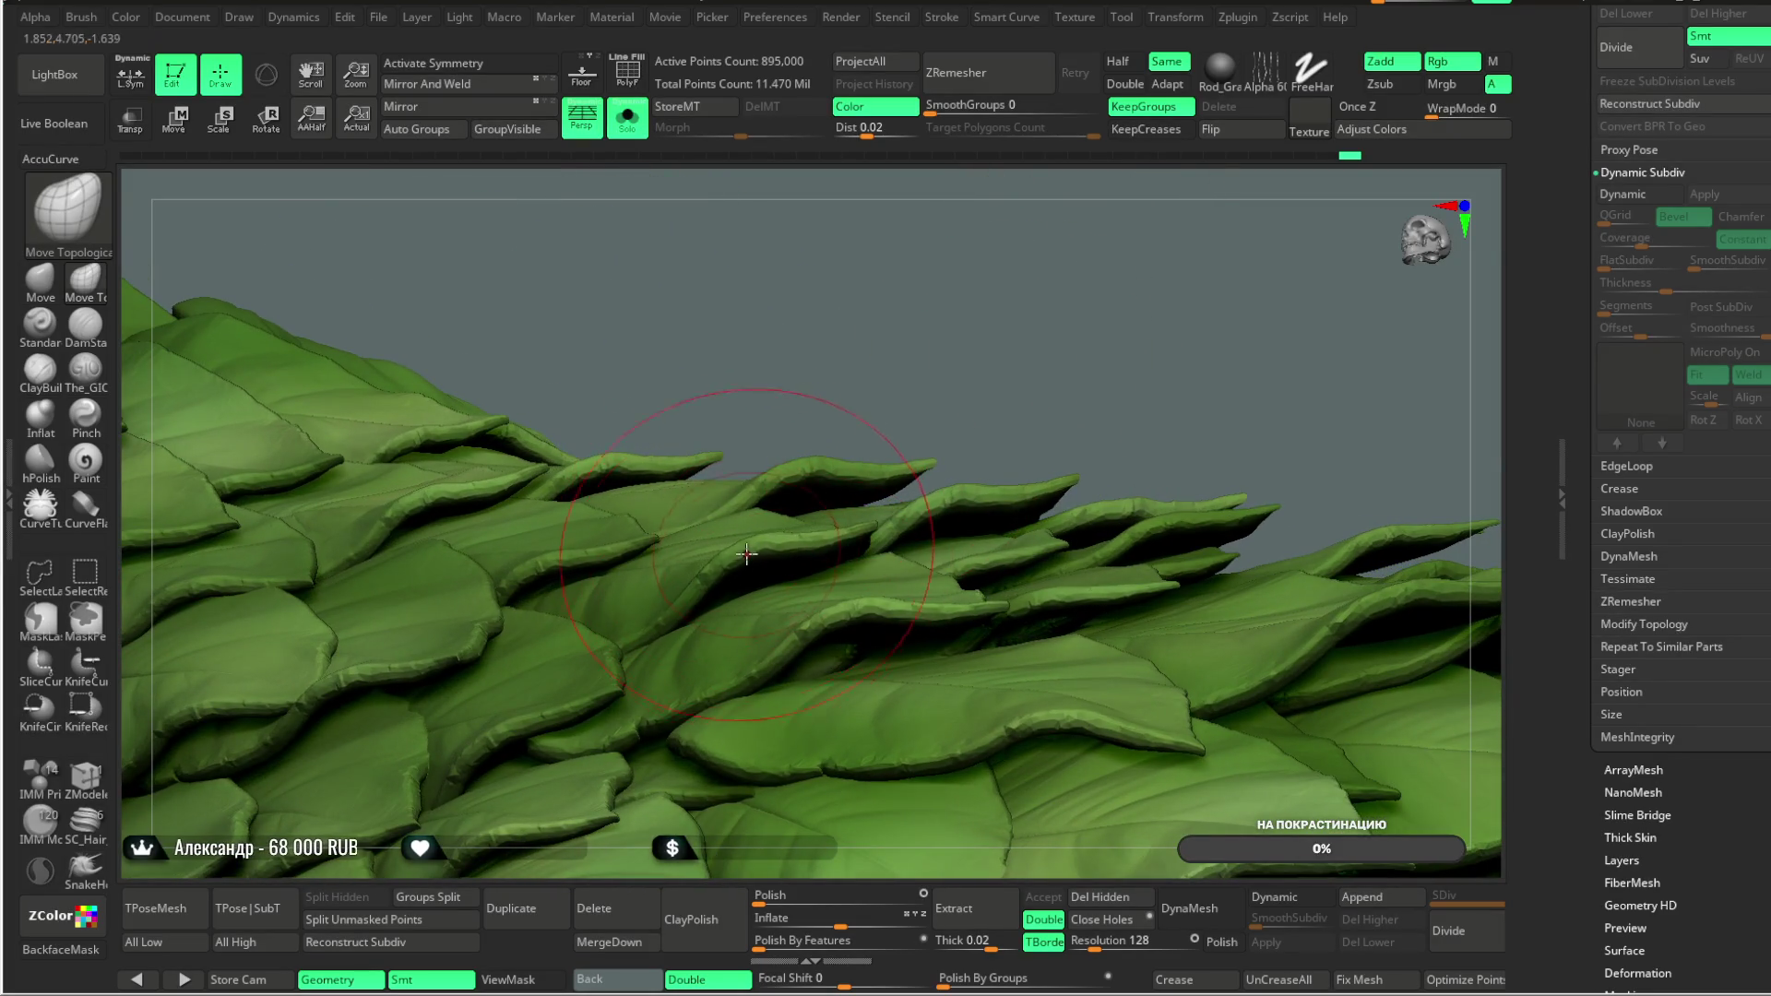
mouse_move(940, 302)
right_mouse_down()
mouse_move(782, 499)
mouse_move(949, 285)
mouse_move(1120, 222)
mouse_move(667, 597)
mouse_move(937, 237)
mouse_move(636, 600)
mouse_move(936, 253)
mouse_move(631, 577)
right_mouse_up()
mouse_move(773, 359)
right_mouse_down()
mouse_move(922, 258)
mouse_move(685, 601)
right_mouse_up()
Step: Orbit the tapering leaf cone from alternating high and low angles, then close in
mouse_move(1131, 226)
right_mouse_down()
mouse_move(1032, 264)
mouse_move(773, 598)
mouse_move(756, 591)
mouse_move(705, 651)
right_mouse_up()
right_click_drag(1144, 234, 765, 647)
mouse_move(1134, 278)
right_mouse_down()
mouse_move(1076, 268)
mouse_move(666, 650)
right_mouse_up()
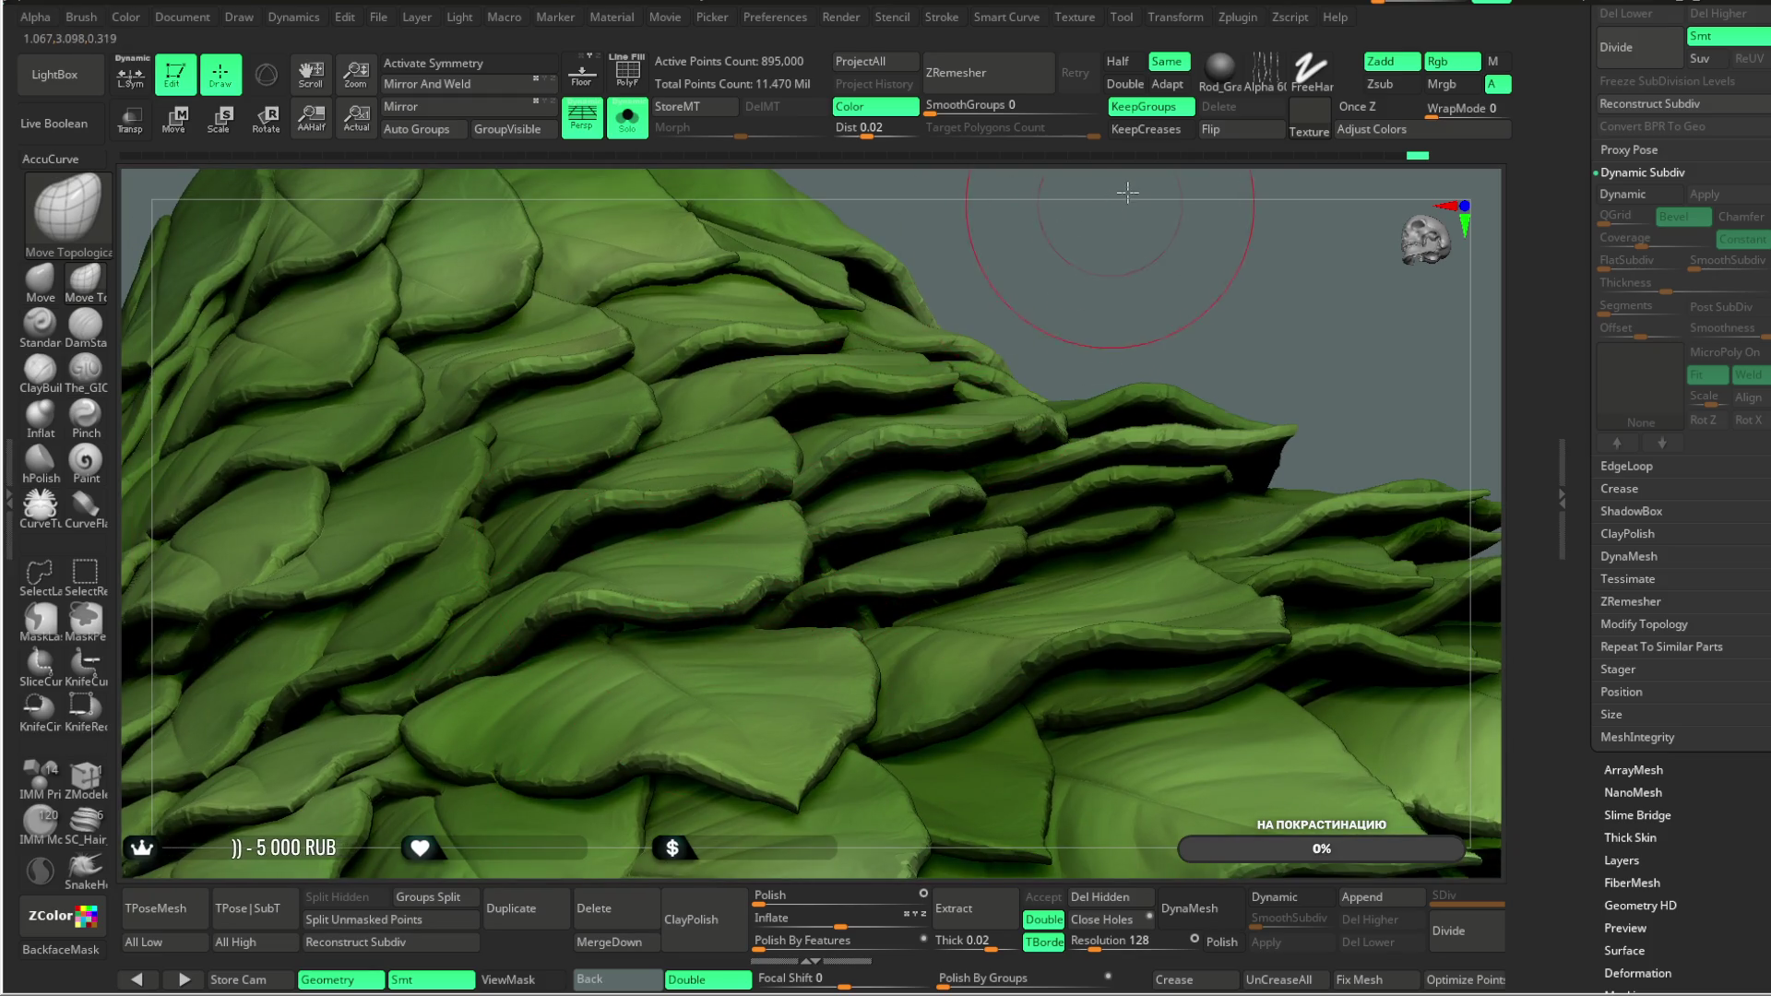
right_click_drag(1125, 193, 620, 646)
mouse_move(811, 387)
right_mouse_down()
mouse_move(901, 285)
mouse_move(720, 542)
right_mouse_up()
mouse_move(1144, 305)
right_mouse_down()
mouse_move(1154, 253)
mouse_move(1040, 285)
mouse_move(1053, 318)
mouse_move(1178, 198)
mouse_move(606, 686)
right_mouse_up()
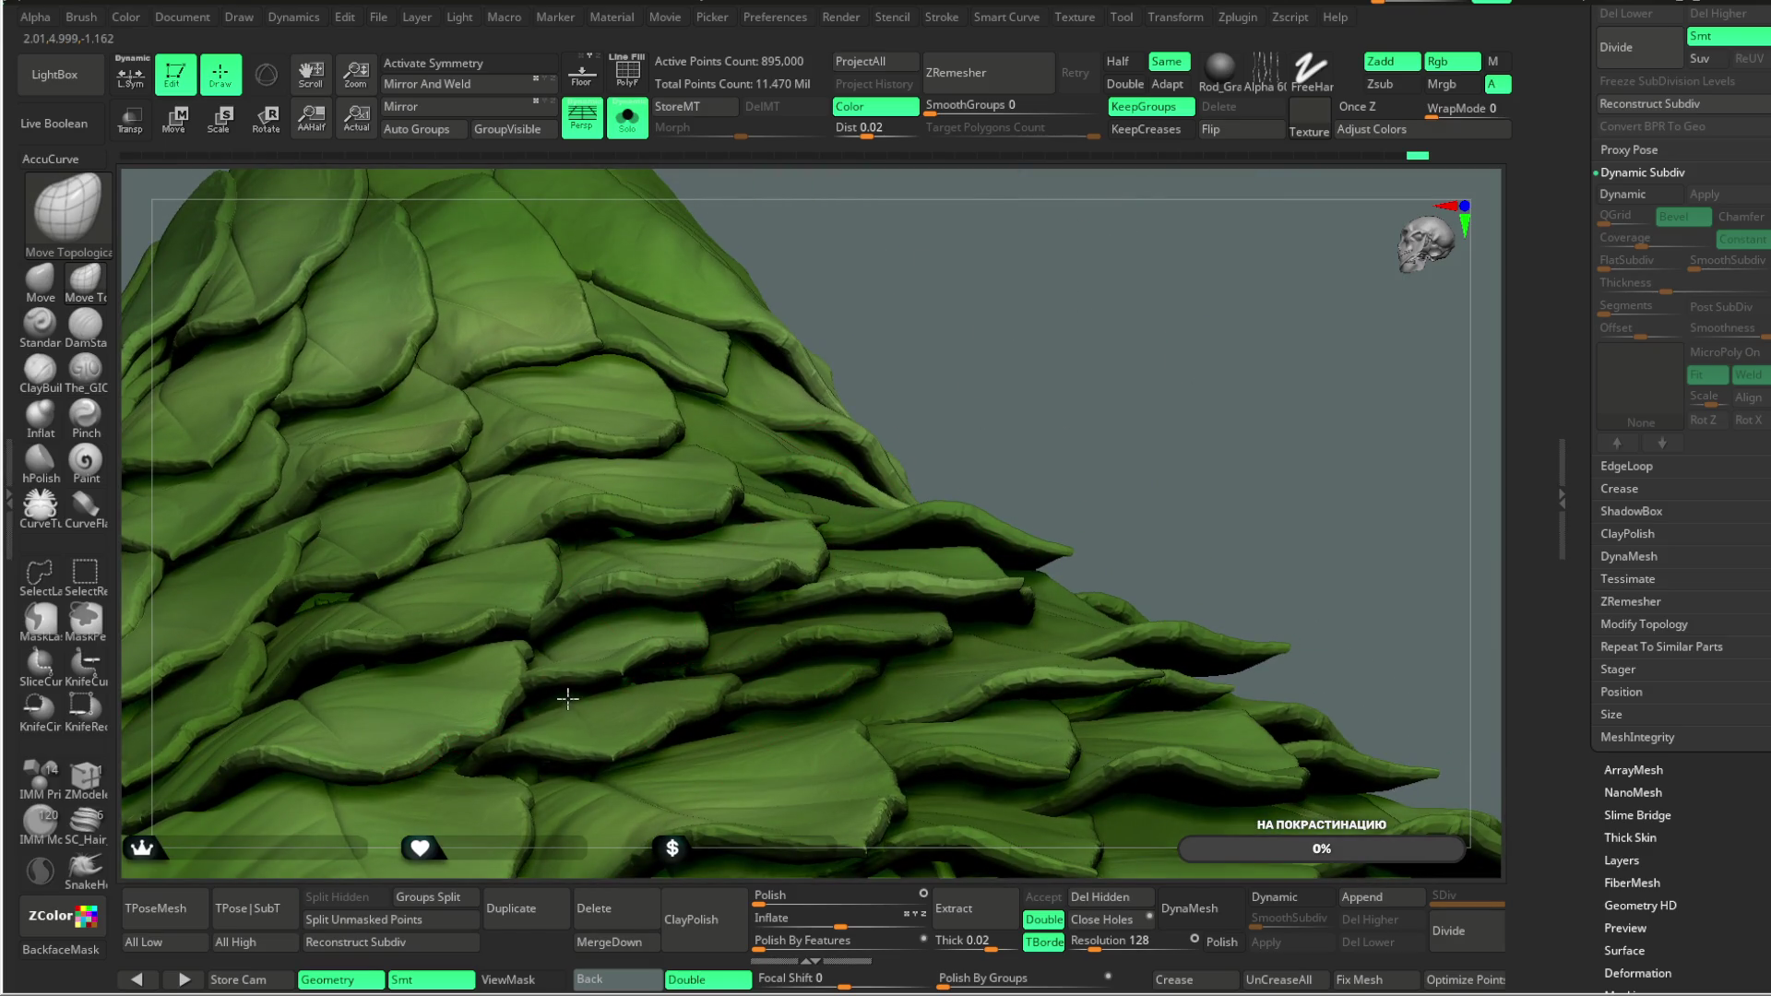
mouse_move(956, 384)
right_mouse_down()
mouse_move(1035, 328)
mouse_move(1328, 251)
mouse_move(1145, 358)
mouse_move(1075, 376)
mouse_move(1170, 287)
mouse_move(359, 728)
mouse_move(812, 712)
right_mouse_up()
Step: Apply Clay Polish to soften the leaf edges, then zoom out to the whole leaf cone
left_click(710, 918)
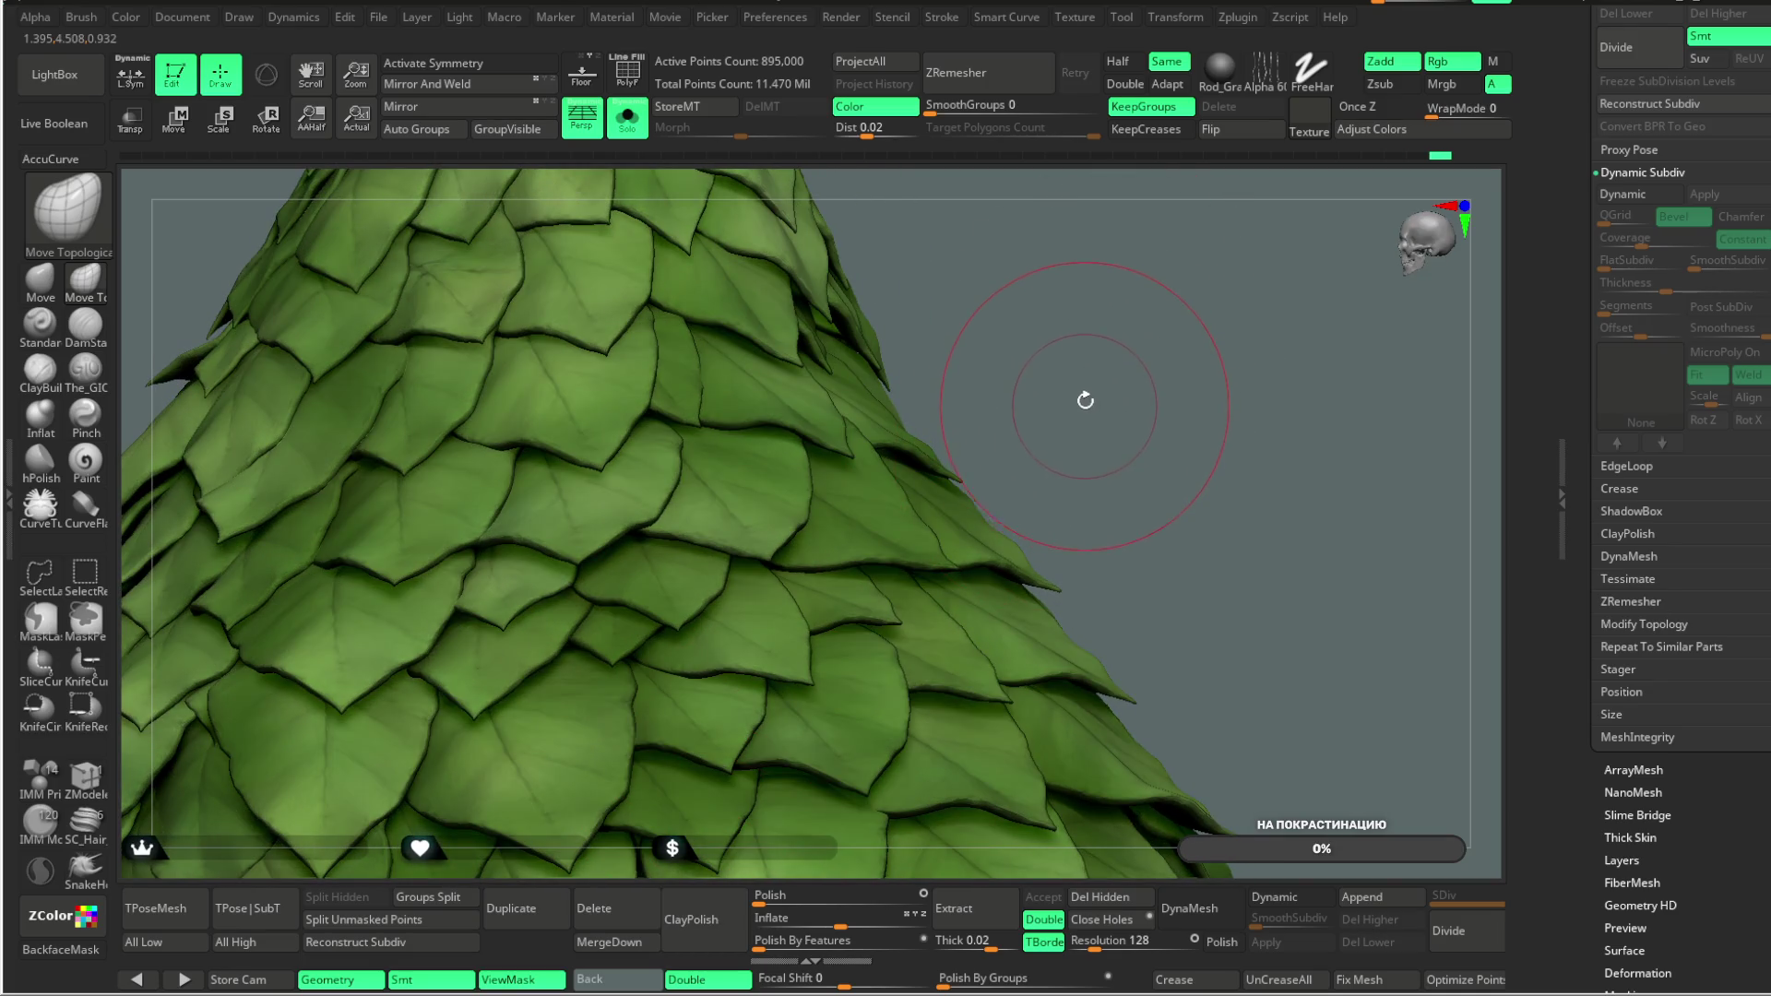
mouse_move(1079, 411)
right_mouse_down()
mouse_move(1126, 411)
mouse_move(1091, 440)
mouse_move(1067, 384)
mouse_move(1049, 406)
mouse_move(1061, 513)
mouse_move(1068, 406)
right_mouse_up()
key("space")
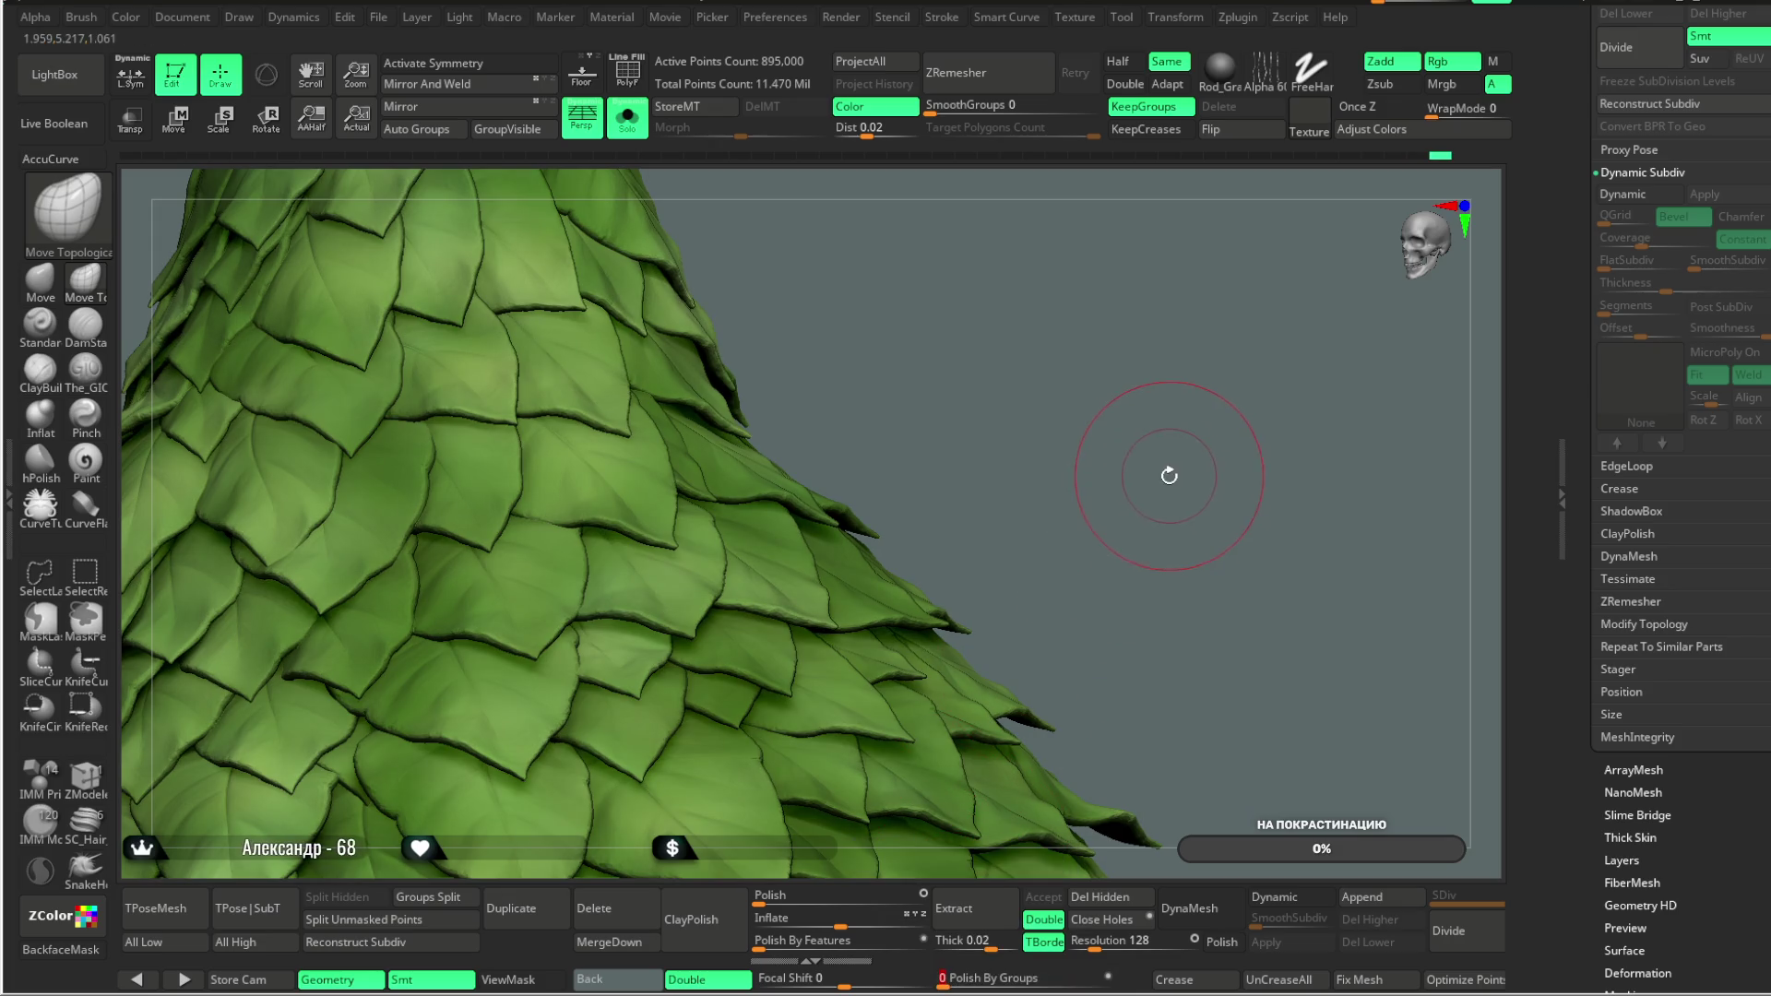
mouse_move(1173, 513)
right_mouse_down()
mouse_move(1158, 501)
mouse_move(1088, 591)
right_mouse_up()
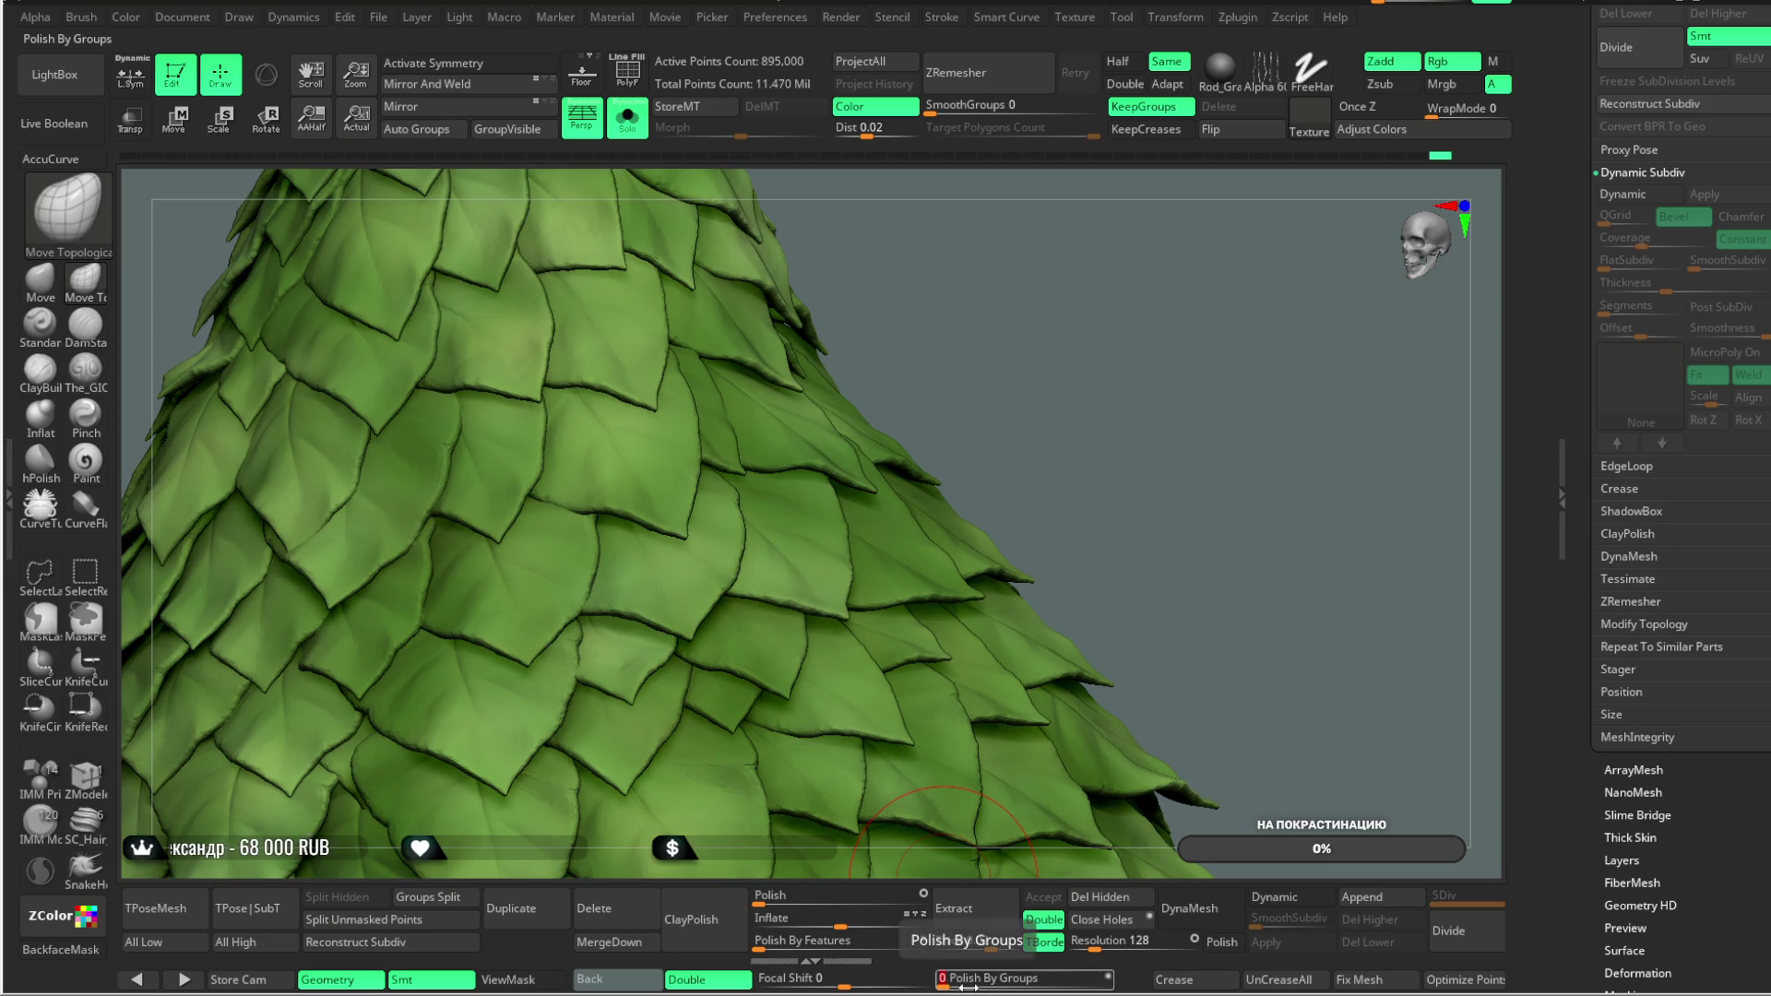
mouse_move(1197, 486)
right_mouse_down()
mouse_move(1190, 393)
mouse_move(1144, 462)
mouse_move(908, 354)
right_mouse_up()
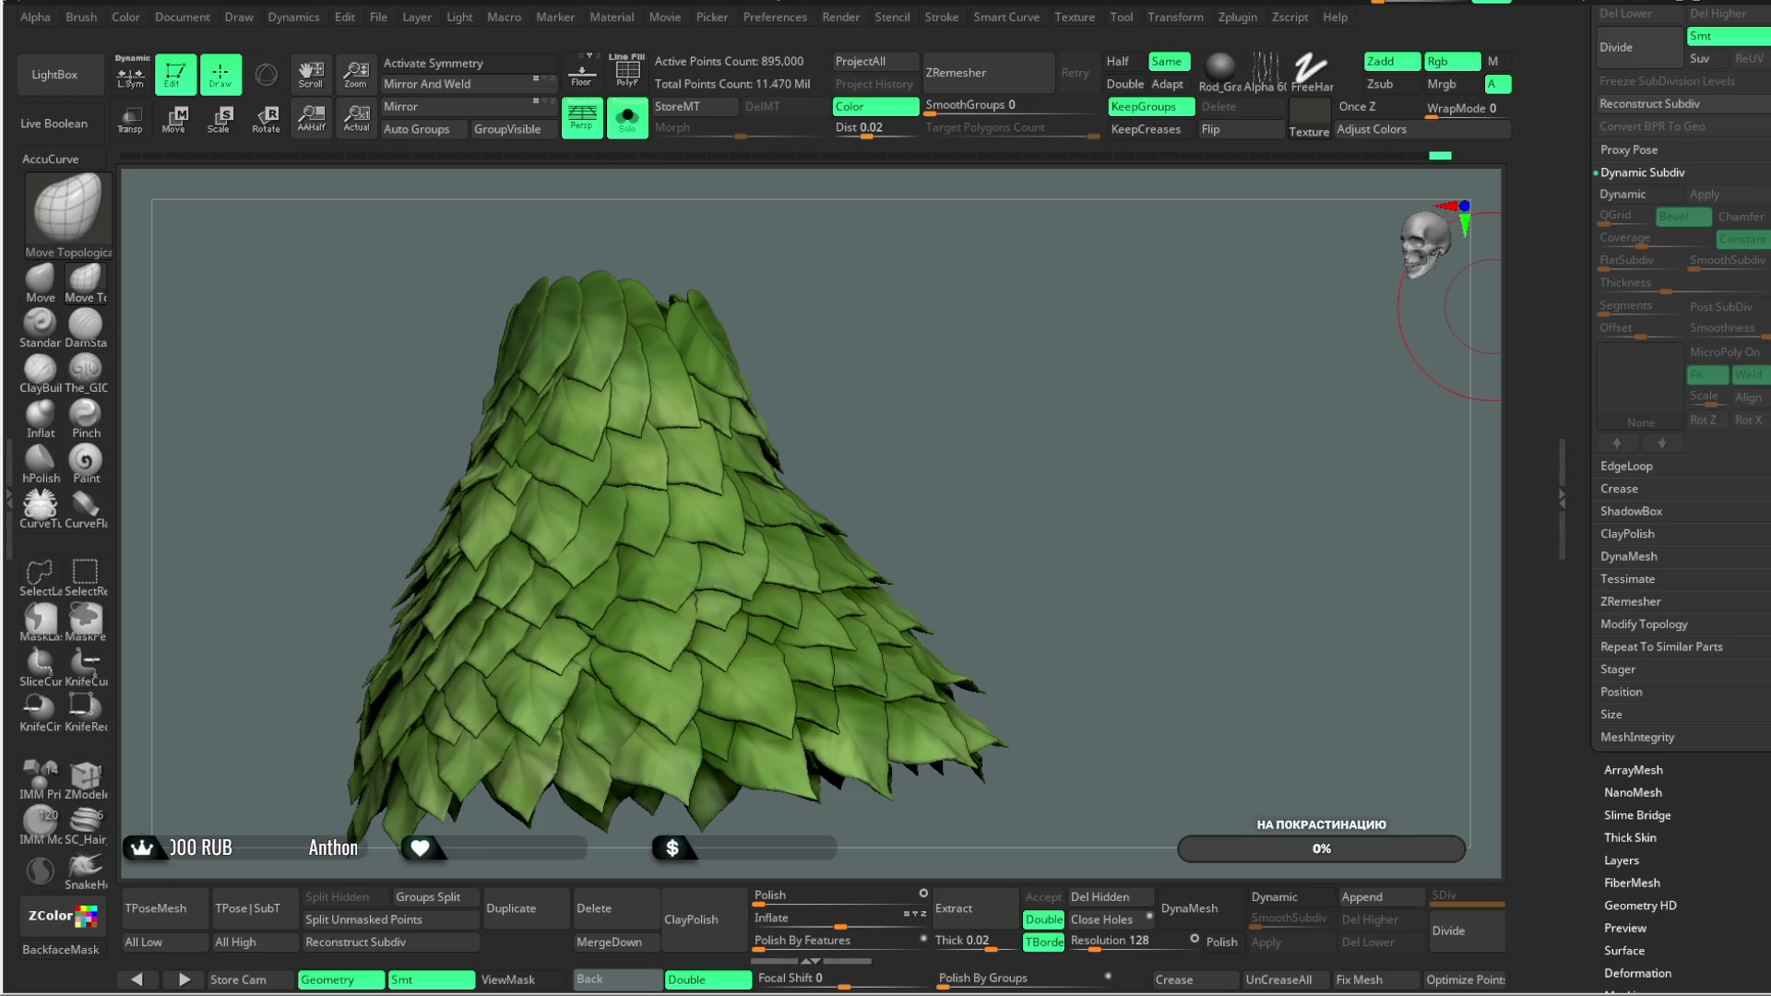
Step: Hide polypaint on Extract6 in the Subtool list and pick a neutral grey color
scroll(1697, 337, "up", 10)
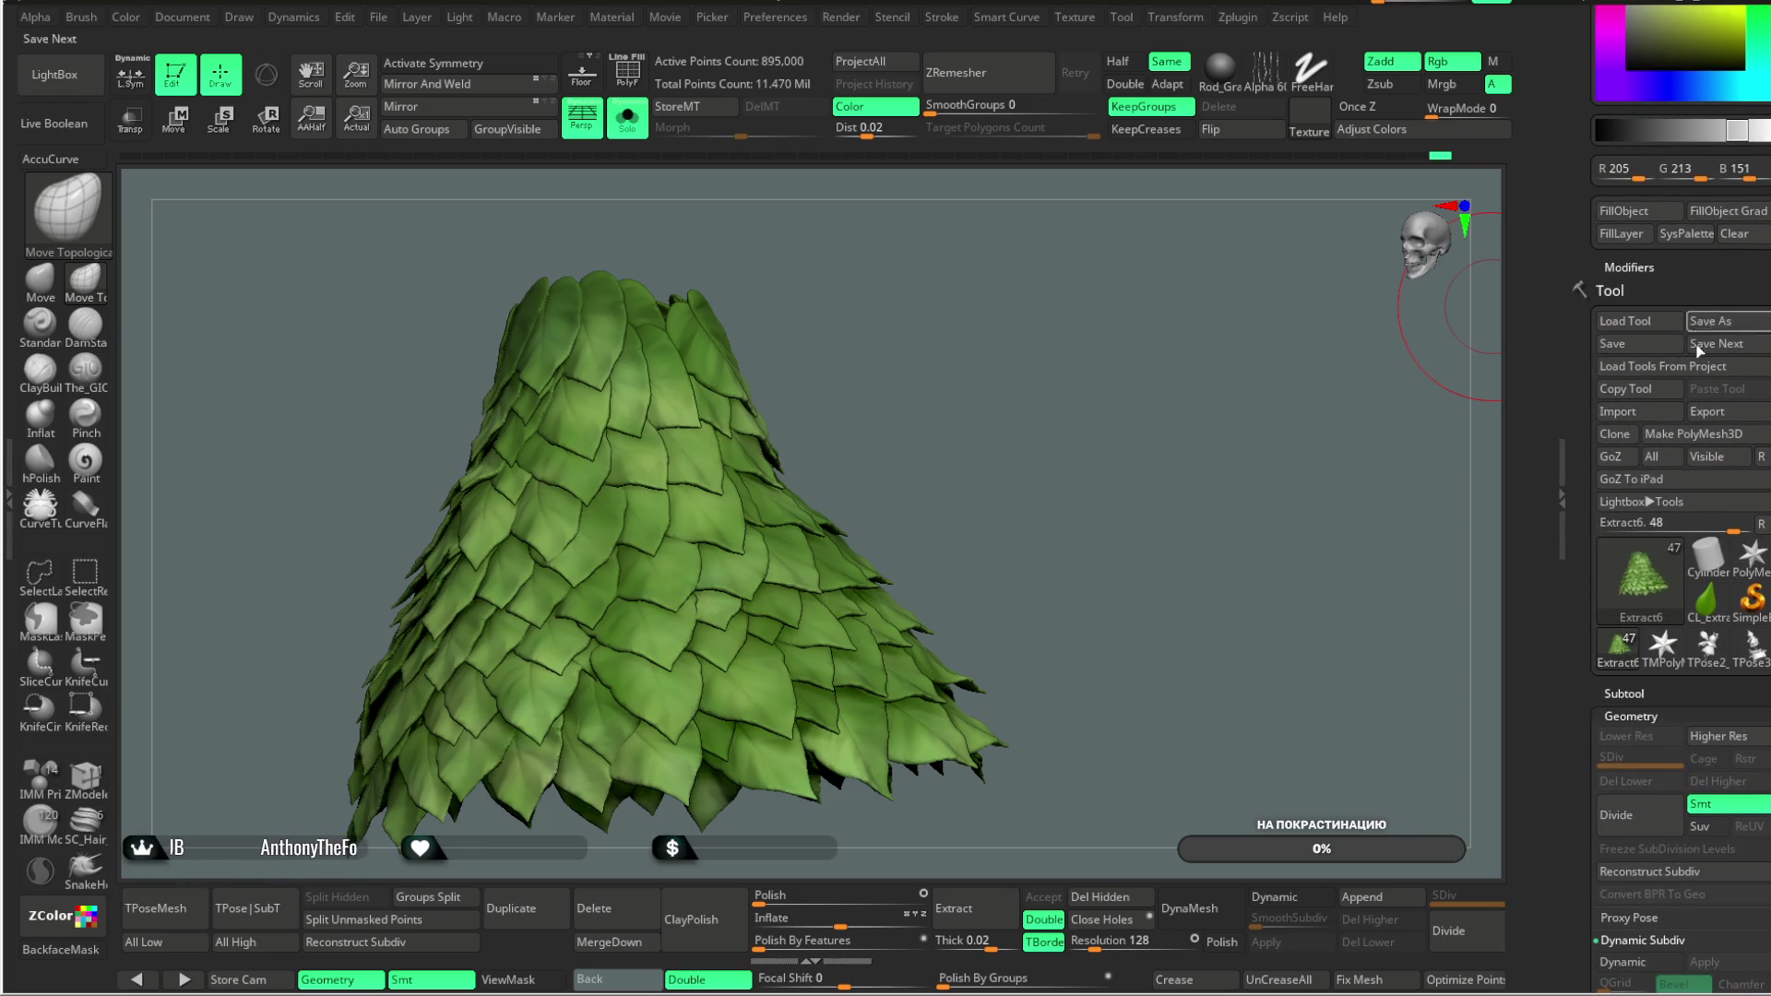
scroll(1695, 337, "down", 10)
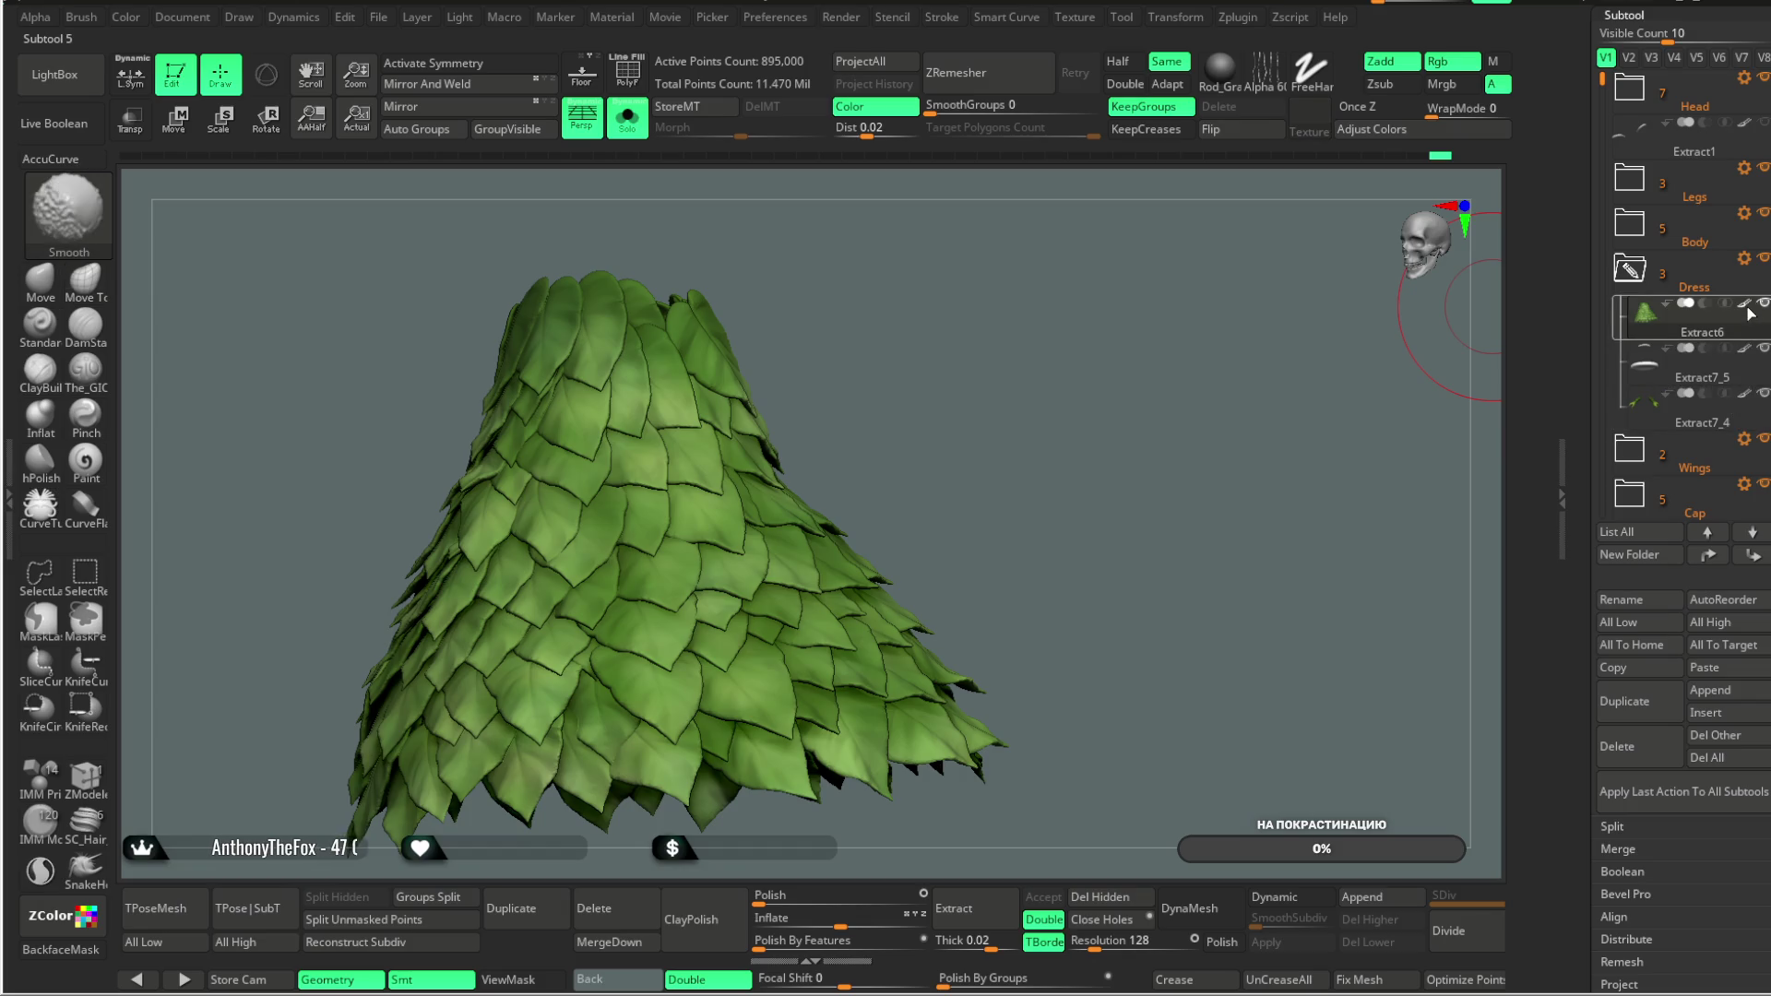
left_click(1748, 307, "shift")
scroll(1626, 194, "up", 10)
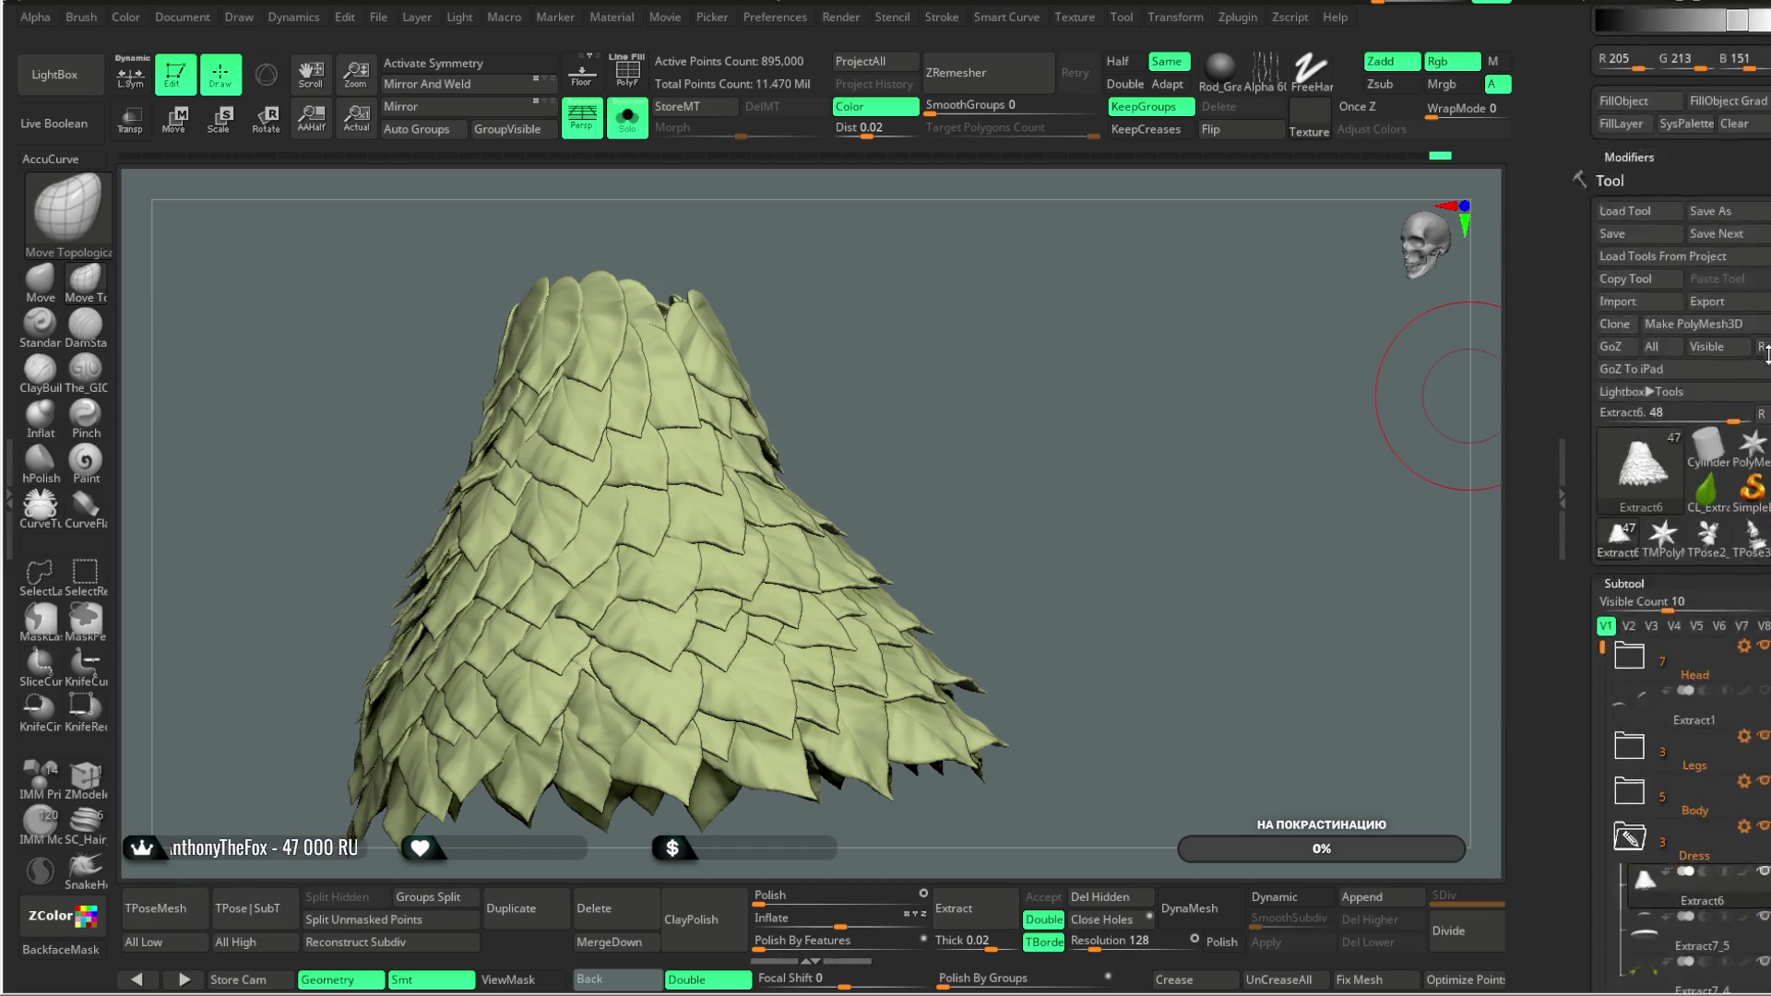
left_click(1627, 193)
Step: Zoom in and rotate around the grey dress to study the overlapping leaves
left_click_drag(1040, 557, 1117, 528)
mouse_move(1115, 517)
left_mouse_down()
mouse_move(1143, 704)
mouse_move(1329, 547)
mouse_move(1282, 467)
mouse_move(1059, 498)
left_mouse_up()
key("space")
mouse_move(950, 509)
left_mouse_down()
mouse_move(1214, 344)
mouse_move(633, 554)
left_mouse_up()
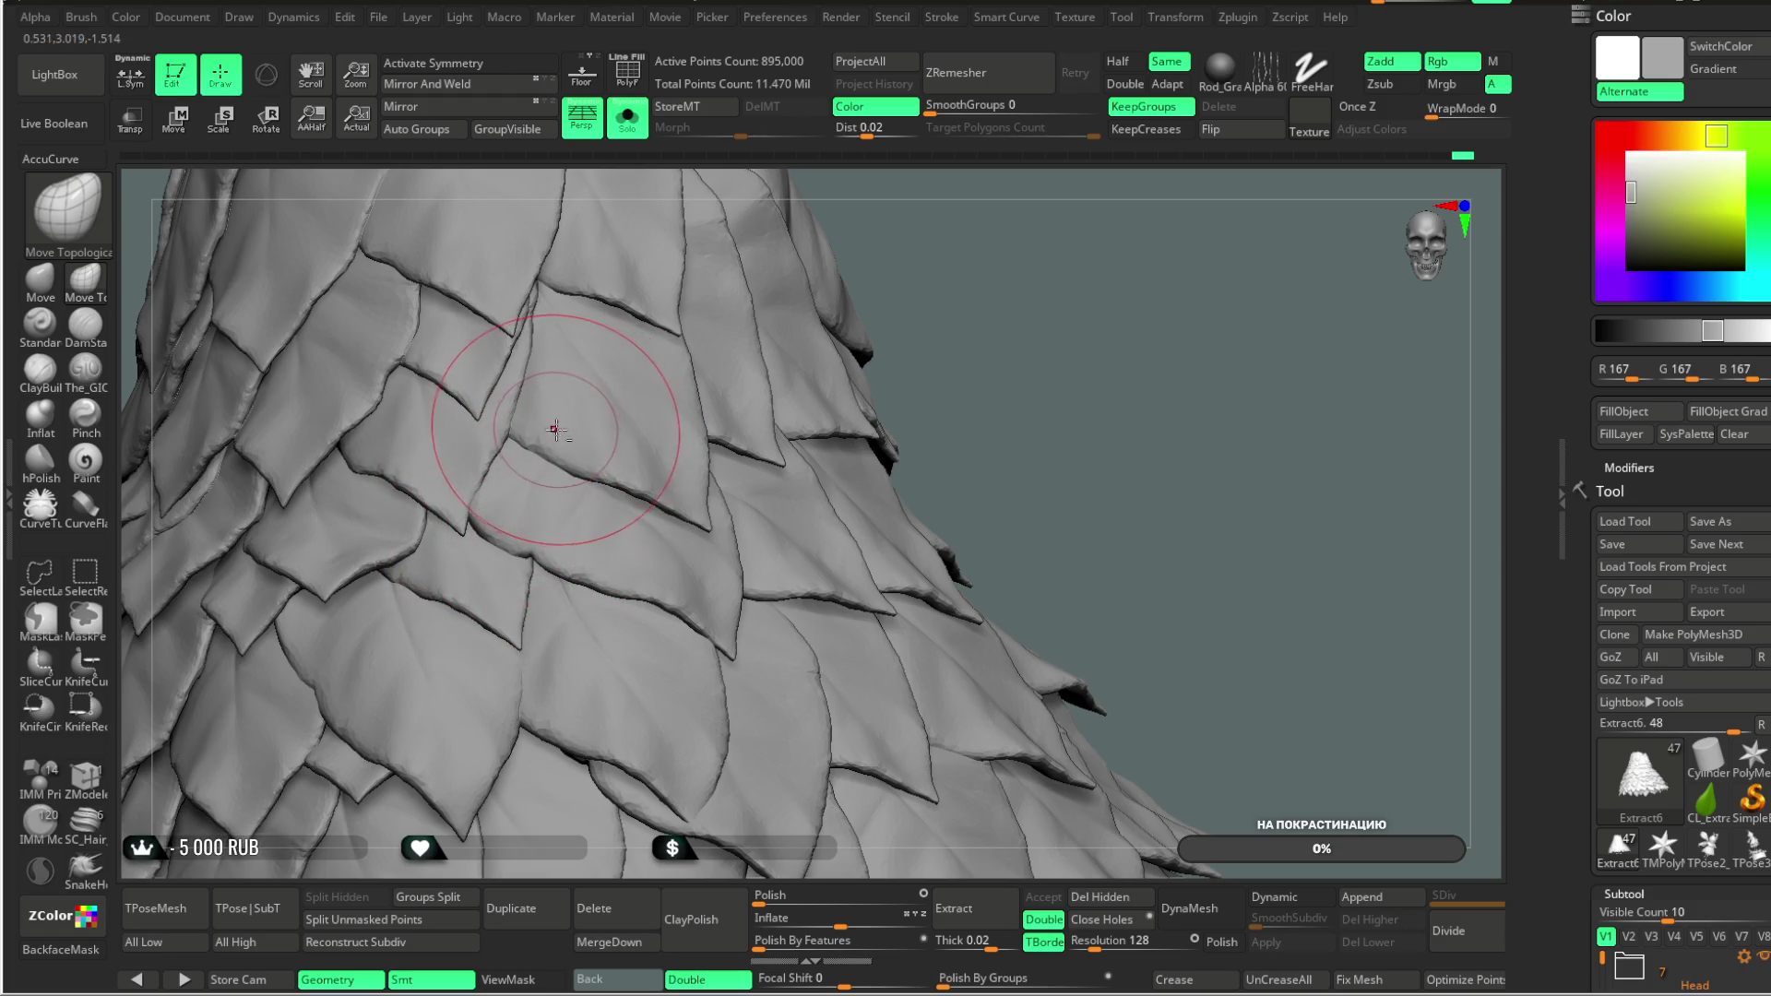
left_click_drag(996, 261, 711, 356)
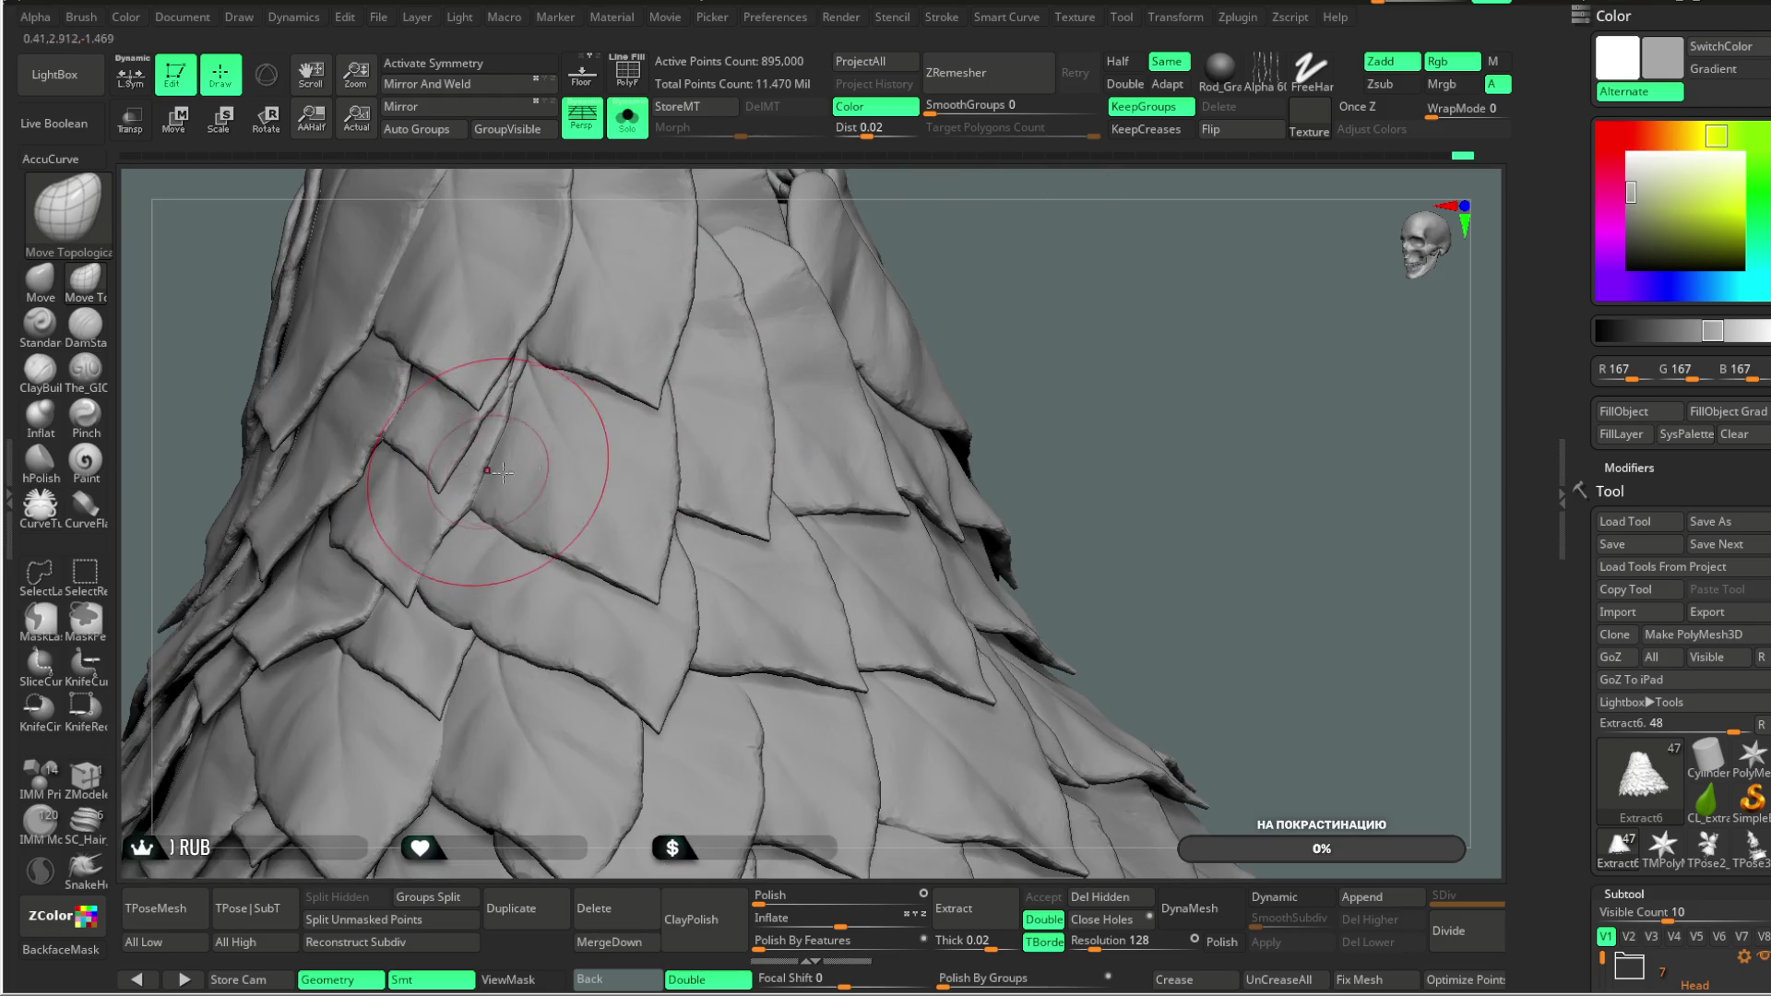
mouse_move(1127, 417)
left_mouse_down()
mouse_move(1148, 421)
mouse_move(1132, 425)
mouse_move(1146, 340)
mouse_move(1174, 348)
mouse_move(581, 660)
left_mouse_up()
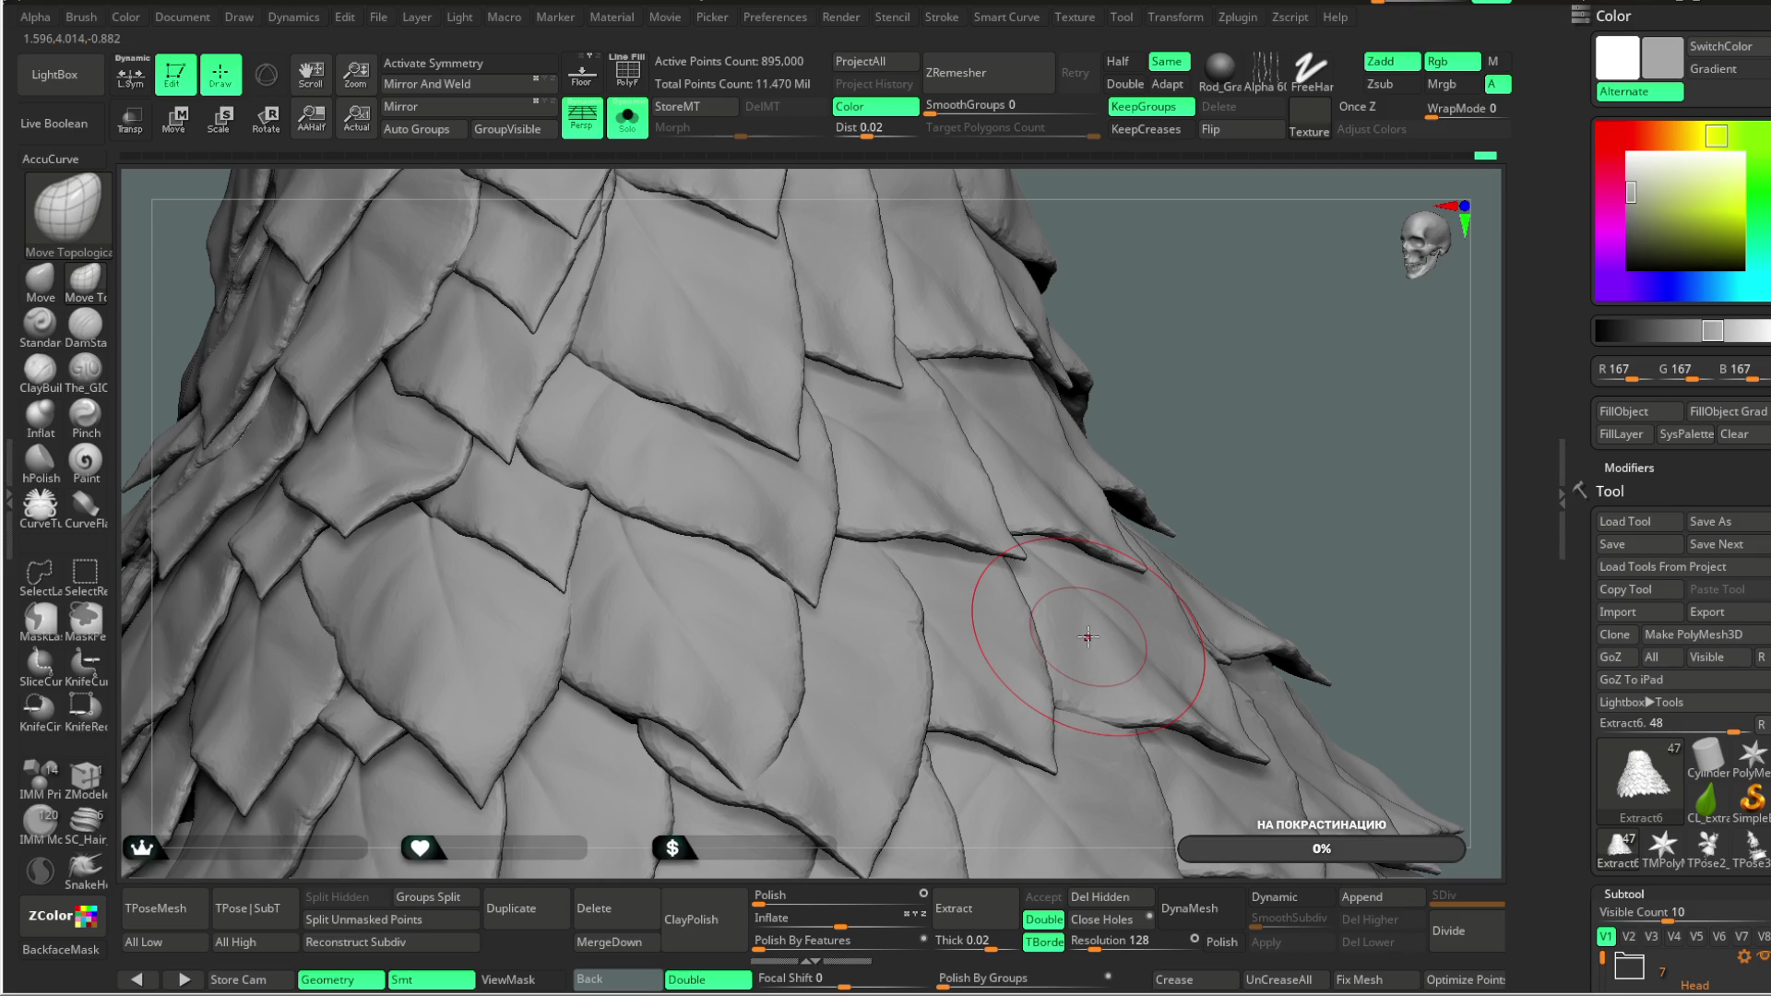
left_click_drag(1205, 407, 909, 506)
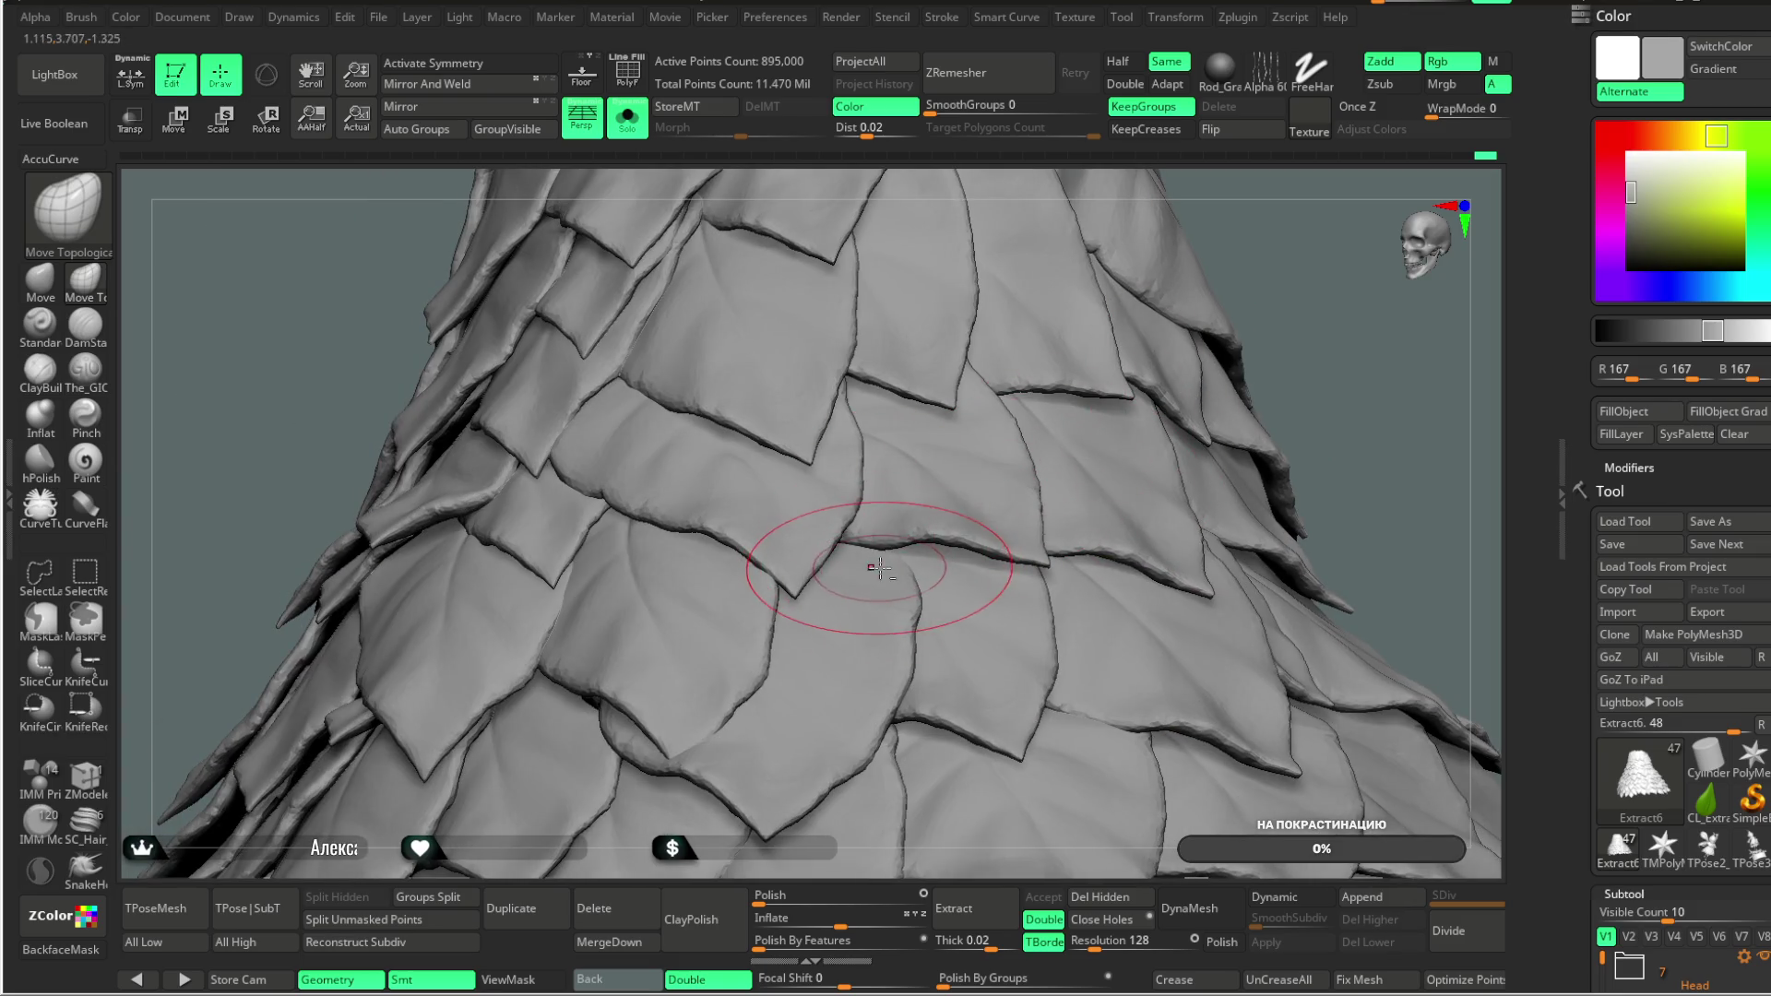
Step: Orbit the dress from several more angles, pull back, and turn off Solo mode
left_click_drag(1236, 370, 923, 462)
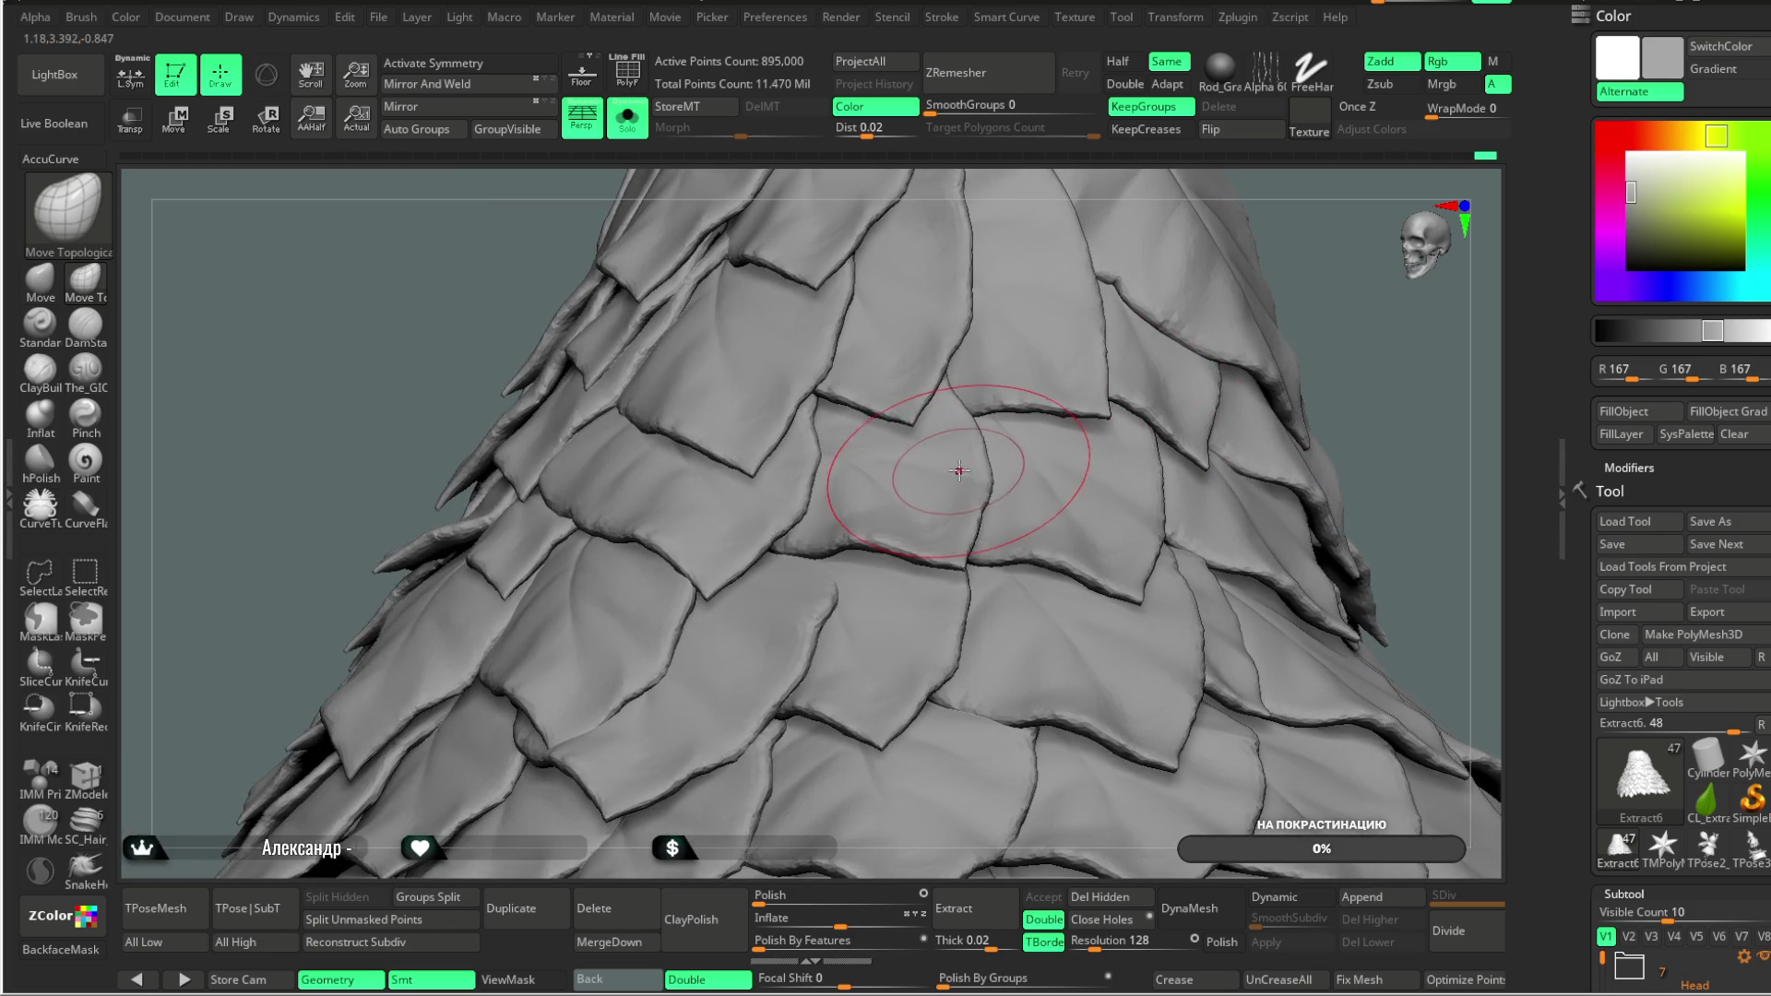
mouse_move(1348, 328)
left_mouse_down()
mouse_move(1254, 388)
mouse_move(1226, 348)
mouse_move(1224, 416)
mouse_move(1209, 327)
mouse_move(1194, 416)
mouse_move(811, 534)
left_mouse_up()
mouse_move(1147, 383)
left_mouse_down()
mouse_move(1134, 339)
mouse_move(737, 480)
left_mouse_up()
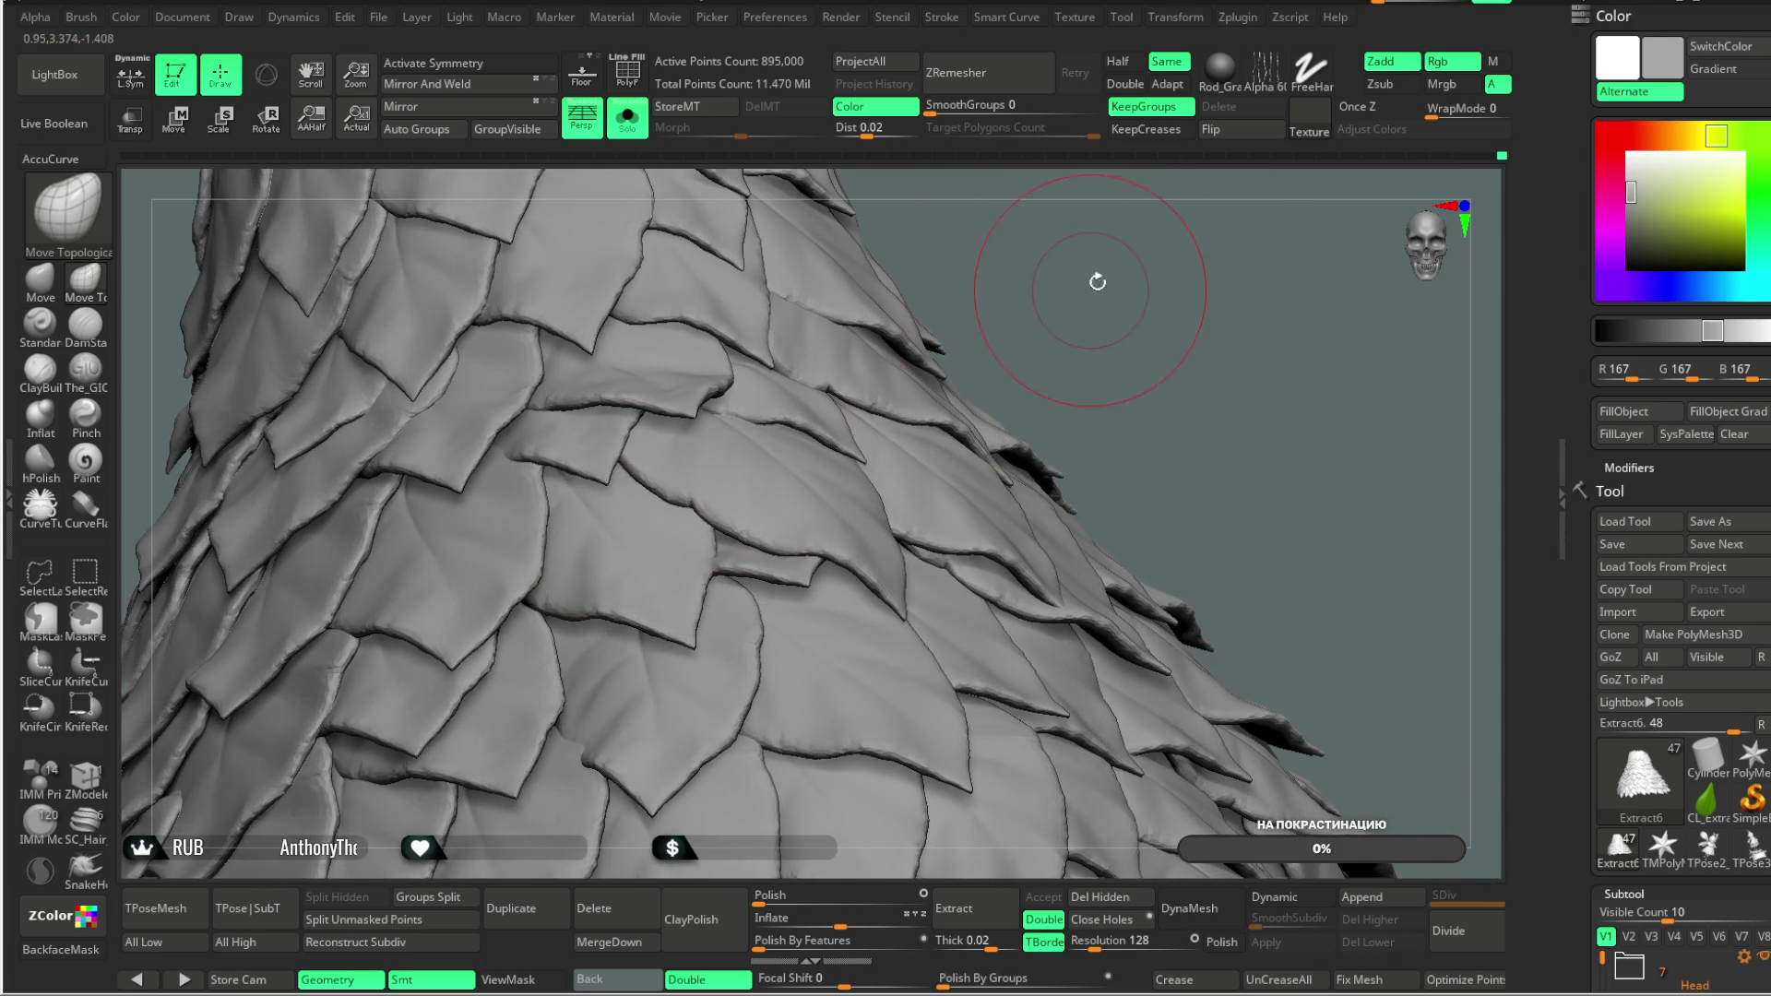
left_click_drag(1099, 285, 755, 560)
mouse_move(996, 341)
left_mouse_down()
mouse_move(1036, 289)
mouse_move(706, 619)
left_mouse_up()
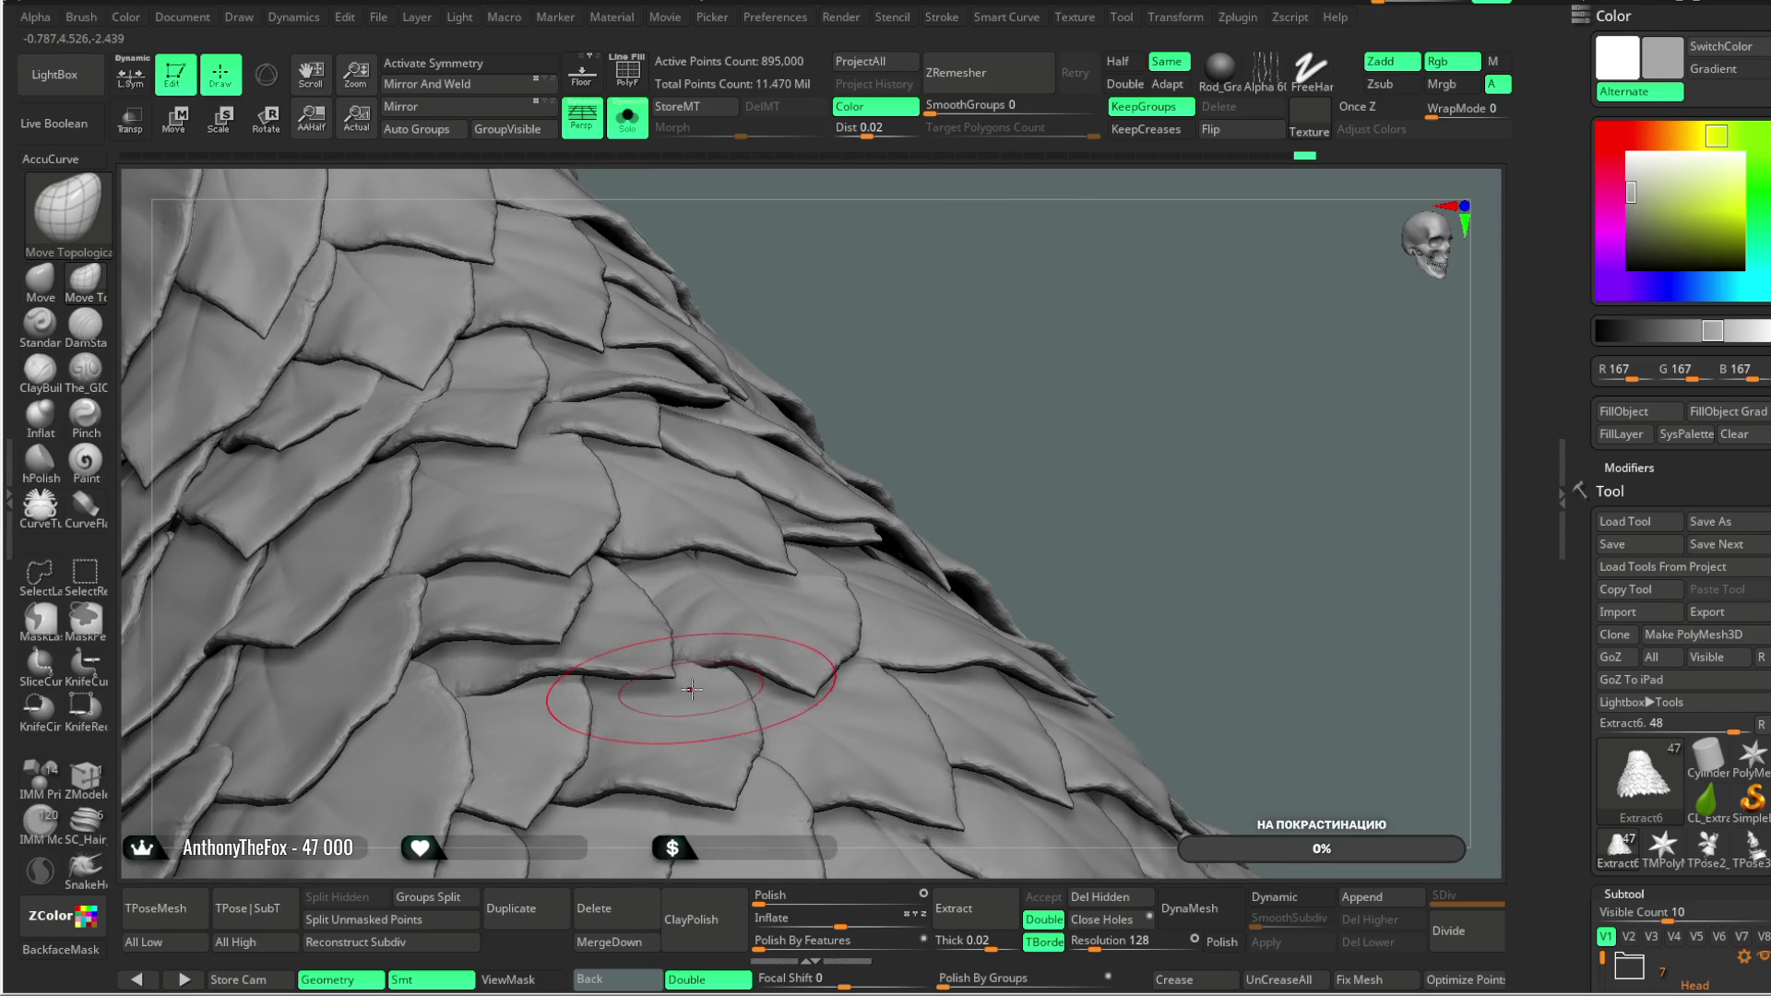
mouse_move(1006, 341)
left_mouse_down()
mouse_move(988, 363)
mouse_move(1054, 403)
mouse_move(1036, 296)
mouse_move(1005, 341)
mouse_move(859, 324)
left_mouse_up()
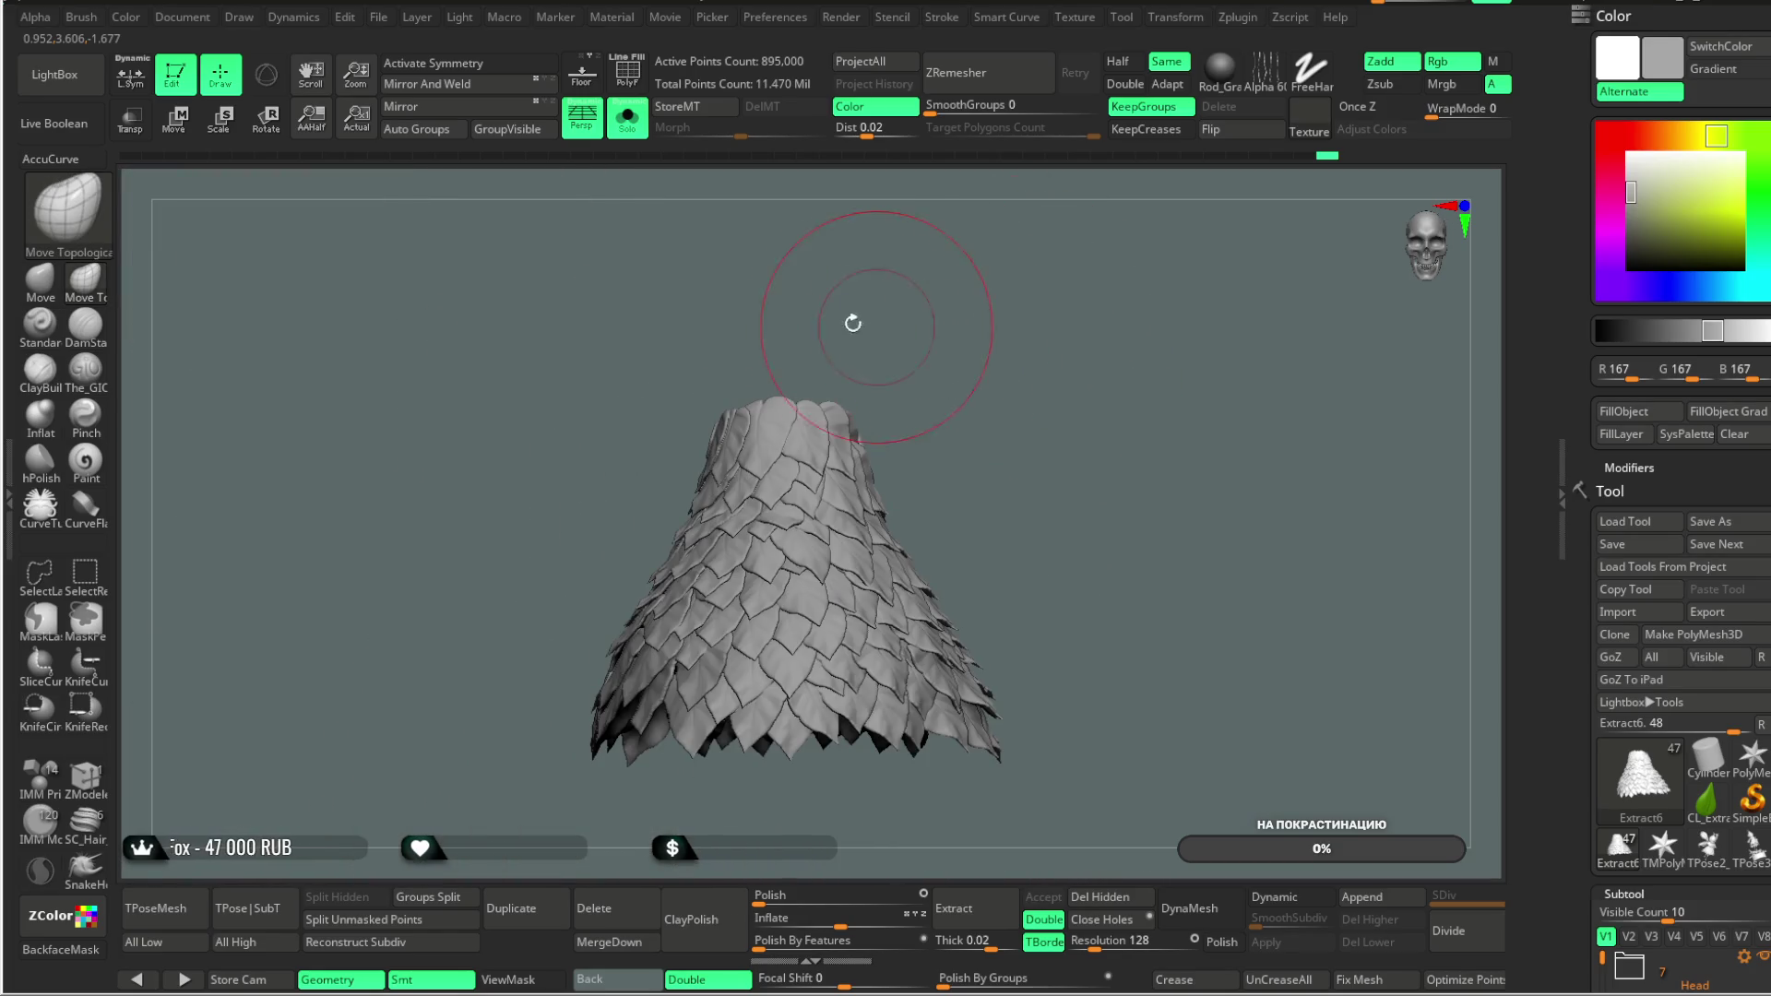
left_click(627, 117)
Step: Zoom in on the complete grey fairy, framing its leaf skirt closer
mouse_move(1139, 374)
left_mouse_down()
mouse_move(1138, 346)
mouse_move(1126, 375)
mouse_move(1166, 379)
mouse_move(1138, 384)
mouse_move(1146, 368)
mouse_move(1104, 394)
left_mouse_up()
key("space")
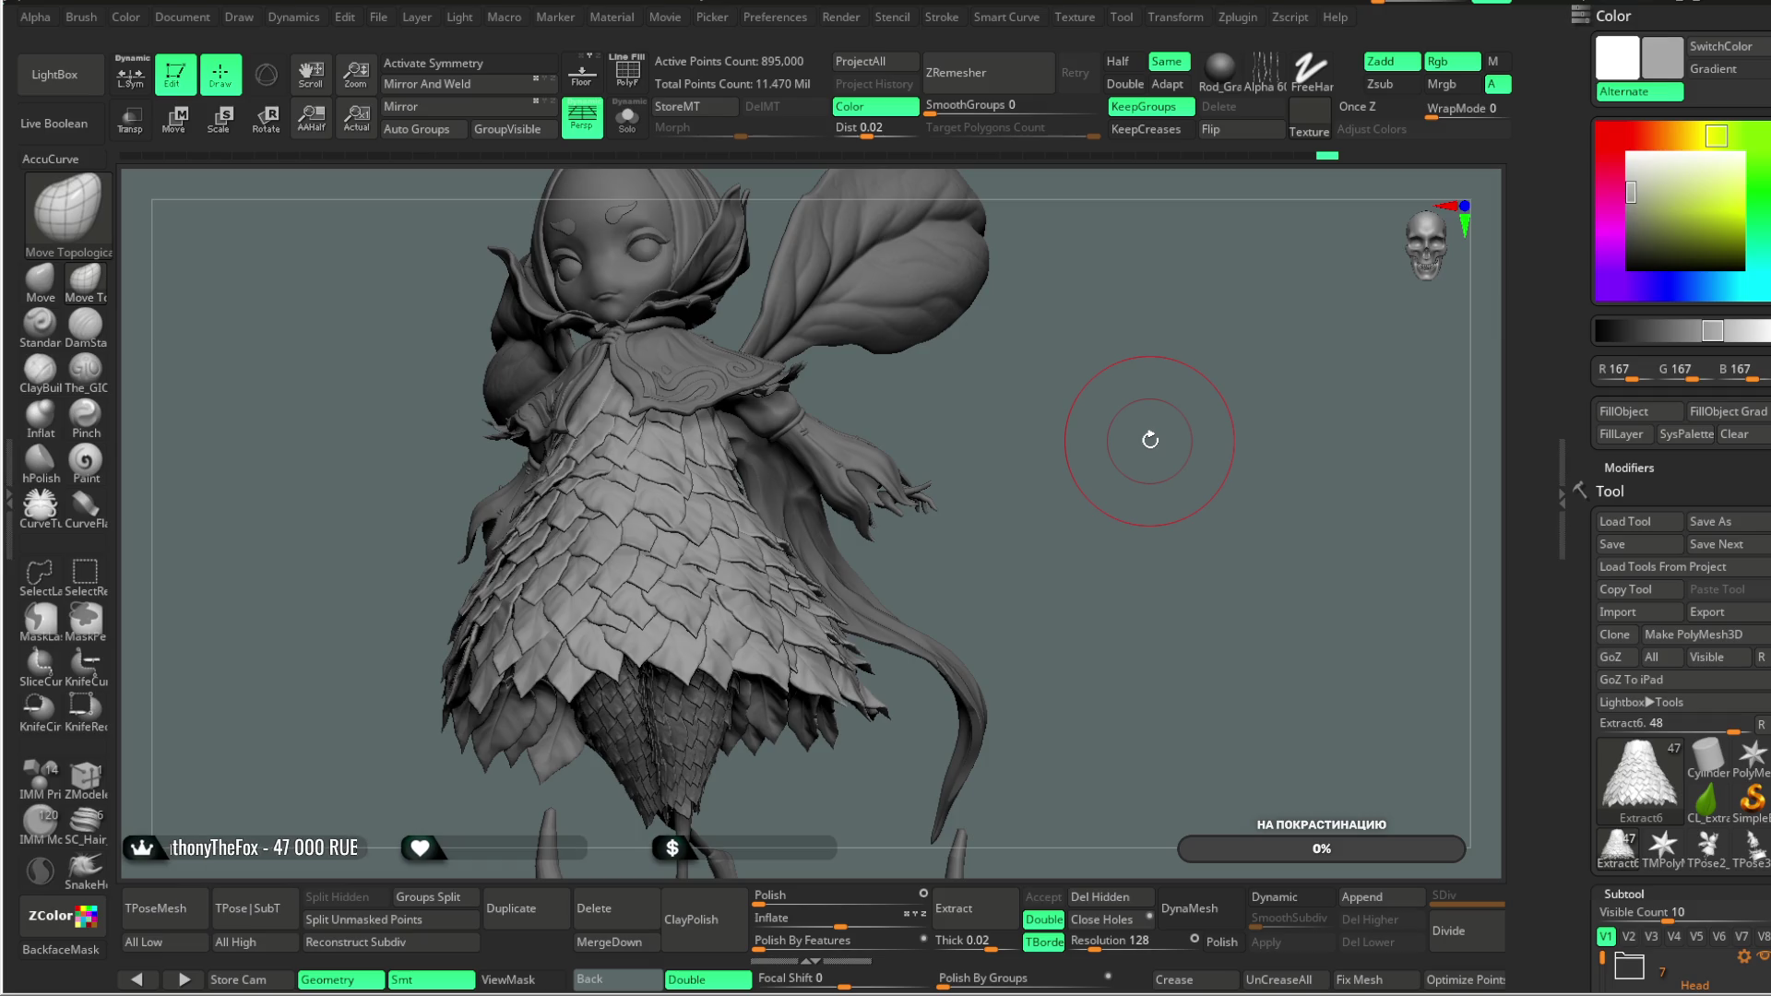
mouse_move(1150, 440)
left_mouse_down()
mouse_move(1039, 425)
mouse_move(1036, 399)
mouse_move(1144, 309)
mouse_move(1120, 408)
mouse_move(1137, 383)
mouse_move(1104, 399)
mouse_move(1126, 379)
mouse_move(1132, 438)
mouse_move(969, 433)
mouse_move(719, 498)
left_mouse_up()
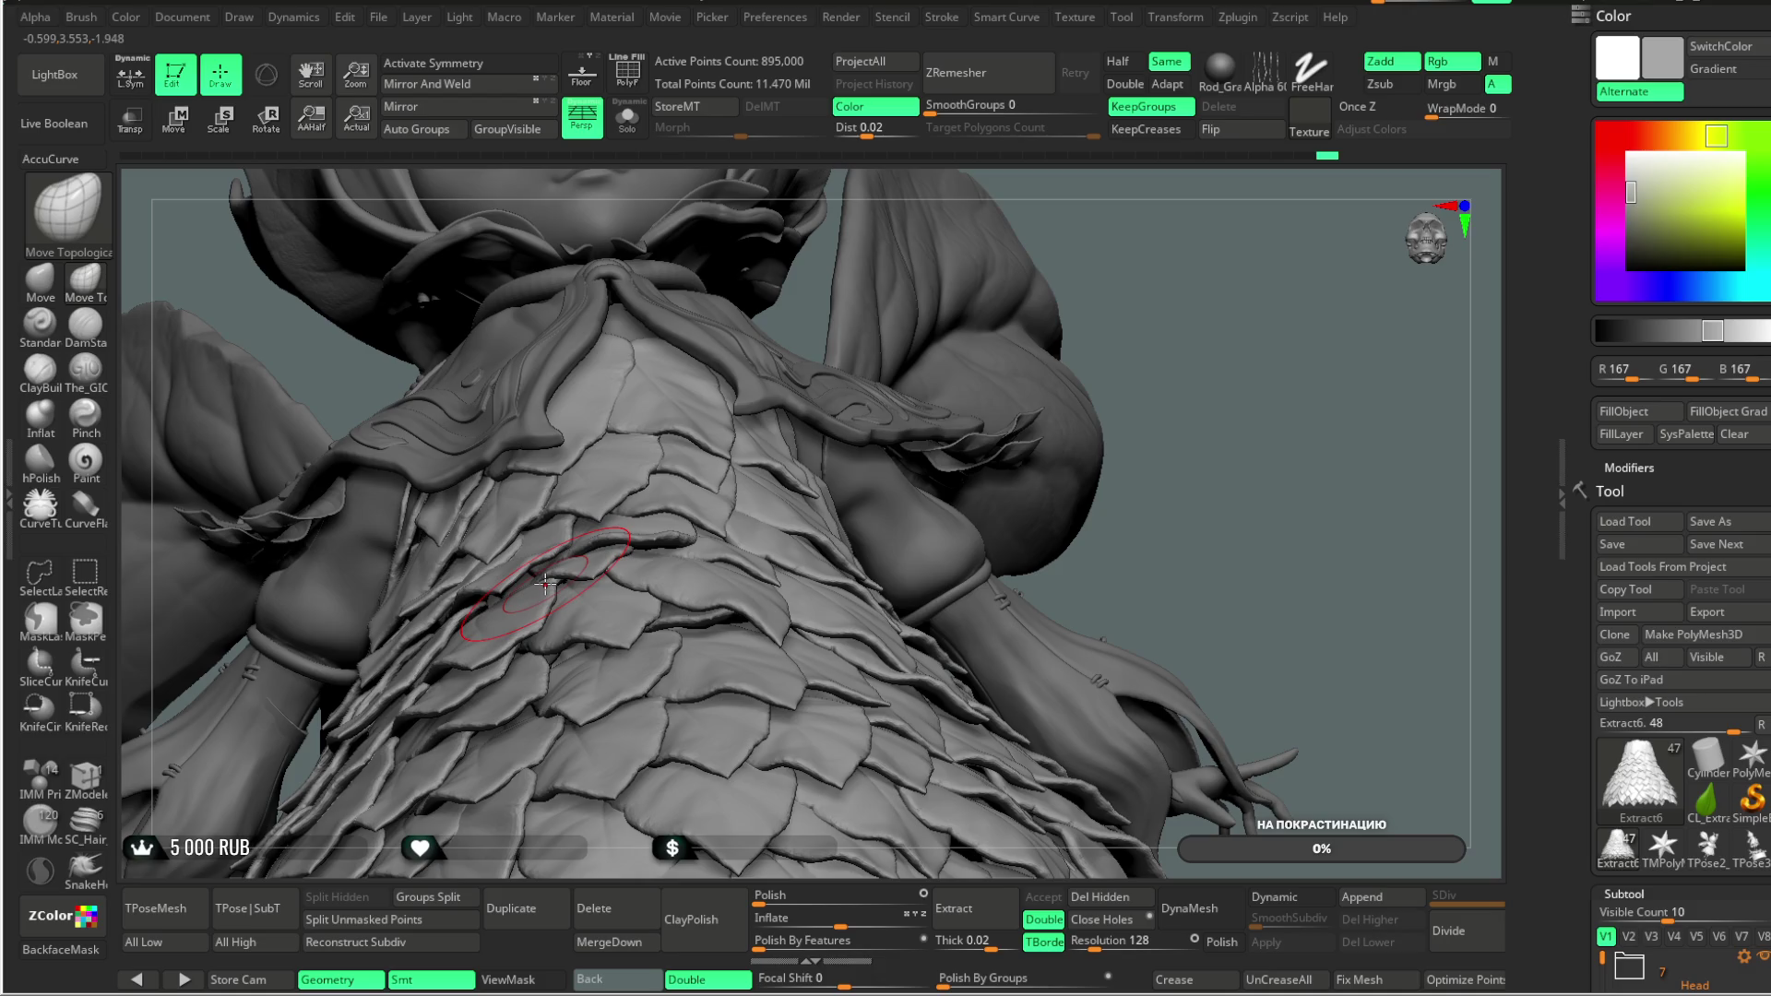
key("space")
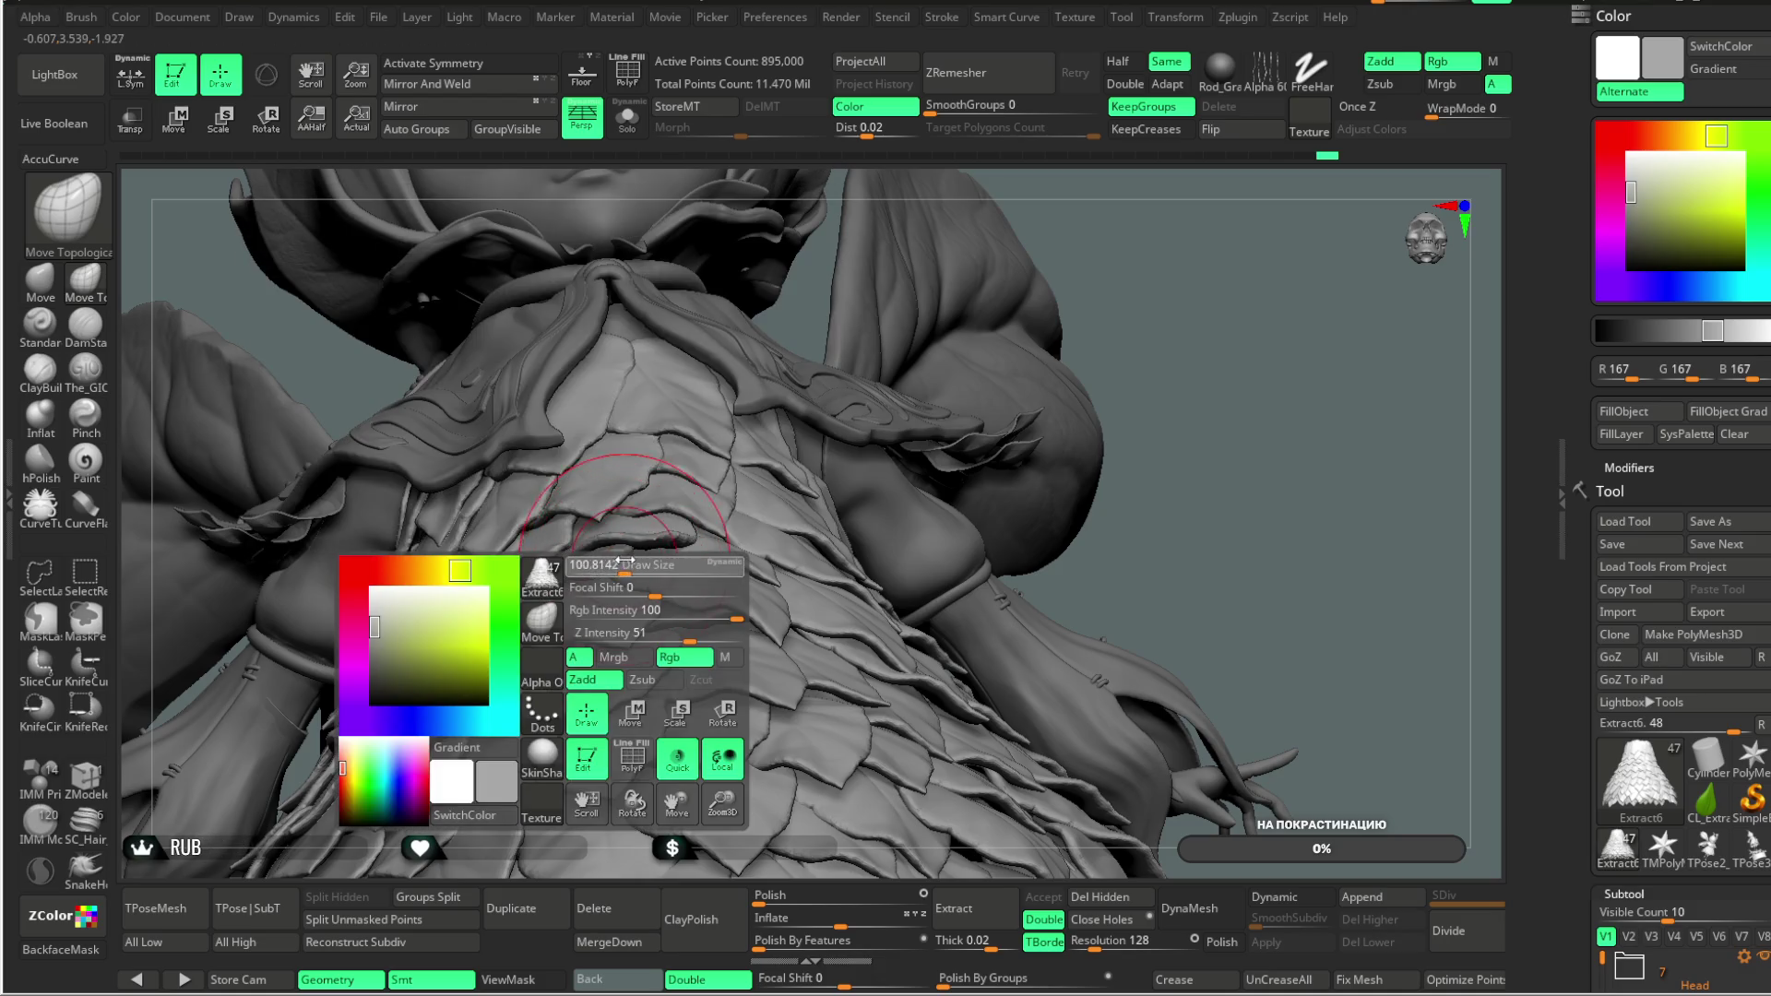
mouse_move(1164, 254)
left_mouse_down()
mouse_move(1111, 289)
mouse_move(695, 359)
mouse_move(811, 296)
mouse_move(422, 625)
left_mouse_up()
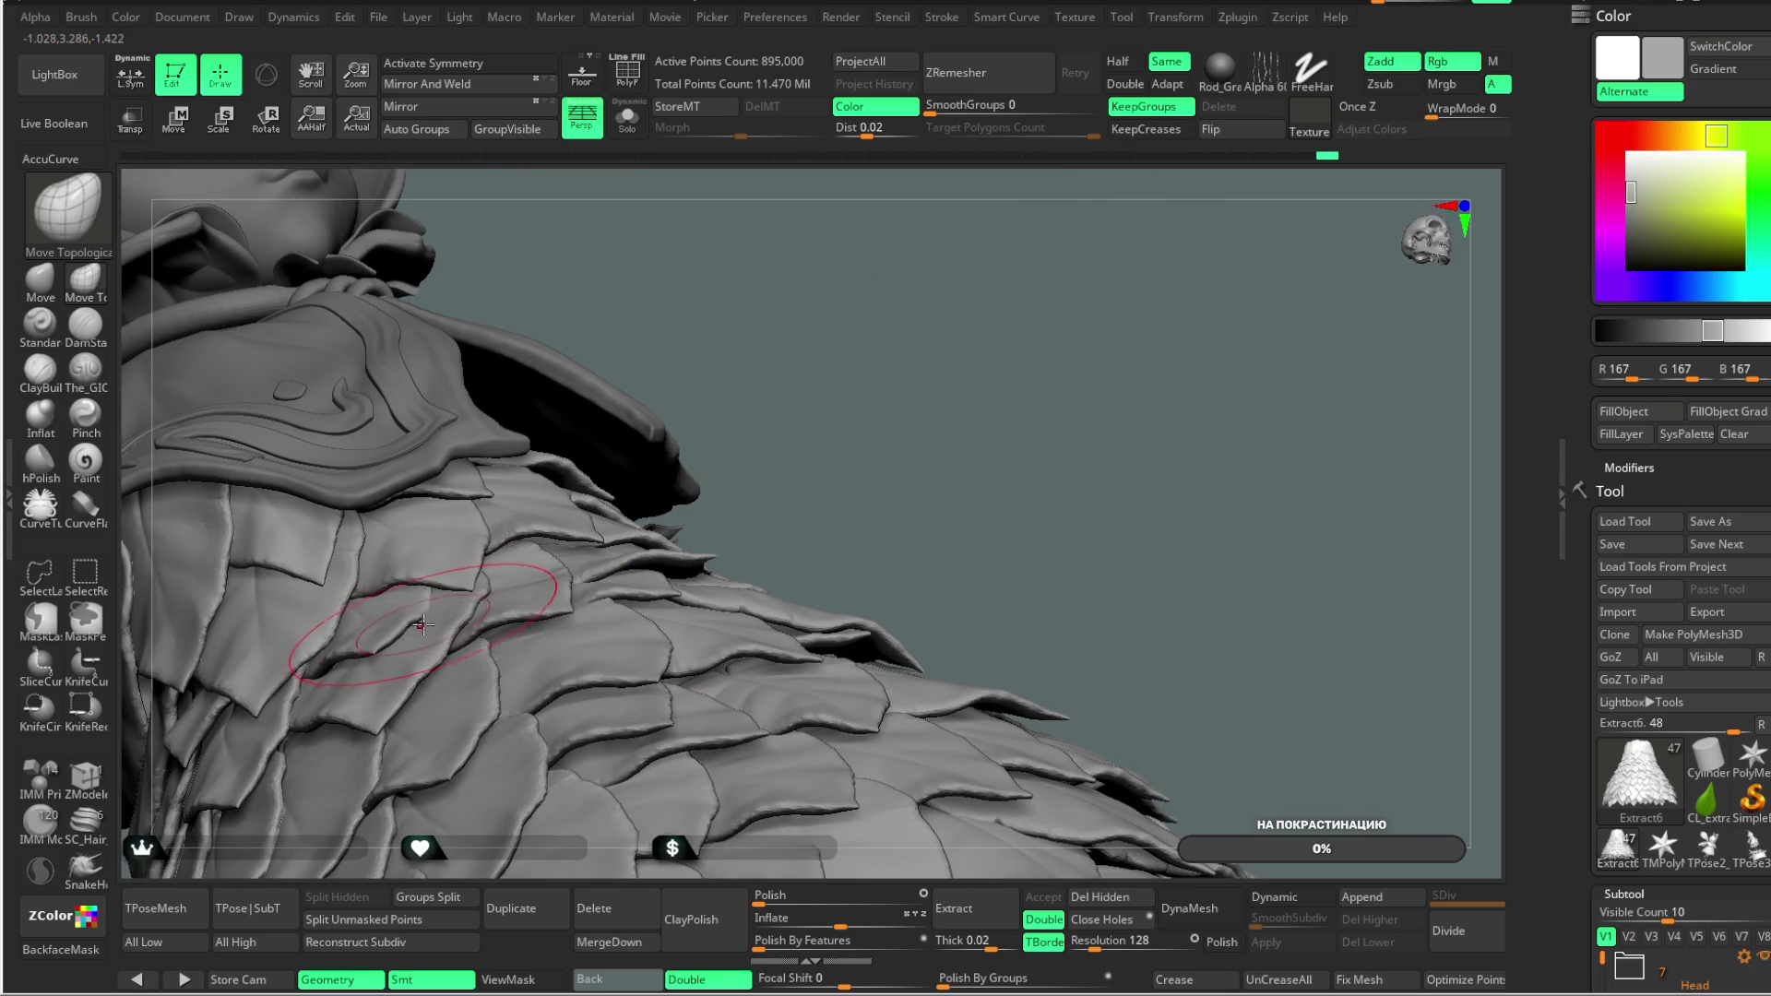
right_click_drag(392, 608, 496, 571)
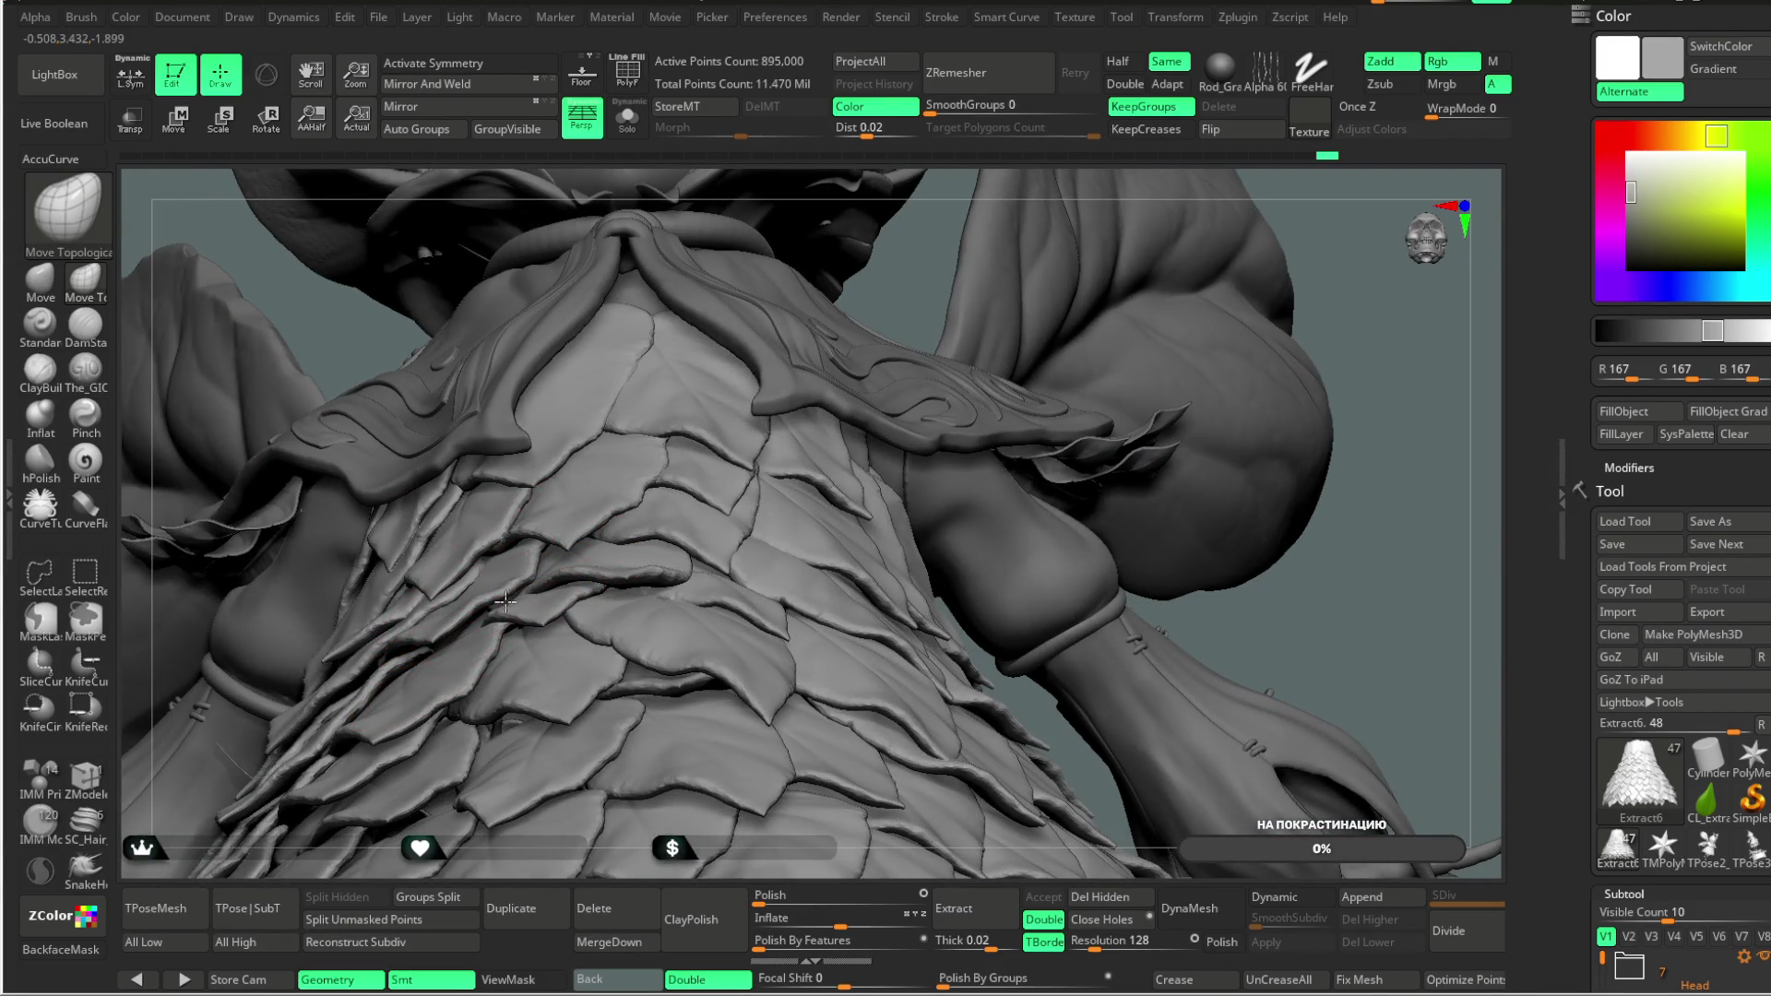
mouse_move(1332, 549)
left_mouse_down()
mouse_move(1249, 550)
mouse_move(1271, 465)
left_mouse_up()
key("ctrl")
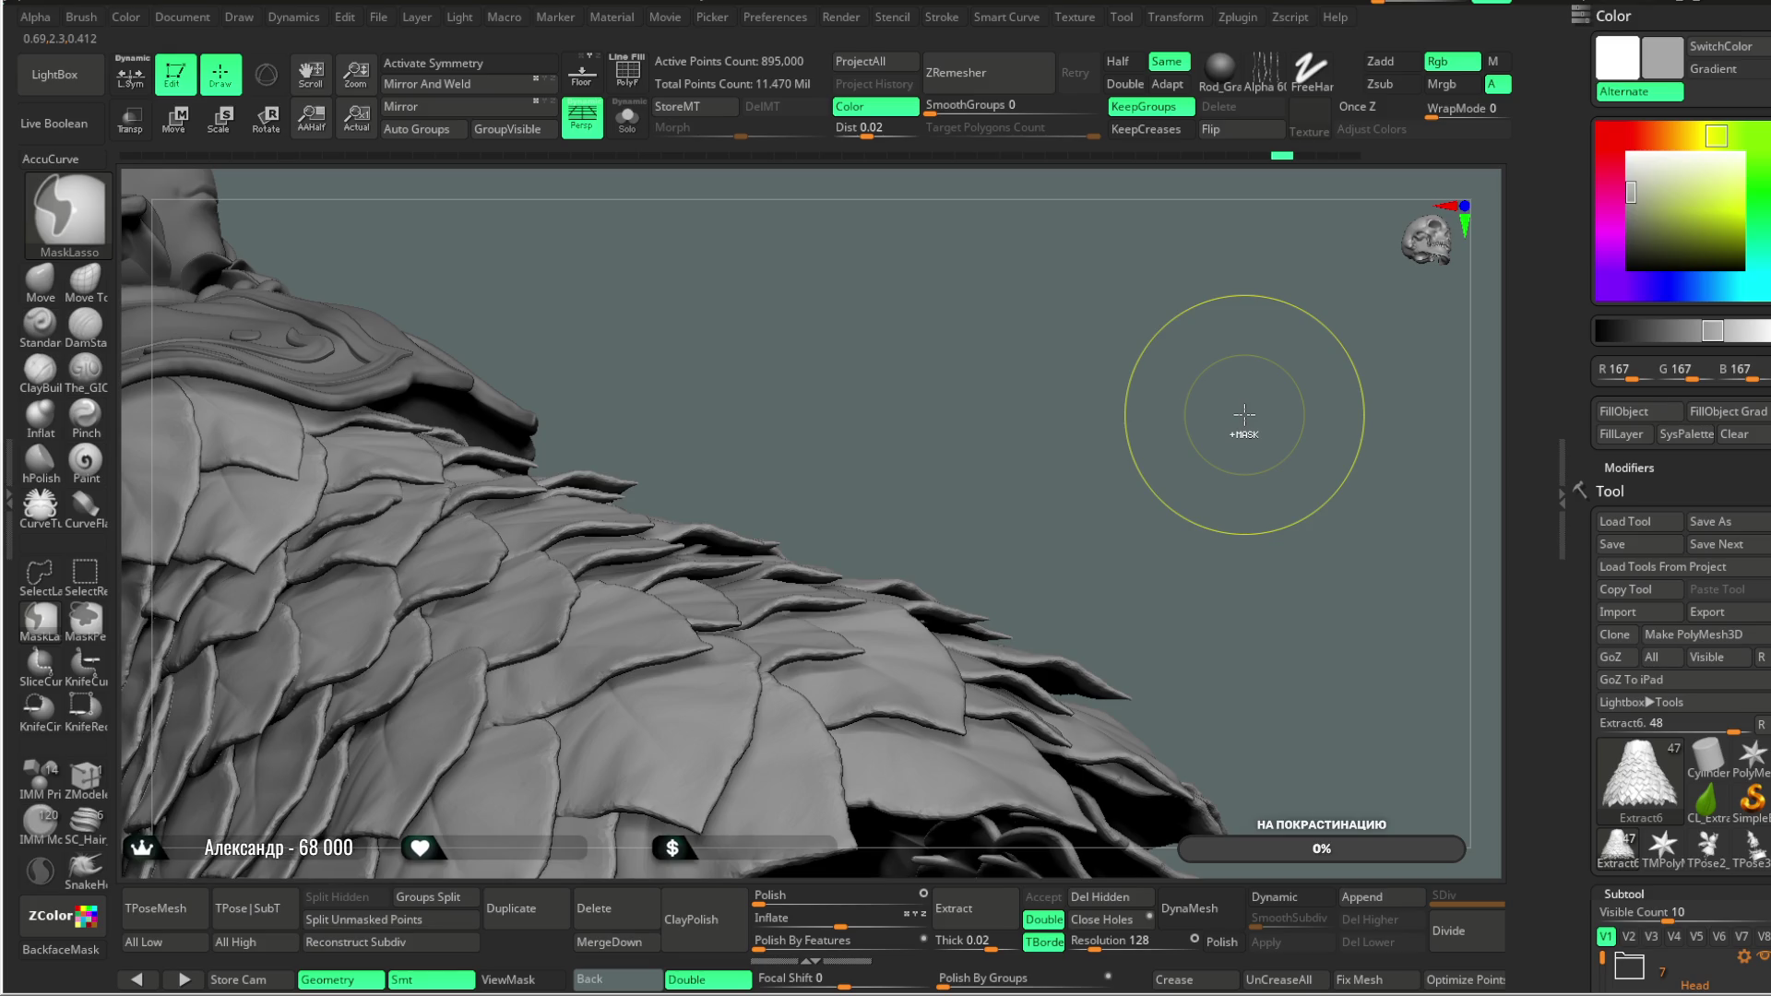
key("ctrl+z")
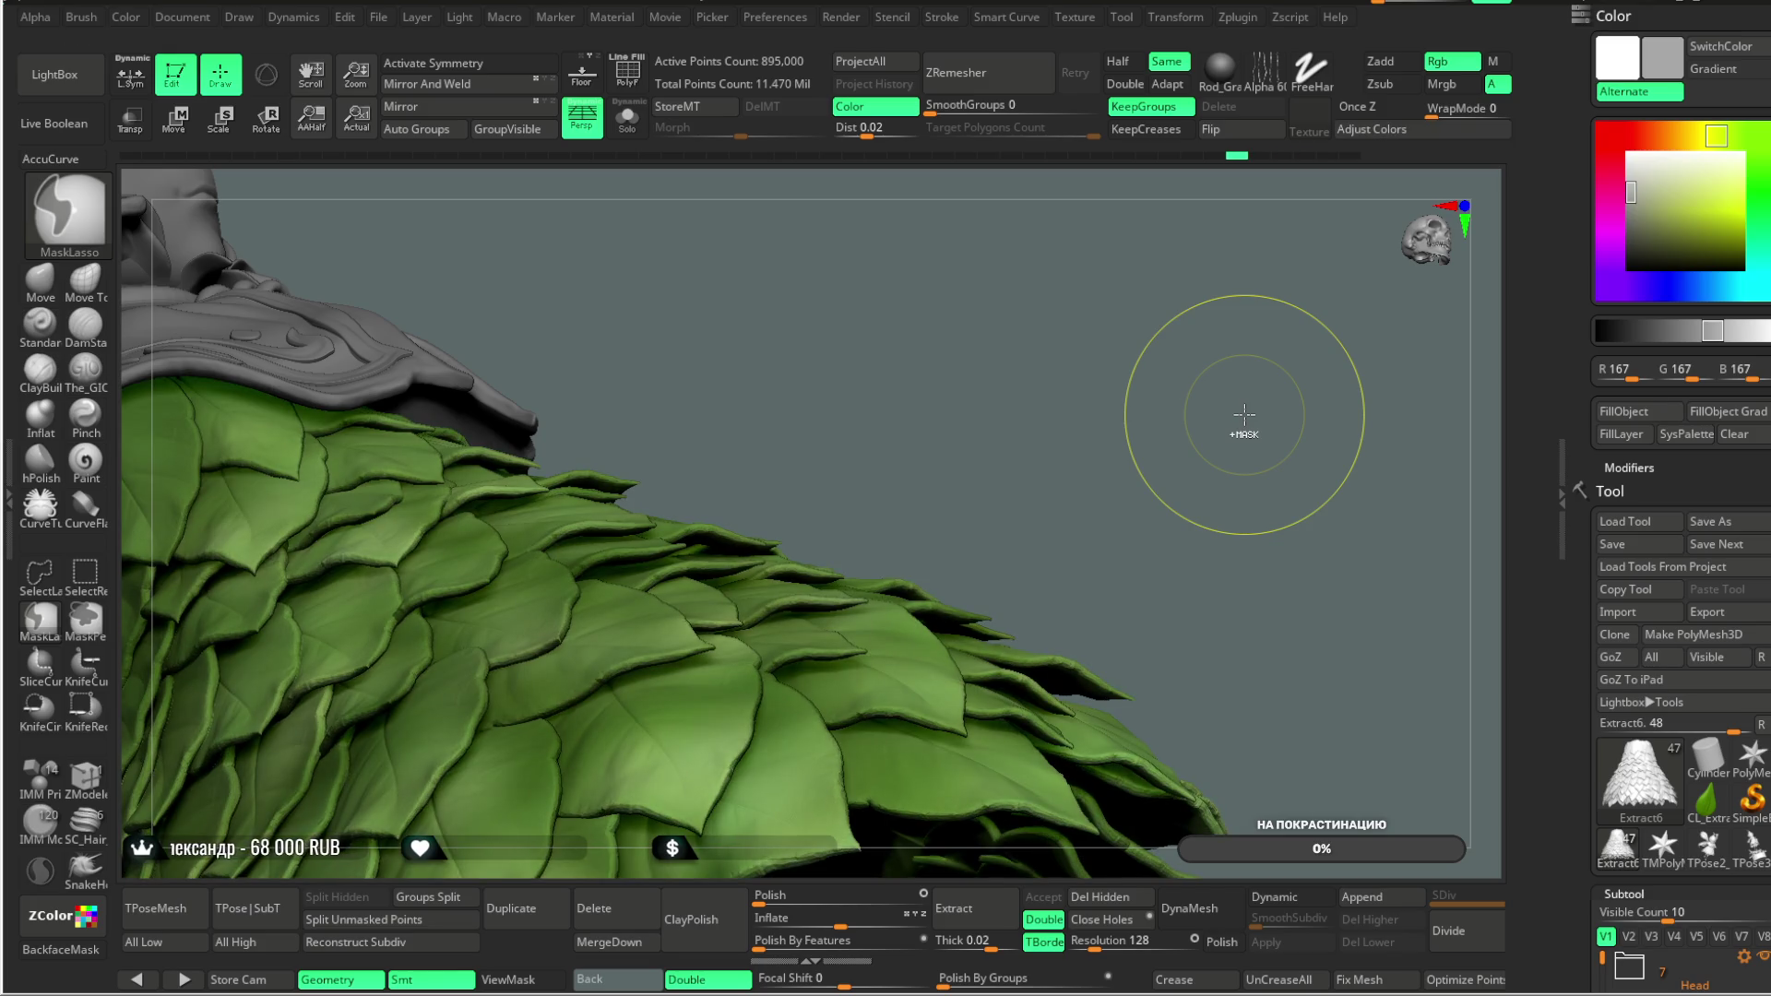
key("ctrl")
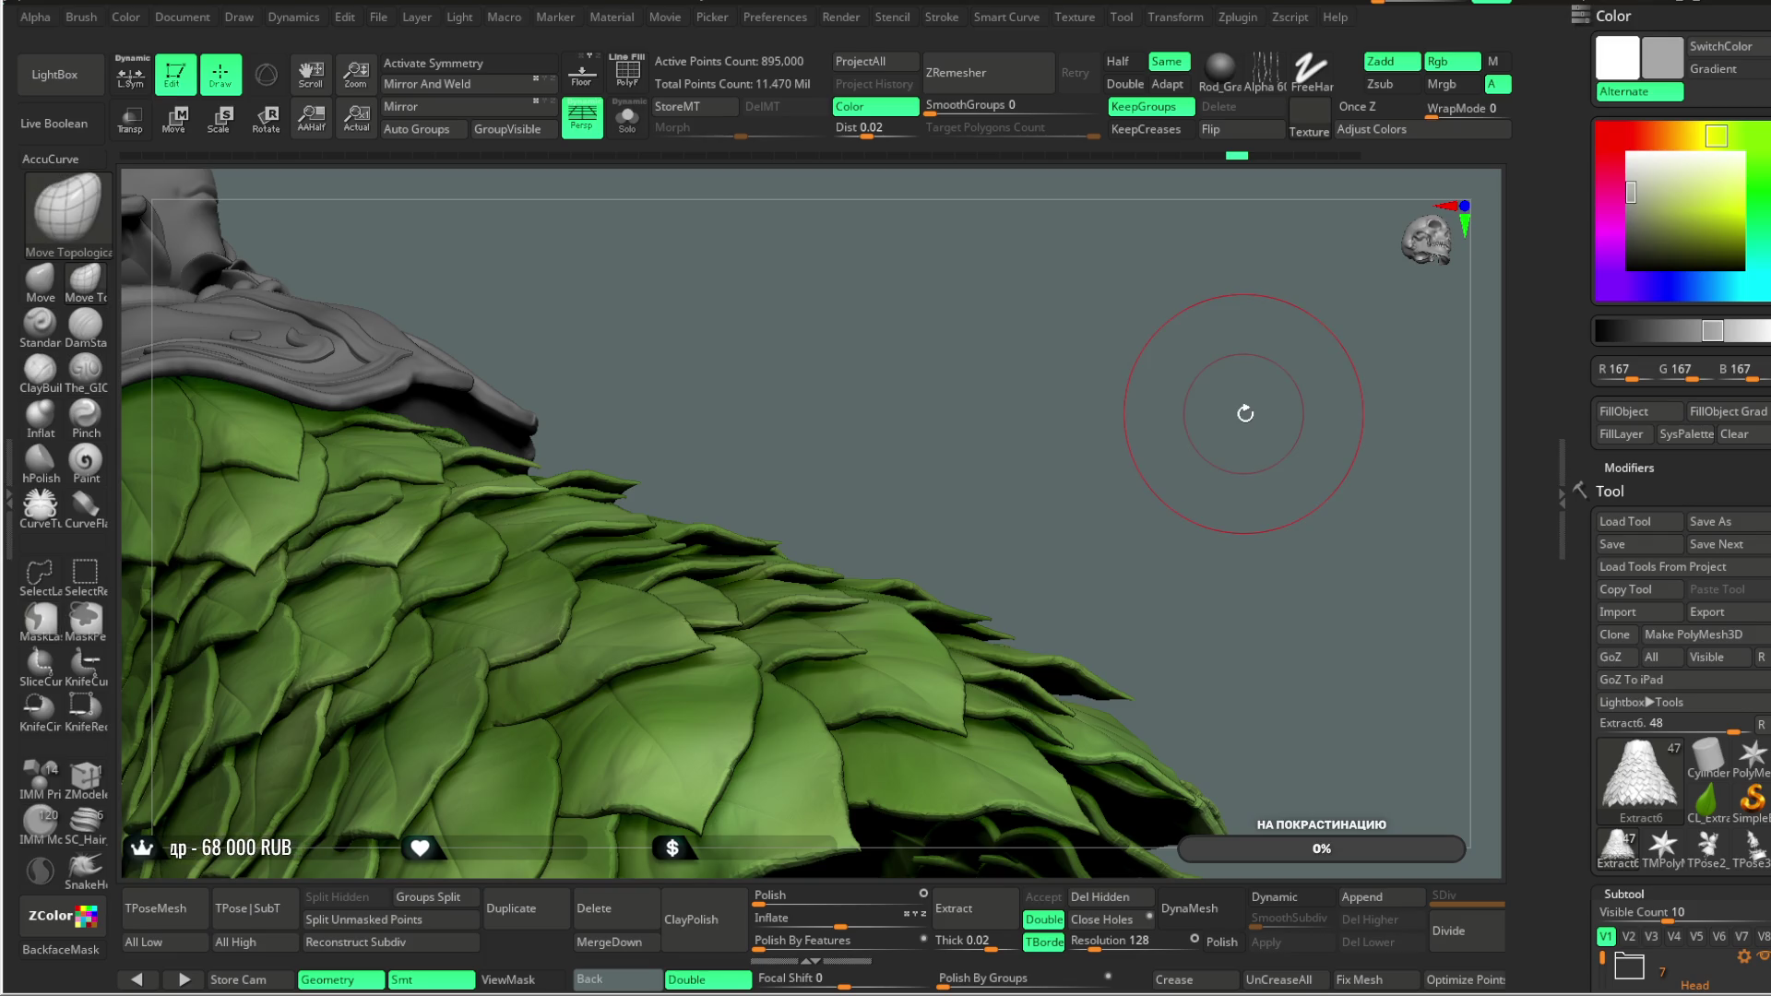
key("ctrl")
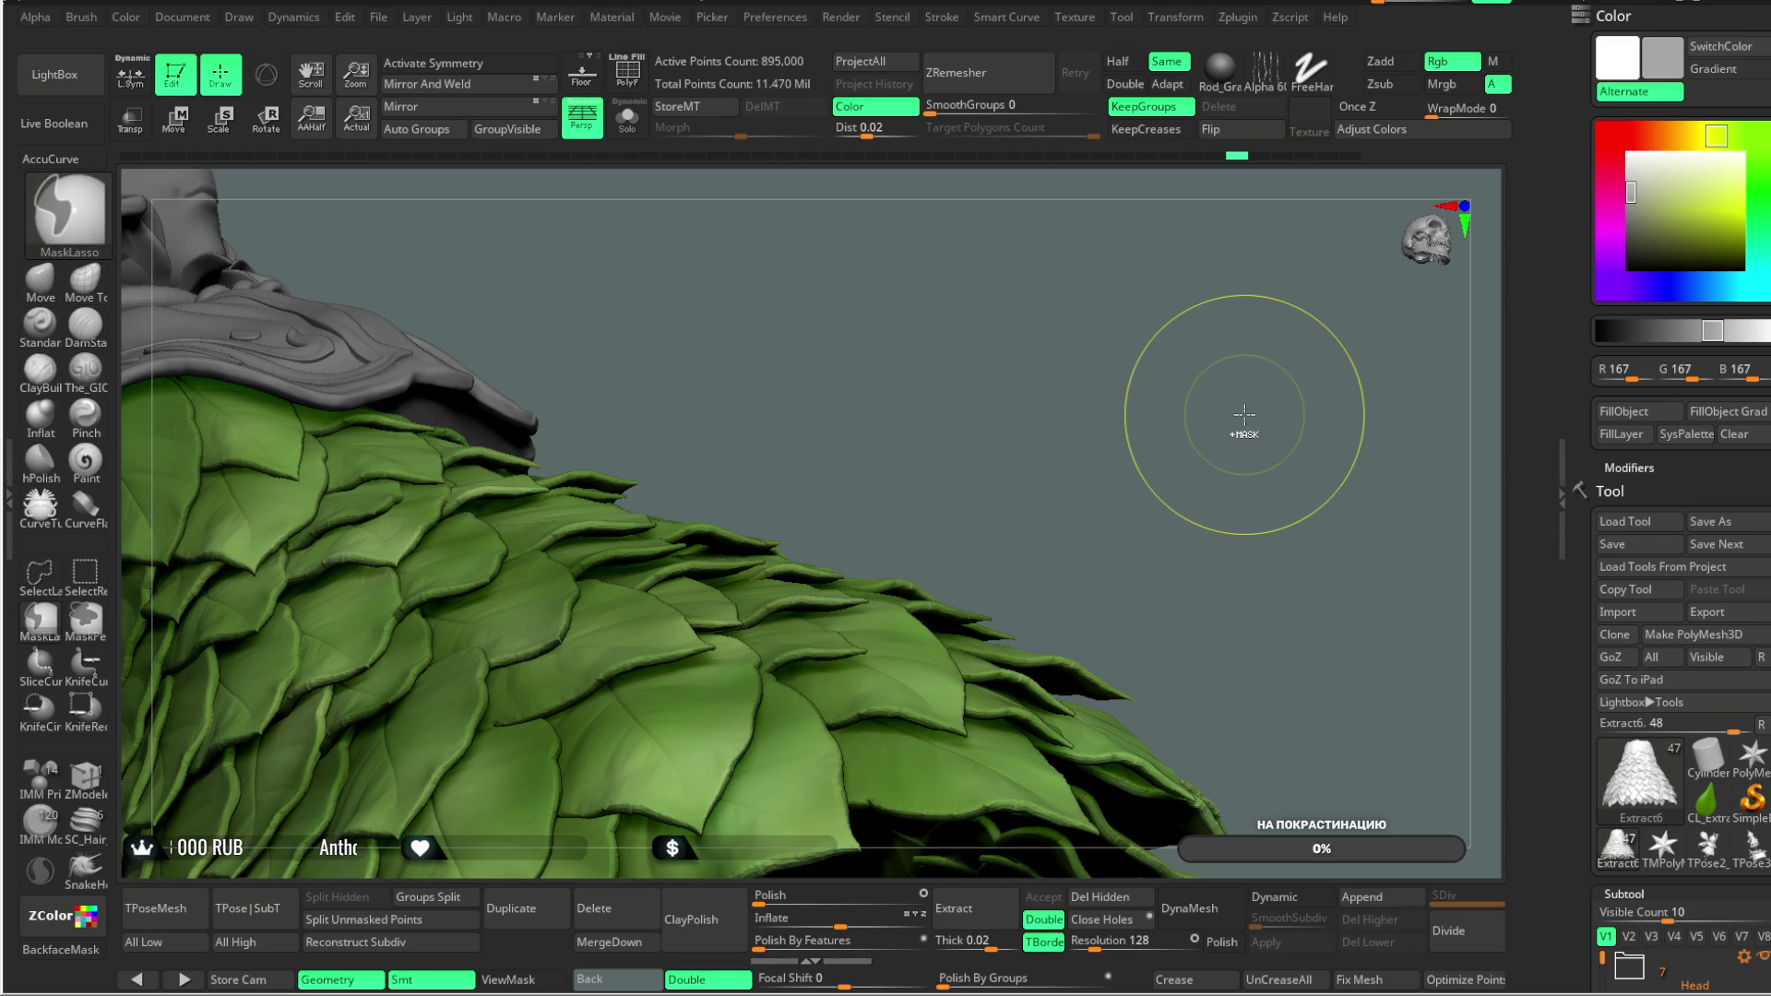
key("ctrl")
mouse_move(1193, 566)
left_mouse_down()
mouse_move(1198, 495)
mouse_move(1297, 459)
left_mouse_up()
scroll(1721, 388, "down", 10)
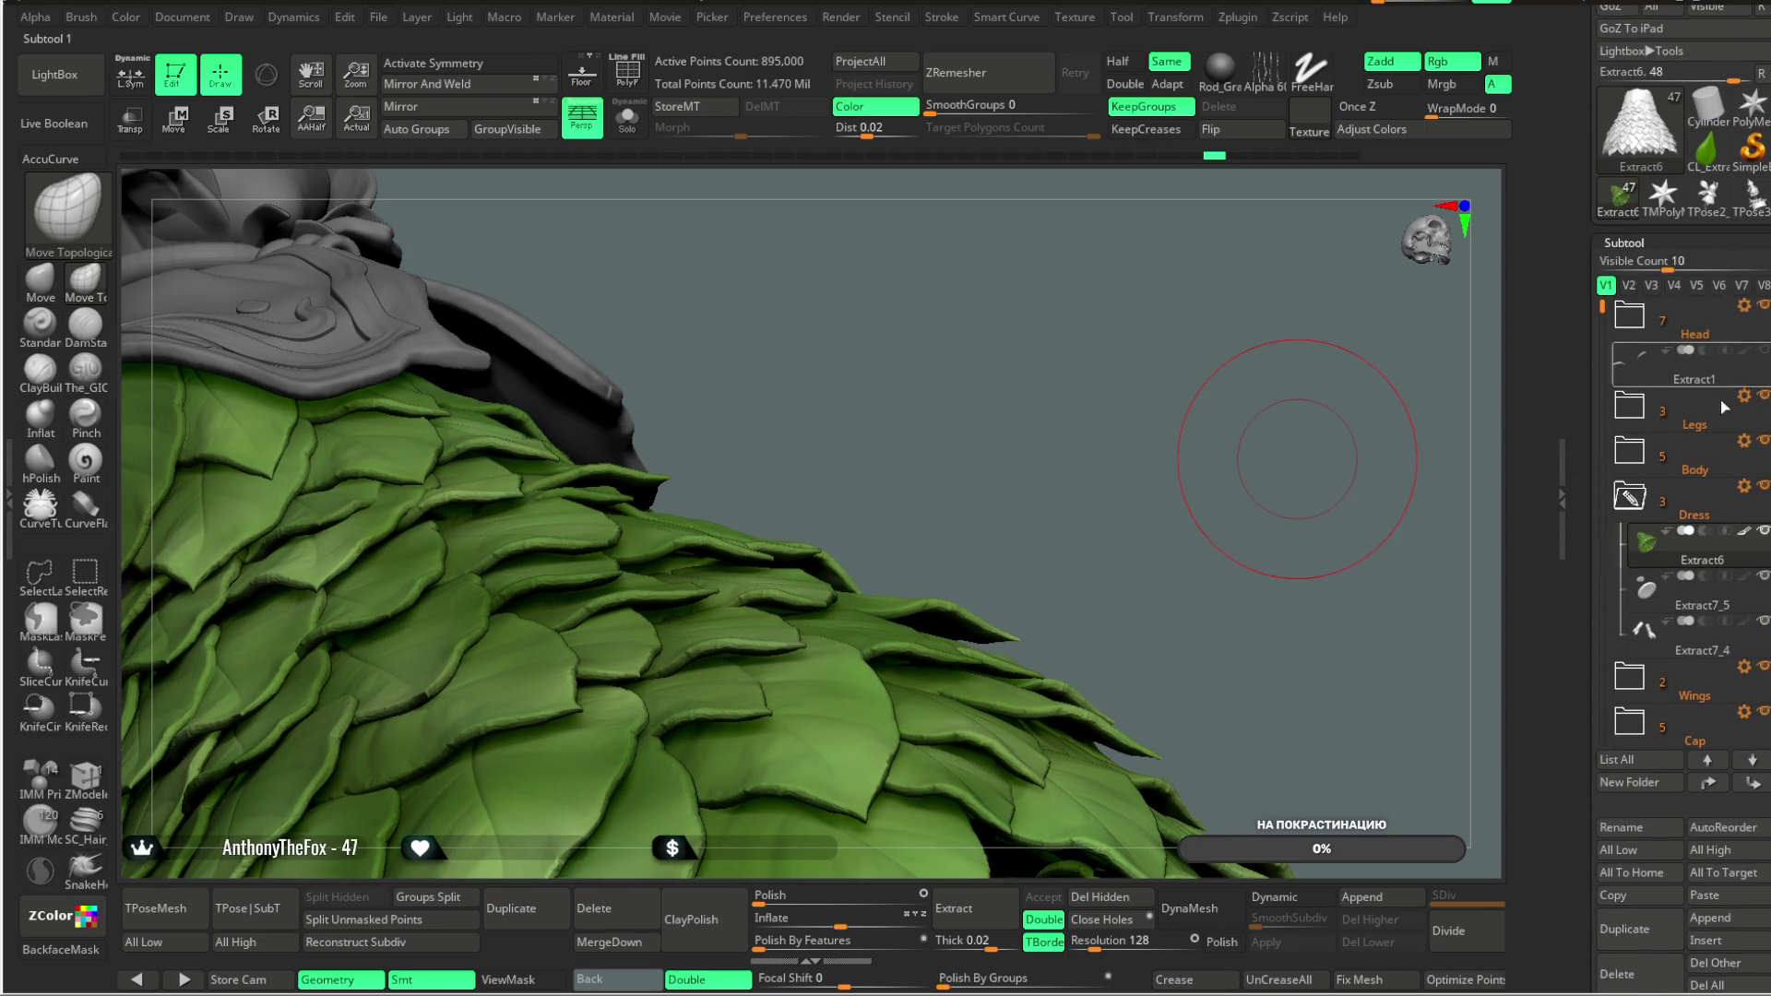
key("shift")
left_click(1746, 544, "shift")
mouse_move(1285, 585)
left_mouse_down()
mouse_move(1170, 621)
mouse_move(1226, 464)
mouse_move(1210, 455)
mouse_move(1236, 486)
mouse_move(1186, 438)
mouse_move(1214, 443)
mouse_move(1134, 412)
mouse_move(1246, 477)
mouse_move(1270, 464)
mouse_move(1237, 424)
mouse_move(632, 534)
left_mouse_up()
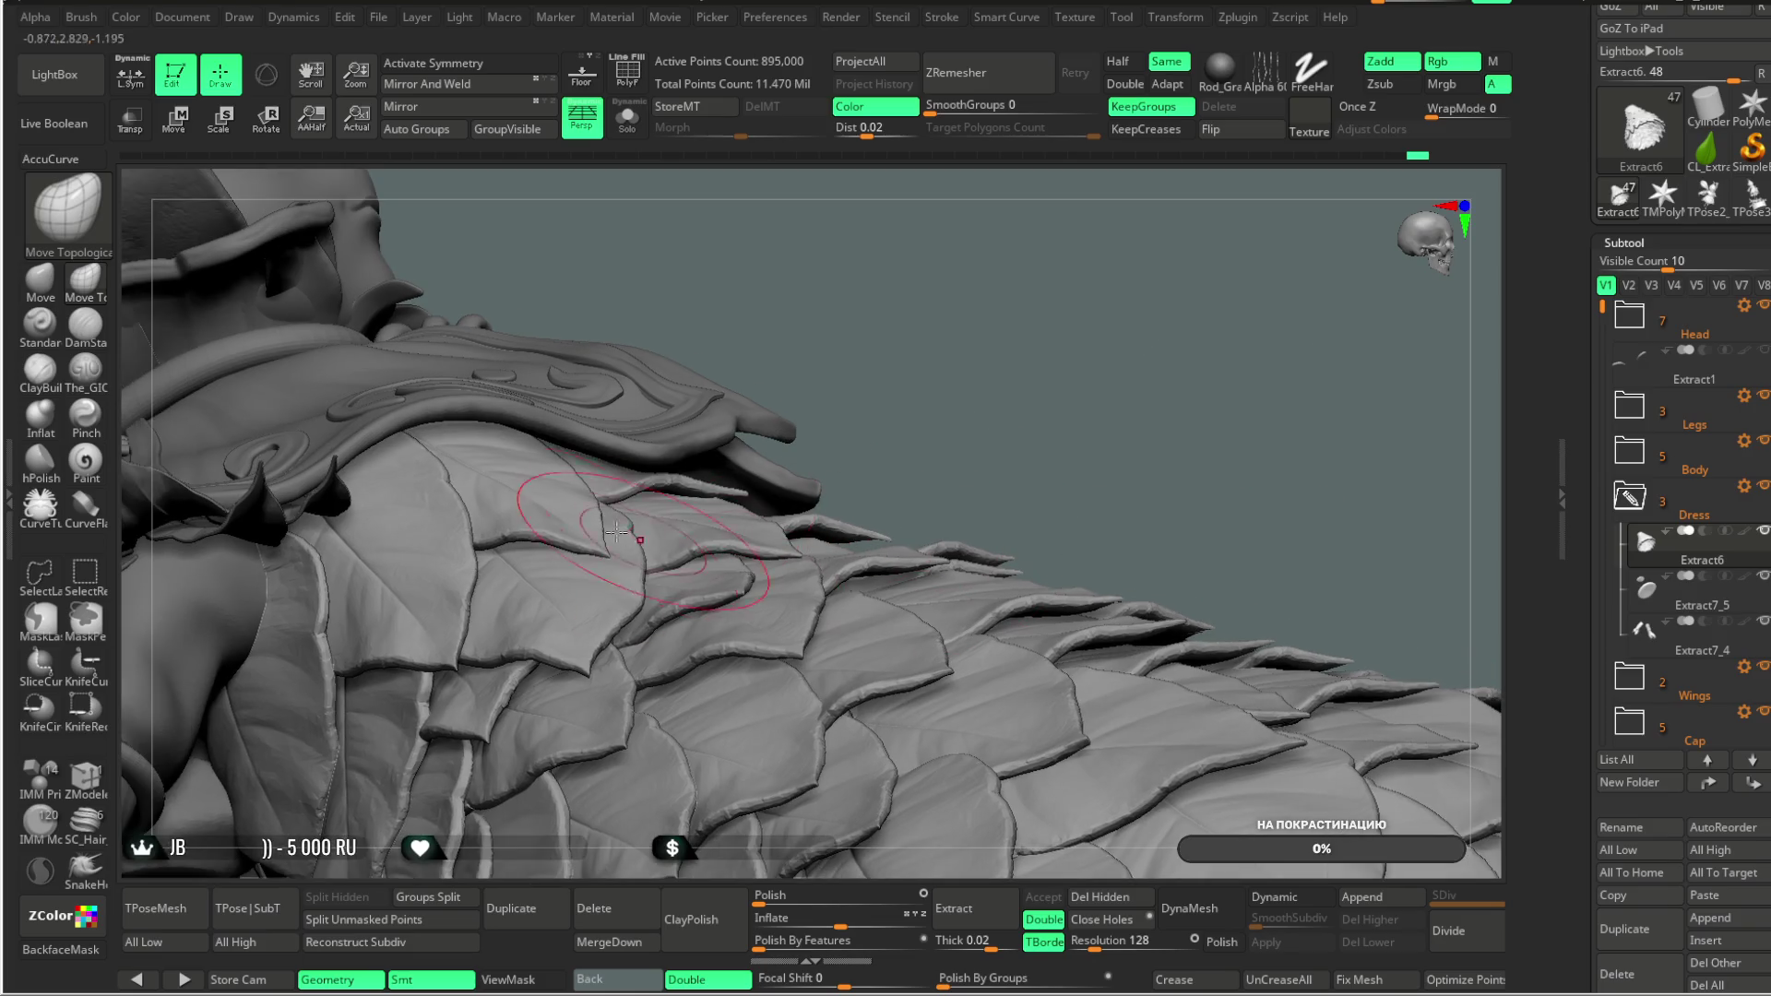
left_click_drag(835, 327, 683, 529)
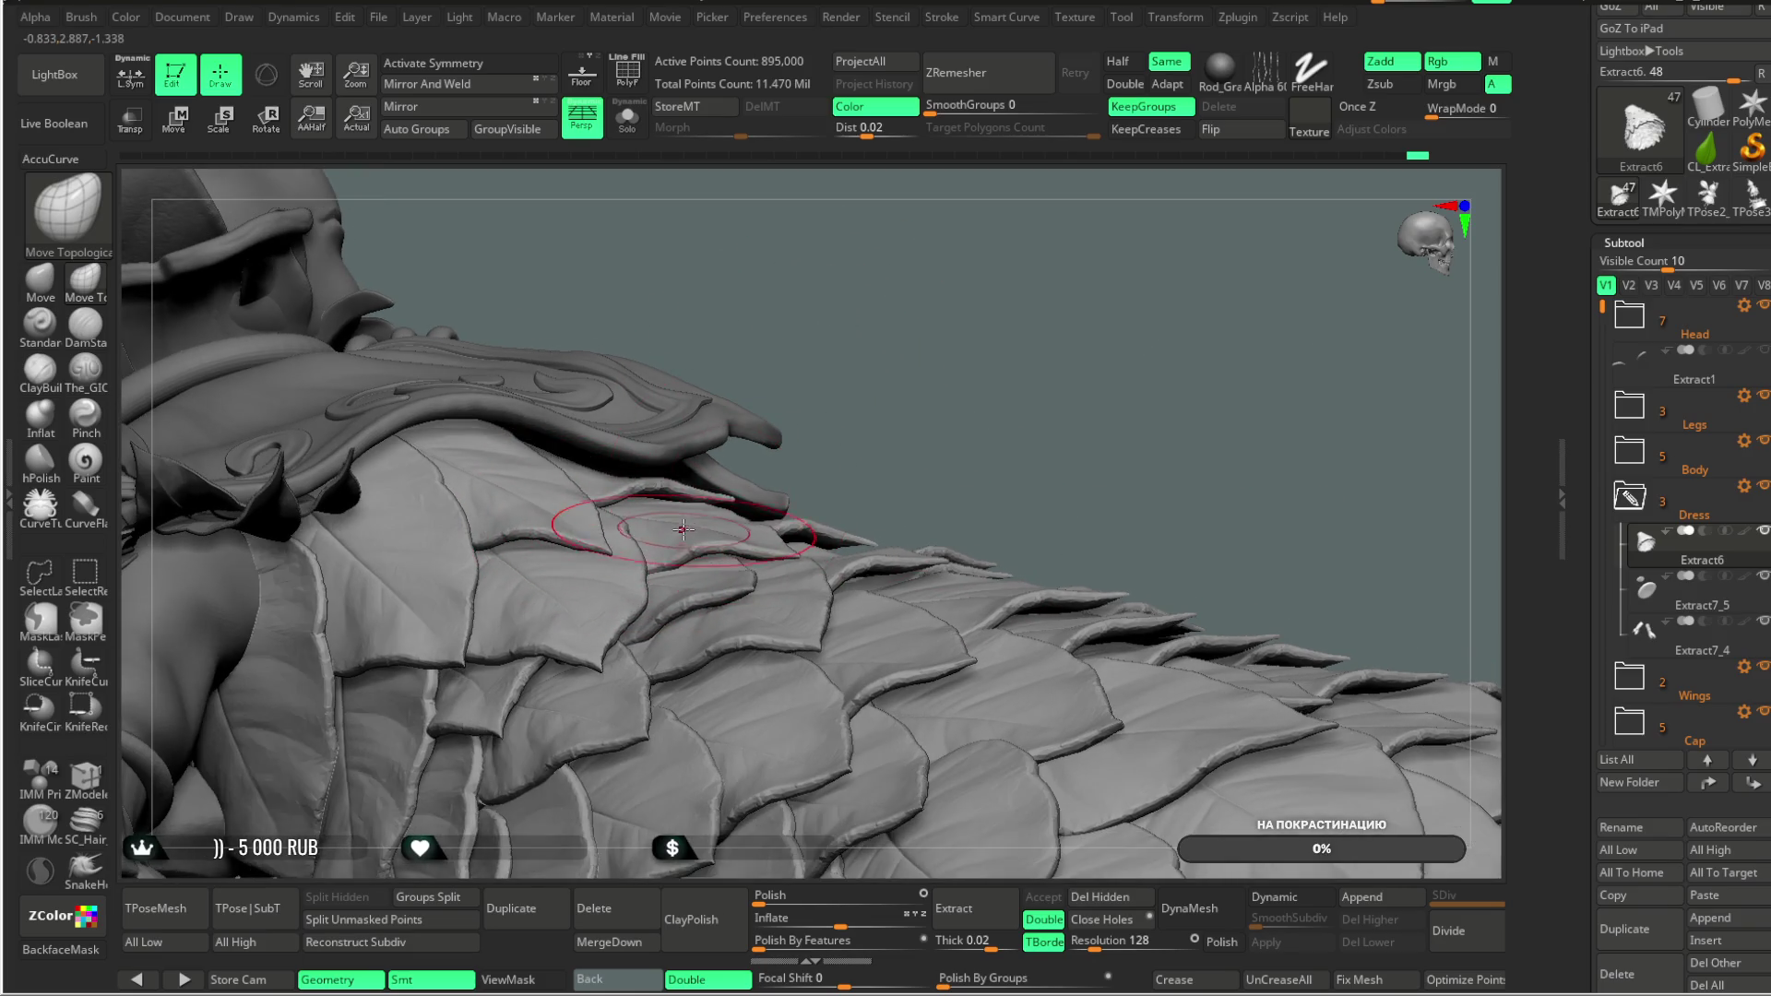
mouse_move(874, 357)
left_mouse_down()
mouse_move(901, 296)
mouse_move(594, 554)
left_mouse_up()
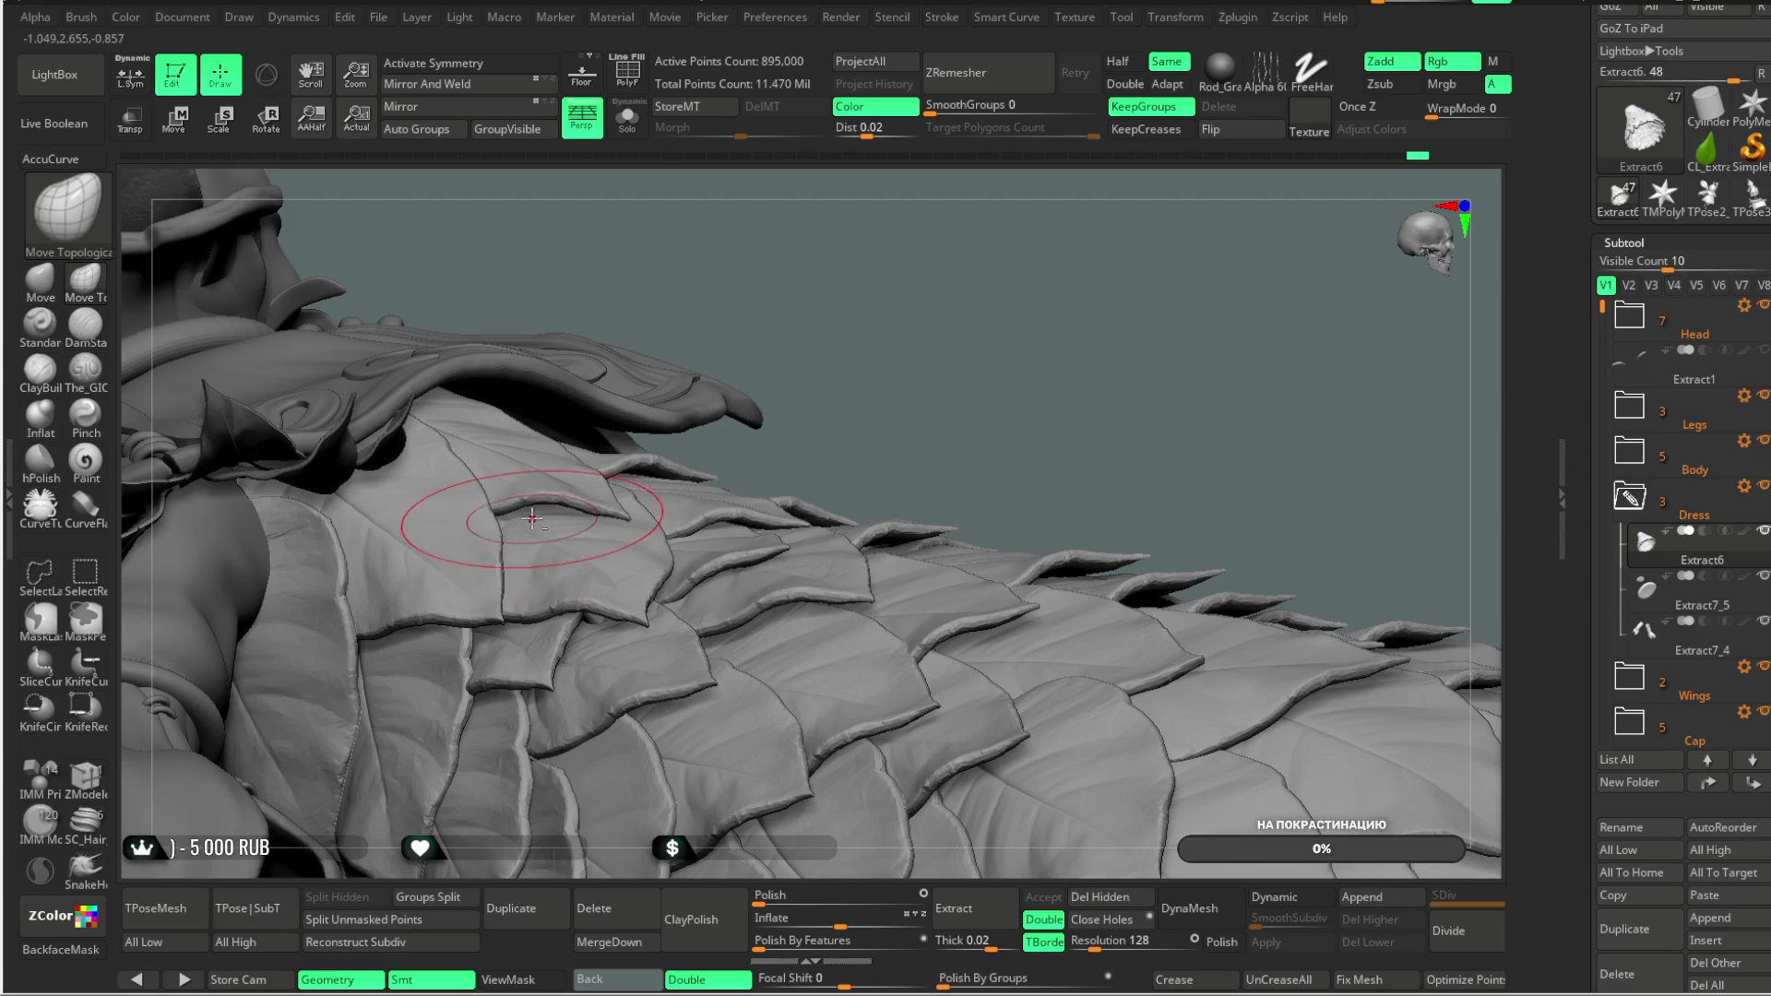
left_click_drag(818, 285, 505, 494)
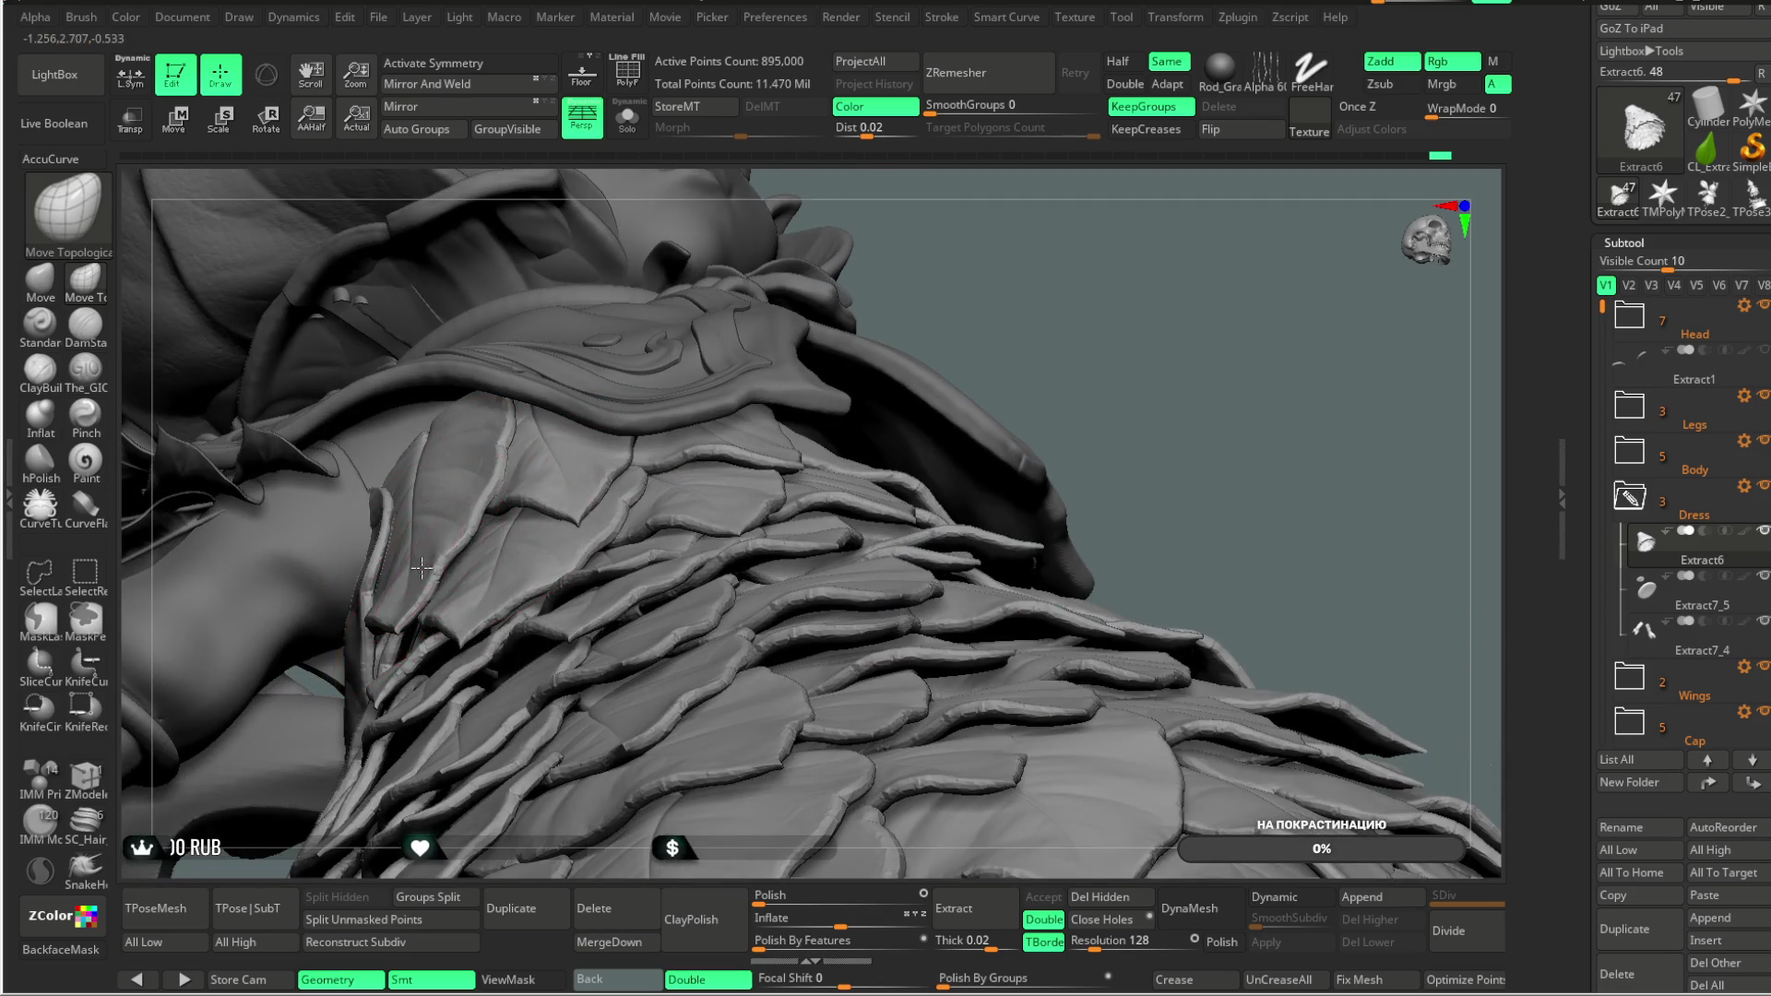
mouse_move(1067, 258)
left_mouse_down()
mouse_move(996, 288)
mouse_move(1016, 265)
mouse_move(1008, 316)
mouse_move(756, 388)
left_mouse_up()
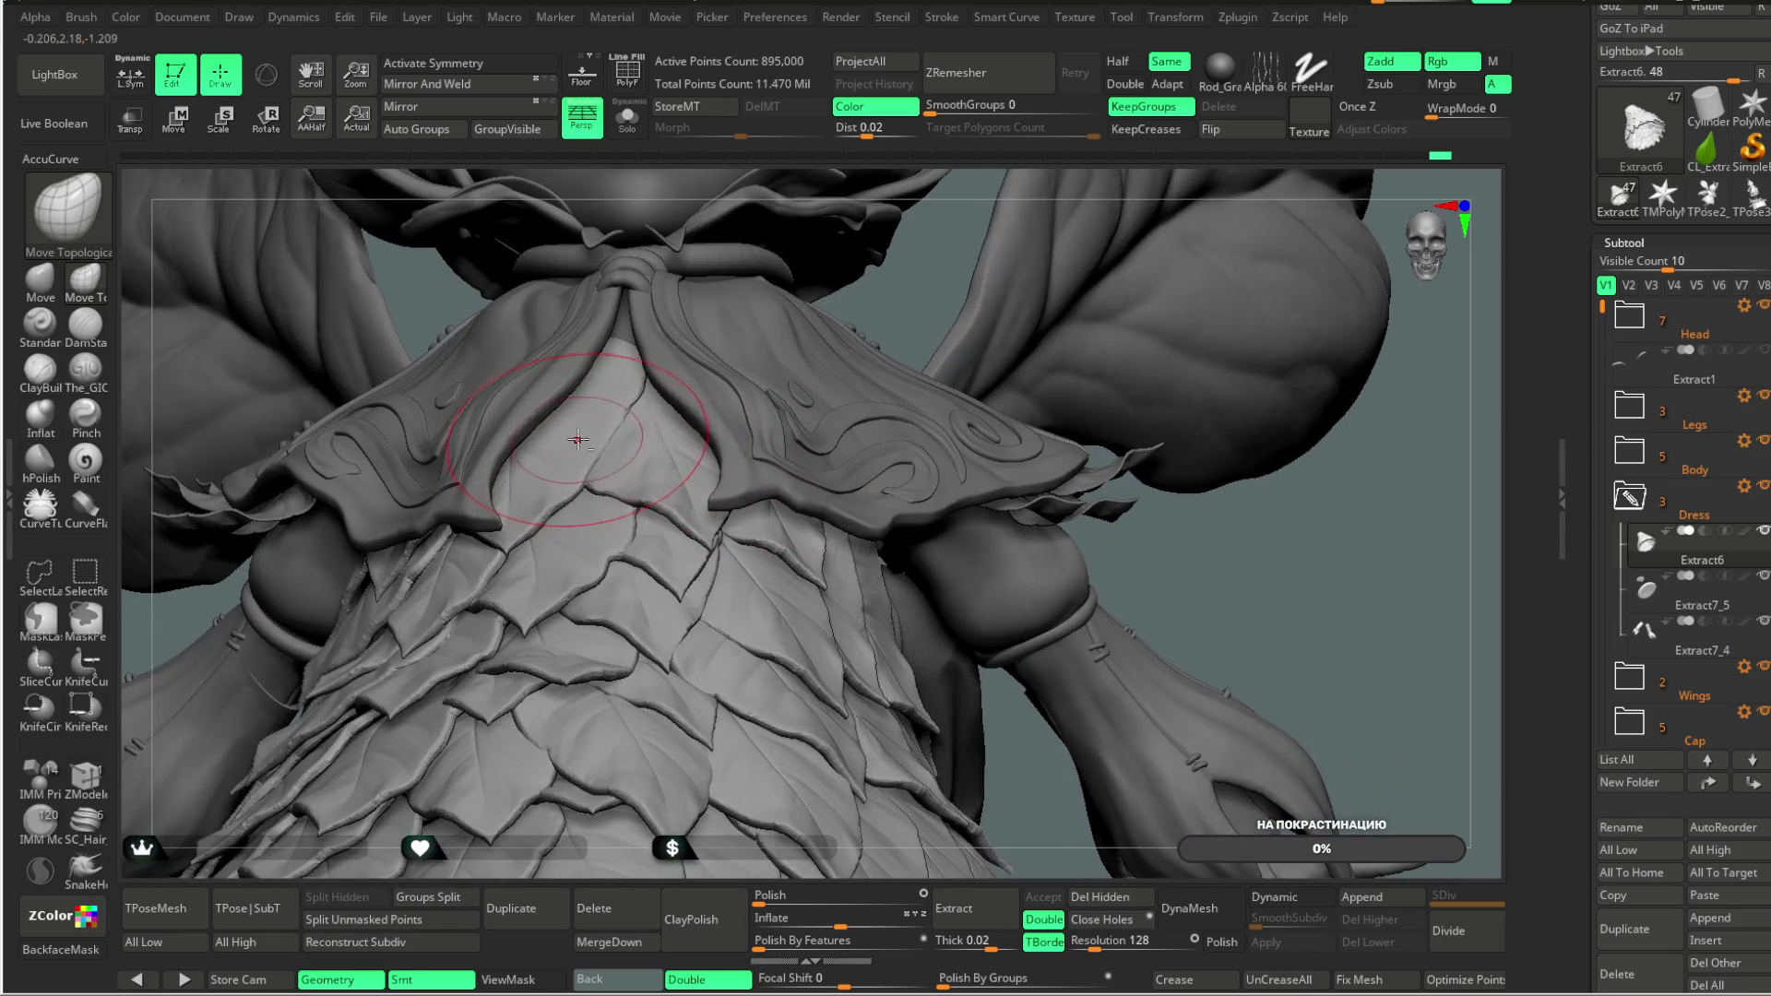
left_click_drag(921, 288, 598, 502)
mouse_move(1206, 375)
left_mouse_down()
mouse_move(1074, 305)
mouse_move(673, 556)
left_mouse_up()
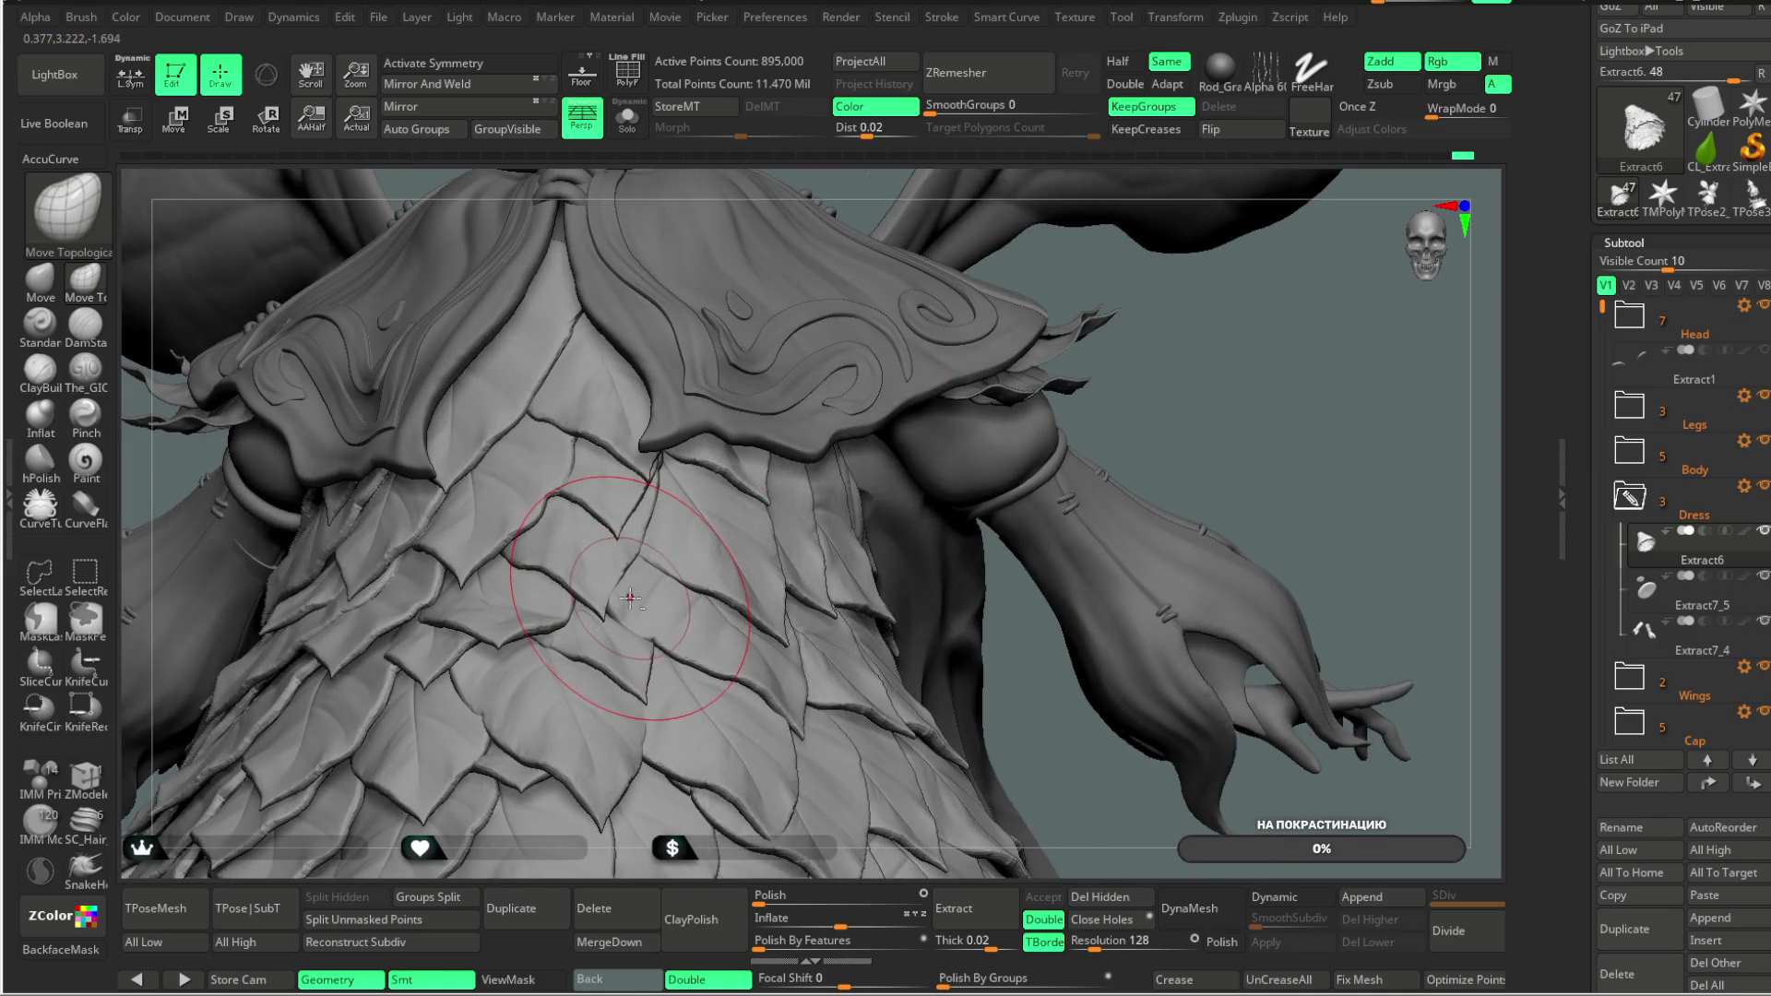
mouse_move(1171, 427)
left_mouse_down()
mouse_move(1135, 332)
mouse_move(595, 598)
left_mouse_up()
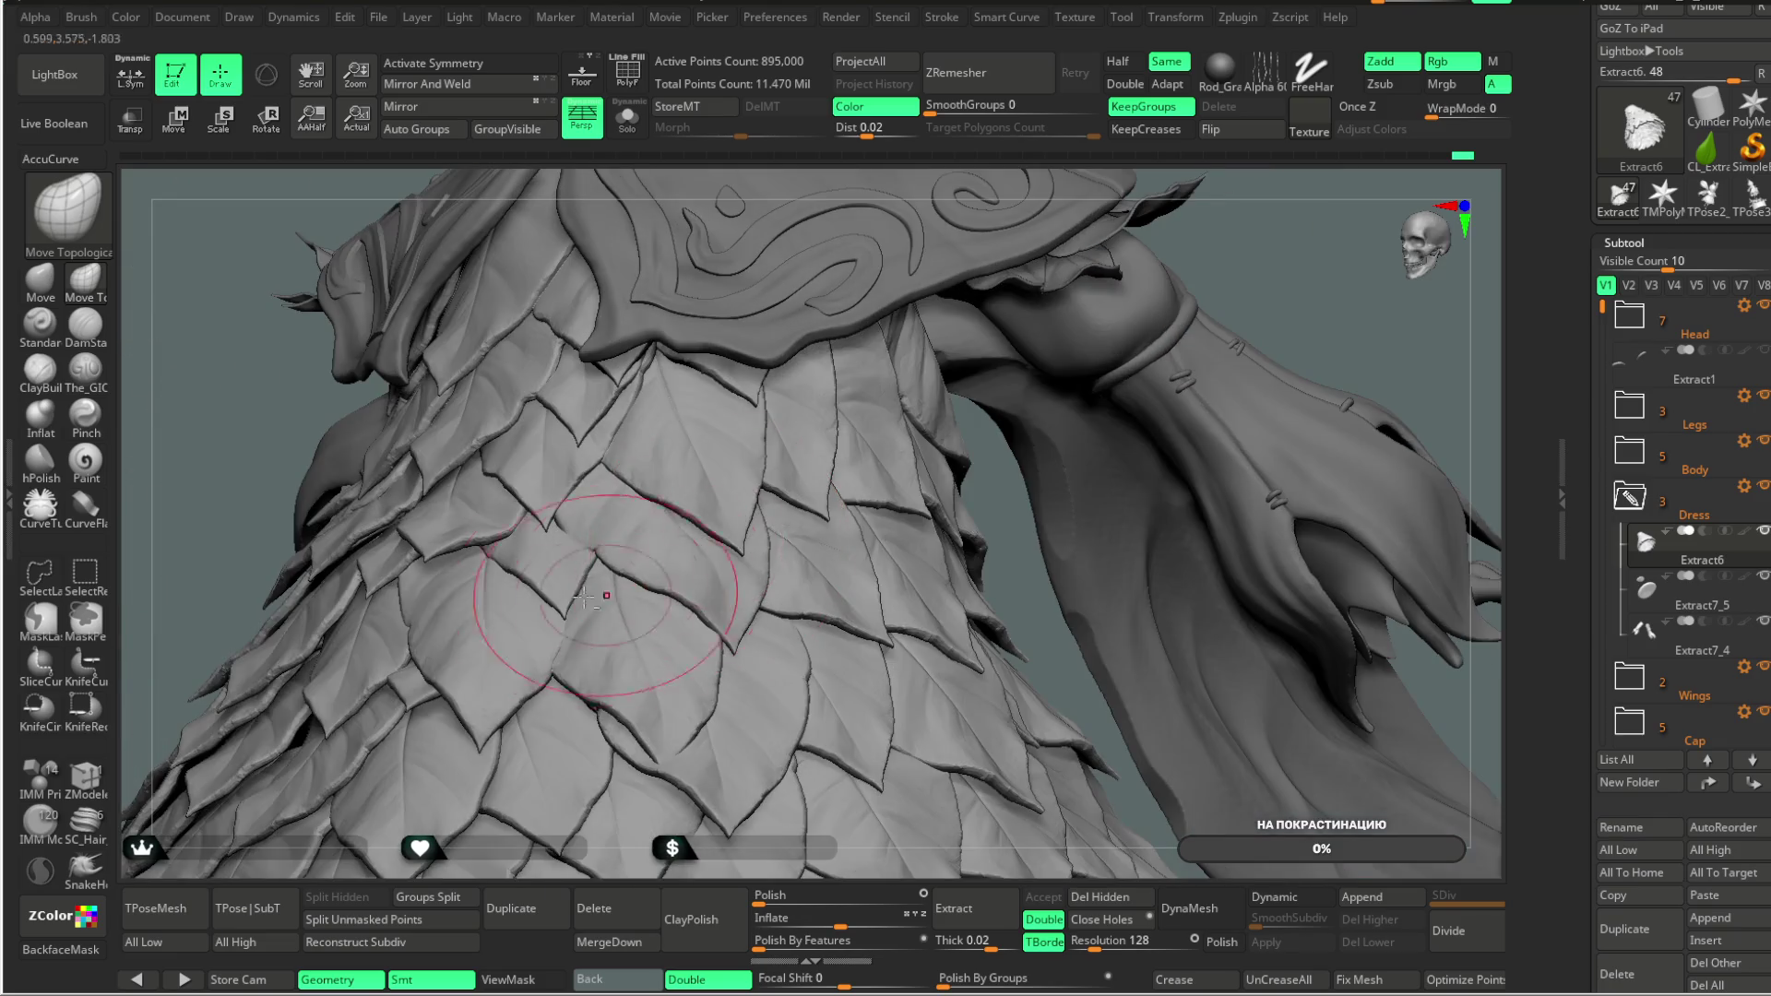